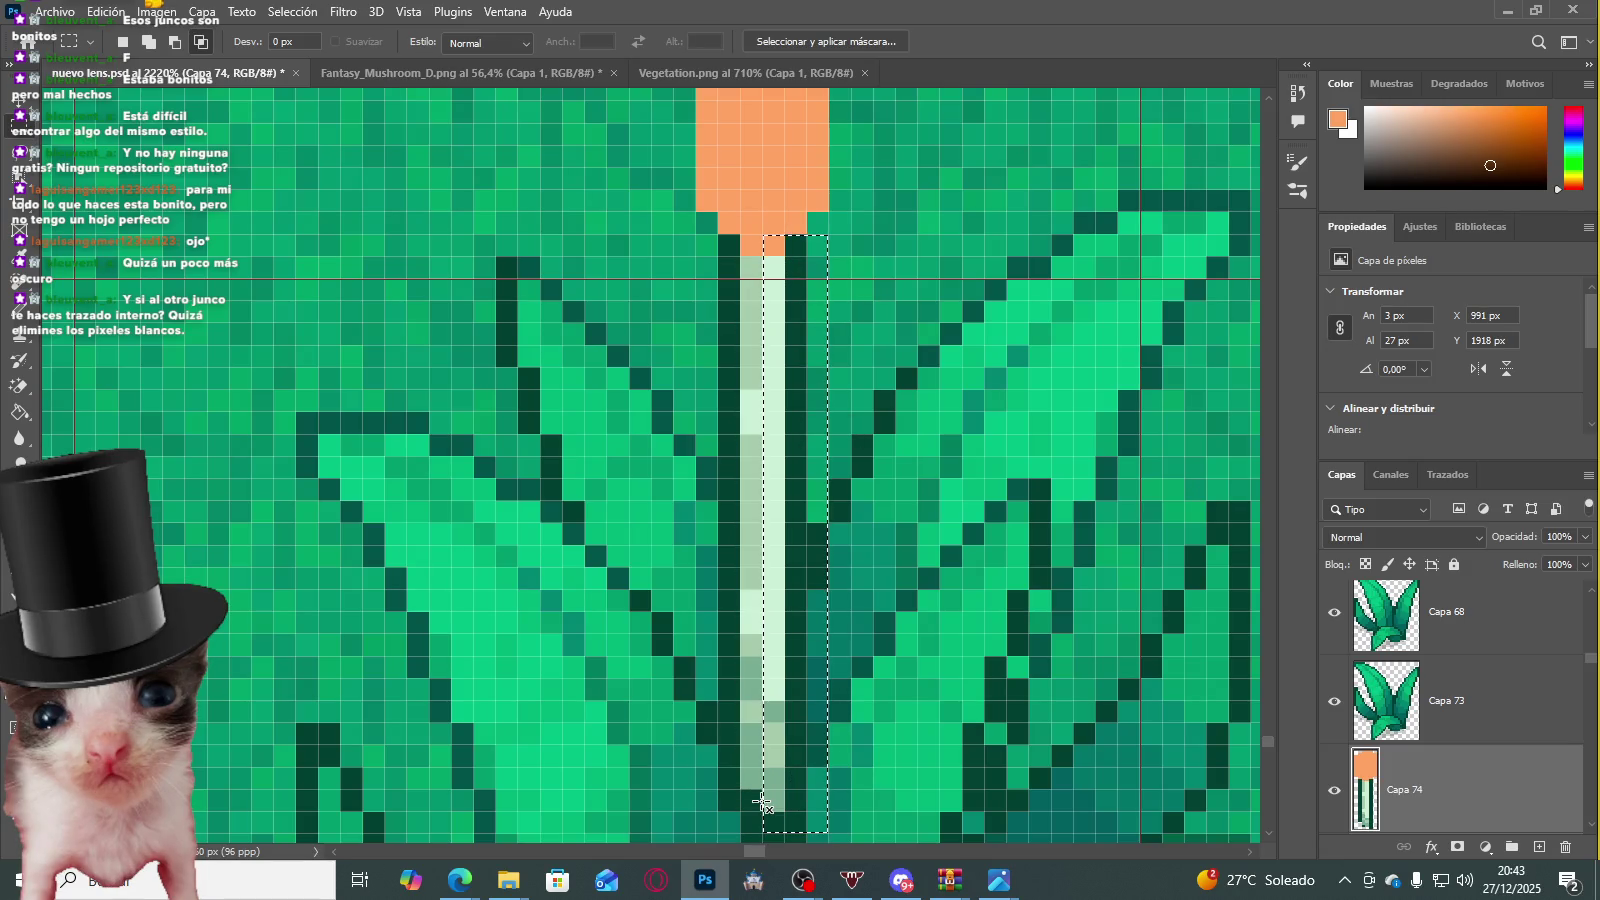
# Step: Select a thin strip of the reed stem and apply a Free Transform to it
pyautogui.hotkey('ctrl', 't')
pyautogui.press('Return')
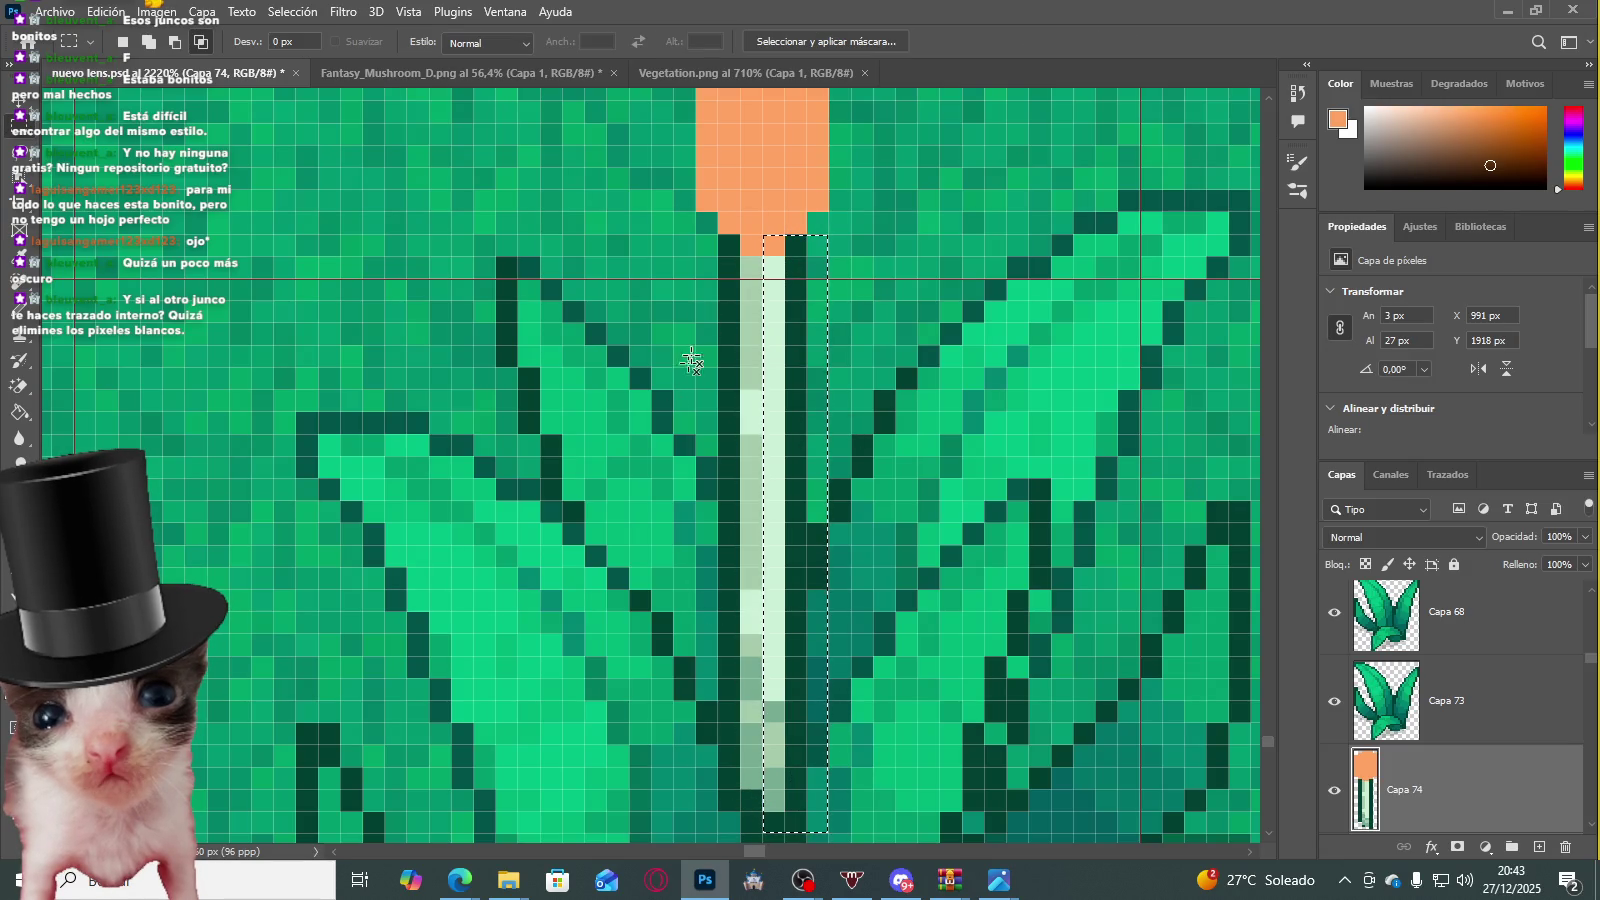
pyautogui.moveTo(631, 190); pyautogui.dragTo(743, 835)
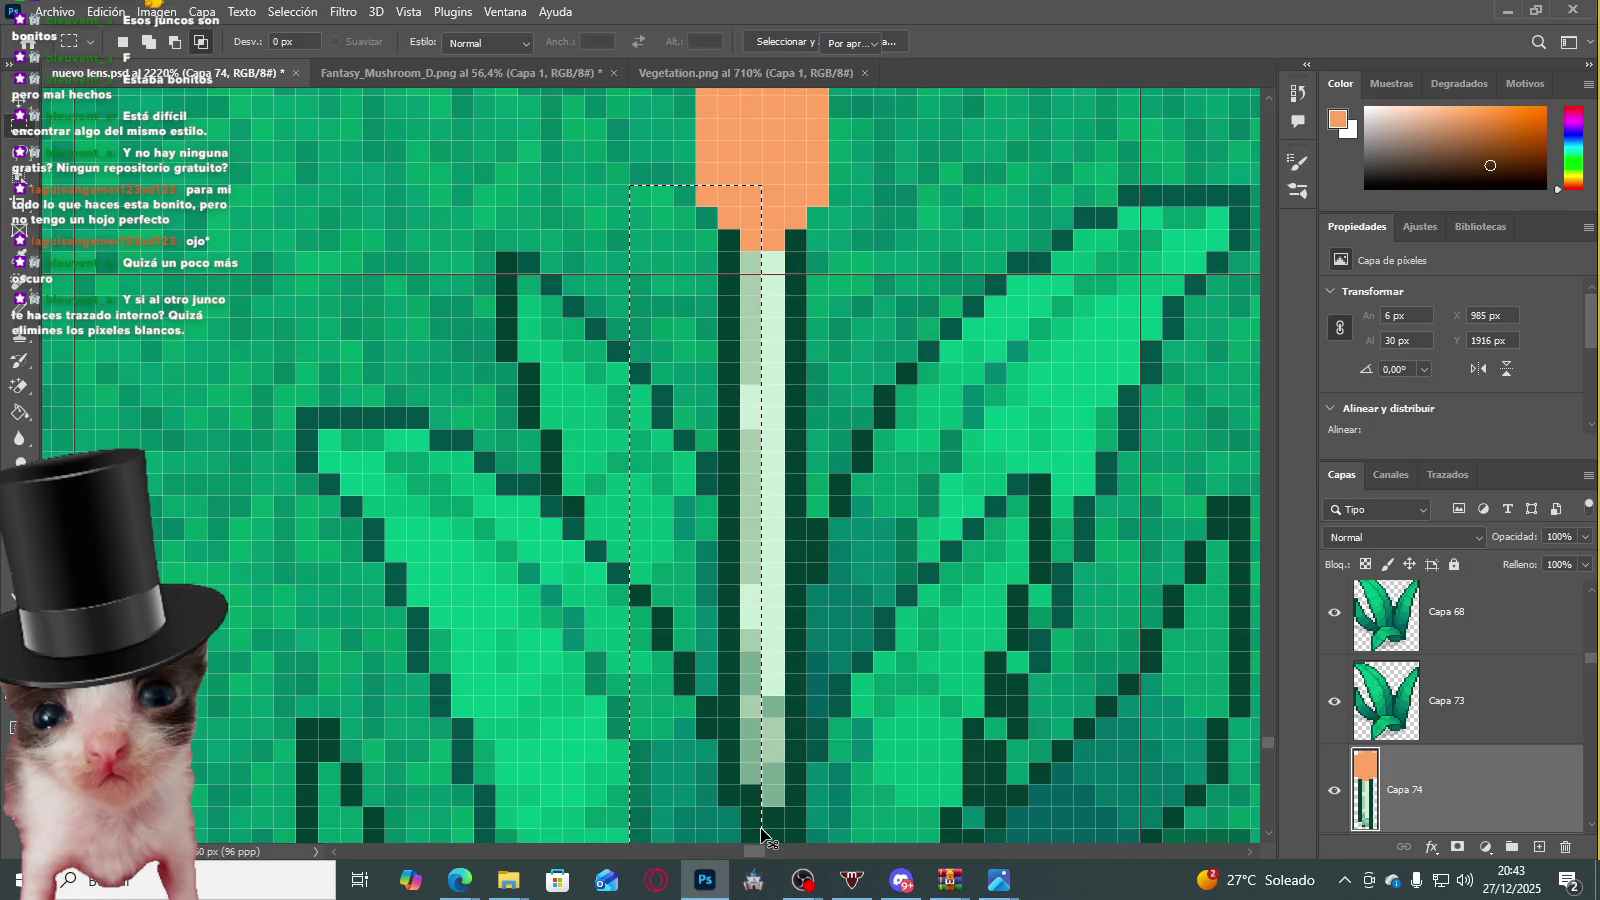
pyautogui.hotkey('ctrl', 'd')
# Step: With the Pencil, sample a brown shading colour from the mushroom
pyautogui.scroll(-3, 655, 492)
pyautogui.scroll(-5, 655, 492)
pyautogui.scroll(-2, 690, 470)
pyautogui.scroll(-3, 720, 435)
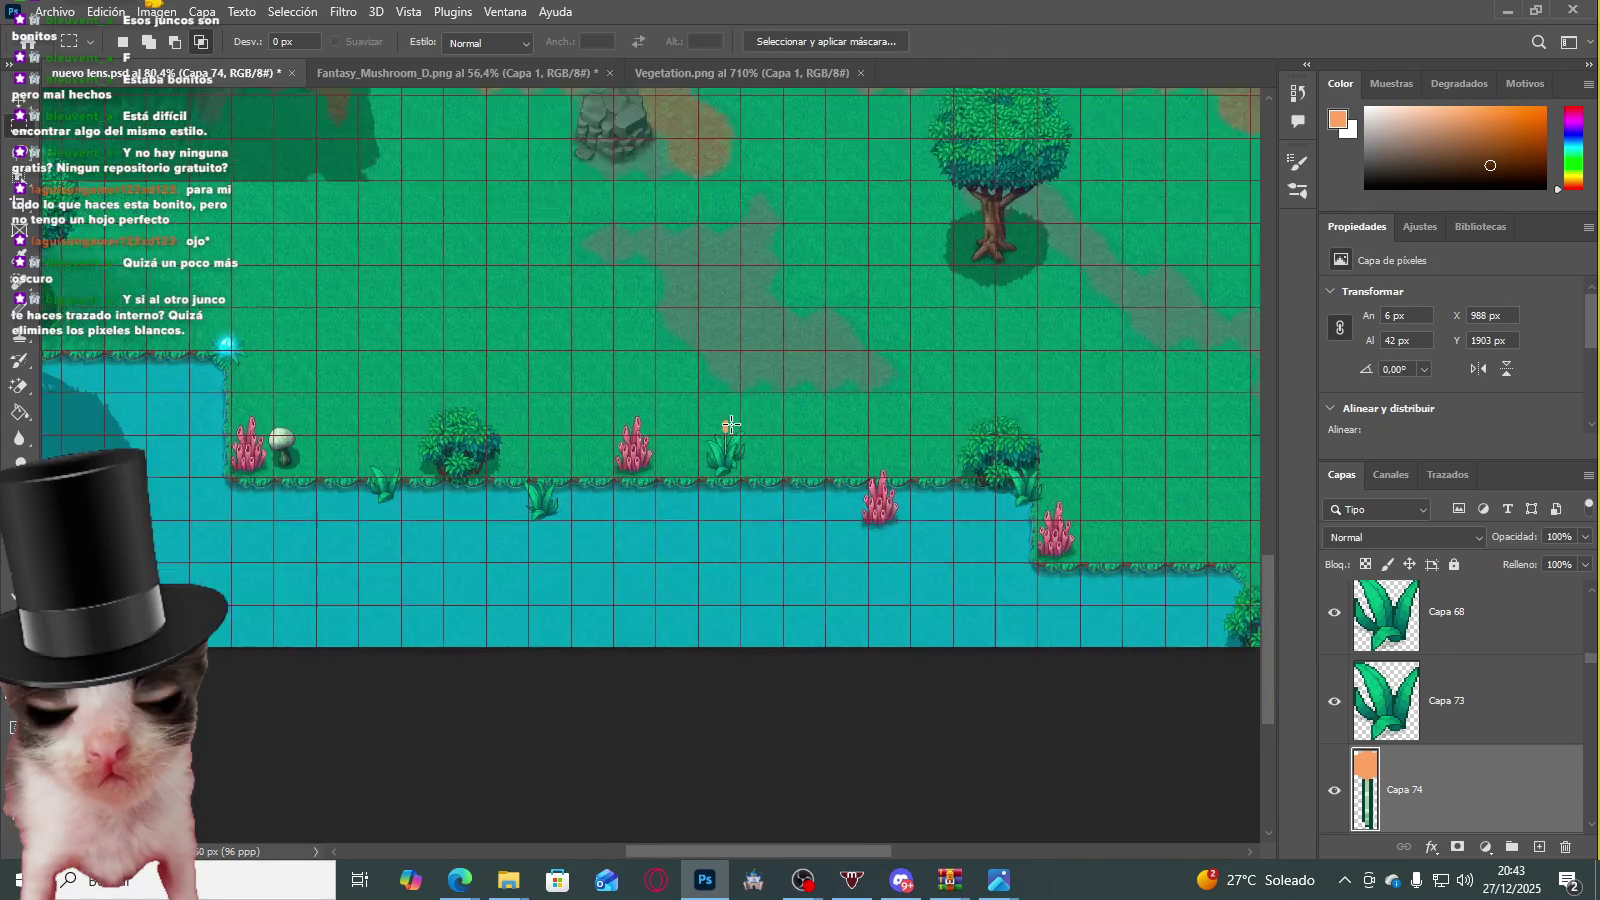
pyautogui.scroll(4, 731, 425)
pyautogui.scroll(4, 735, 440)
pyautogui.scroll(3, 740, 480)
pyautogui.scroll(1, 747, 509)
pyautogui.scroll(-1, 747, 509)
pyautogui.scroll(1, 750, 510)
pyautogui.scroll(-3, 758, 512)
pyautogui.scroll(-1, 764, 515)
pyautogui.scroll(-4, 764, 515)
pyautogui.scroll(-2, 529, 518)
pyautogui.scroll(1, 196, 425)
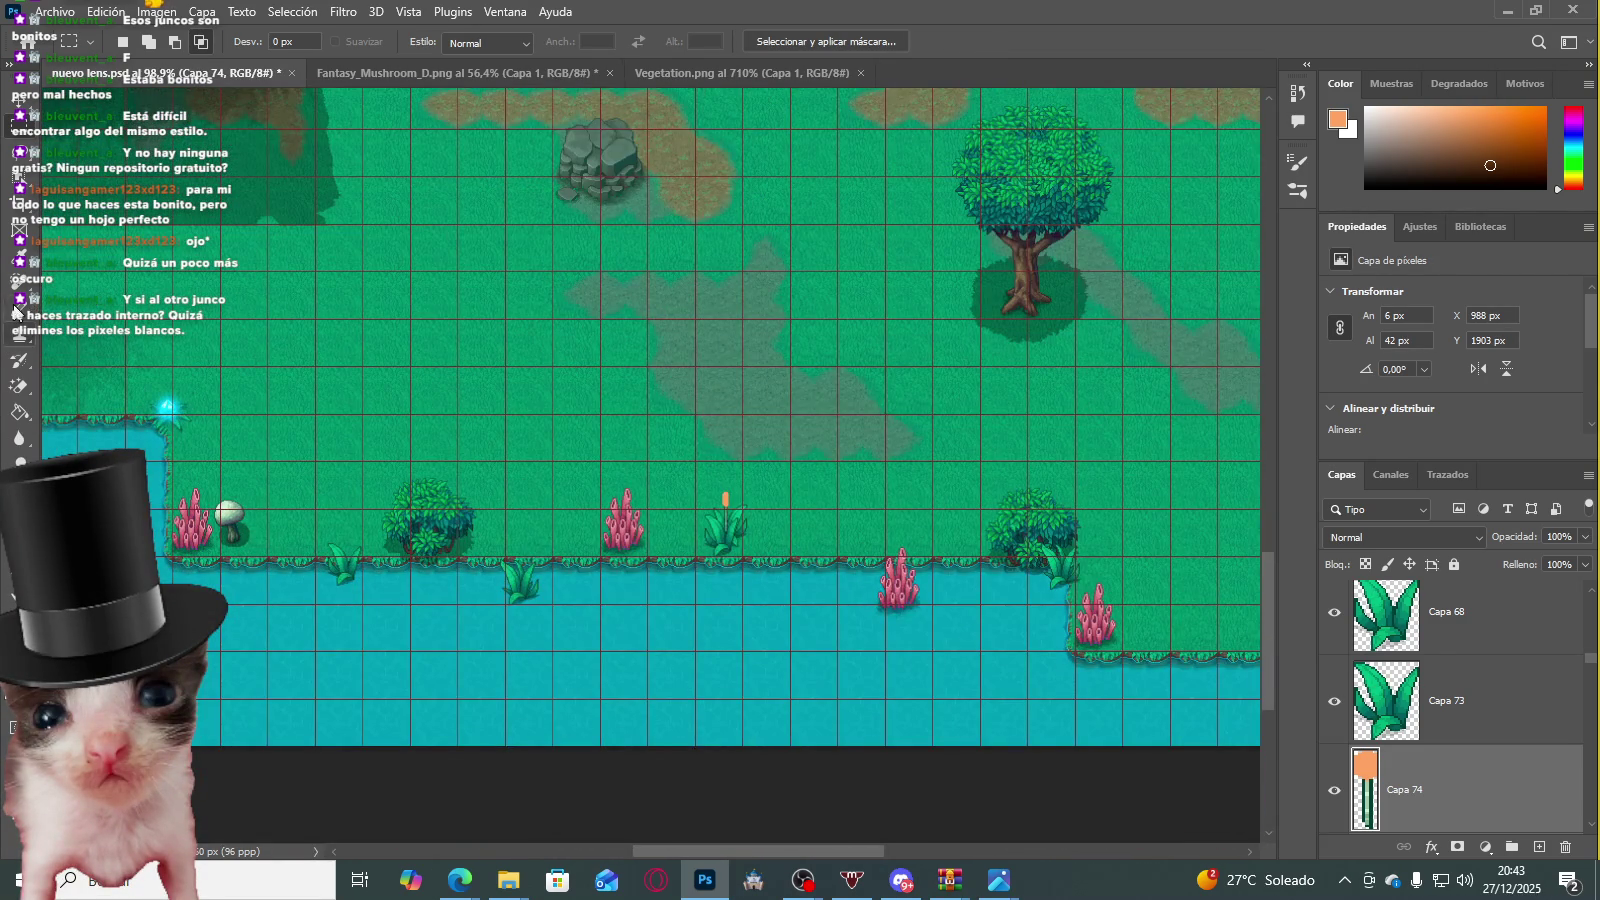
pyautogui.click(16, 316)
pyautogui.scroll(1, 100, 383)
pyautogui.scroll(-2, 200, 380)
pyautogui.scroll(2, 300, 370)
pyautogui.scroll(-2, 350, 362)
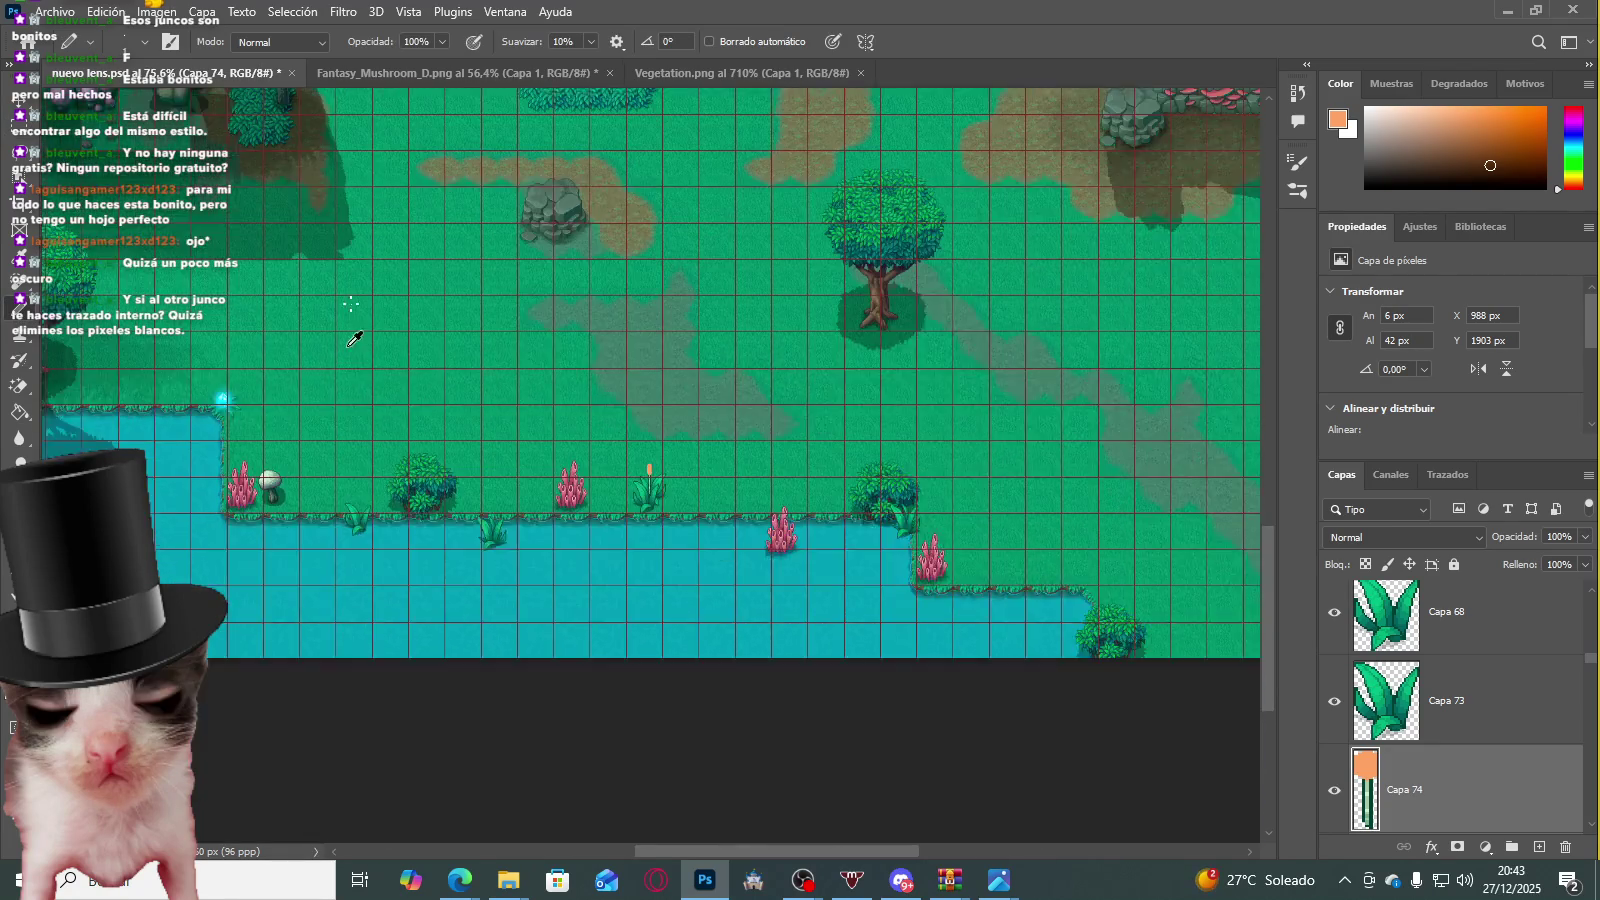
pyautogui.scroll(2, 340, 330)
pyautogui.scroll(1, 305, 218)
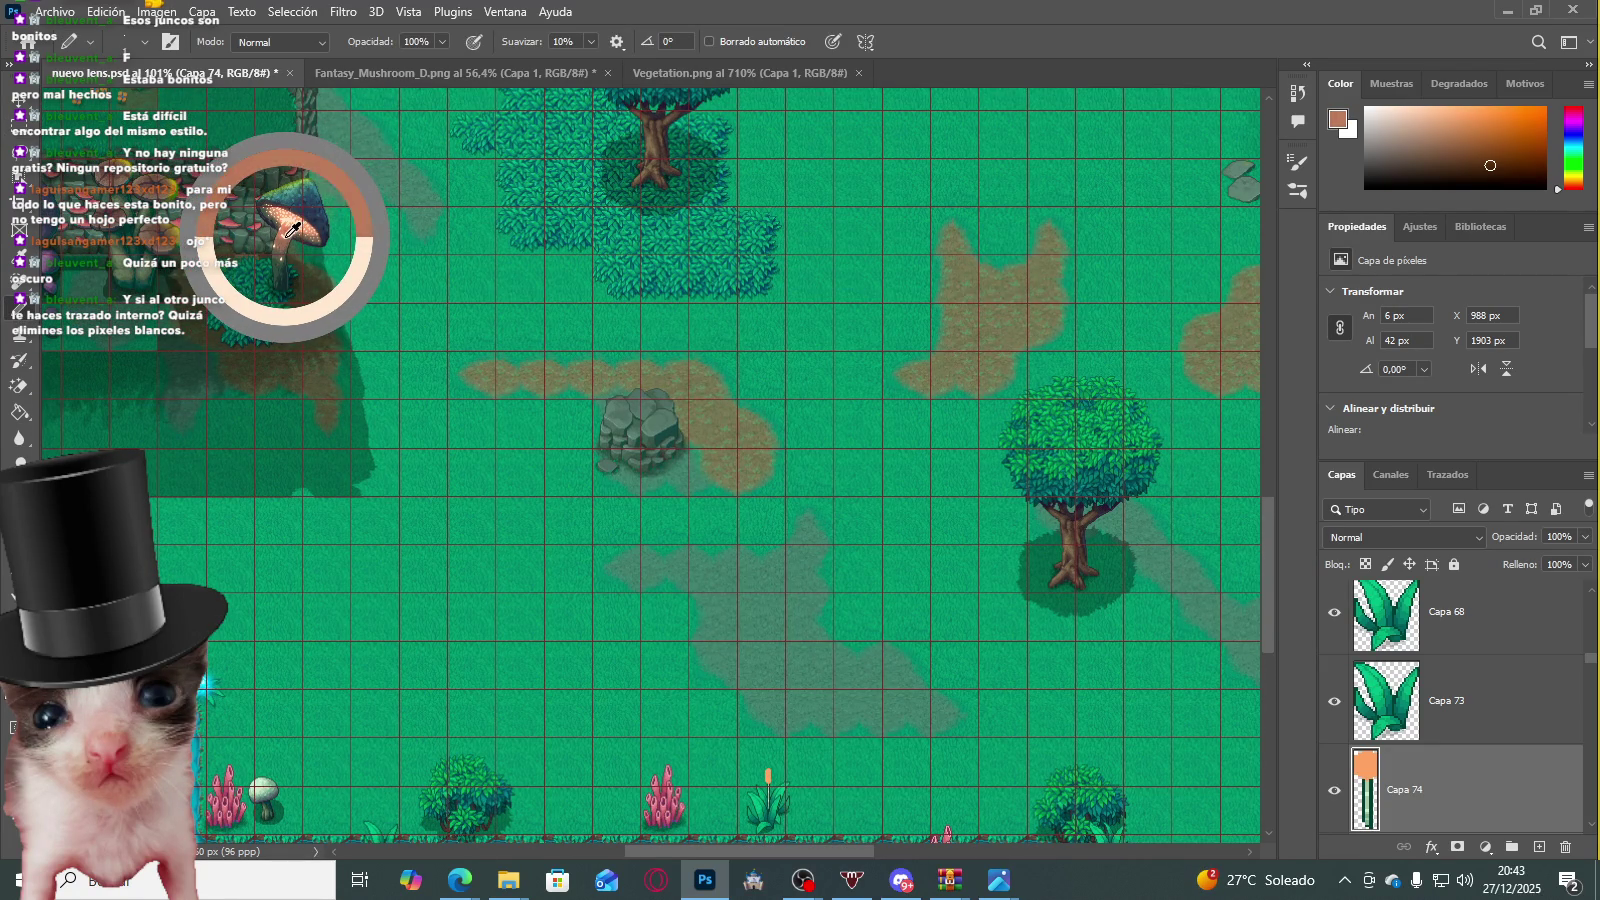
pyautogui.scroll(-2, 450, 460)
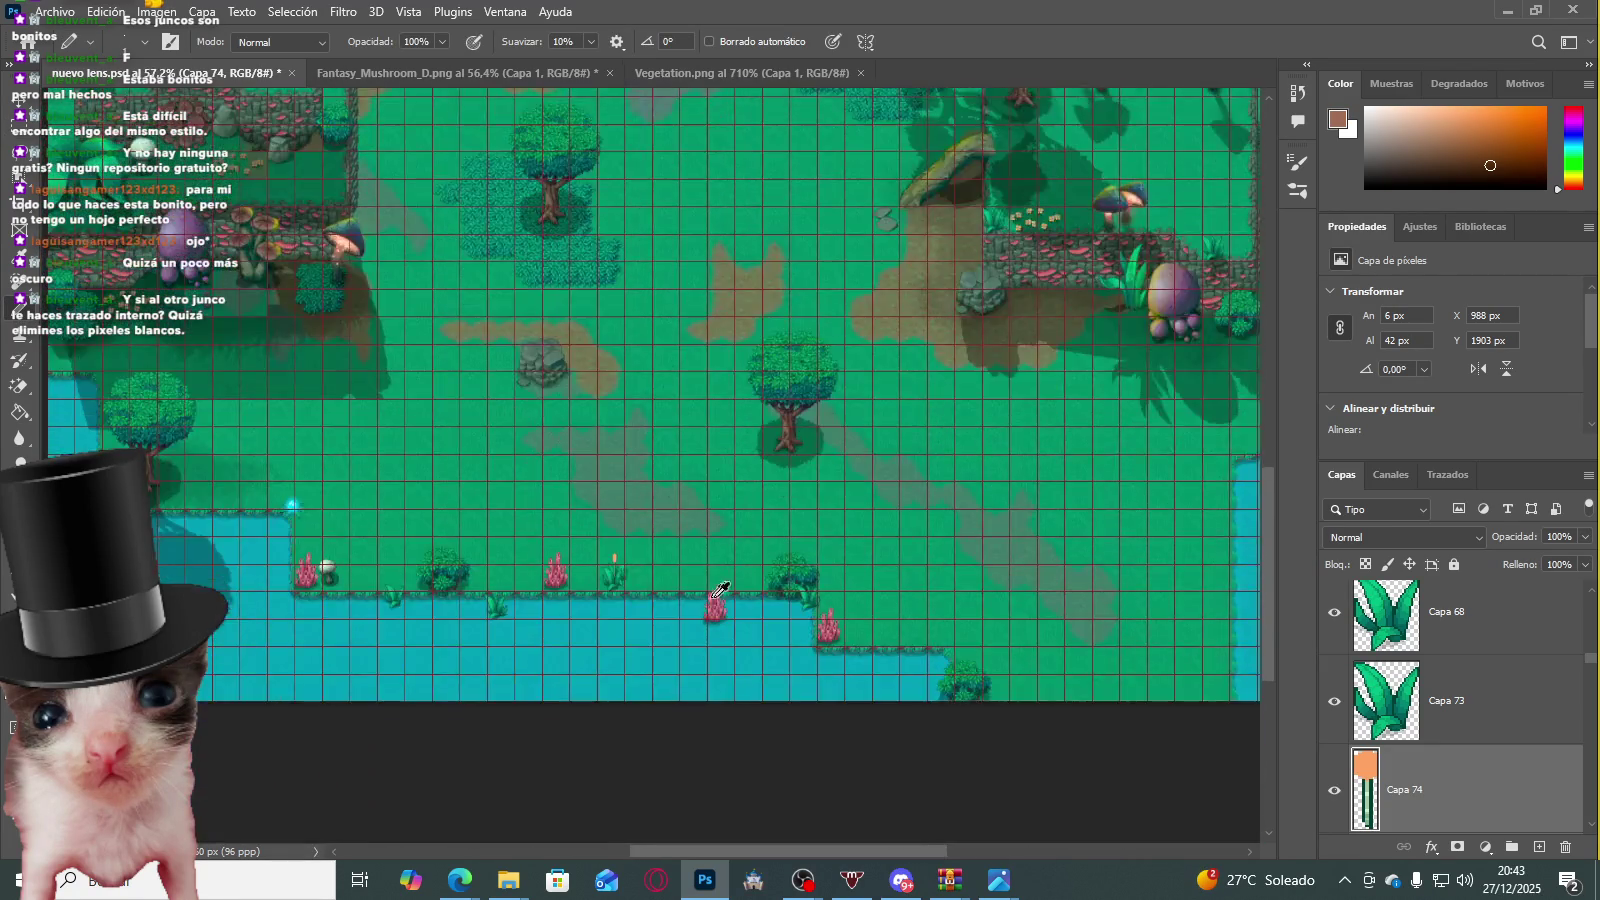
# Step: Sample a dark grey-green shade from the map for the cattail outline
pyautogui.scroll(3, 520, 490)
pyautogui.scroll(2, 560, 510)
pyautogui.scroll(2, 589, 527)
pyautogui.scroll(2, 594, 521)
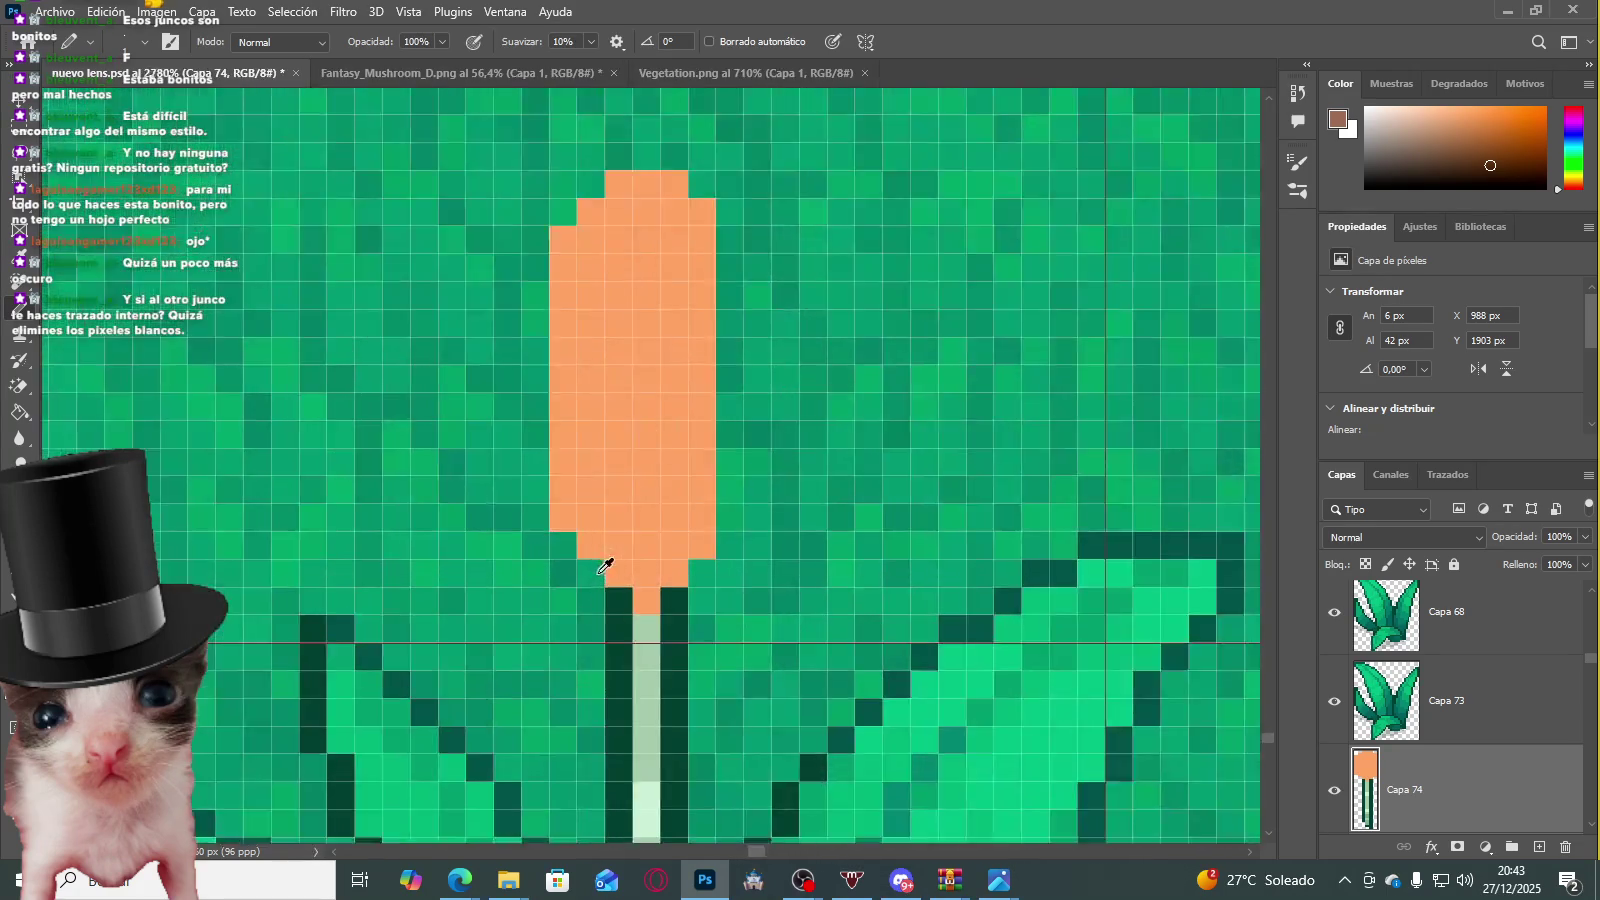
pyautogui.scroll(2, 560, 504)
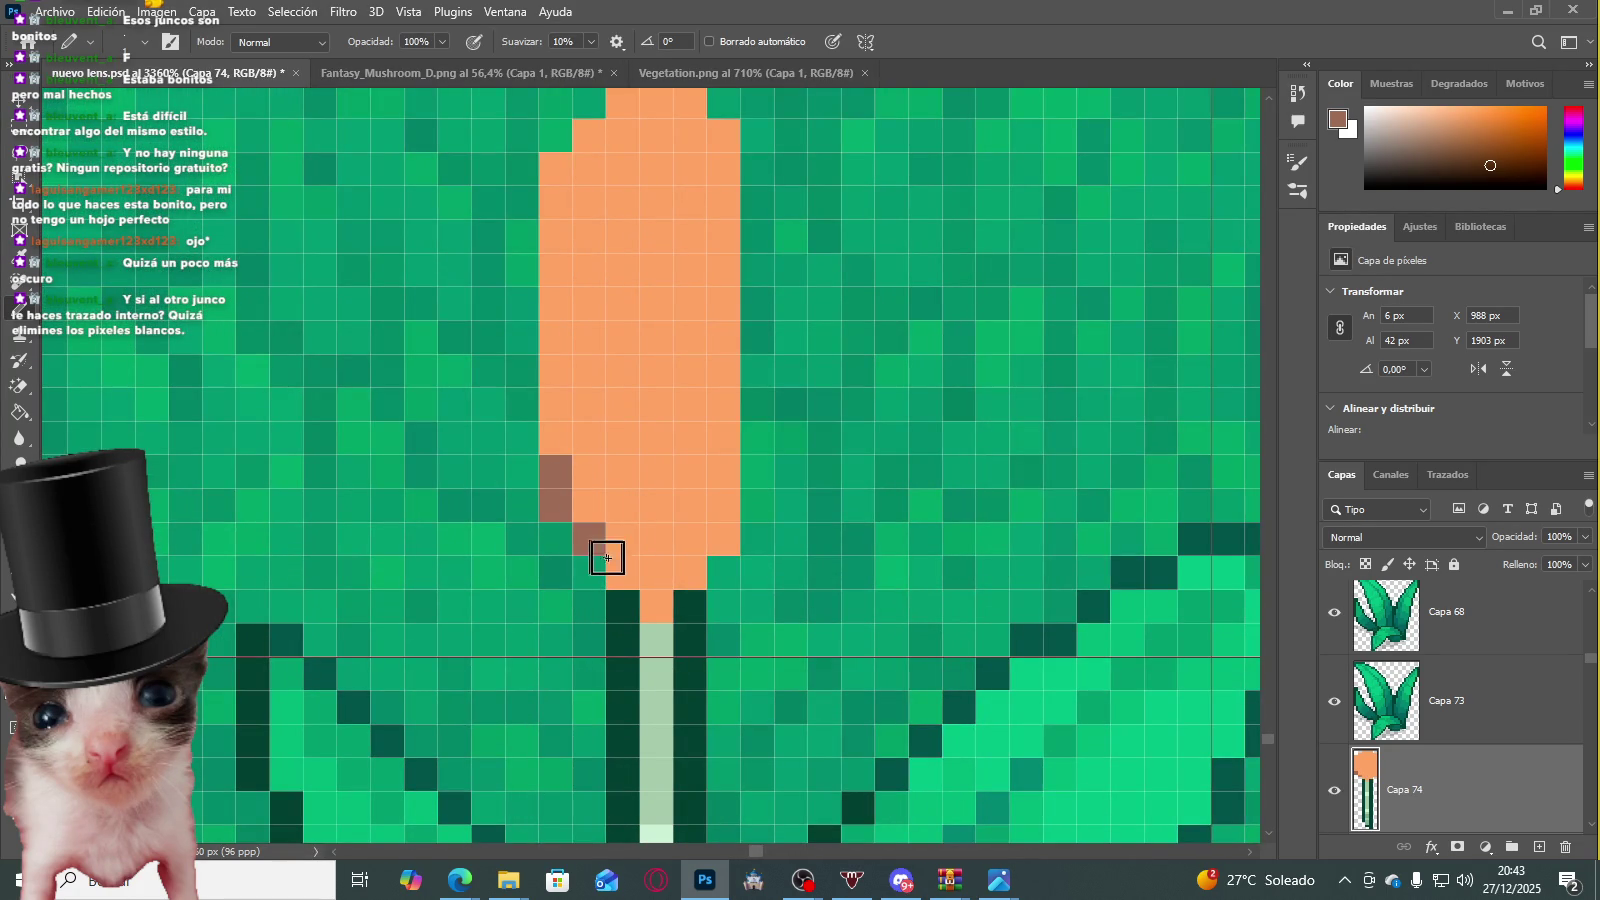
pyautogui.scroll(1, 600, 515)
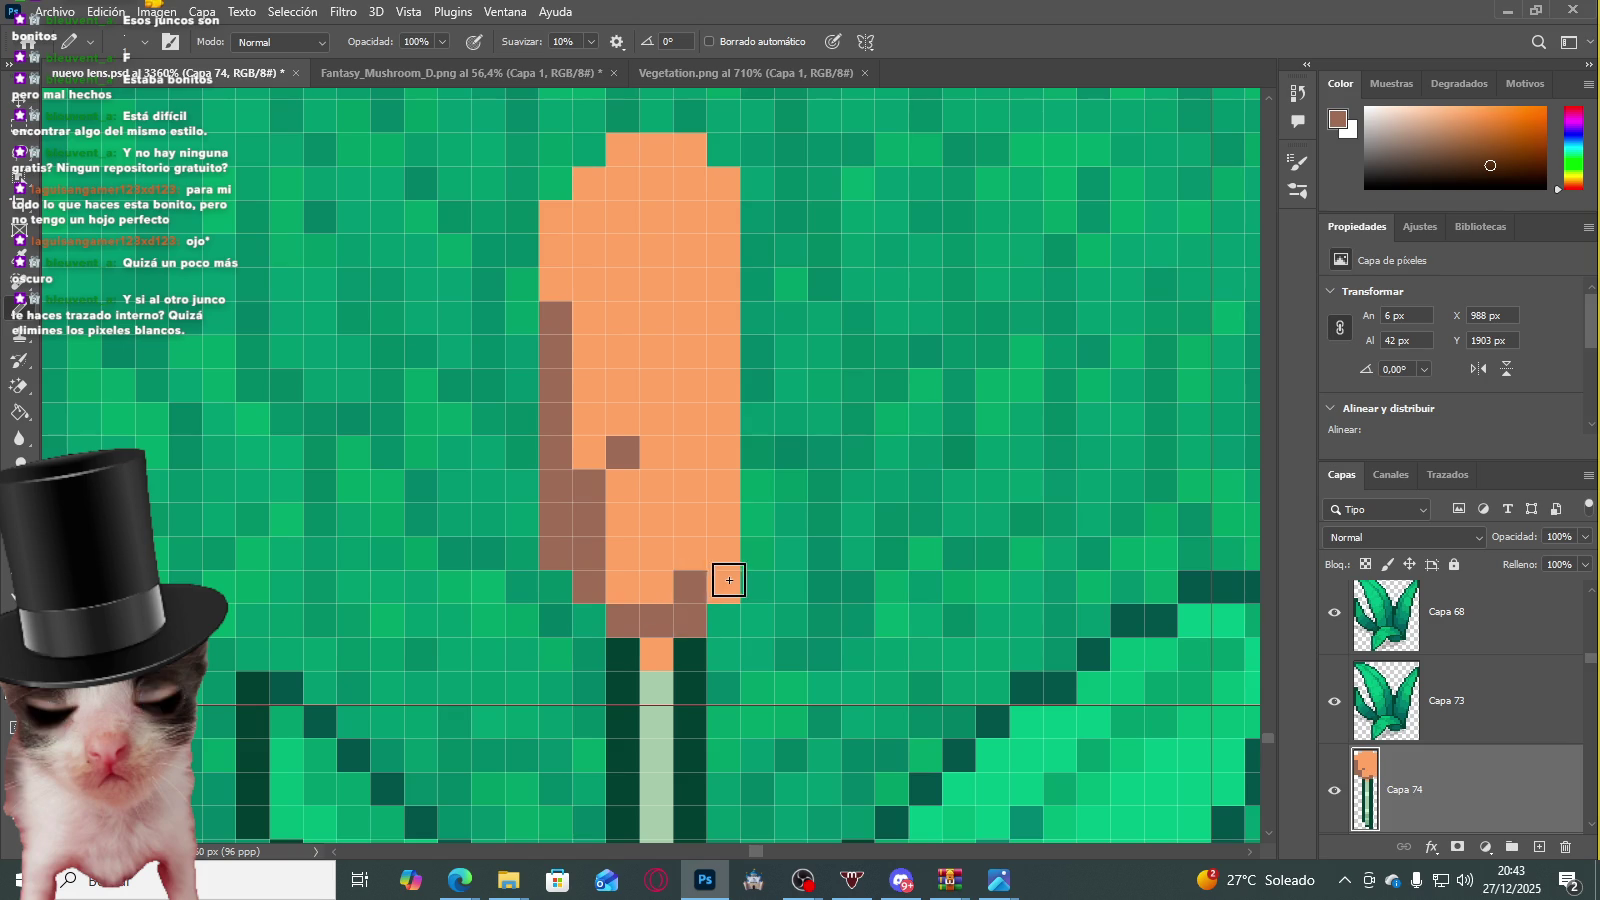
pyautogui.scroll(-2, 728, 580)
pyautogui.scroll(-2, 643, 636)
pyautogui.scroll(2, 625, 614)
pyautogui.scroll(-1, 650, 560)
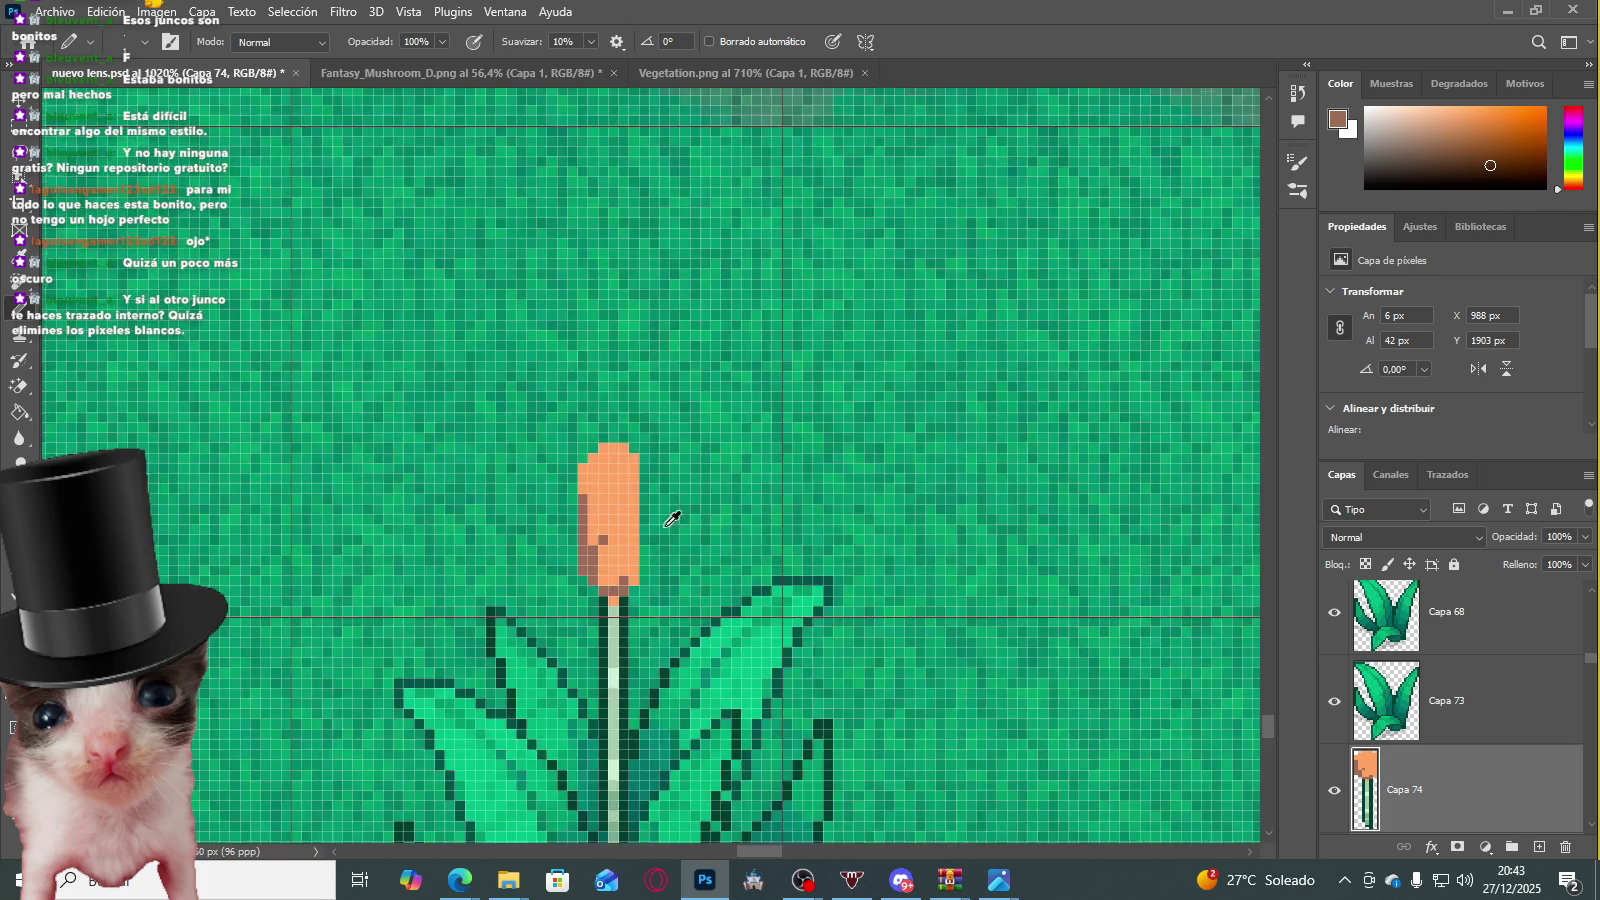
pyautogui.scroll(-3, 672, 518)
pyautogui.scroll(-3, 525, 371)
pyautogui.scroll(-2, 464, 357)
pyautogui.keyDown('alt'); pyautogui.click(215, 240); pyautogui.keyUp('alt')
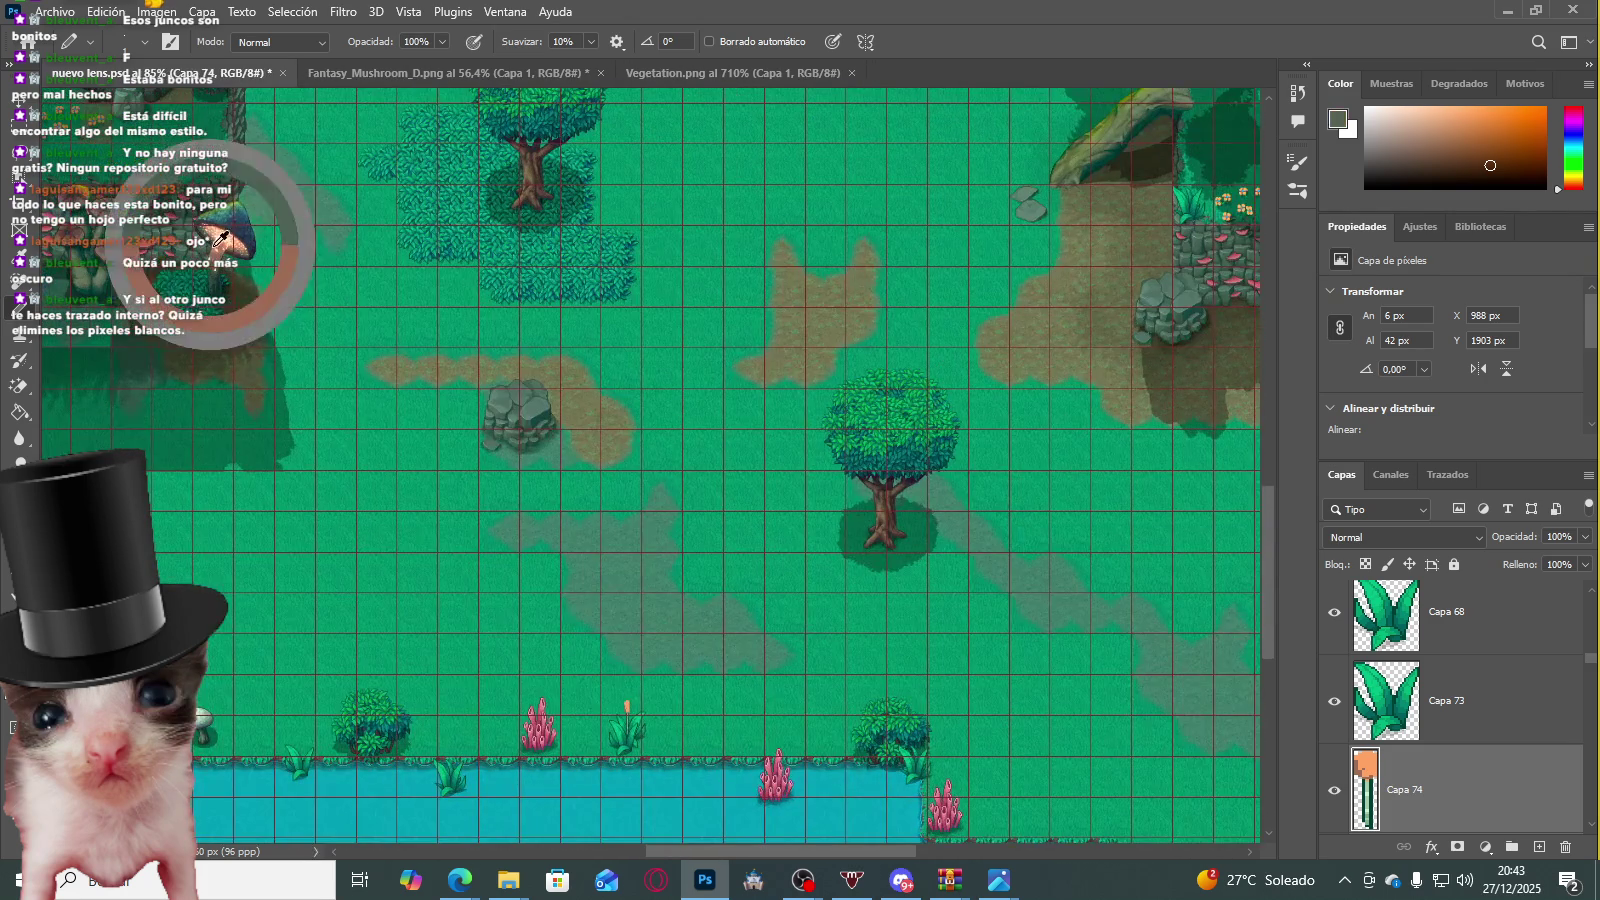
pyautogui.moveTo(215, 240); pyautogui.dragTo(230, 272)
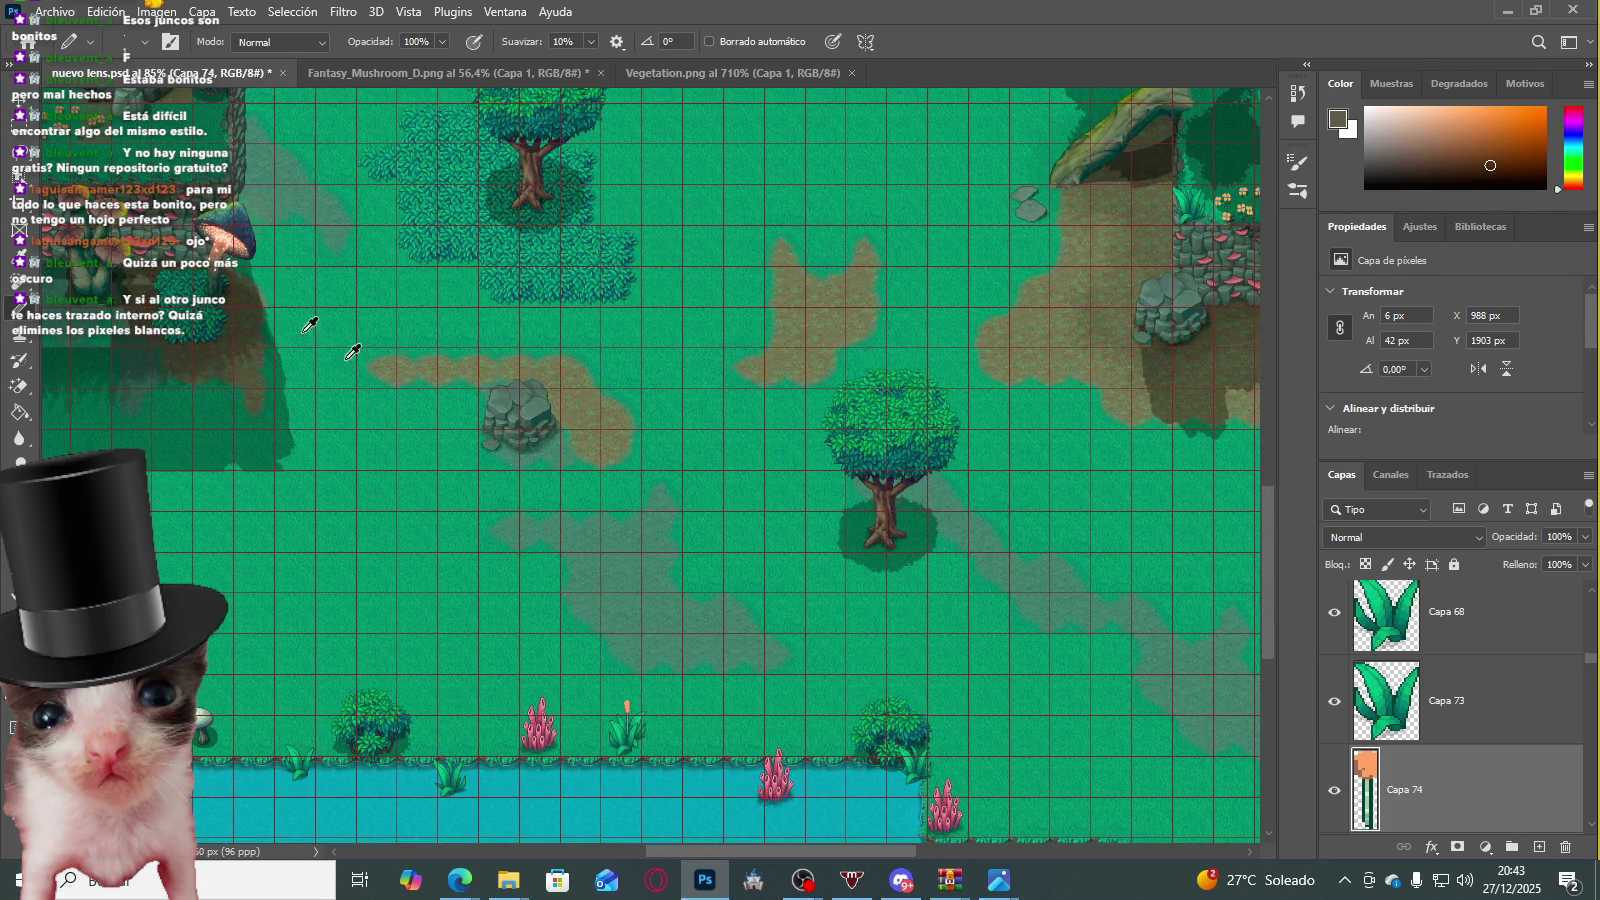
# Step: Pencil a one-pixel dark grey-green outline around the cattail head, including its right edge
pyautogui.scroll(1, 610, 680)
pyautogui.scroll(2, 600, 620)
pyautogui.scroll(2, 595, 580)
pyautogui.scroll(2, 595, 548)
pyautogui.scroll(2, 593, 549)
pyautogui.moveTo(542, 491)
pyautogui.mouseDown()
pyautogui.moveTo(521, 304)
pyautogui.moveTo(553, 161)
pyautogui.mouseUp()
pyautogui.scroll(2, 522, 340)
pyautogui.scroll(2, 572, 186)
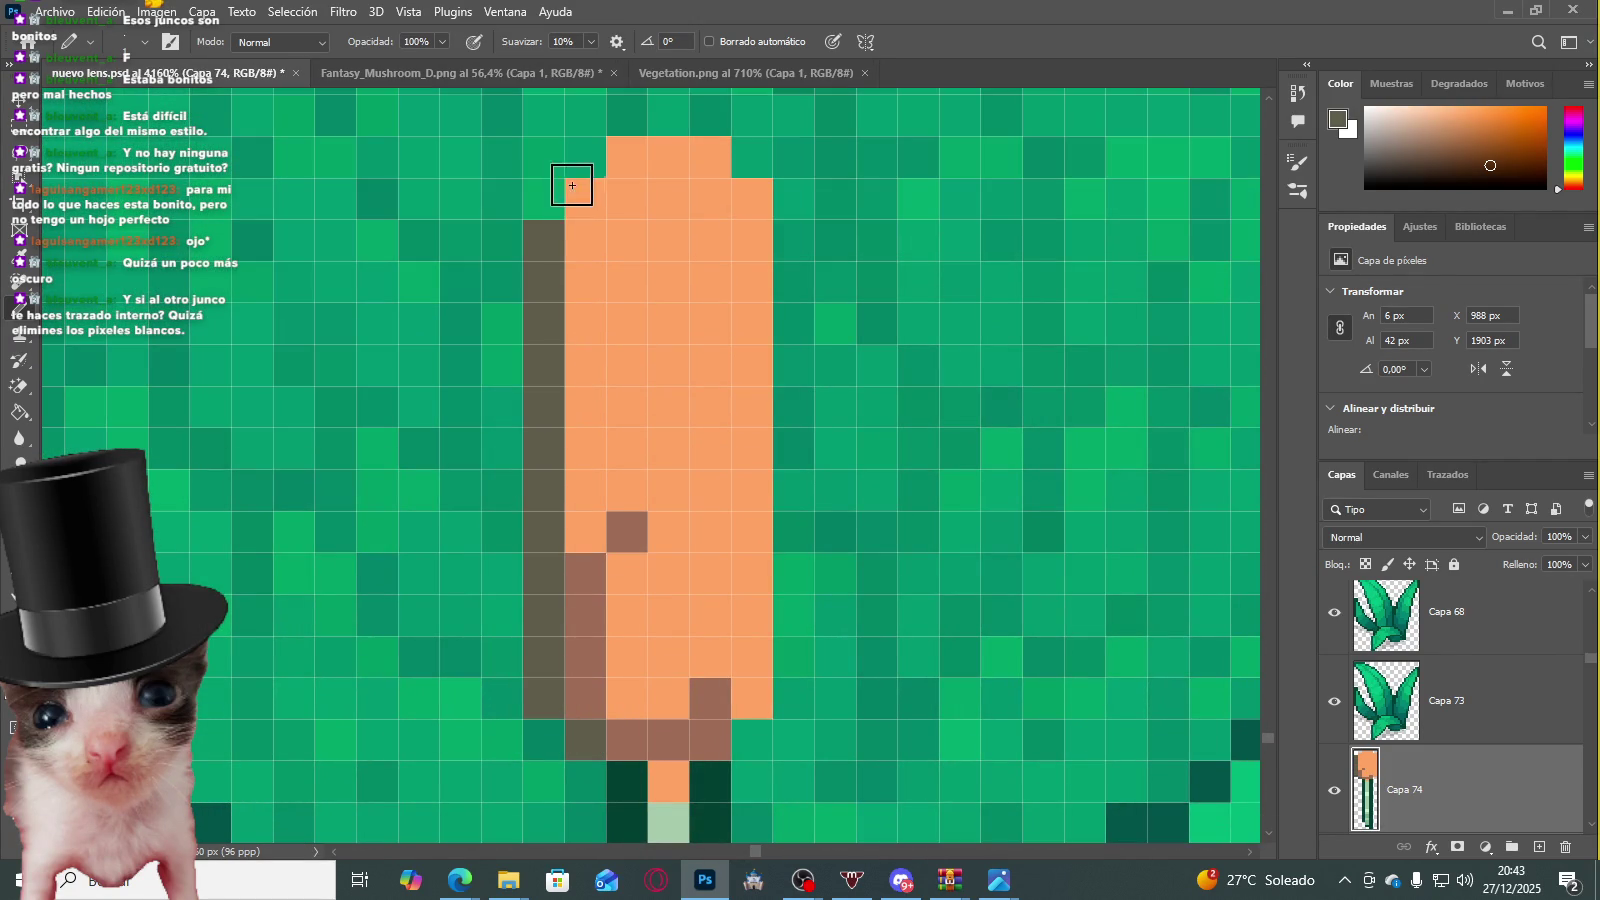
pyautogui.moveTo(712, 160); pyautogui.dragTo(752, 200)
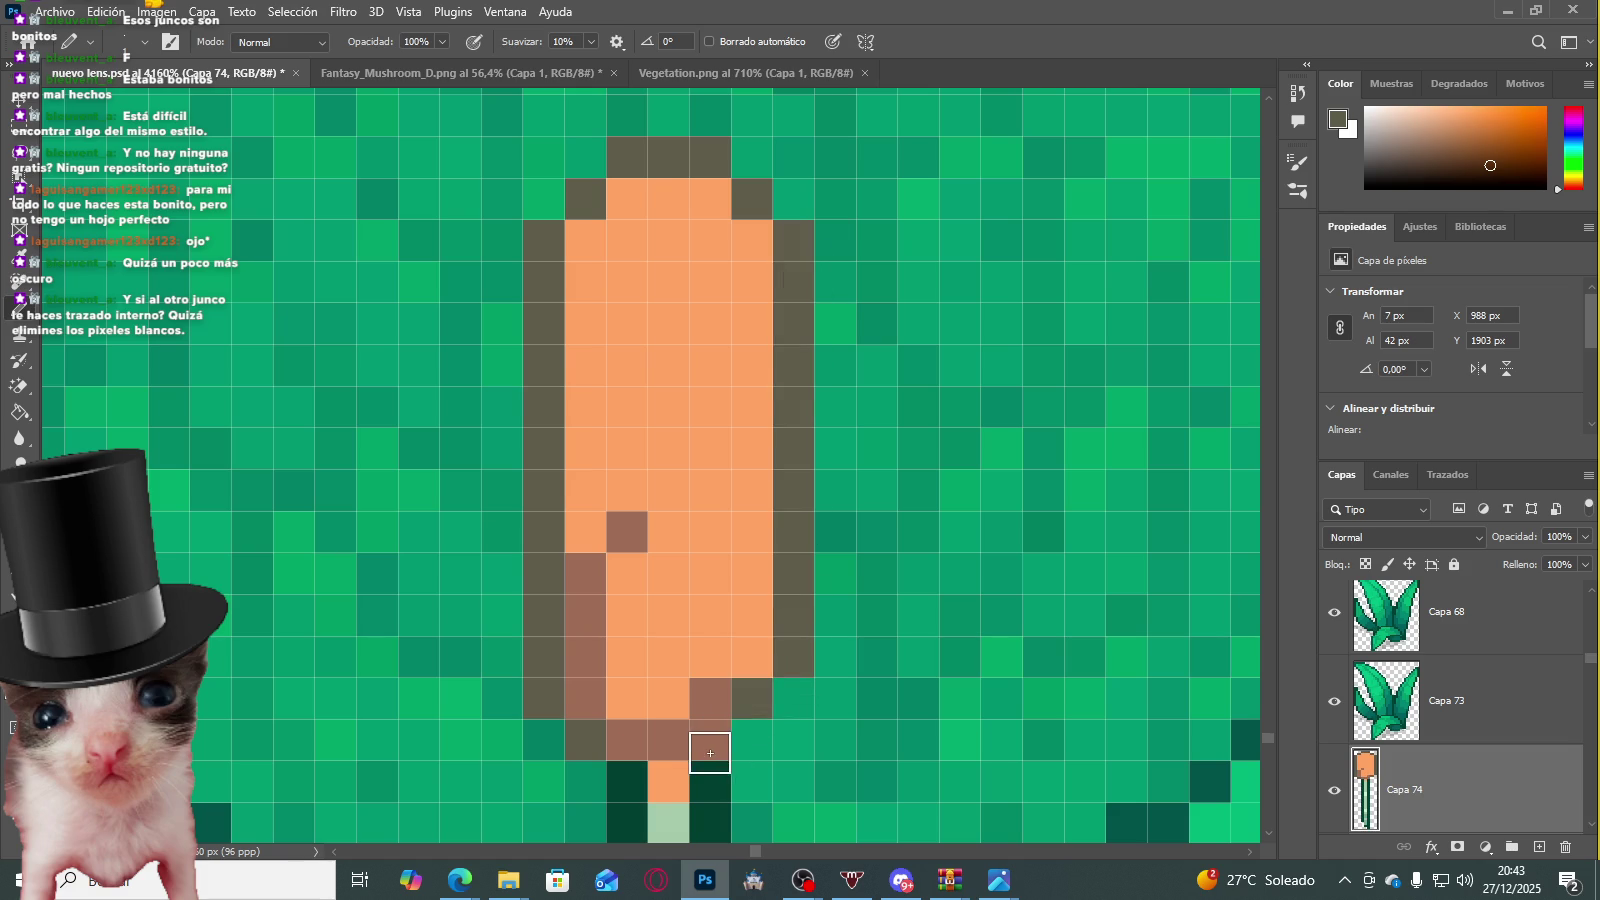
# Step: Sample peach from the mushroom and set the foreground colour to light peach #facbad
pyautogui.scroll(-3, 589, 724)
pyautogui.scroll(-3, 640, 650)
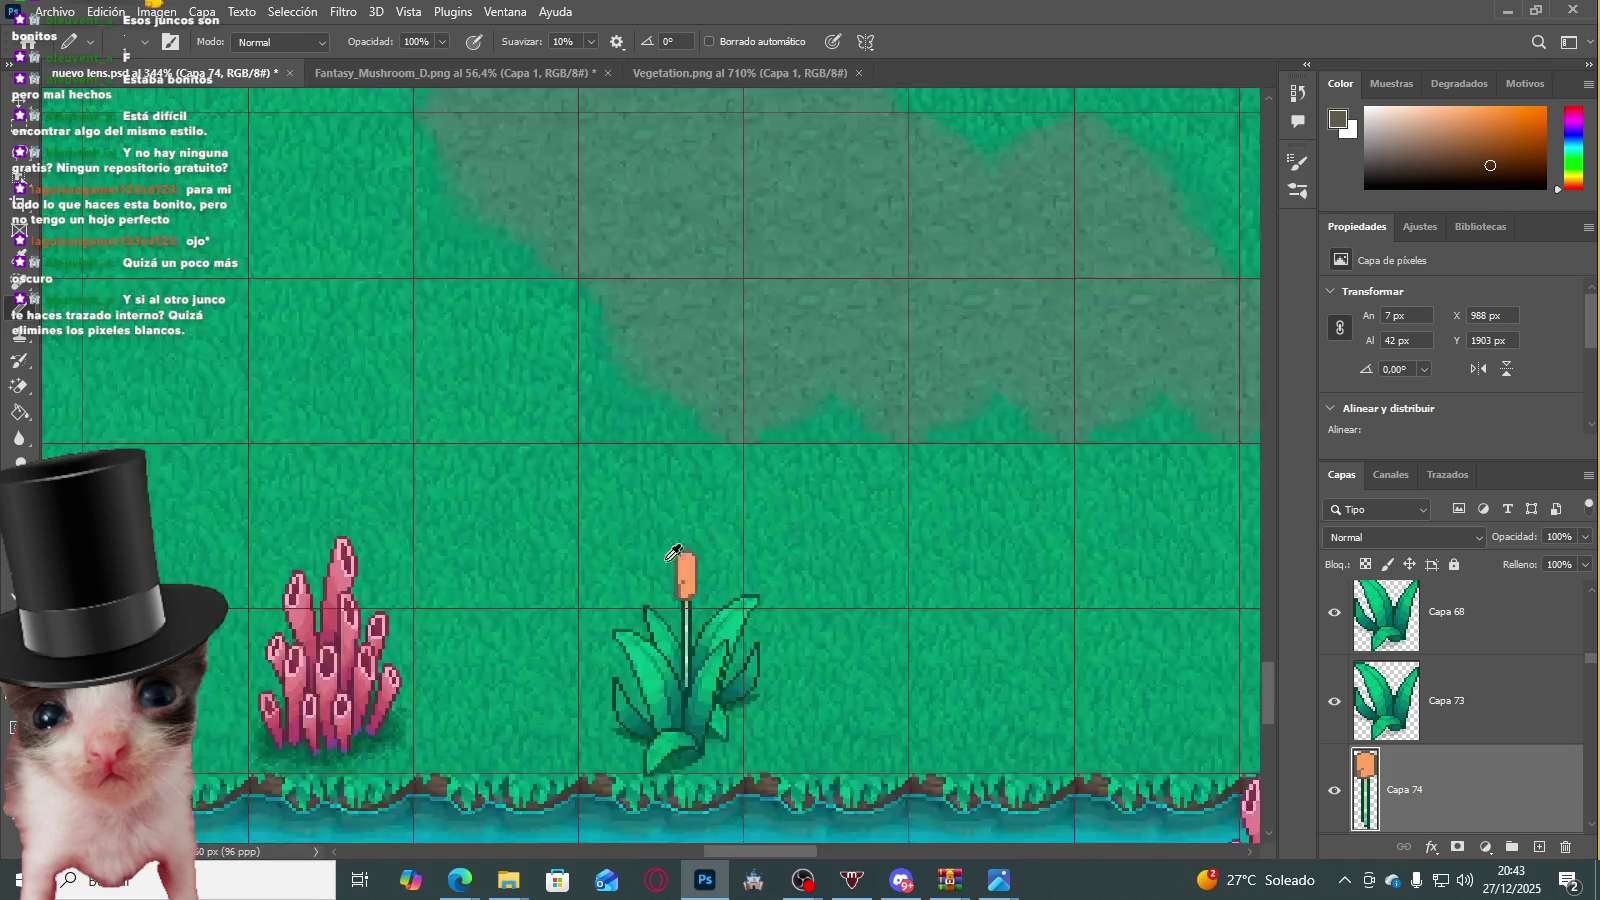
pyautogui.scroll(-3, 700, 560)
pyautogui.scroll(-2, 716, 542)
pyautogui.scroll(2, 716, 542)
pyautogui.scroll(3, 714, 535)
pyautogui.scroll(-4, 712, 525)
pyautogui.scroll(-2, 710, 517)
pyautogui.scroll(-2, 700, 500)
pyautogui.scroll(2, 380, 270)
pyautogui.keyDown('alt'); pyautogui.click(344, 282); pyautogui.keyUp('alt')
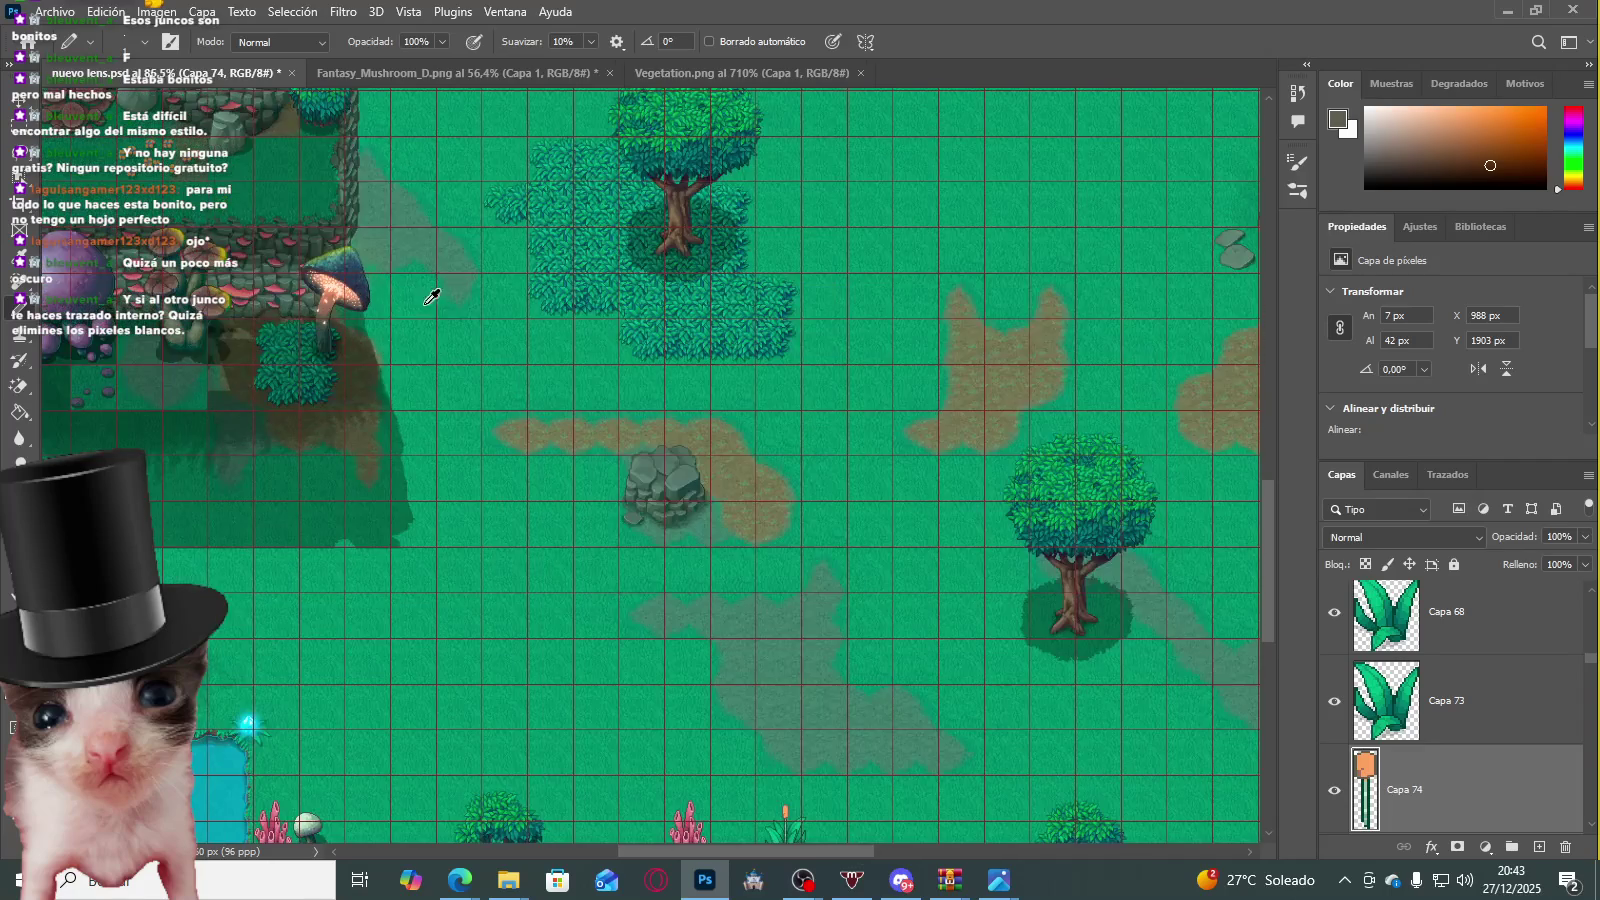
pyautogui.scroll(-2, 400, 350)
pyautogui.scroll(2, 700, 520)
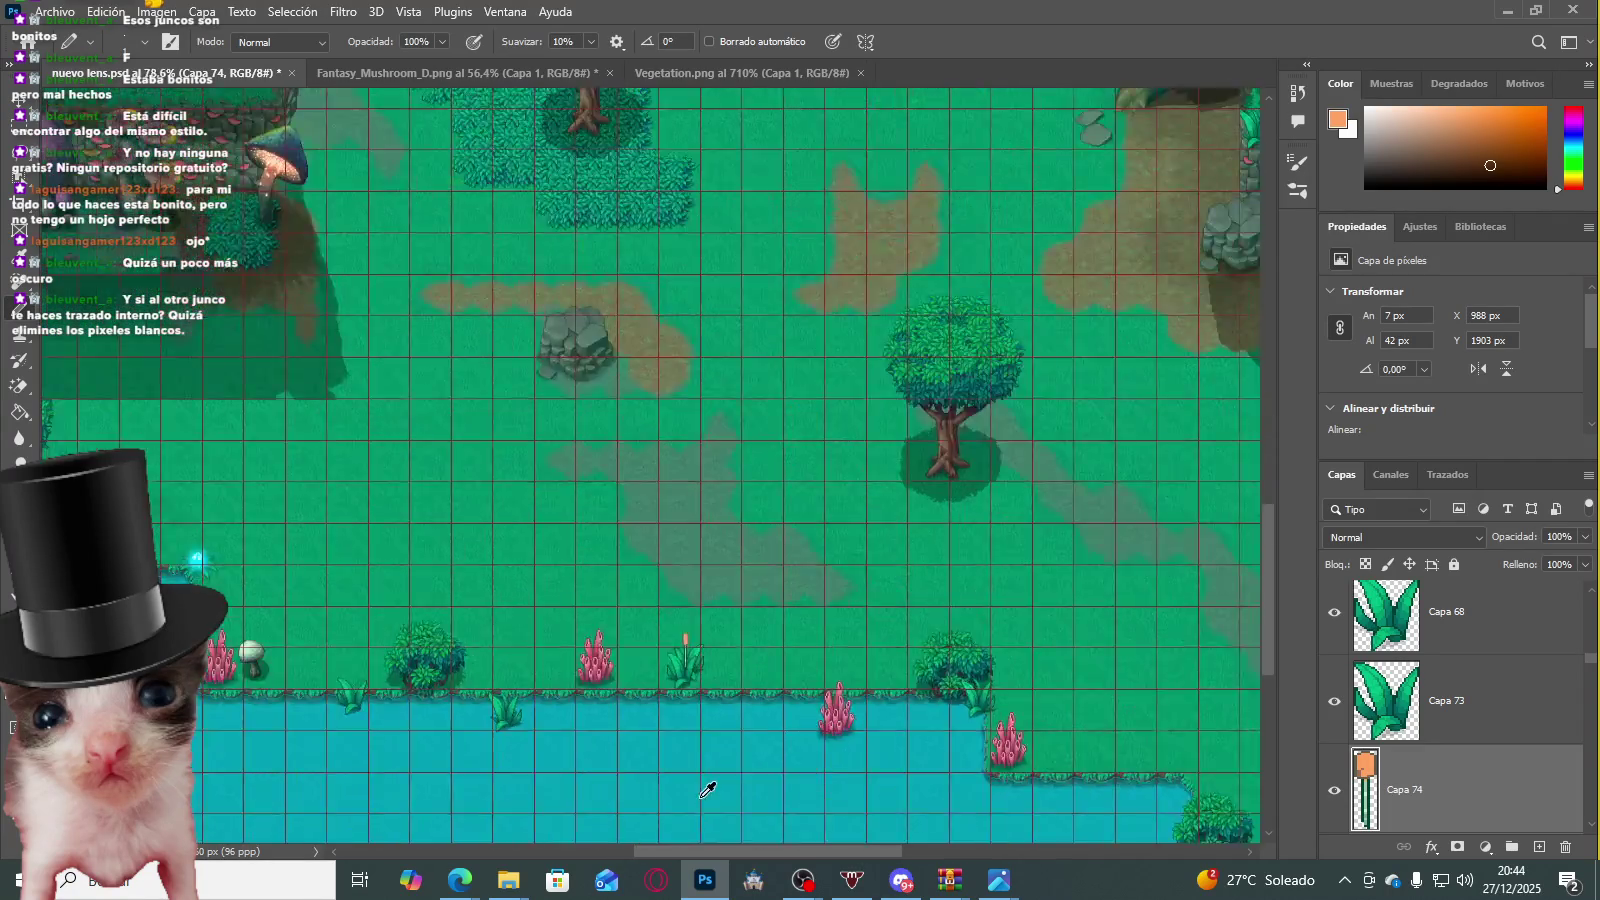
pyautogui.scroll(2, 710, 520)
pyautogui.scroll(2, 718, 522)
pyautogui.scroll(5, 717, 522)
pyautogui.scroll(3, 714, 518)
pyautogui.scroll(3, 653, 503)
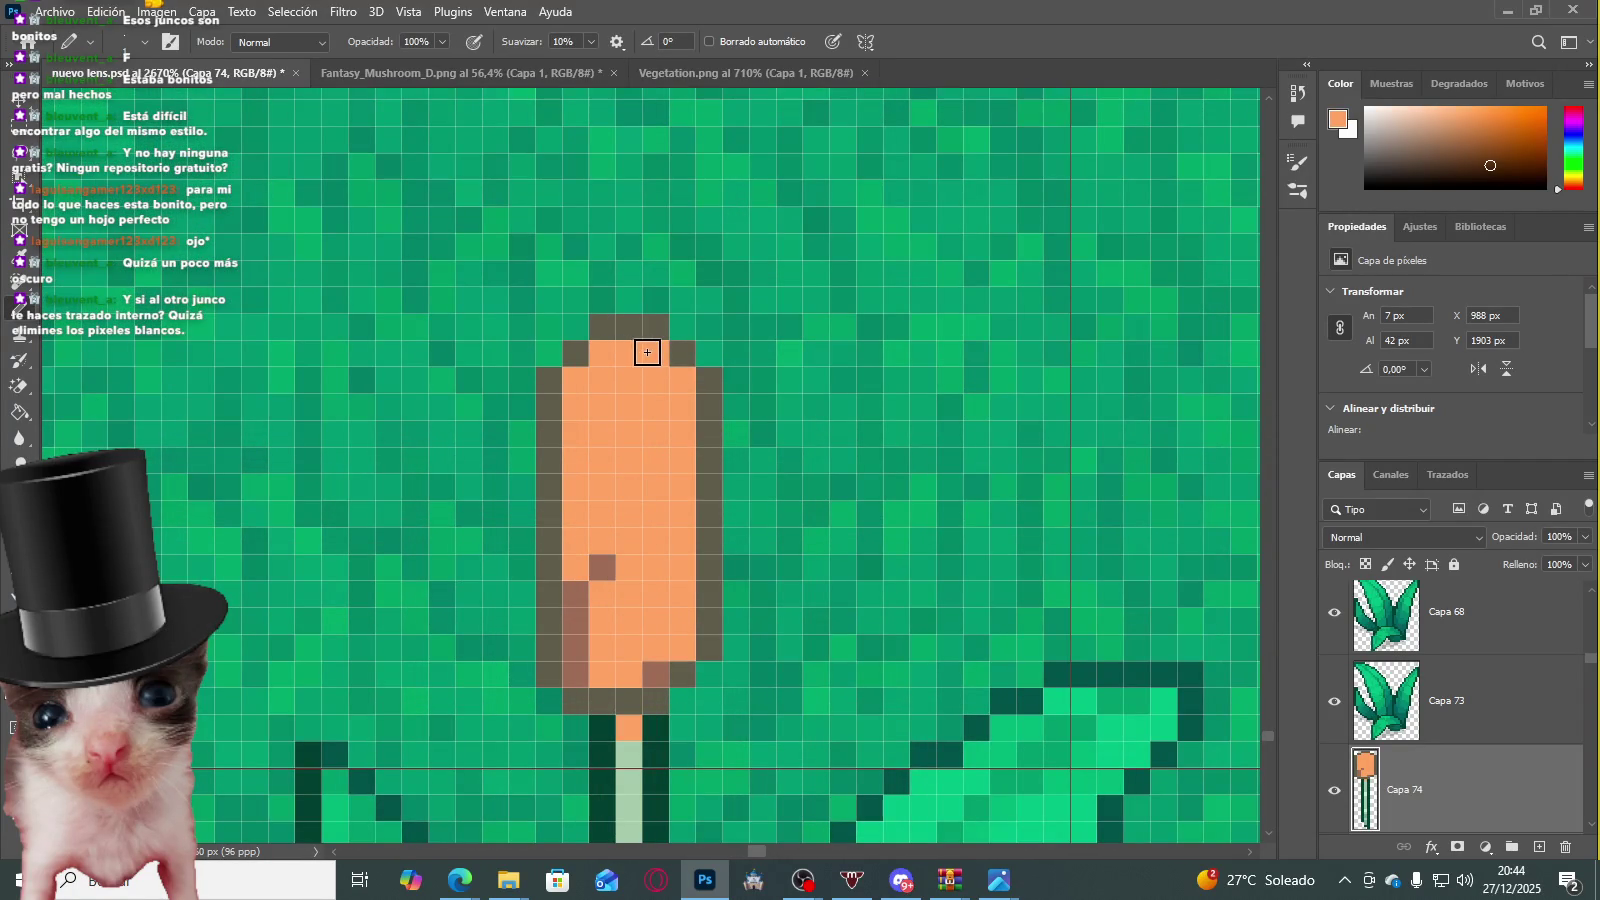
pyautogui.scroll(-3, 647, 352)
pyautogui.scroll(3, 636, 400)
pyautogui.click(1337, 119)
pyautogui.write('facbad')
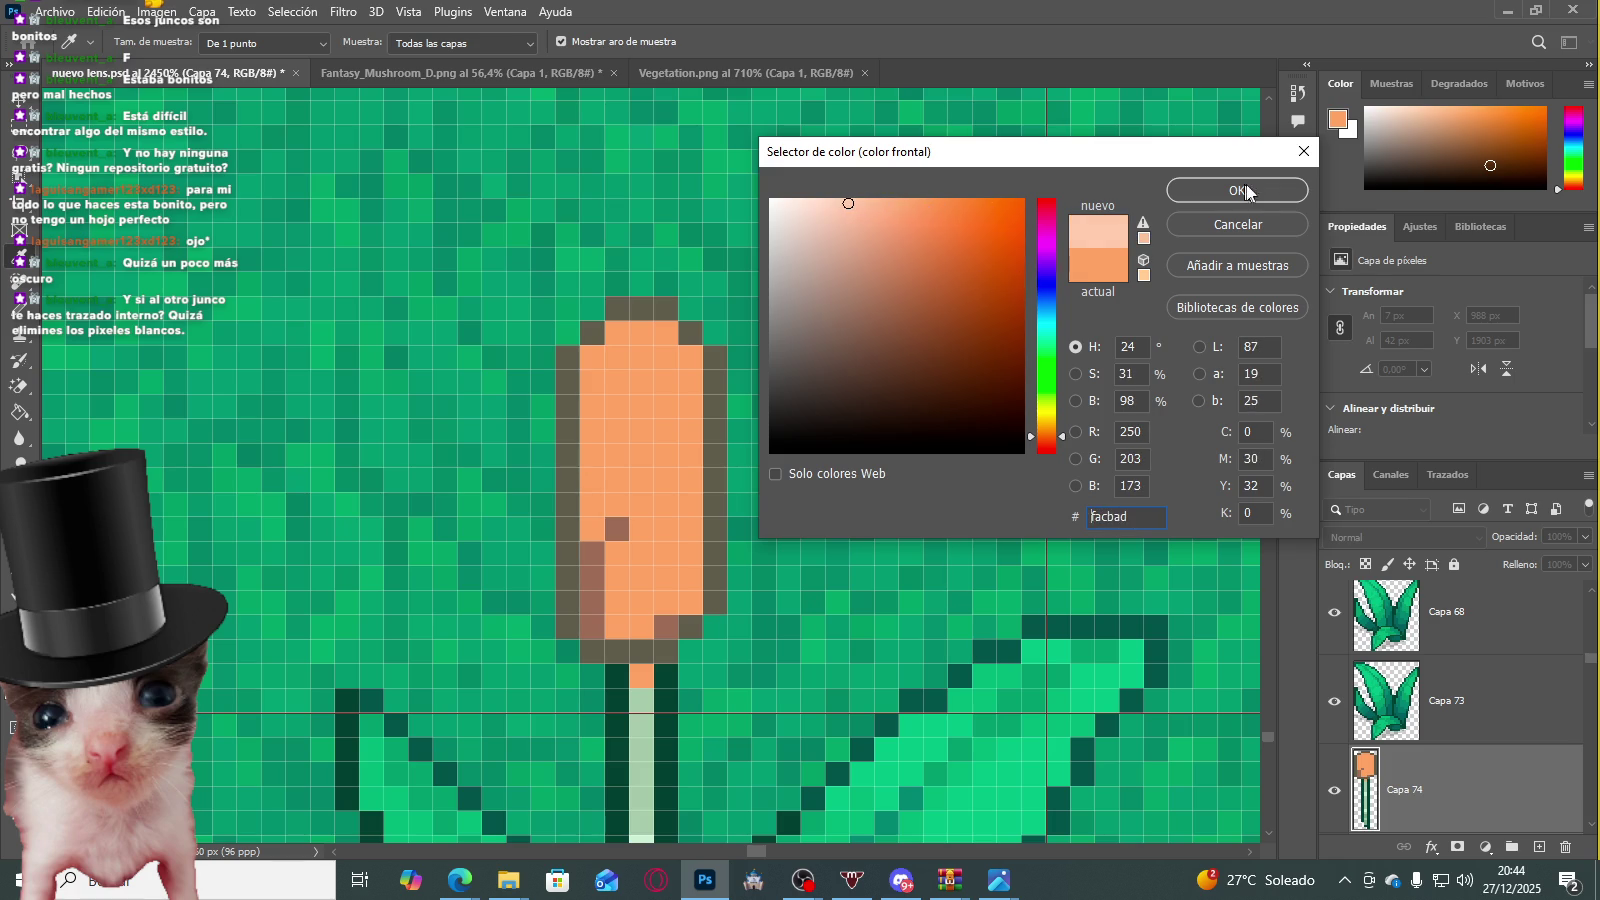
# Step: Confirm light peach #facbad and pencil a highlight down the cattail head's right side
pyautogui.press('Return')
pyautogui.scroll(2, 635, 340)
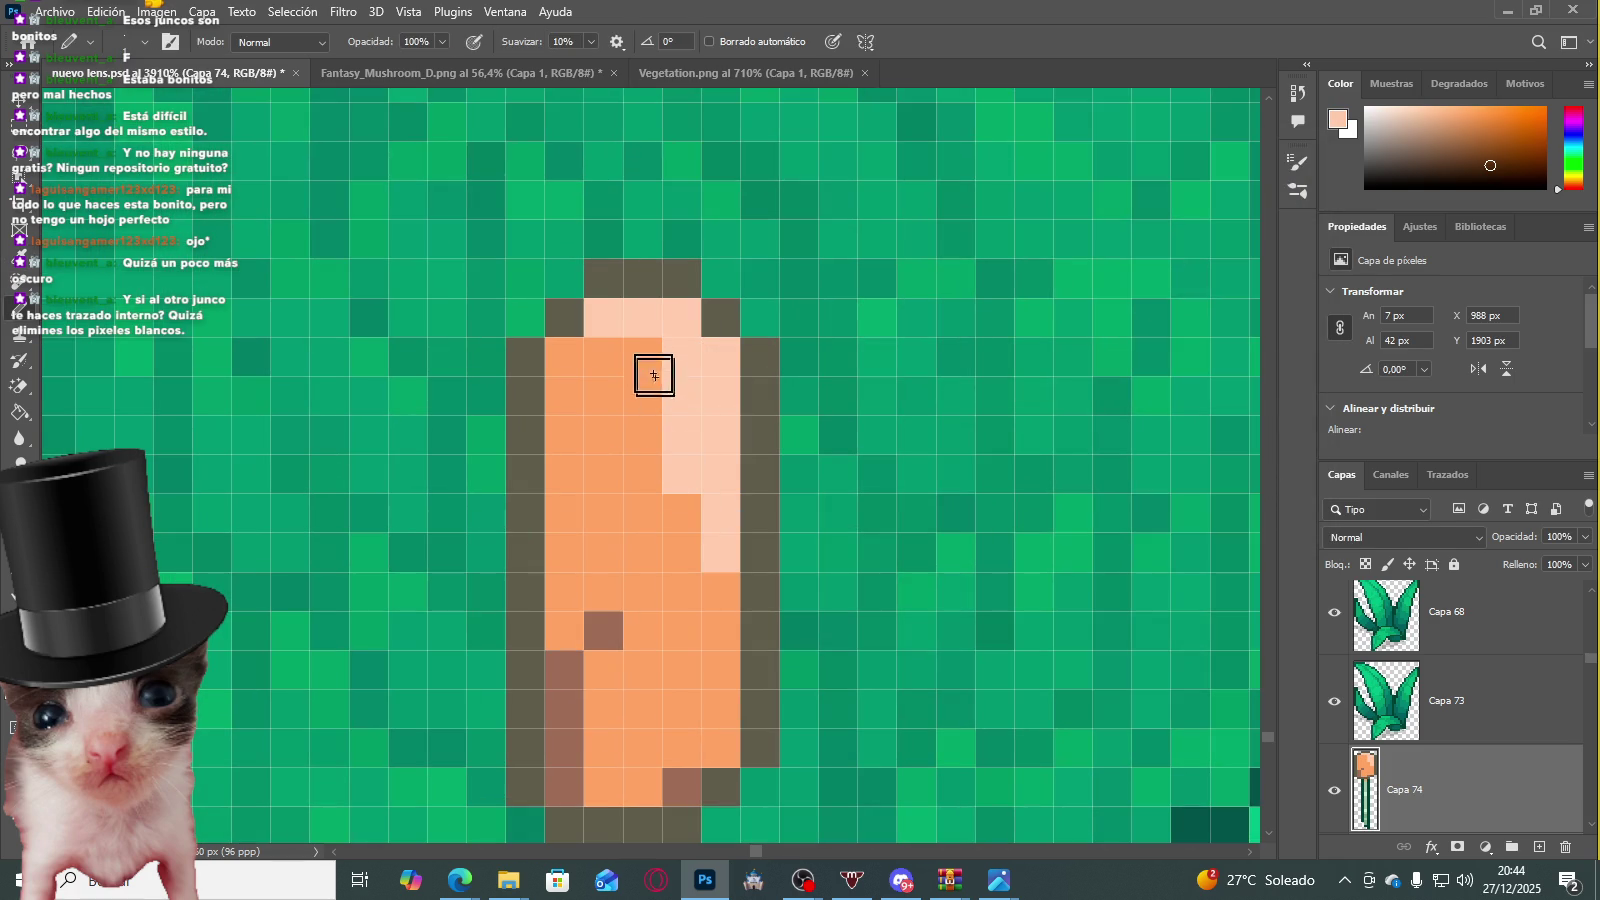
pyautogui.scroll(-1, 704, 463)
pyautogui.moveTo(690, 463); pyautogui.dragTo(688, 515)
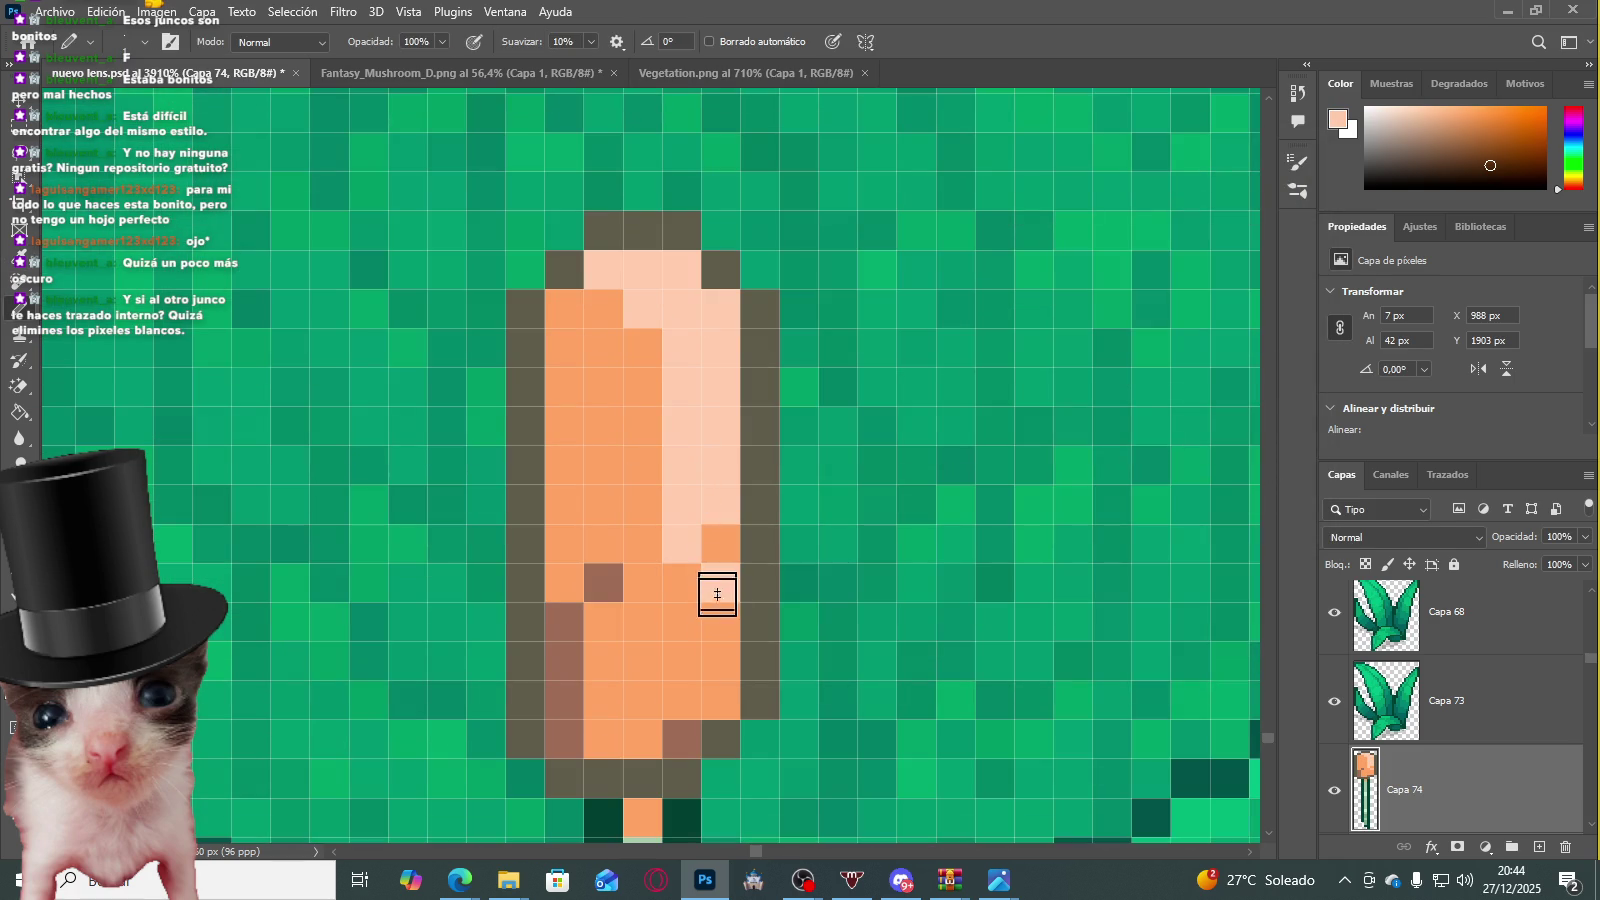
pyautogui.scroll(-1, 709, 675)
pyautogui.scroll(-5, 743, 543)
pyautogui.scroll(-2, 768, 490)
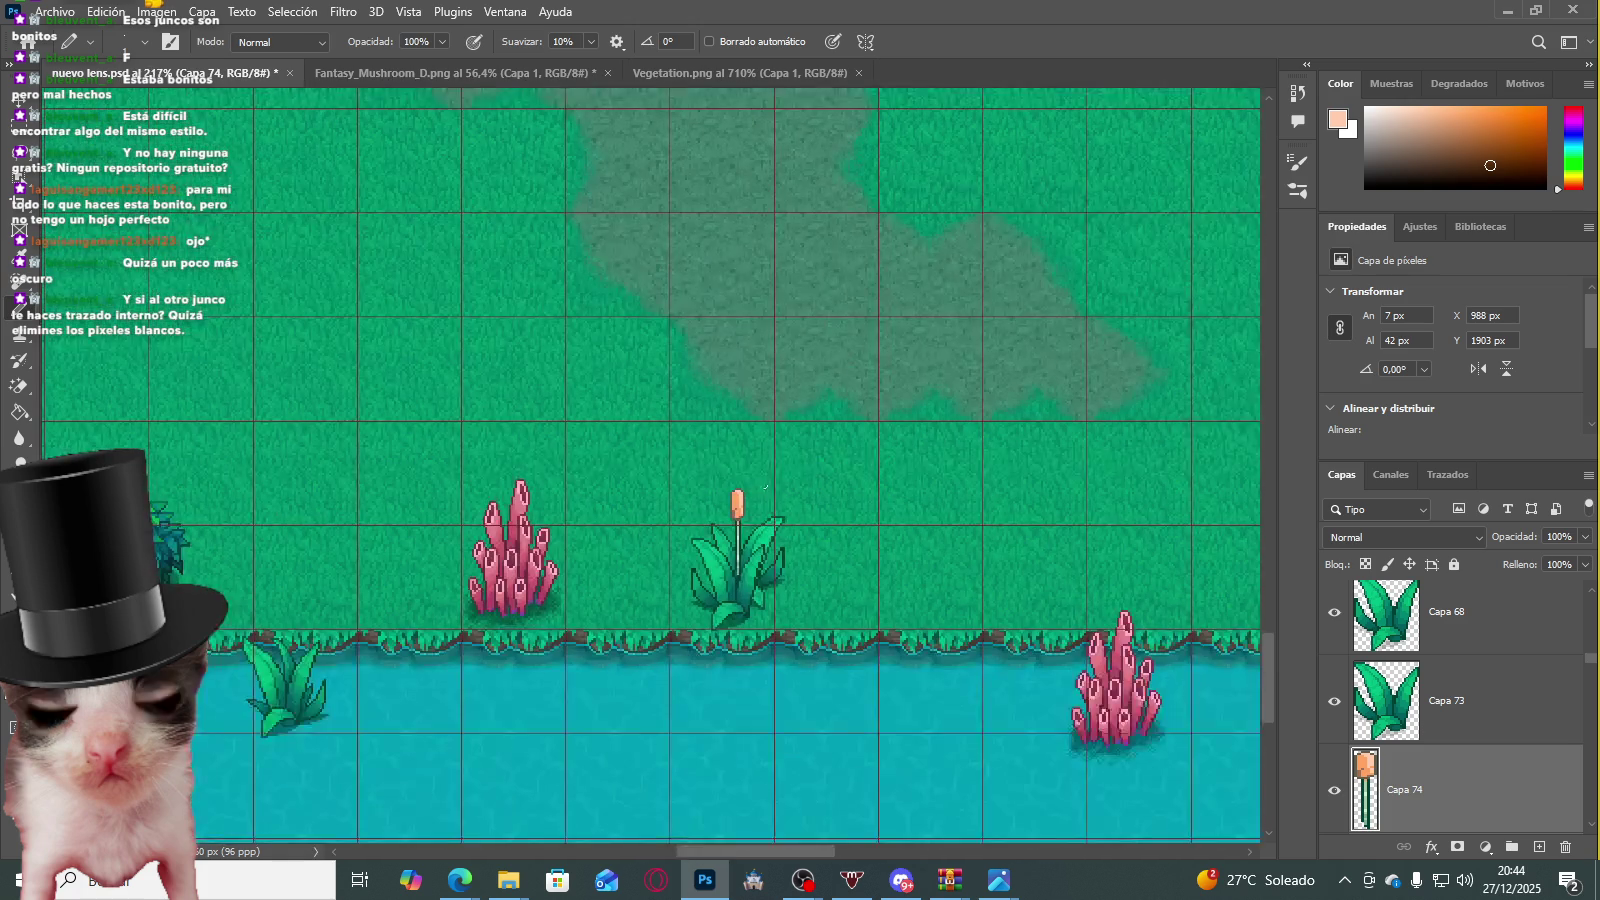
pyautogui.scroll(3, 740, 480)
pyautogui.scroll(3, 714, 470)
pyautogui.scroll(2, 703, 505)
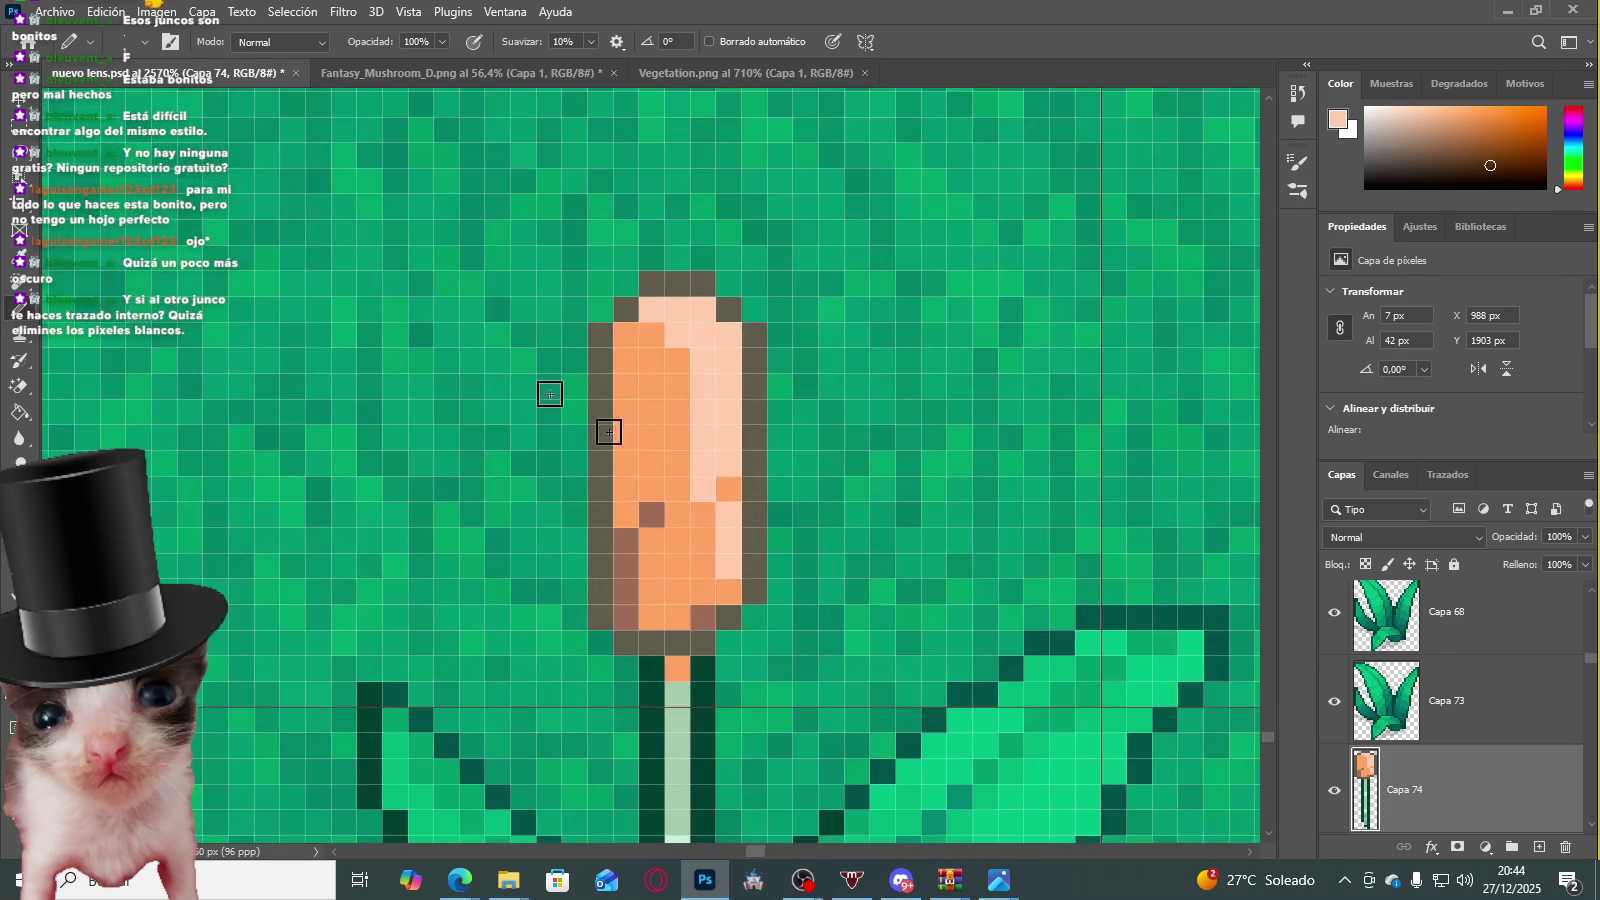
pyautogui.click(35, 100)
# Step: Raise the cattail head's top 5 pixels and stretch its upper part taller
pyautogui.moveTo(917, 476); pyautogui.dragTo(875, 455)
pyautogui.hotkey('ctrl', 't')
pyautogui.moveTo(671, 321); pyautogui.dragTo(711, 245)
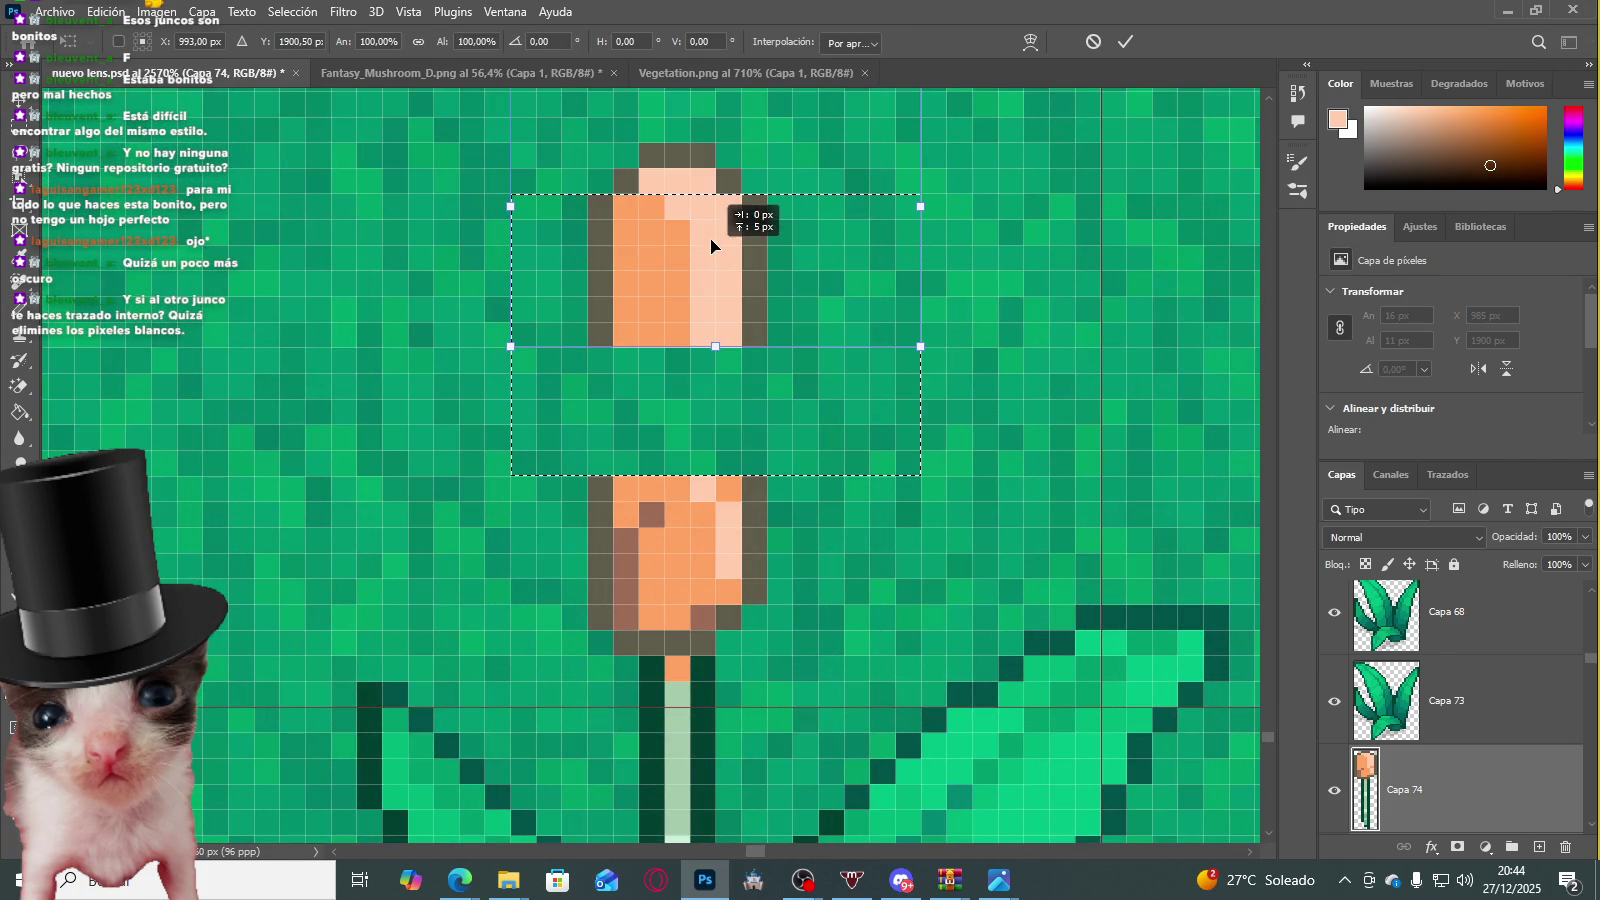
pyautogui.press('Return')
pyautogui.hotkey('ctrl', 'd')
pyautogui.moveTo(791, 303); pyautogui.dragTo(791, 298)
pyautogui.hotkey('ctrl', 't')
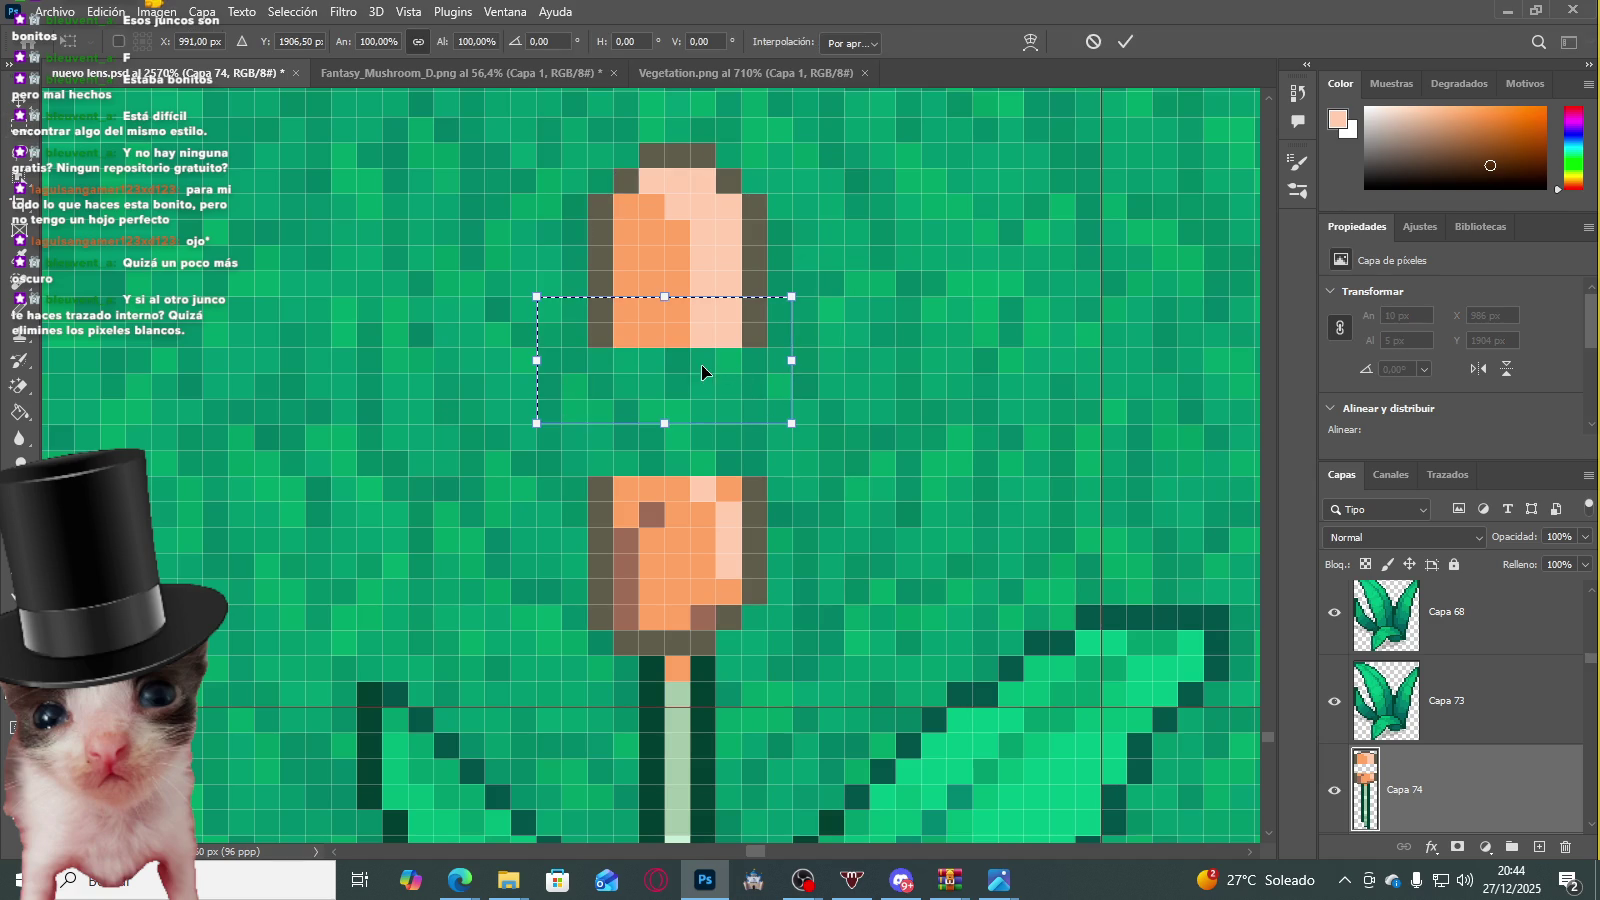
pyautogui.moveTo(665, 423); pyautogui.dragTo(640, 758)
pyautogui.press('Return')
pyautogui.hotkey('ctrl', 'd')
# Step: Shift the head's left part 1 pixel right and narrow the cattail head to 5 pixels wide
pyautogui.moveTo(488, 148); pyautogui.dragTo(638, 721)
pyautogui.hotkey('ctrl', 't')
pyautogui.press('Right')
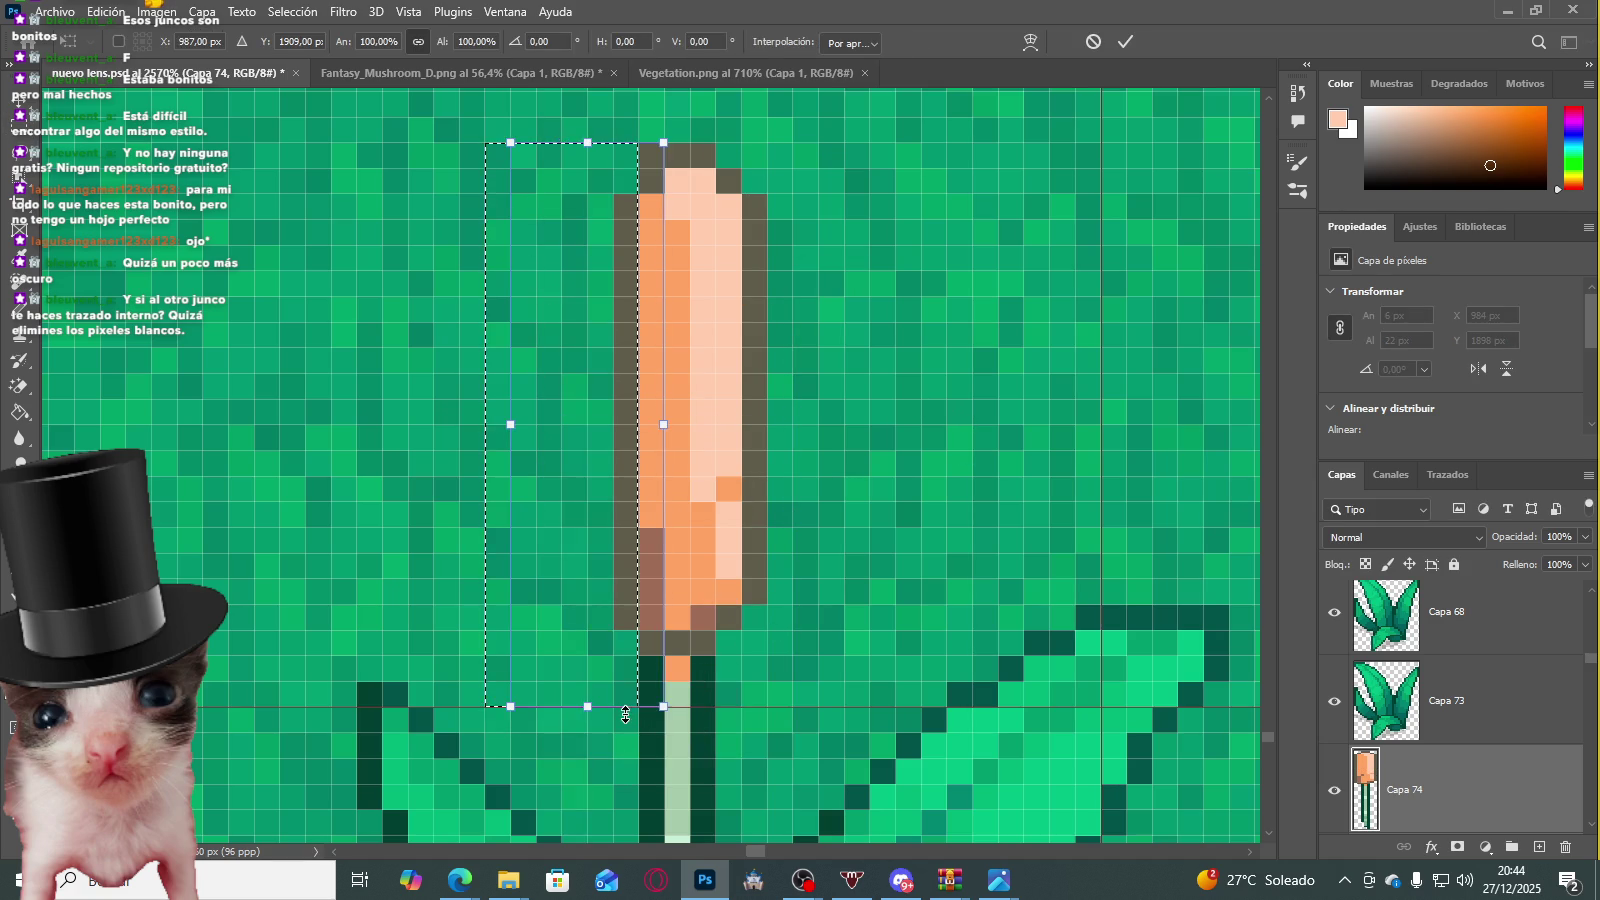
pyautogui.press('Return')
pyautogui.hotkey('ctrl', 'd')
pyautogui.scroll(-3, 591, 558)
pyautogui.scroll(-5, 591, 558)
pyautogui.scroll(-1, 640, 540)
pyautogui.scroll(3, 660, 520)
pyautogui.scroll(3, 738, 444)
pyautogui.scroll(1, 738, 444)
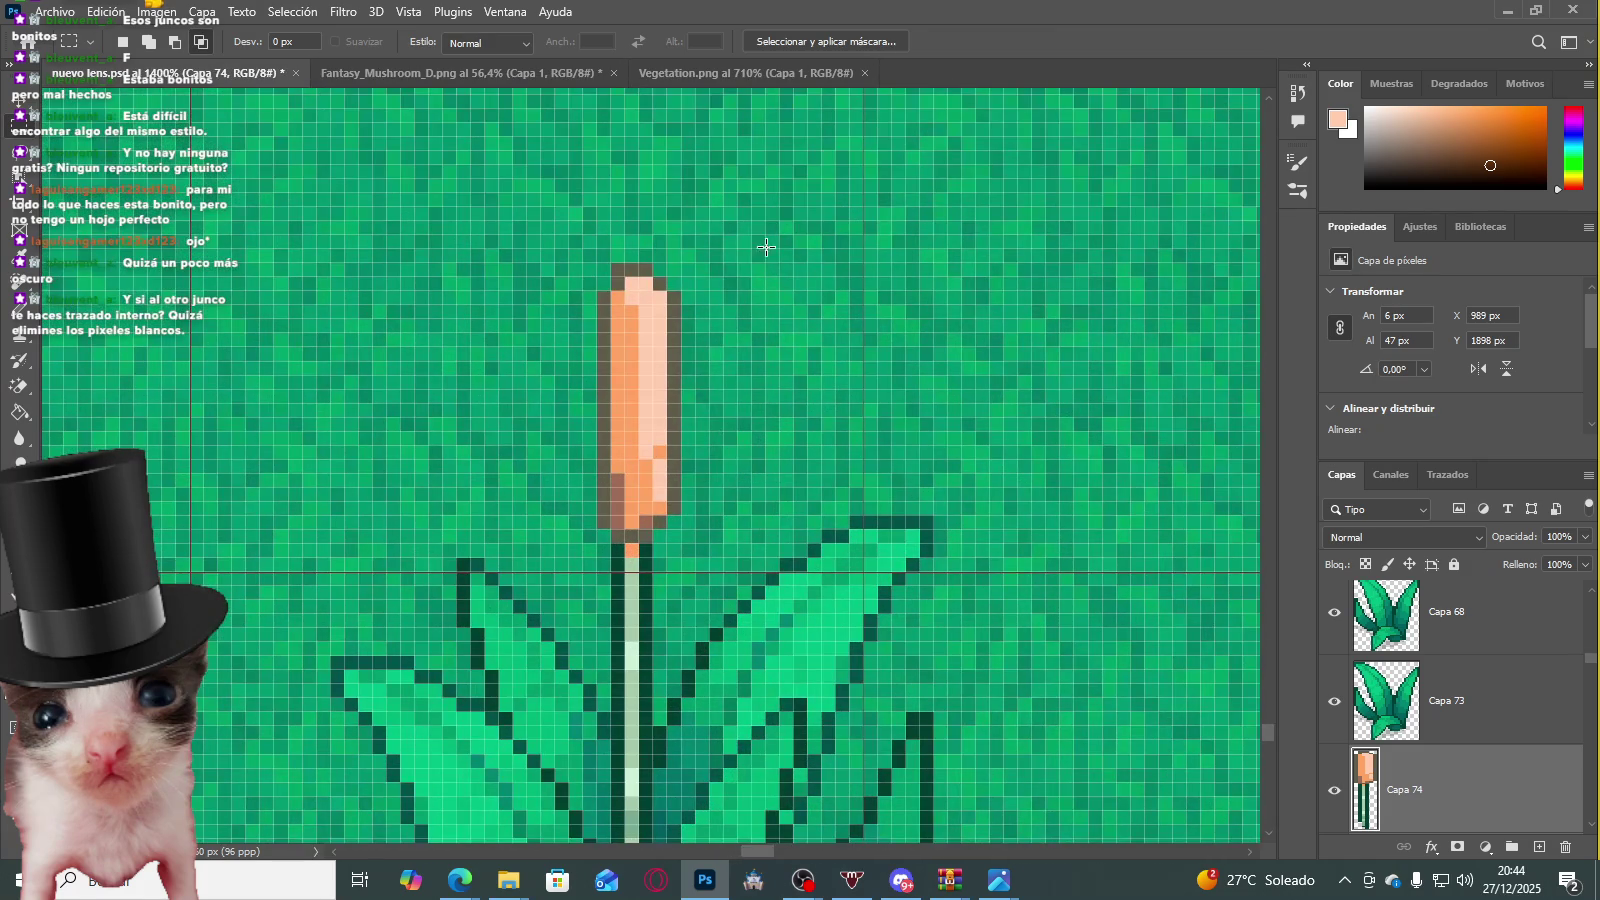
pyautogui.hotkey('ctrl', 't')
pyautogui.moveTo(682, 396); pyautogui.dragTo(640, 396)
# Step: Apply the narrowed cattail head and shift its top pixels upward
pyautogui.press('Return')
pyautogui.scroll(-3, 743, 470)
pyautogui.scroll(-3, 743, 470)
pyautogui.scroll(-1, 821, 453)
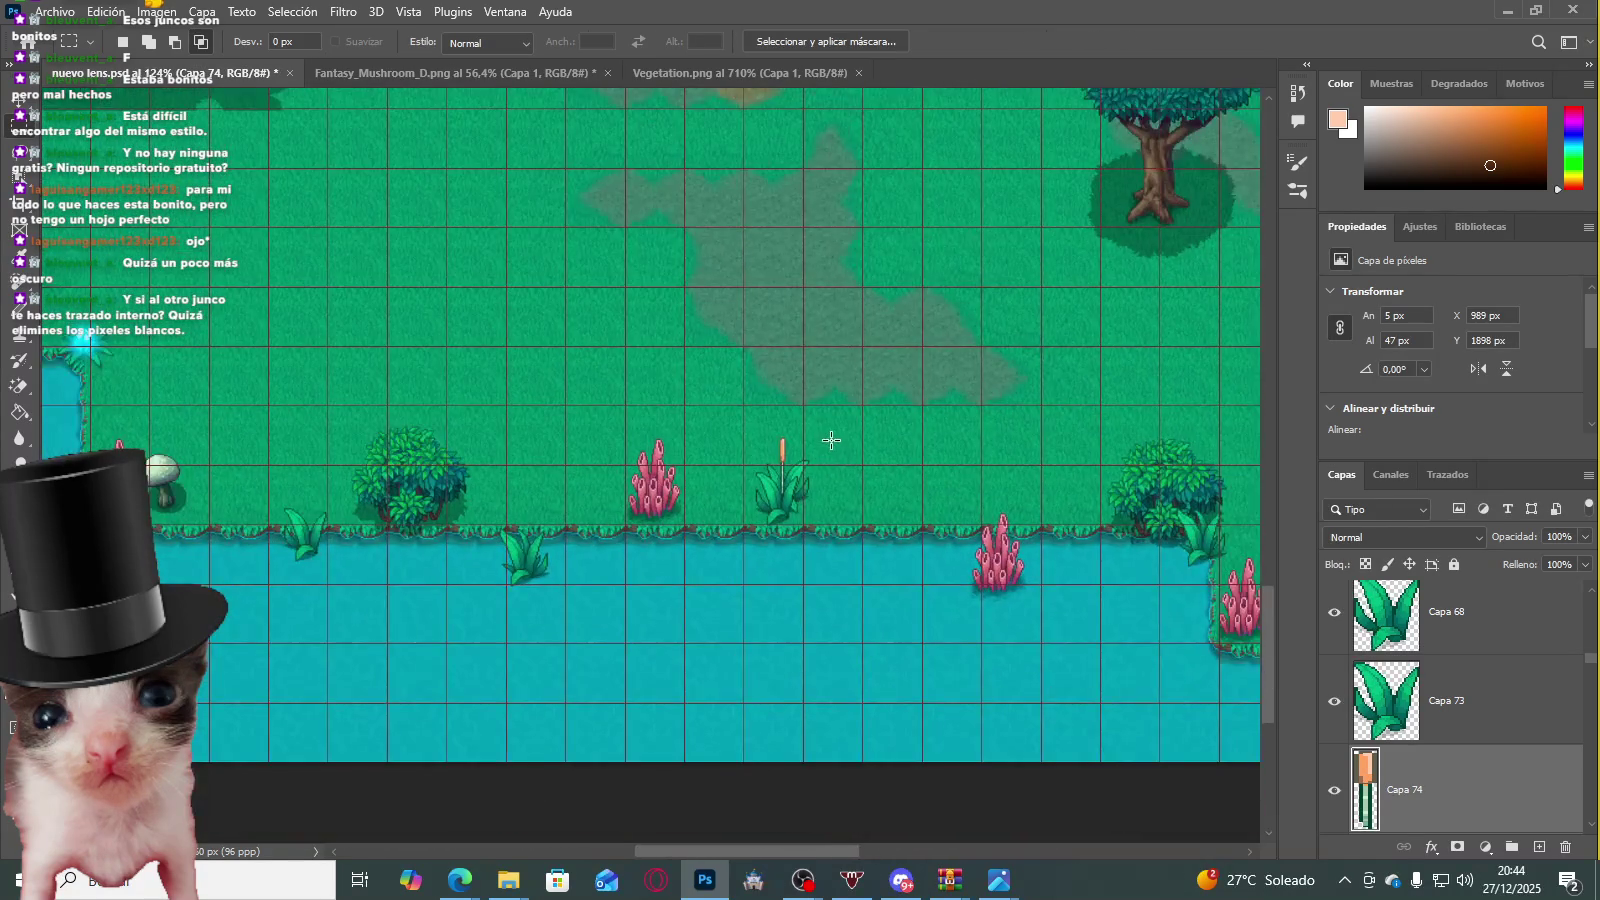
pyautogui.scroll(1, 815, 440)
pyautogui.scroll(2, 818, 438)
pyautogui.scroll(5, 789, 470)
pyautogui.moveTo(647, 381); pyautogui.dragTo(817, 530)
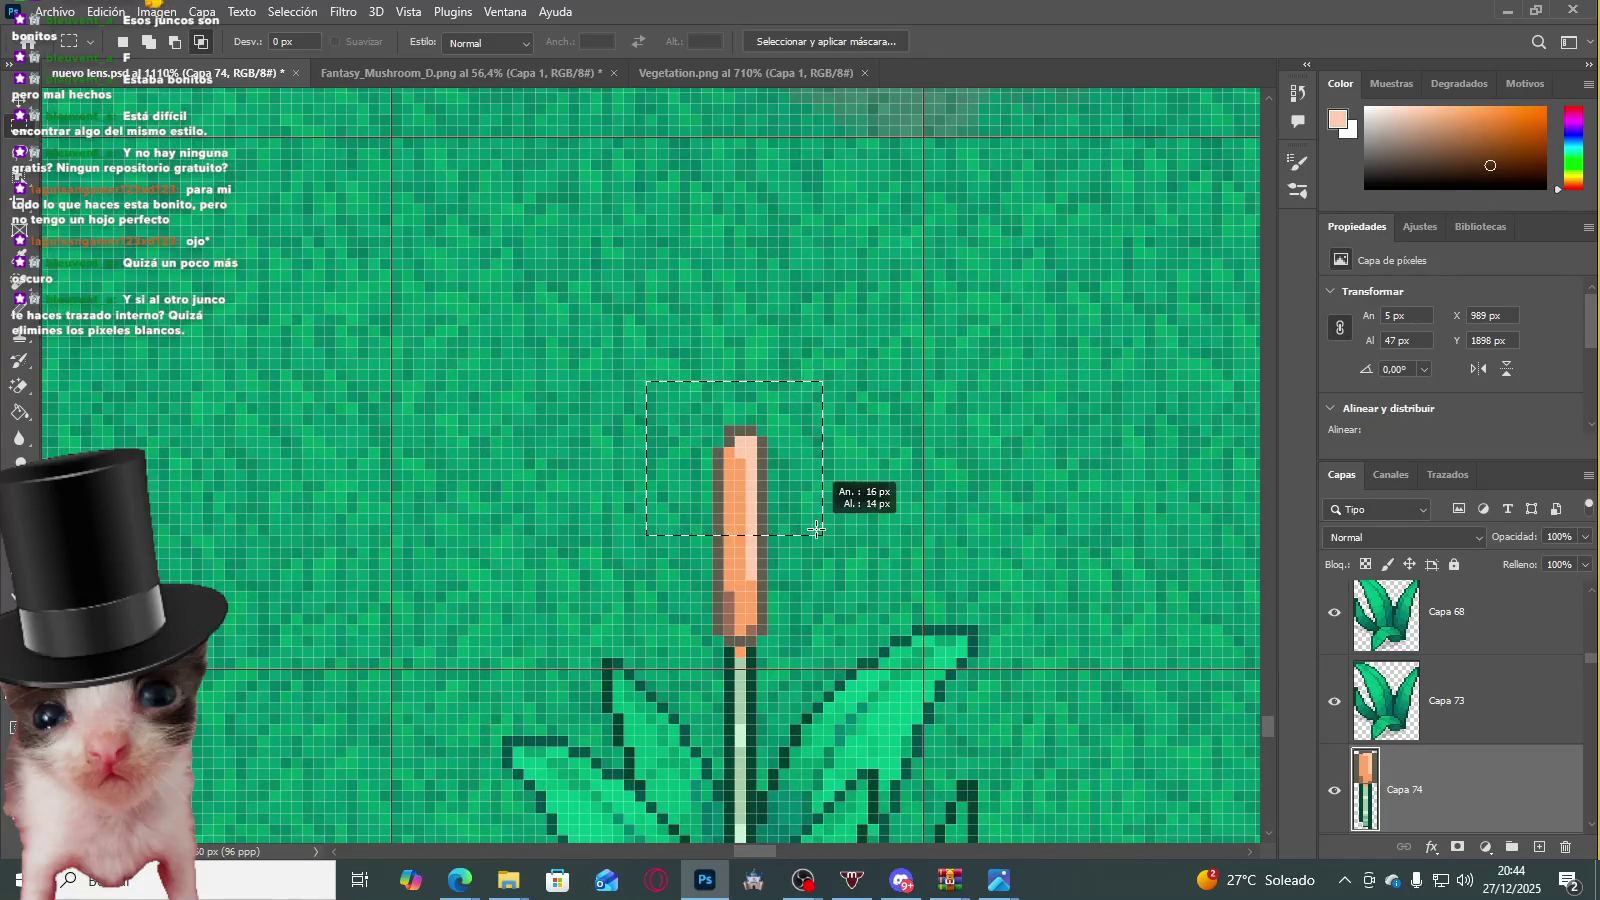
pyautogui.hotkey('ctrl', 'Up')
pyautogui.hotkey('ctrl', 'Up')
pyautogui.hotkey('ctrl', 'd')
# Step: Nudge the selected cattail head up into place and deselect
pyautogui.scroll(-4, 820, 470)
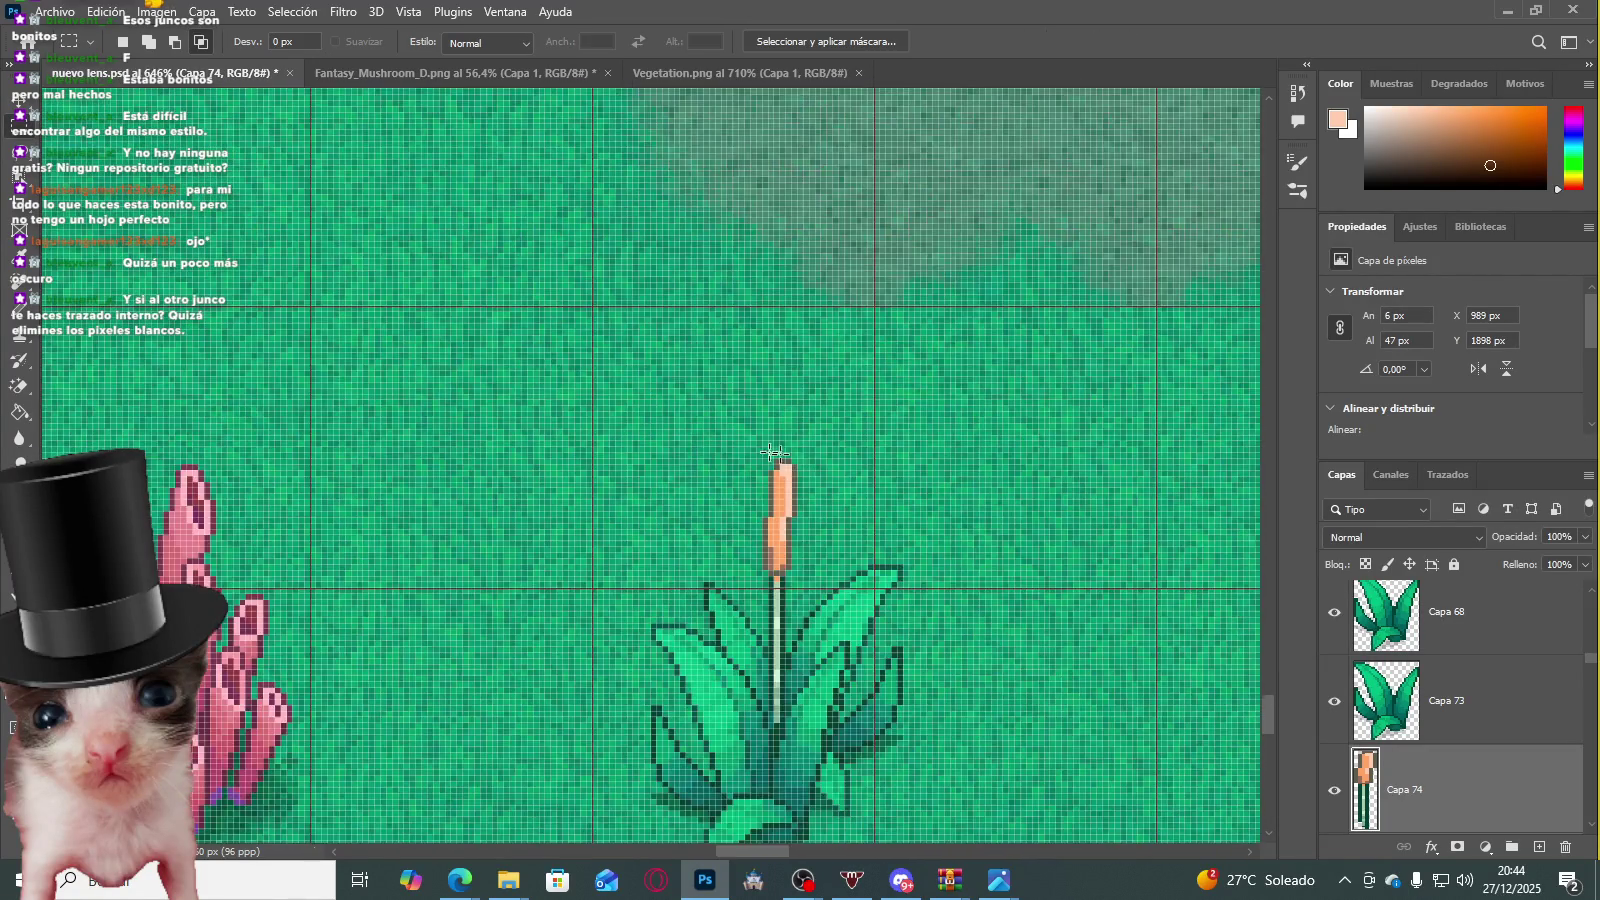
pyautogui.scroll(-1, 823, 465)
pyautogui.scroll(-2, 910, 455)
pyautogui.scroll(1, 814, 457)
pyautogui.scroll(3, 816, 458)
pyautogui.scroll(3, 816, 458)
pyautogui.scroll(1, 711, 389)
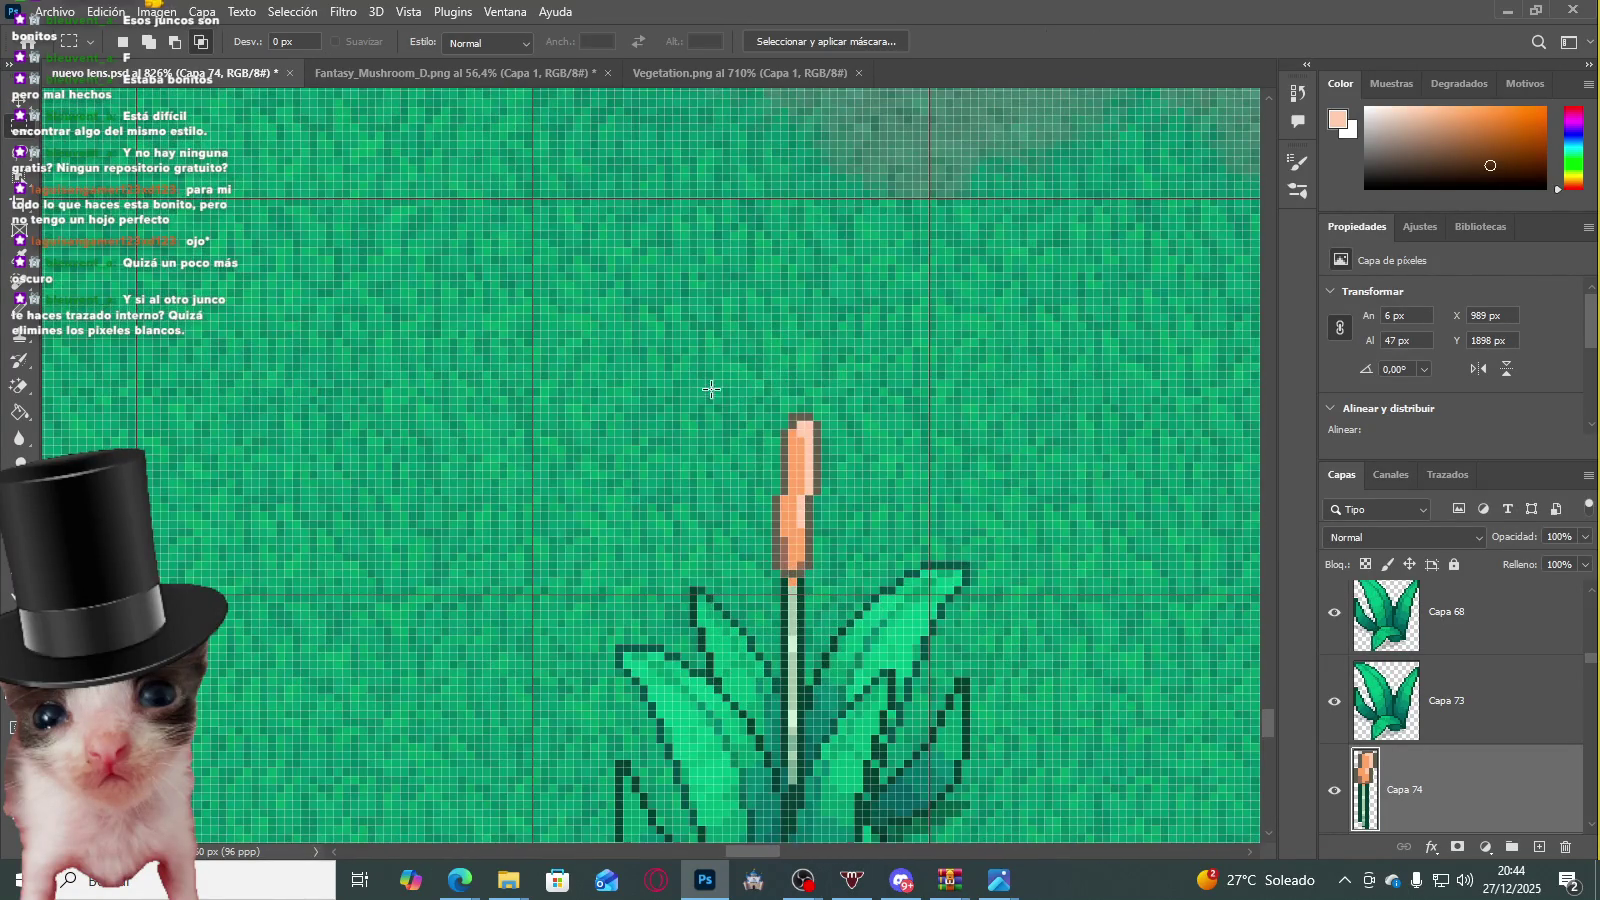
pyautogui.hotkey('ctrl', 'Up')
pyautogui.hotkey('ctrl', 'd')
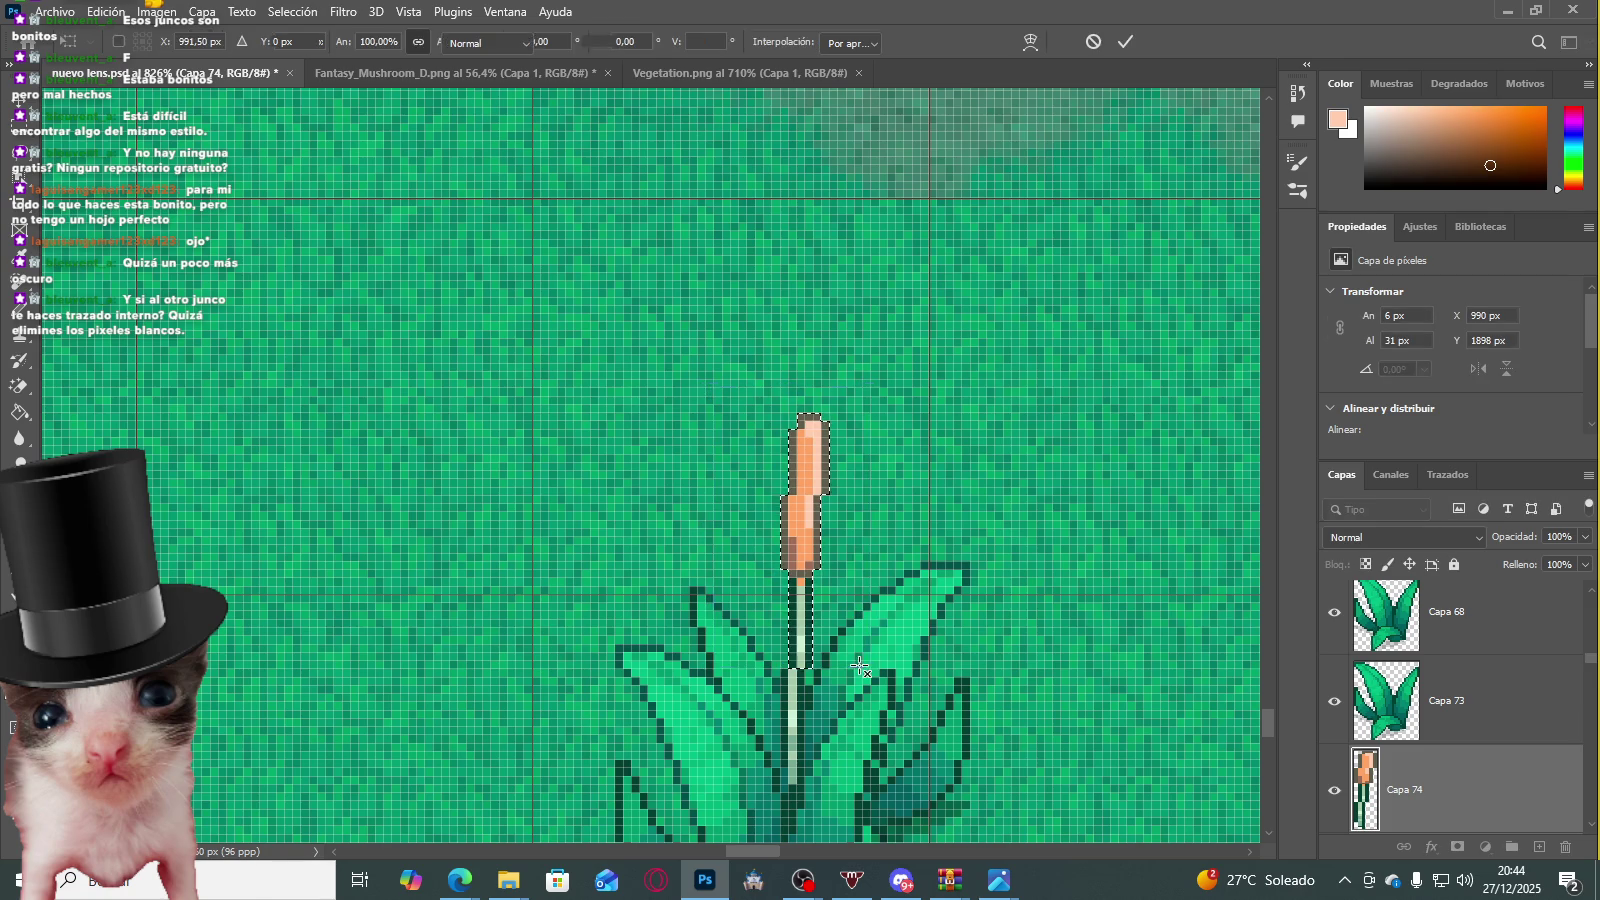
# Step: Transform the cattail head above the leaves, then drop the selection
pyautogui.scroll(-4, 941, 443)
pyautogui.scroll(-1, 941, 443)
pyautogui.scroll(1, 957, 450)
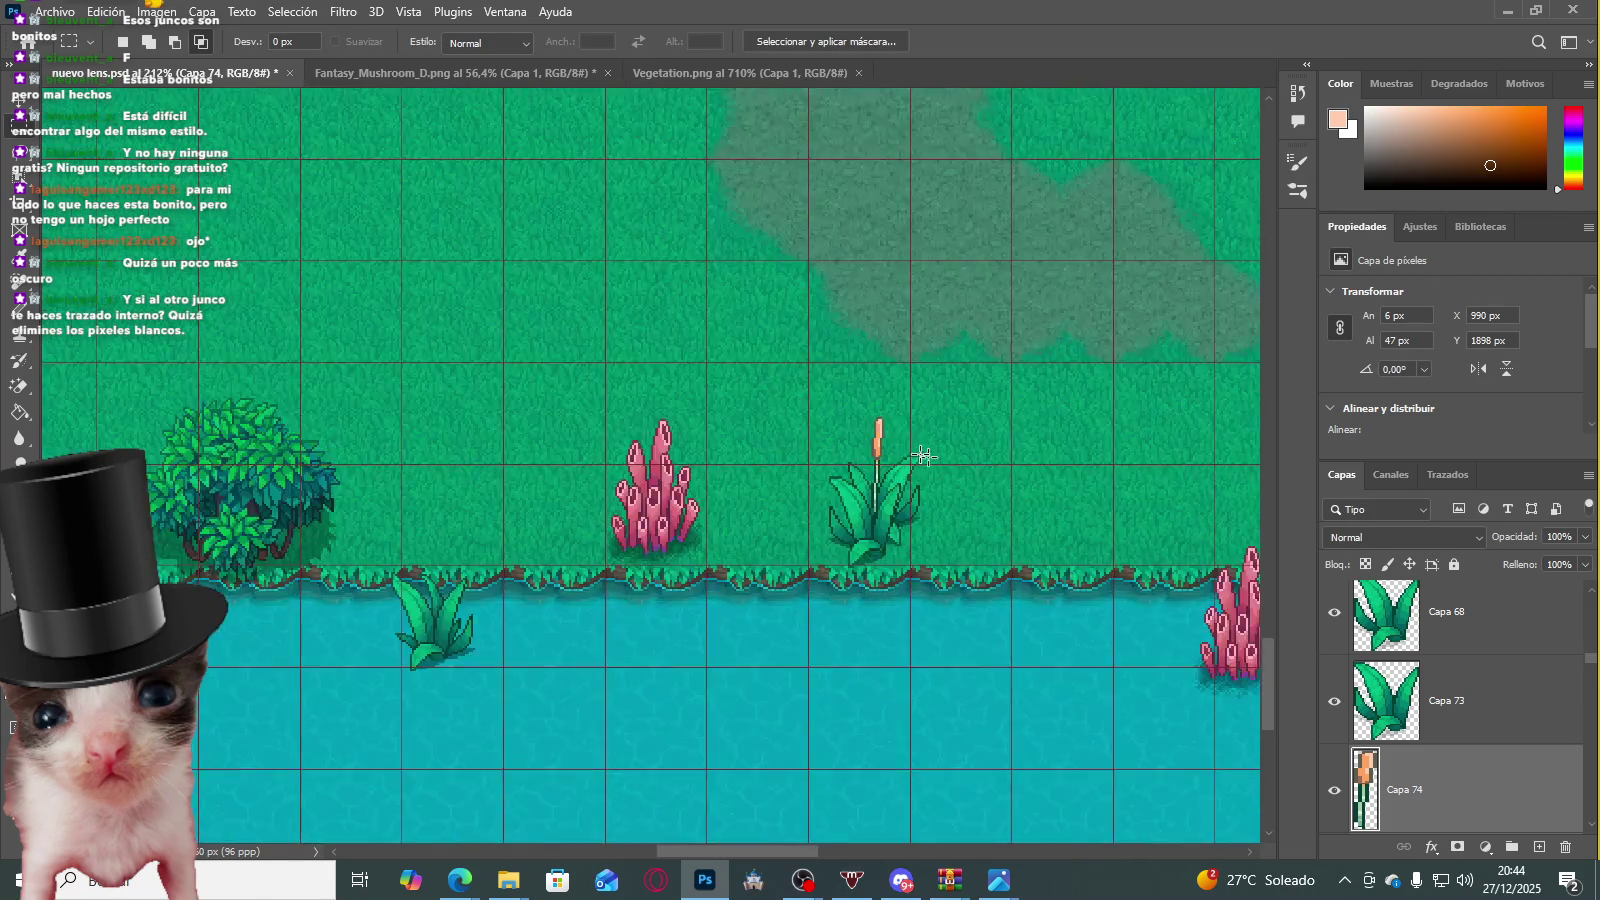
pyautogui.scroll(2, 936, 457)
pyautogui.scroll(1, 905, 450)
pyautogui.scroll(-1, 905, 450)
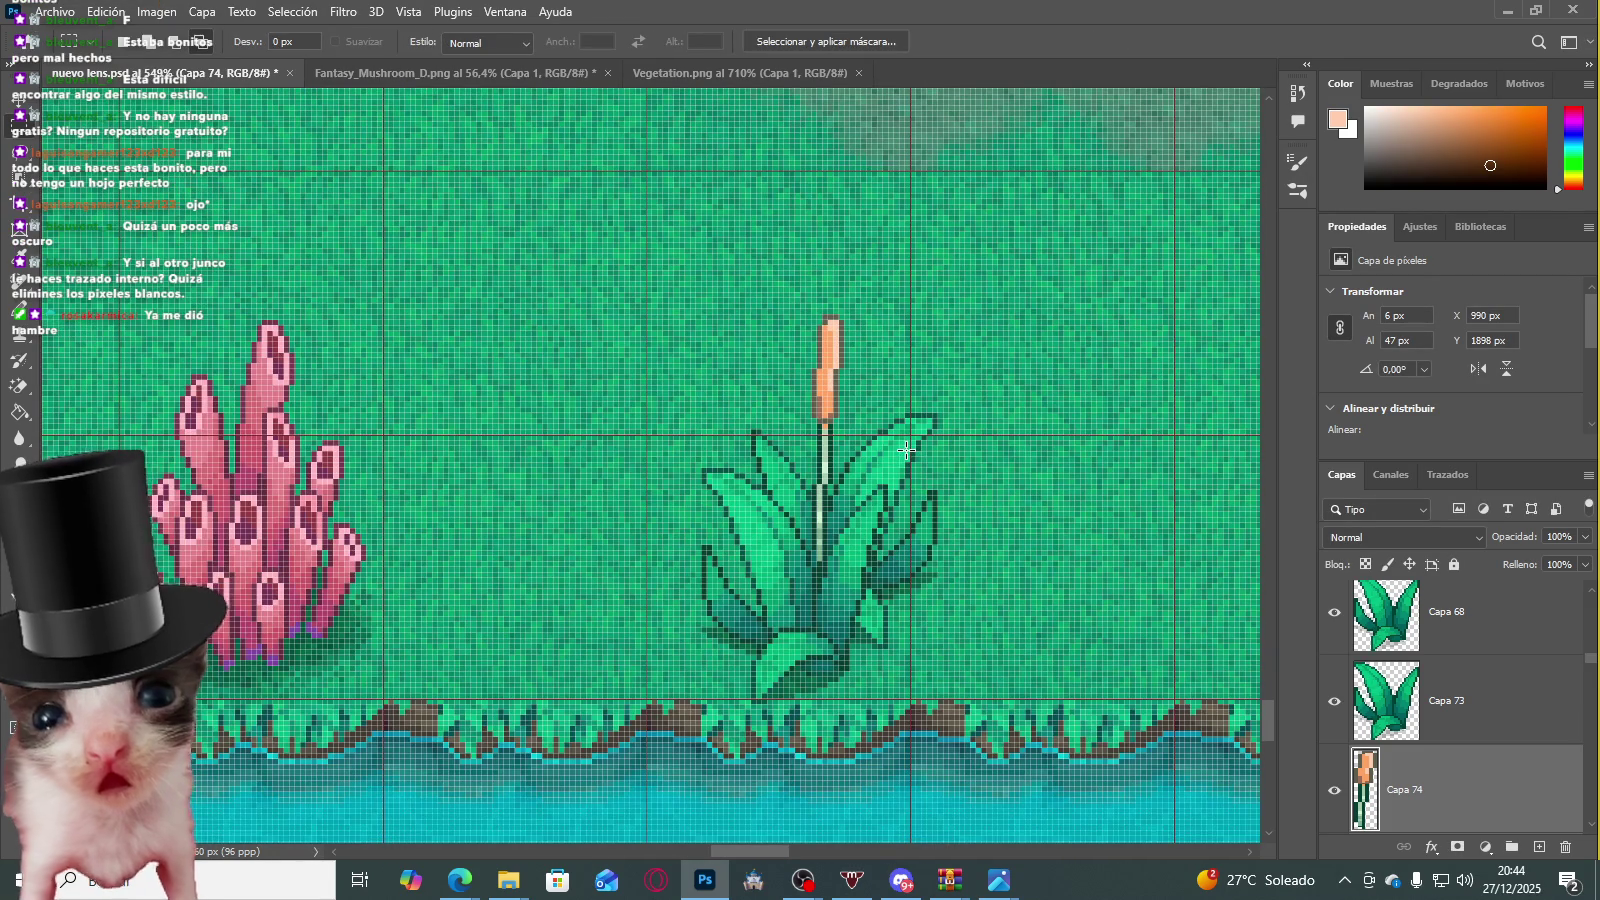
pyautogui.scroll(-1, 901, 443)
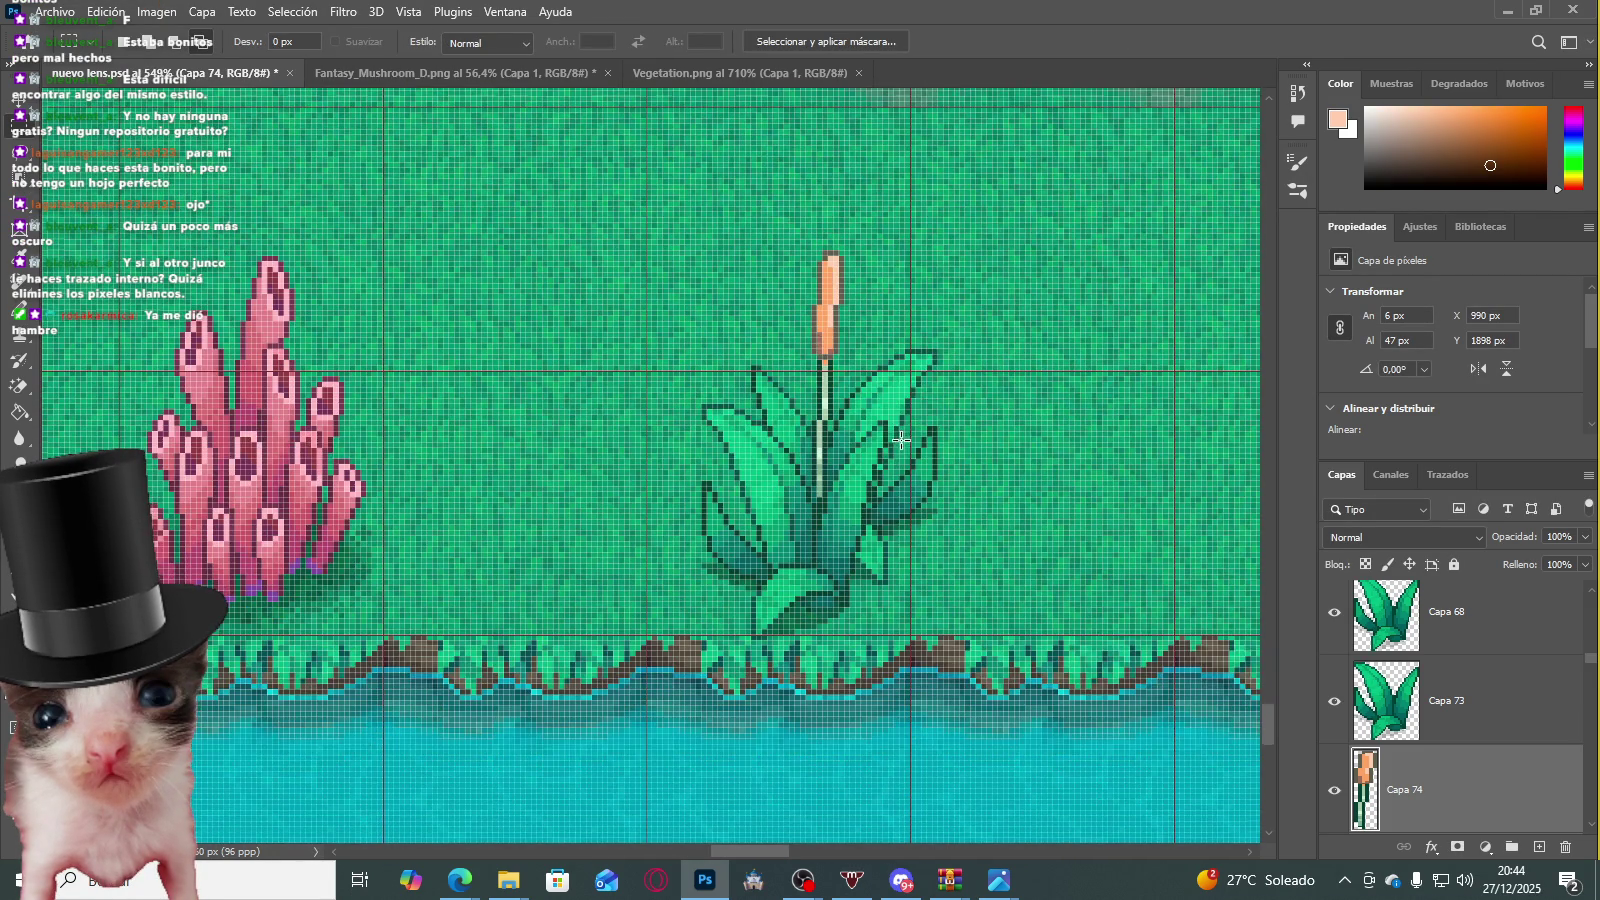
pyautogui.scroll(2, 800, 300)
pyautogui.moveTo(700, 240); pyautogui.dragTo(957, 615)
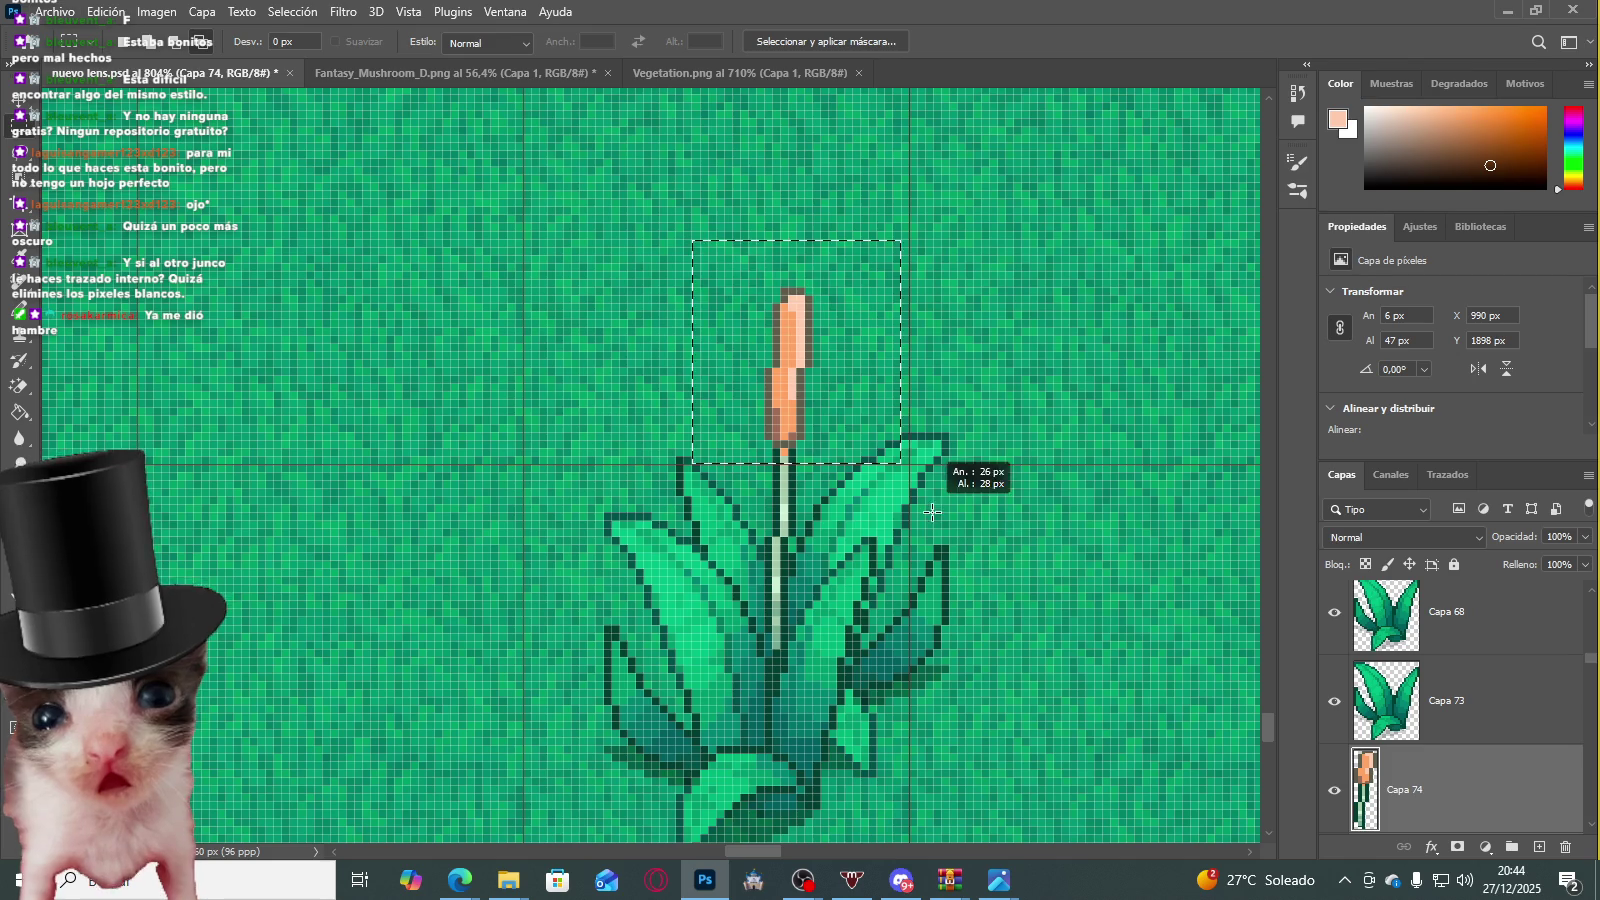
pyautogui.hotkey('ctrl', 't')
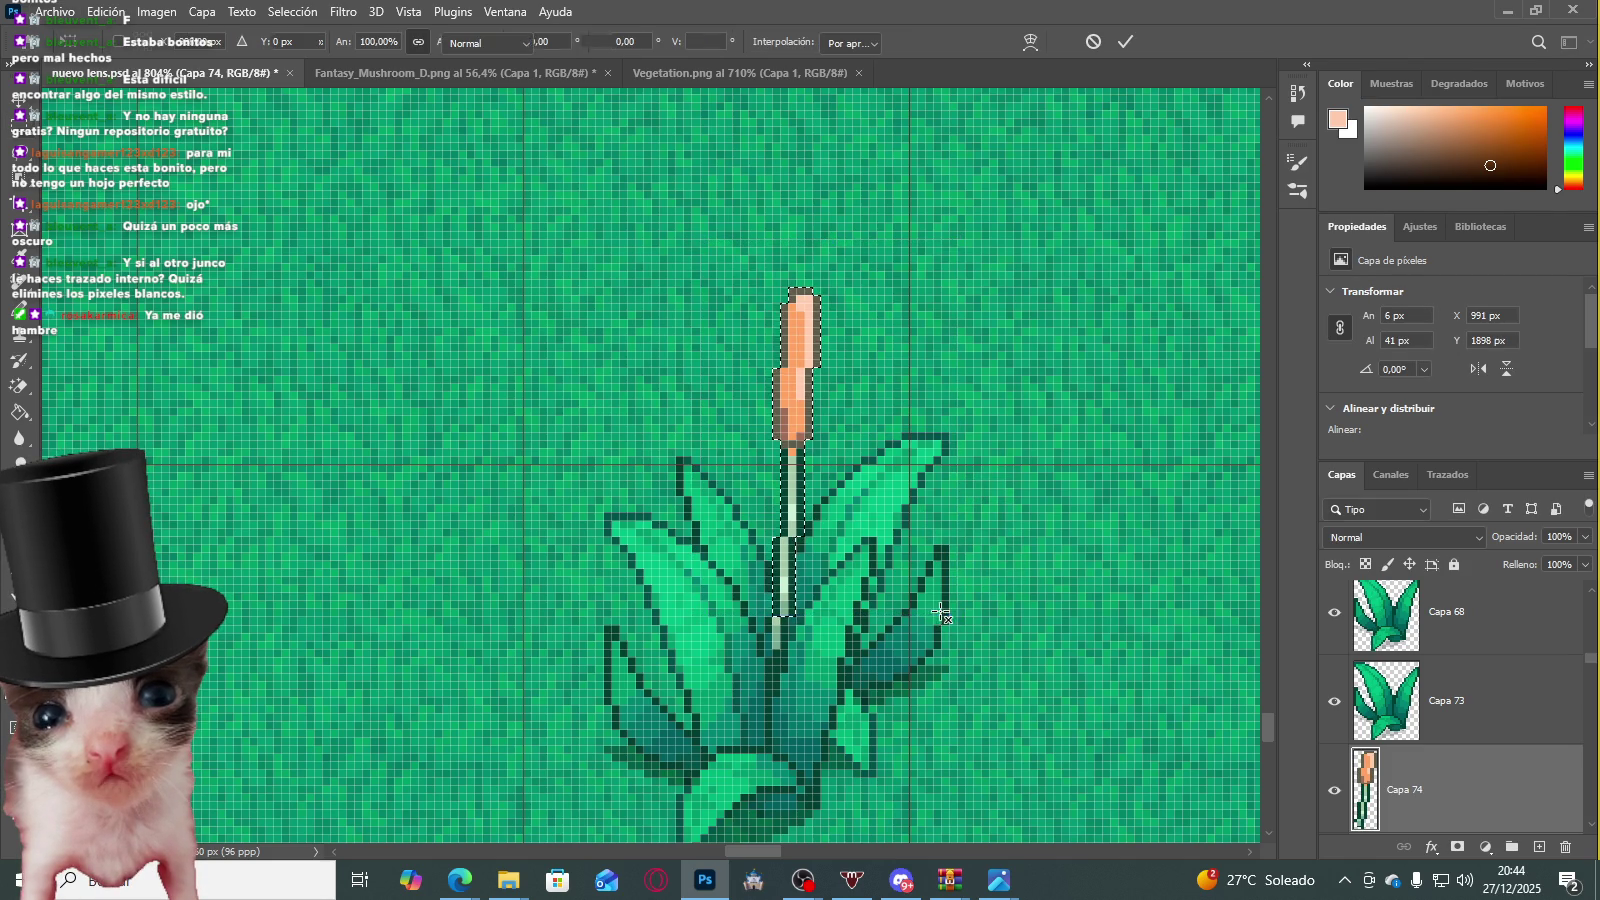
pyautogui.press('Return')
pyautogui.scroll(-3, 926, 642)
pyautogui.scroll(3, 721, 431)
pyautogui.scroll(2, 721, 431)
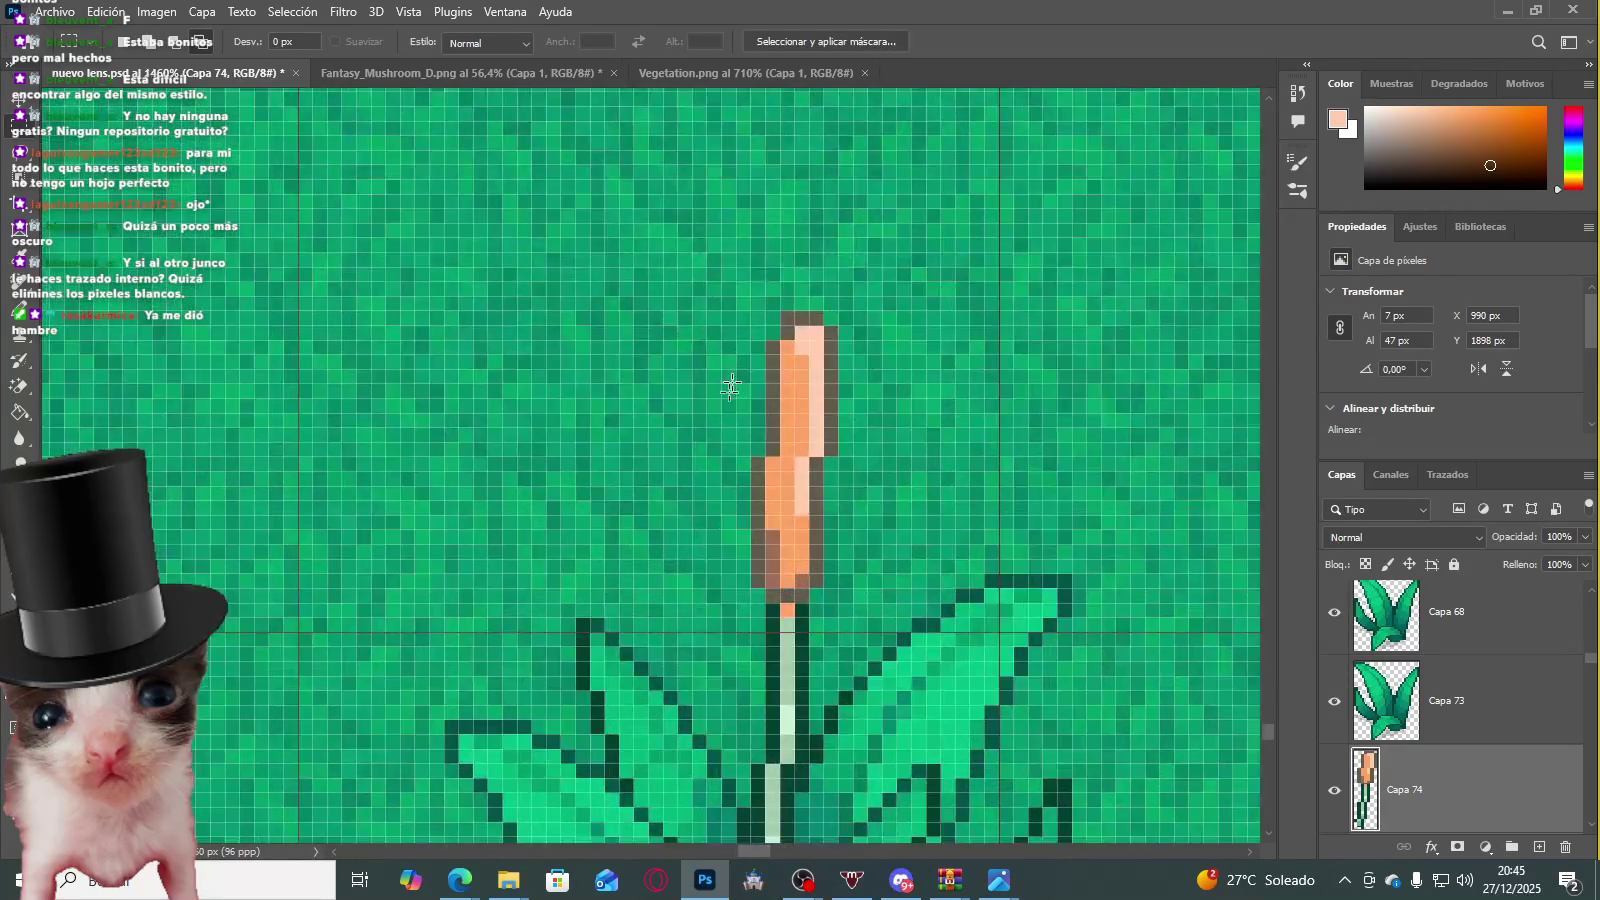
pyautogui.hotkey('ctrl', 'd')
# Step: Shift the tip pixels of the cattail head
pyautogui.scroll(-2, 945, 525)
pyautogui.scroll(1, 937, 531)
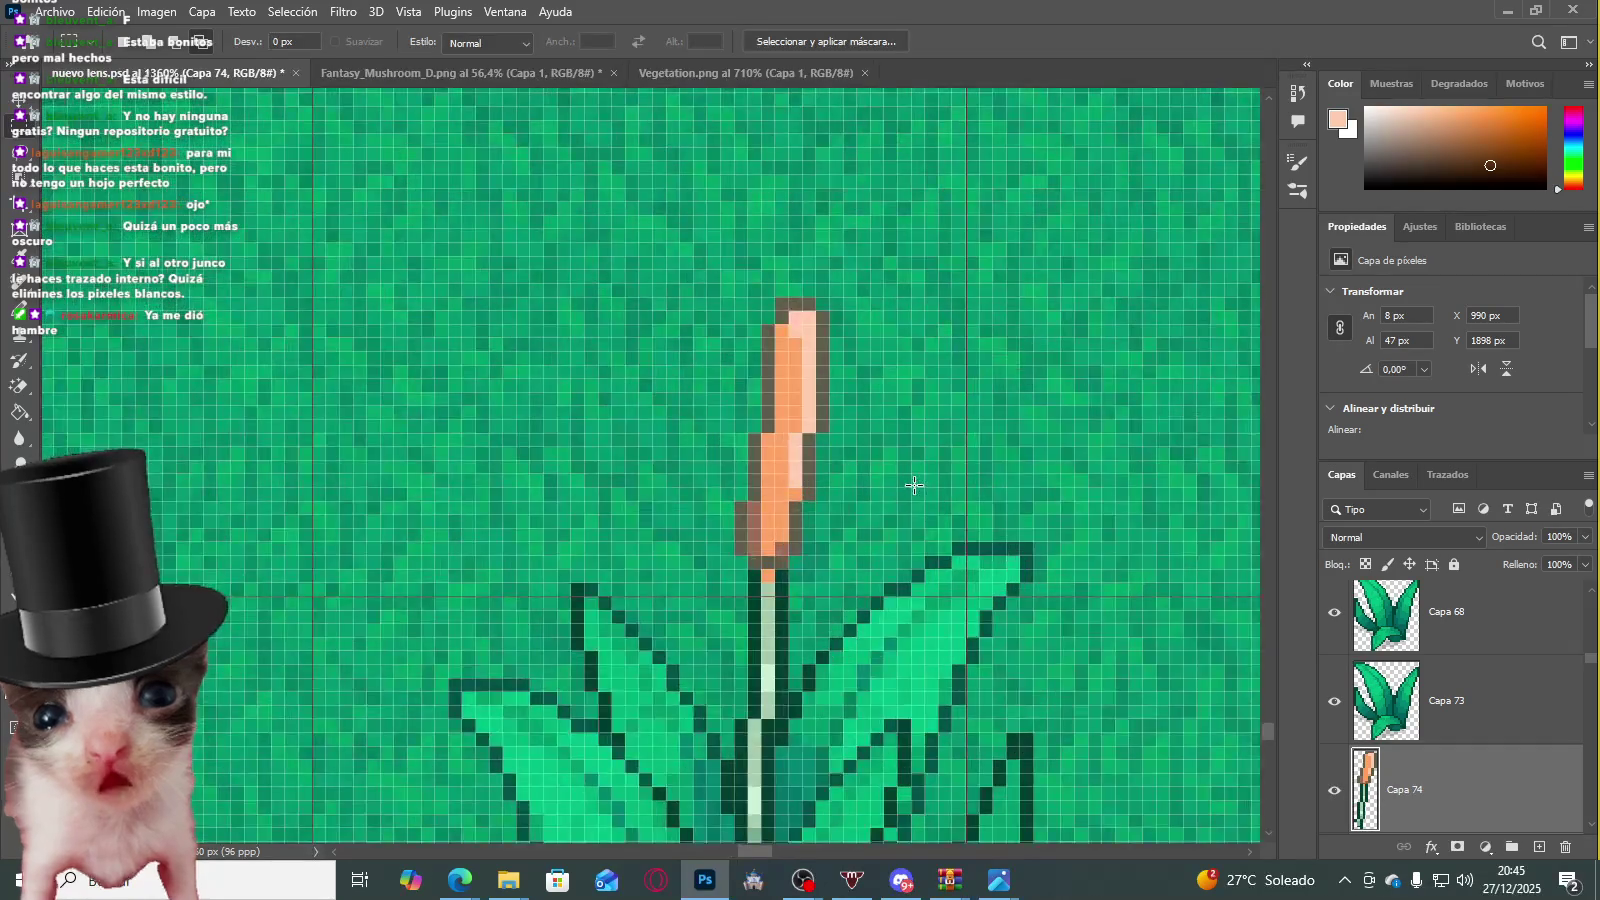
pyautogui.scroll(-3, 914, 475)
pyautogui.scroll(-2, 953, 475)
pyautogui.scroll(2, 940, 470)
pyautogui.scroll(3, 925, 455)
pyautogui.scroll(2, 804, 312)
pyautogui.moveTo(964, 488); pyautogui.dragTo(964, 490)
pyautogui.hotkey('ctrl', 't')
pyautogui.press('Return')
pyautogui.scroll(-1, 946, 428)
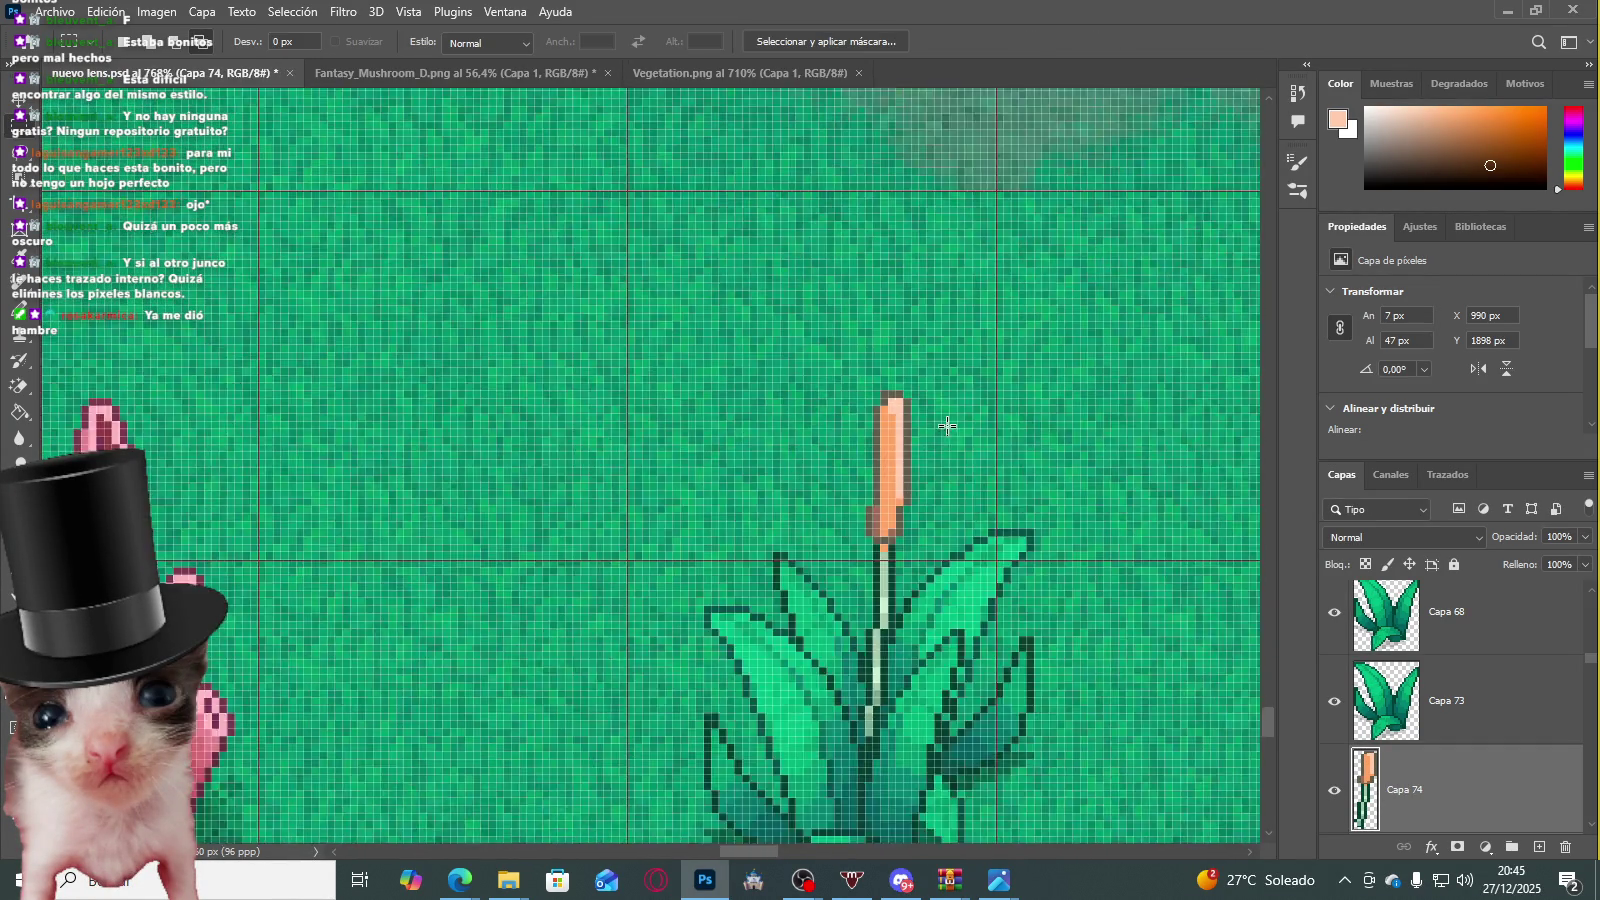
pyautogui.scroll(2, 946, 428)
# Step: Line up the head's topmost pixels, moving them one pixel left over the stalk
pyautogui.moveTo(806, 300); pyautogui.dragTo(828, 322)
pyautogui.hotkey('ctrl', 't')
pyautogui.press('Return')
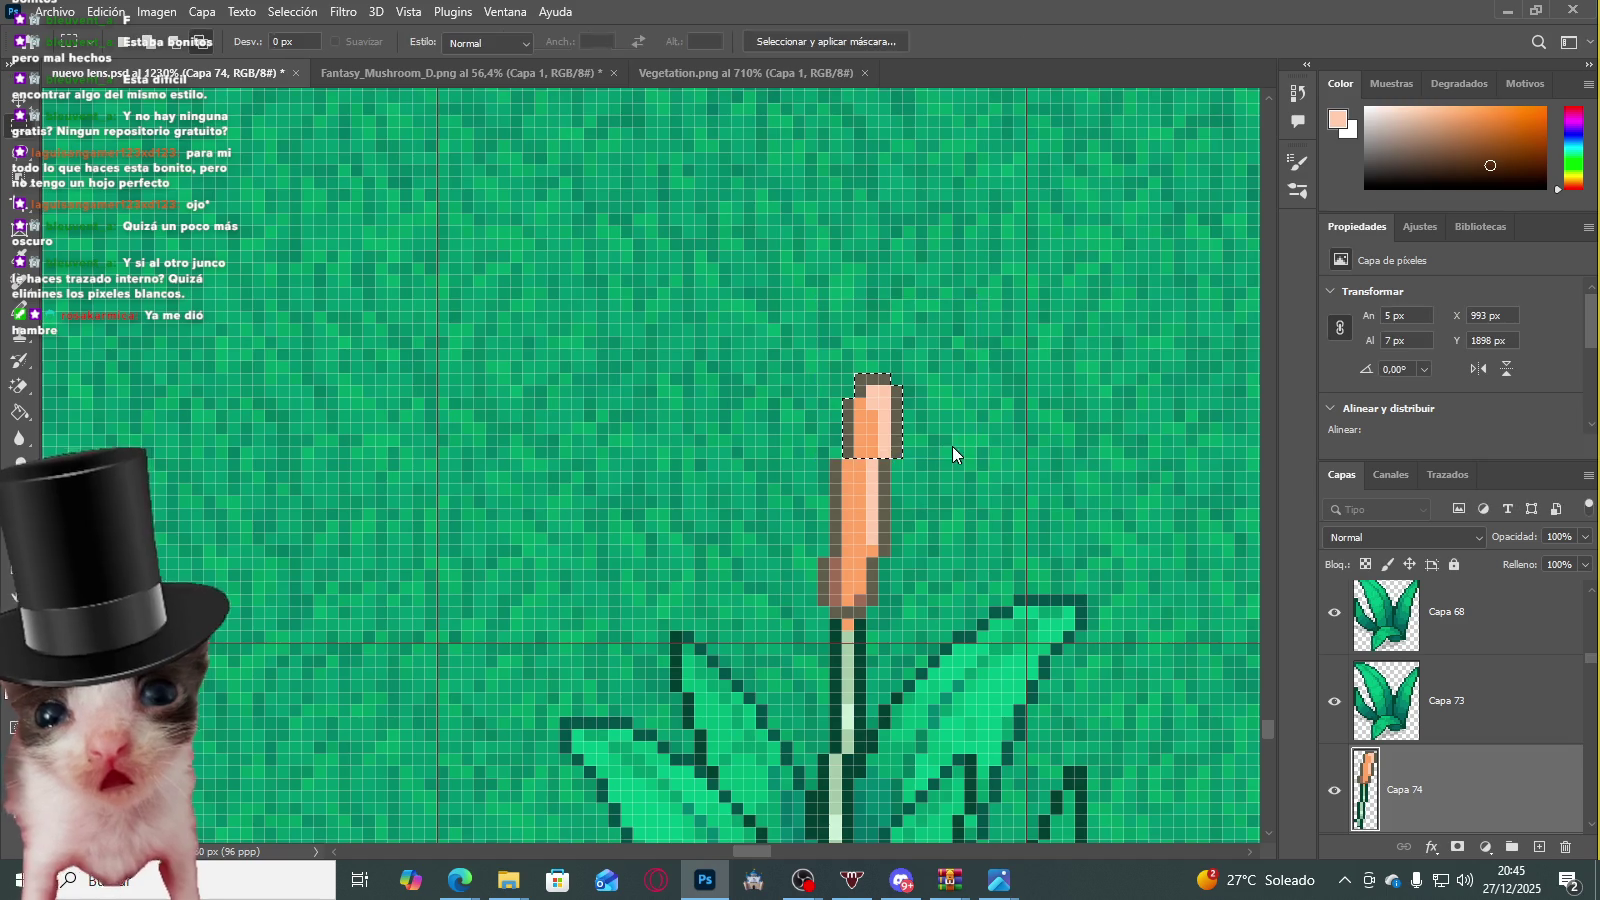
pyautogui.scroll(-3, 917, 470)
pyautogui.scroll(-1, 917, 470)
pyautogui.scroll(2, 975, 500)
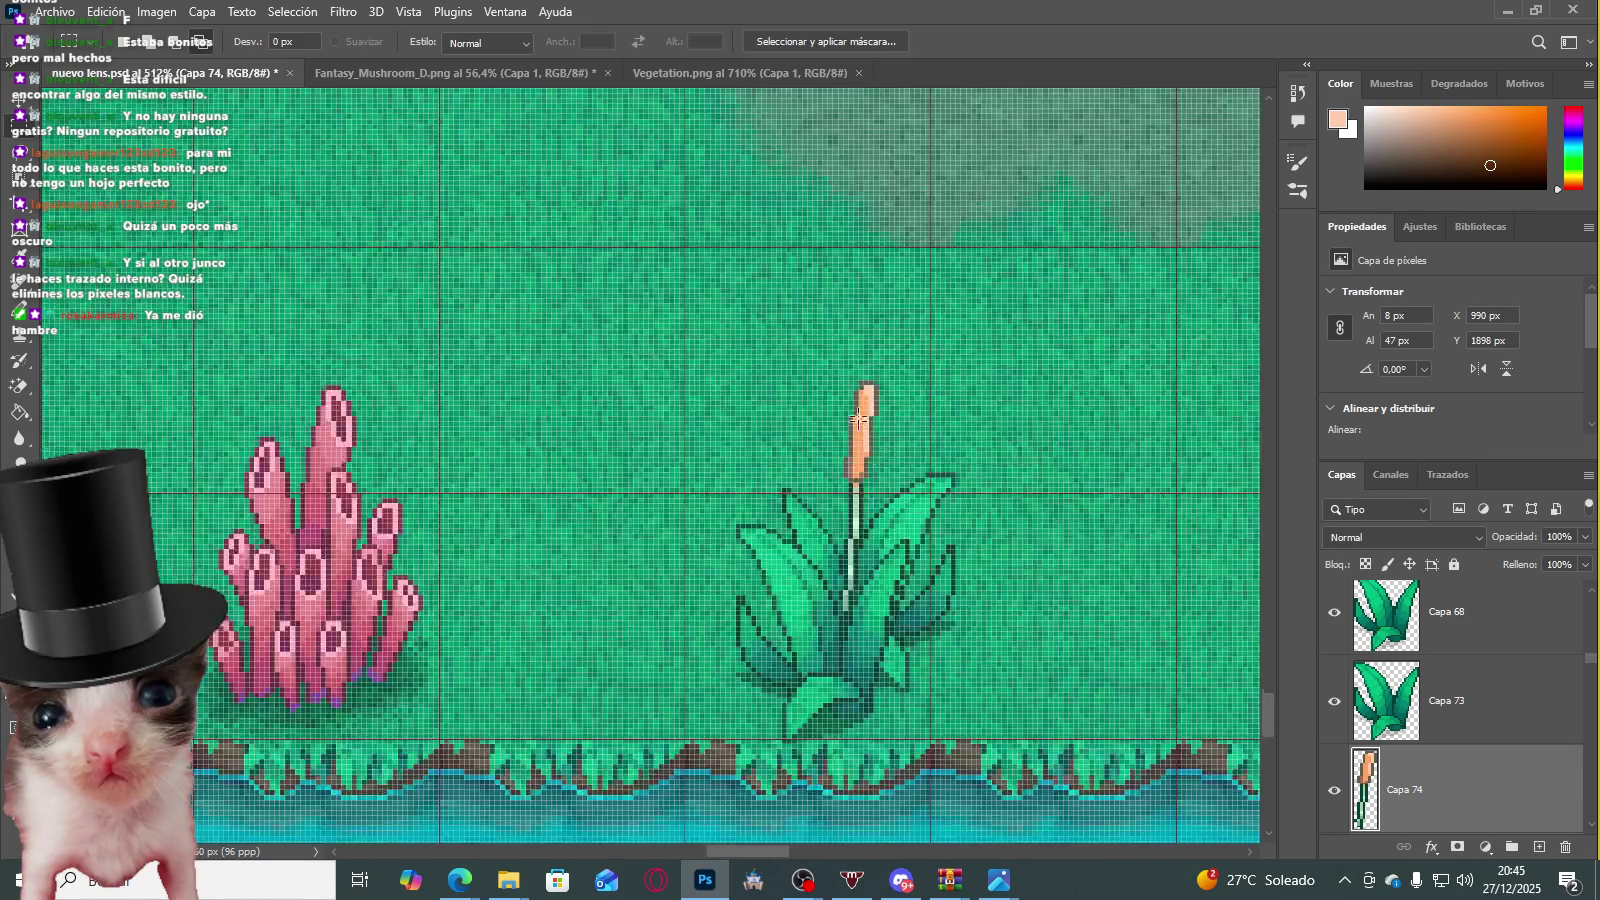
pyautogui.scroll(2, 866, 410)
pyautogui.scroll(1, 851, 419)
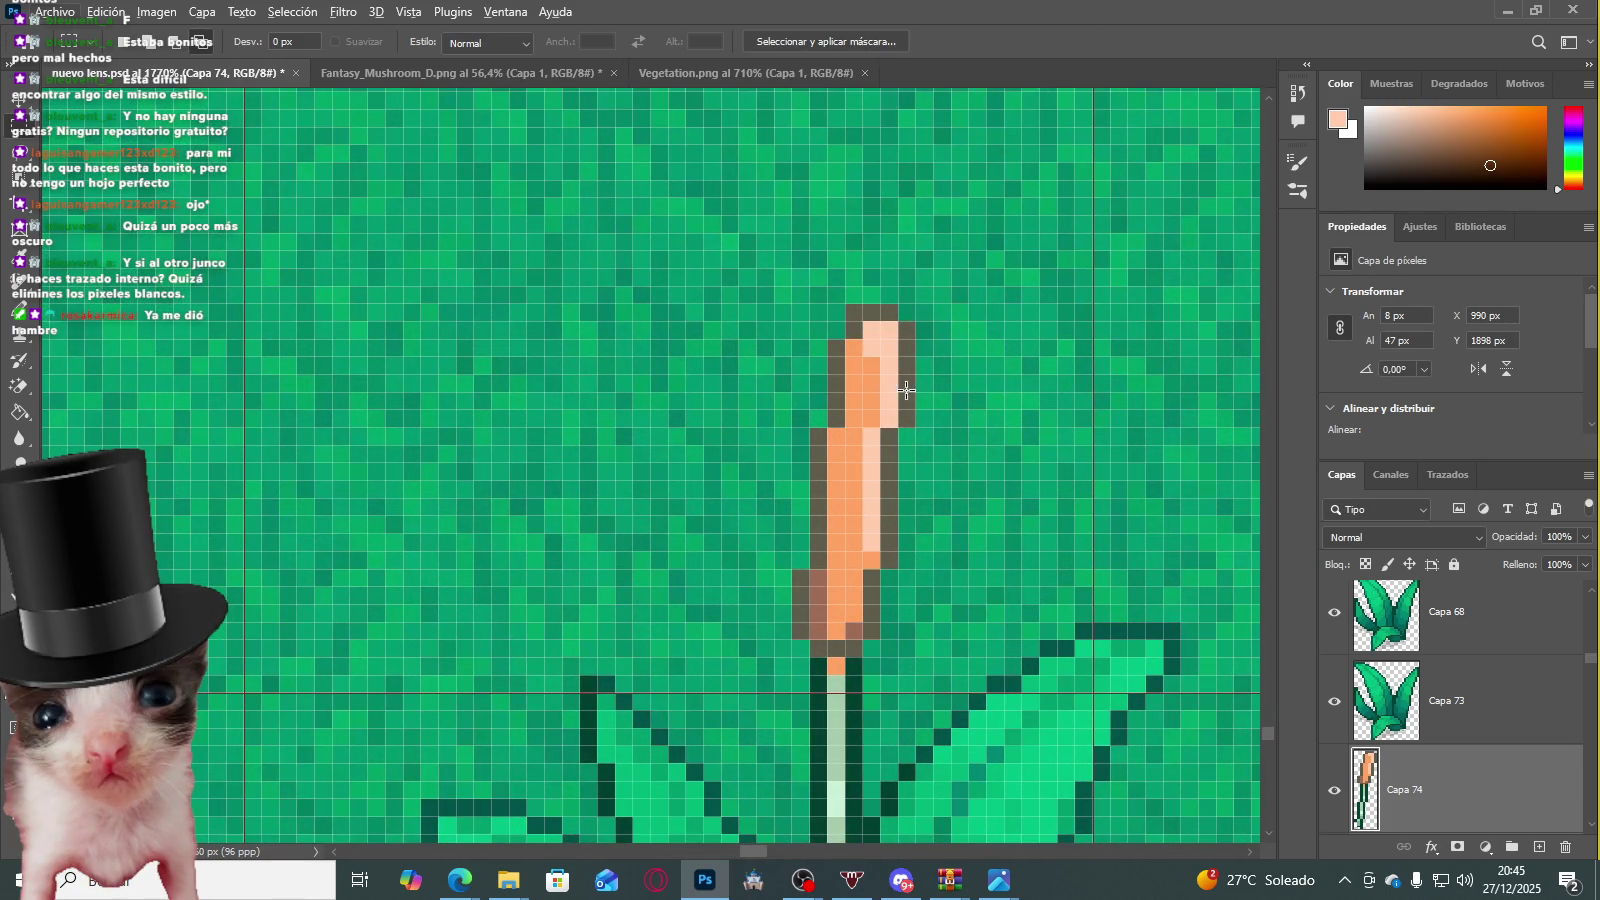
pyautogui.press('Left')
pyautogui.hotkey('ctrl', 'd')
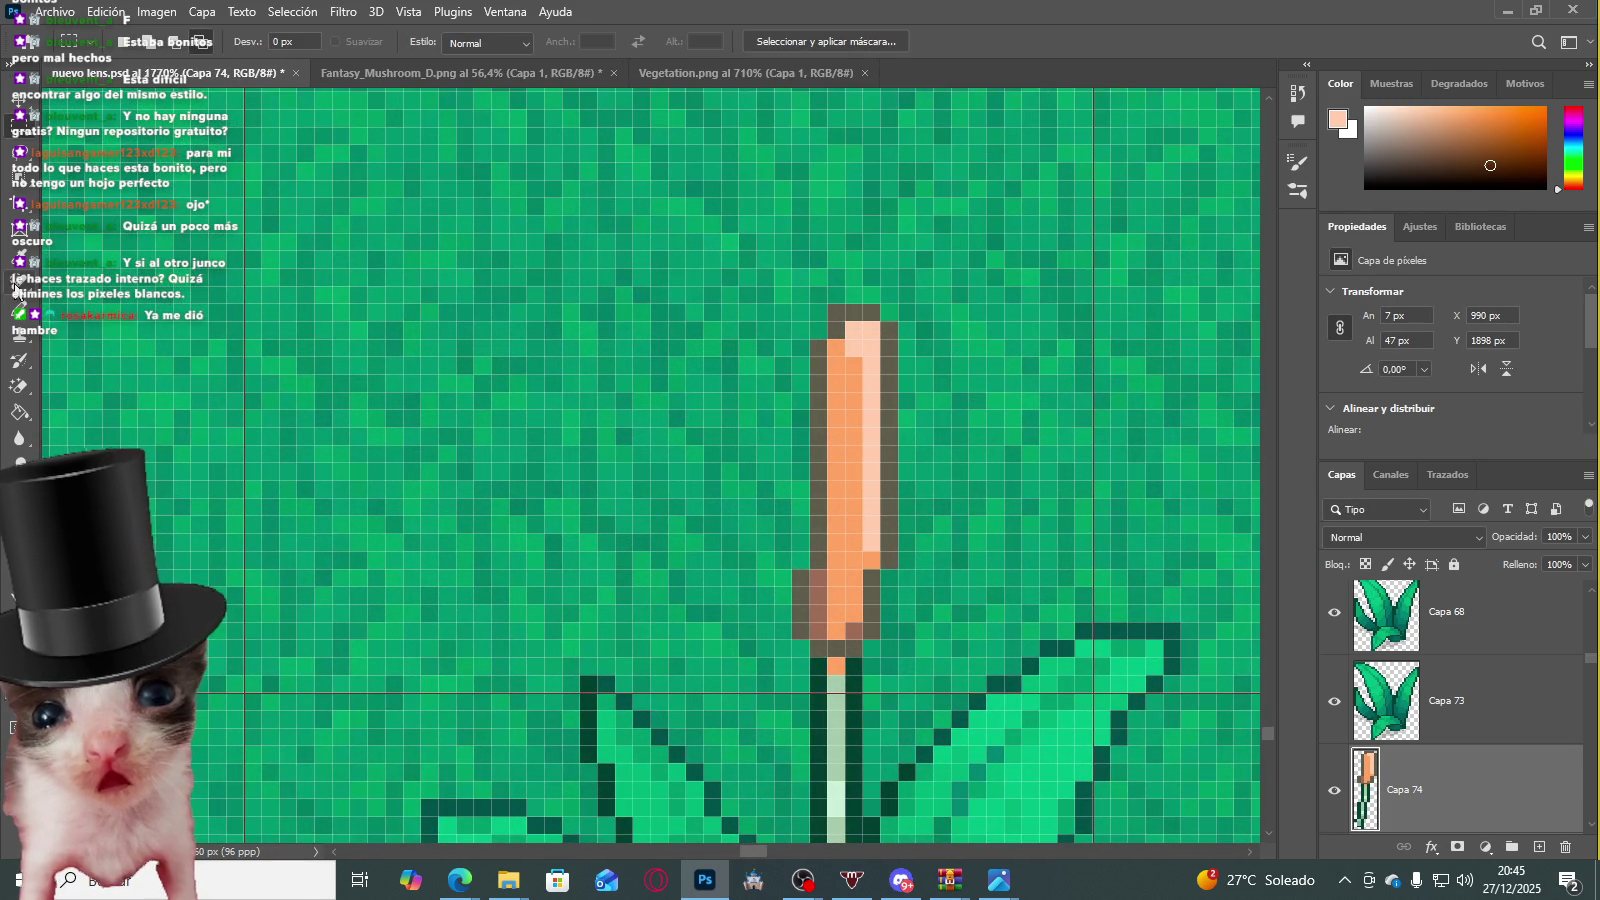
pyautogui.press('b')
pyautogui.scroll(2, 786, 342)
pyautogui.scroll(1, 1050, 350)
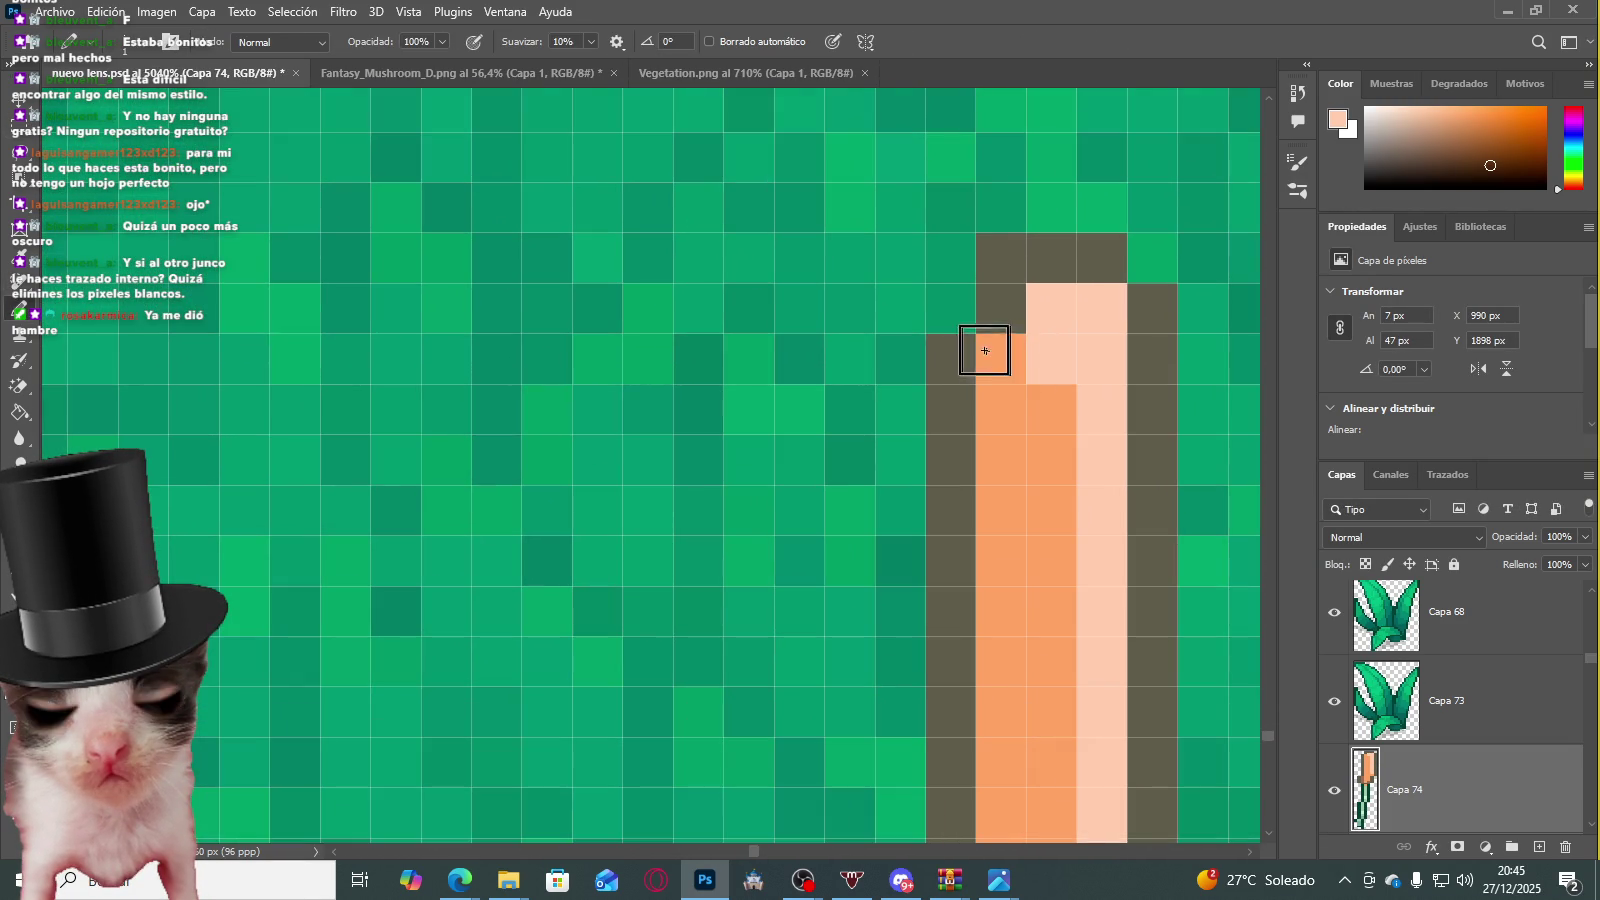
# Step: Sample the head's orange, repaint its dark left edge, and make one pixel peach
pyautogui.scroll(-2, 607, 428)
pyautogui.scroll(1, 829, 471)
pyautogui.scroll(1, 821, 371)
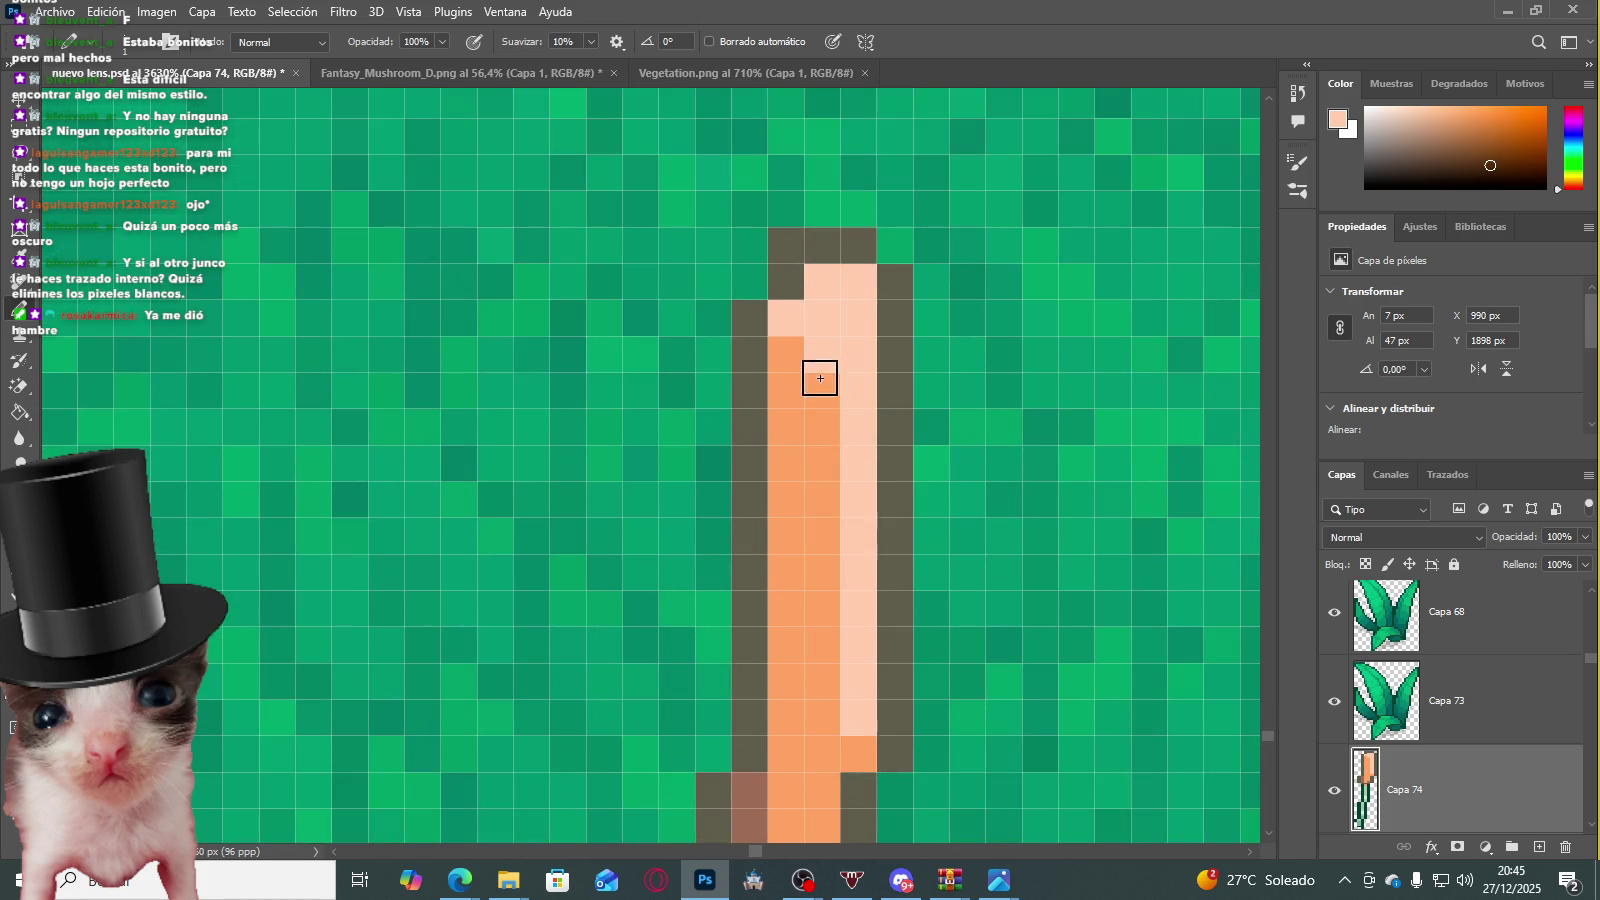
pyautogui.scroll(-2, 820, 526)
pyautogui.scroll(-1, 814, 589)
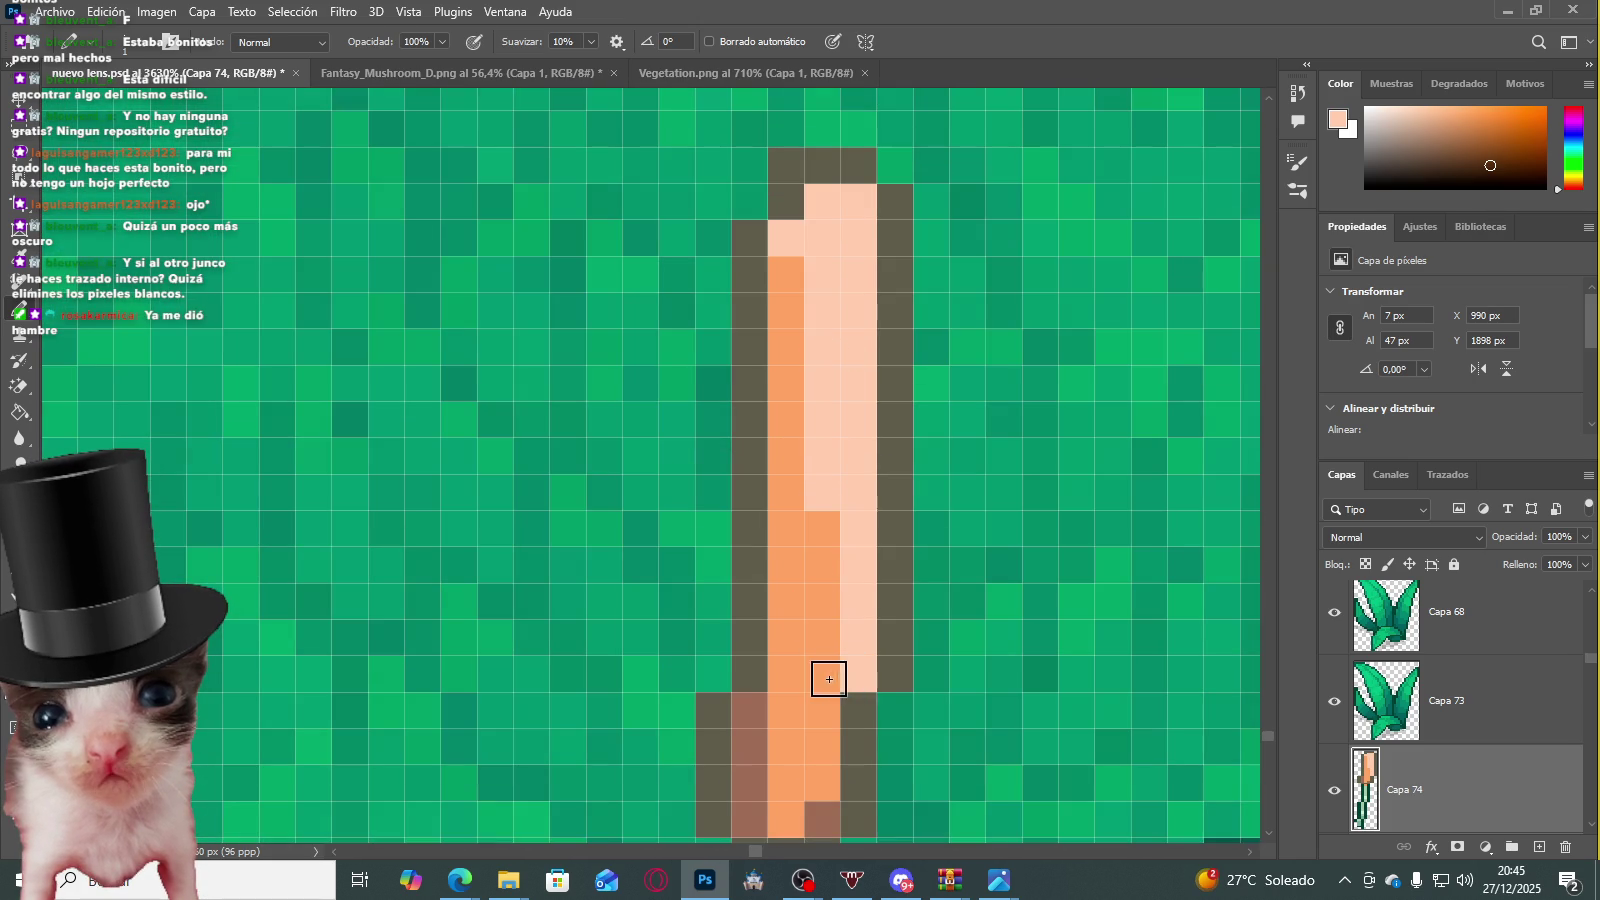
pyautogui.scroll(-2, 829, 679)
pyautogui.scroll(-3, 780, 552)
pyautogui.scroll(-2, 611, 475)
pyautogui.scroll(-1, 614, 457)
pyautogui.scroll(2, 629, 457)
pyautogui.scroll(3, 634, 486)
pyautogui.scroll(1, 645, 465)
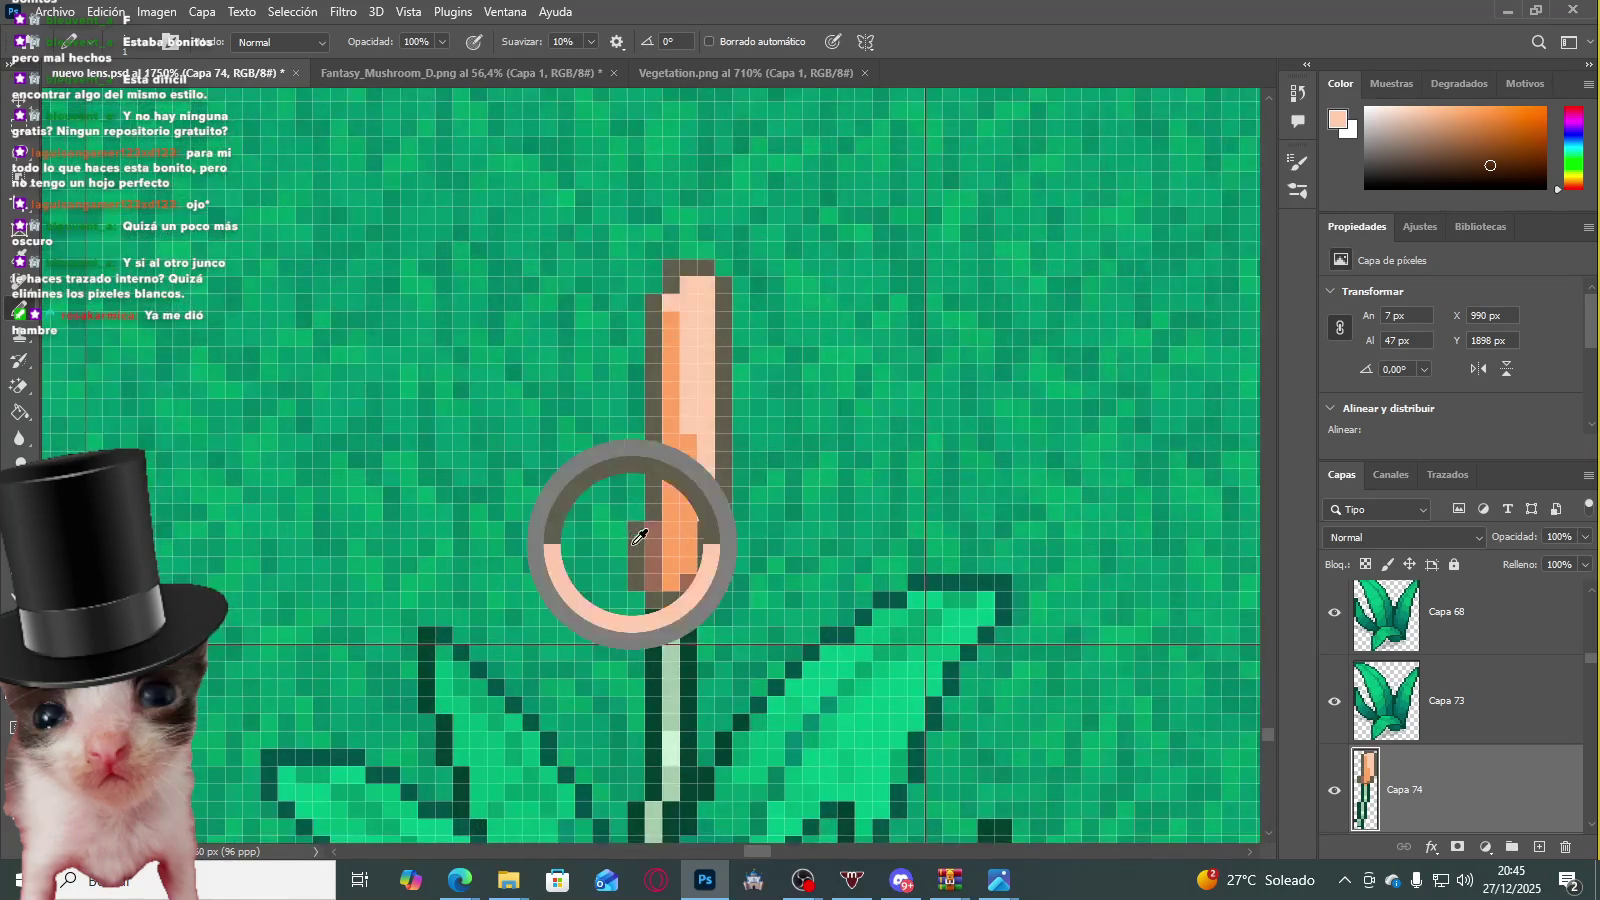
pyautogui.scroll(1, 636, 530)
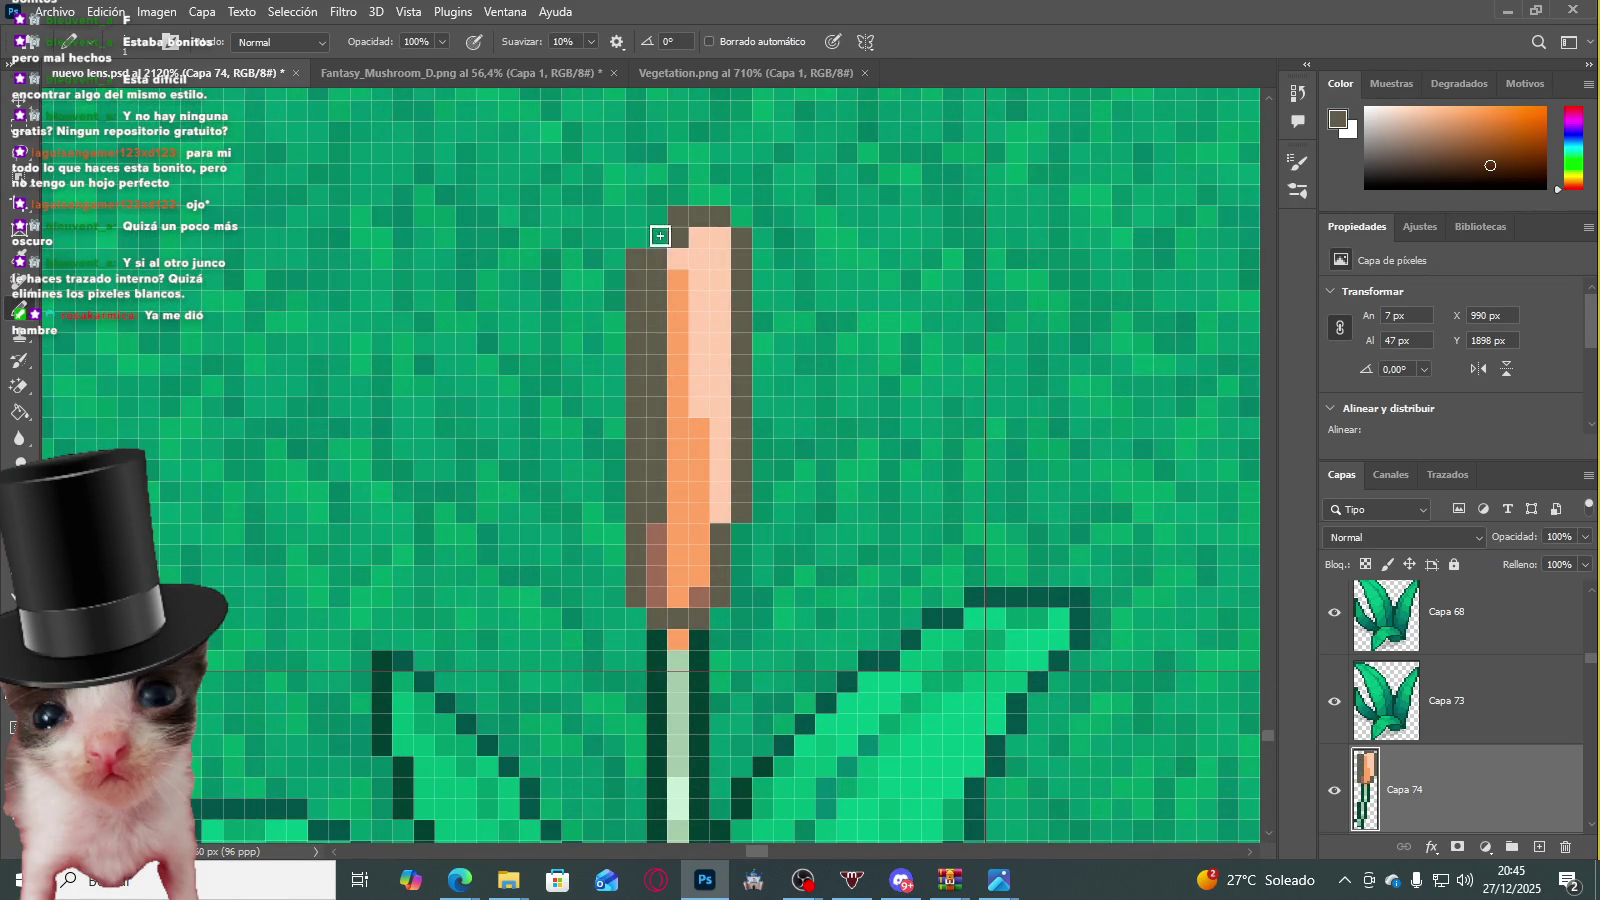
pyautogui.scroll(1, 660, 217)
pyautogui.scroll(1, 704, 268)
pyautogui.keyDown('alt'); pyautogui.click(648, 294); pyautogui.keyUp('alt')
pyautogui.moveTo(614, 368); pyautogui.dragTo(617, 762)
pyautogui.scroll(1, 684, 268)
pyautogui.click(656, 278)
# Step: Select the cattail head with the Rectangular Marquee
pyautogui.scroll(-1, 760, 257)
pyautogui.scroll(-1, 725, 236)
pyautogui.scroll(2, 718, 250)
pyautogui.click(34, 133)
pyautogui.moveTo(530, 160); pyautogui.dragTo(743, 268)
pyautogui.scroll(1, 872, 200)
pyautogui.scroll(-5, 872, 200)
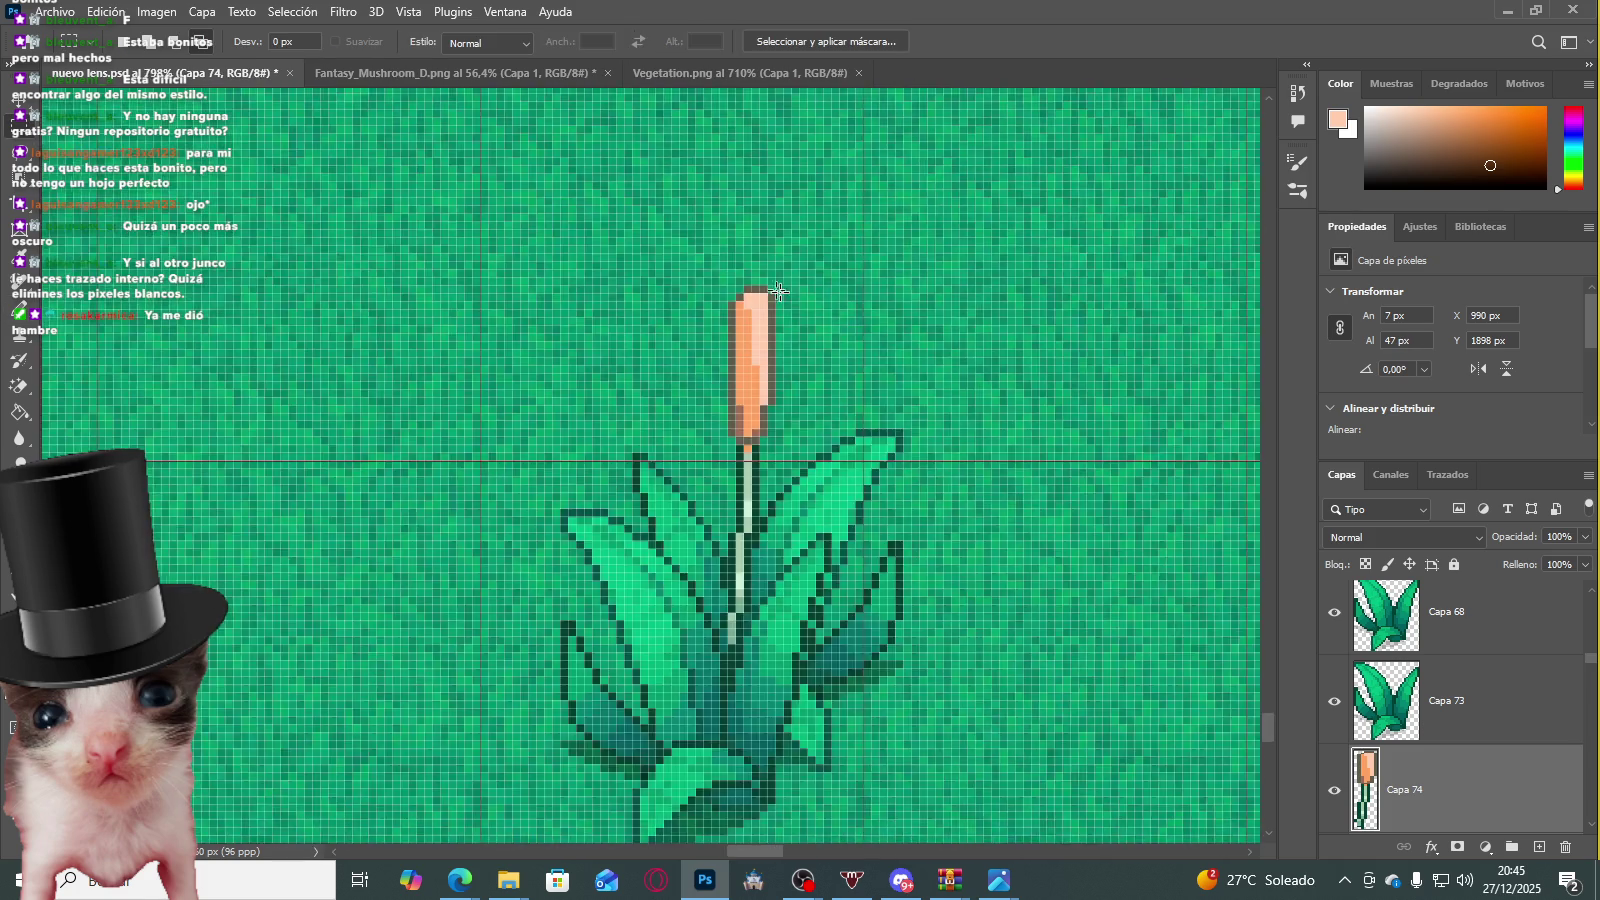
pyautogui.scroll(-5, 850, 260)
pyautogui.scroll(-2, 836, 306)
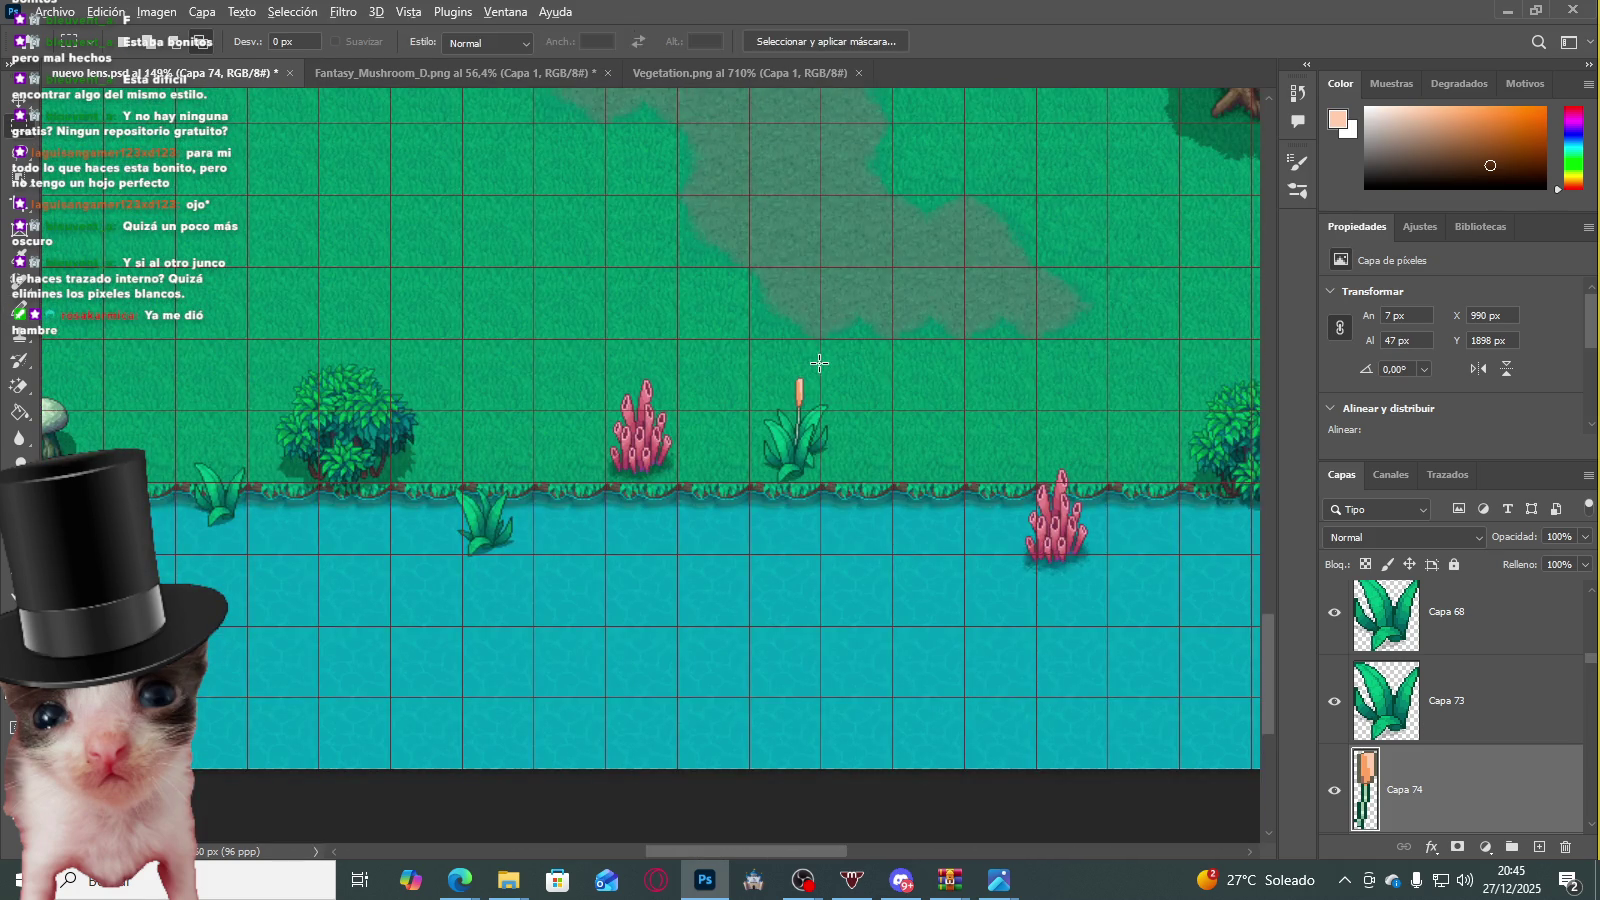
pyautogui.scroll(1, 815, 360)
pyautogui.scroll(4, 790, 330)
pyautogui.scroll(3, 740, 295)
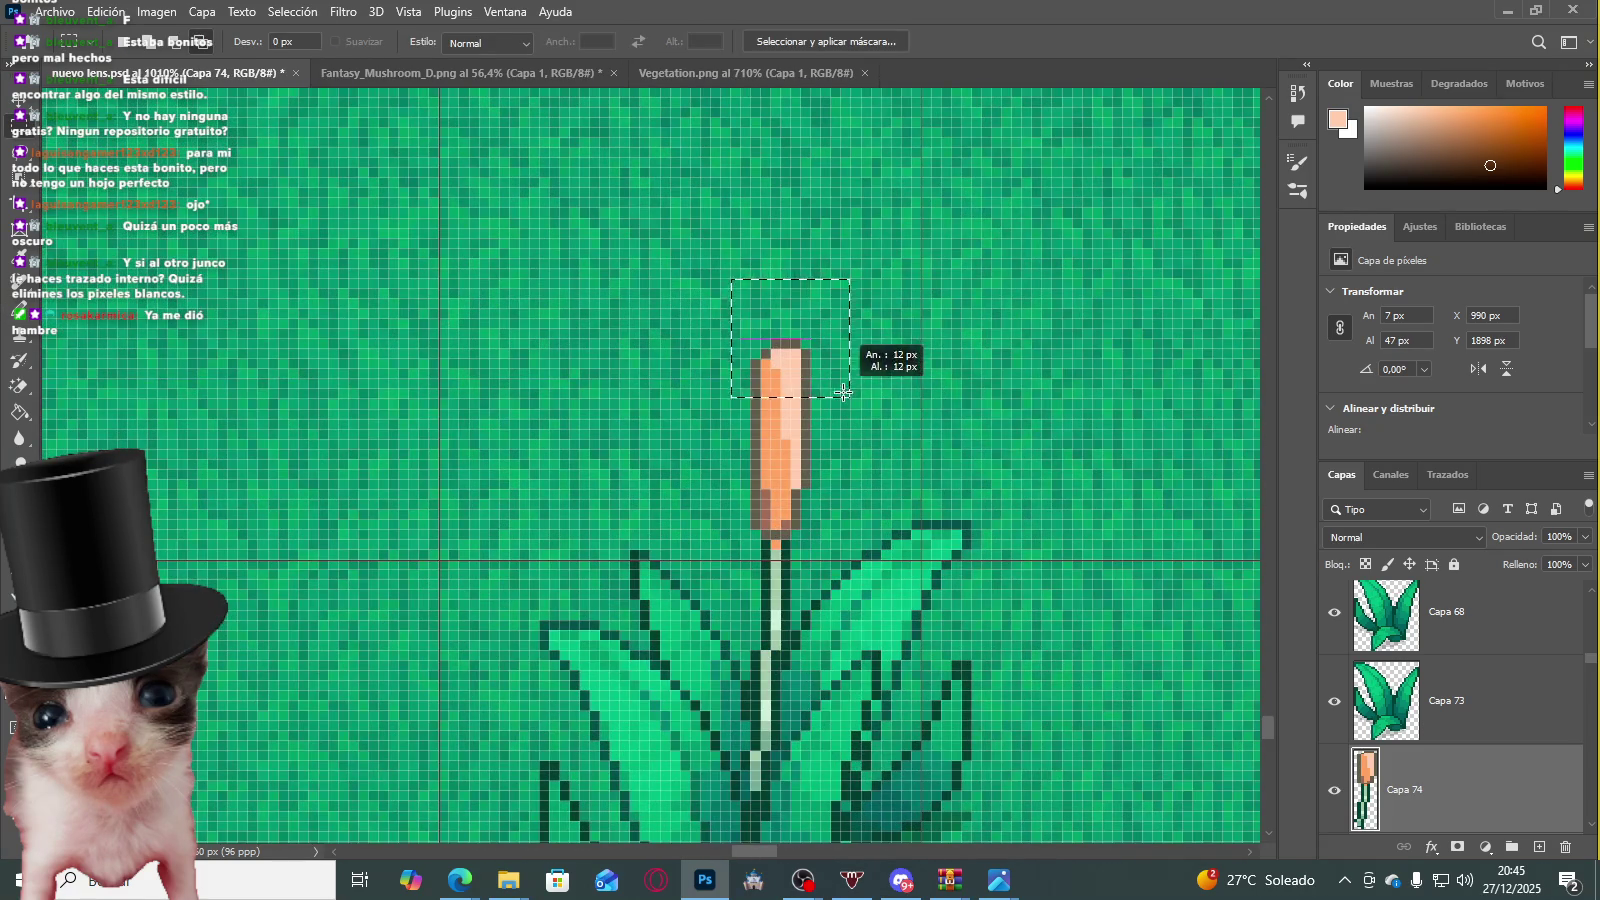
pyautogui.scroll(-3, 912, 323)
pyautogui.scroll(2, 912, 323)
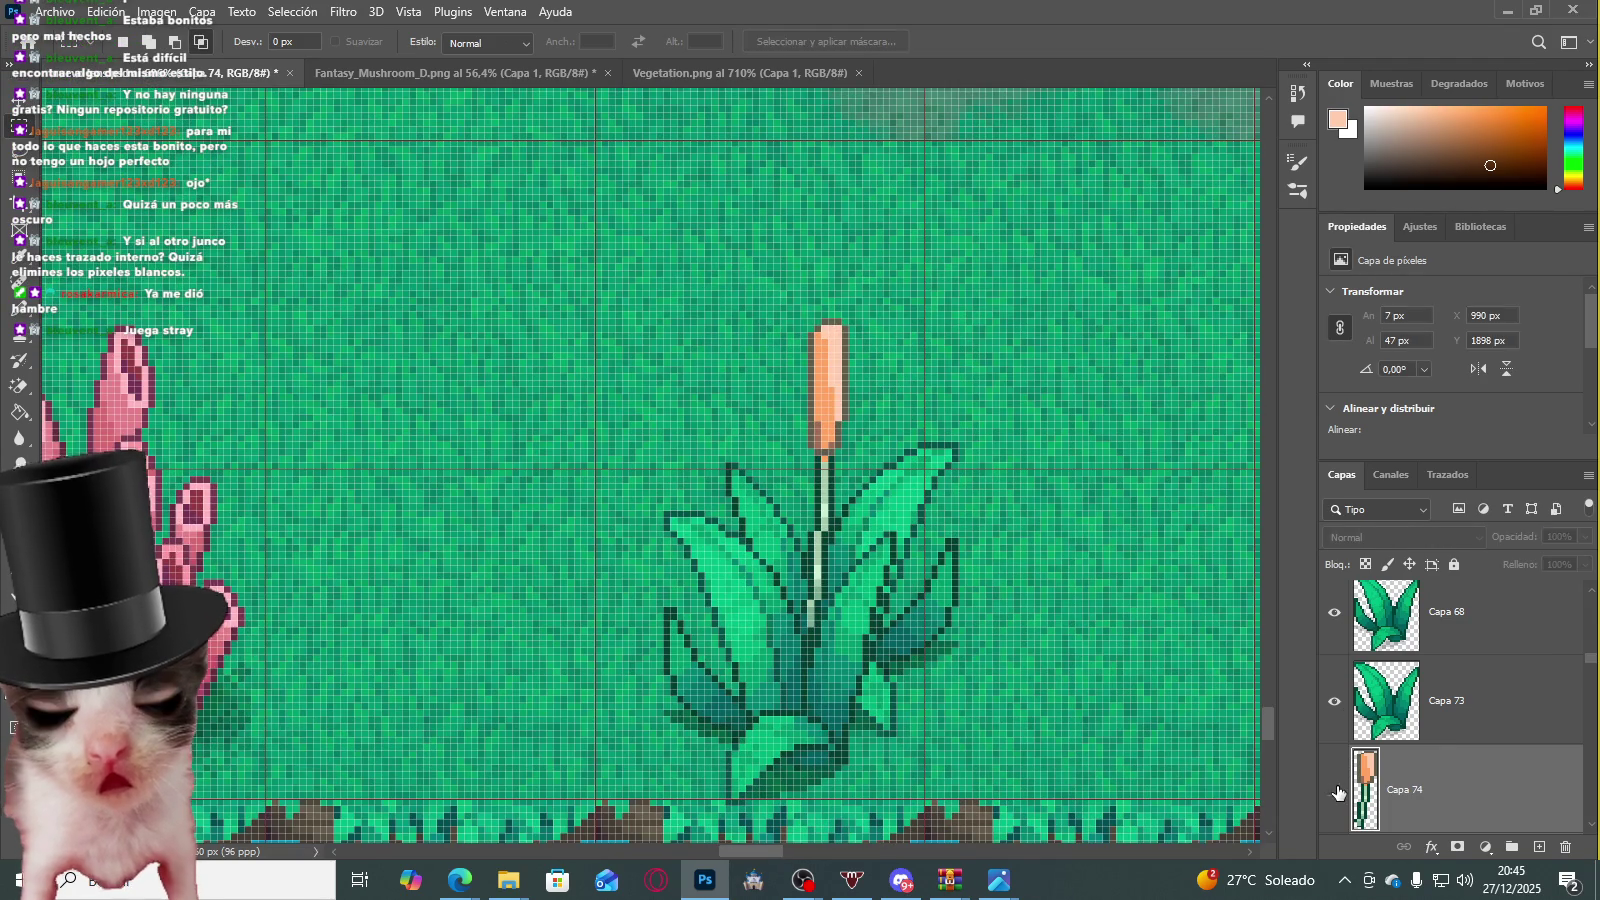
# Step: Raise the duplicated cattail above the first, discarding a trial 20° tilt
pyautogui.hotkey('ctrl', 't')
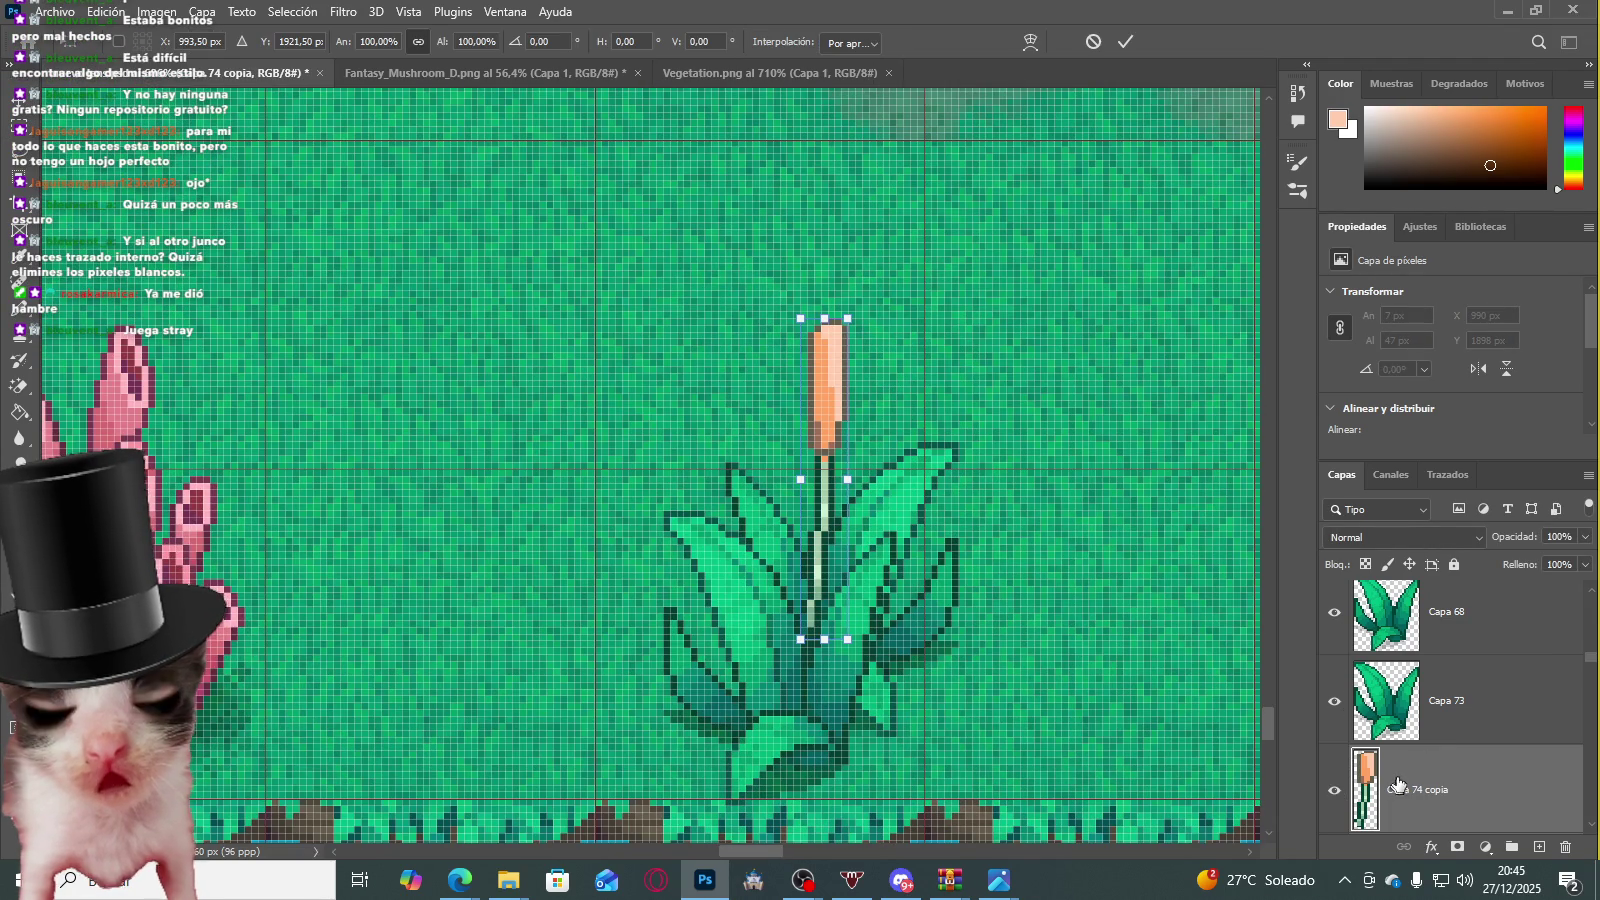
pyautogui.moveTo(760, 430)
pyautogui.mouseDown()
pyautogui.moveTo(865, 338)
pyautogui.moveTo(897, 373)
pyautogui.mouseUp()
pyautogui.press('Escape')
pyautogui.hotkey('ctrl', 't')
pyautogui.press('Up')
pyautogui.press('Up')
pyautogui.press('Up')
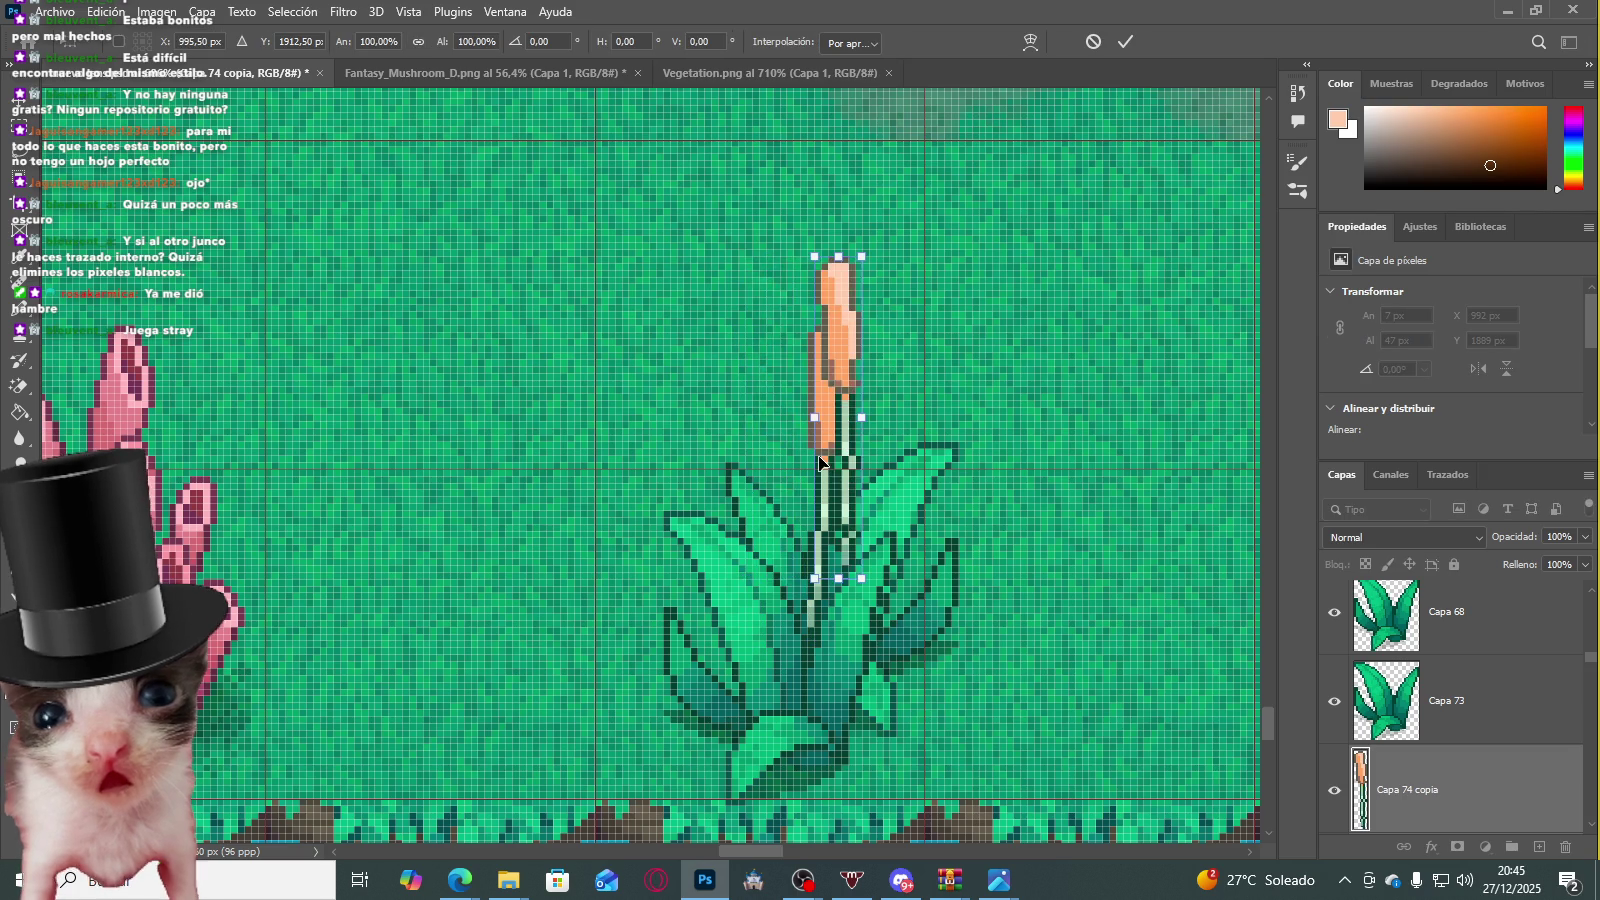
pyautogui.press('Return')
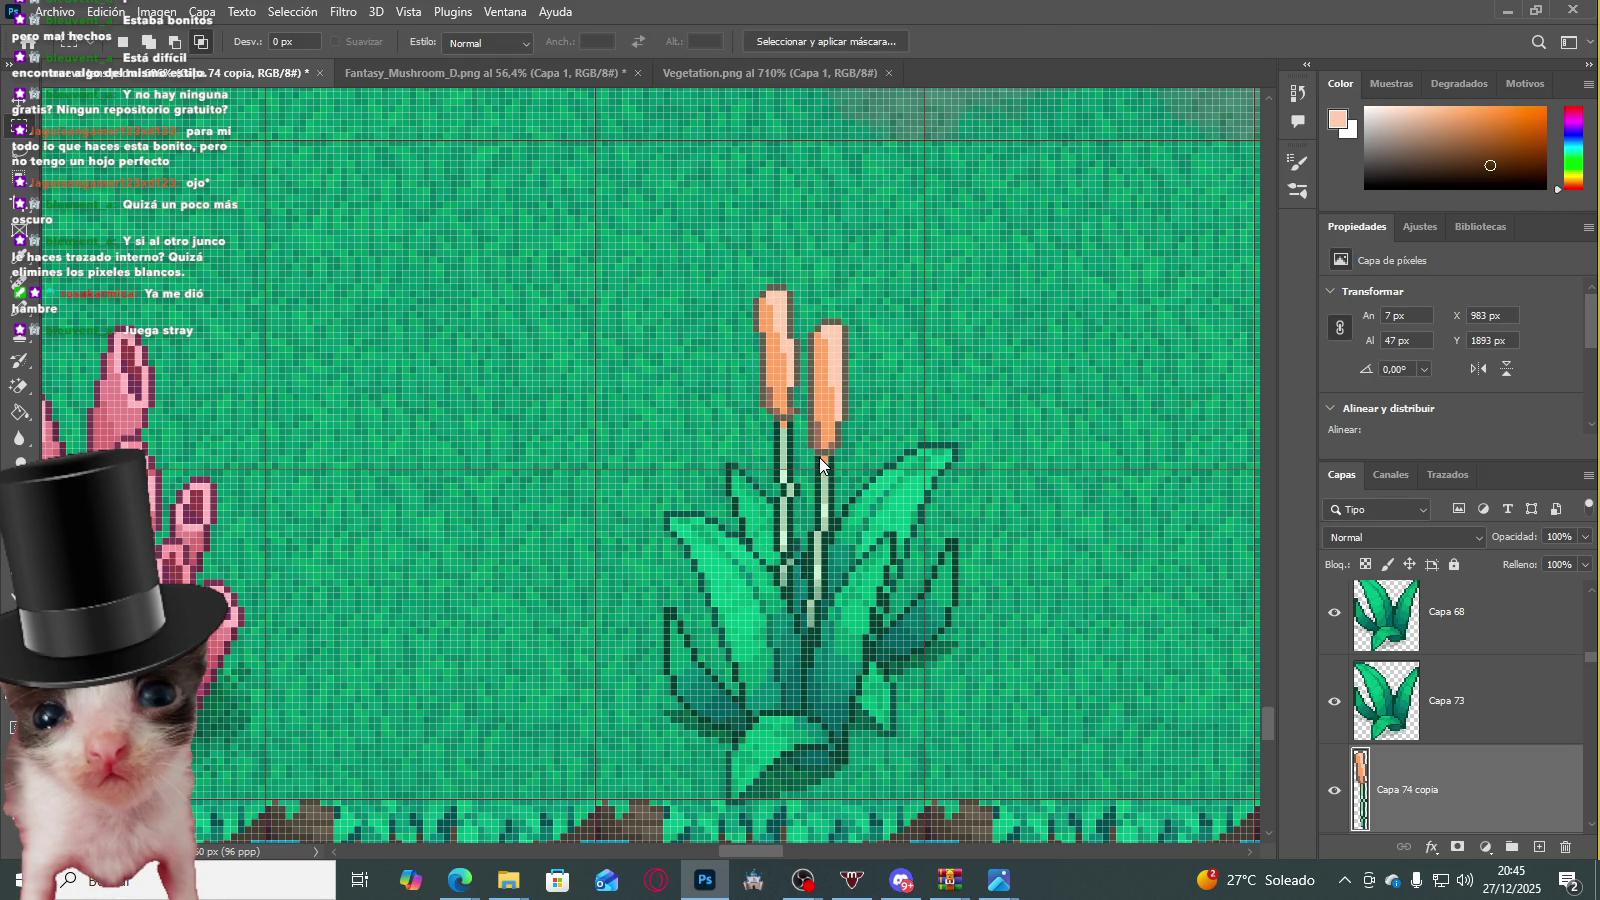
# Step: Commit the small patch by the stem in place and deselect the stalk
pyautogui.scroll(-3, 819, 458)
pyautogui.scroll(-3, 819, 458)
pyautogui.scroll(-3, 811, 307)
pyautogui.scroll(3, 790, 340)
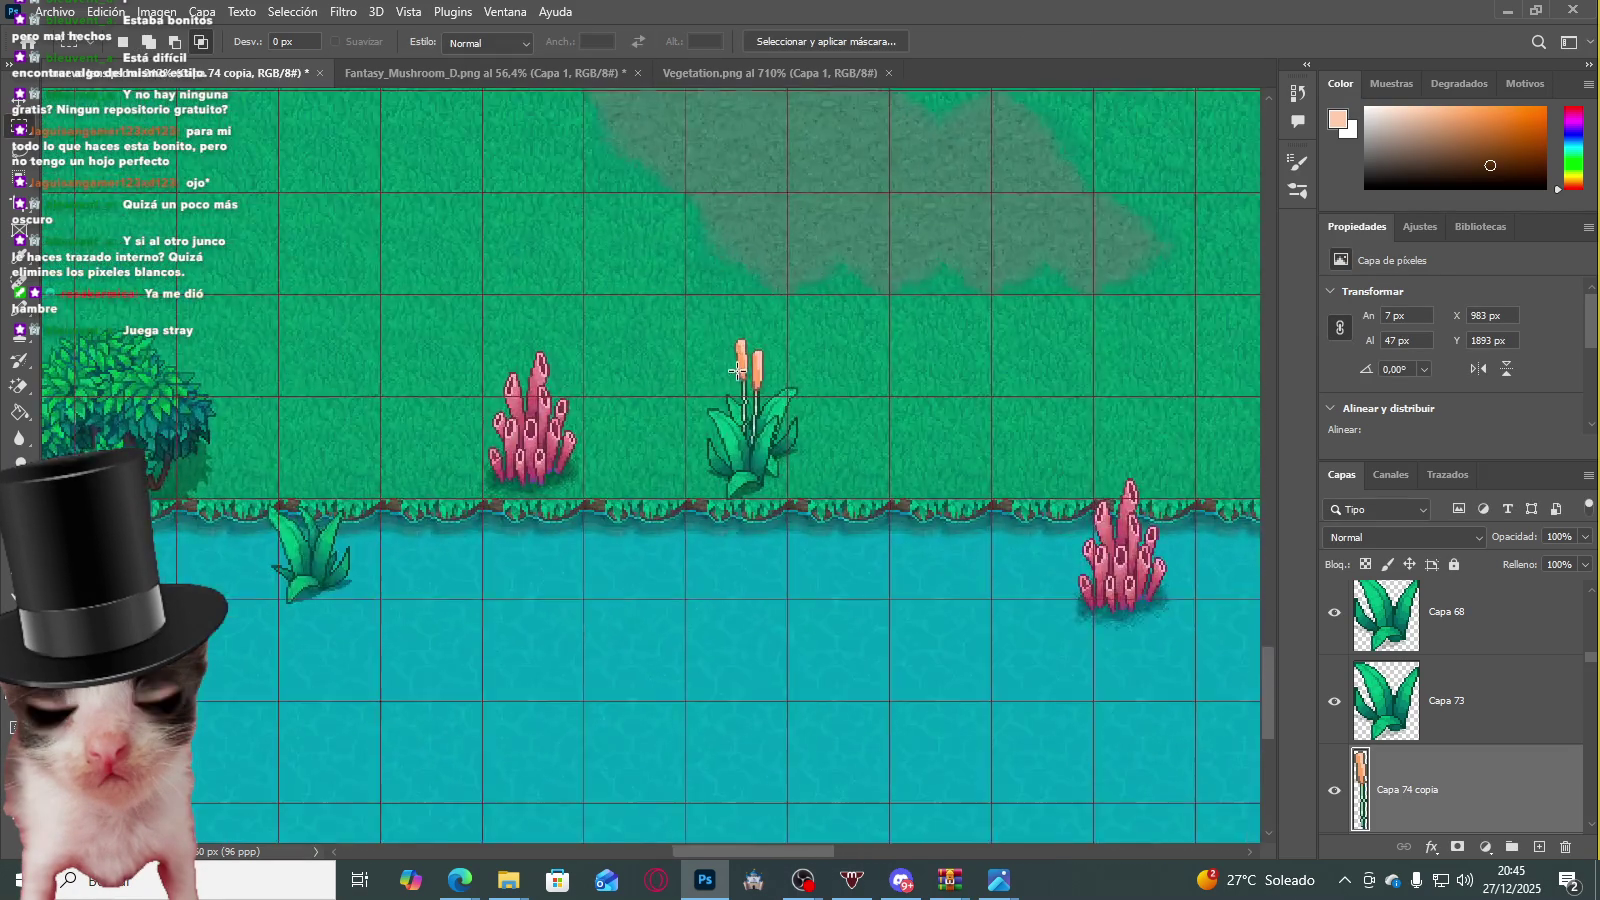
pyautogui.scroll(3, 760, 400)
pyautogui.scroll(3, 747, 435)
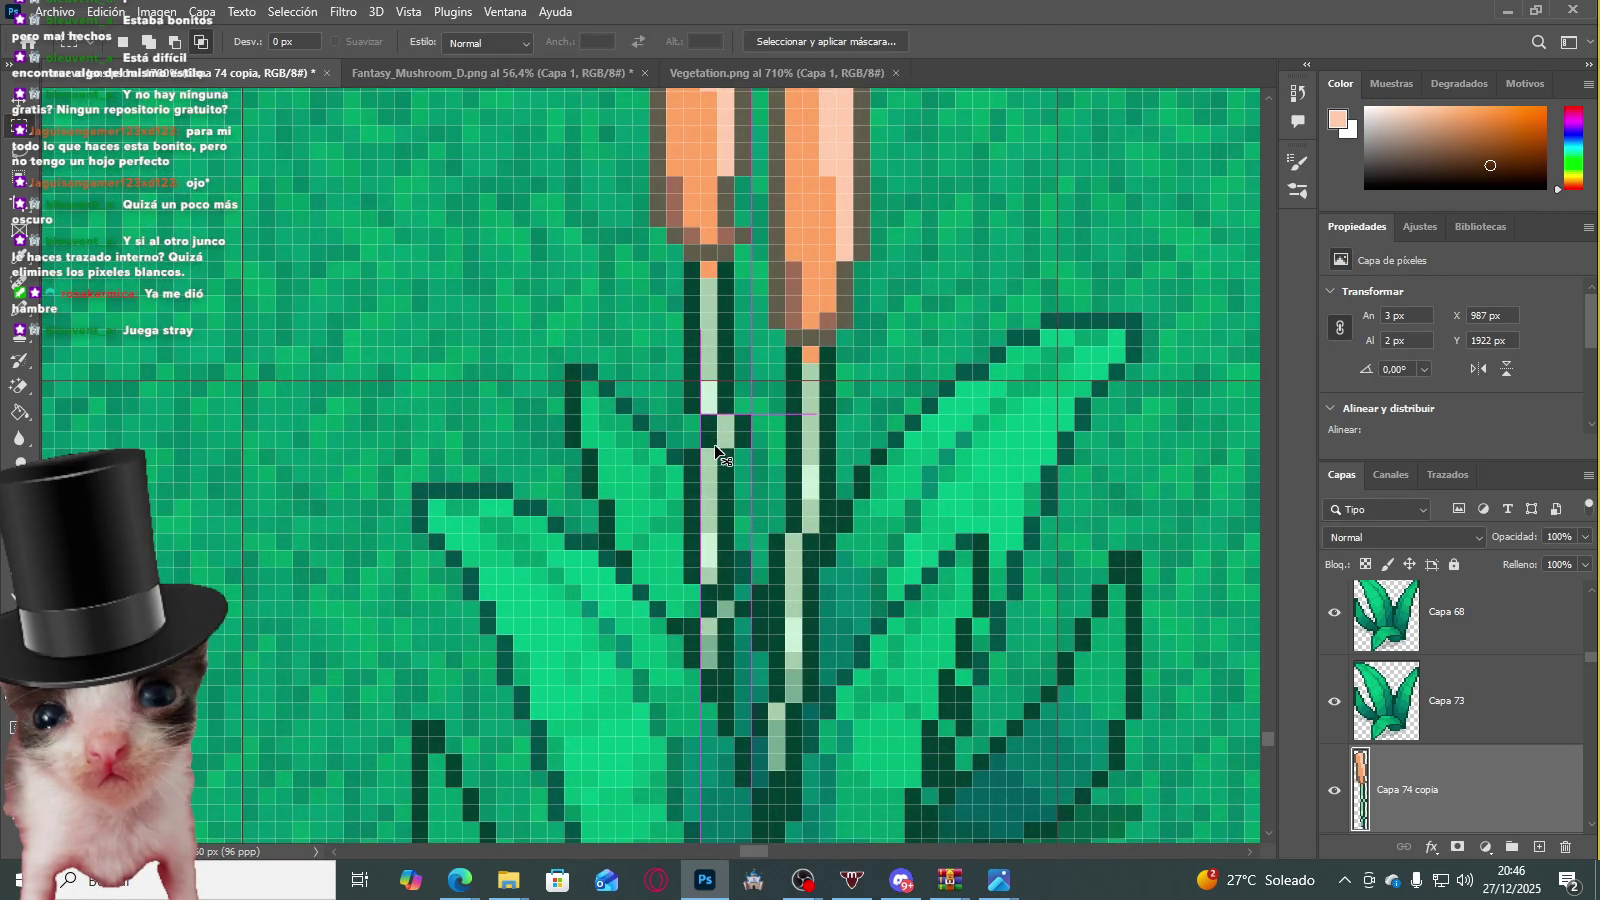
pyautogui.hotkey('ctrl', 't')
pyautogui.press('Return')
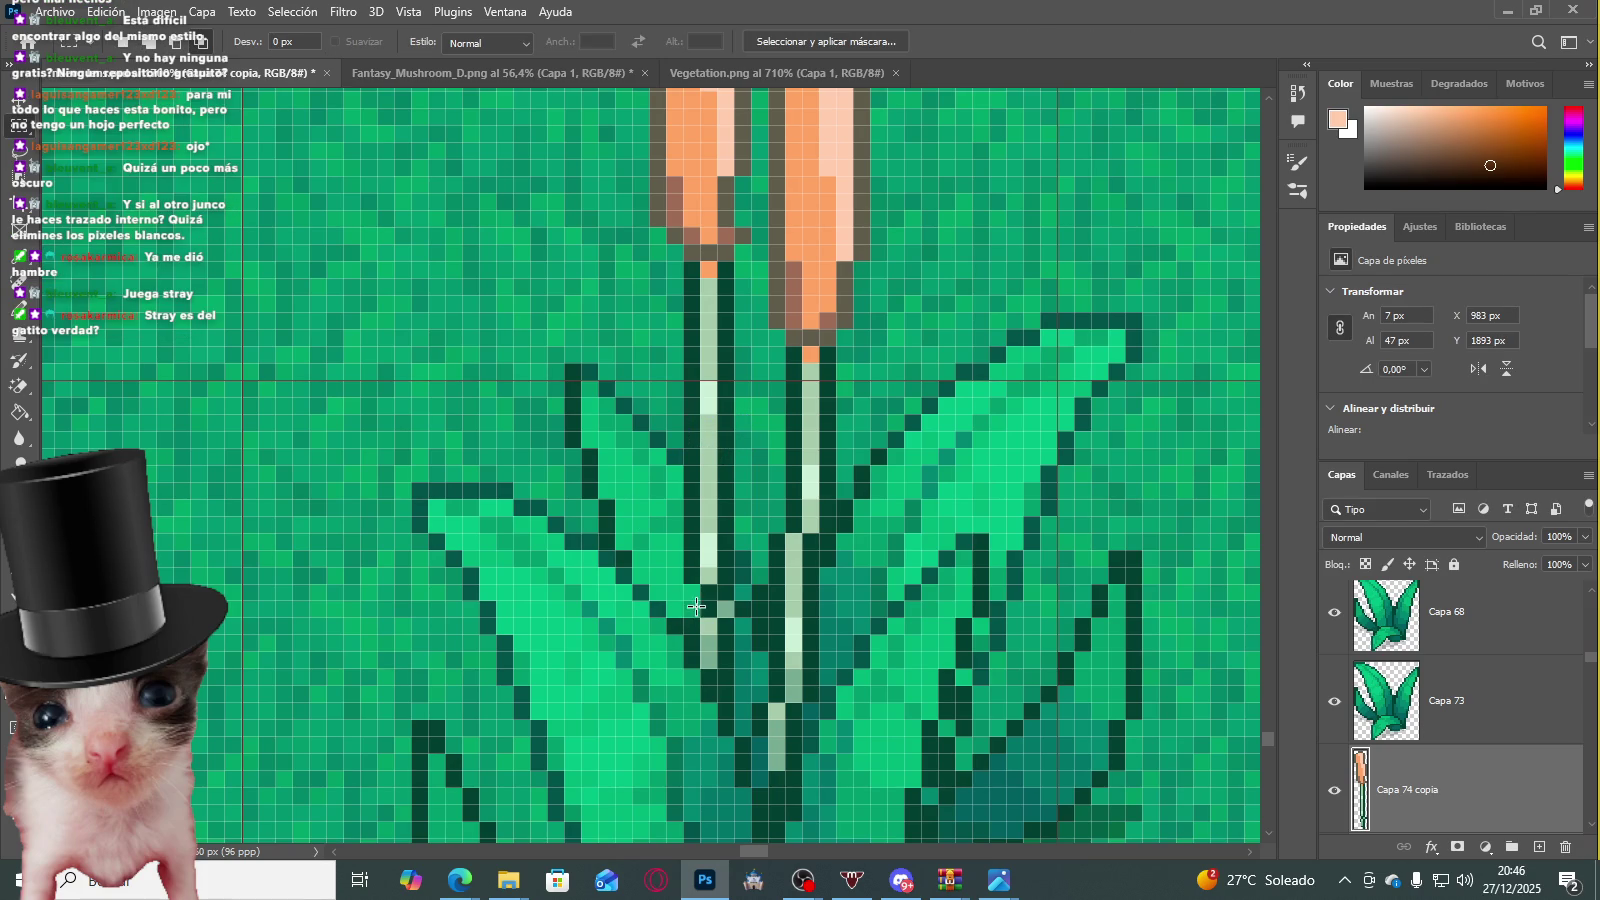
pyautogui.scroll(1, 699, 604)
pyautogui.scroll(1, 705, 560)
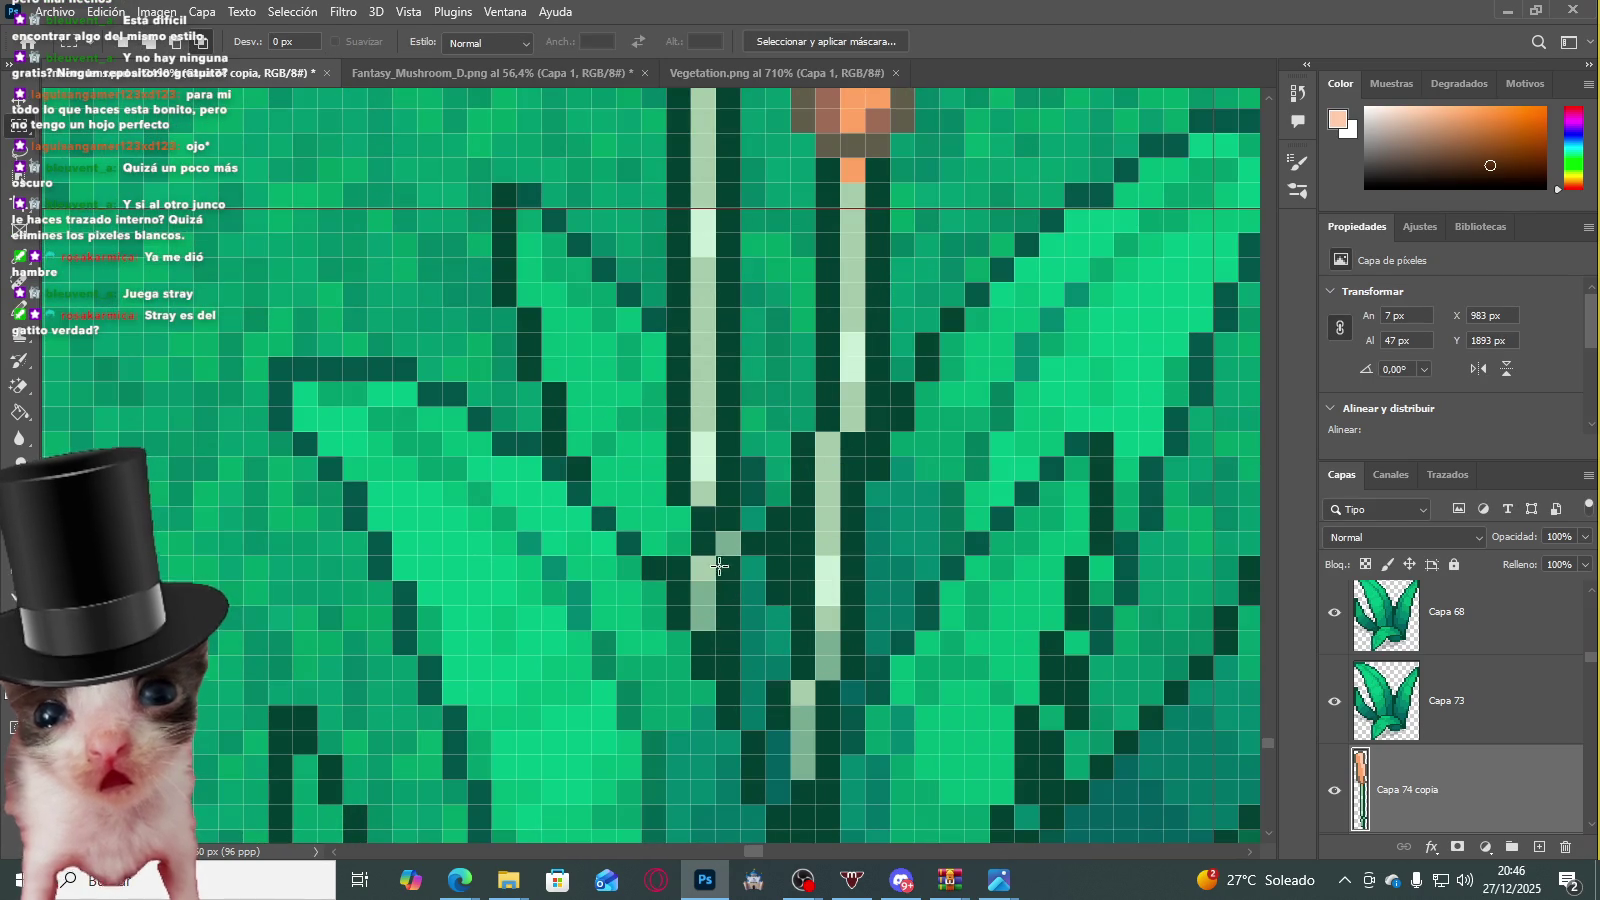
pyautogui.scroll(-2, 757, 557)
pyautogui.hotkey('ctrl', 'd')
pyautogui.scroll(-2, 832, 564)
pyautogui.scroll(-2, 716, 520)
pyautogui.scroll(1, 716, 520)
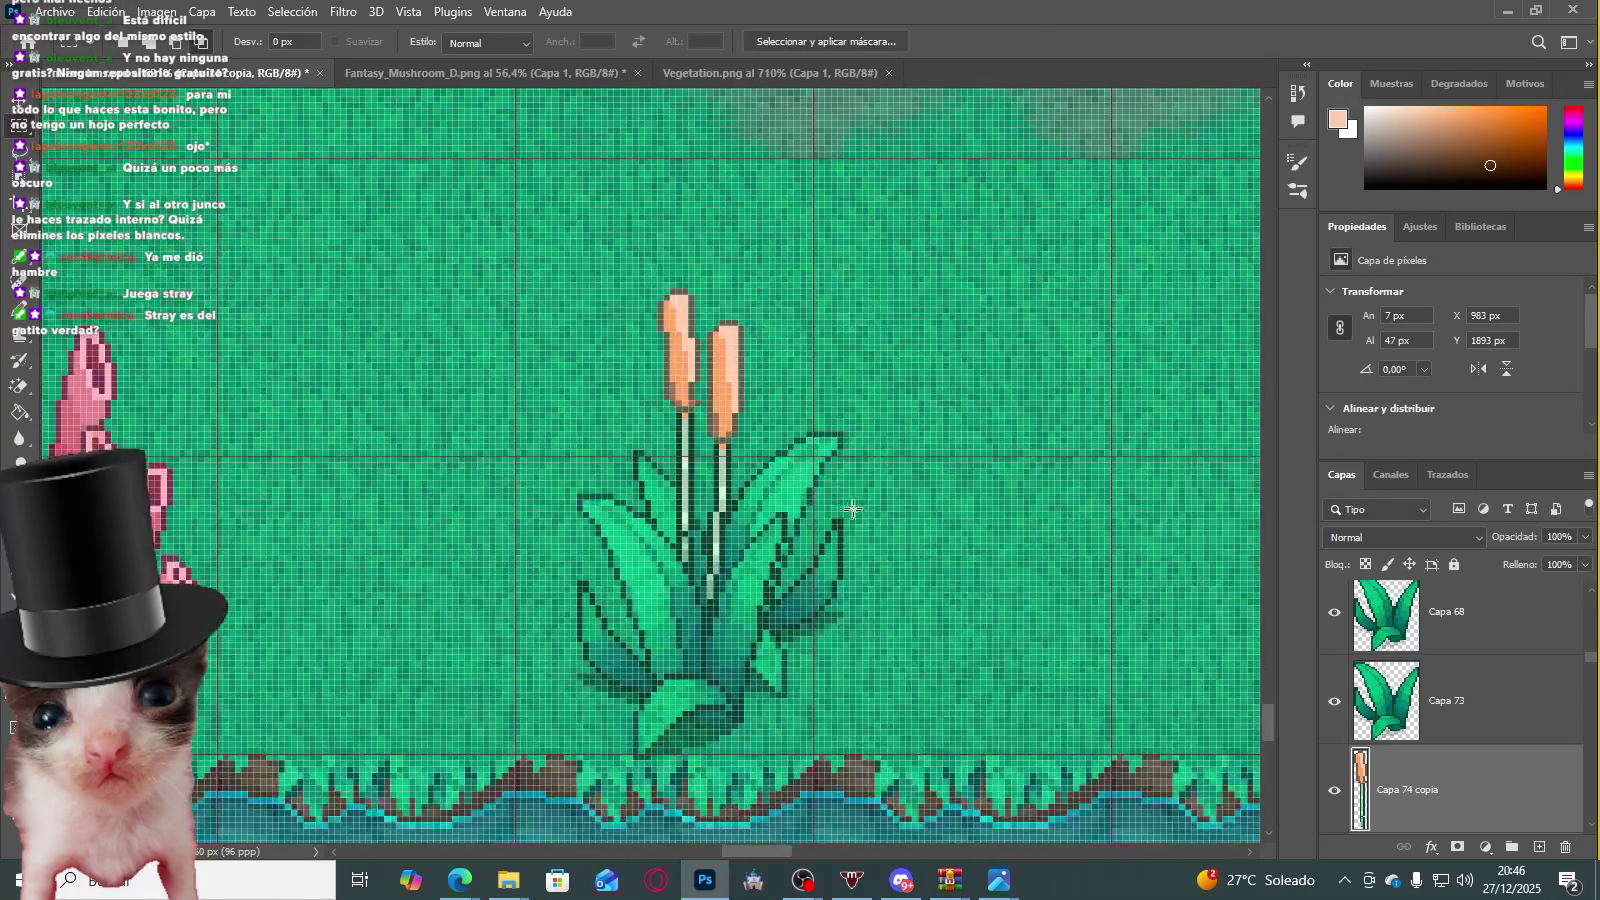
# Step: Tilt the second cattail by about 3 degrees
pyautogui.moveTo(858, 495); pyautogui.dragTo(843, 479)
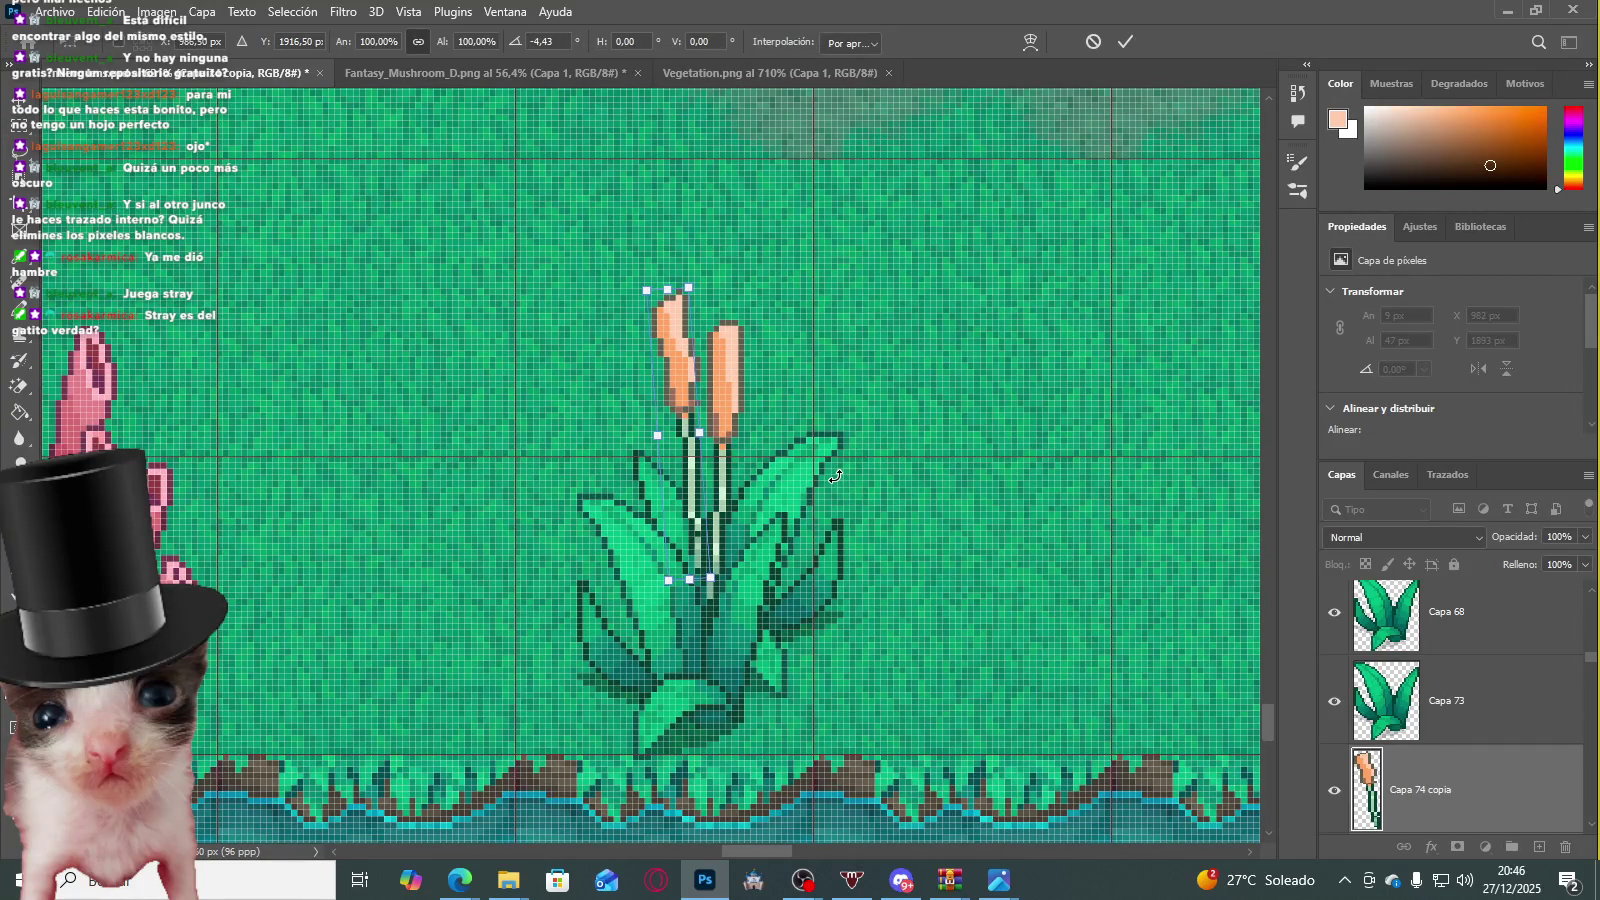
pyautogui.press('Return')
pyautogui.scroll(-1, 760, 420)
pyautogui.scroll(-2, 760, 410)
pyautogui.scroll(-1, 760, 399)
pyautogui.scroll(1, 760, 399)
pyautogui.scroll(2, 735, 430)
pyautogui.scroll(1, 721, 467)
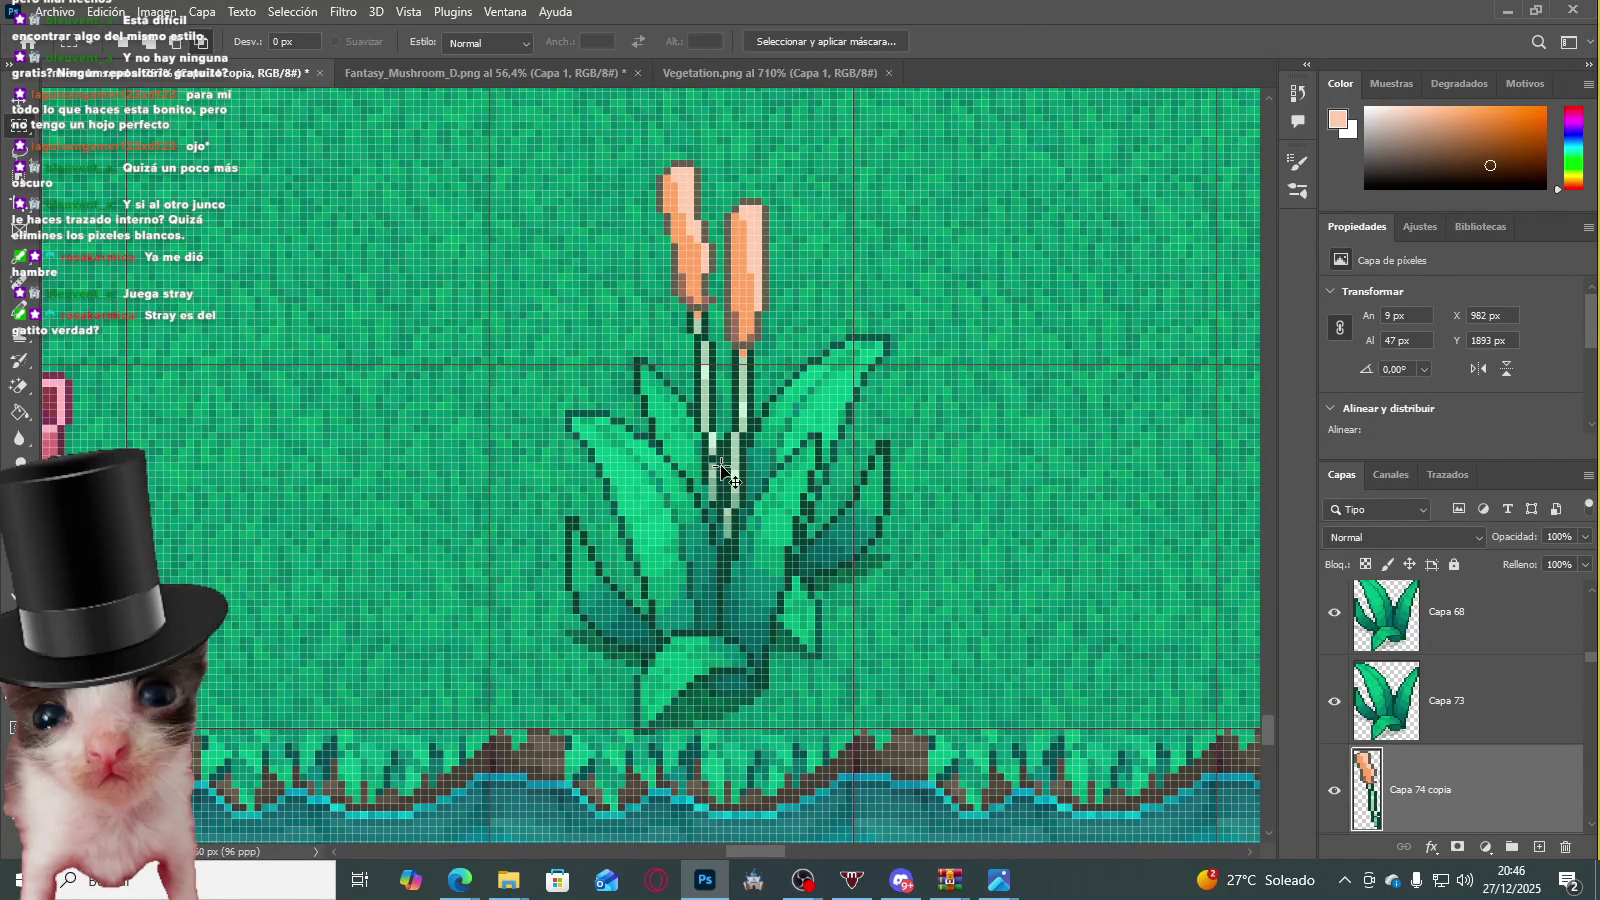
# Step: Duplicate the cattail, flip it horizontally, place it to the right, below Capa 74
pyautogui.hotkey('ctrl', 'j')
pyautogui.hotkey('ctrl', 't')
pyautogui.rightClick(698, 337)
pyautogui.click(790, 718)
pyautogui.moveTo(695, 339)
pyautogui.mouseDown()
pyautogui.moveTo(741, 286)
pyautogui.moveTo(745, 380)
pyautogui.mouseUp()
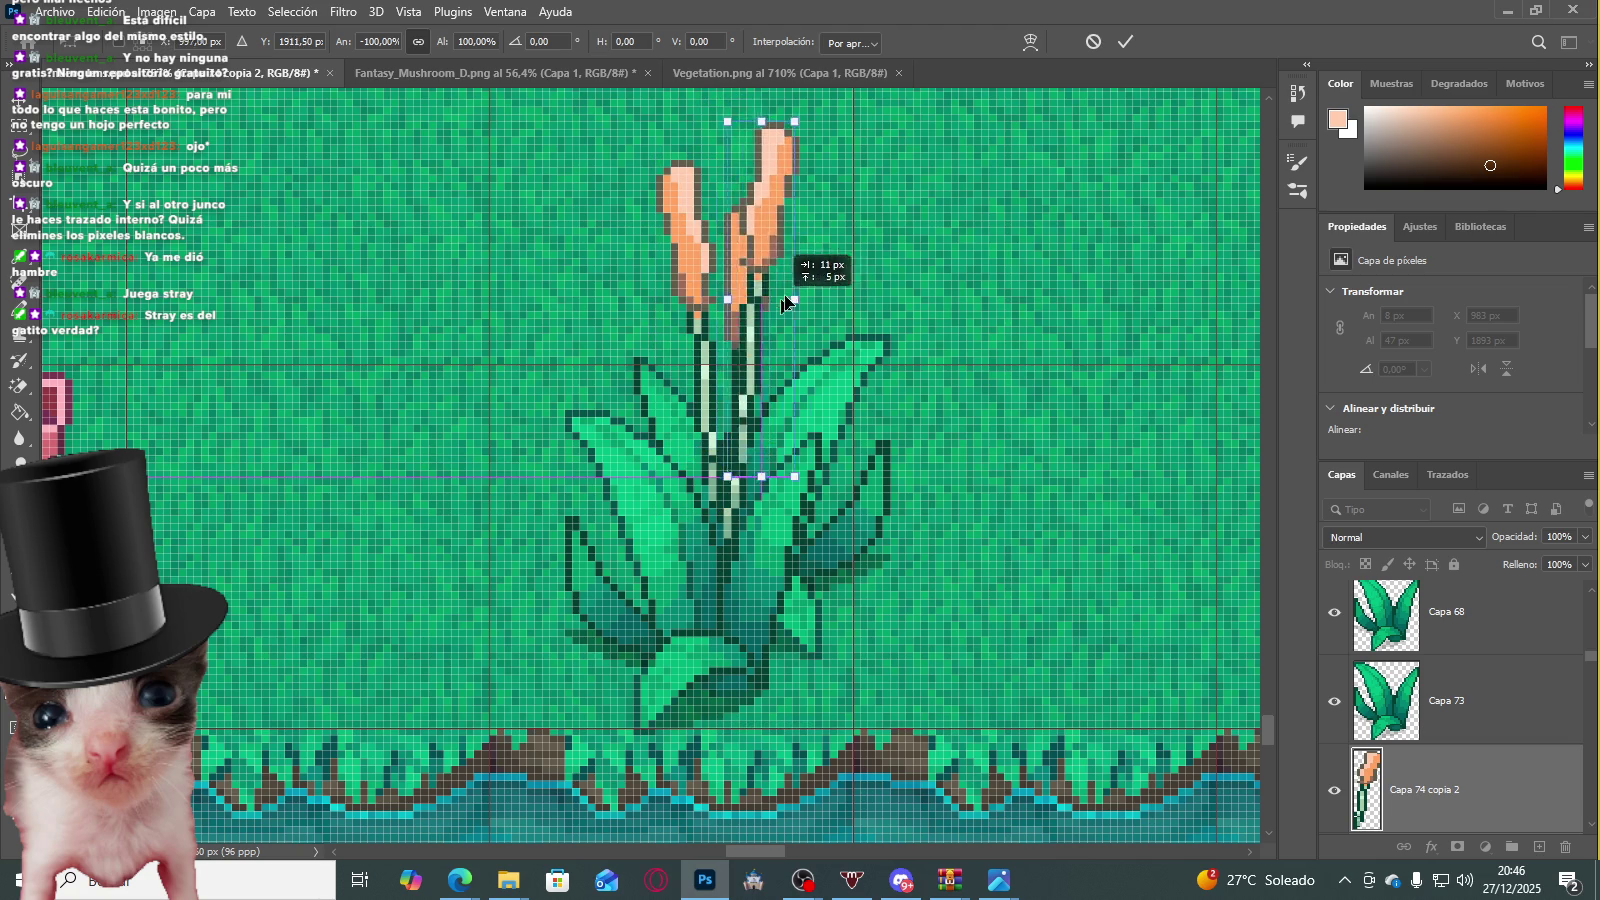
pyautogui.moveTo(722, 412)
pyautogui.mouseDown()
pyautogui.moveTo(778, 338)
pyautogui.moveTo(786, 364)
pyautogui.mouseUp()
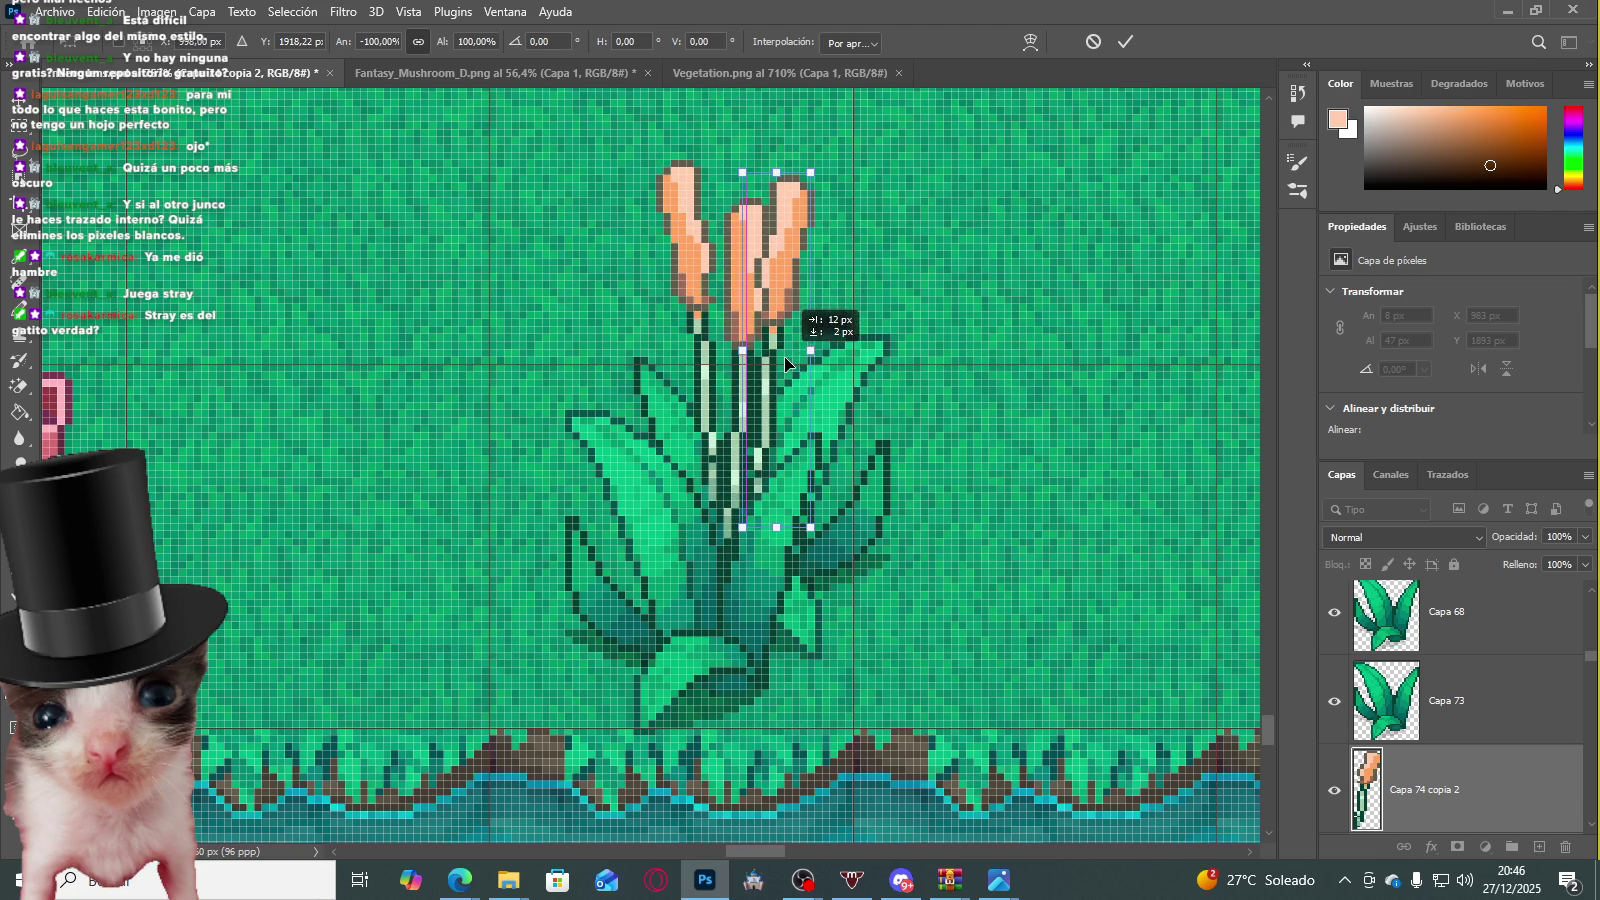
pyautogui.press('Return')
pyautogui.moveTo(1366, 785); pyautogui.dragTo(1405, 800)
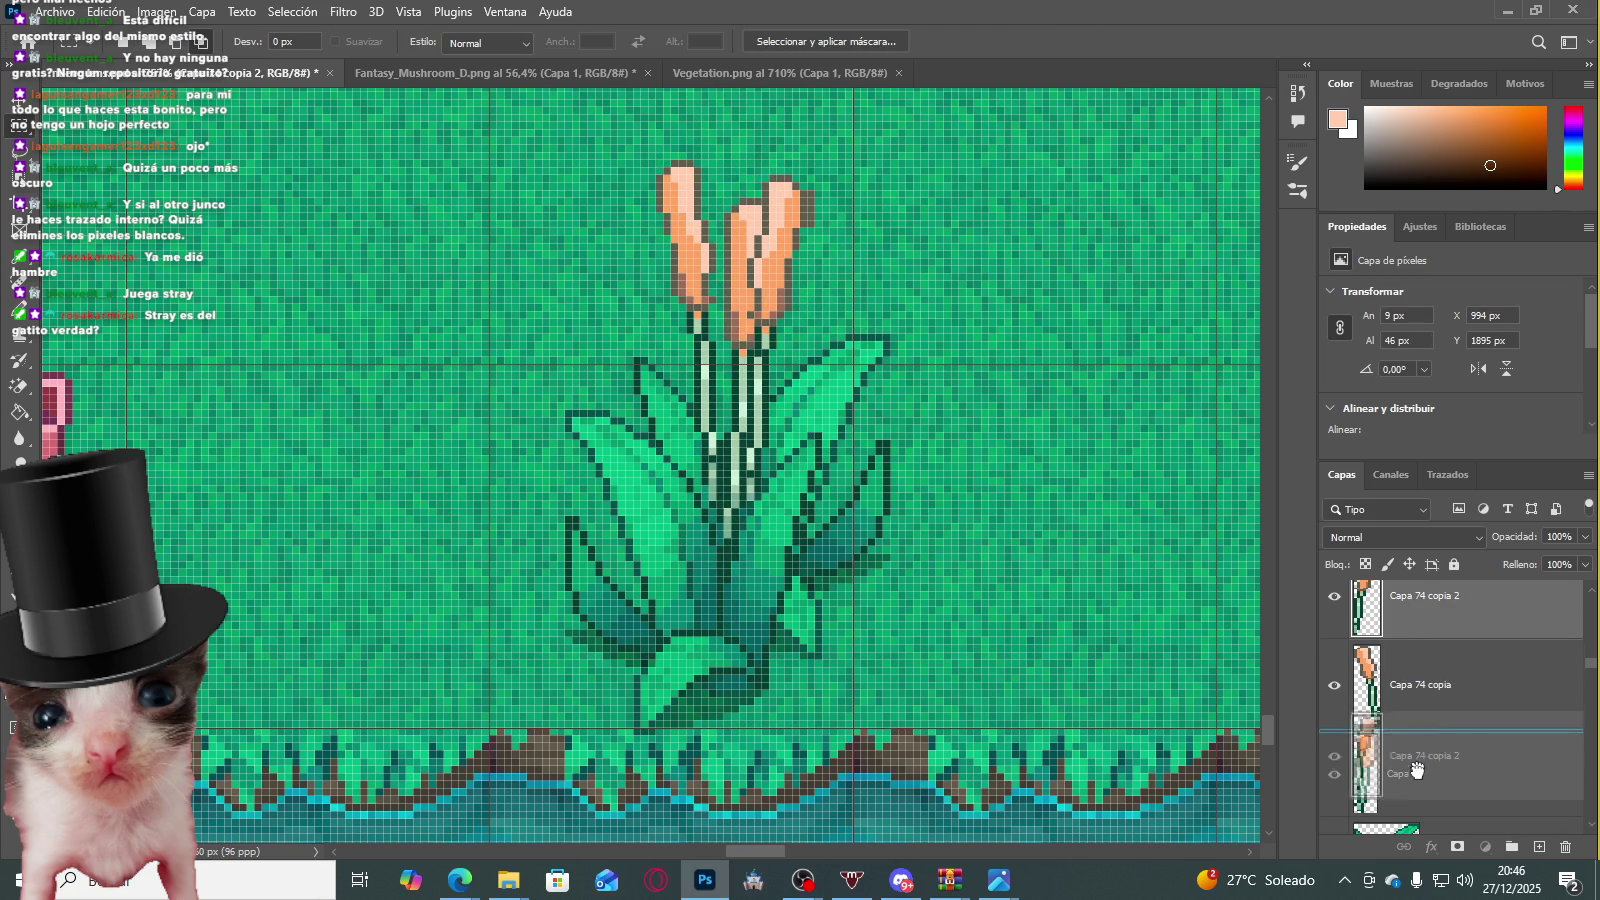
# Step: Try shifting the right cattail slightly up, then discard the unwanted rotation
pyautogui.hotkey('ctrl', 't')
pyautogui.moveTo(790, 272); pyautogui.dragTo(798, 228)
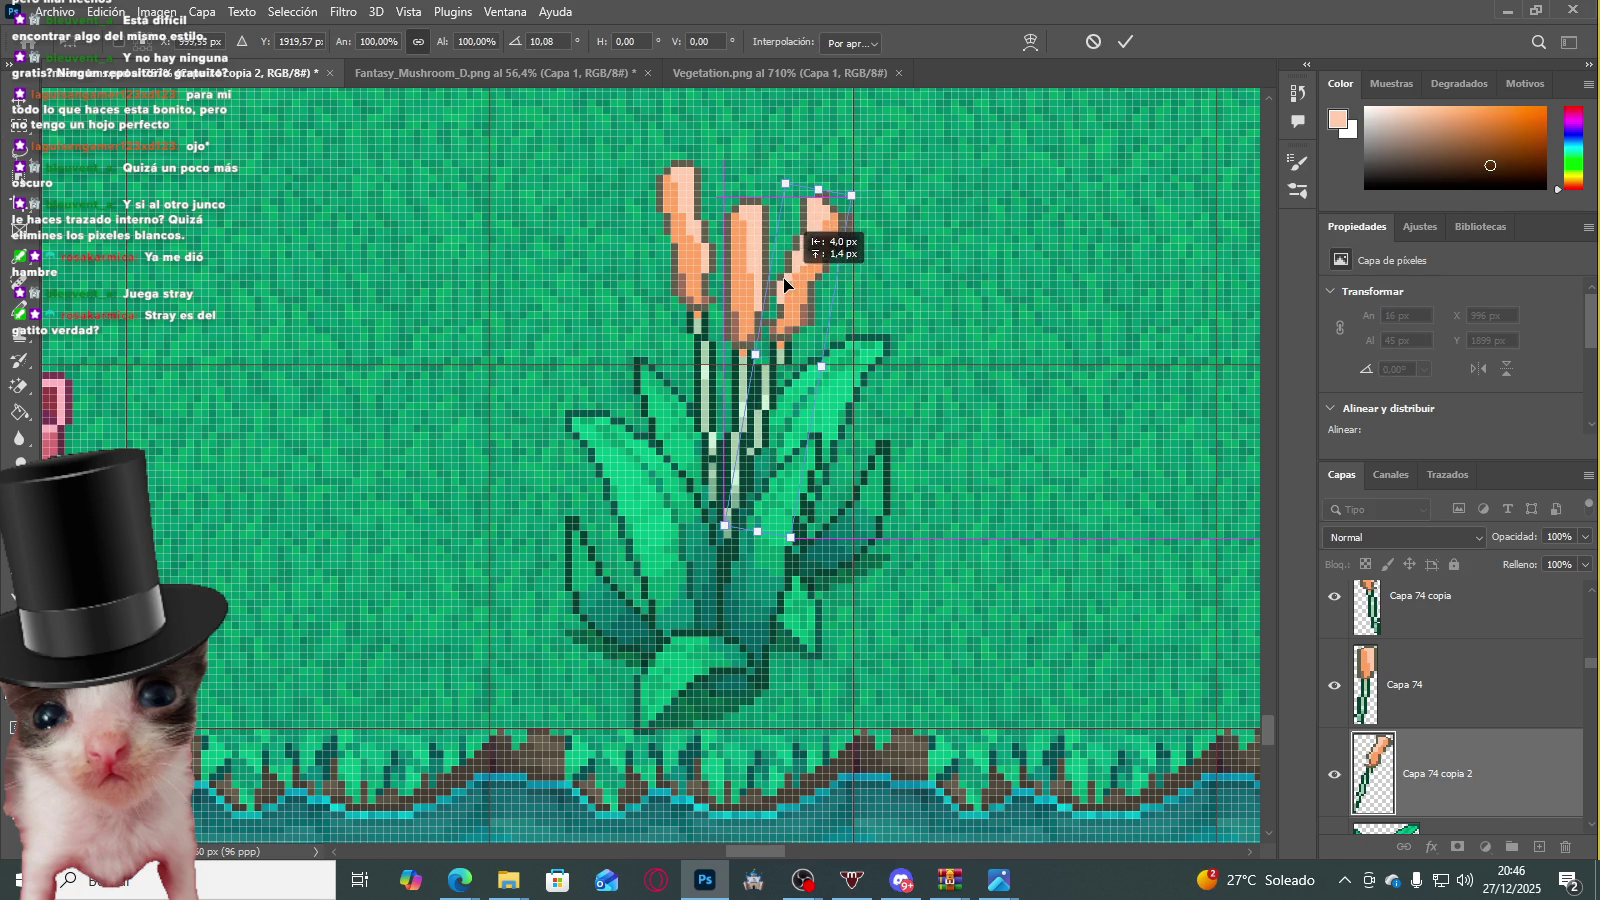
pyautogui.press('Escape')
pyautogui.scroll(-3, 822, 290)
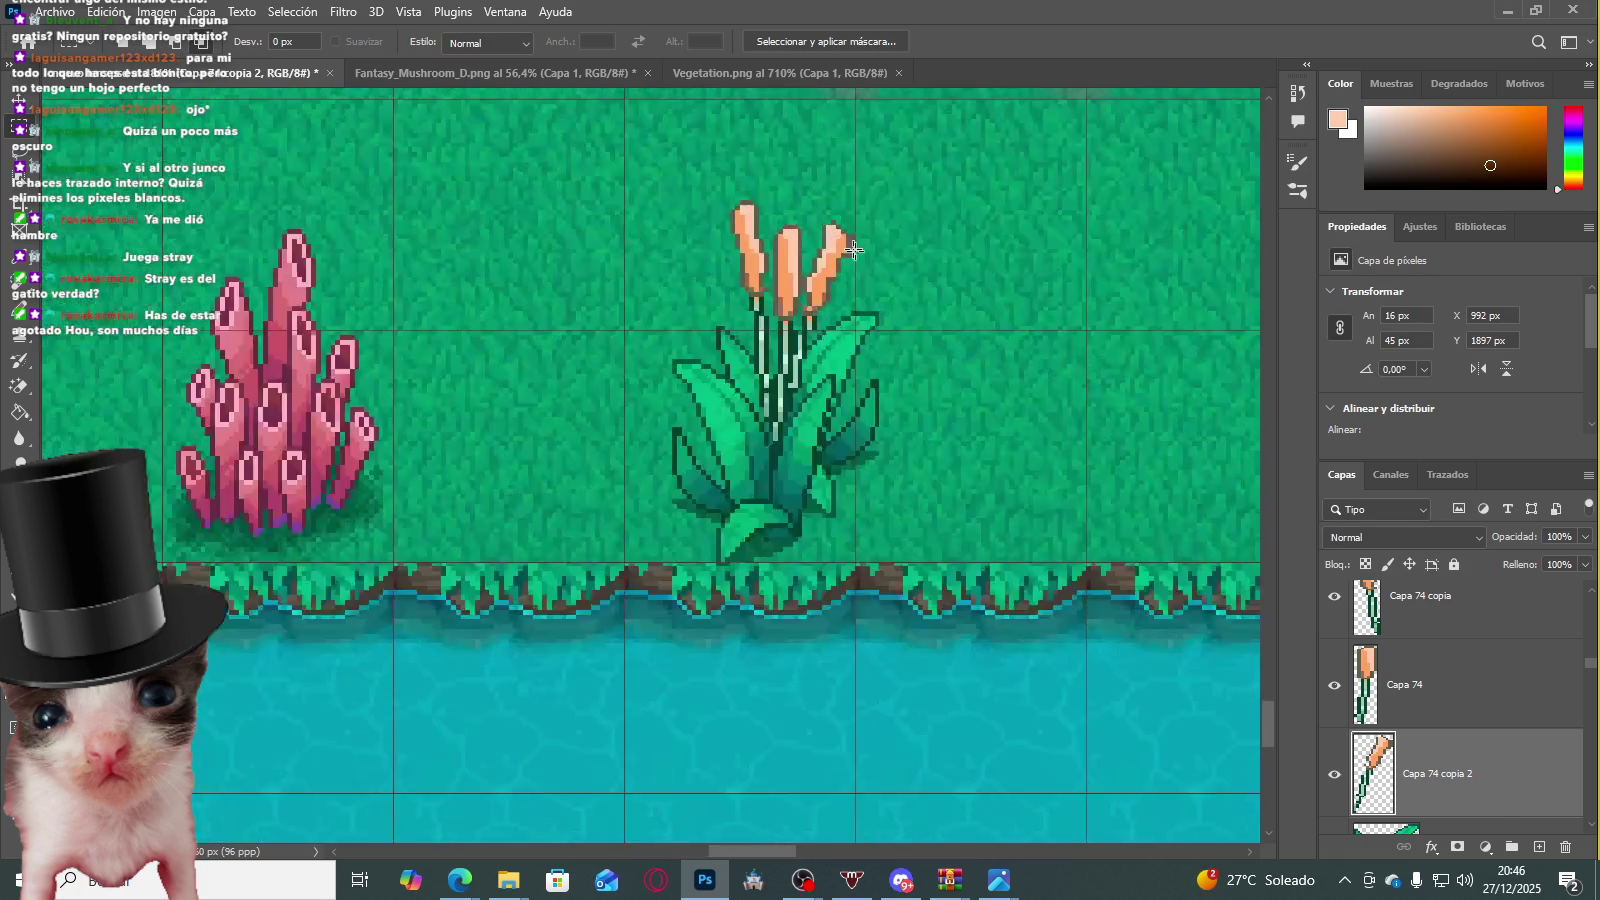
# Step: Start a Free Transform on the small patch at the right cattail tip, then cancel it
pyautogui.scroll(3, 857, 257)
pyautogui.scroll(2, 771, 203)
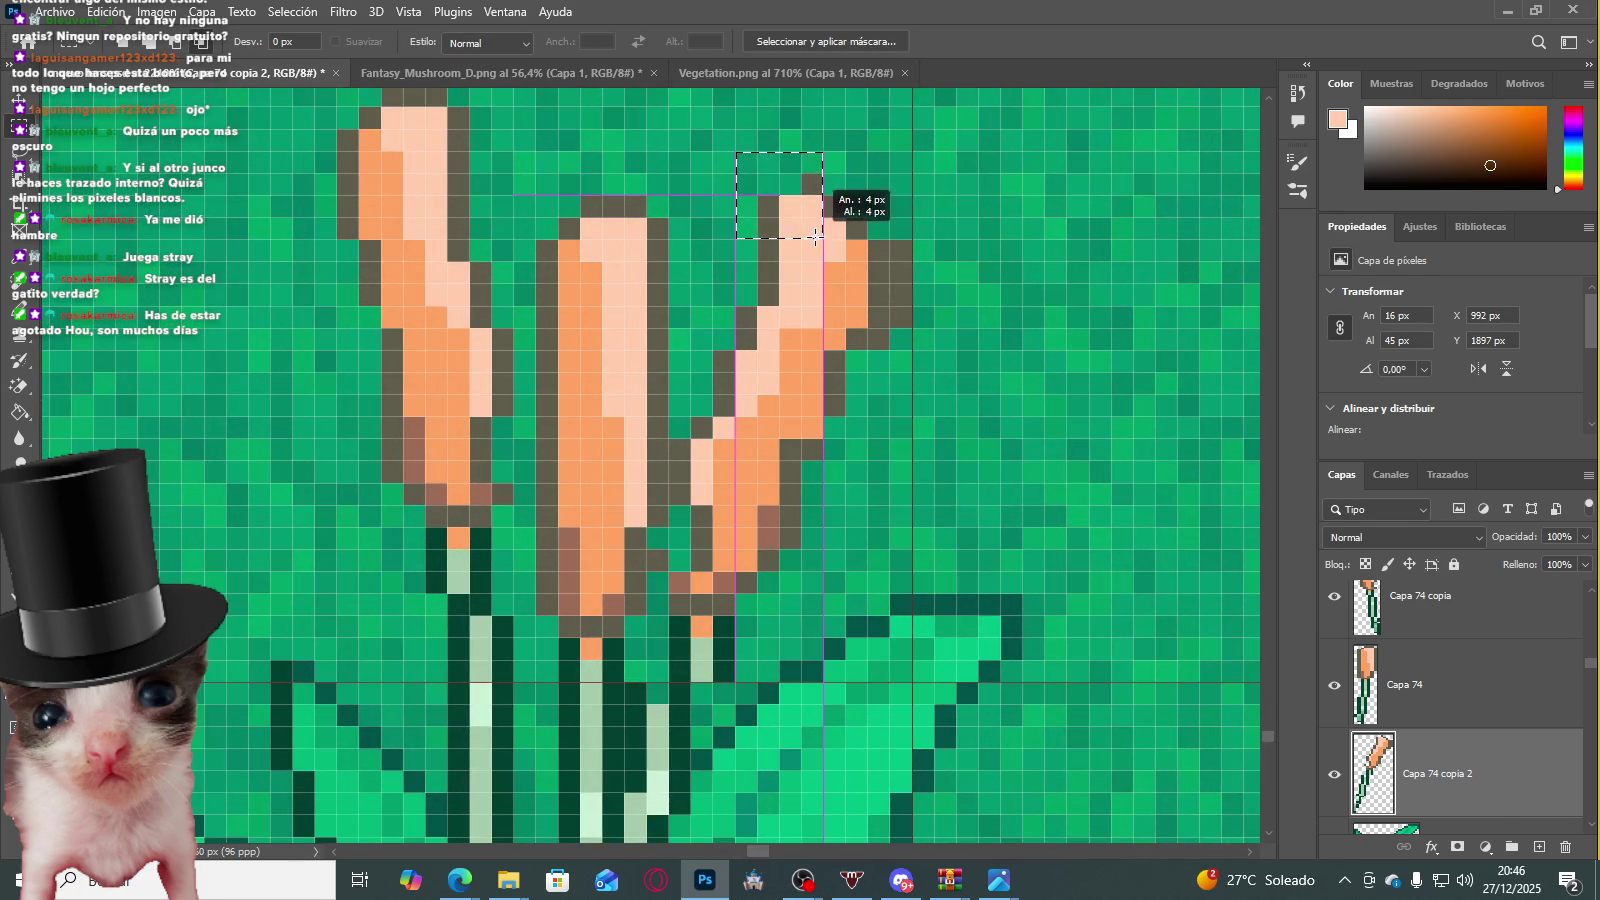
pyautogui.hotkey('ctrl', 't')
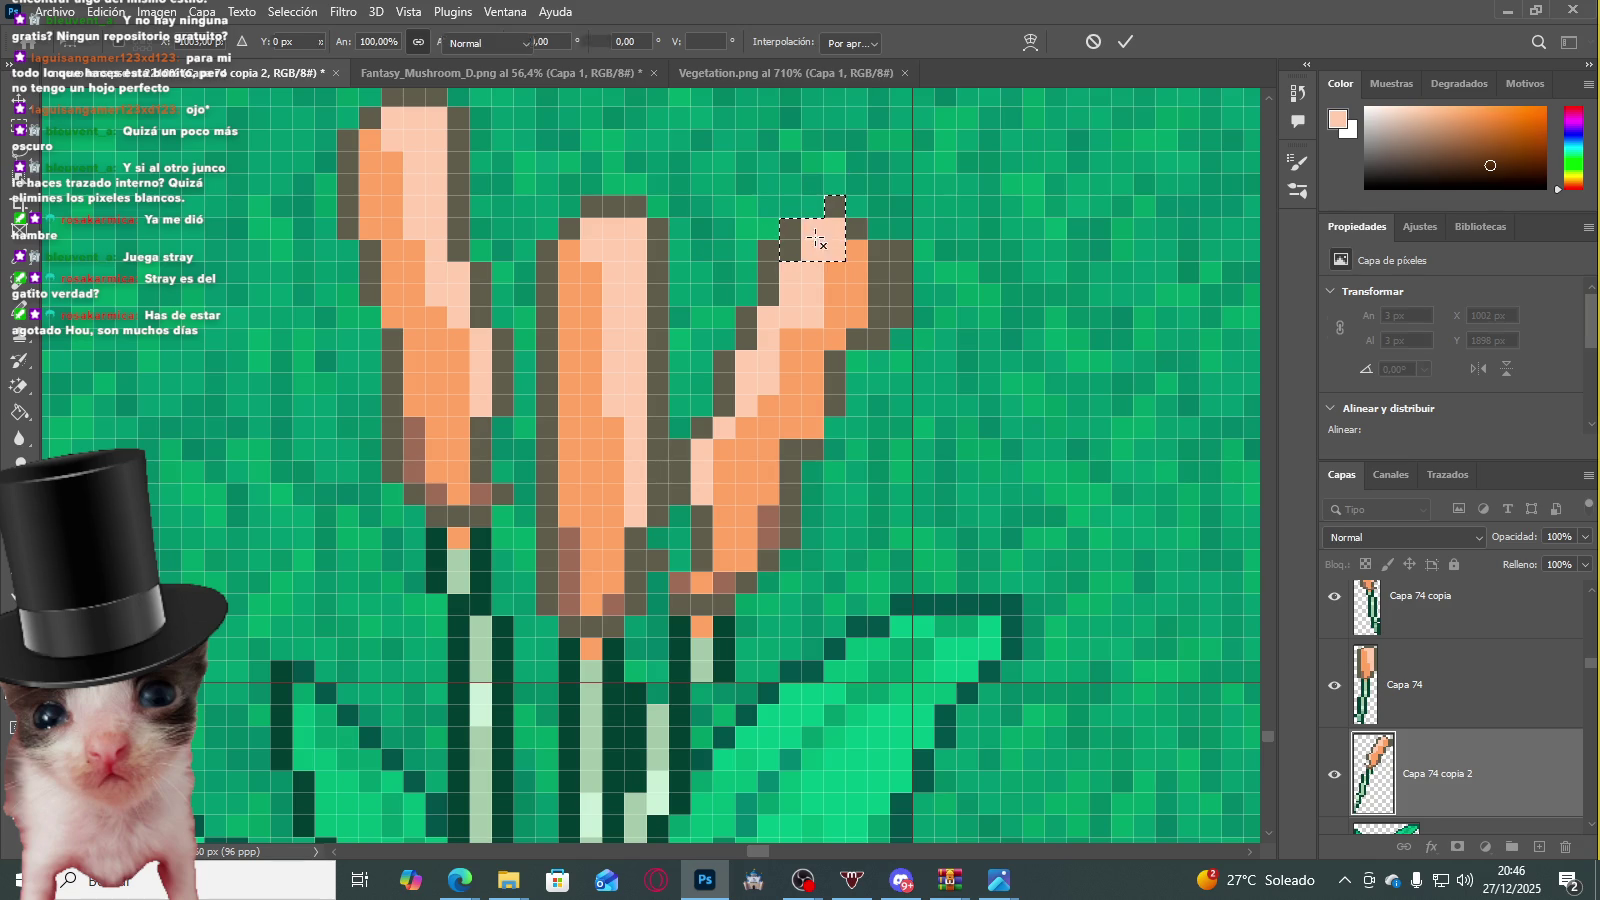
pyautogui.press('Escape')
pyautogui.scroll(-3, 866, 242)
pyautogui.scroll(2, 907, 239)
pyautogui.scroll(2, 907, 321)
pyautogui.scroll(1, 892, 359)
pyautogui.scroll(-1, 591, 215)
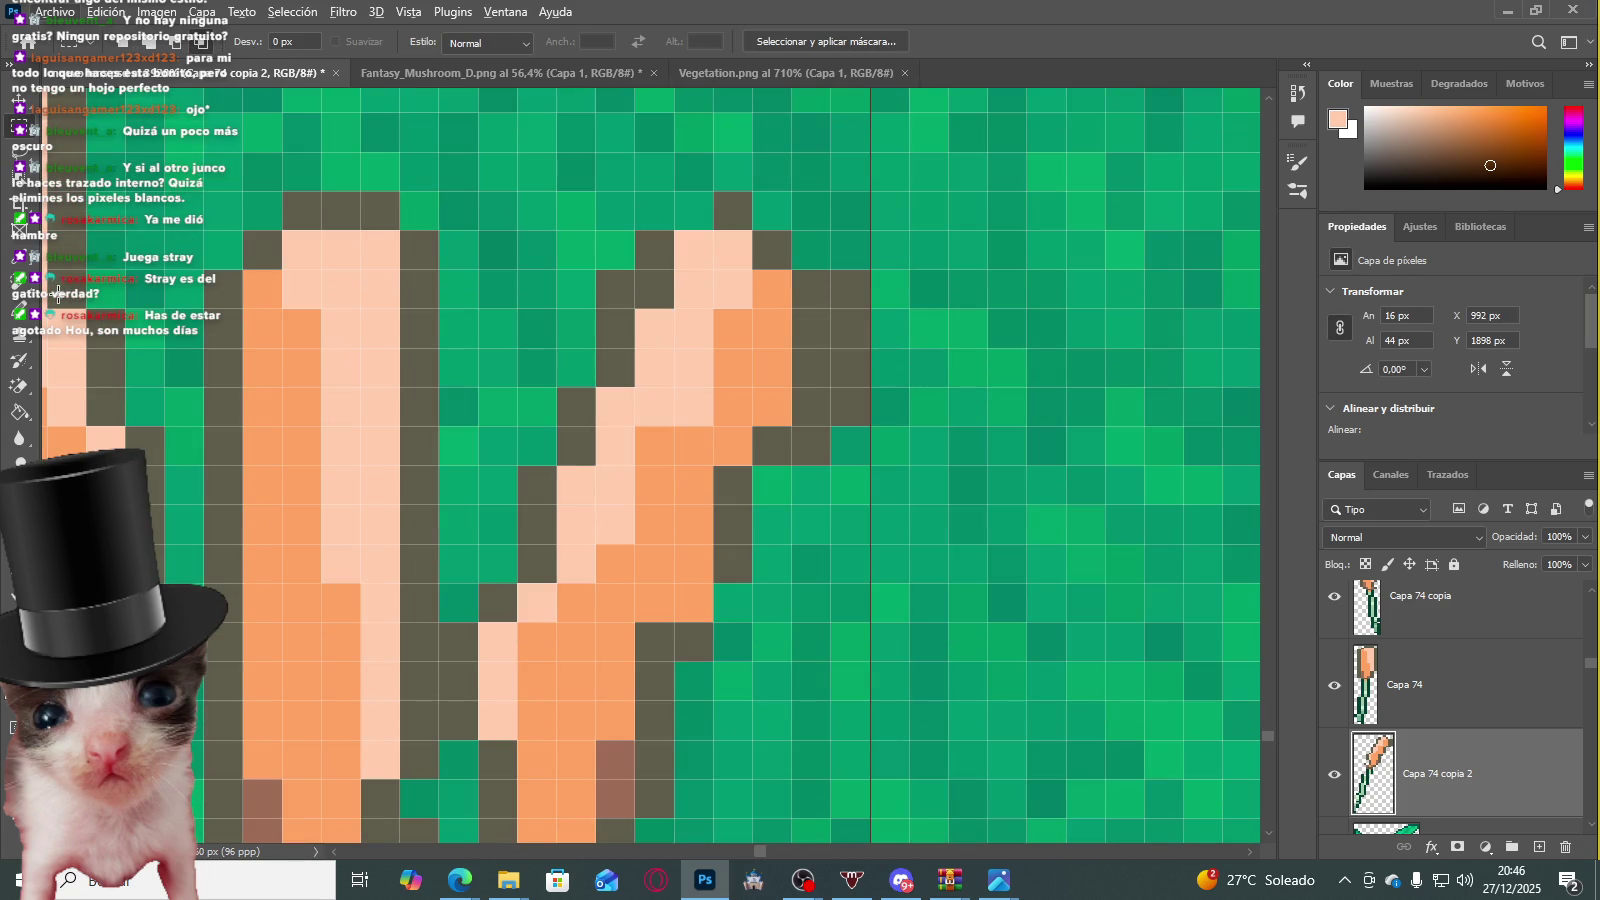
# Step: With the Pencil, sample dark brown, orange and peach, and repaint a dark head pixel peach
pyautogui.click(18, 320)
pyautogui.scroll(-2, 700, 204)
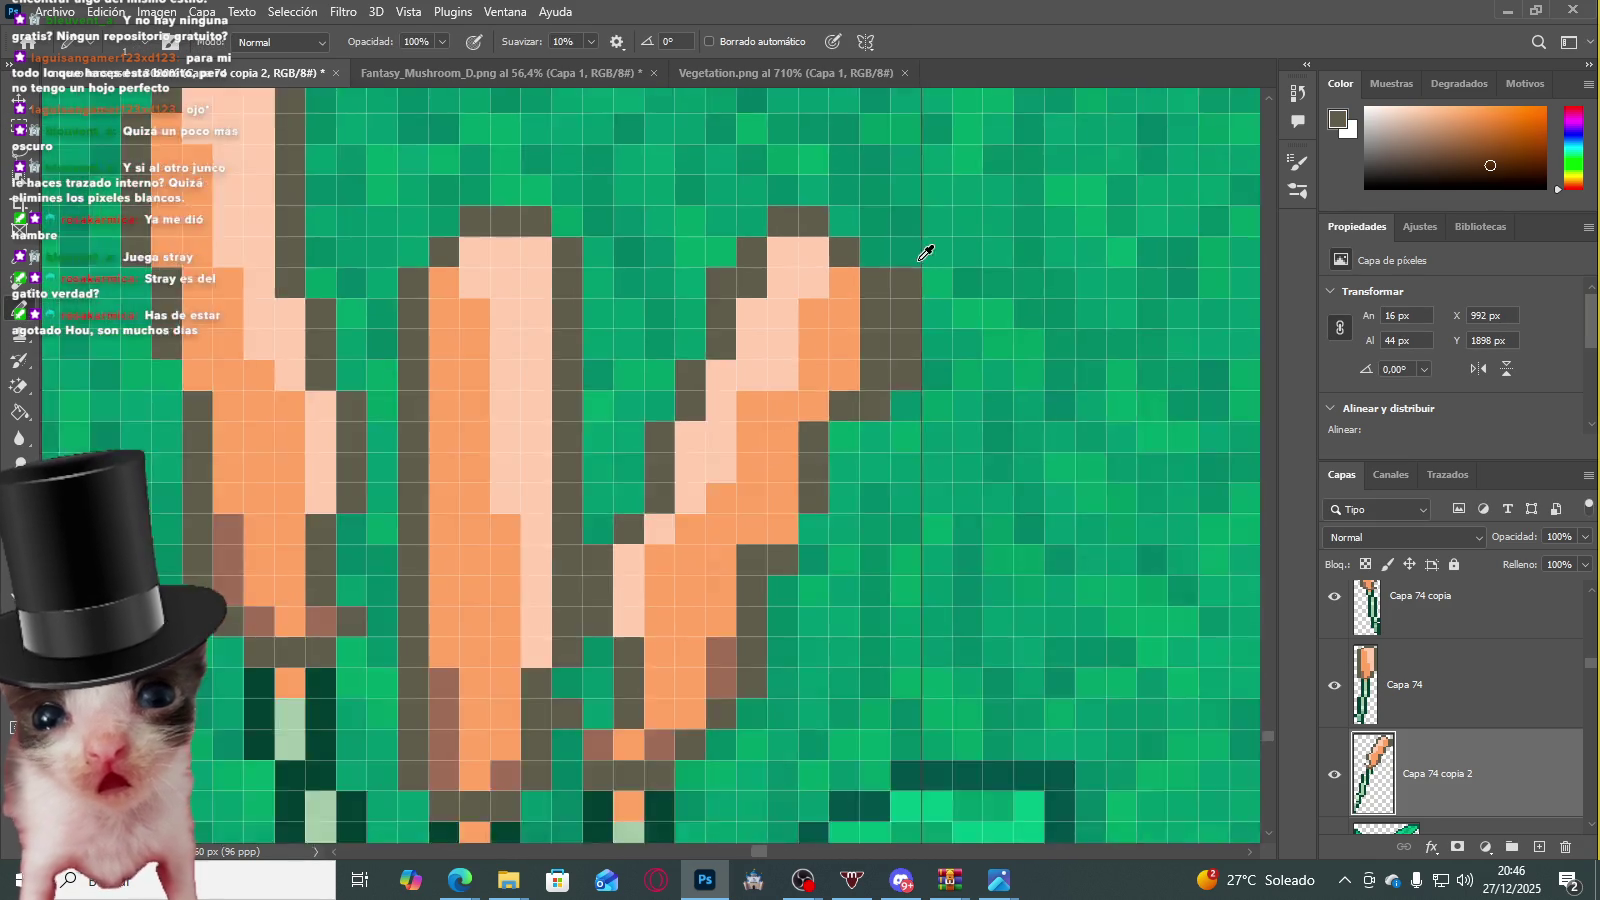
pyautogui.scroll(-1, 921, 250)
pyautogui.keyDown('alt'); pyautogui.click(838, 378); pyautogui.keyUp('alt')
pyautogui.scroll(2, 835, 362)
pyautogui.scroll(1, 800, 375)
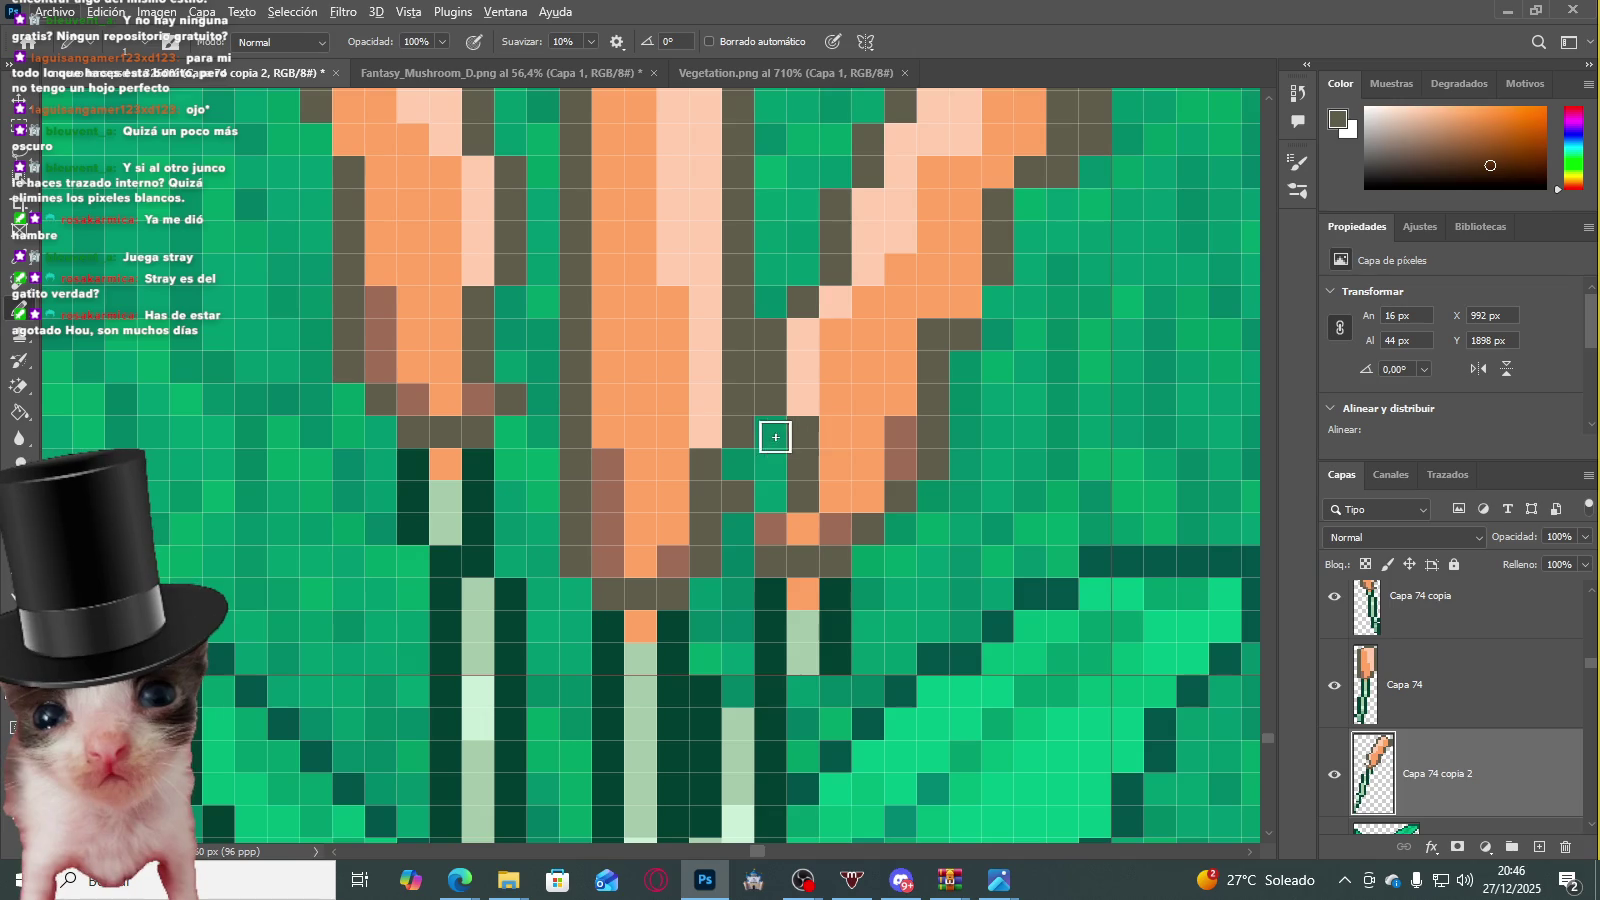
pyautogui.scroll(-1, 790, 506)
pyautogui.scroll(1, 857, 421)
pyautogui.keyDown('alt'); pyautogui.click(793, 386); pyautogui.keyUp('alt')
pyautogui.scroll(1, 796, 372)
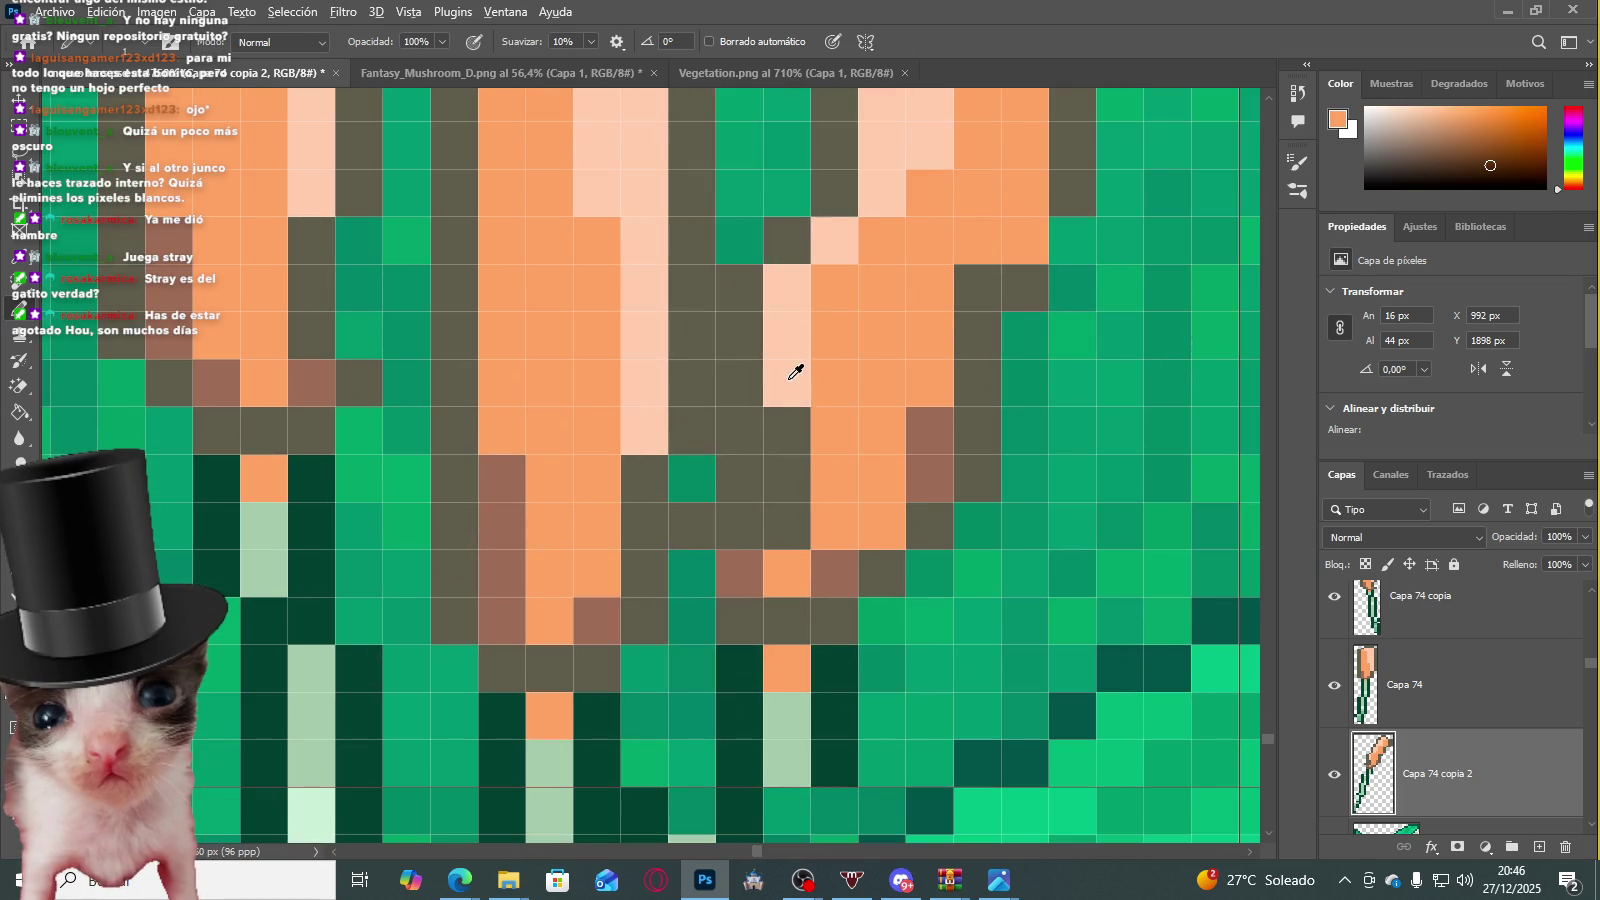
pyautogui.click(786, 522)
pyautogui.keyDown('alt'); pyautogui.click(793, 489); pyautogui.keyUp('alt')
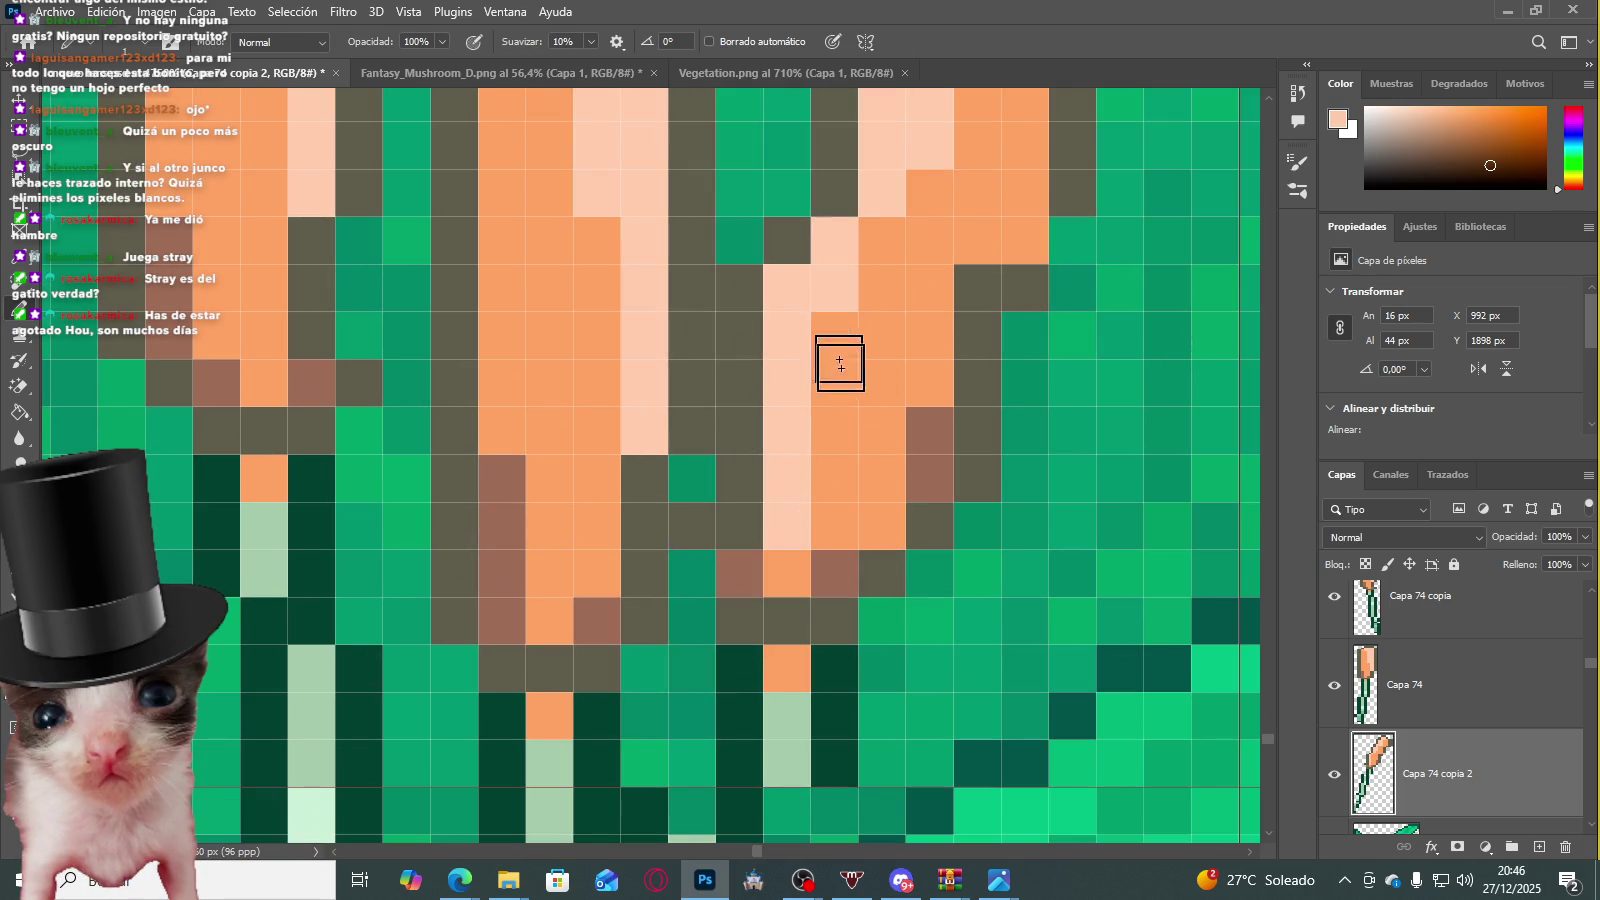
# Step: Inspect the cattail tip and clear the rectangular selection beside it
pyautogui.scroll(-3, 884, 404)
pyautogui.scroll(-3, 875, 250)
pyautogui.scroll(-2, 876, 235)
pyautogui.scroll(1, 876, 222)
pyautogui.scroll(2, 876, 222)
pyautogui.scroll(2, 870, 260)
pyautogui.scroll(1, 858, 282)
pyautogui.scroll(1, 830, 293)
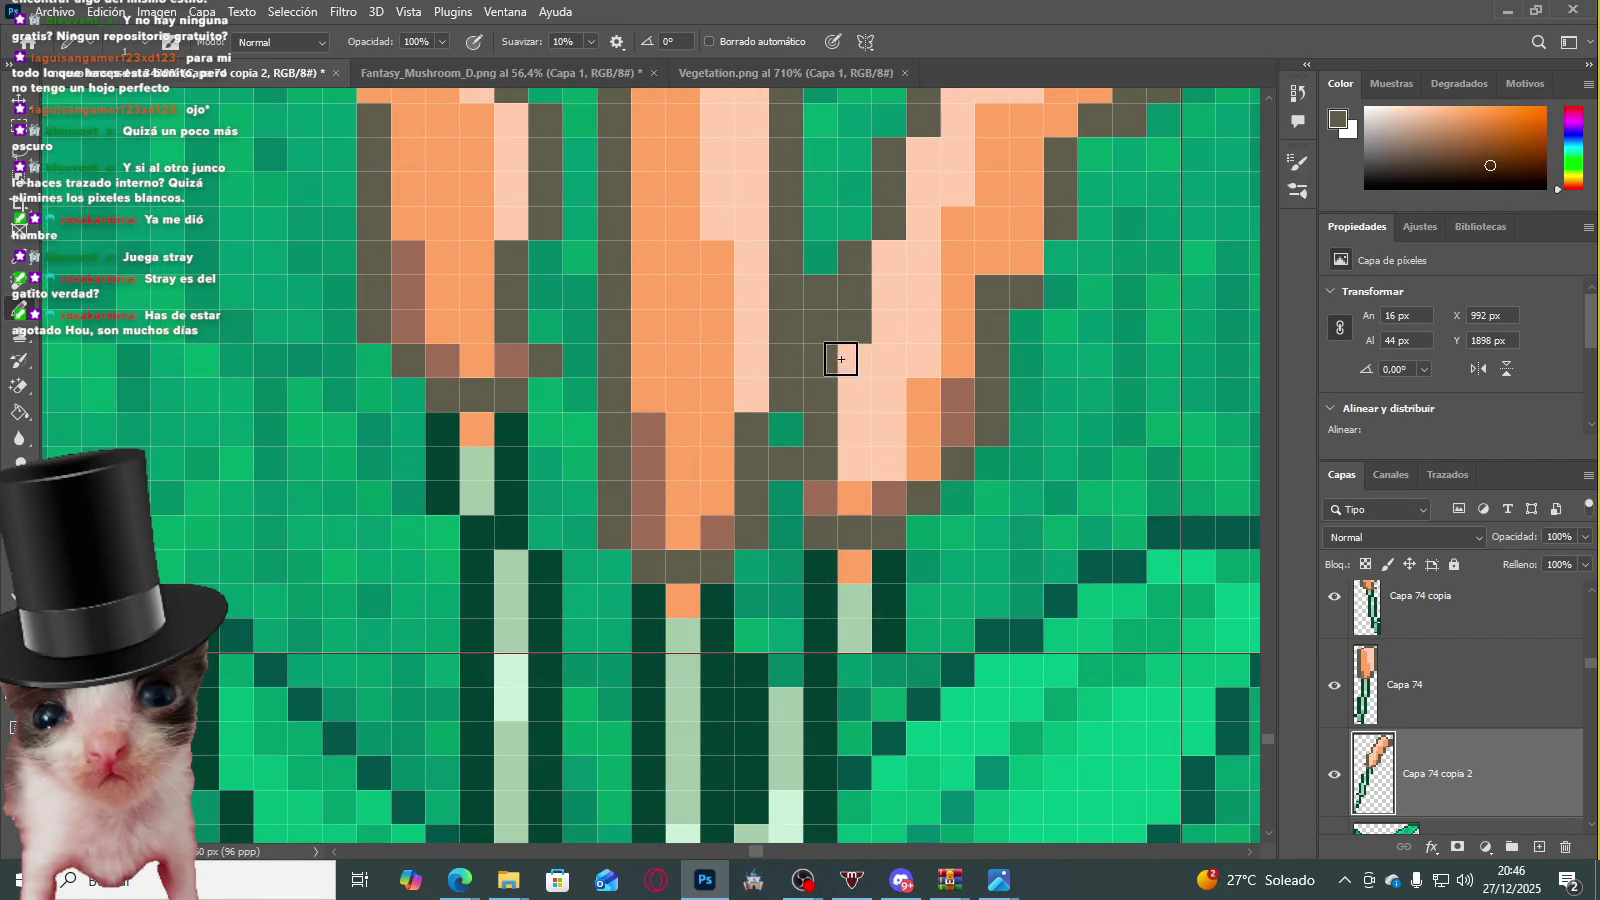
pyautogui.scroll(-3, 870, 330)
pyautogui.scroll(-3, 911, 314)
pyautogui.scroll(1, 940, 260)
pyautogui.scroll(2, 913, 265)
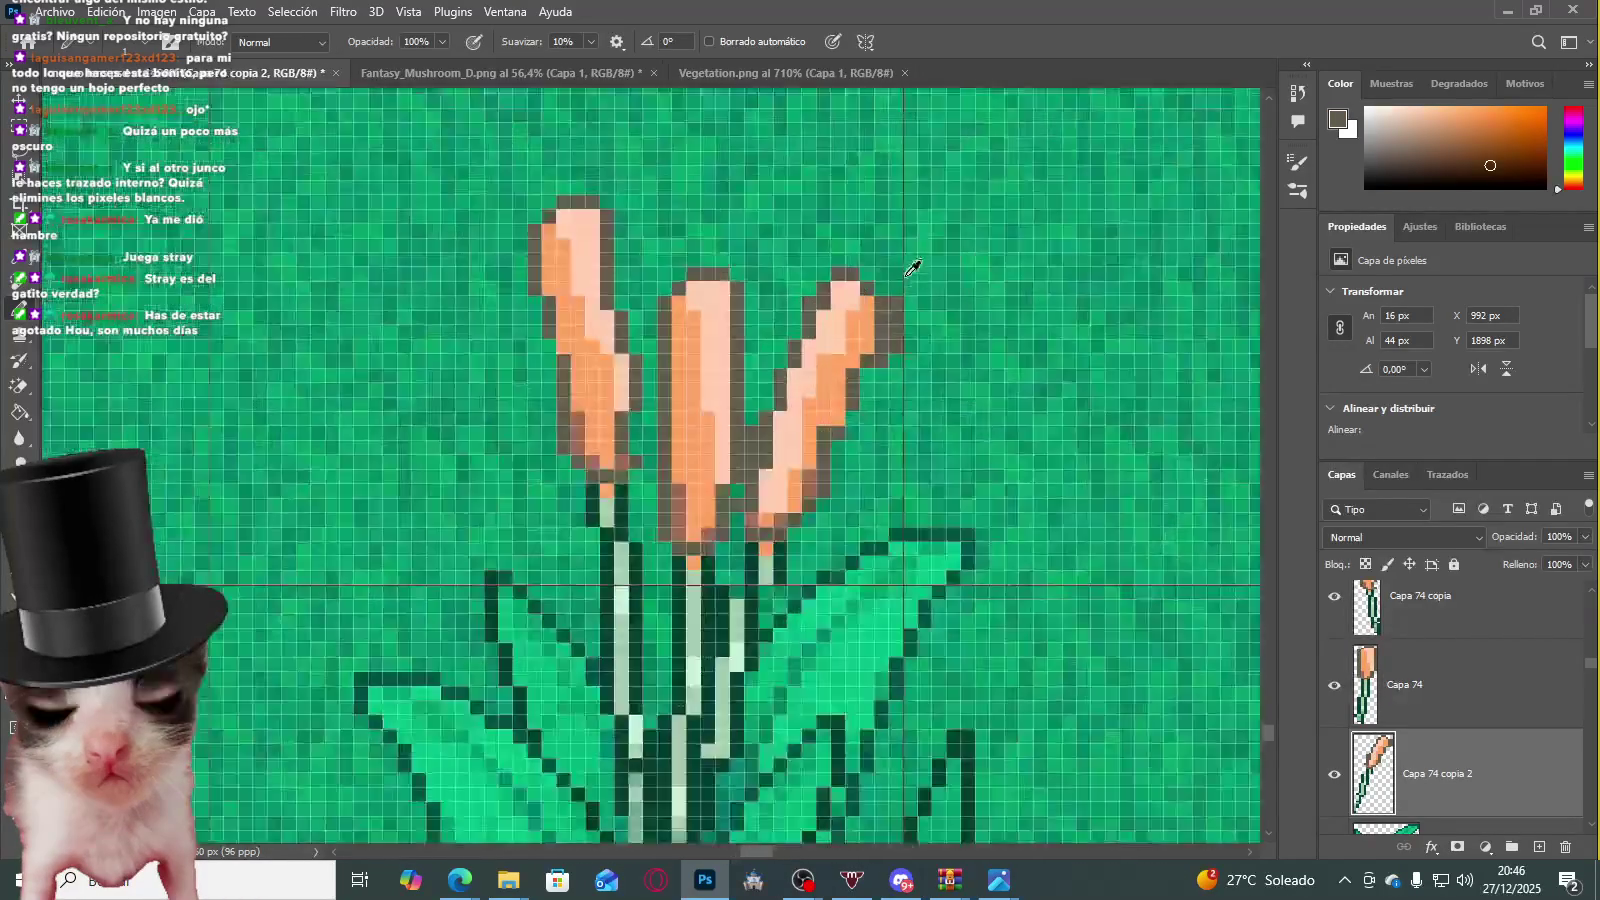
pyautogui.scroll(2, 910, 280)
pyautogui.press('m')
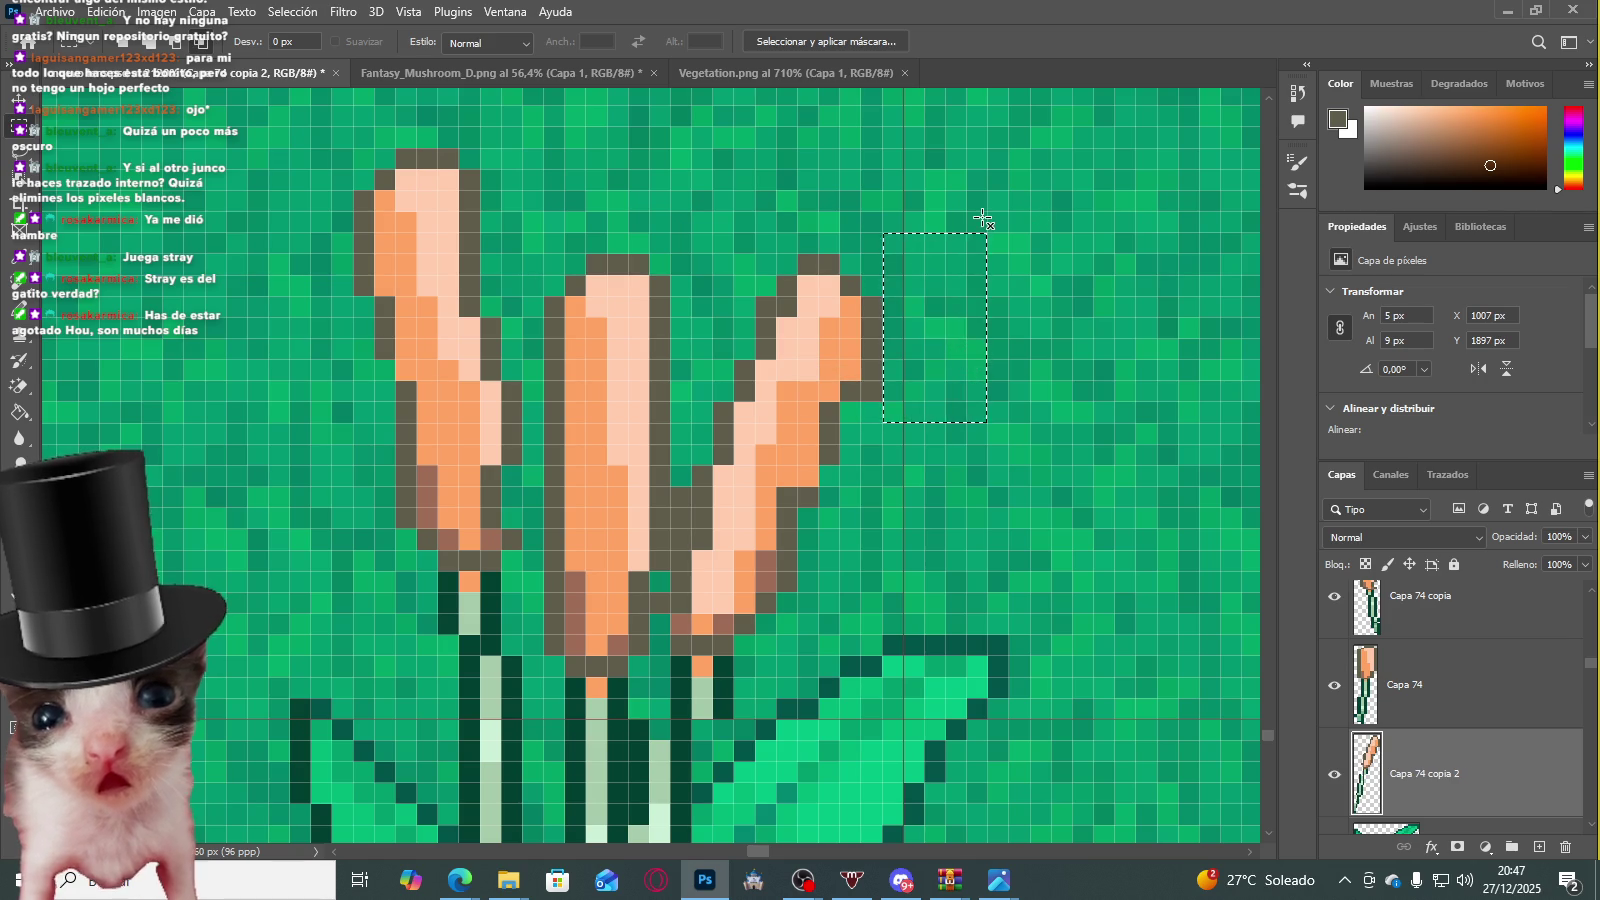
pyautogui.click(983, 218)
pyautogui.scroll(-2, 890, 380)
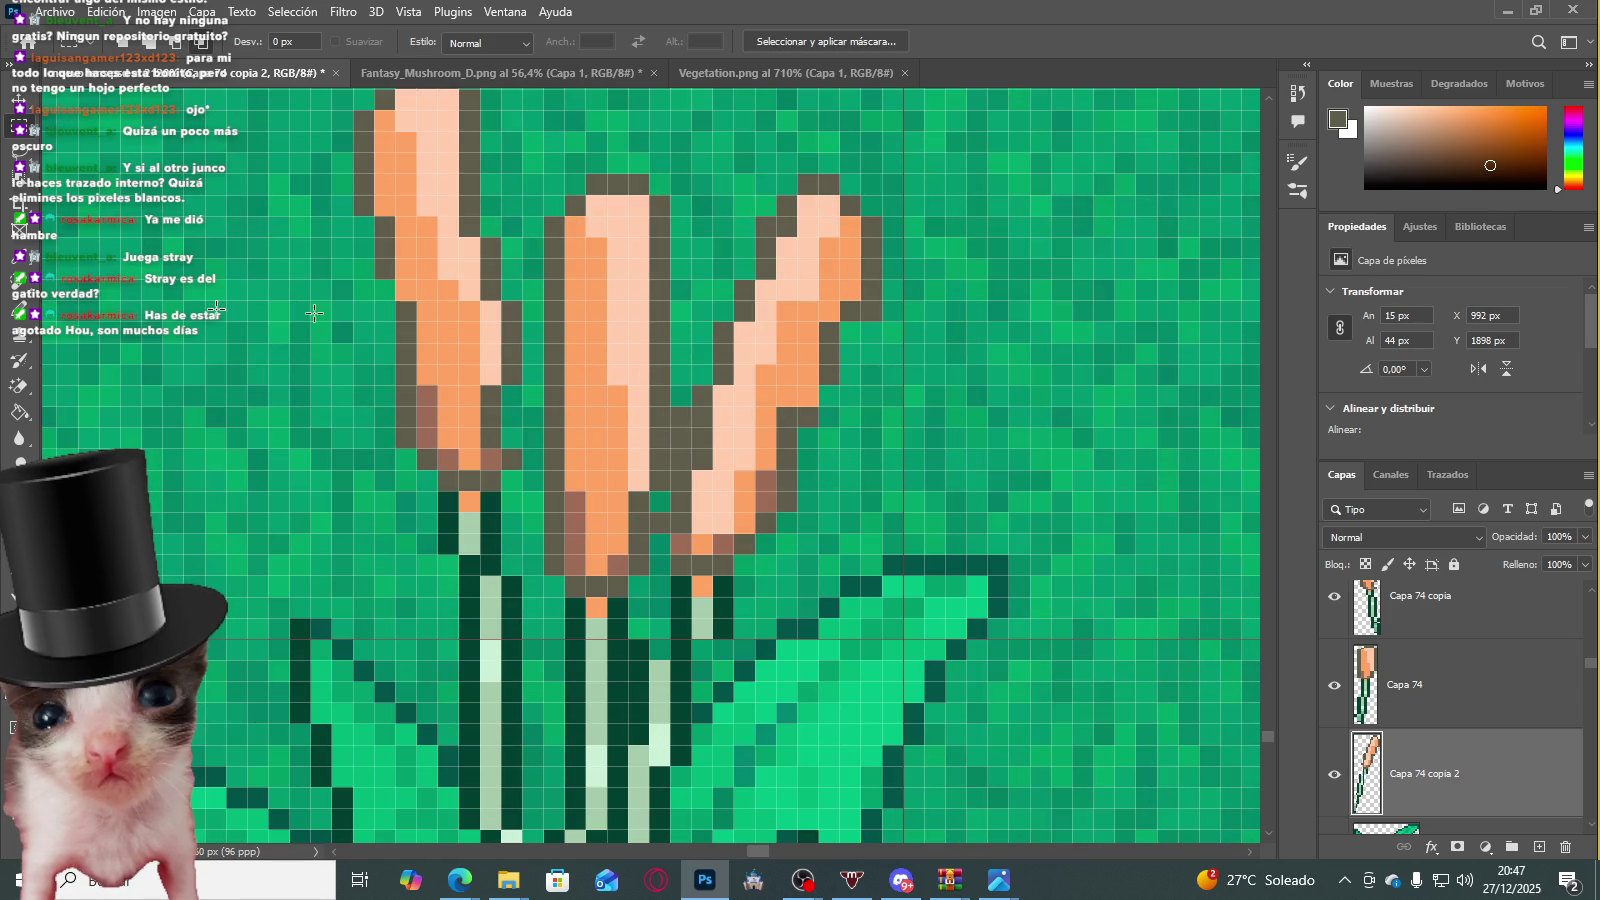
# Step: Sample two head shades, paint a dark outline pixel at the head's edge, then undo it
pyautogui.press('b')
pyautogui.scroll(3, 936, 450)
pyautogui.keyDown('alt'); pyautogui.click(793, 339); pyautogui.keyUp('alt')
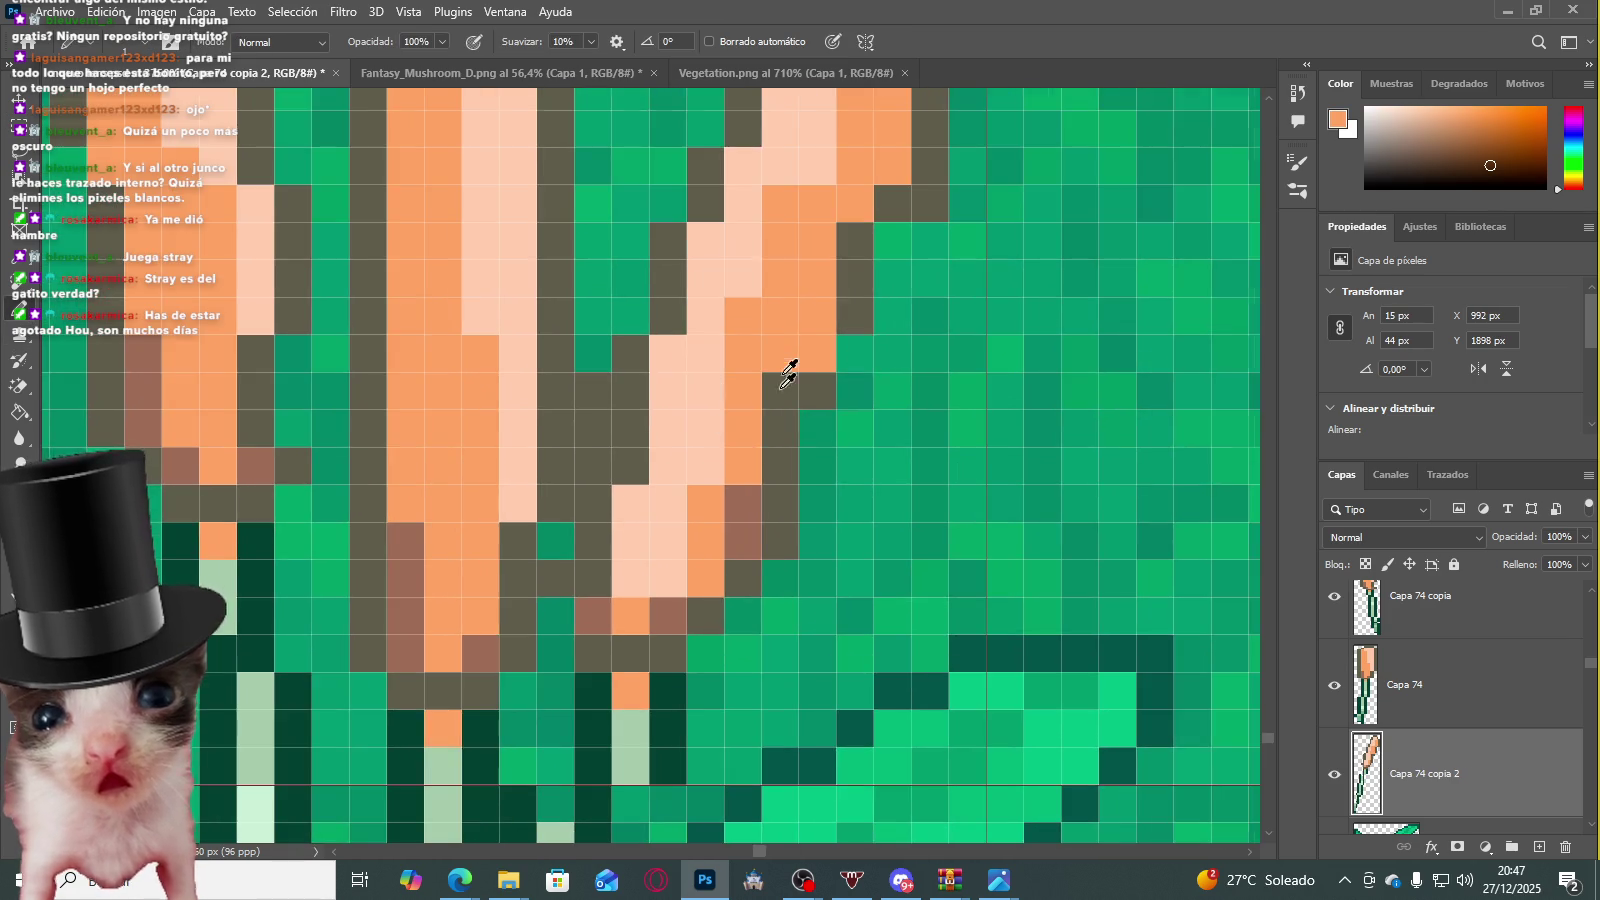
pyautogui.scroll(1, 768, 375)
pyautogui.keyDown('alt'); pyautogui.click(843, 383); pyautogui.keyUp('alt')
pyautogui.scroll(1, 843, 383)
pyautogui.scroll(-1, 839, 411)
pyautogui.click(845, 415)
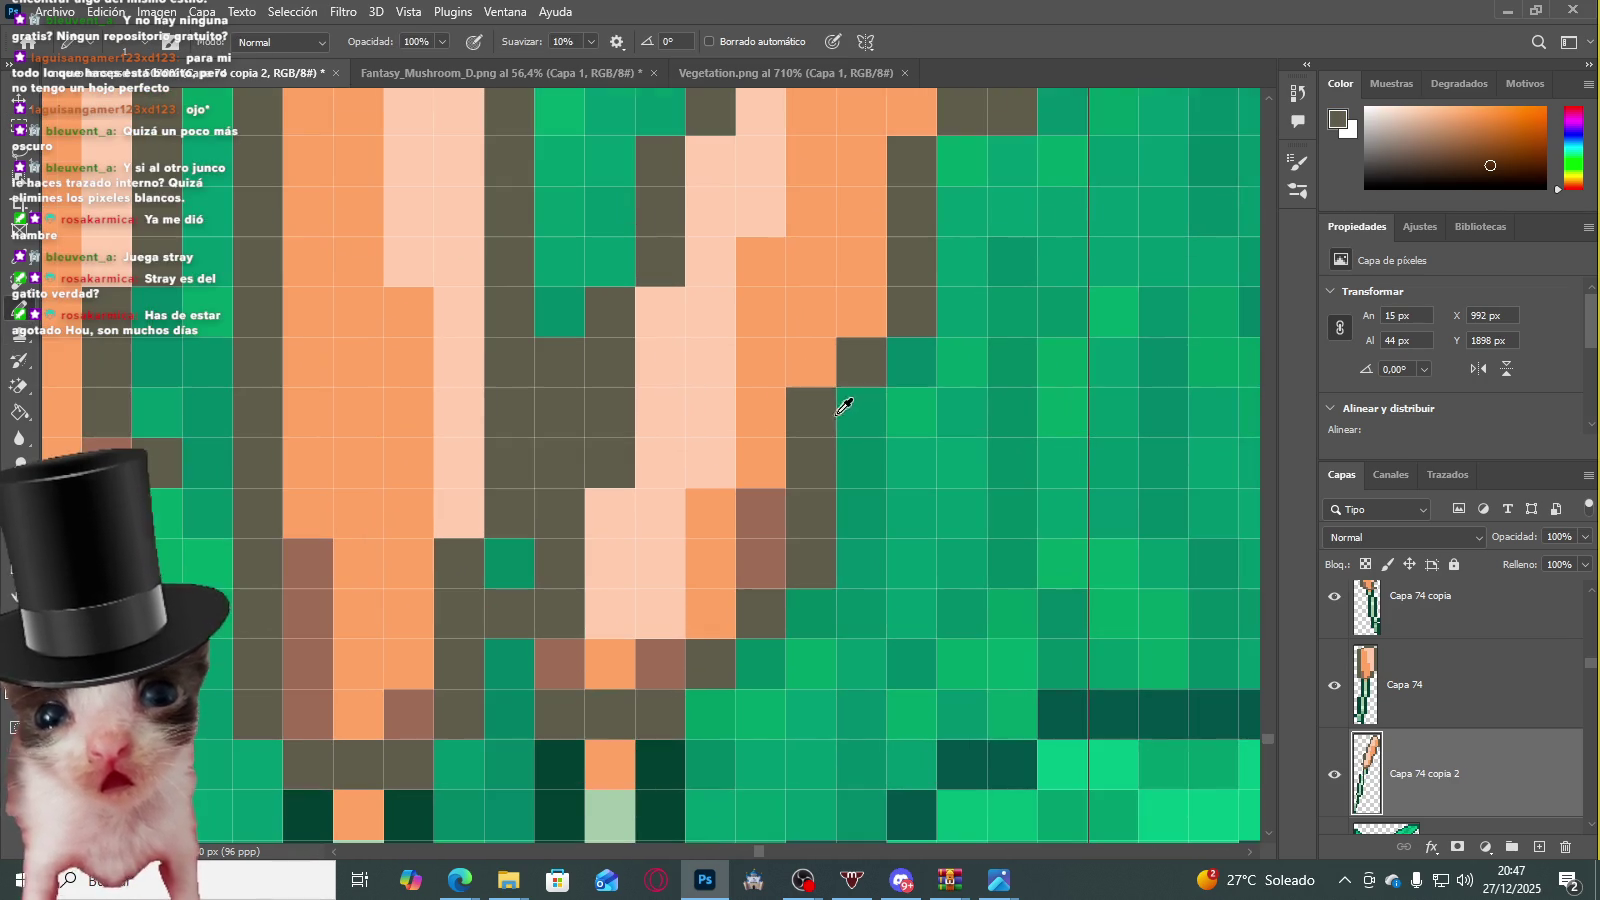
pyautogui.scroll(-2, 809, 406)
pyautogui.scroll(2, 760, 358)
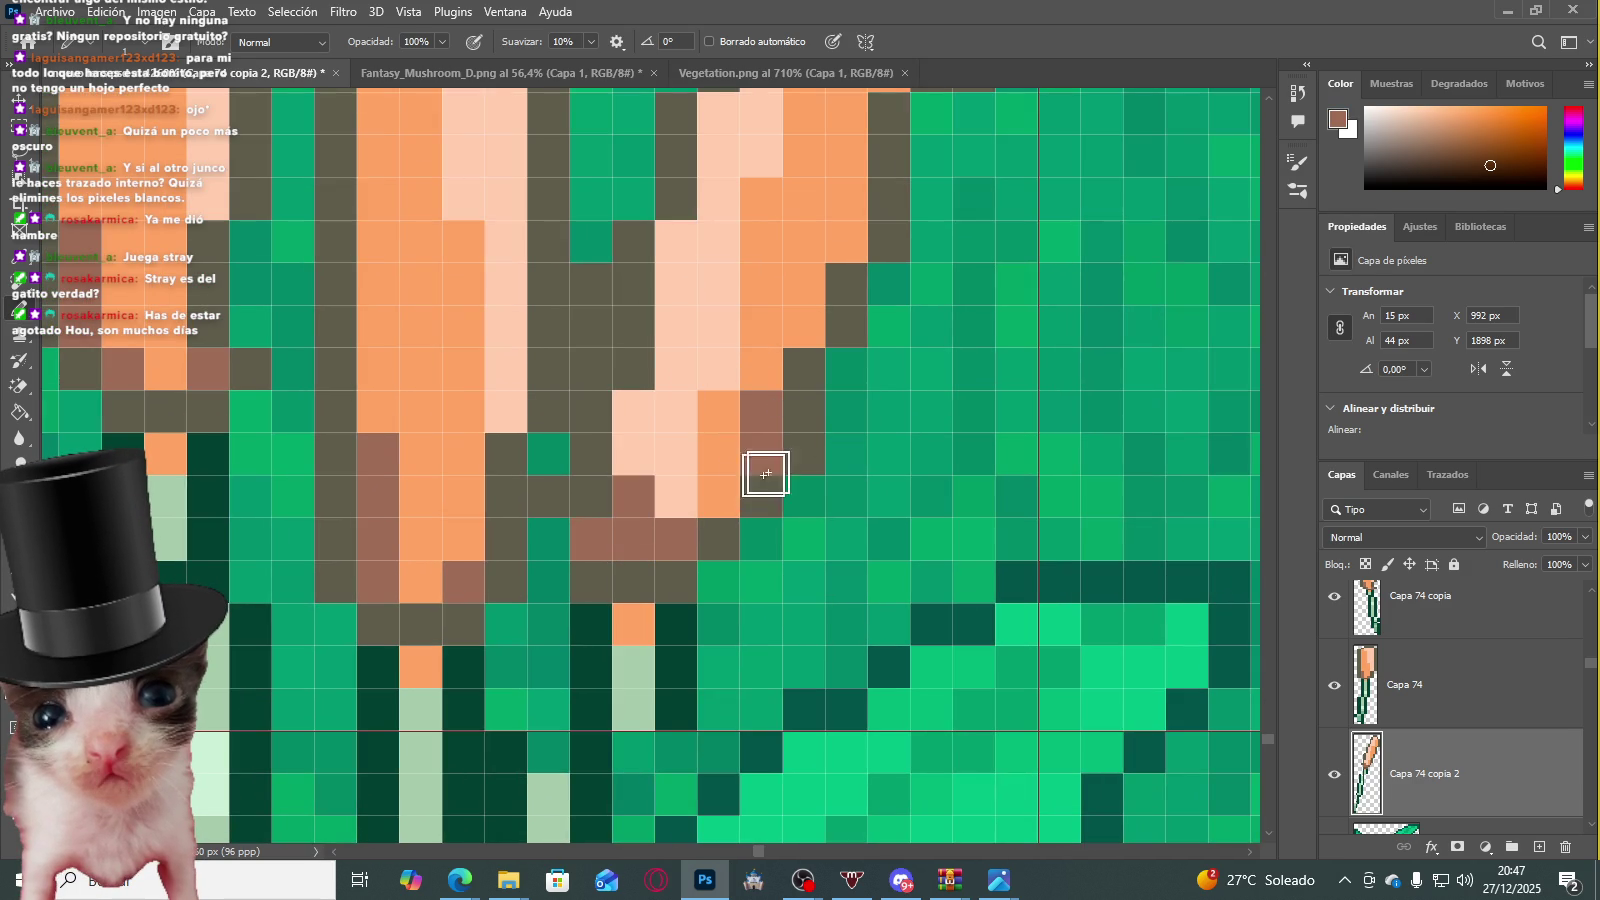
pyautogui.hotkey('ctrl', 'z')
pyautogui.scroll(-2, 700, 450)
# Step: Resample the cattail head's orange and the light peach highlight colour
pyautogui.keyDown('alt'); pyautogui.click(636, 493); pyautogui.keyUp('alt')
pyautogui.scroll(2, 629, 465)
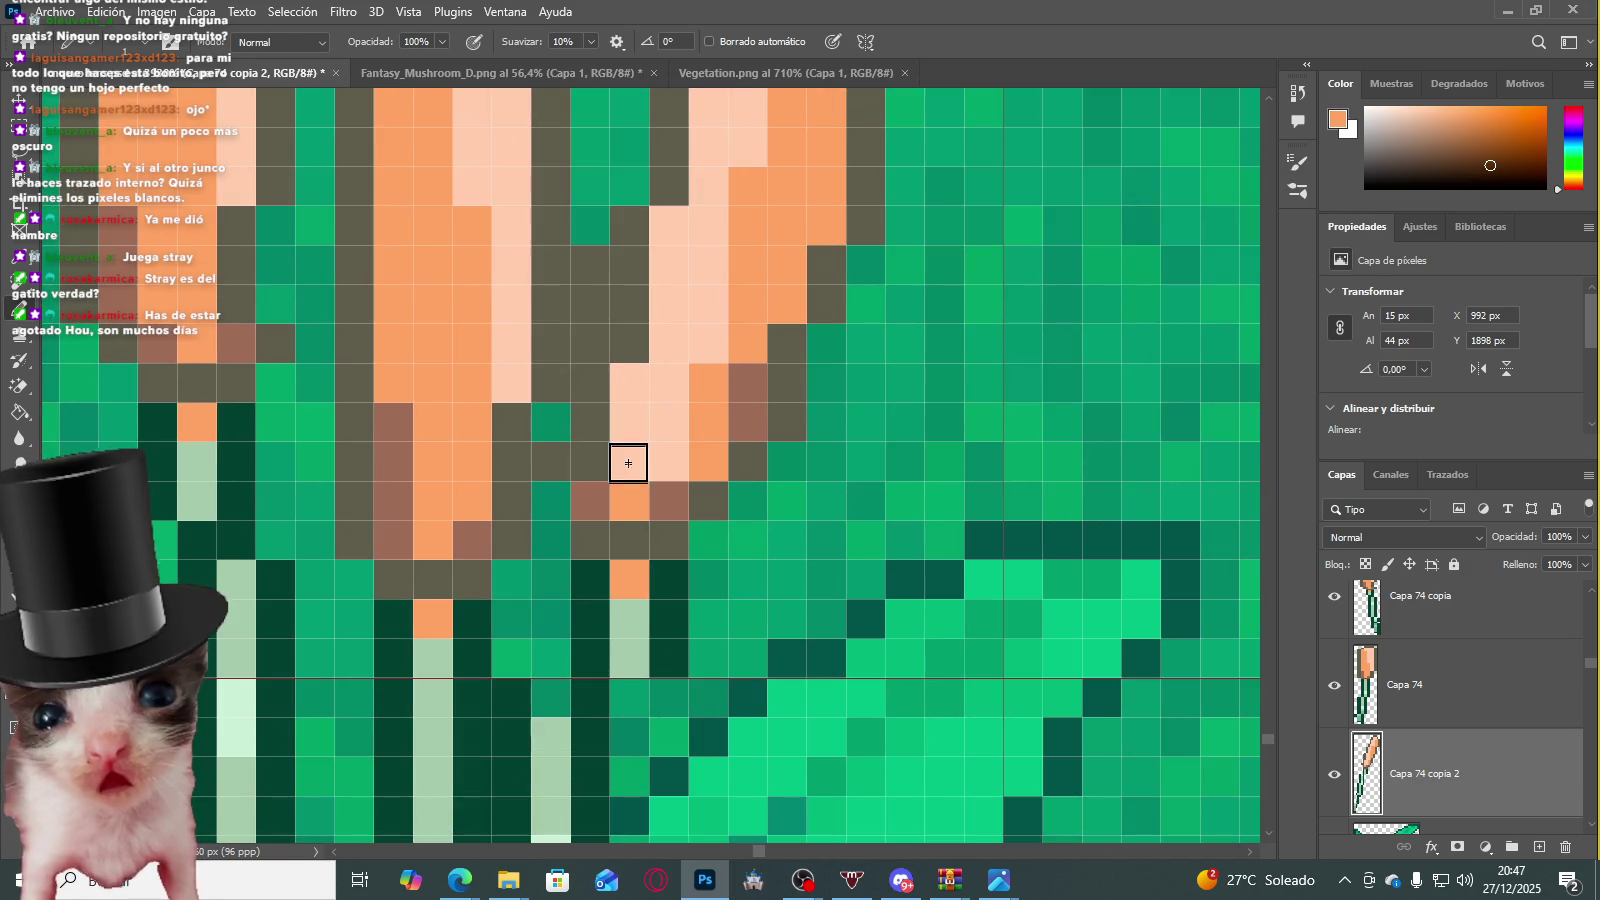
pyautogui.scroll(-2, 768, 404)
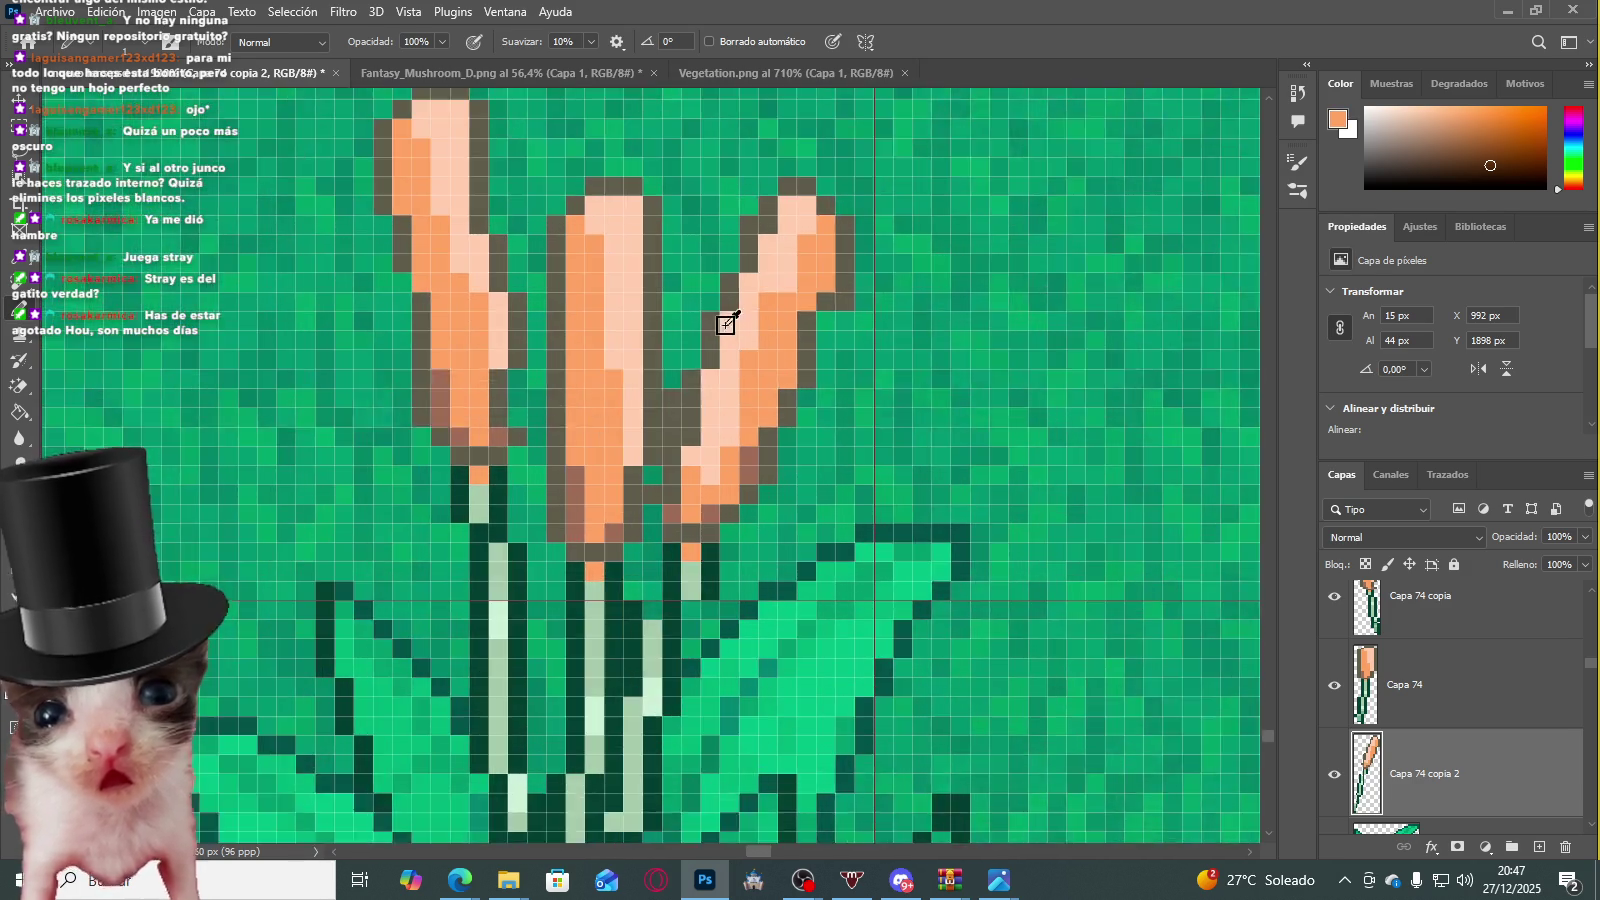
pyautogui.scroll(1, 764, 361)
pyautogui.keyDown('alt'); pyautogui.click(728, 428); pyautogui.keyUp('alt')
pyautogui.scroll(1, 728, 428)
pyautogui.scroll(1, 825, 311)
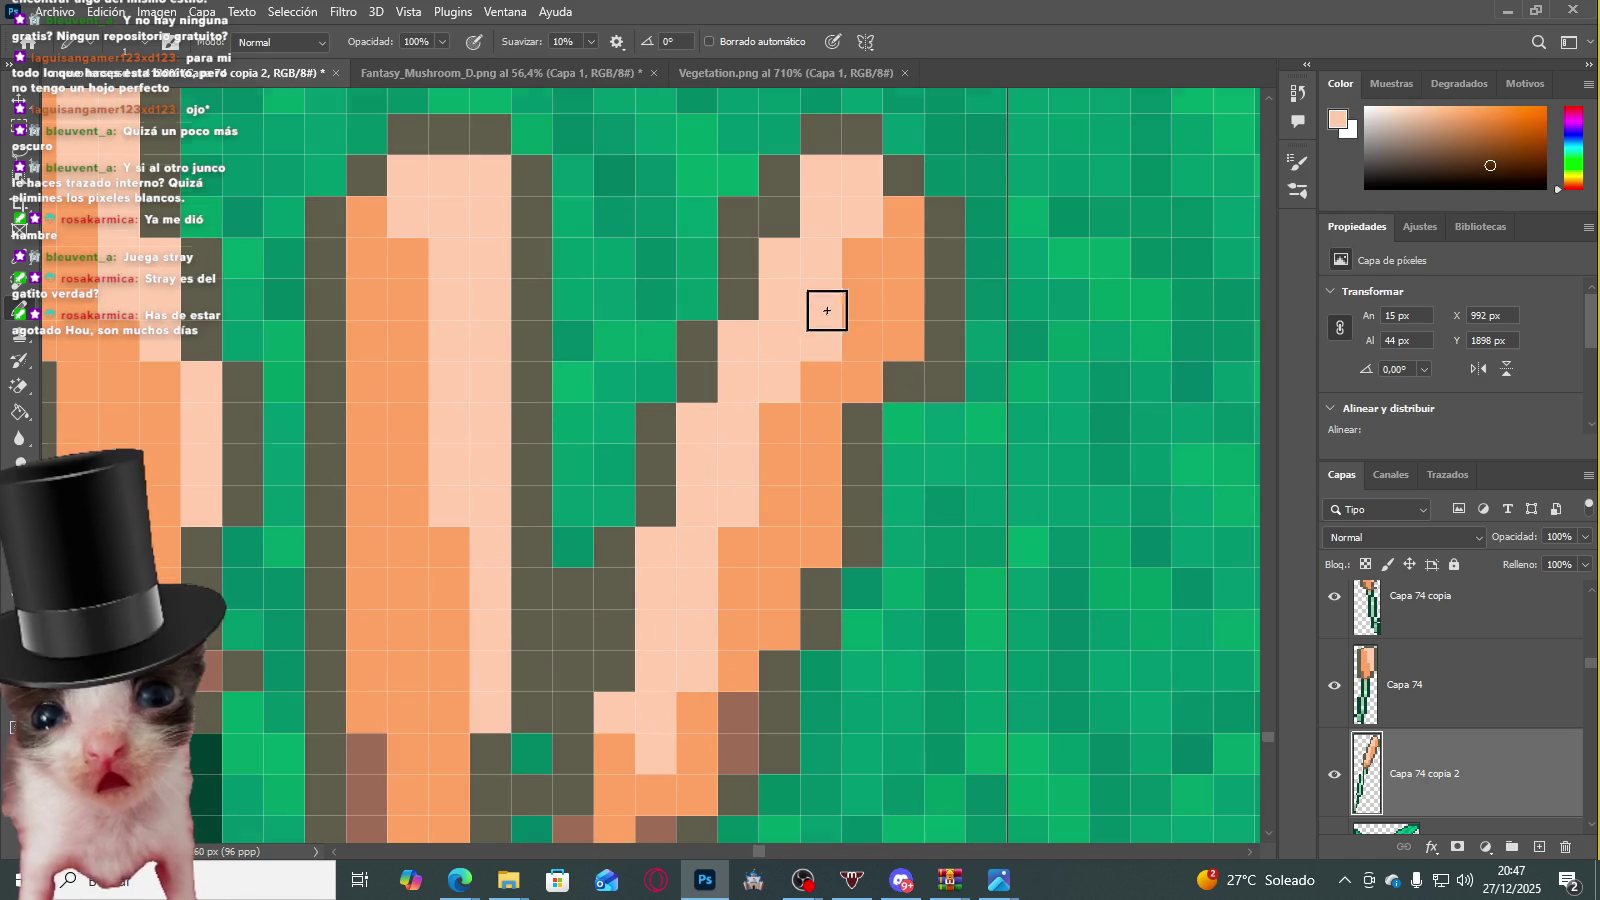
pyautogui.scroll(-2, 903, 211)
pyautogui.scroll(-2, 868, 289)
pyautogui.scroll(-2, 882, 293)
pyautogui.scroll(-1, 891, 275)
pyautogui.scroll(-1, 891, 275)
pyautogui.scroll(2, 860, 320)
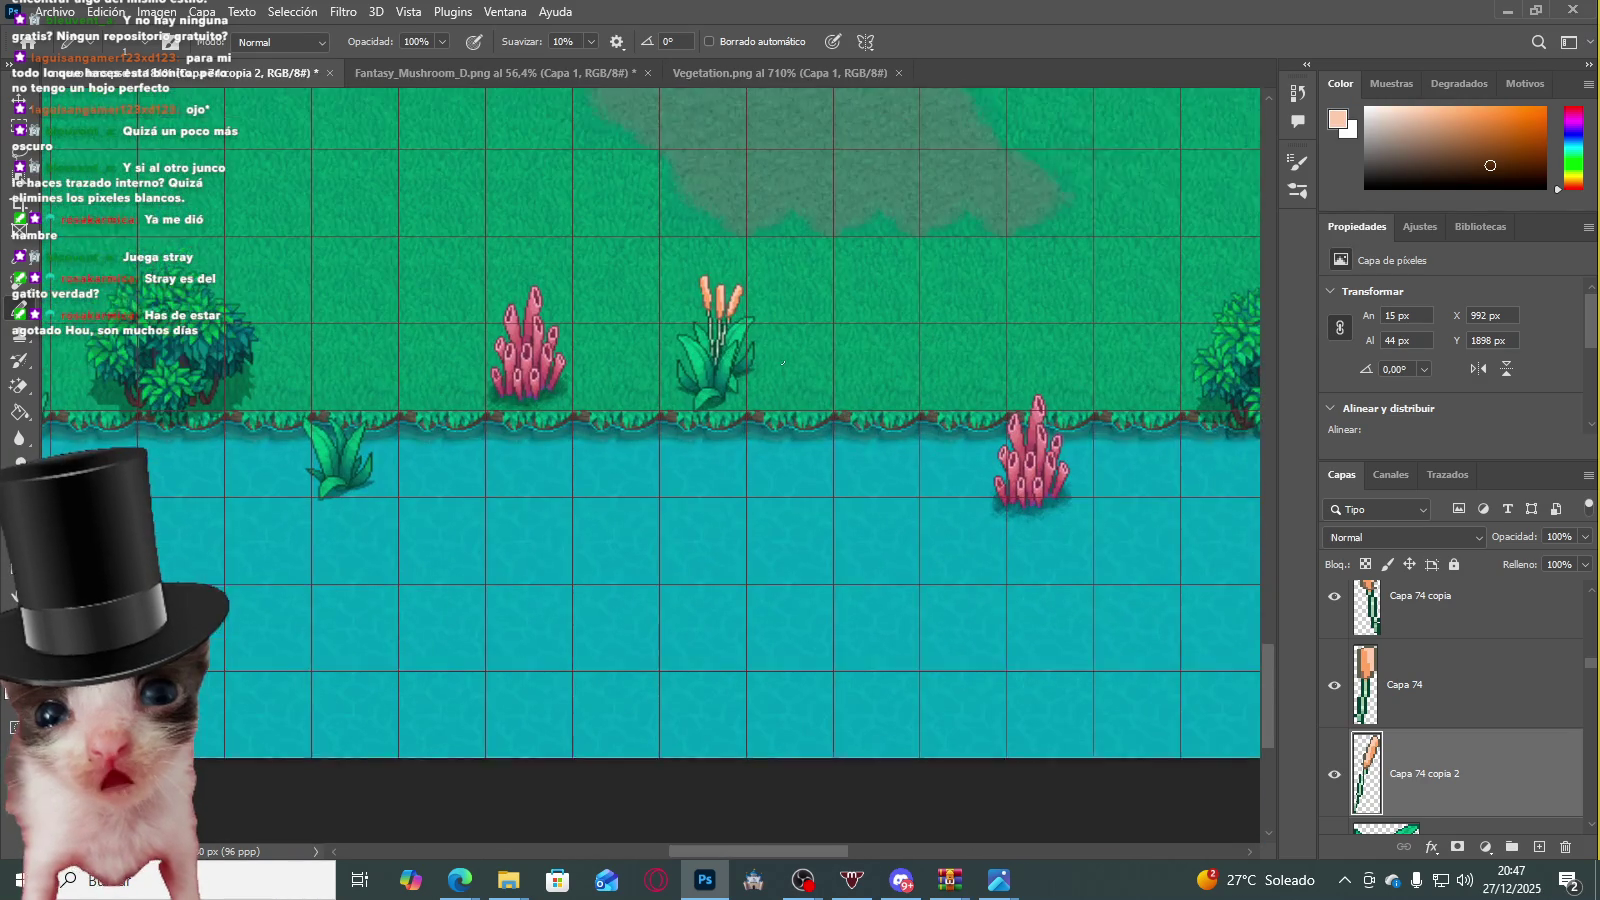
# Step: Sample the pale green stem colour and nudge the selected stem pixels left with Free Transform
pyautogui.scroll(1, 828, 383)
pyautogui.scroll(2, 825, 380)
pyautogui.scroll(2, 760, 365)
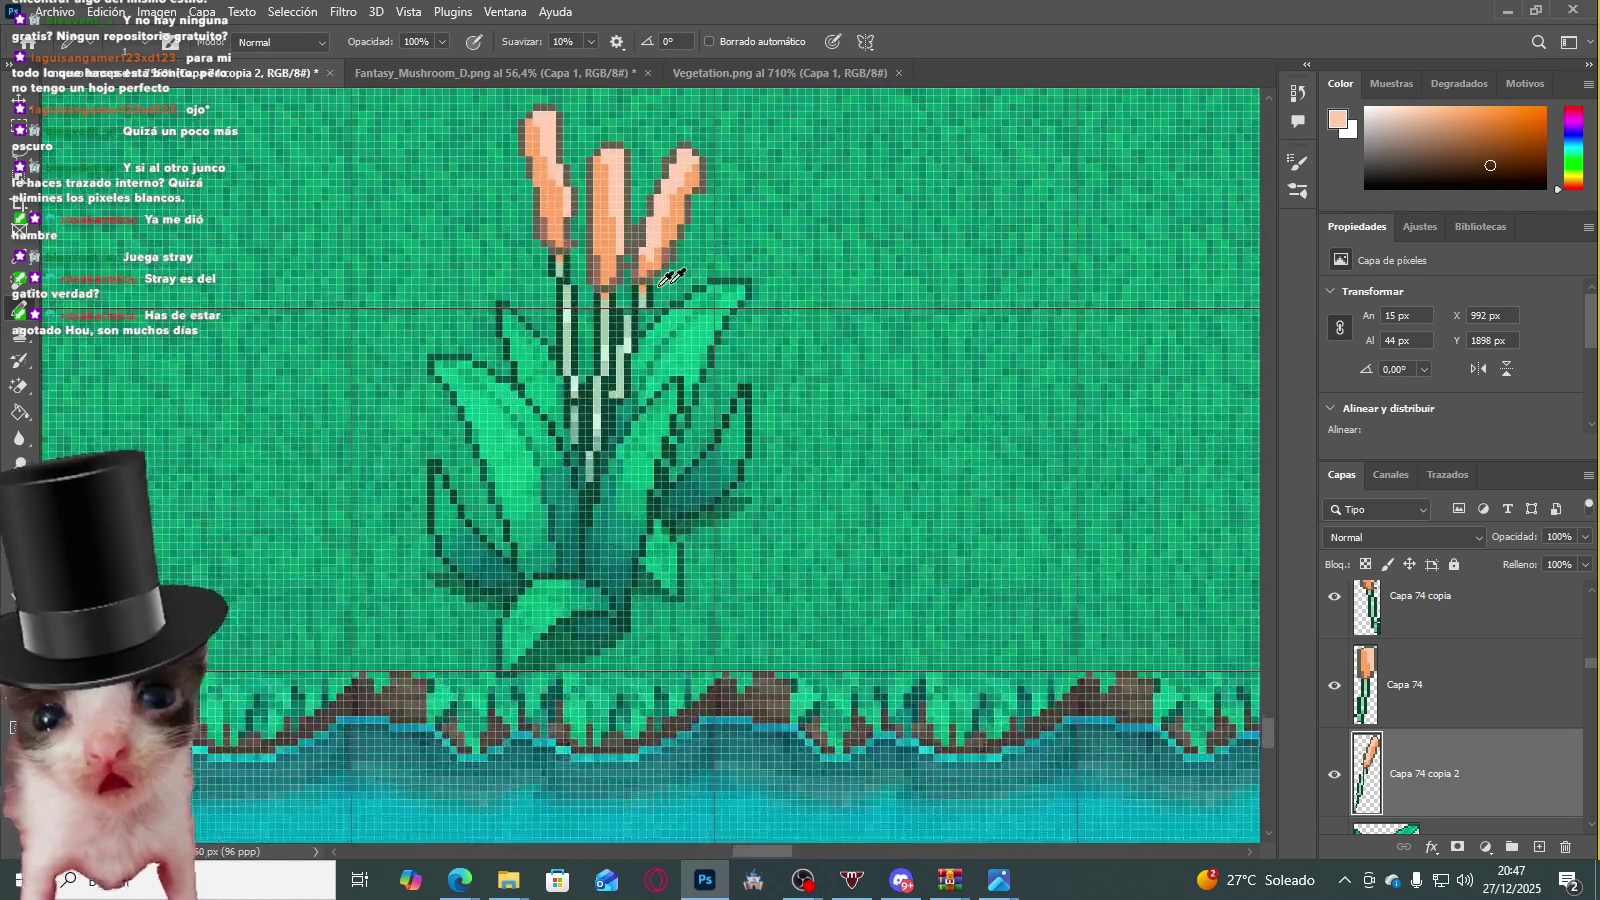
pyautogui.scroll(2, 680, 350)
pyautogui.scroll(1, 620, 340)
pyautogui.keyDown('alt'); pyautogui.click(603, 335); pyautogui.keyUp('alt')
pyautogui.scroll(1, 632, 302)
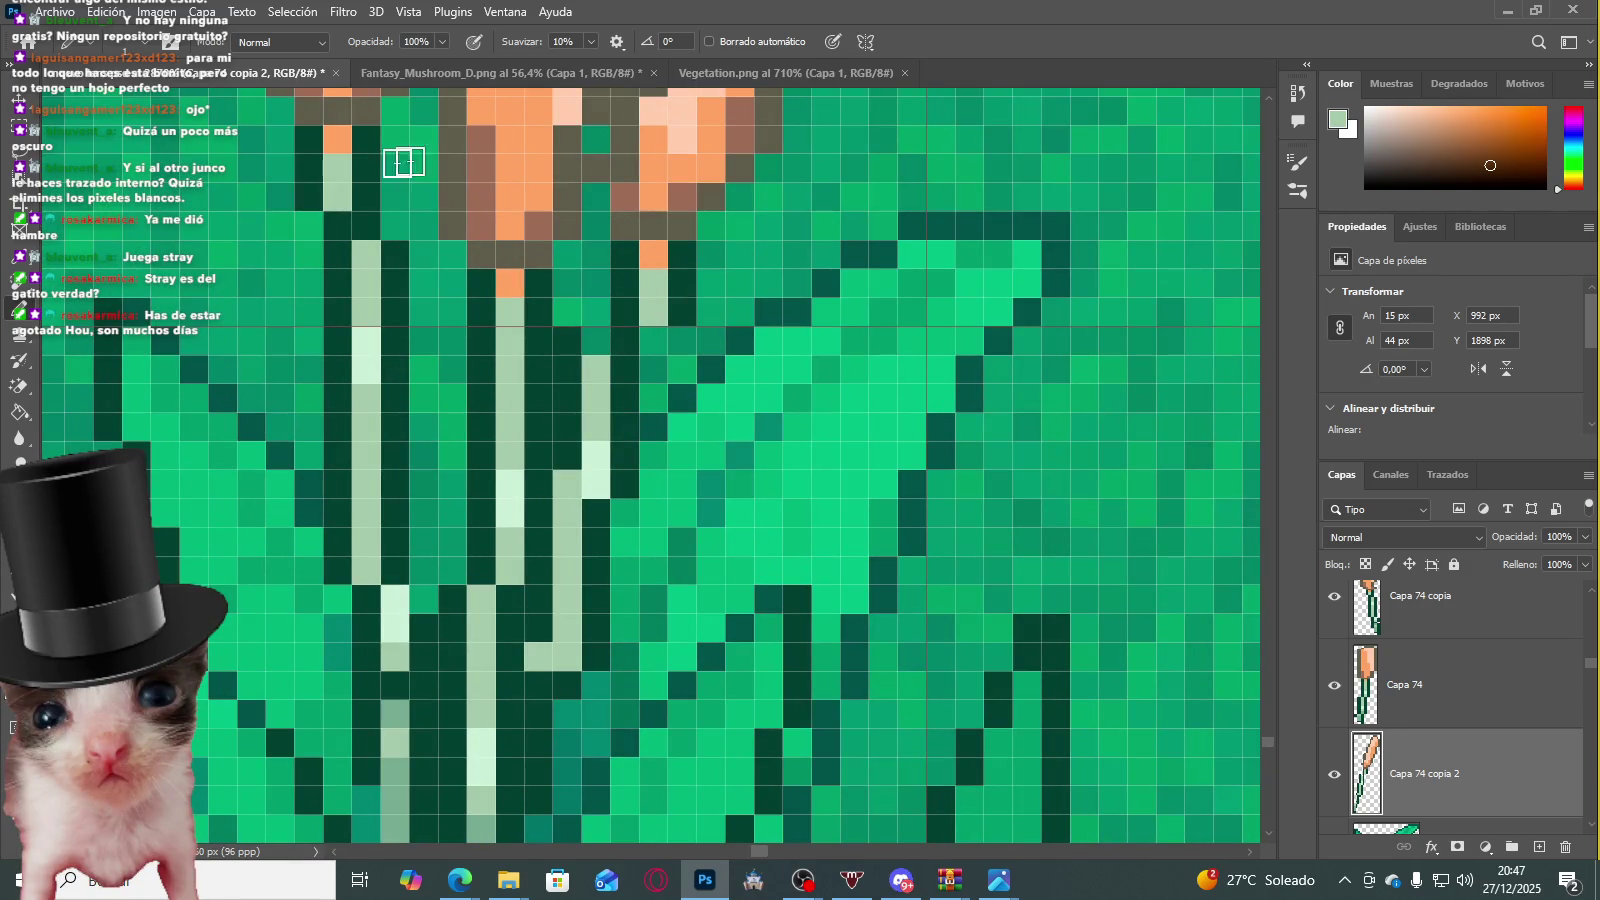
pyautogui.click(22, 130)
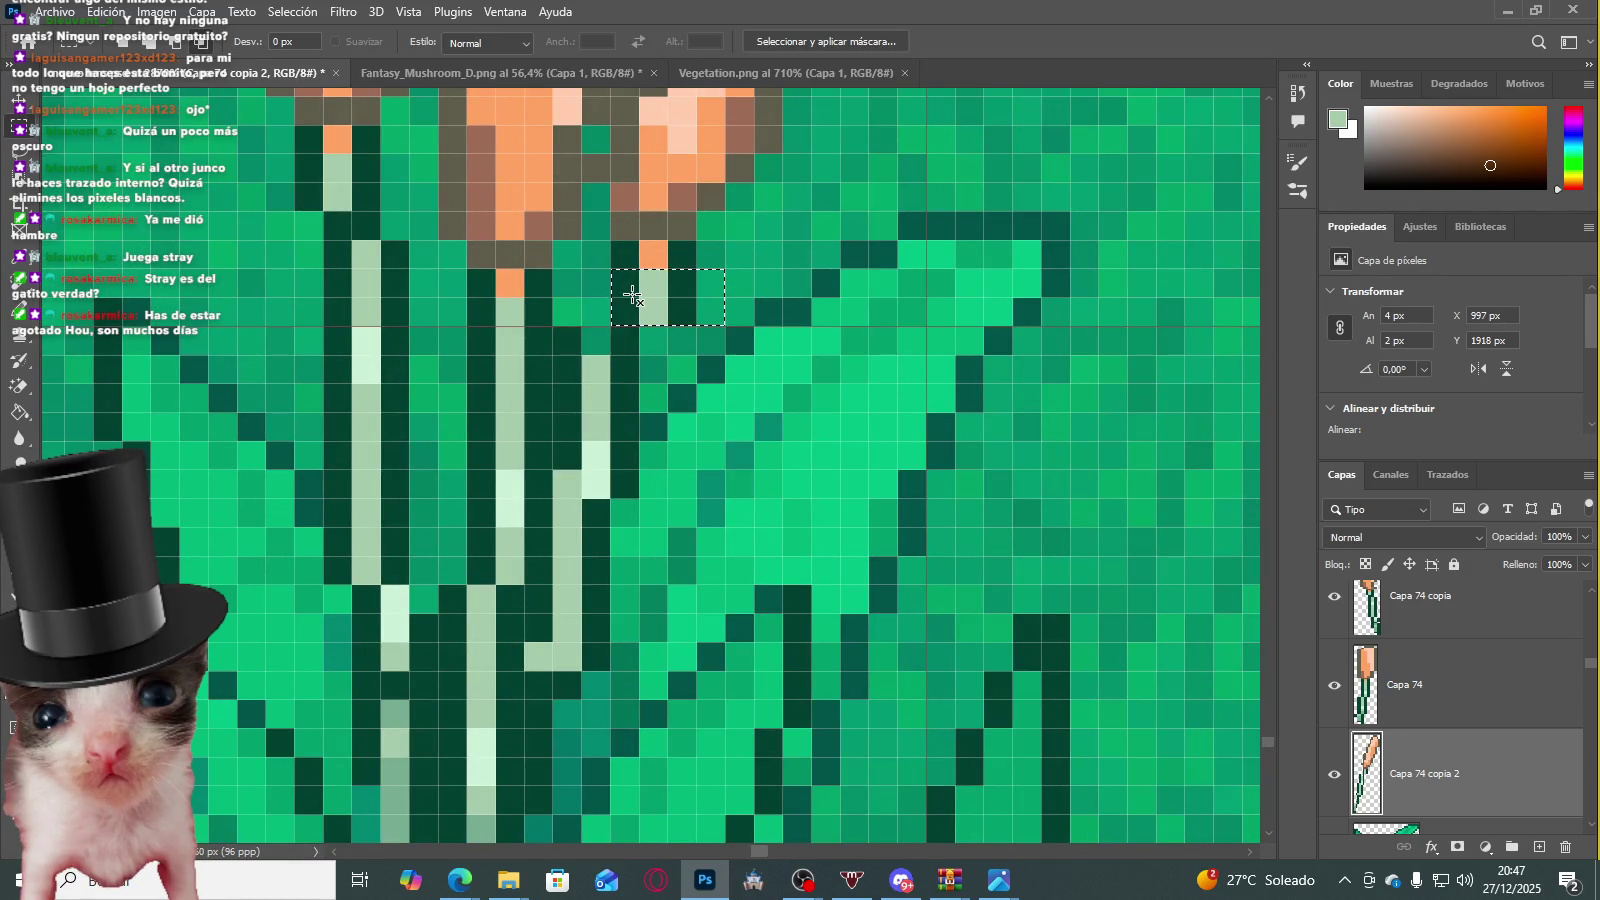
pyautogui.hotkey('ctrl', 't')
pyautogui.press('Left')
pyautogui.press('Left')
pyautogui.press('Return')
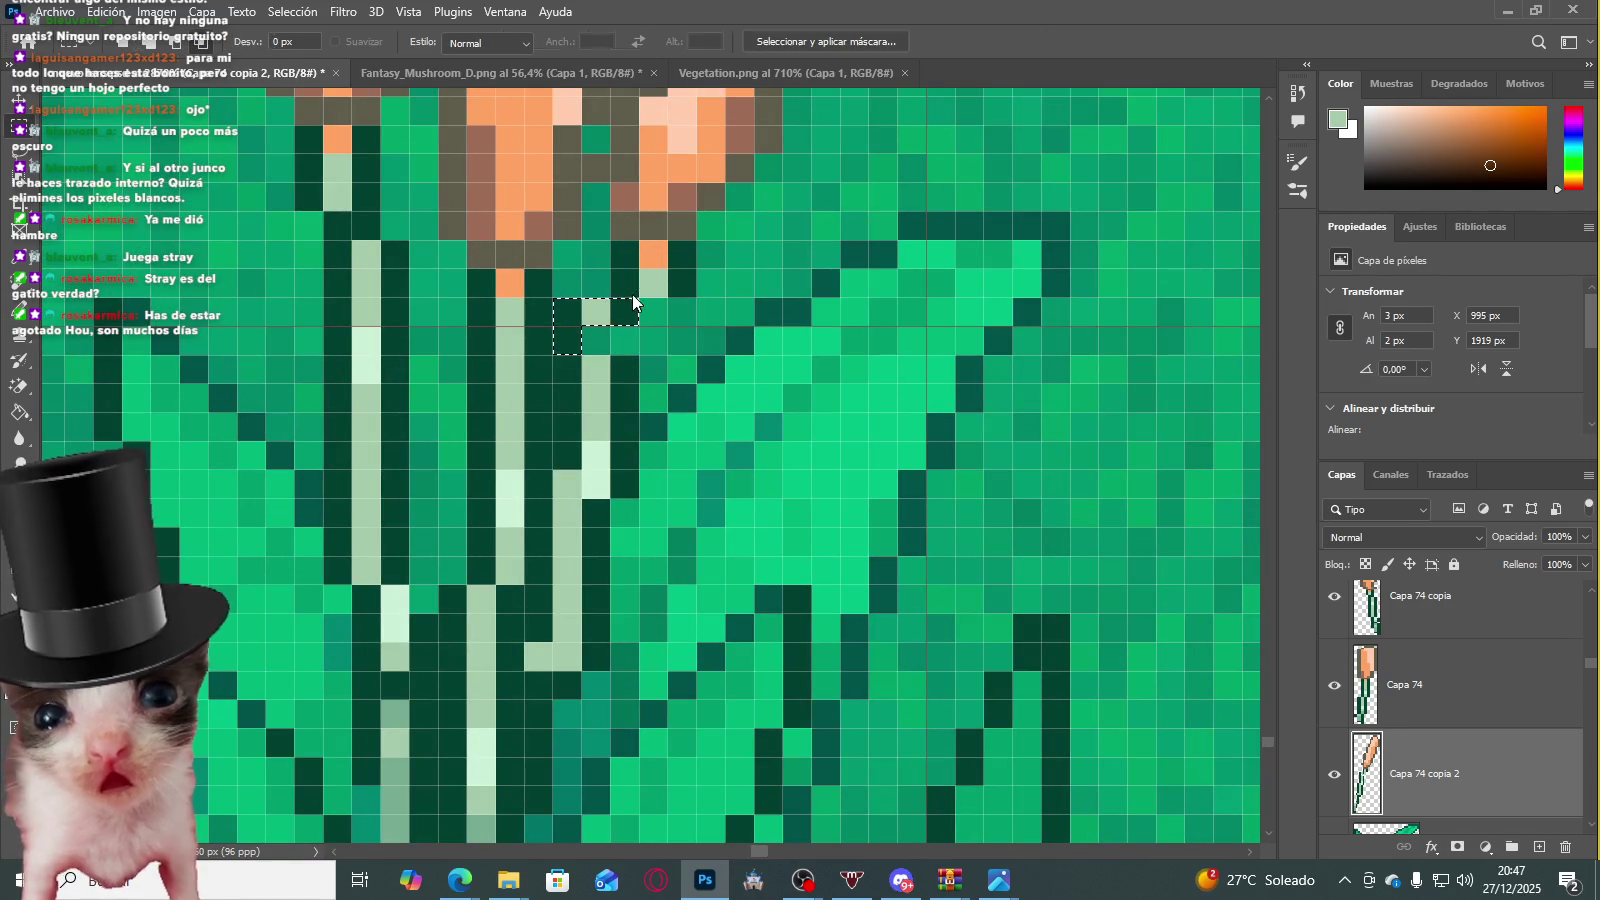
pyautogui.scroll(1, 621, 291)
# Step: Pick up the dark green stem outline colour and clear the small pixel selection
pyautogui.press('b')
pyautogui.scroll(1, 610, 305)
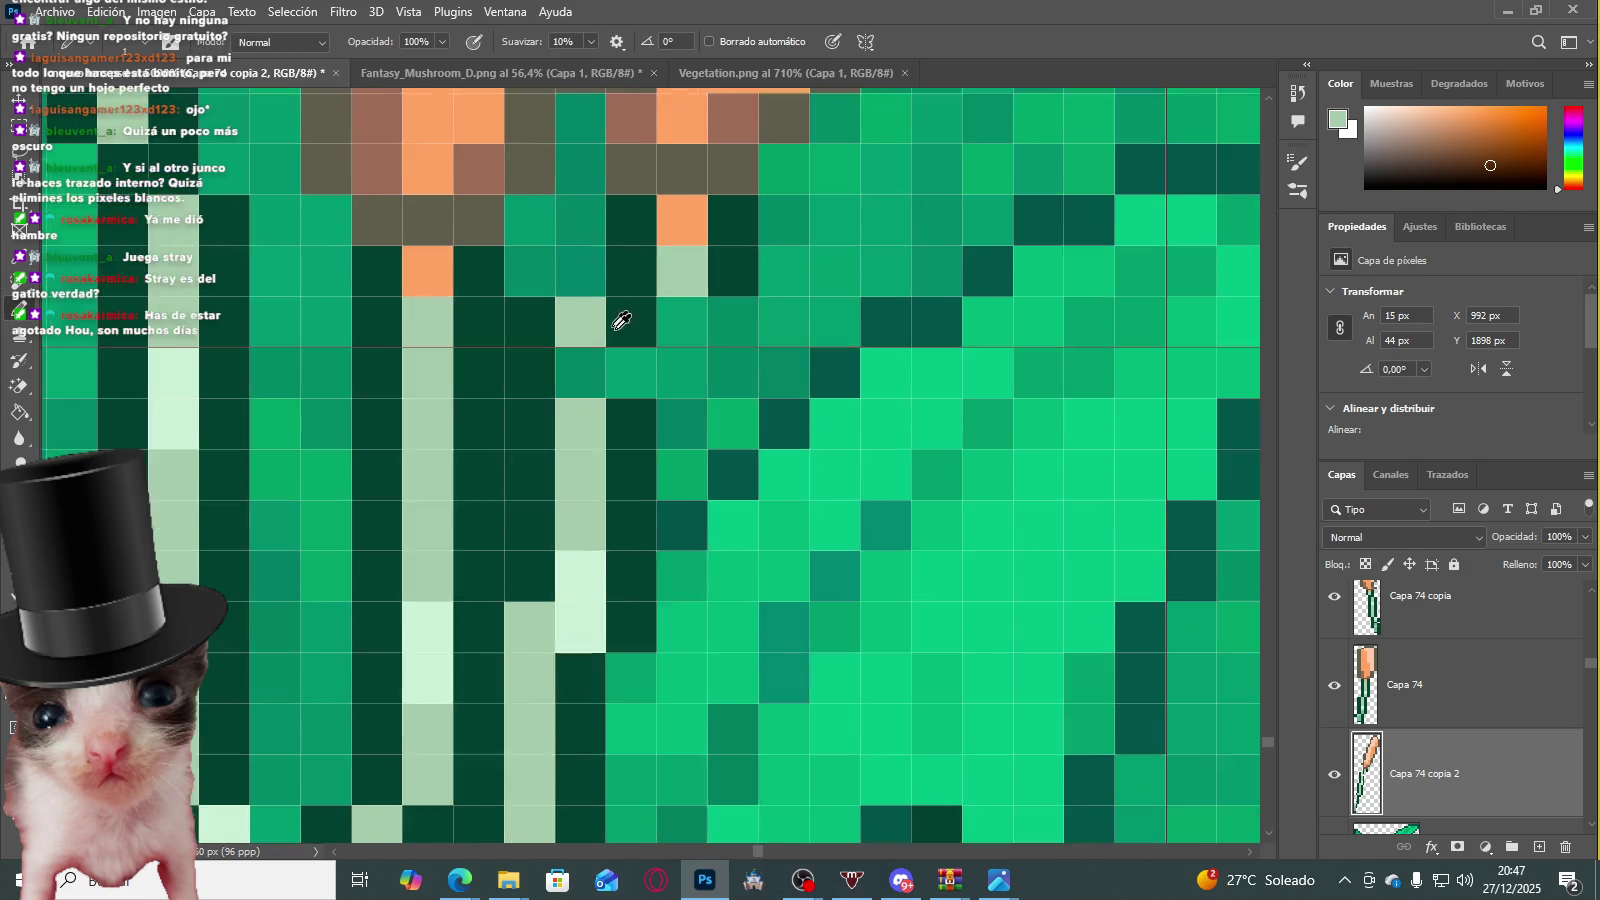
pyautogui.scroll(1, 620, 312)
pyautogui.keyDown('alt'); pyautogui.click(625, 314); pyautogui.keyUp('alt')
pyautogui.scroll(1, 568, 387)
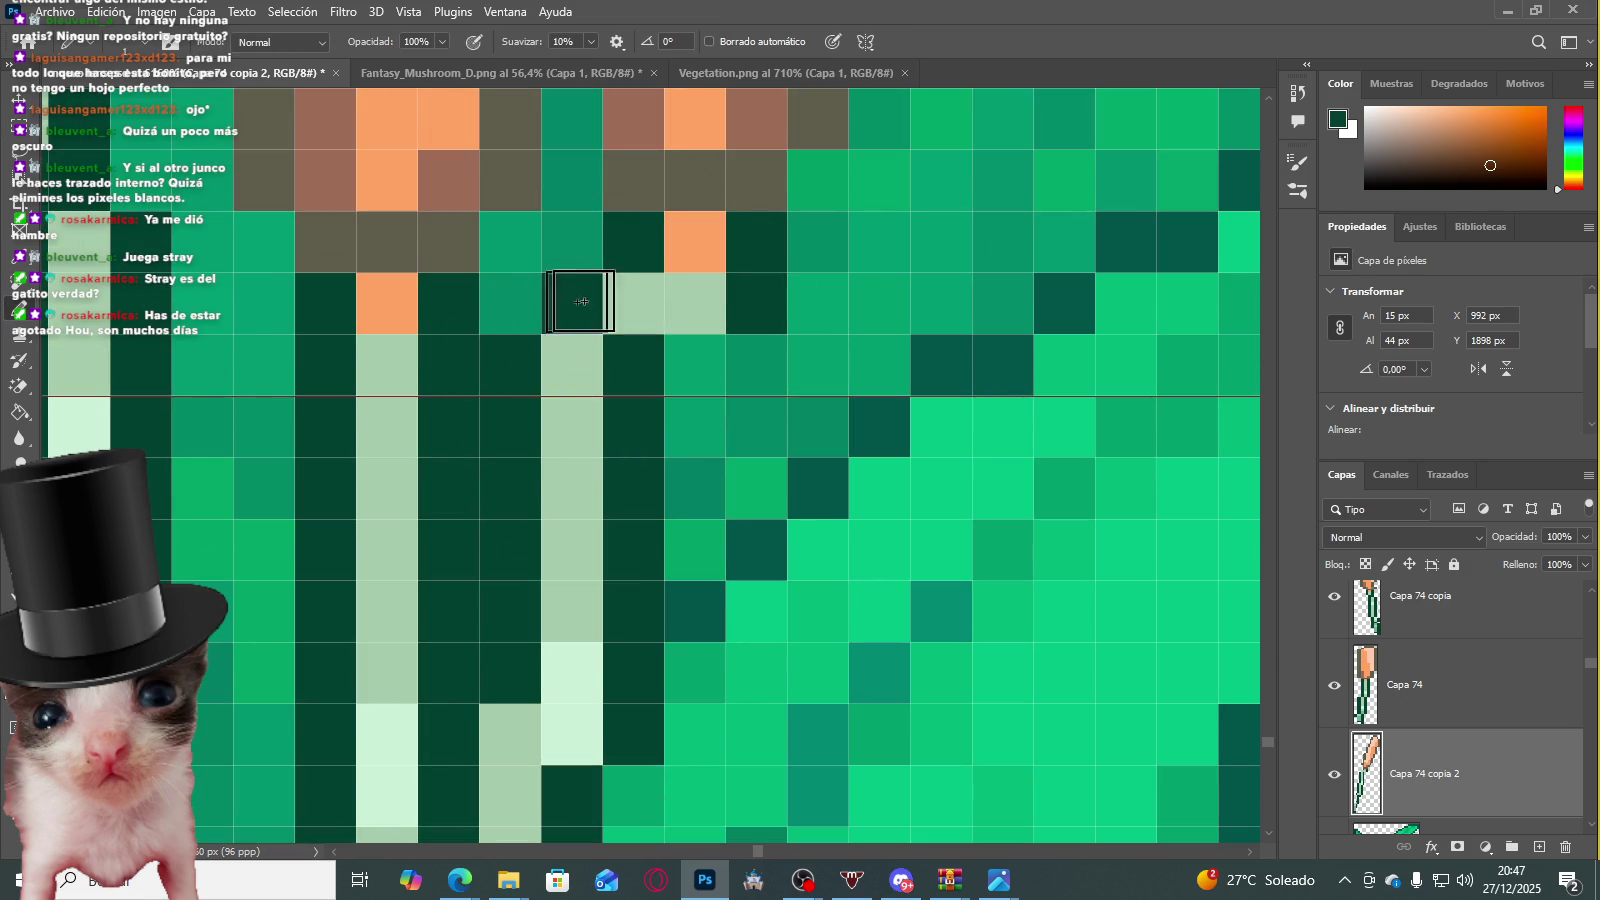
pyautogui.scroll(-3, 722, 287)
pyautogui.scroll(-3, 720, 275)
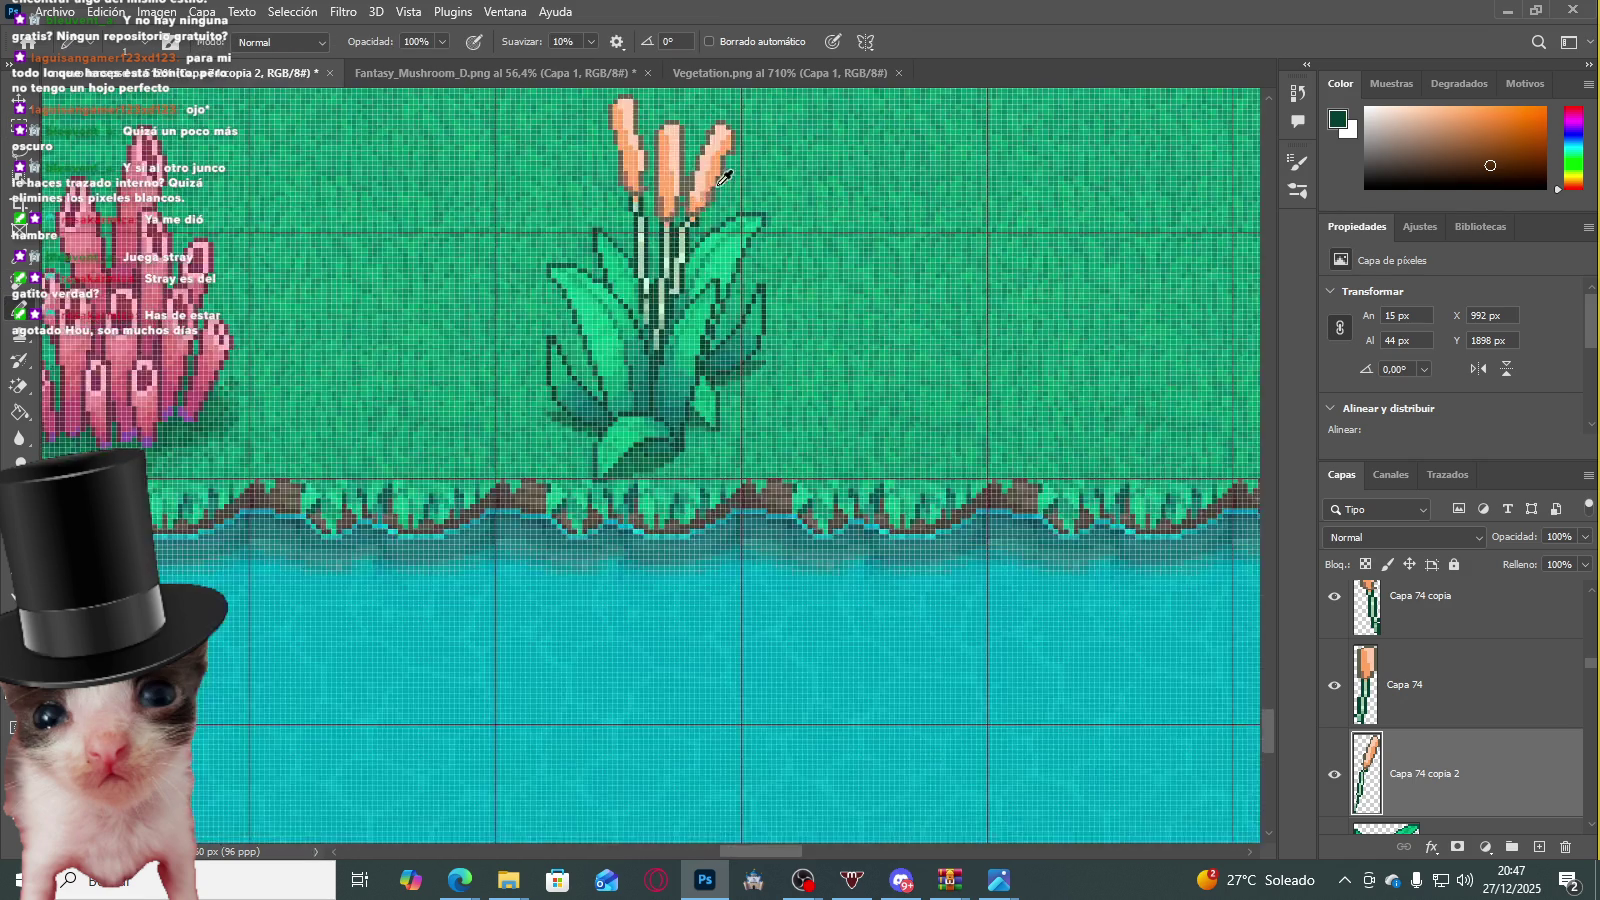
pyautogui.scroll(-1, 715, 250)
pyautogui.scroll(1, 712, 236)
pyautogui.scroll(2, 715, 250)
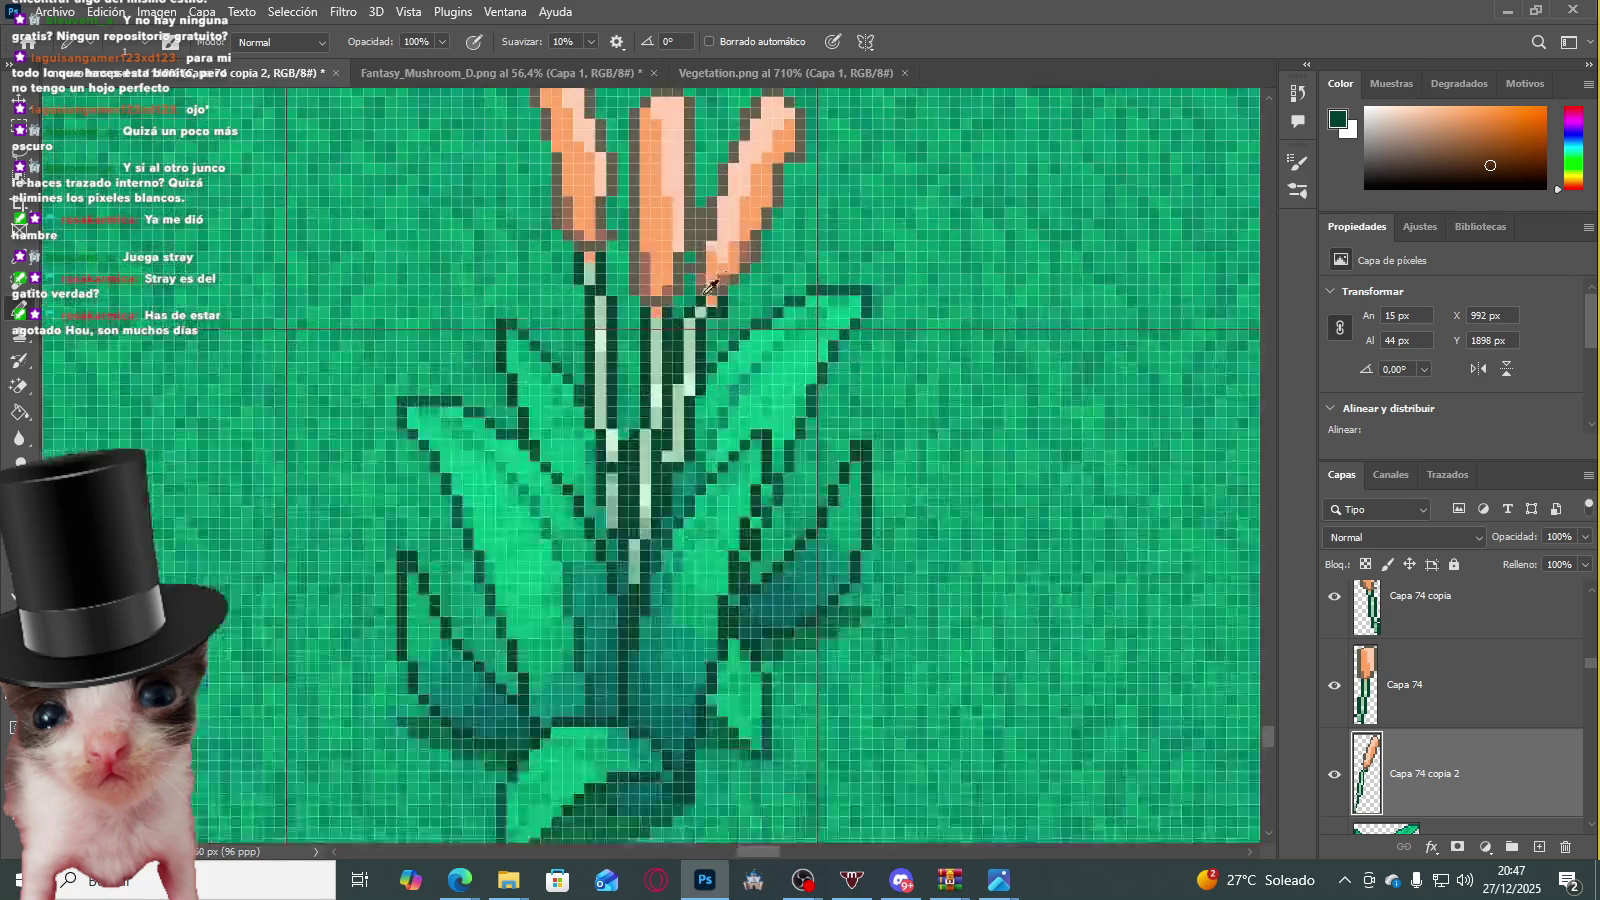
pyautogui.scroll(2, 725, 290)
pyautogui.scroll(1, 740, 329)
pyautogui.scroll(1, 740, 329)
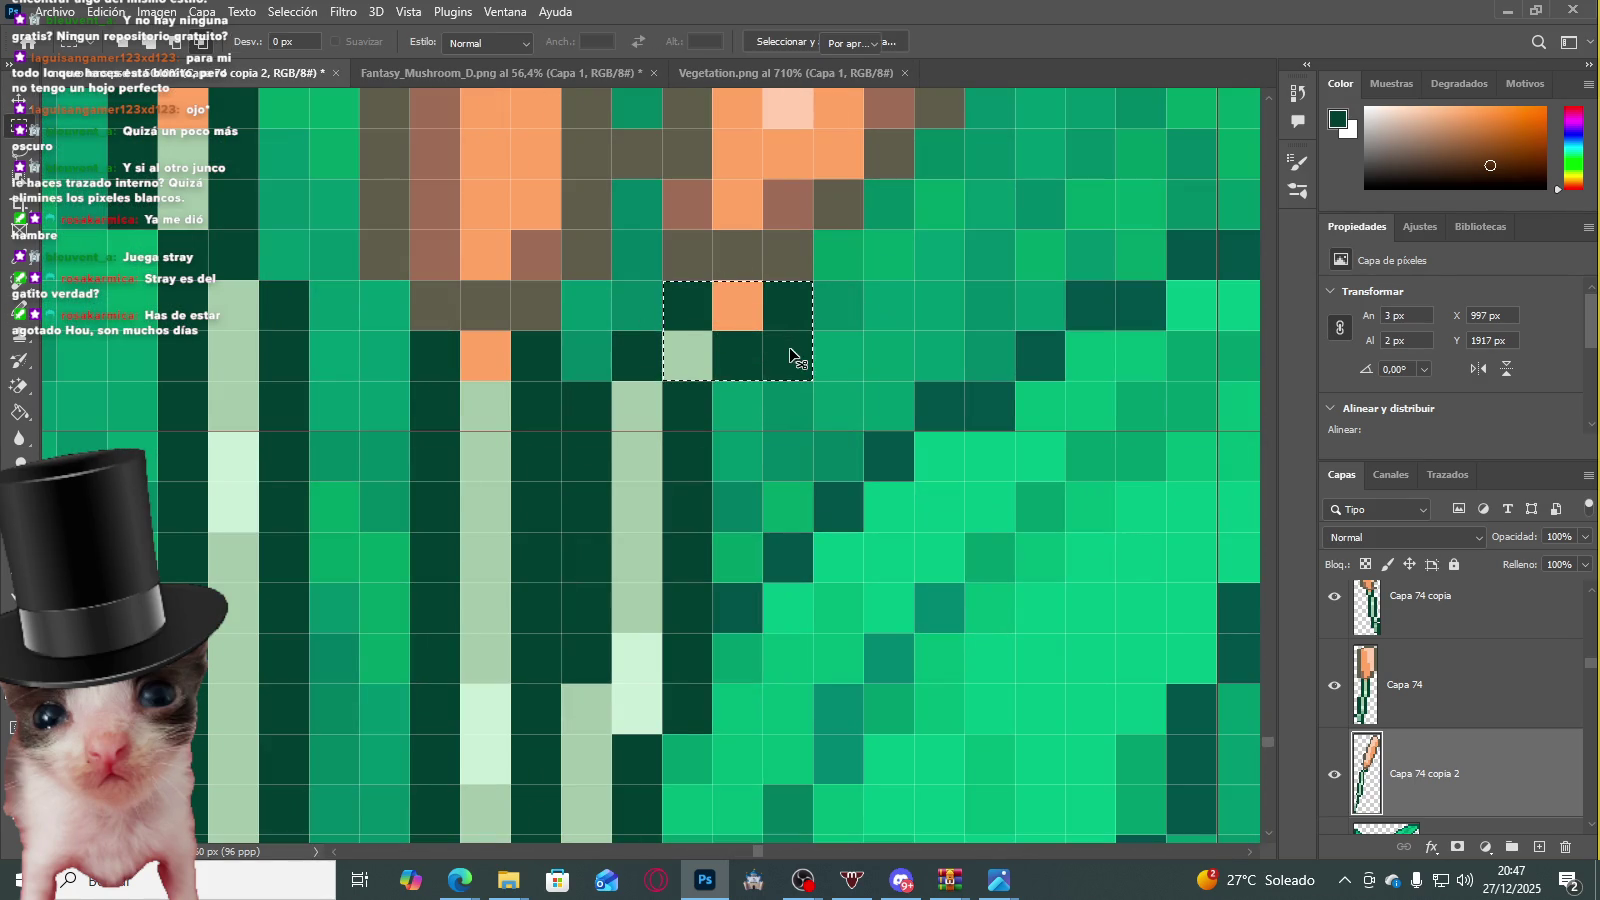
pyautogui.hotkey('ctrl', 'd')
pyautogui.scroll(1, 700, 340)
pyautogui.scroll(1, 643, 328)
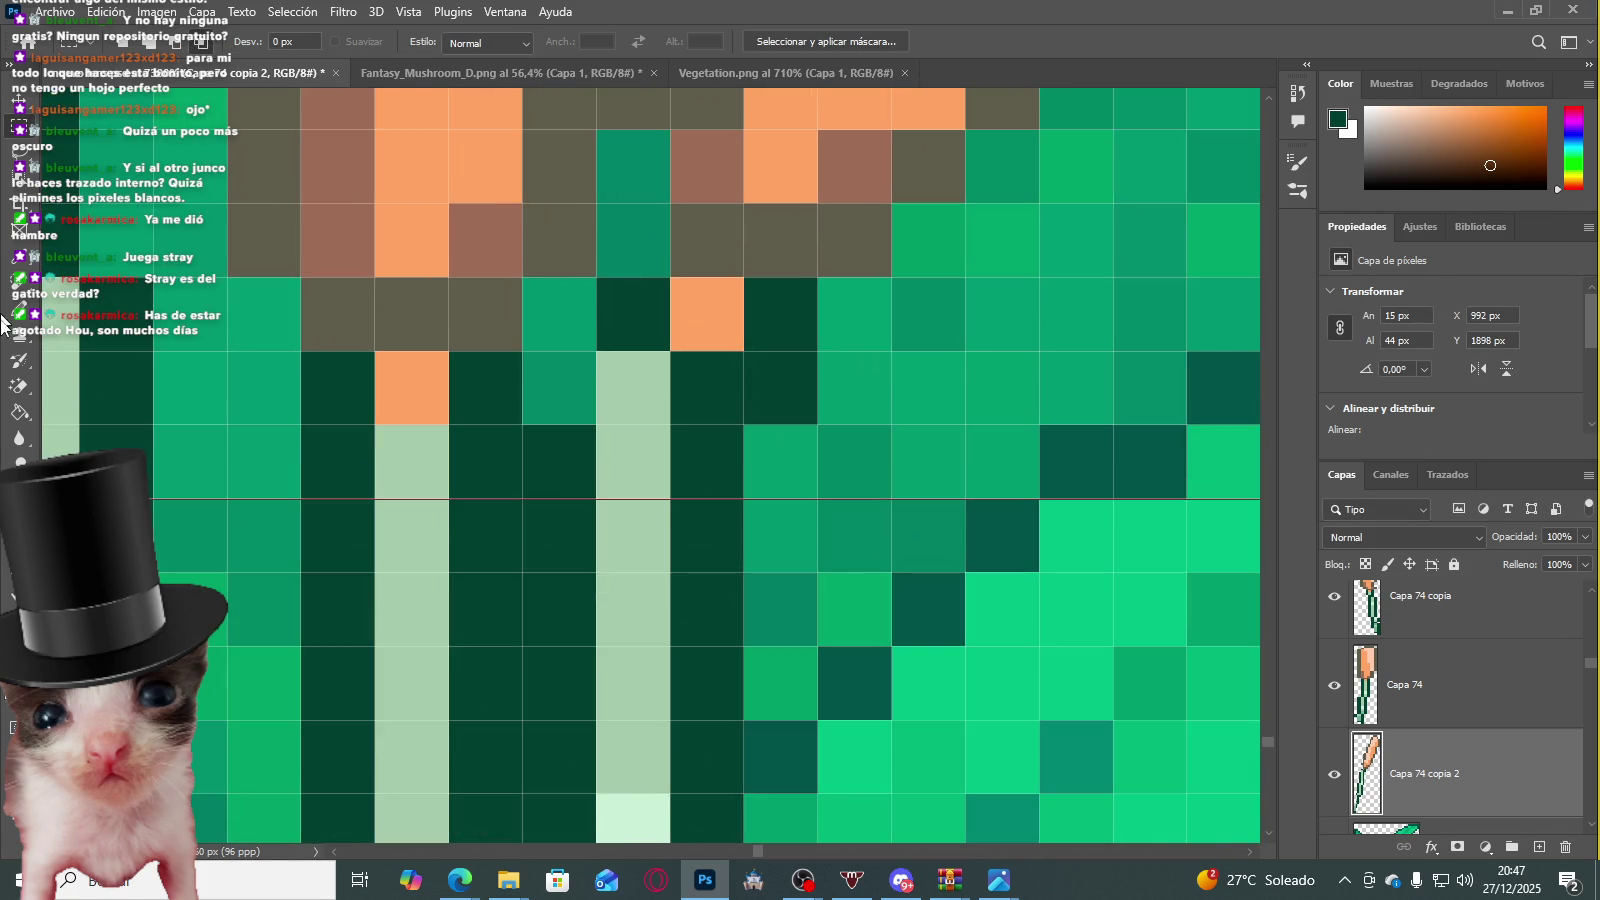
# Step: Sample the light green stem colour and paint two light green pixels below the head
pyautogui.click(22, 333)
pyautogui.scroll(-2, 638, 368)
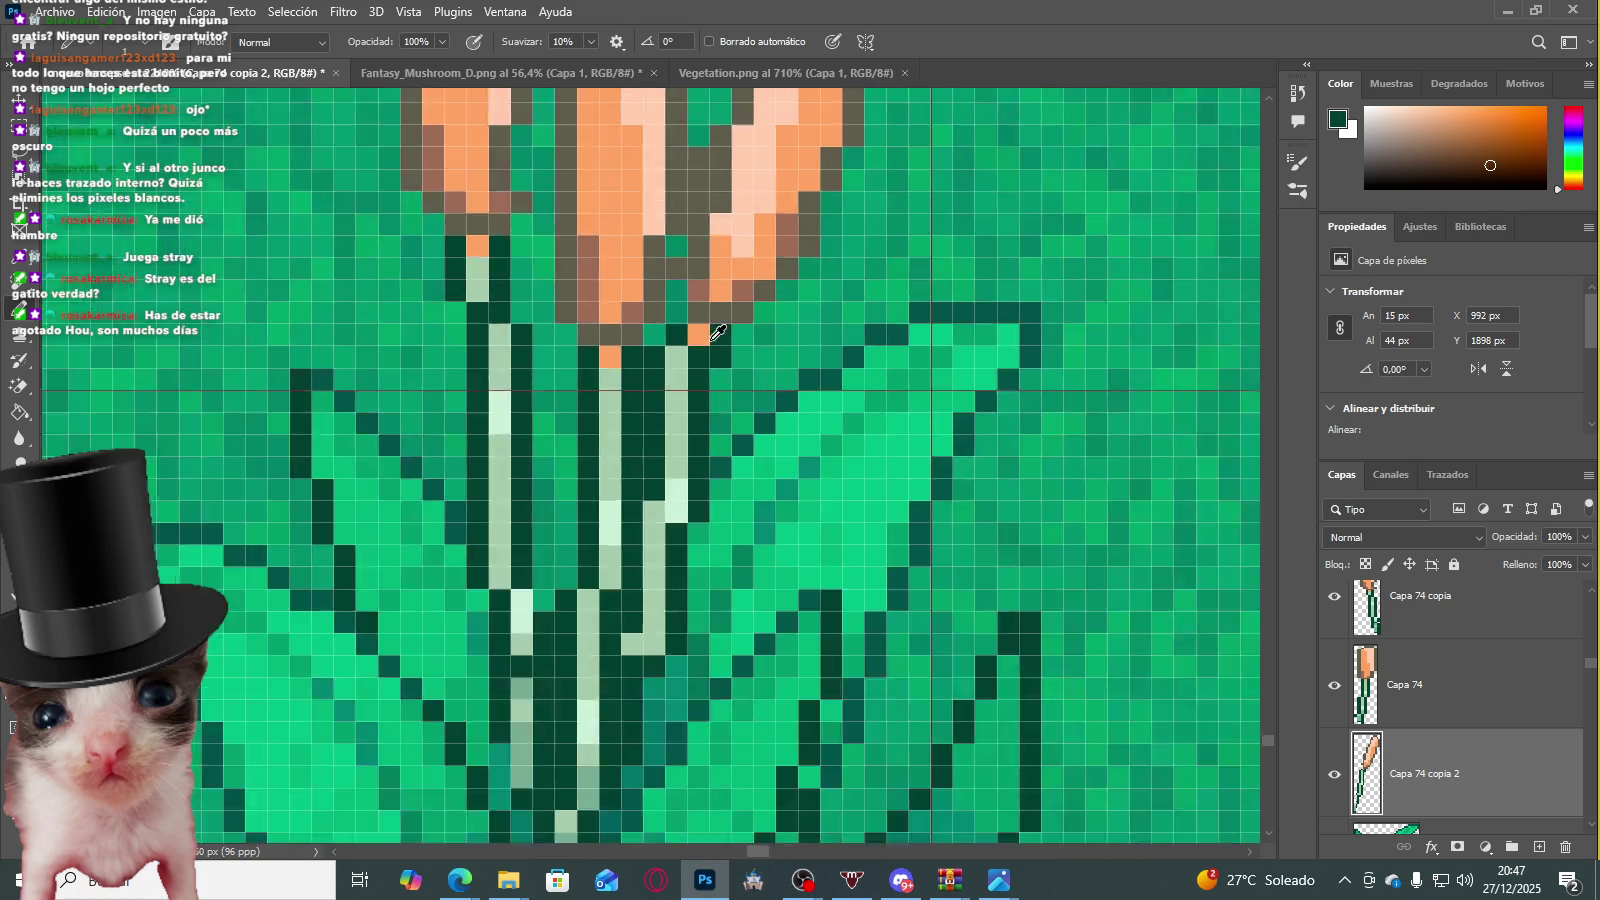
pyautogui.scroll(-2, 700, 320)
pyautogui.scroll(2, 713, 350)
pyautogui.scroll(1, 710, 360)
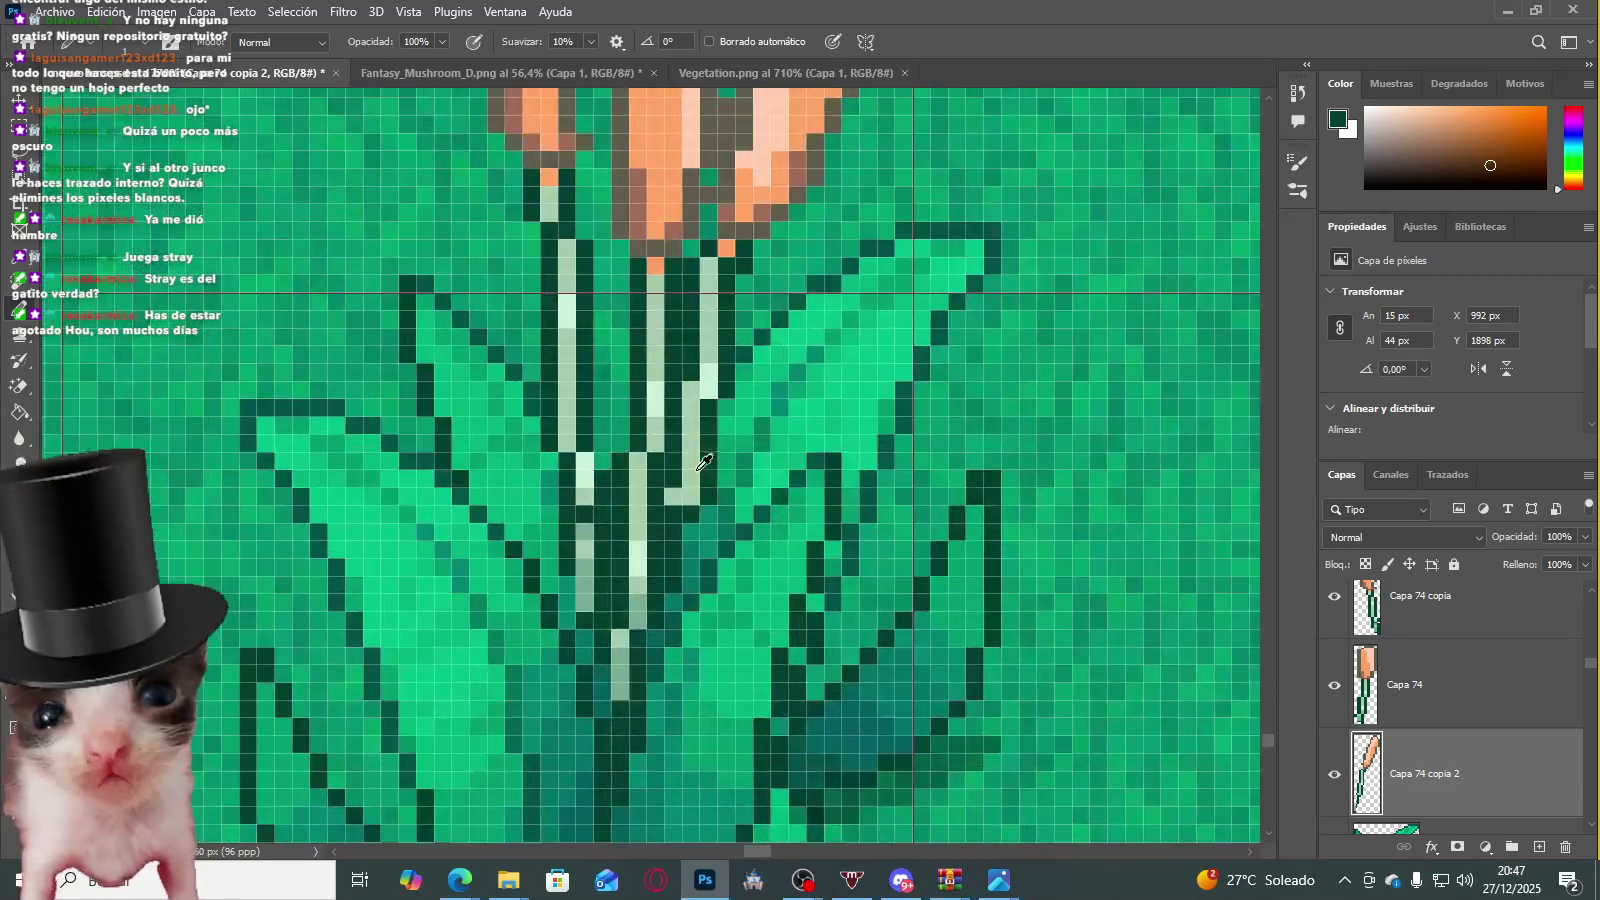
pyautogui.scroll(2, 690, 450)
pyautogui.keyDown('alt'); pyautogui.click(668, 490); pyautogui.keyUp('alt')
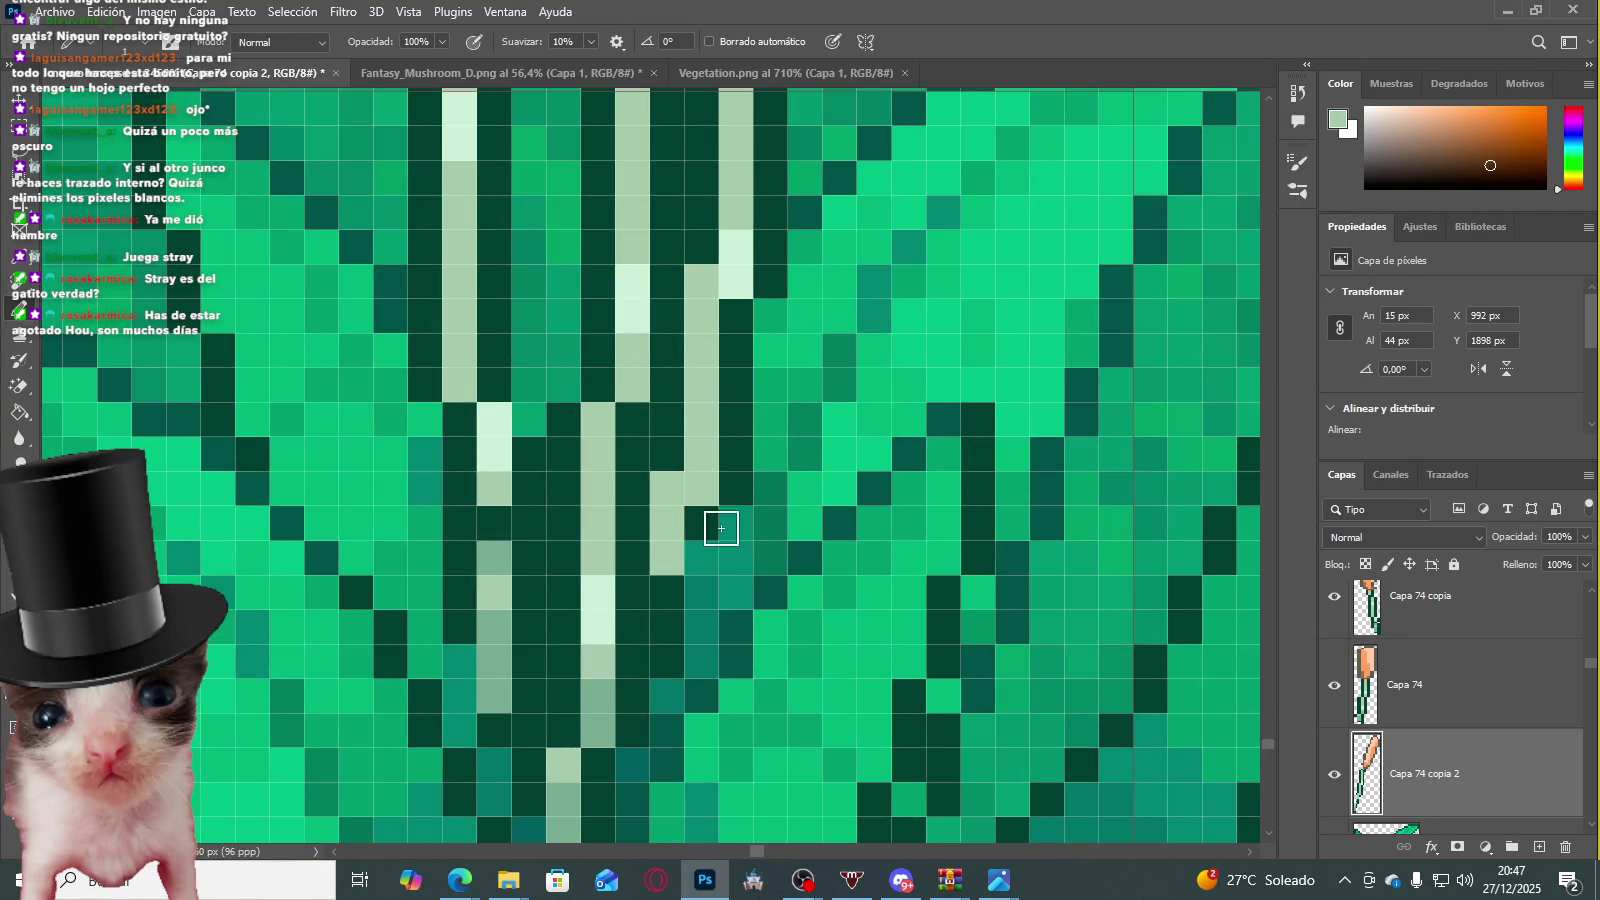
pyautogui.scroll(2, 705, 500)
pyautogui.scroll(1, 710, 446)
pyautogui.keyDown('alt'); pyautogui.click(706, 390); pyautogui.keyUp('alt')
pyautogui.scroll(-1, 712, 380)
pyautogui.scroll(1, 732, 357)
pyautogui.scroll(1, 739, 393)
pyautogui.scroll(1, 742, 393)
pyautogui.click(742, 393)
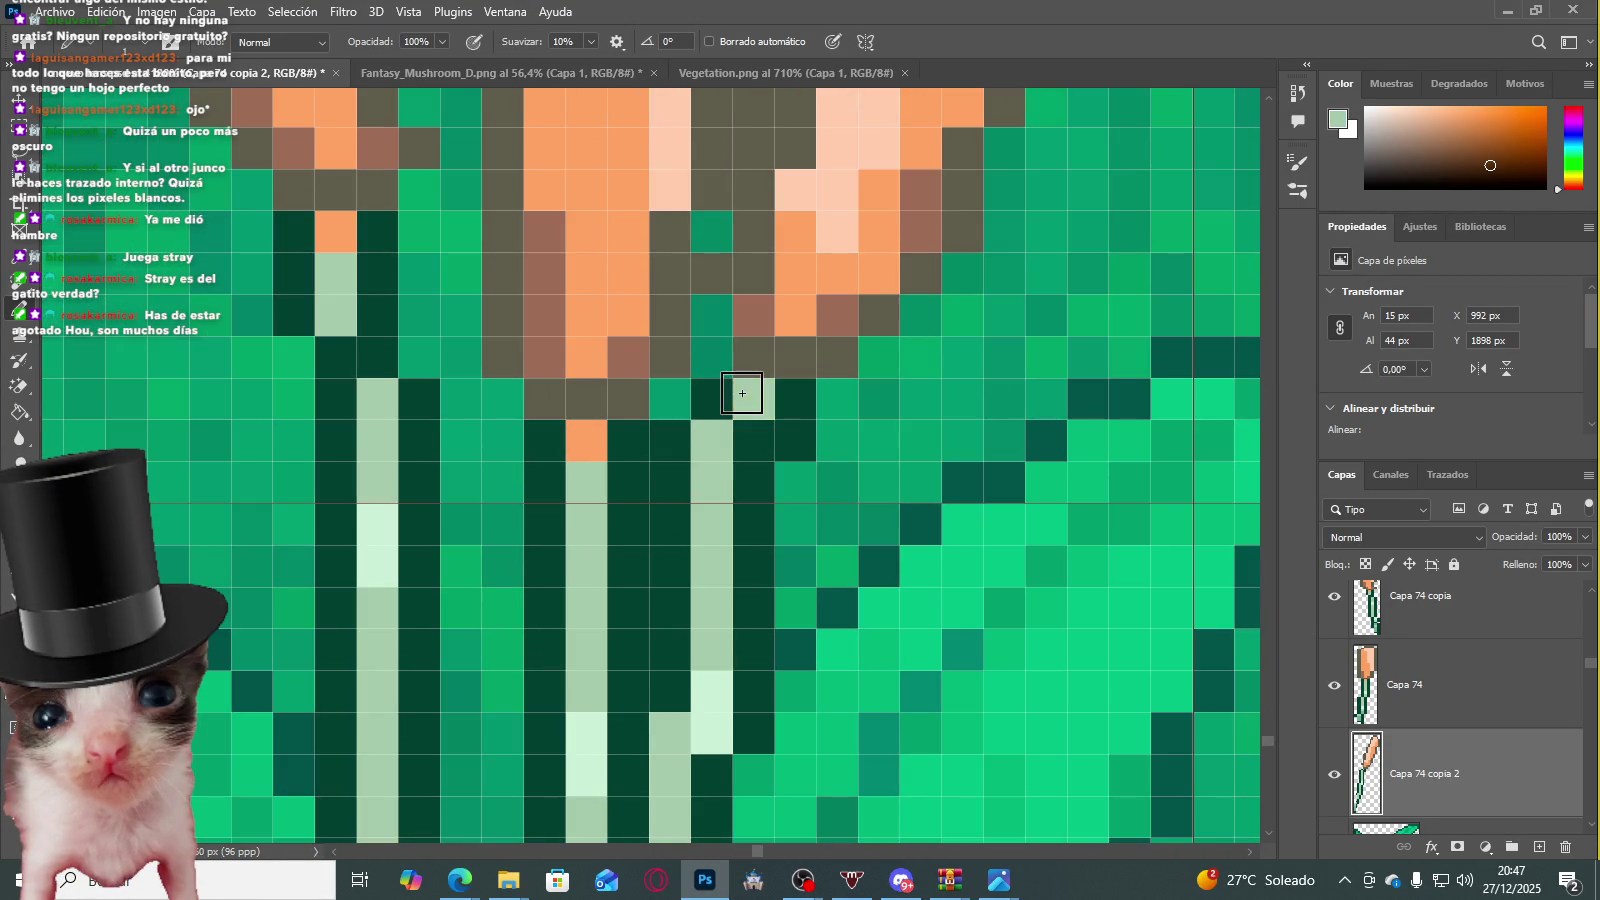
# Step: Review the finished stalks and select the Capa 74 copia reed layer
pyautogui.scroll(-1, 715, 365)
pyautogui.scroll(-2, 705, 360)
pyautogui.scroll(-1, 690, 355)
pyautogui.scroll(1, 665, 348)
pyautogui.scroll(1, 685, 360)
pyautogui.scroll(1, 705, 372)
pyautogui.scroll(-2, 730, 385)
pyautogui.scroll(-1, 755, 400)
pyautogui.scroll(-2, 763, 405)
pyautogui.scroll(-1, 803, 352)
pyautogui.scroll(1, 800, 380)
pyautogui.scroll(1, 900, 480)
pyautogui.click(1420, 634)
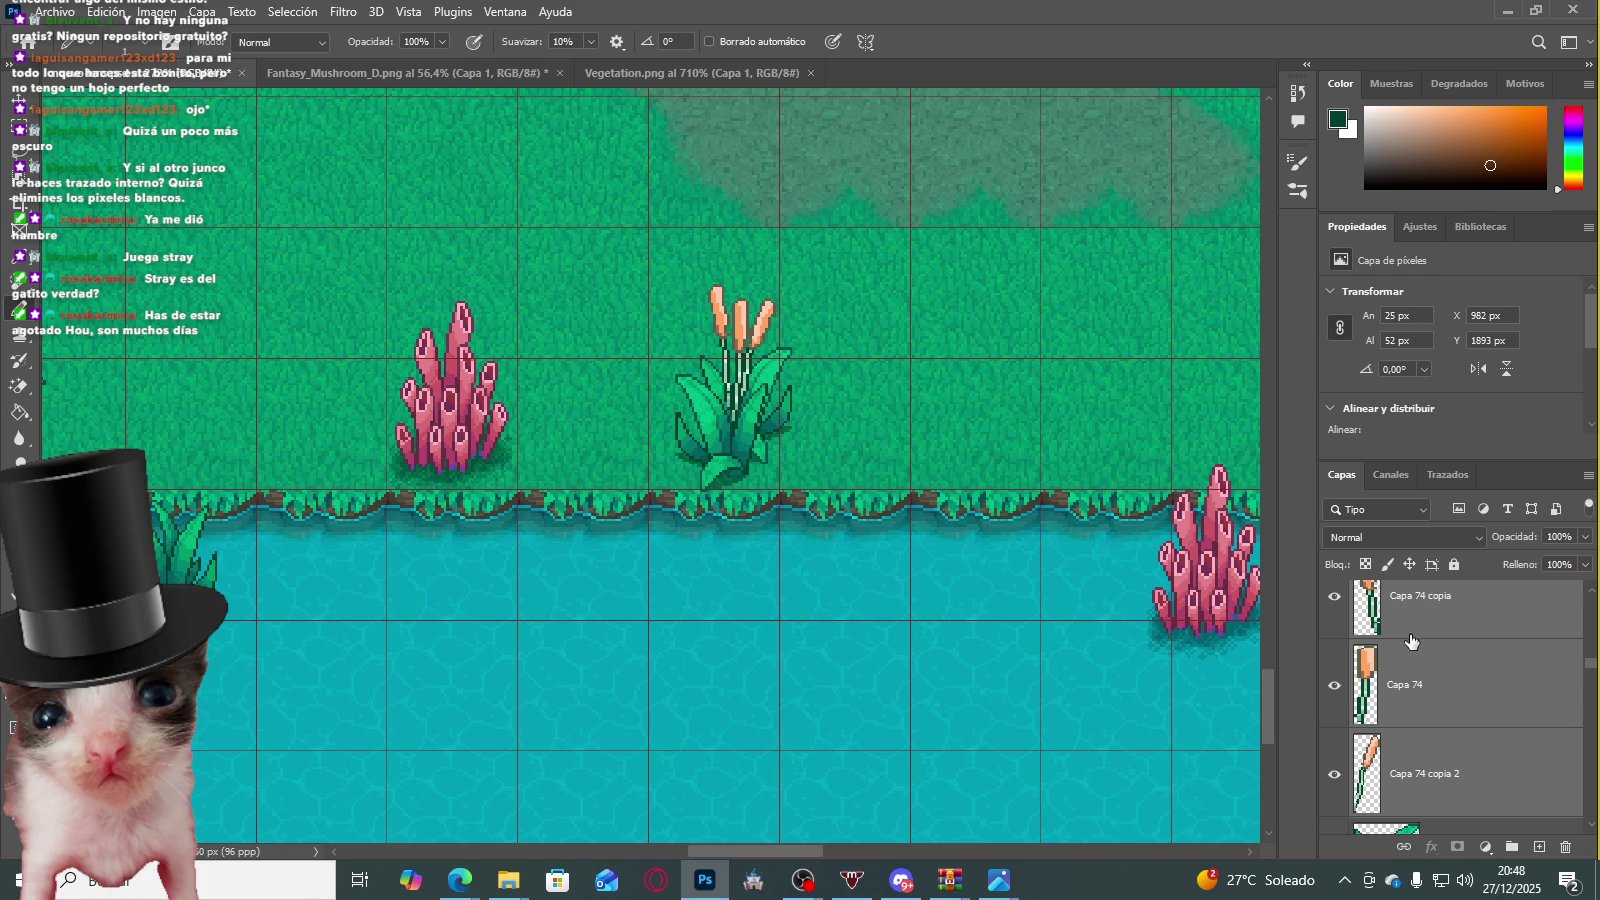
# Step: Group the reed layers into Grupo 2, then group them with the Capa 73 leaf layers into Grupo 3
pyautogui.hotkey('ctrl', 'g')
pyautogui.click(1422, 648)
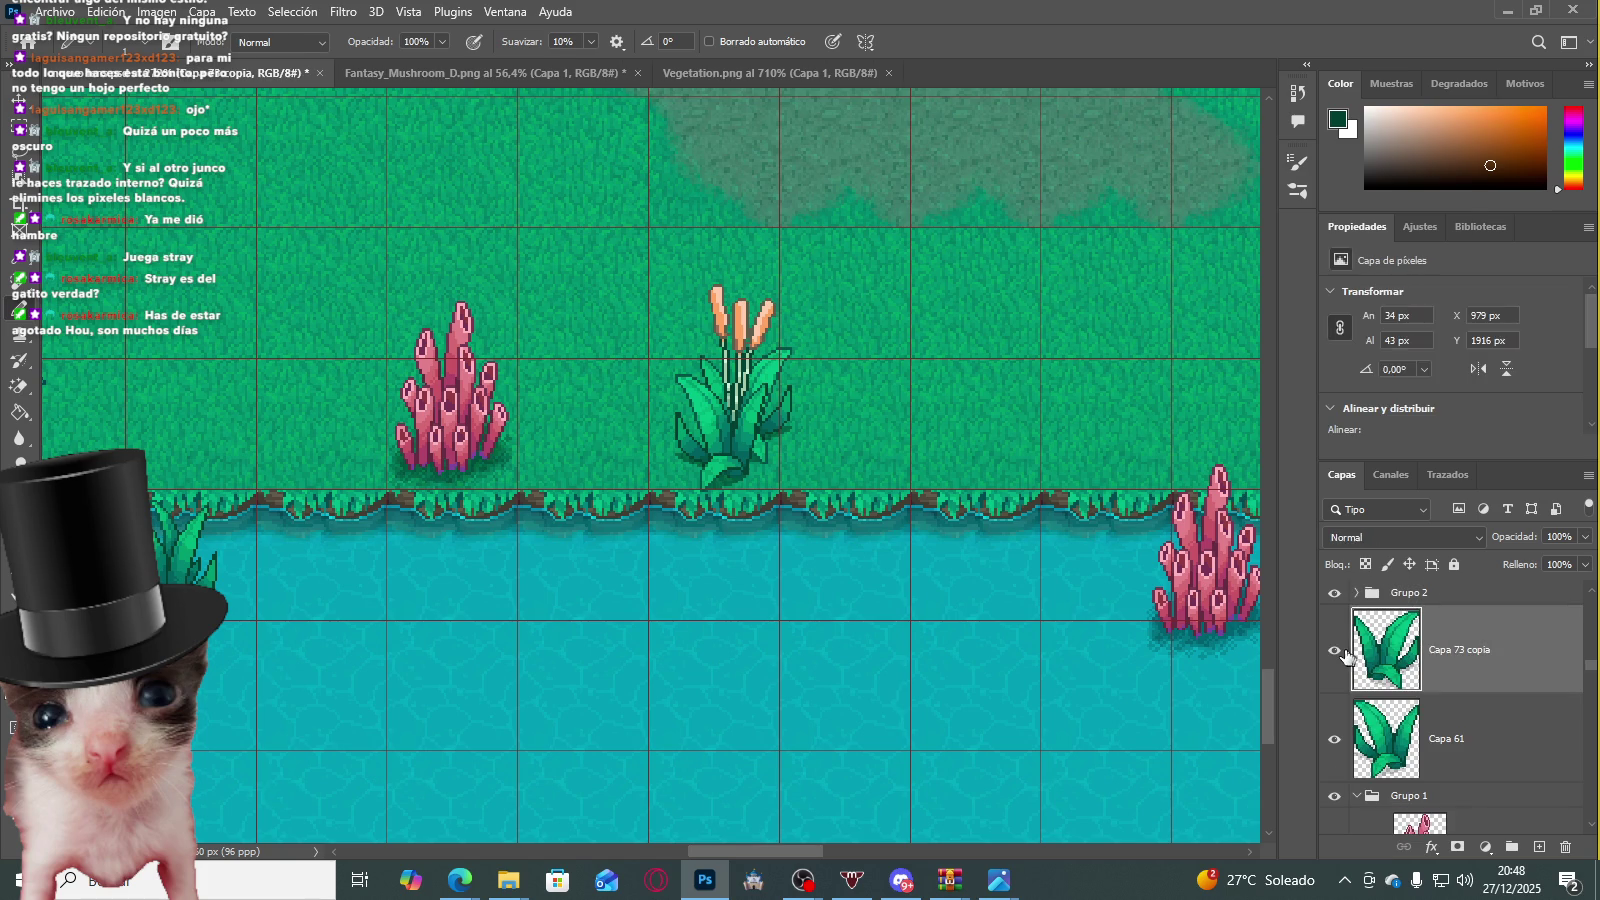
pyautogui.scroll(2, 1408, 673)
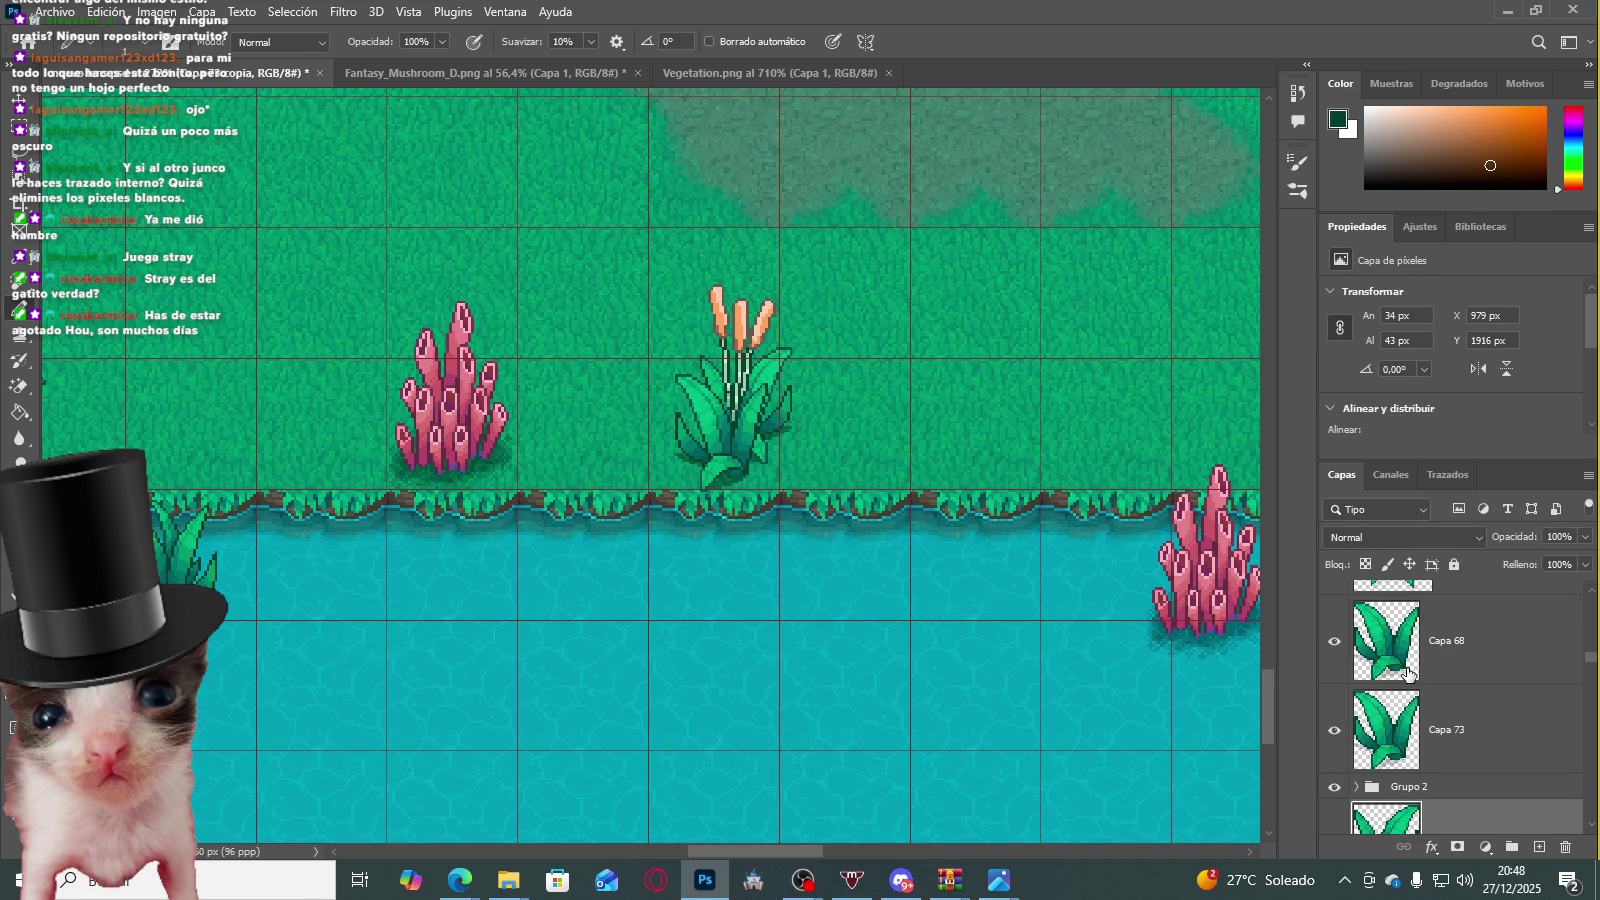
pyautogui.keyDown('shift'); pyautogui.click(1418, 718); pyautogui.keyUp('shift')
pyautogui.hotkey('ctrl', 'g')
# Step: Move the grouped cattail plant left beside the pink coral and apply the transform
pyautogui.hotkey('ctrl', 't')
pyautogui.moveTo(760, 410)
pyautogui.mouseDown()
pyautogui.moveTo(543, 530)
pyautogui.moveTo(328, 530)
pyautogui.mouseUp()
pyautogui.scroll(-3, 328, 530)
pyautogui.scroll(2, 653, 475)
pyautogui.scroll(1, 689, 500)
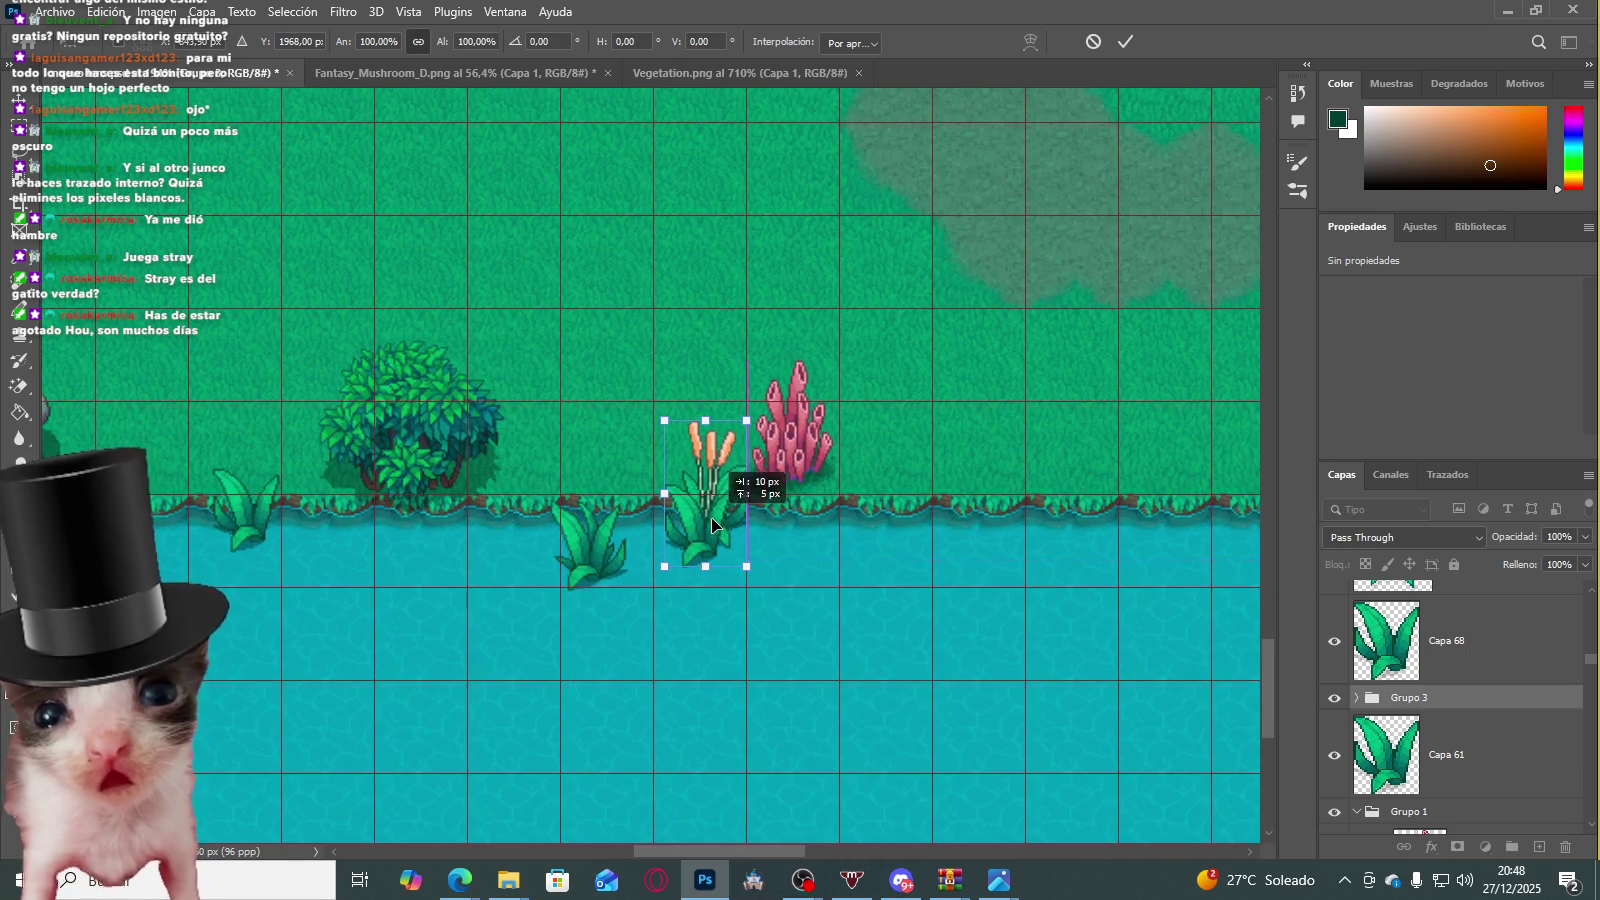
pyautogui.press('Return')
pyautogui.press('b')
pyautogui.scroll(2, 690, 500)
pyautogui.scroll(2, 758, 438)
pyautogui.scroll(2, 758, 438)
pyautogui.scroll(-3, 1355, 706)
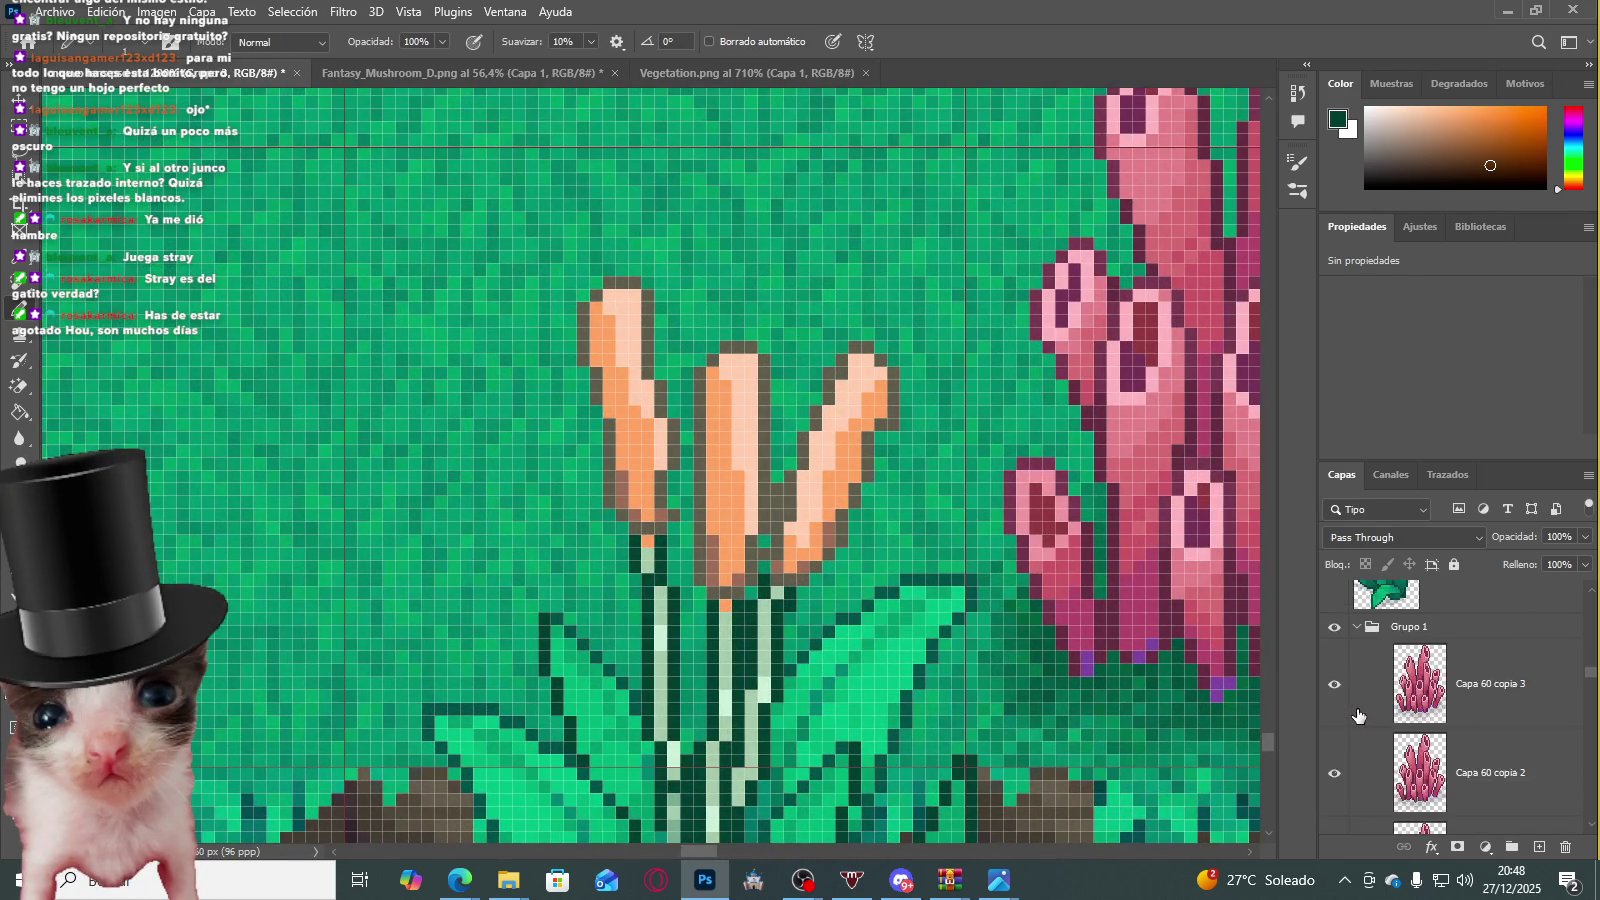
# Step: Toggle Grupo 2 and its layers' visibility to identify the left cattail layer
pyautogui.click(1334, 618)
pyautogui.click(1396, 617)
pyautogui.click(1340, 680)
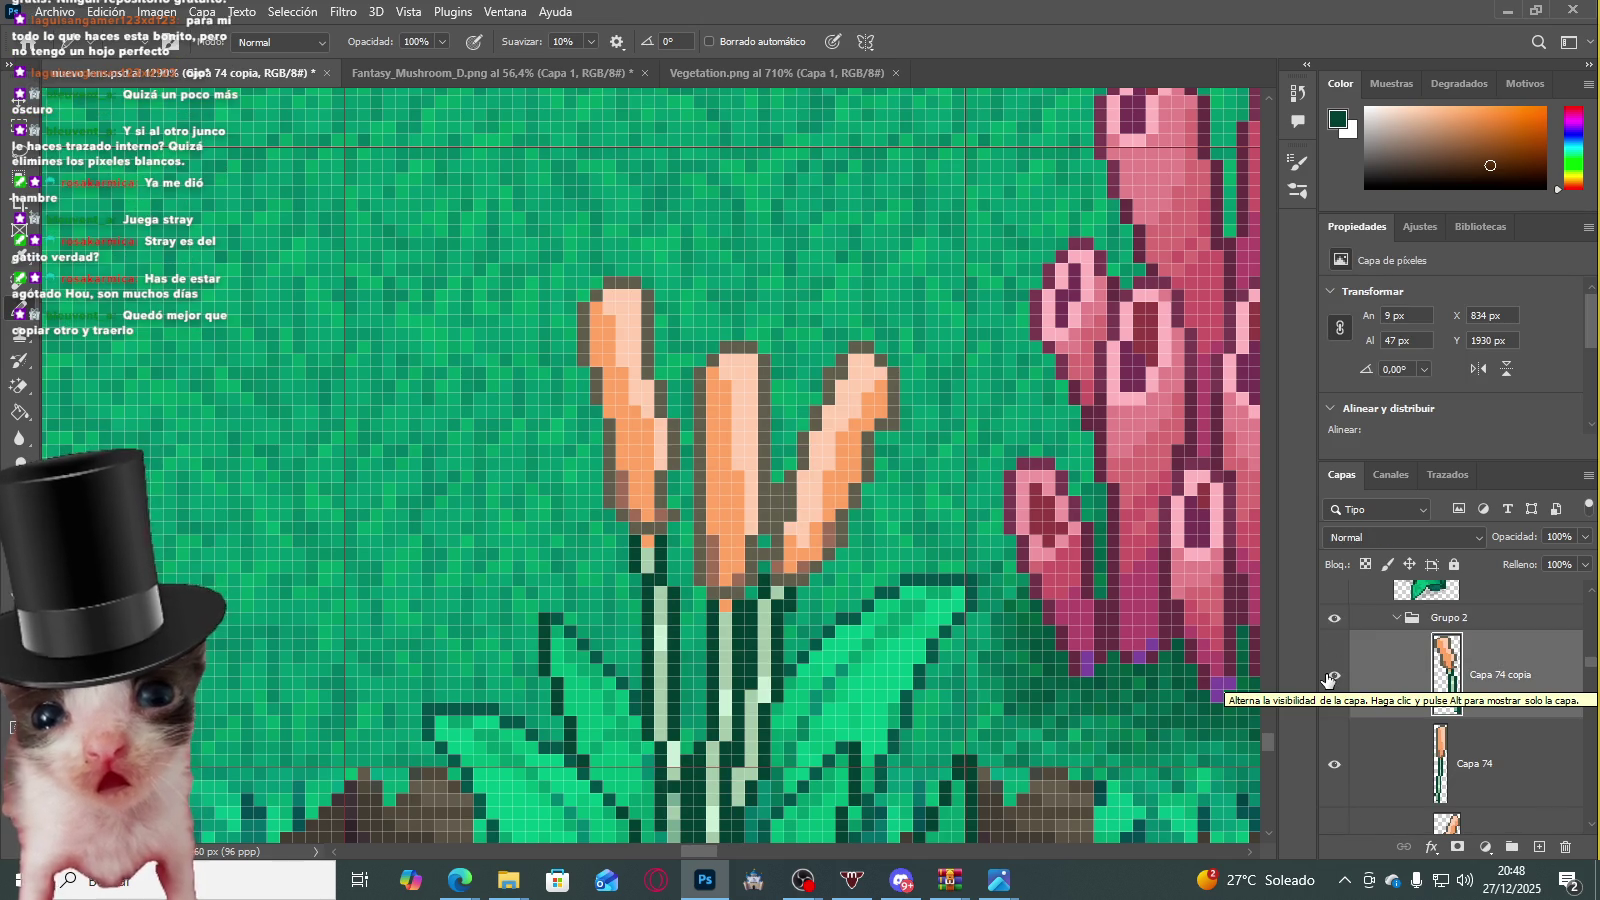
pyautogui.click(1332, 680)
pyautogui.scroll(4, 643, 286)
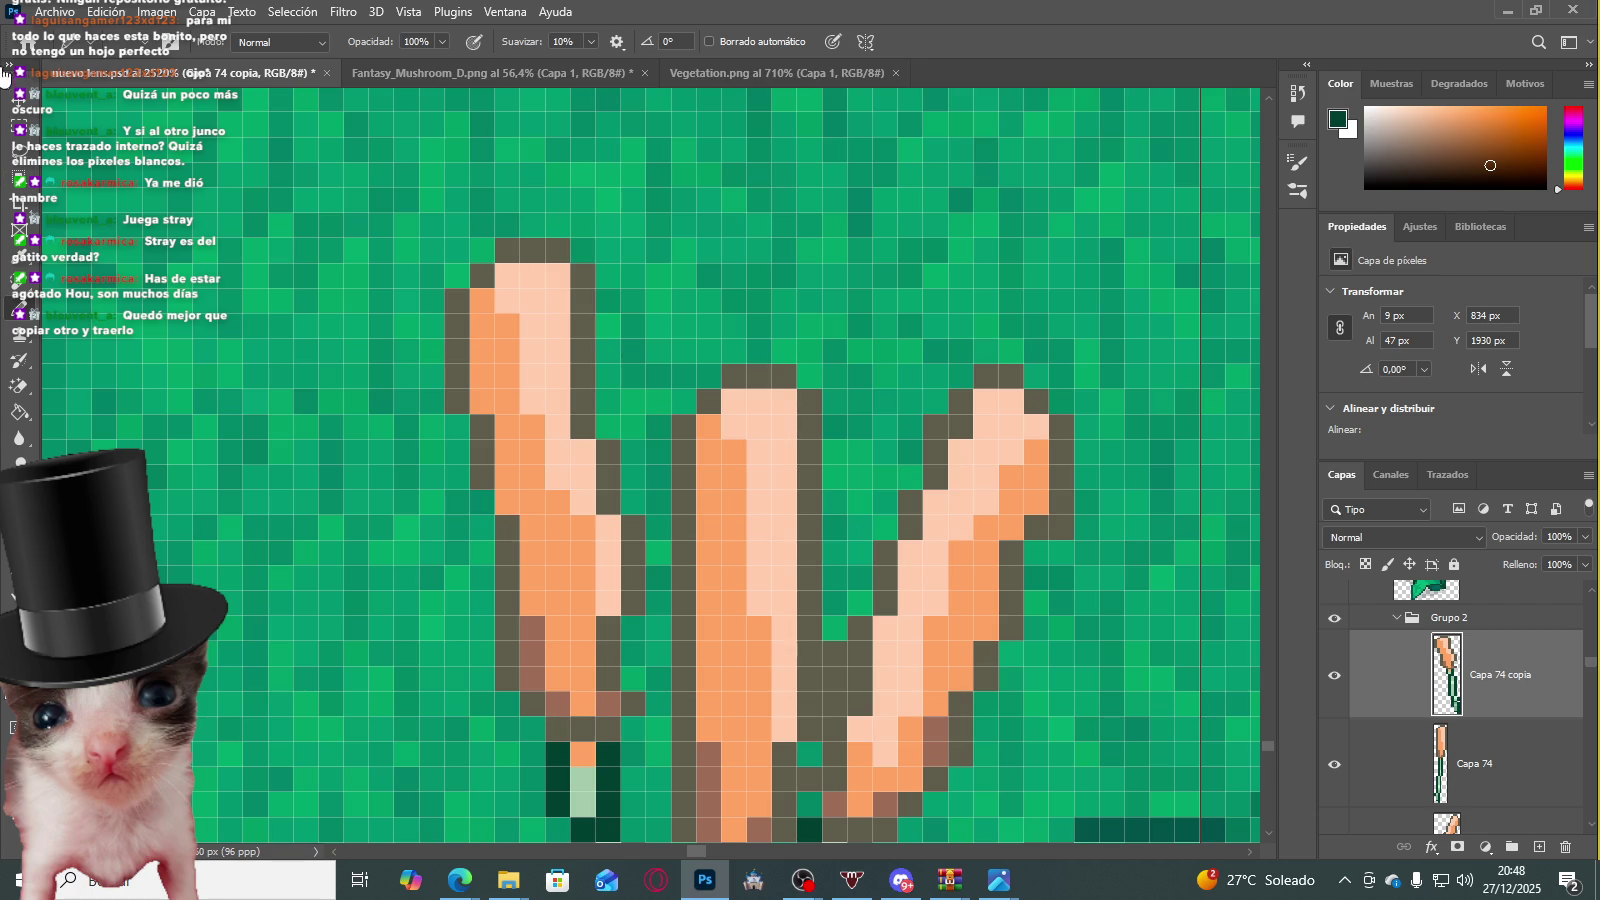
# Step: Marquee-select the left cattail head's tip pixels, nudge them left, and dismiss the no-pixels warning
pyautogui.click(22, 128)
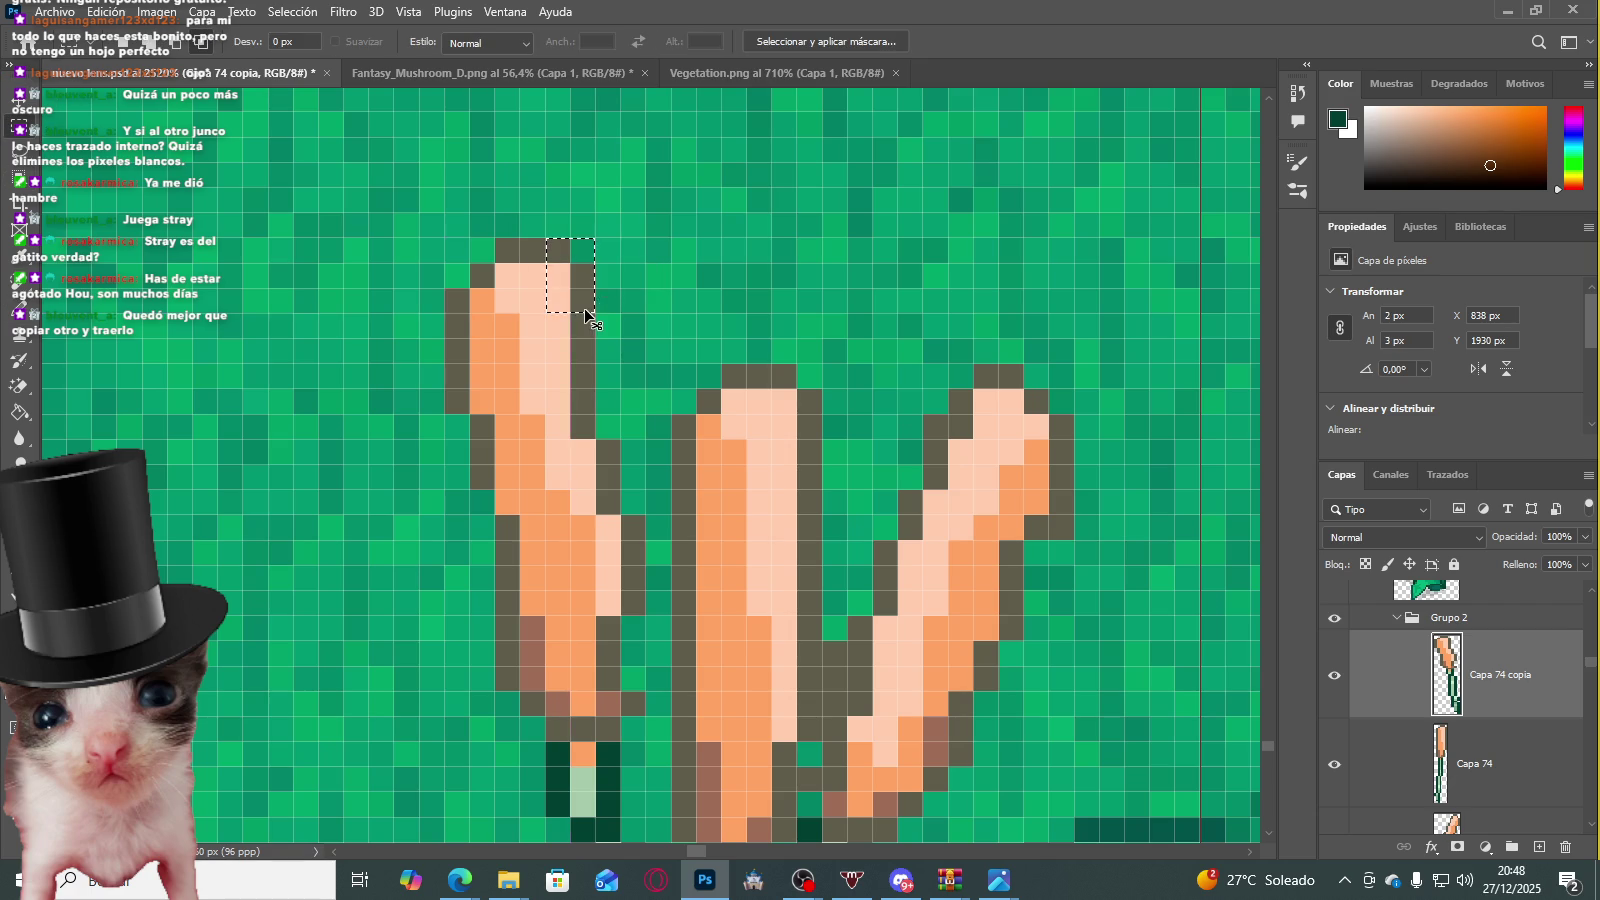
pyautogui.hotkey('ctrl', 't')
pyautogui.scroll(-5, 625, 288)
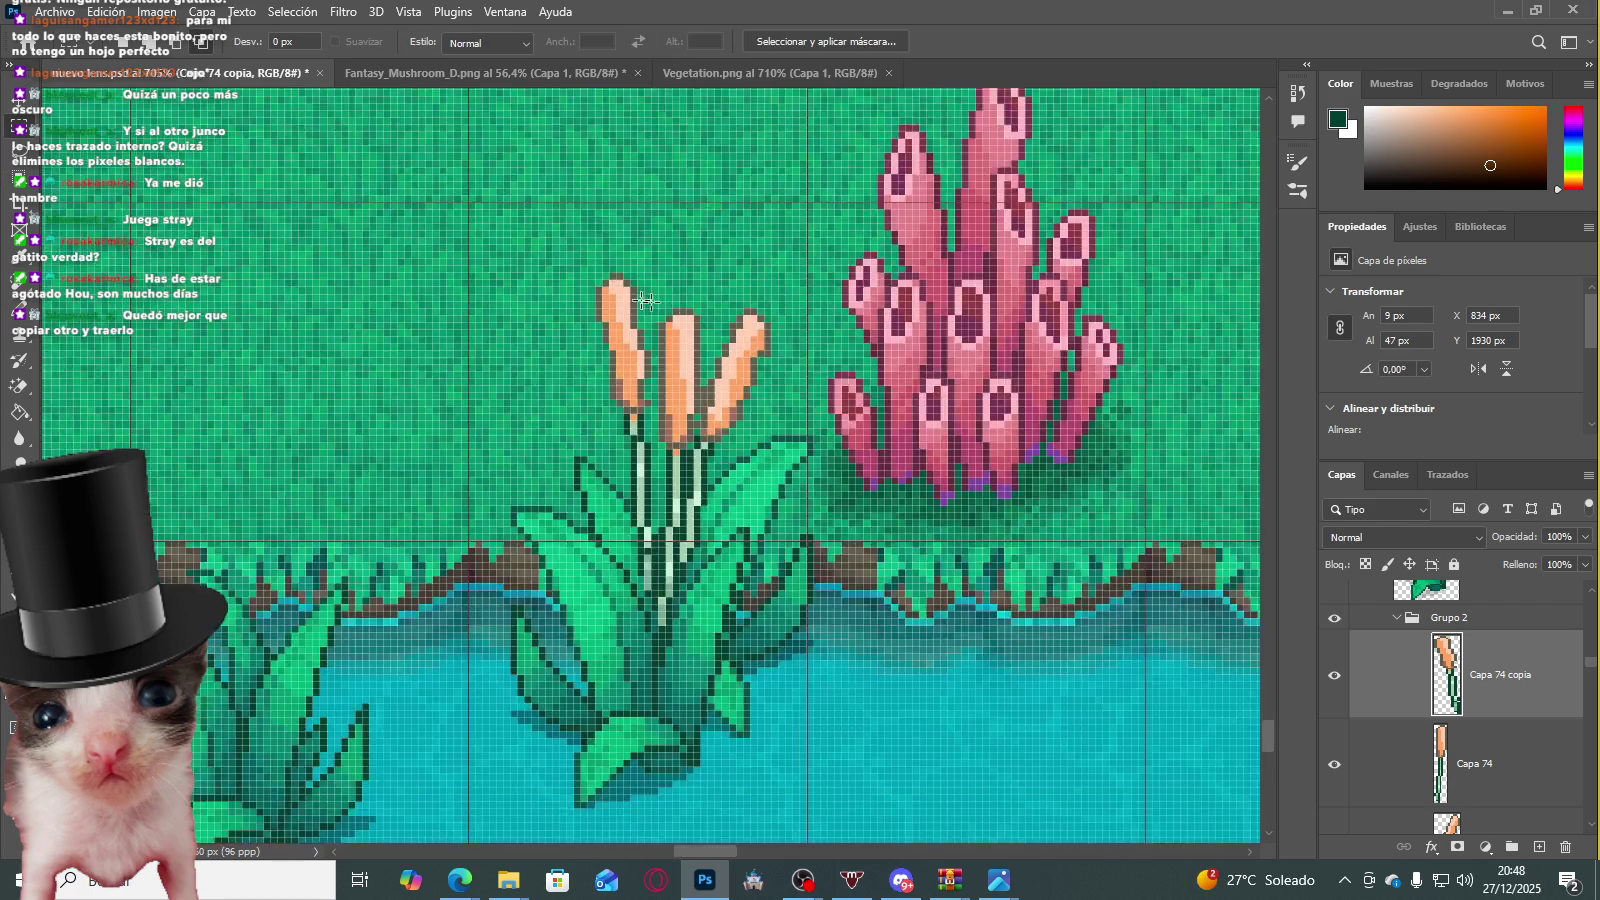
pyautogui.scroll(3, 640, 283)
pyautogui.scroll(3, 650, 280)
pyautogui.scroll(3, 658, 277)
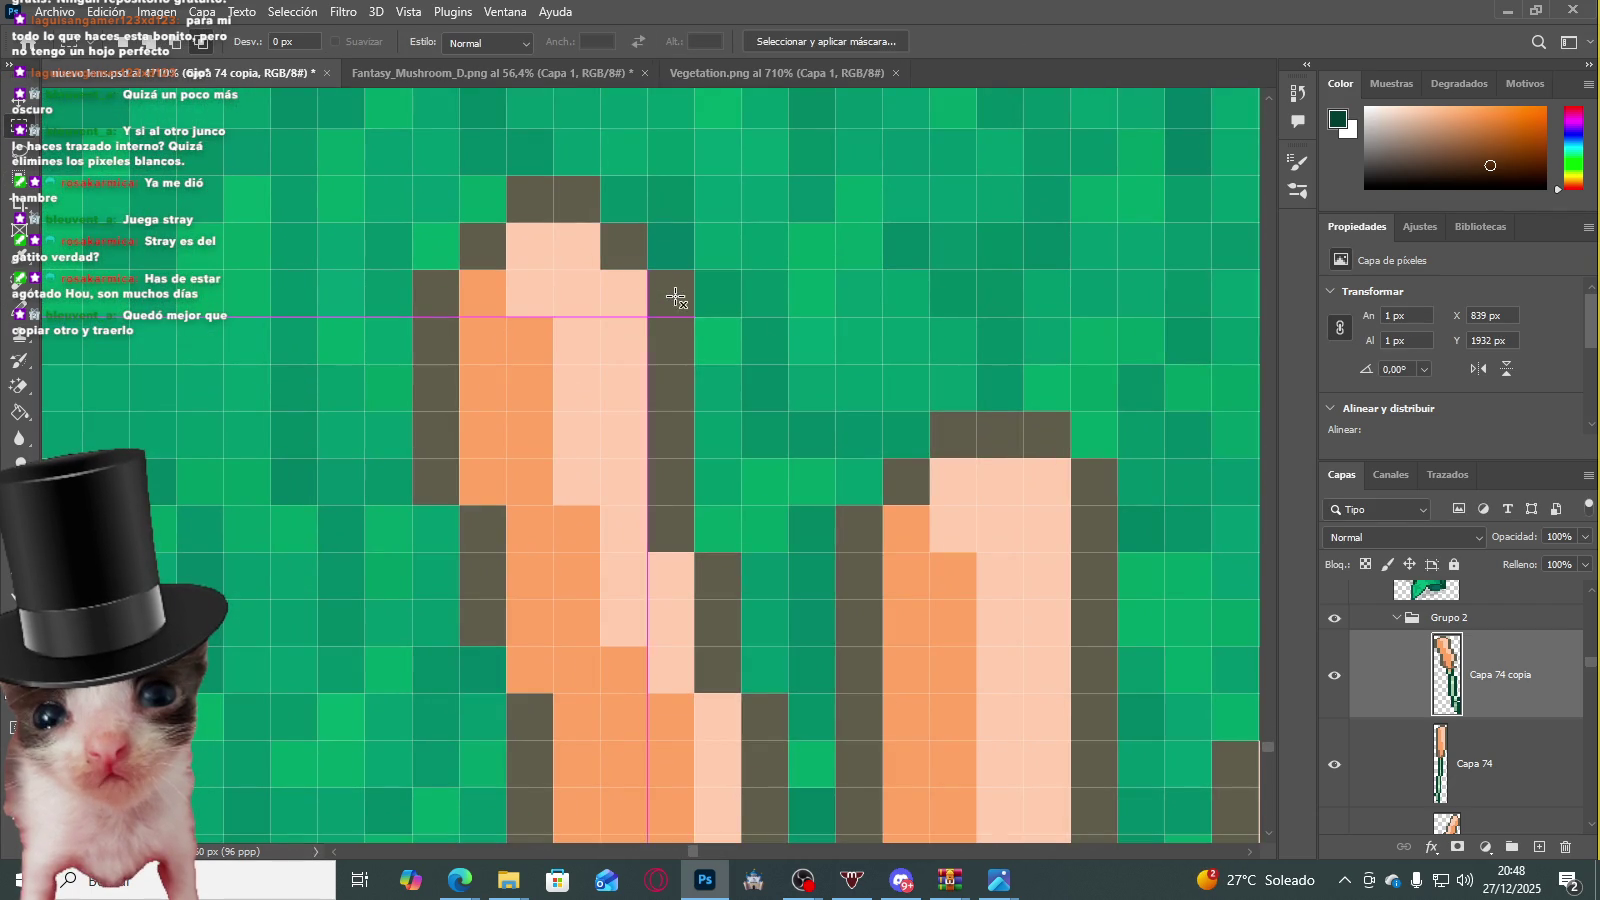
pyautogui.hotkey('ctrl', 't')
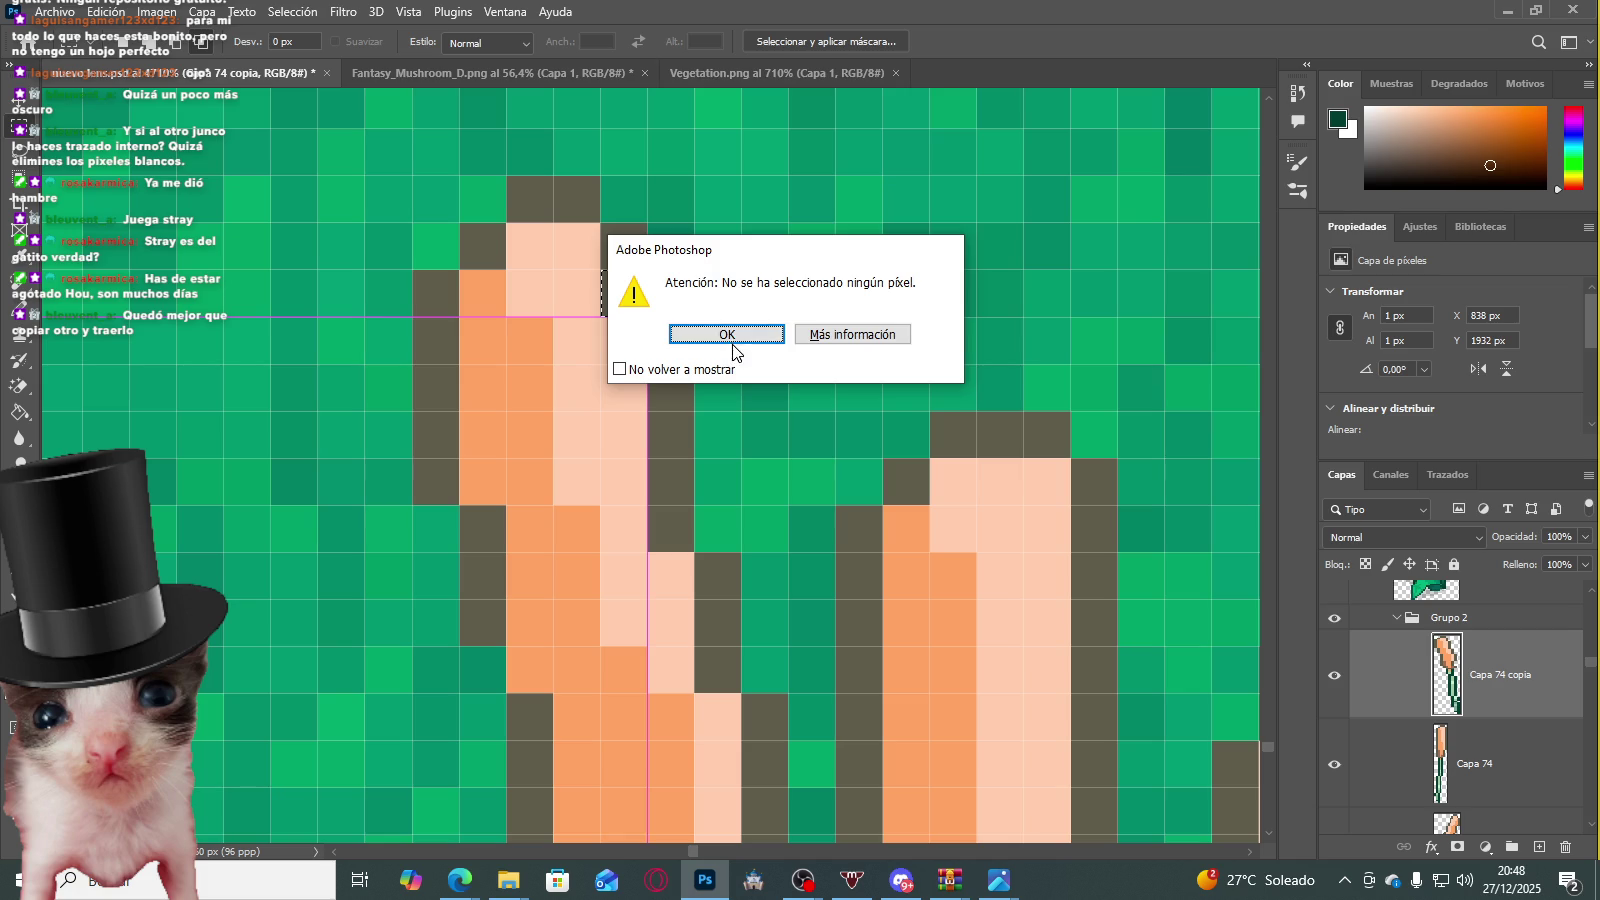
pyautogui.click(732, 340)
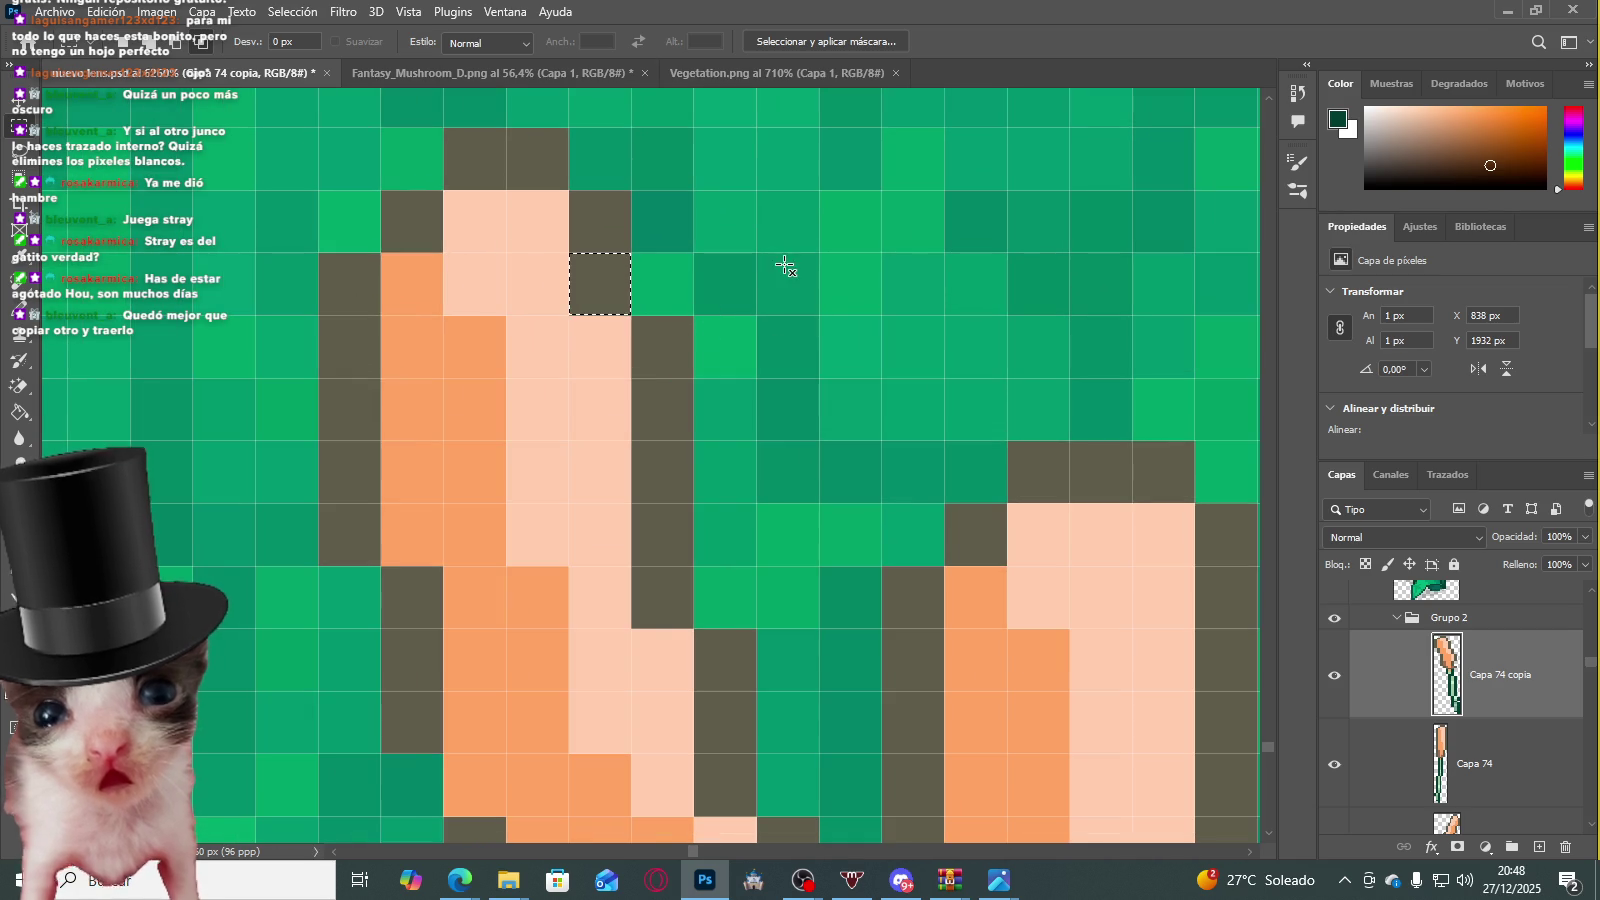
pyautogui.scroll(-2, 785, 270)
pyautogui.scroll(-3, 784, 316)
pyautogui.scroll(-3, 784, 316)
pyautogui.scroll(1, 743, 521)
pyautogui.scroll(1, 743, 521)
pyautogui.scroll(-1, 743, 521)
pyautogui.scroll(-1, 760, 521)
pyautogui.scroll(1, 790, 521)
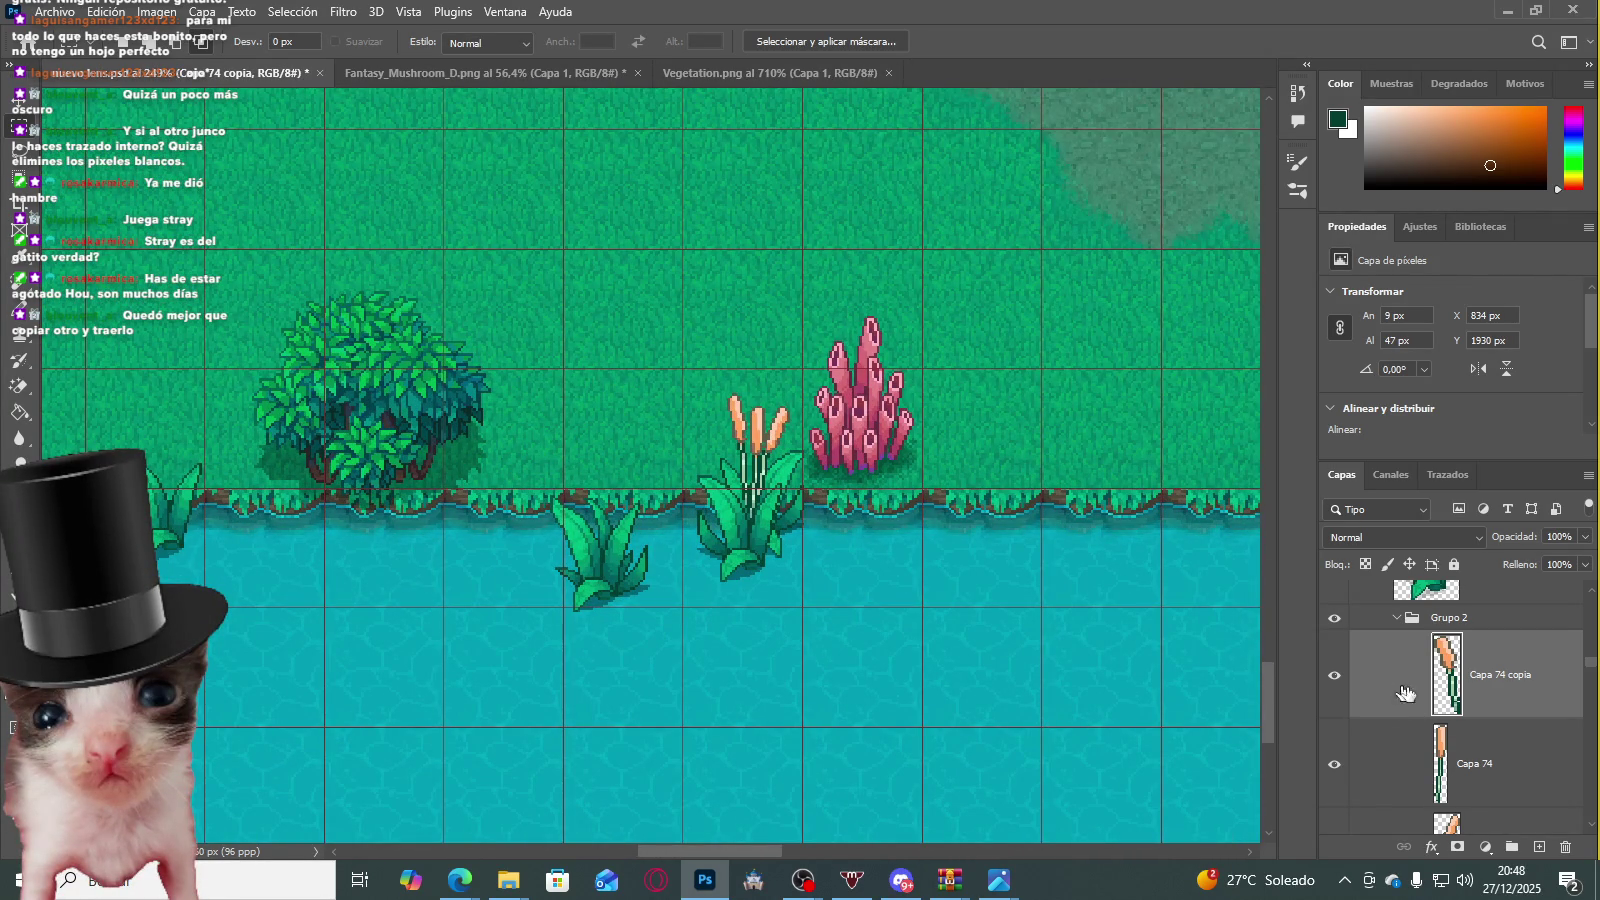
# Step: Group both Capa 74 cattail layers as Grupo 4, duplicate it, and place the copy right of the coral
pyautogui.keyDown('ctrl'); pyautogui.click(1488, 677); pyautogui.keyUp('ctrl')
pyautogui.hotkey('ctrl', 'g')
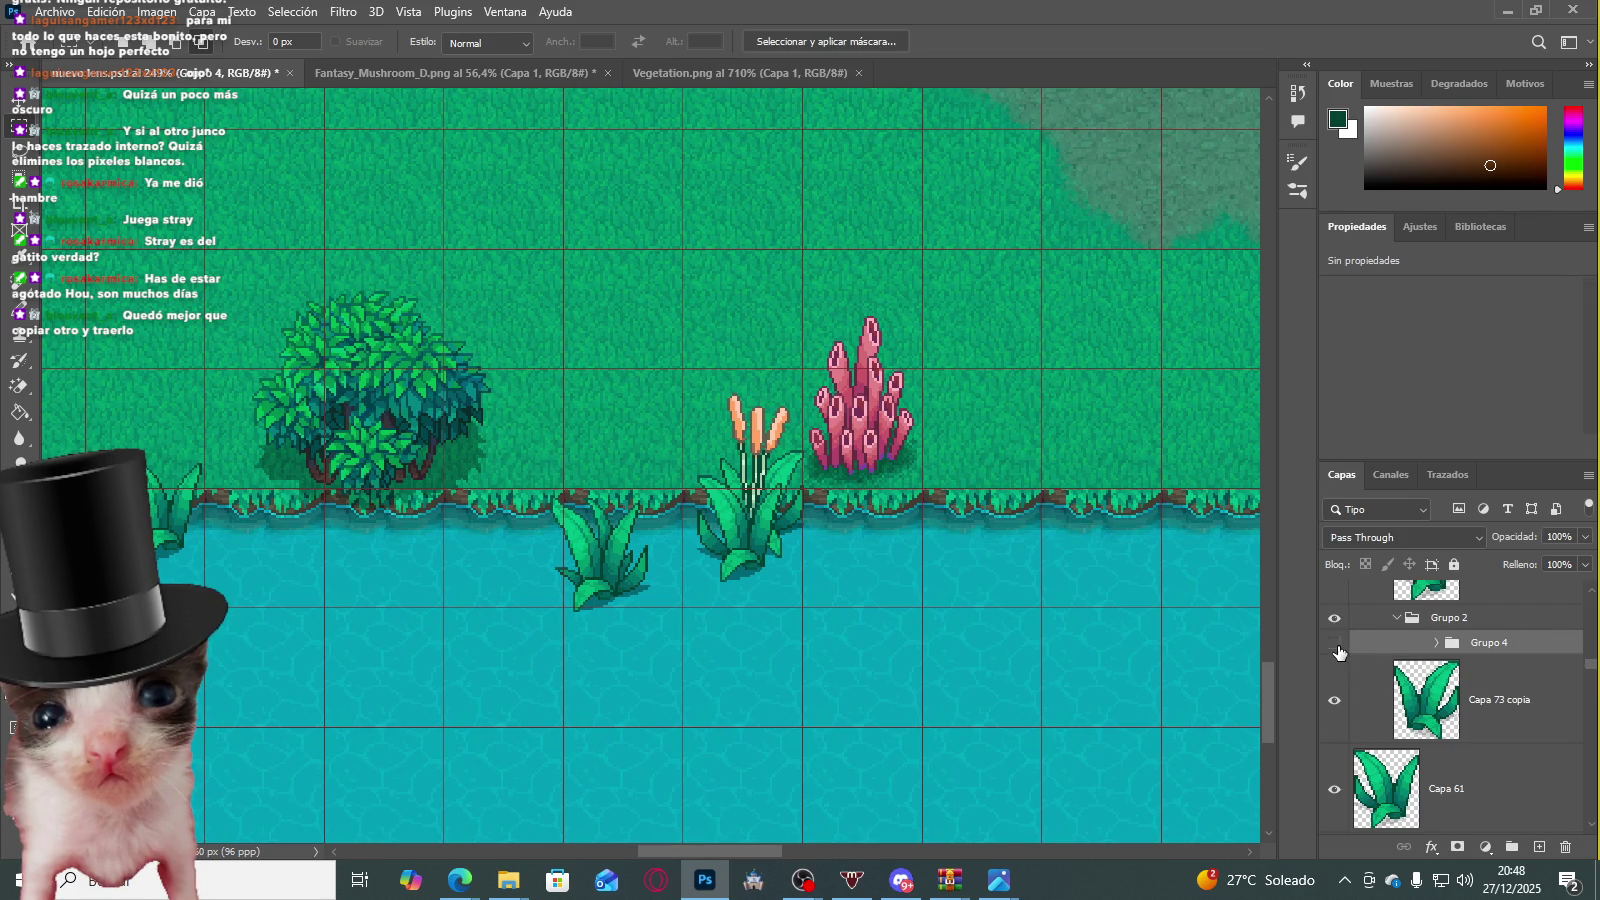
pyautogui.hotkey('ctrl', 'j')
pyautogui.hotkey('ctrl', 't')
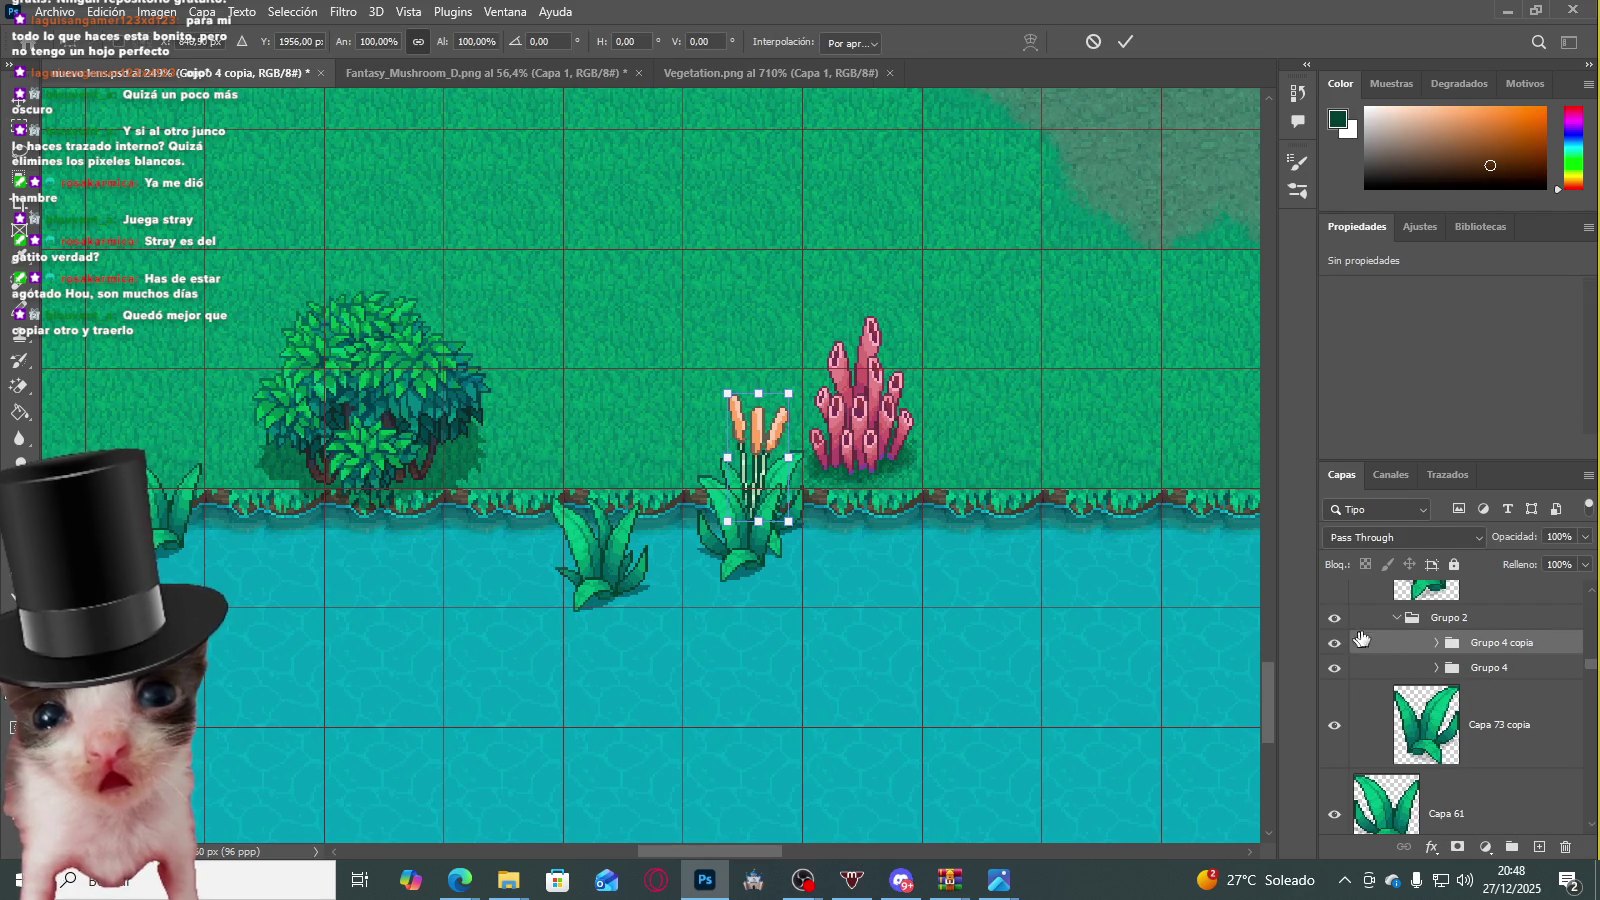
pyautogui.moveTo(912, 518); pyautogui.dragTo(1075, 540)
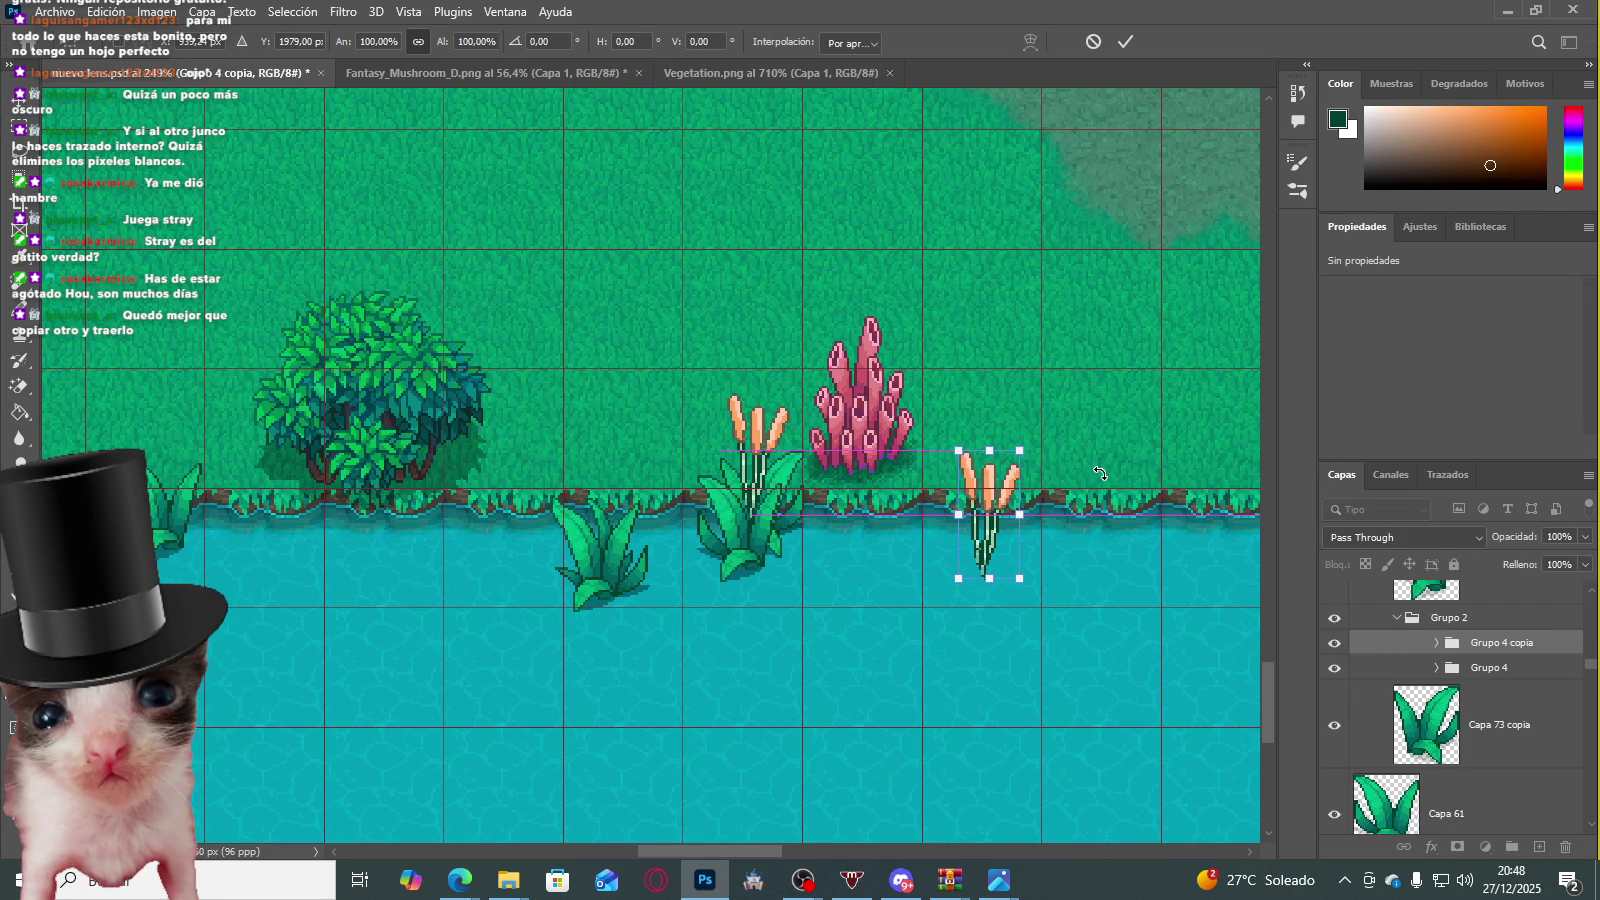
pyautogui.press('Return')
# Step: Zoom in on the copied cattail and begin Free Transform on it
pyautogui.scroll(3, 988, 520)
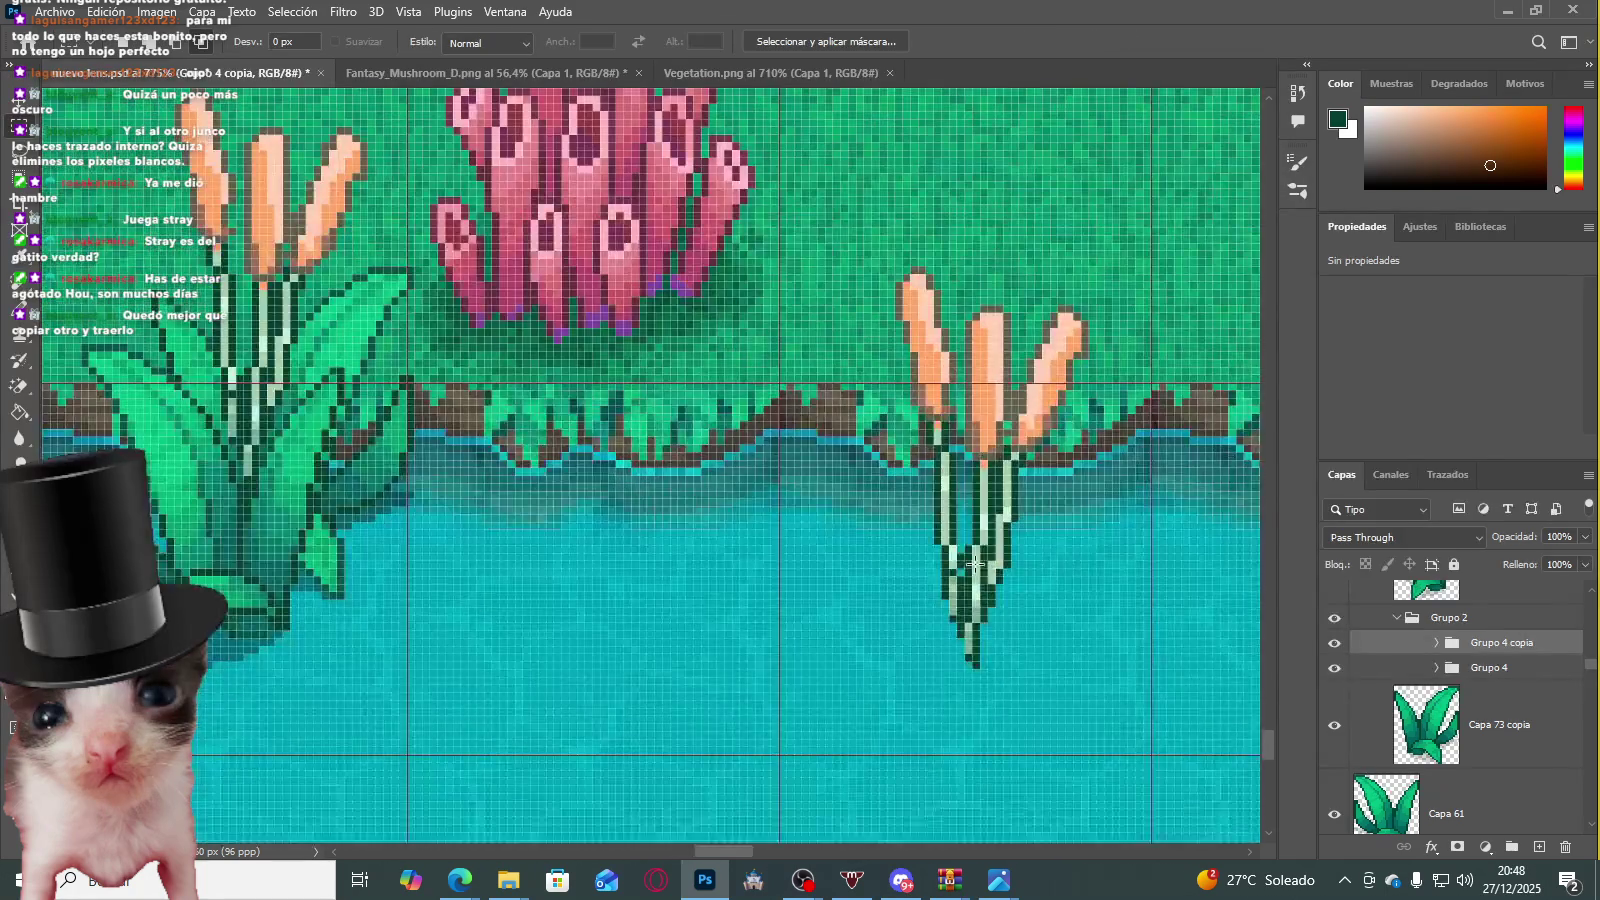
pyautogui.scroll(-2, 988, 572)
pyautogui.scroll(-4, 988, 572)
pyautogui.scroll(2, 962, 548)
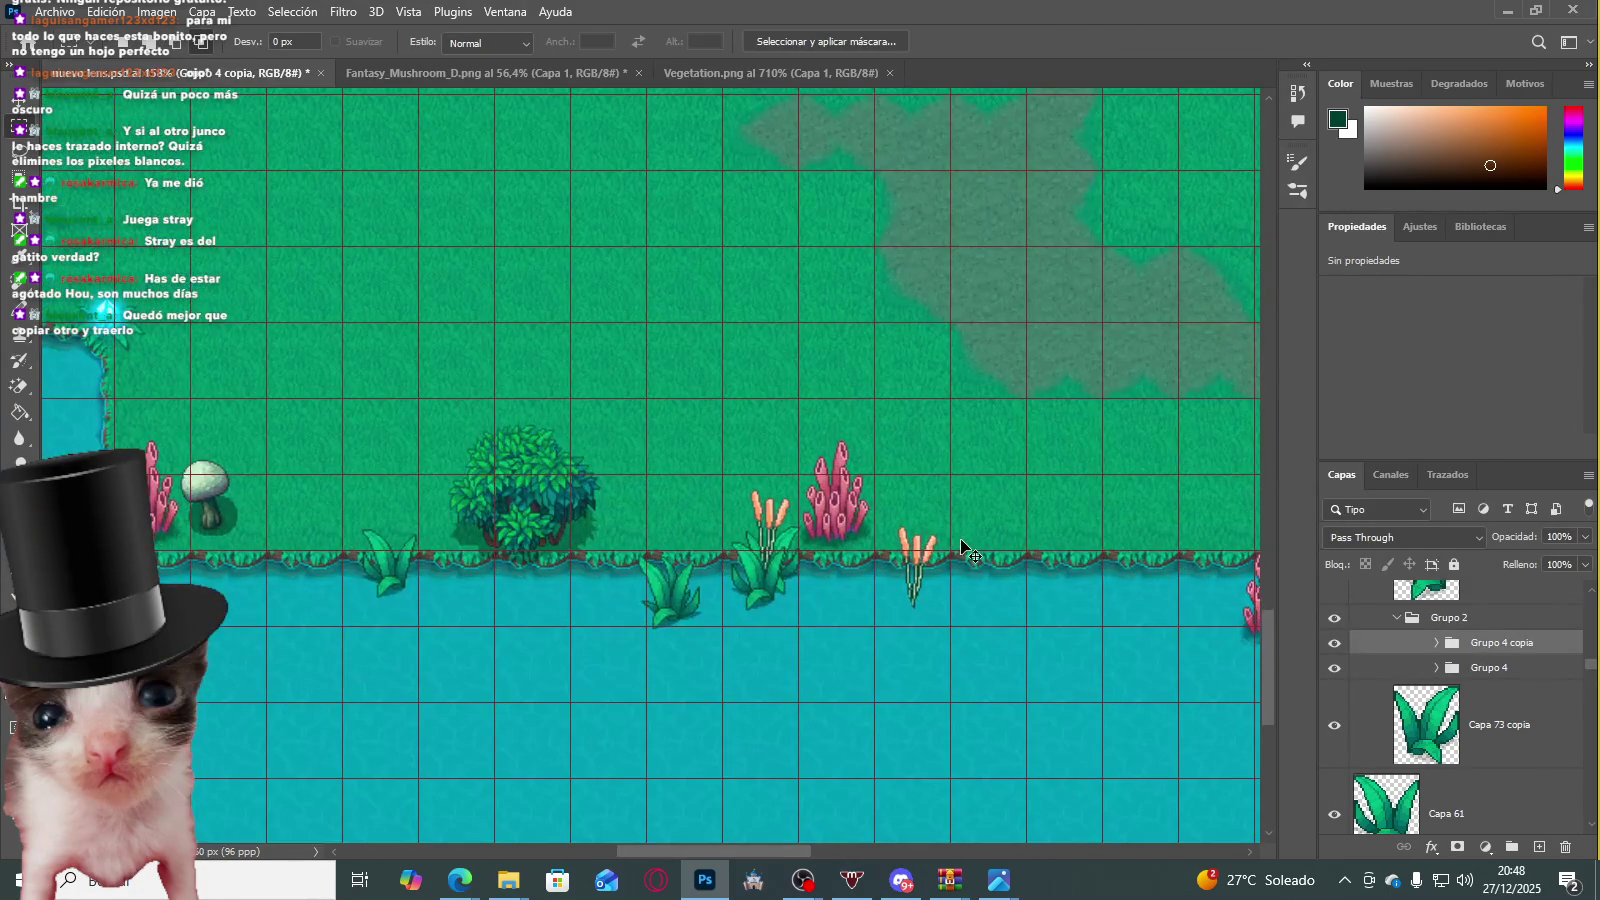
pyautogui.scroll(3, 870, 560)
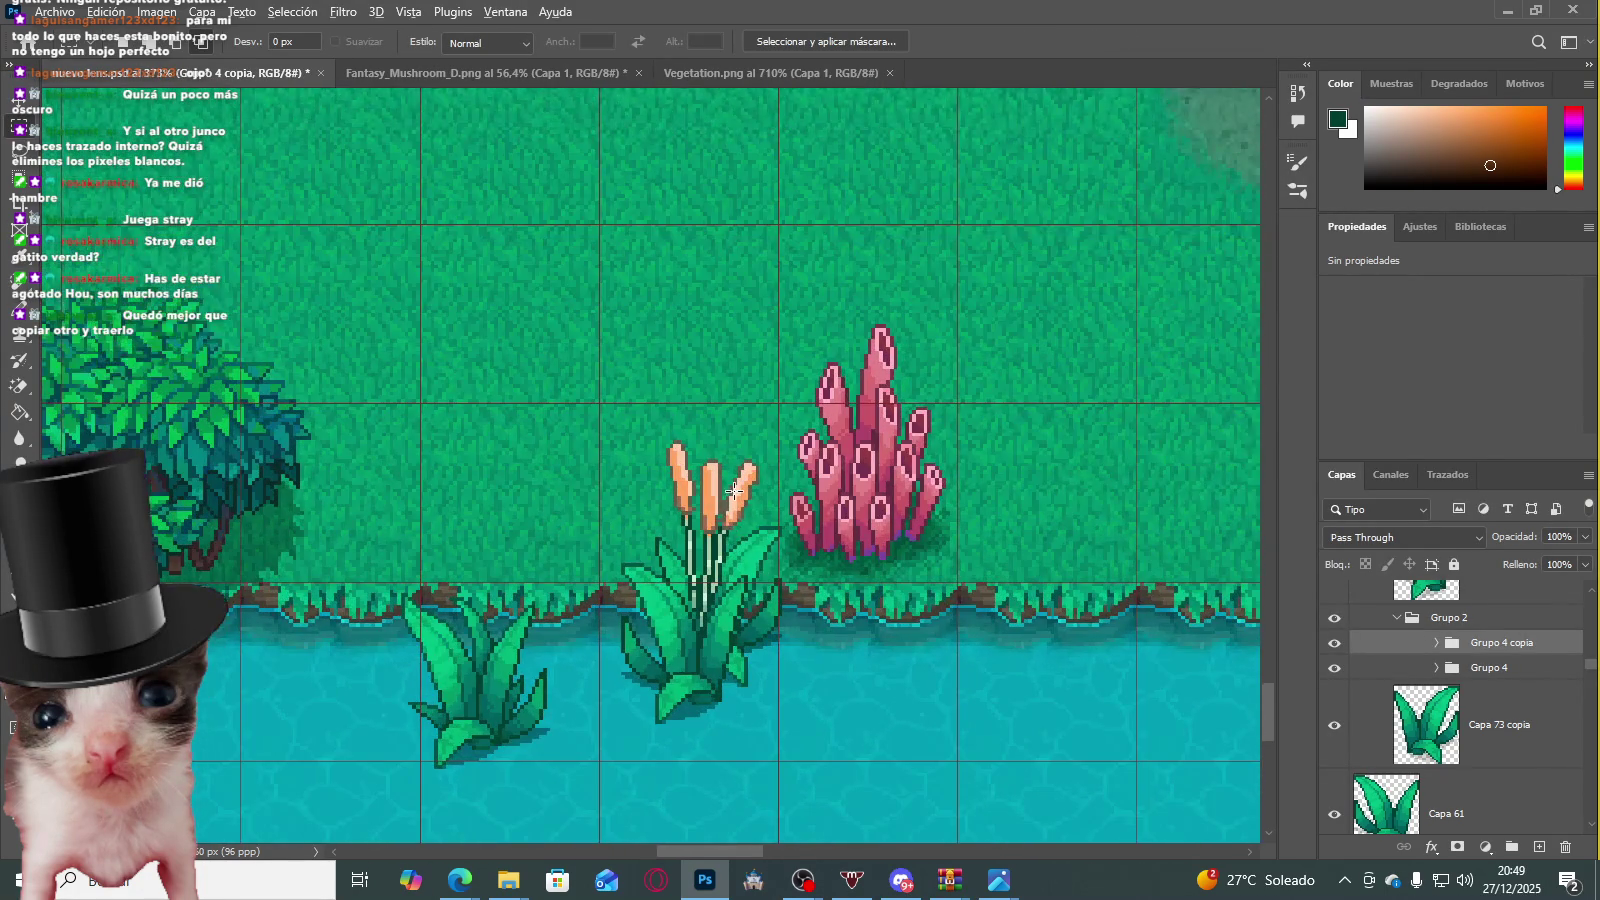
pyautogui.scroll(2, 727, 535)
pyautogui.hotkey('ctrl', 't')
# Step: Shift the cattail copy down-left and move its group beneath the original Grupo 4
pyautogui.moveTo(727, 535)
pyautogui.mouseDown()
pyautogui.moveTo(697, 600)
pyautogui.moveTo(716, 456)
pyautogui.mouseUp()
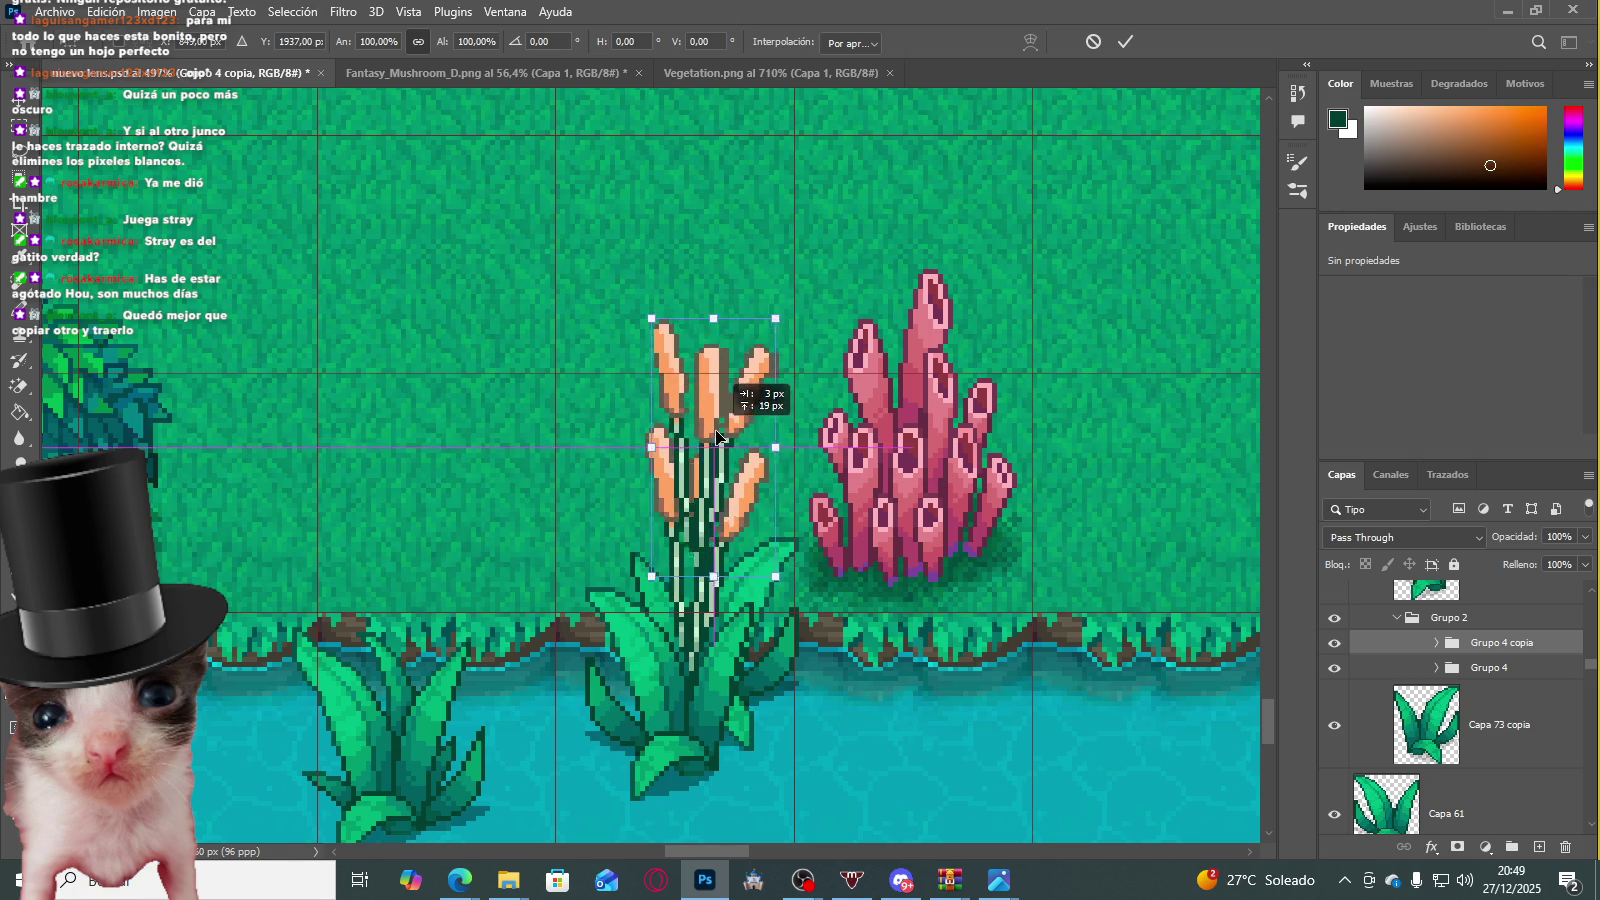
pyautogui.press('Return')
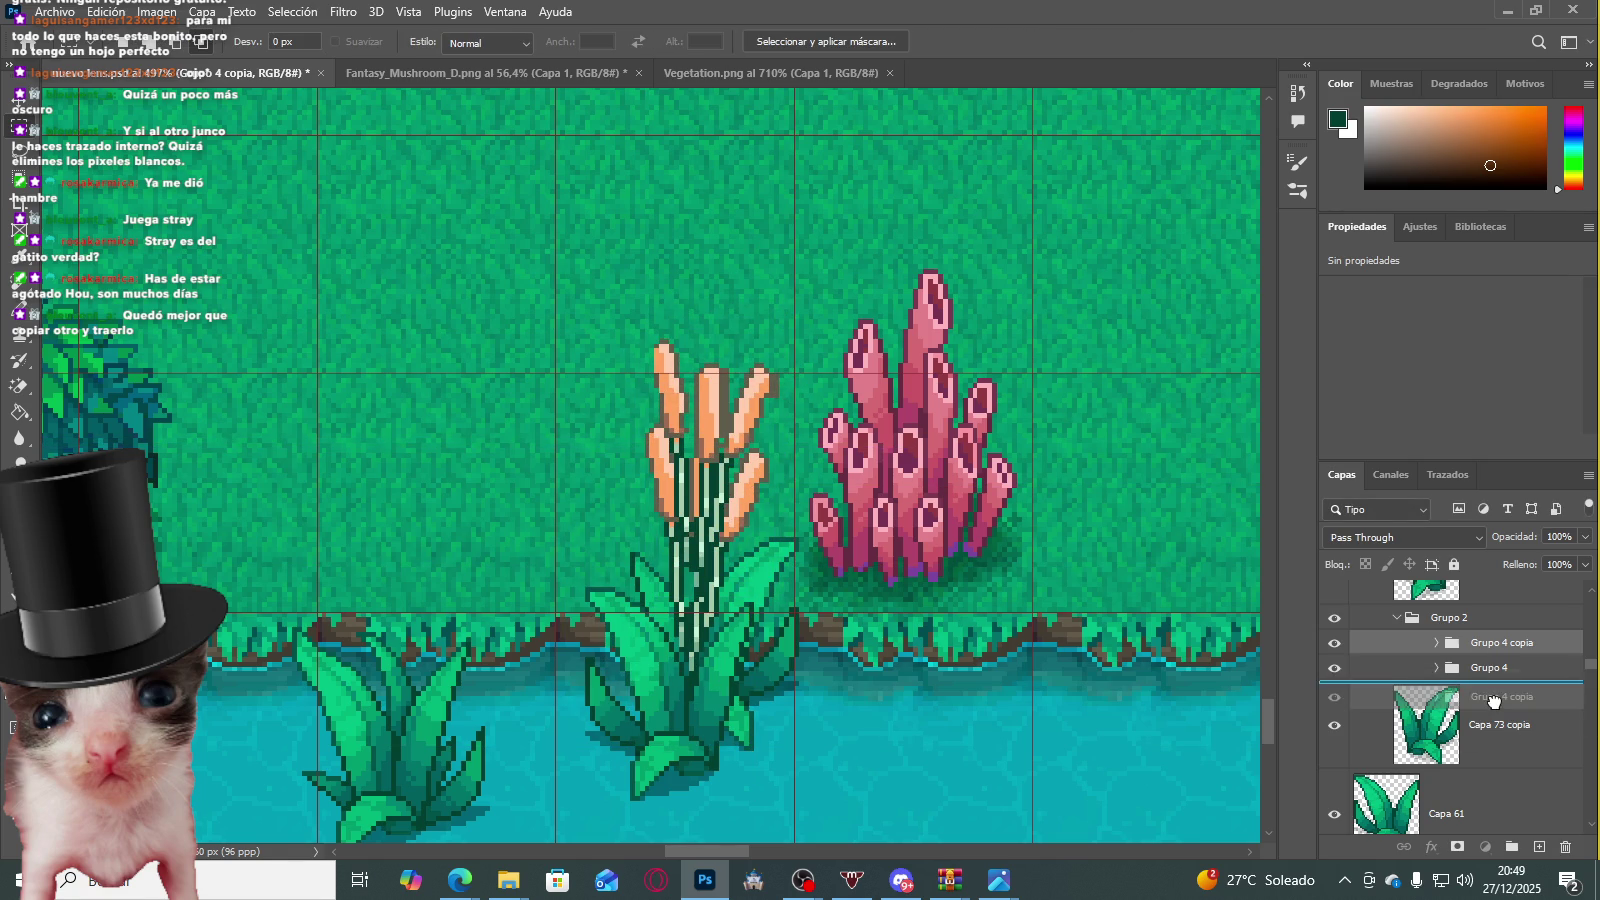
pyautogui.moveTo(1493, 701); pyautogui.dragTo(1493, 690)
pyautogui.scroll(-2, 805, 515)
pyautogui.scroll(-3, 805, 515)
pyautogui.scroll(-3, 805, 515)
pyautogui.scroll(1, 805, 515)
pyautogui.scroll(2, 805, 515)
pyautogui.scroll(3, 797, 543)
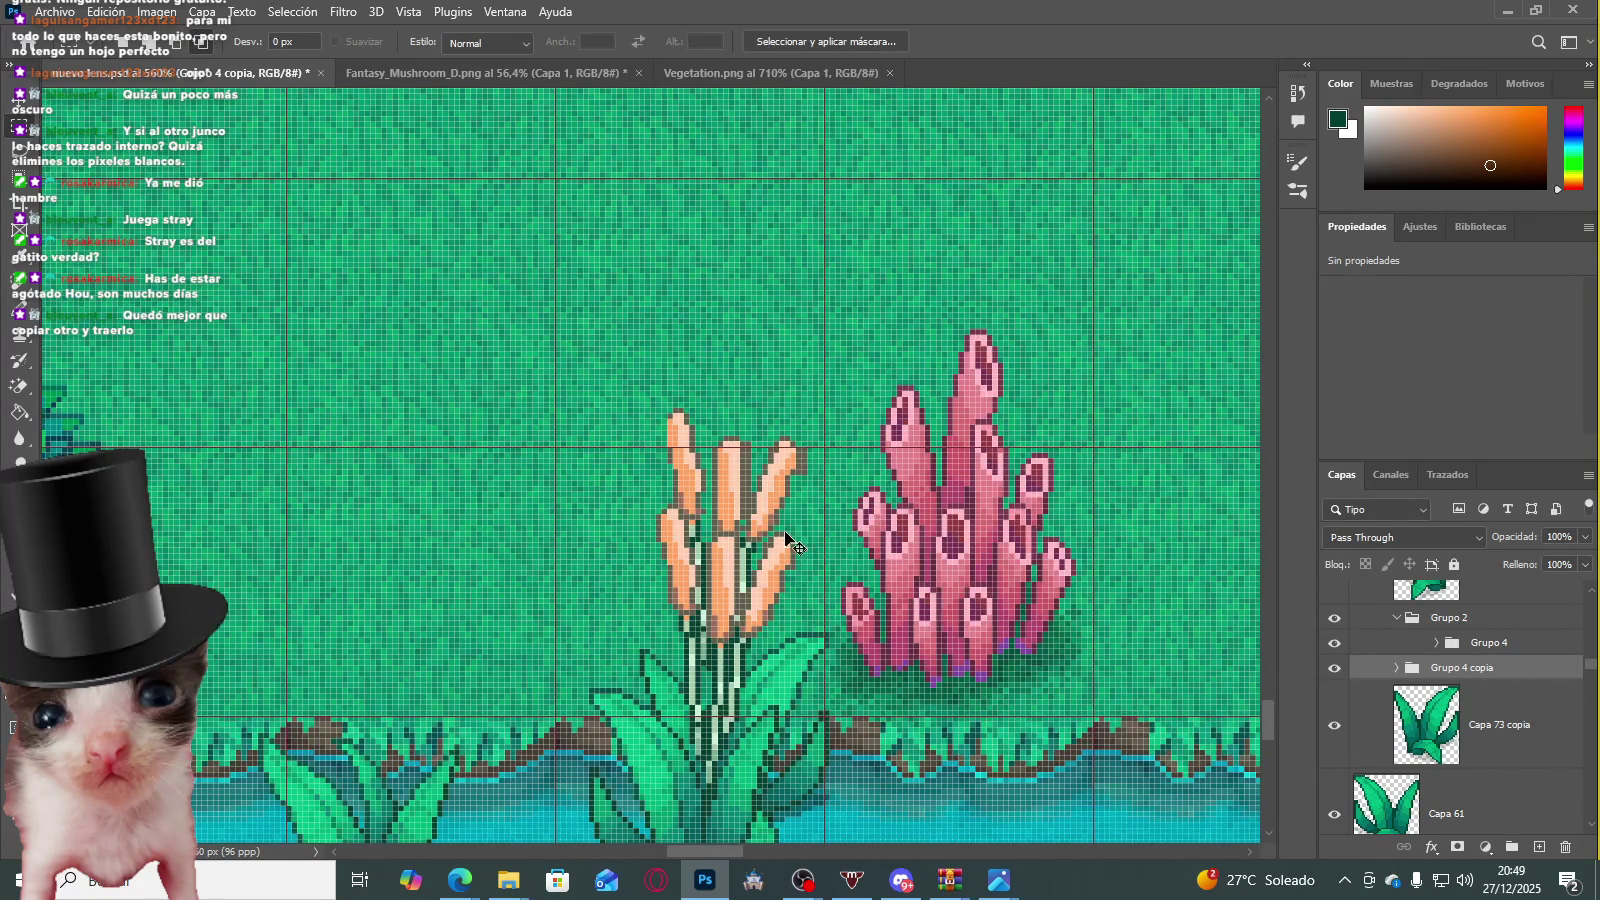
# Step: Flip the cattail copy horizontally and offset it left and down behind the first
pyautogui.rightClick(744, 484)
pyautogui.click(795, 456)
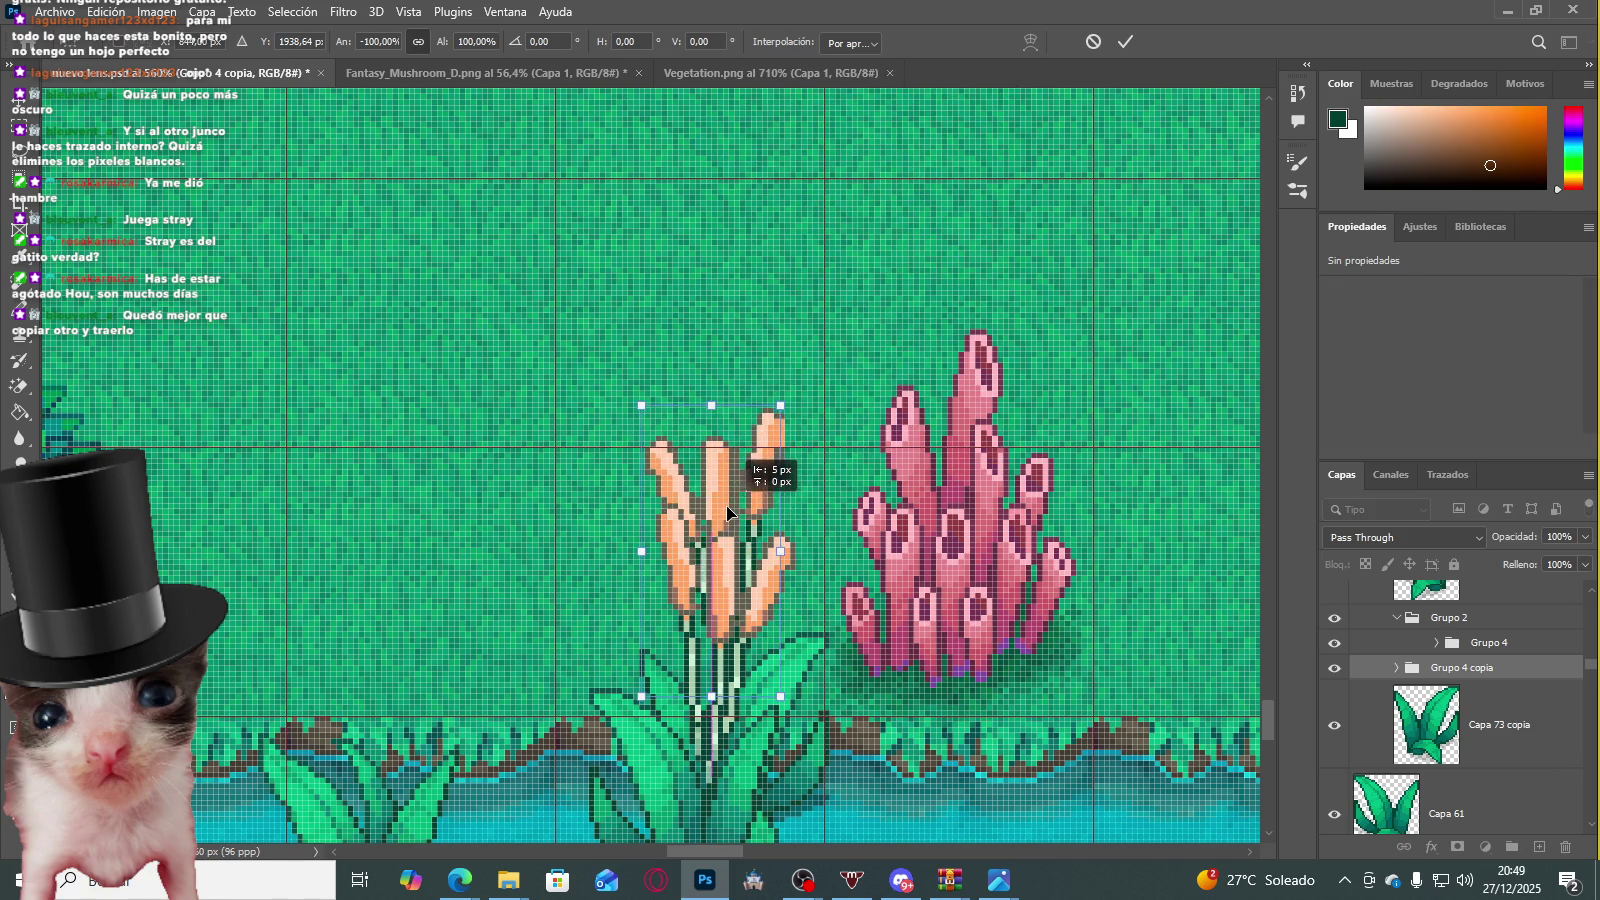
pyautogui.moveTo(728, 510); pyautogui.dragTo(668, 535)
pyautogui.press('Return')
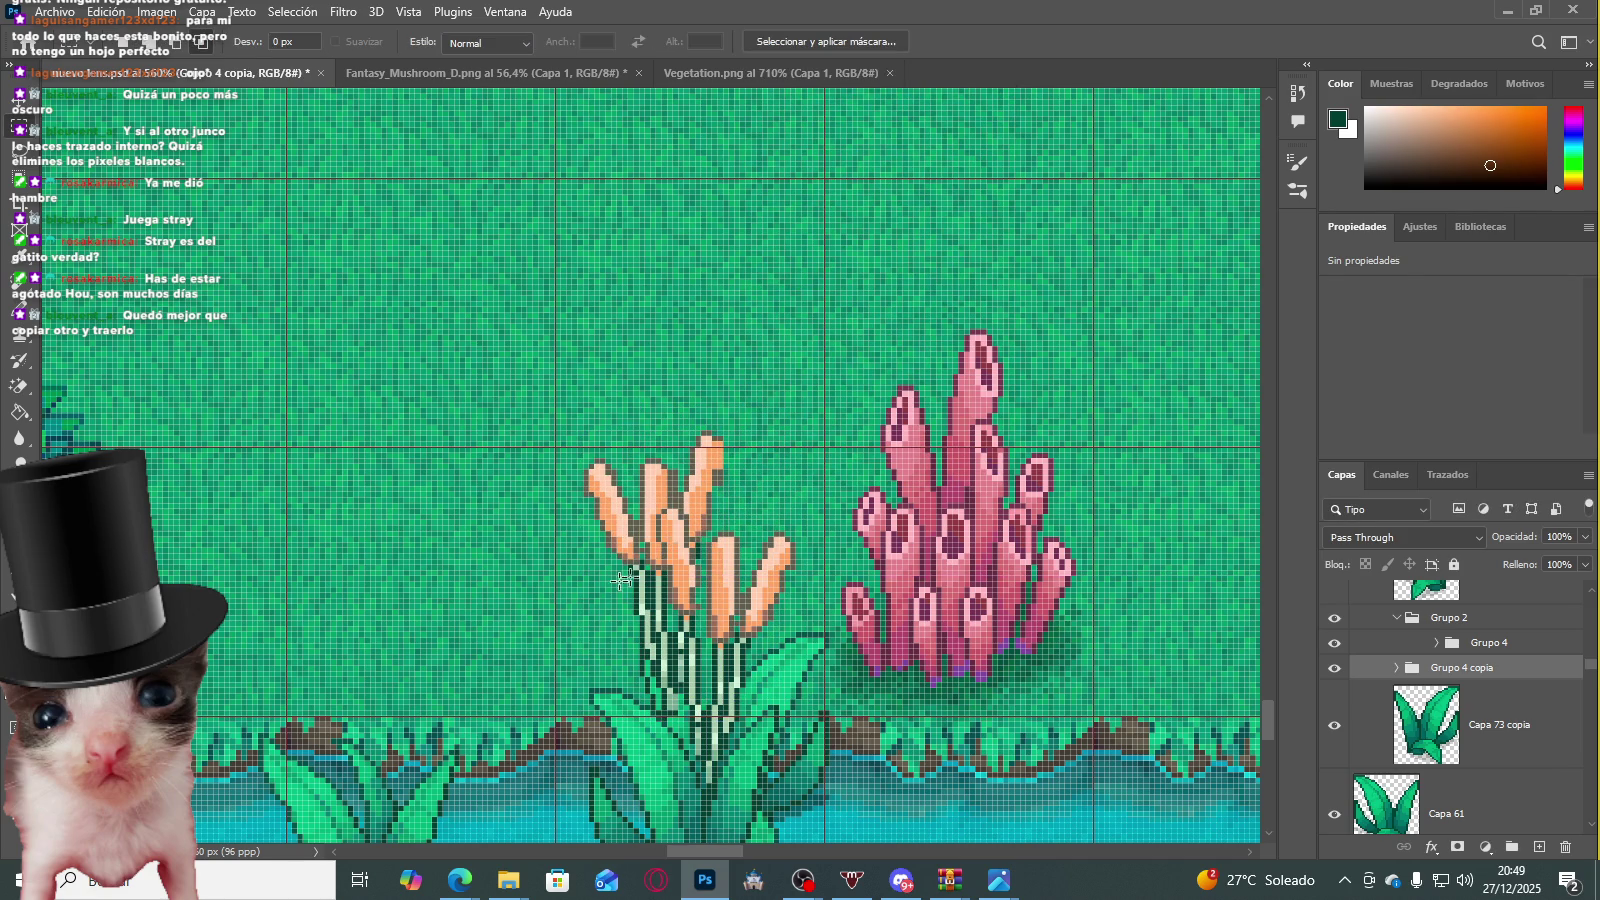
pyautogui.scroll(-4, 662, 566)
pyautogui.scroll(-2, 900, 610)
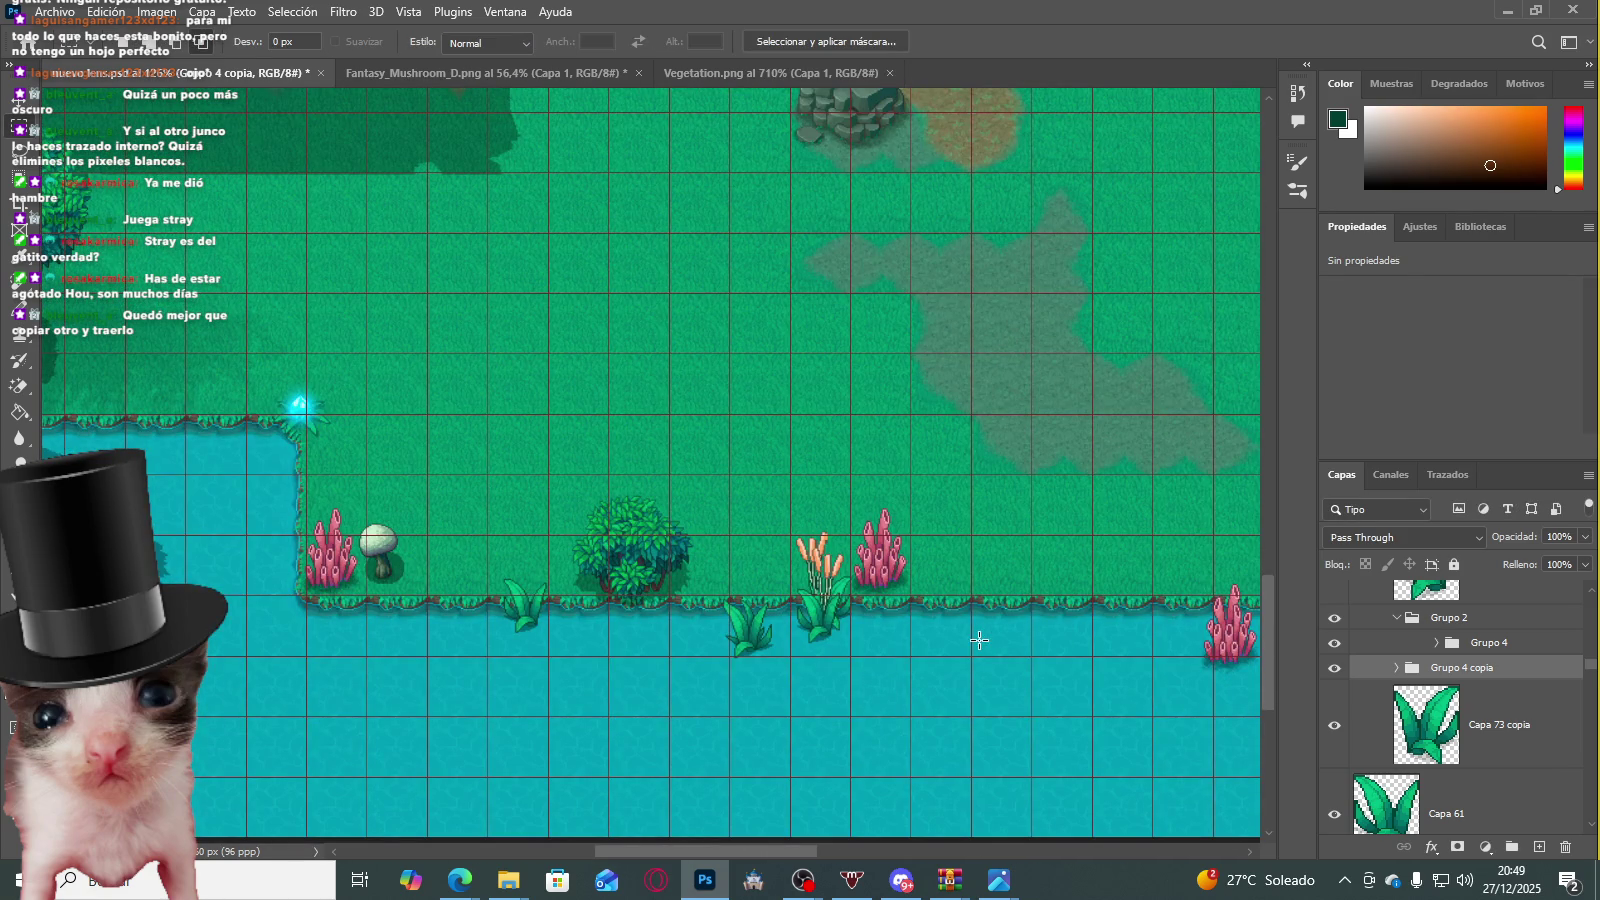
# Step: Select the Capa 73 copia leaf layer and inspect the plant's base
pyautogui.click(815, 615)
pyautogui.scroll(2, 896, 643)
pyautogui.scroll(2, 896, 643)
pyautogui.scroll(-1, 1437, 700)
pyautogui.scroll(-1, 1437, 700)
pyautogui.scroll(-2, 1410, 710)
pyautogui.scroll(1, 1380, 720)
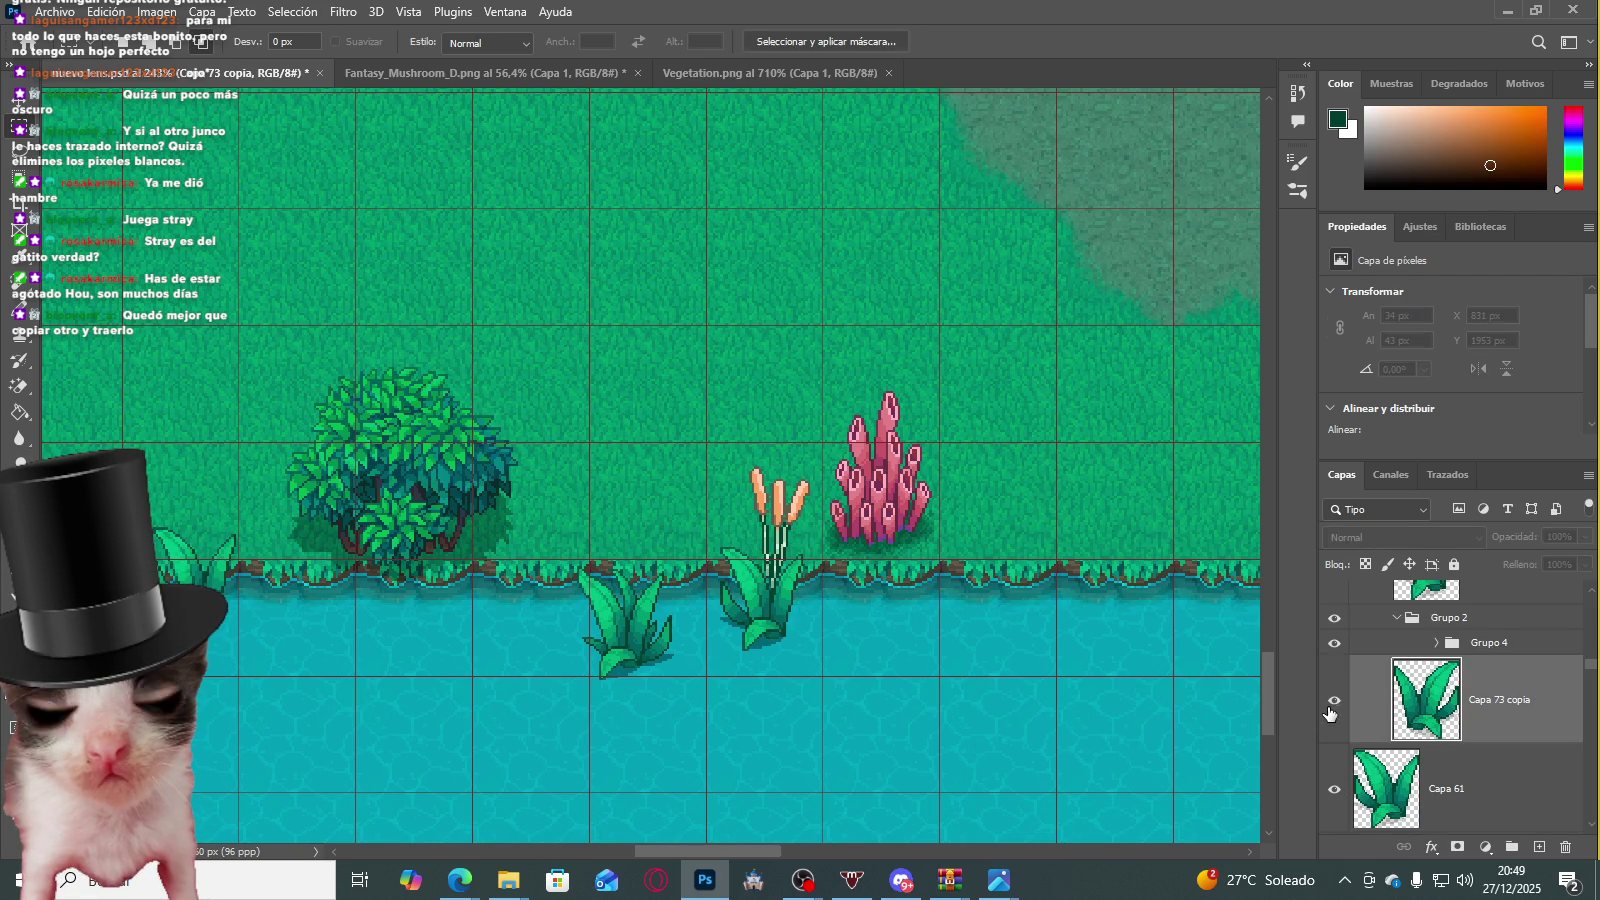
pyautogui.scroll(1, 848, 591)
pyautogui.scroll(2, 848, 591)
pyautogui.scroll(2, 848, 591)
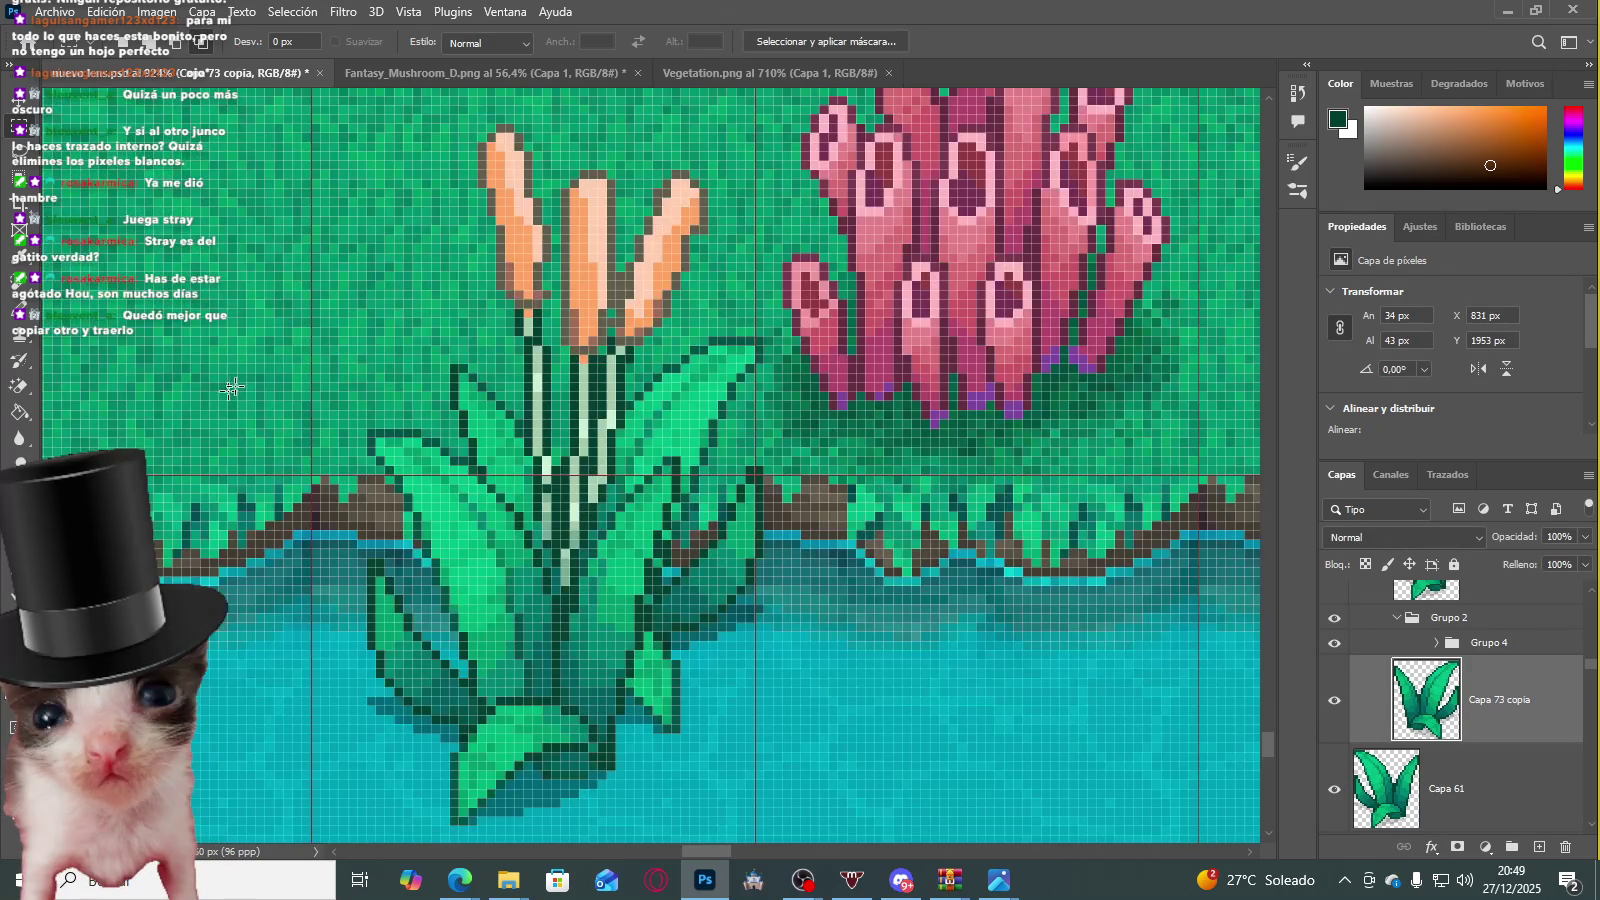
pyautogui.scroll(-1, 545, 510)
pyautogui.scroll(2, 1500, 668)
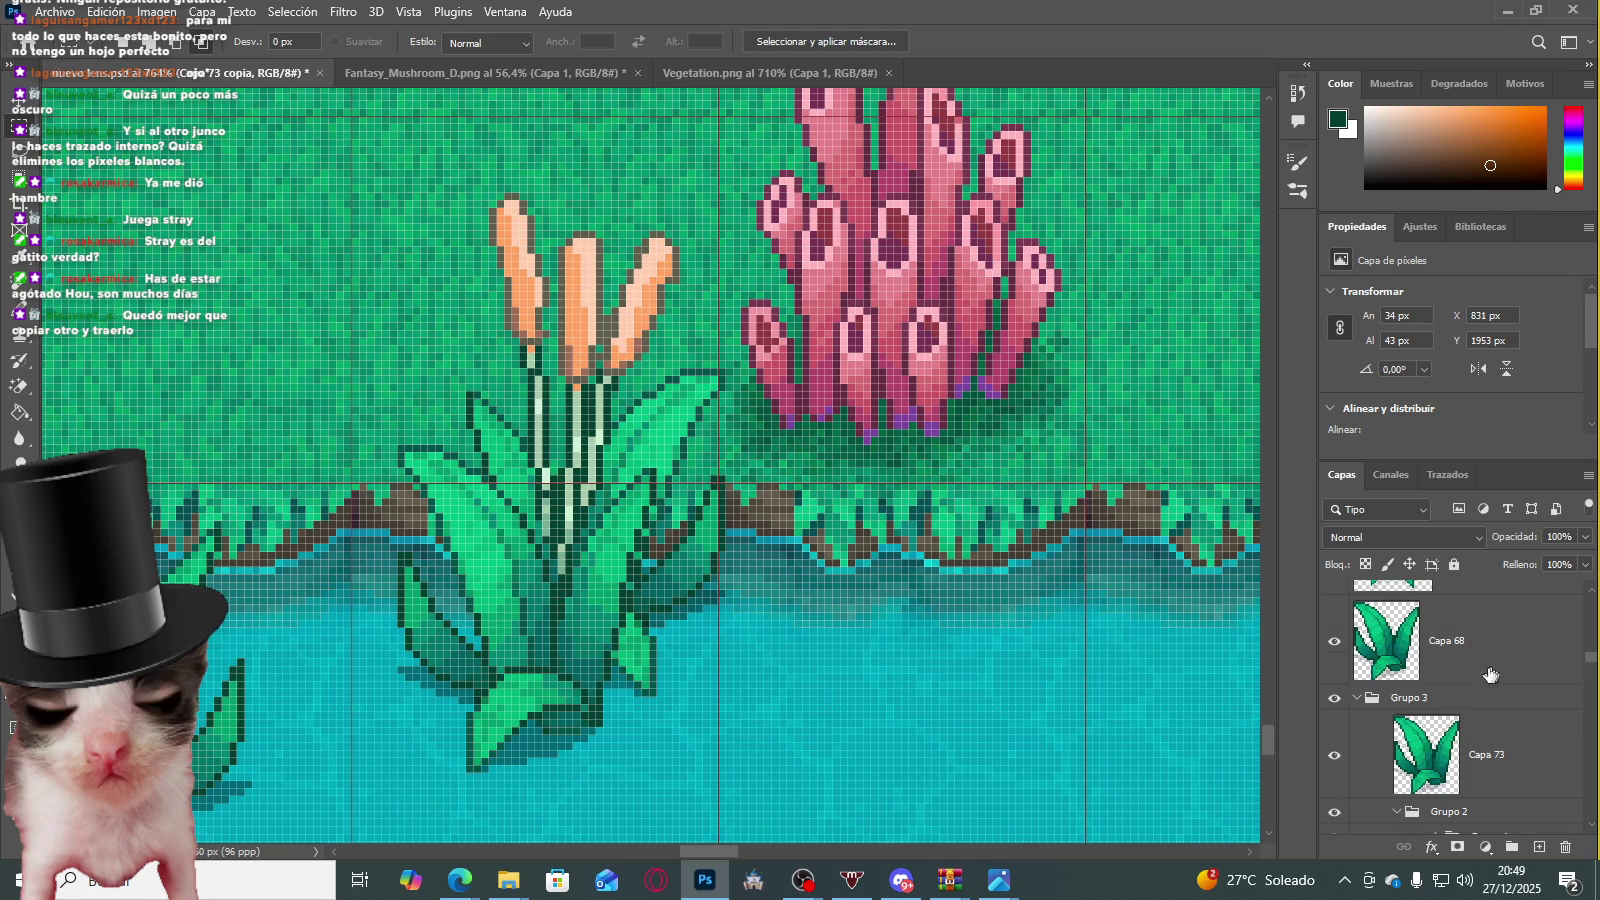
# Step: Nudge the Capa 73 leafy clump one pixel left and one pixel up
pyautogui.click(1452, 727)
pyautogui.hotkey('ctrl', 't')
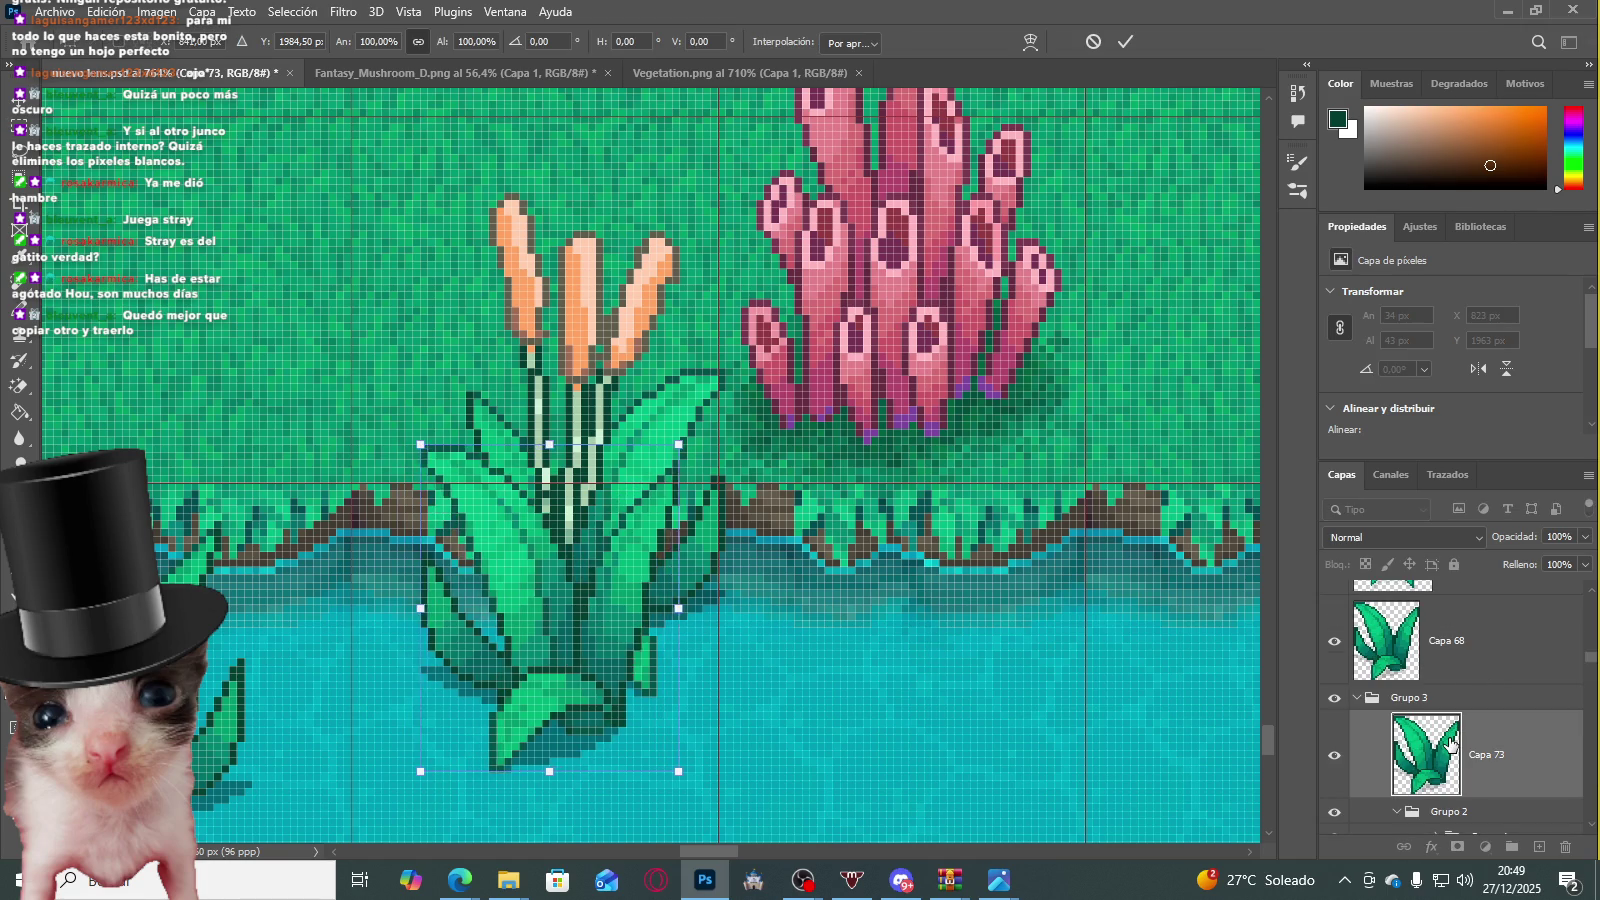
pyautogui.press('Left')
pyautogui.press('Left')
pyautogui.press('Left')
pyautogui.press('Up')
pyautogui.press('Up')
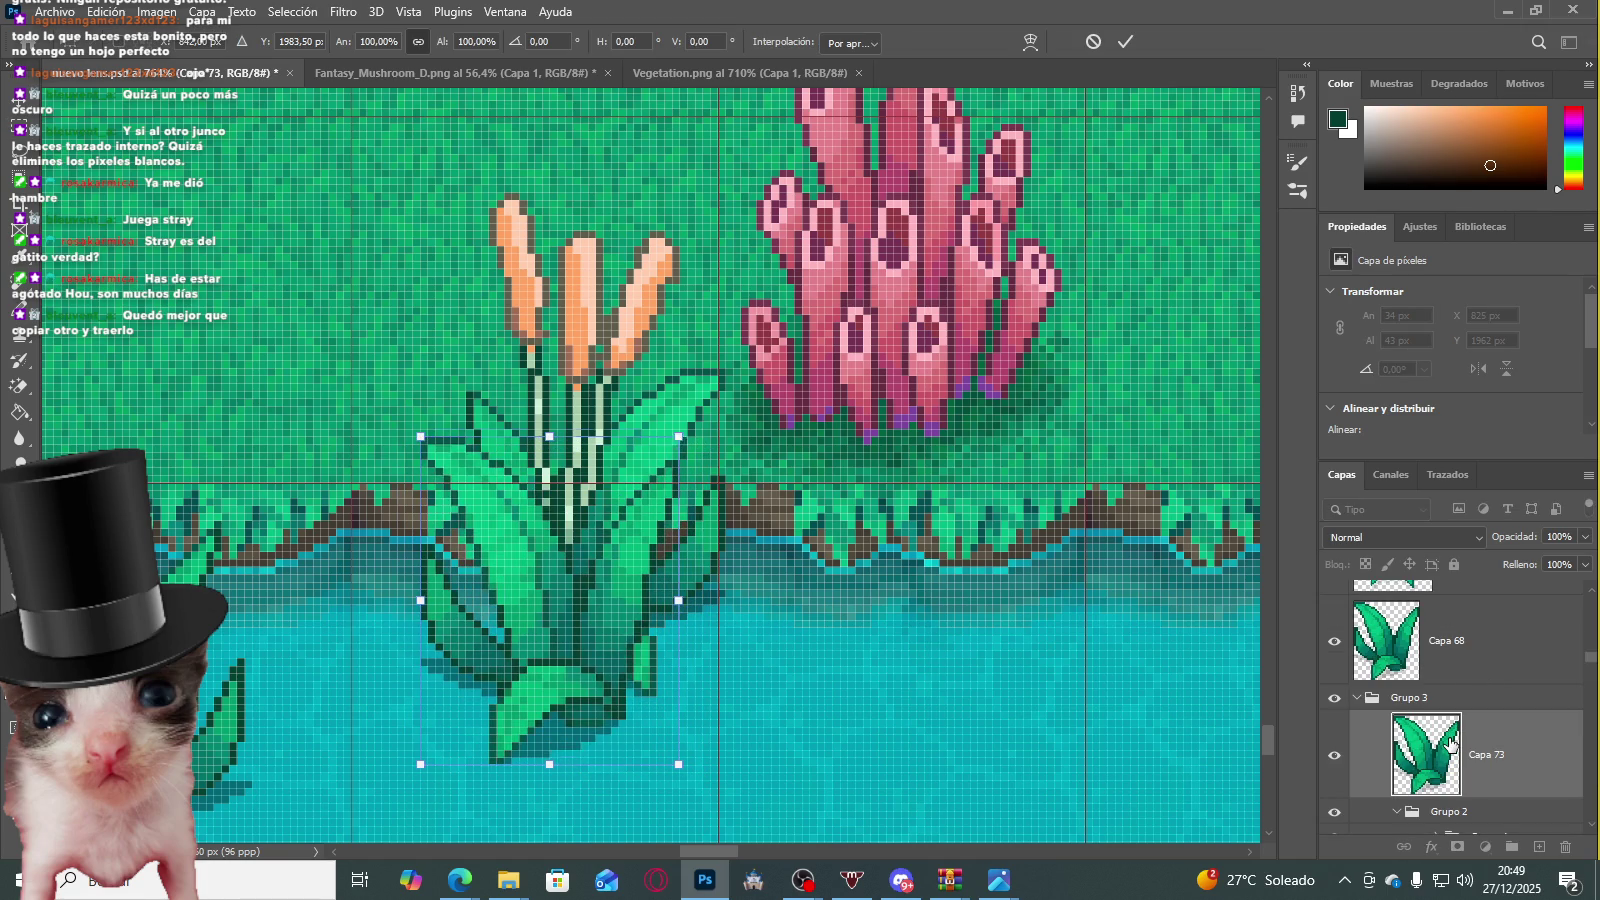
pyautogui.press('Up')
pyautogui.press('Up')
pyautogui.press('Down')
pyautogui.press('Return')
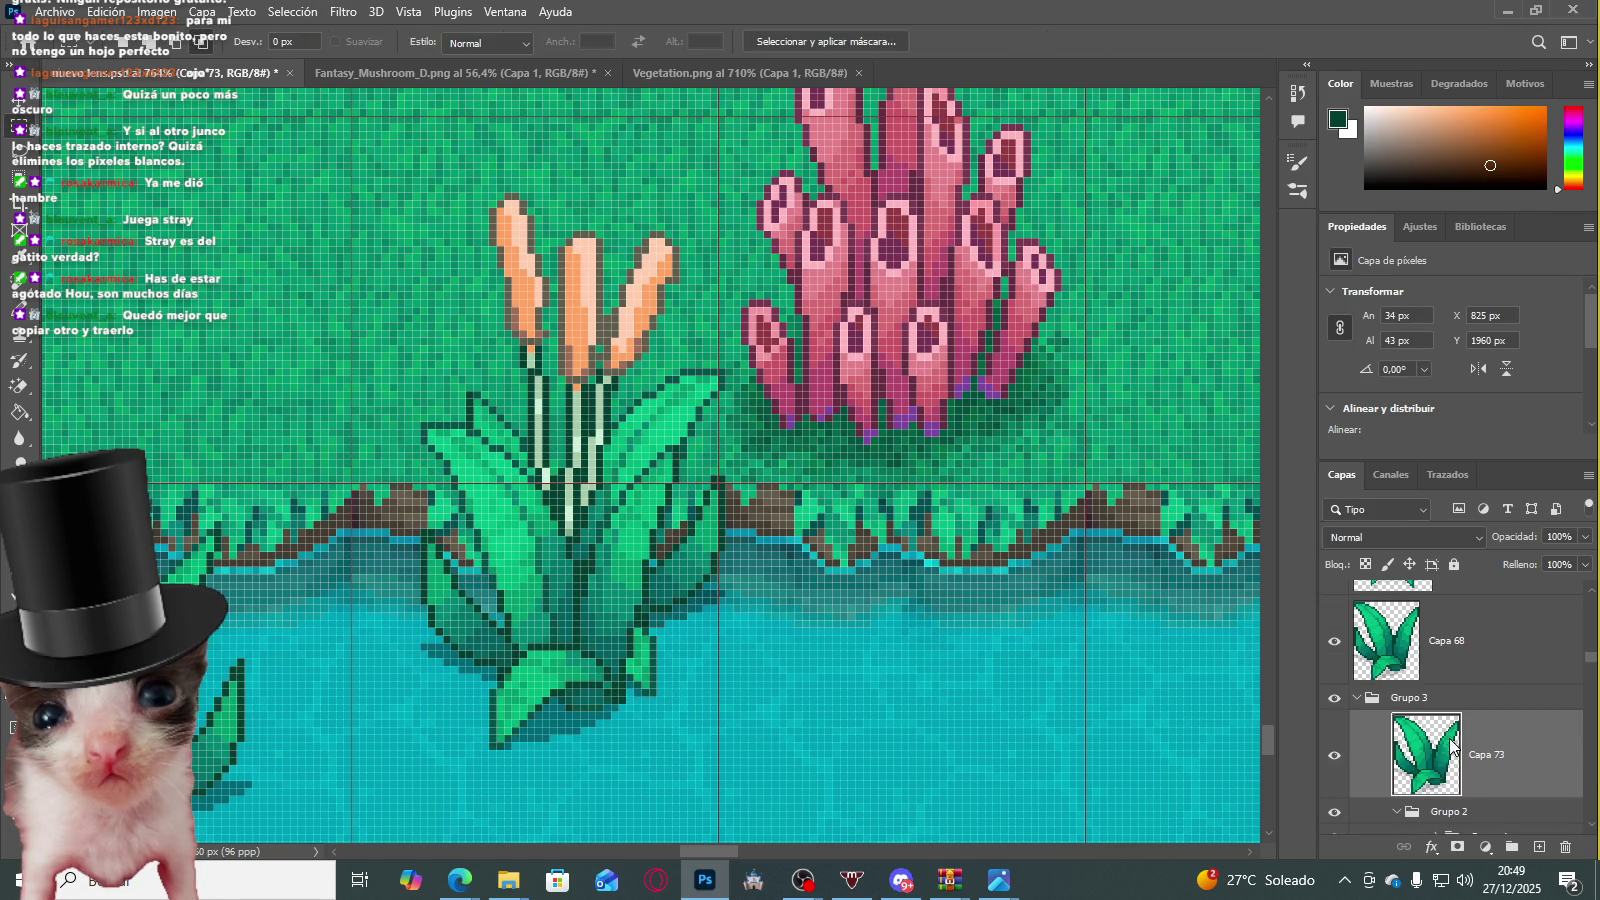
# Step: Duplicate the leafy clump as Capa 73 copia and nudge the copy one pixel left
pyautogui.hotkey('ctrl', 'j')
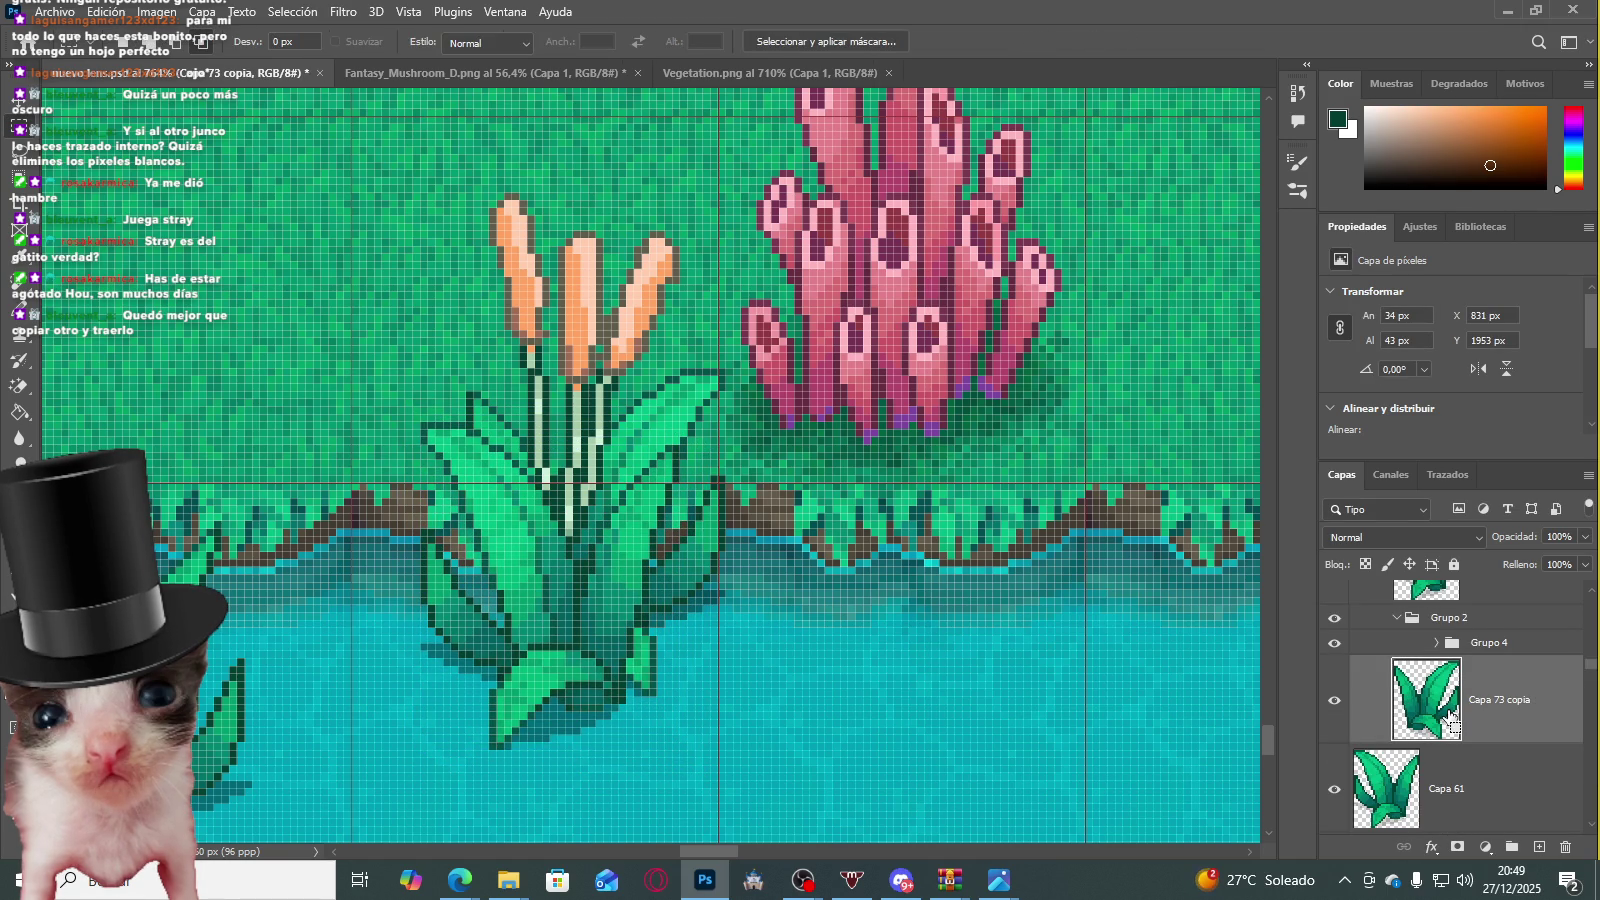
pyautogui.hotkey('ctrl', 't')
pyautogui.press('Left')
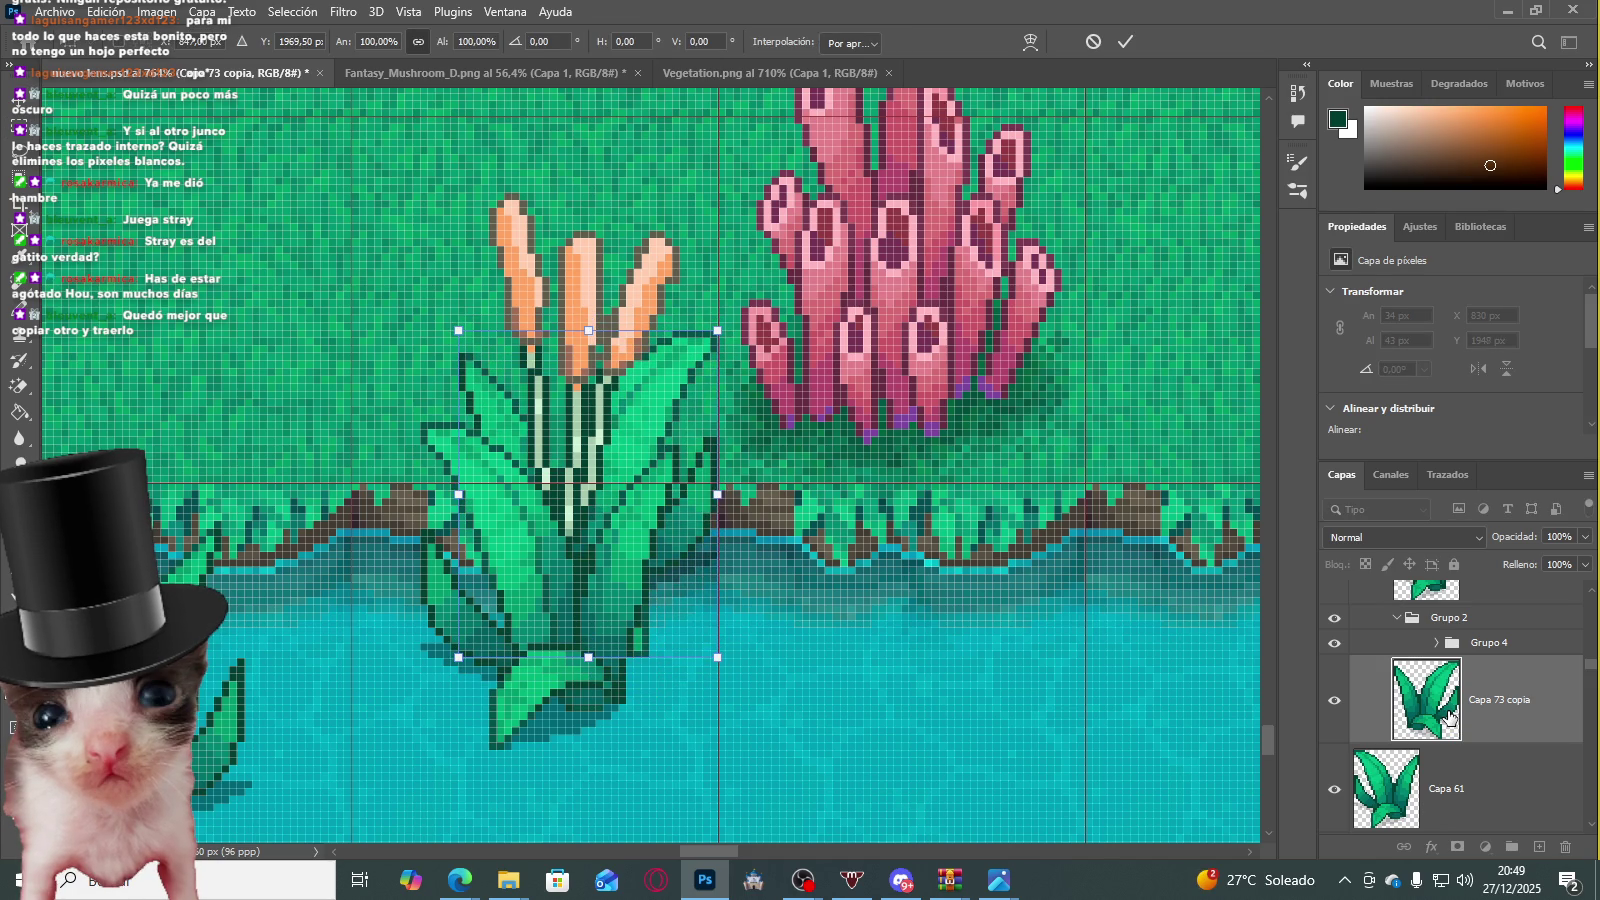
pyautogui.press('Return')
pyautogui.scroll(-3, 1085, 637)
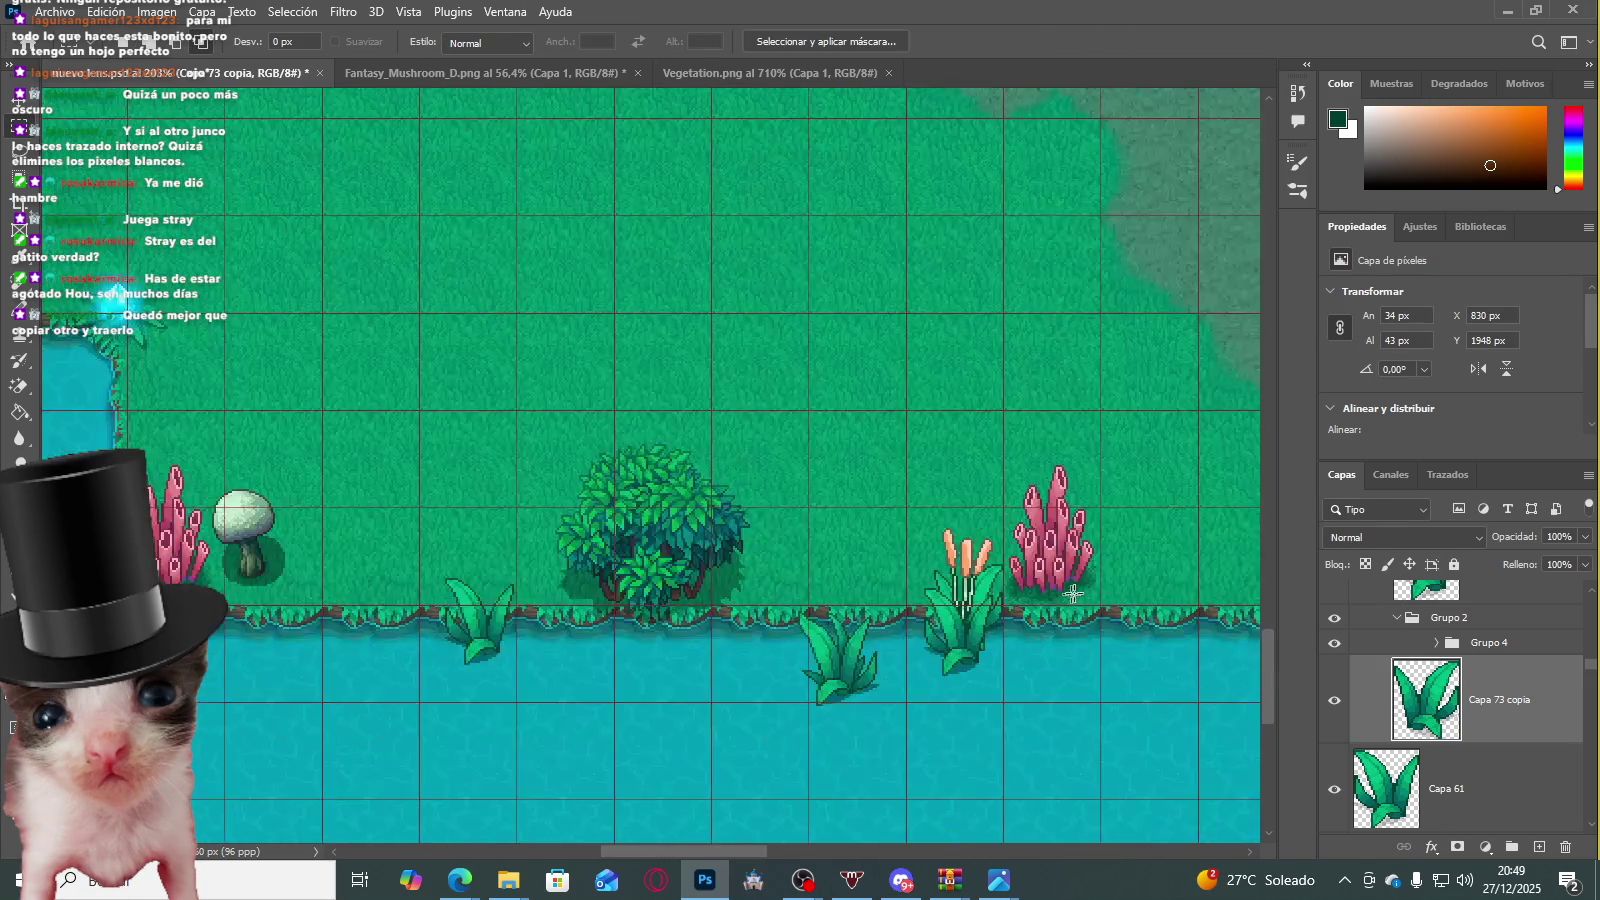
pyautogui.scroll(-2, 1088, 630)
pyautogui.scroll(2, 1092, 621)
pyautogui.scroll(2, 1092, 621)
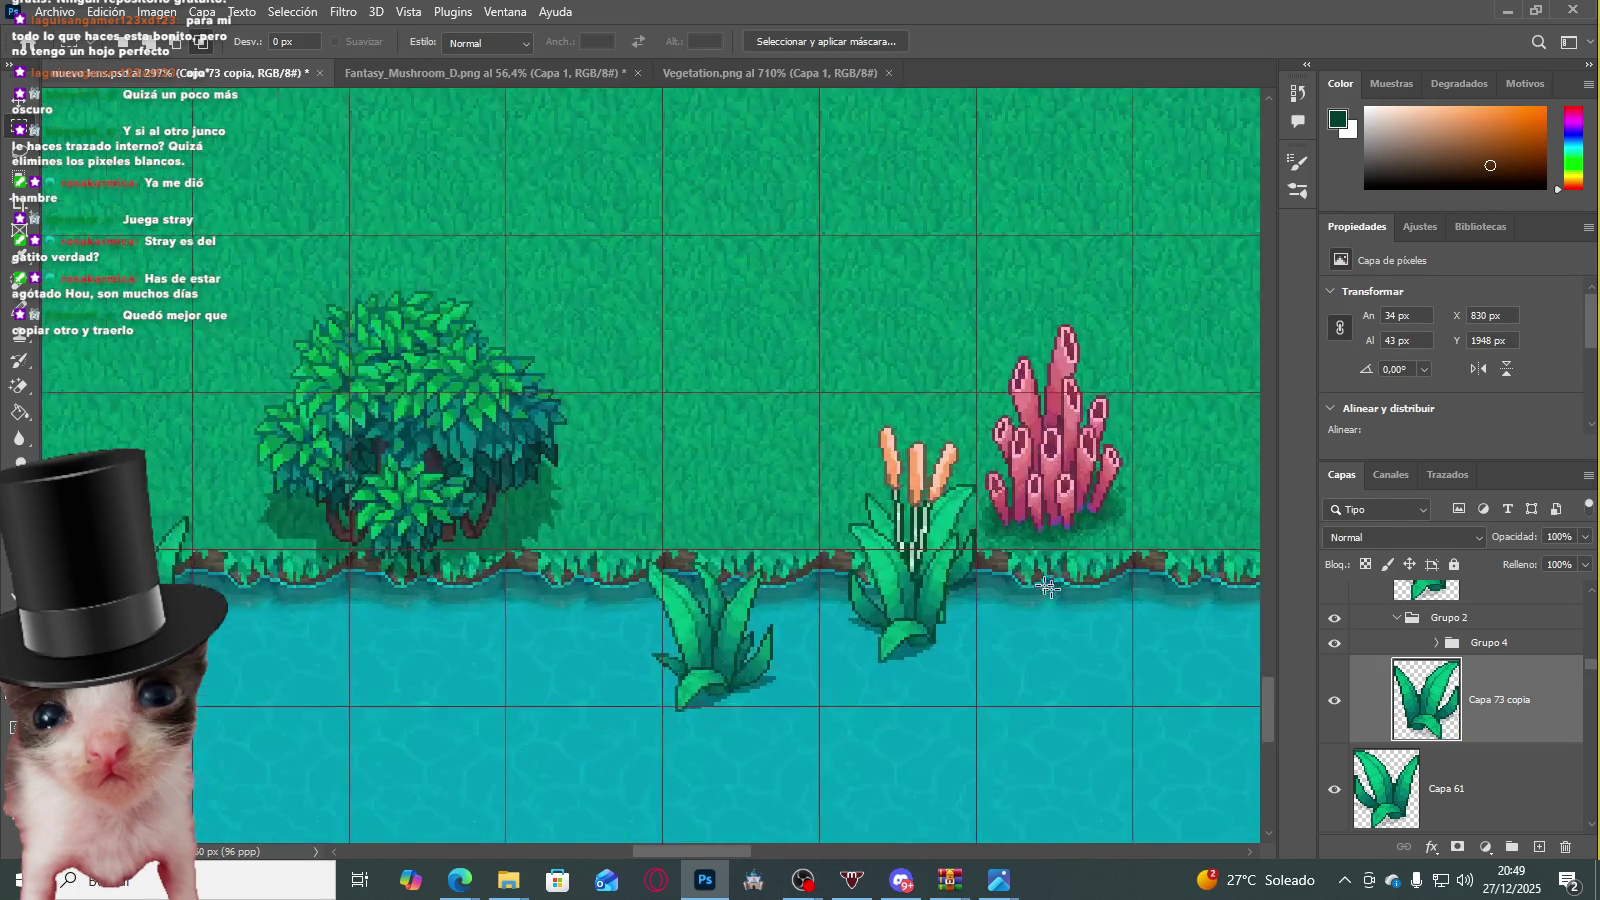
pyautogui.scroll(2, 1092, 621)
pyautogui.scroll(3, 1507, 712)
pyautogui.scroll(-3, 1507, 712)
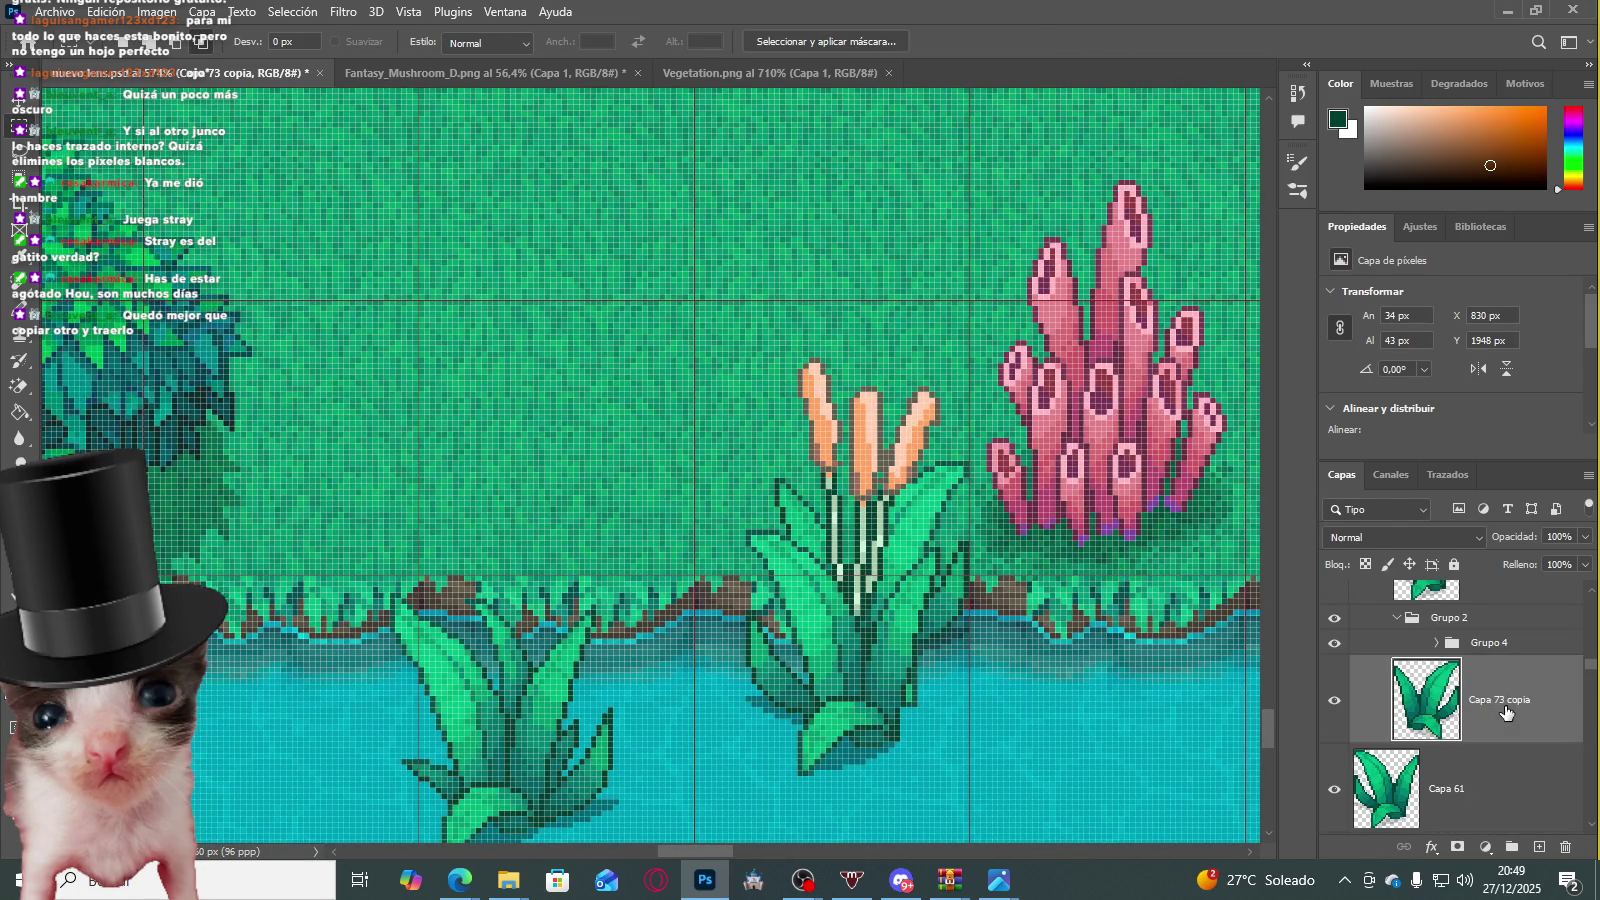
# Step: Toggle the cattail group's visibility and select both Capa 74 stalk layers
pyautogui.click(1334, 643)
pyautogui.click(1436, 645)
pyautogui.click(1527, 700)
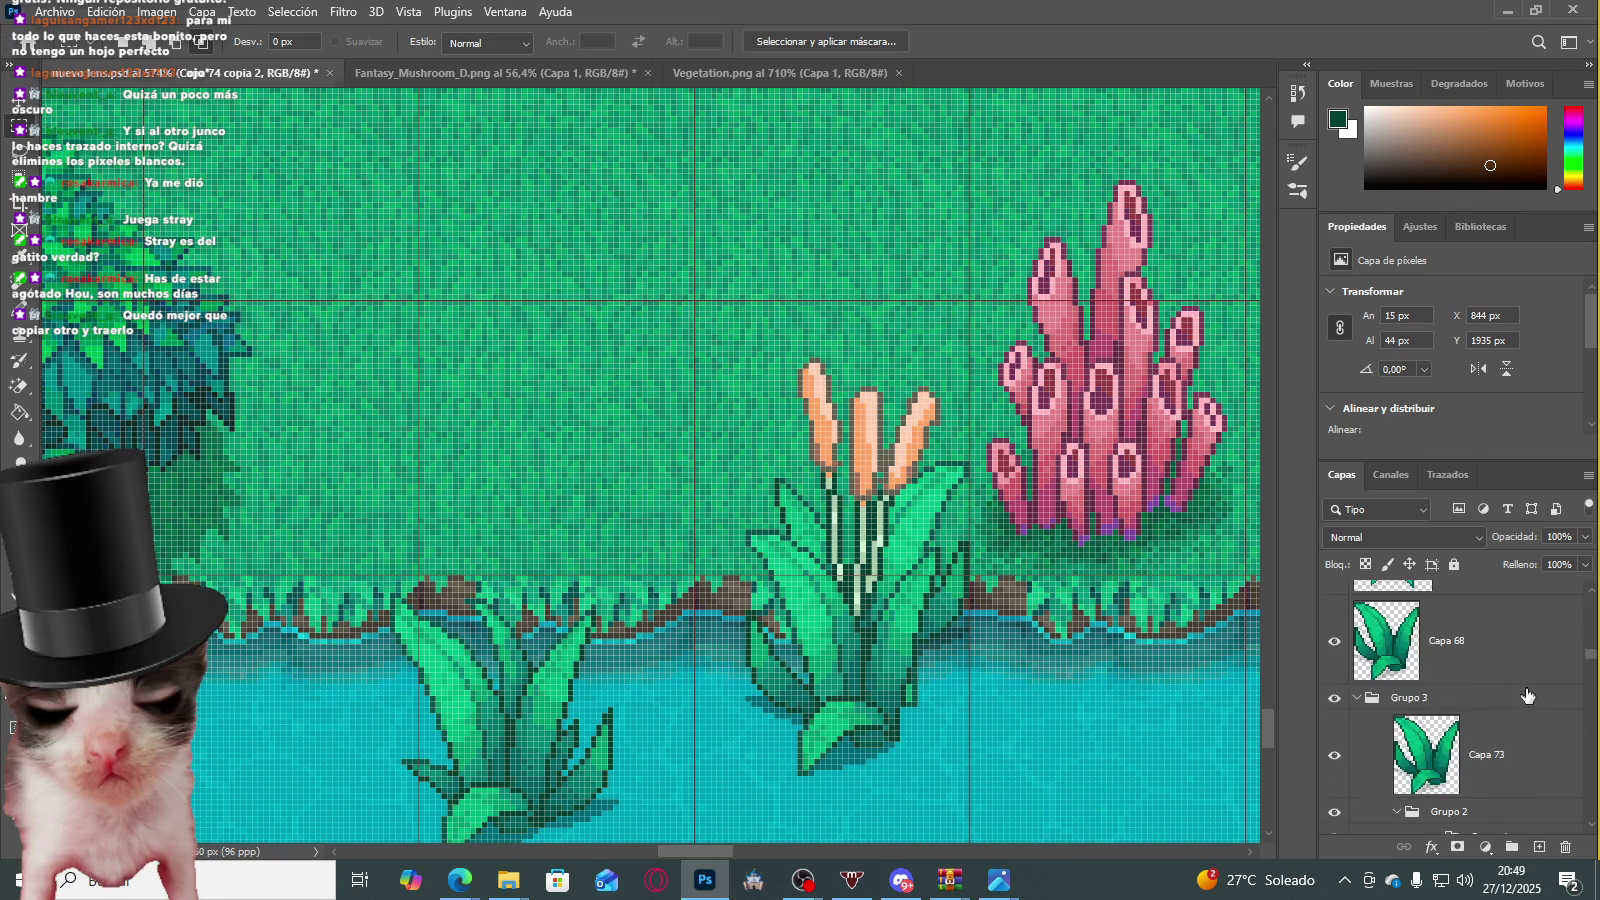
pyautogui.keyDown('shift'); pyautogui.click(1515, 788); pyautogui.keyUp('shift')
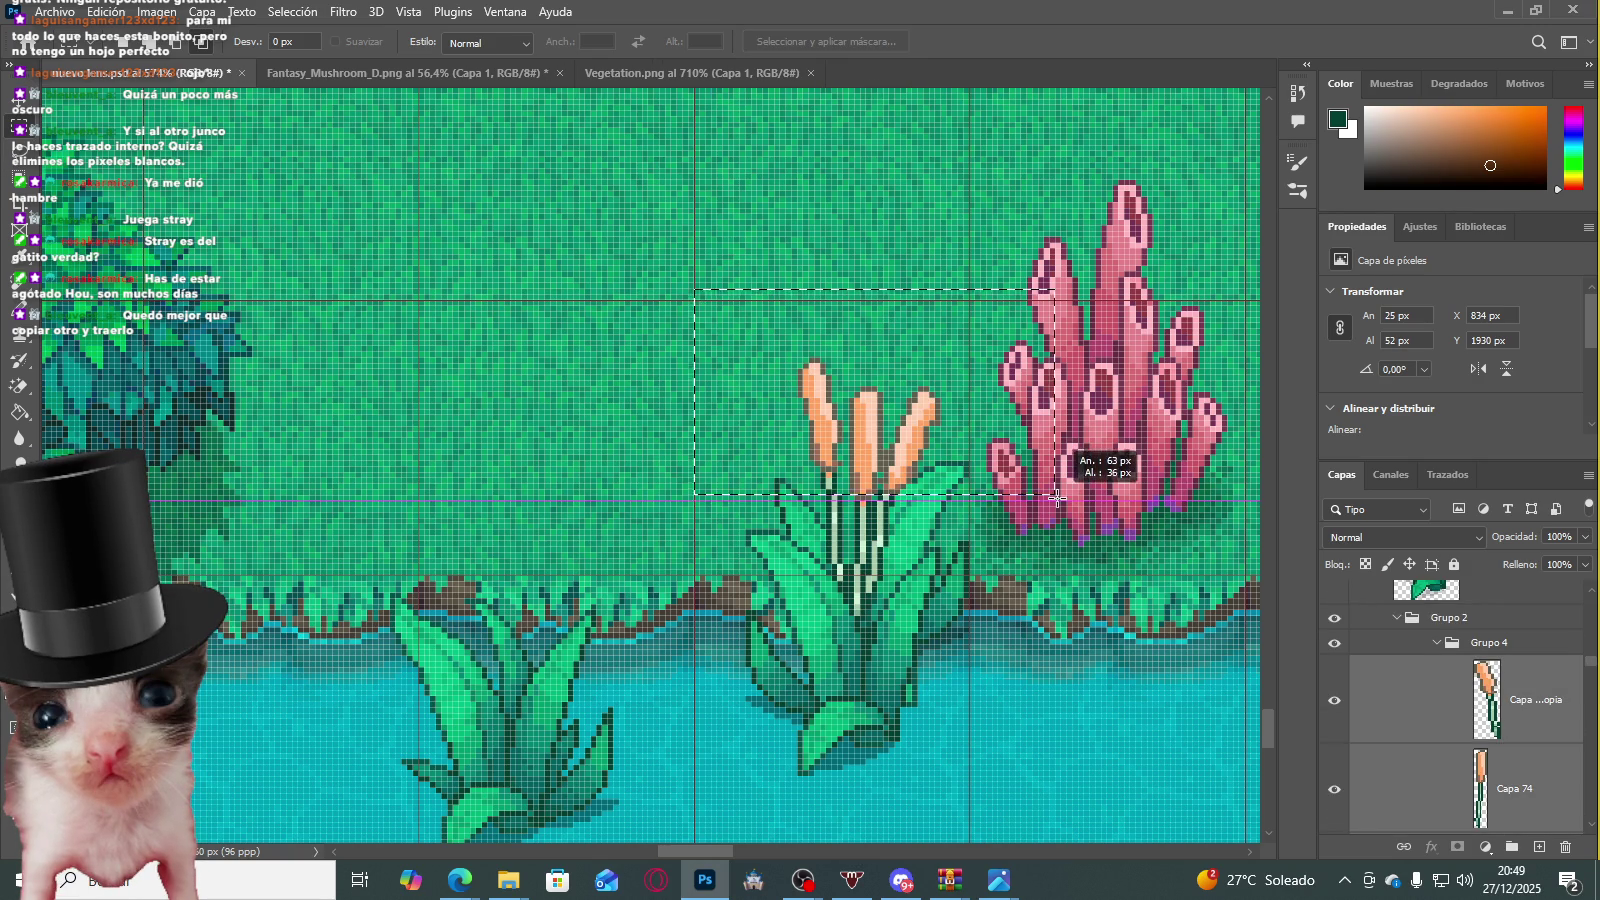
# Step: Raise the two cattail stalk layers by 5 px with Free Transform
pyautogui.moveTo(699, 291); pyautogui.dragTo(1061, 505)
pyautogui.hotkey('ctrl', 't')
pyautogui.moveTo(903, 468)
pyautogui.mouseDown()
pyautogui.moveTo(903, 438)
pyautogui.moveTo(903, 467)
pyautogui.mouseUp()
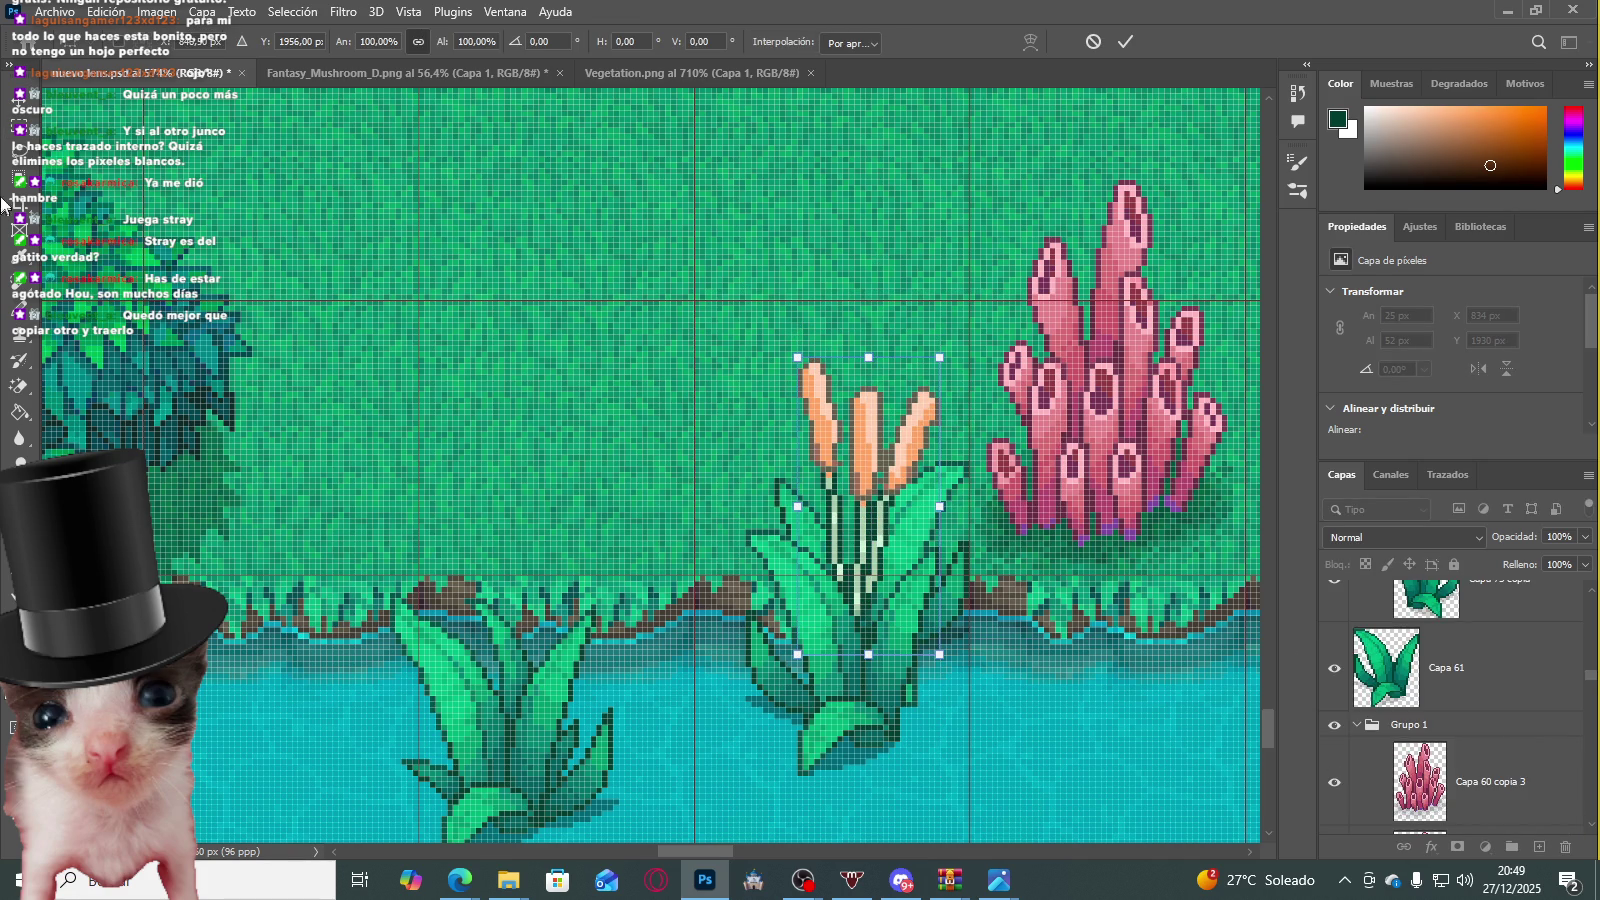
pyautogui.press('Return')
pyautogui.scroll(-10, 893, 441)
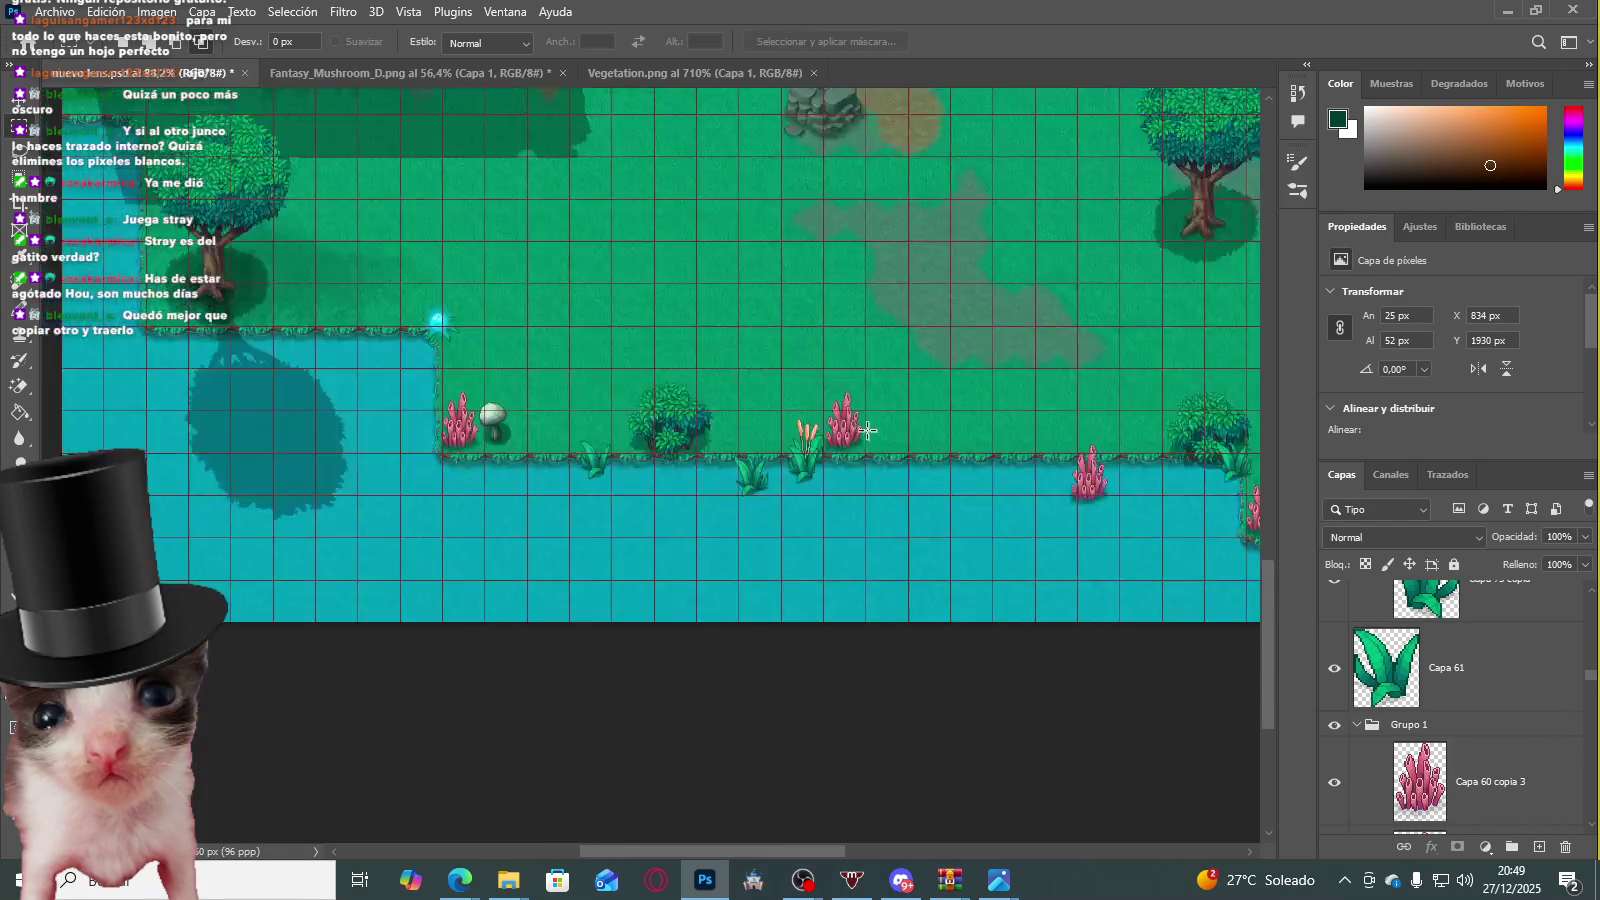
pyautogui.scroll(2, 893, 441)
pyautogui.scroll(5, 1413, 716)
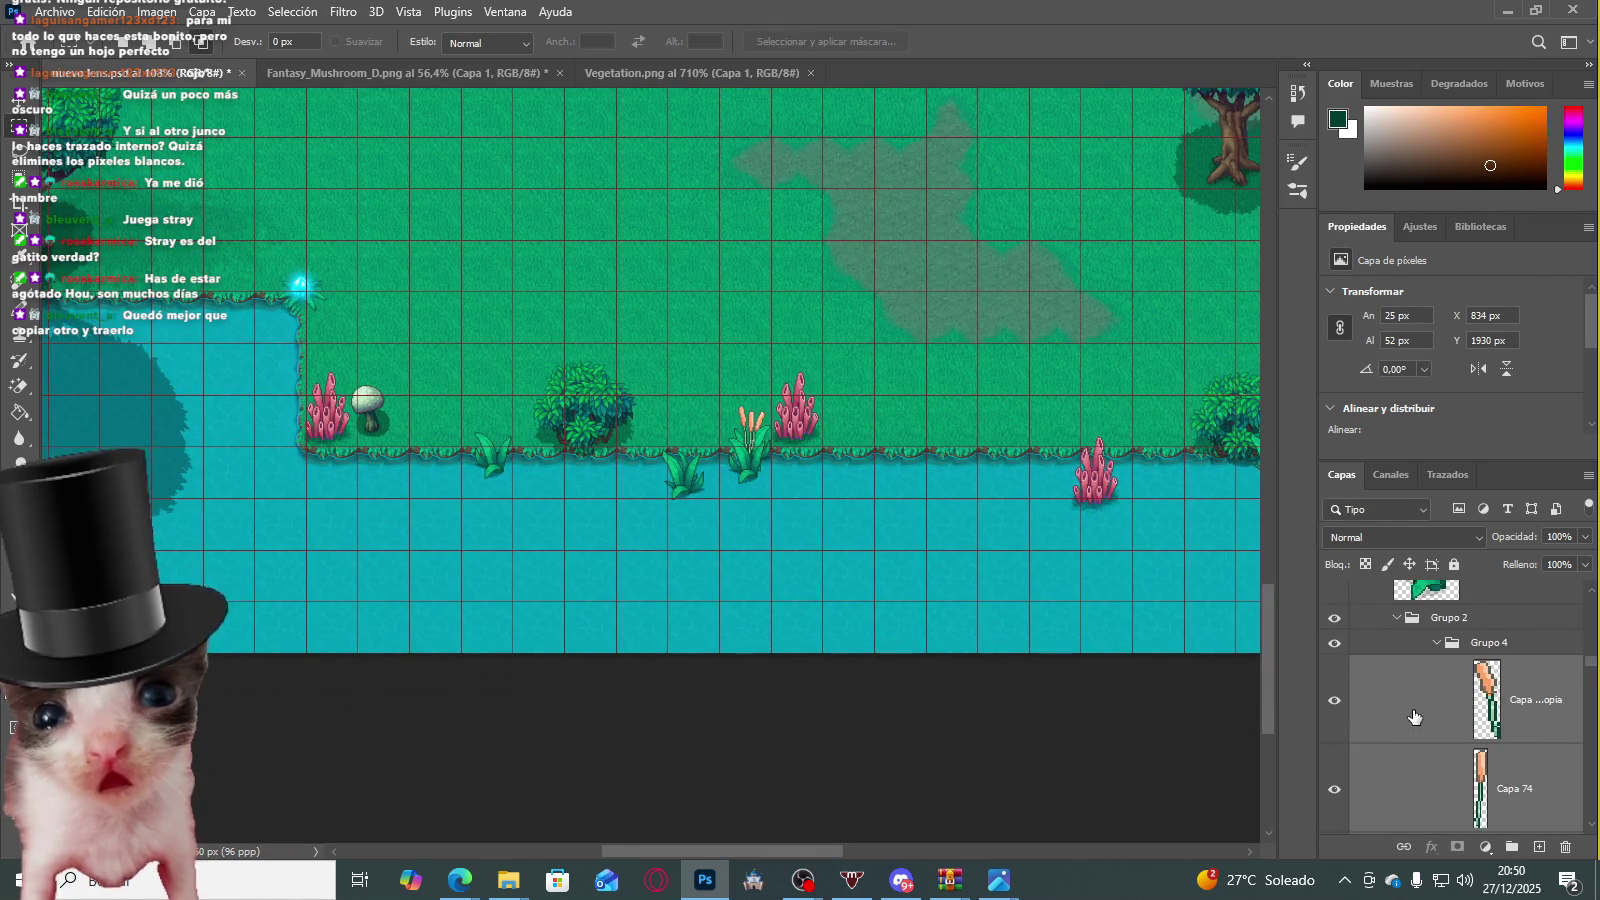
# Step: Collapse the groups and convert Grupo 3 into an embedded smart object
pyautogui.click(1397, 617)
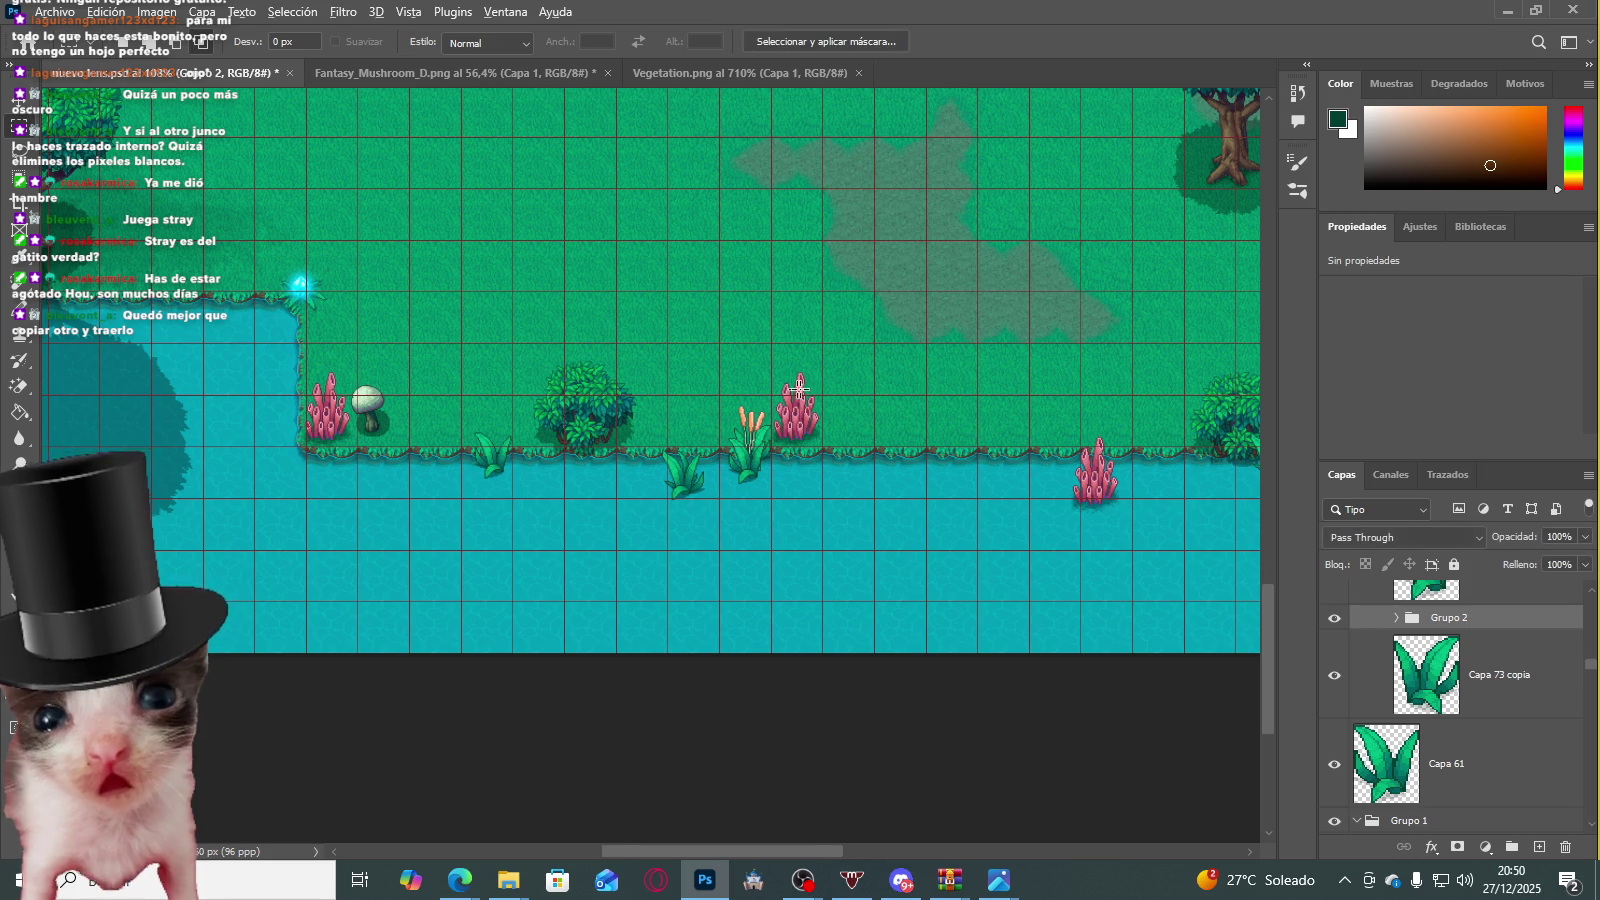
pyautogui.scroll(2, 797, 388)
pyautogui.click(1428, 674)
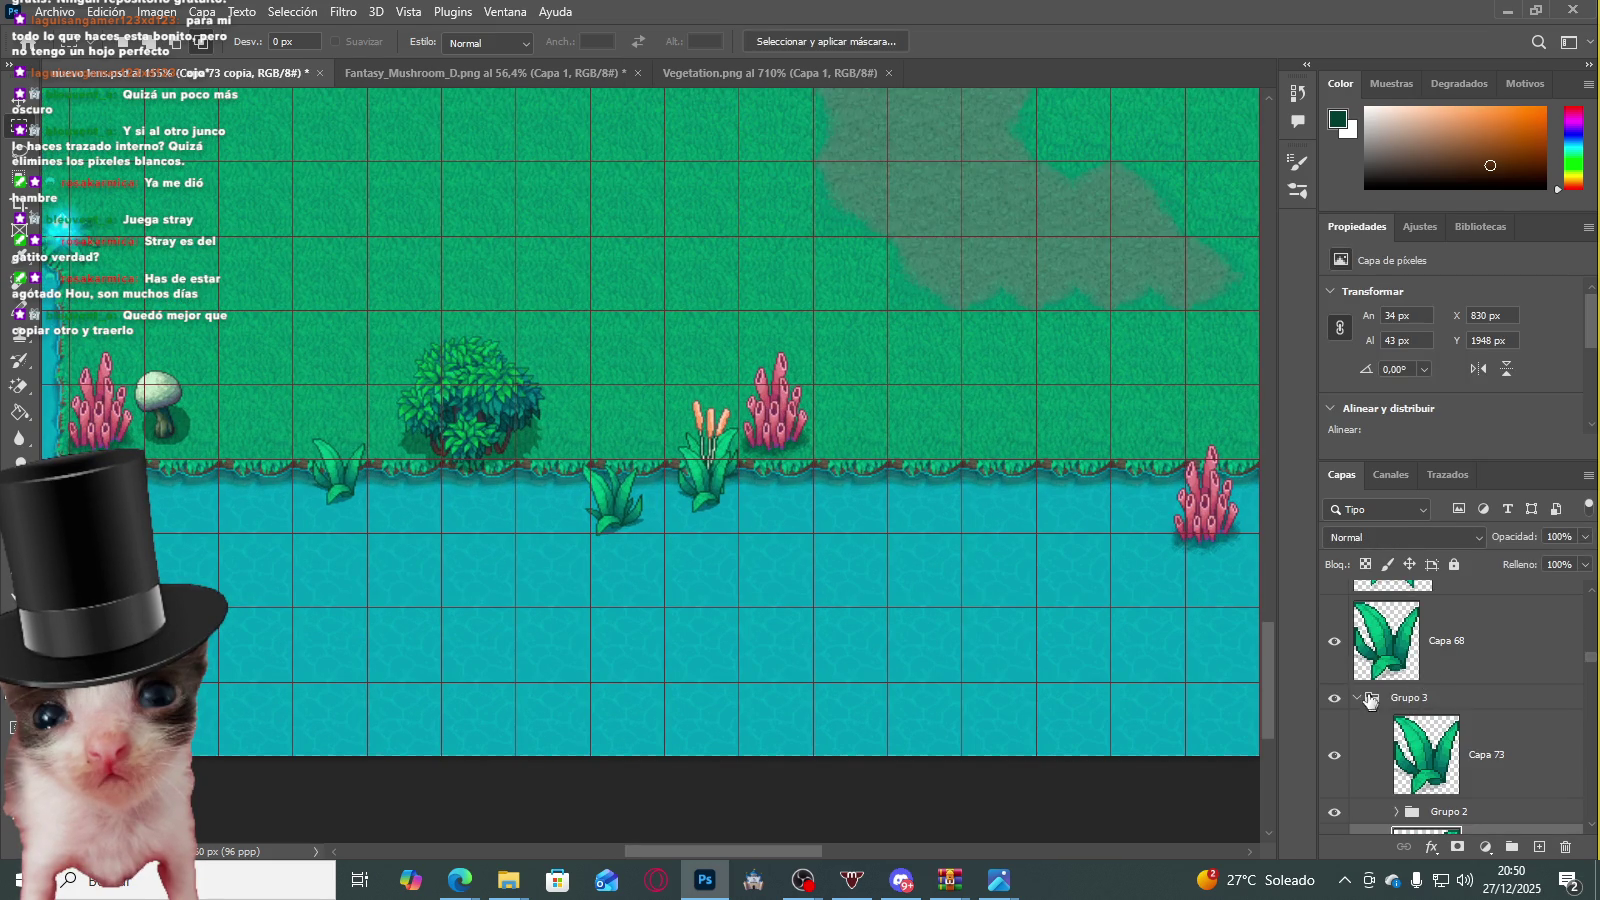
pyautogui.click(1375, 672)
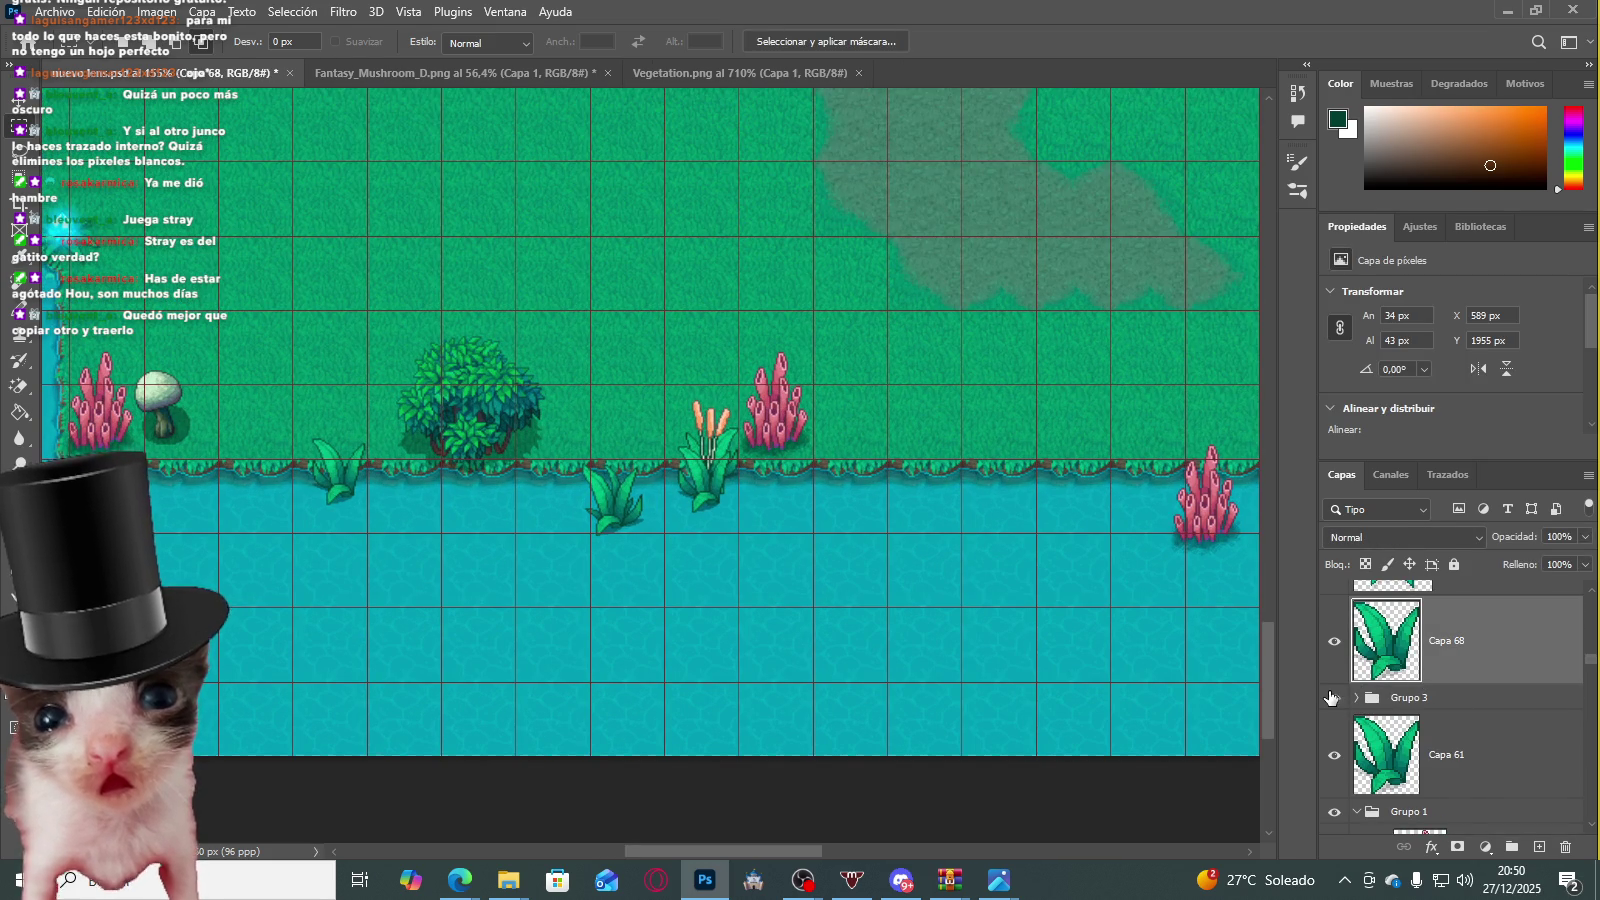
pyautogui.click(1420, 697)
pyautogui.rightClick(1425, 697)
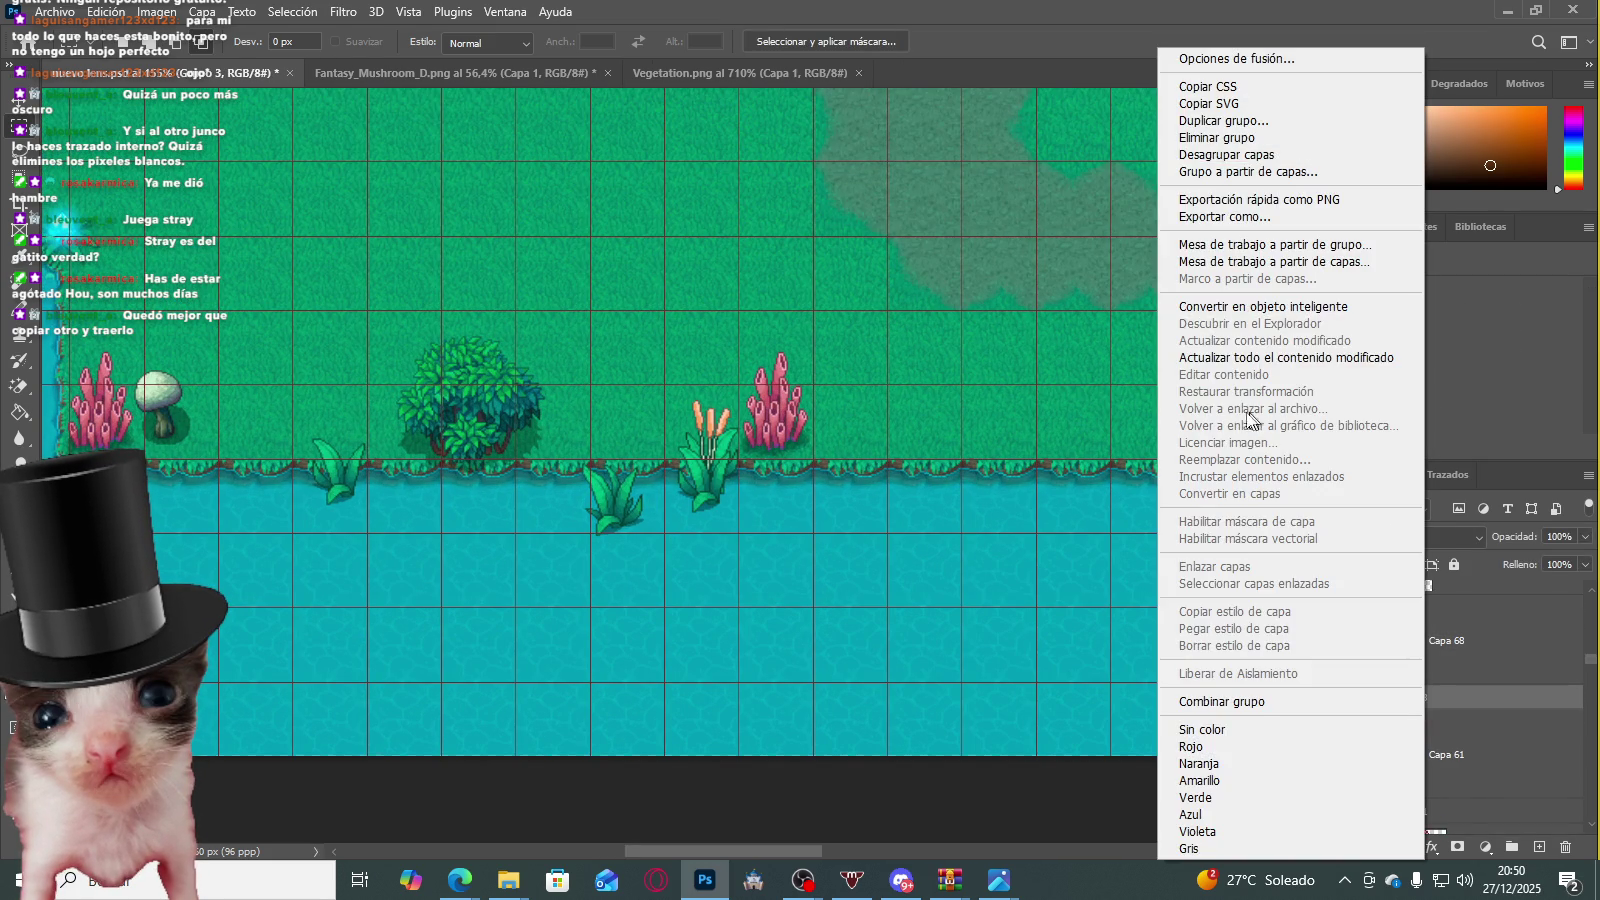
pyautogui.click(1243, 308)
pyautogui.scroll(2, 779, 521)
pyautogui.scroll(1, 779, 521)
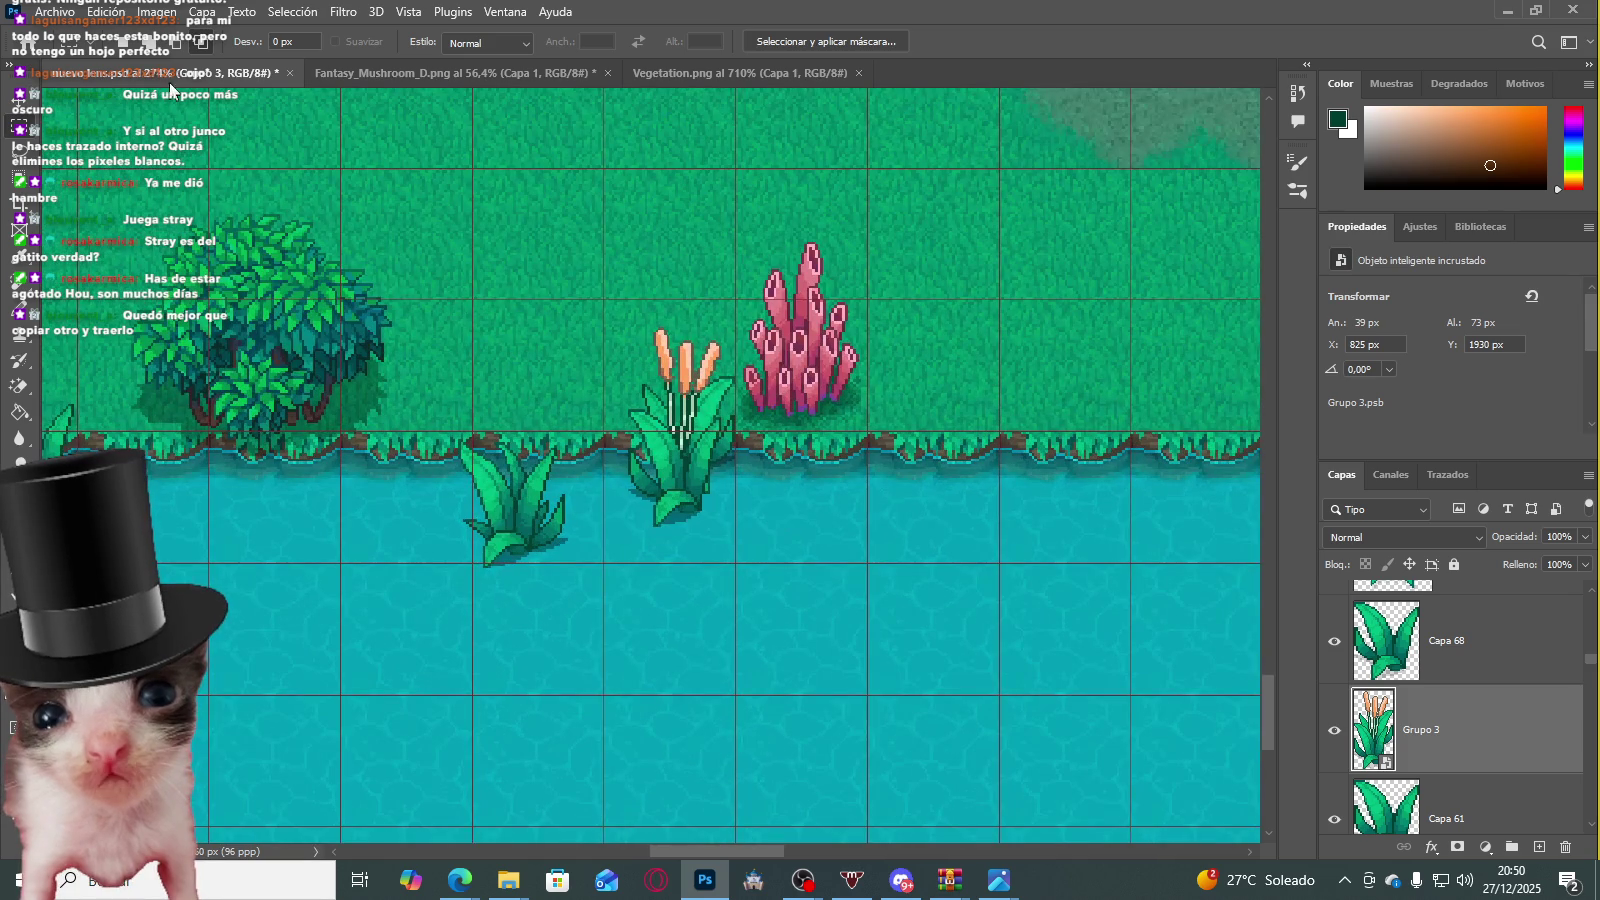
pyautogui.click(18, 101)
# Step: Alt-drag a copy of the cattail plant to the right along the shoreline
pyautogui.moveTo(705, 388); pyautogui.dragTo(1146, 385)
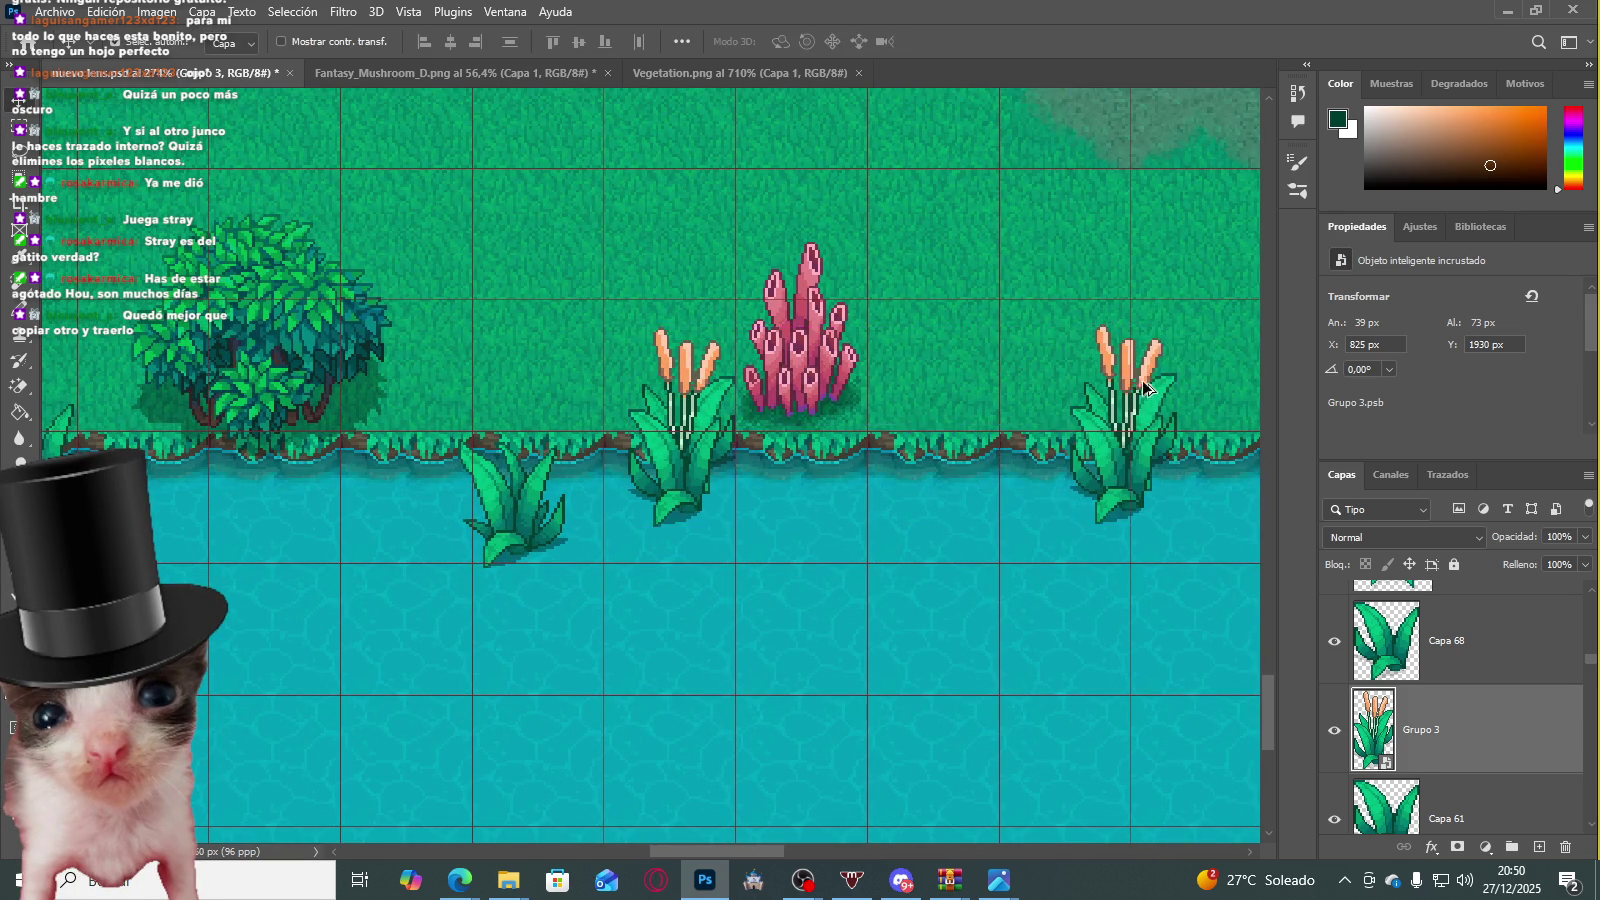
pyautogui.scroll(-5, 900, 385)
pyautogui.scroll(3, 650, 400)
pyautogui.moveTo(582, 437)
pyautogui.mouseDown()
pyautogui.moveTo(993, 475)
pyautogui.moveTo(820, 448)
pyautogui.mouseUp()
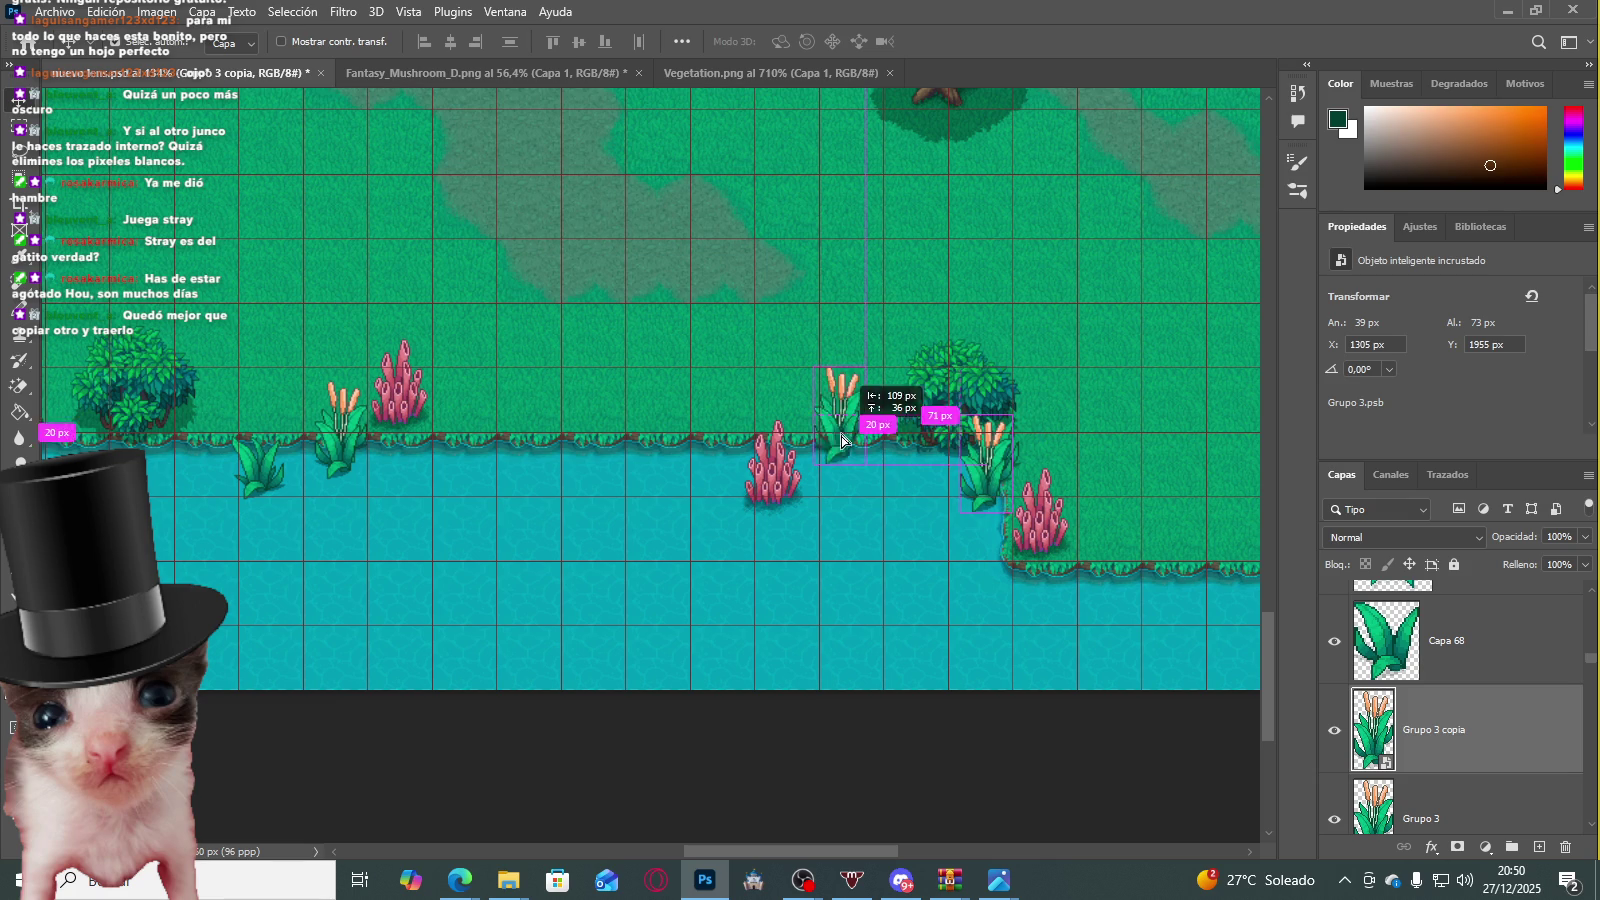
pyautogui.scroll(-6, 824, 431)
pyautogui.scroll(-2, 816, 410)
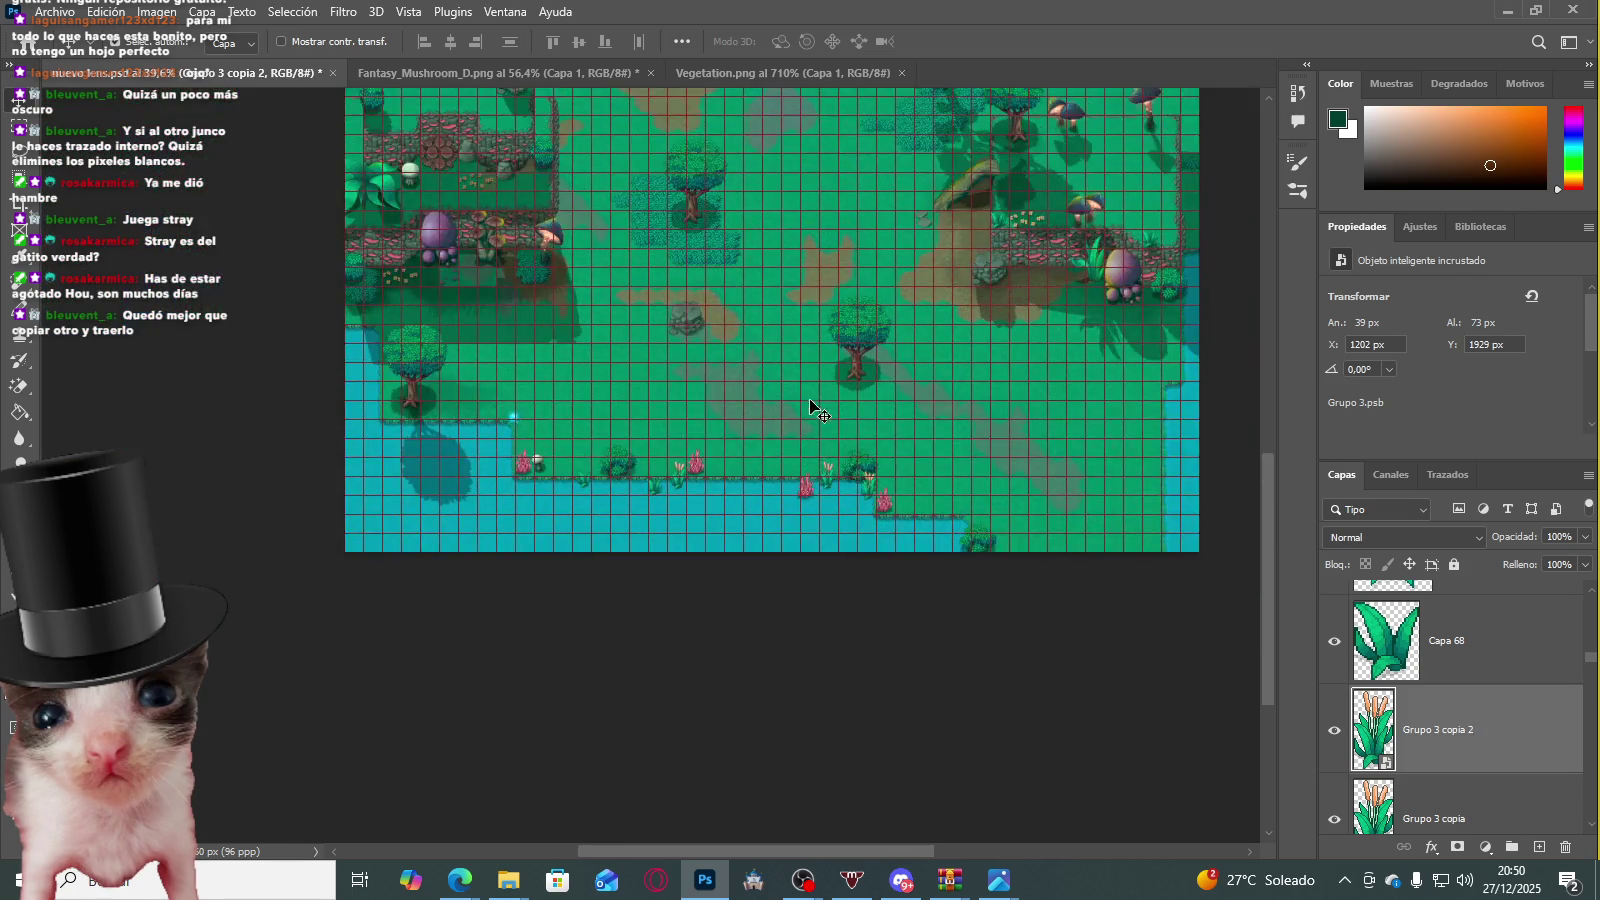
pyautogui.scroll(1, 840, 470)
# Step: Place a cattail copy on the right-edge shoreline, flipped horizontally and moved up
pyautogui.moveTo(815, 468)
pyautogui.mouseDown()
pyautogui.moveTo(1258, 379)
pyautogui.moveTo(1075, 393)
pyautogui.mouseUp()
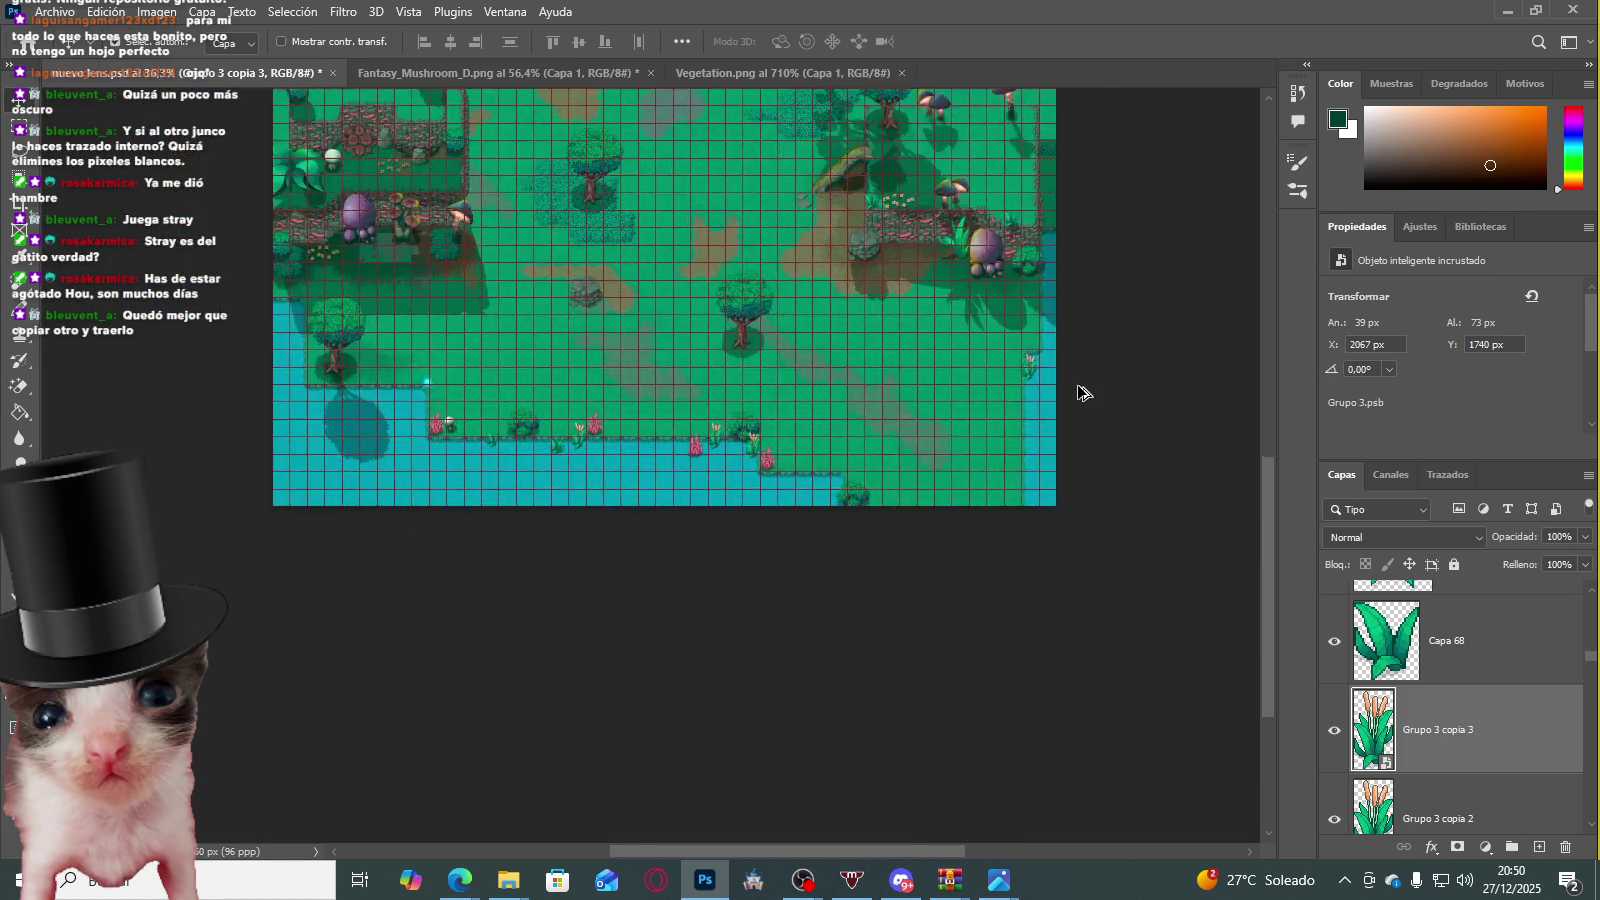
pyautogui.scroll(3, 1075, 370)
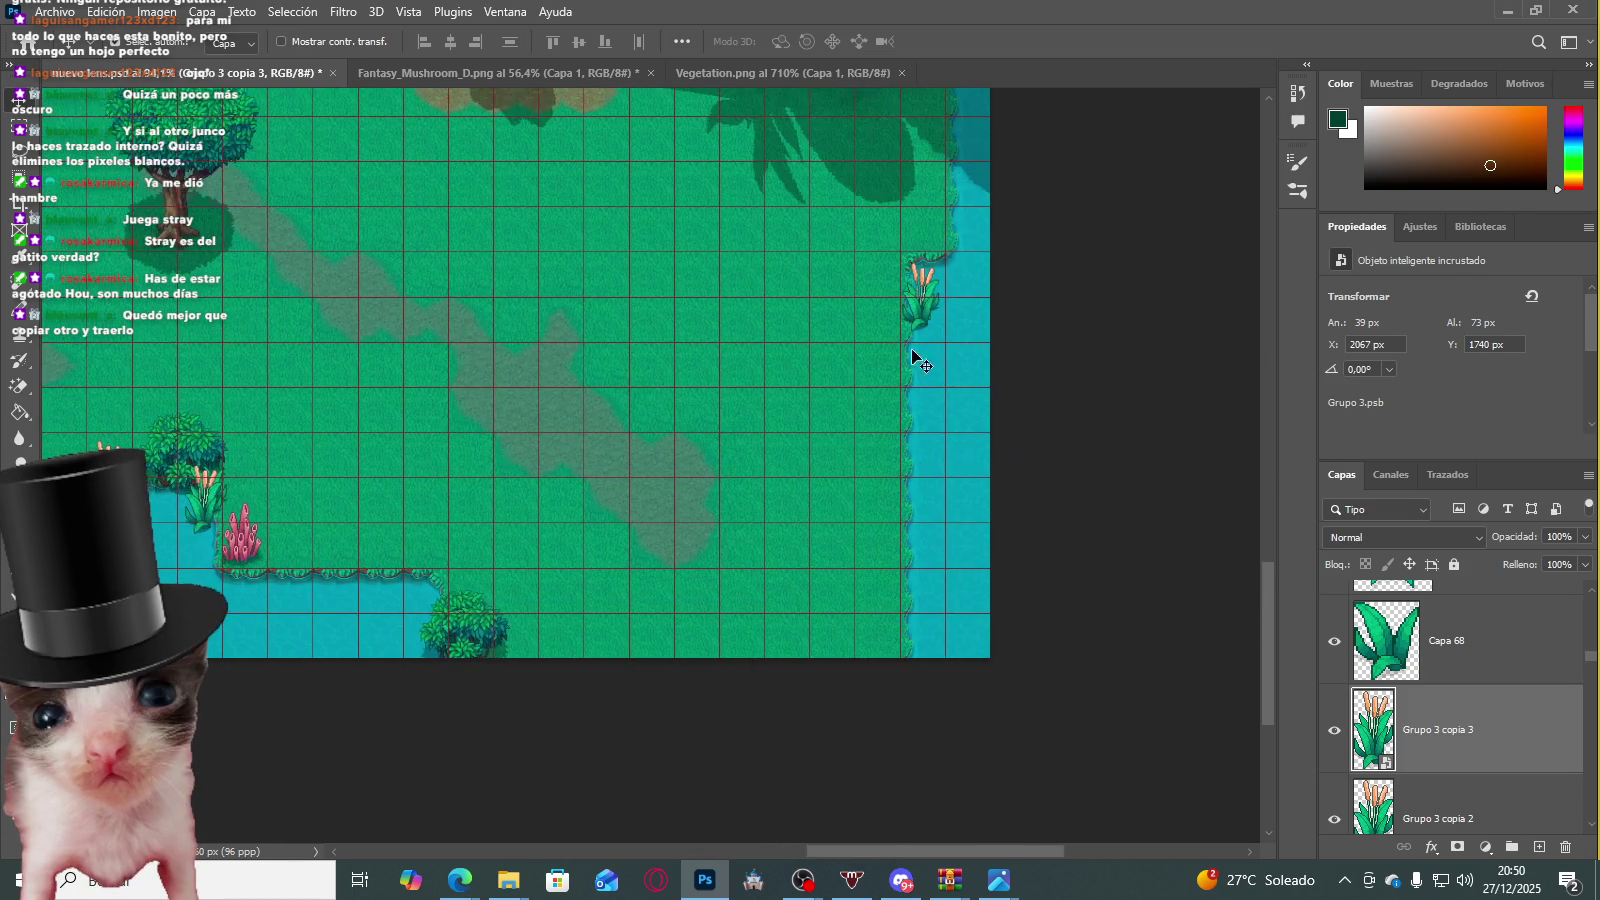
pyautogui.scroll(3, 993, 328)
pyautogui.scroll(2, 993, 328)
pyautogui.hotkey('shift', 'Right')
pyautogui.hotkey('ctrl', 't')
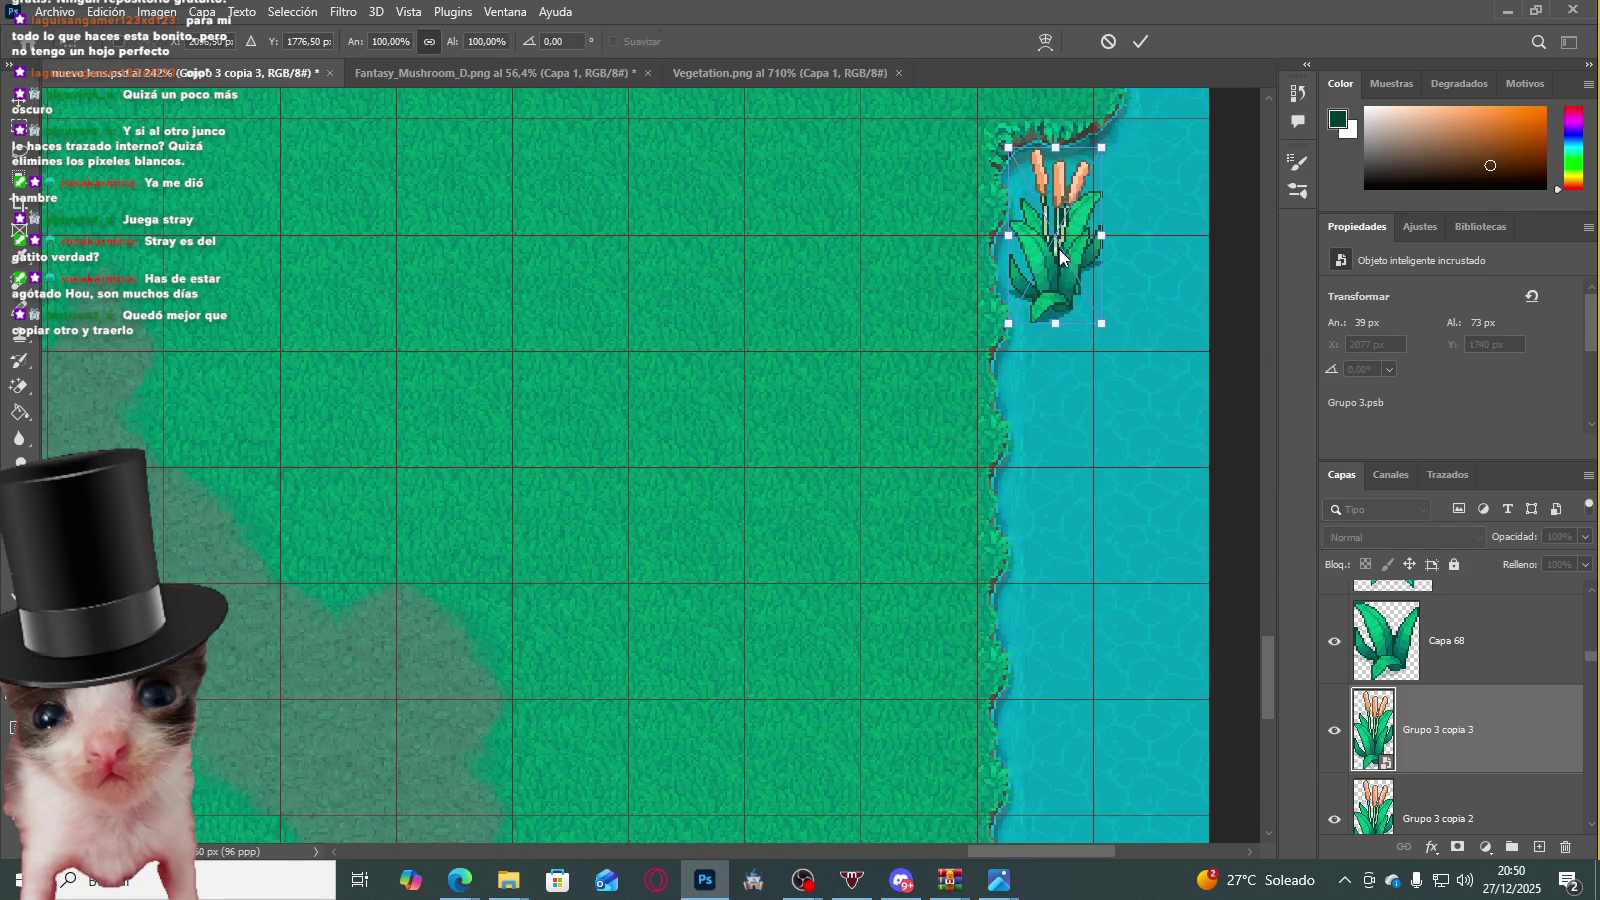
pyautogui.rightClick(1060, 248)
pyautogui.click(1110, 614)
pyautogui.moveTo(1080, 216); pyautogui.dragTo(1045, 270)
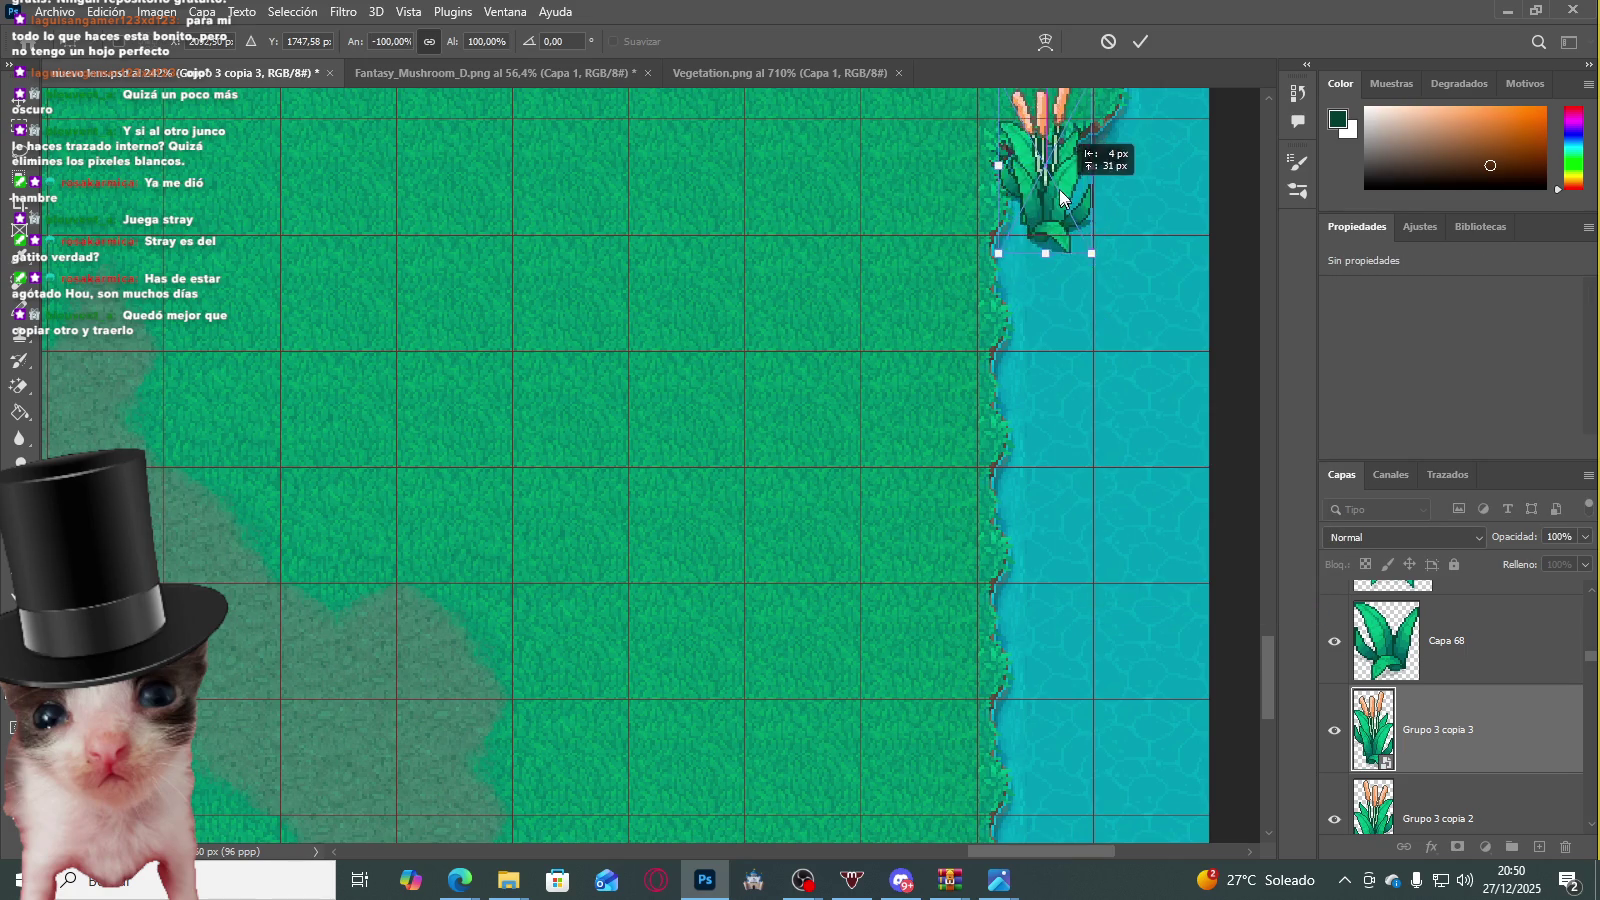
pyautogui.press('Return')
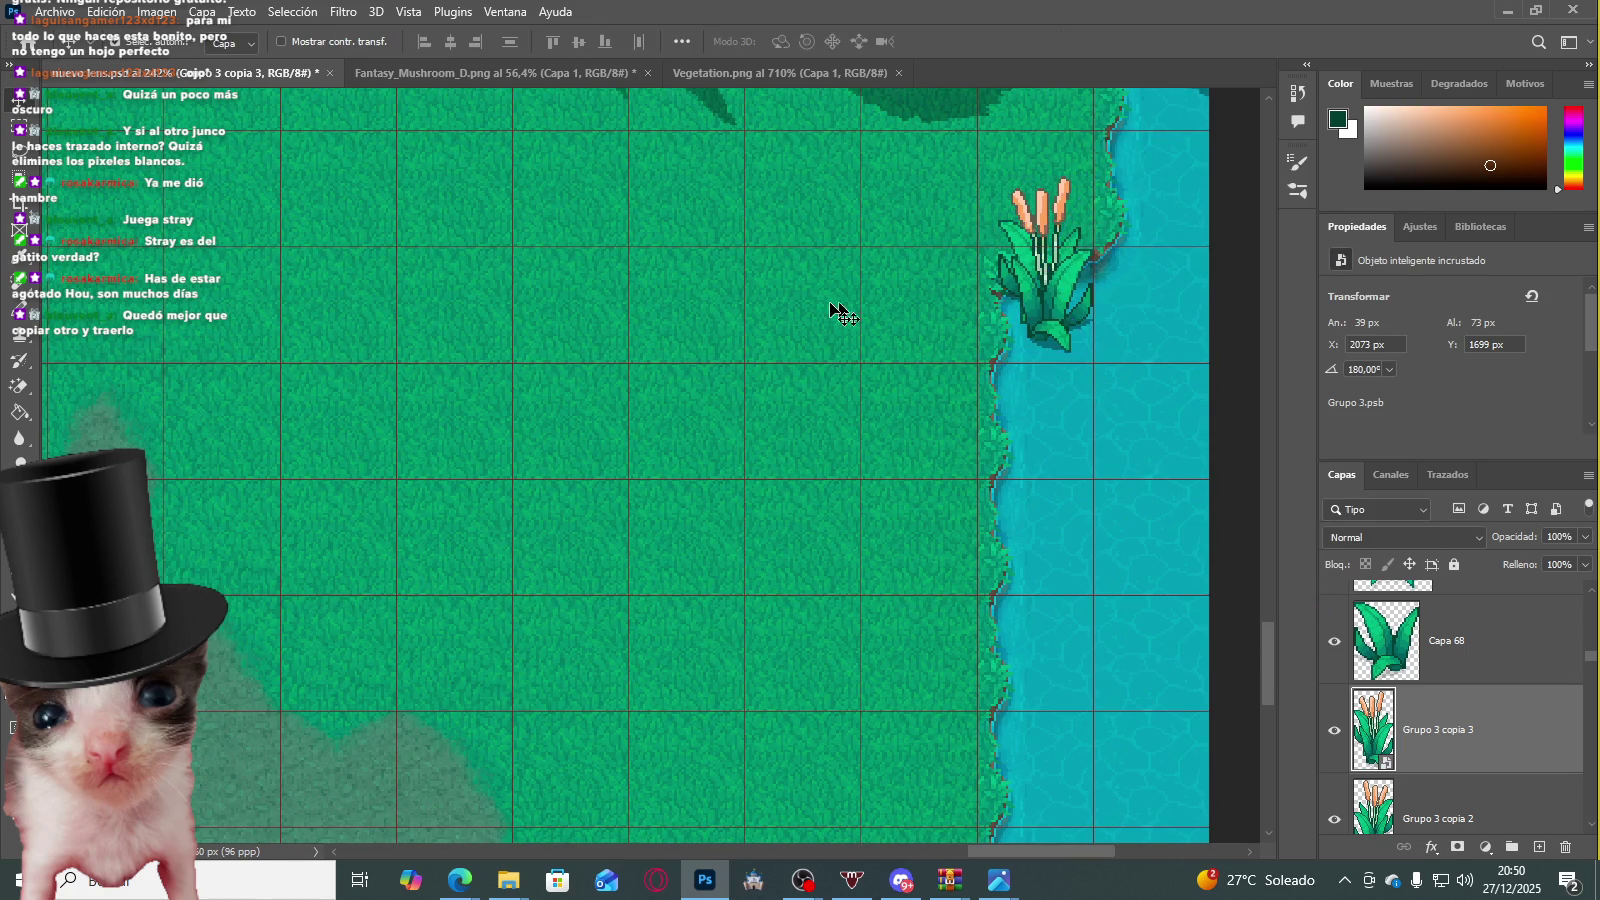
# Step: Alt-drag another cattail copy further up the right shore beside the bushes
pyautogui.scroll(-2, 850, 310)
pyautogui.scroll(-2, 818, 268)
pyautogui.scroll(-2, 928, 250)
pyautogui.moveTo(870, 330); pyautogui.dragTo(905, 125)
pyautogui.scroll(1, 907, 213)
pyautogui.scroll(2, 907, 213)
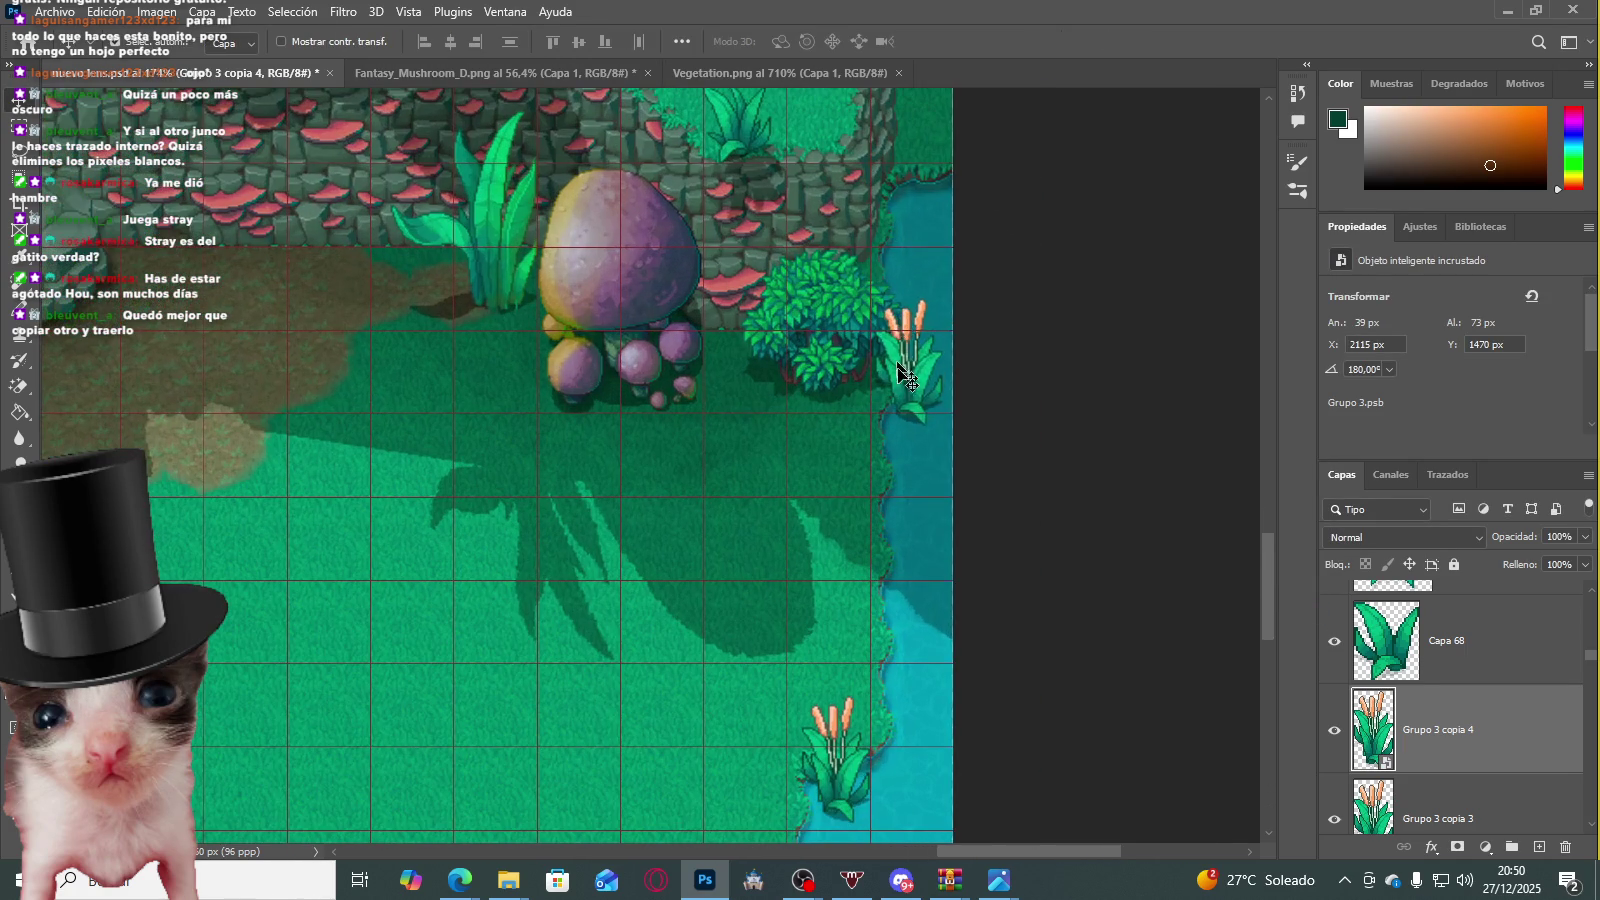
pyautogui.moveTo(903, 340); pyautogui.dragTo(935, 175)
pyautogui.scroll(-3, 923, 265)
pyautogui.scroll(-2, 925, 265)
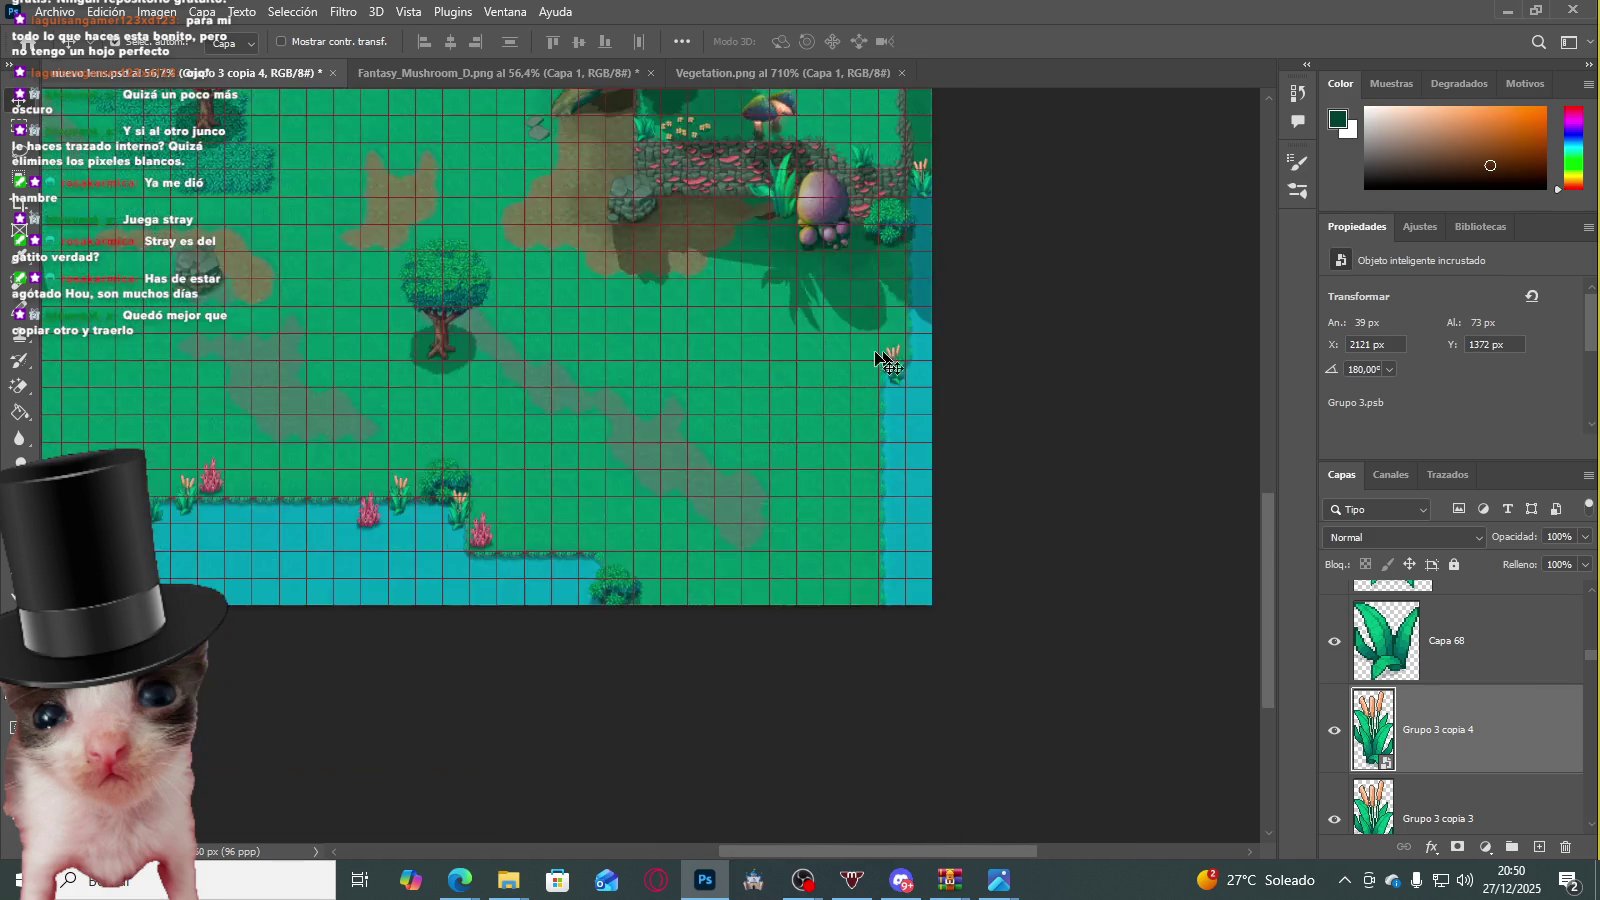
pyautogui.scroll(-2, 650, 410)
pyautogui.scroll(2, 468, 432)
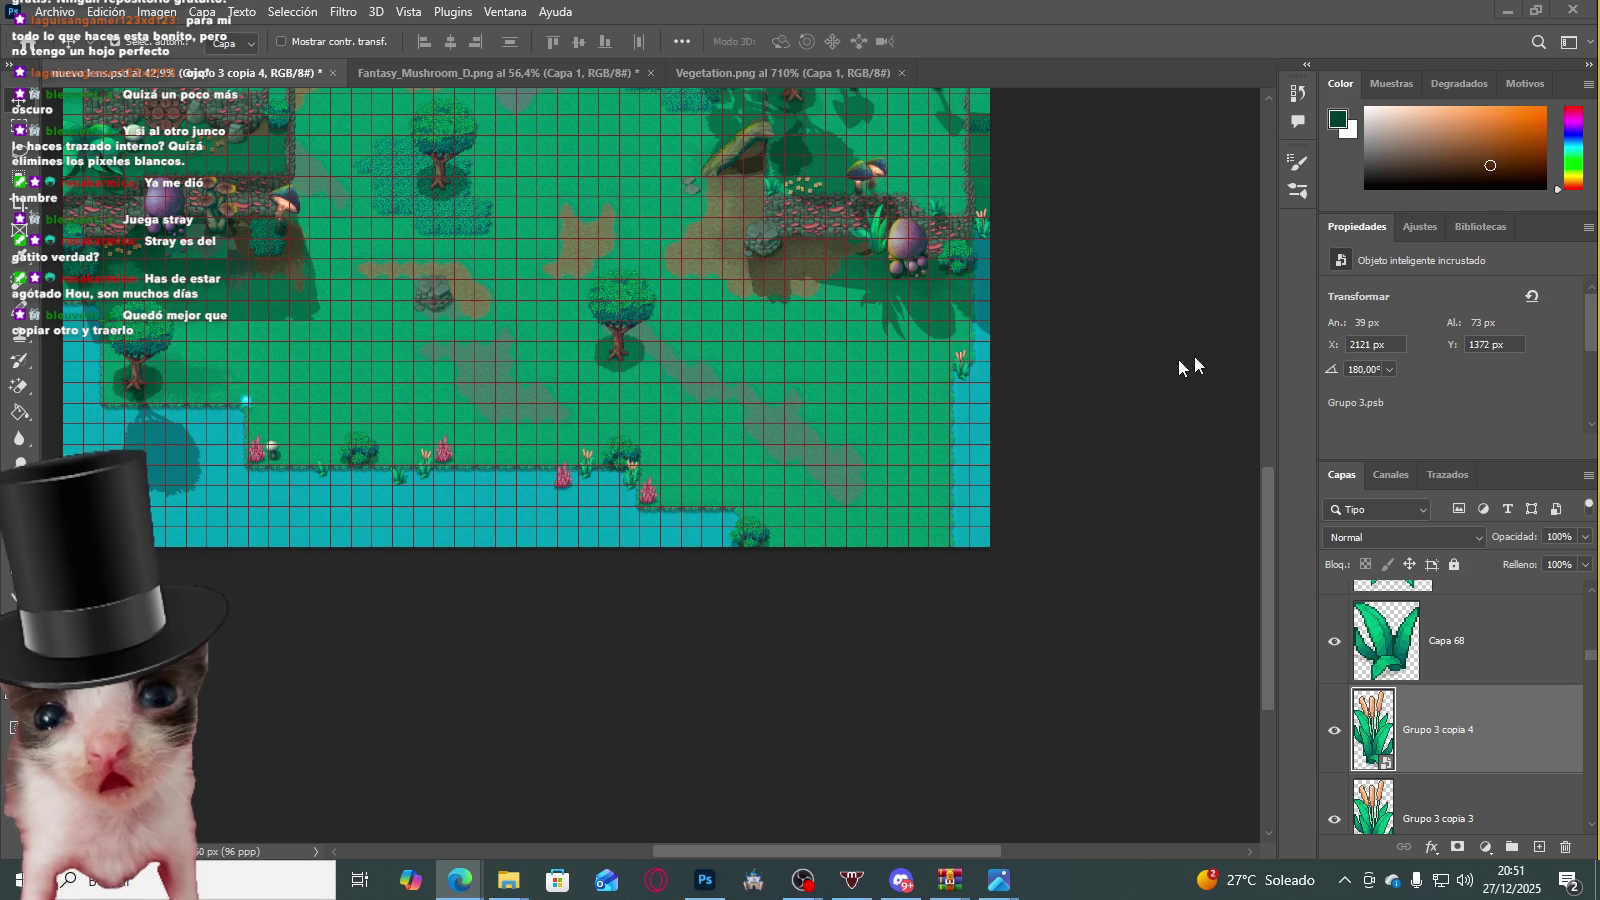
# Step: Duplicate a cattail onto the lower-right shore, undoing one misplaced move
pyautogui.scroll(3, 1196, 460)
pyautogui.scroll(2, 1121, 255)
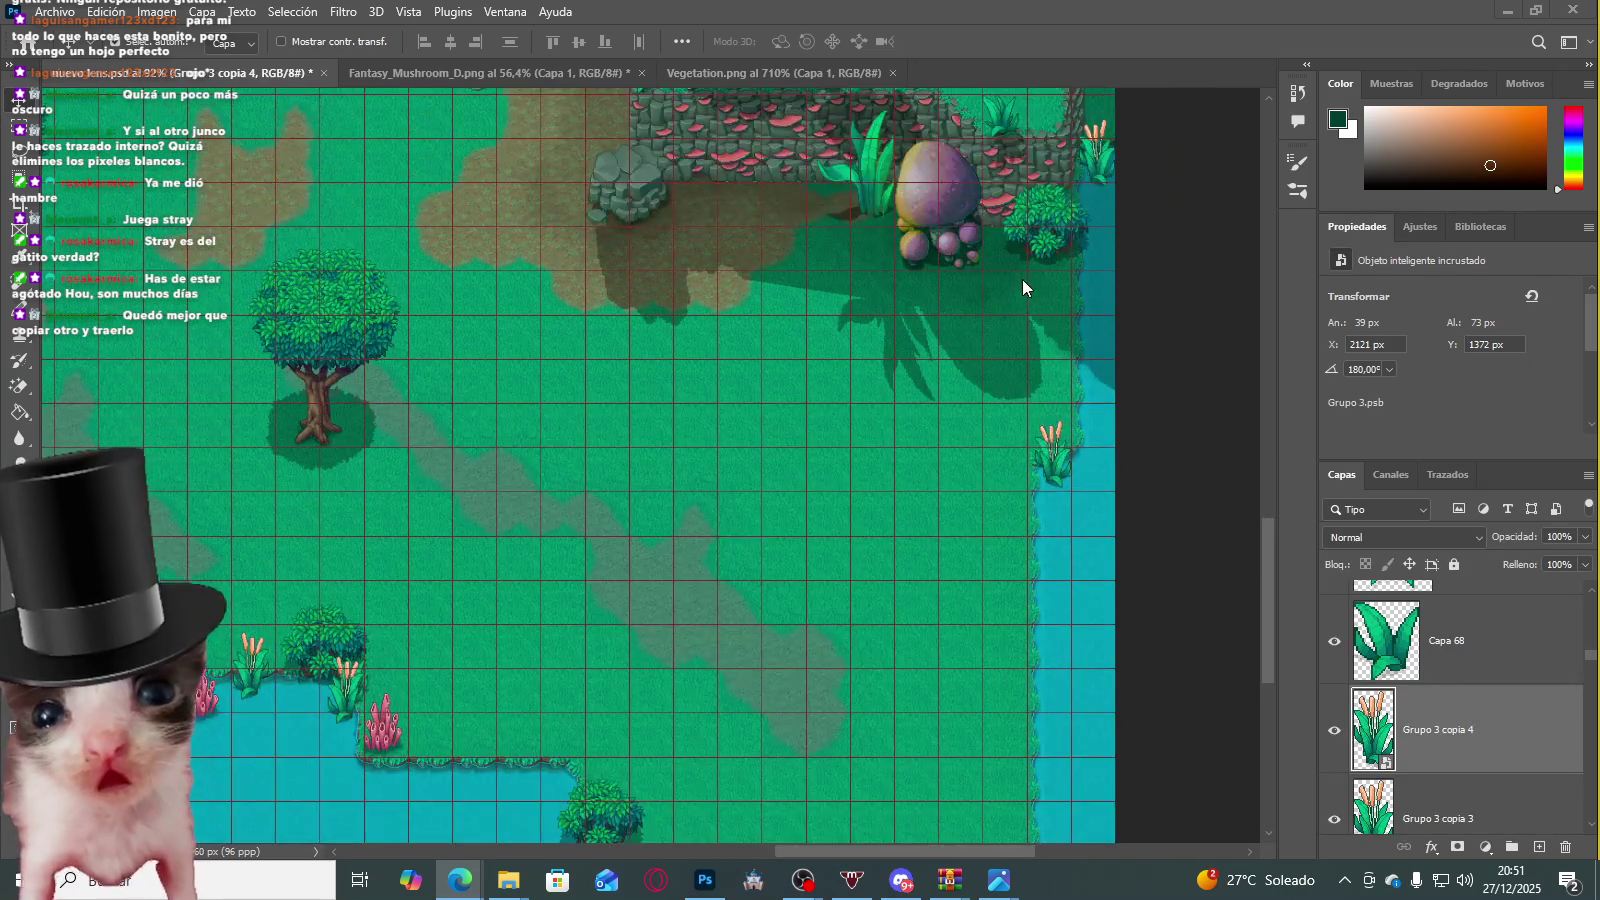
pyautogui.scroll(3, 1022, 279)
pyautogui.scroll(1, 1178, 372)
pyautogui.scroll(1, 1178, 372)
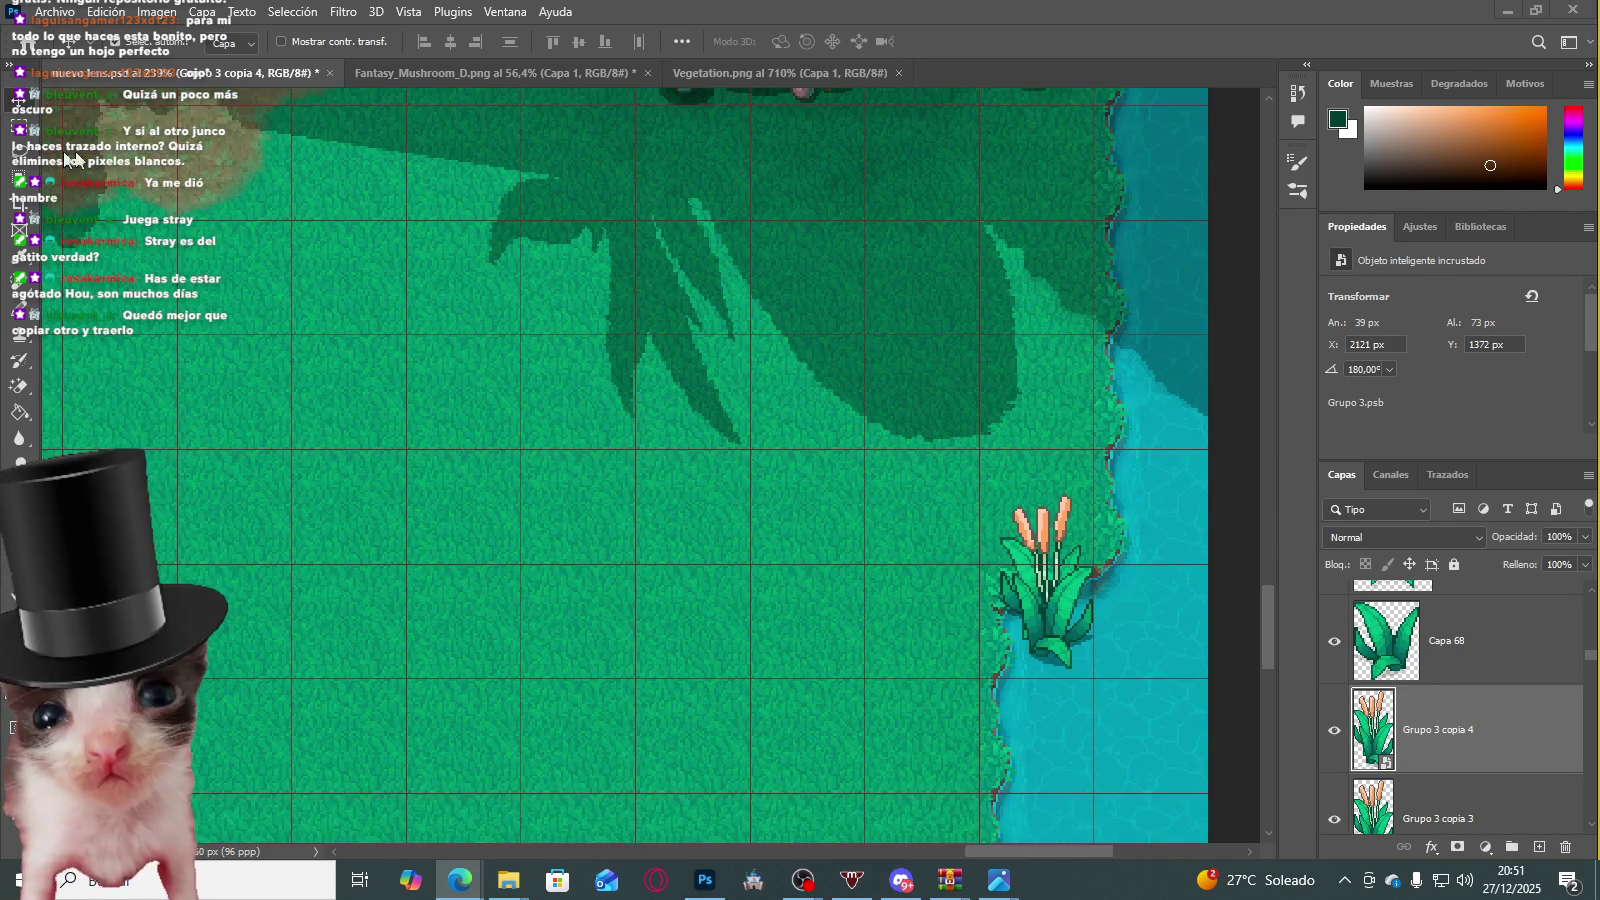
pyautogui.scroll(-2, 857, 346)
pyautogui.moveTo(1064, 464); pyautogui.dragTo(1035, 470)
pyautogui.scroll(-5, 1137, 265)
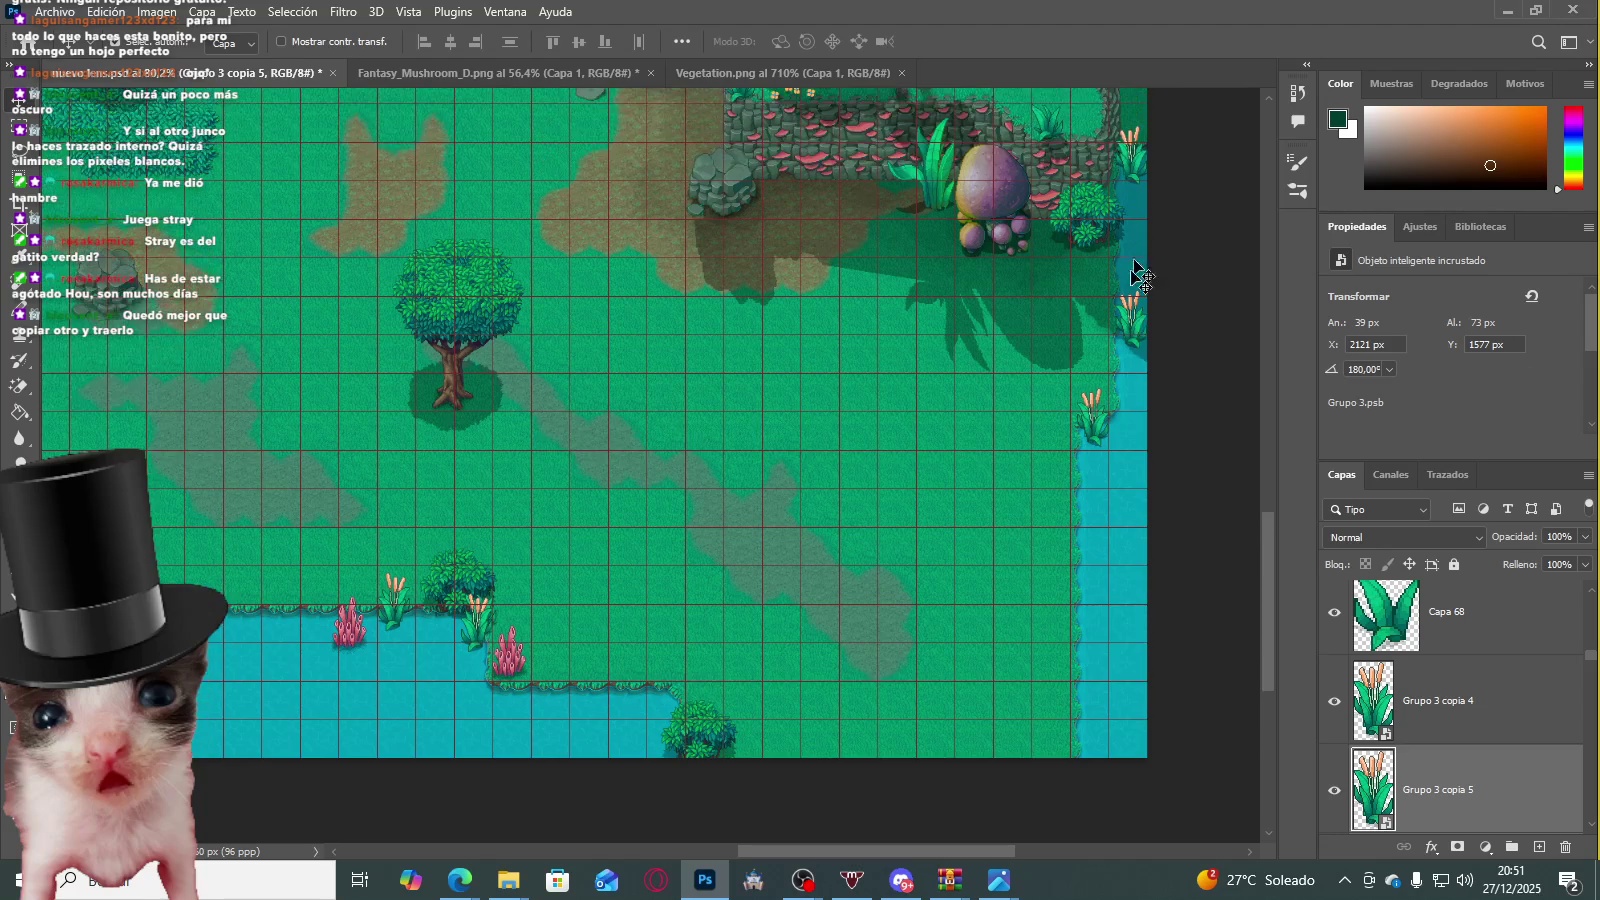
pyautogui.moveTo(1137, 330); pyautogui.dragTo(1106, 690)
pyautogui.scroll(5, 1094, 684)
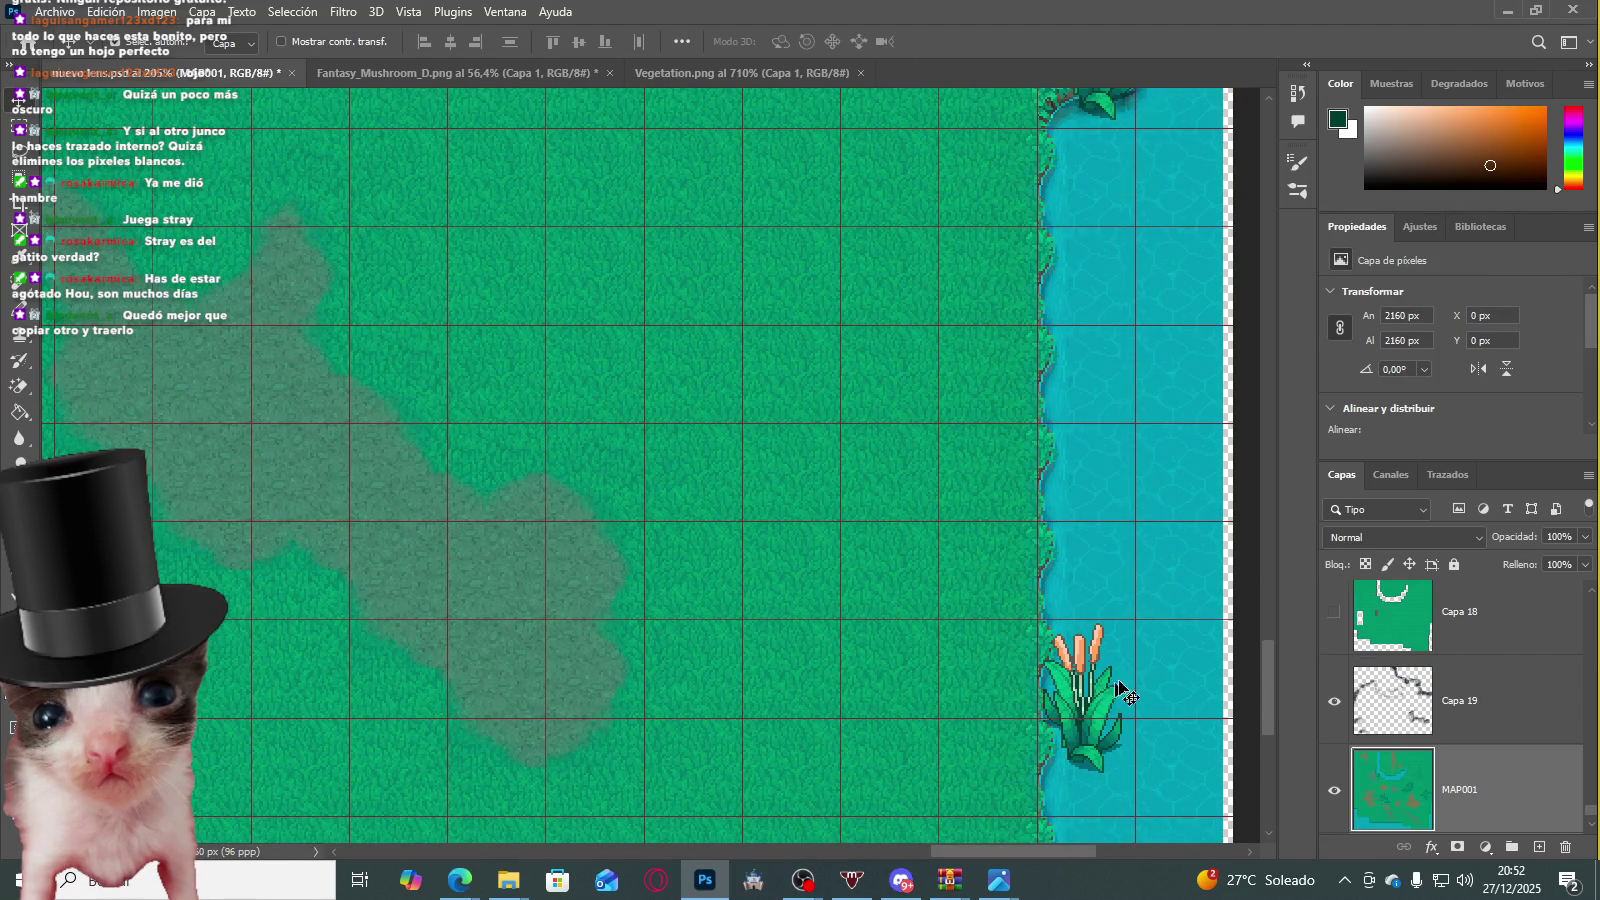
pyautogui.hotkey('ctrl', 'z')
pyautogui.hotkey('ctrl', 'z')
pyautogui.scroll(-5, 1110, 325)
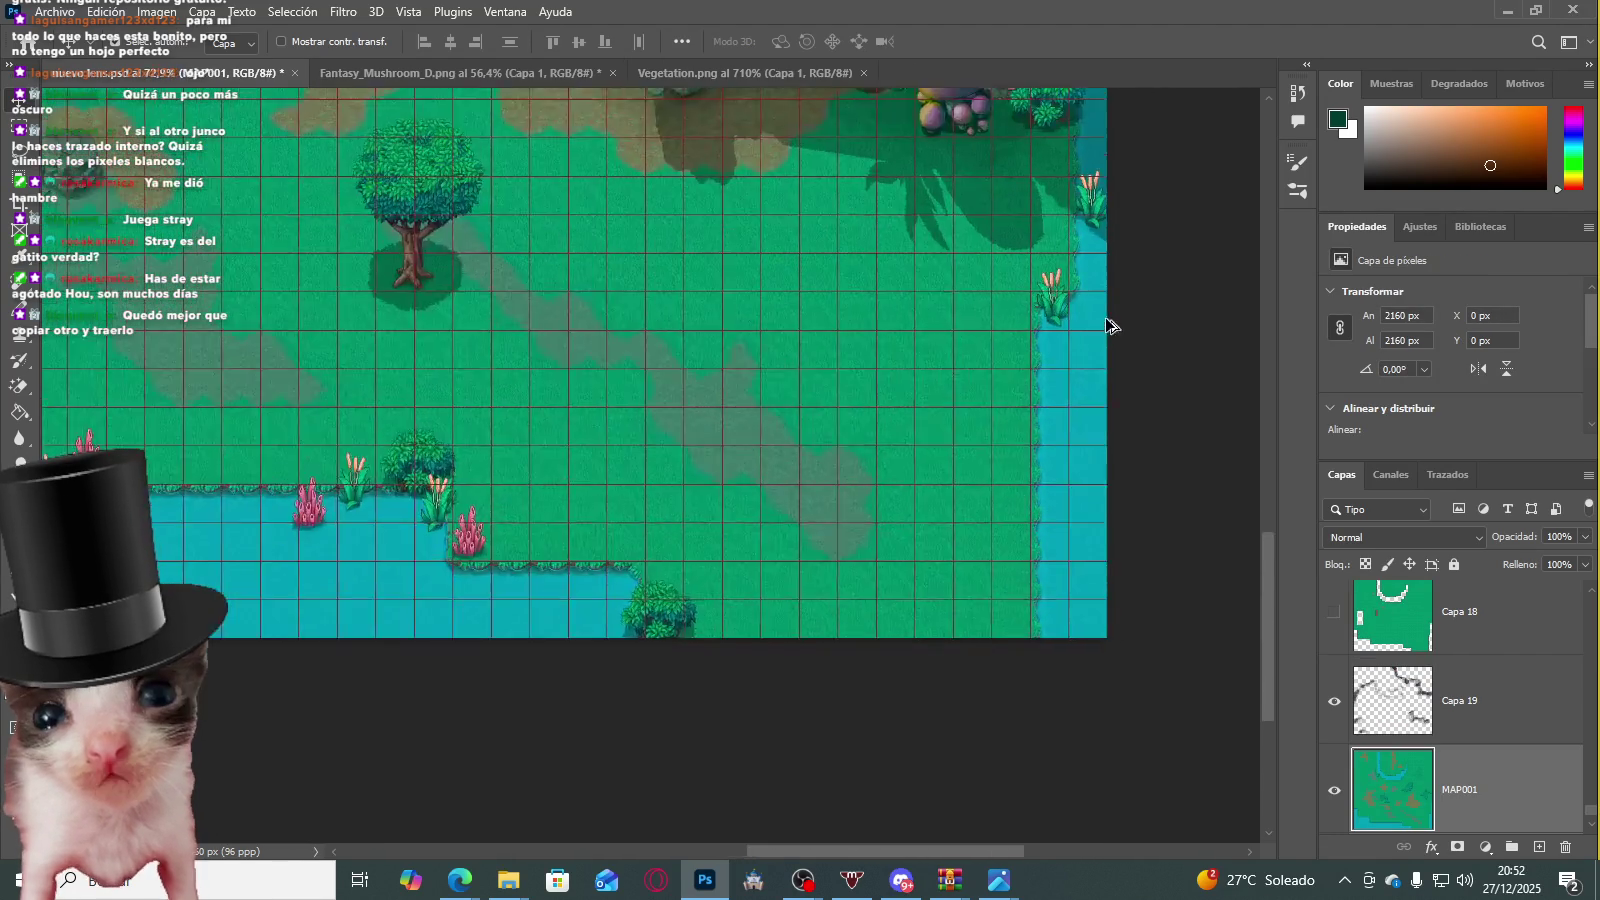
pyautogui.scroll(2, 1110, 325)
pyautogui.moveTo(1088, 170)
pyautogui.mouseDown()
pyautogui.moveTo(1090, 300)
pyautogui.moveTo(1045, 500)
pyautogui.moveTo(1032, 668)
pyautogui.moveTo(982, 742)
pyautogui.mouseUp()
# Step: Select the ground_elements layer and bring up the Fantasy_Mushroom_D.png sprite sheet
pyautogui.scroll(5, 1032, 660)
pyautogui.scroll(-3, 1043, 525)
pyautogui.scroll(-4, 1043, 525)
pyautogui.scroll(-3, 707, 450)
pyautogui.scroll(1, 411, 368)
pyautogui.scroll(-3, 465, 365)
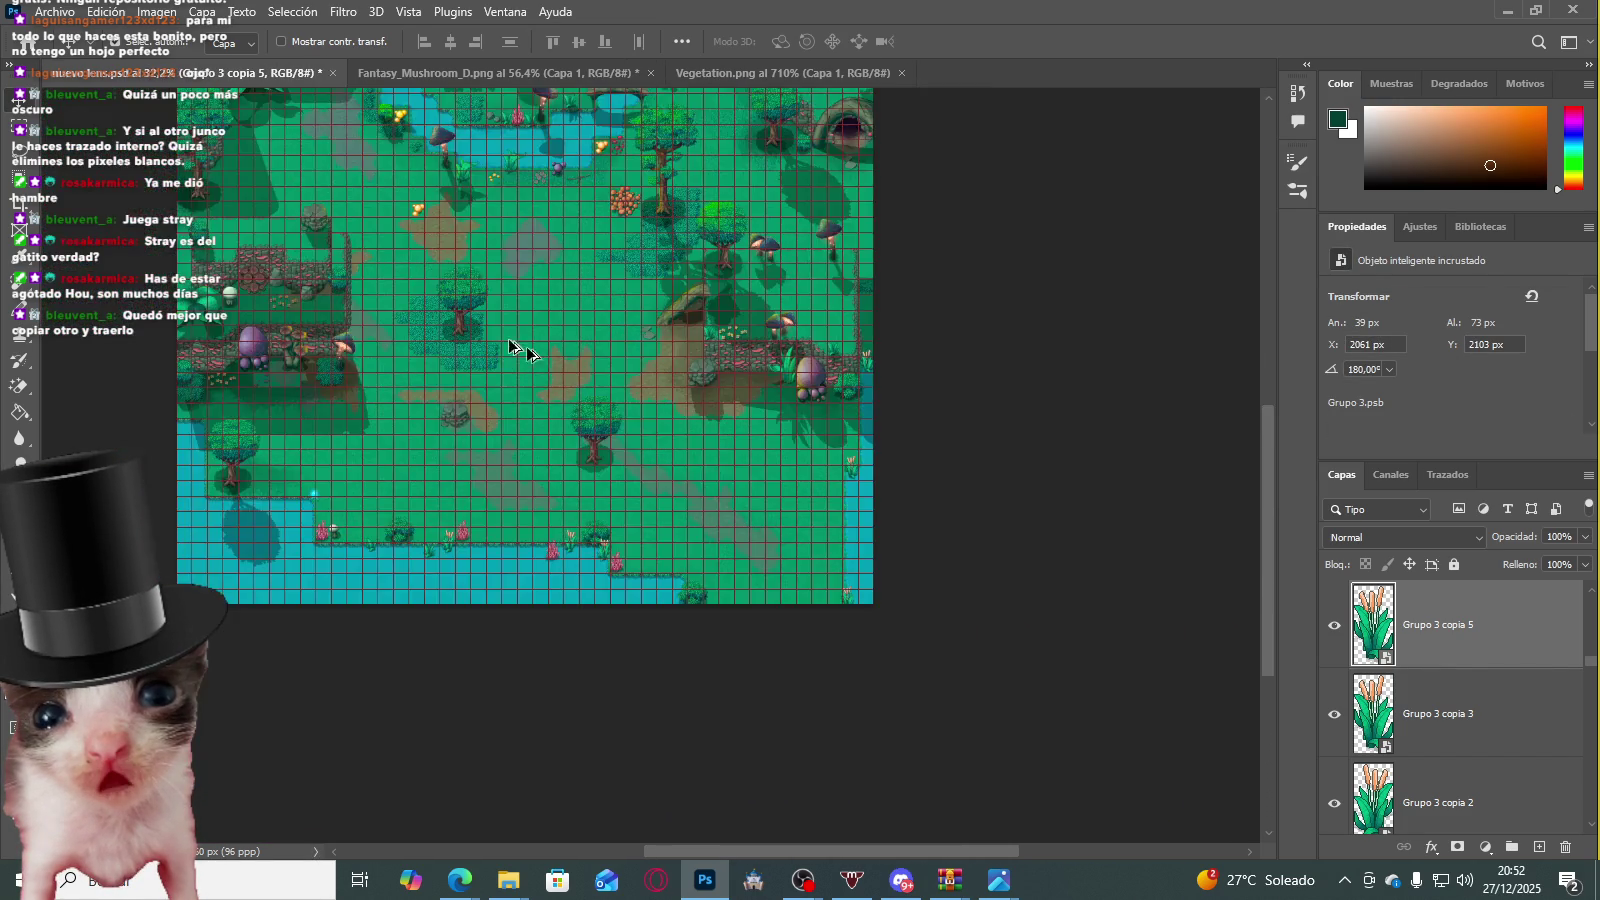
pyautogui.scroll(2, 1068, 529)
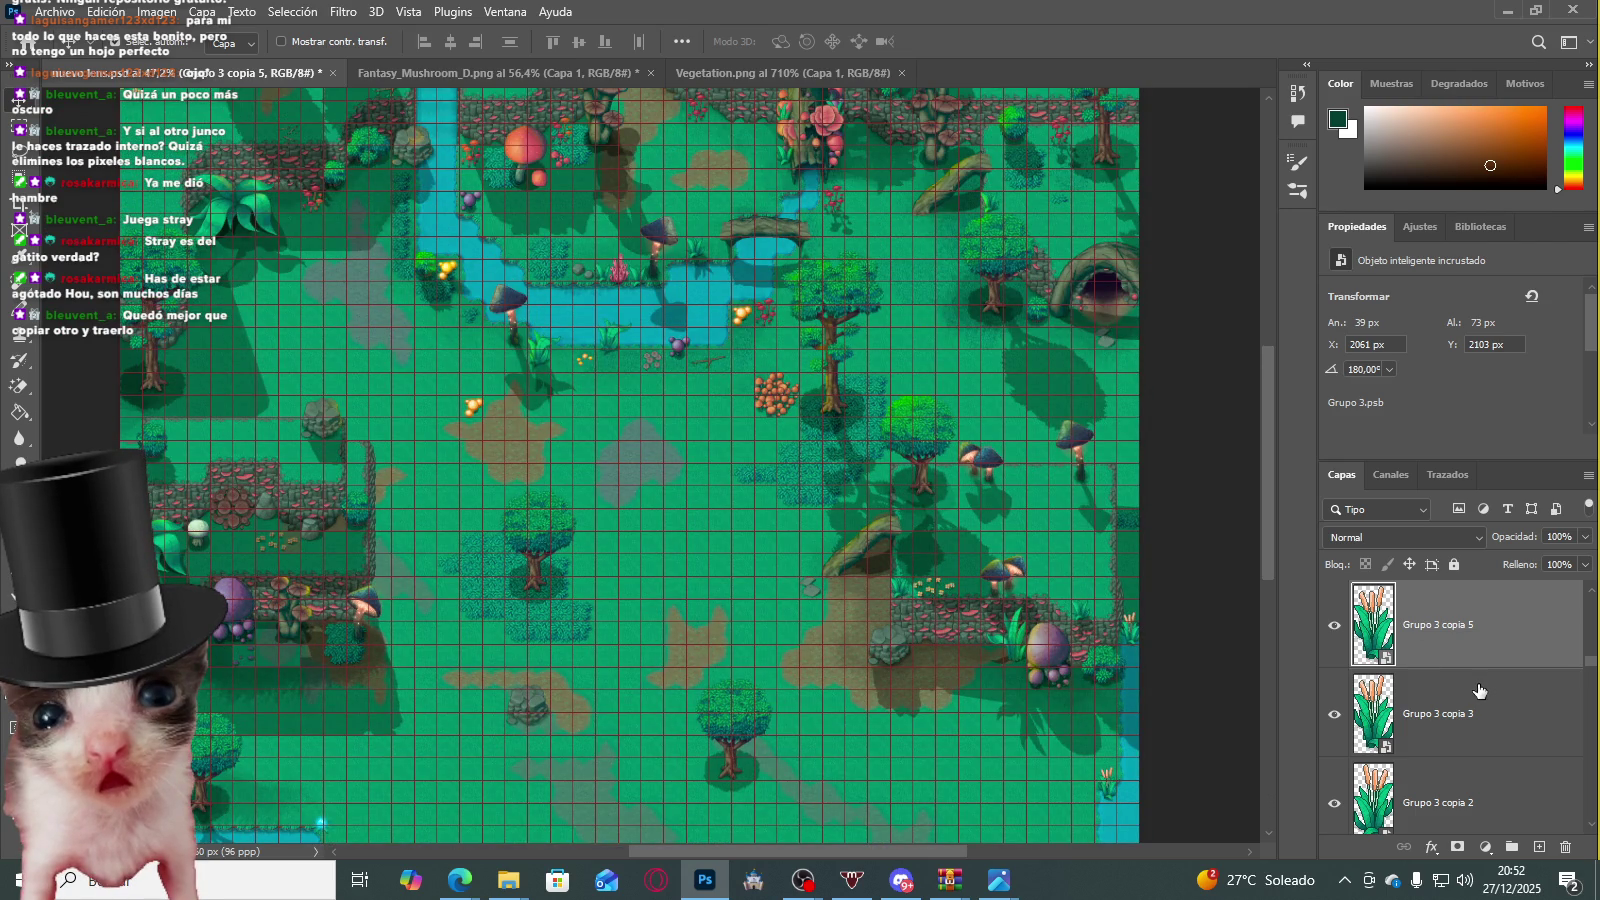
pyautogui.scroll(-3, 378, 398)
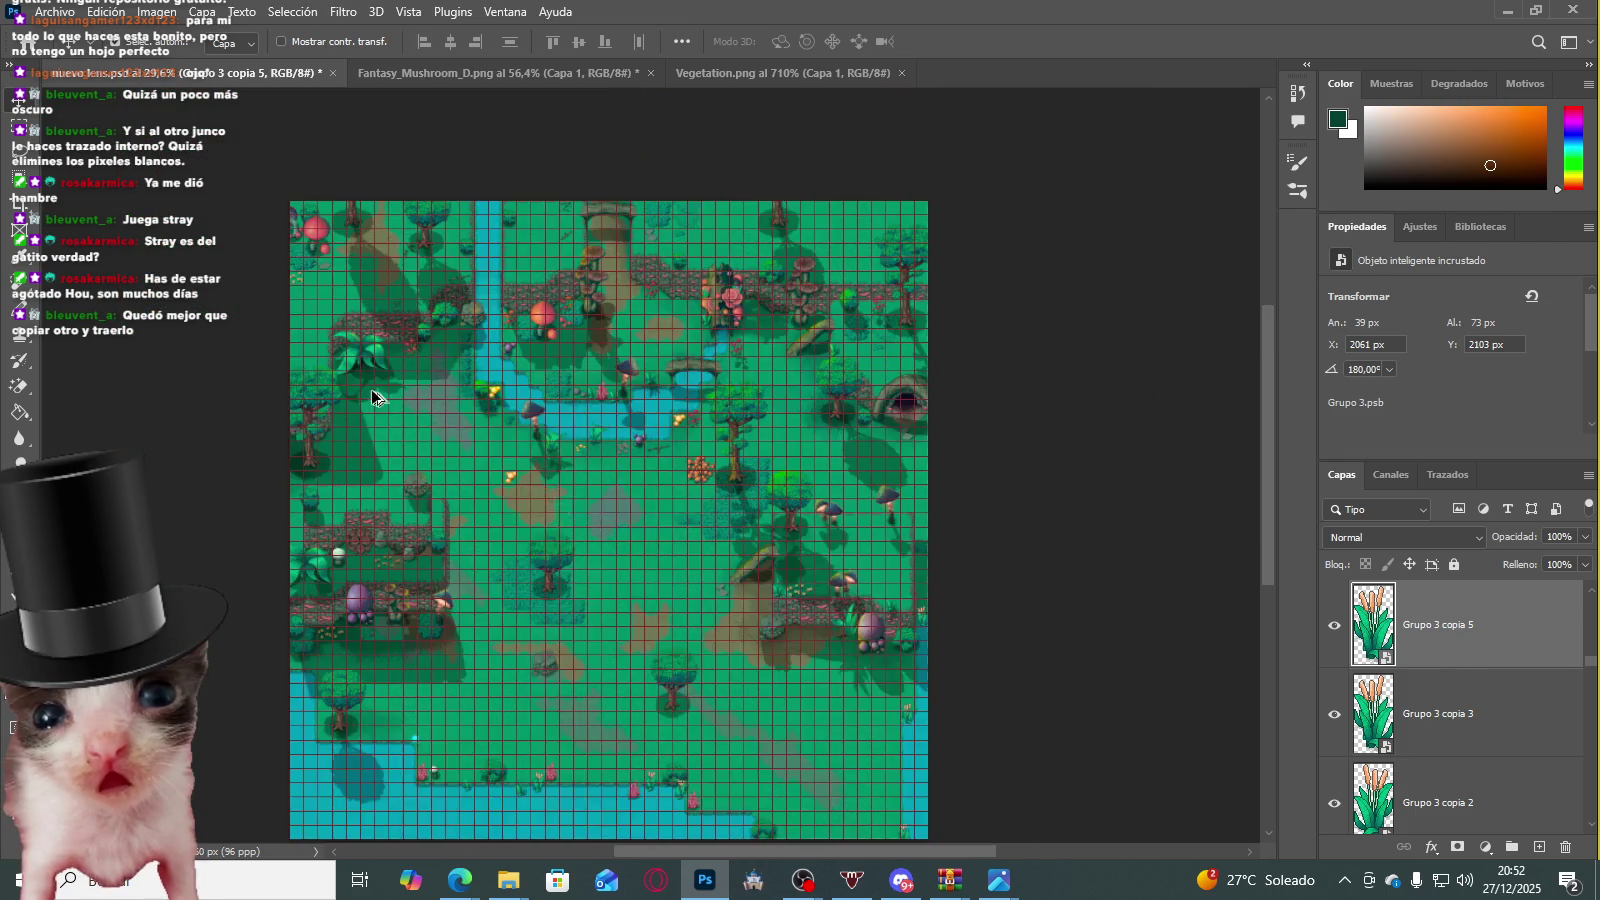
pyautogui.scroll(2, 400, 420)
pyautogui.scroll(2, 500, 500)
pyautogui.scroll(3, 688, 537)
pyautogui.scroll(-2, 680, 530)
pyautogui.scroll(-3, 560, 450)
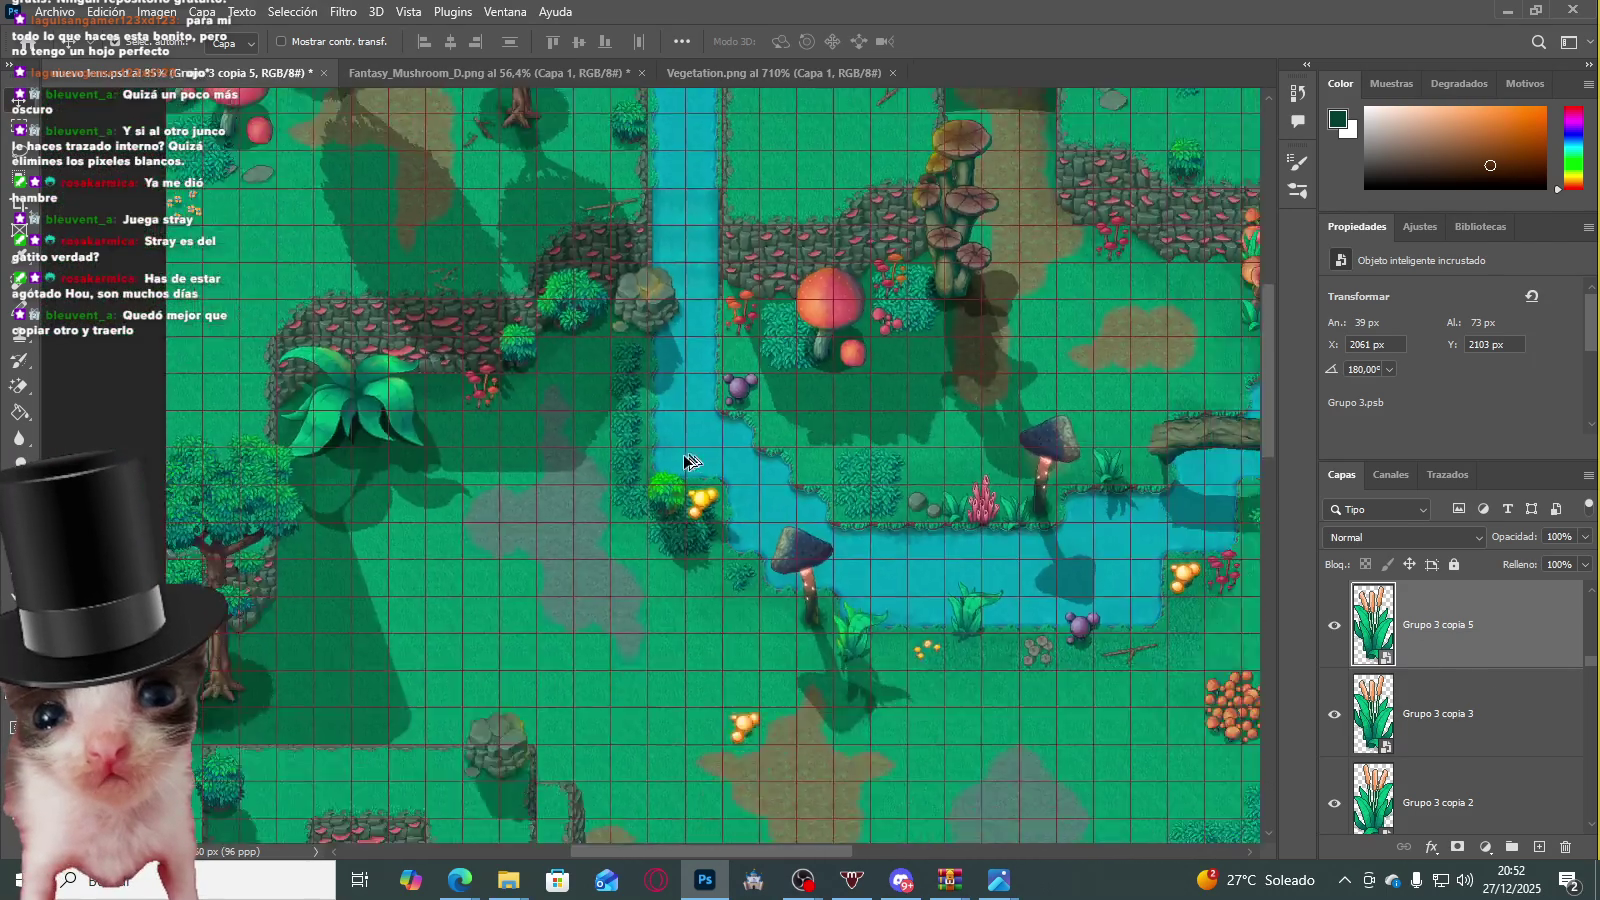
pyautogui.scroll(1, 445, 375)
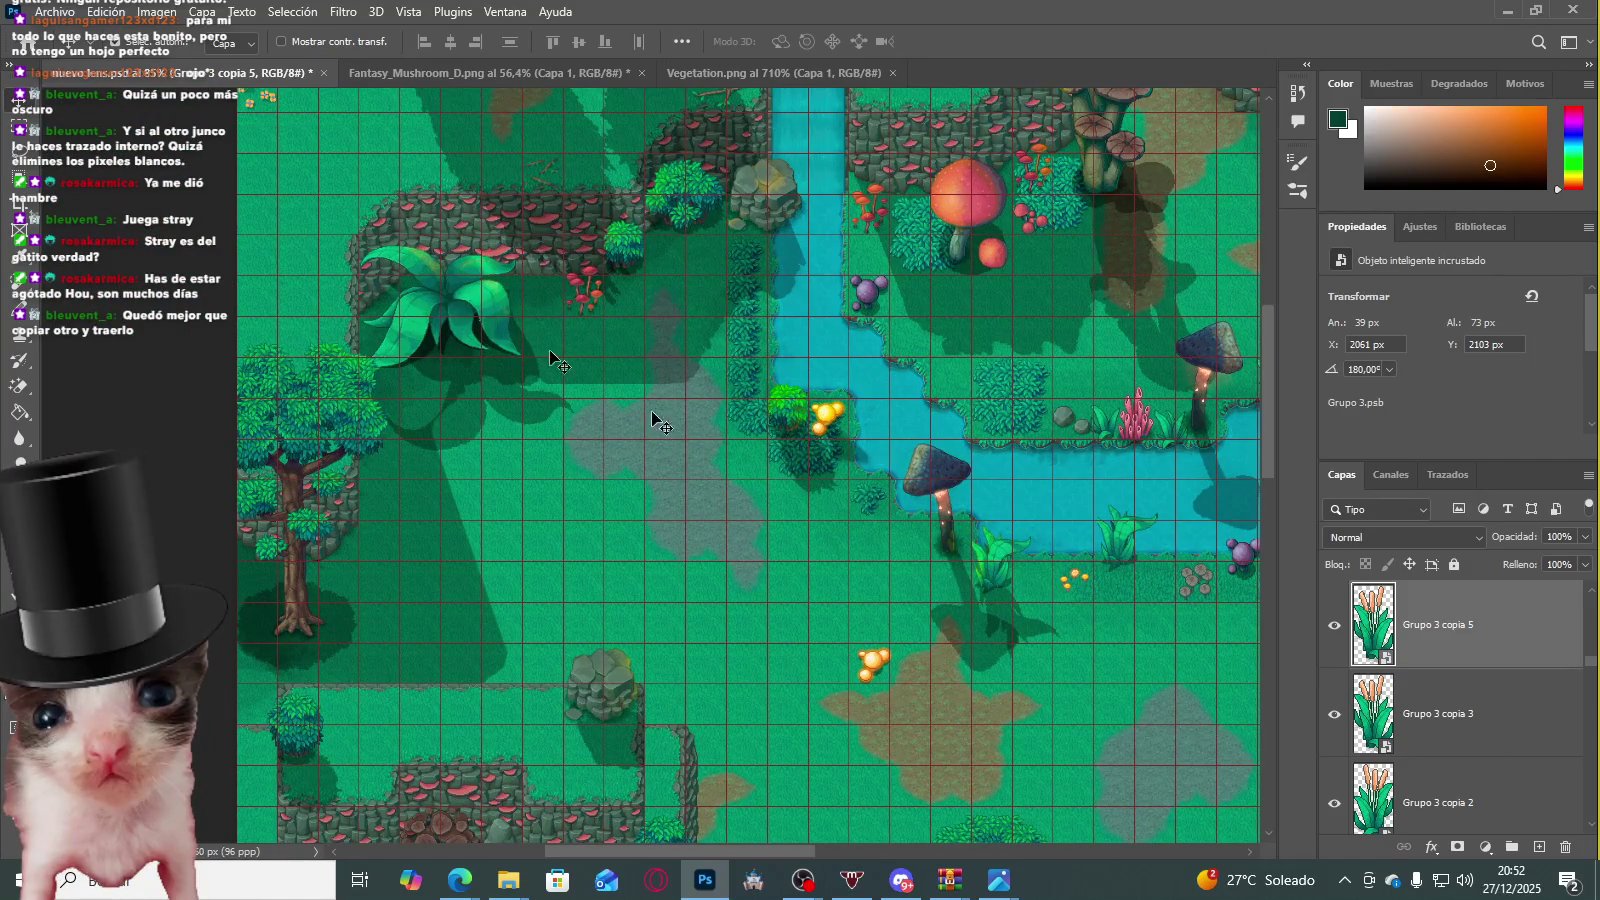
pyautogui.scroll(-2, 1450, 700)
pyautogui.scroll(-2, 1450, 720)
pyautogui.scroll(-2, 1452, 748)
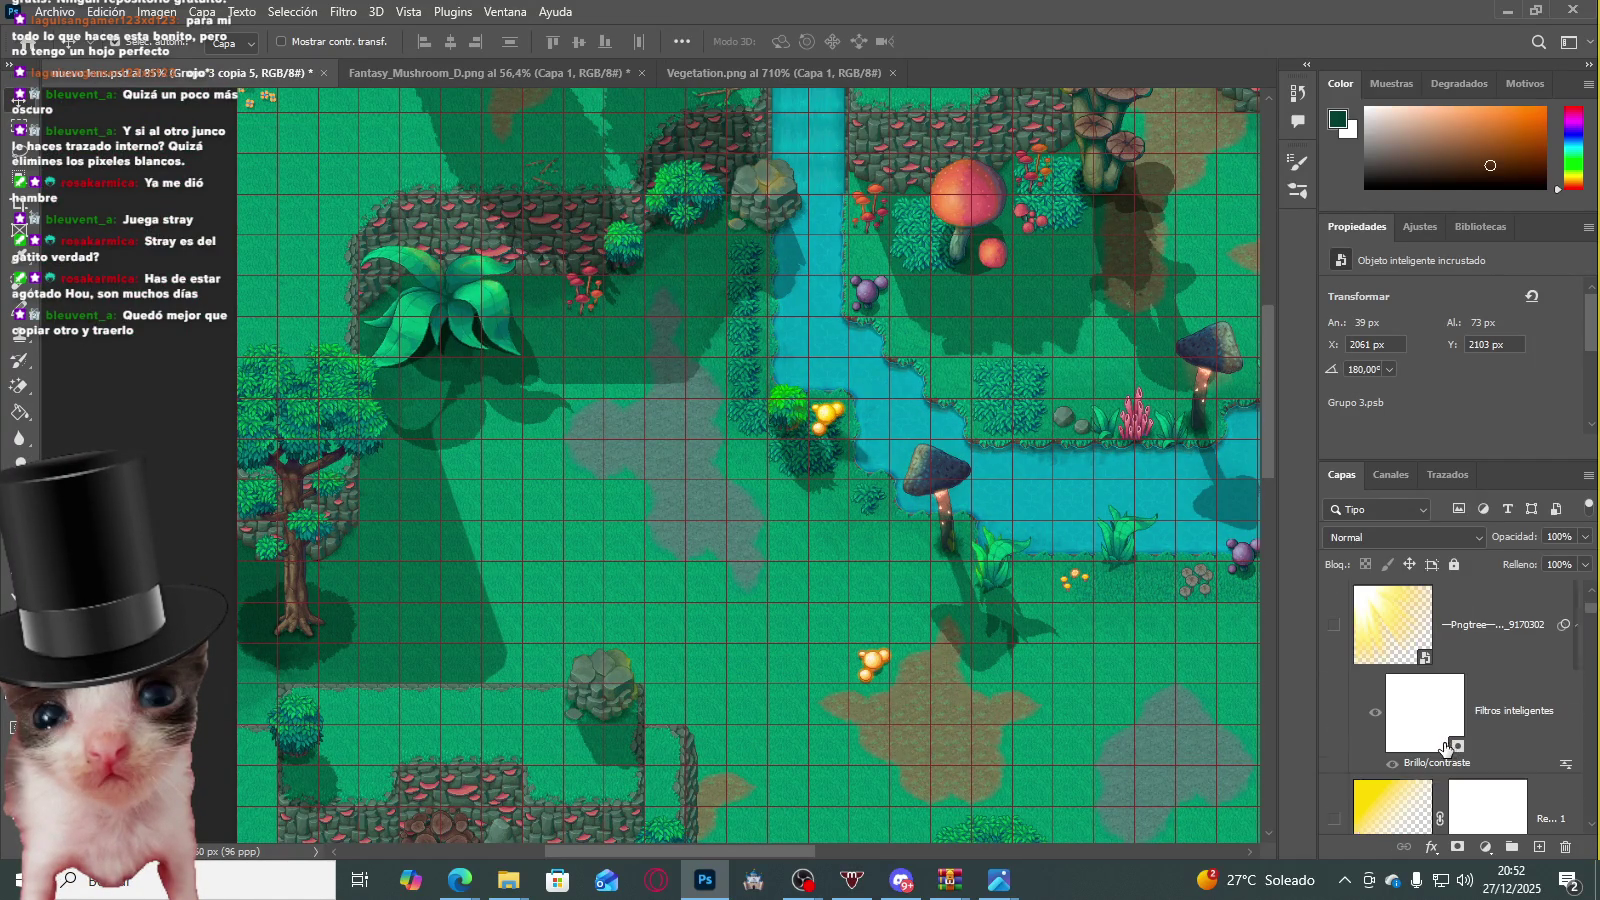
pyautogui.scroll(2, 1445, 748)
pyautogui.click(1430, 705)
pyautogui.scroll(2, 800, 380)
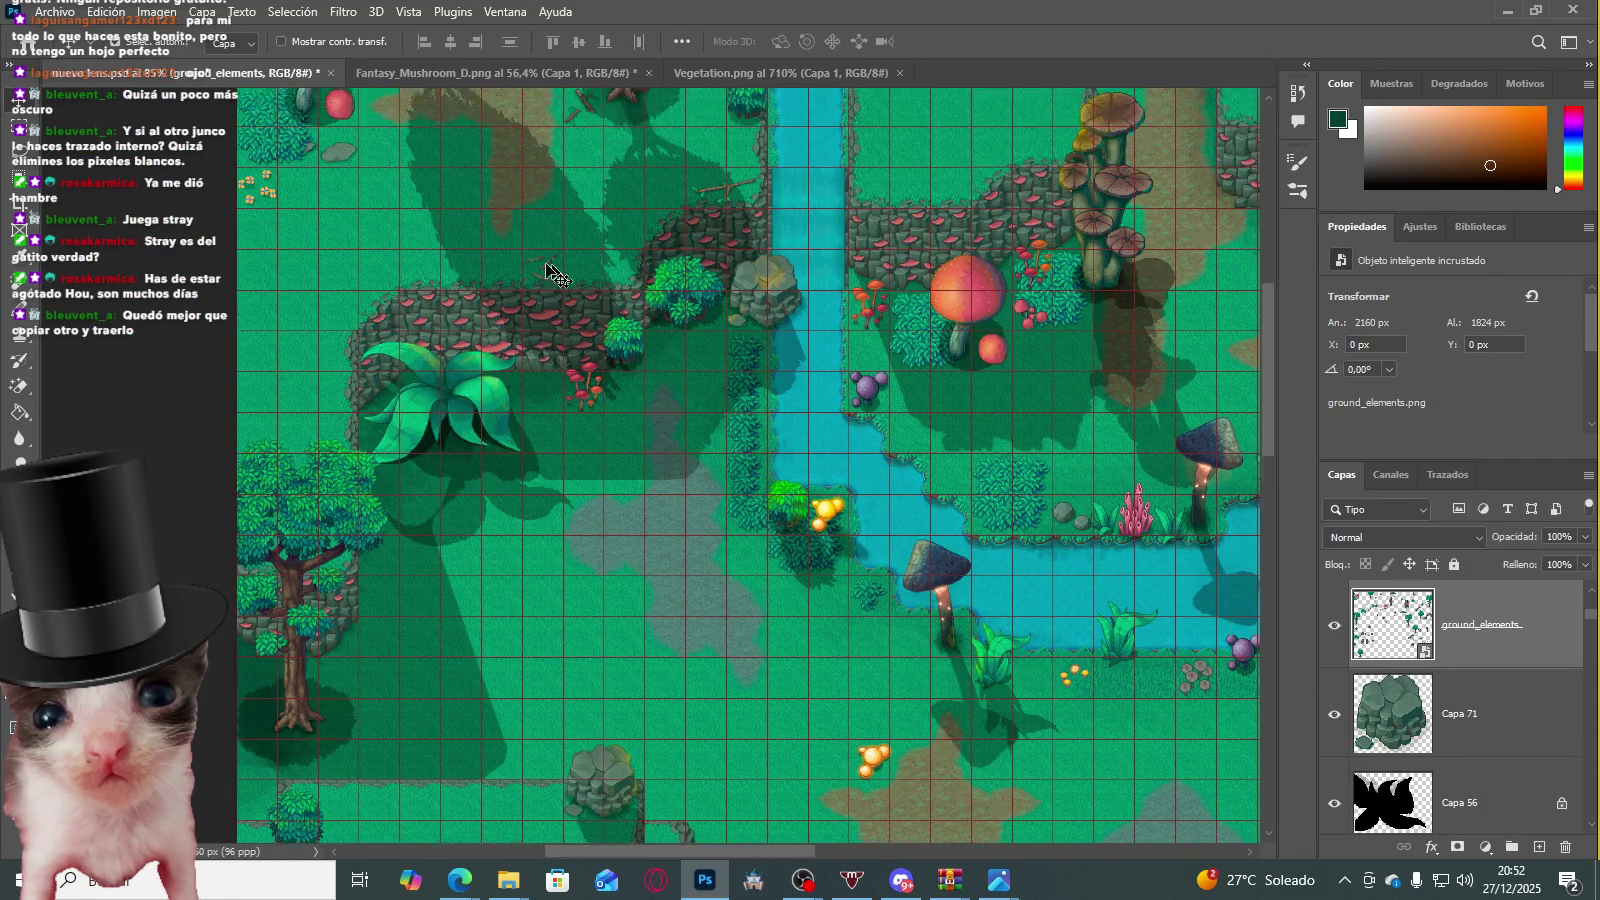
pyautogui.scroll(-5, 567, 275)
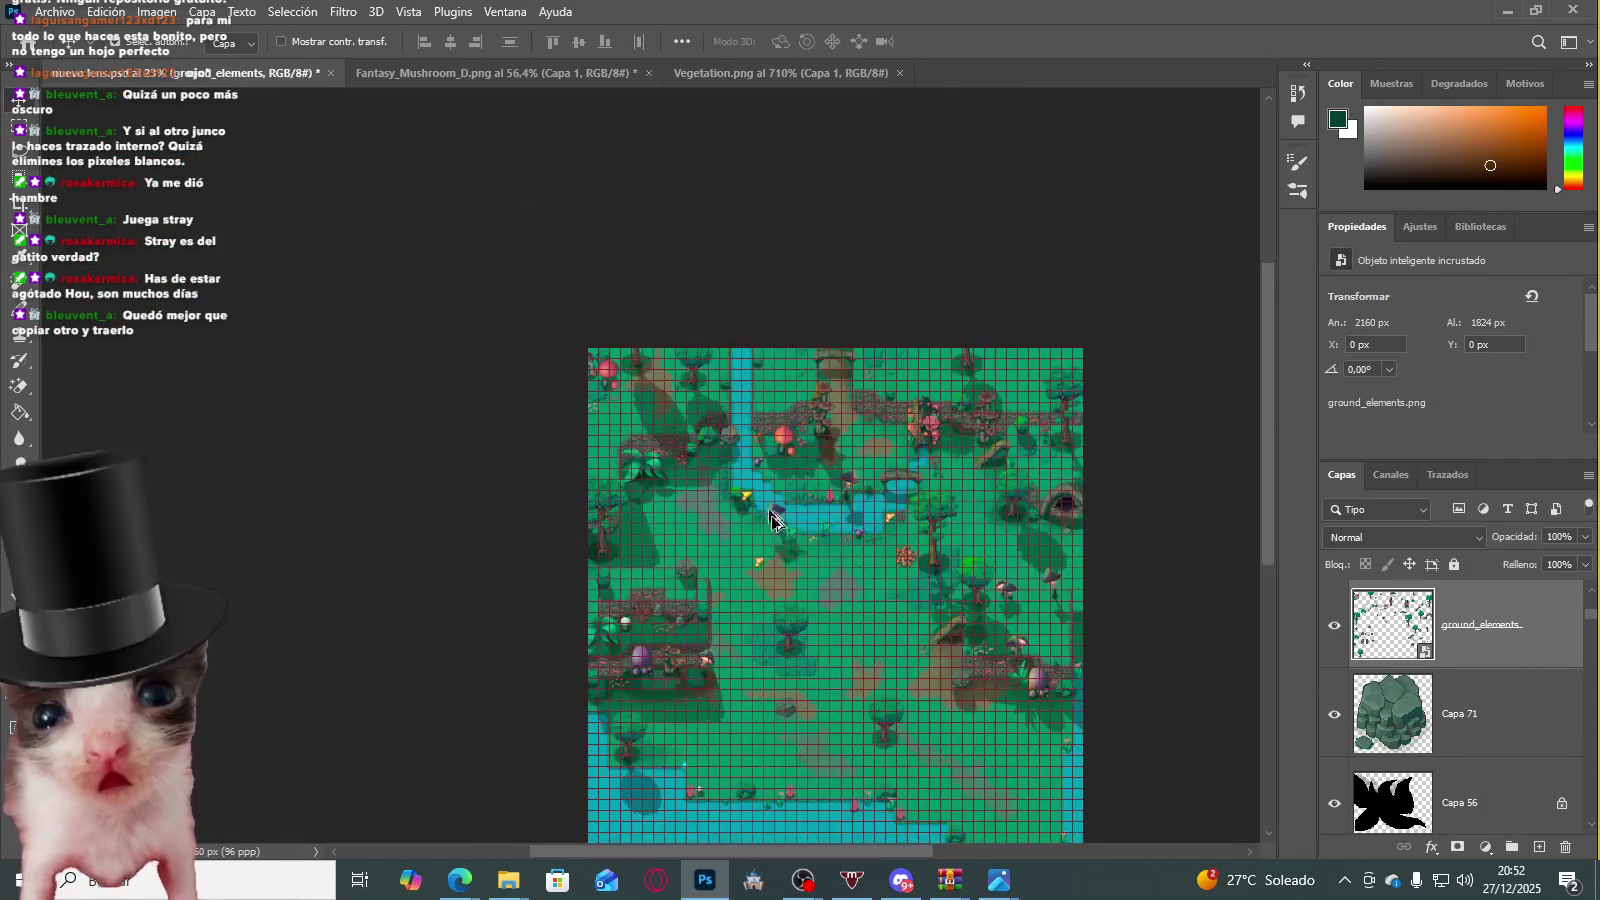
pyautogui.scroll(3, 903, 455)
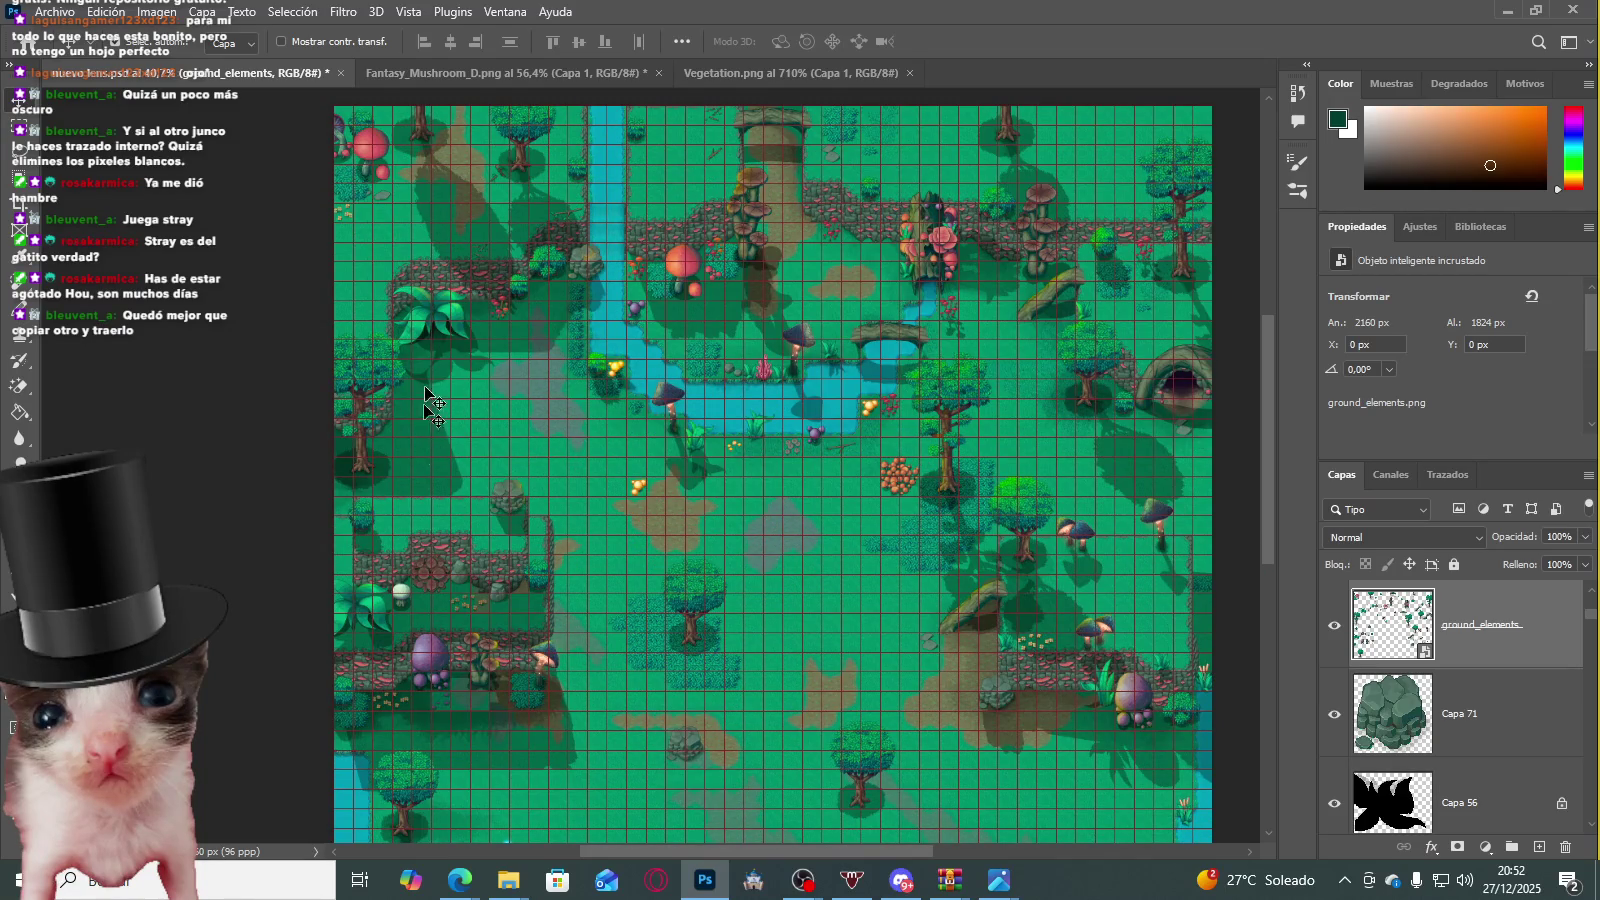
pyautogui.click(505, 73)
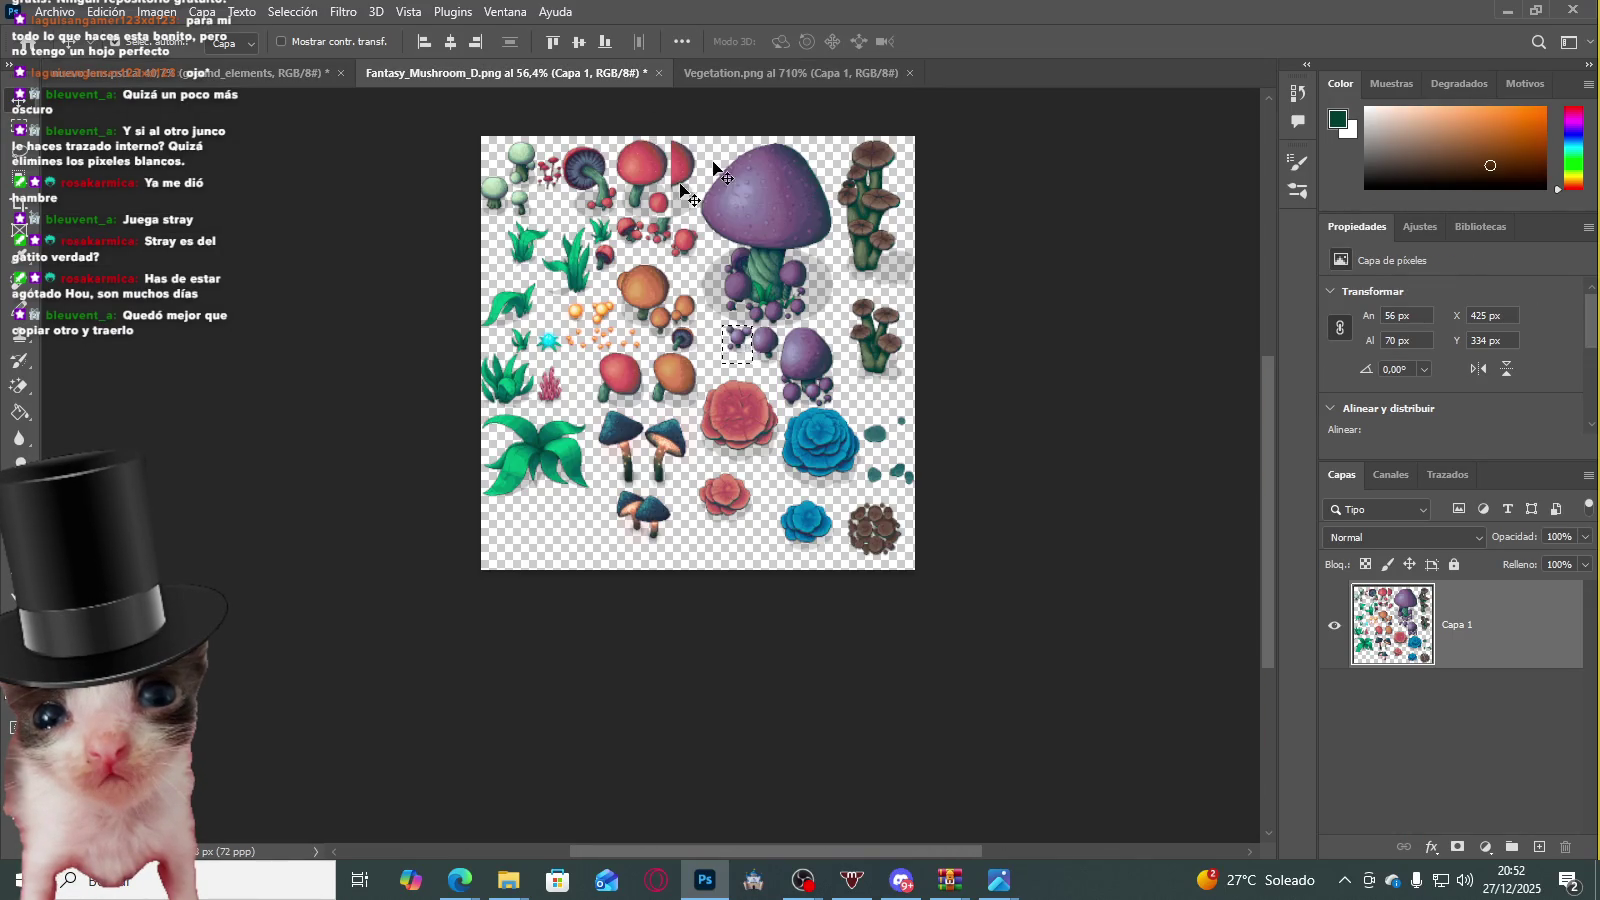
# Step: Marquee-select around the leaf plant, dismissing the no-pixels-selected warnings on failed copies
pyautogui.scroll(3, 549, 462)
pyautogui.scroll(2, 549, 462)
pyautogui.scroll(2, 549, 462)
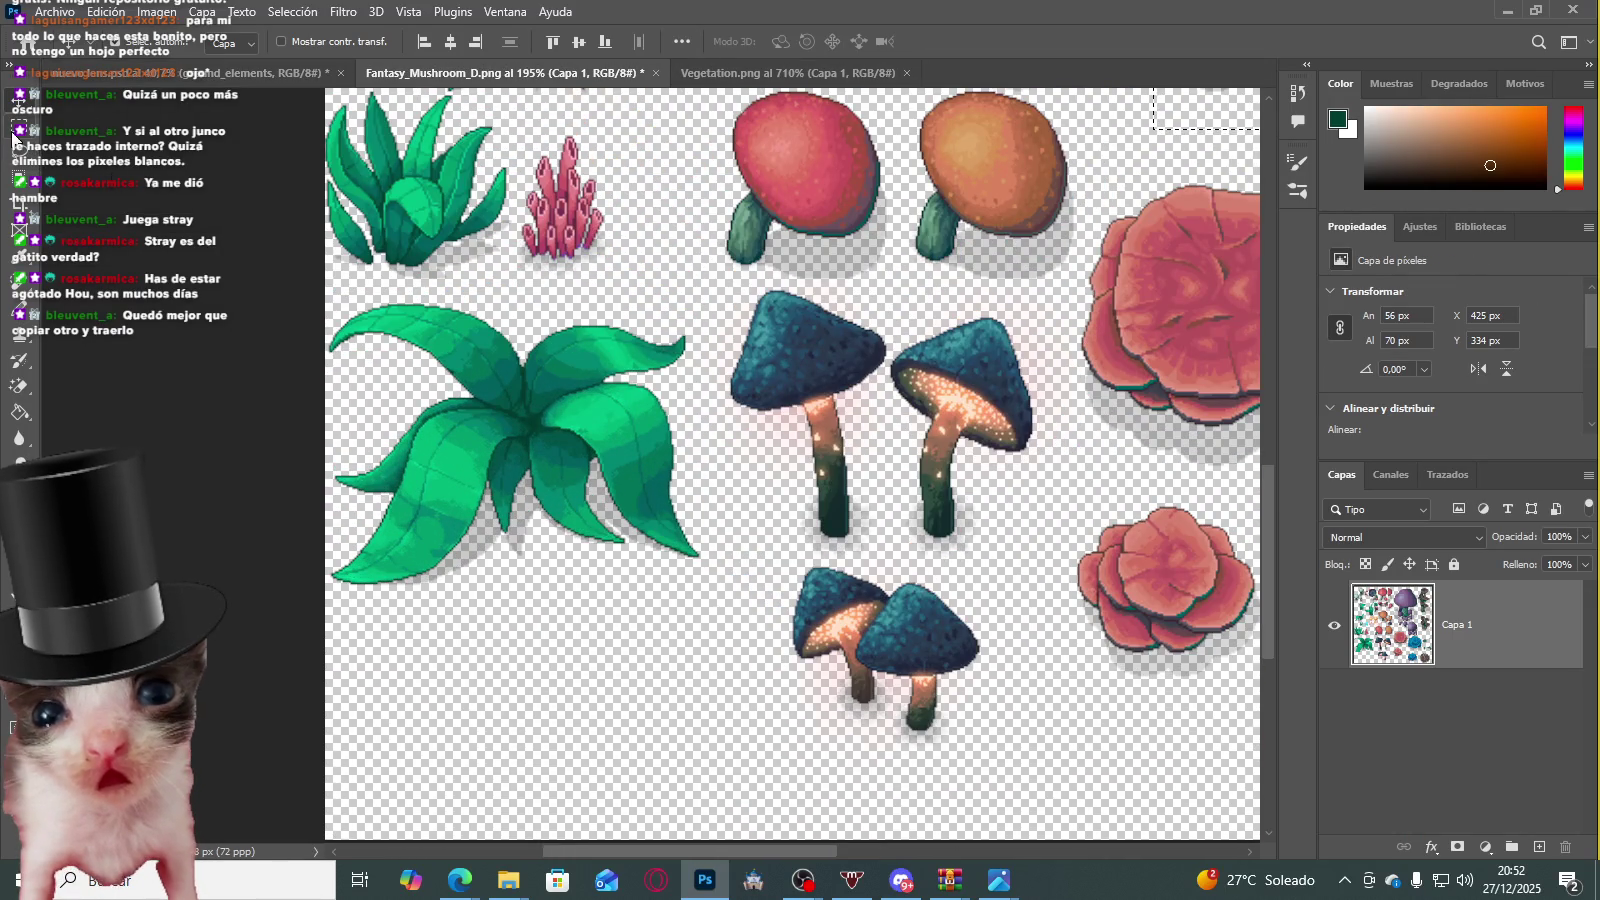
pyautogui.click(12, 136)
pyautogui.scroll(2, 432, 330)
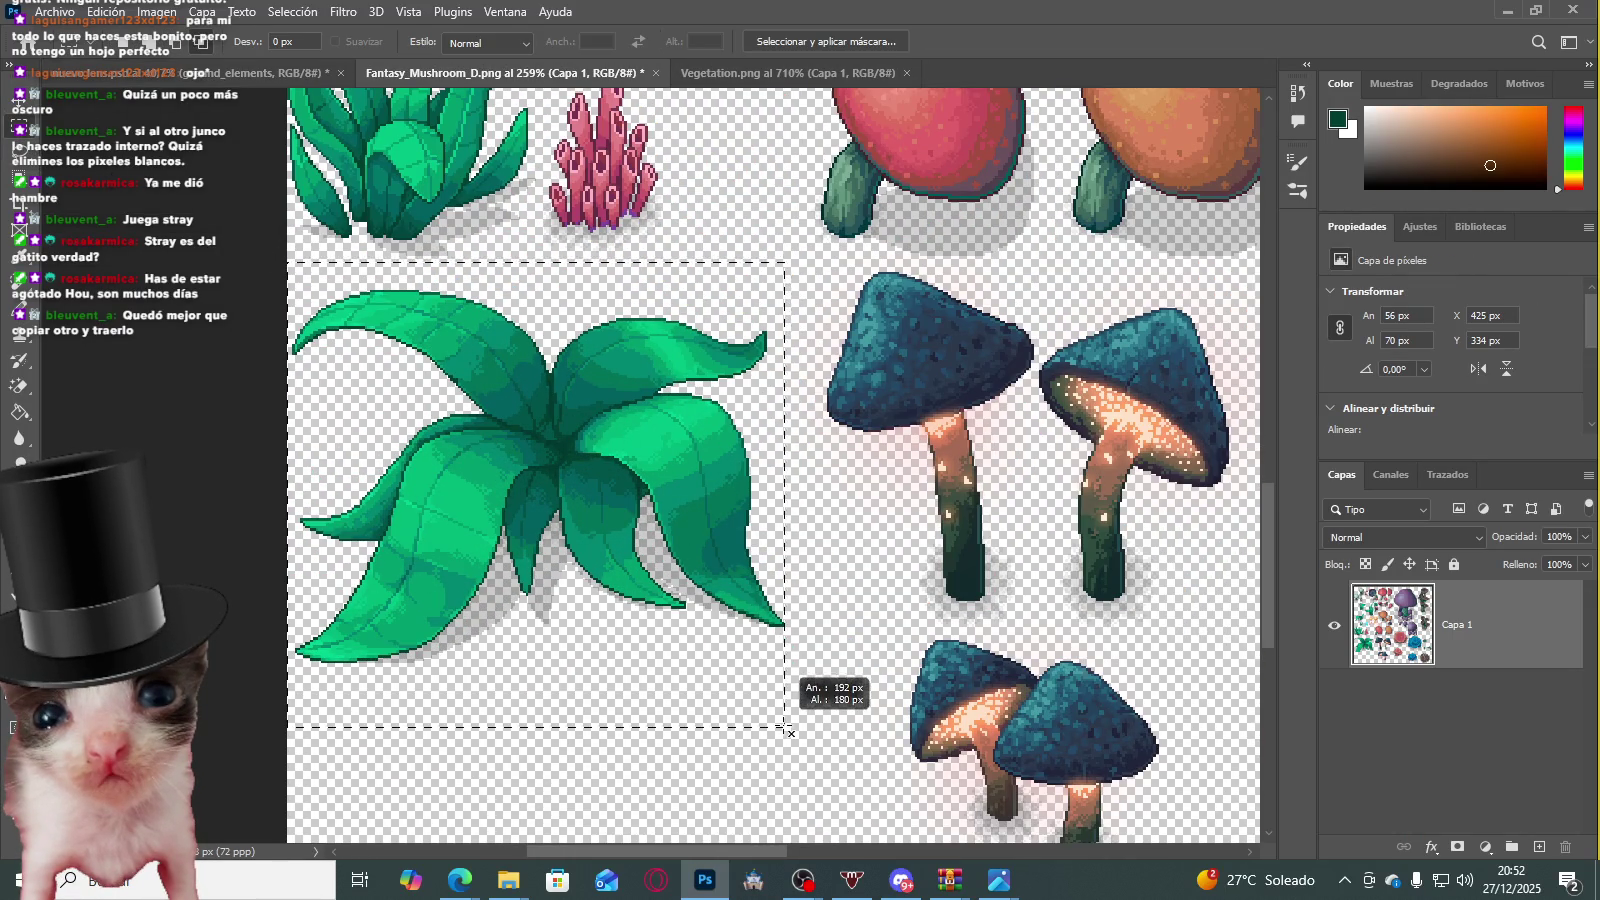
pyautogui.moveTo(263, 258); pyautogui.dragTo(795, 727)
pyautogui.hotkey('ctrl', 'c')
pyautogui.click(745, 339)
pyautogui.click(729, 334)
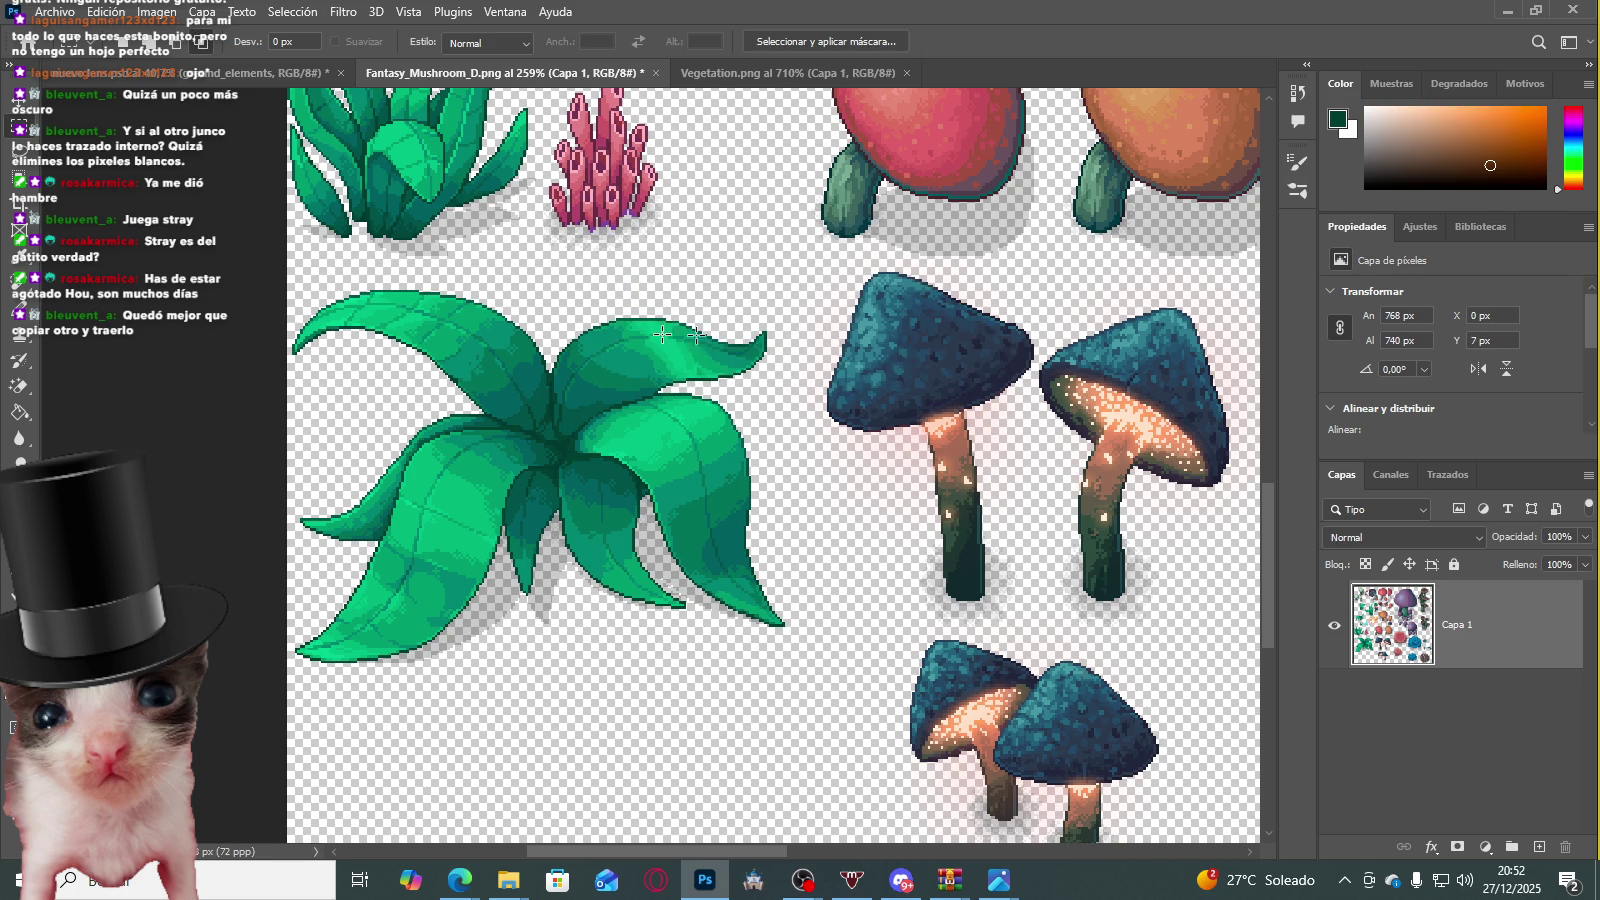
pyautogui.hotkey('ctrl', 'c')
pyautogui.click(703, 333)
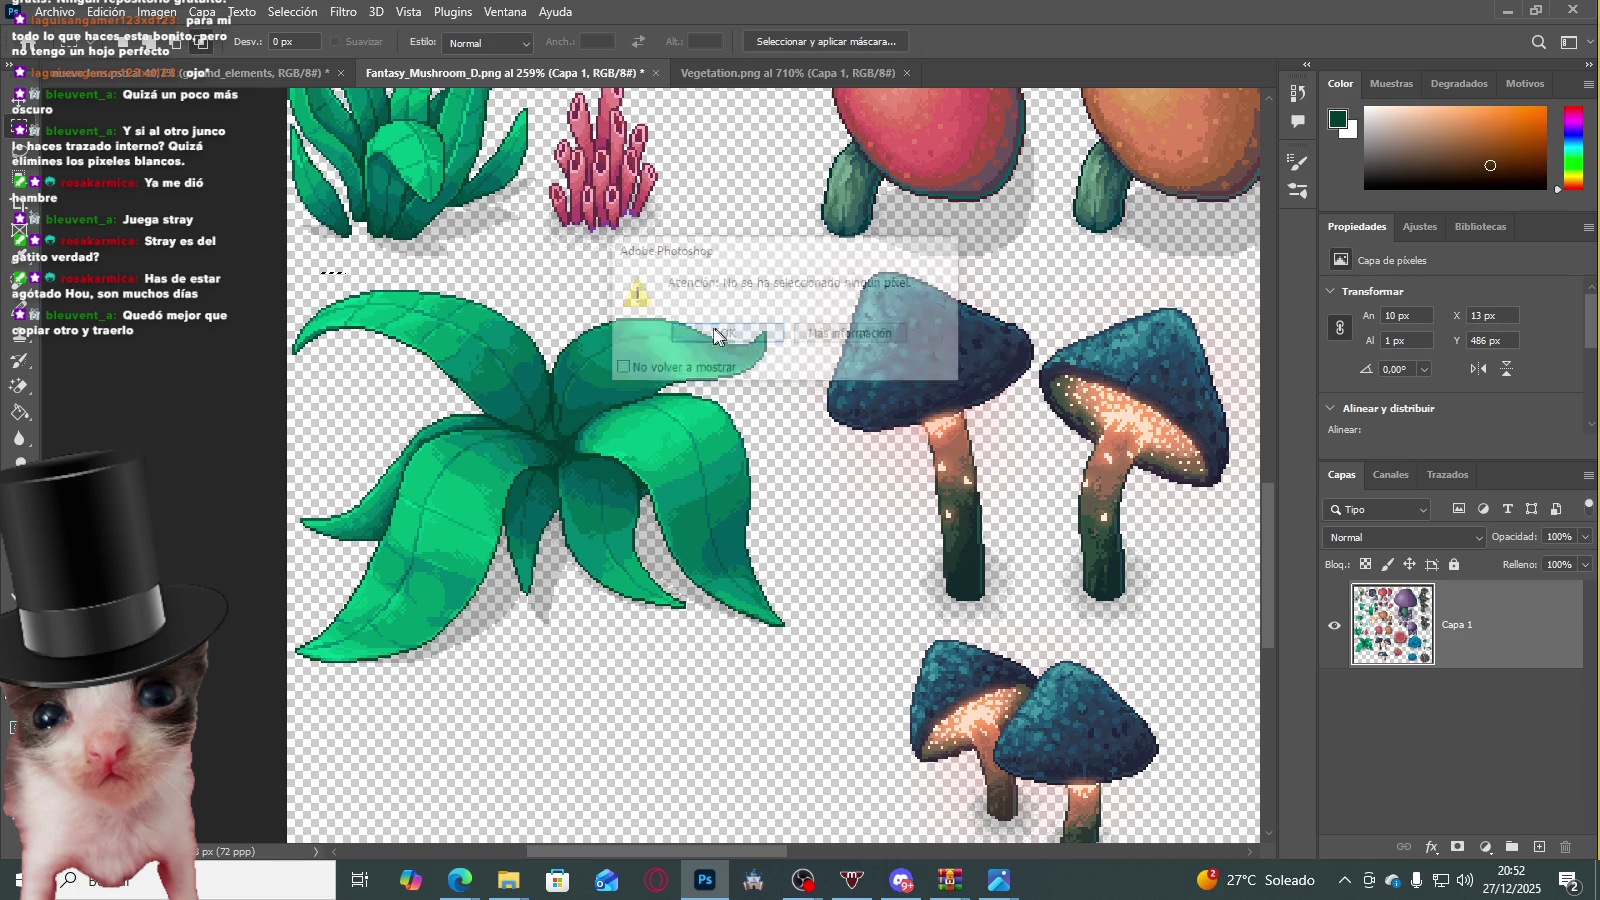
# Step: Copy the boxed leaf plant and paste it into the forest map as a new layer
pyautogui.moveTo(282, 262); pyautogui.dragTo(800, 704)
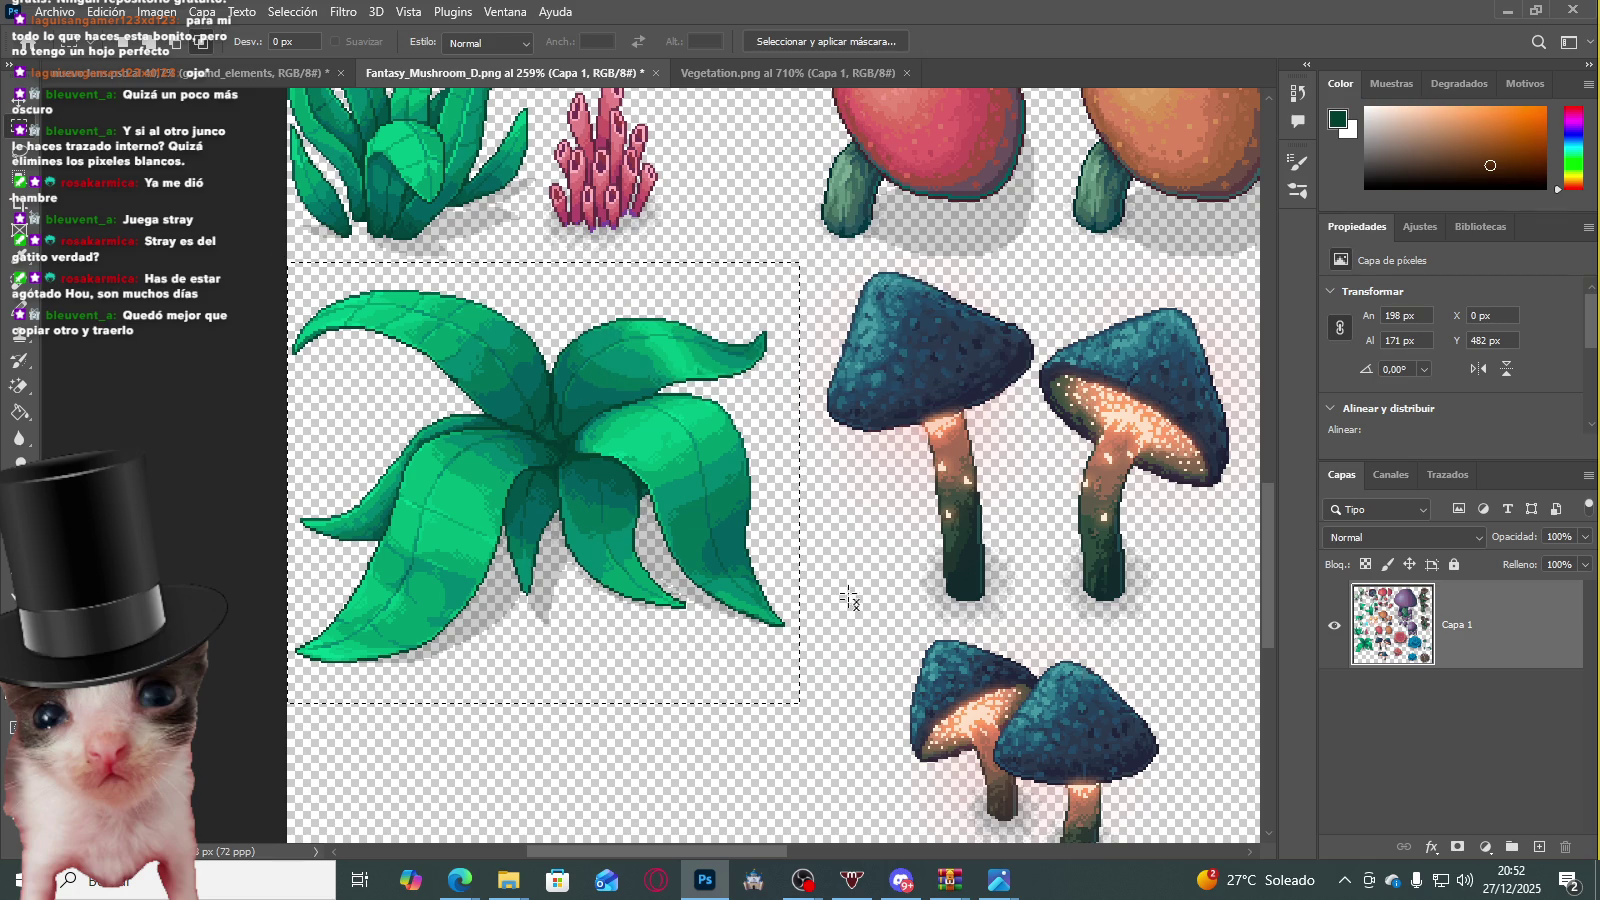
pyautogui.hotkey('ctrl', 'c')
pyautogui.click(200, 72)
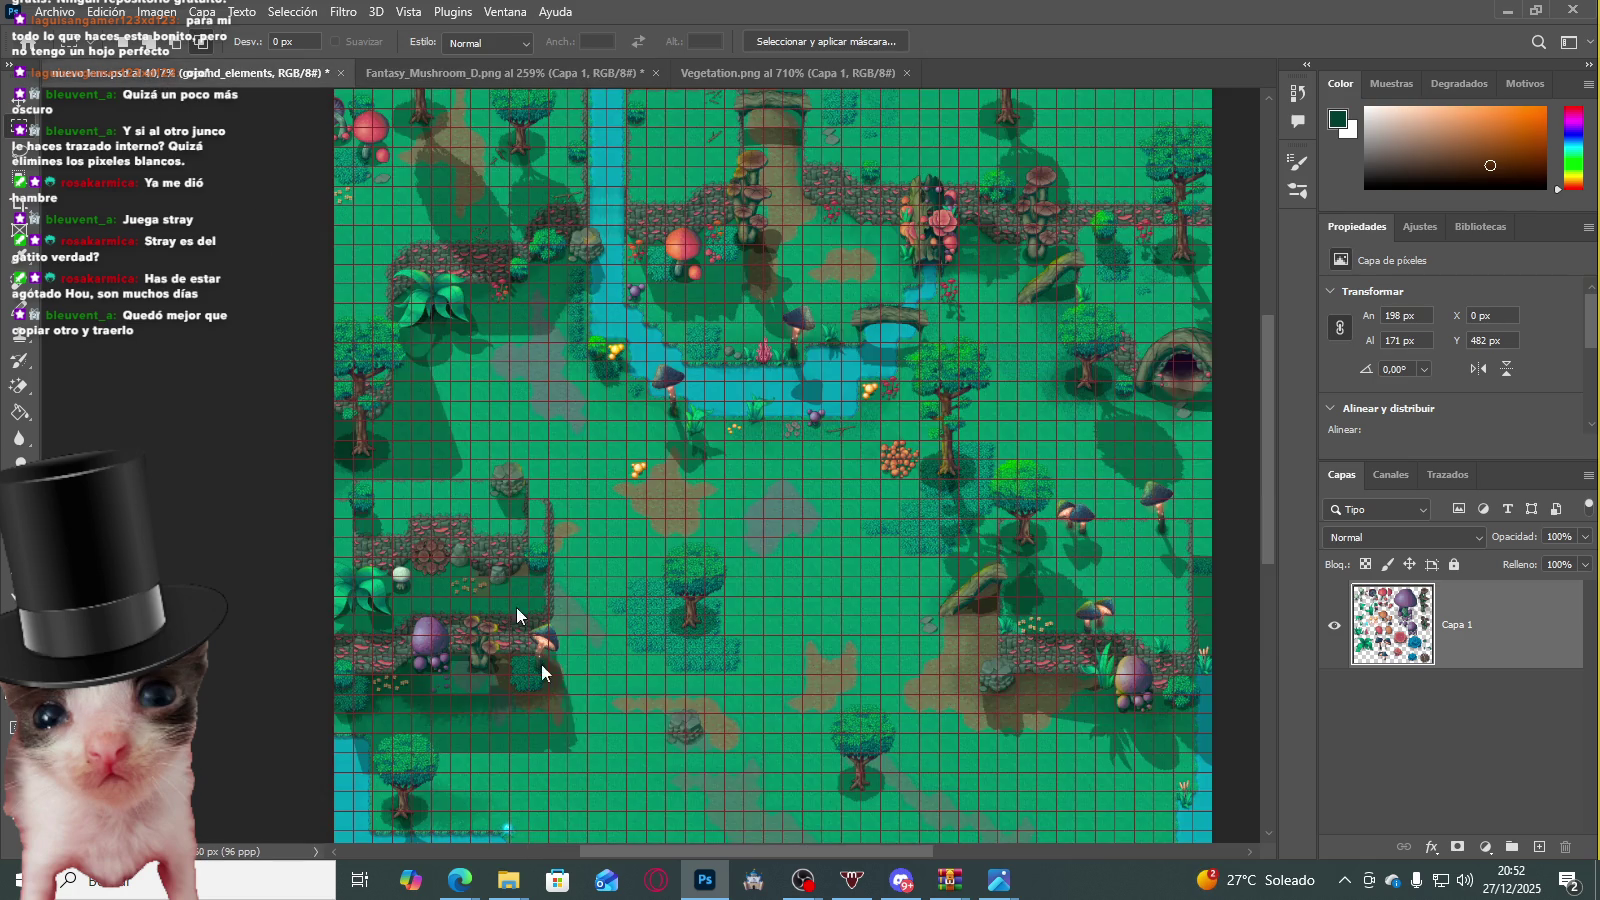
pyautogui.hotkey('ctrl', 'v')
pyautogui.scroll(-3, 663, 691)
# Step: Back out of a first transform, then undo and redo the leaf plant paste
pyautogui.hotkey('ctrl', 't')
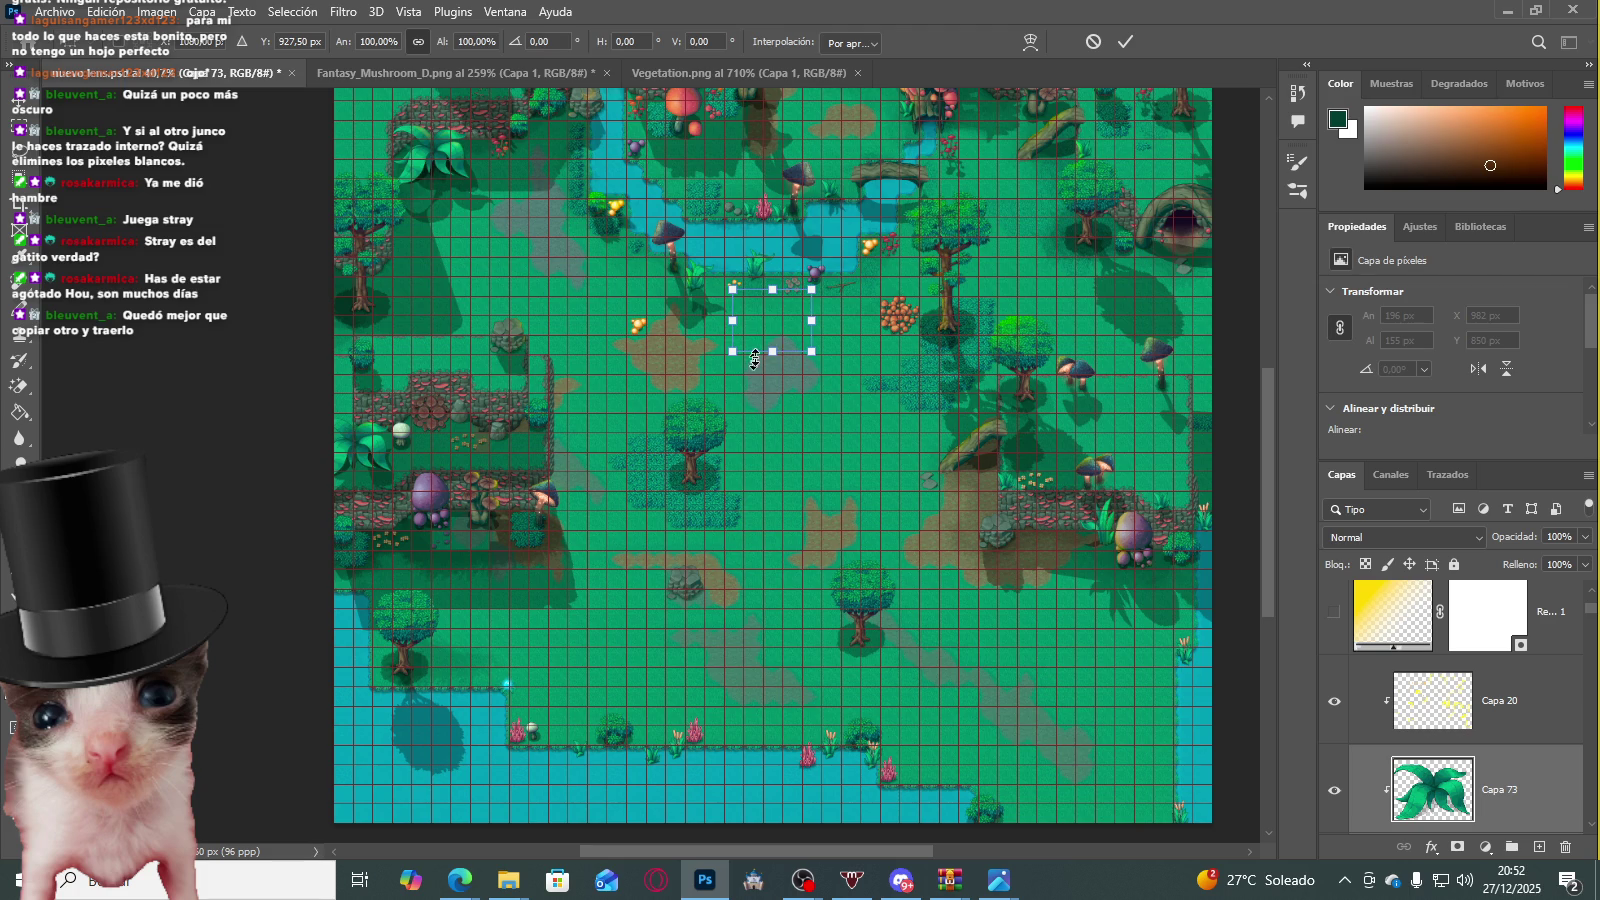
pyautogui.moveTo(780, 327); pyautogui.dragTo(779, 549)
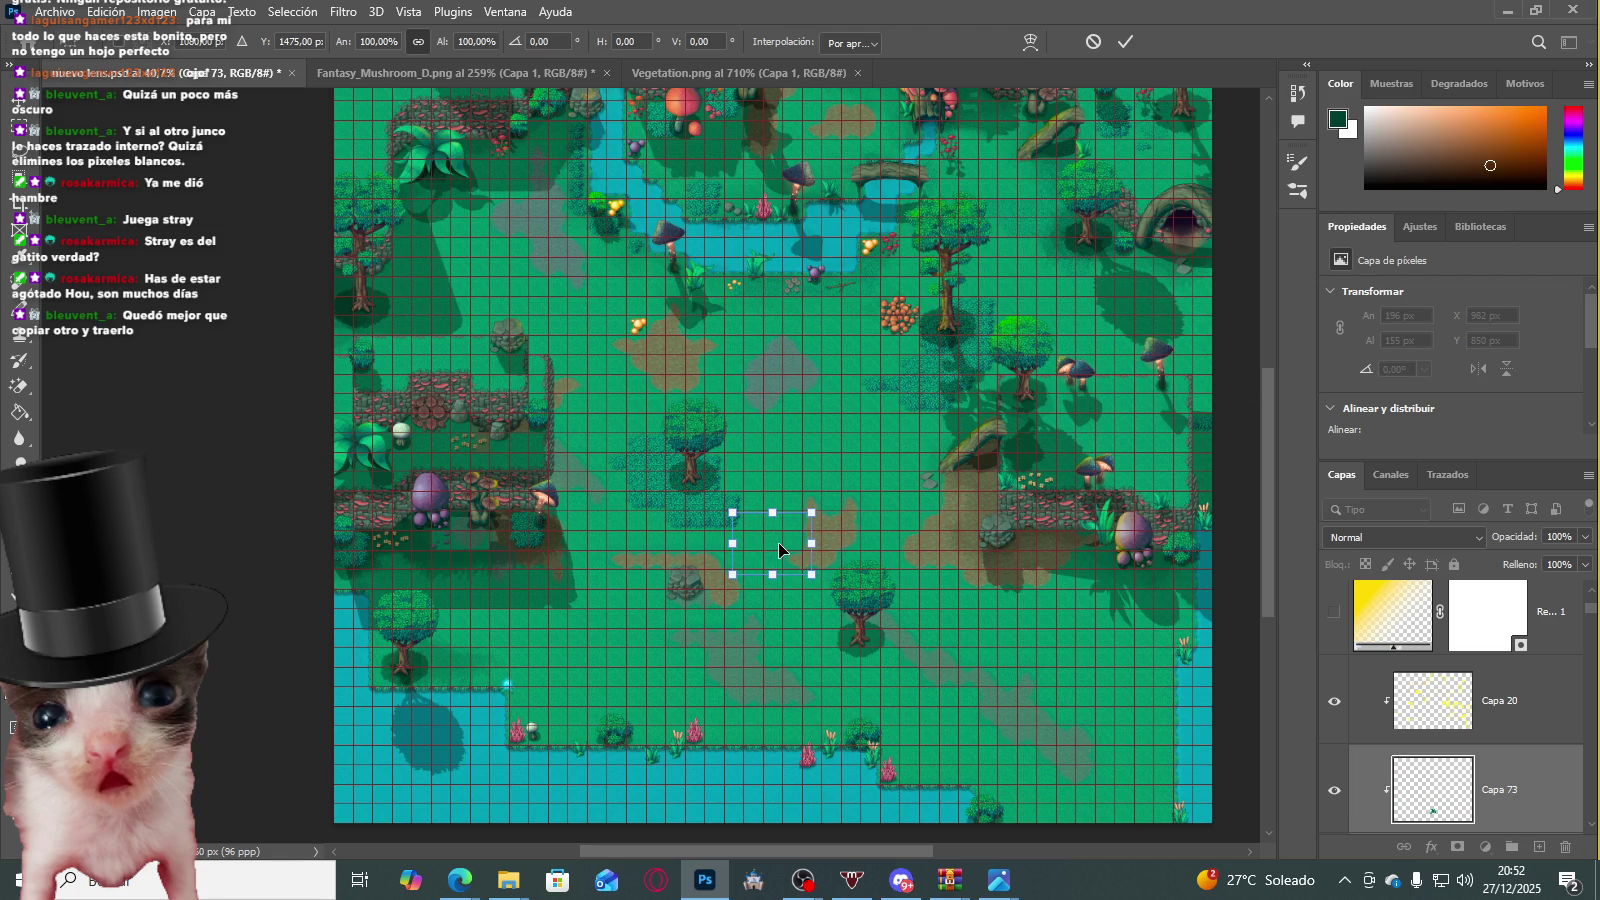
pyautogui.press('Escape')
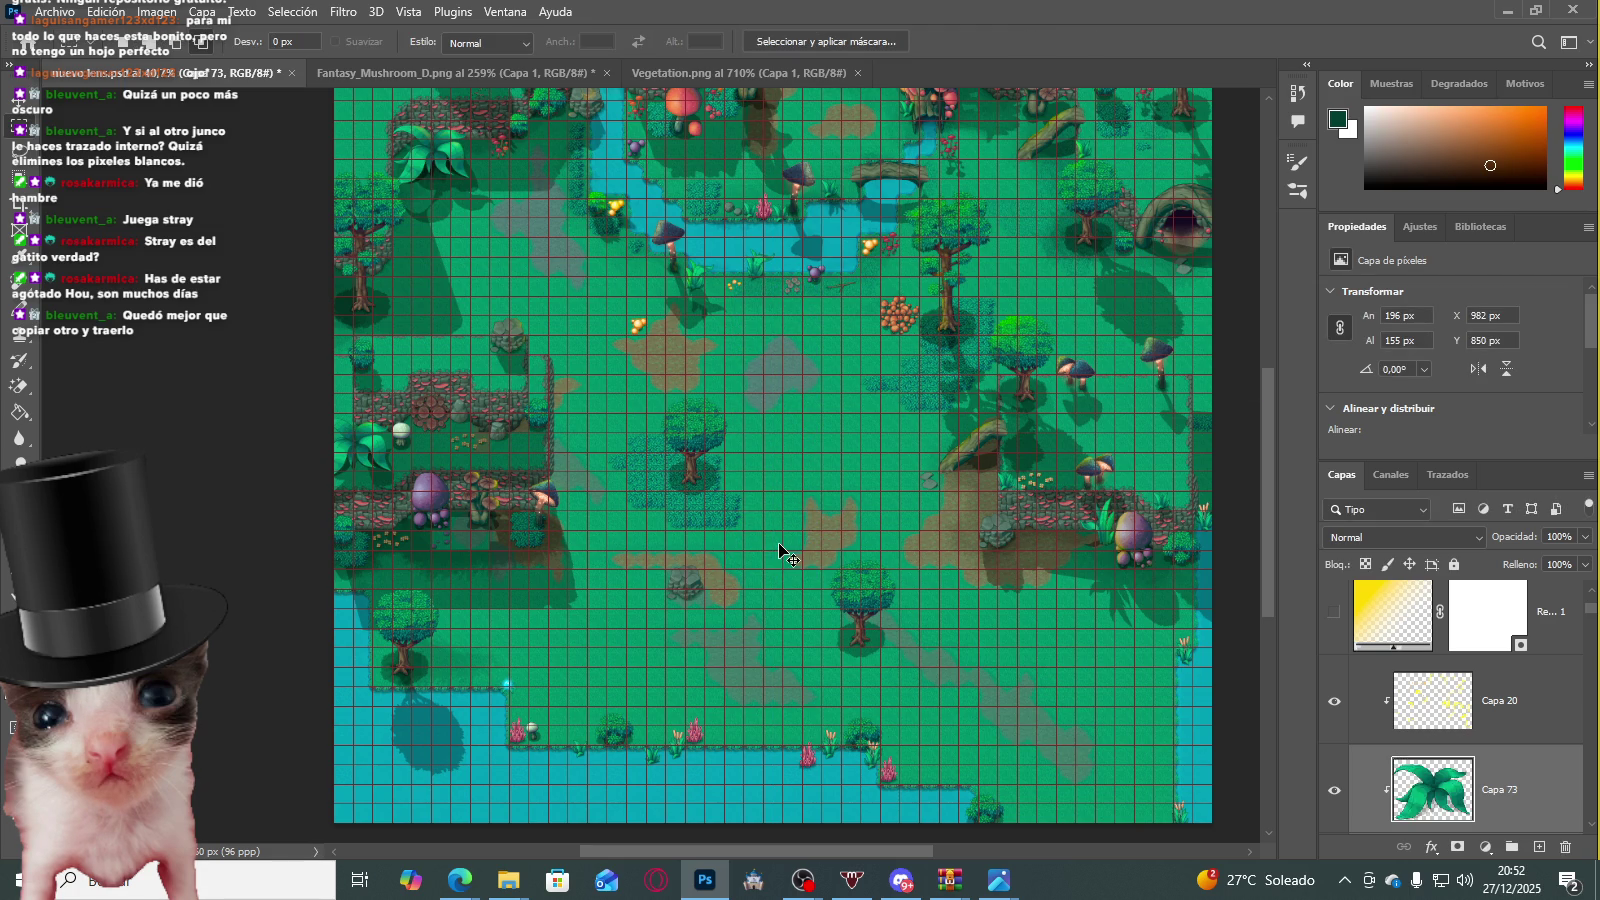
pyautogui.hotkey('ctrl', 'z')
pyautogui.scroll(5, 1449, 661)
pyautogui.scroll(3, 1449, 661)
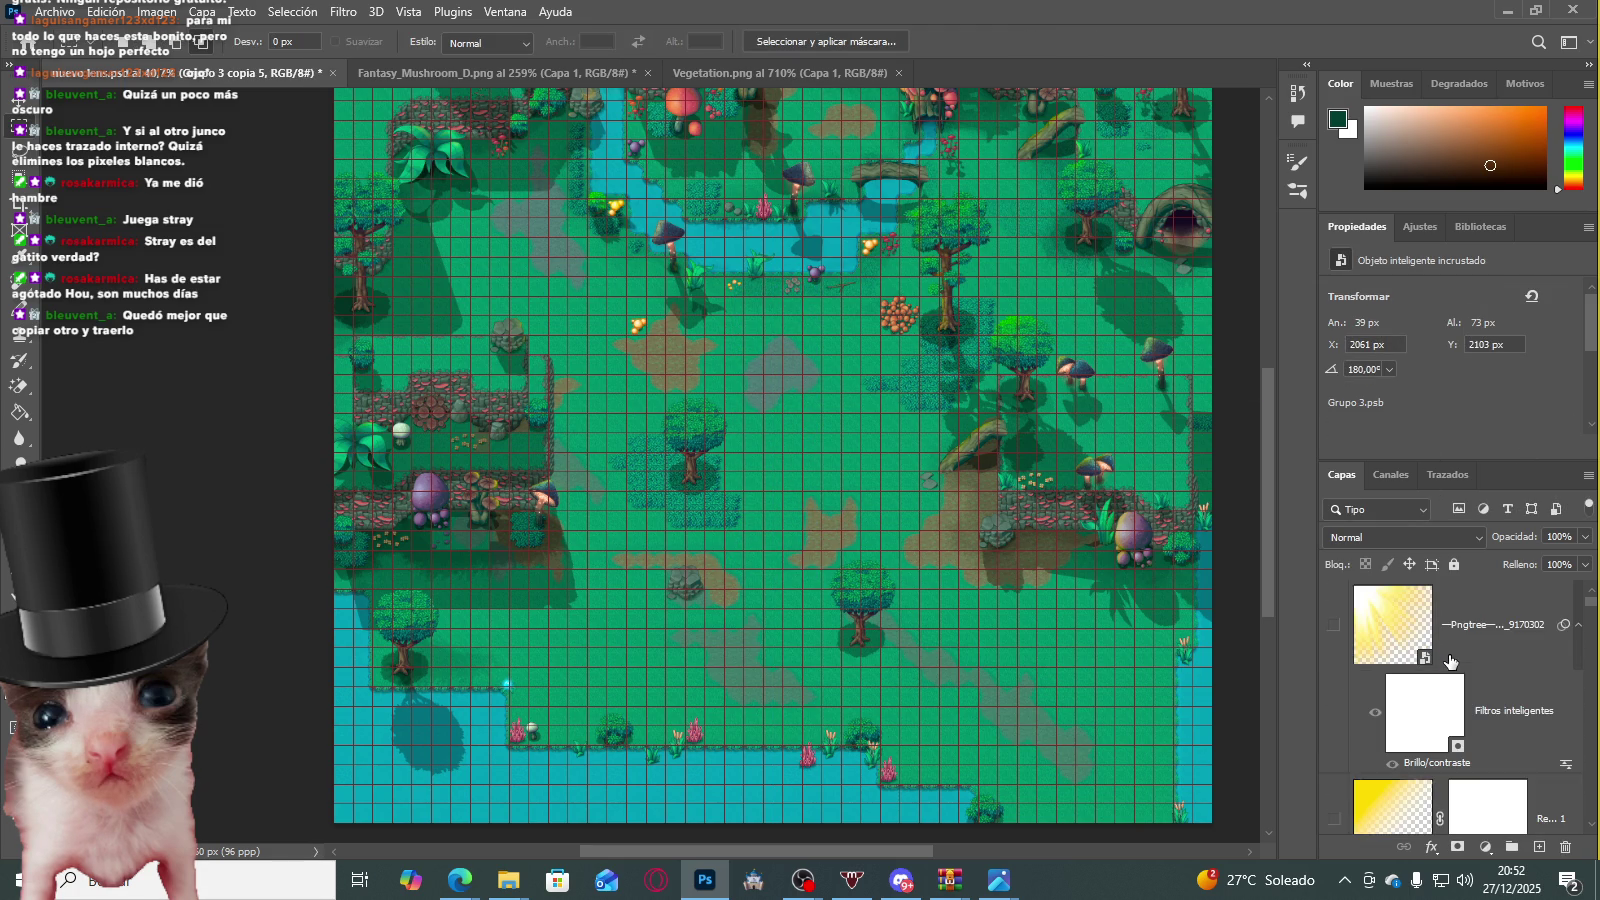
pyautogui.hotkey('ctrl', 'shift', 'z')
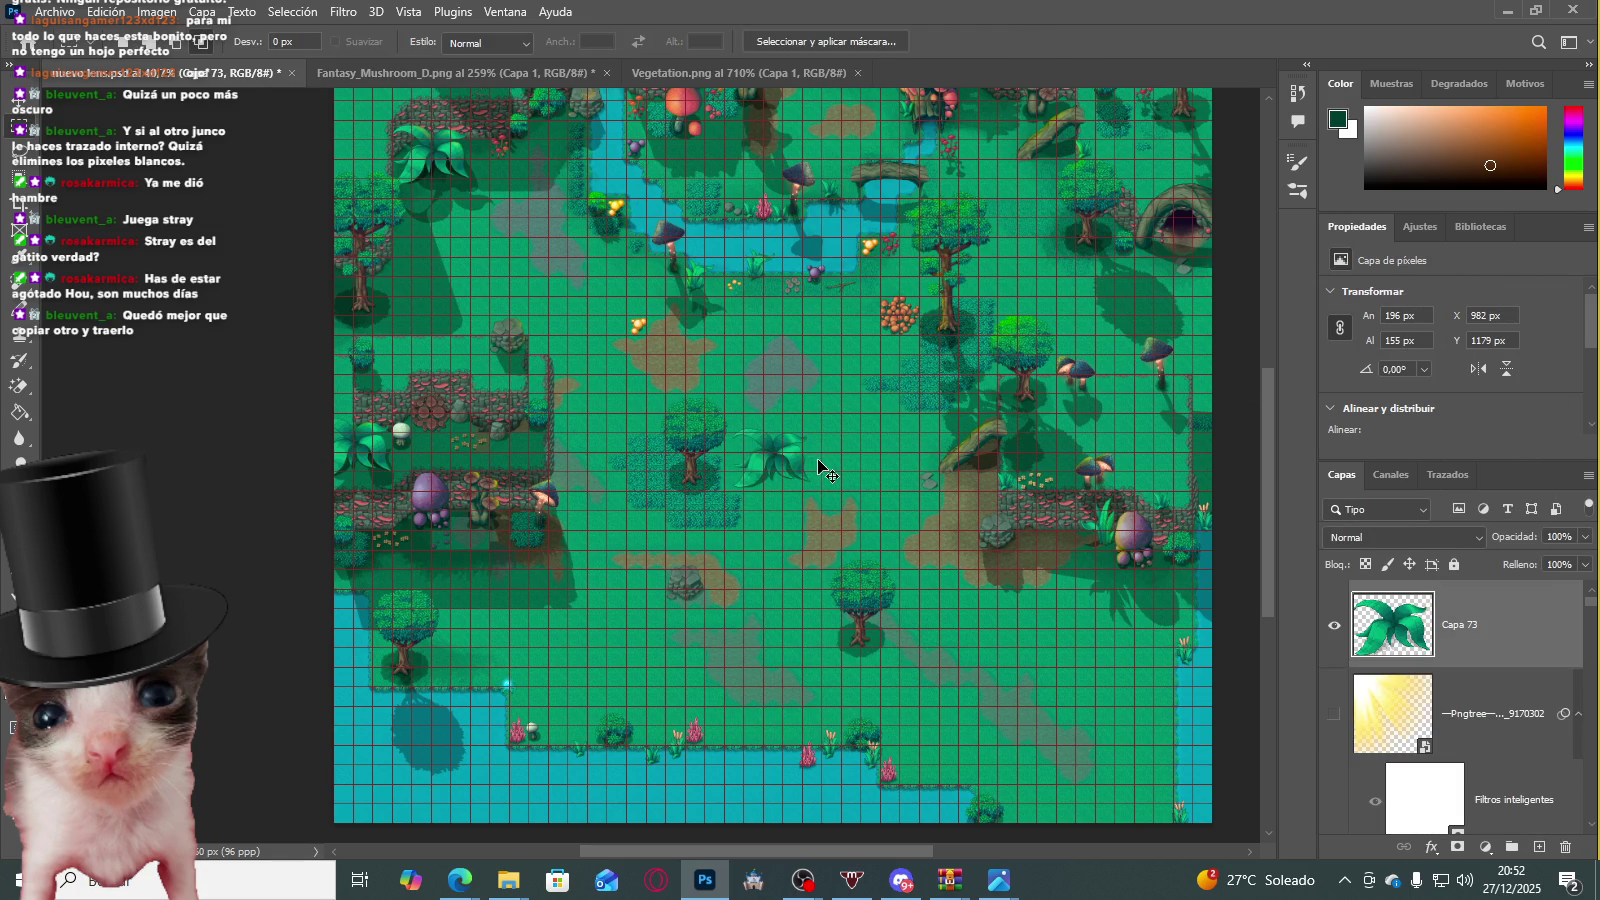
# Step: Transform-move the leaf plant down onto the lower shoreline among the pink corals
pyautogui.hotkey('ctrl', 't')
pyautogui.moveTo(780, 459); pyautogui.dragTo(507, 668)
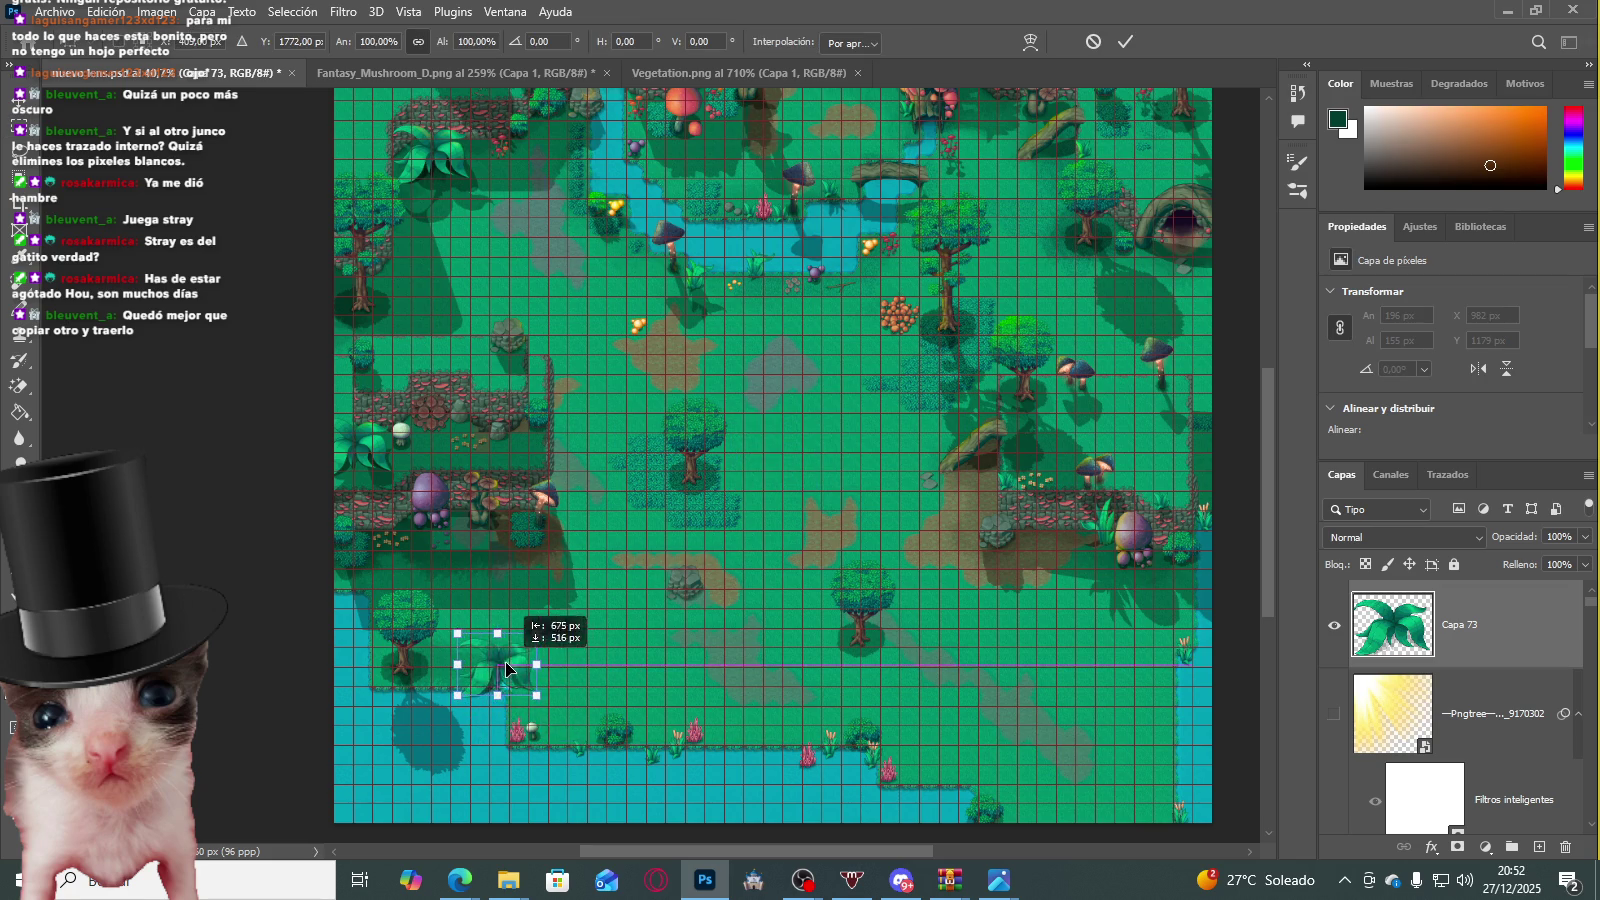
pyautogui.scroll(6, 507, 668)
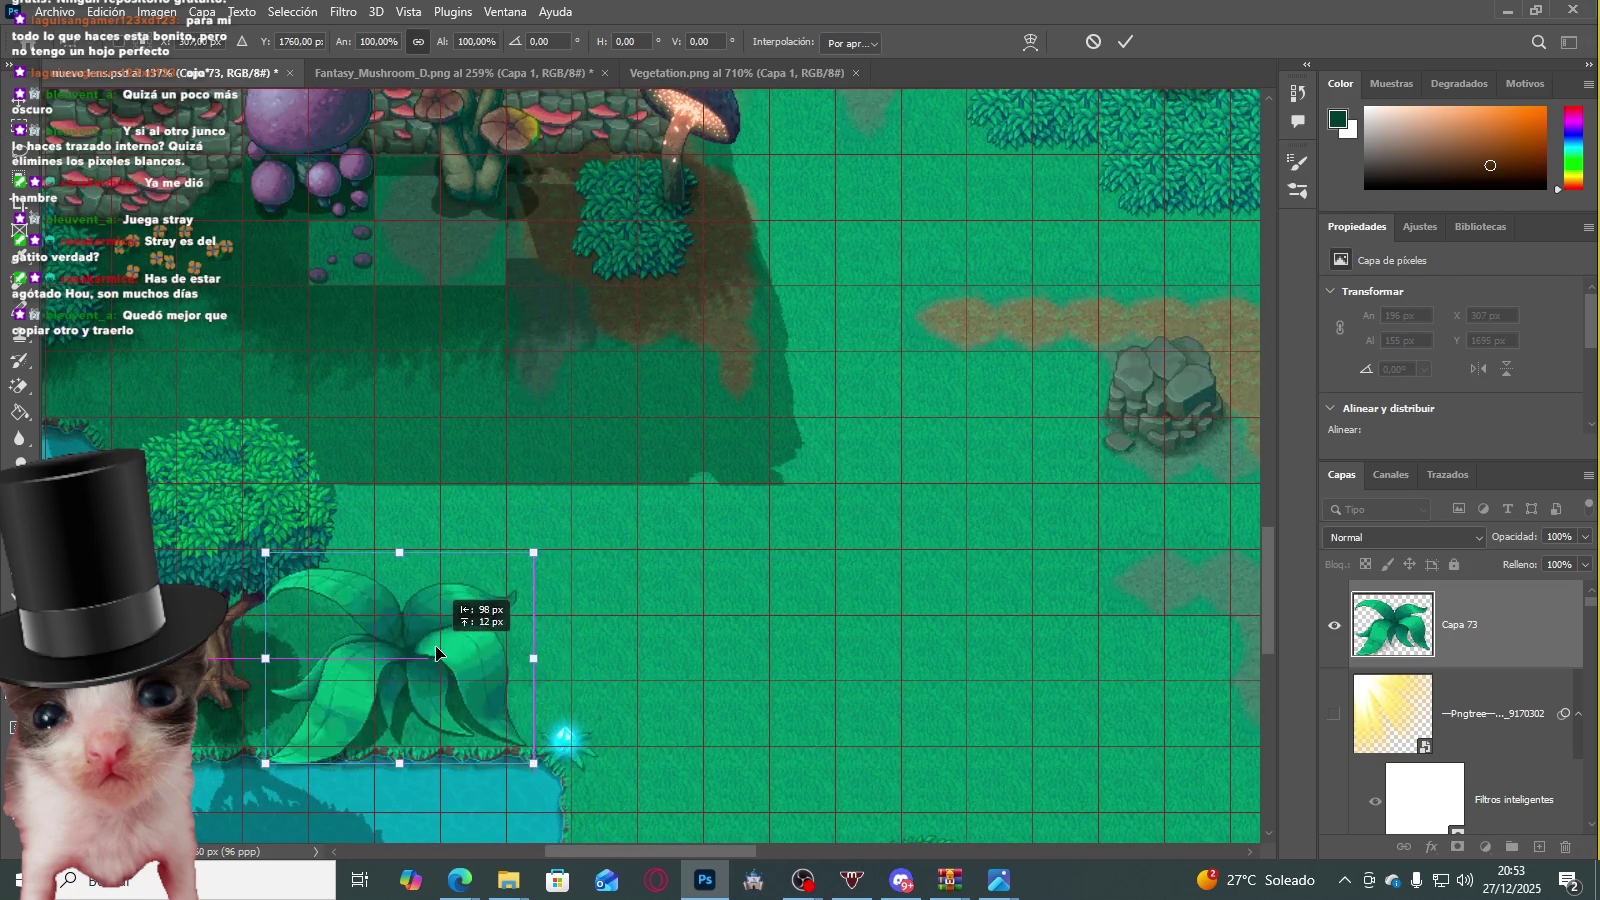
pyautogui.moveTo(488, 658)
pyautogui.mouseDown()
pyautogui.moveTo(703, 652)
pyautogui.moveTo(688, 655)
pyautogui.mouseUp()
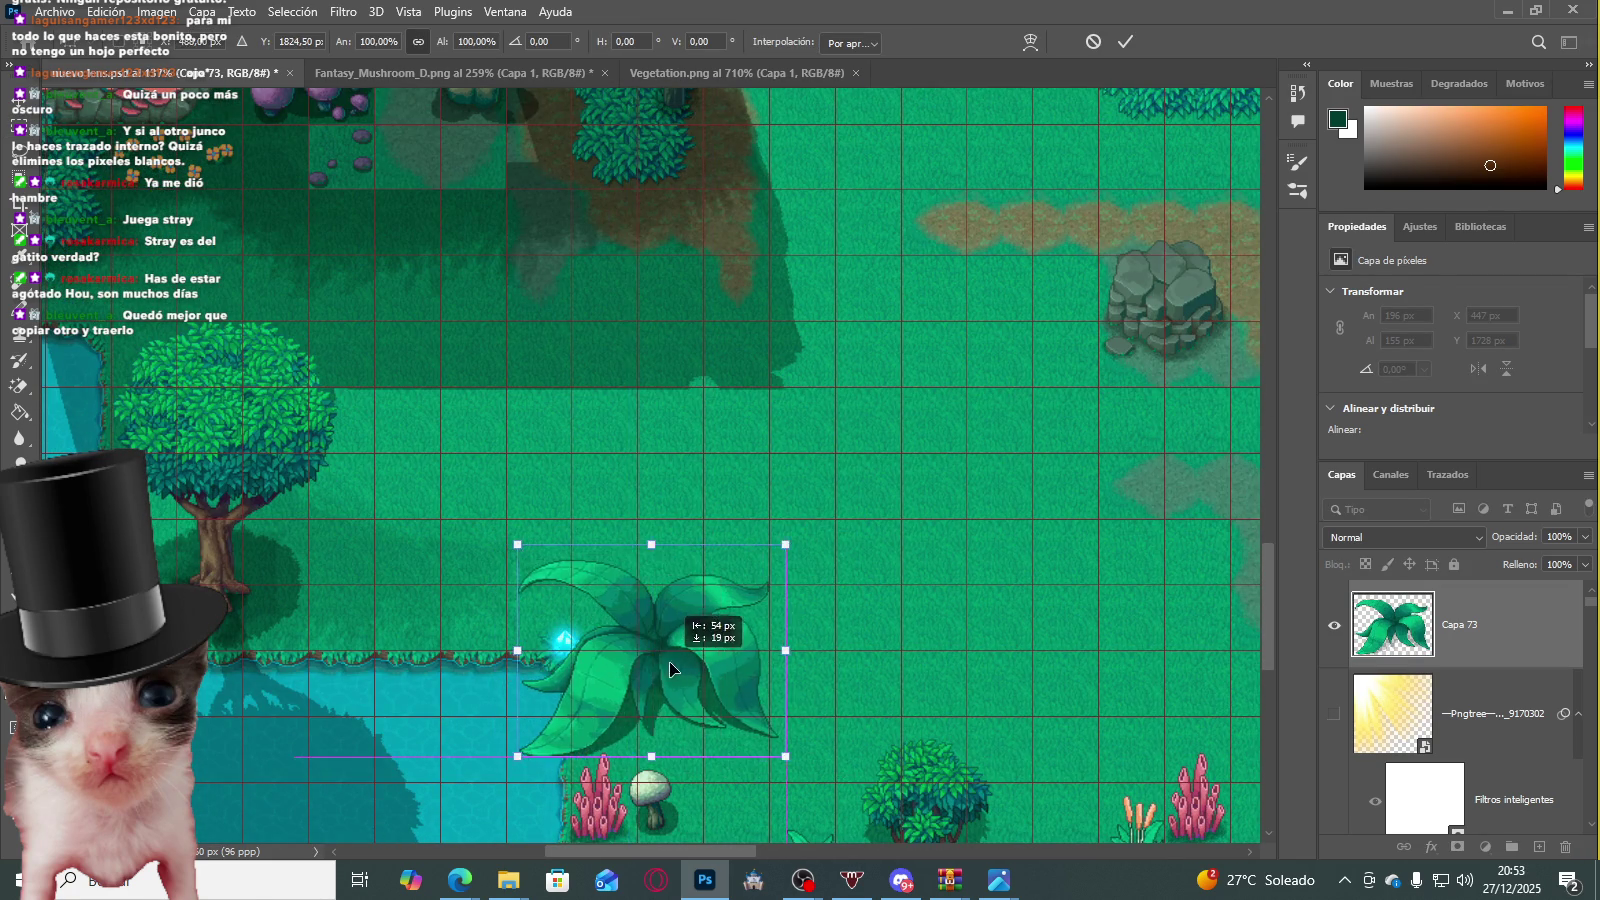
pyautogui.scroll(-3, 688, 655)
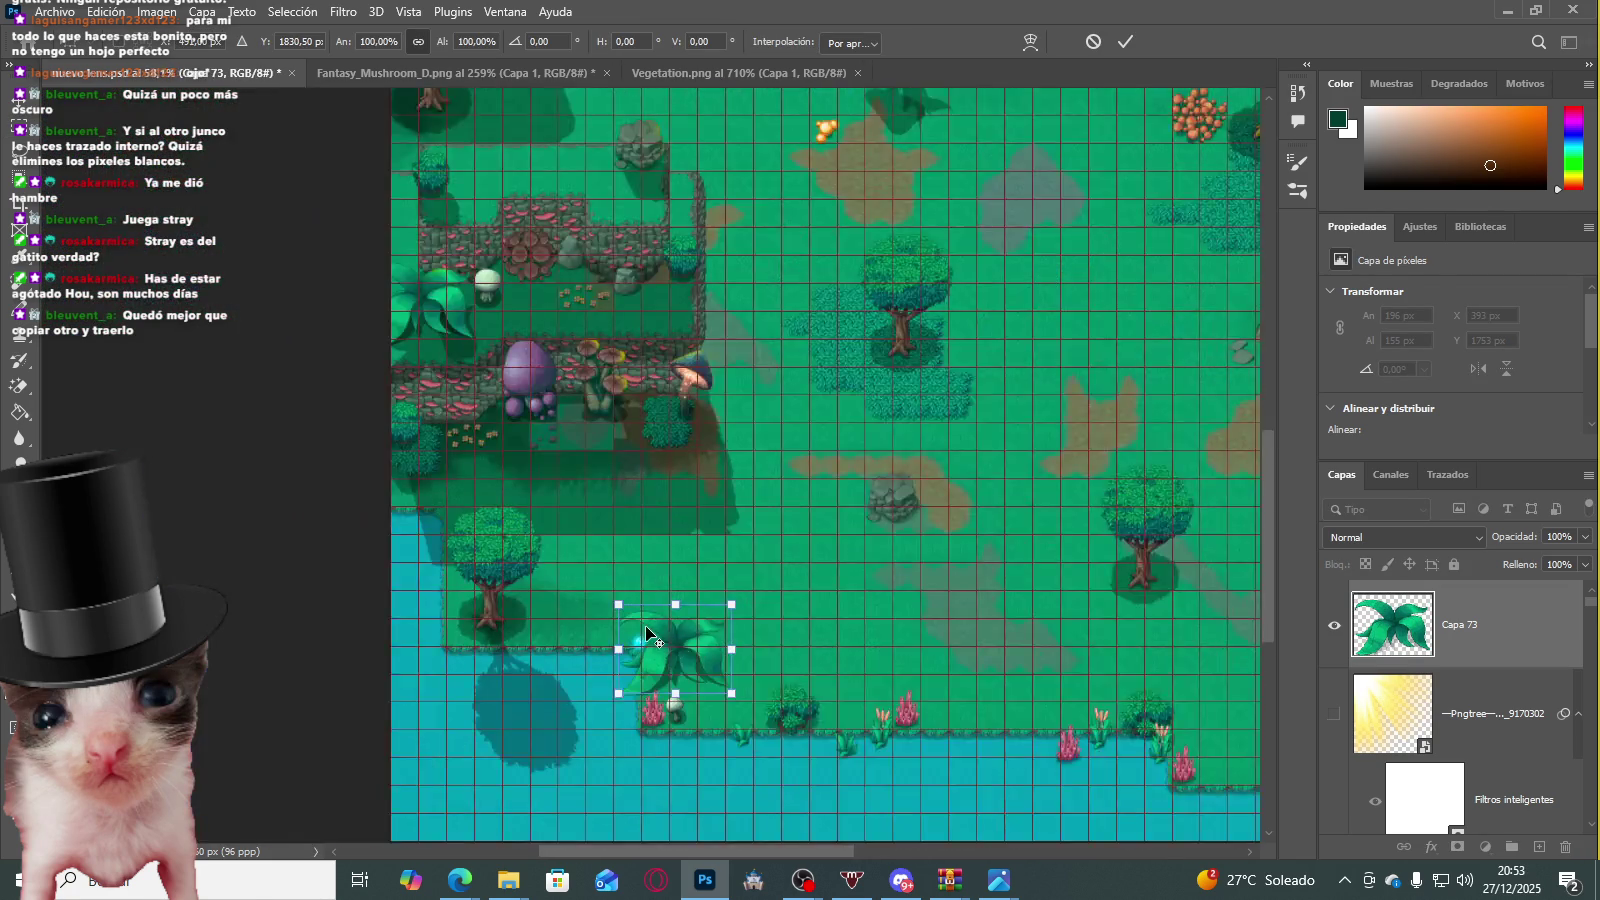
pyautogui.scroll(2, 500, 517)
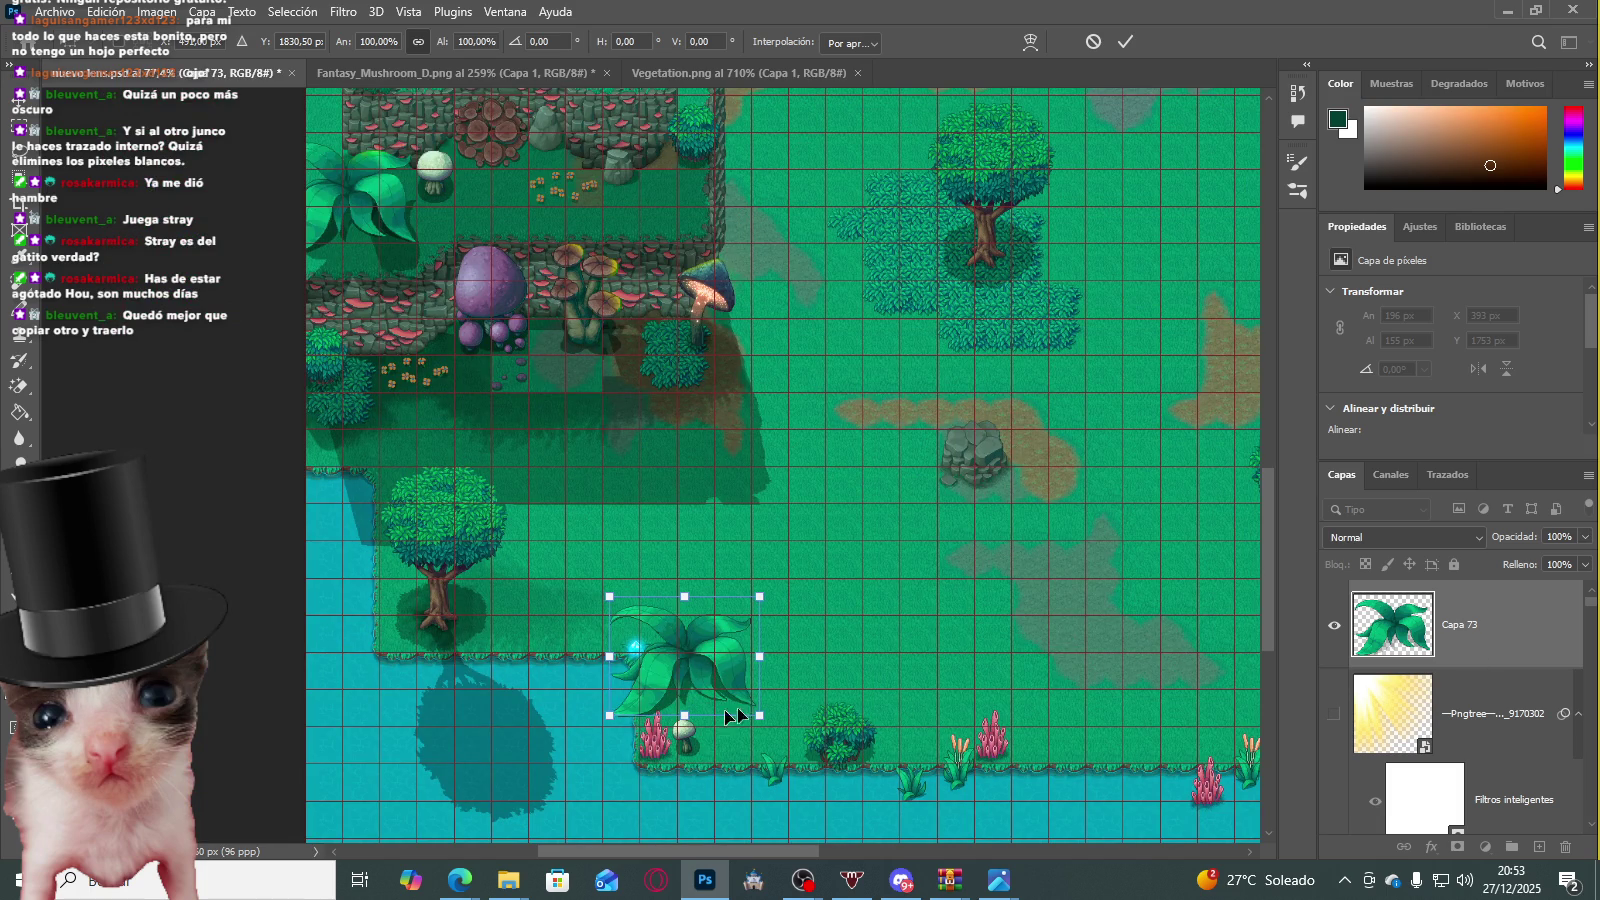
pyautogui.moveTo(763, 679); pyautogui.dragTo(1136, 736)
pyautogui.scroll(3, 865, 714)
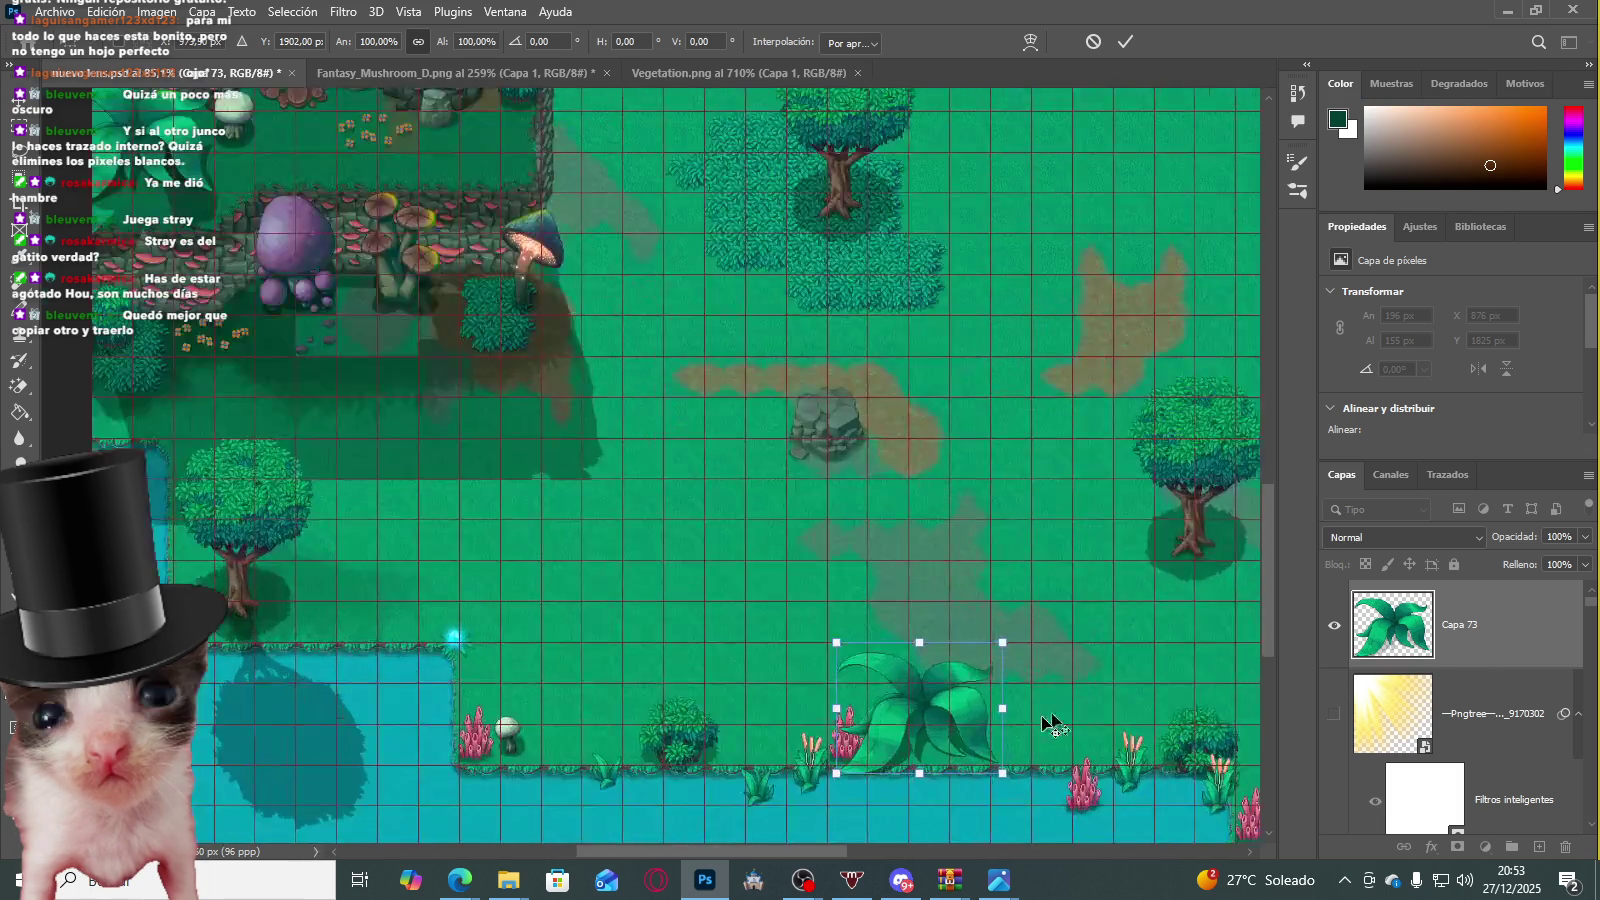
pyautogui.moveTo(938, 742); pyautogui.dragTo(988, 755)
# Step: Fine-tune the plant to X 924 px, Y 1861 px and commit the transform
pyautogui.scroll(-2, 988, 755)
pyautogui.scroll(-1, 1004, 719)
pyautogui.scroll(3, 986, 742)
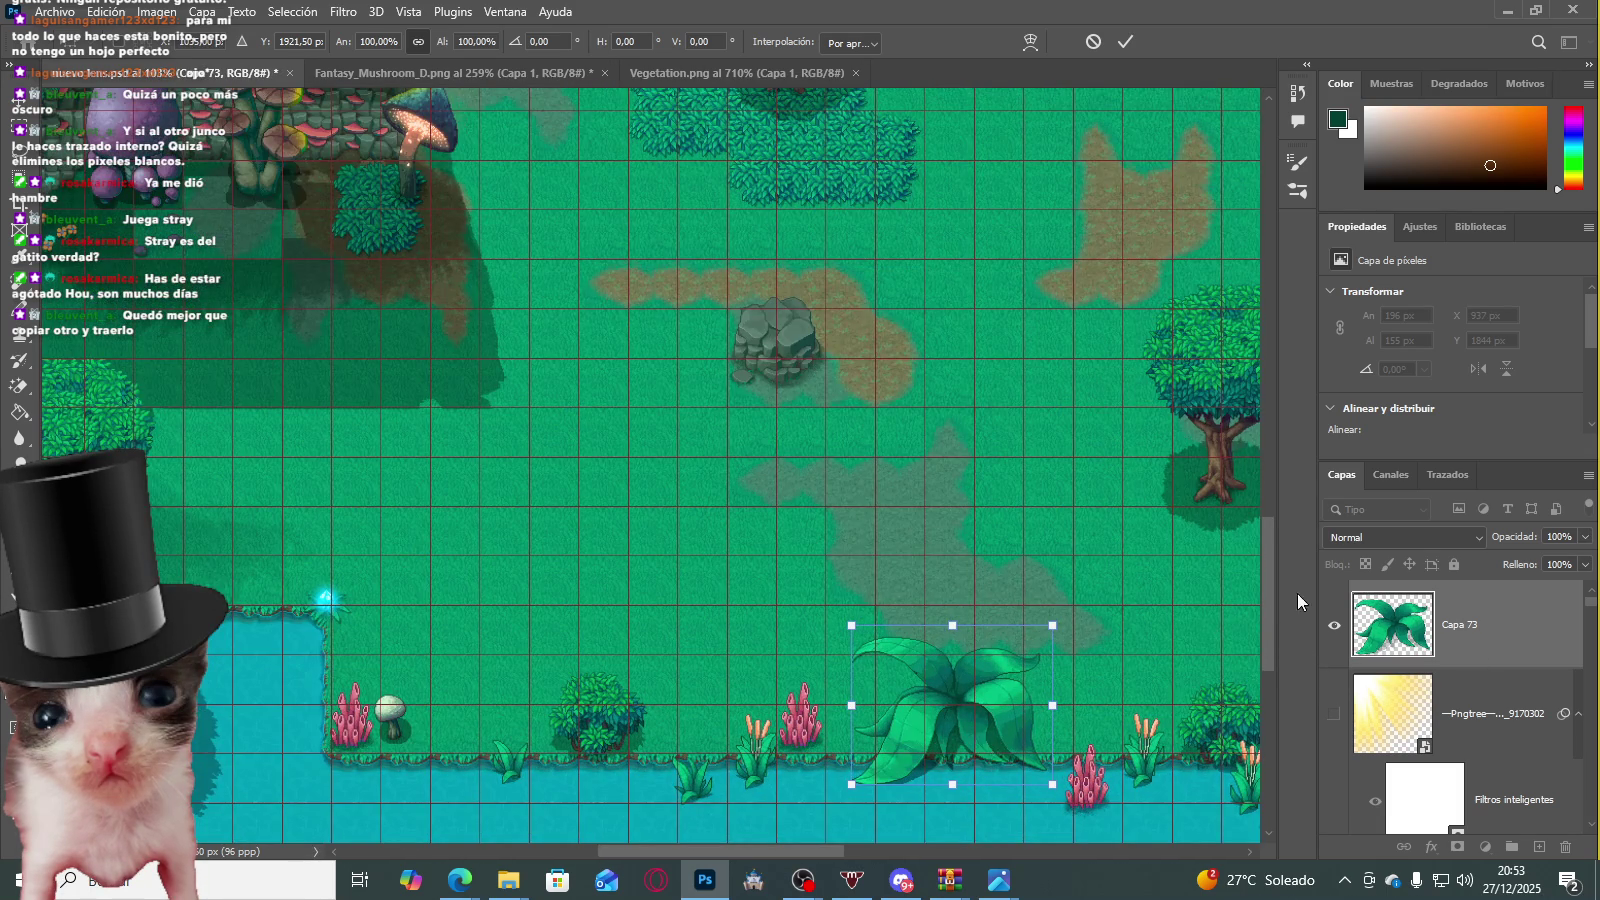
pyautogui.moveTo(1268, 598); pyautogui.dragTo(1268, 634)
pyautogui.scroll(3, 895, 660)
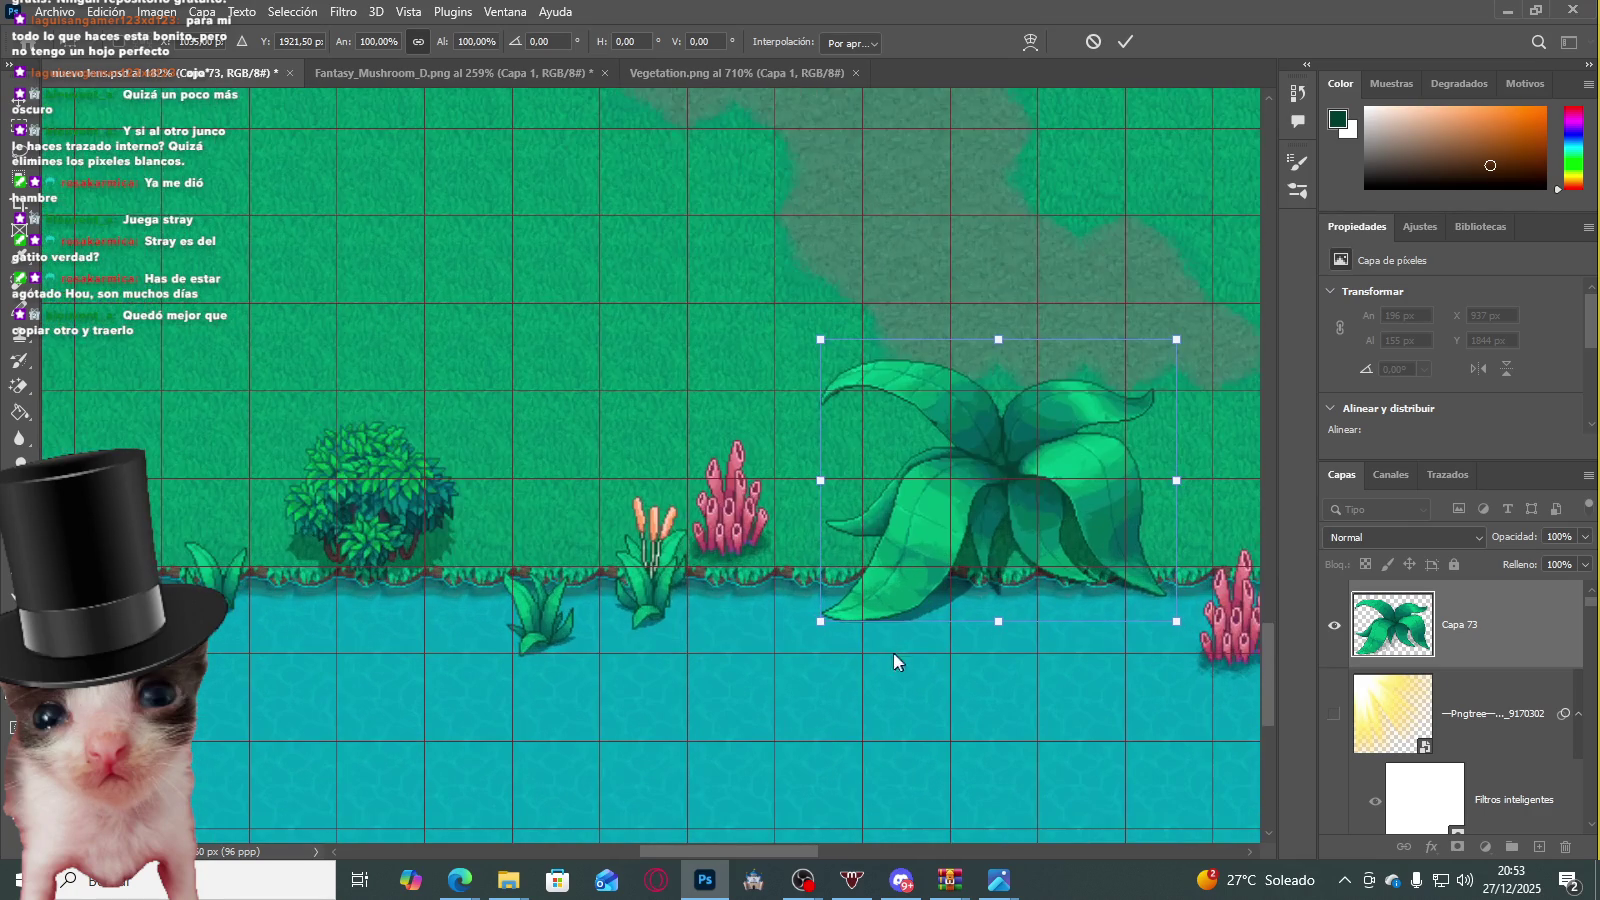
pyautogui.moveTo(1029, 516); pyautogui.dragTo(1035, 544)
pyautogui.scroll(-3, 700, 520)
pyautogui.scroll(-3, 640, 527)
pyautogui.scroll(1, 478, 241)
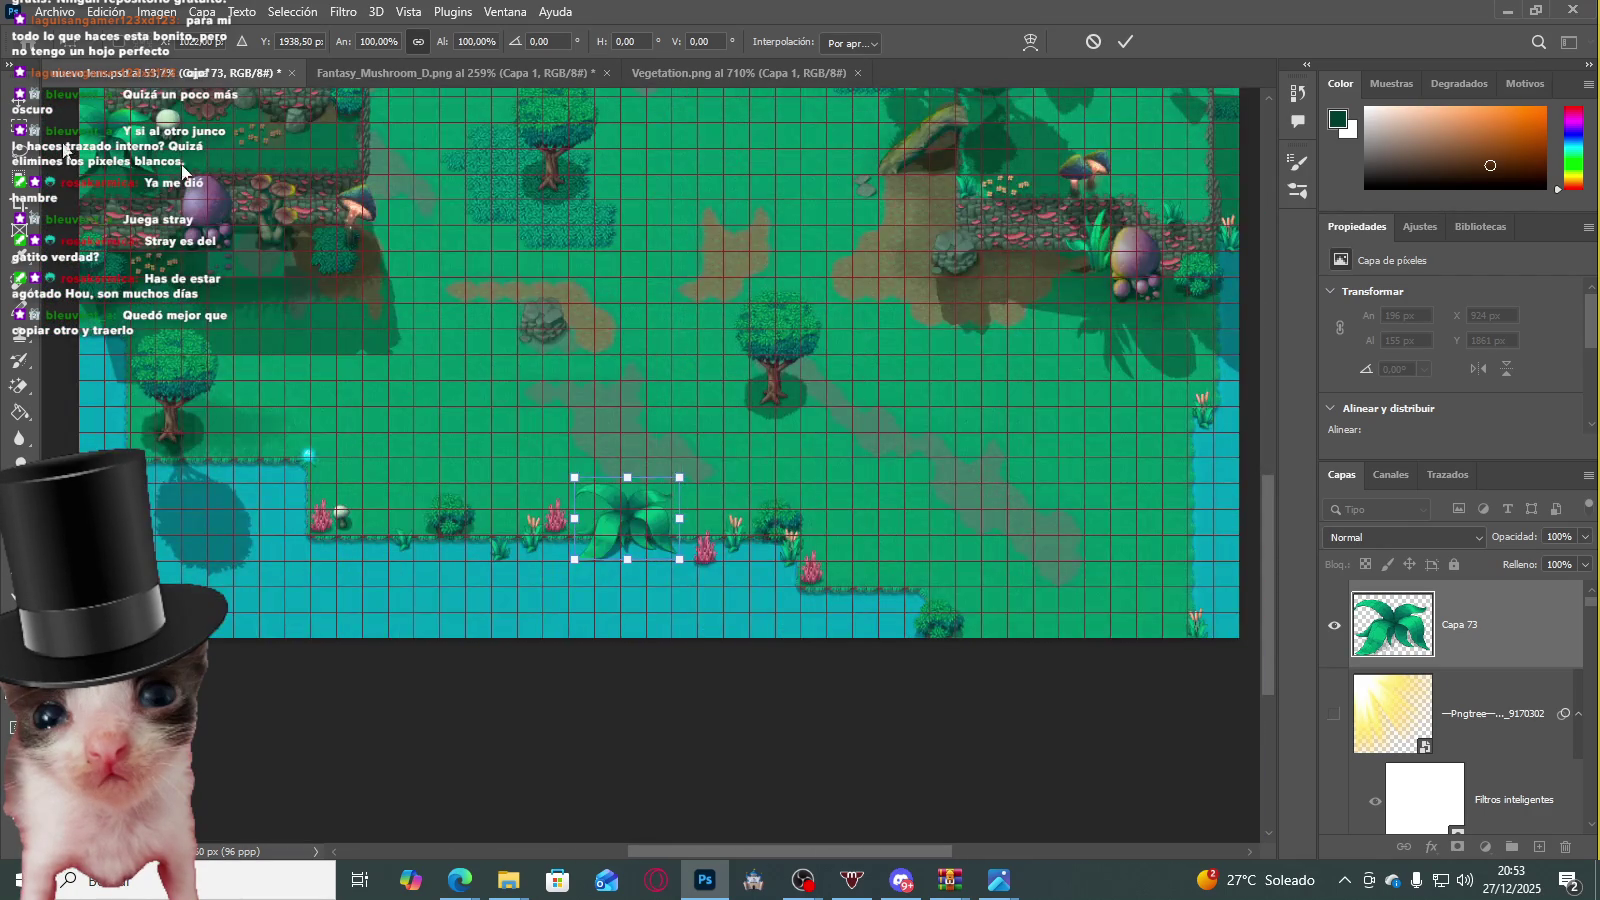
pyautogui.press('m')
pyautogui.click(740, 335)
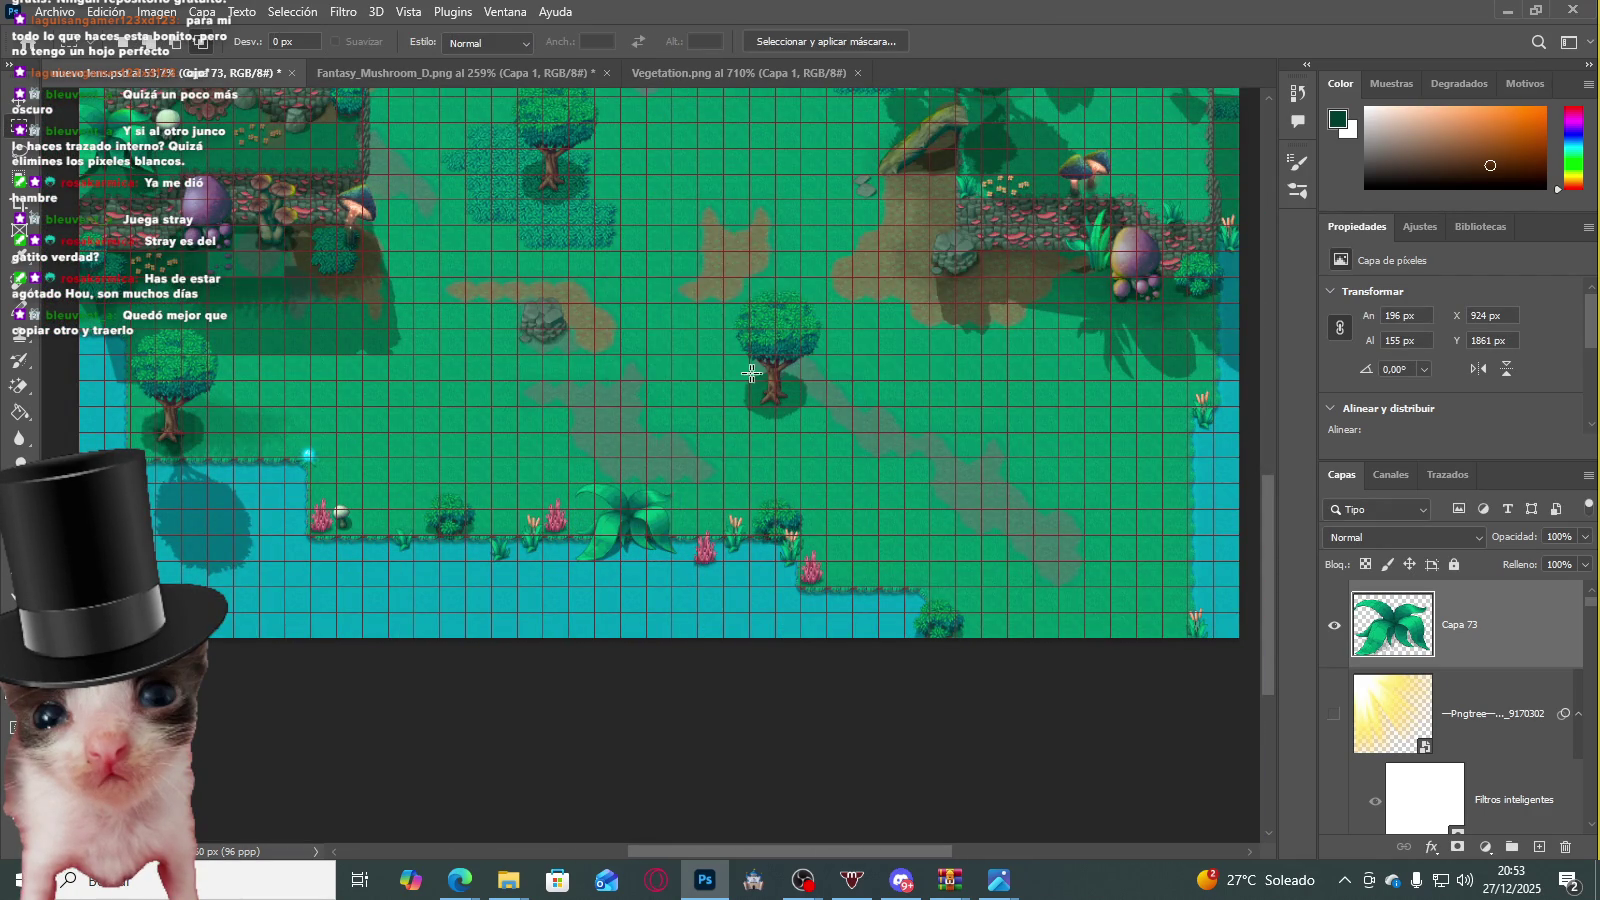
# Step: Zoom out over the whole map and make the 14% Pngtree light-rays layer visible
pyautogui.scroll(1, 618, 410)
pyautogui.scroll(-1, 625, 428)
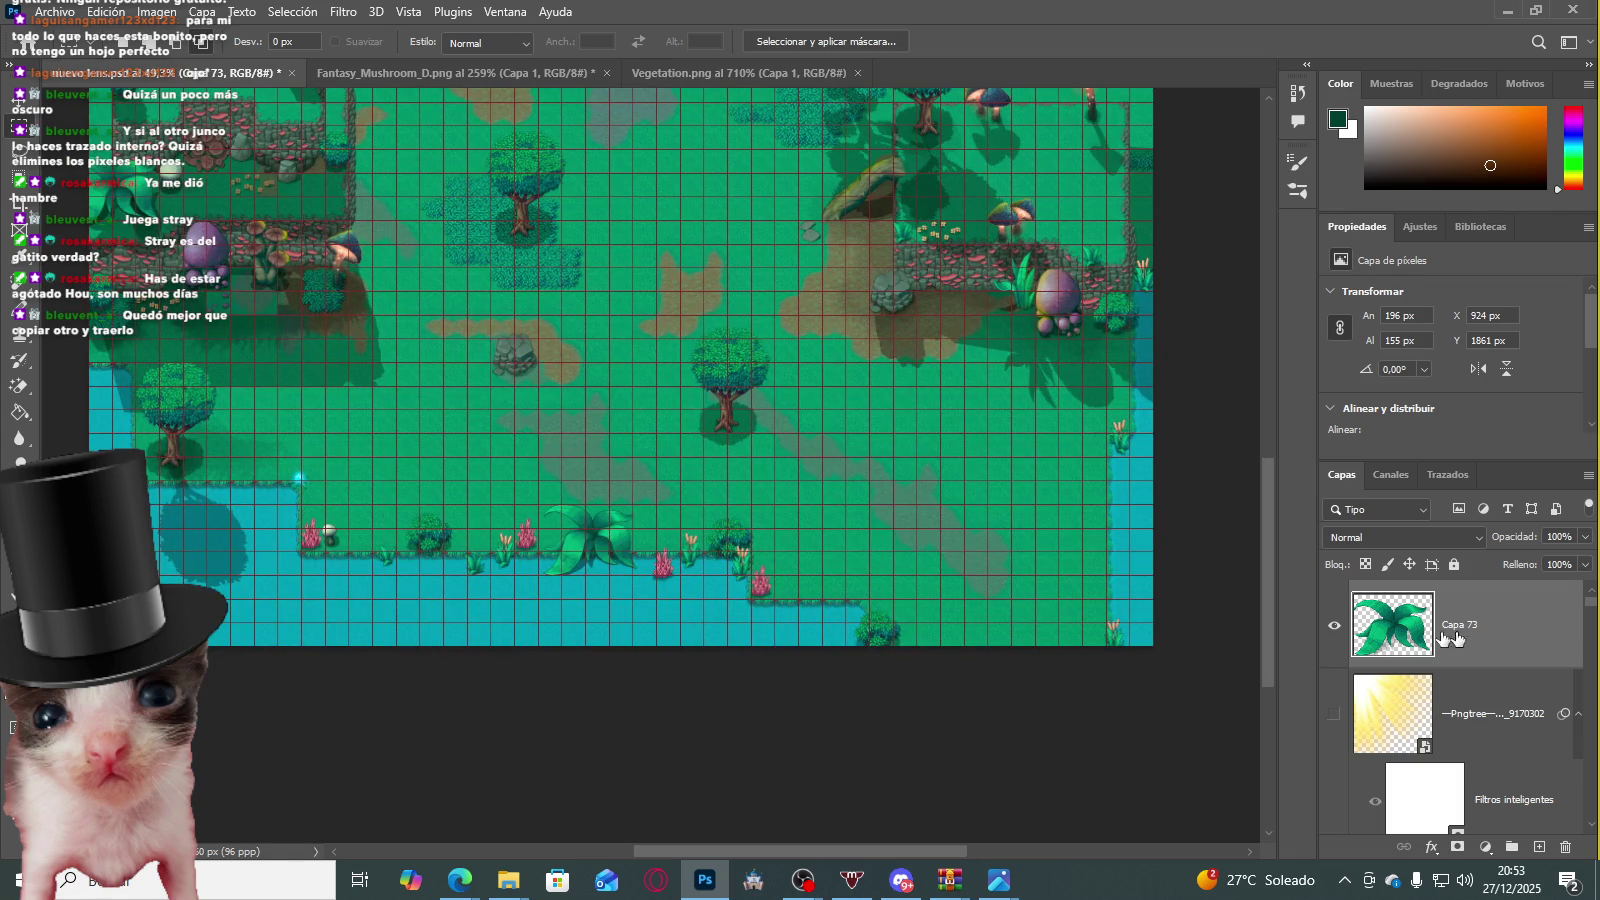
pyautogui.scroll(2, 710, 358)
pyautogui.scroll(-1, 710, 358)
pyautogui.scroll(-1, 710, 358)
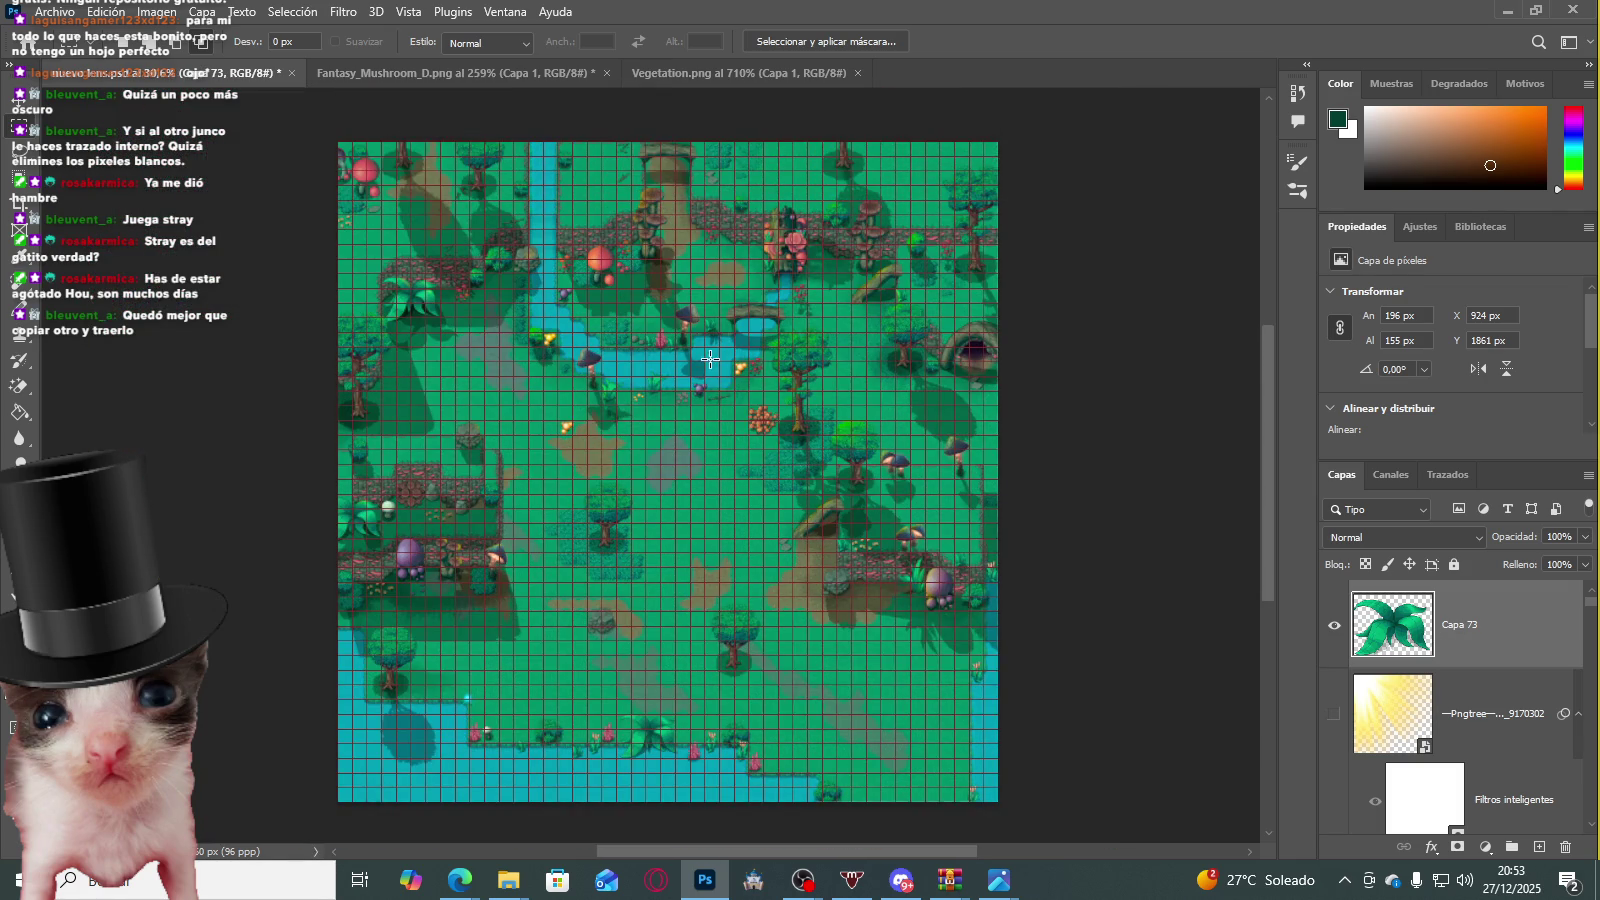
pyautogui.scroll(1, 717, 368)
pyautogui.scroll(1, 717, 368)
pyautogui.scroll(1, 900, 450)
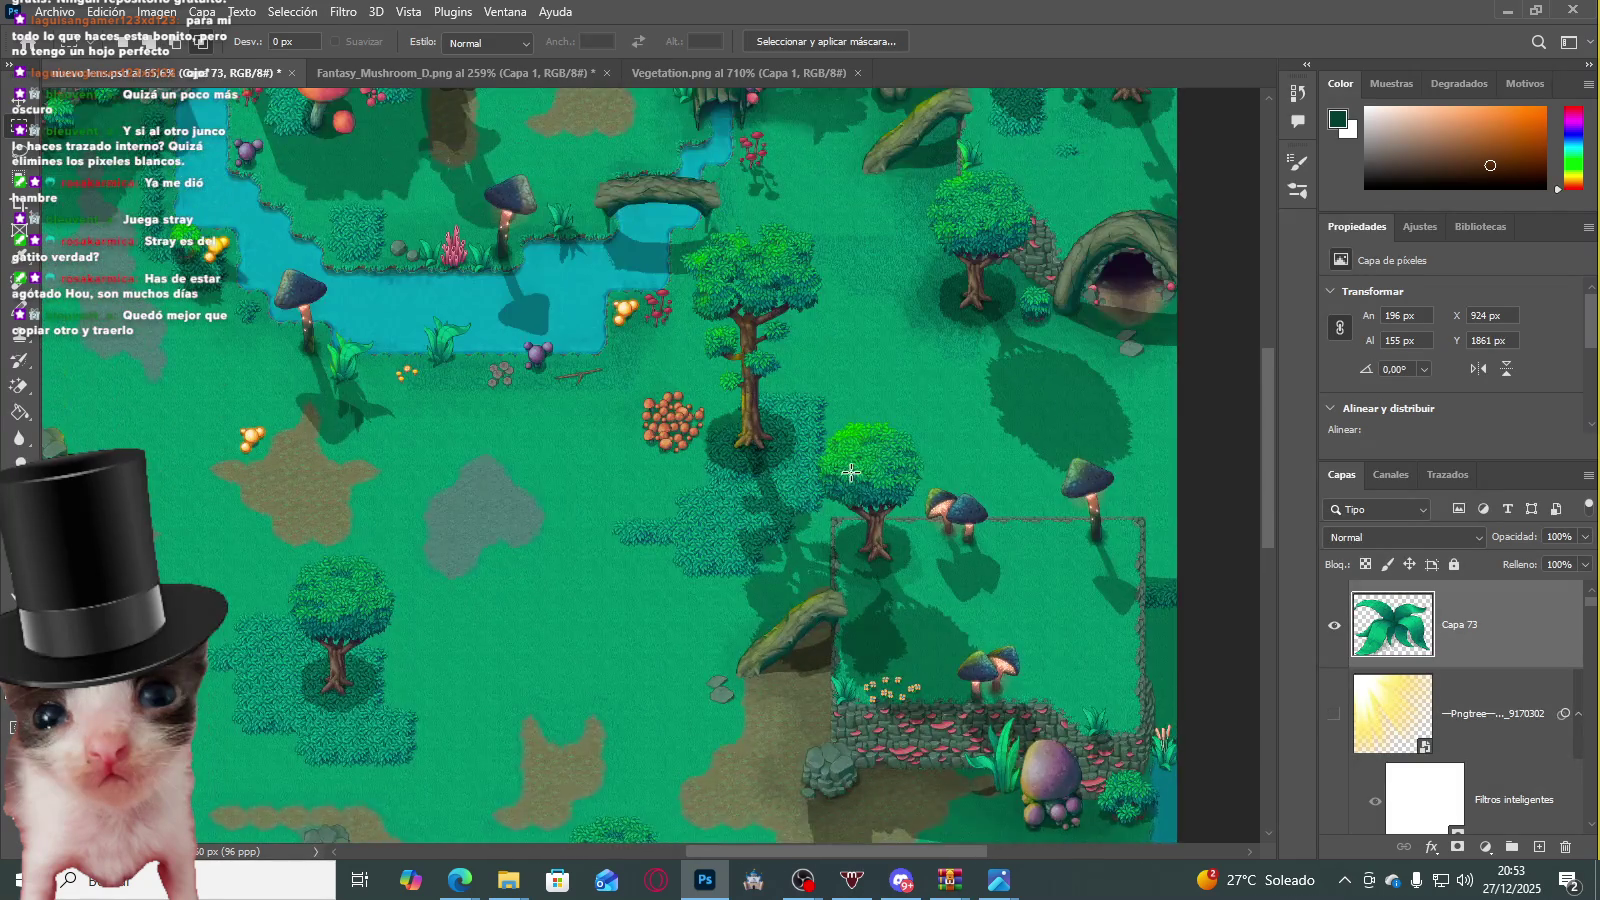
pyautogui.scroll(1, 1089, 521)
pyautogui.scroll(1, 1071, 528)
pyautogui.scroll(-2, 921, 475)
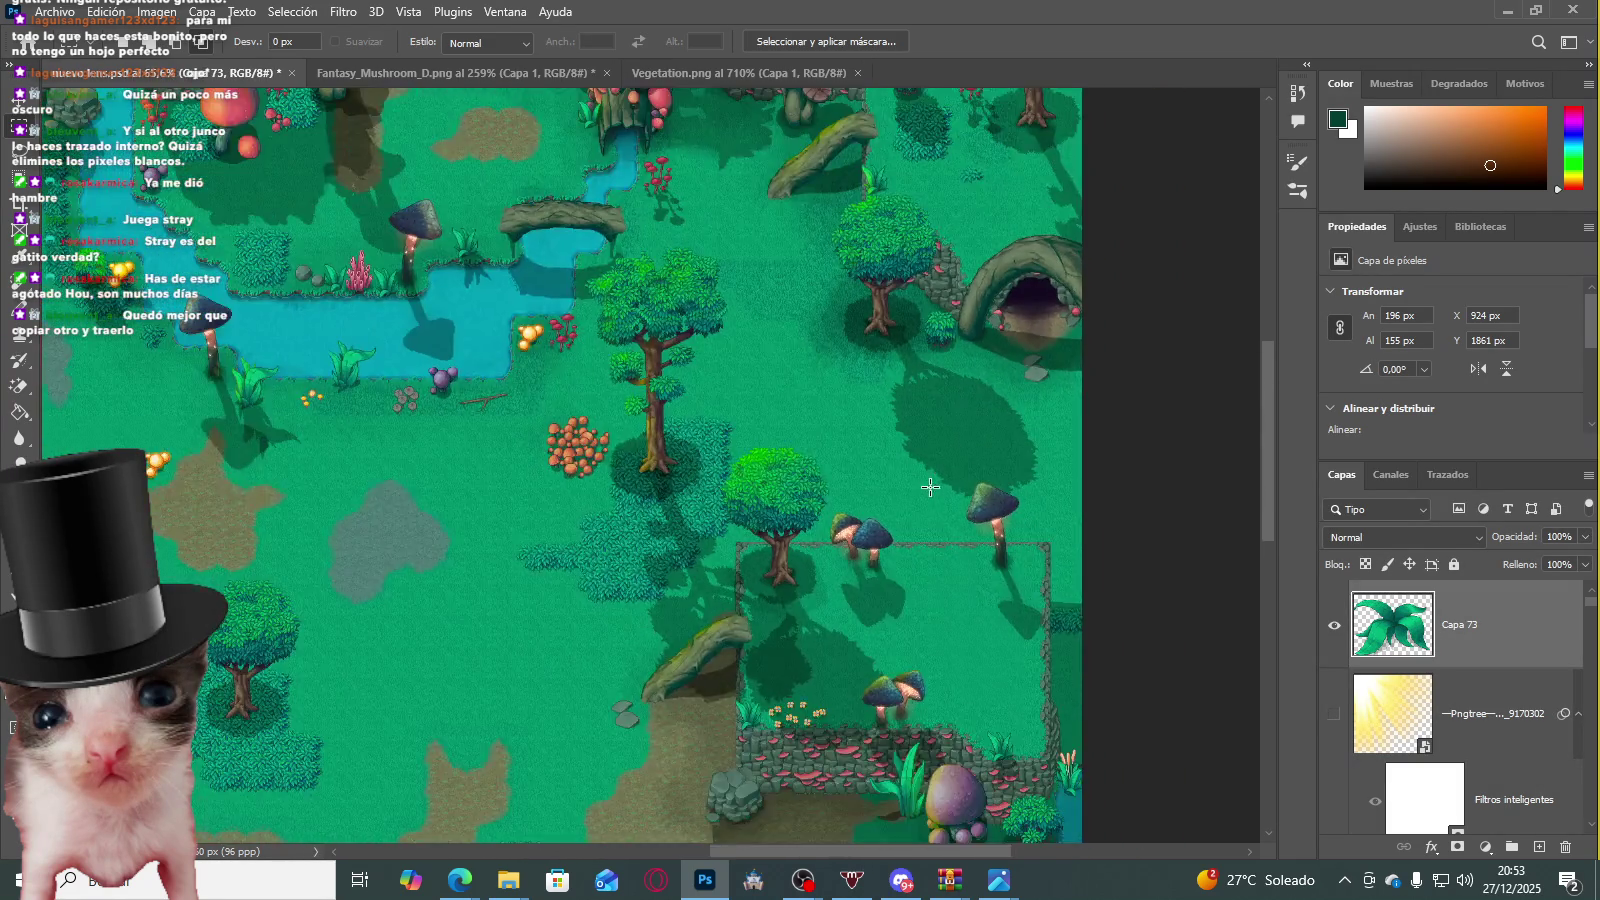
pyautogui.scroll(-1, 803, 540)
pyautogui.scroll(-1, 803, 540)
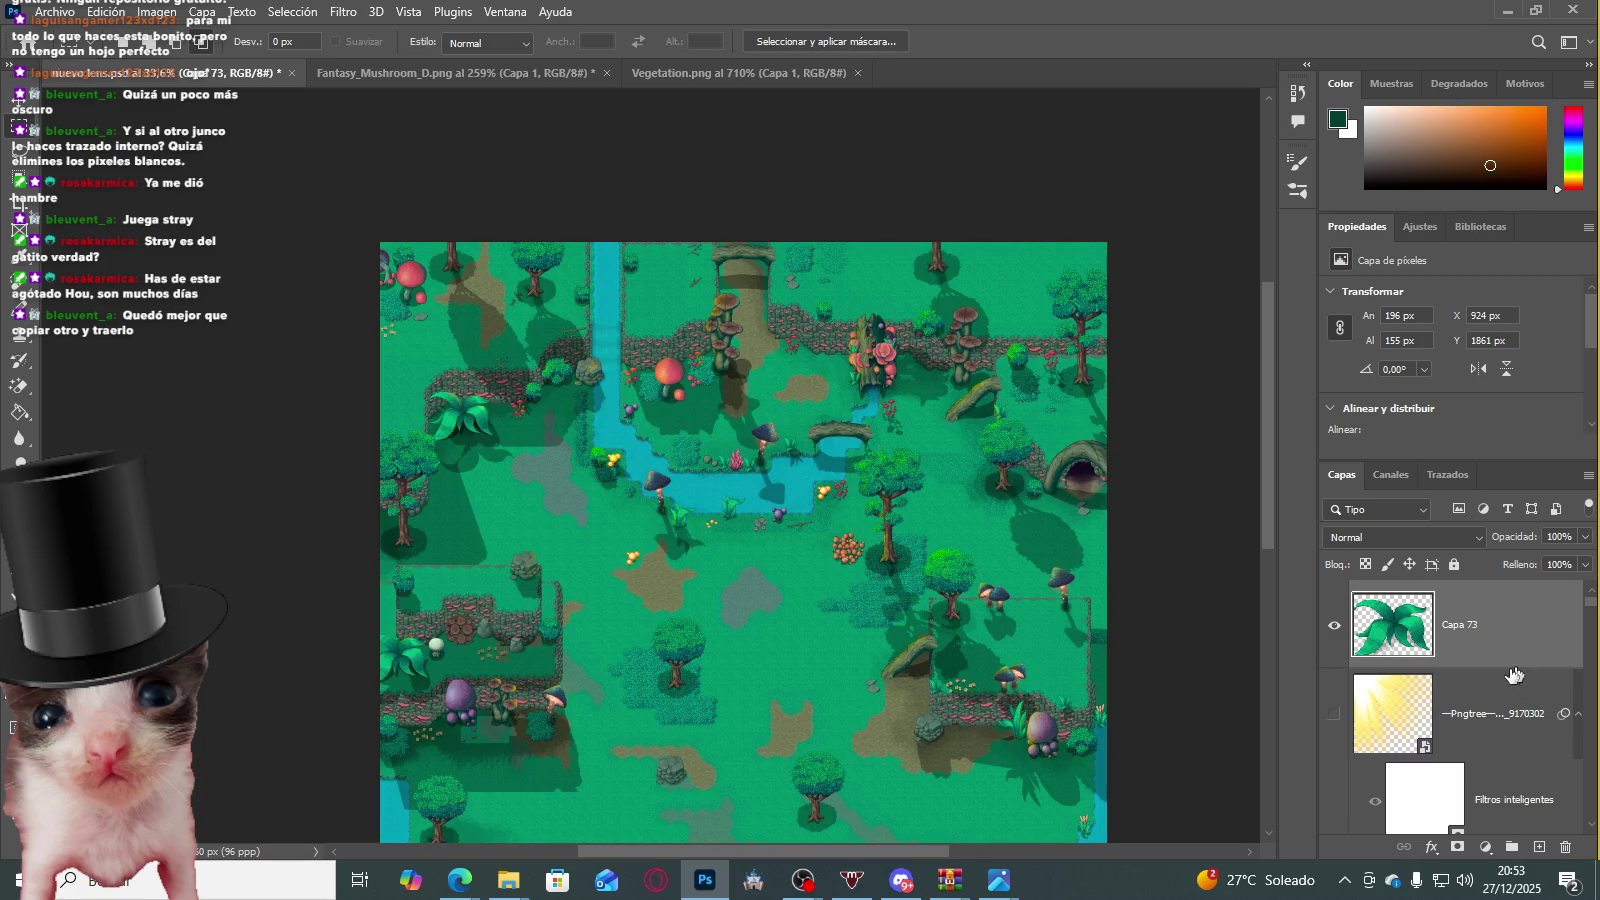
pyautogui.click(1333, 713)
pyautogui.scroll(-1, 733, 506)
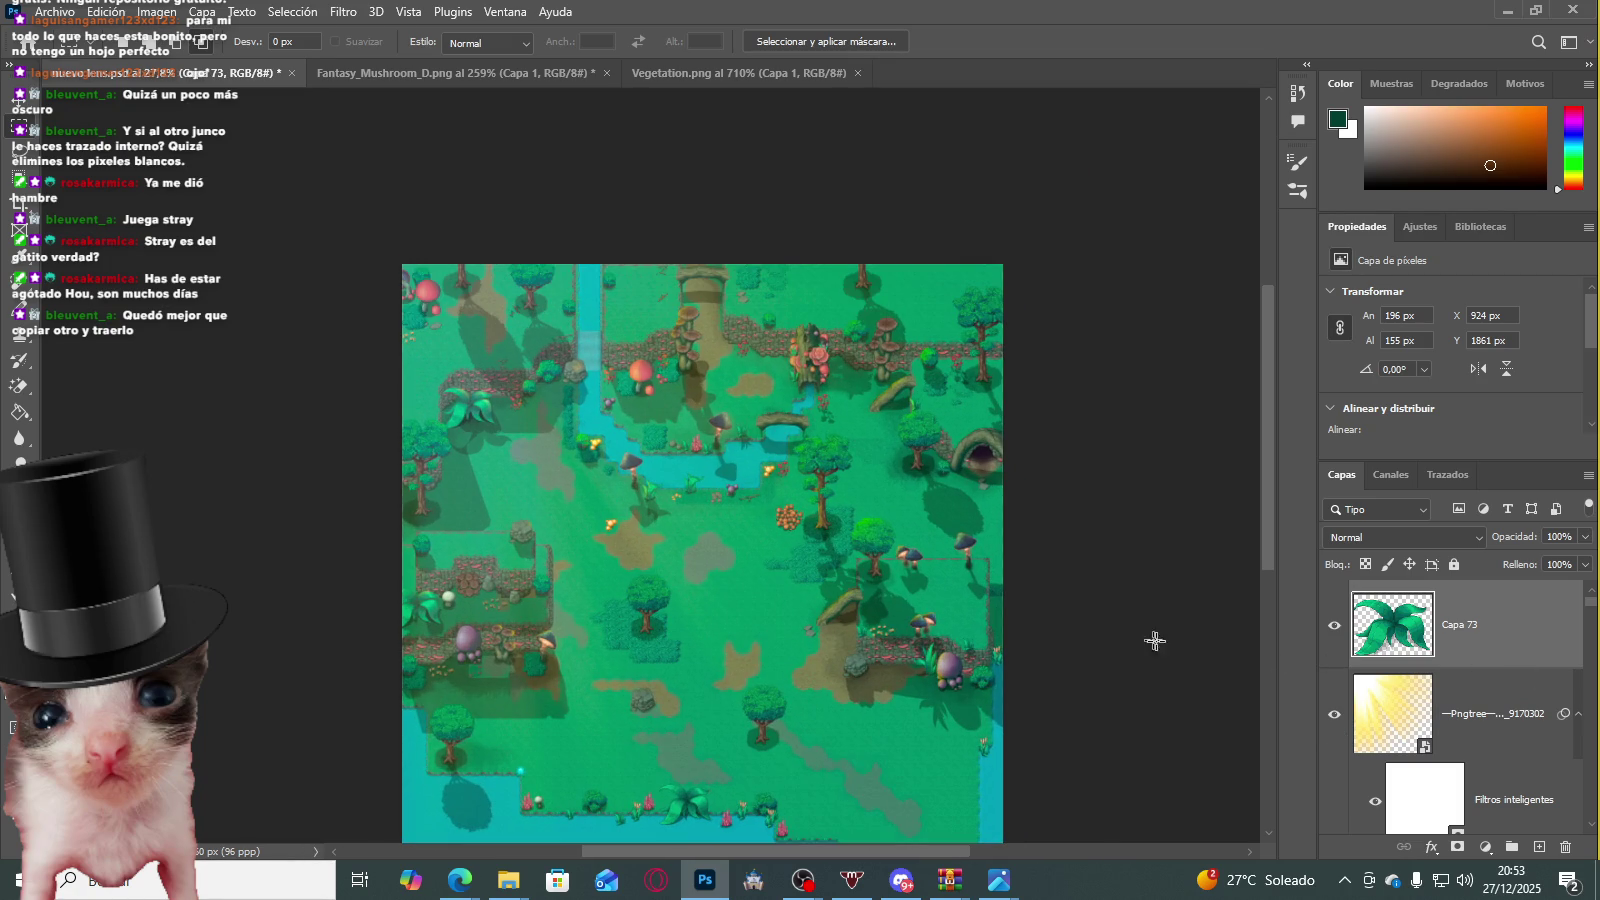
pyautogui.click(1405, 713)
# Step: Turn off the Pngtree light-rays layer and inspect the leaf plant and reeds on the shore
pyautogui.click(1332, 705)
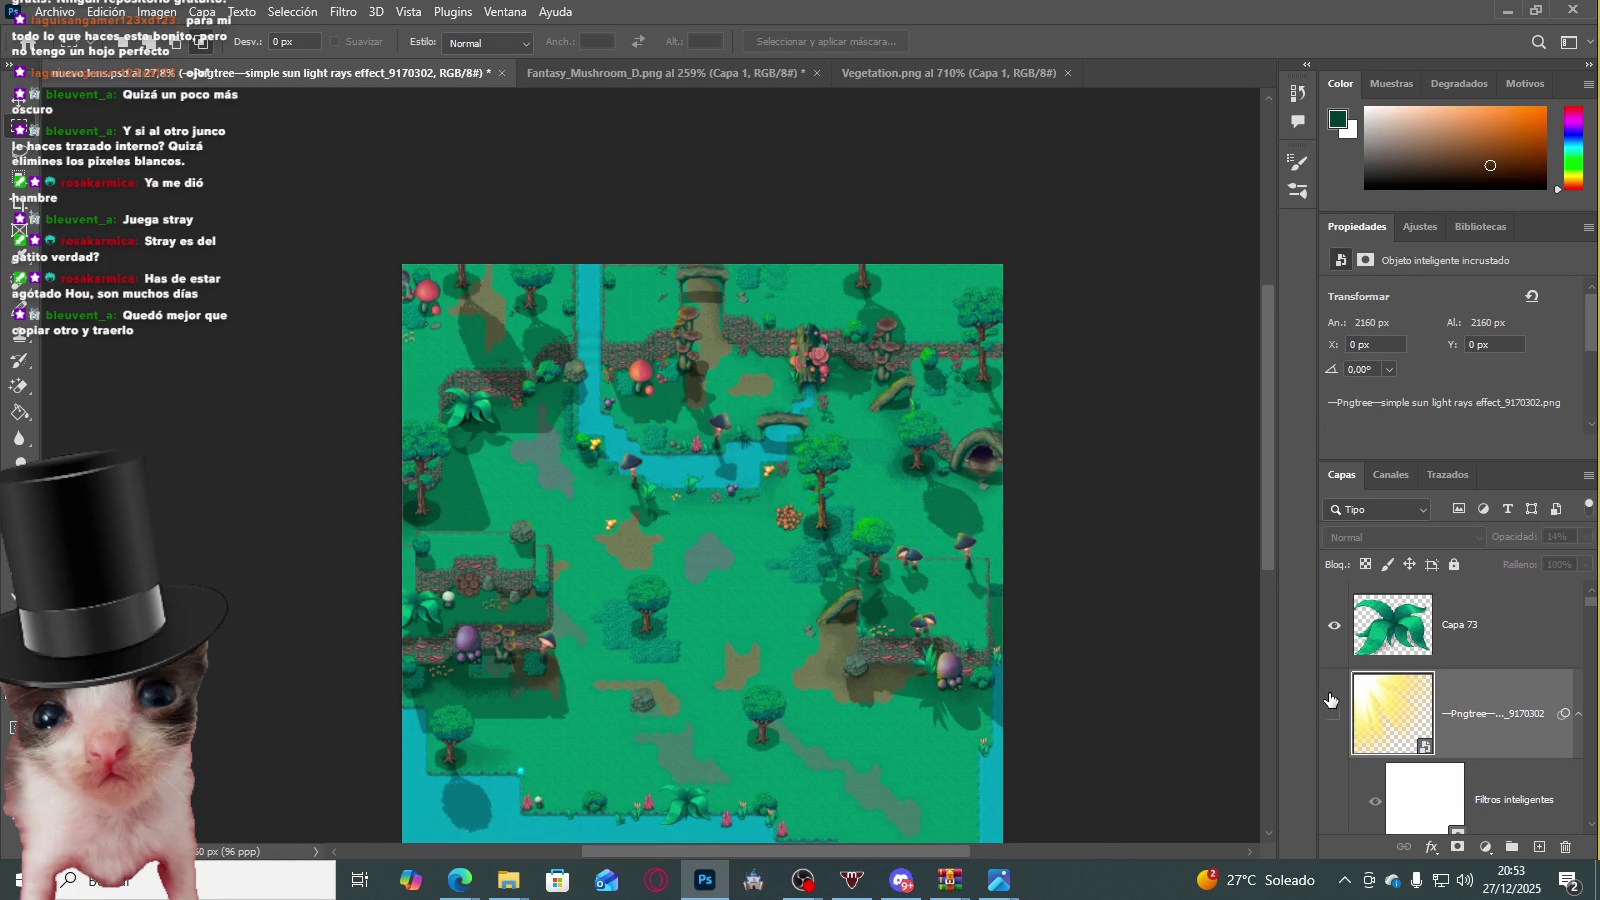
pyautogui.scroll(-2, 700, 536)
pyautogui.scroll(3, 650, 450)
pyautogui.scroll(2, 607, 399)
pyautogui.scroll(-3, 607, 399)
pyautogui.scroll(-4, 964, 528)
pyautogui.scroll(-3, 1444, 731)
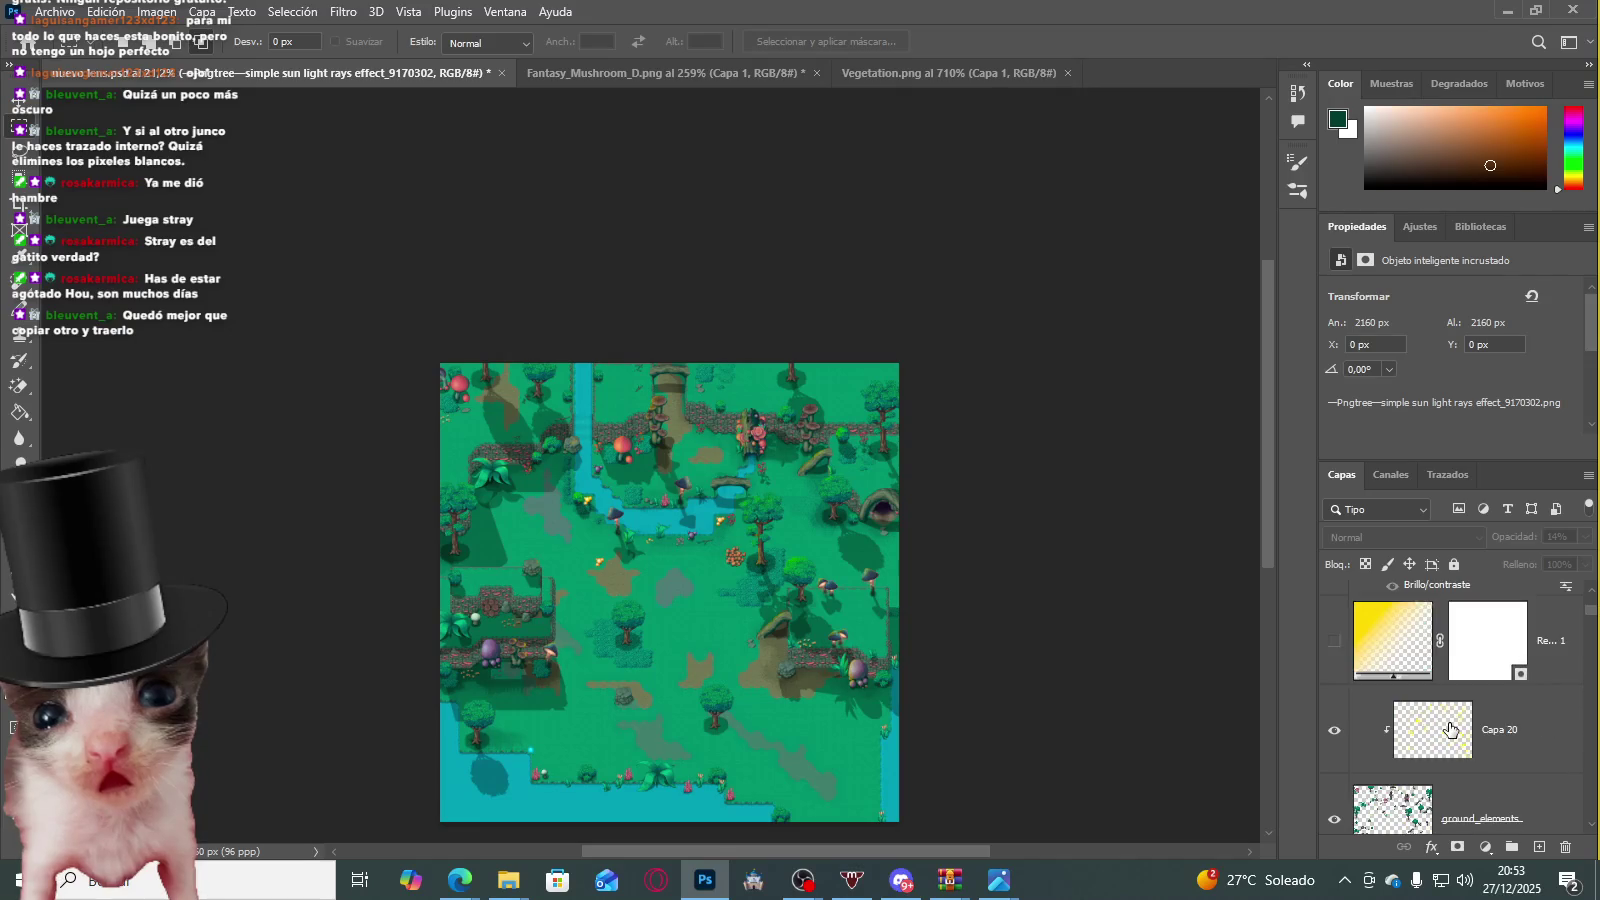
pyautogui.scroll(-1, 1444, 731)
pyautogui.scroll(2, 468, 519)
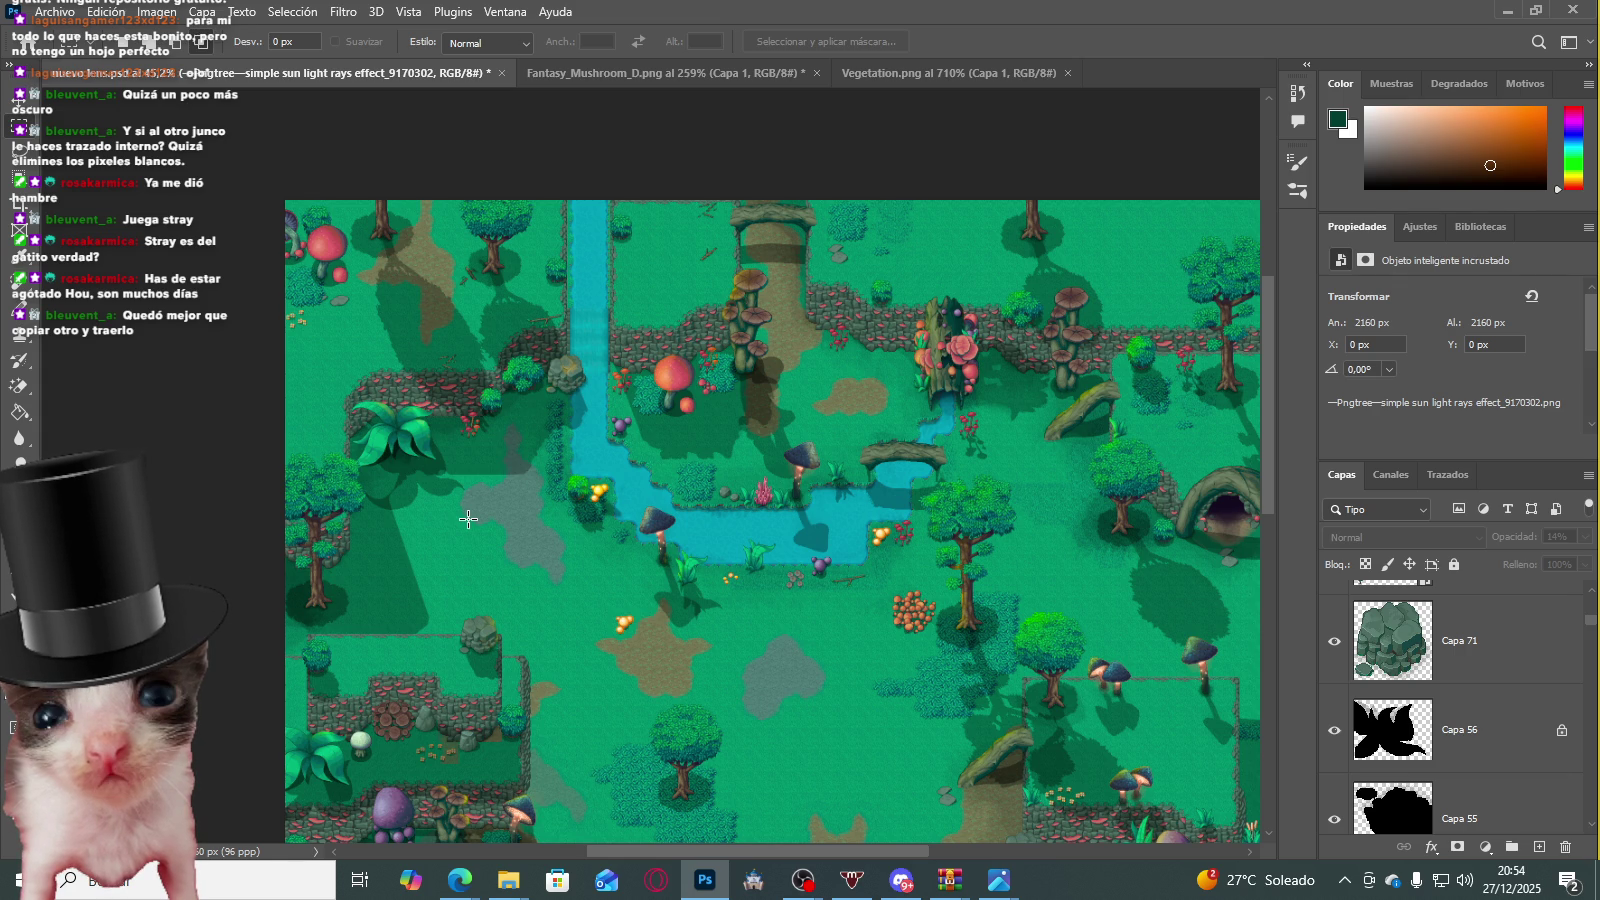
pyautogui.scroll(-3, 591, 397)
pyautogui.scroll(-3, 597, 600)
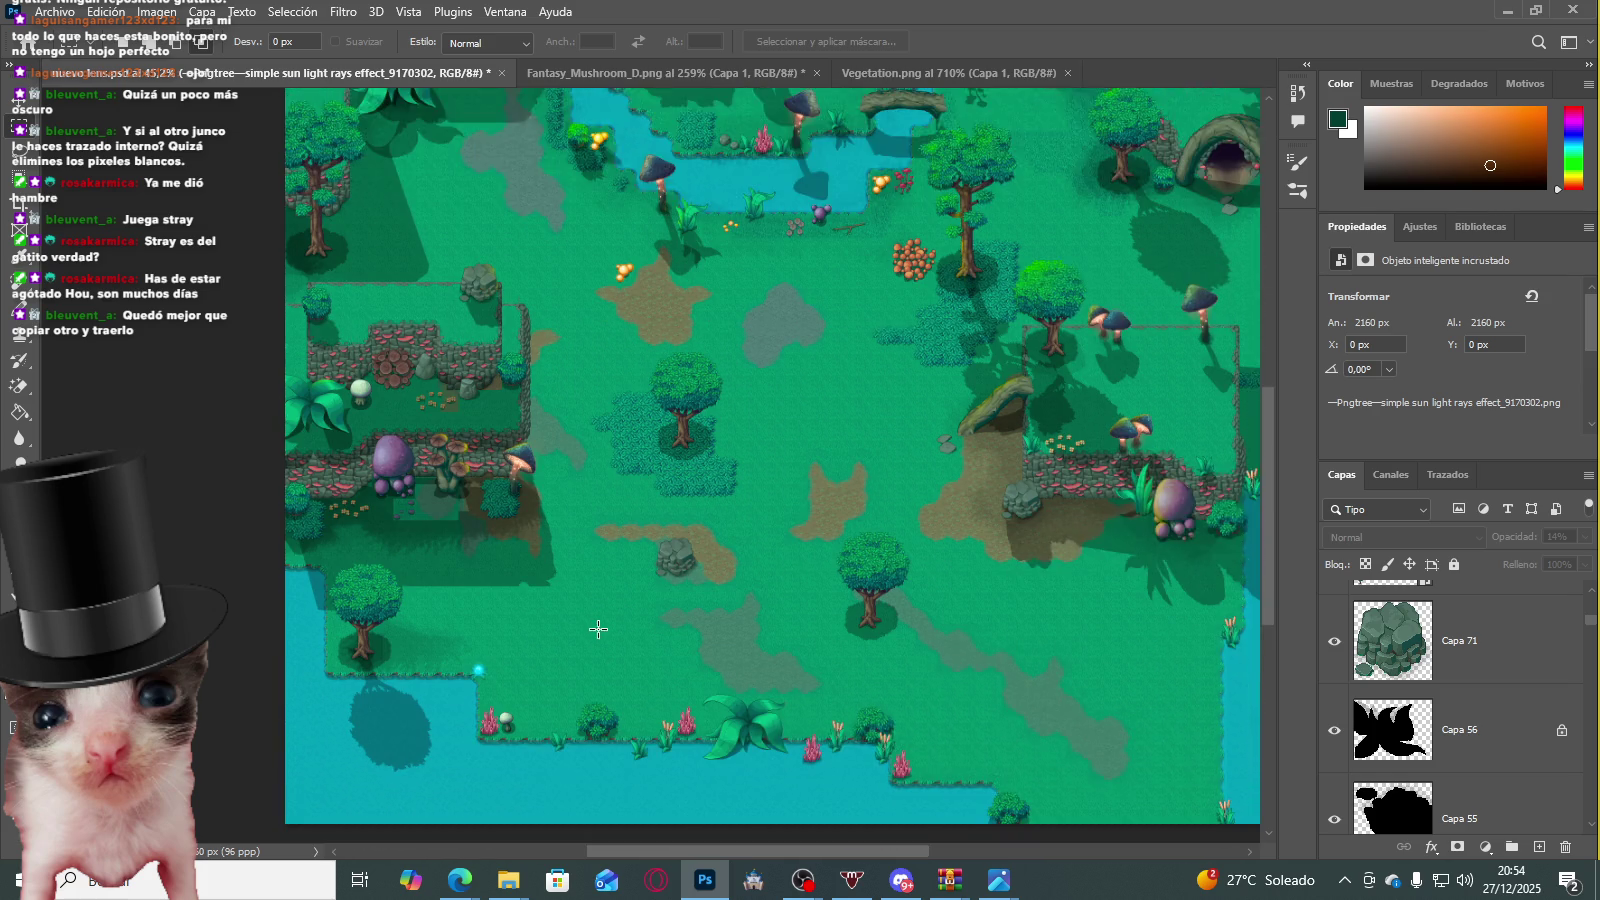
pyautogui.scroll(-3, 661, 626)
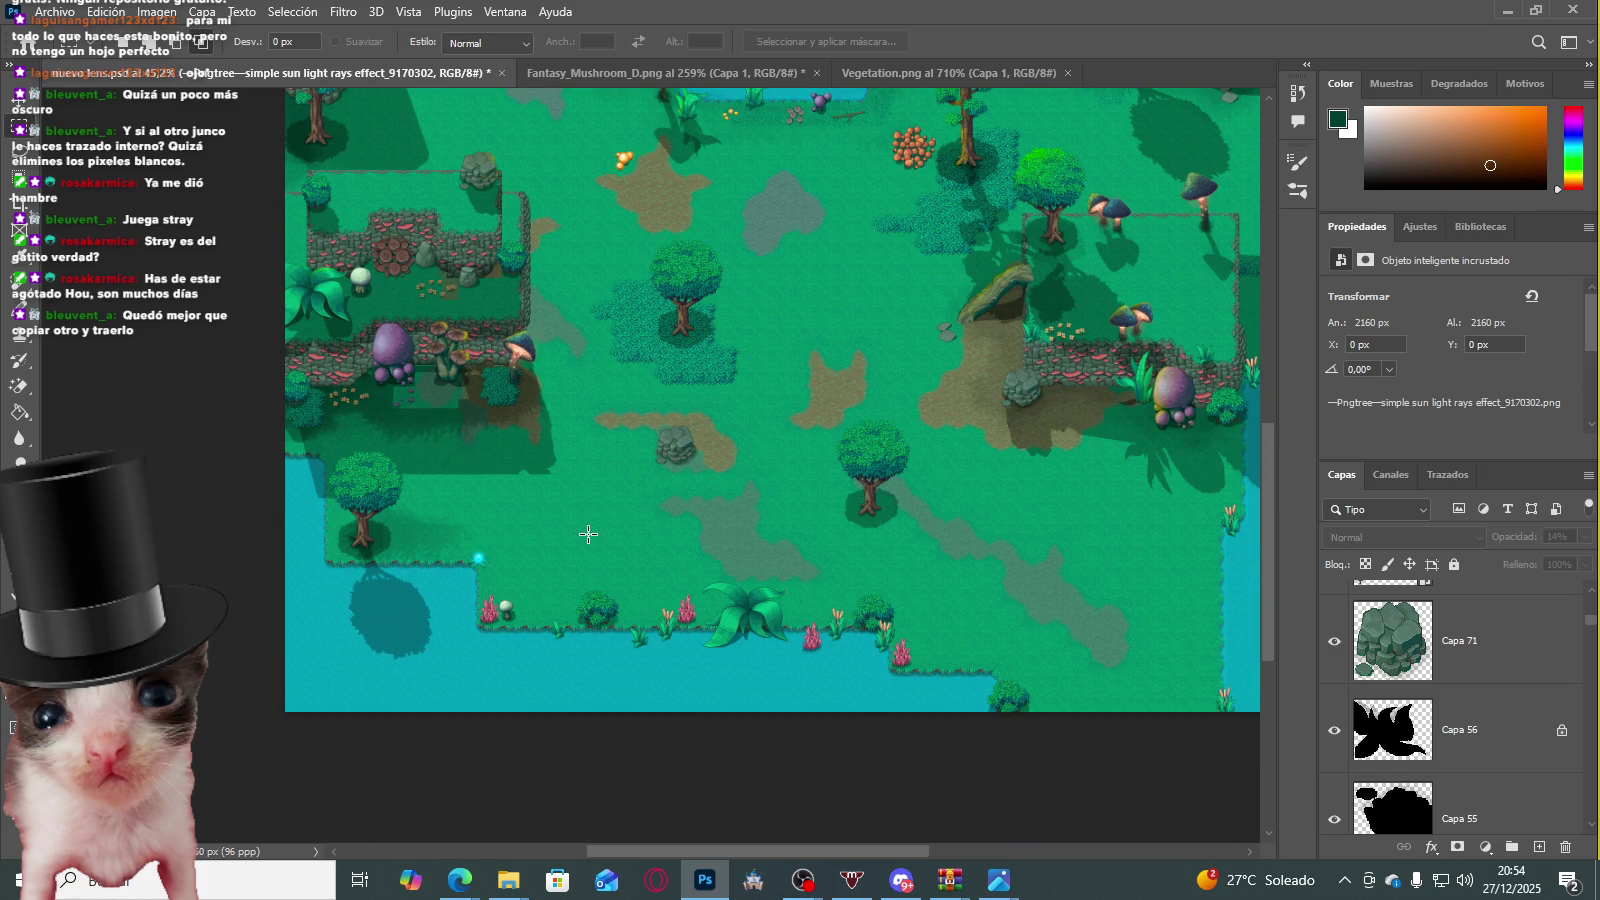
# Step: Close Vegetation.png and return to the nuevo_fondo.psd forest map
pyautogui.click(662, 74)
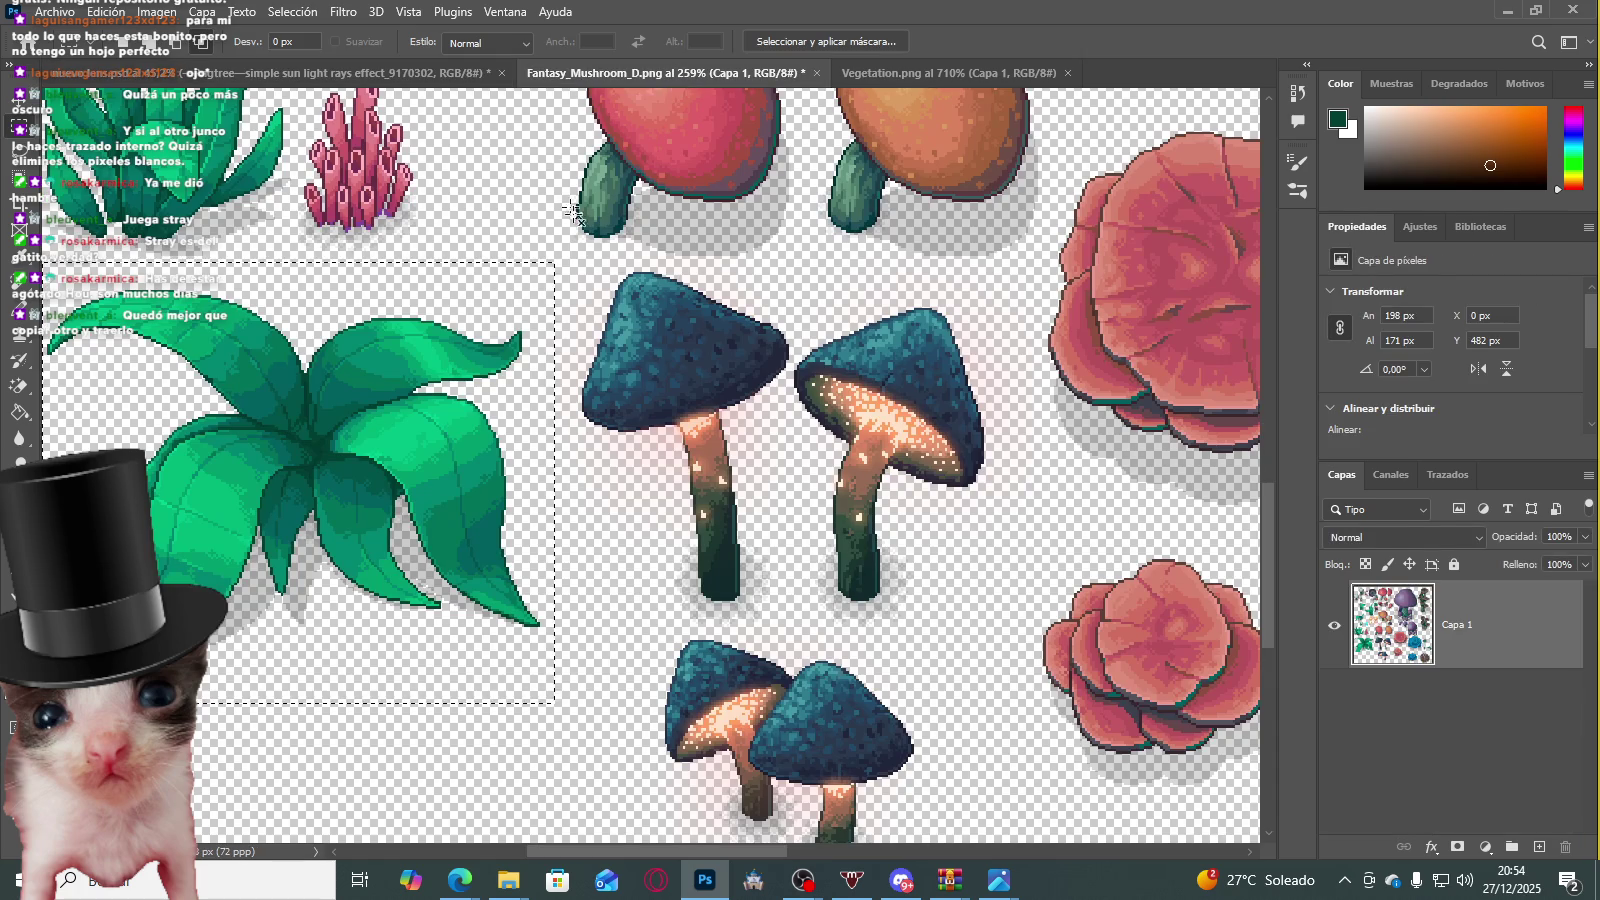
pyautogui.scroll(3, 595, 329)
pyautogui.scroll(3, 595, 329)
pyautogui.scroll(-3, 593, 328)
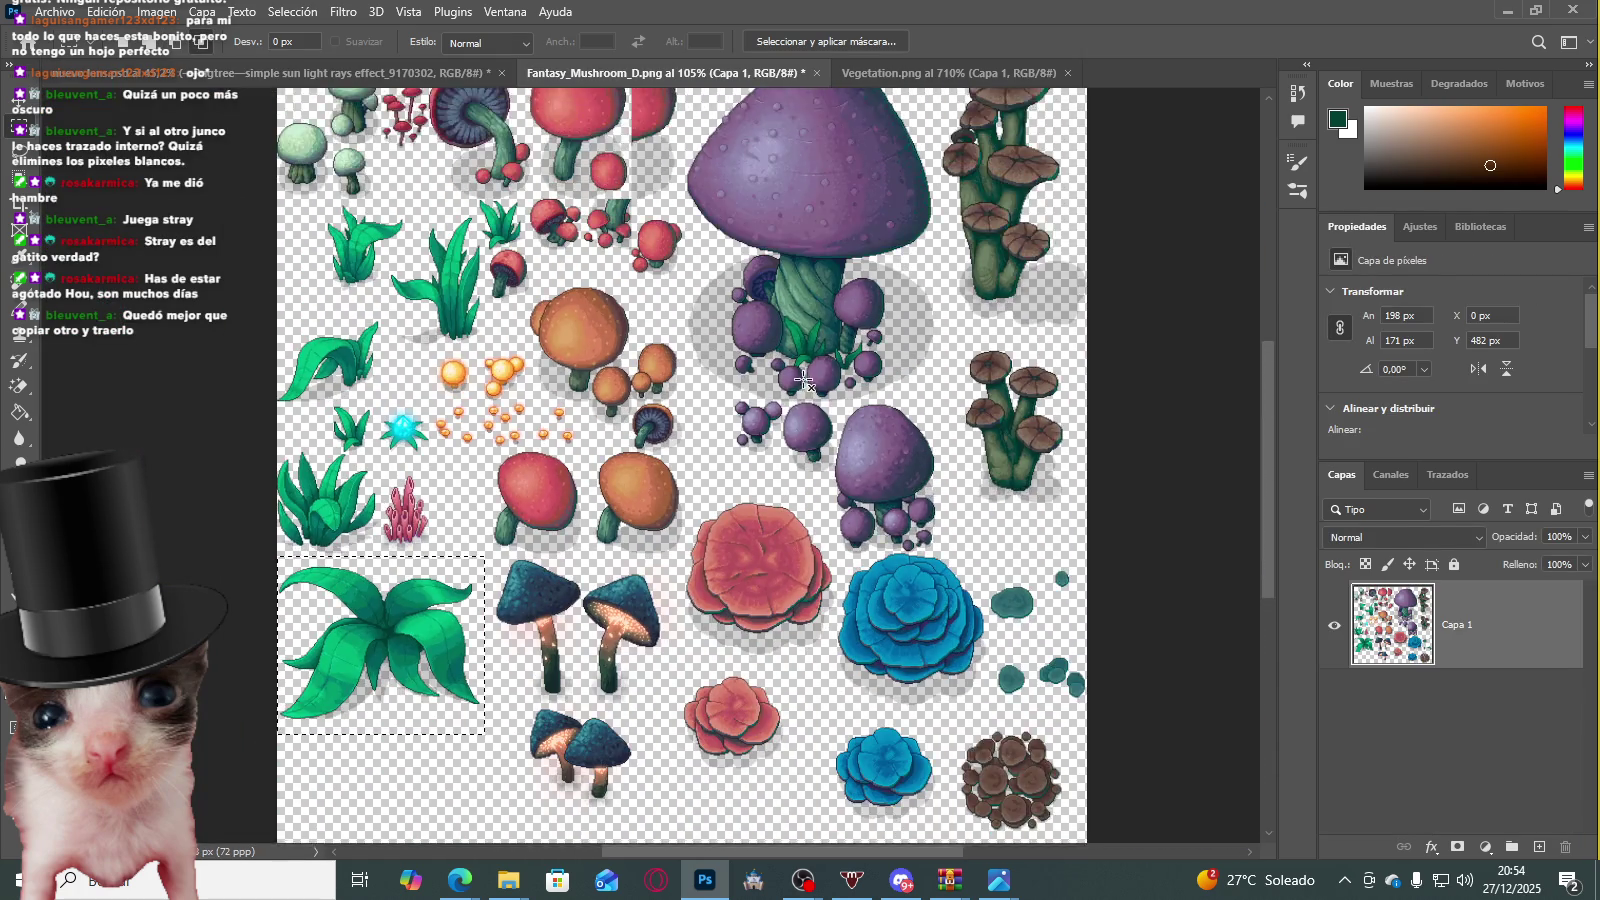
pyautogui.scroll(-2, 736, 318)
pyautogui.click(941, 73)
pyautogui.scroll(-2, 733, 335)
pyautogui.click(1070, 73)
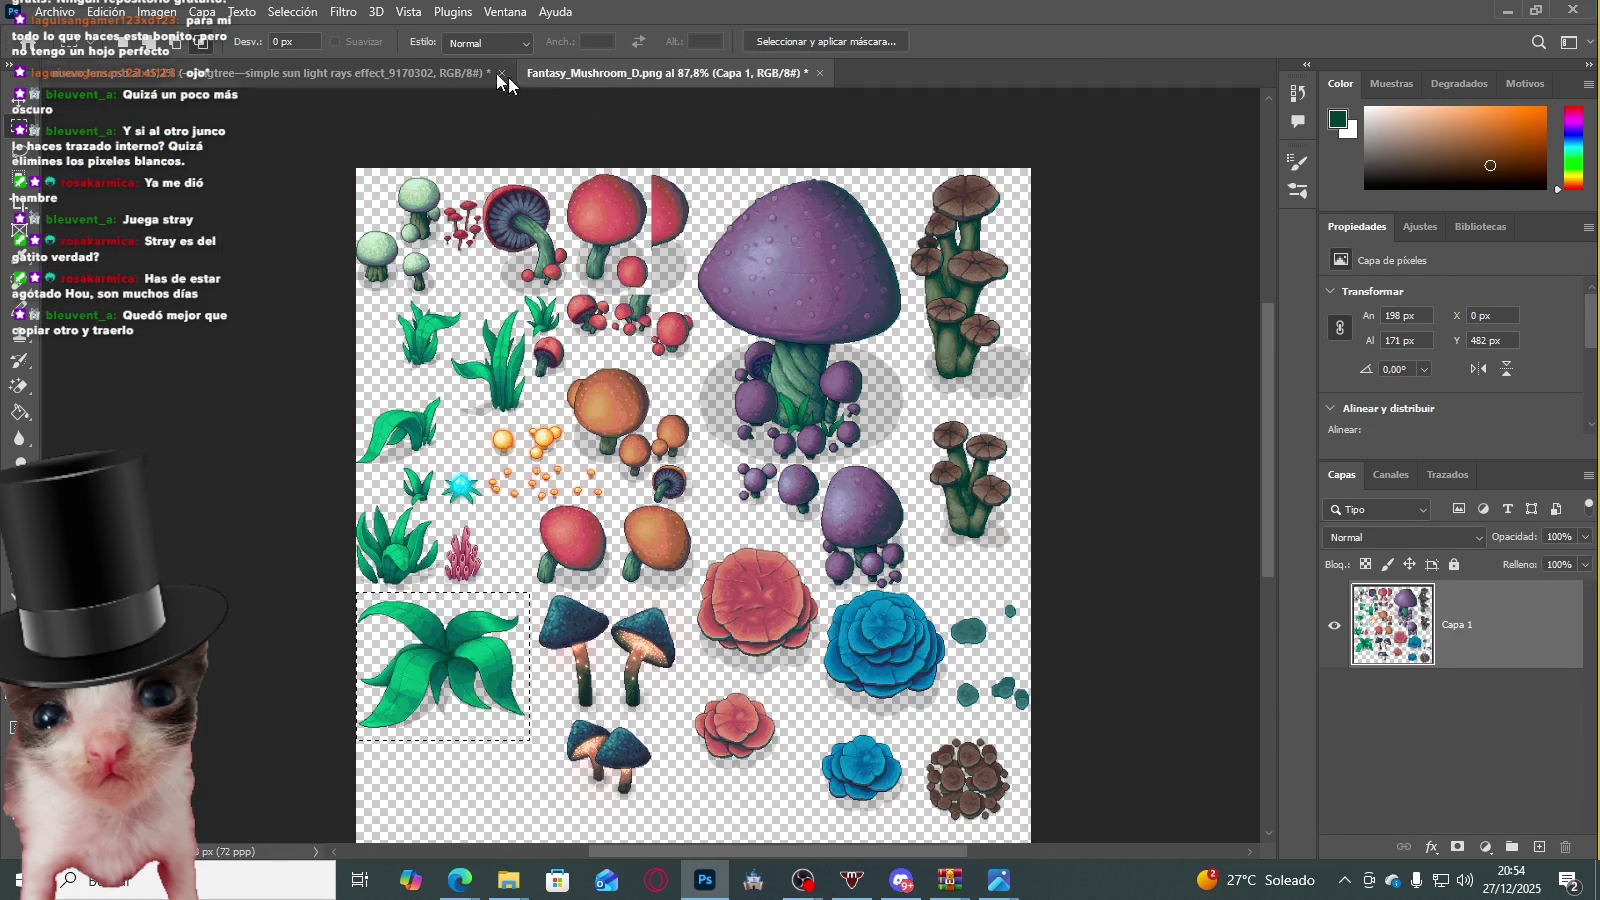
pyautogui.click(368, 70)
pyautogui.scroll(2, 654, 315)
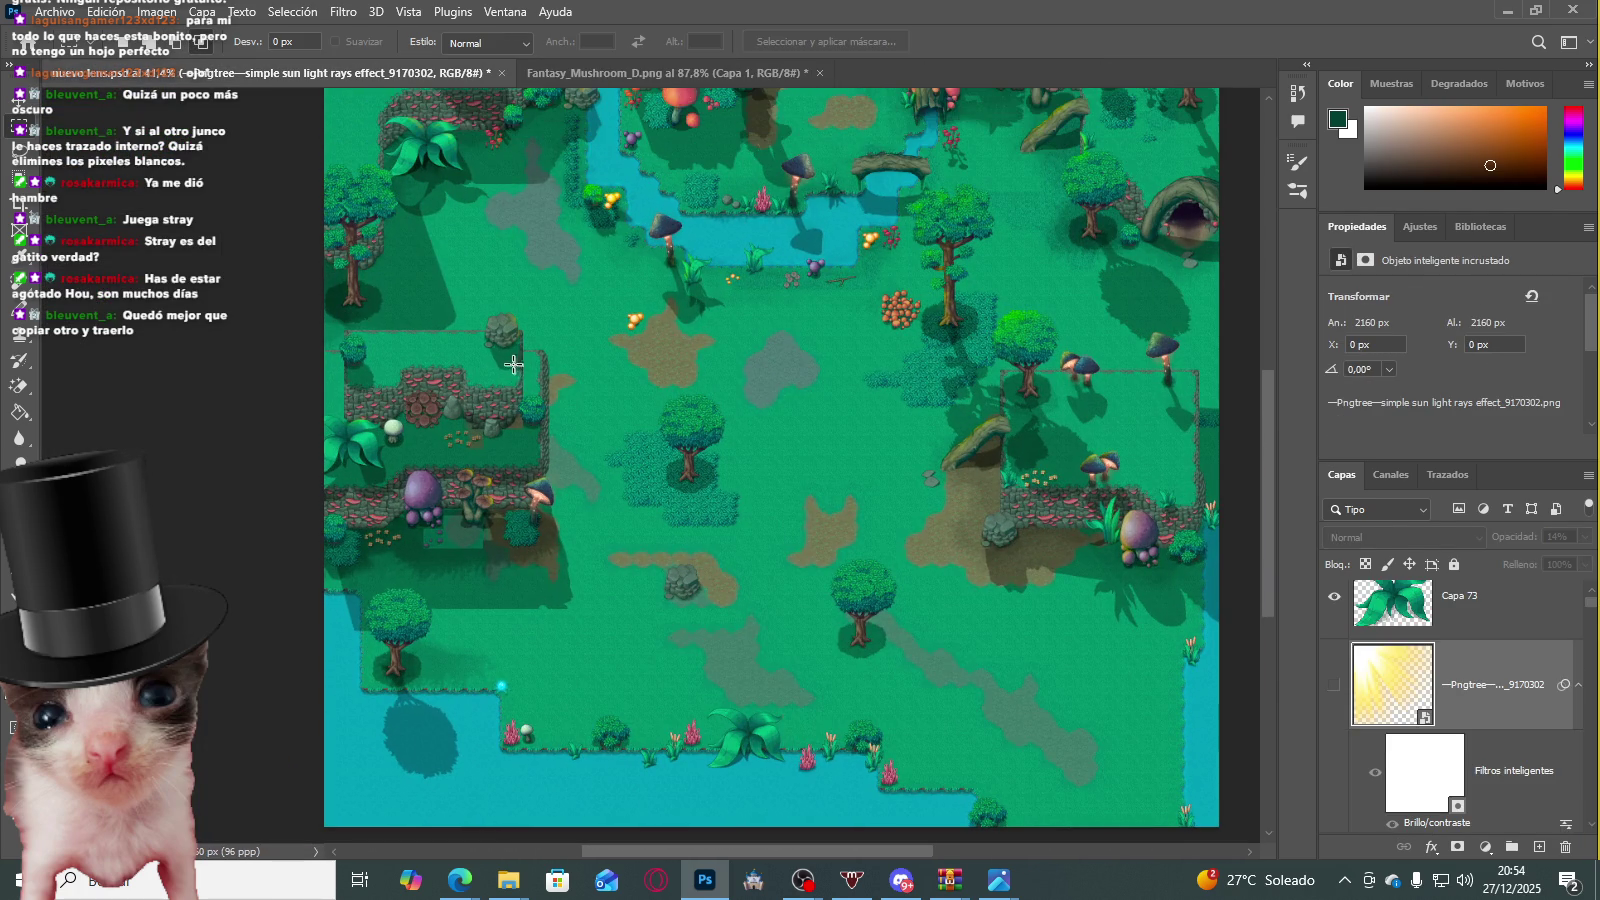
pyautogui.scroll(-2, 1418, 712)
pyautogui.scroll(-2, 1410, 708)
pyautogui.scroll(-2, 1405, 706)
pyautogui.scroll(-2, 1398, 703)
# Step: Duplicate the Capa 71 rock with an Alt-drag down toward the bottom-left water
pyautogui.scroll(2, 1396, 703)
pyautogui.scroll(2, 1396, 703)
pyautogui.click(1396, 705)
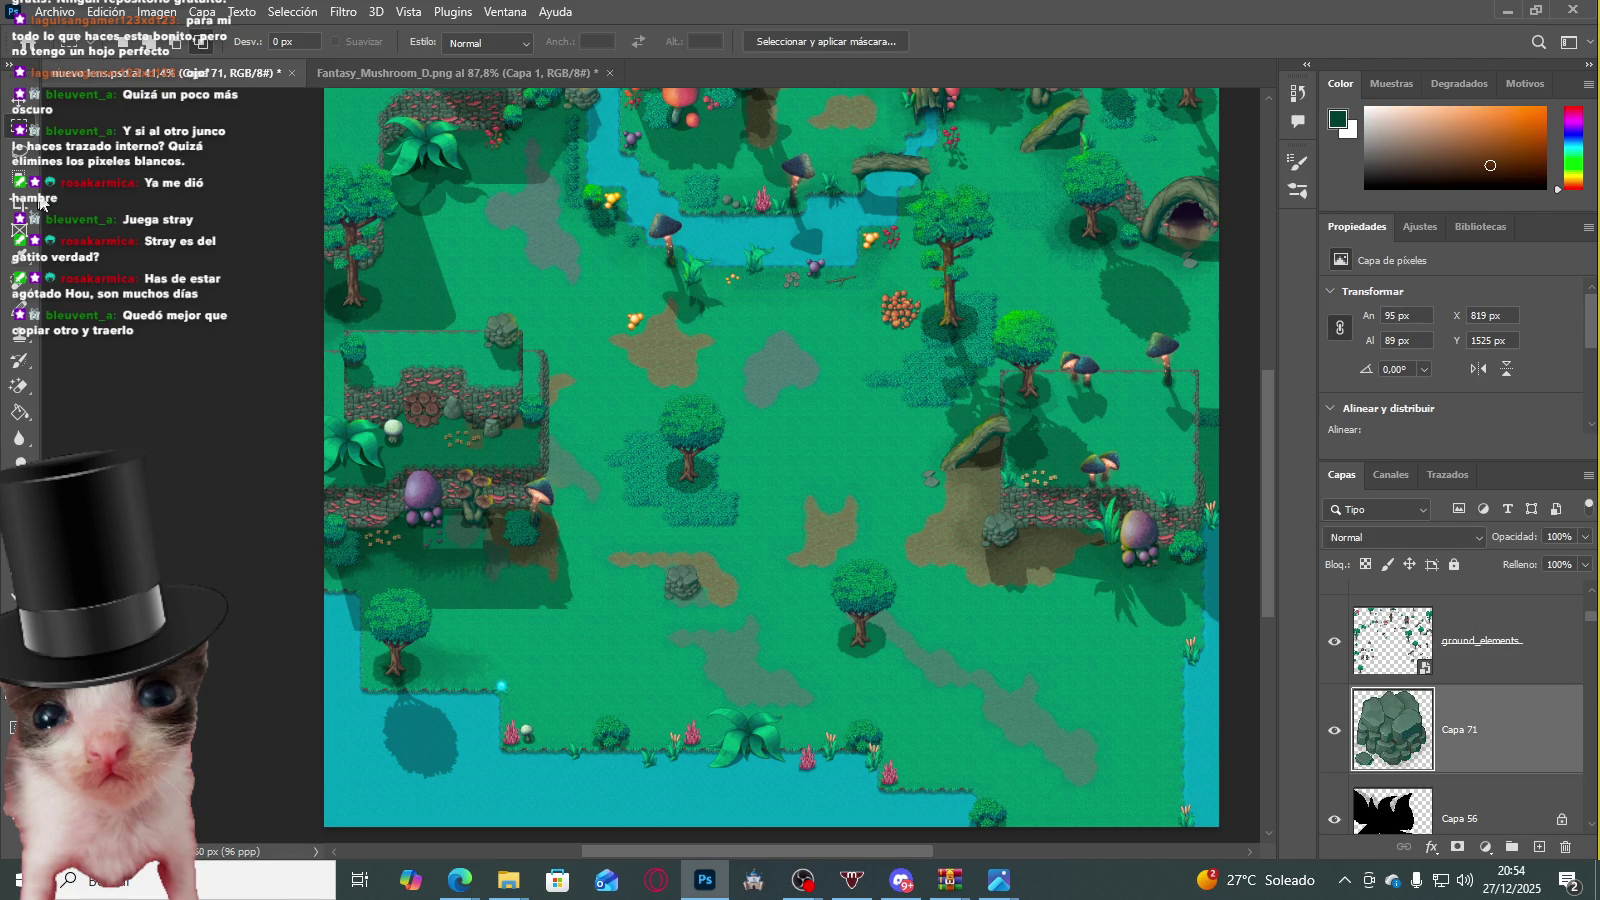
pyautogui.click(19, 108)
pyautogui.moveTo(678, 588); pyautogui.dragTo(412, 787)
pyautogui.moveTo(668, 590)
pyautogui.mouseDown()
pyautogui.moveTo(448, 781)
pyautogui.moveTo(733, 705)
pyautogui.moveTo(745, 668)
pyautogui.mouseUp()
# Step: Nudge the copied rock, Capa 71 copia, into place along the bottom-left shoreline
pyautogui.scroll(3, 448, 781)
pyautogui.scroll(3, 448, 781)
pyautogui.scroll(-3, 745, 668)
pyautogui.scroll(-3, 522, 575)
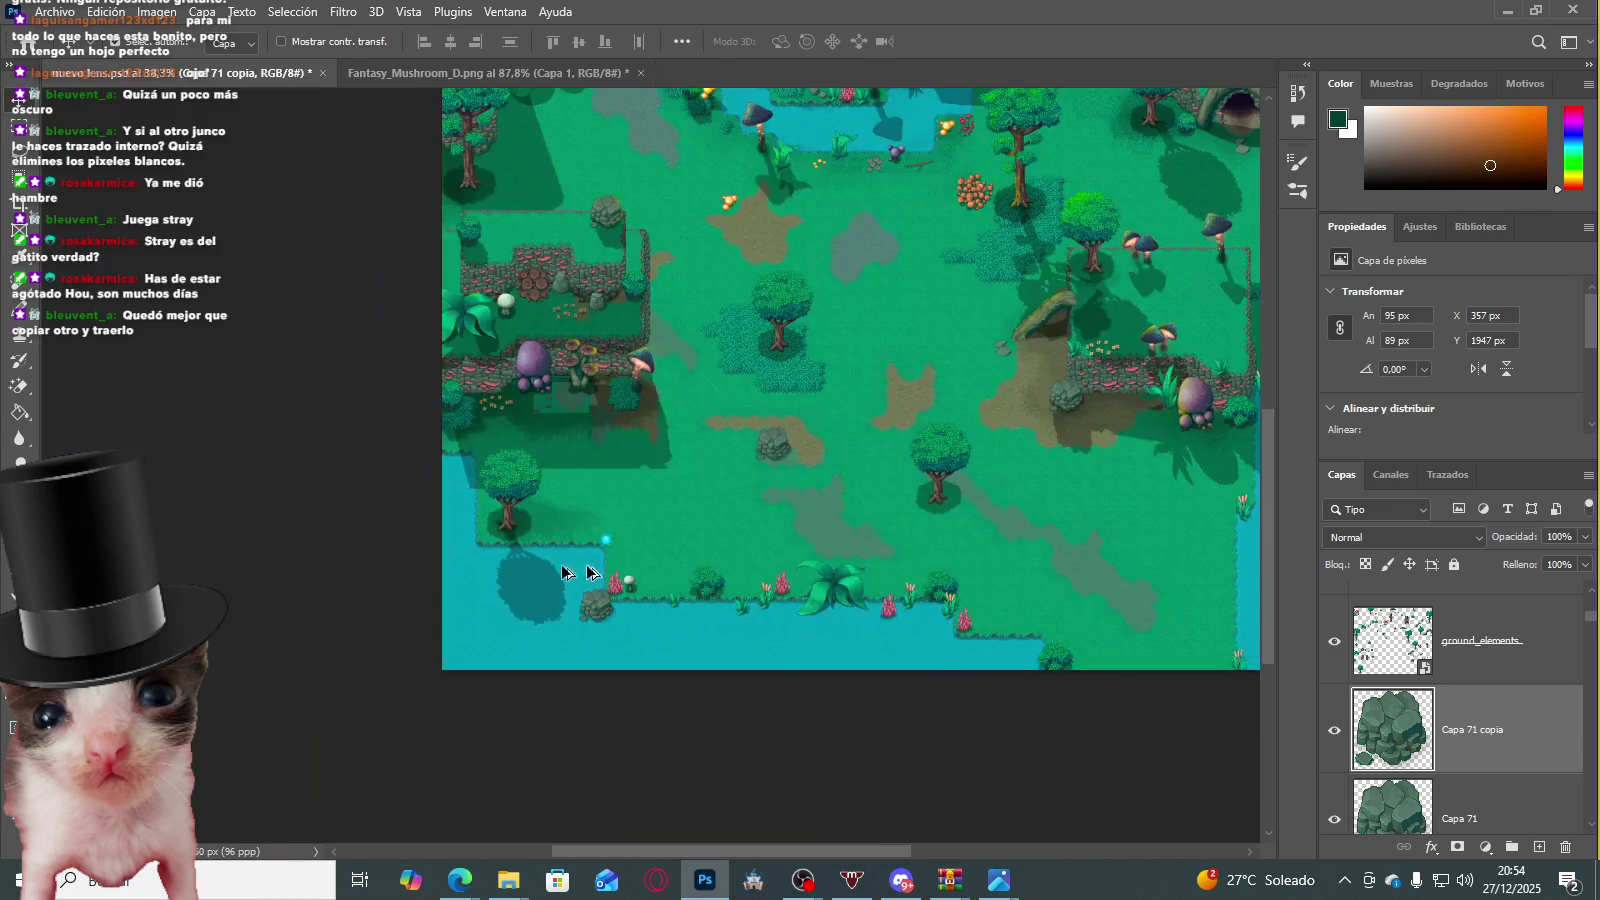
pyautogui.scroll(3, 522, 575)
pyautogui.moveTo(357, 640); pyautogui.dragTo(345, 665)
pyautogui.scroll(-3, 430, 623)
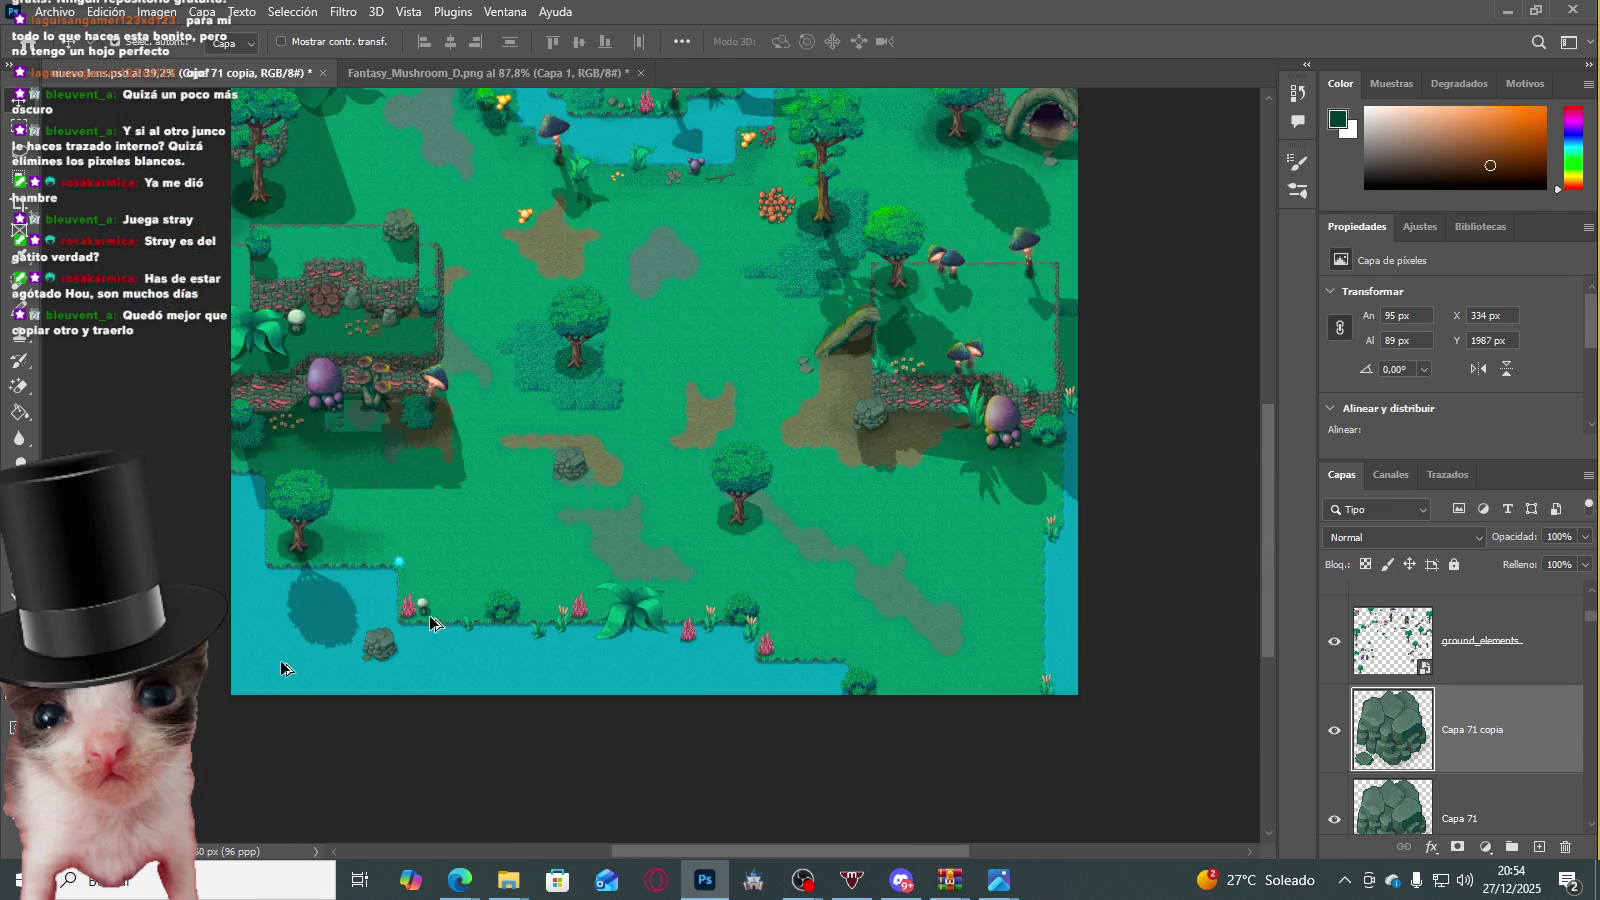
pyautogui.scroll(3, 281, 668)
pyautogui.scroll(-3, 681, 481)
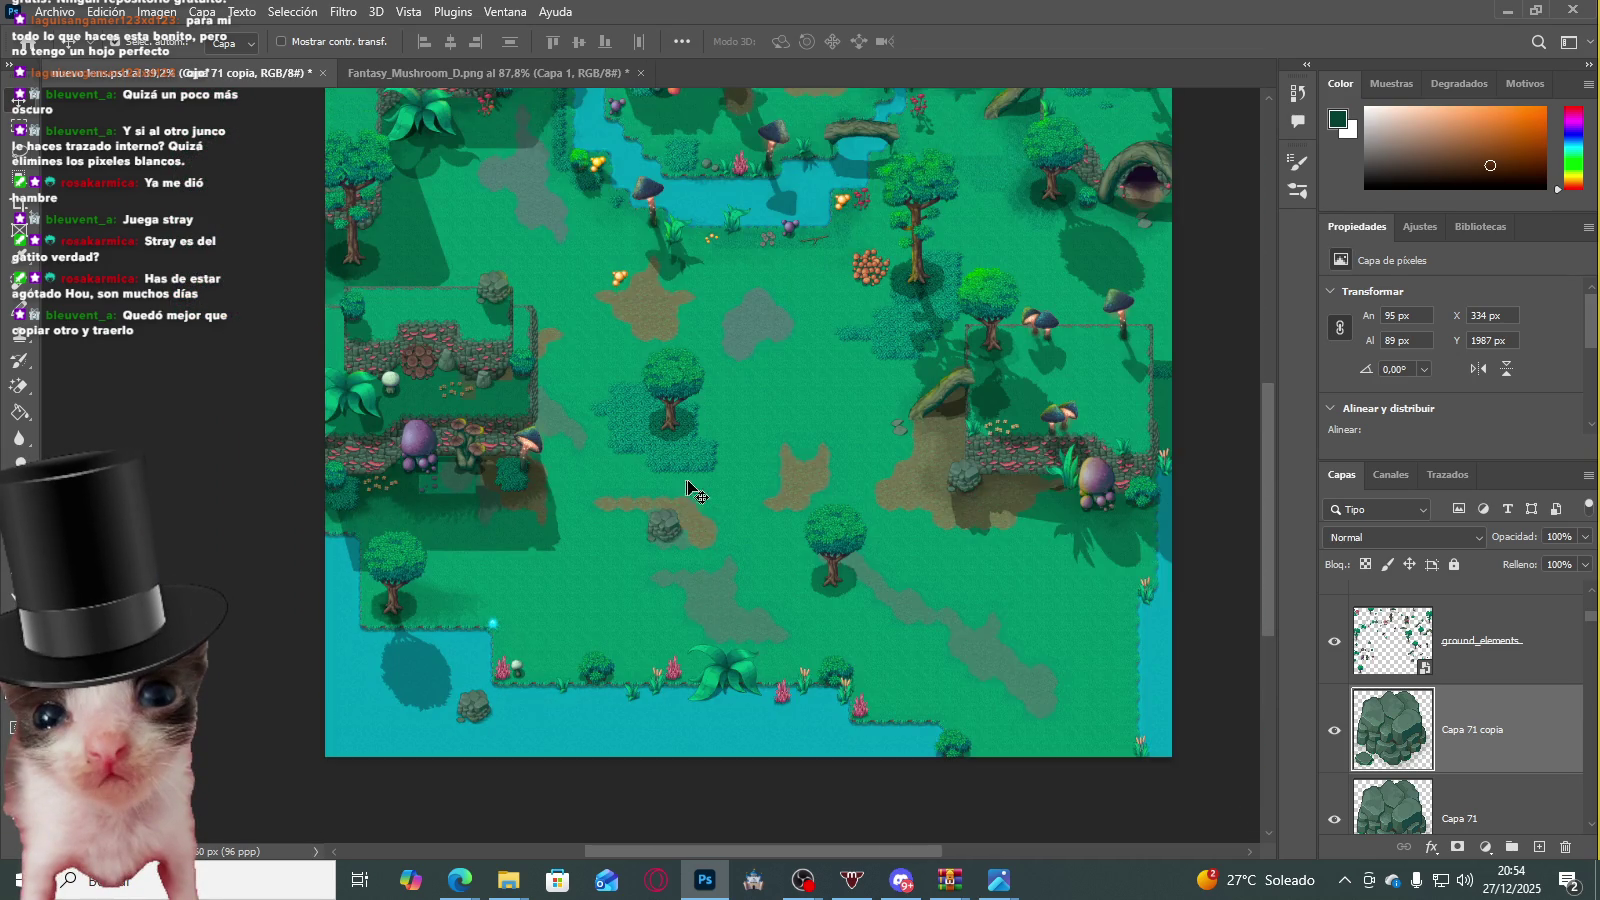
pyautogui.scroll(2, 681, 481)
pyautogui.scroll(3, 1115, 541)
pyautogui.scroll(3, 1090, 530)
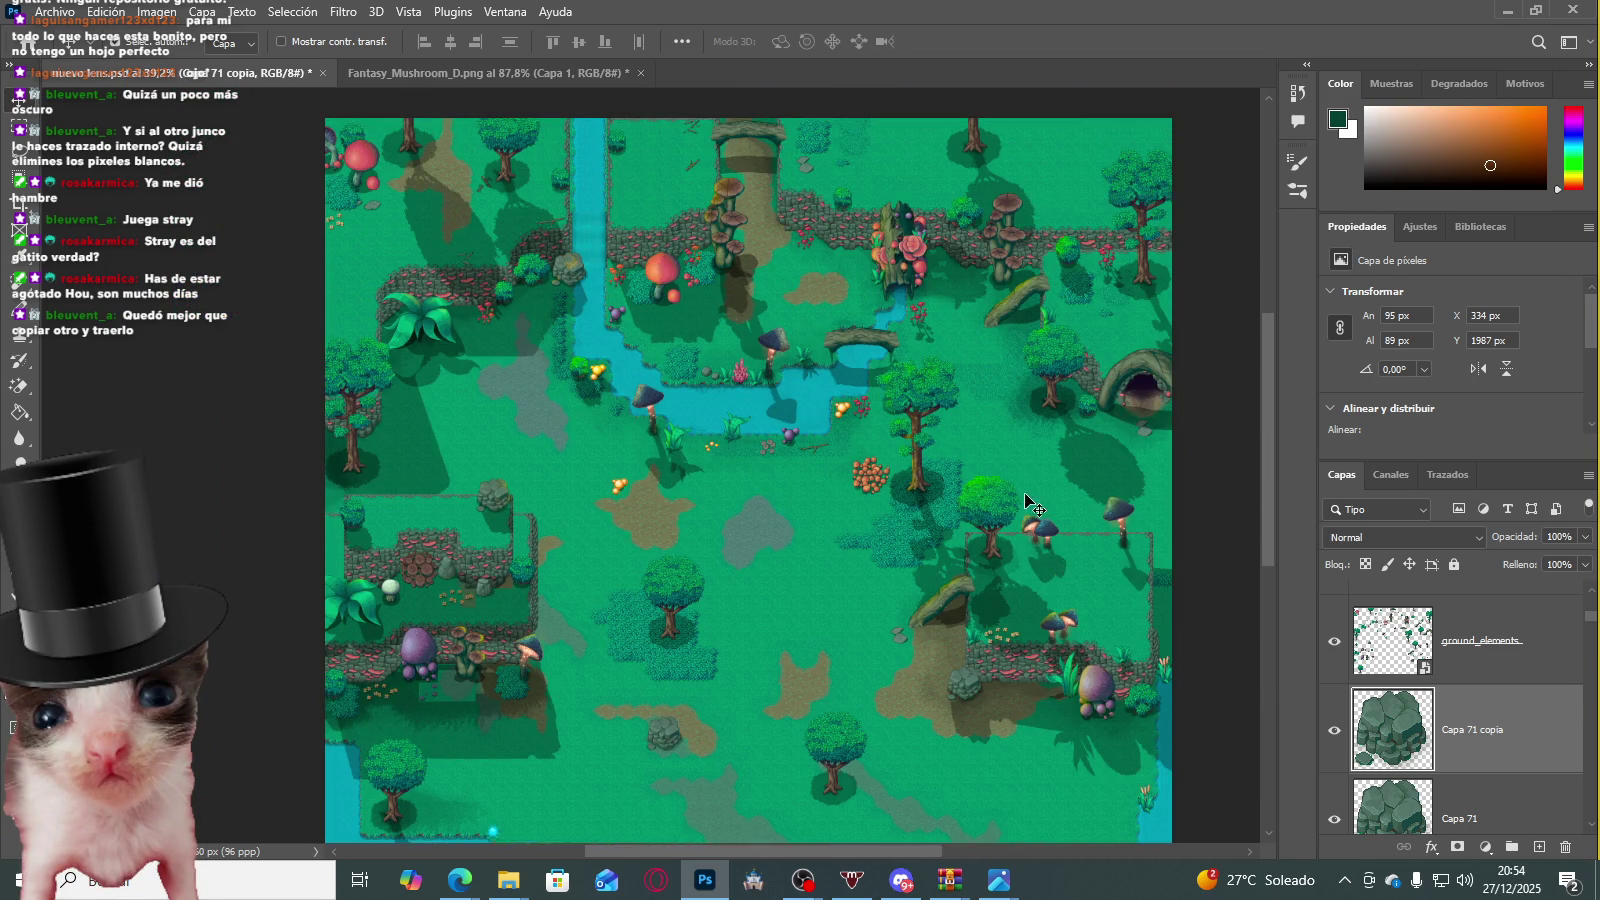
pyautogui.scroll(3, 1050, 515)
pyautogui.scroll(2, 1016, 500)
pyautogui.scroll(2, 893, 385)
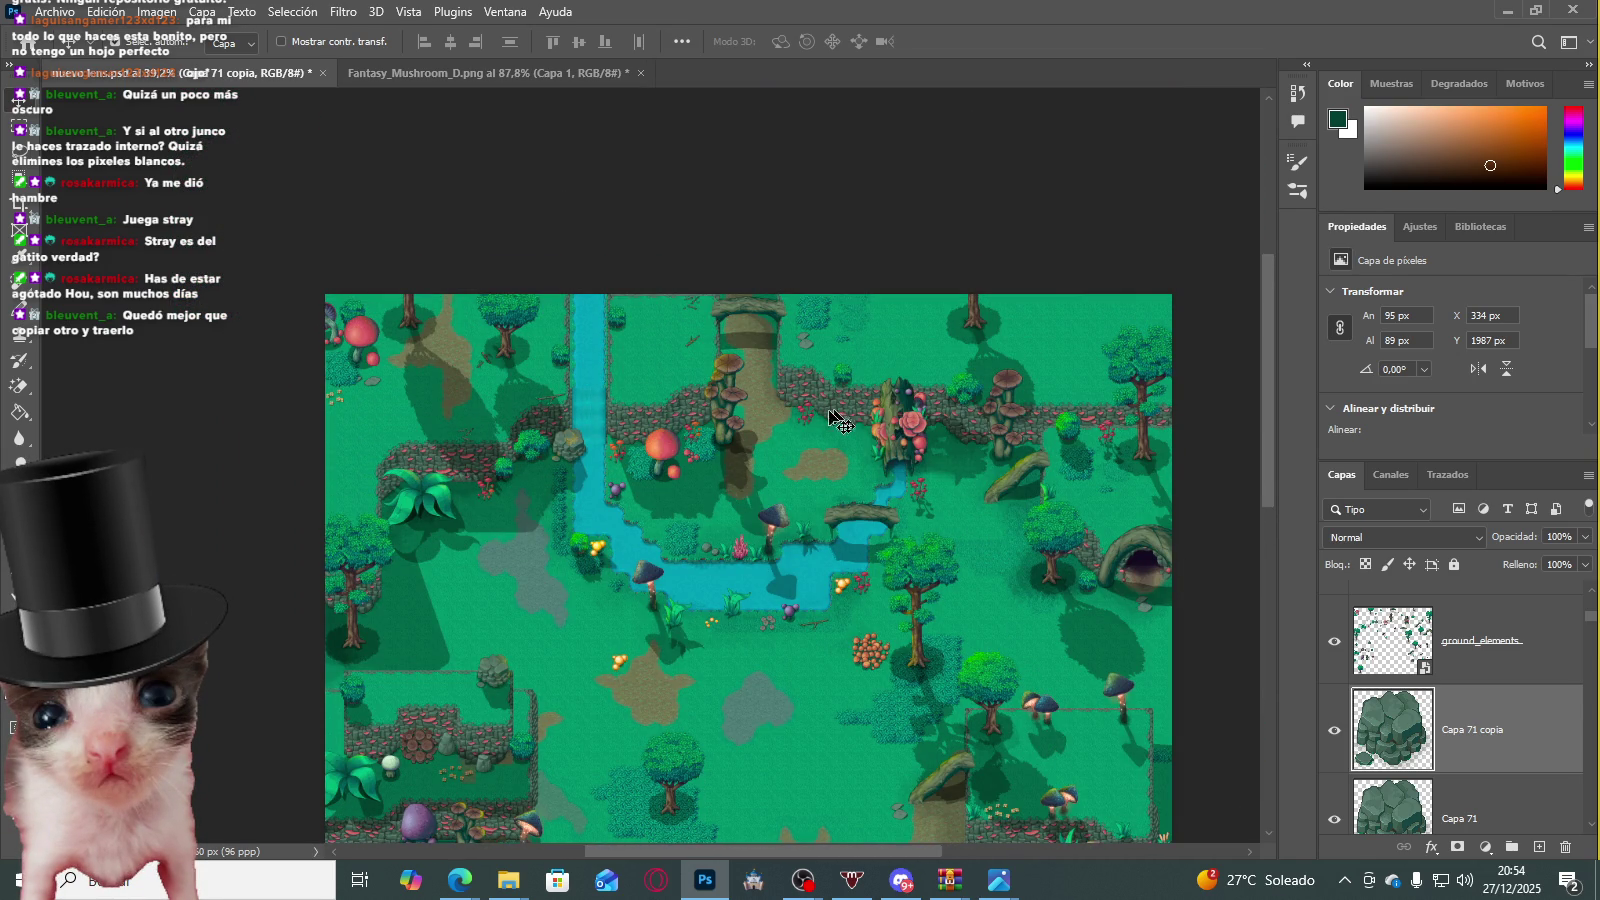
pyautogui.scroll(-1, 805, 425)
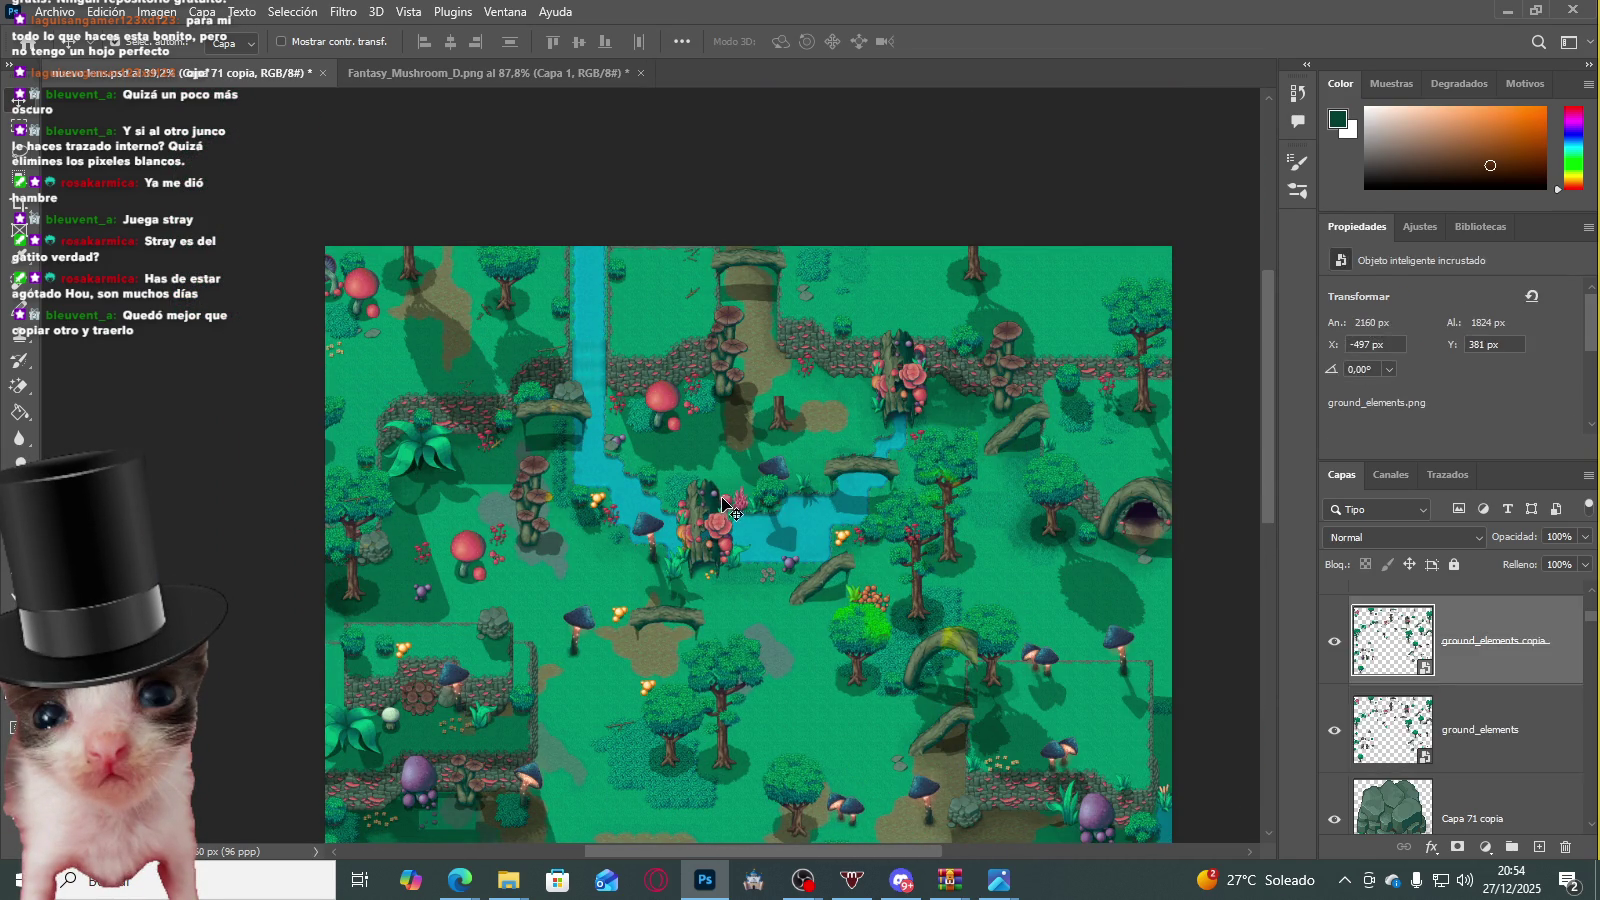
# Step: Draw a rectangular selection around the flowered stump and mushrooms on ground_elements
pyautogui.click(1428, 641)
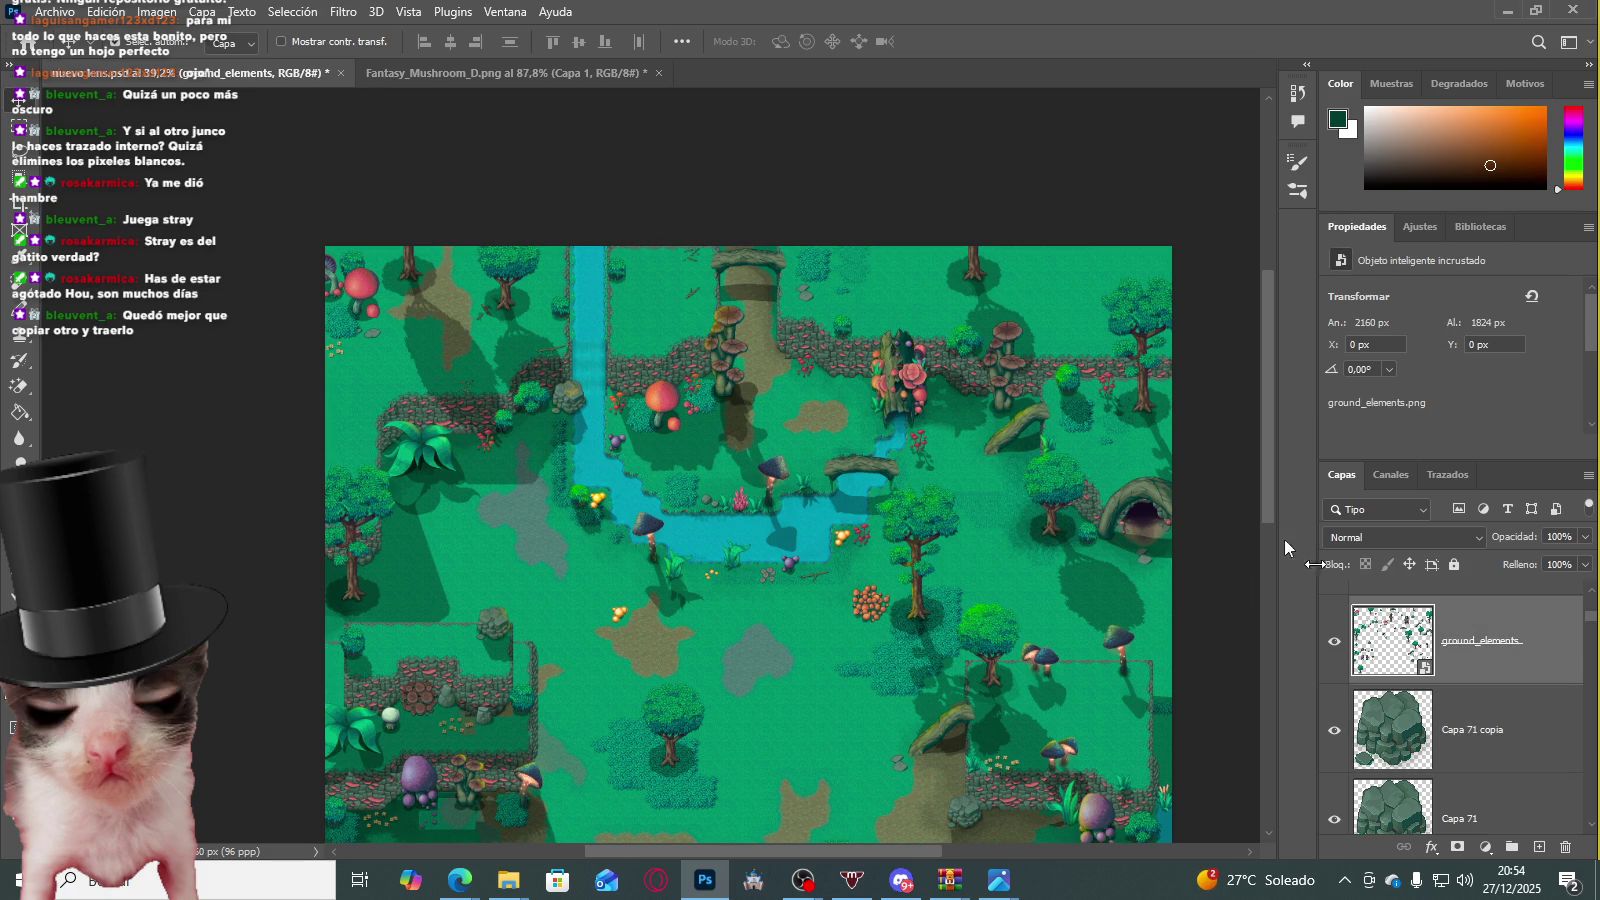
pyautogui.scroll(2, 1075, 268)
pyautogui.scroll(2, 1077, 300)
pyautogui.scroll(1, 1080, 360)
pyautogui.scroll(2, 1000, 340)
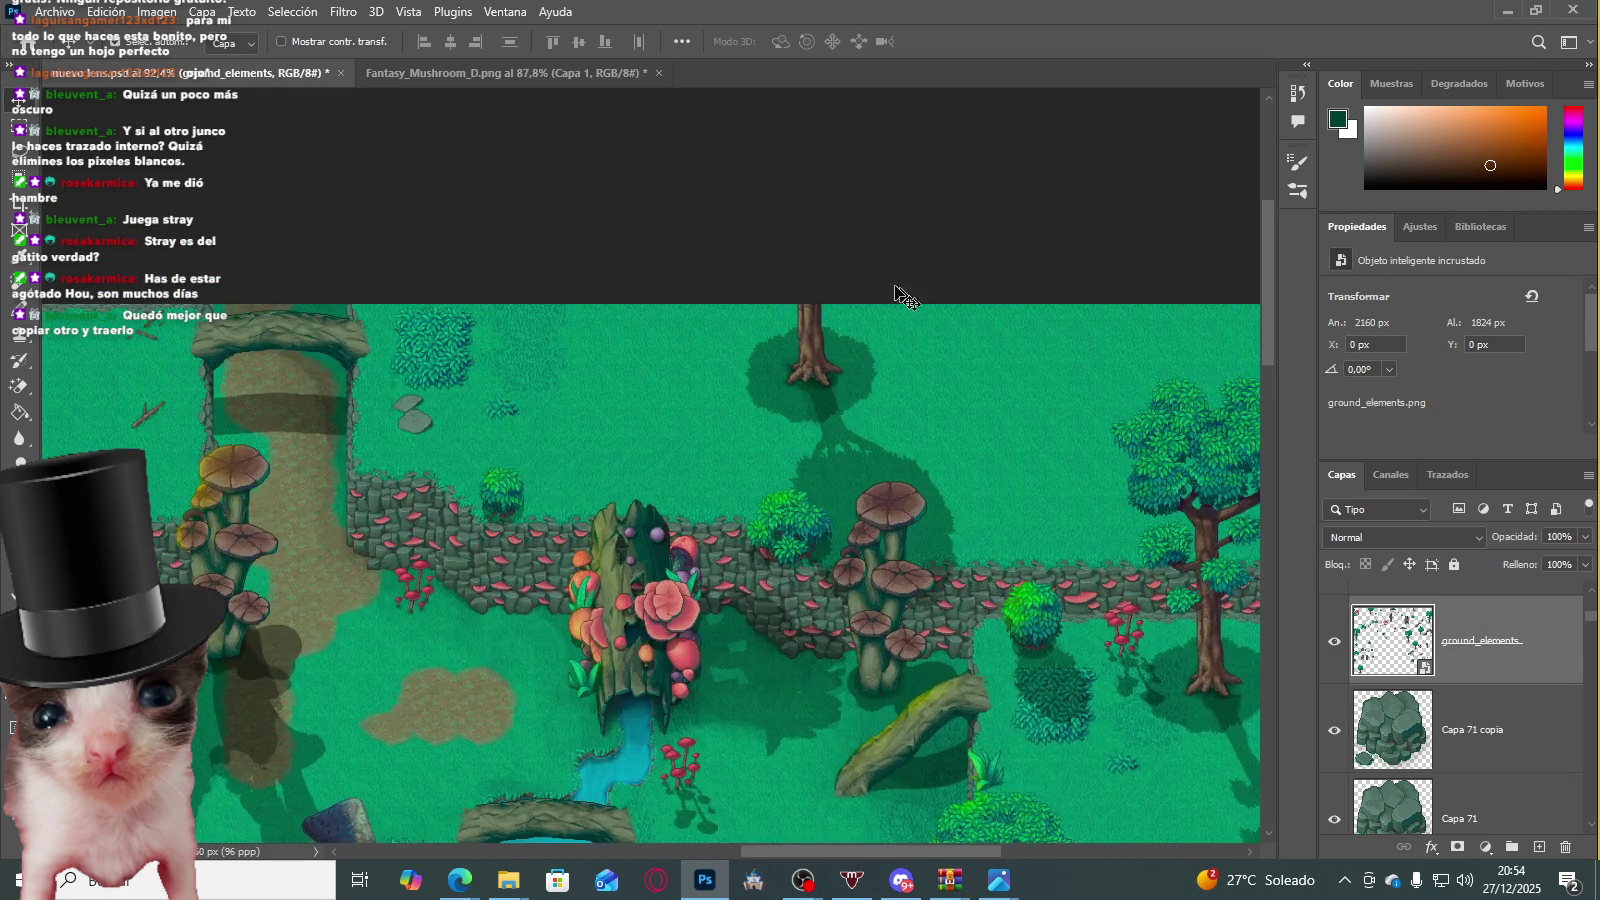
pyautogui.scroll(2, 936, 304)
pyautogui.scroll(2, 936, 304)
pyautogui.click(18, 127)
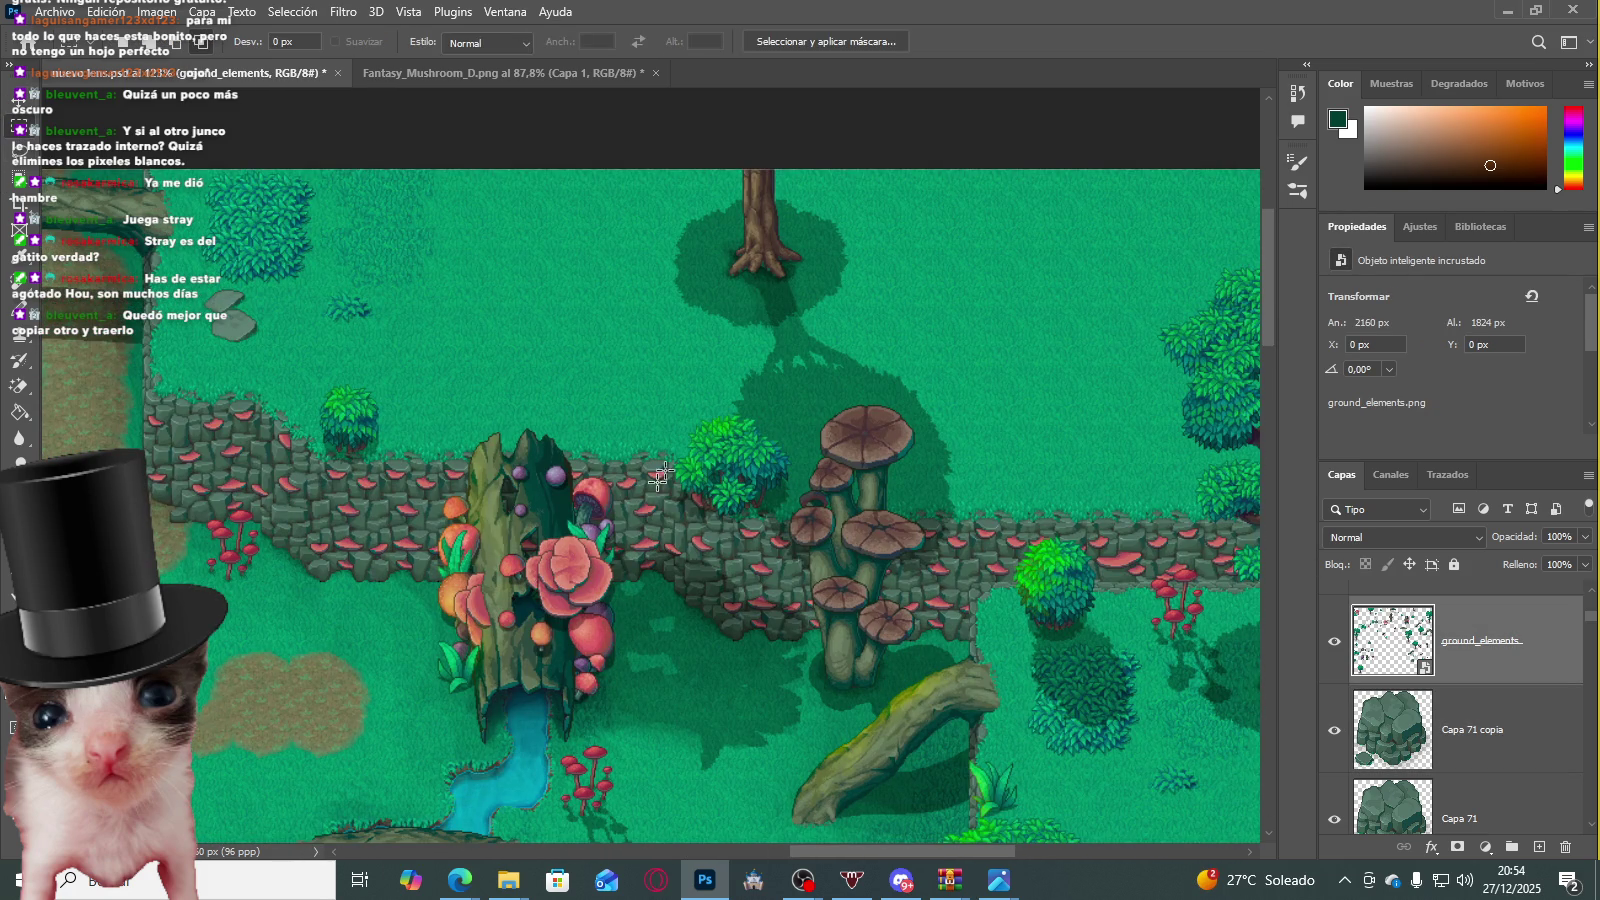
pyautogui.moveTo(415, 418); pyautogui.dragTo(676, 754)
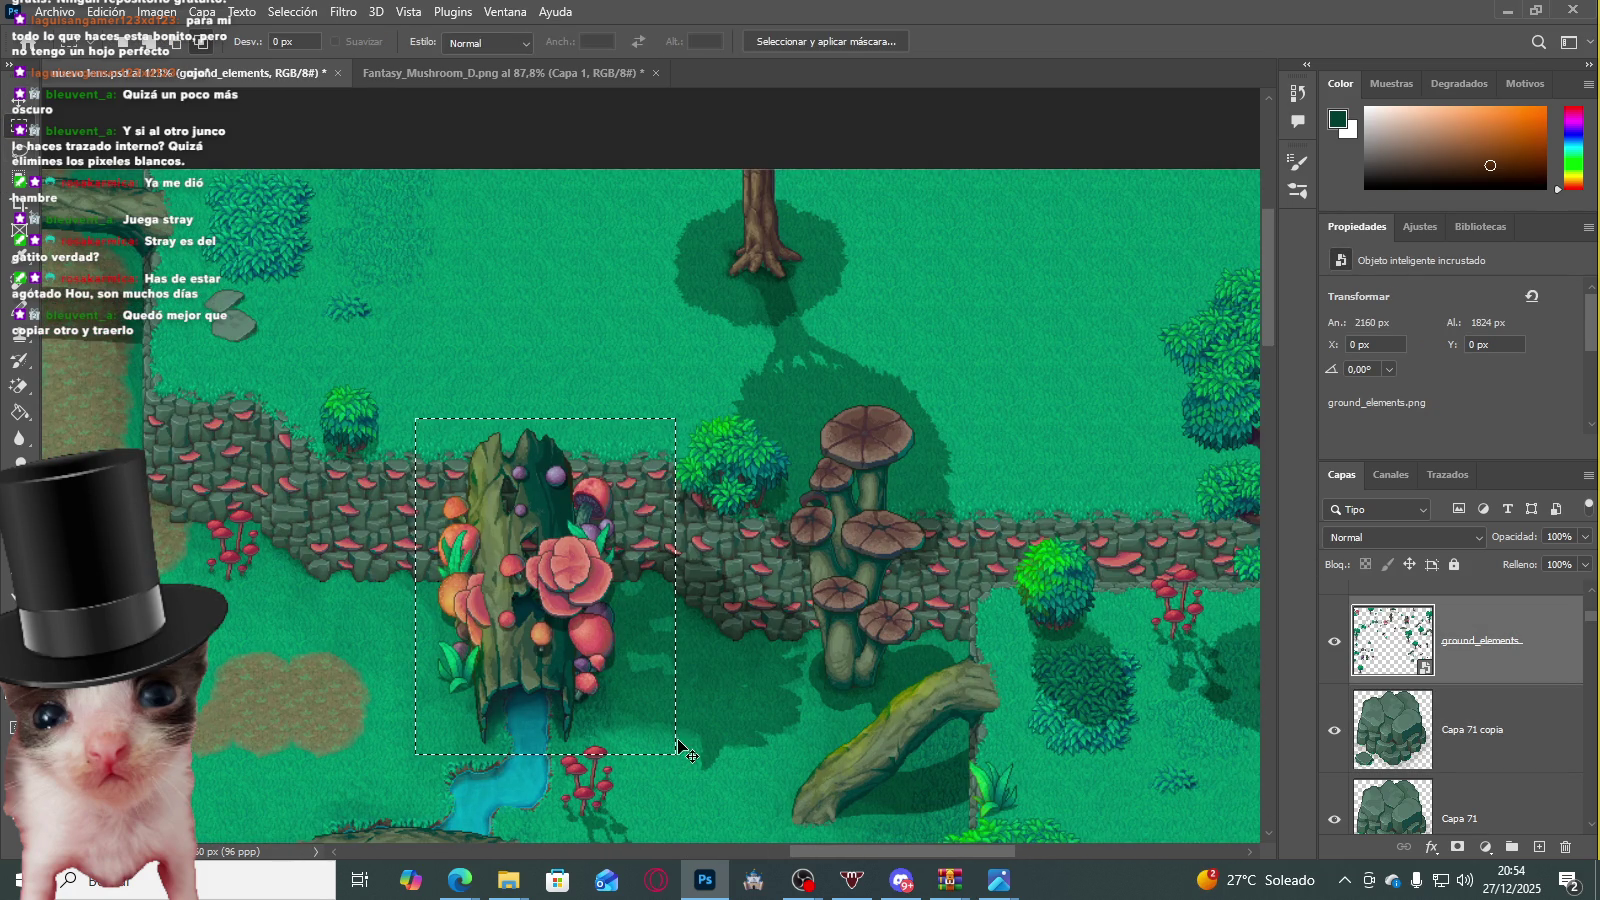
# Step: Subtract a notch from the selection and copy the stump to new layer Capa 74
pyautogui.scroll(-3, 728, 720)
pyautogui.scroll(1, 650, 560)
pyautogui.scroll(1, 650, 560)
pyautogui.moveTo(765, 645); pyautogui.dragTo(647, 560)
pyautogui.scroll(-1, 647, 664)
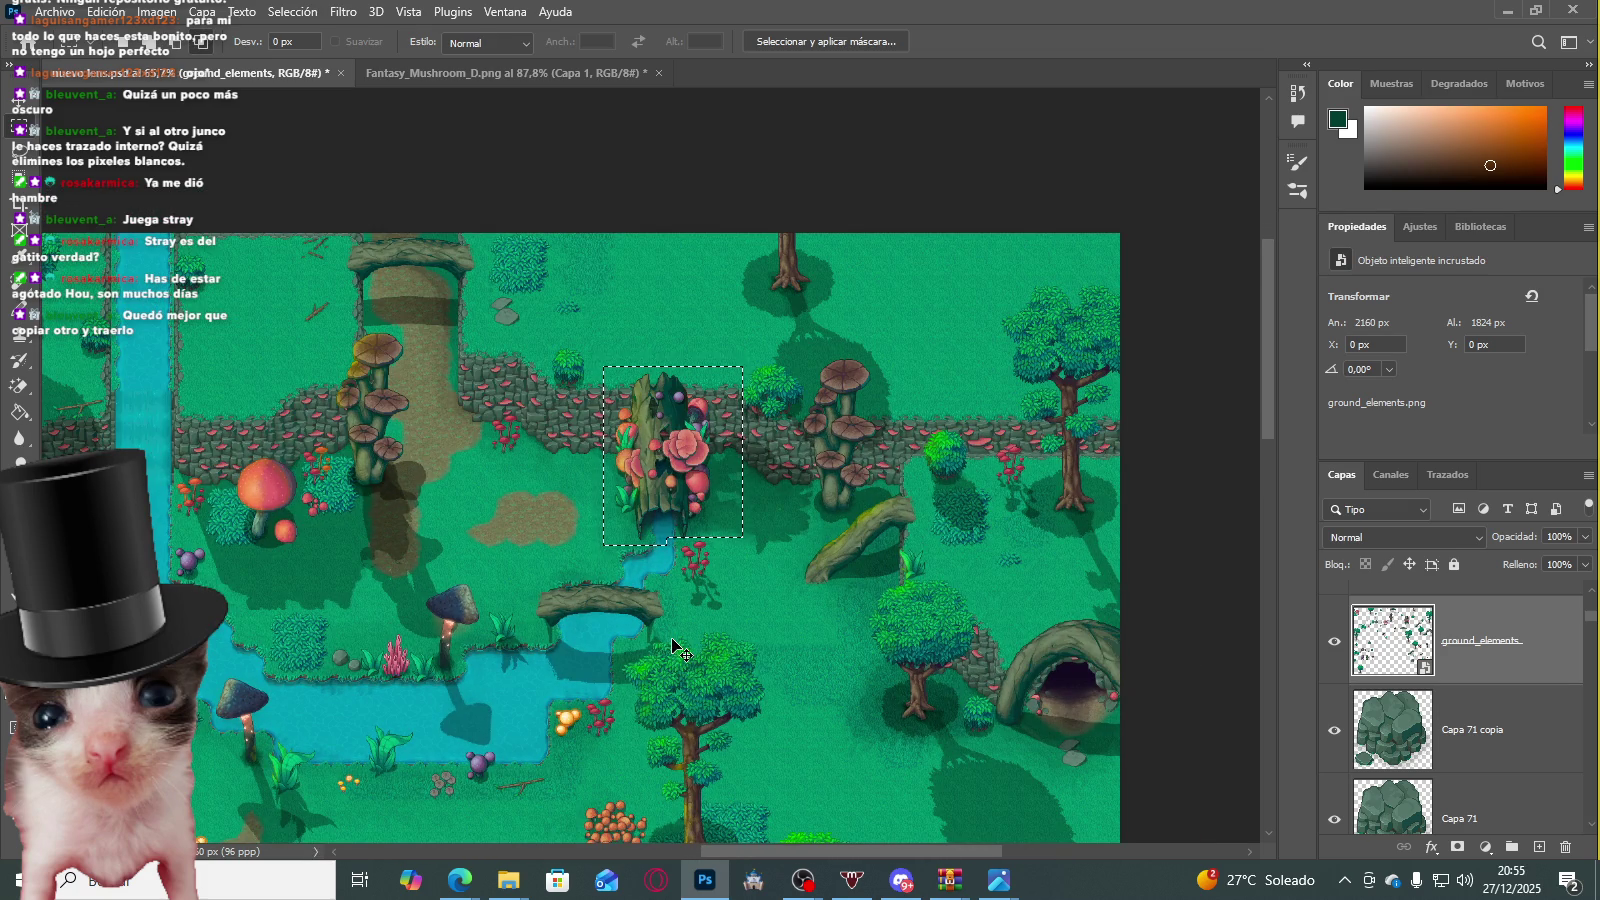
pyautogui.scroll(-2, 814, 600)
pyautogui.scroll(-4, 900, 680)
pyautogui.hotkey('ctrl', 'j')
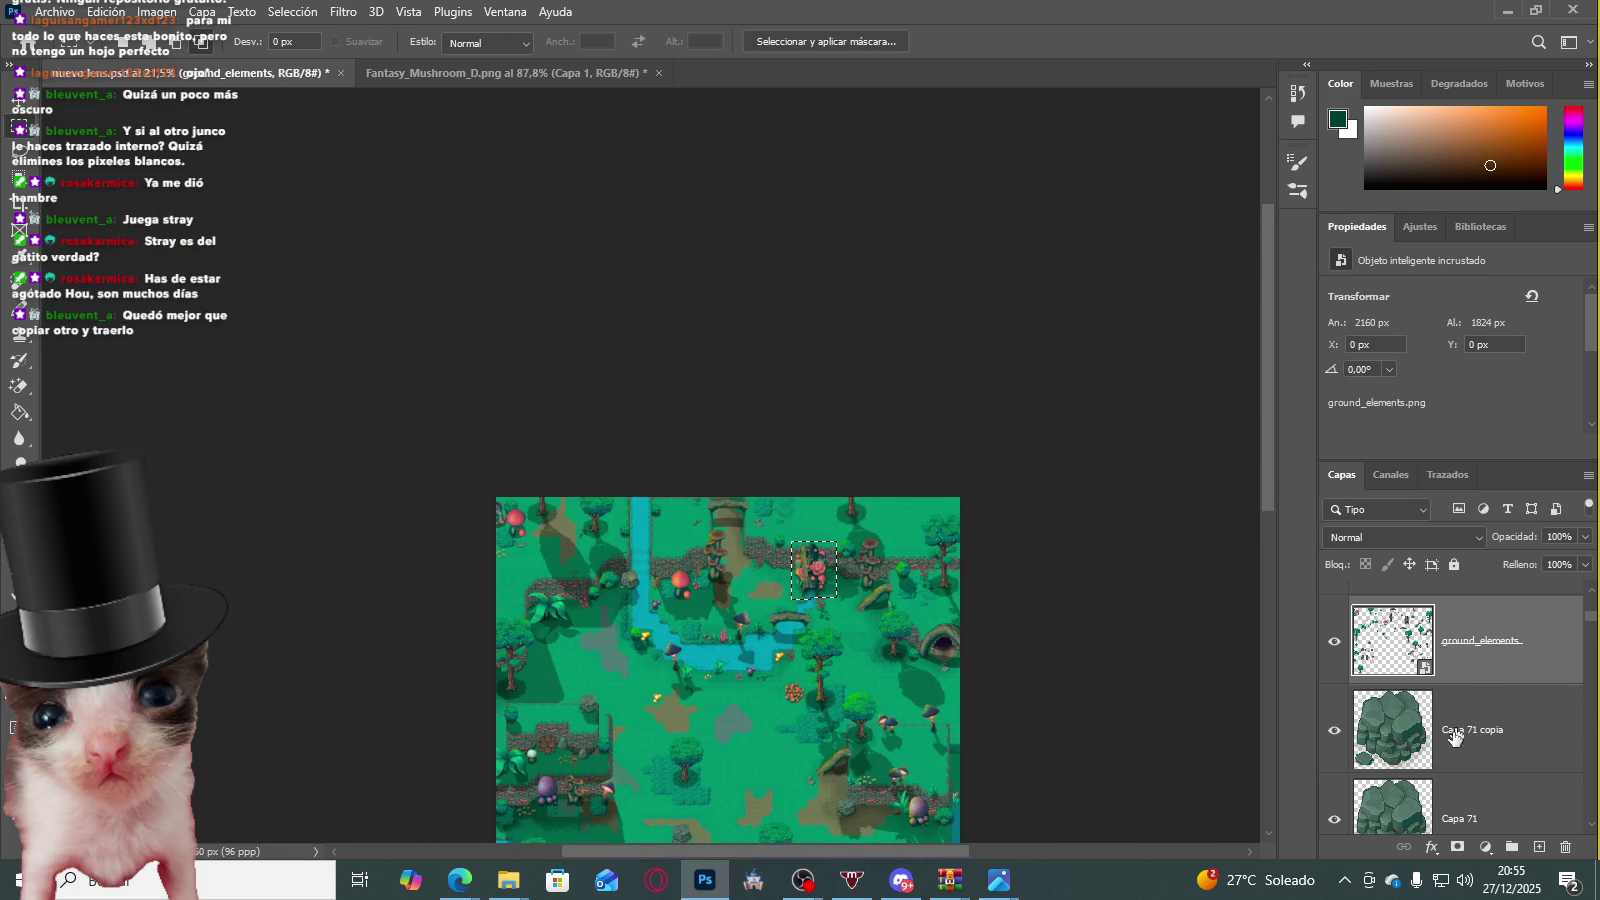
pyautogui.scroll(-1, 810, 620)
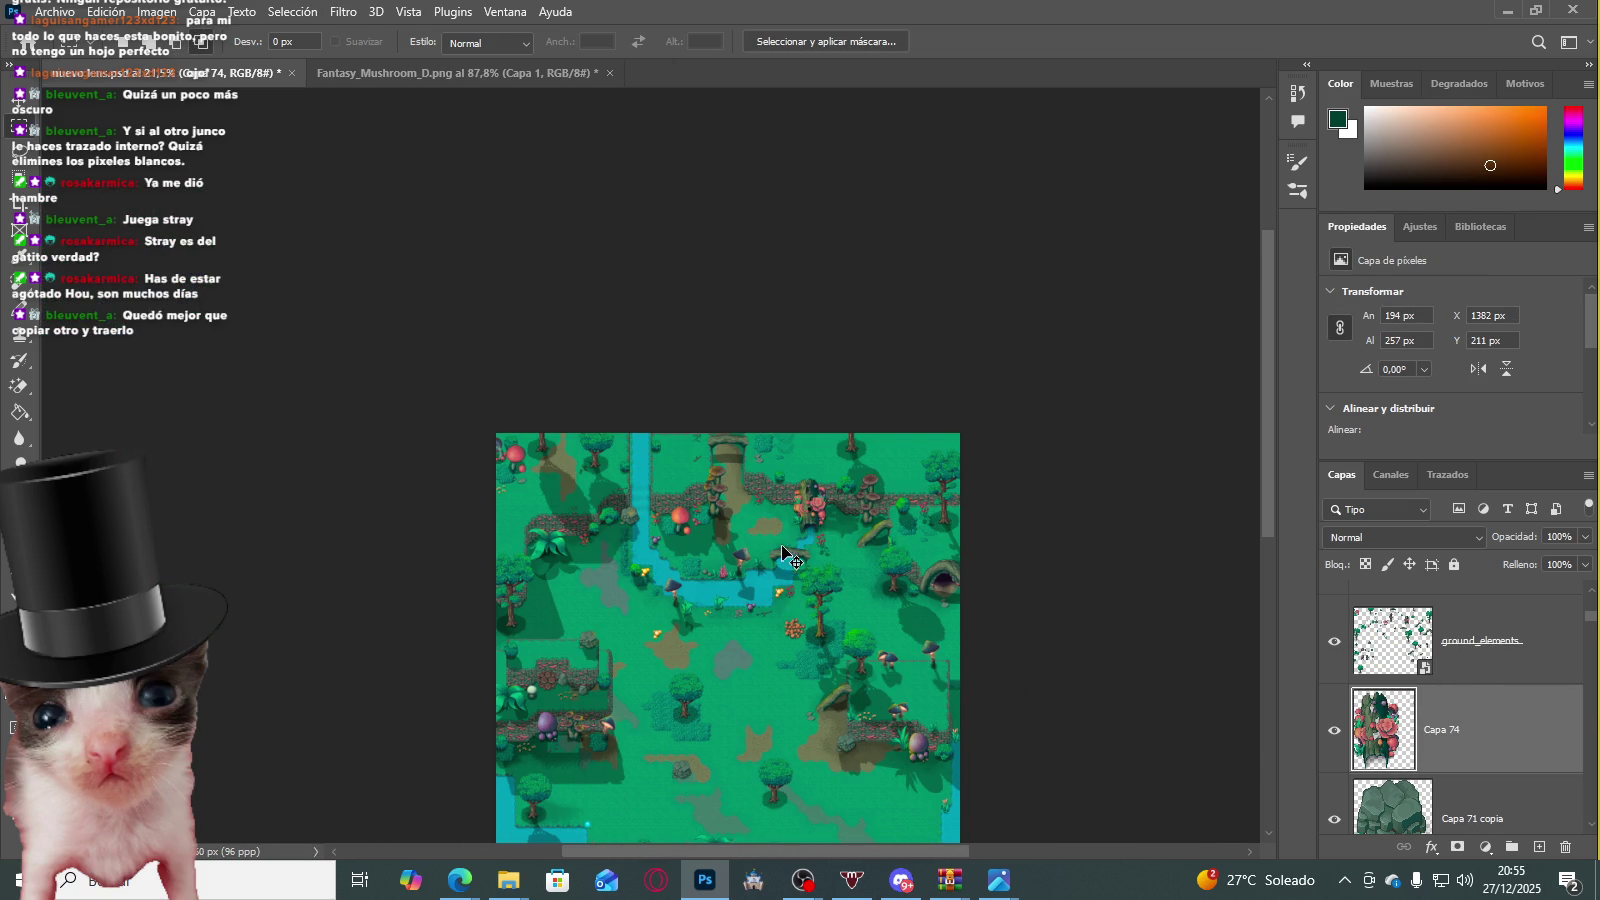
# Step: Free-transform the copied stump and drag it toward the lake's bottom-left corner
pyautogui.hotkey('ctrl', 't')
pyautogui.moveTo(814, 505); pyautogui.dragTo(590, 700)
pyautogui.scroll(-1, 600, 690)
pyautogui.scroll(-2, 600, 640)
pyautogui.scroll(4, 618, 600)
pyautogui.moveTo(583, 530); pyautogui.dragTo(363, 806)
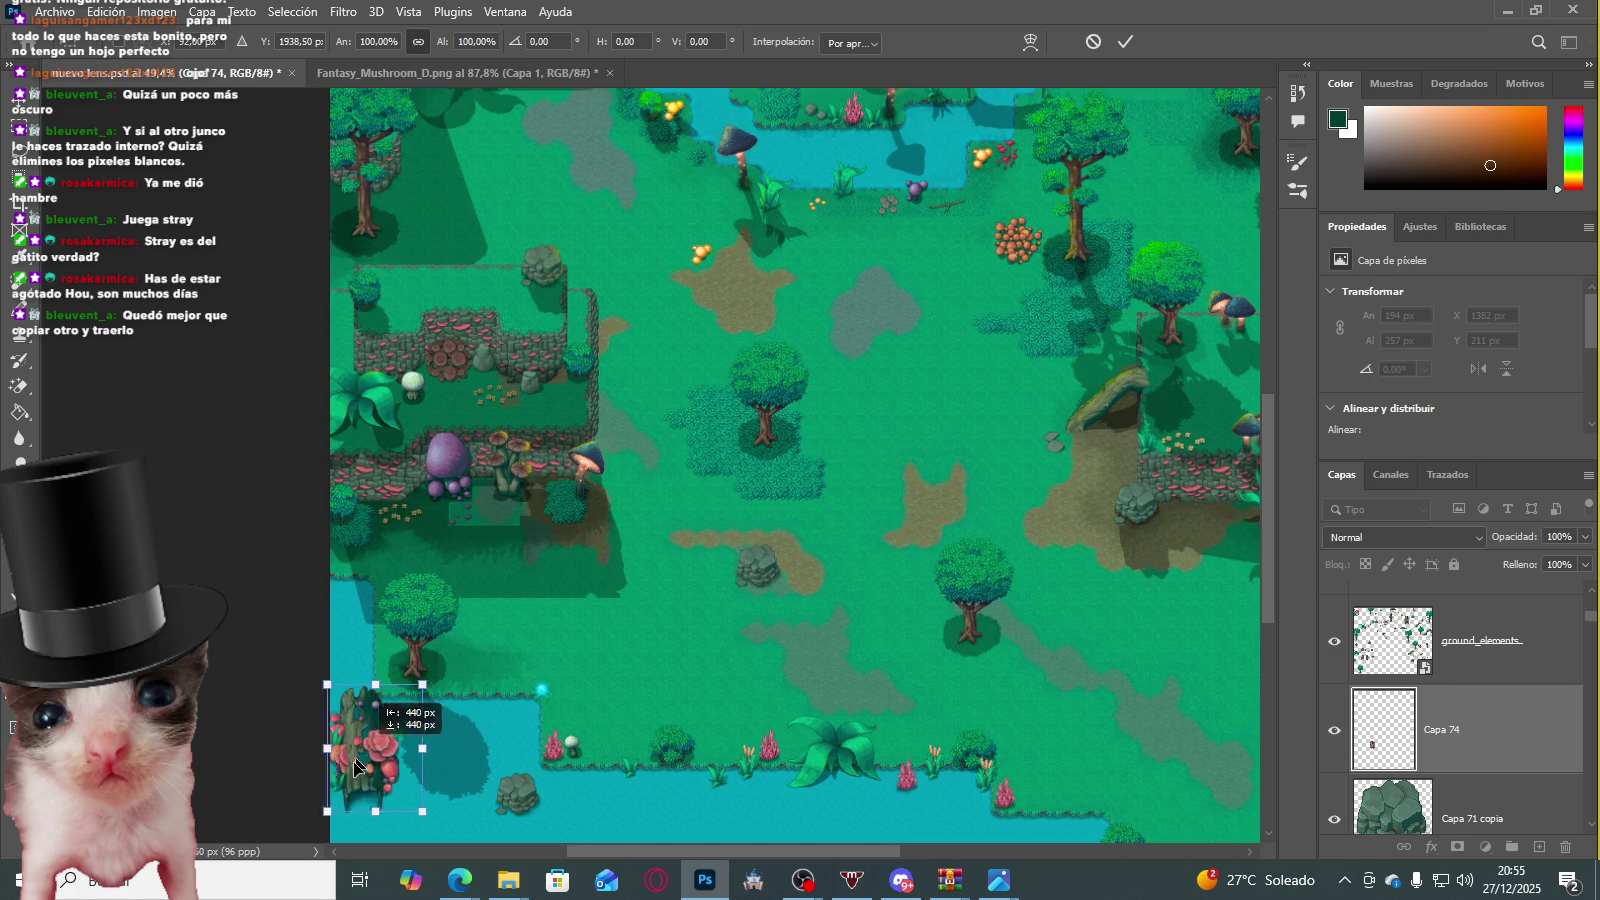
# Step: Set the stump beside the tree above the water at X -29 px, Y 1560 px
pyautogui.scroll(1, 365, 738)
pyautogui.moveTo(365, 738); pyautogui.dragTo(343, 489)
pyautogui.scroll(2, 347, 487)
pyautogui.scroll(1, 347, 487)
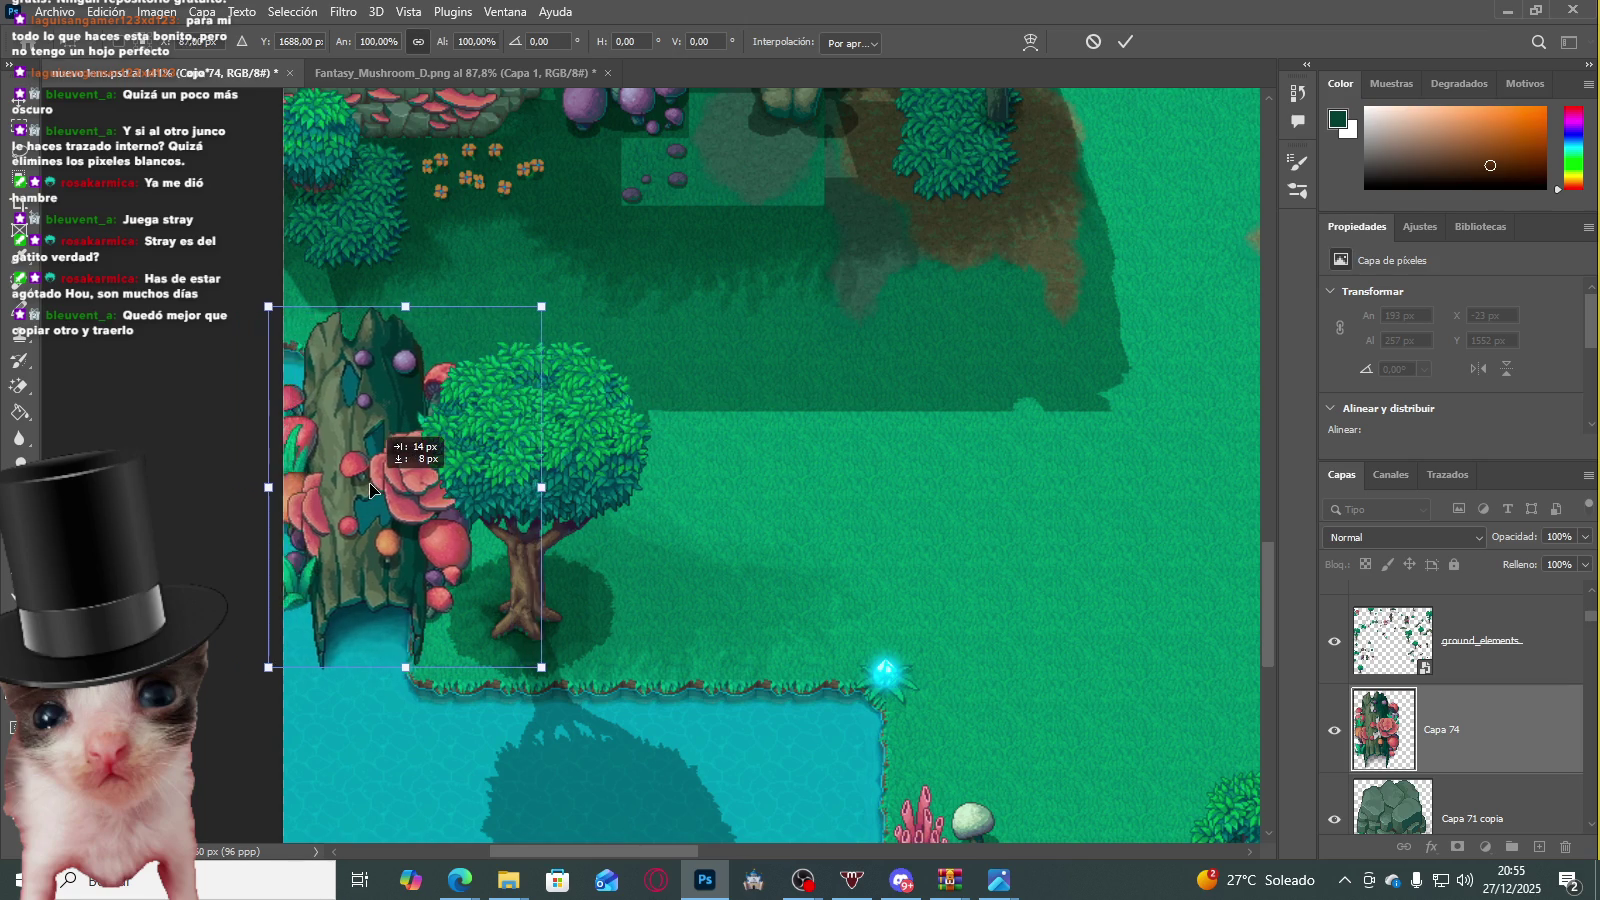
pyautogui.moveTo(343, 489); pyautogui.dragTo(375, 489)
pyautogui.press('Return')
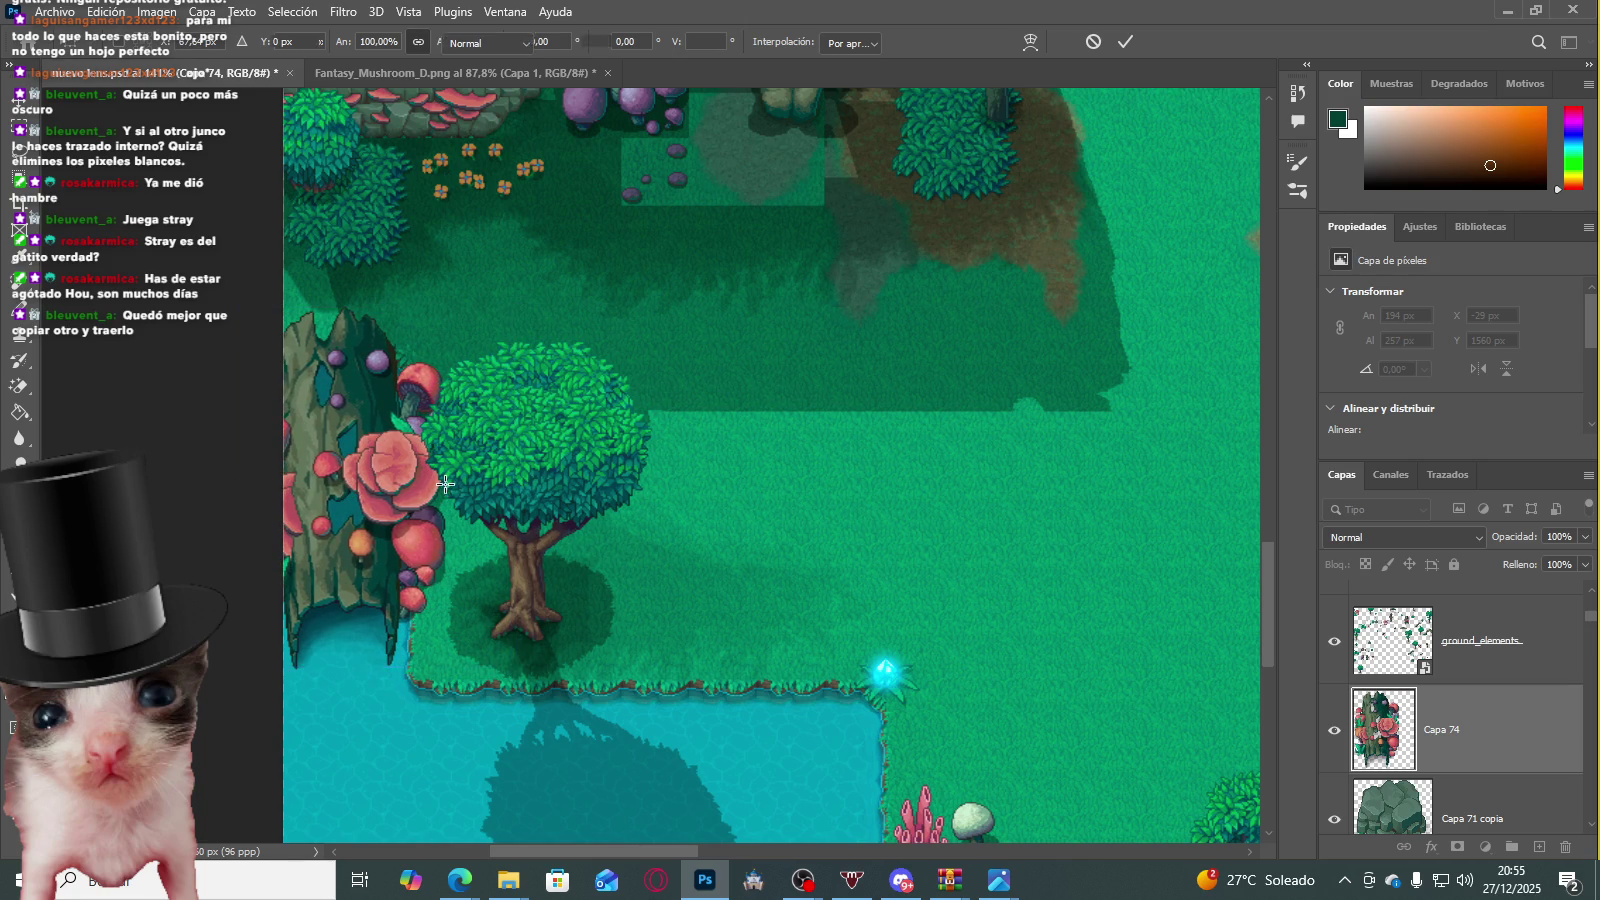
pyautogui.press('m')
pyautogui.scroll(-3, 614, 382)
pyautogui.scroll(-2, 733, 414)
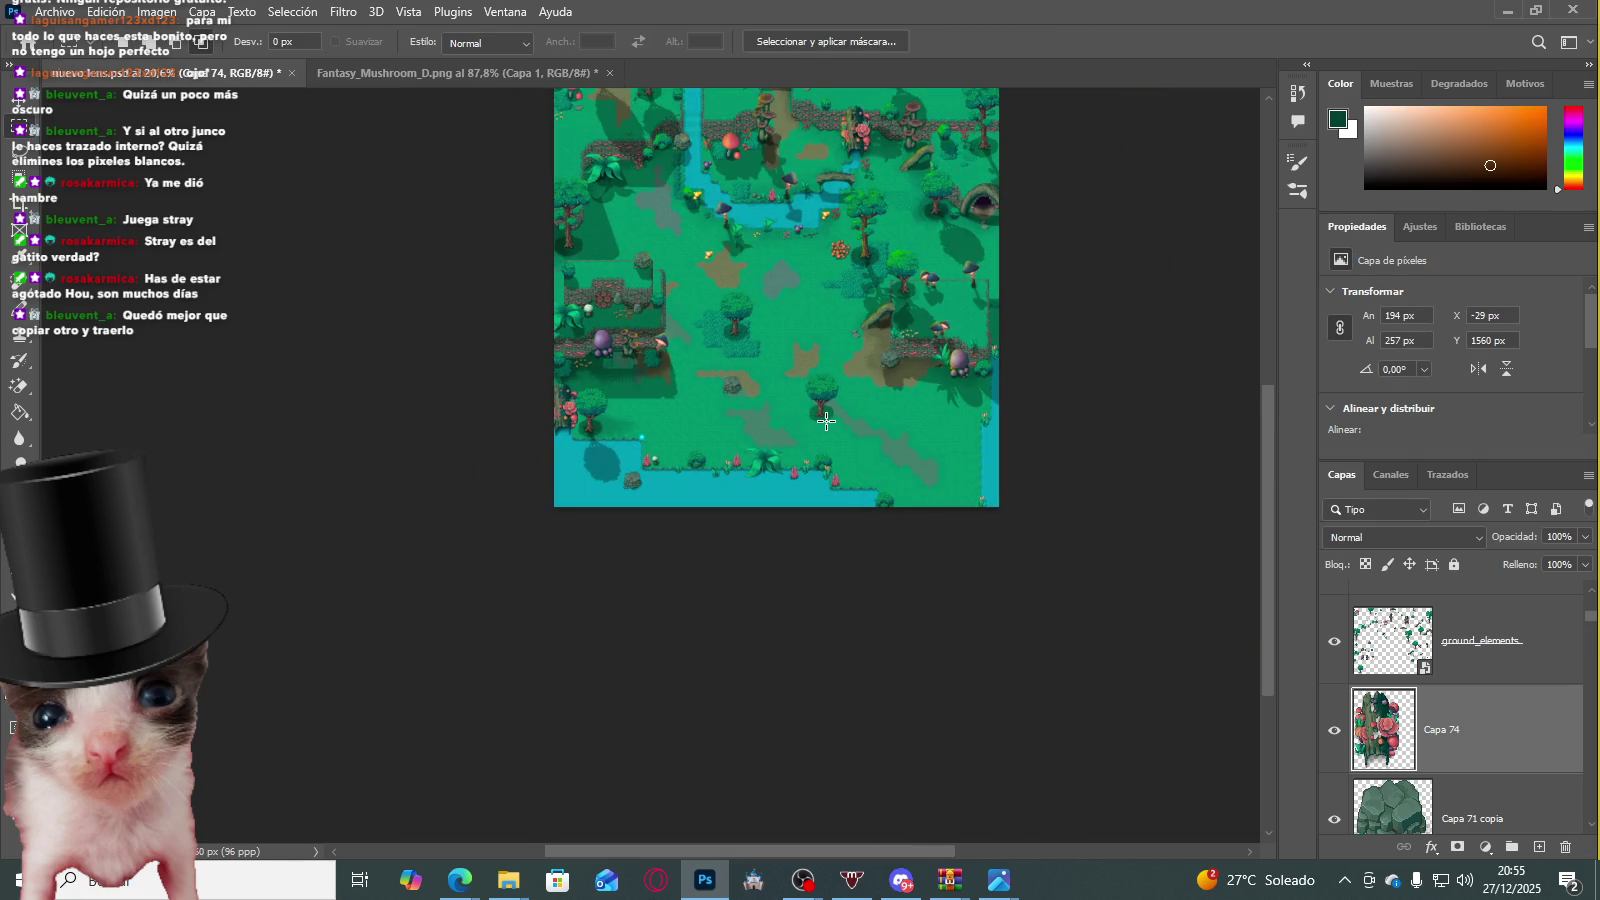
pyautogui.scroll(1, 826, 421)
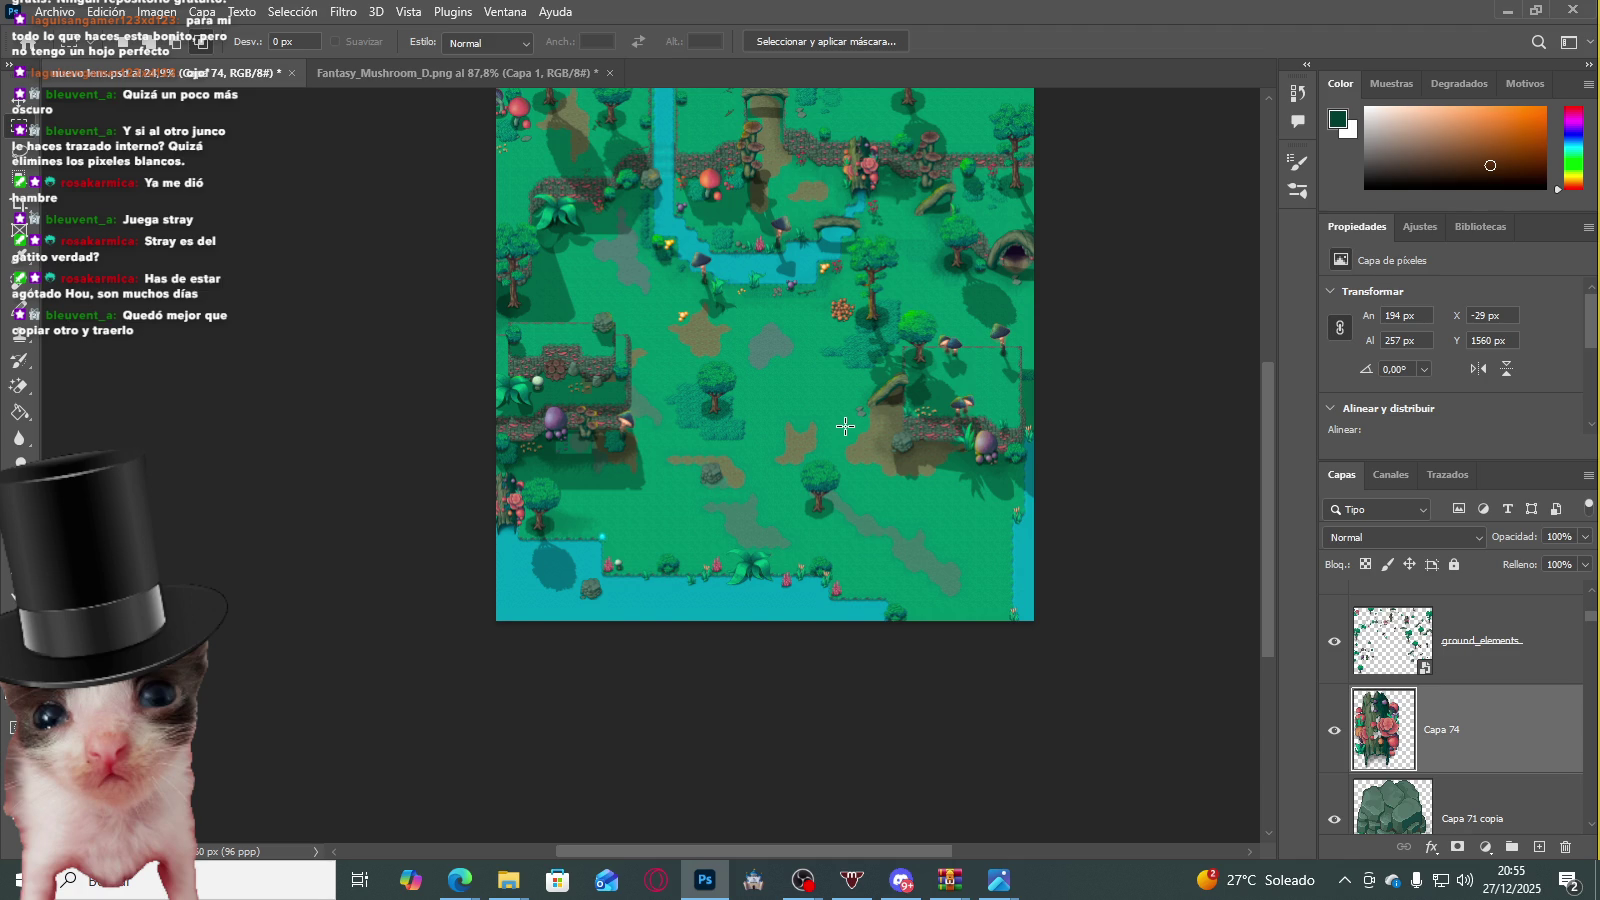
pyautogui.scroll(-2, 1372, 695)
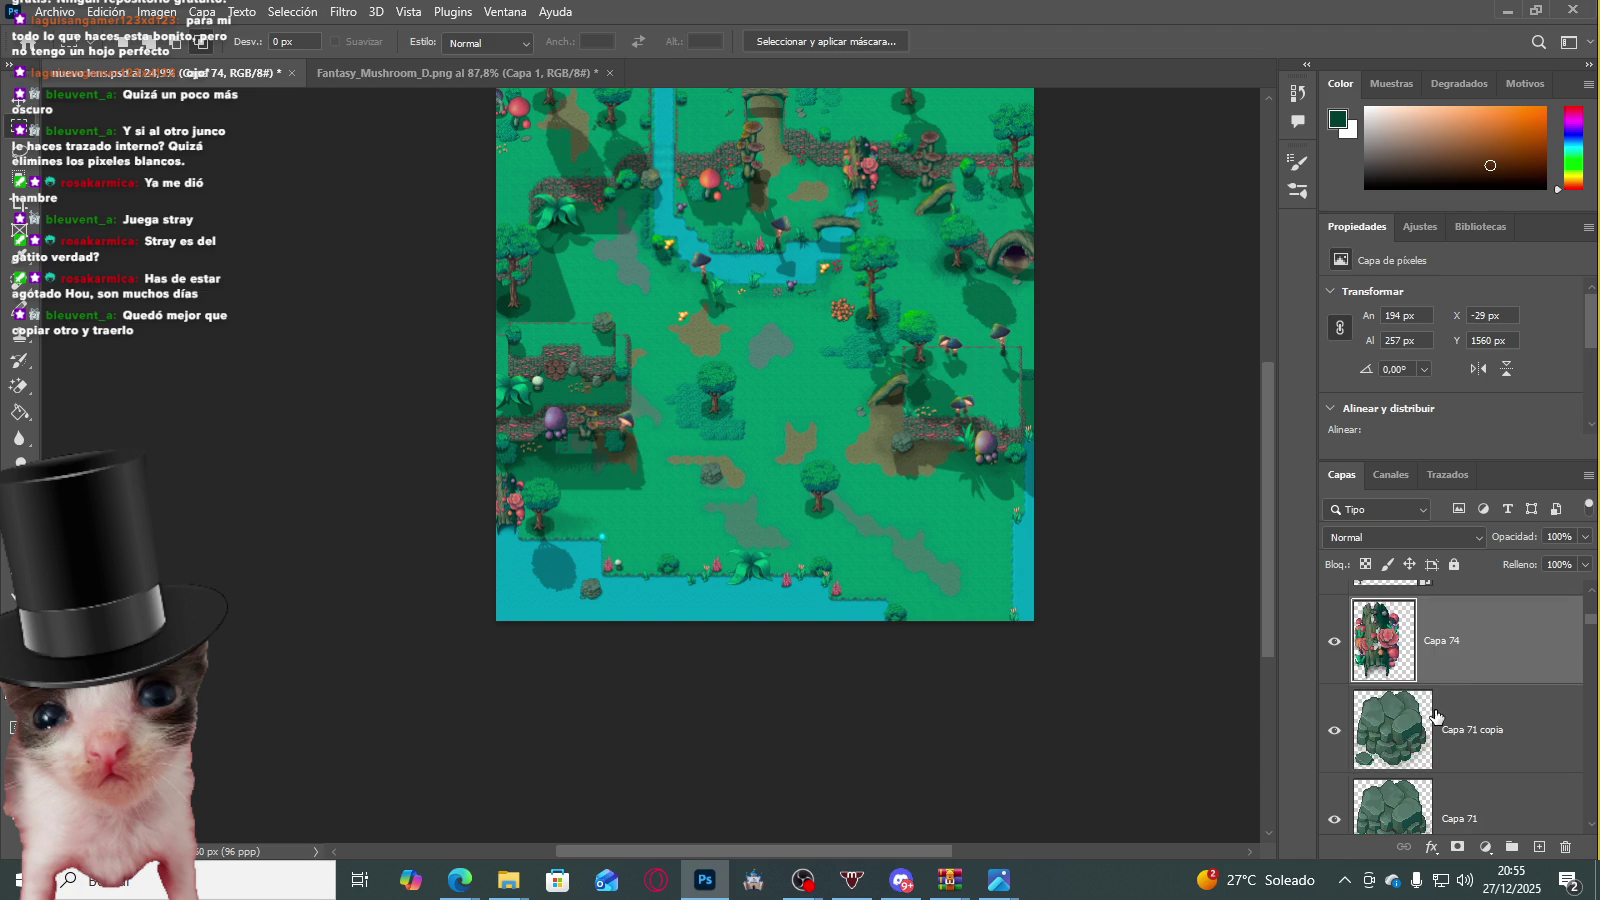
# Step: Turn the Capa 53 shadow on and hide the Capa 52 shadow
pyautogui.scroll(-2, 1390, 705)
pyautogui.scroll(-2, 1400, 708)
pyautogui.scroll(-2, 1408, 710)
pyautogui.scroll(-2, 1408, 708)
pyautogui.scroll(-2, 1408, 708)
pyautogui.scroll(-2, 1408, 708)
pyautogui.scroll(-2, 1408, 708)
pyautogui.scroll(-2, 1408, 708)
pyautogui.scroll(-2, 1406, 709)
pyautogui.scroll(-2, 1404, 710)
pyautogui.scroll(-2, 1401, 711)
pyautogui.scroll(-2, 1400, 710)
pyautogui.scroll(-2, 1350, 690)
pyautogui.click(1332, 668)
pyautogui.click(1336, 750)
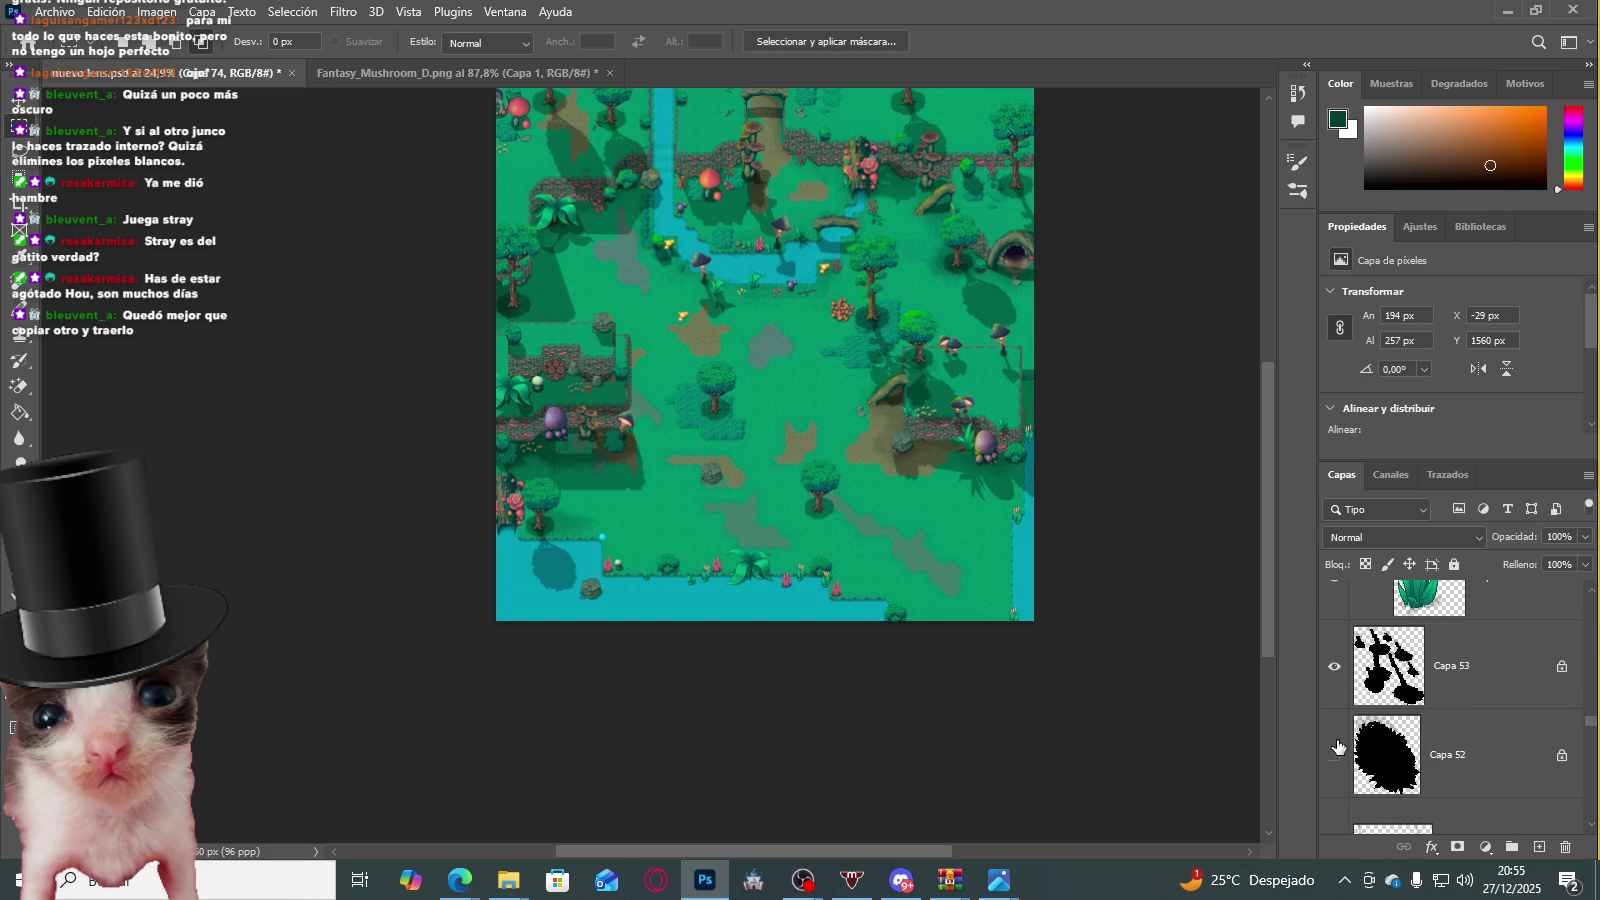
# Step: Select the Capa 42 shadow layer and hide the Capa 40 shadow
pyautogui.scroll(-2, 1340, 746)
pyautogui.scroll(-2, 1348, 743)
pyautogui.scroll(-2, 1358, 739)
pyautogui.scroll(-2, 1366, 736)
pyautogui.scroll(-1, 1368, 735)
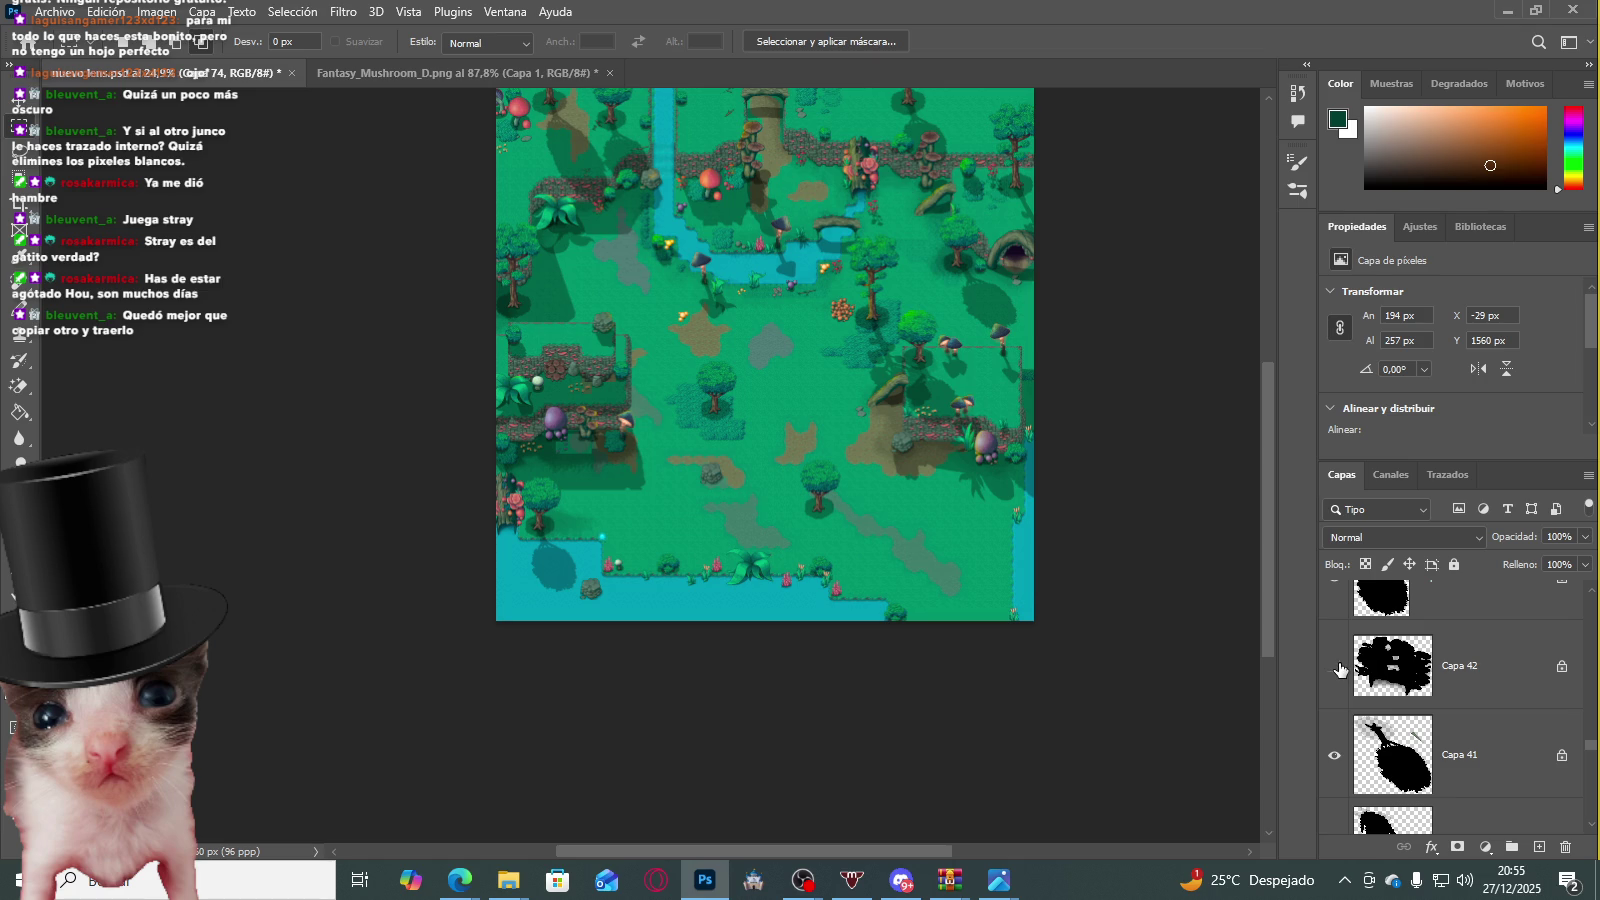
pyautogui.click(1391, 669)
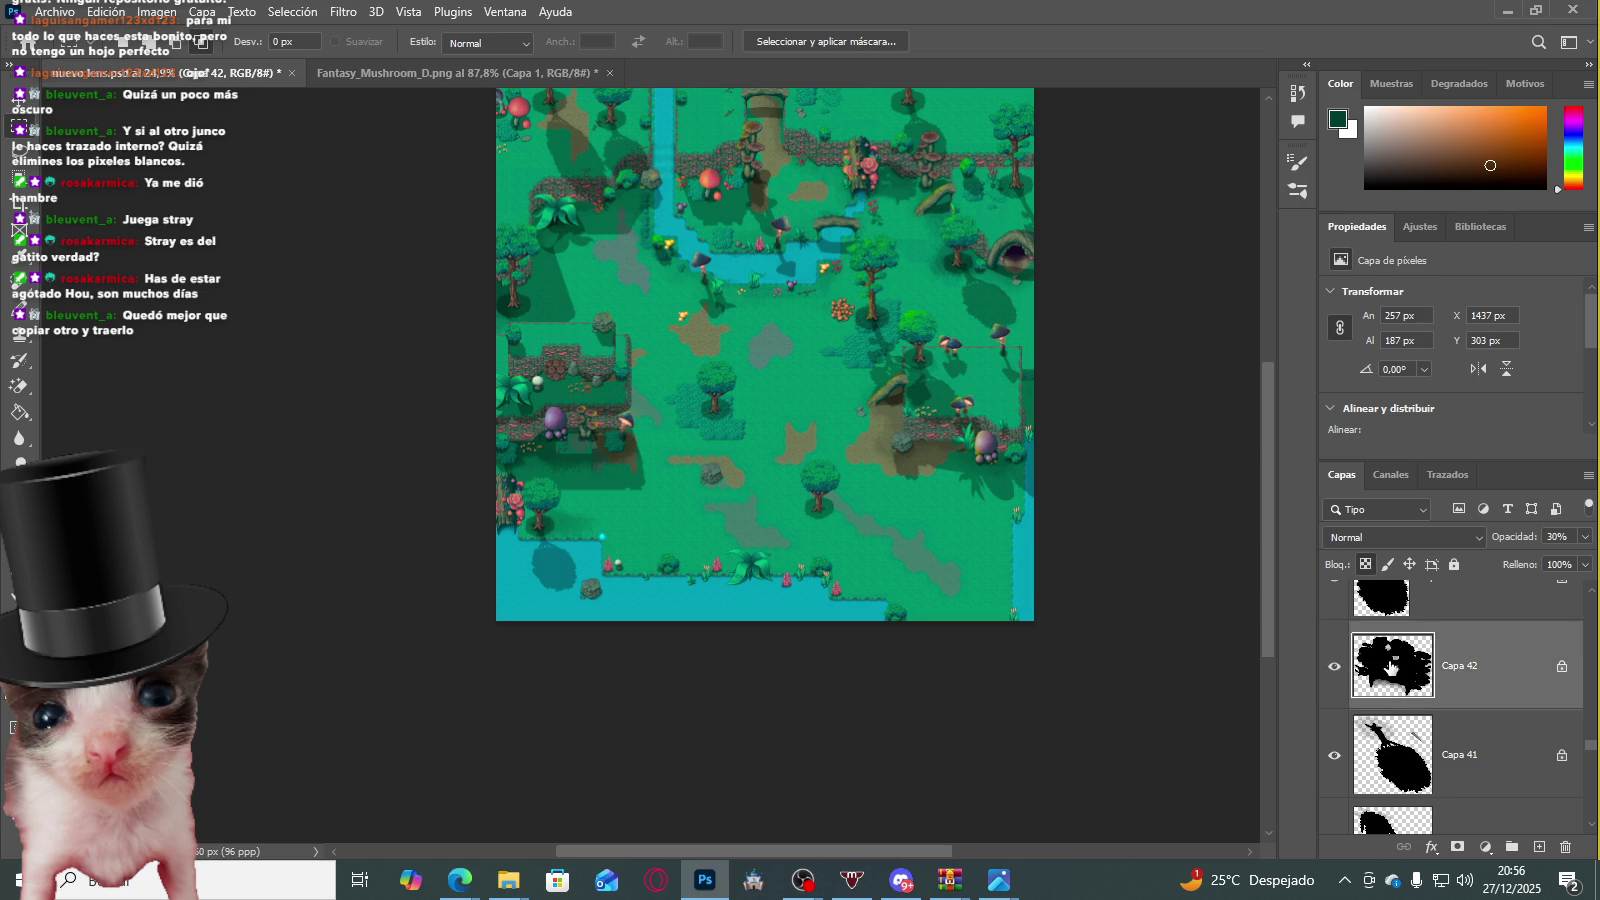
pyautogui.scroll(-2, 1391, 669)
pyautogui.click(1337, 672)
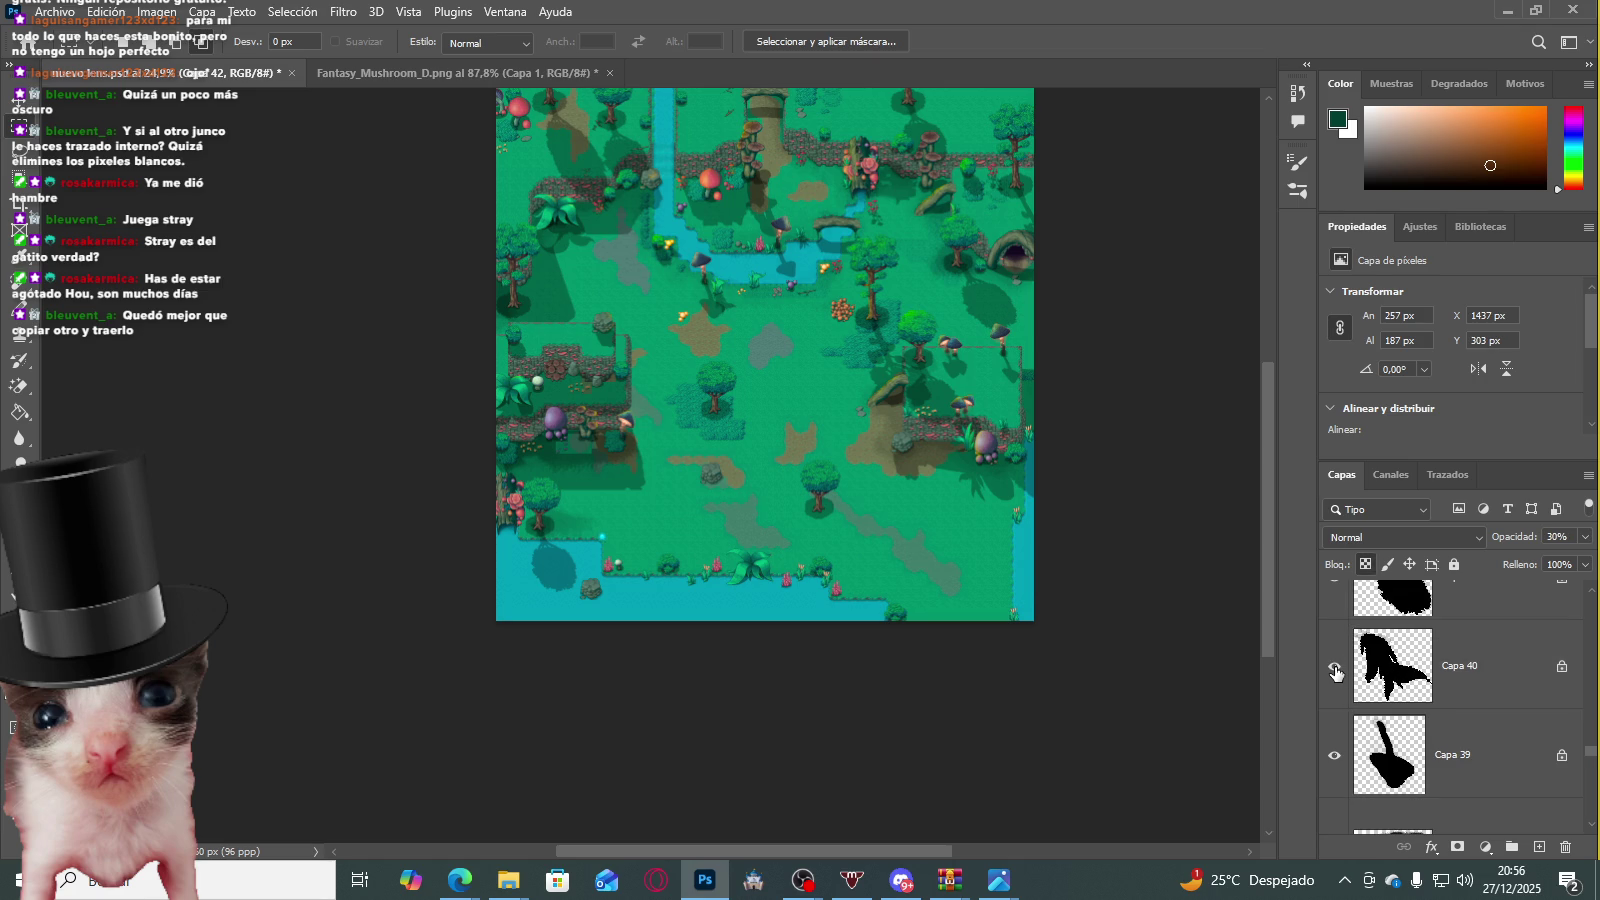
# Step: Toggle the Capa 29 shadow, then select Capa 28 and toggle its visibility
pyautogui.scroll(-2, 1340, 675)
pyautogui.scroll(-2, 1380, 685)
pyautogui.scroll(-2, 1397, 690)
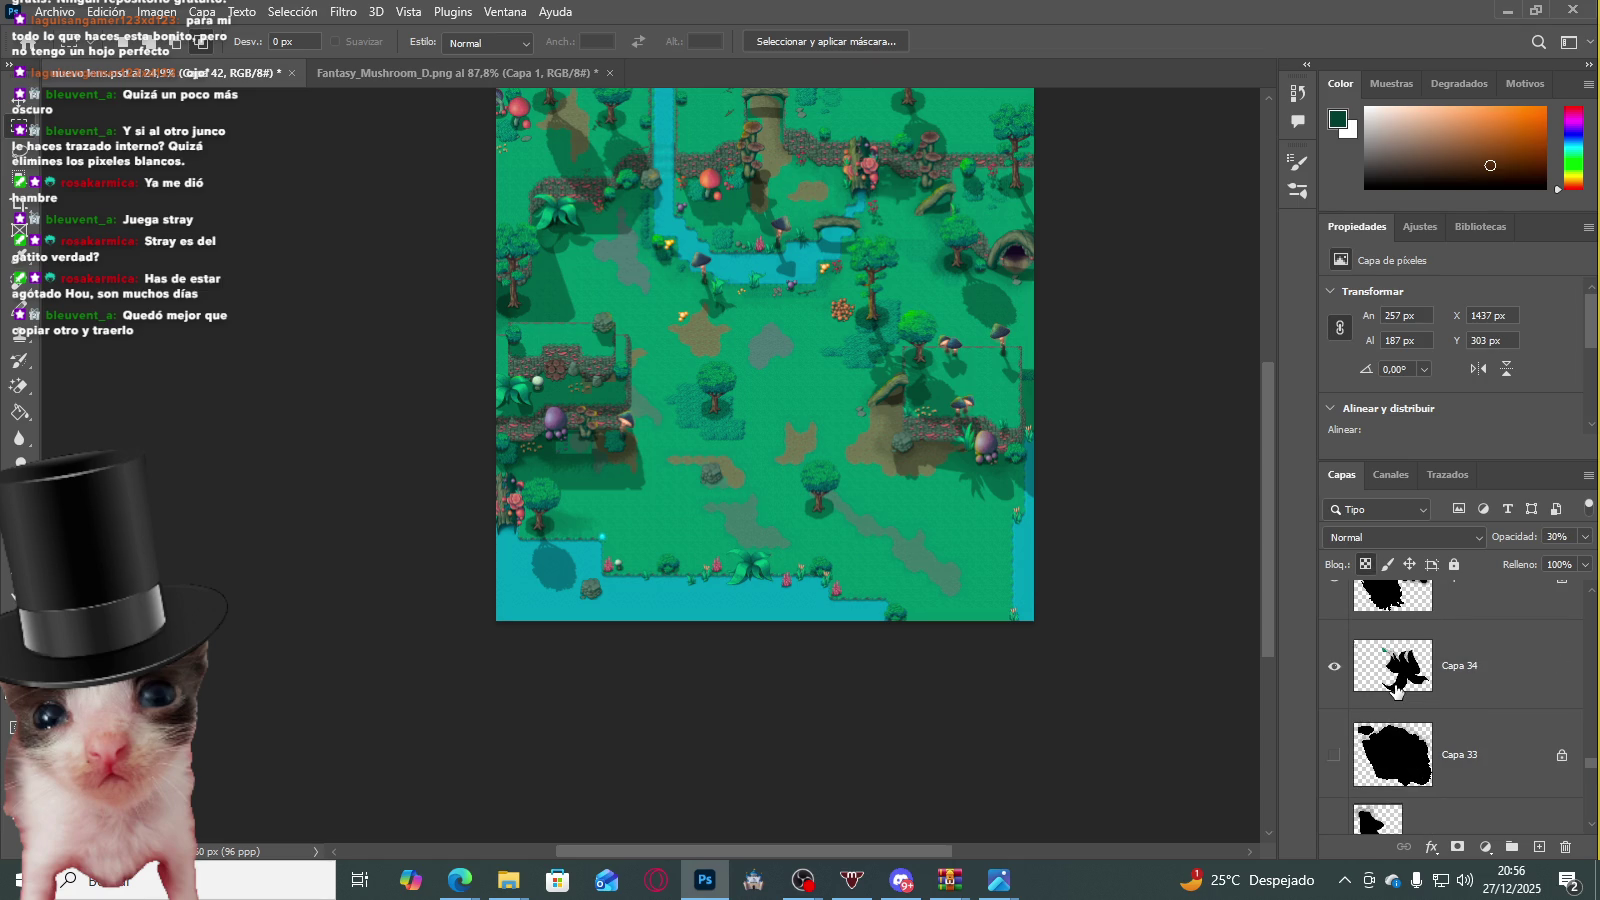
pyautogui.scroll(-2, 1395, 685)
pyautogui.scroll(-1, 1380, 680)
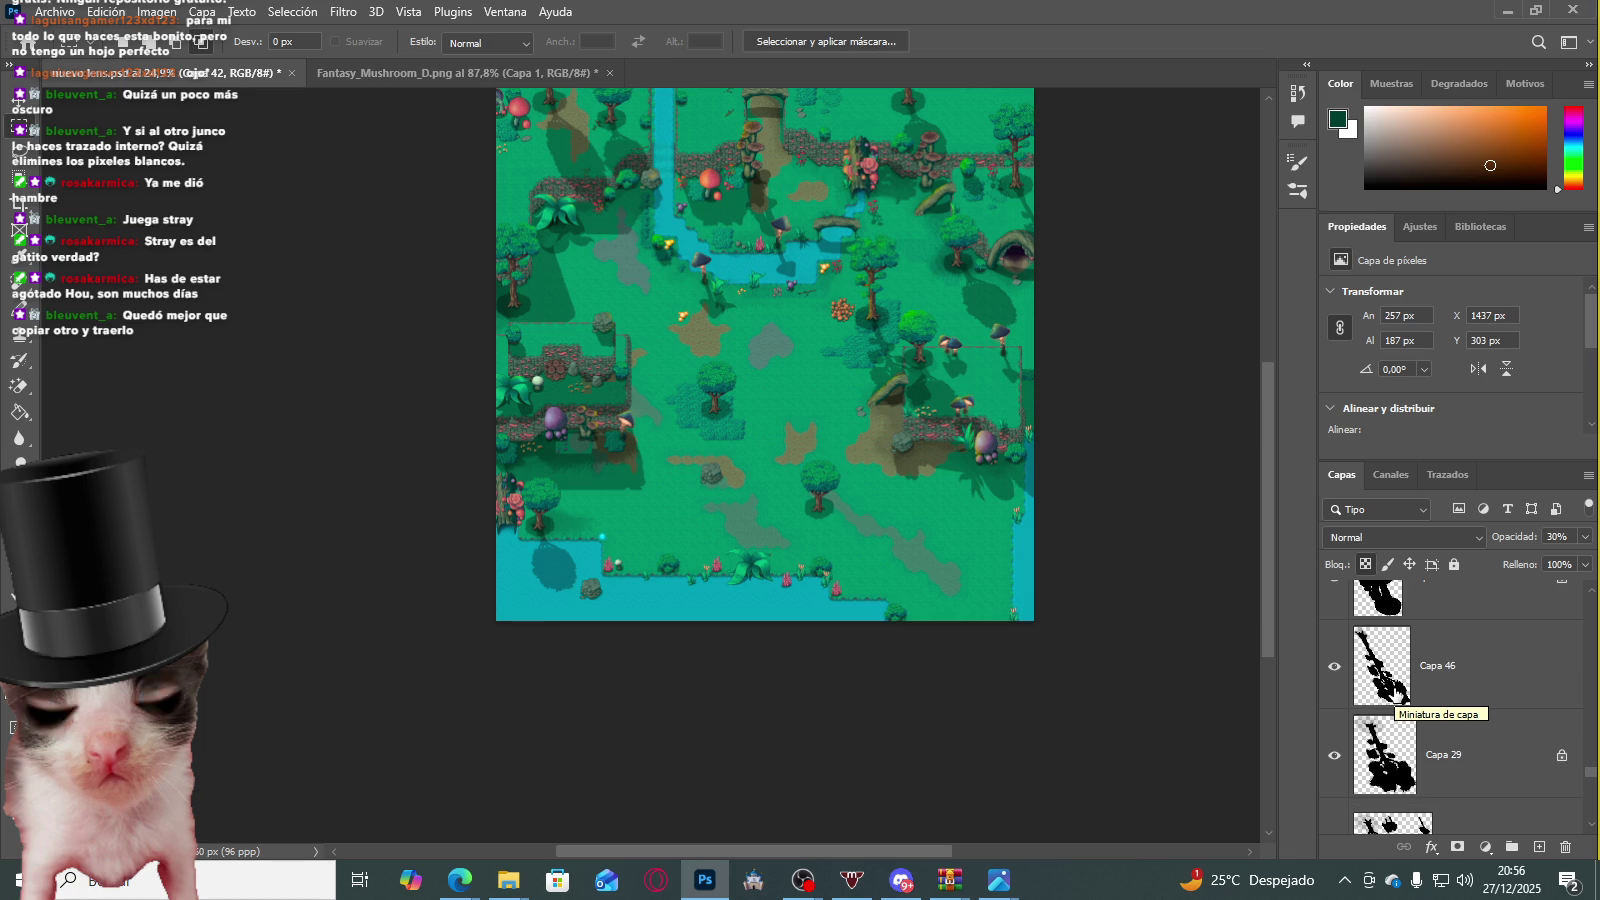
pyautogui.scroll(-1, 1333, 673)
pyautogui.click(1333, 673)
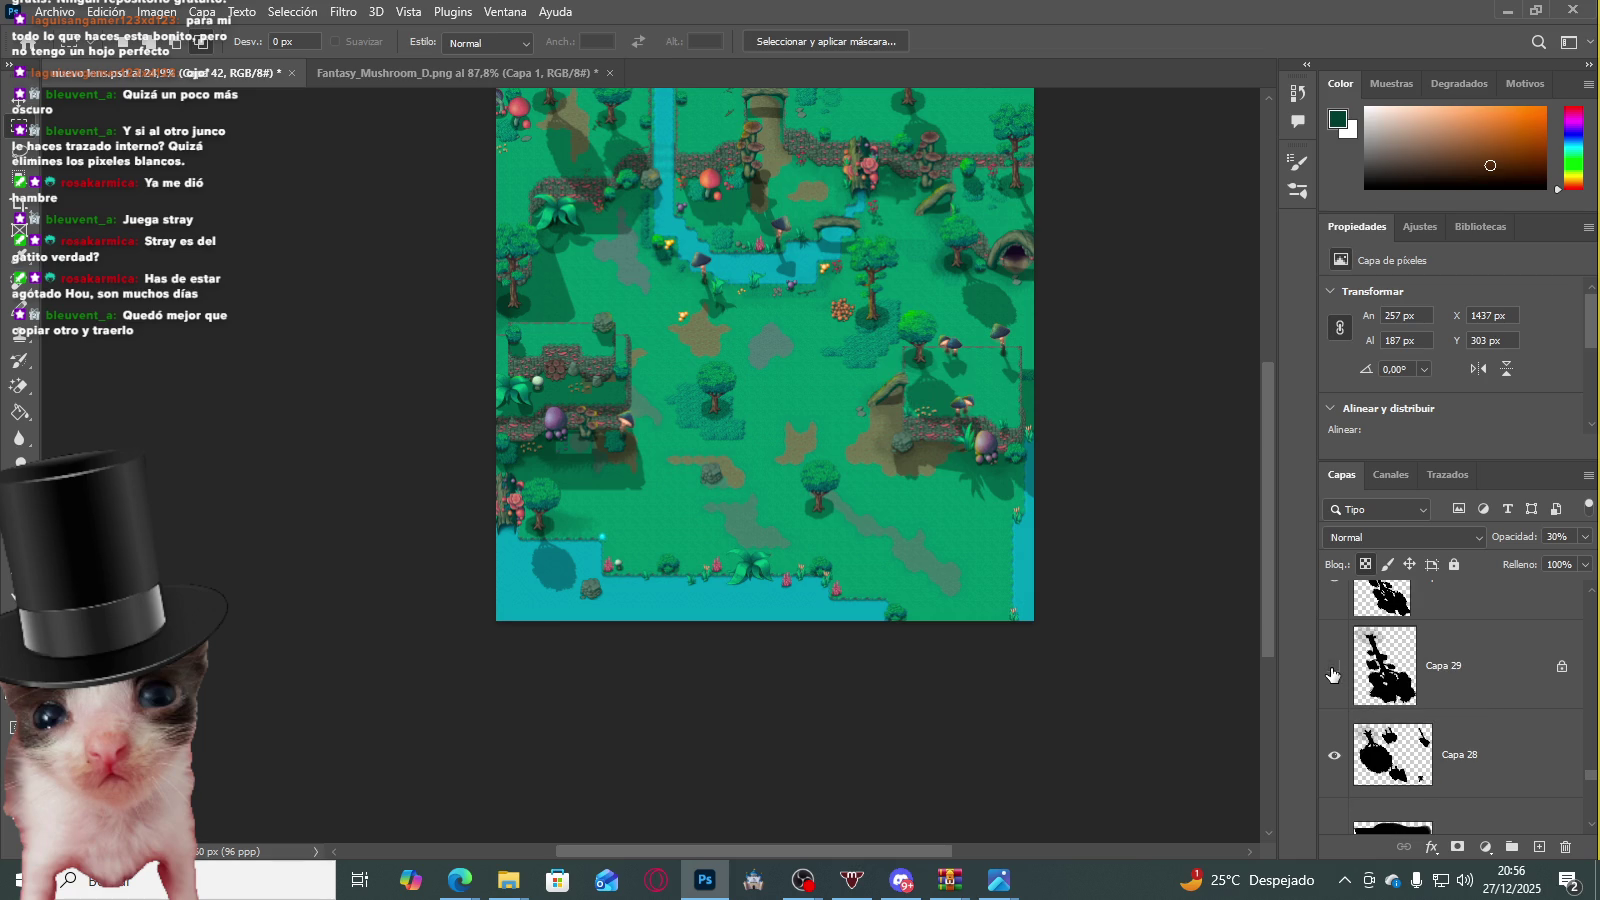
pyautogui.click(1340, 757)
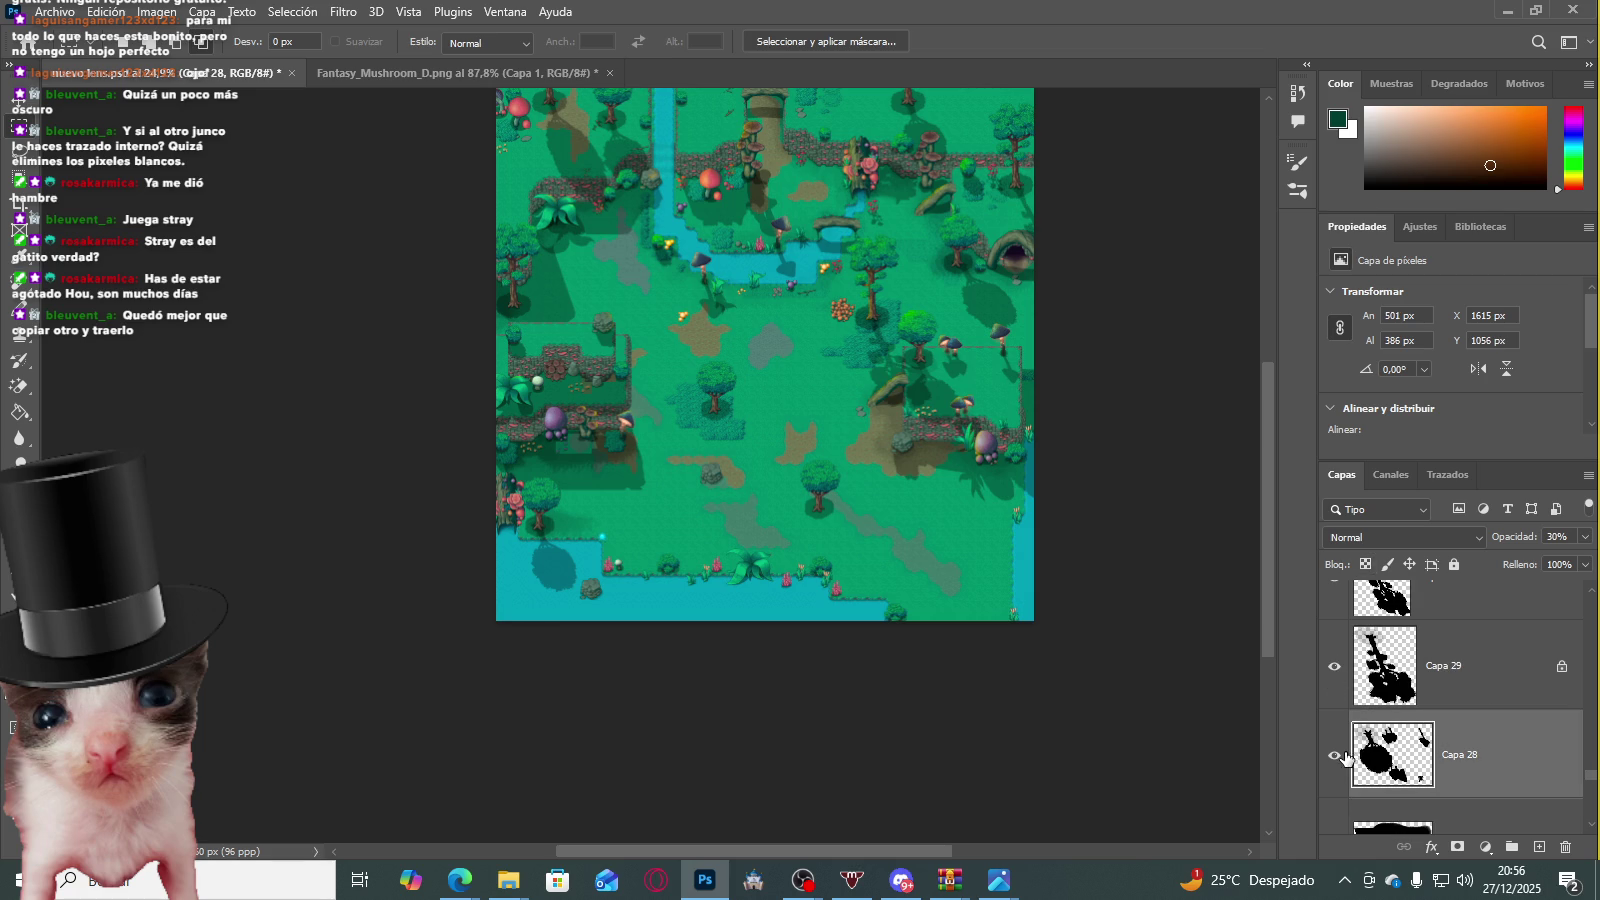
pyautogui.click(1336, 756)
pyautogui.click(1336, 756)
pyautogui.scroll(2, 915, 356)
pyautogui.scroll(2, 915, 356)
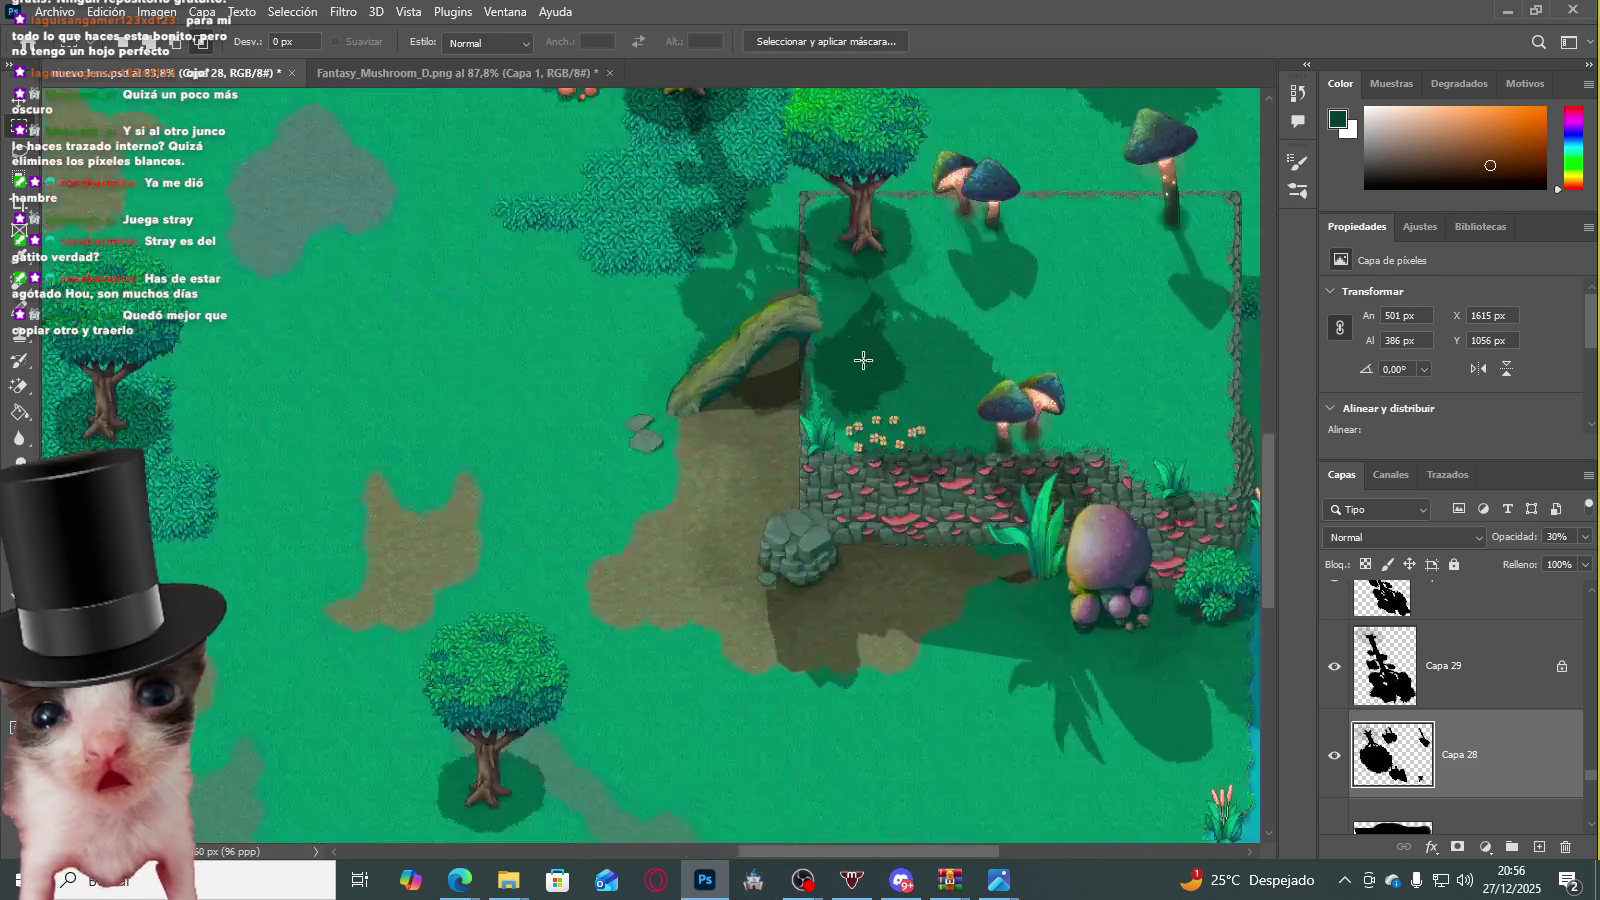
# Step: Paste the copied tree shadow as a new layer and move it beneath the lone tree
pyautogui.scroll(2, 915, 356)
pyautogui.scroll(-3, 915, 356)
pyautogui.scroll(-2, 814, 332)
pyautogui.moveTo(704, 188)
pyautogui.mouseDown()
pyautogui.moveTo(873, 492)
pyautogui.moveTo(963, 536)
pyautogui.mouseUp()
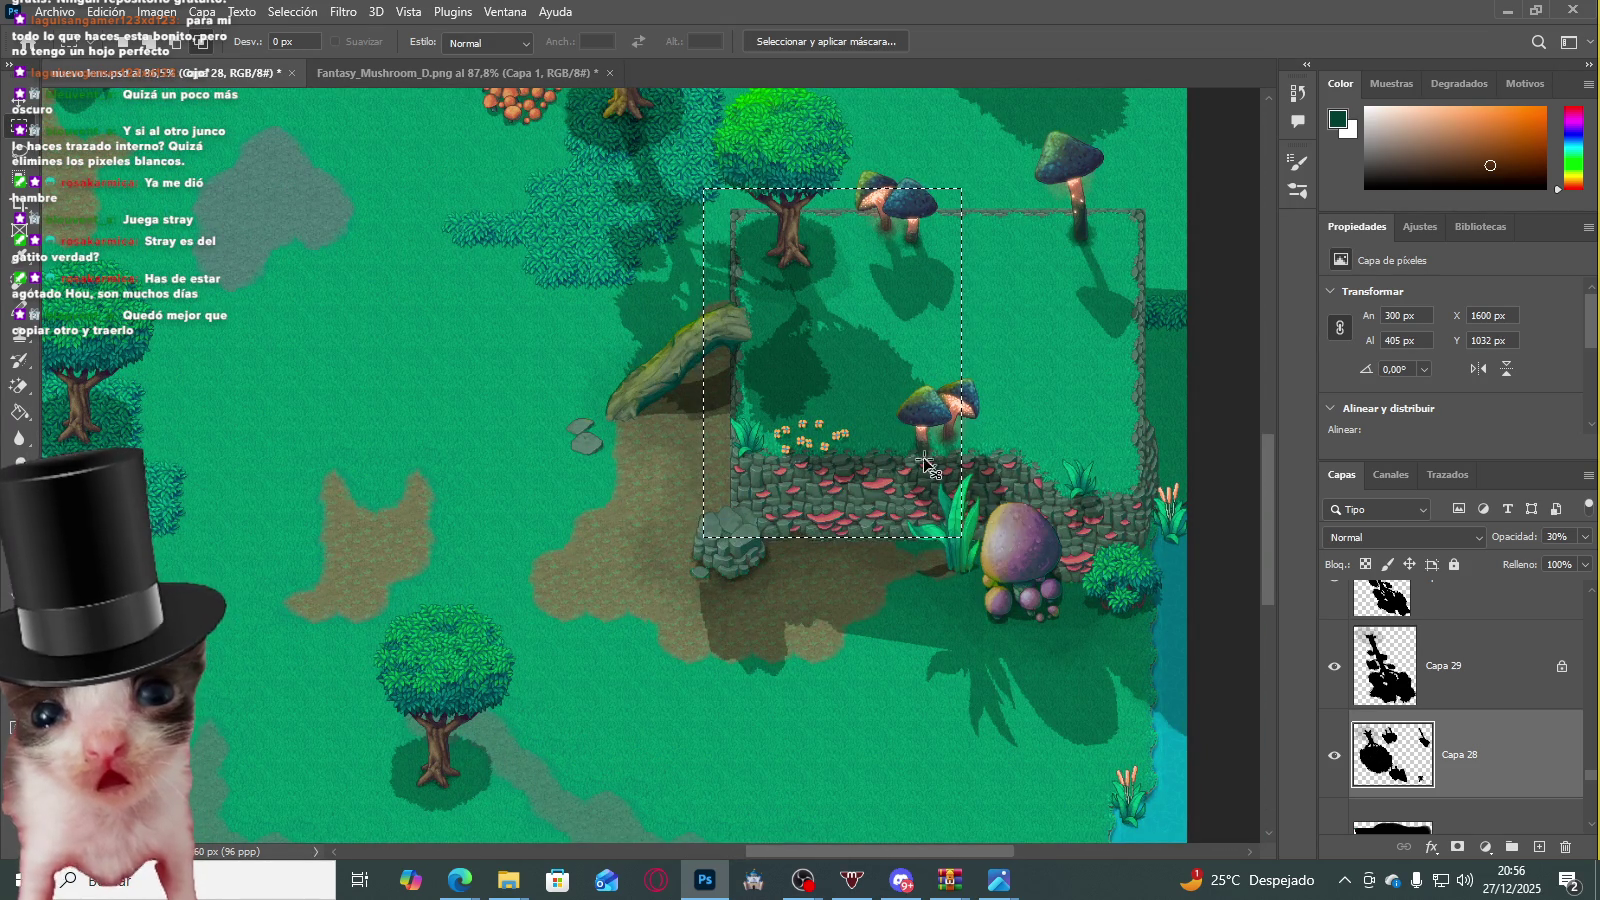
pyautogui.hotkey('ctrl', 'v')
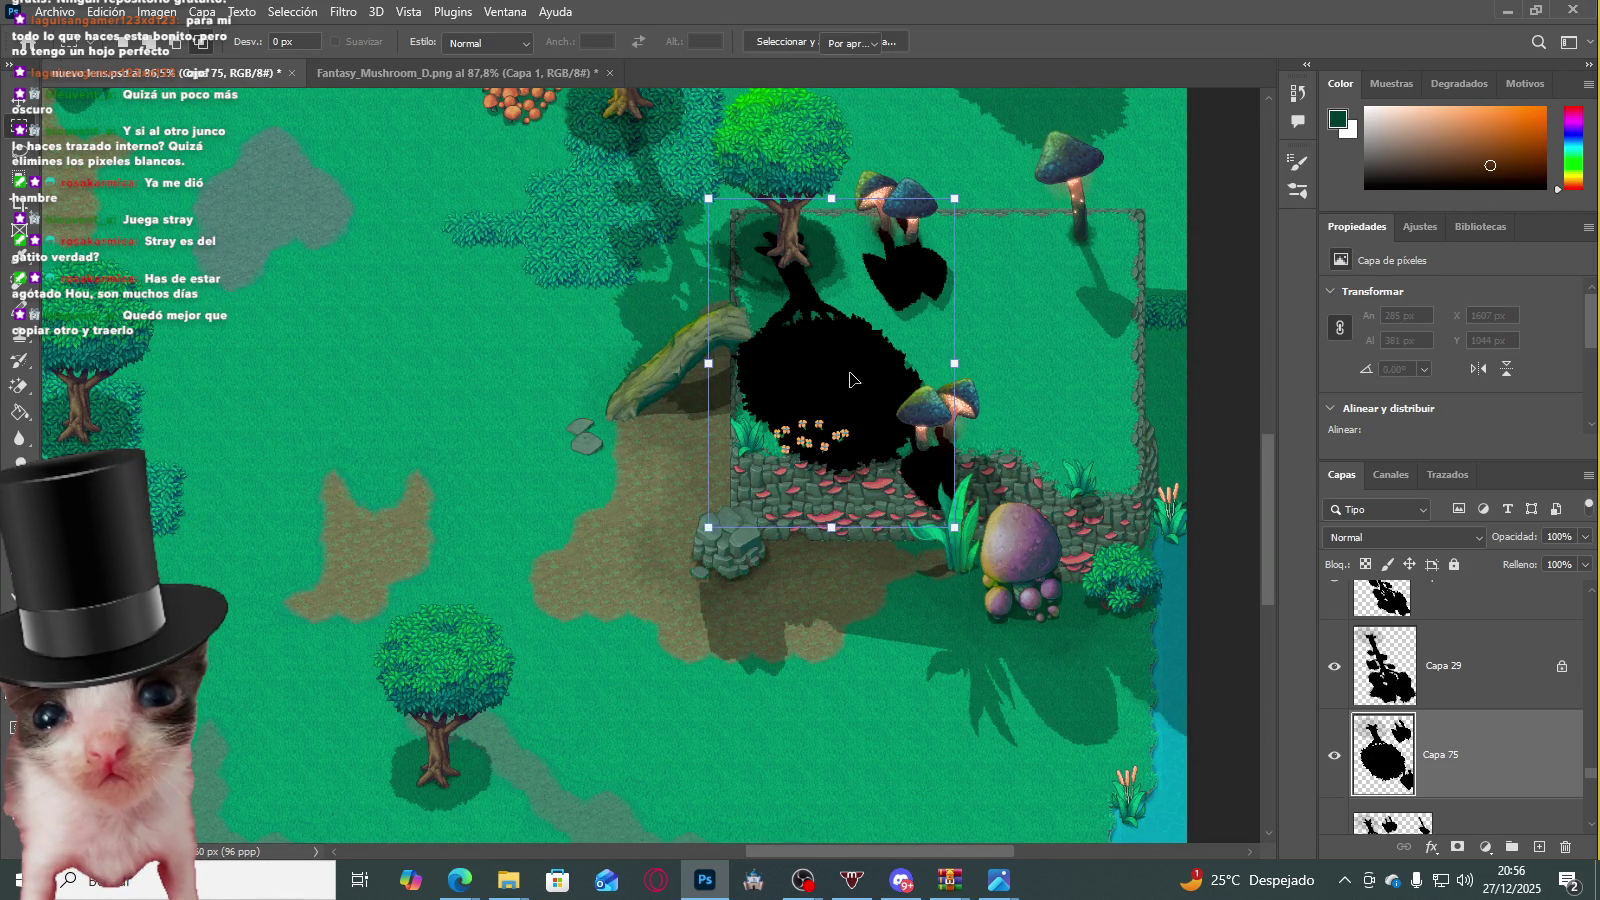
pyautogui.hotkey('ctrl', 't')
pyautogui.moveTo(890, 398); pyautogui.dragTo(360, 550)
pyautogui.scroll(-3, 805, 583)
pyautogui.moveTo(649, 580); pyautogui.dragTo(851, 500)
pyautogui.press('Return')
# Step: Lower the shadow layer to 33% opacity and erase the small stray patch
pyautogui.press('3')
pyautogui.press('3')
pyautogui.press('e')
pyautogui.scroll(5, 528, 660)
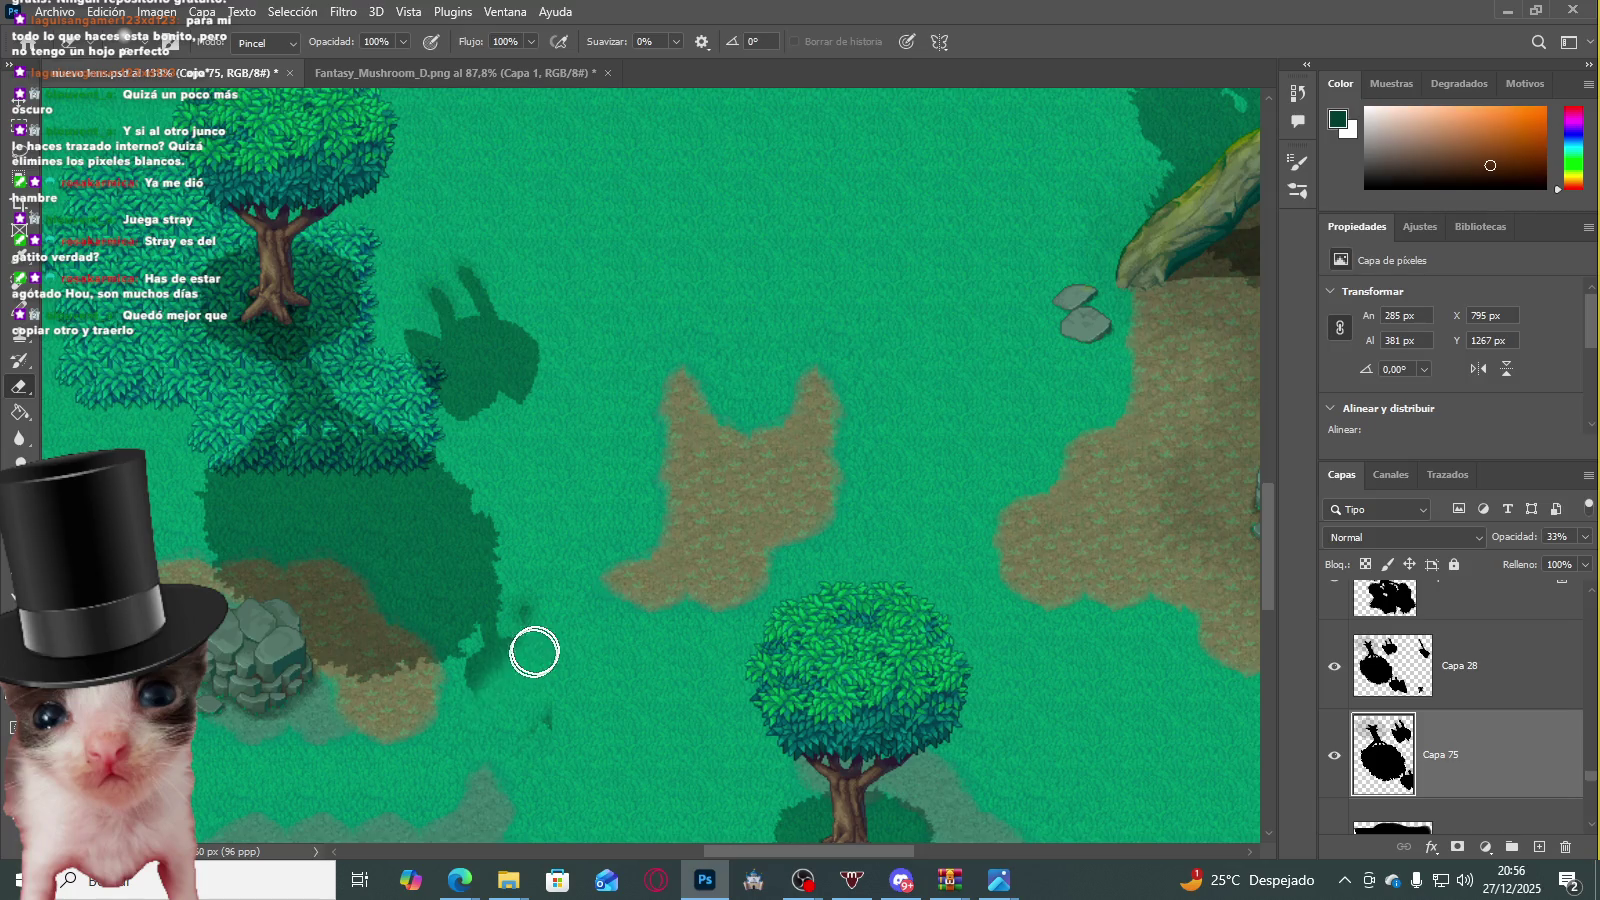
pyautogui.moveTo(477, 330)
pyautogui.mouseDown()
pyautogui.moveTo(411, 332)
pyautogui.moveTo(521, 414)
pyautogui.moveTo(632, 382)
pyautogui.mouseUp()
pyautogui.scroll(1, 632, 382)
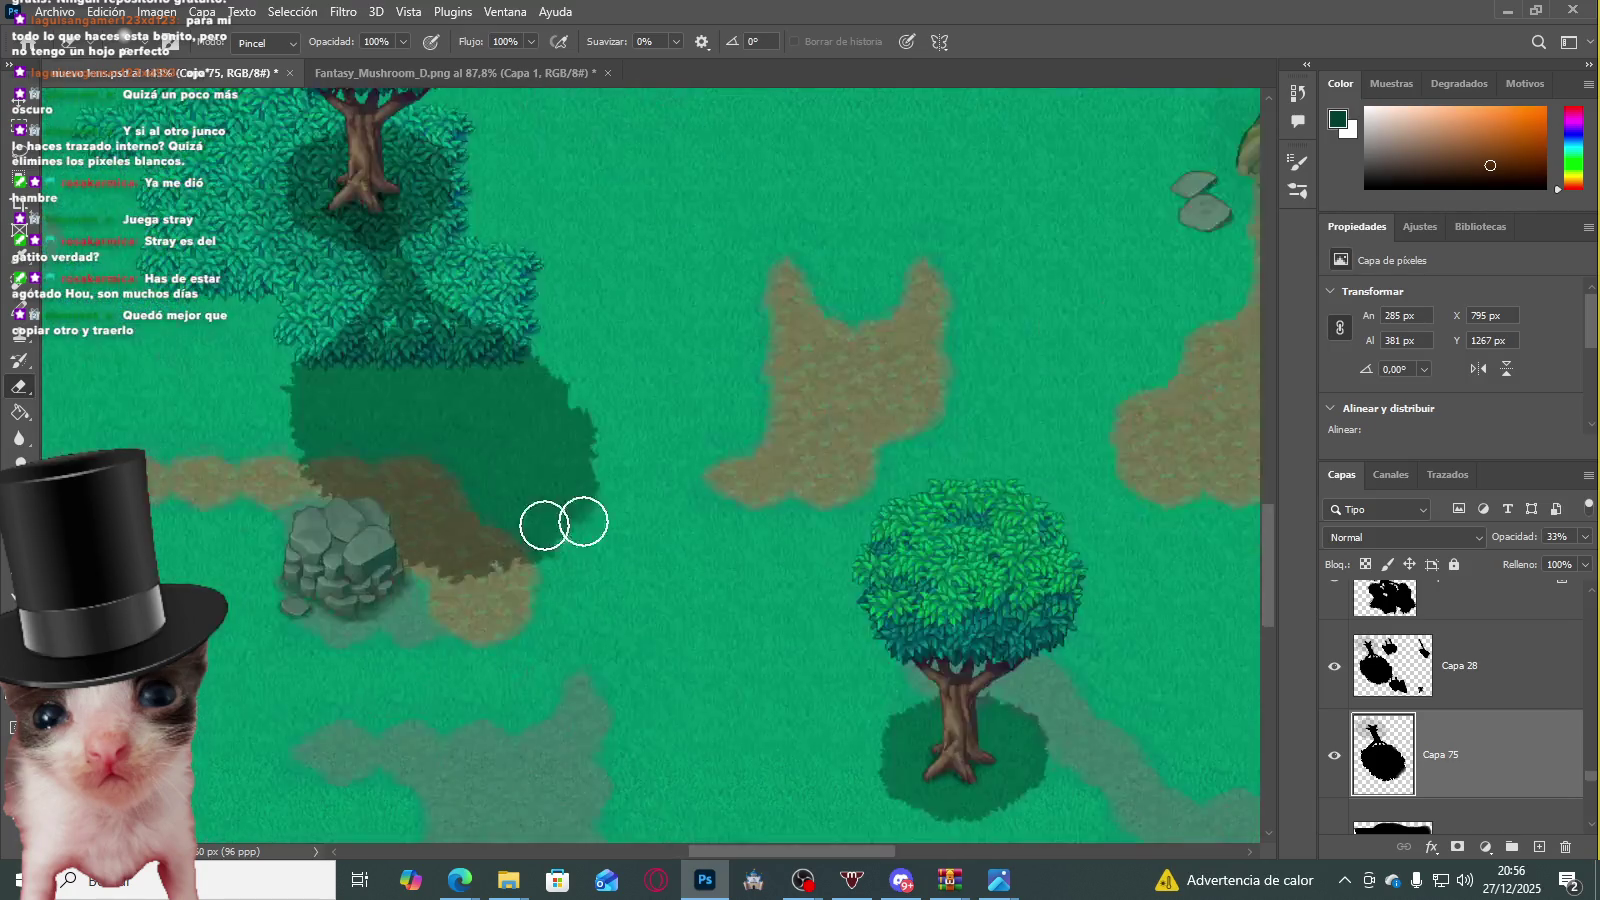
pyautogui.scroll(3, 548, 525)
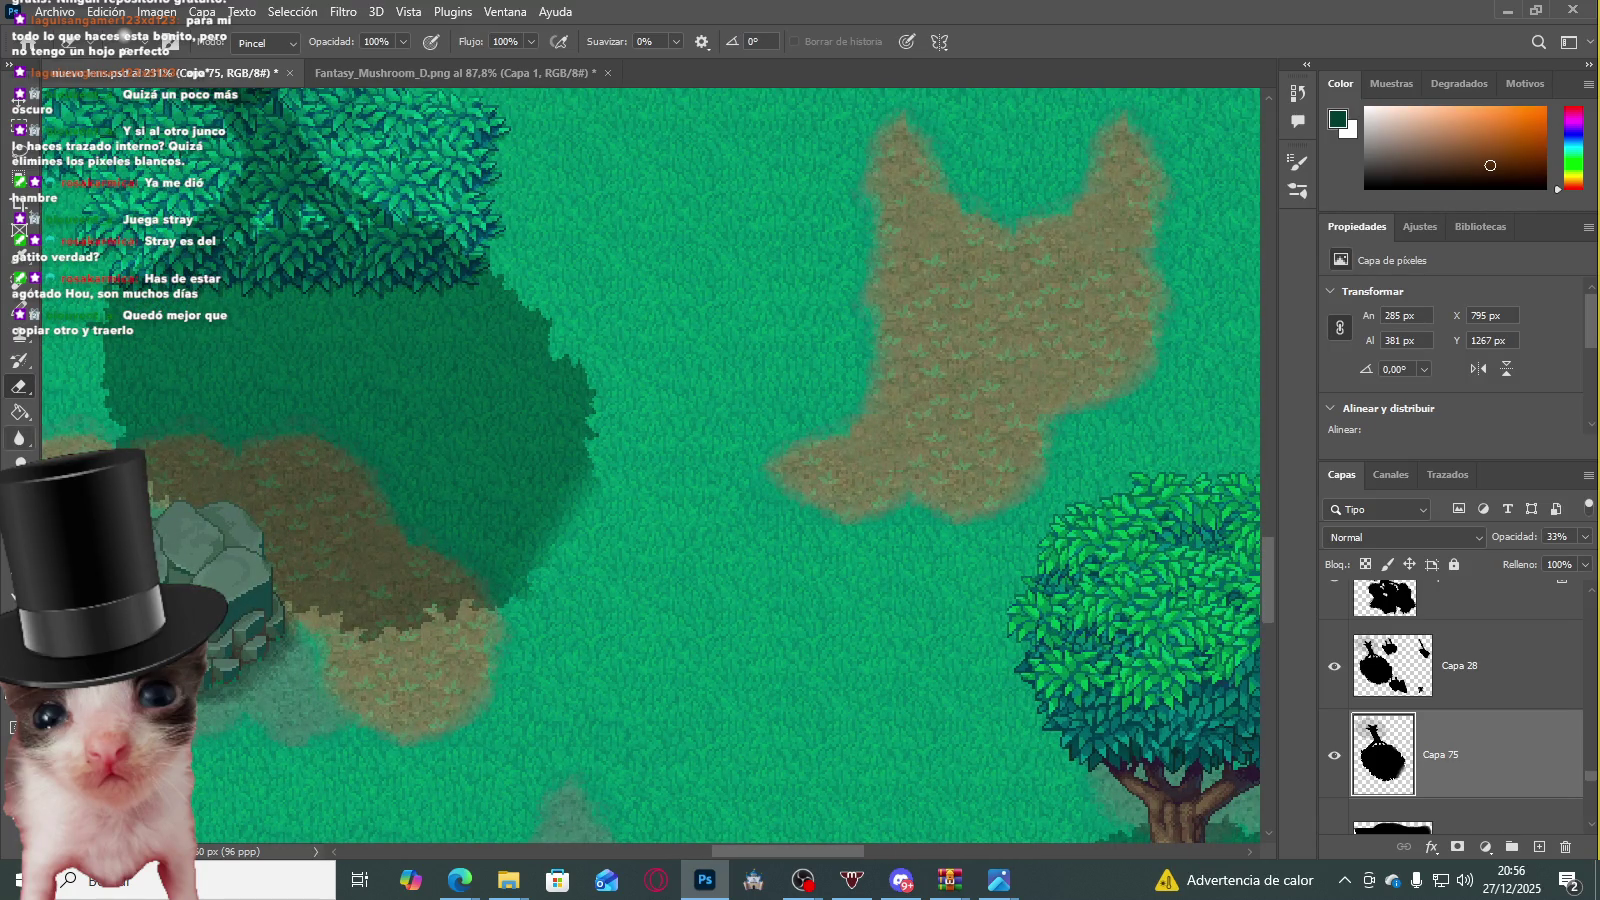
pyautogui.scroll(-5, 807, 400)
pyautogui.scroll(-5, 625, 311)
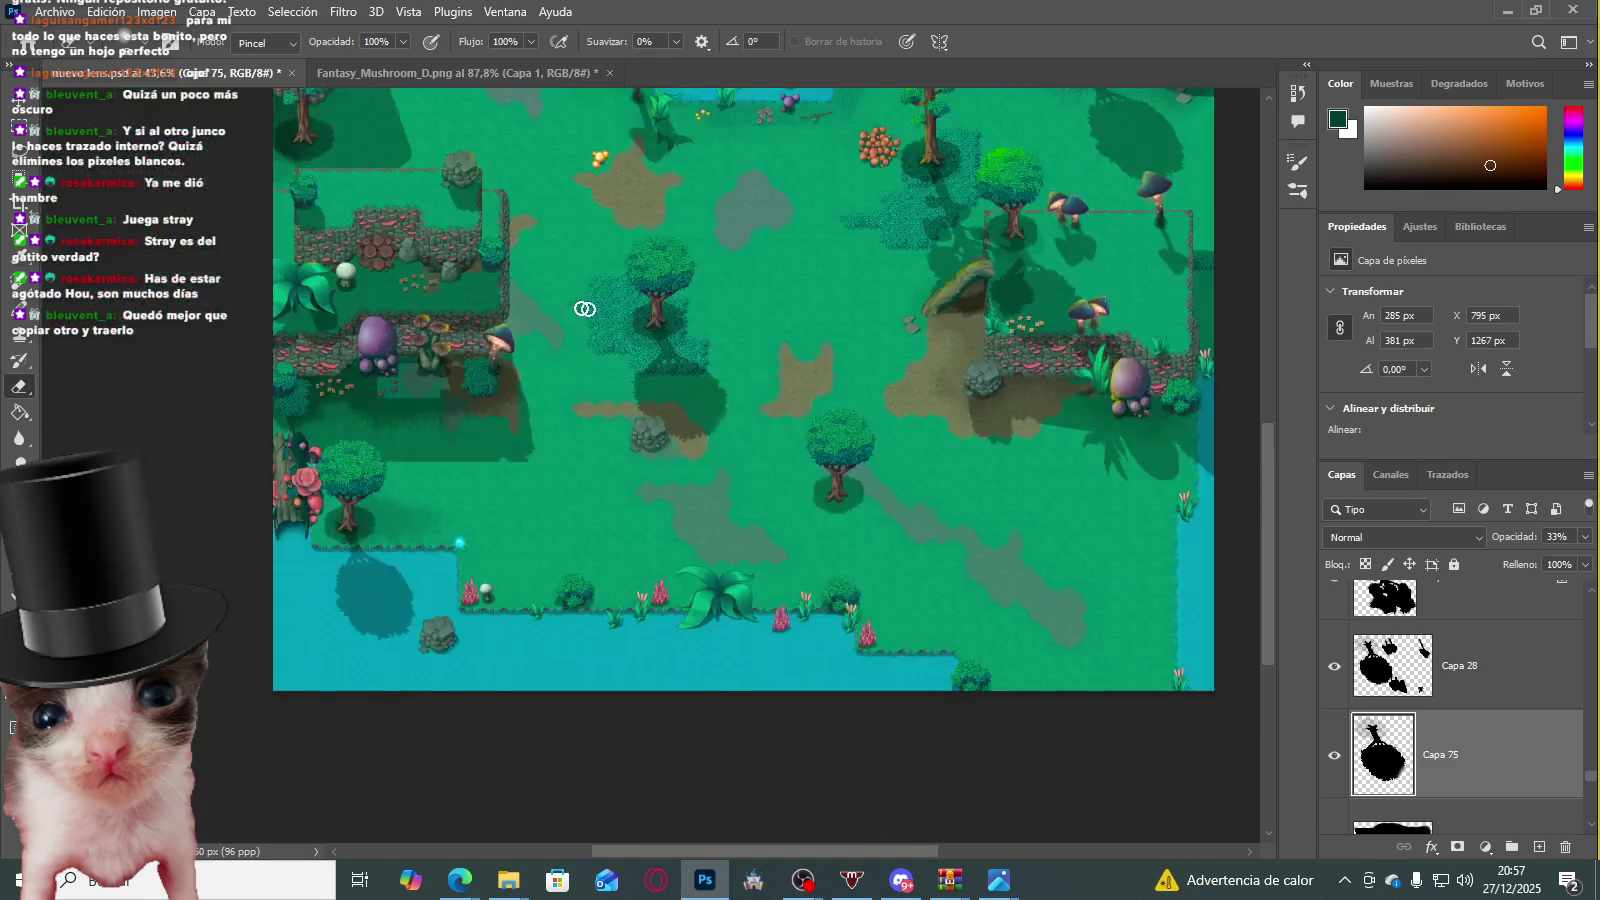
pyautogui.scroll(3, 561, 361)
pyautogui.scroll(3, 801, 518)
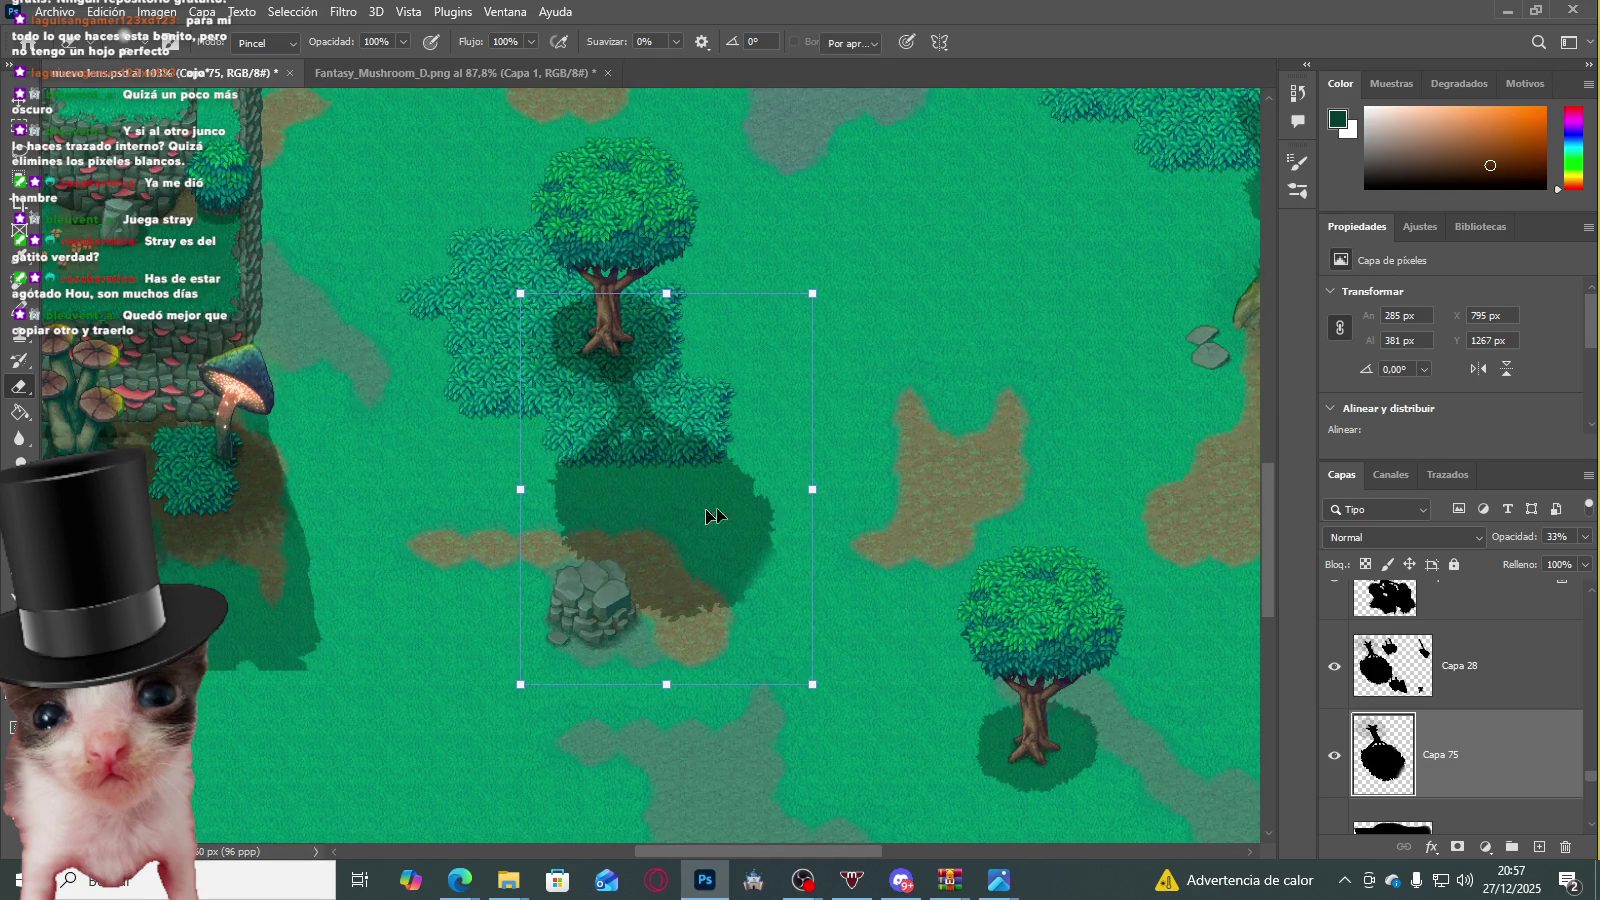
# Step: Raise the Capa 75 shadow about 12 px to Y 1255 px
pyautogui.hotkey('ctrl', 't')
pyautogui.moveTo(561, 536); pyautogui.dragTo(561, 524)
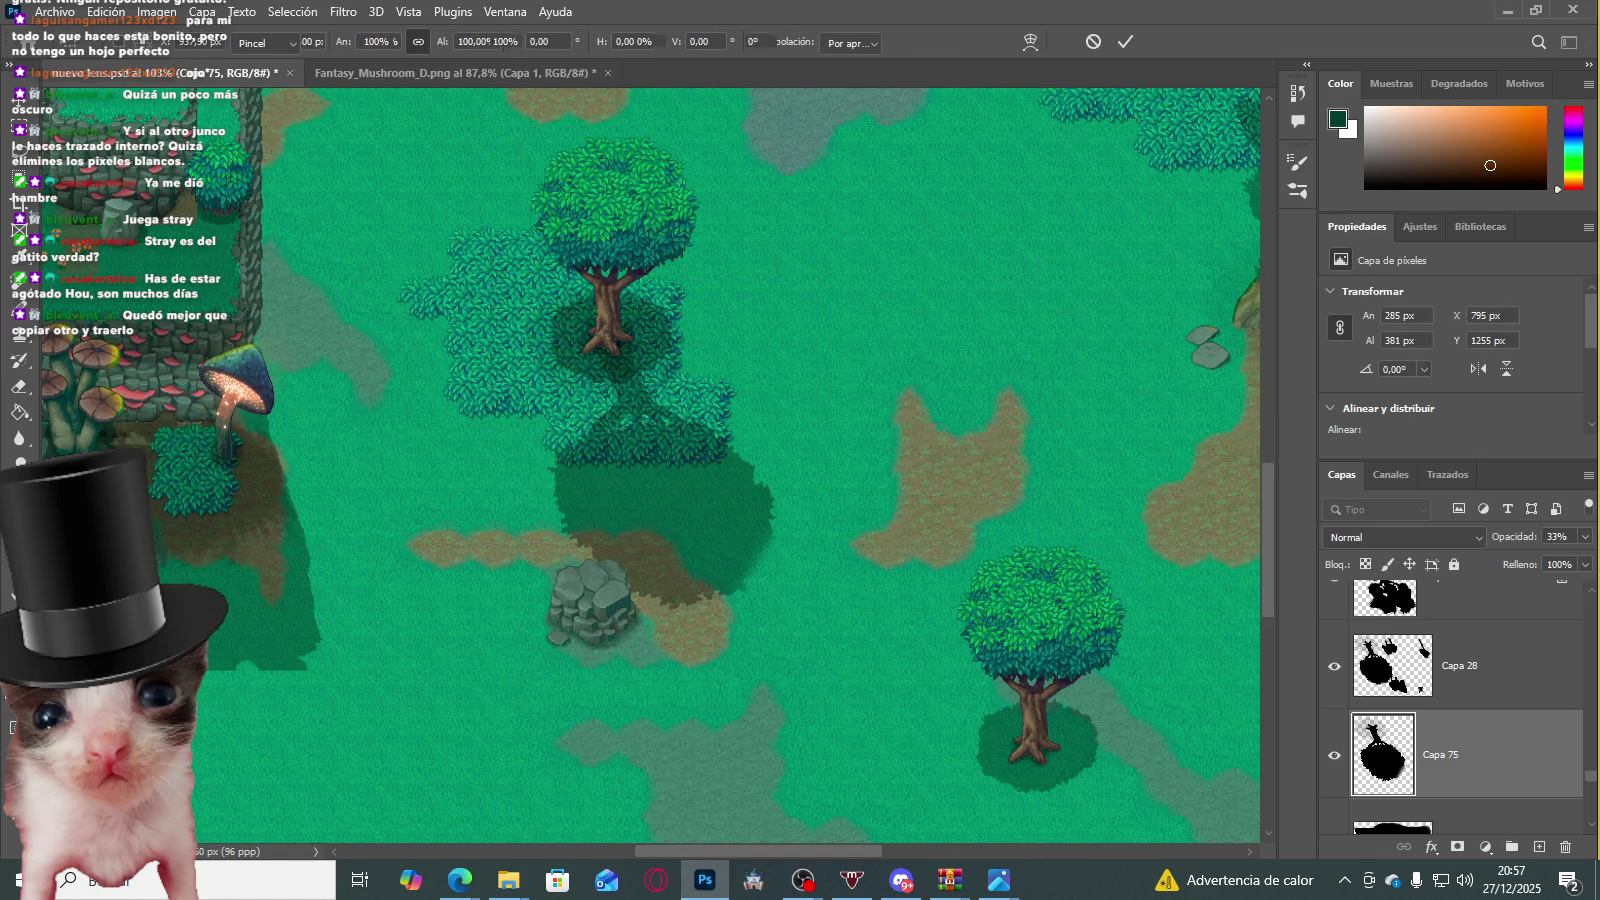
pyautogui.click(20, 387)
pyautogui.click(21, 440)
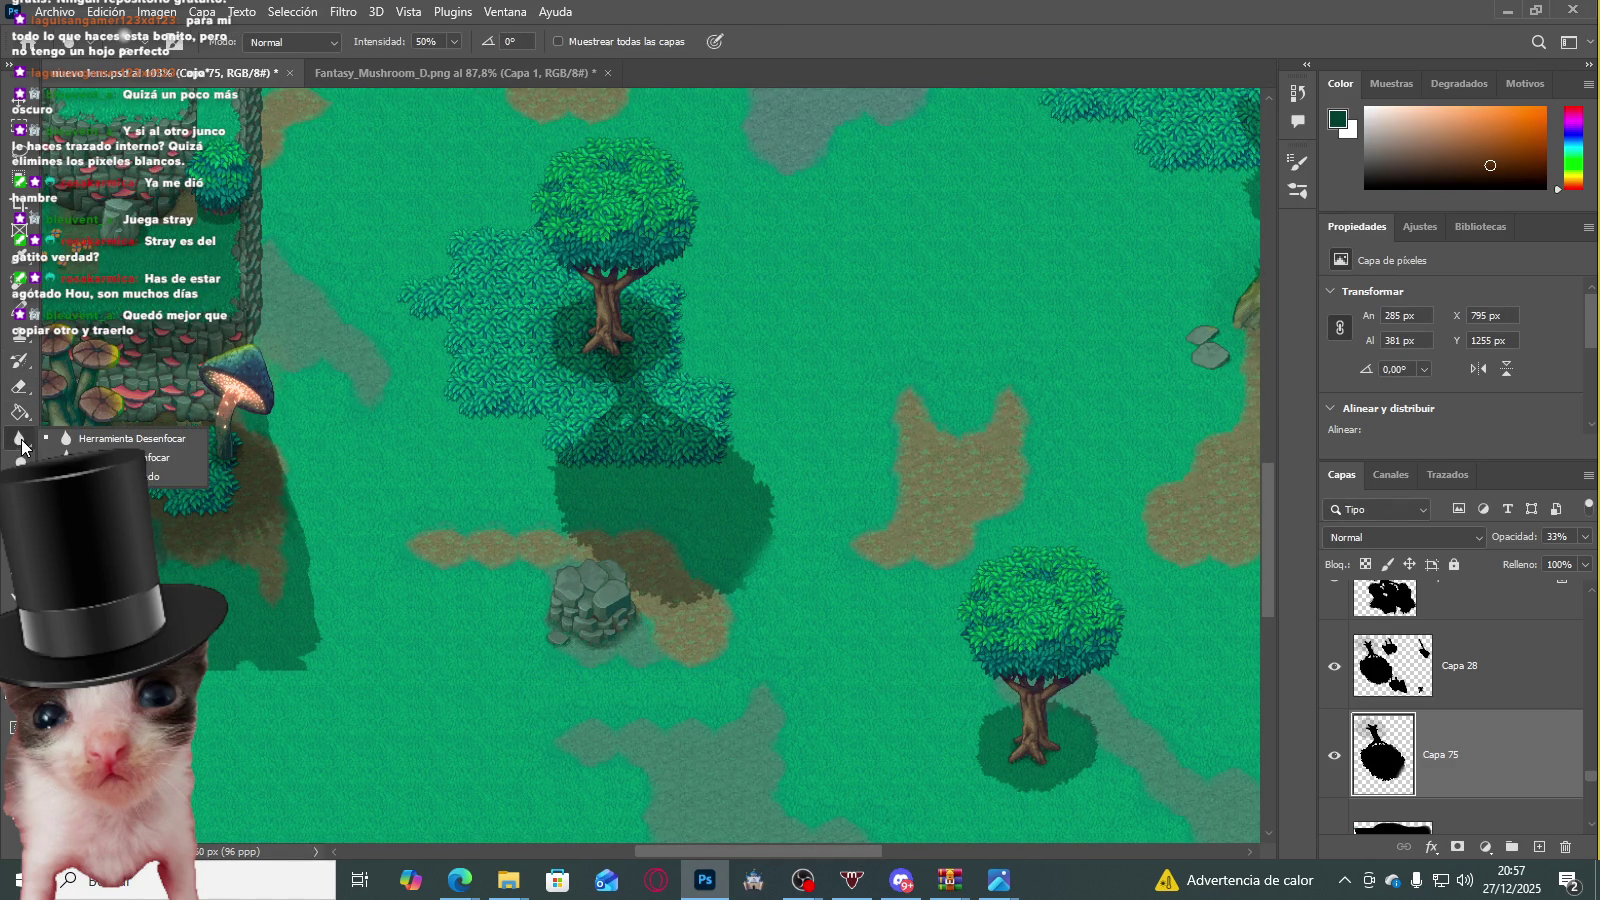
# Step: Smudge the Capa 75 shadow edge down and right, growing it to 421 × 600 px
pyautogui.click(157, 474)
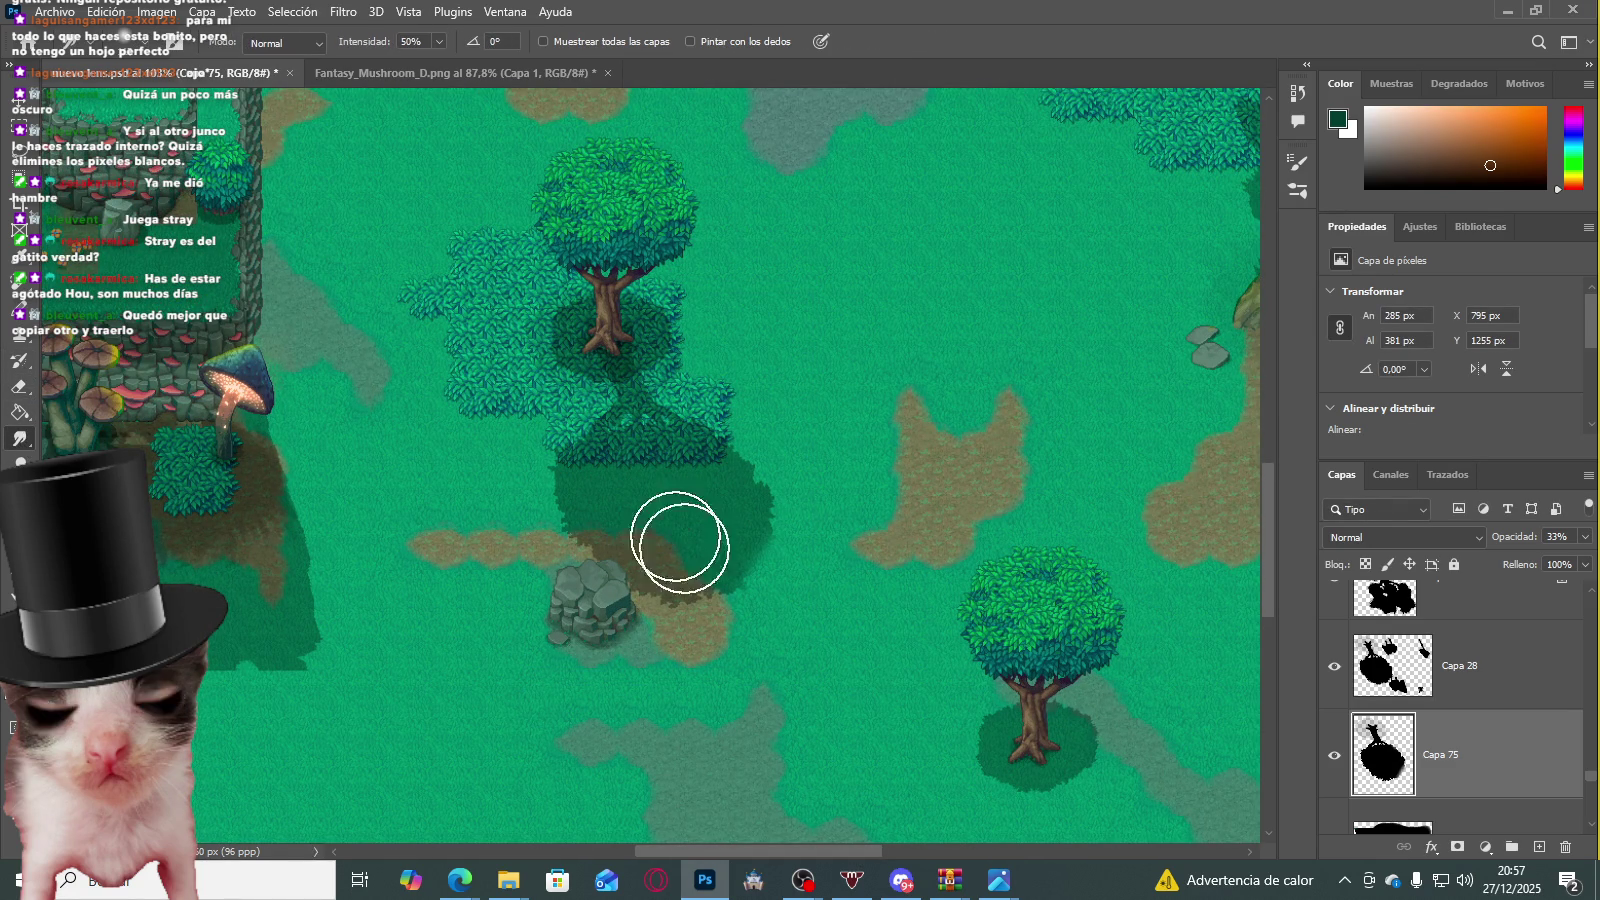
pyautogui.moveTo(664, 521); pyautogui.dragTo(869, 674)
pyautogui.scroll(-3, 596, 450)
pyautogui.scroll(-3, 611, 479)
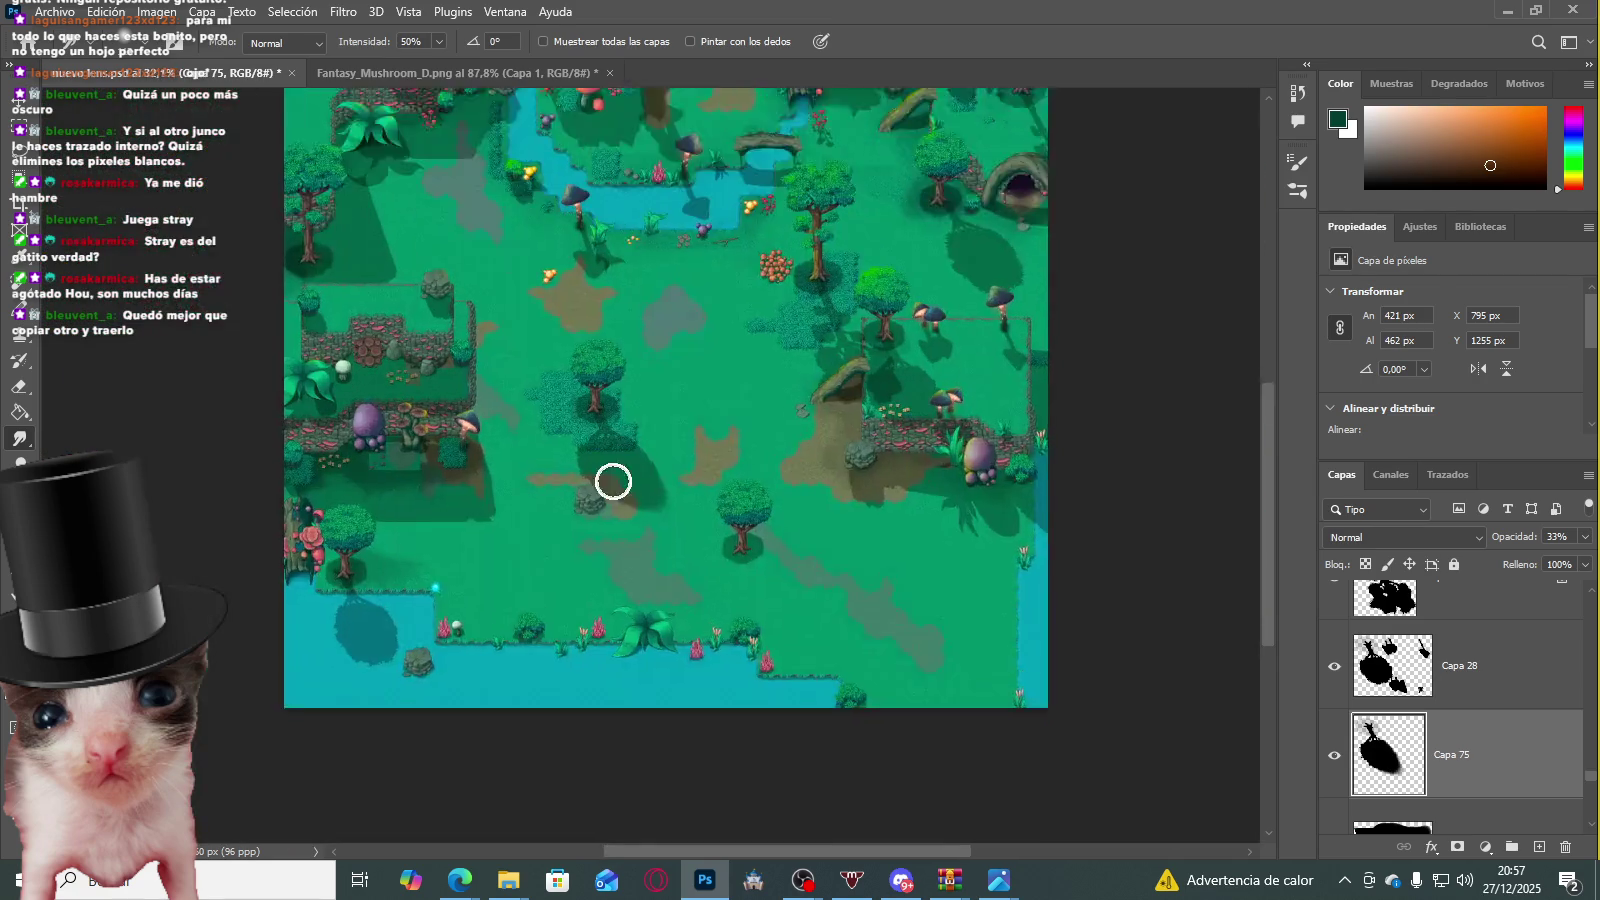
pyautogui.scroll(2, 611, 479)
pyautogui.scroll(-1, 648, 593)
pyautogui.scroll(1, 589, 486)
pyautogui.scroll(-3, 610, 540)
pyautogui.scroll(2, 699, 486)
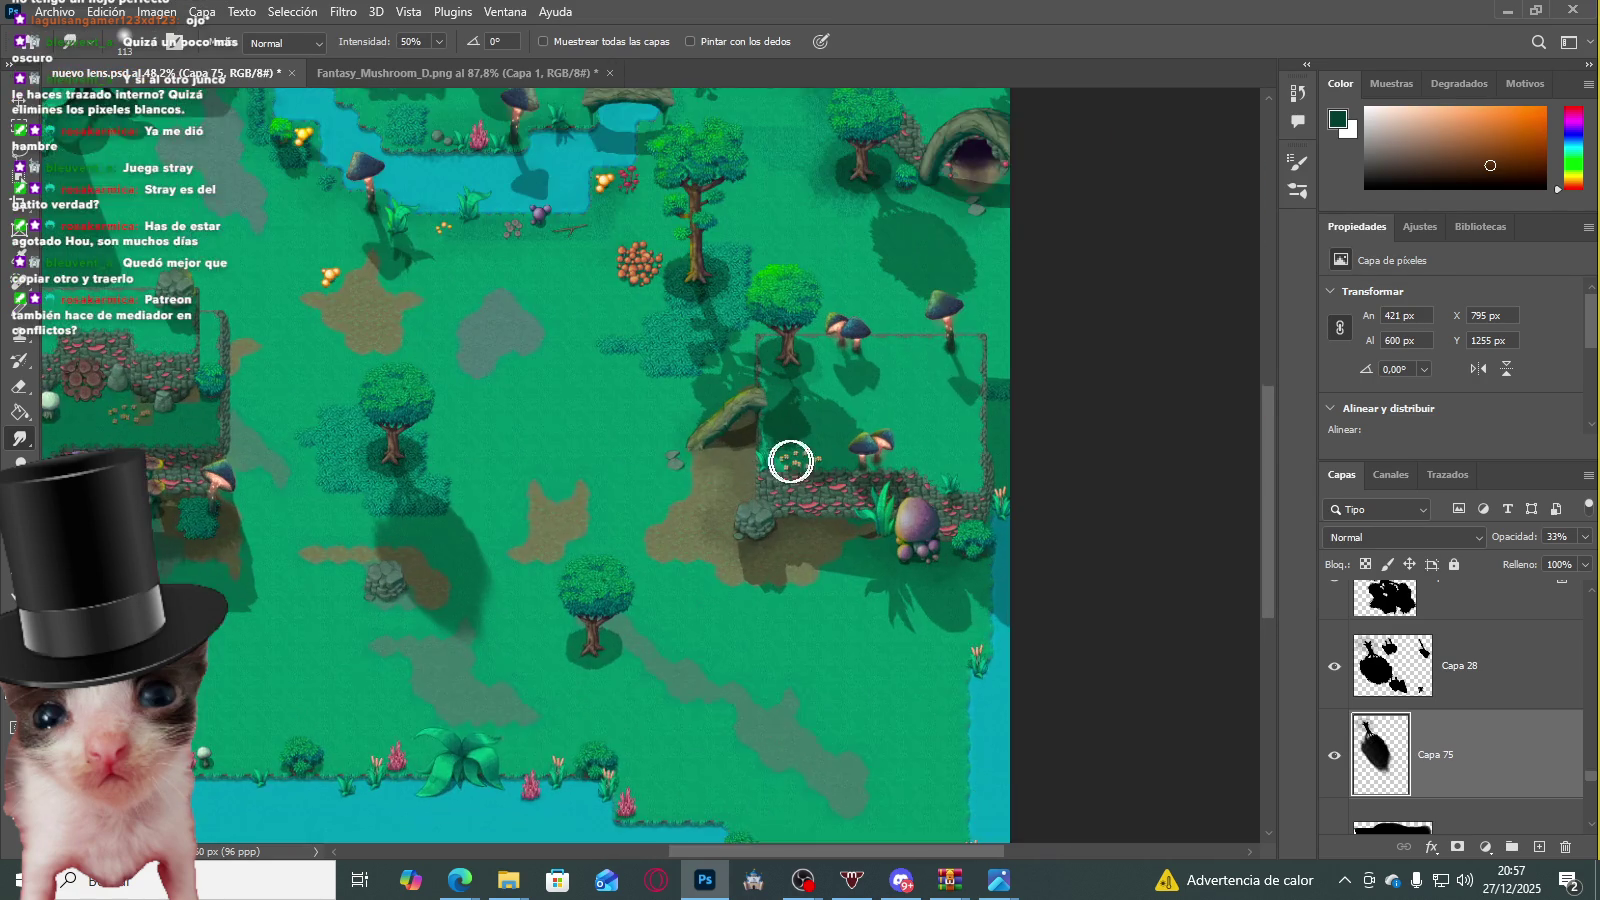
pyautogui.scroll(2, 500, 600)
pyautogui.scroll(-4, 657, 599)
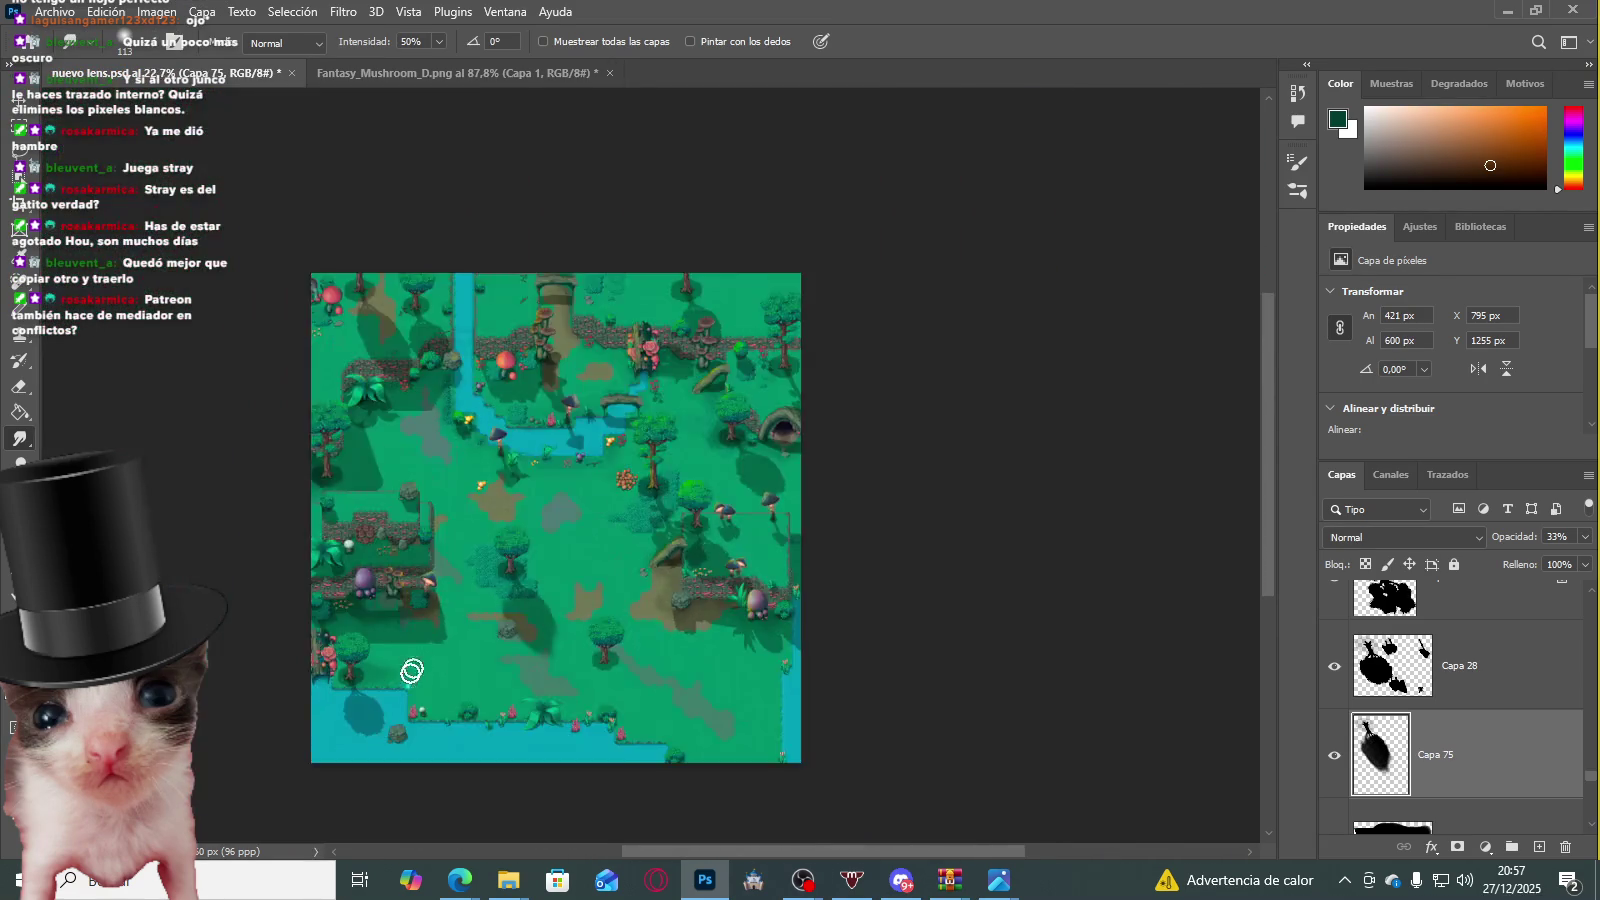
pyautogui.scroll(3, 382, 732)
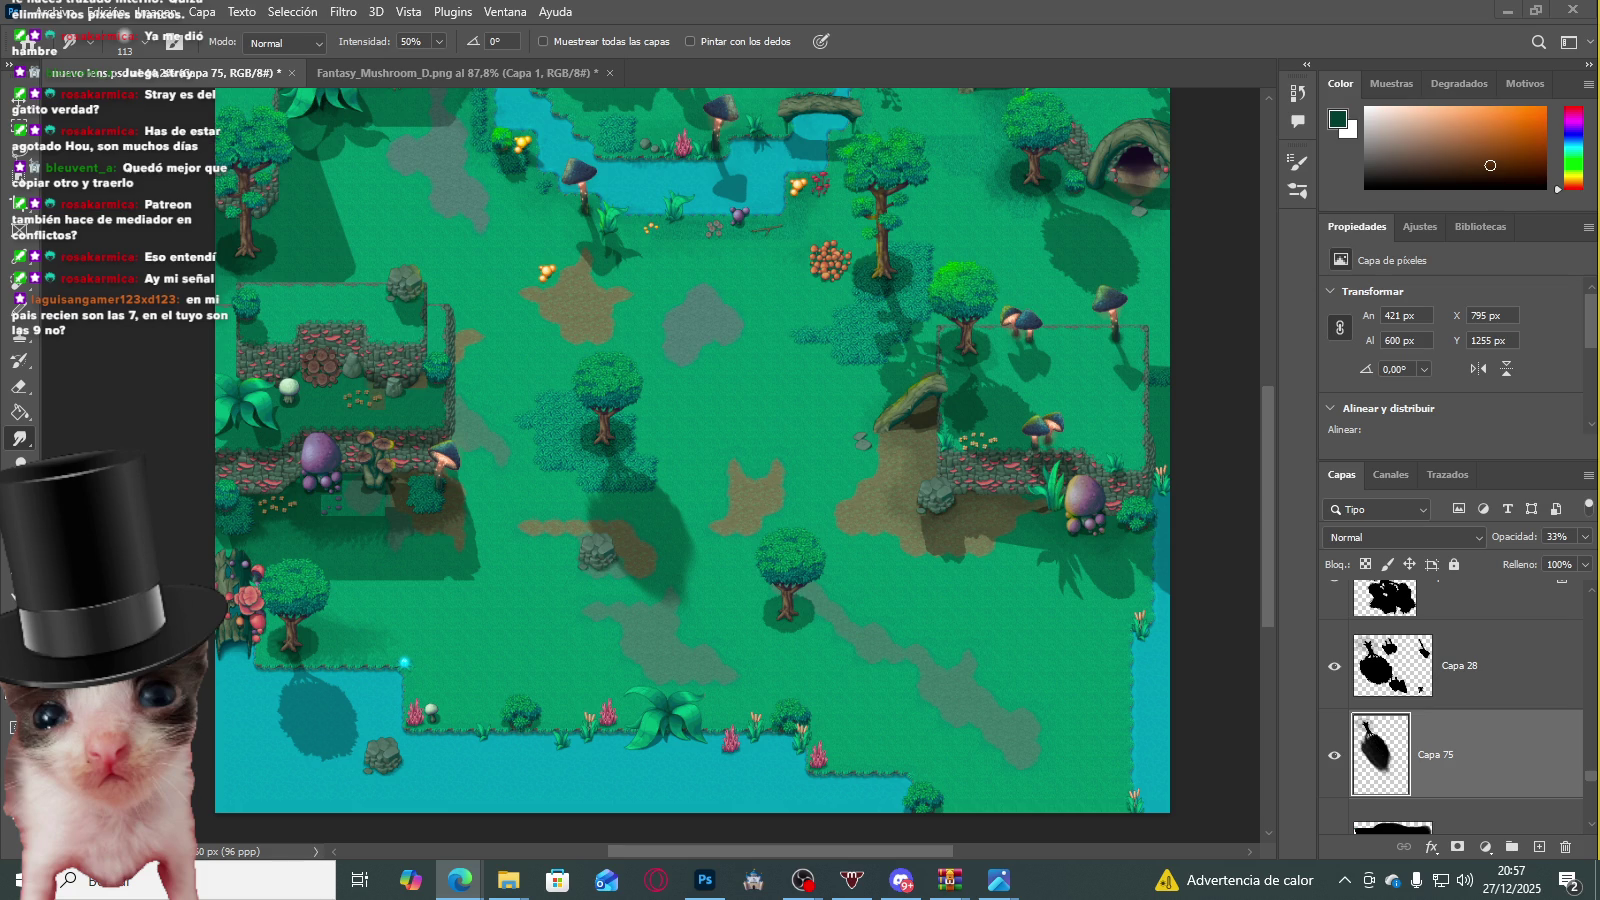
pyautogui.hotkey('alt', 'Tab')
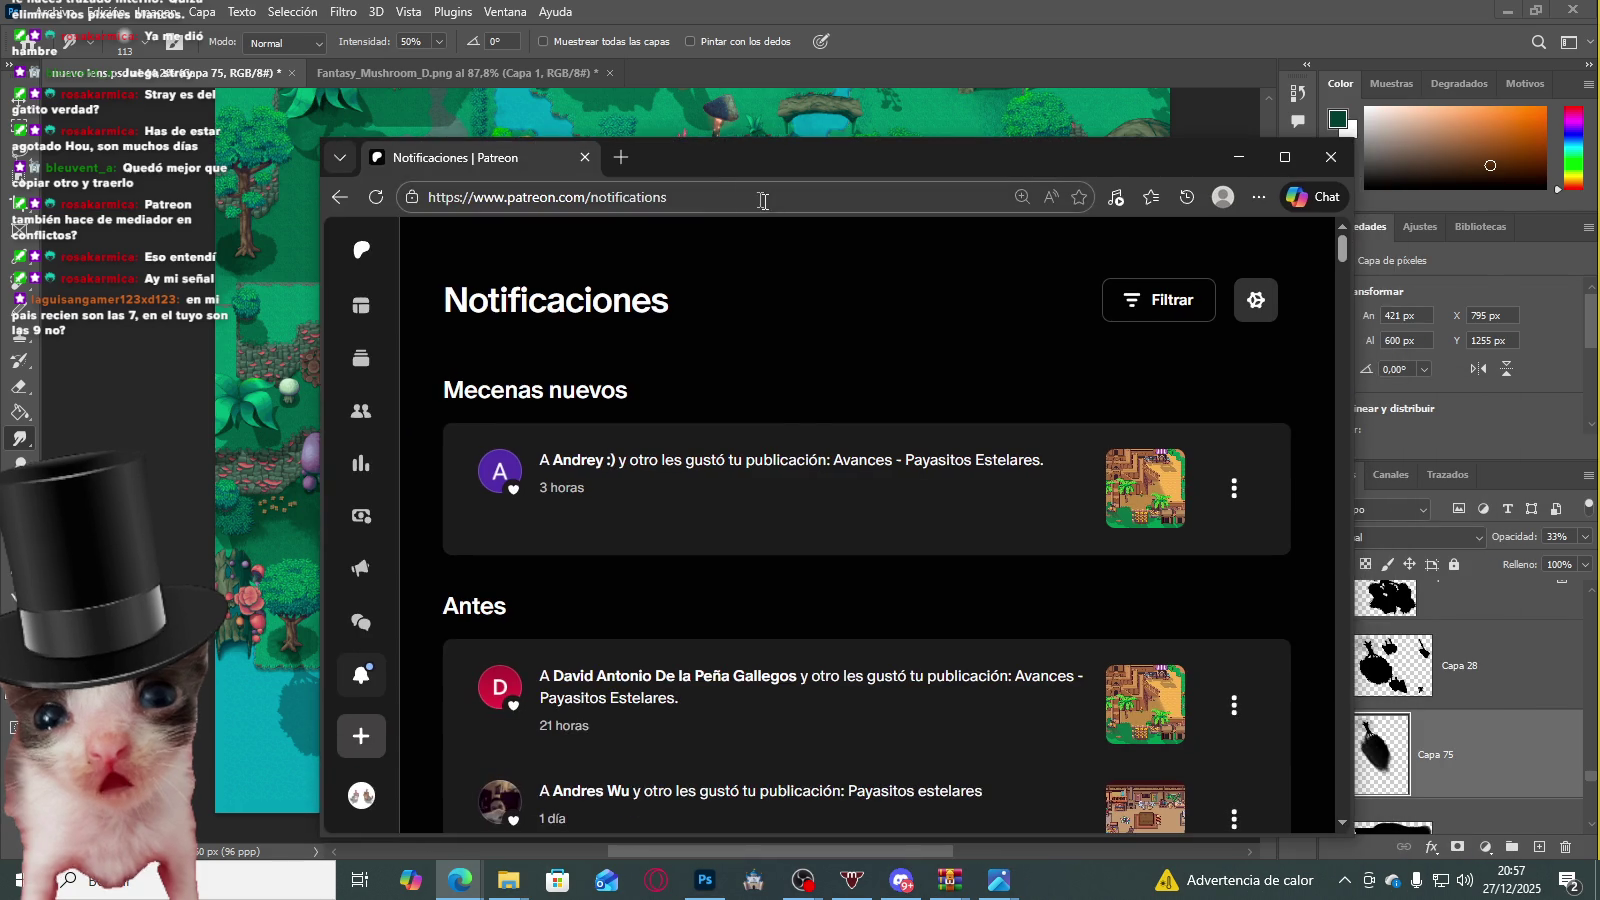
pyautogui.scroll(-10, 718, 436)
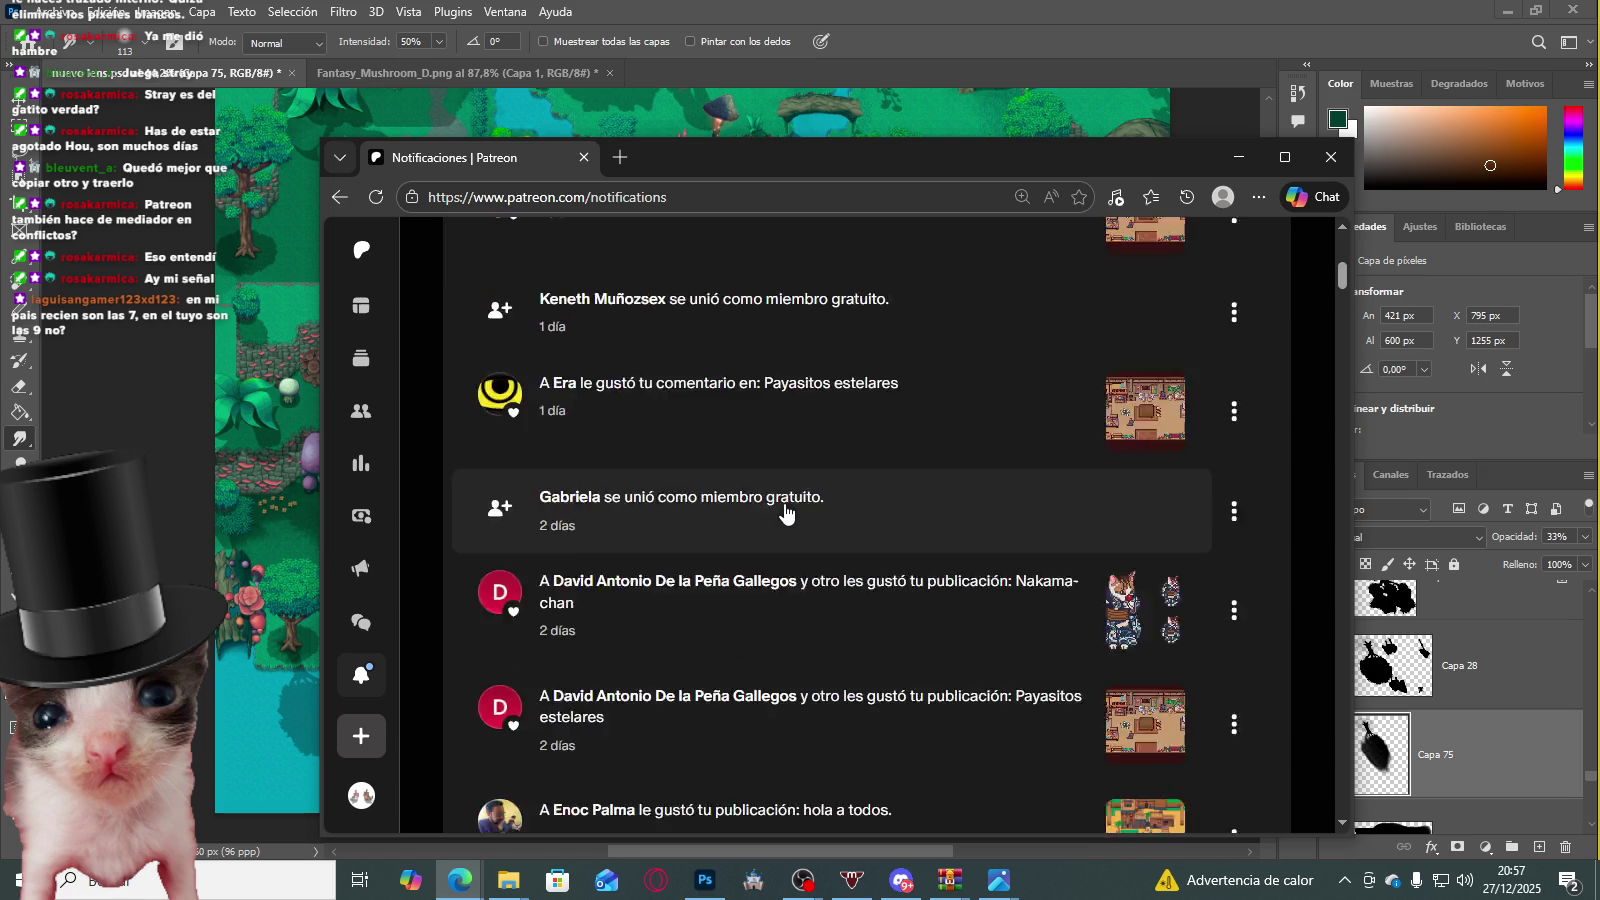
pyautogui.scroll(8, 807, 518)
pyautogui.scroll(5, 822, 512)
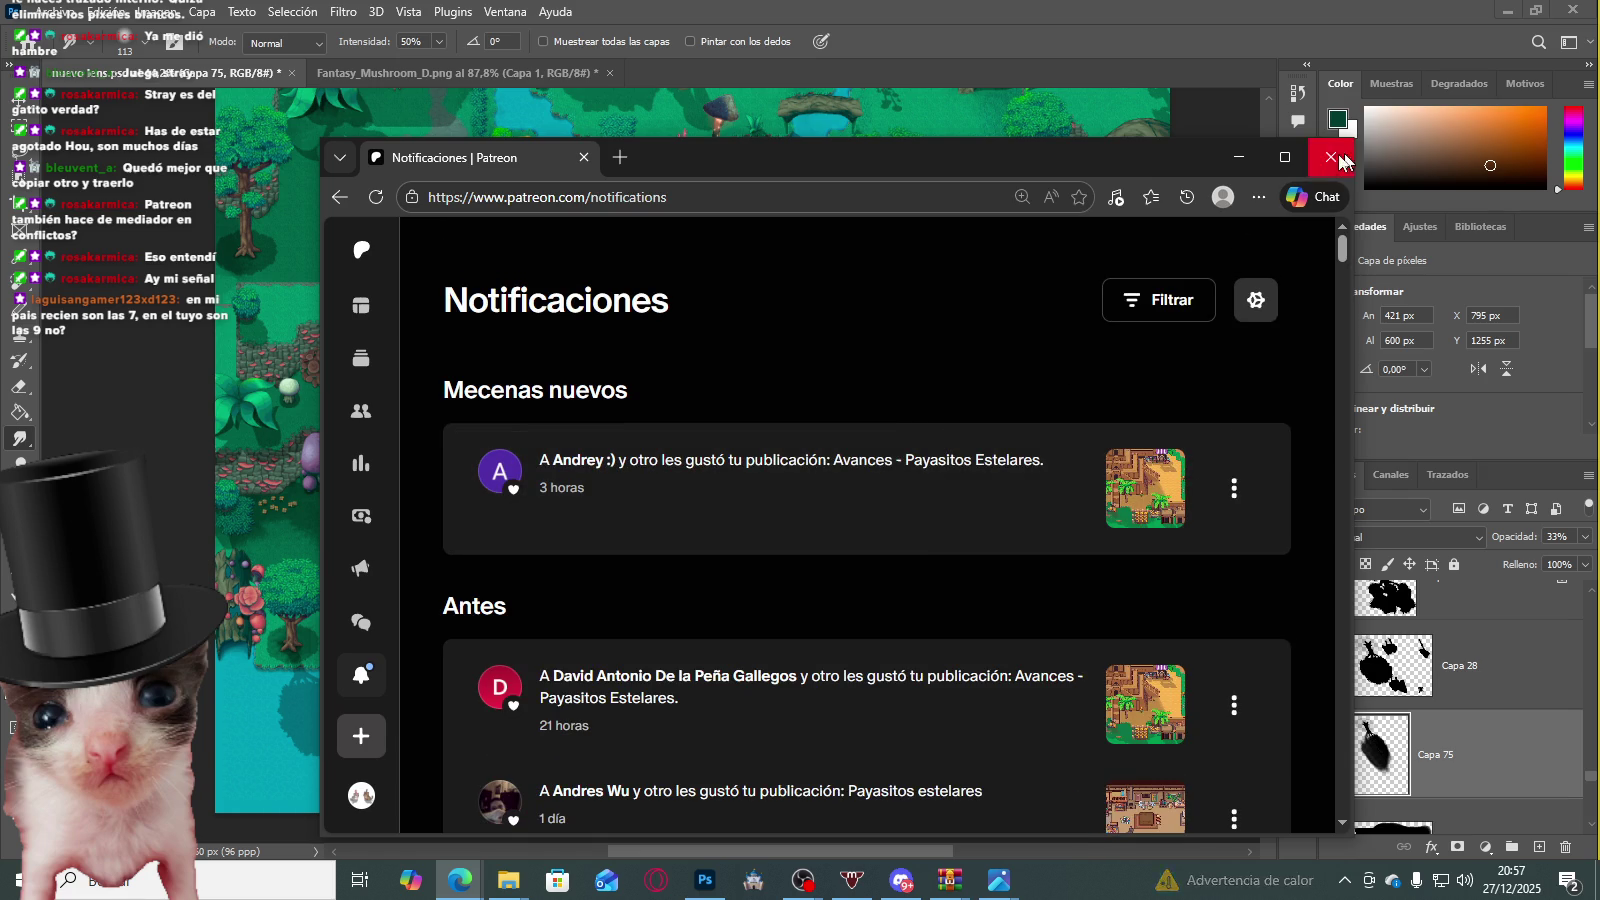
pyautogui.click(1330, 157)
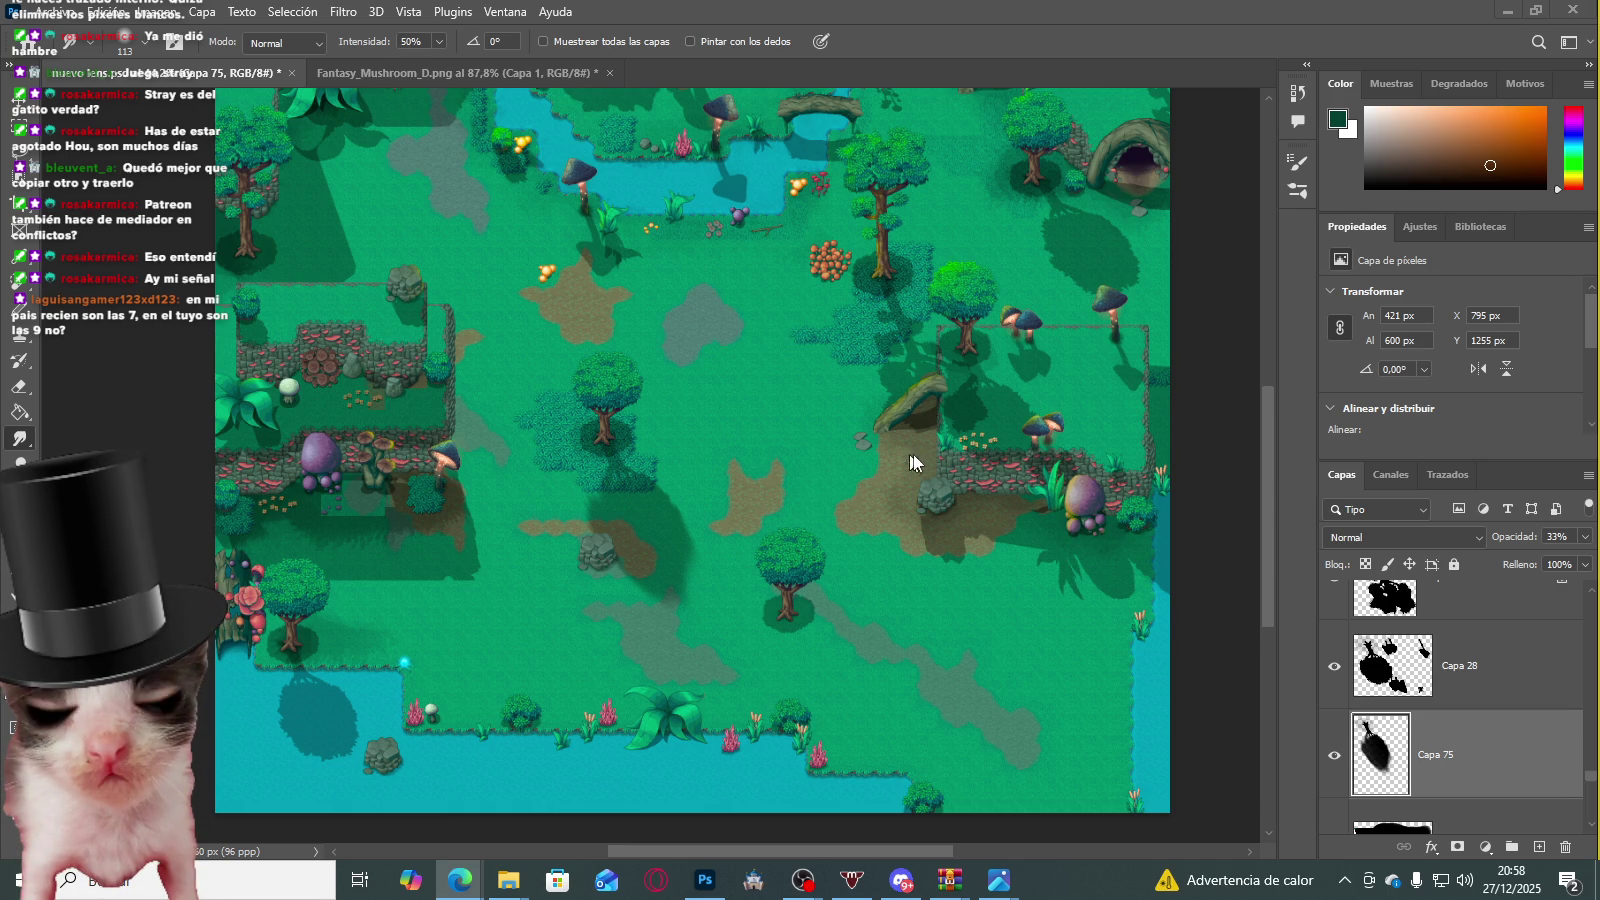
# Step: Return to the map document and paste the tree shadow copy as Capa 76
pyautogui.scroll(3, 622, 605)
pyautogui.scroll(-3, 728, 586)
pyautogui.scroll(2, 722, 601)
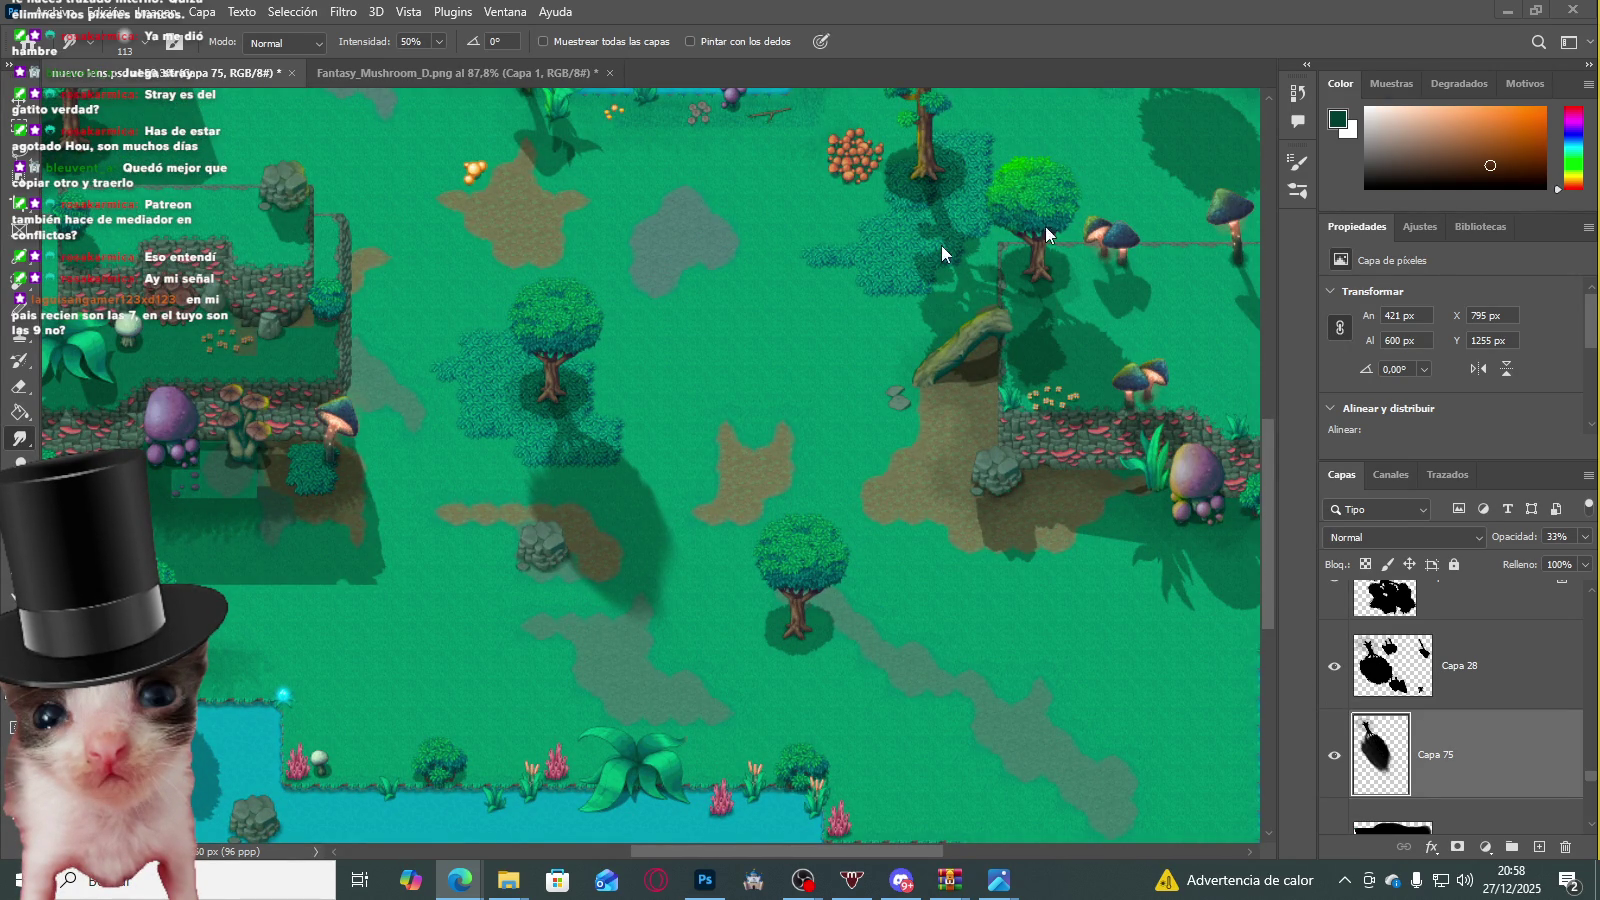
pyautogui.click(986, 507)
pyautogui.hotkey('ctrl', 'v')
# Step: Move the pasted shadow under the tree near the water and commit the transform
pyautogui.hotkey('ctrl', 't')
pyautogui.moveTo(678, 449)
pyautogui.mouseDown()
pyautogui.moveTo(908, 771)
pyautogui.moveTo(894, 770)
pyautogui.mouseUp()
pyautogui.scroll(-3, 894, 770)
pyautogui.scroll(2, 769, 691)
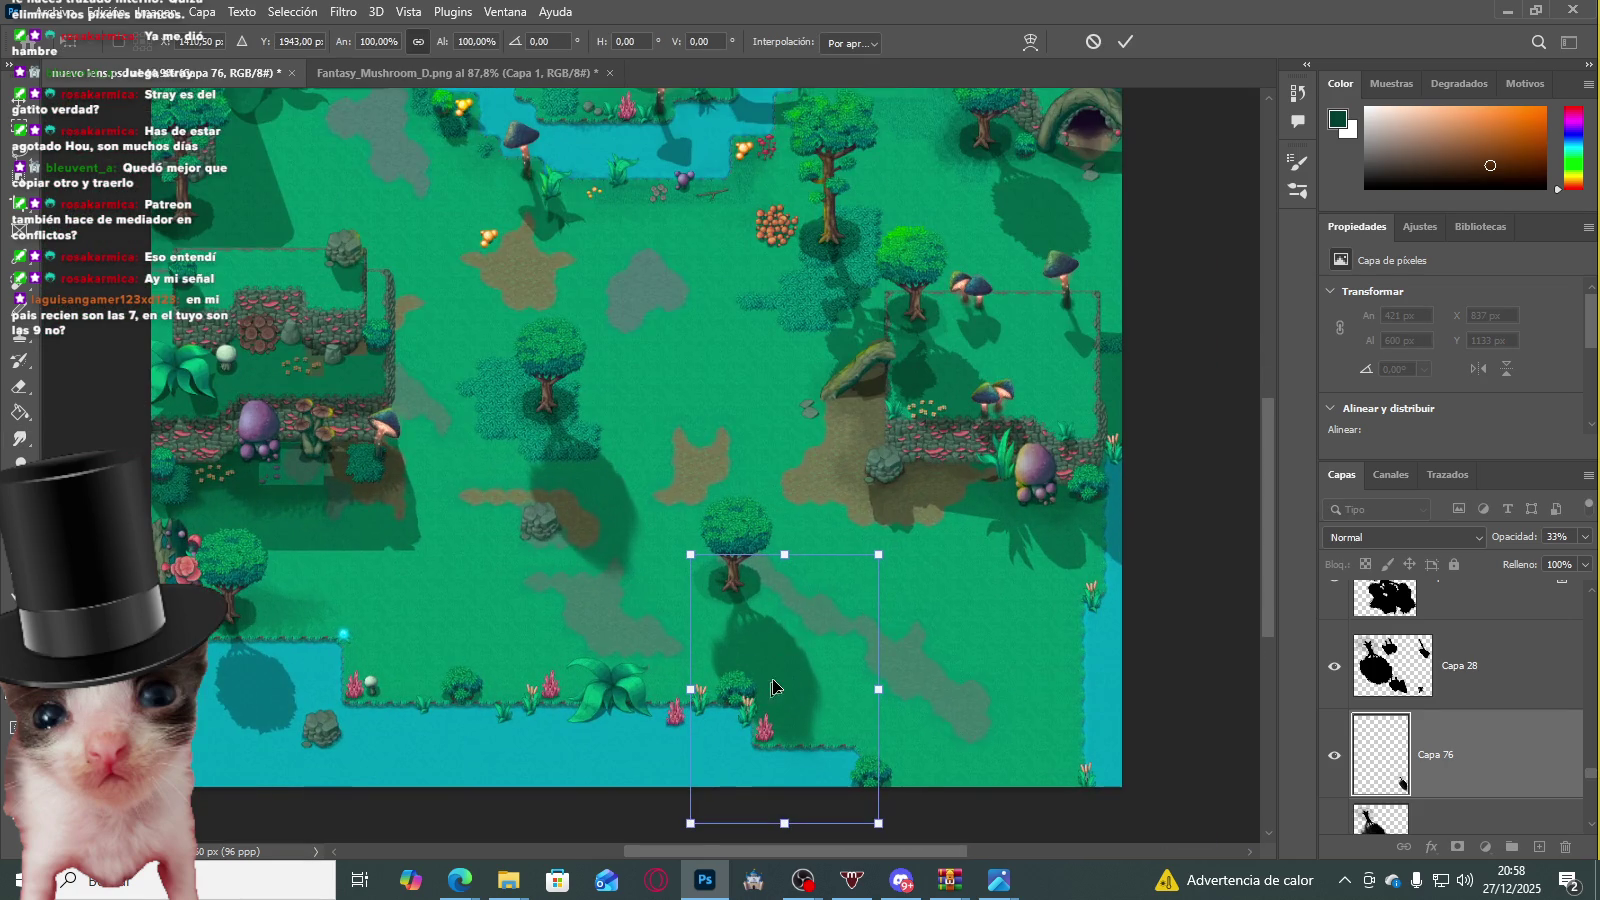
pyautogui.moveTo(779, 677); pyautogui.dragTo(788, 674)
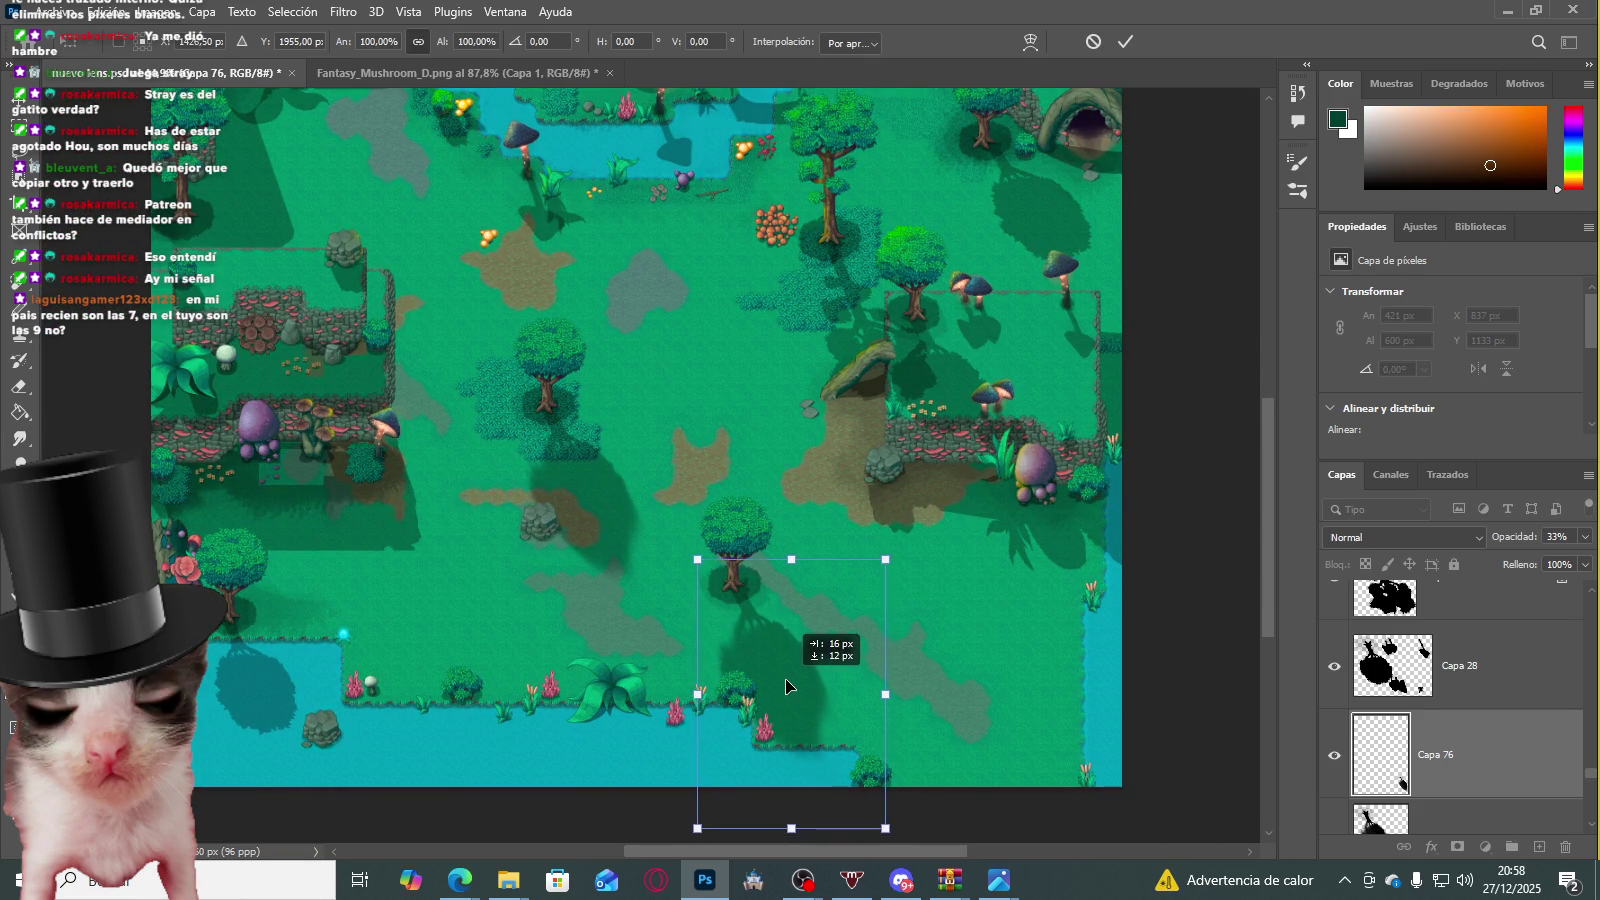
pyautogui.scroll(1, 788, 681)
pyautogui.scroll(1, 775, 670)
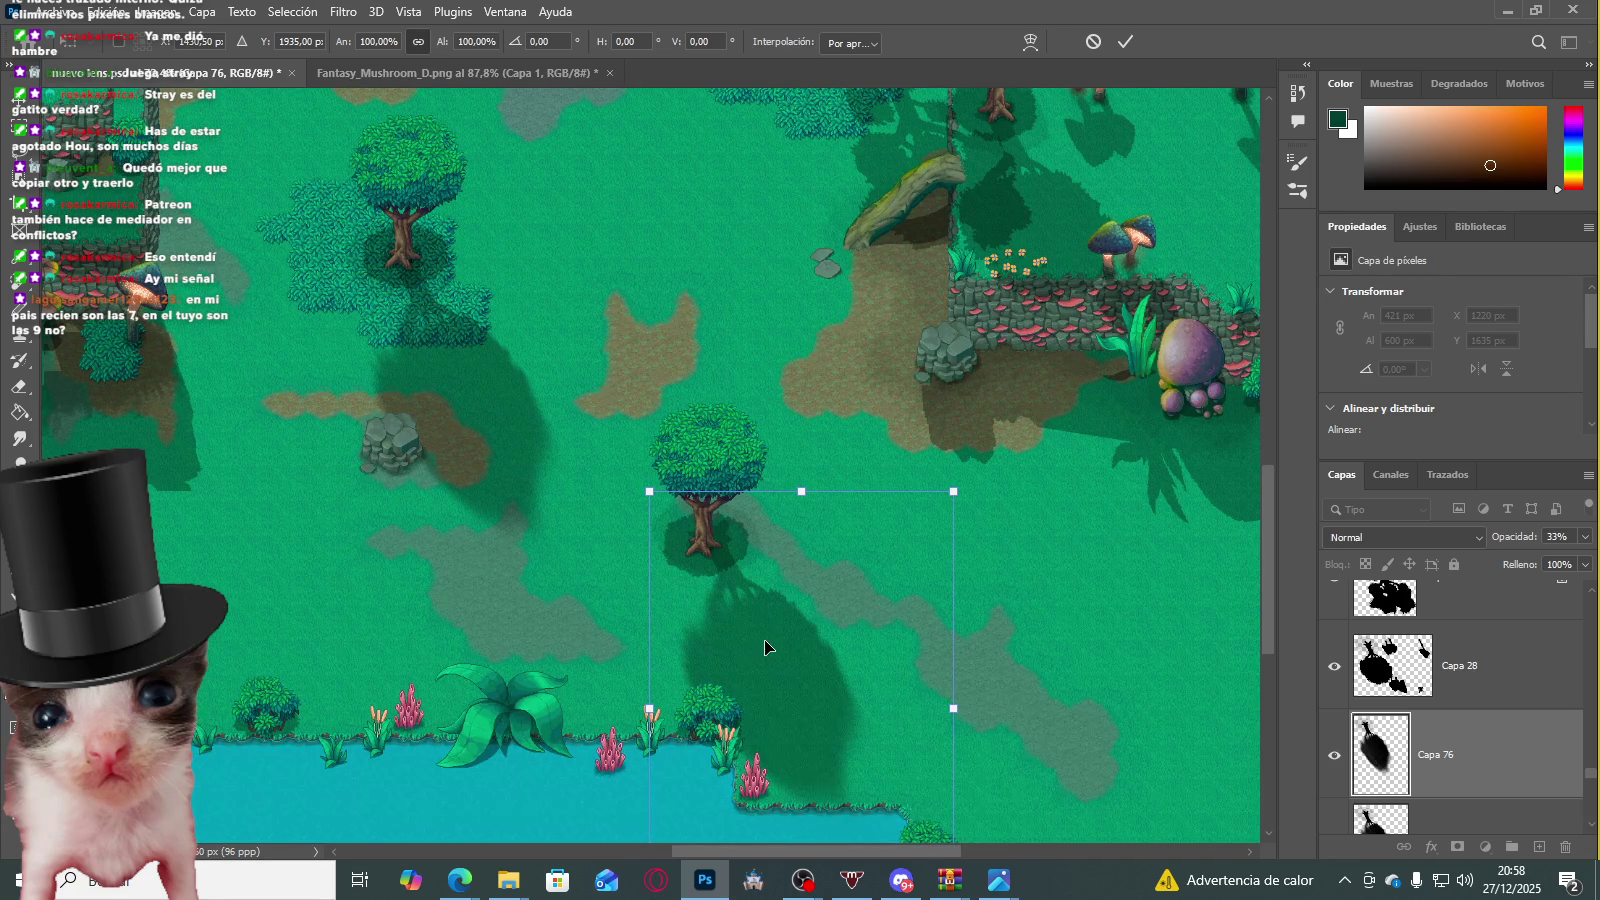
pyautogui.press('Return')
# Step: Smudge the shadow's edges outward toward the water, the grey path and the tree base
pyautogui.press('r')
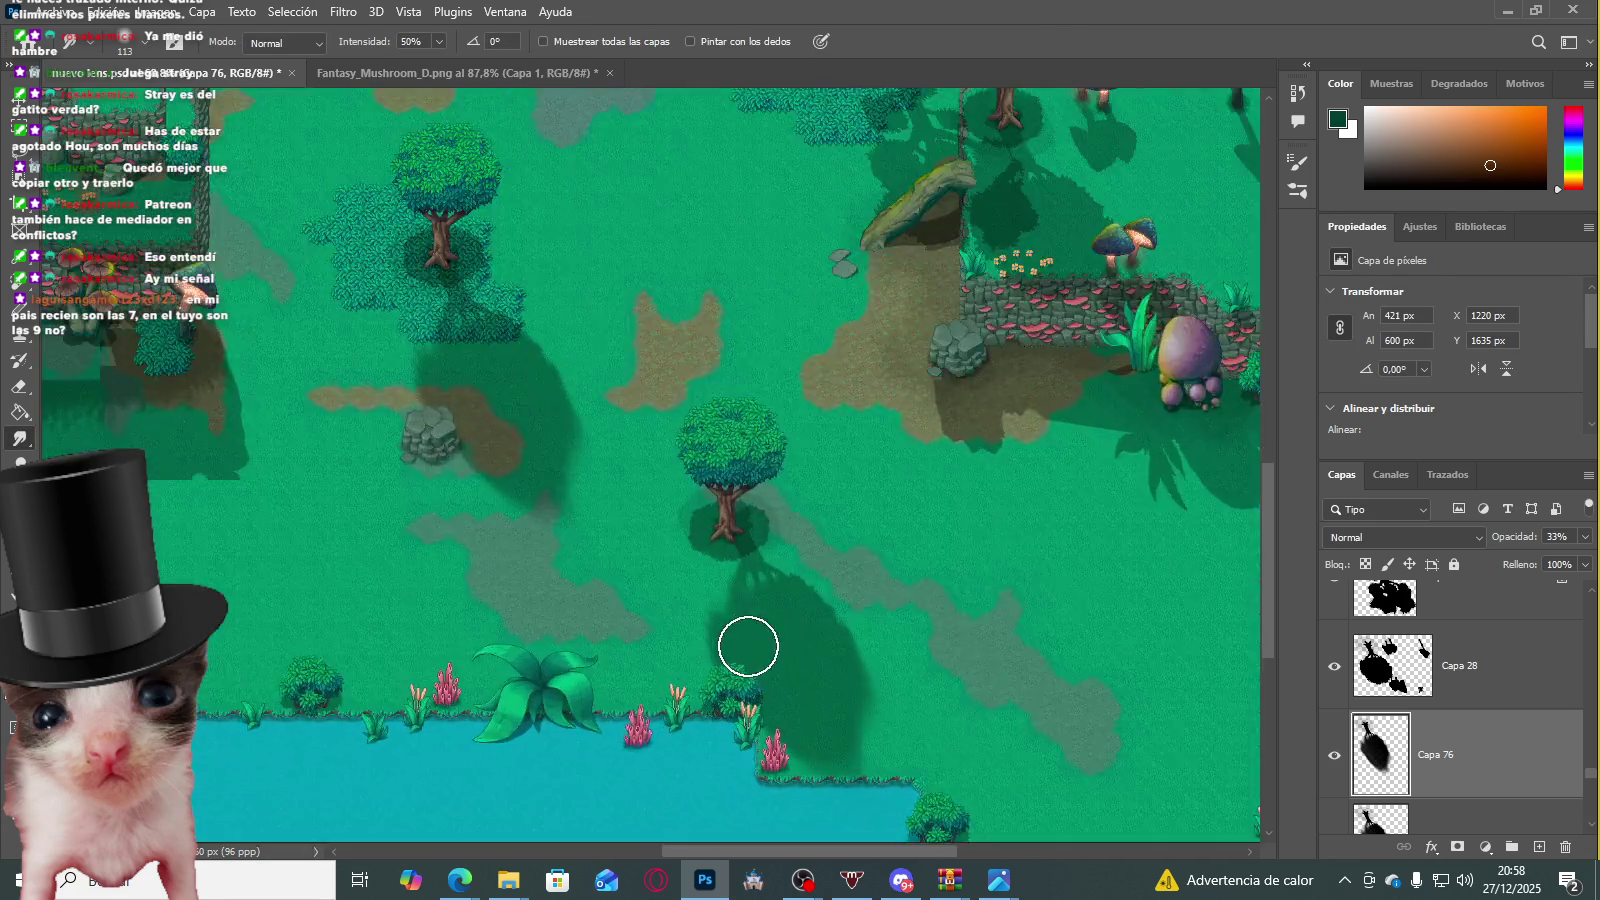
pyautogui.scroll(1, 793, 650)
pyautogui.moveTo(890, 617)
pyautogui.mouseDown()
pyautogui.moveTo(1079, 696)
pyautogui.moveTo(989, 761)
pyautogui.mouseUp()
pyautogui.moveTo(834, 524)
pyautogui.mouseDown()
pyautogui.moveTo(836, 446)
pyautogui.moveTo(996, 654)
pyautogui.moveTo(882, 500)
pyautogui.moveTo(912, 551)
pyautogui.mouseUp()
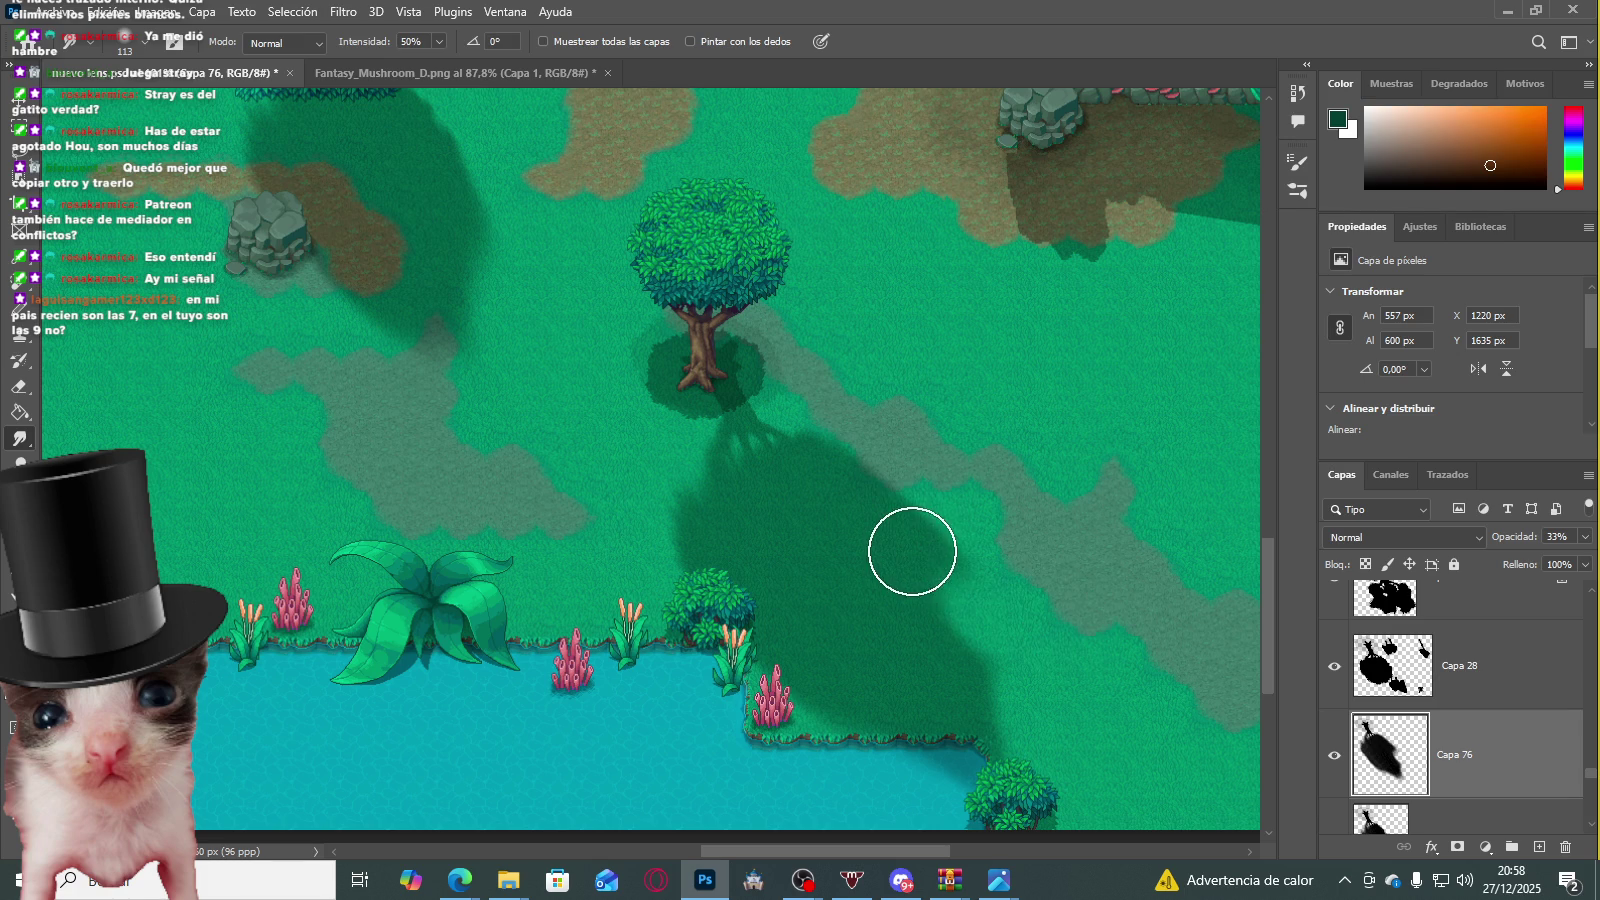
pyautogui.moveTo(768, 546)
pyautogui.mouseDown()
pyautogui.moveTo(743, 518)
pyautogui.moveTo(786, 570)
pyautogui.mouseUp()
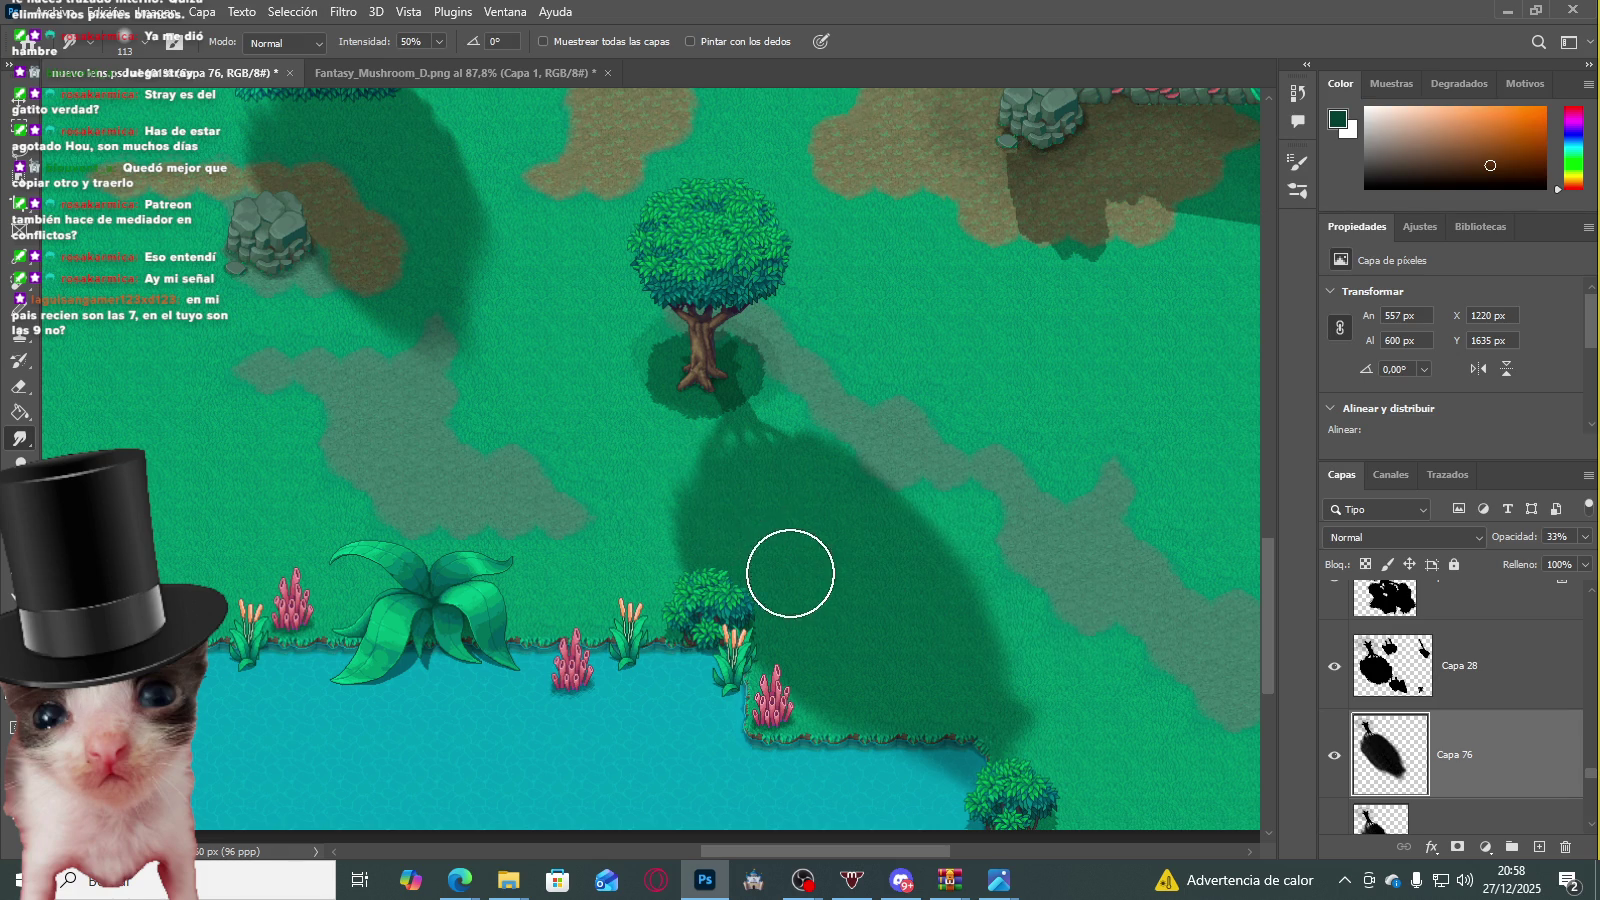
# Step: Lower the shadow layer's opacity from 33% to 22%
pyautogui.scroll(-3, 436, 404)
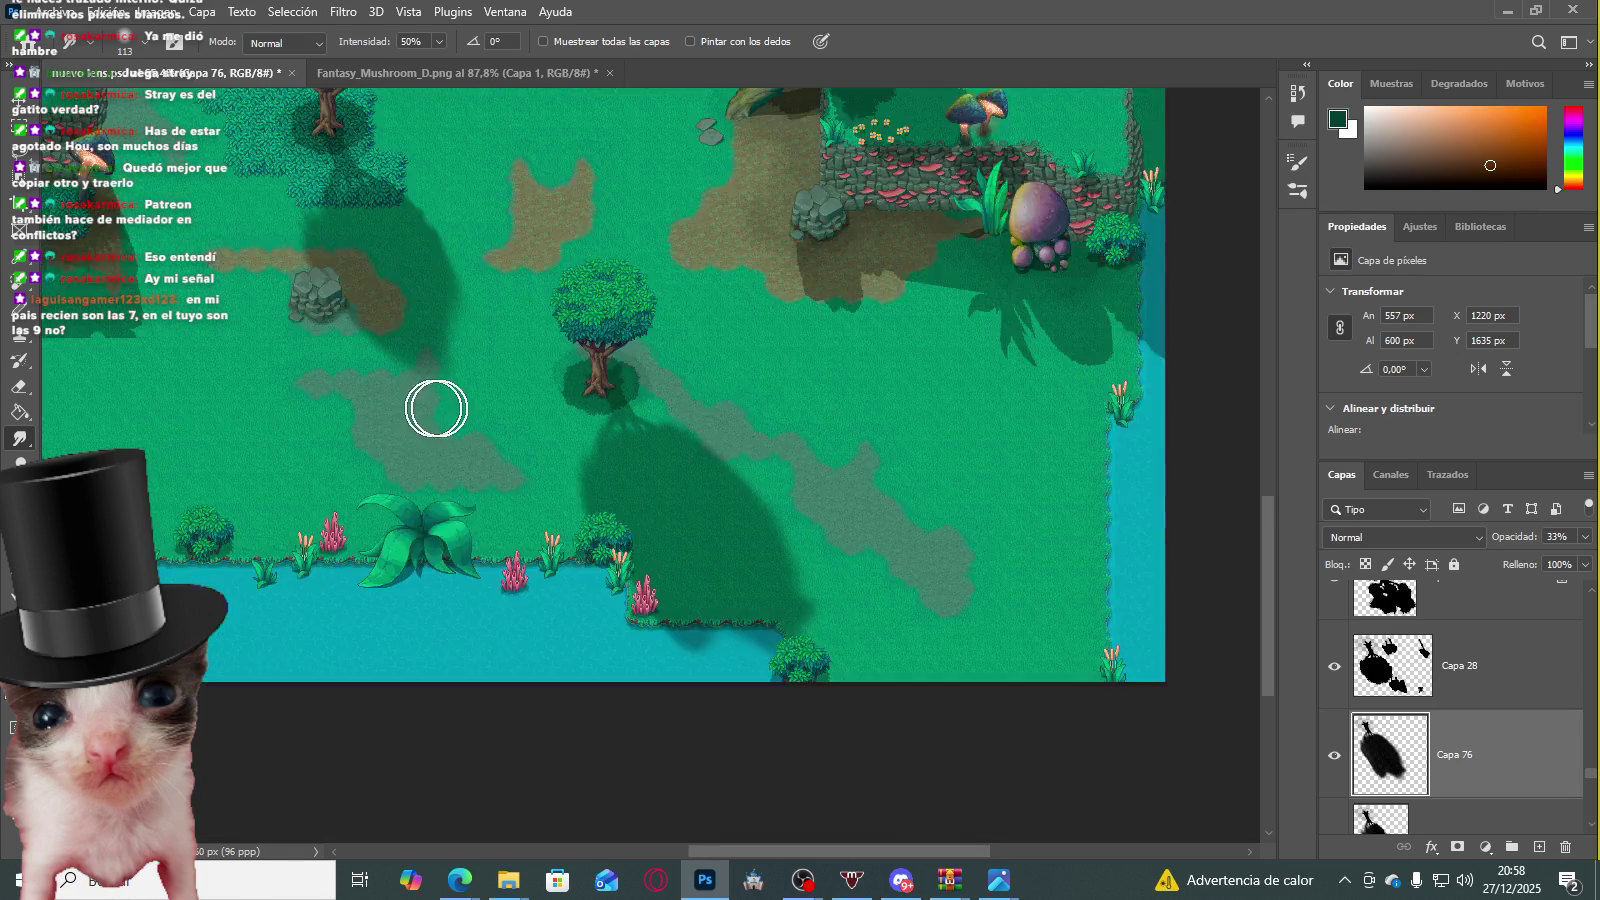
pyautogui.scroll(-3, 589, 386)
pyautogui.scroll(-2, 522, 425)
pyautogui.scroll(3, 522, 425)
pyautogui.scroll(2, 522, 425)
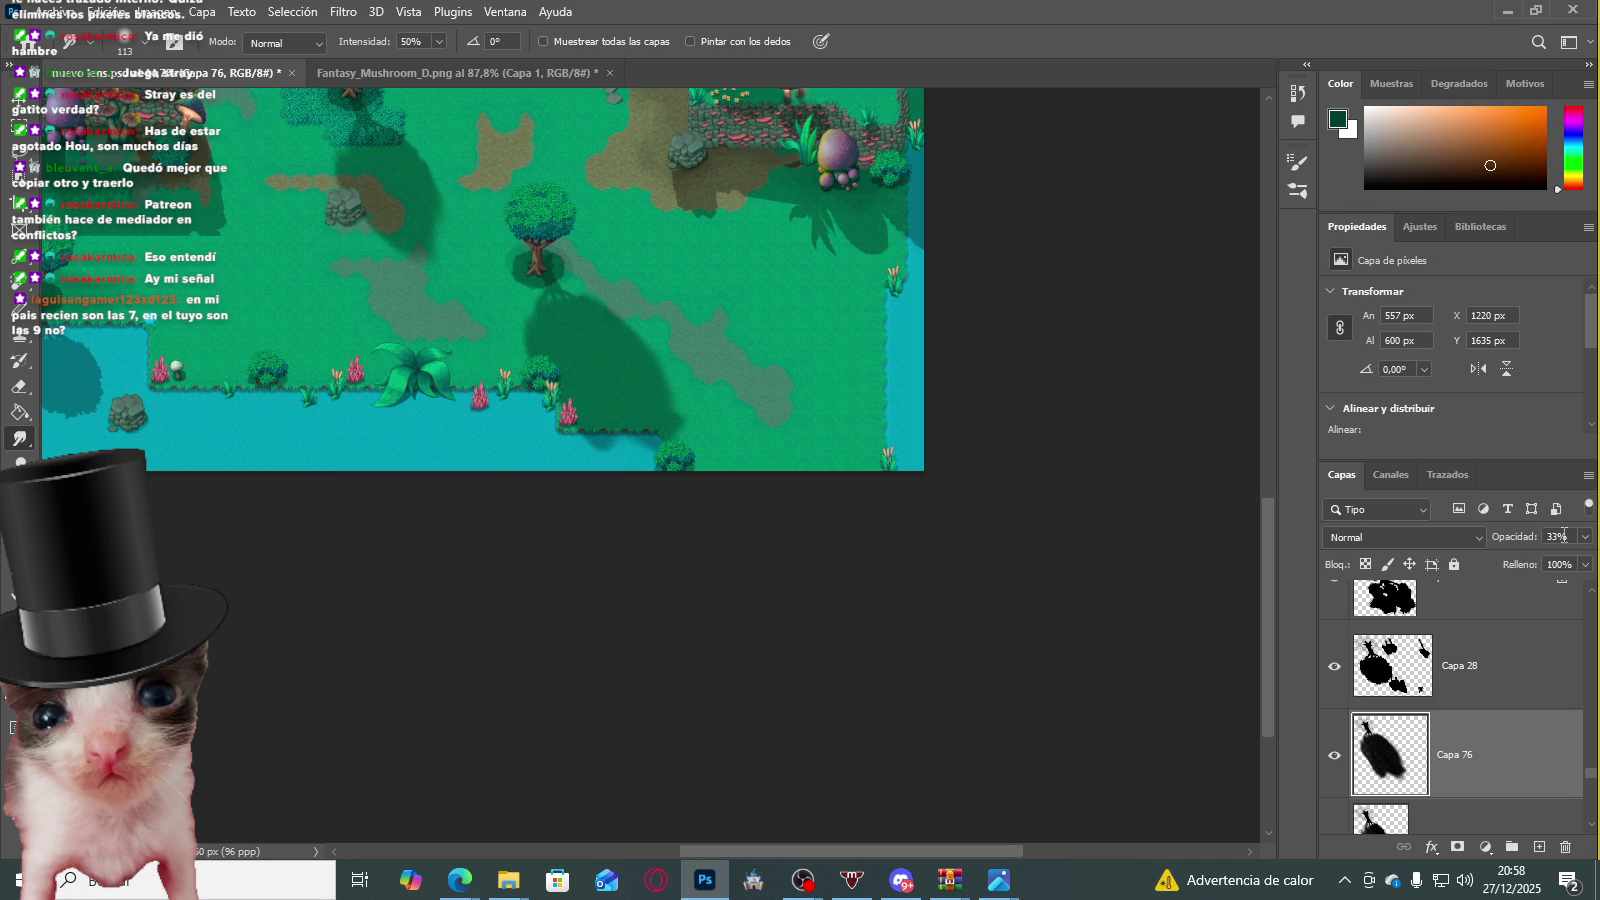
pyautogui.write('22')
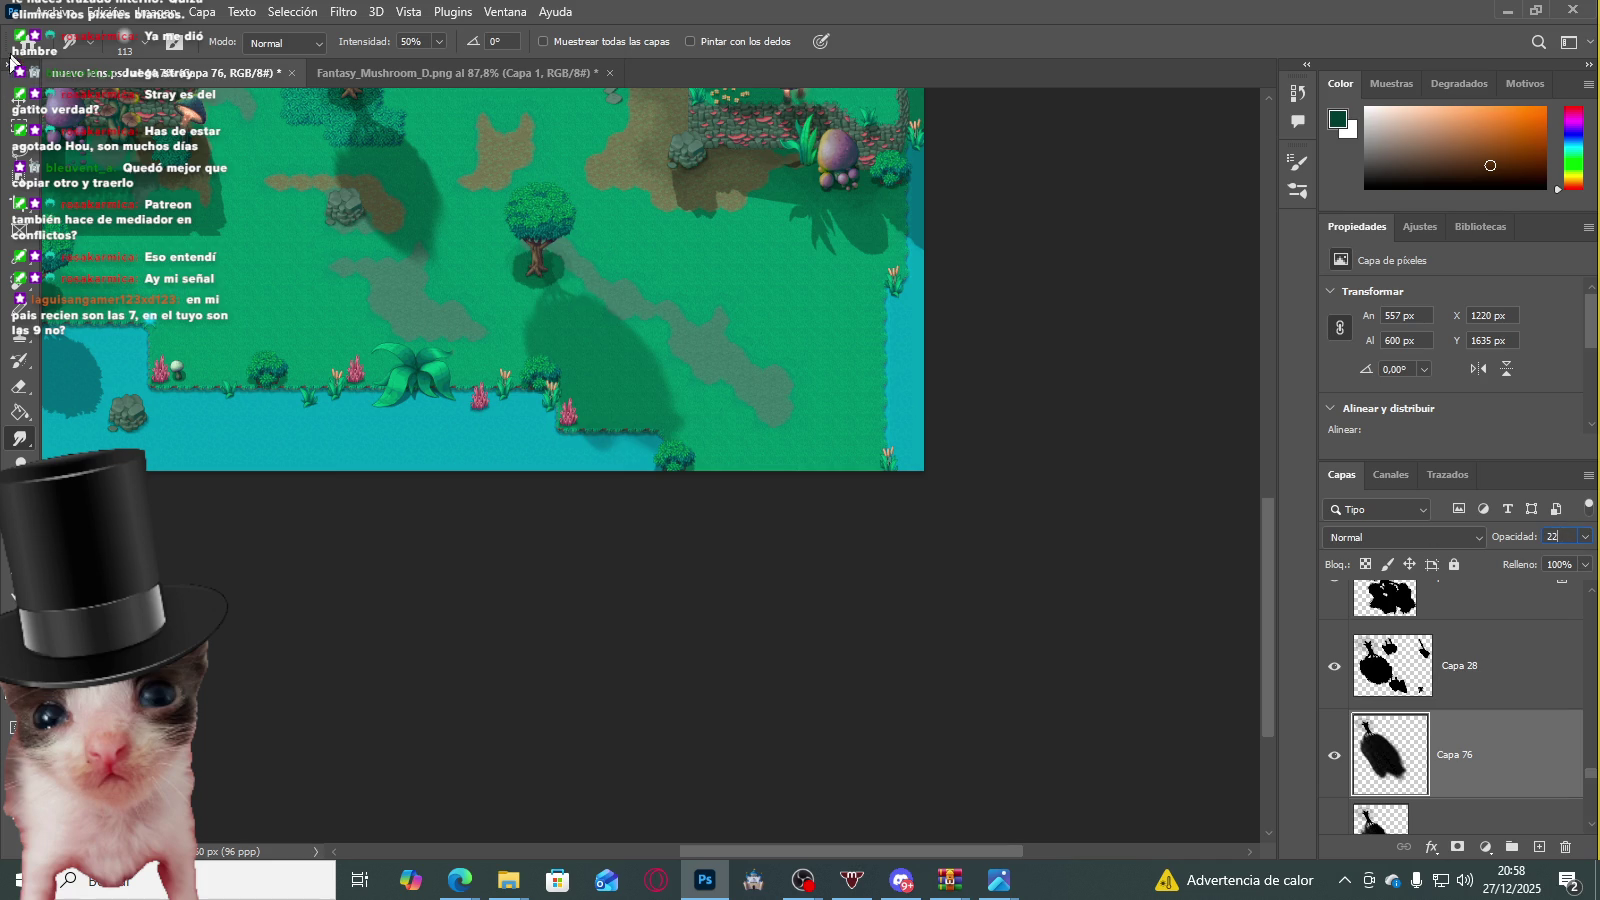
pyautogui.click(24, 136)
# Step: Apply a Free Transform to the Capa 76 tree shadow, finalizing its soft stretch toward the shoreline
pyautogui.scroll(2, 725, 346)
pyautogui.scroll(2, 664, 368)
pyautogui.scroll(-5, 400, 450)
pyautogui.scroll(6, 330, 480)
pyautogui.scroll(-1, 414, 486)
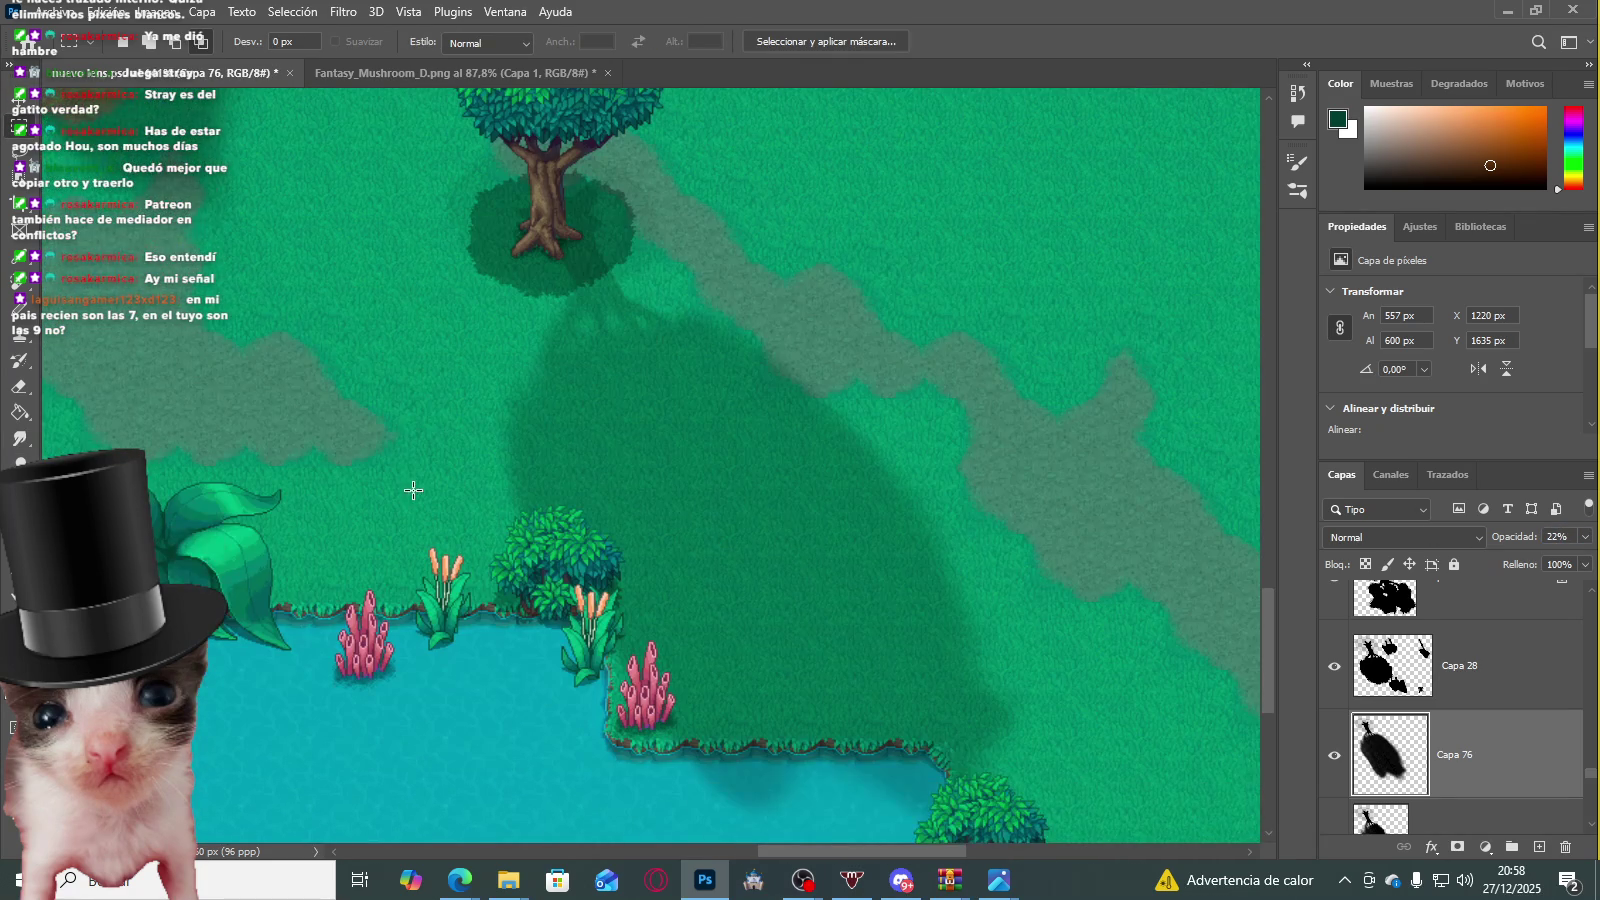
pyautogui.scroll(1, 412, 486)
pyautogui.scroll(2, 416, 488)
pyautogui.scroll(2, 440, 505)
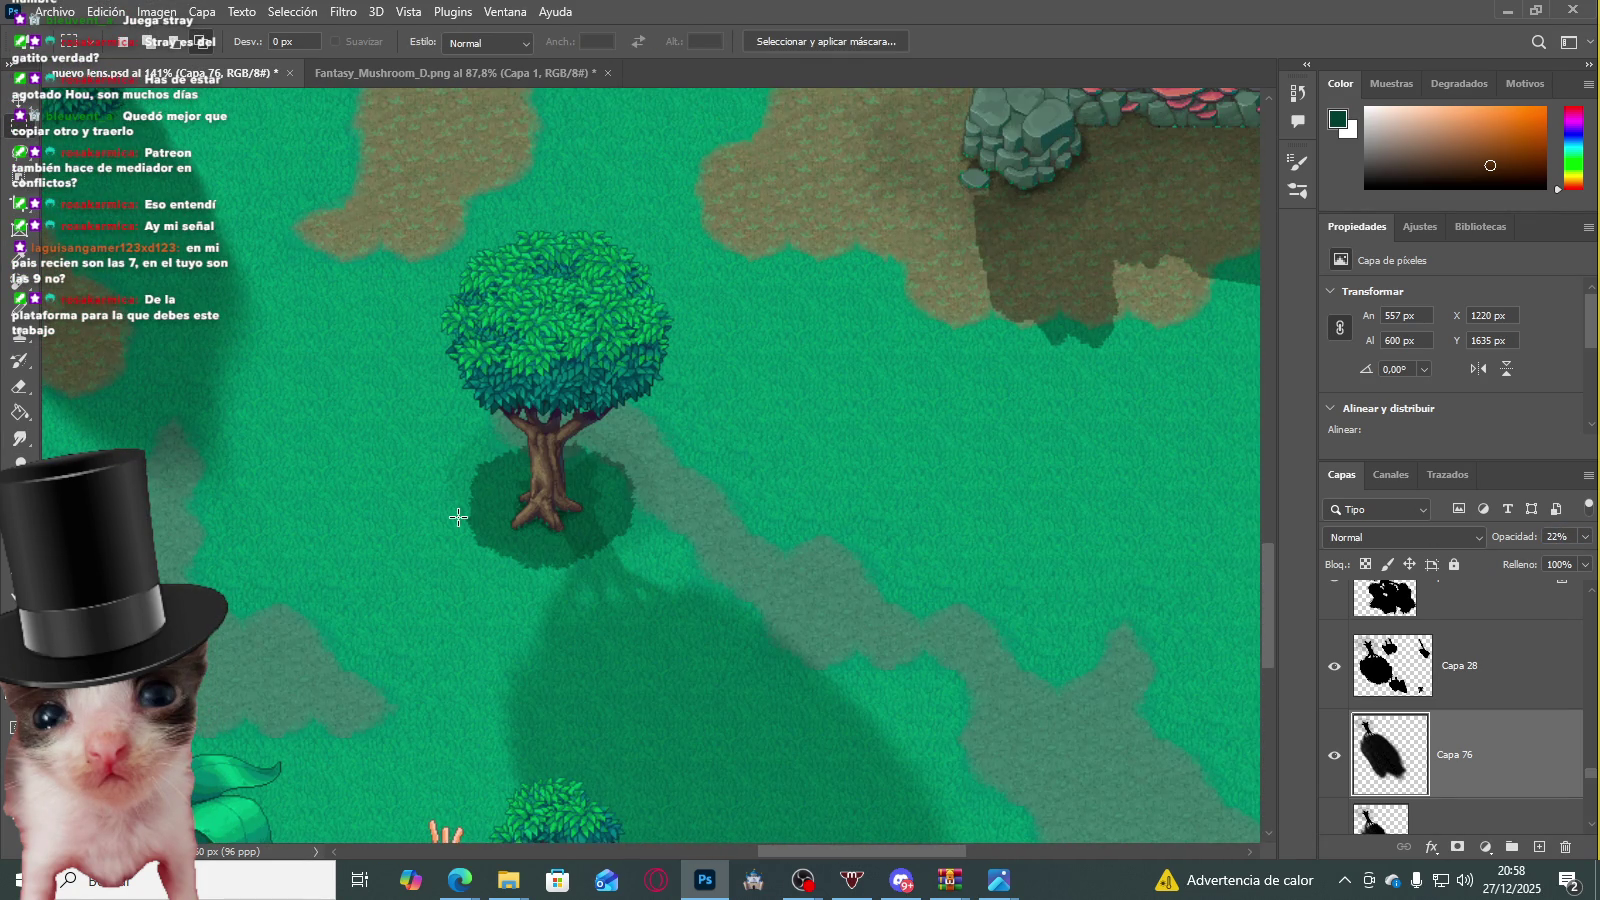
pyautogui.scroll(-3, 458, 516)
pyautogui.scroll(2, 489, 558)
pyautogui.scroll(1, 488, 552)
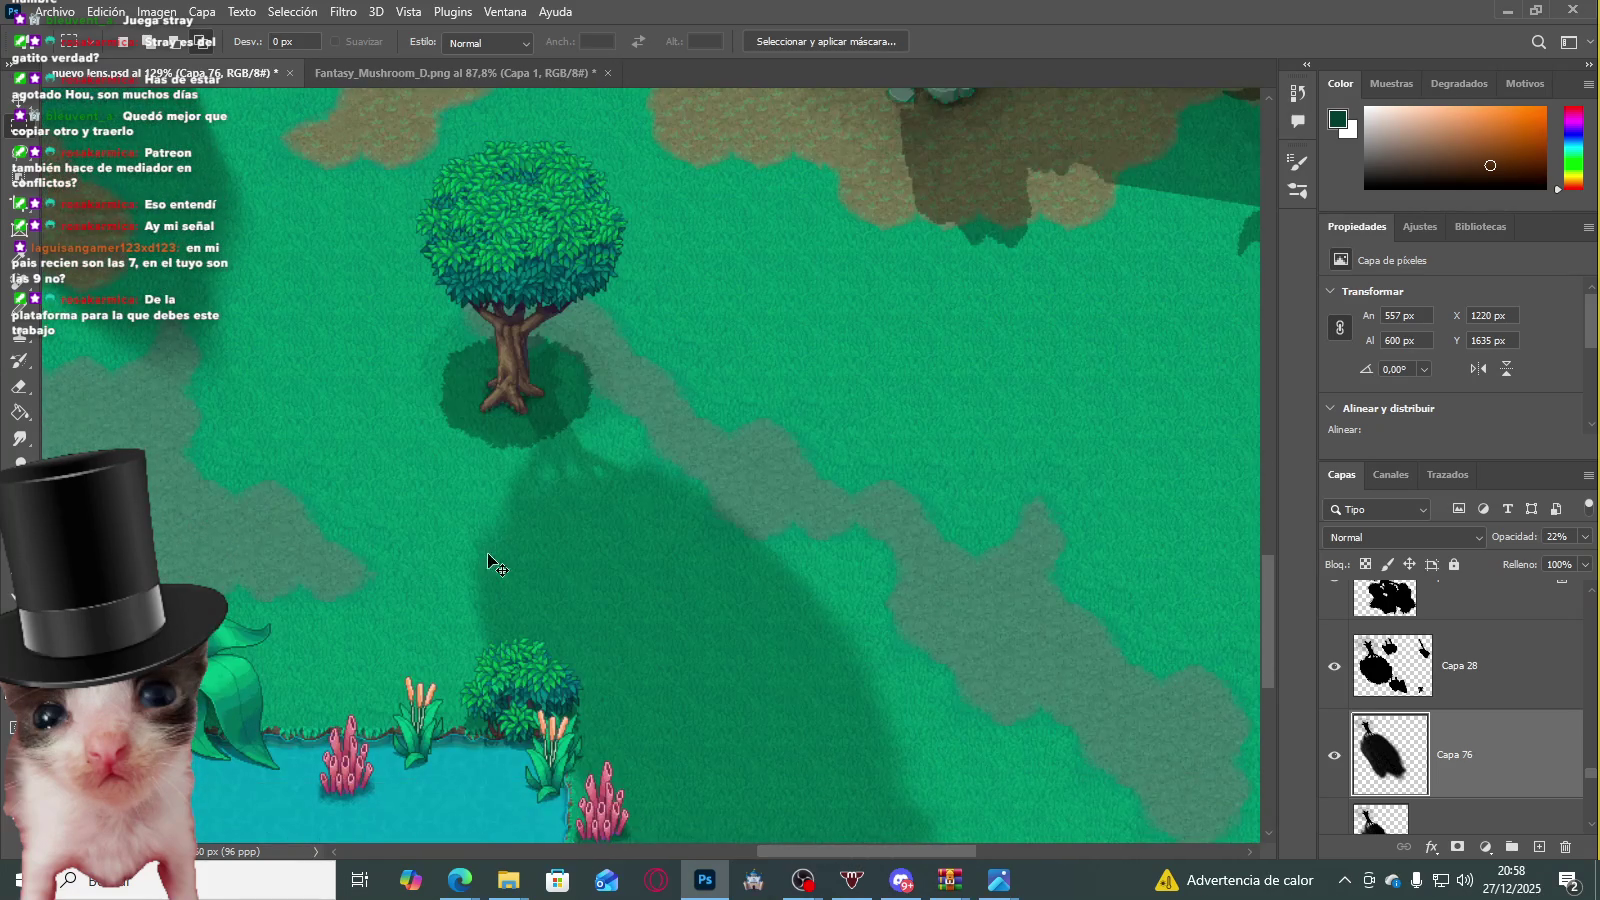
pyautogui.hotkey('ctrl', 't')
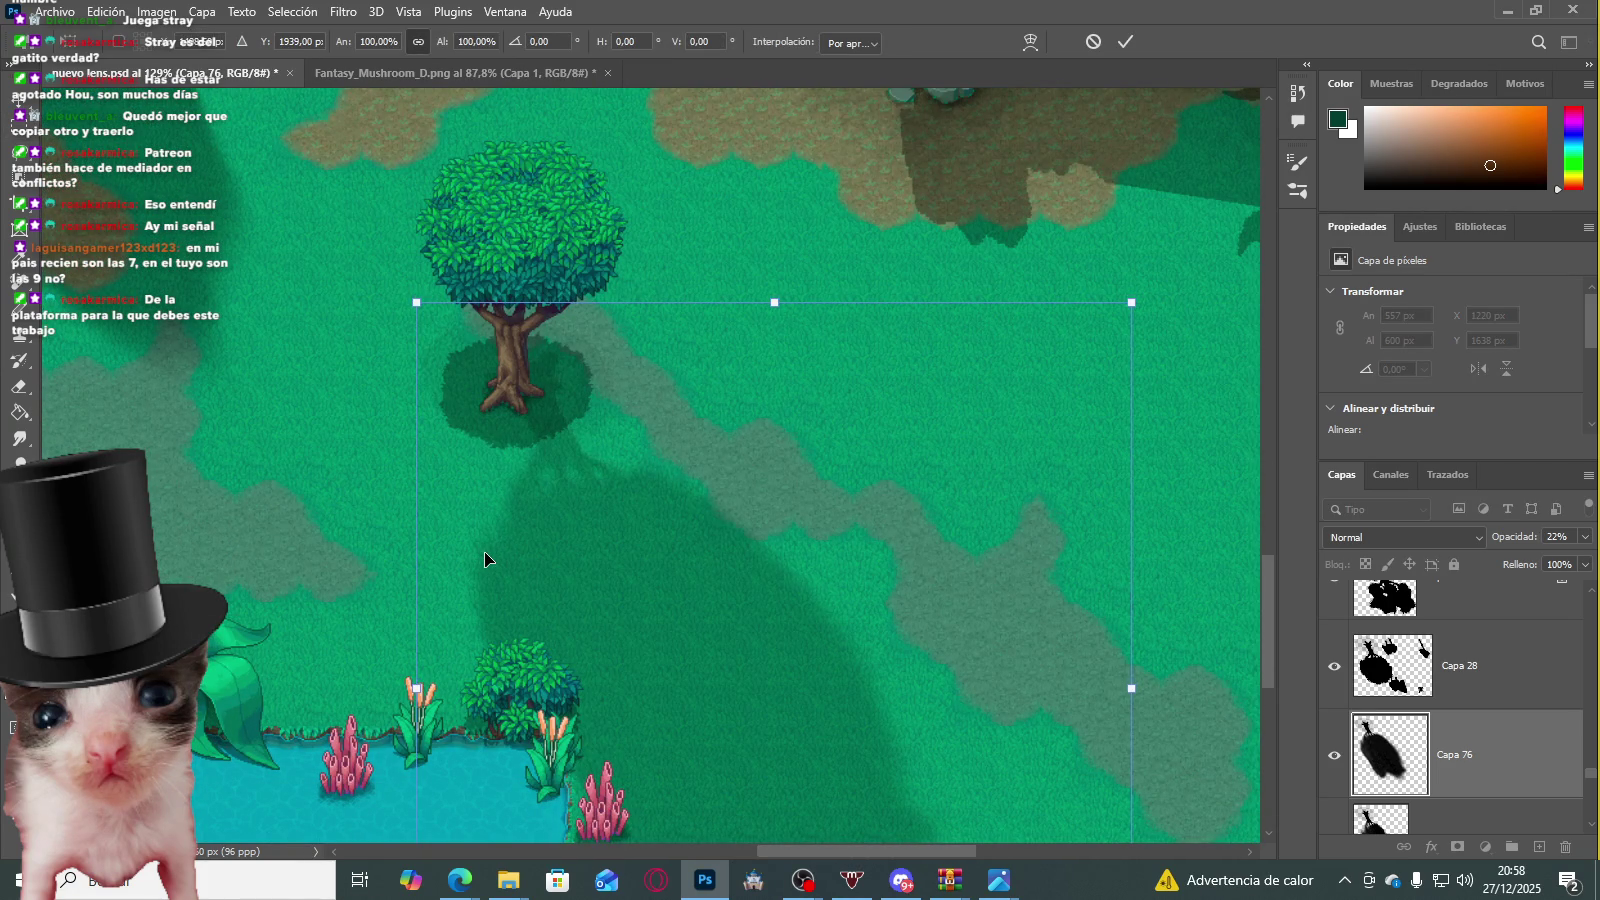
pyautogui.press('Return')
pyautogui.press('m')
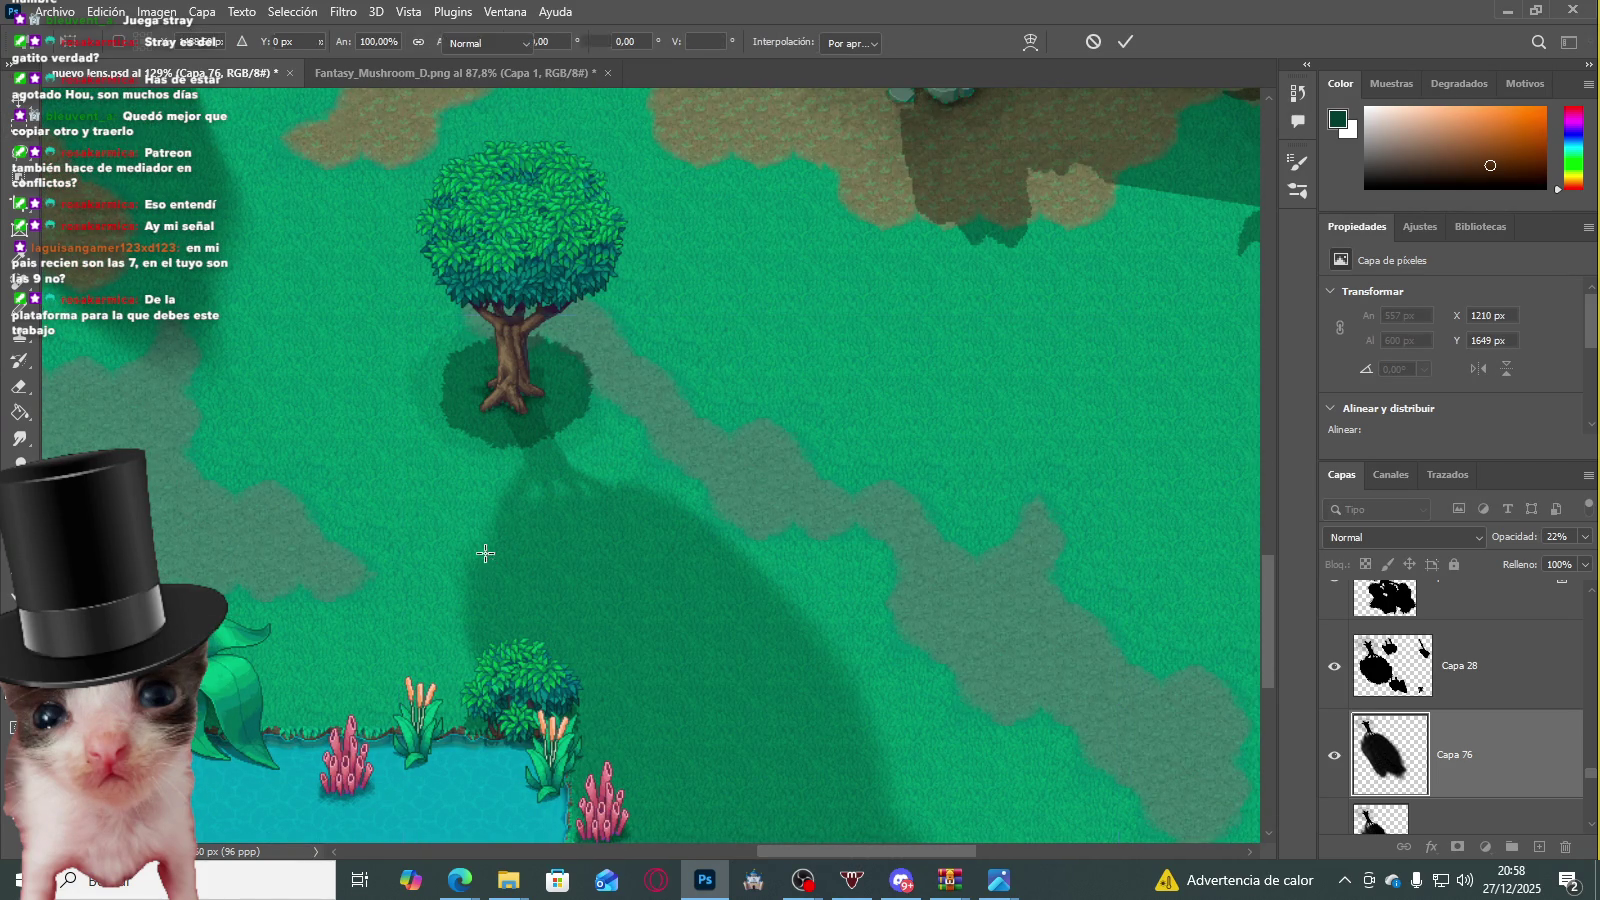
# Step: Bring the walled mushroom area into view
pyautogui.scroll(-1, 486, 549)
pyautogui.scroll(-3, 536, 553)
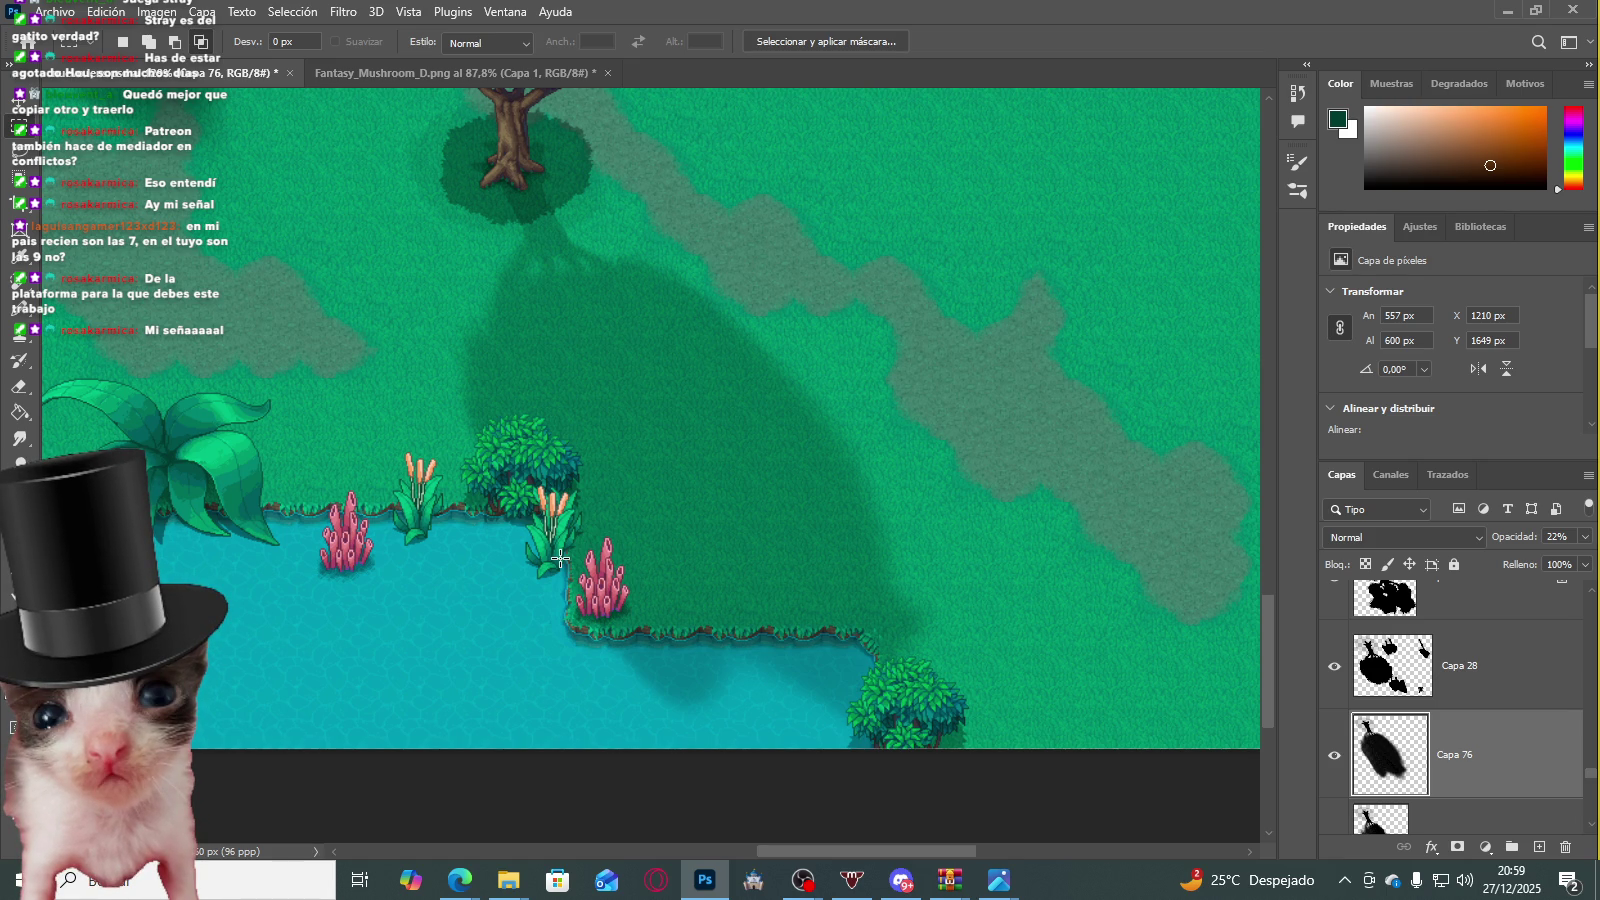
pyautogui.scroll(1, 464, 404)
pyautogui.scroll(3, 825, 411)
pyautogui.scroll(1, 843, 404)
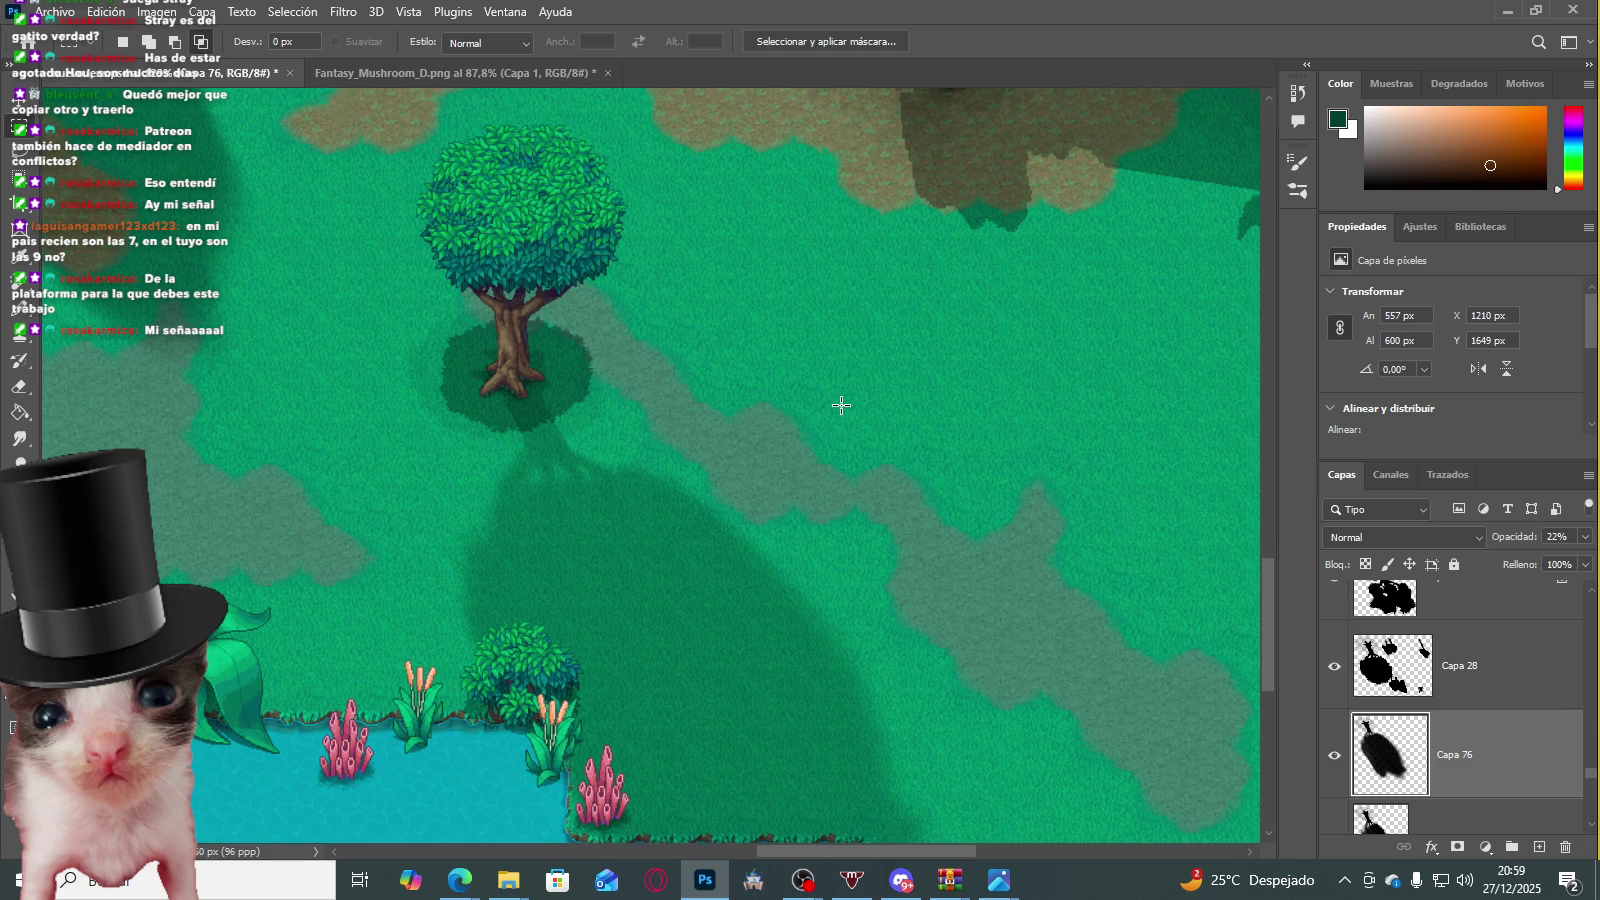
pyautogui.scroll(2, 846, 428)
pyautogui.moveTo(846, 428); pyautogui.dragTo(1191, 589)
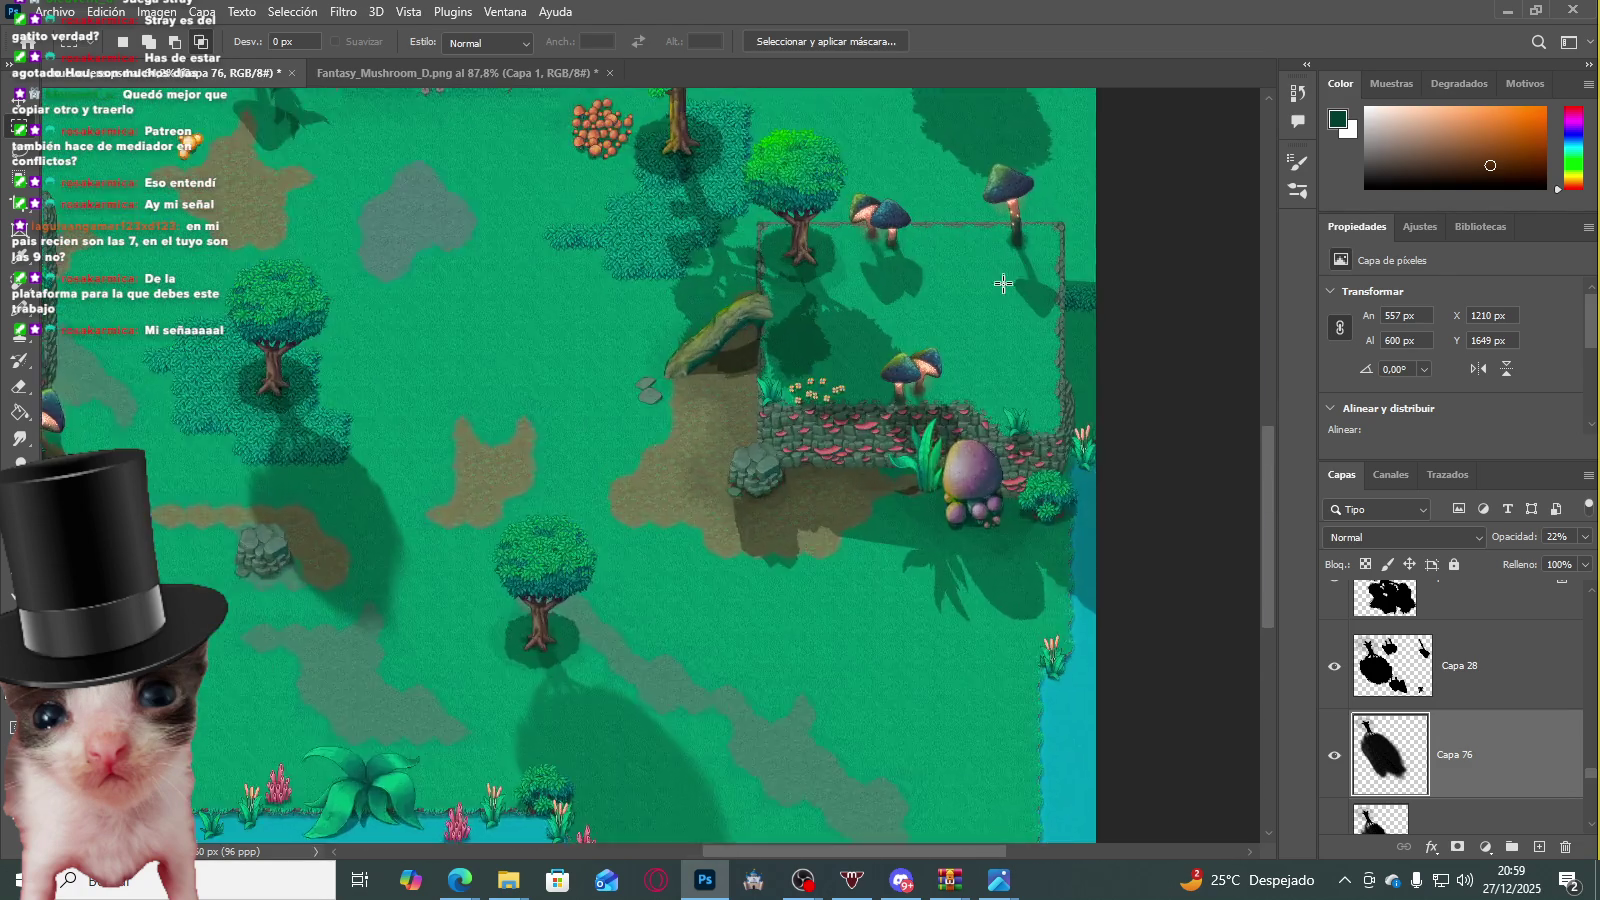
# Step: Select the Capa 28 tree-shadow layer and choose the Blur tool
pyautogui.click(1334, 665)
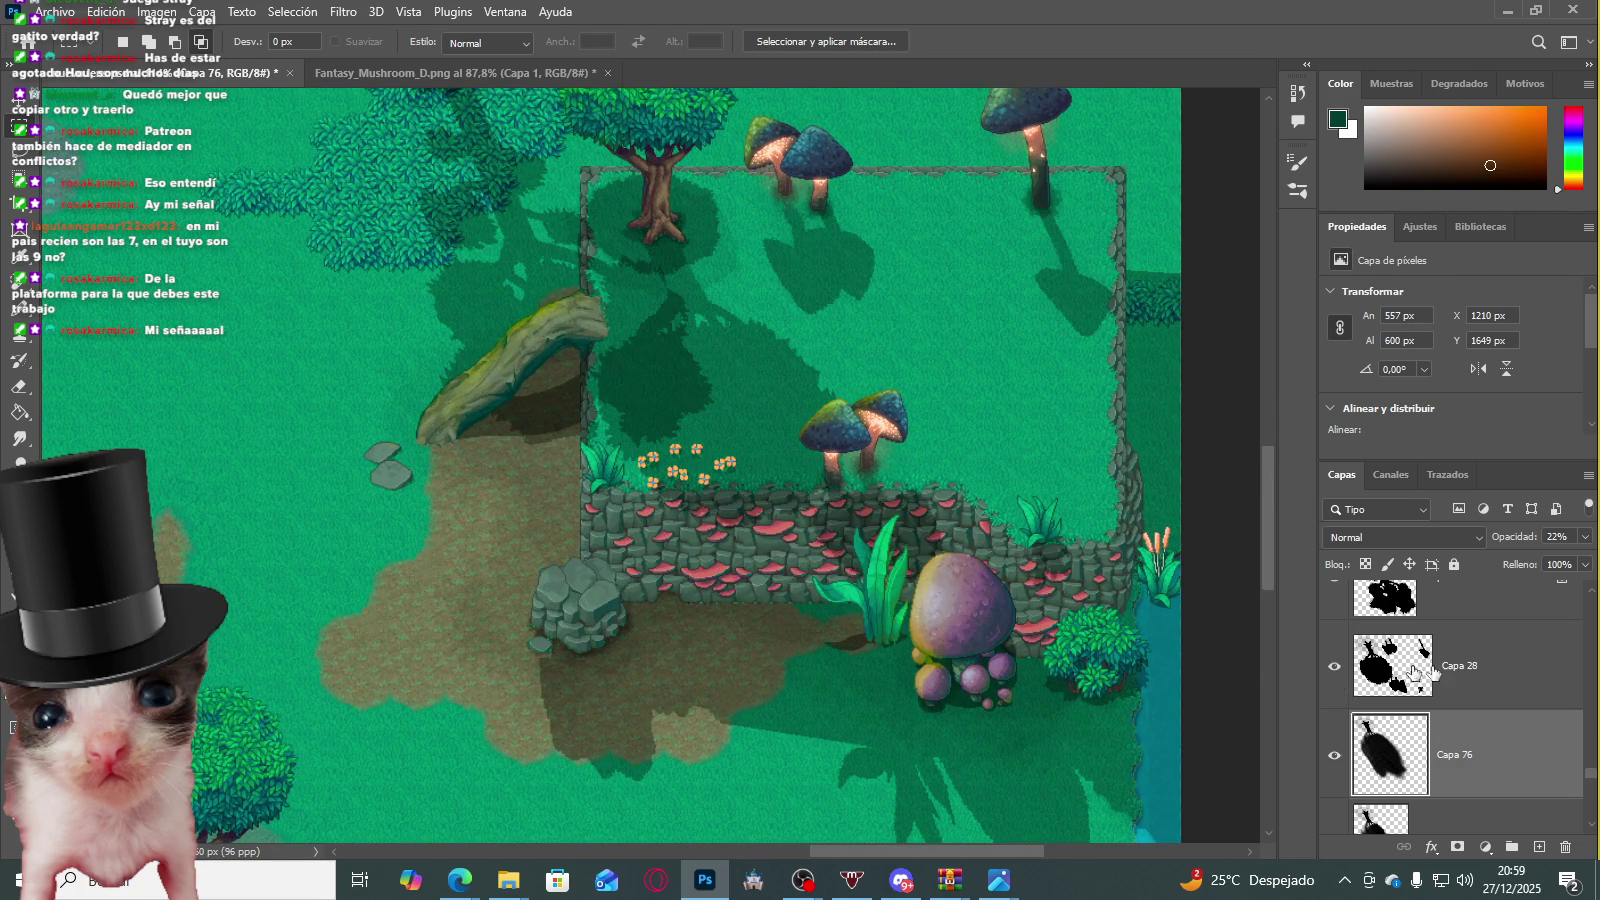
pyautogui.click(1392, 665)
pyautogui.scroll(2, 668, 314)
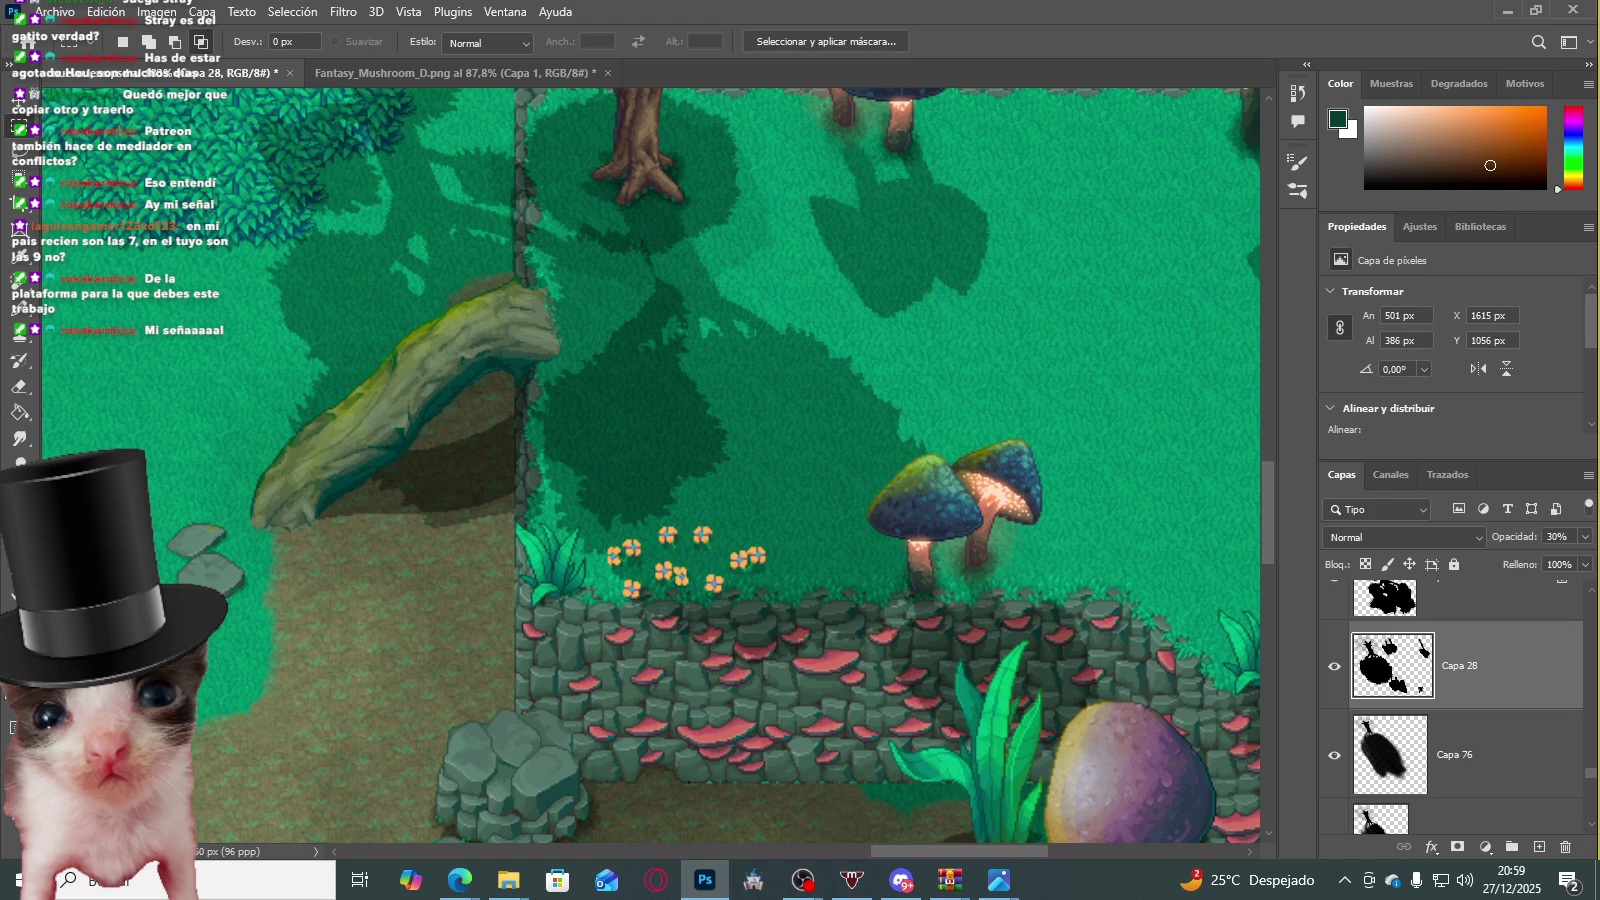
pyautogui.click(22, 437)
pyautogui.click(166, 439)
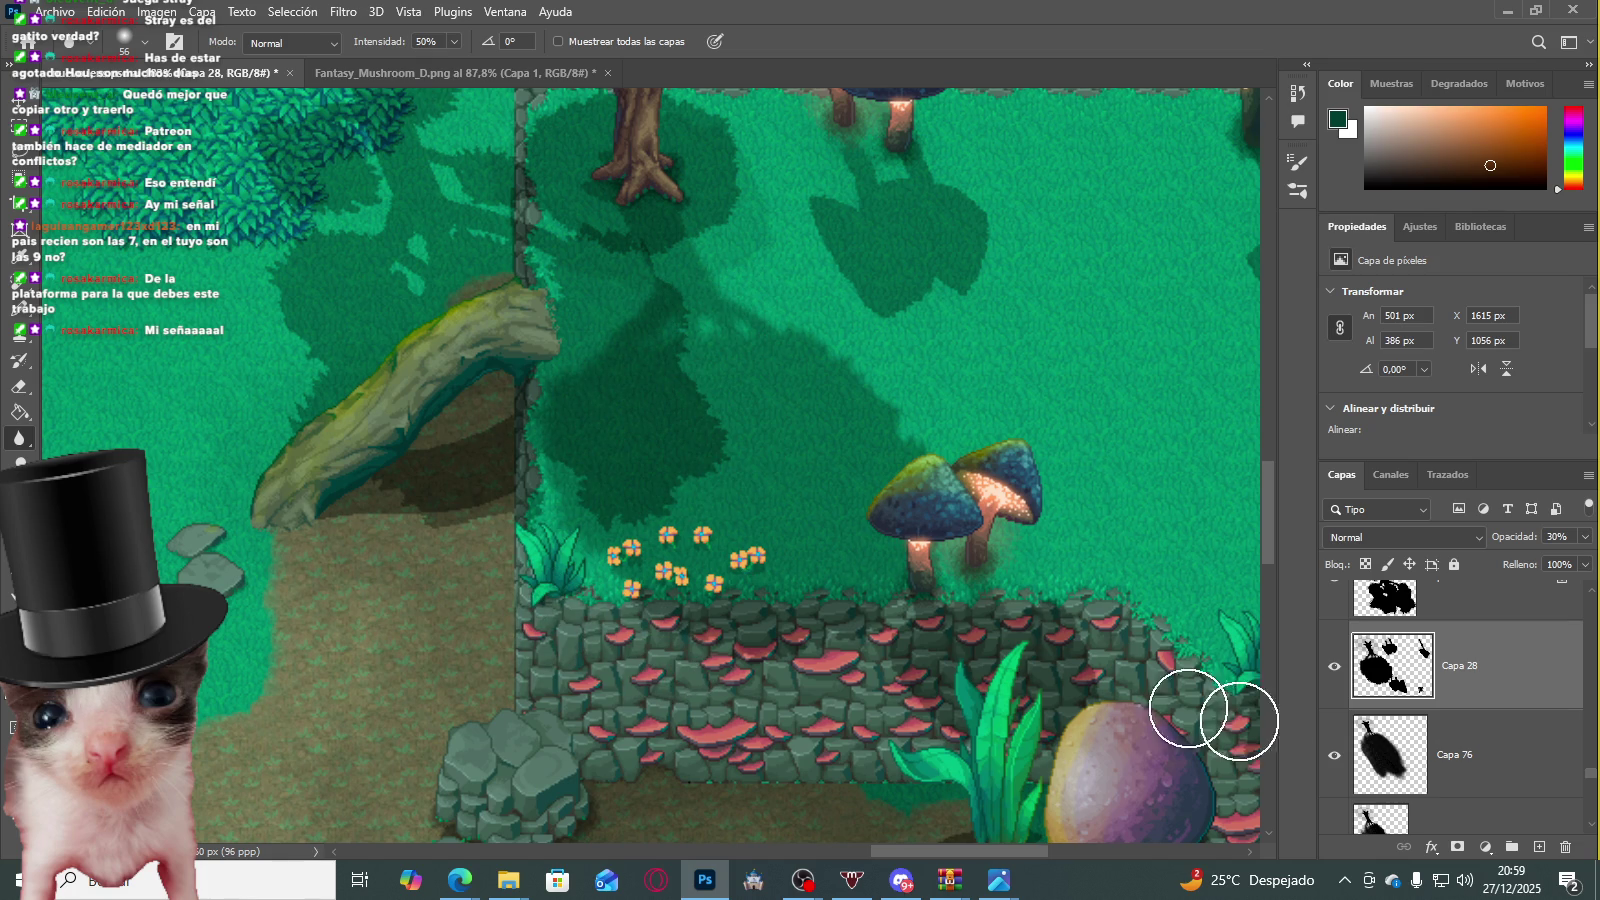
# Step: On Capa 29, blur the tree shadow's edges beside the fallen log so it spreads
pyautogui.scroll(1, 1385, 702)
pyautogui.click(1334, 665)
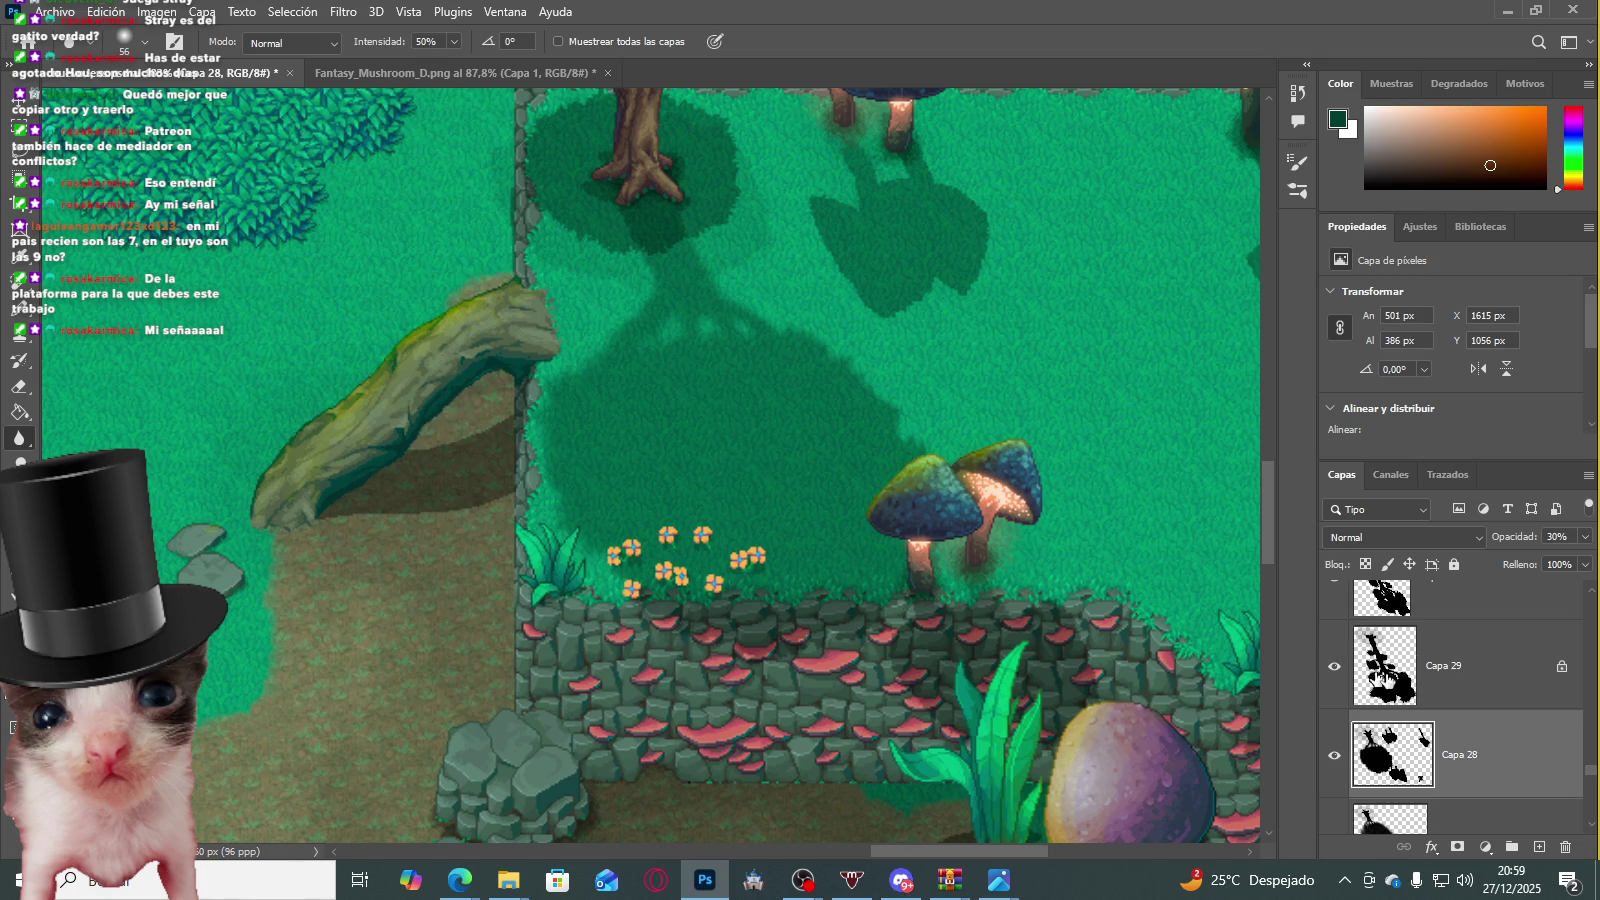
pyautogui.click(1450, 665)
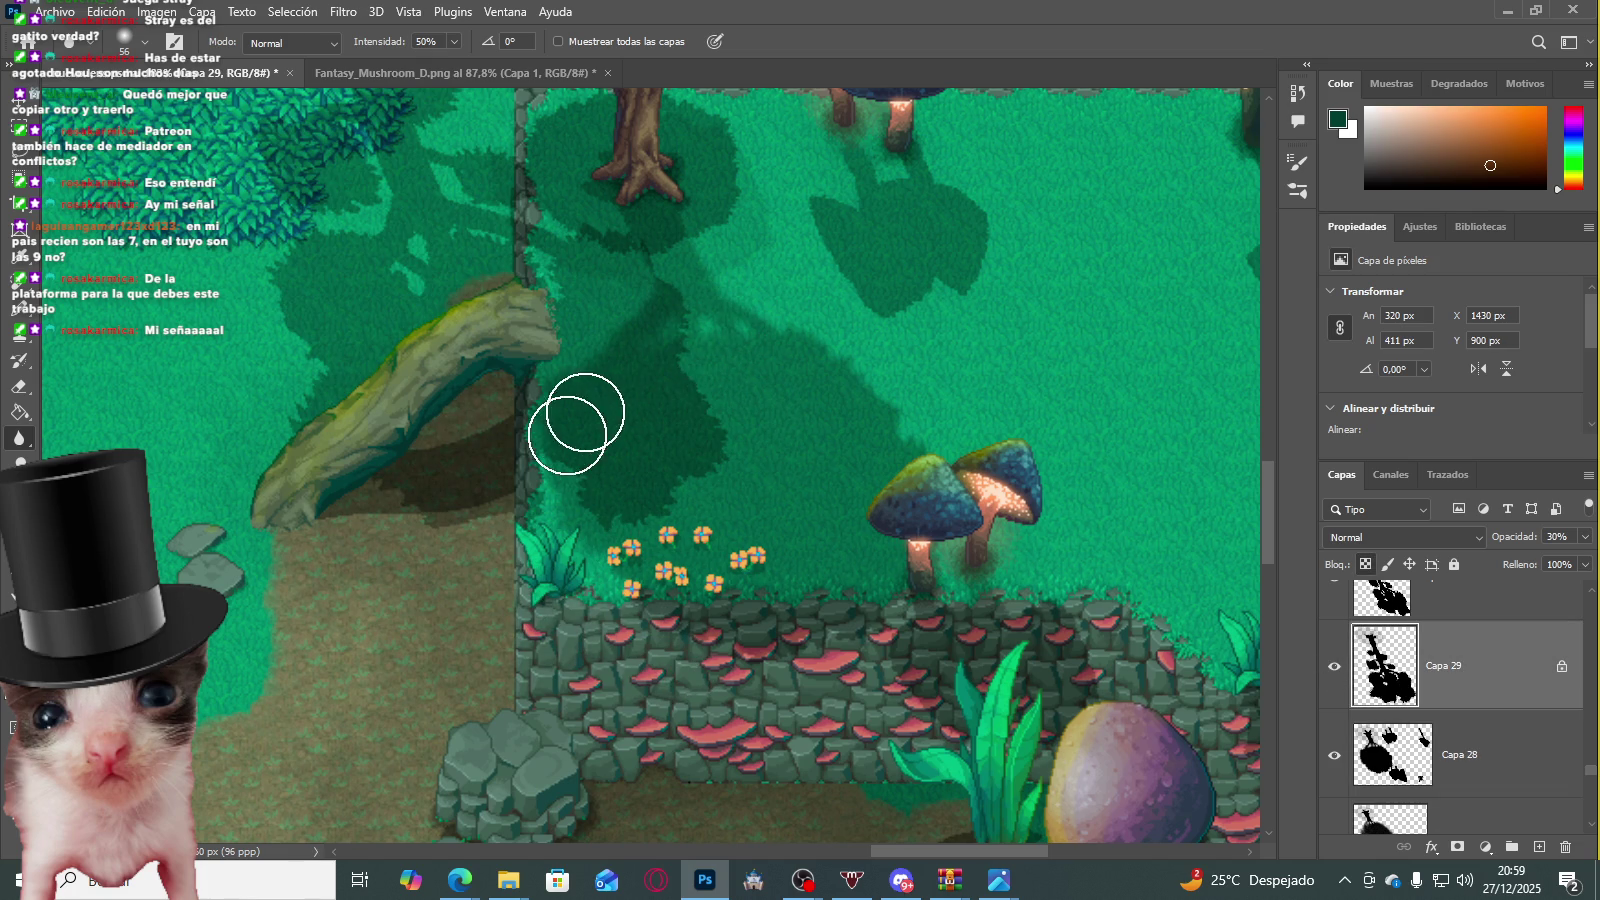
pyautogui.moveTo(697, 443); pyautogui.dragTo(700, 461)
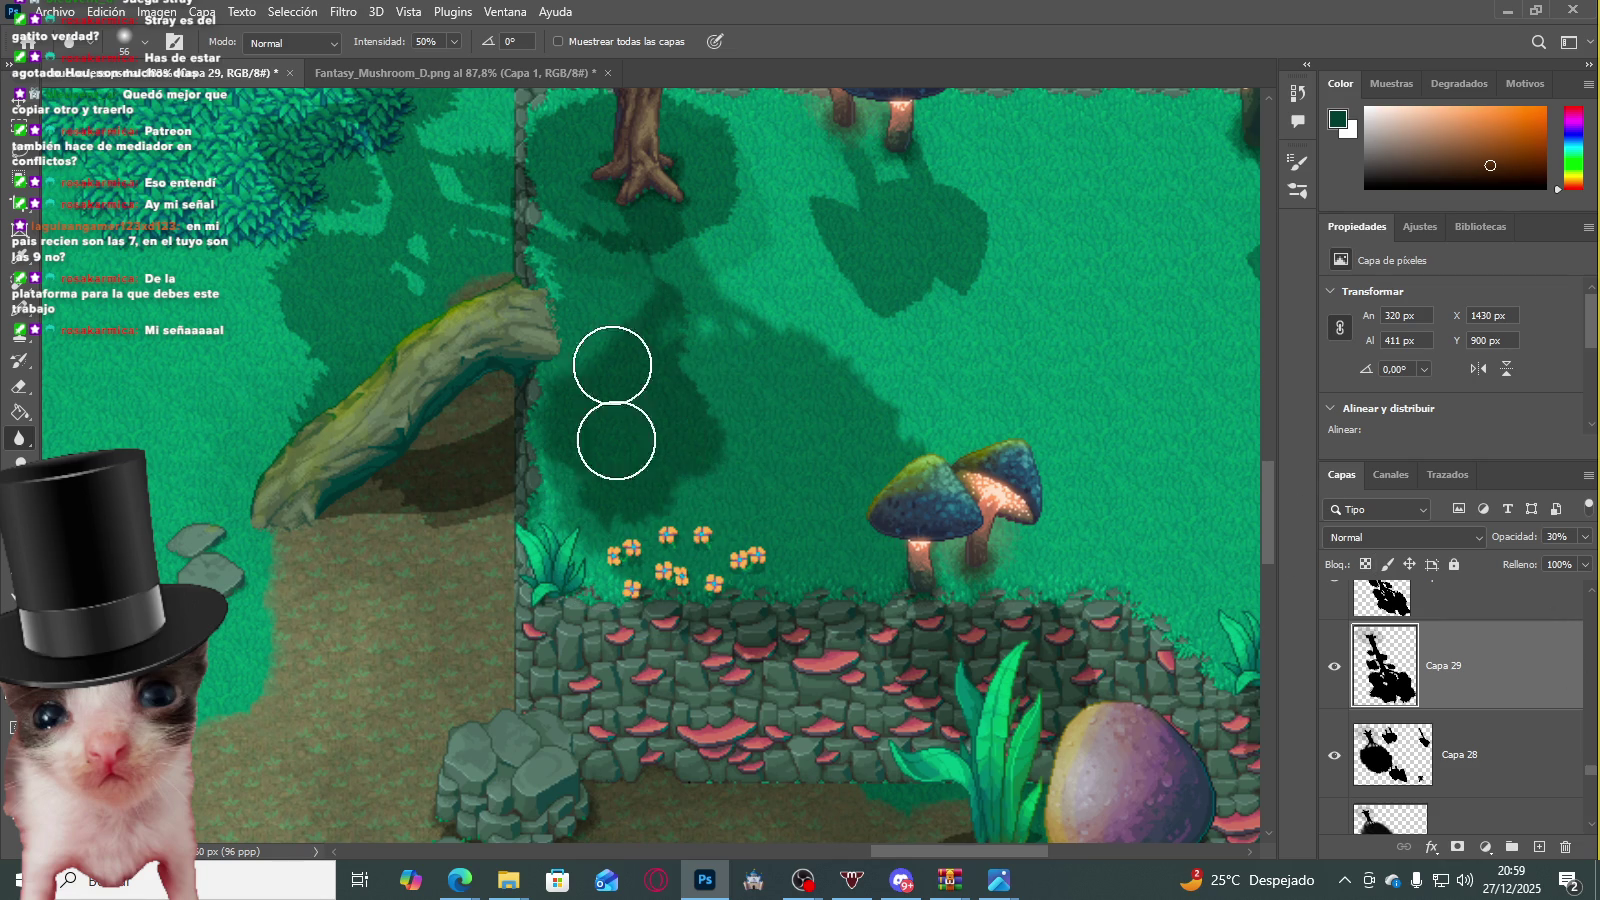
pyautogui.moveTo(643, 300); pyautogui.dragTo(611, 346)
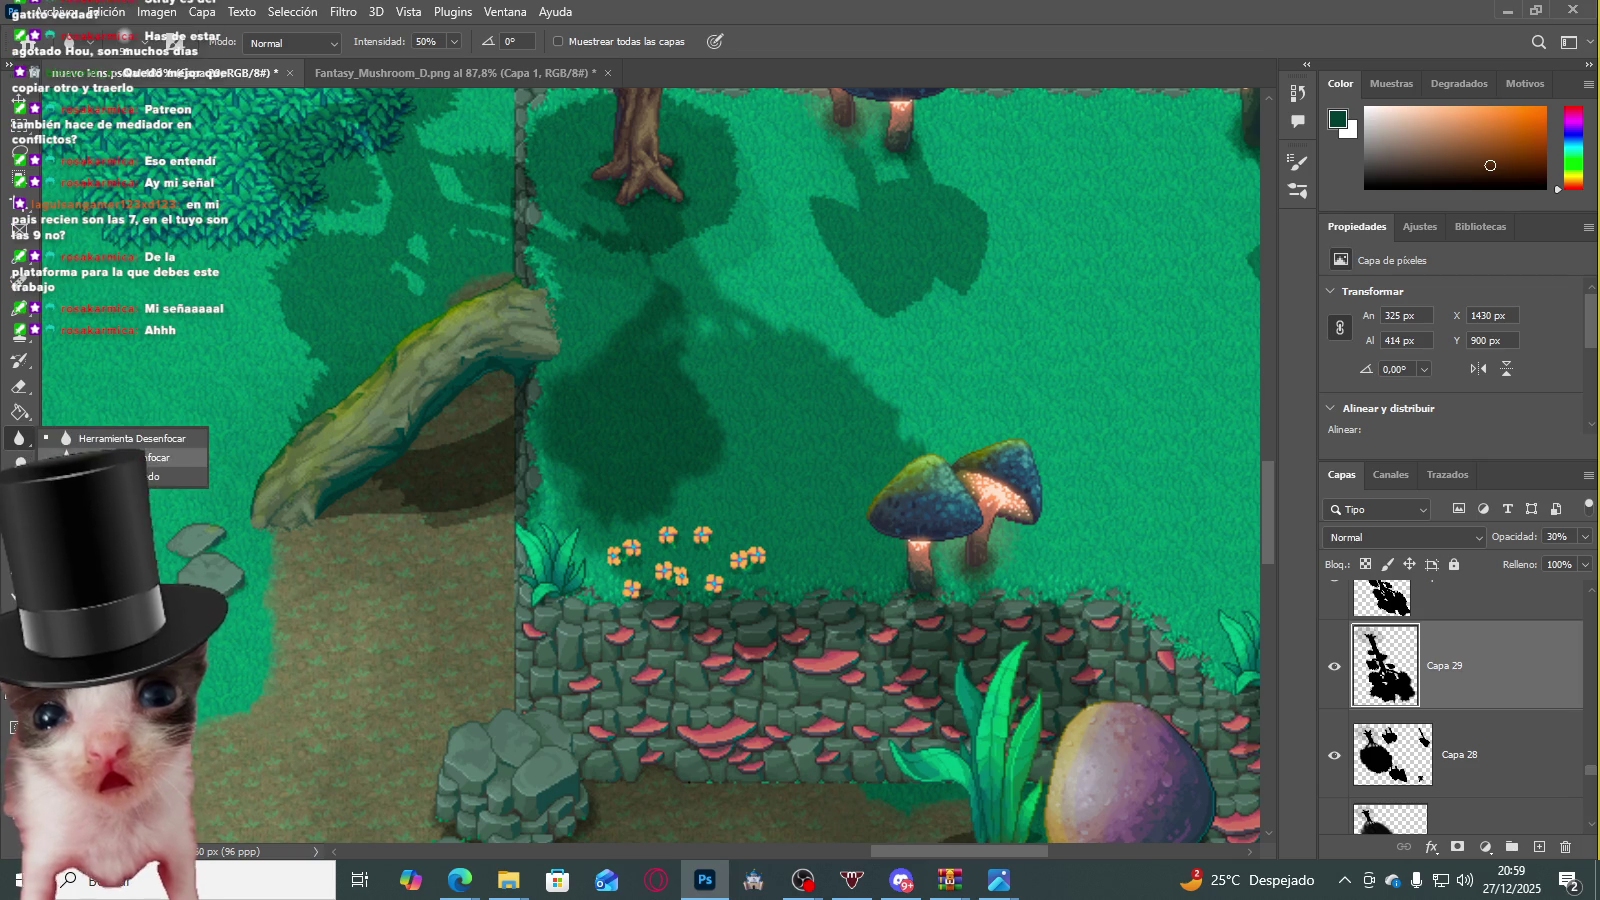
pyautogui.hotkey('shift', 'r')
pyautogui.hotkey('shift', 'r')
# Step: Smudge Capa 29's tree shadow near the trunk base, along the log, and reshape its outline
pyautogui.moveTo(762, 503)
pyautogui.mouseDown()
pyautogui.moveTo(671, 403)
pyautogui.moveTo(618, 450)
pyautogui.moveTo(571, 453)
pyautogui.moveTo(703, 404)
pyautogui.moveTo(714, 386)
pyautogui.moveTo(639, 393)
pyautogui.moveTo(628, 428)
pyautogui.moveTo(697, 360)
pyautogui.moveTo(703, 314)
pyautogui.moveTo(675, 316)
pyautogui.moveTo(712, 375)
pyautogui.mouseUp()
pyautogui.moveTo(570, 455)
pyautogui.mouseDown()
pyautogui.moveTo(500, 464)
pyautogui.moveTo(375, 535)
pyautogui.moveTo(500, 535)
pyautogui.moveTo(533, 463)
pyautogui.mouseUp()
pyautogui.moveTo(743, 311)
pyautogui.mouseDown()
pyautogui.moveTo(643, 171)
pyautogui.moveTo(621, 165)
pyautogui.moveTo(700, 161)
pyautogui.moveTo(896, 343)
pyautogui.mouseUp()
pyautogui.scroll(-3, 896, 343)
pyautogui.scroll(-2, 907, 375)
pyautogui.scroll(2, 939, 367)
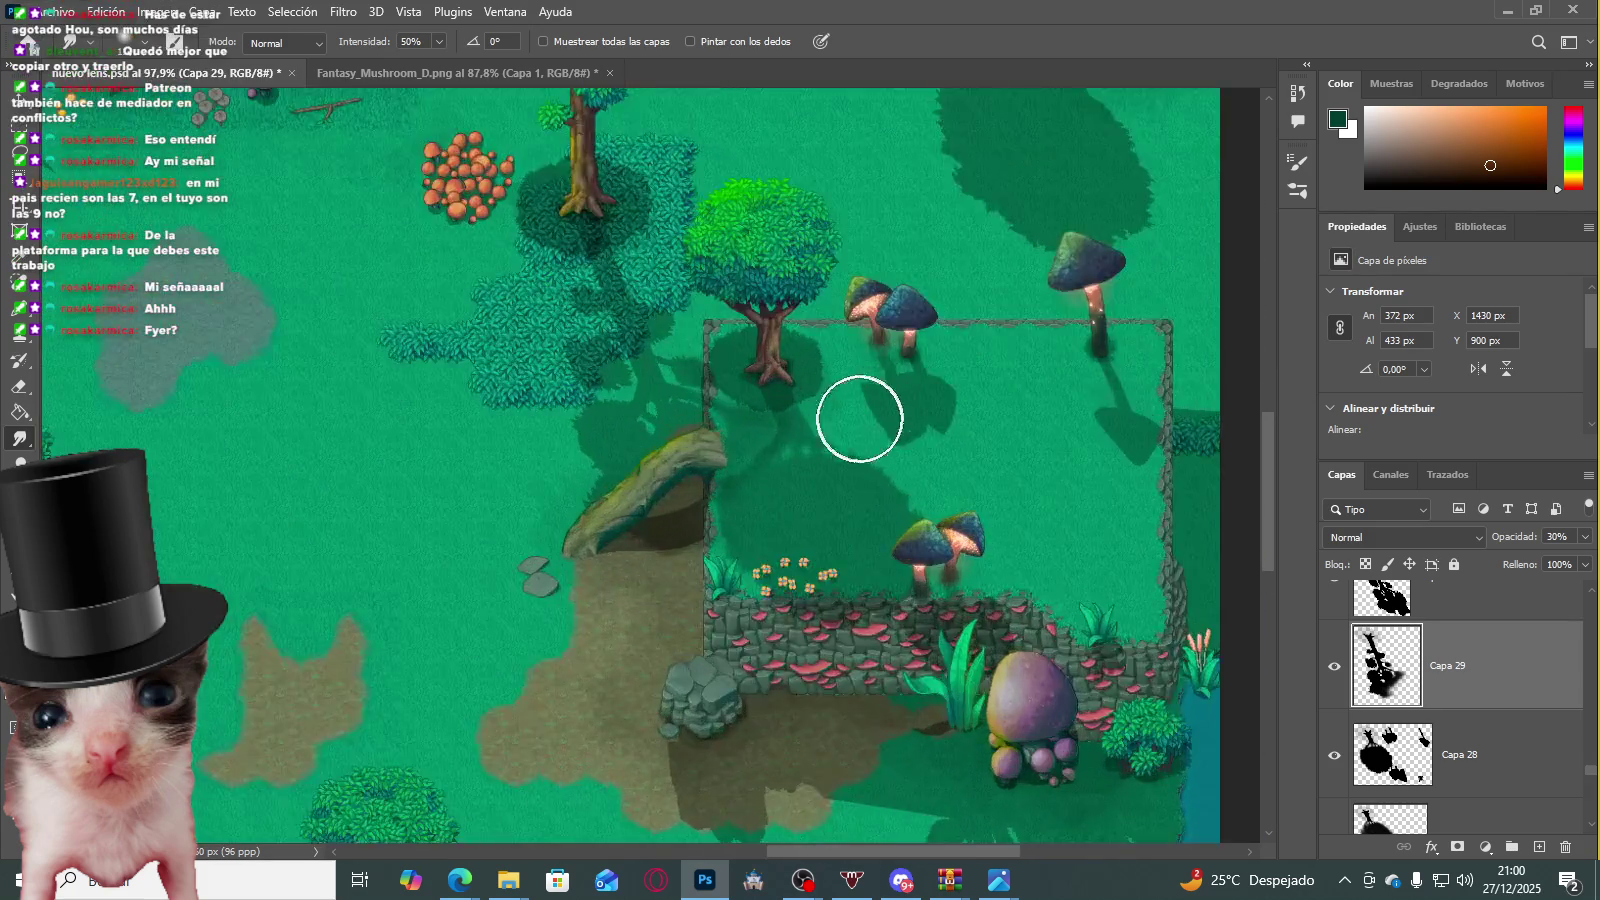
pyautogui.scroll(2, 860, 411)
# Step: Smear the shadow at the tree's base and smooth the lighter streaks near the log
pyautogui.moveTo(707, 556)
pyautogui.mouseDown()
pyautogui.moveTo(629, 607)
pyautogui.moveTo(778, 414)
pyautogui.moveTo(703, 407)
pyautogui.moveTo(637, 371)
pyautogui.moveTo(600, 500)
pyautogui.moveTo(500, 489)
pyautogui.moveTo(600, 500)
pyautogui.moveTo(633, 477)
pyautogui.mouseUp()
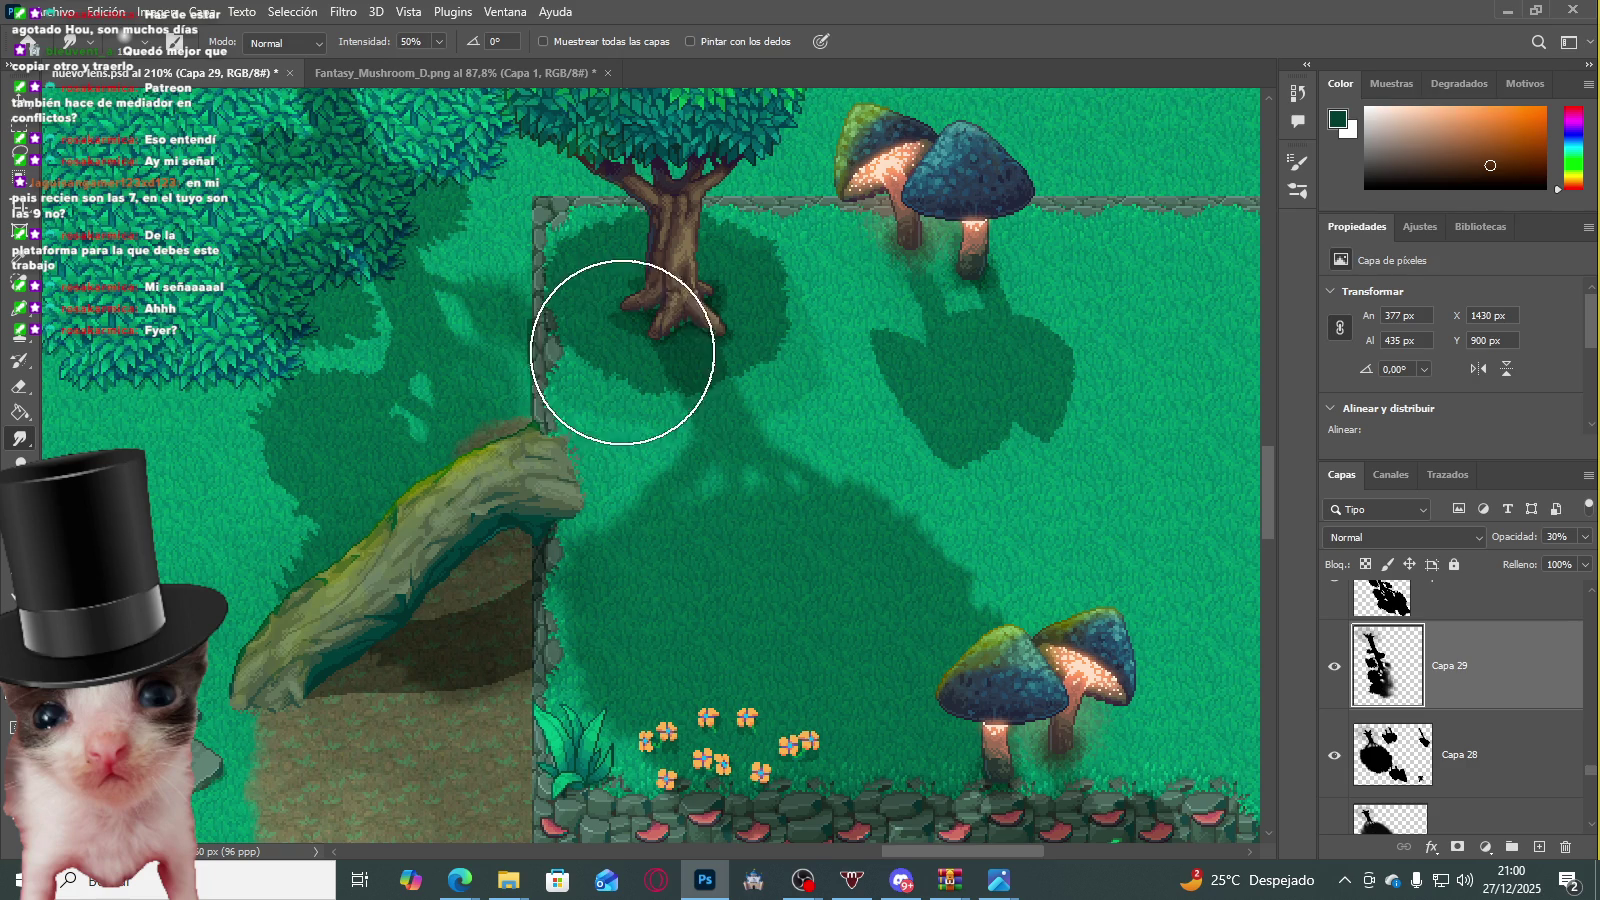
pyautogui.scroll(-3, 770, 405)
pyautogui.scroll(2, 590, 368)
pyautogui.scroll(2, 660, 411)
pyautogui.moveTo(631, 346)
pyautogui.mouseDown()
pyautogui.moveTo(546, 318)
pyautogui.moveTo(607, 446)
pyautogui.moveTo(570, 460)
pyautogui.mouseUp()
pyautogui.scroll(-2, 620, 456)
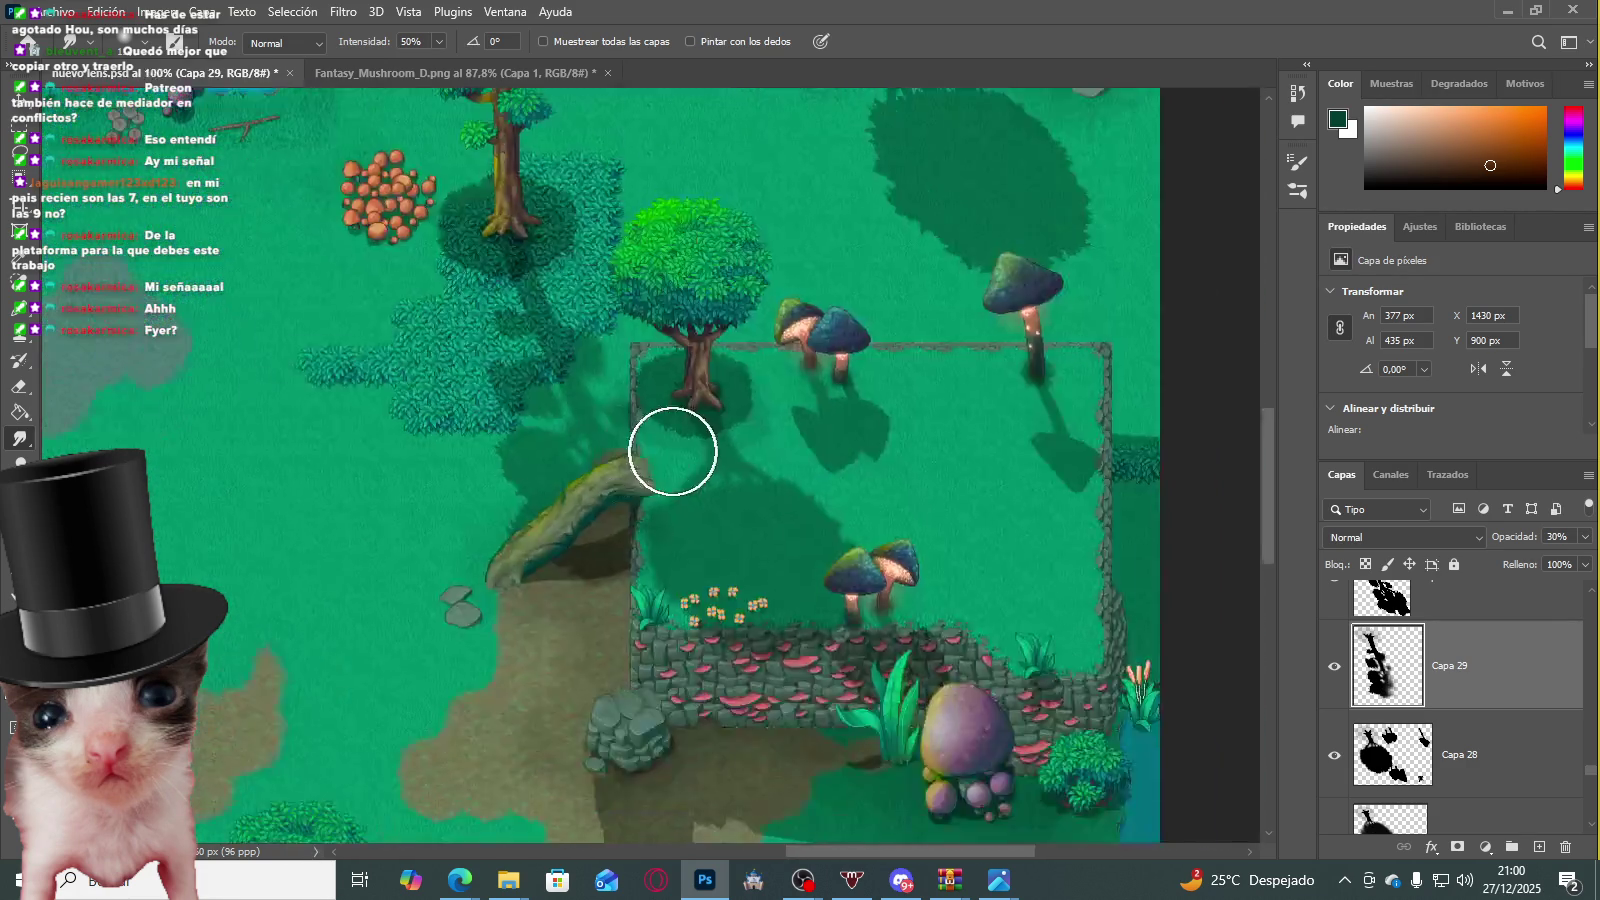
pyautogui.scroll(-1, 700, 410)
pyautogui.scroll(2, 732, 400)
pyautogui.scroll(1, 670, 440)
pyautogui.scroll(2, 608, 448)
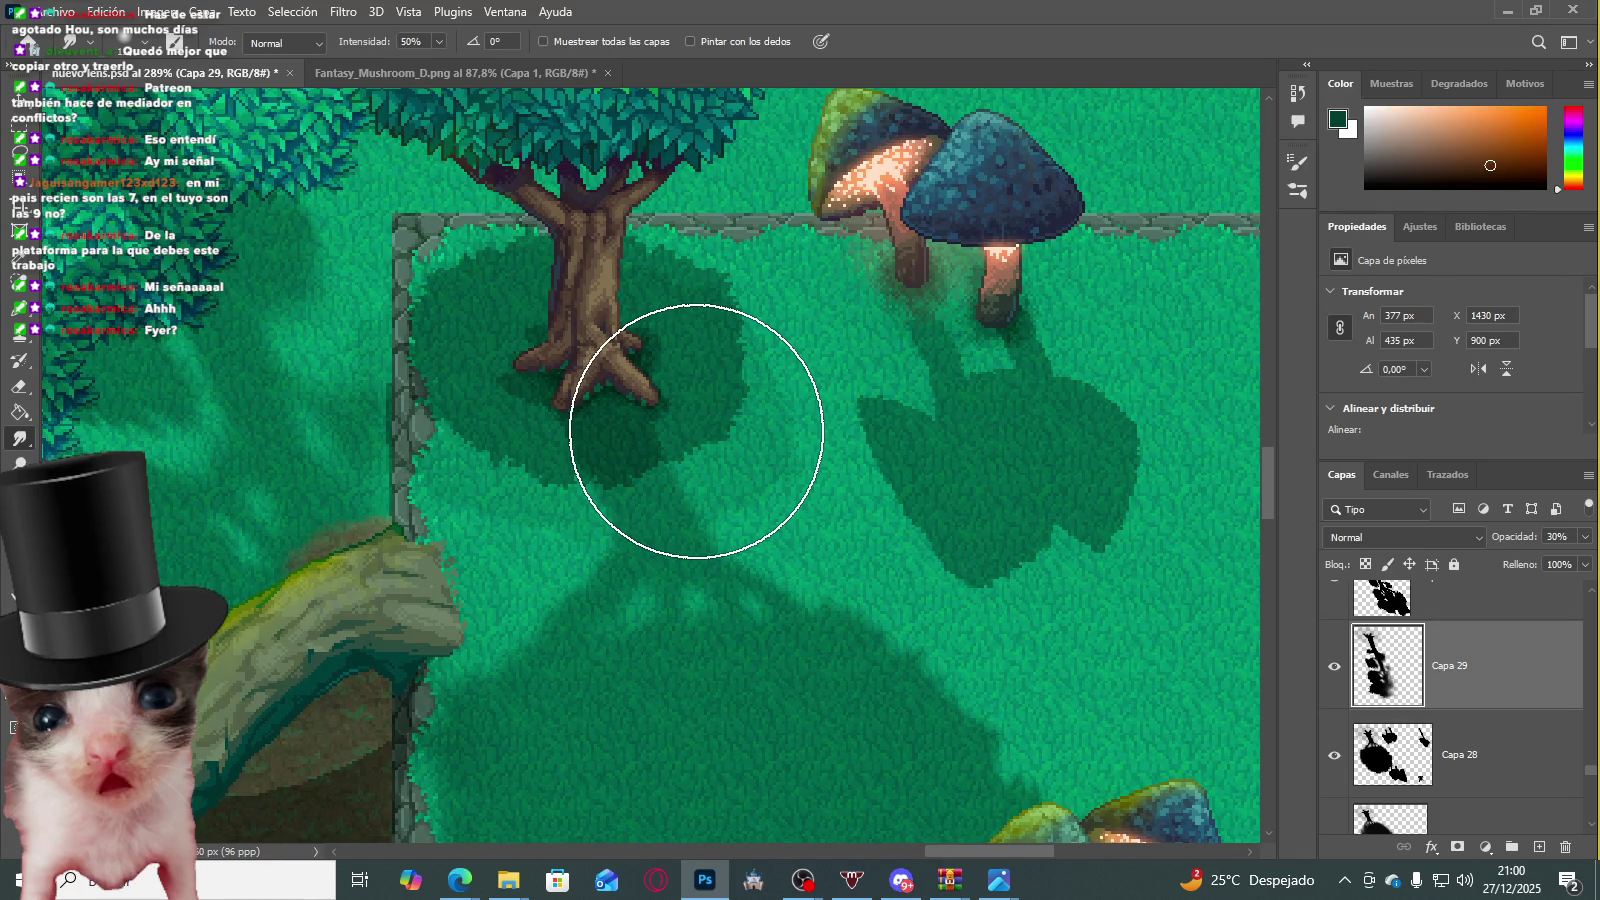
# Step: Switch away from Photoshop briefly, then scroll back over the reworked shadow
pyautogui.hotkey('alt', 'Tab')
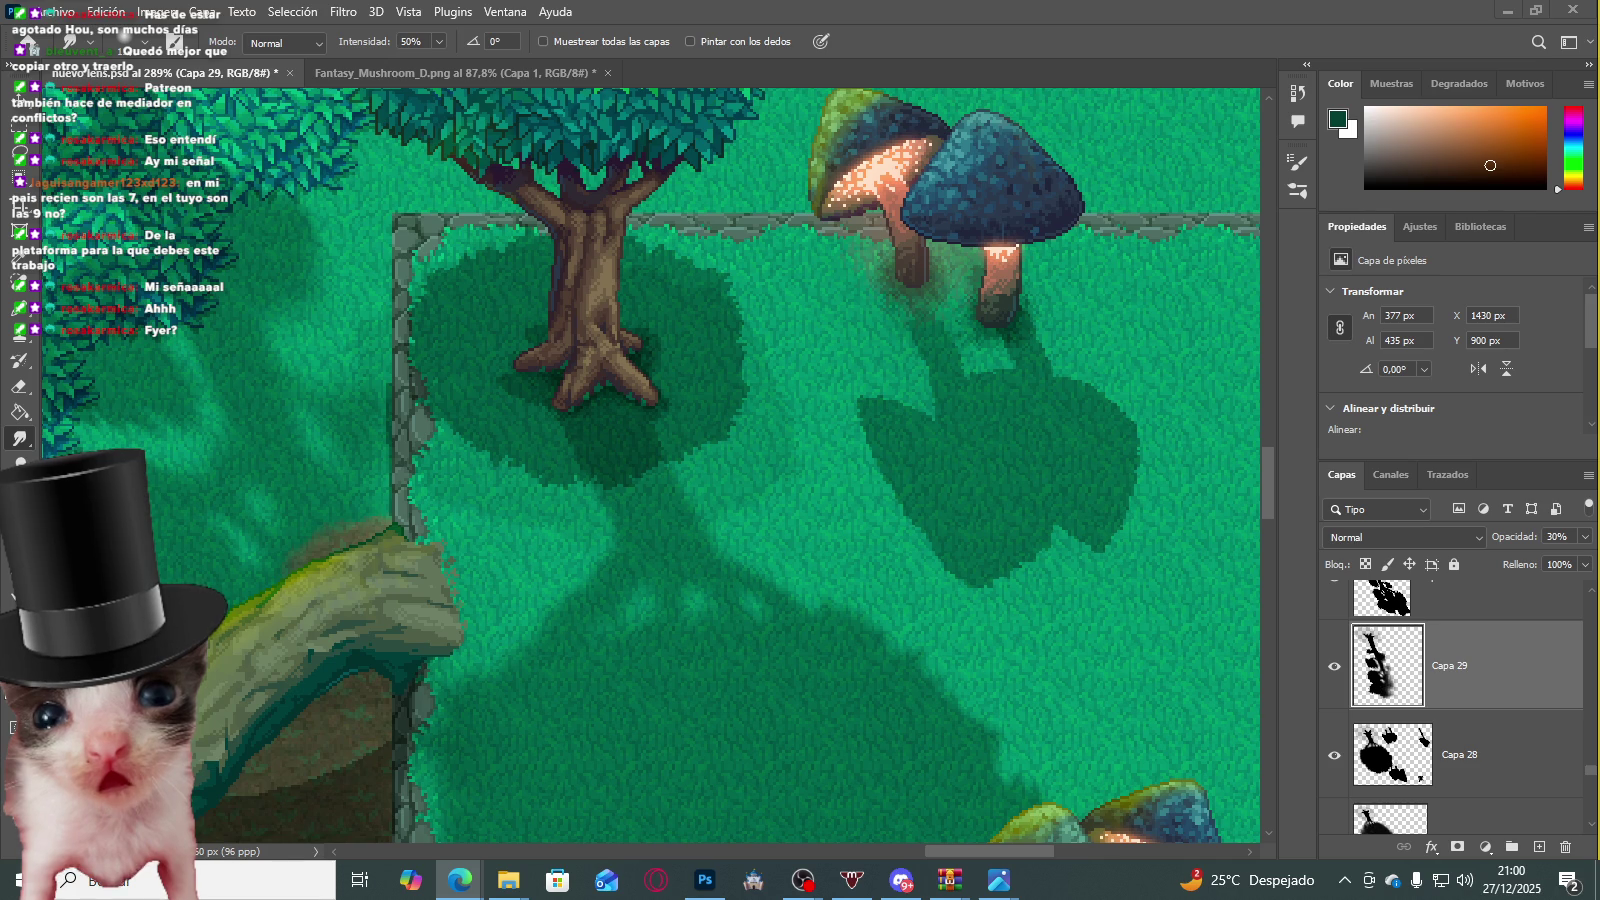
pyautogui.scroll(-5, 672, 479)
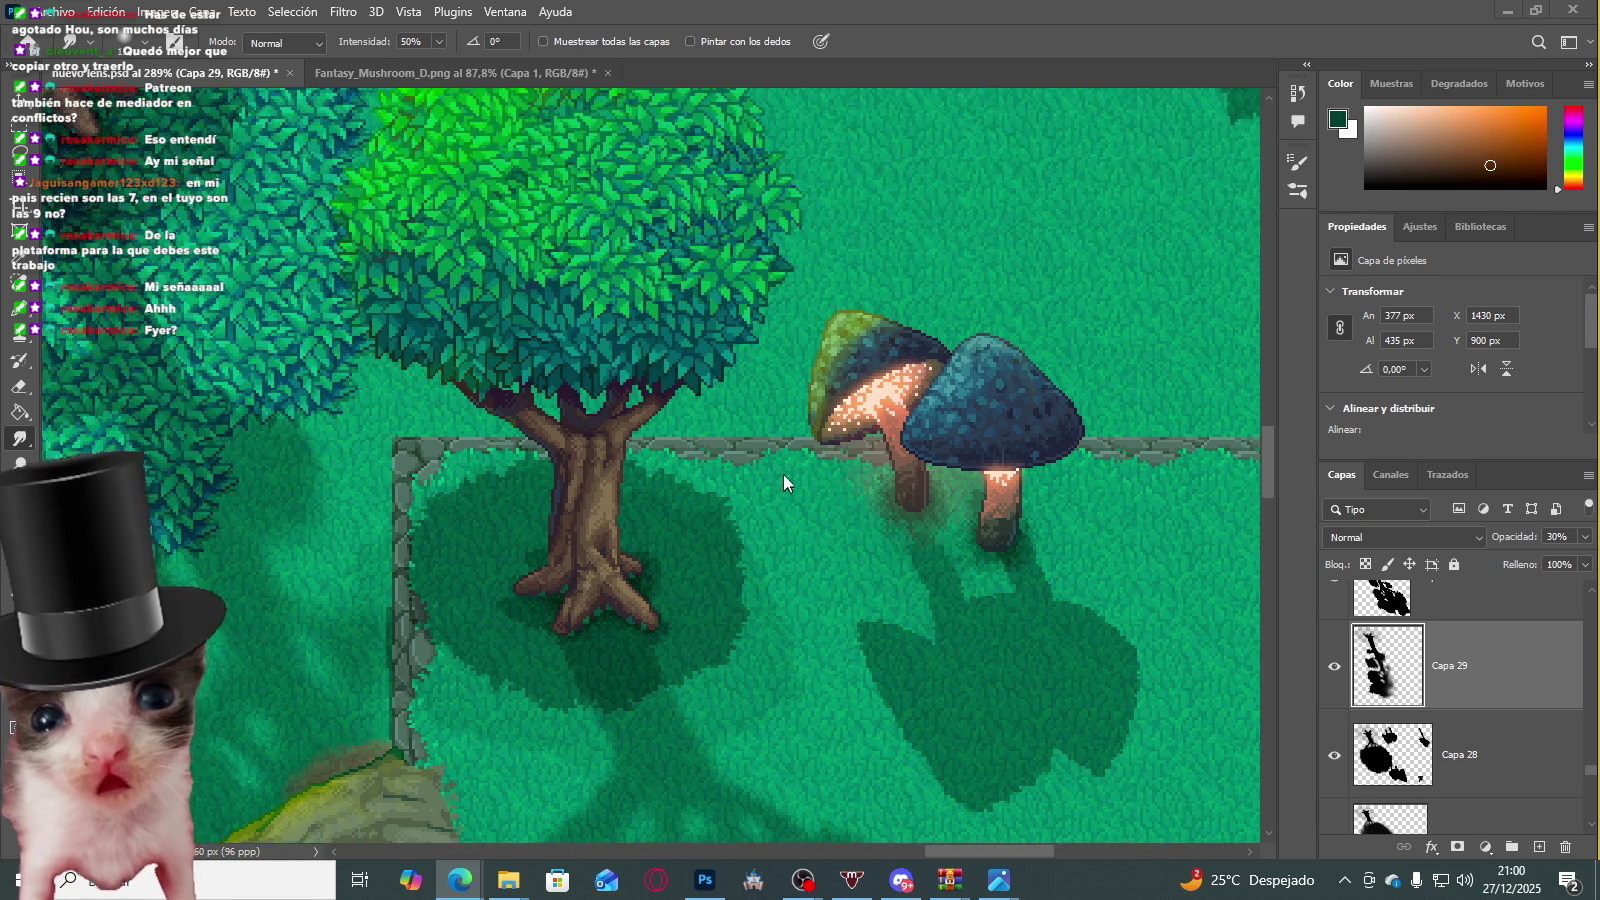
pyautogui.scroll(-5, 782, 478)
pyautogui.scroll(-3, 600, 498)
pyautogui.scroll(2, 568, 489)
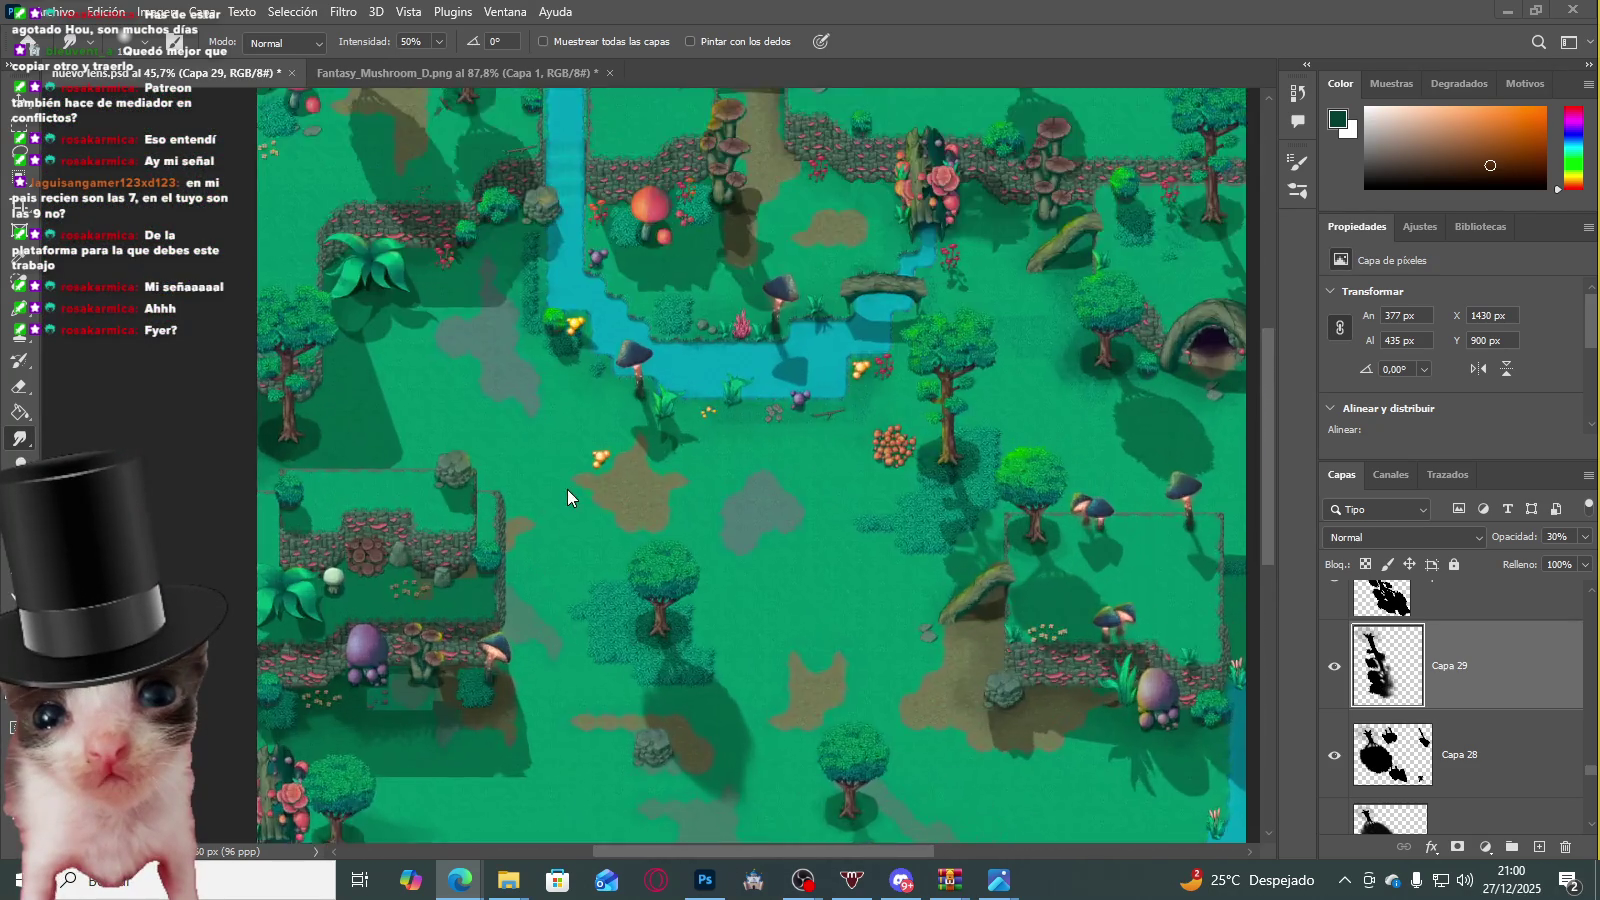
pyautogui.scroll(2, 642, 488)
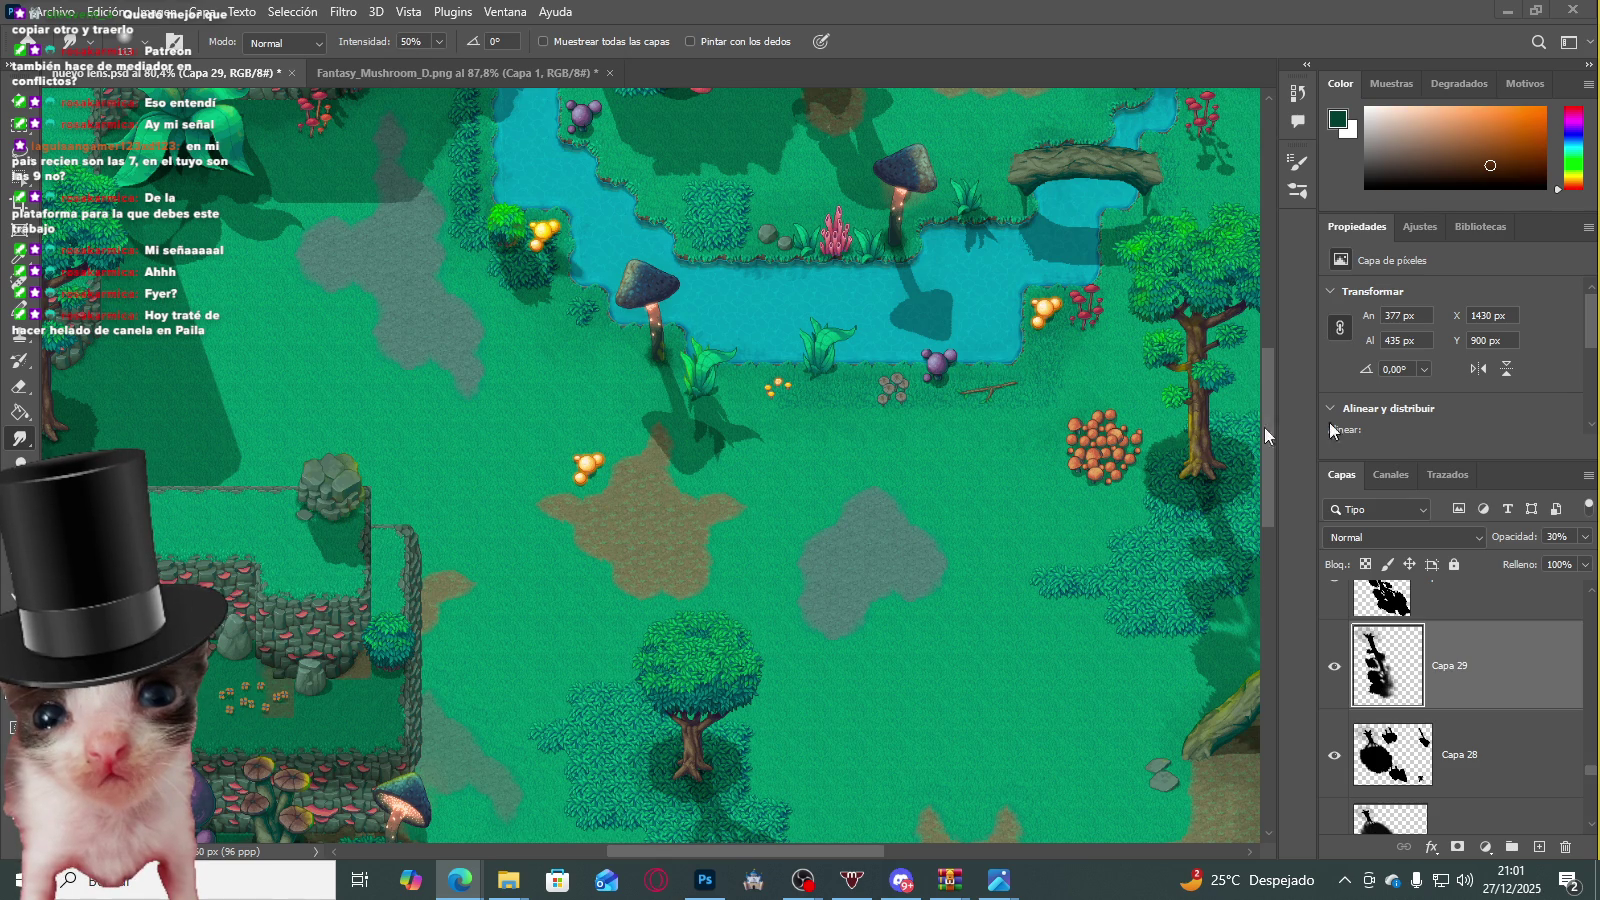
pyautogui.scroll(2, 778, 388)
pyautogui.scroll(-6, 721, 412)
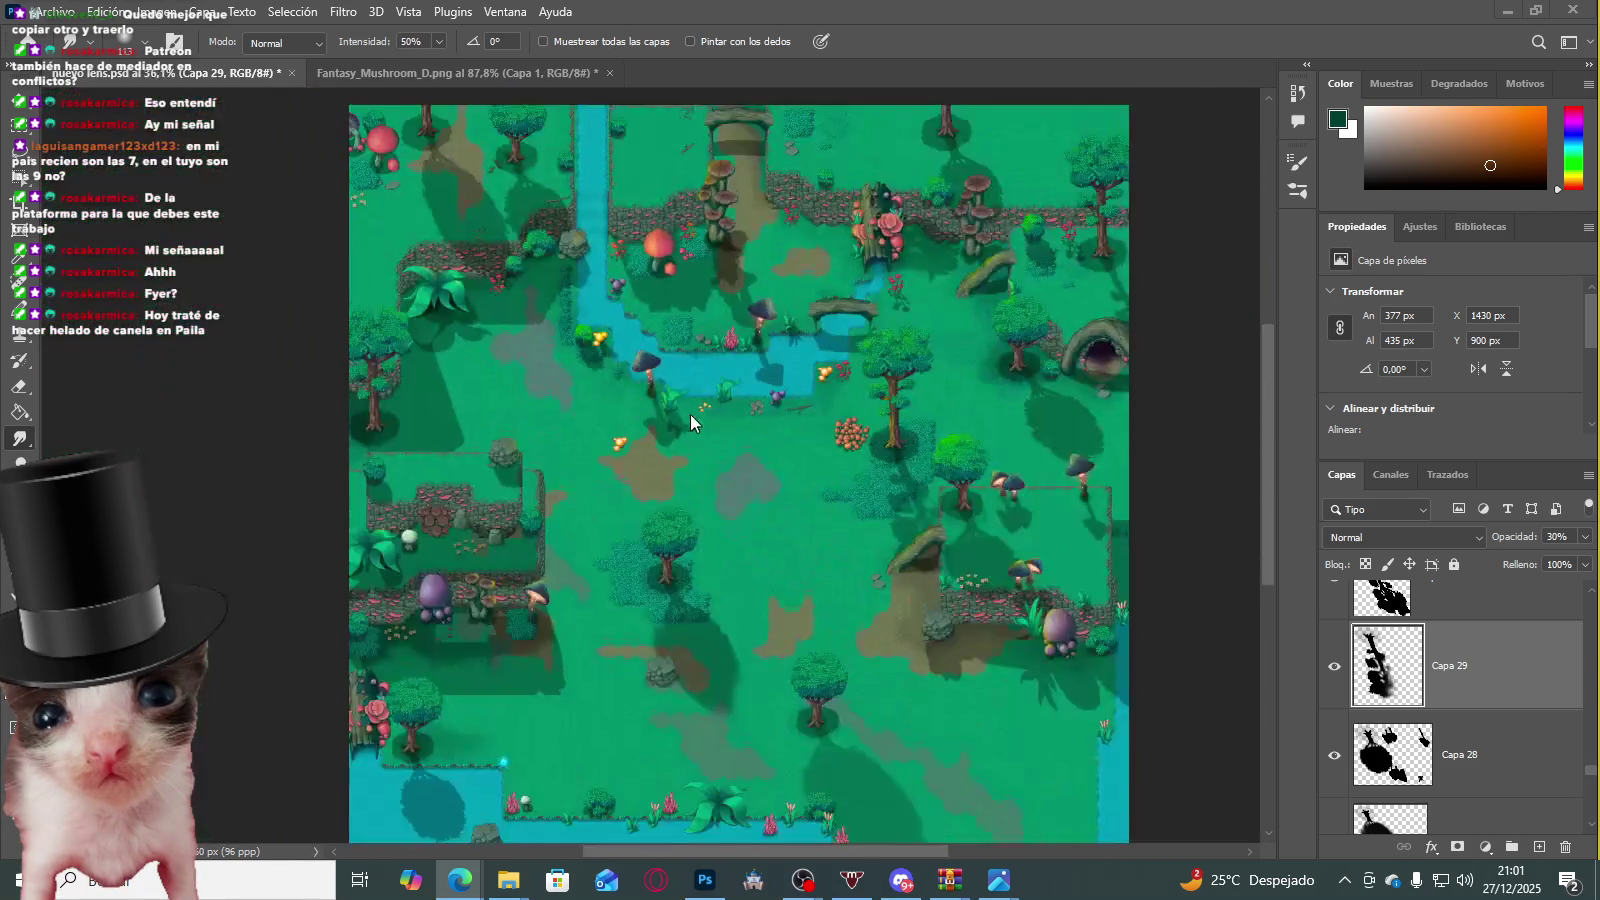
pyautogui.scroll(-2, 700, 432)
pyautogui.scroll(2, 740, 600)
pyautogui.scroll(-3, 815, 470)
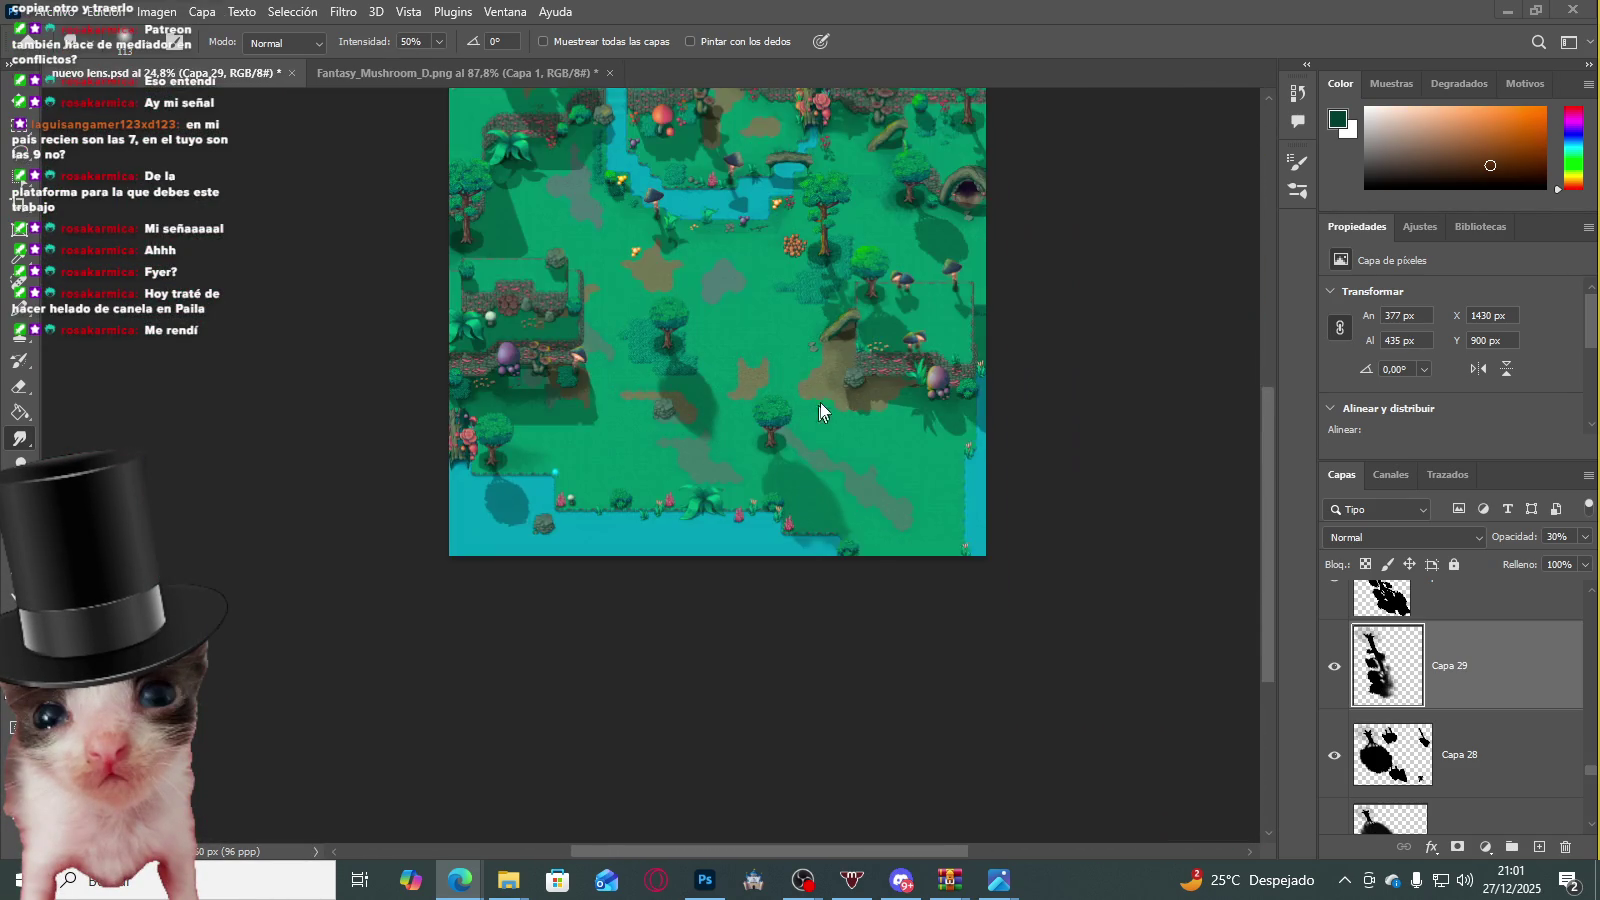
pyautogui.scroll(3, 760, 405)
pyautogui.scroll(2, 650, 350)
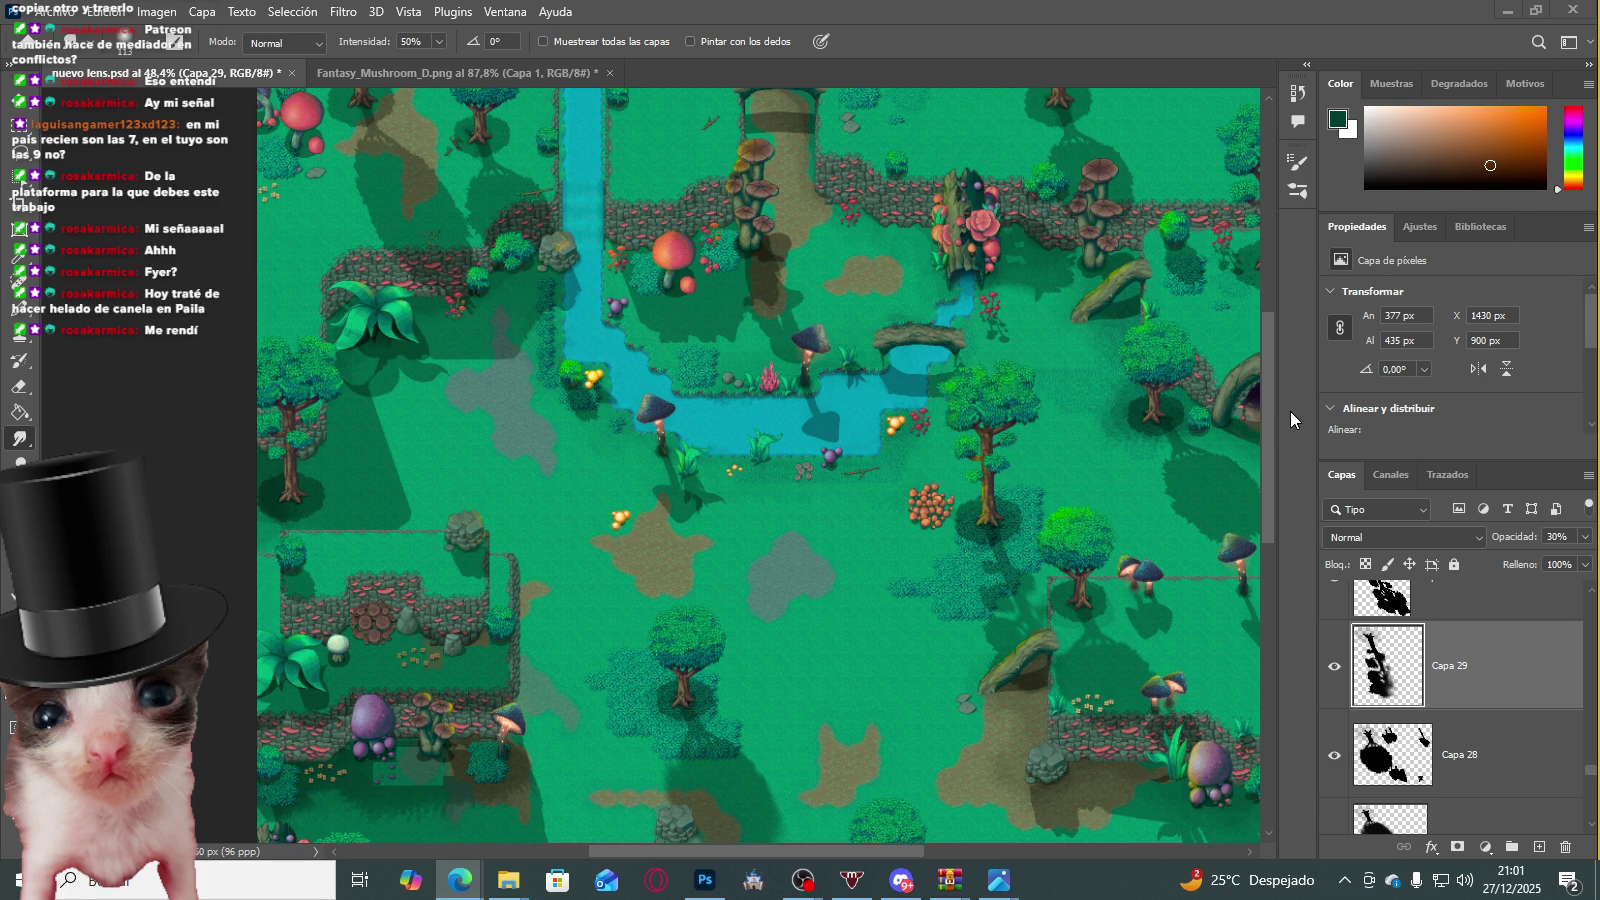
pyautogui.scroll(3, 680, 440)
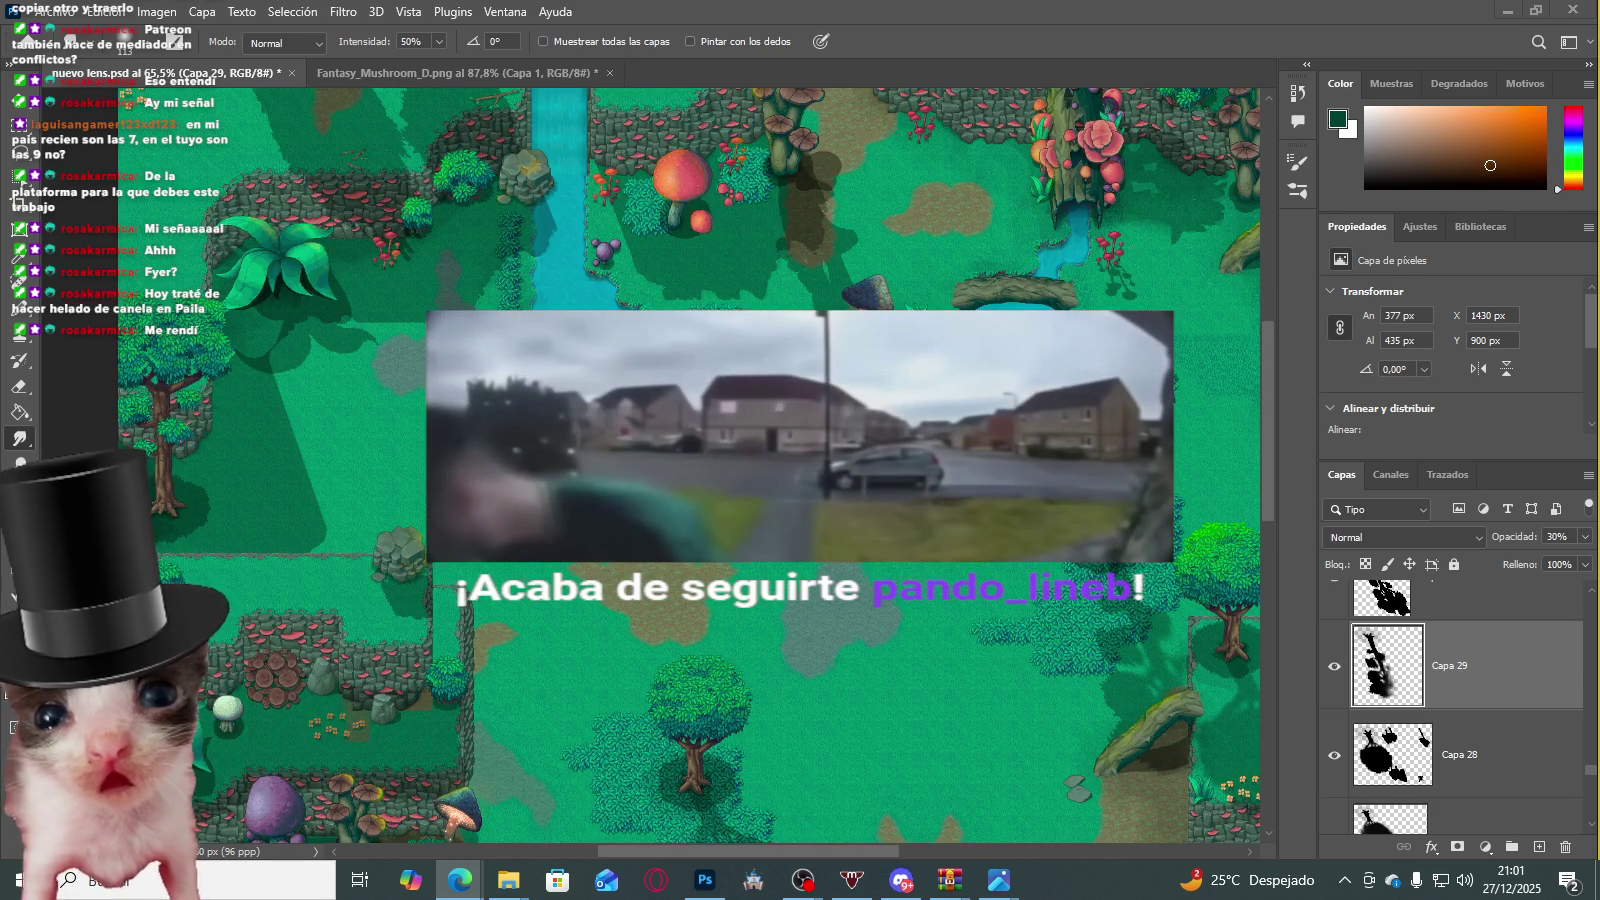
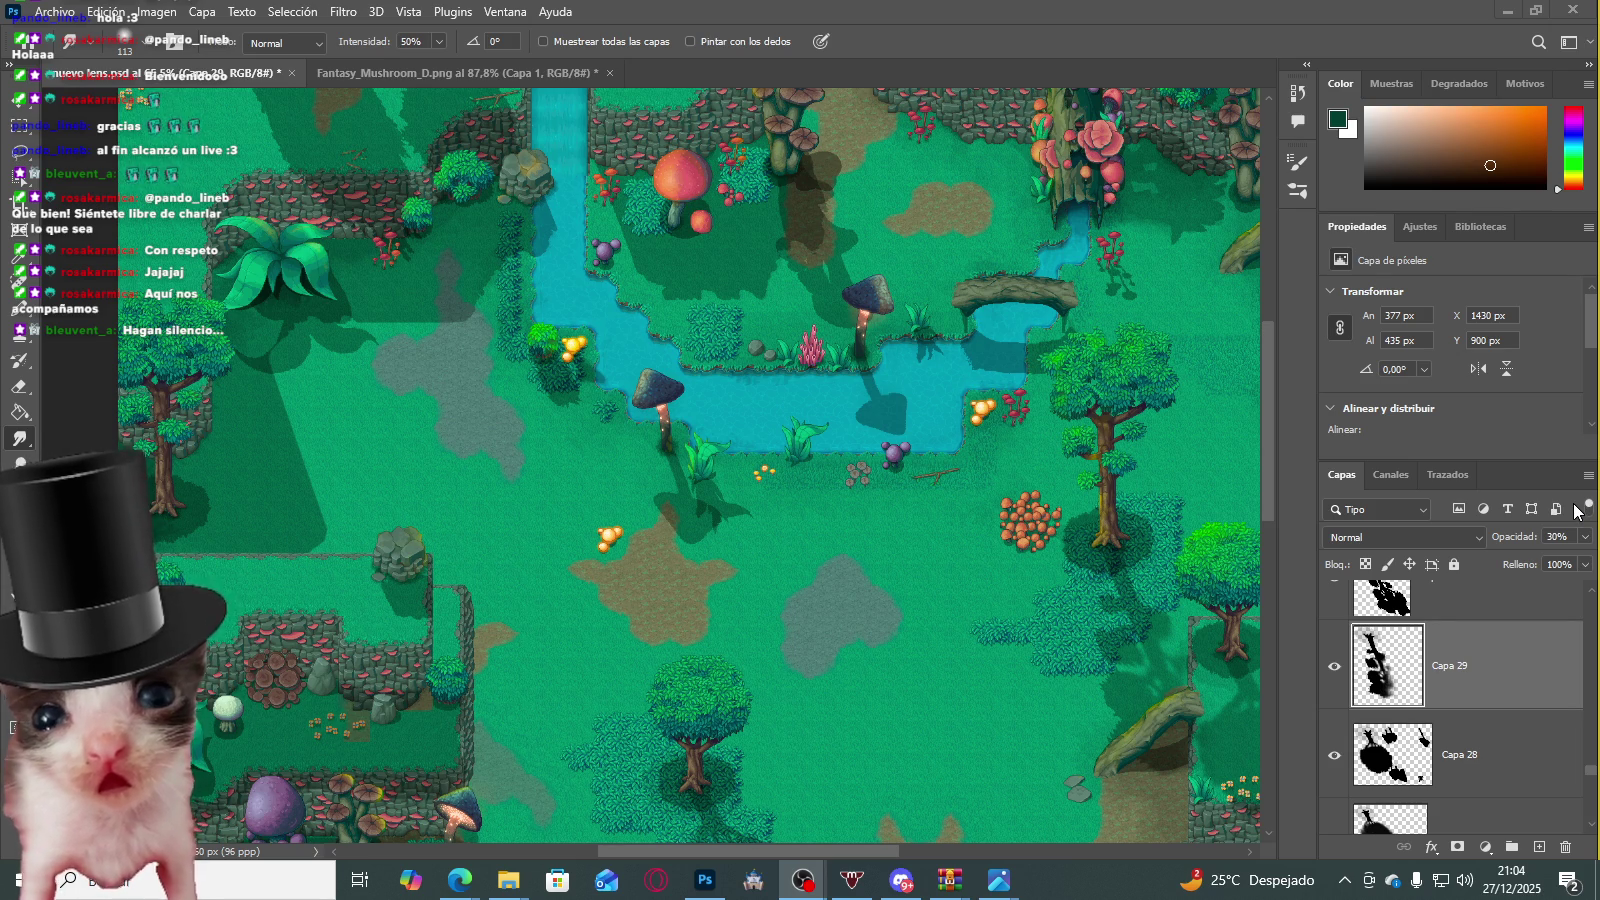
# Step: Find the hidden Capa 38 shadow layer and turn its visibility back on
pyautogui.scroll(2, 822, 320)
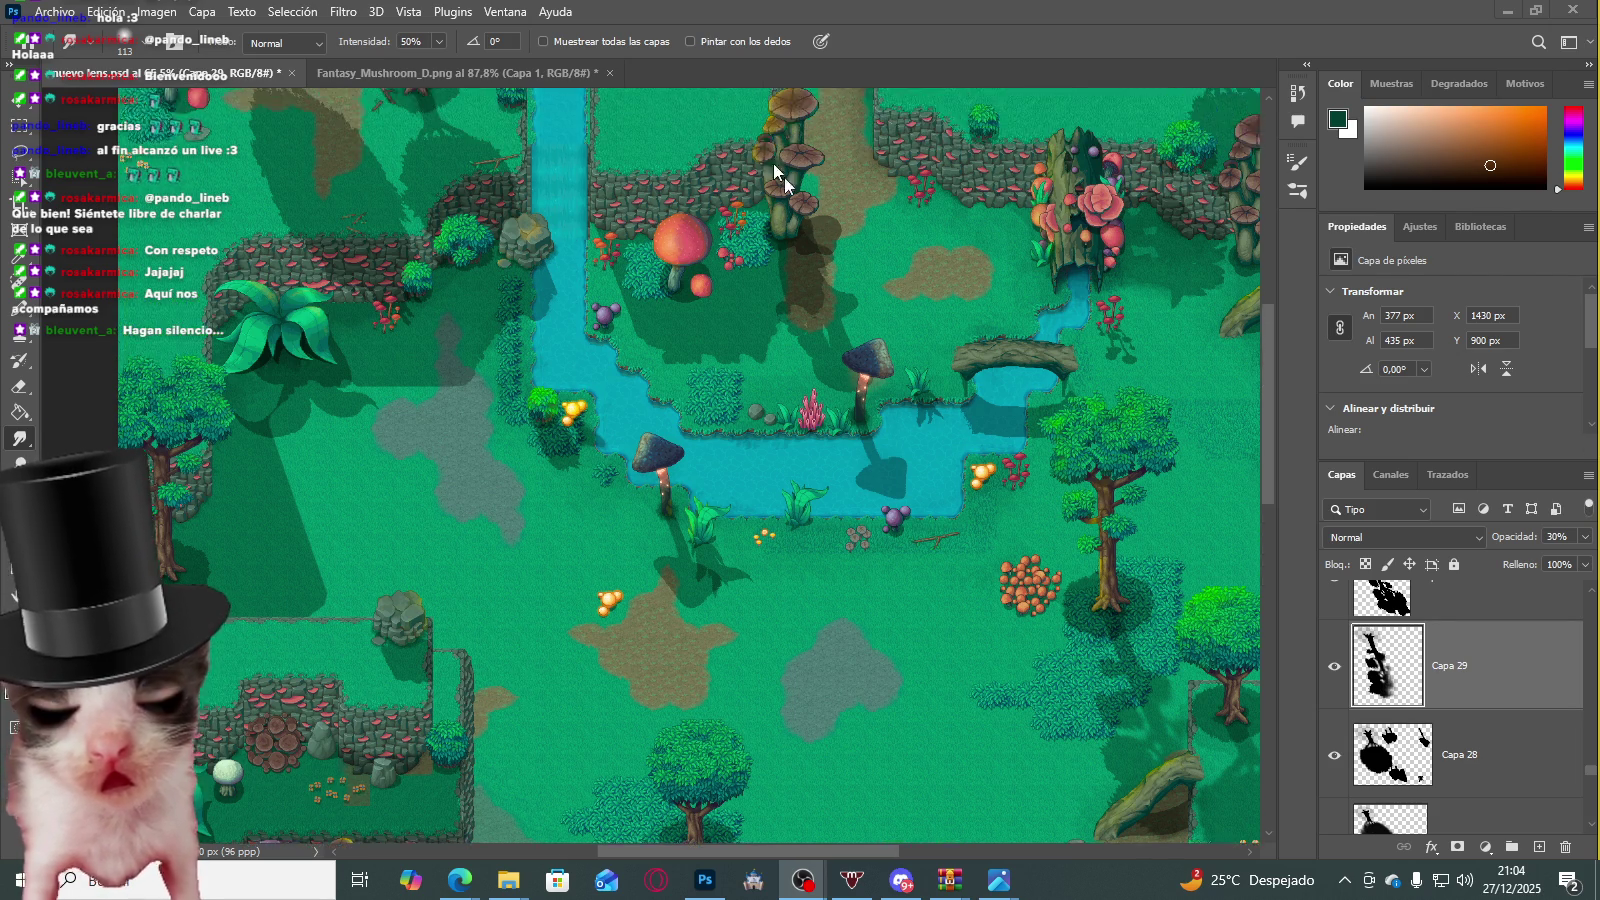
pyautogui.scroll(-2, 822, 320)
pyautogui.scroll(3, 822, 320)
pyautogui.scroll(-2, 789, 322)
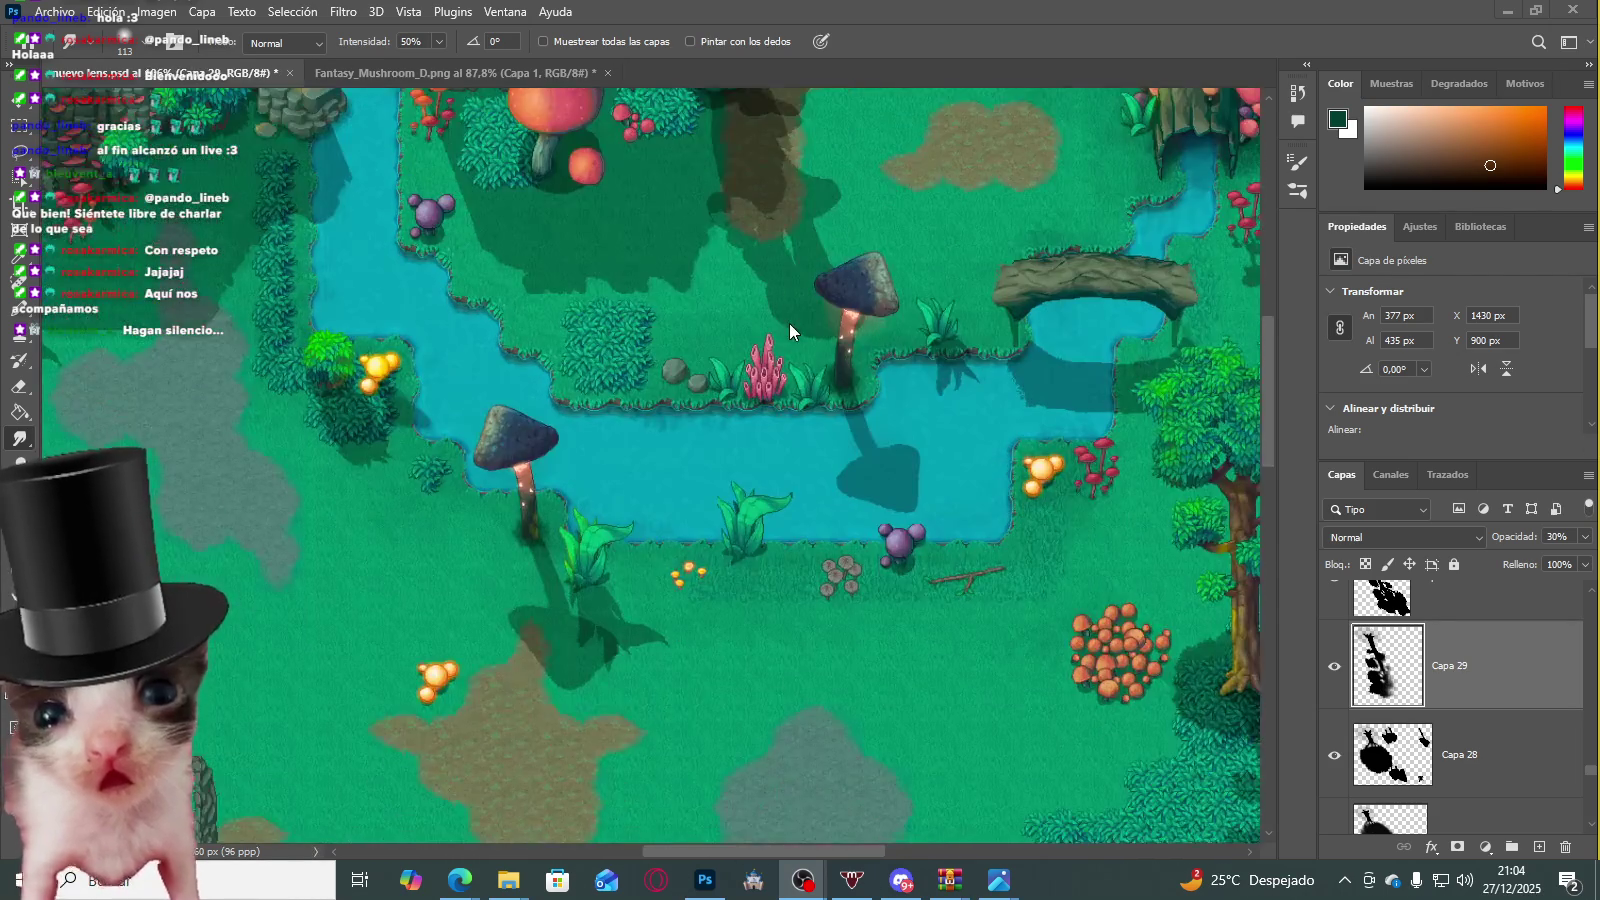
pyautogui.scroll(-1, 788, 322)
pyautogui.scroll(2, 566, 582)
pyautogui.scroll(3, 566, 582)
pyautogui.scroll(2, 566, 572)
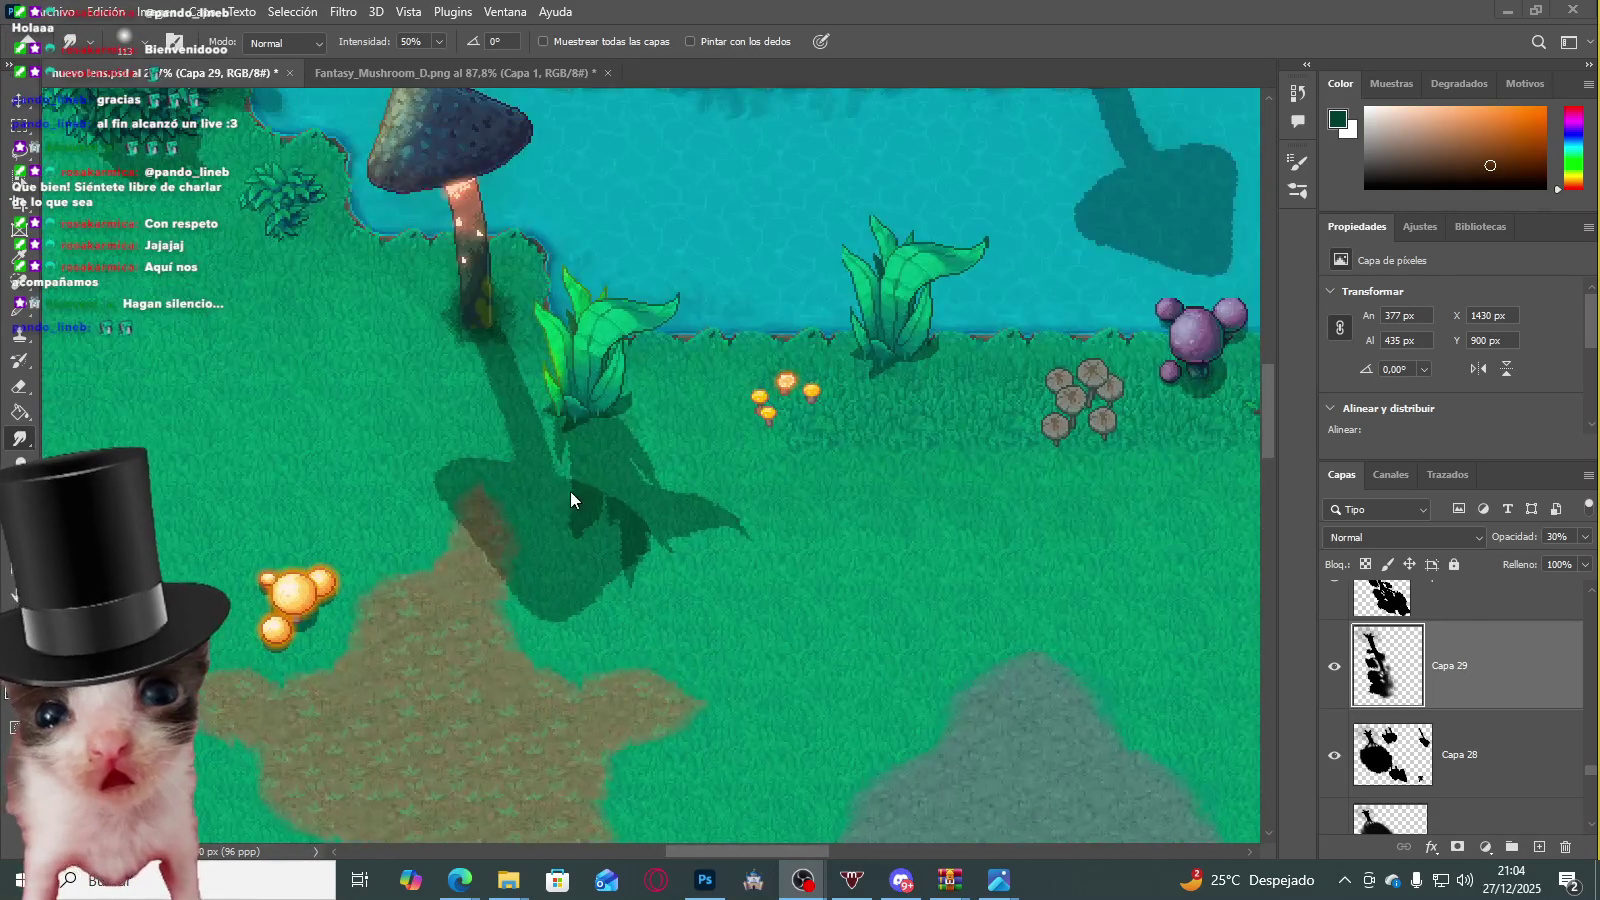
pyautogui.scroll(1, 571, 491)
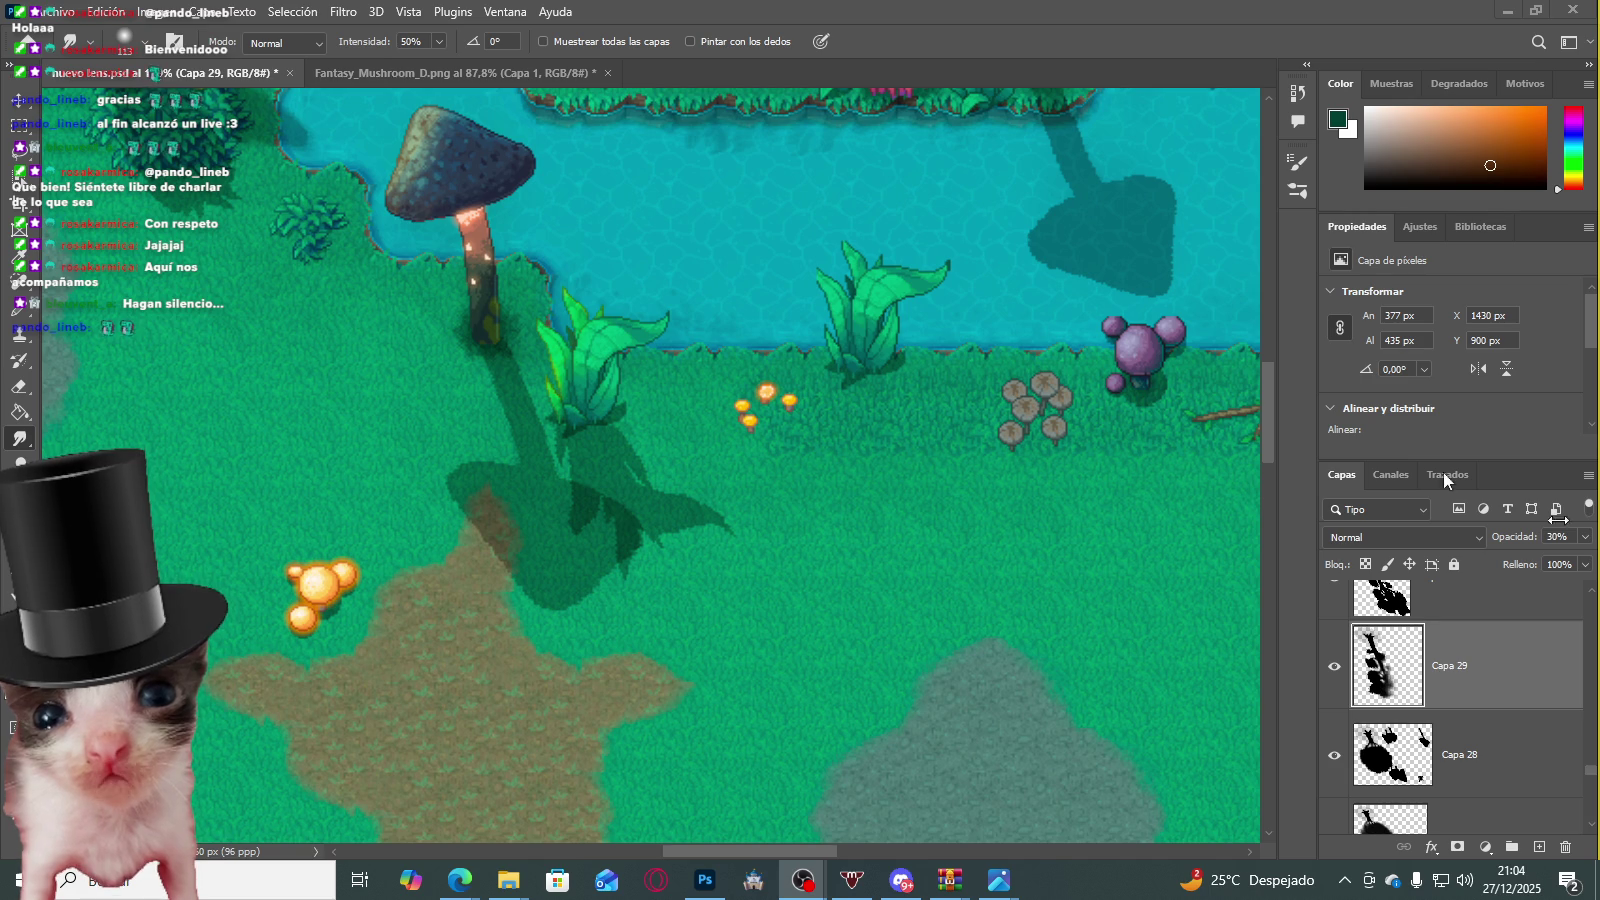
pyautogui.scroll(1, 636, 556)
pyautogui.scroll(-1, 600, 480)
pyautogui.scroll(-3, 579, 412)
pyautogui.scroll(-1, 358, 638)
pyautogui.scroll(2, 358, 638)
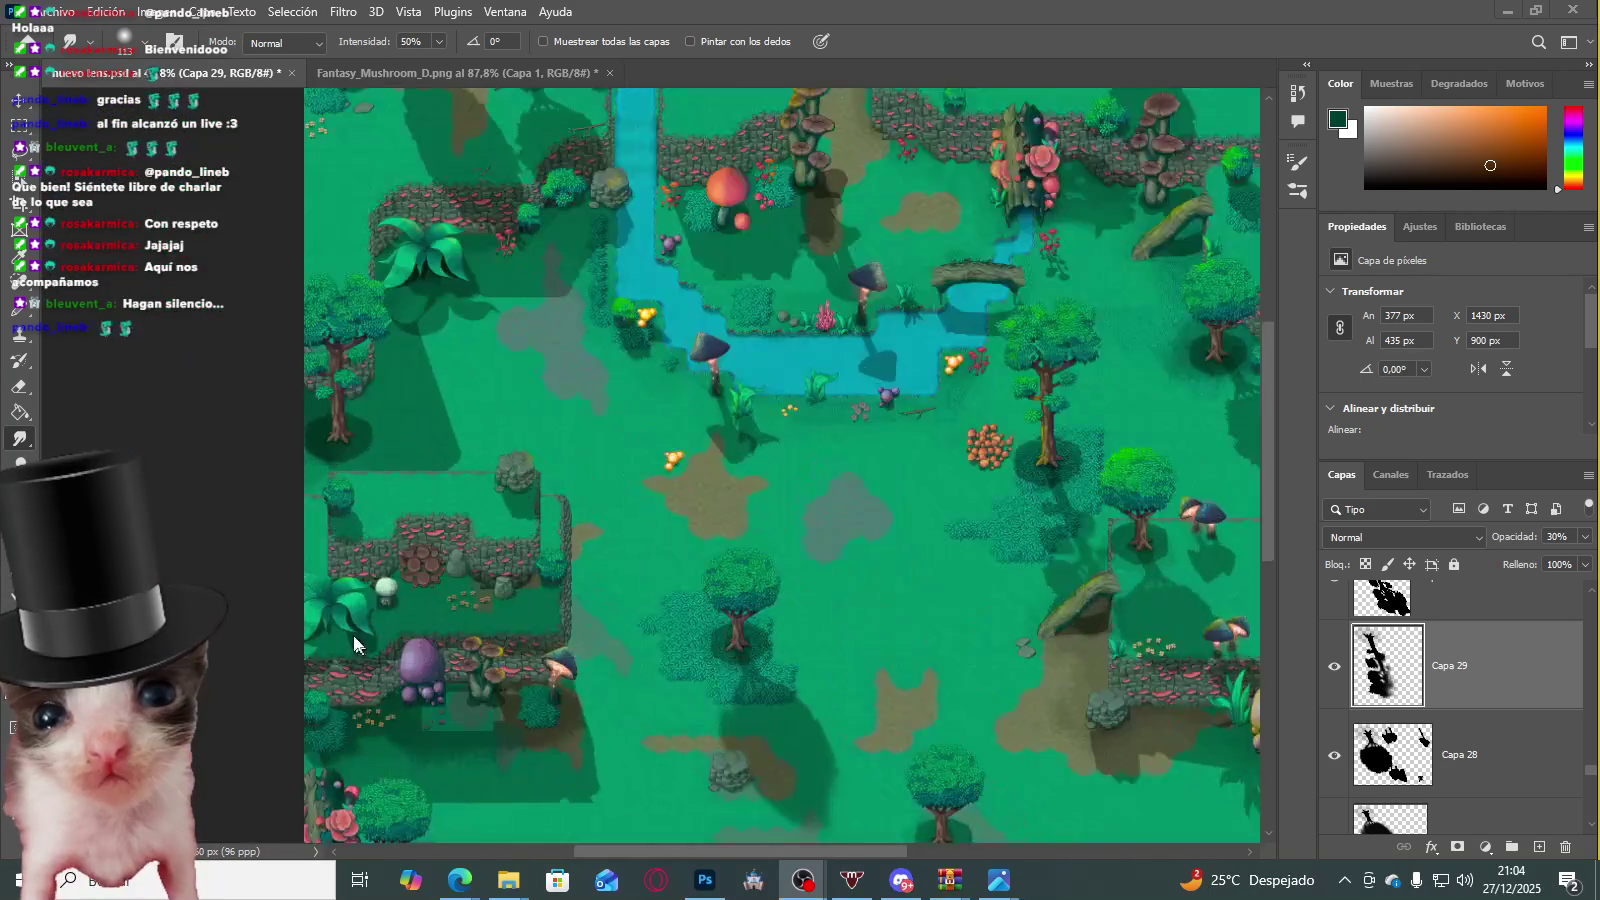
pyautogui.scroll(2, 469, 525)
pyautogui.scroll(-2, 469, 525)
pyautogui.scroll(-1, 560, 501)
pyautogui.scroll(-1, 588, 499)
pyautogui.scroll(-1, 471, 459)
pyautogui.scroll(1, 510, 536)
pyautogui.scroll(1, 571, 501)
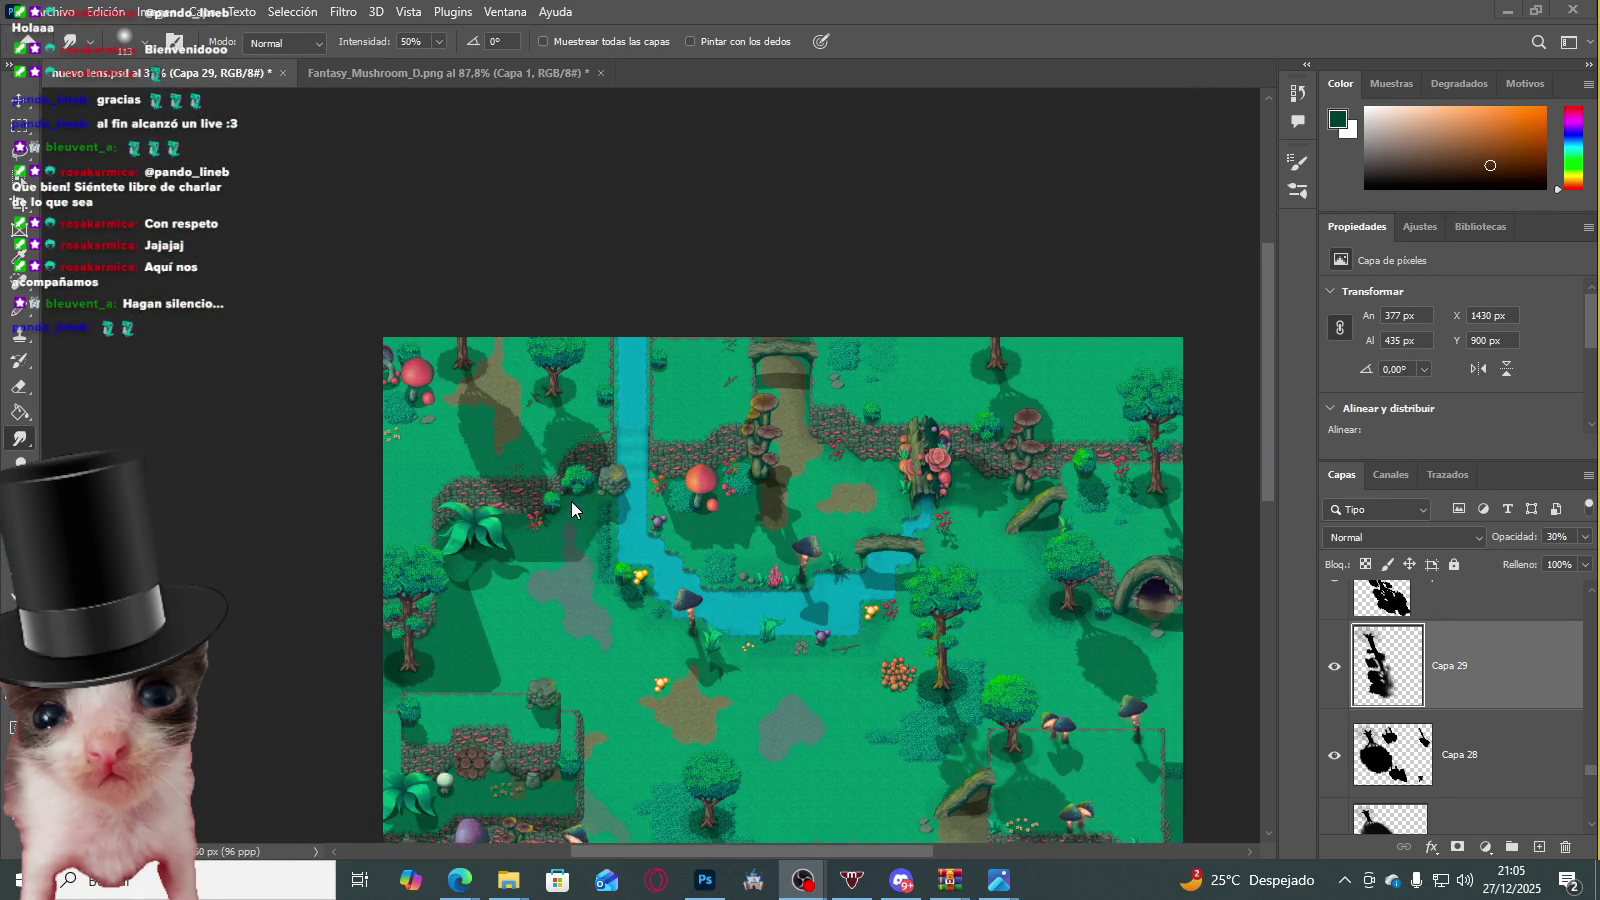
pyautogui.scroll(1, 504, 534)
pyautogui.scroll(2, 462, 560)
pyautogui.scroll(1, 462, 560)
pyautogui.scroll(-2, 518, 586)
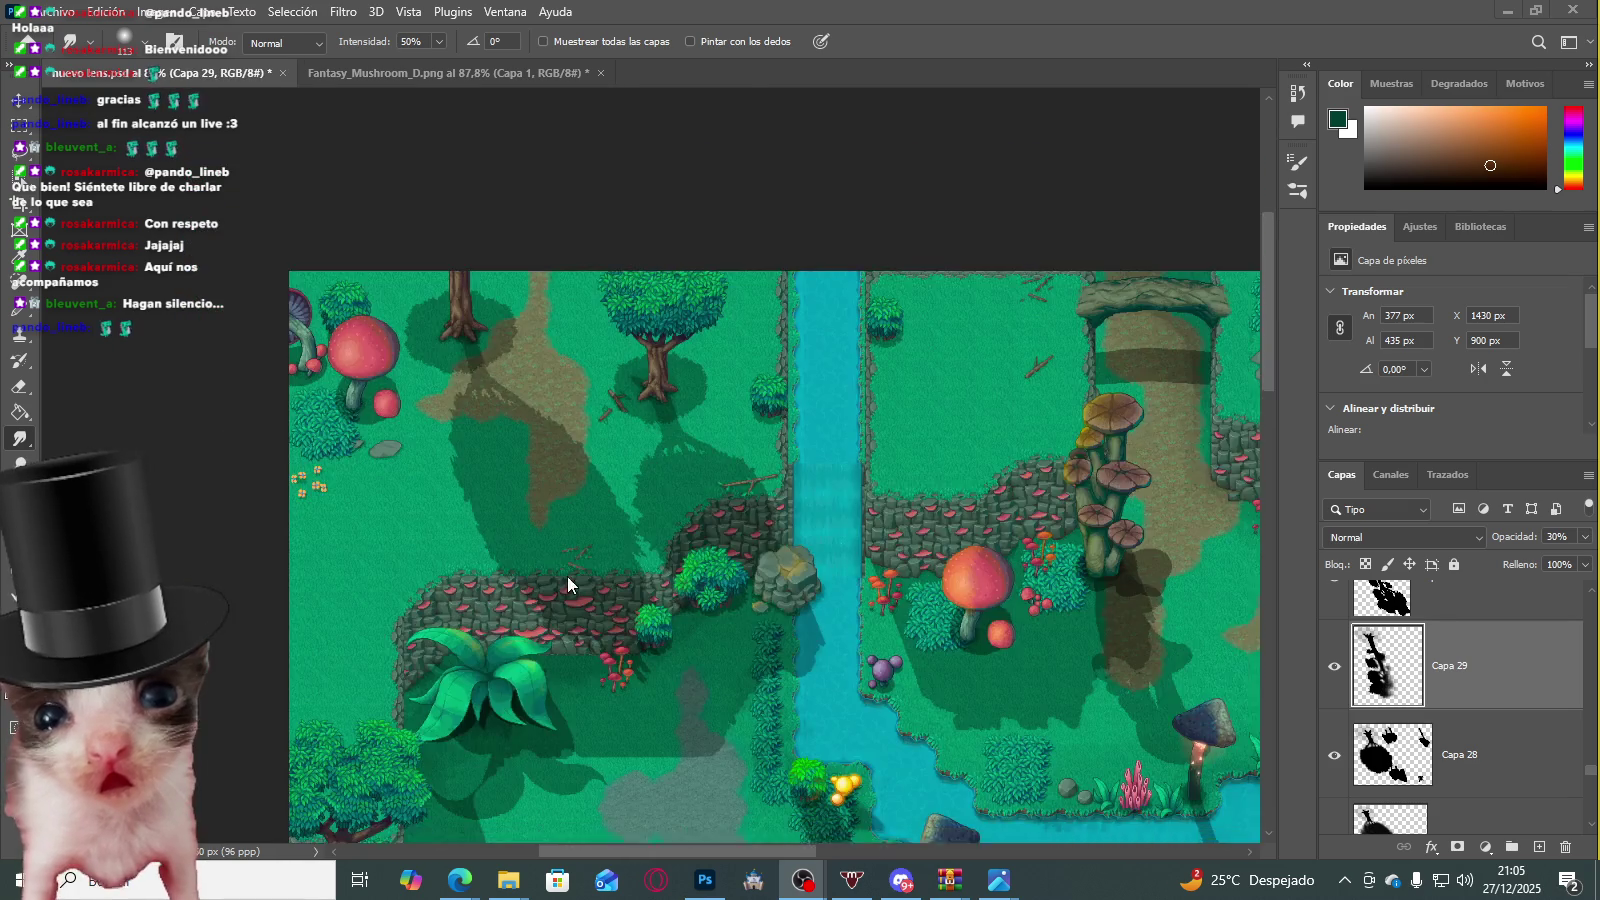
pyautogui.scroll(-1, 568, 576)
pyautogui.scroll(-1, 595, 564)
pyautogui.scroll(1, 598, 566)
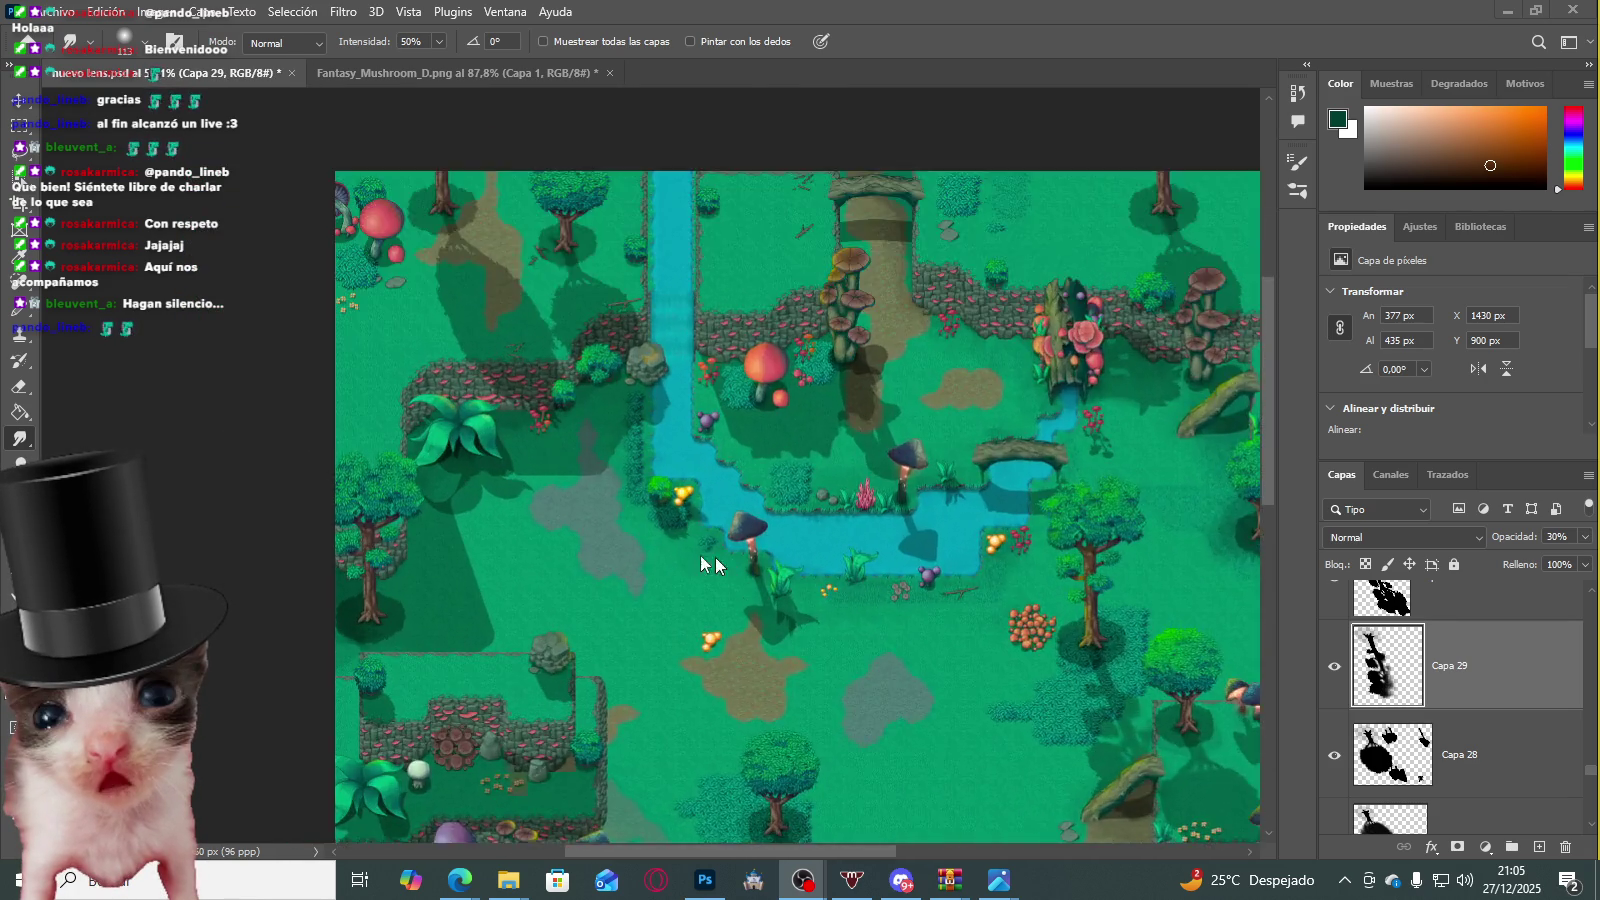
pyautogui.scroll(2, 569, 454)
pyautogui.scroll(1, 609, 464)
pyautogui.scroll(-2, 610, 467)
pyautogui.scroll(1, 681, 468)
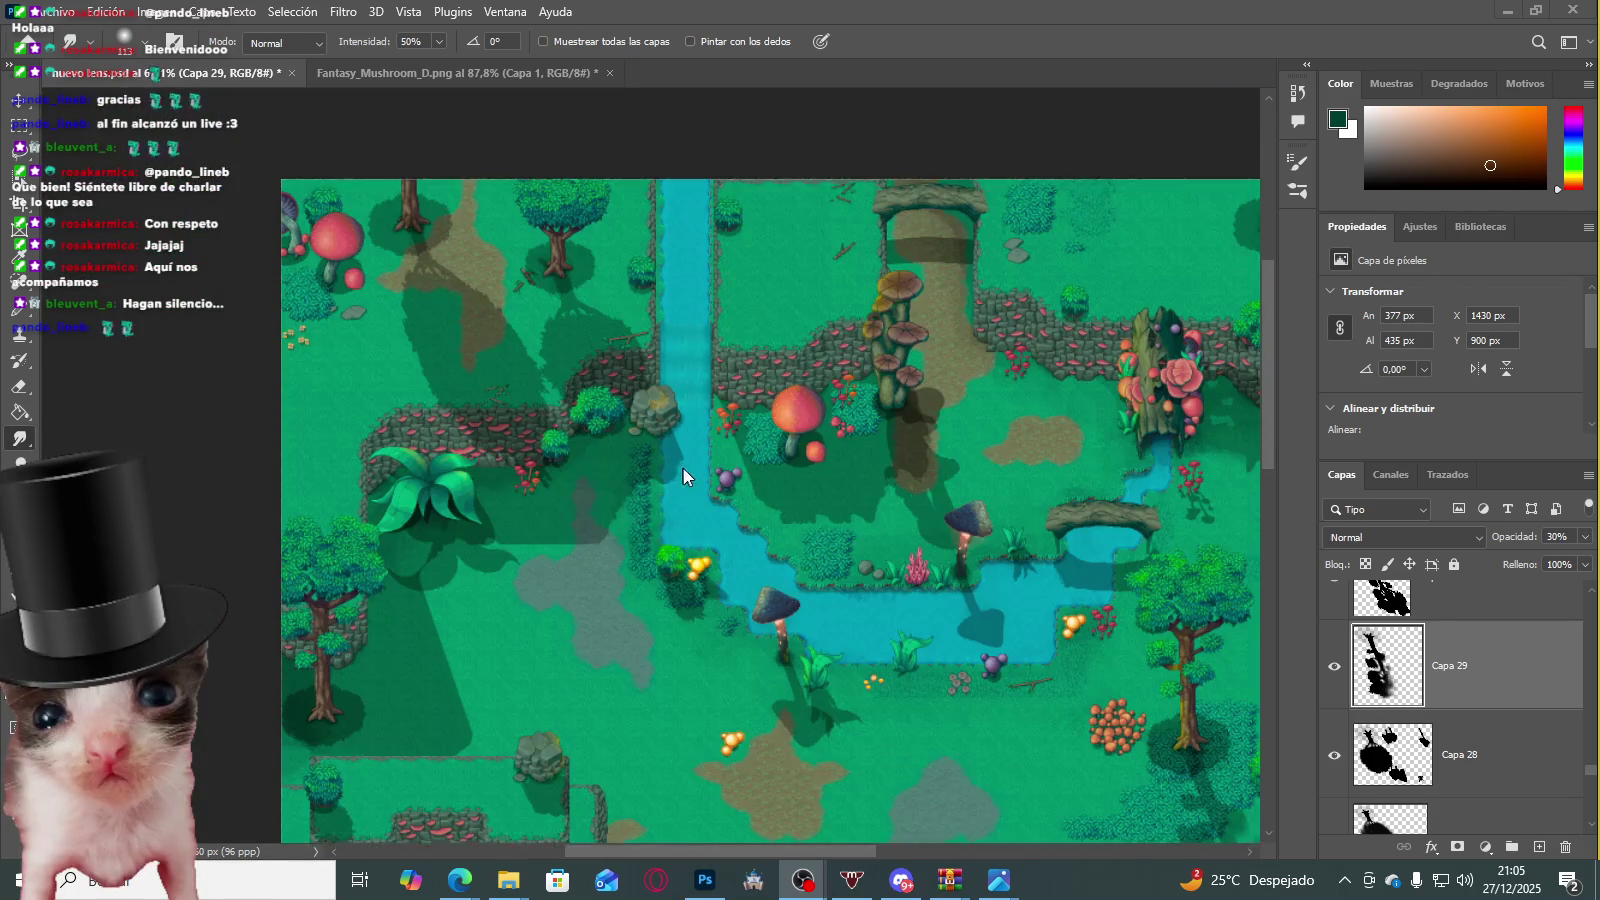
pyautogui.scroll(1, 690, 508)
pyautogui.scroll(1, 661, 529)
pyautogui.scroll(1, 661, 529)
pyautogui.scroll(-1, 1420, 675)
pyautogui.scroll(-2, 1380, 680)
pyautogui.scroll(-1, 1340, 685)
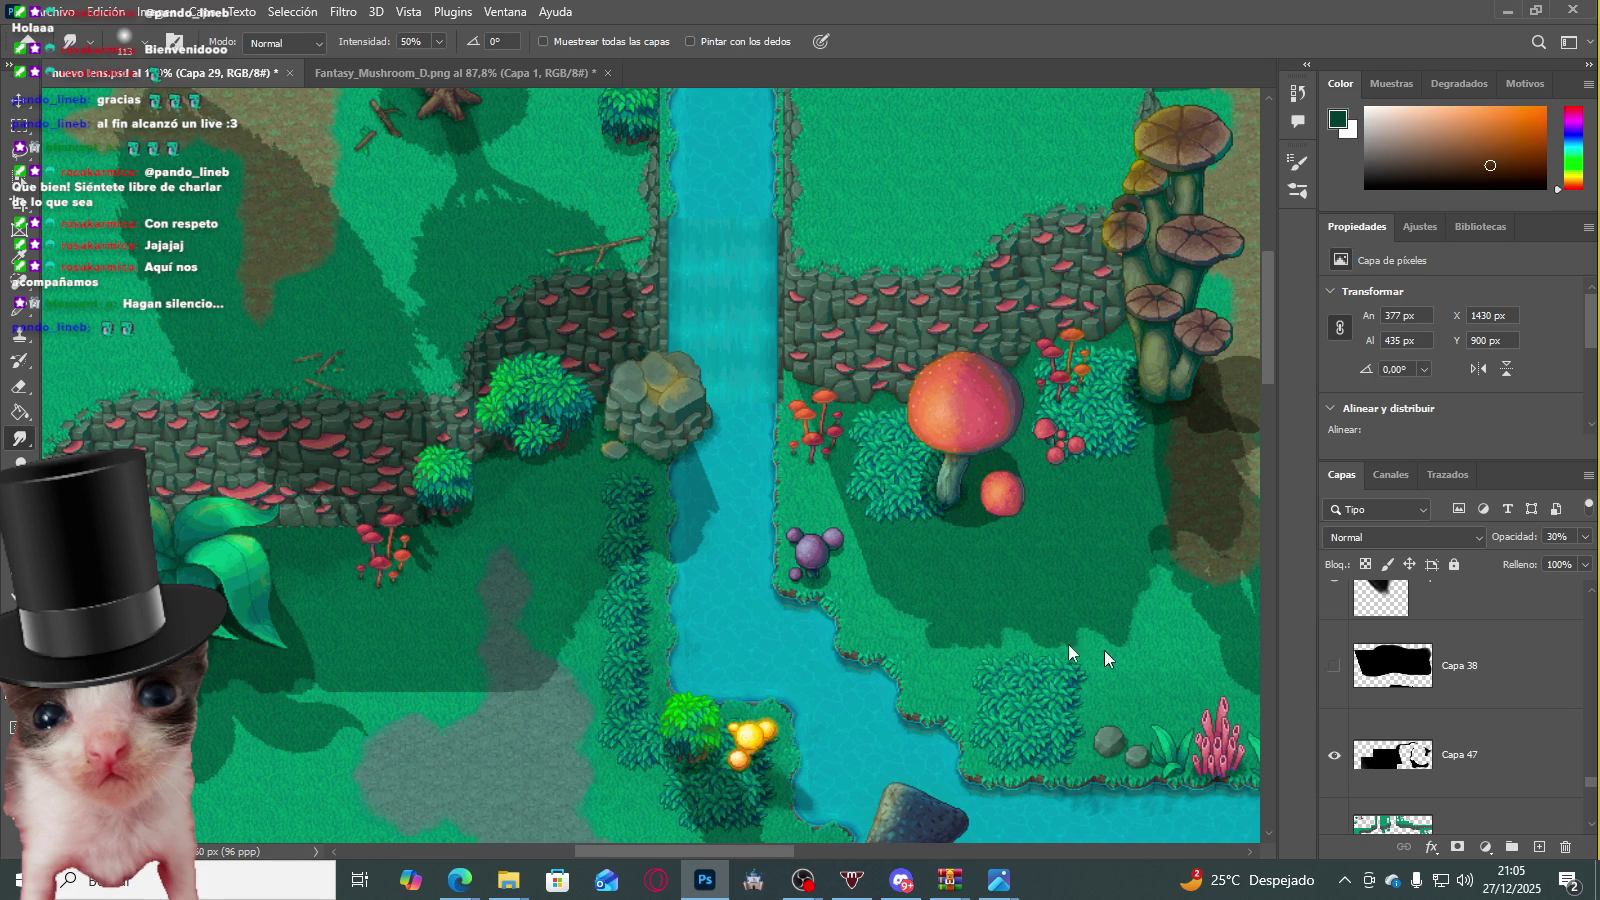
pyautogui.scroll(-2, 1000, 625)
pyautogui.scroll(1, 880, 595)
pyautogui.click(1335, 667)
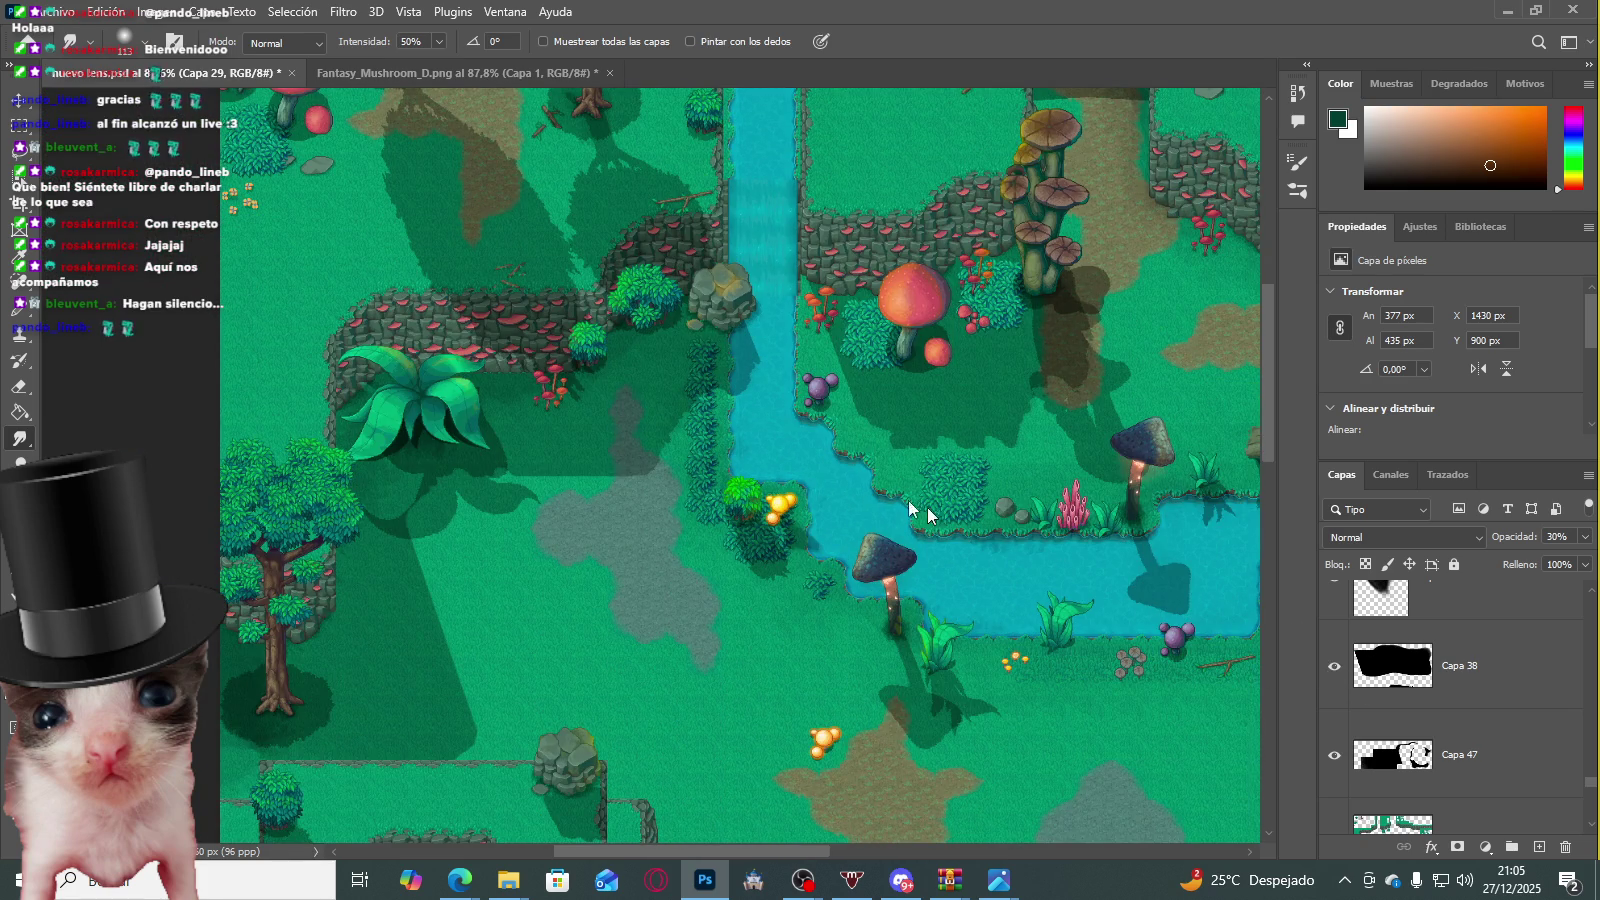
# Step: Make Capa 38 the active layer and review its shadows on the forest map
pyautogui.scroll(-2, 896, 500)
pyautogui.scroll(-1, 882, 525)
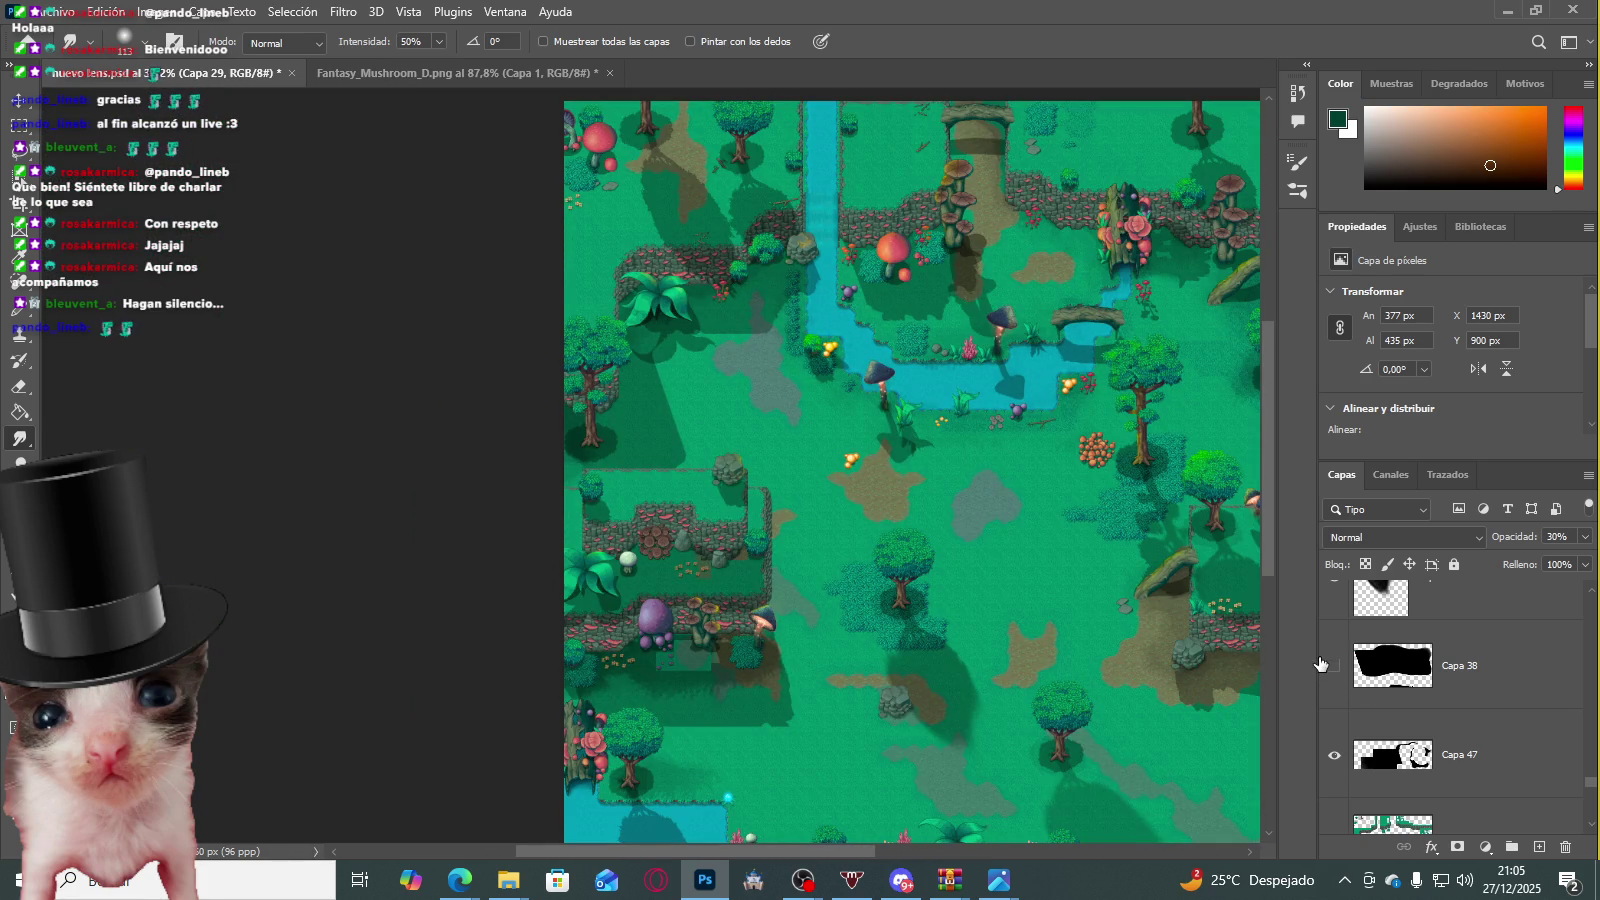
pyautogui.click(1415, 668)
pyautogui.scroll(1, 693, 561)
pyautogui.scroll(2, 624, 624)
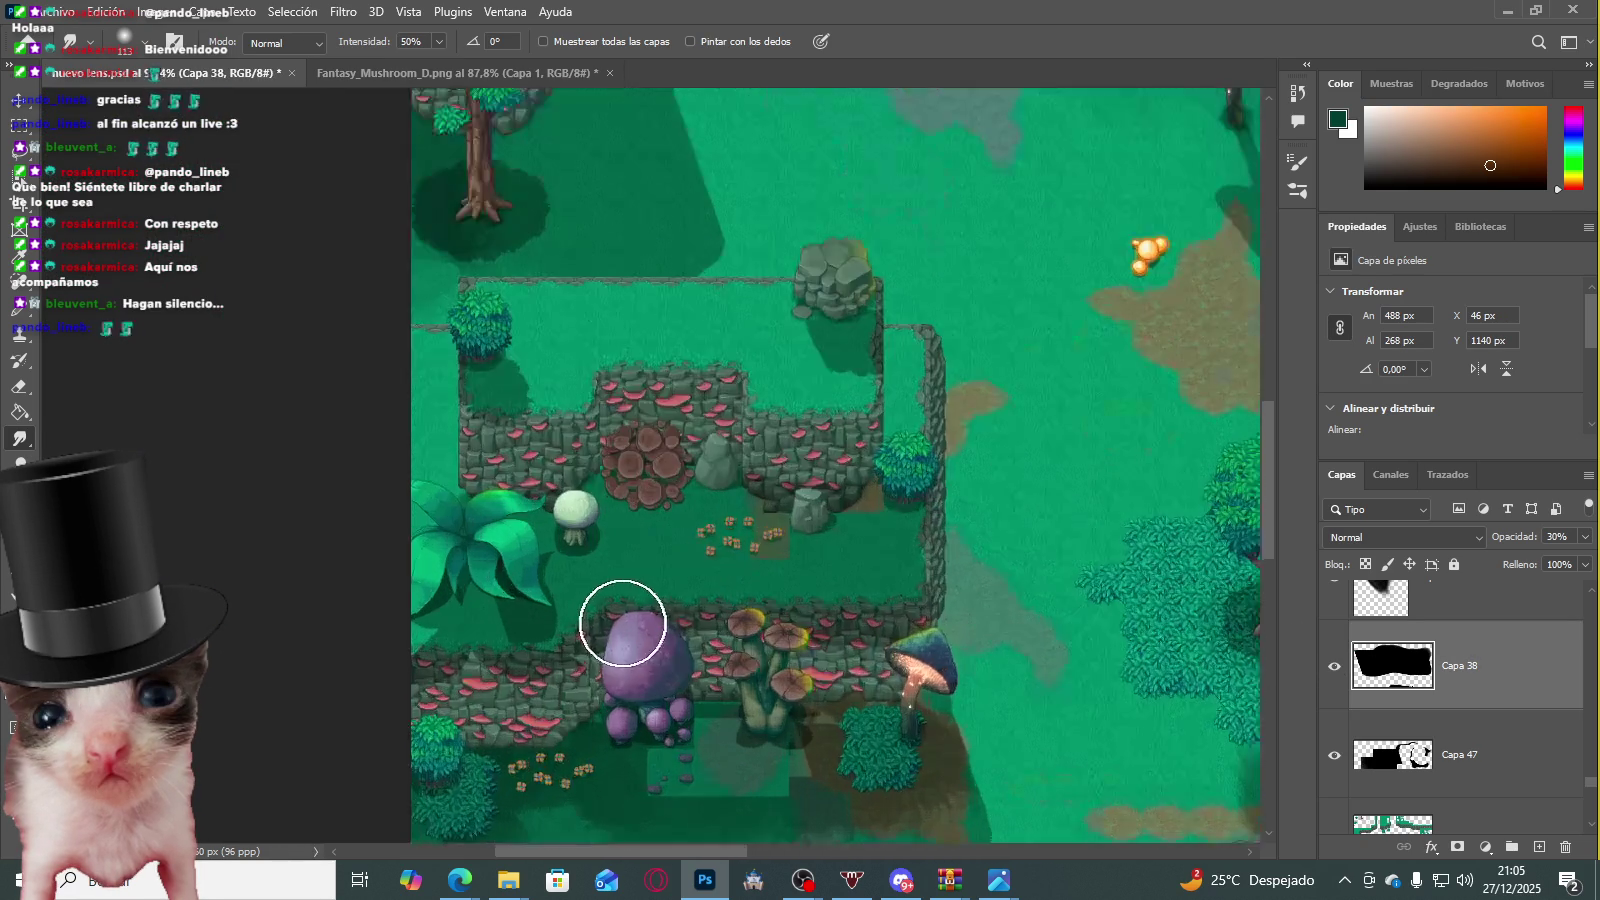
pyautogui.scroll(2, 560, 630)
pyautogui.scroll(2, 488, 640)
pyautogui.scroll(1, 488, 615)
pyautogui.scroll(-4, 540, 580)
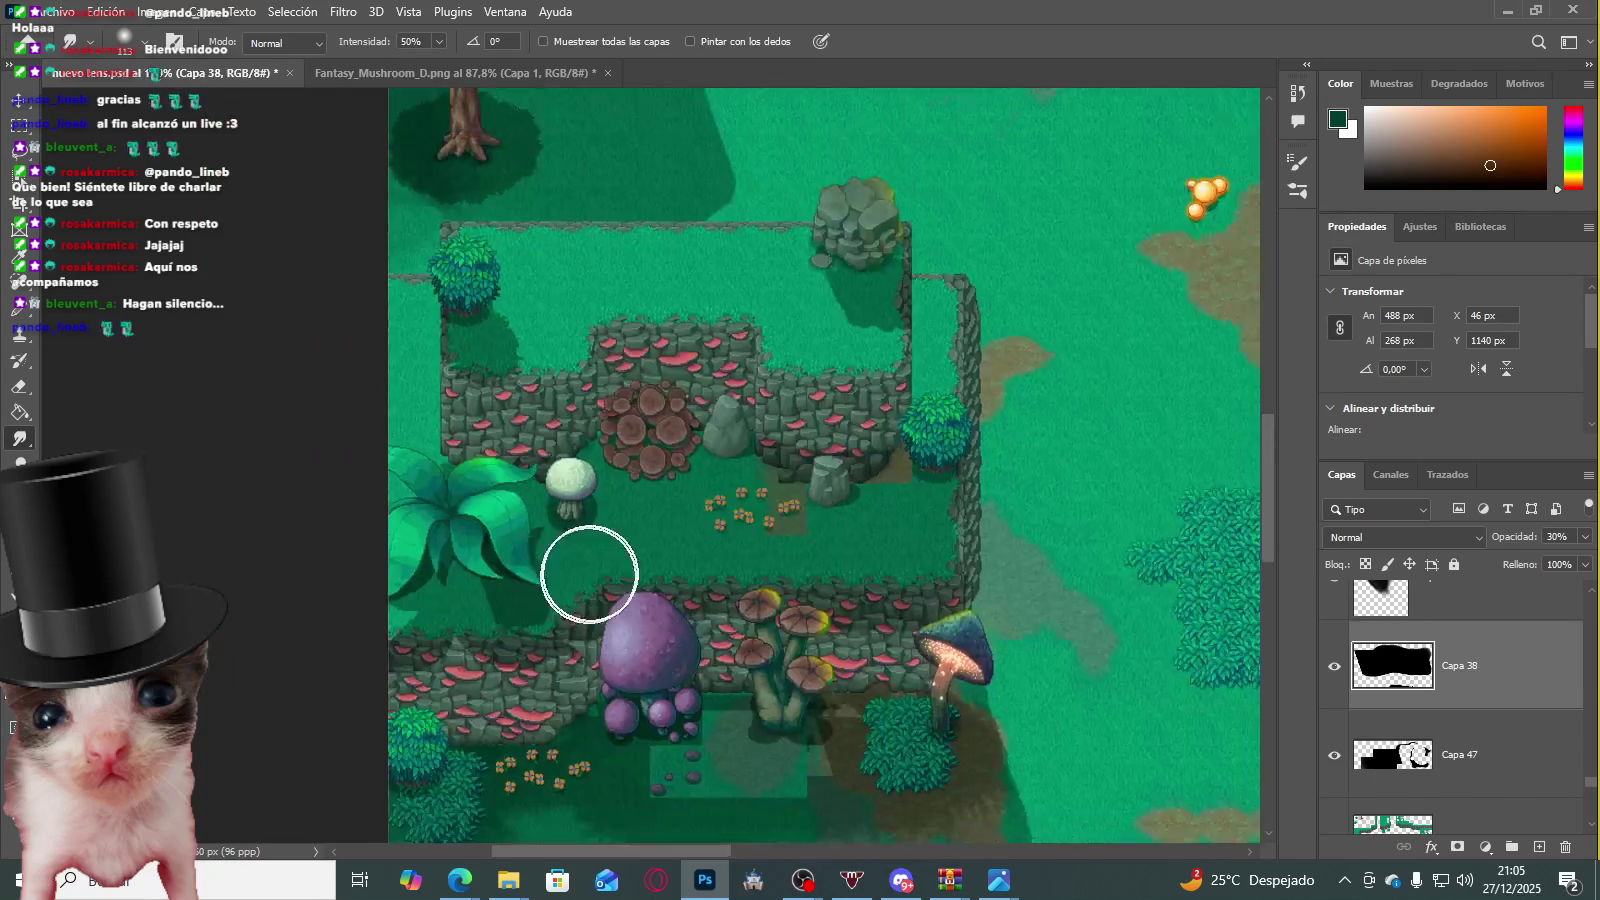
pyautogui.scroll(-2, 584, 578)
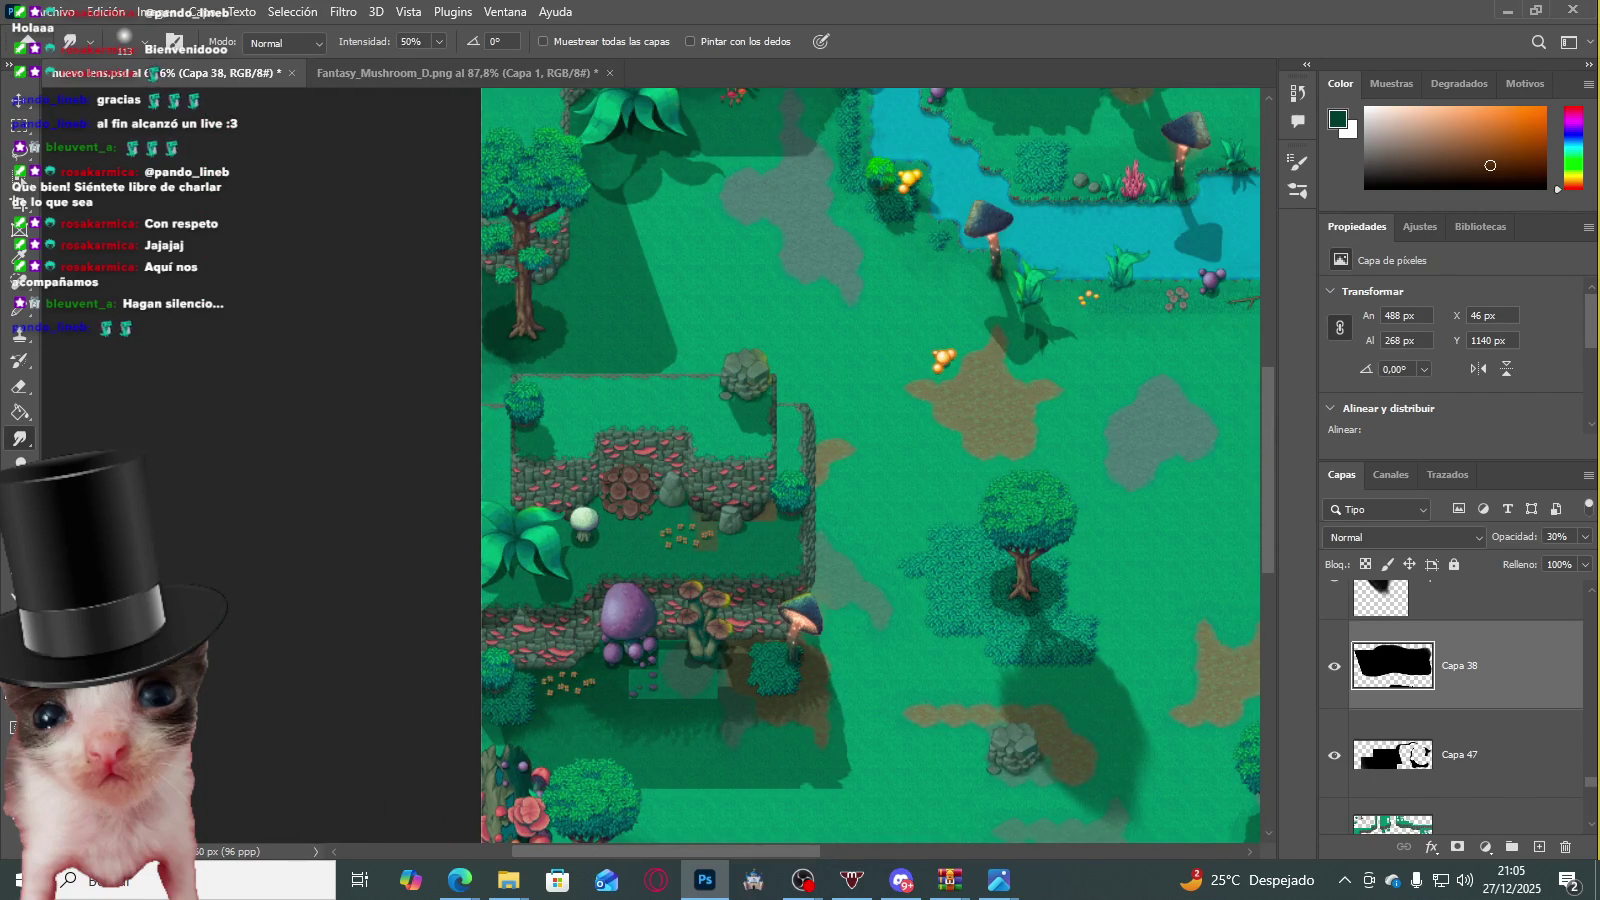
pyautogui.click(460, 880)
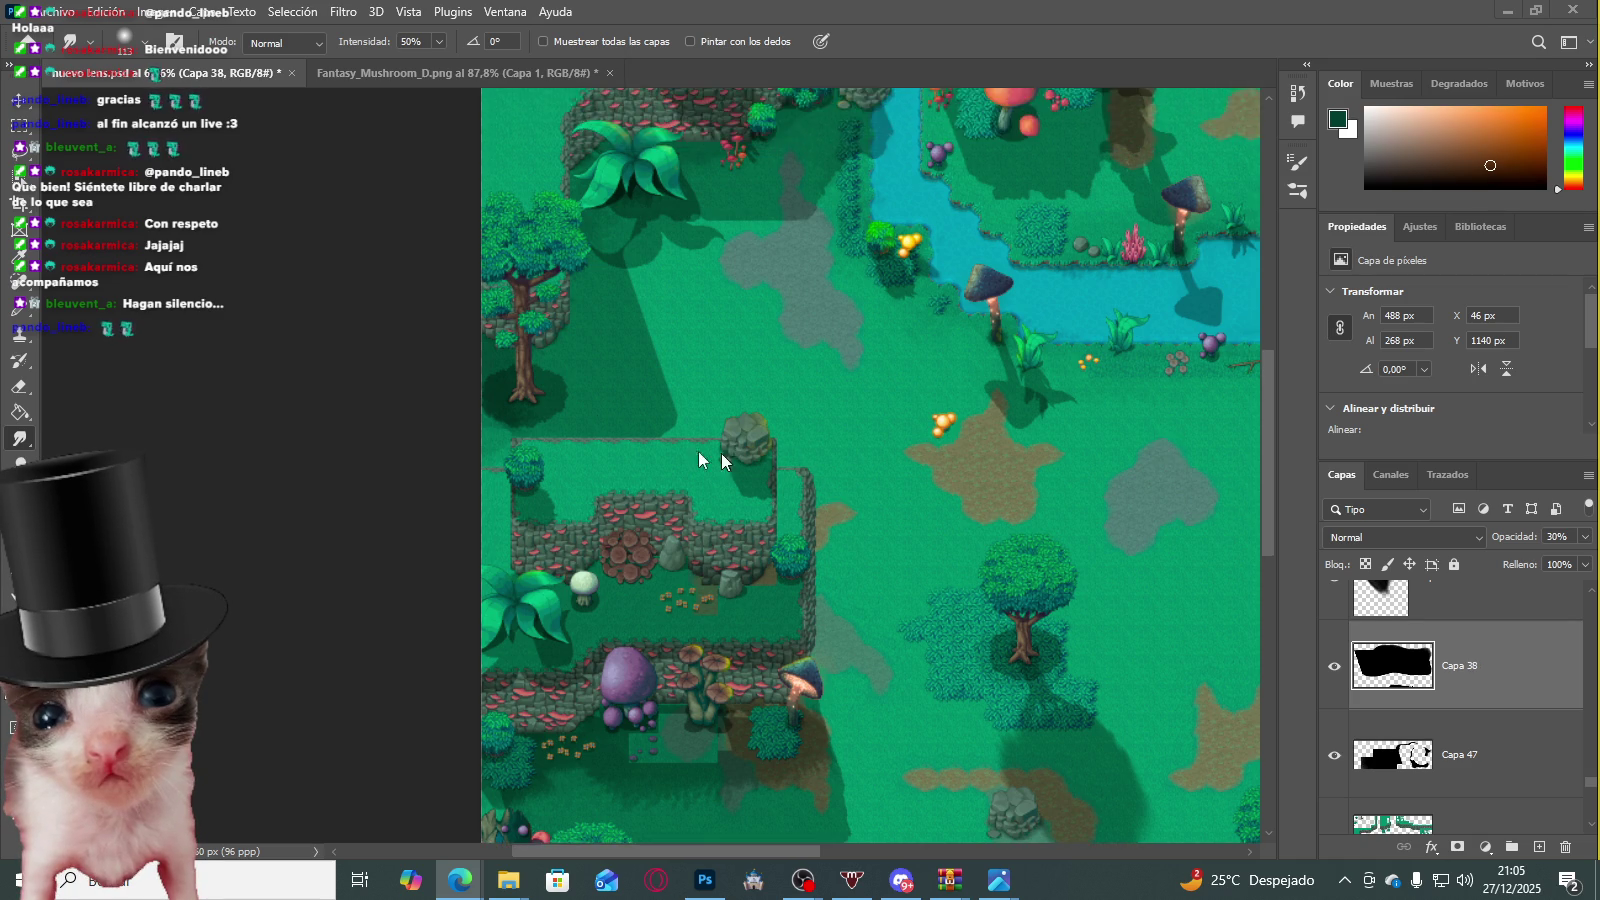
pyautogui.scroll(2, 741, 456)
pyautogui.scroll(-2, 771, 398)
pyautogui.scroll(-2, 402, 468)
pyautogui.scroll(2, 540, 470)
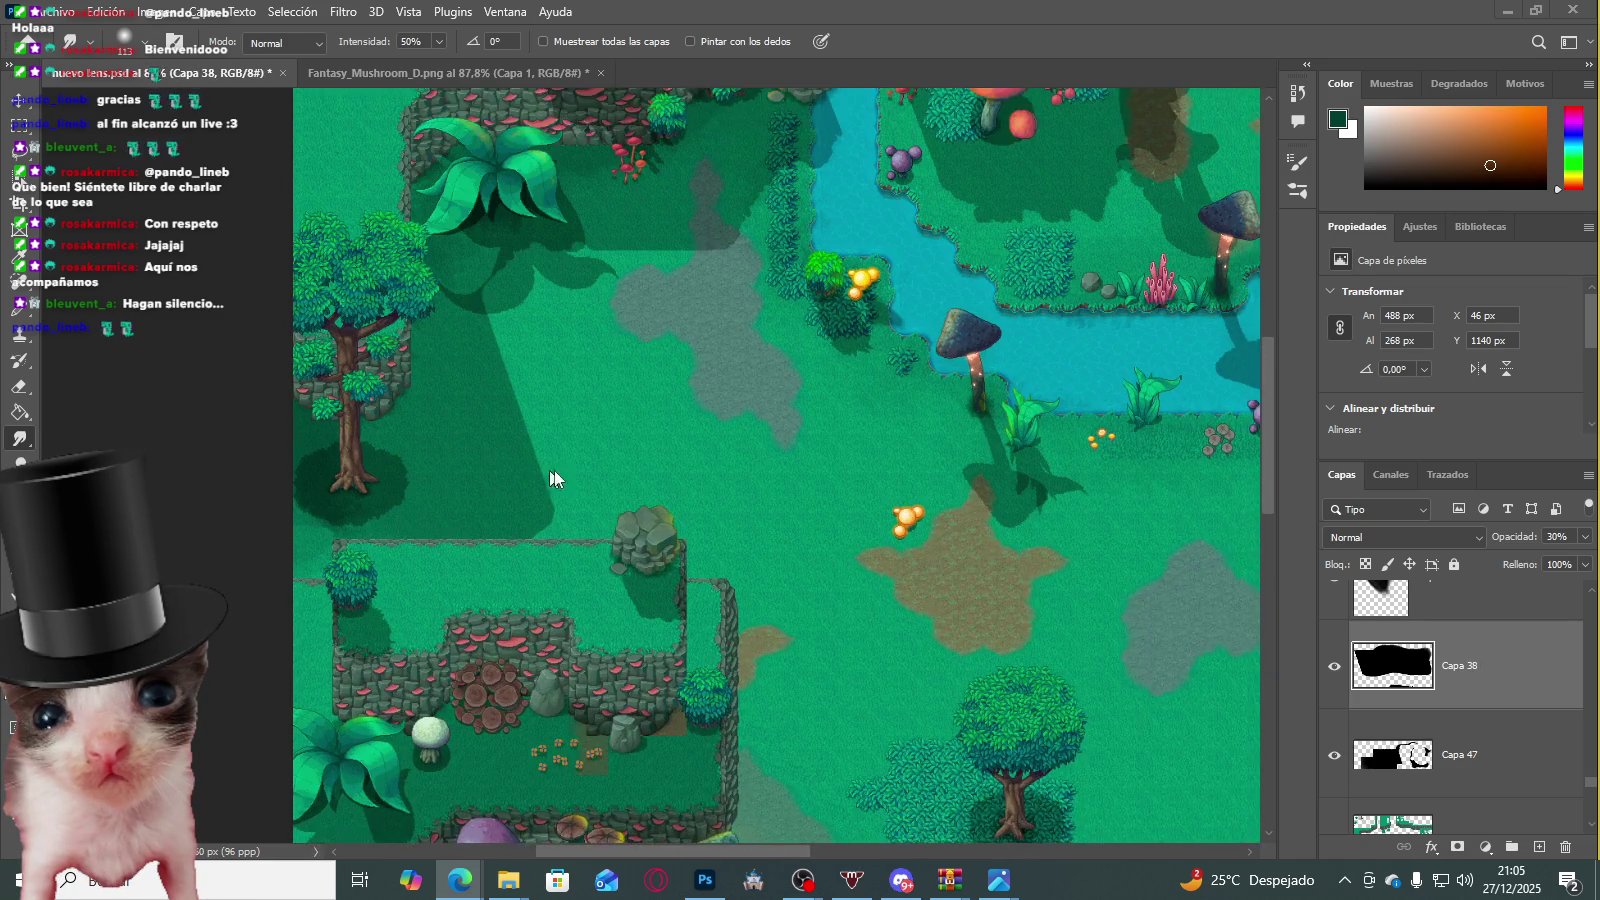
pyautogui.scroll(-1, 570, 468)
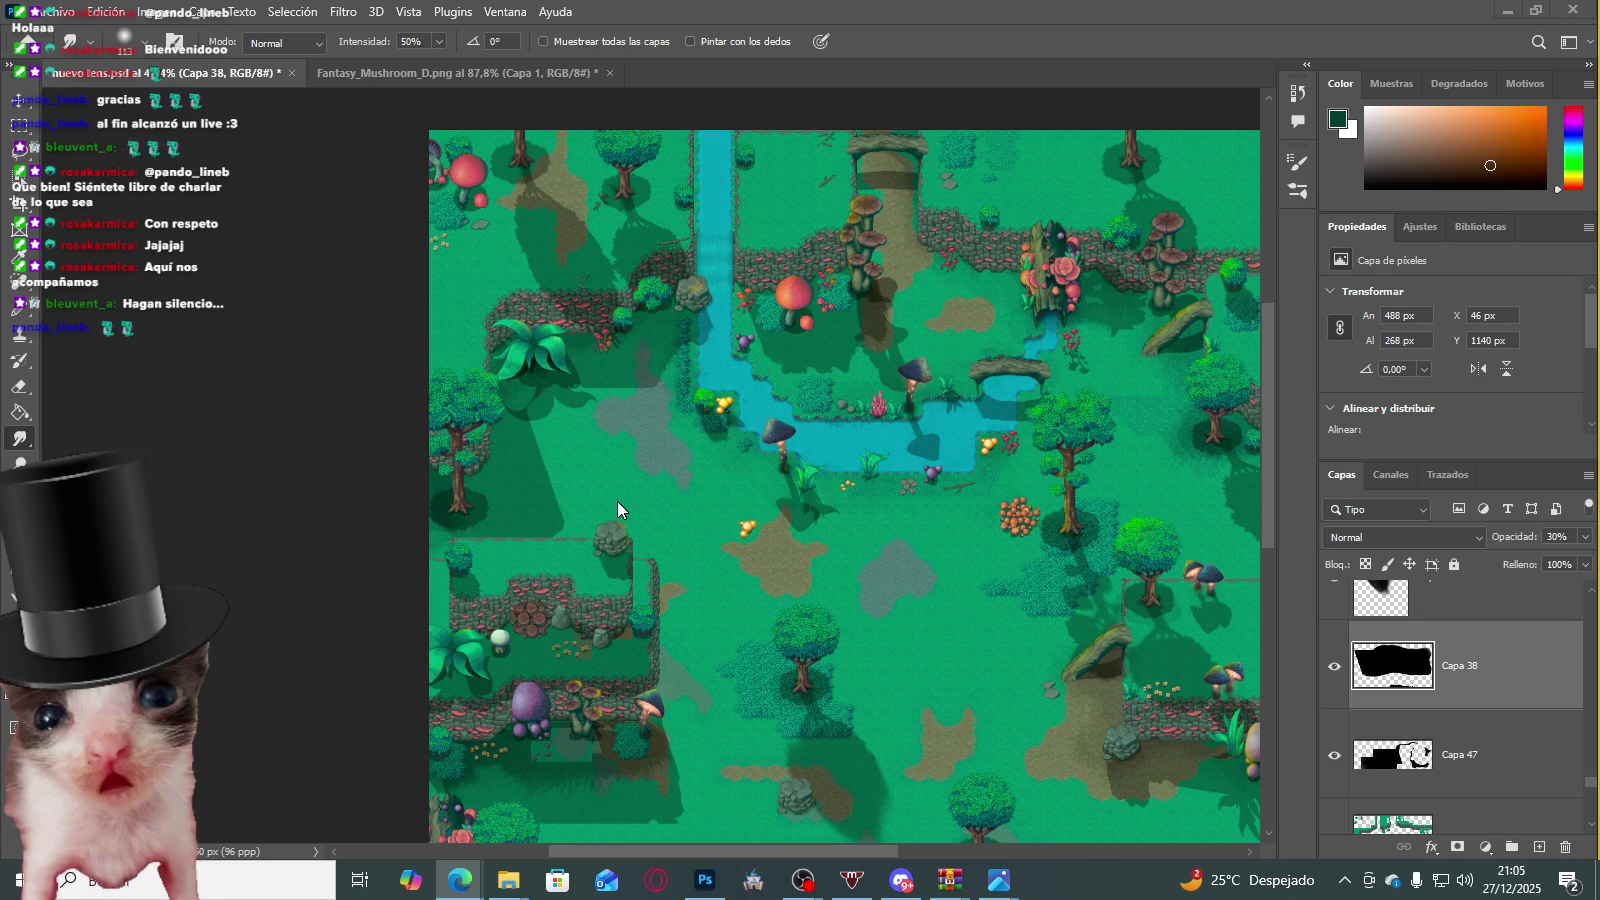
# Step: Hide Capa 47 and raise Capa 38's opacity to 100%
pyautogui.click(1336, 755)
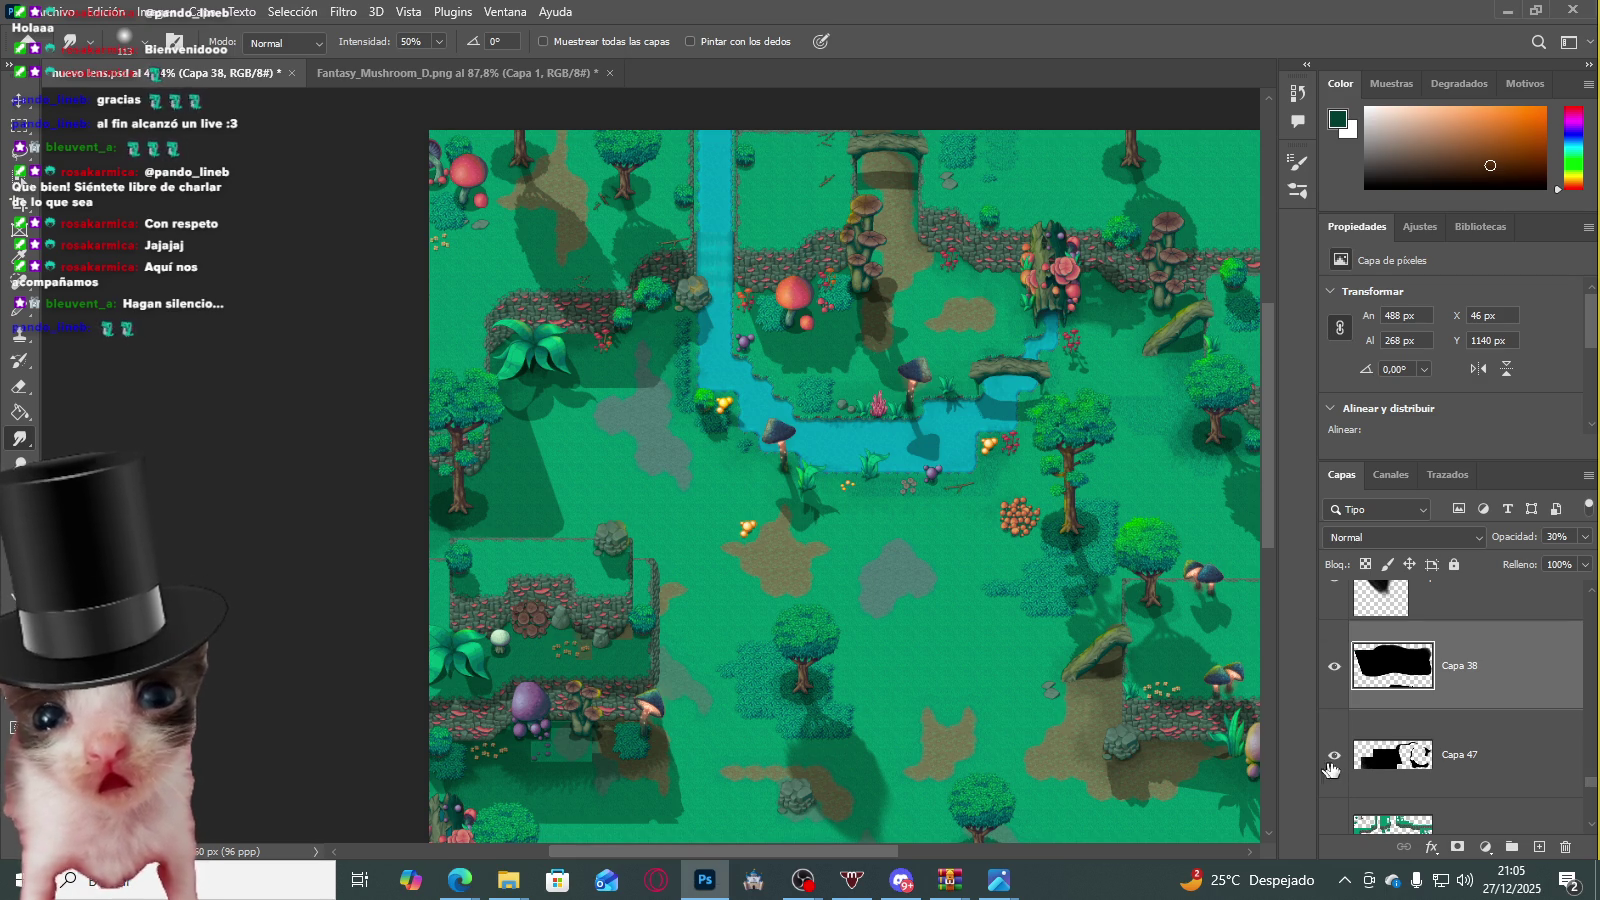
pyautogui.click(1430, 767)
pyautogui.click(1585, 536)
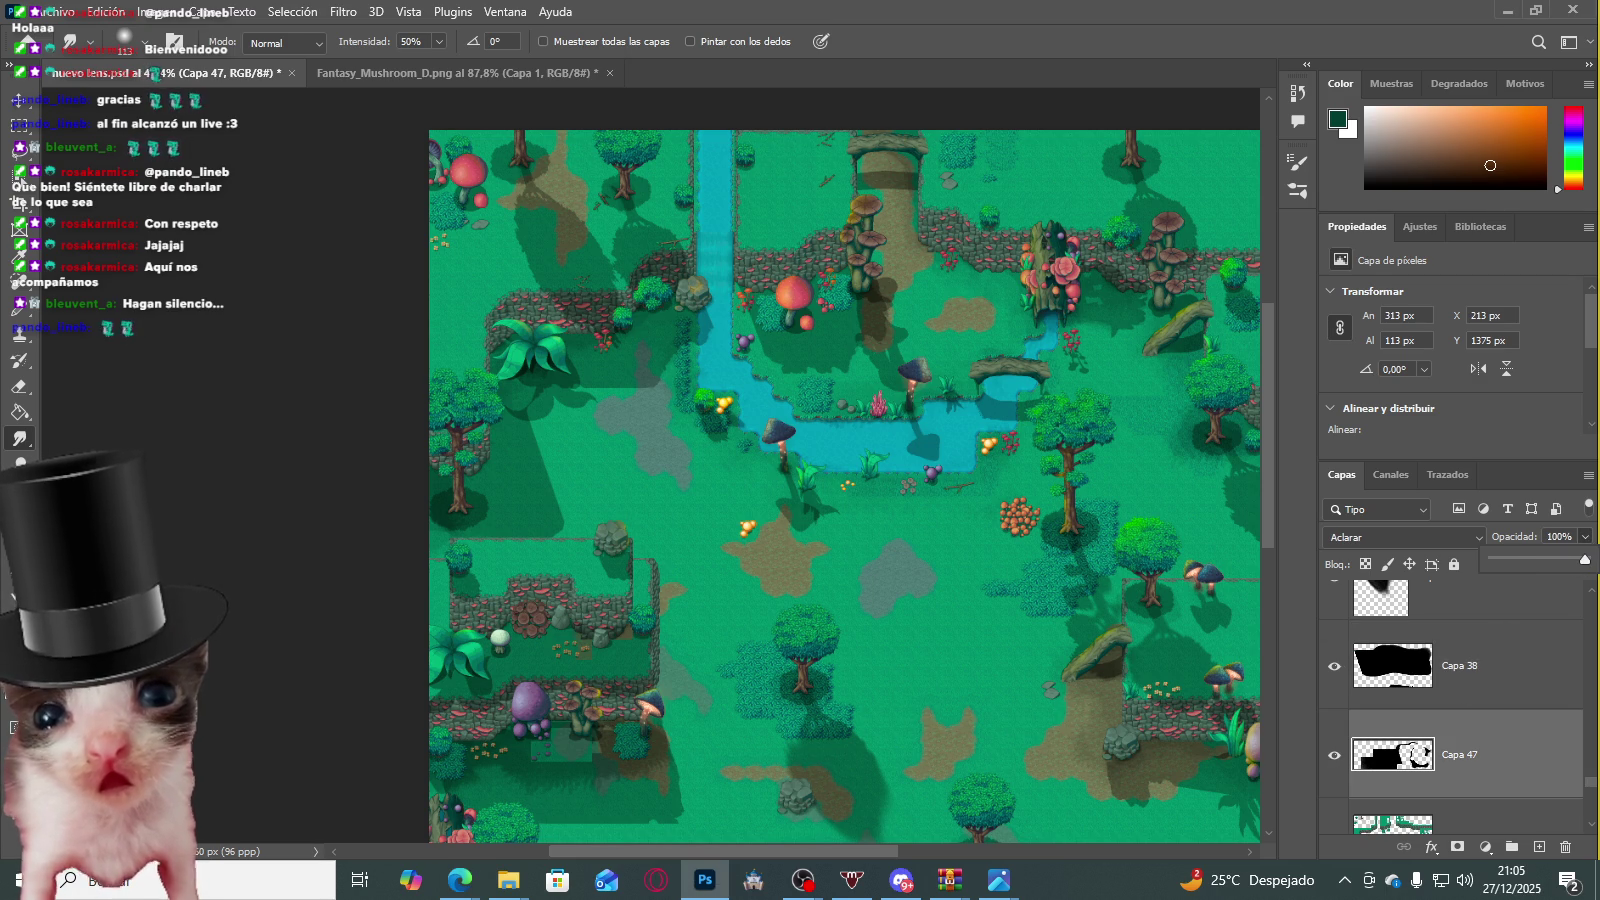
pyautogui.hotkey('alt', ']')
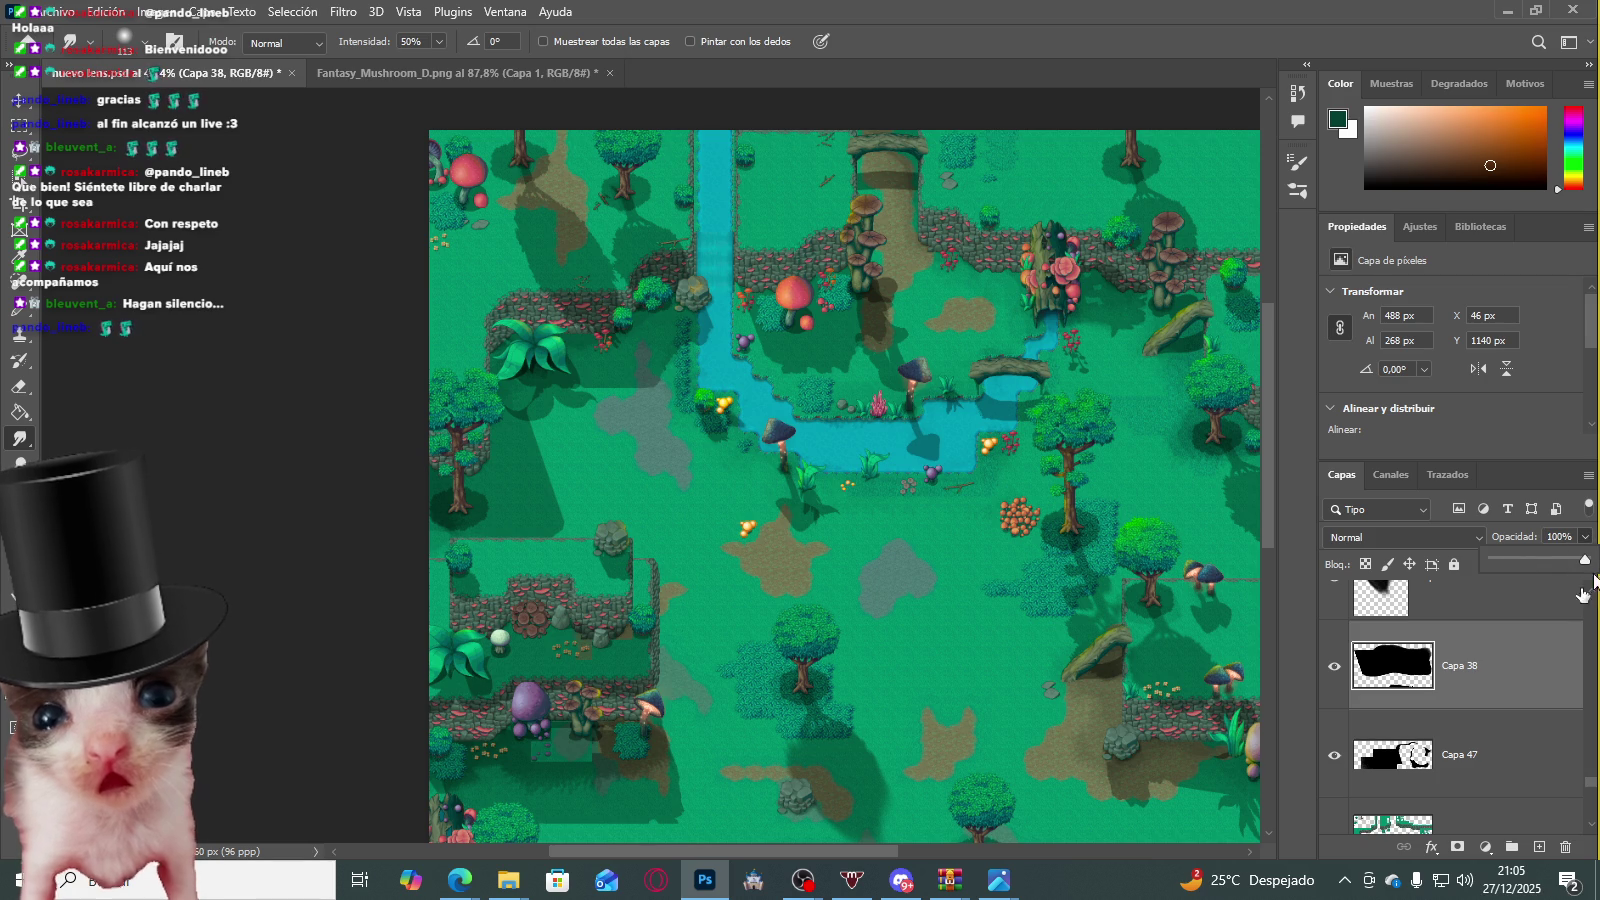
pyautogui.moveTo(1573, 563); pyautogui.dragTo(1590, 560)
# Step: Paste a copy of the Capa 75 shadow beneath the central tree at 100% opacity
pyautogui.hotkey('alt', ']')
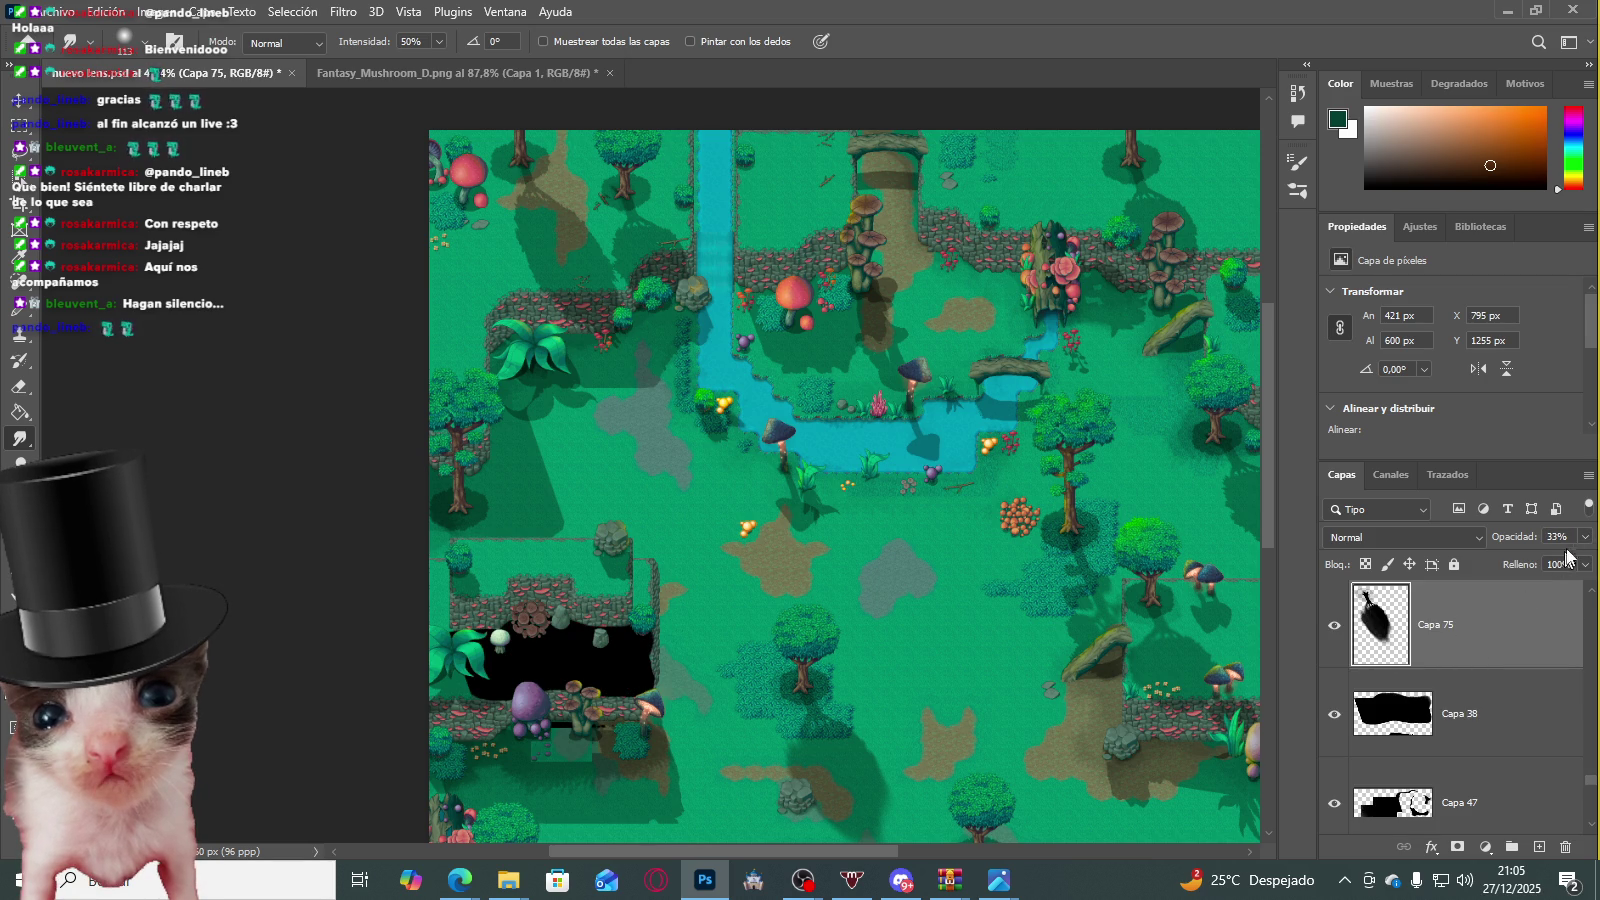
pyautogui.hotkey('ctrl', 'v')
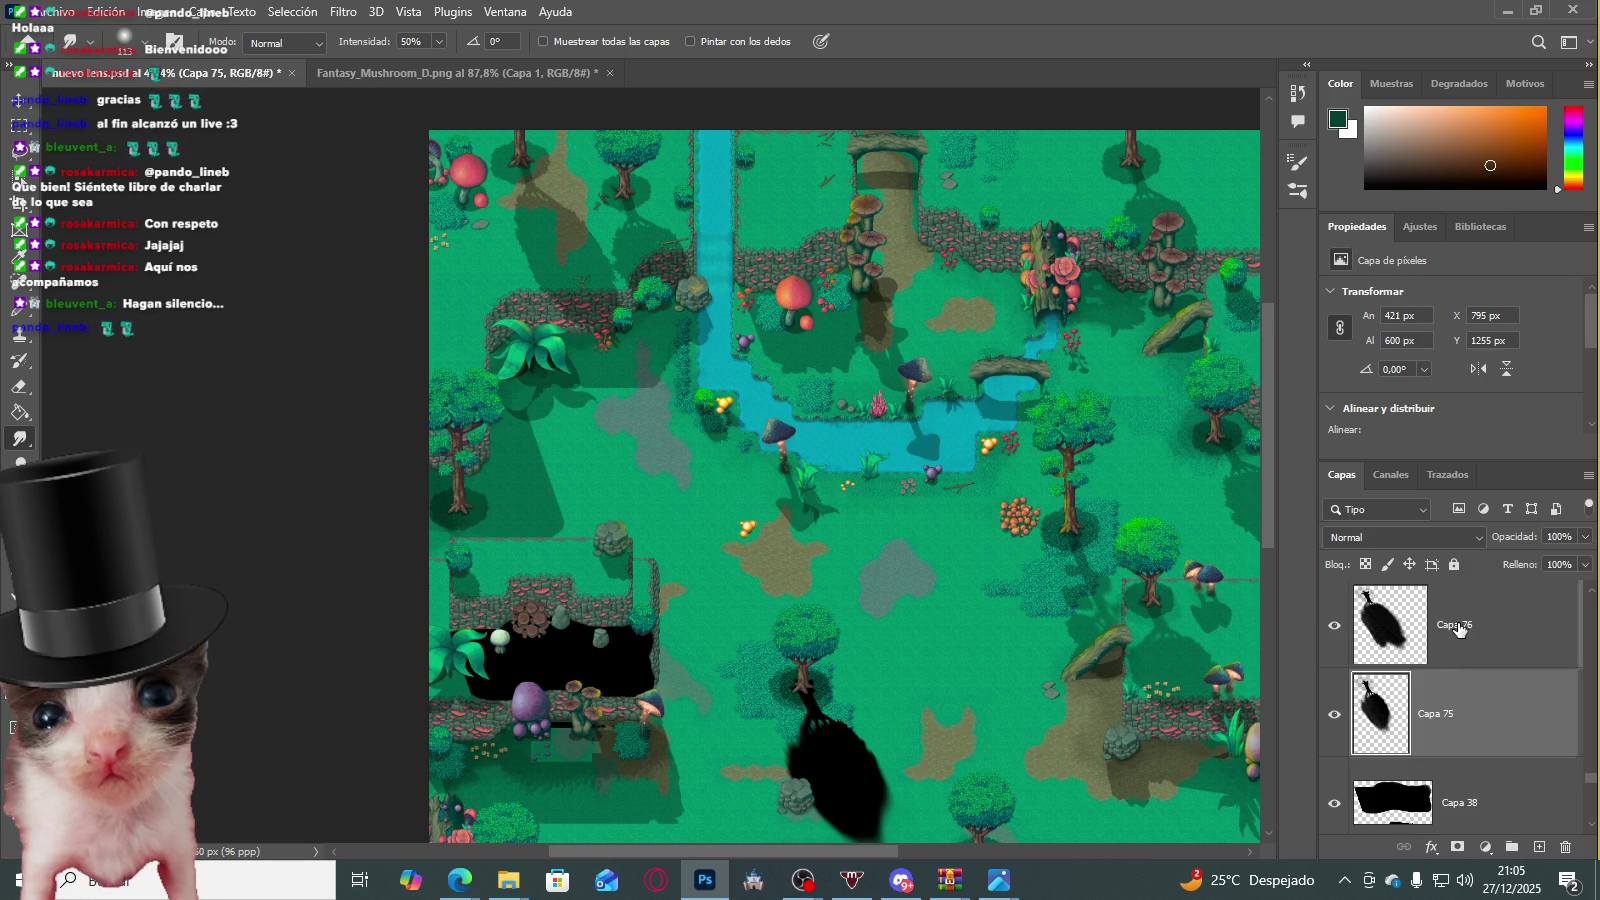
pyautogui.moveTo(1584, 560); pyautogui.dragTo(1509, 560)
pyautogui.click(1585, 540)
pyautogui.click(1594, 560)
pyautogui.scroll(1, 1487, 670)
# Step: From Capa 28, paste two more shadow copies and adjust their opacity
pyautogui.click(1483, 630)
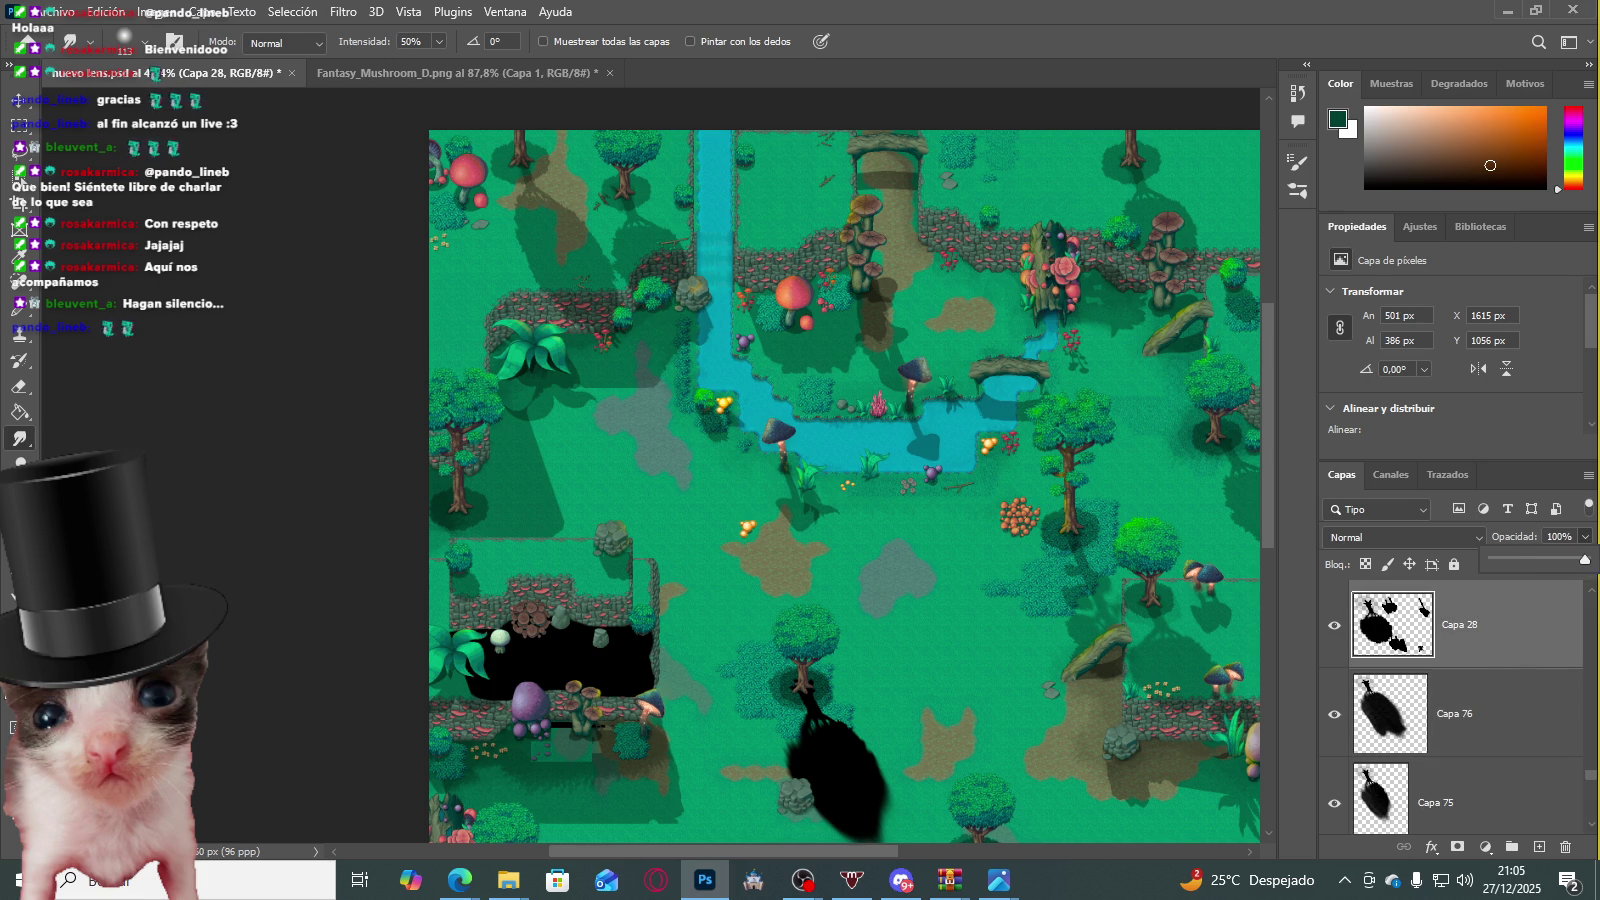
pyautogui.hotkey('ctrl', 'v')
pyautogui.click(1584, 537)
pyautogui.hotkey('ctrl', 'v')
pyautogui.moveTo(1585, 560)
pyautogui.mouseDown()
pyautogui.moveTo(1521, 560)
pyautogui.moveTo(1588, 560)
pyautogui.mouseUp()
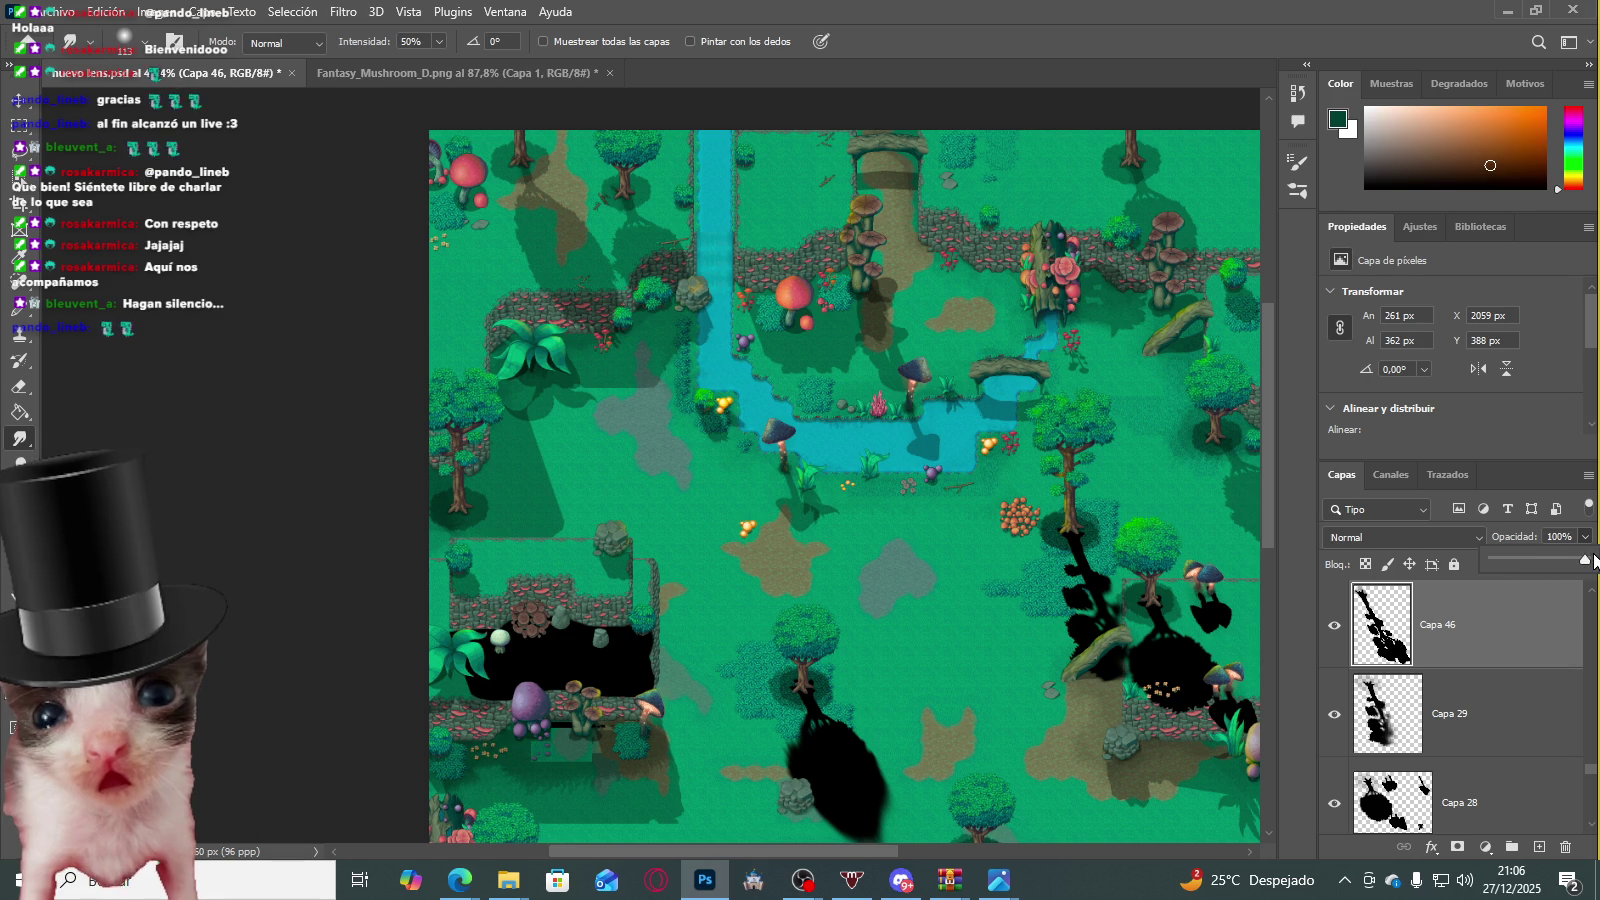
# Step: Select Capa 32, show the Capa 33 shadow, and add another shadow at raised opacity
pyautogui.scroll(1, 1489, 652)
pyautogui.click(1482, 640)
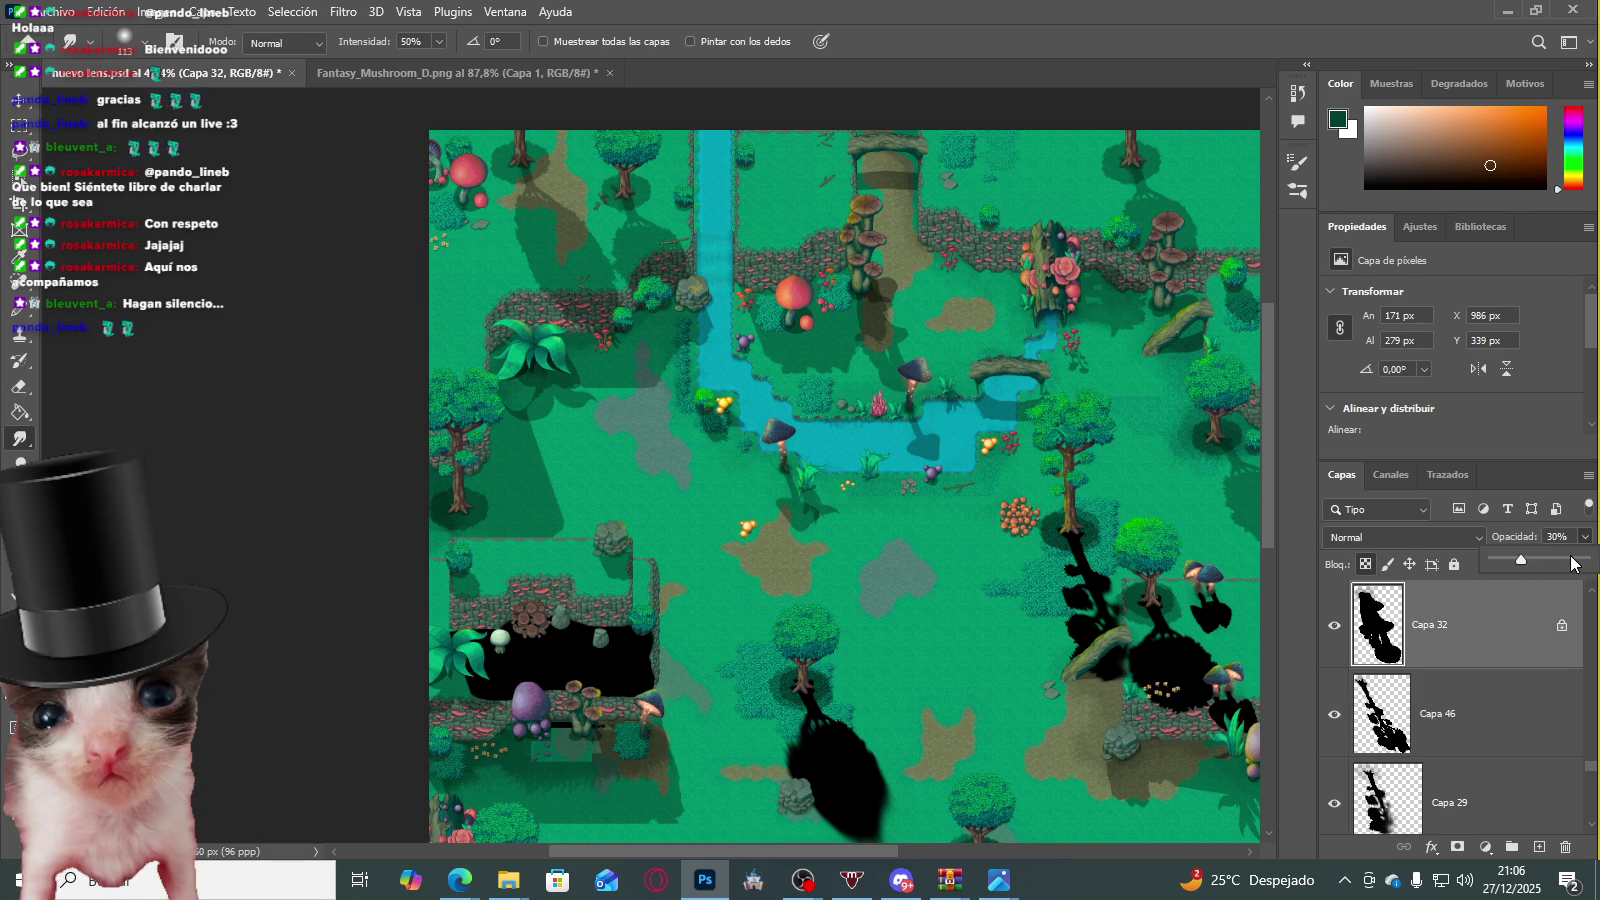
pyautogui.hotkey('ctrl', 'z')
pyautogui.hotkey('ctrl', 'z')
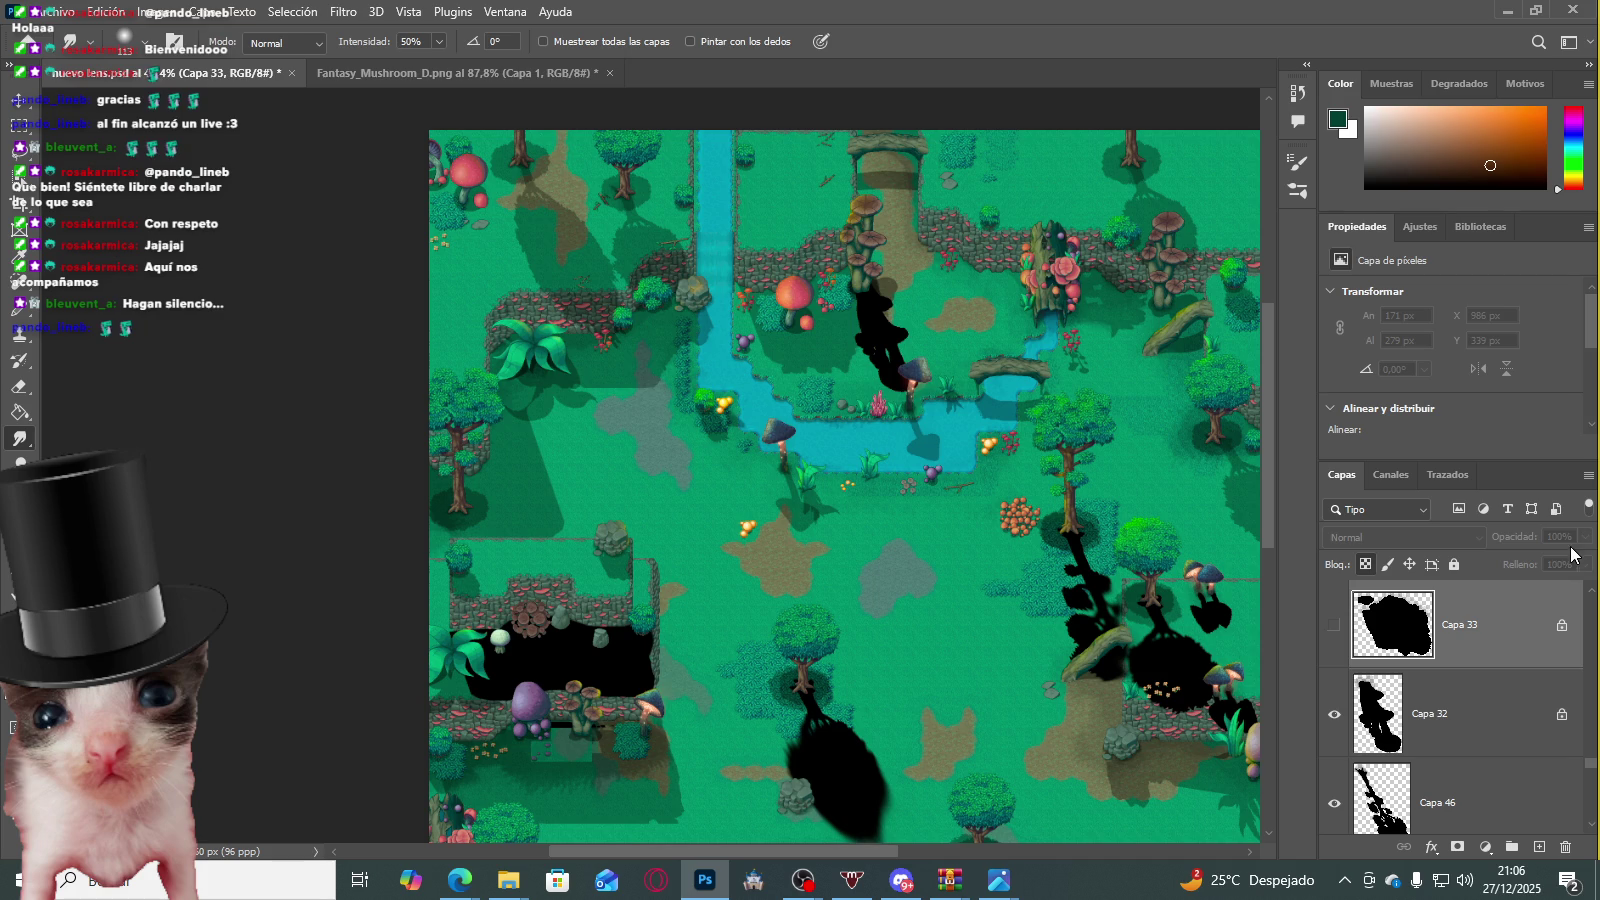
pyautogui.click(1334, 625)
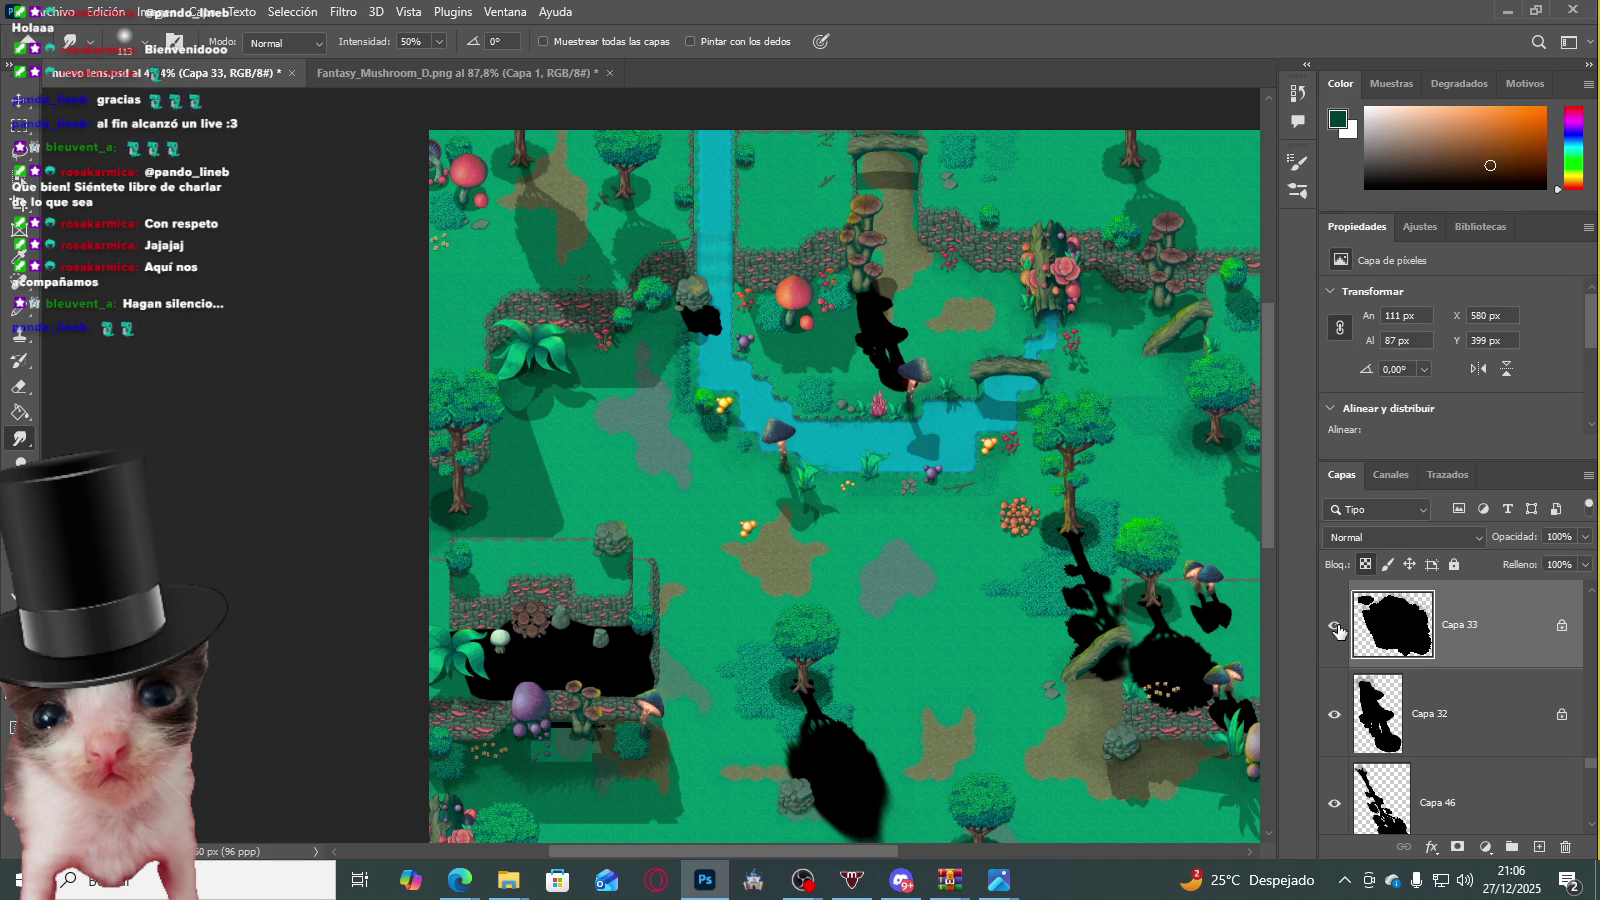
pyautogui.hotkey('ctrl', 'shift', 'z')
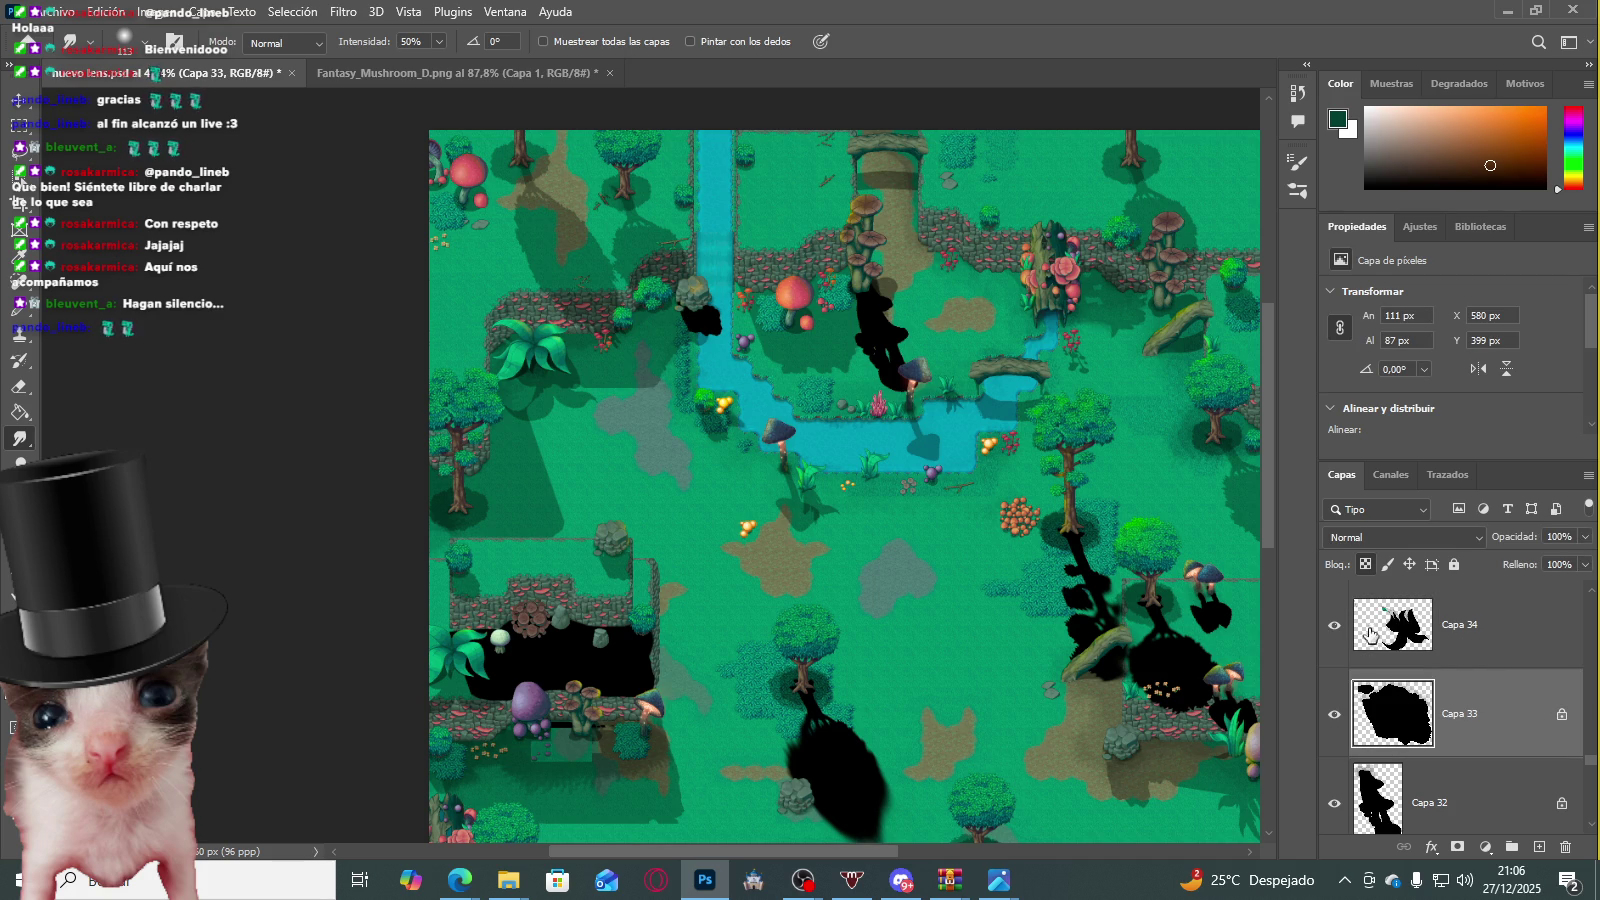
pyautogui.moveTo(1585, 537); pyautogui.dragTo(1578, 562)
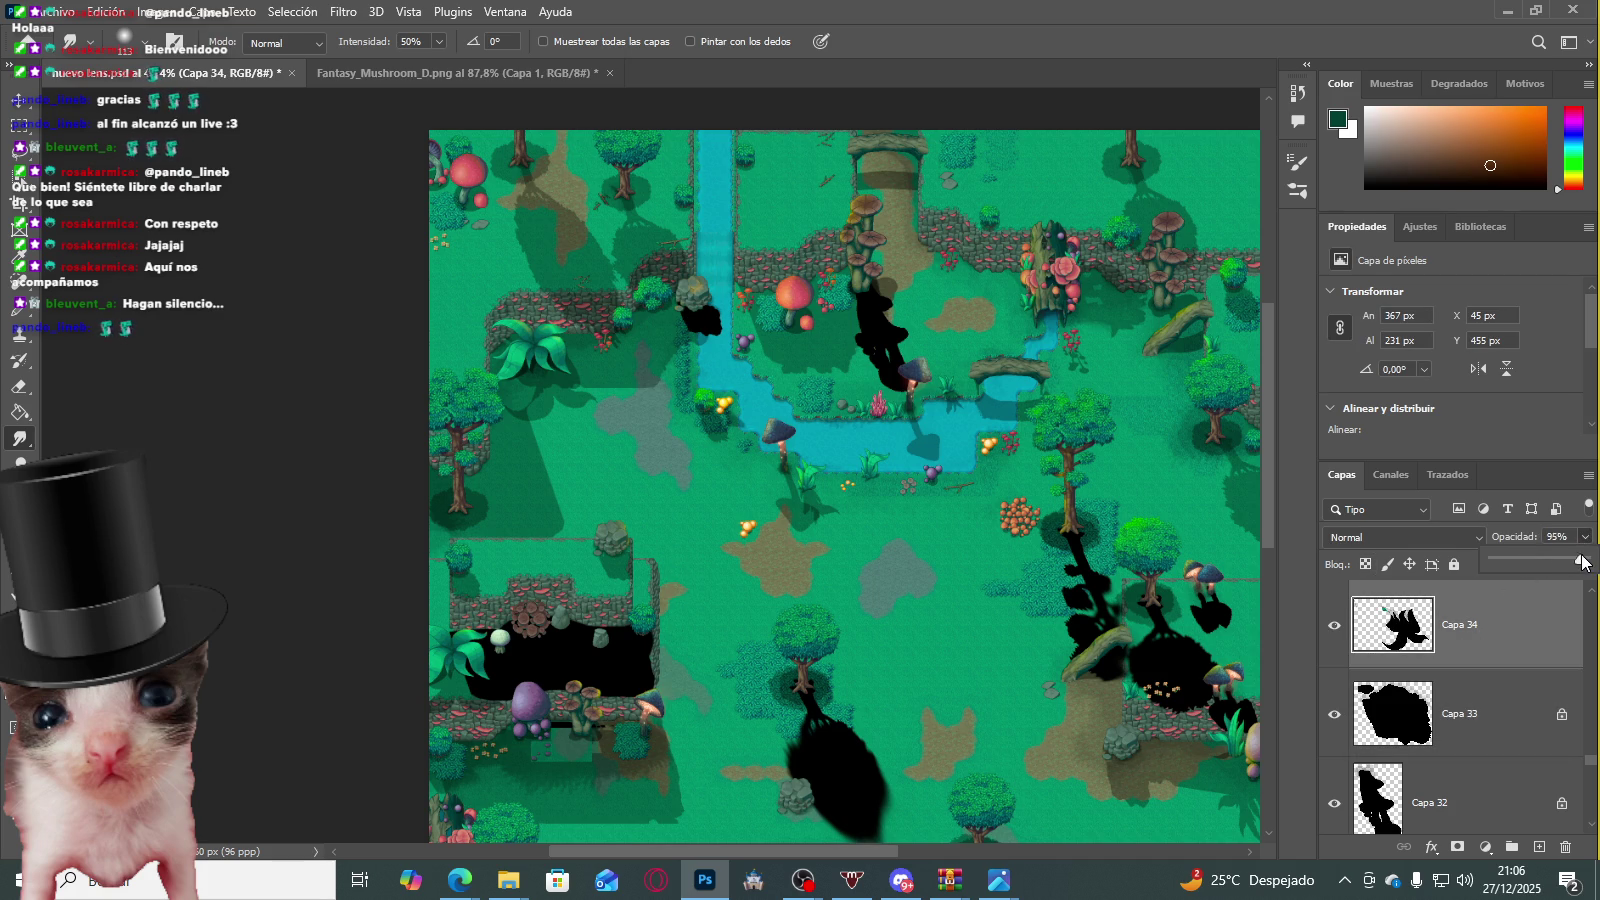
# Step: From Capa 35, paste another shadow layer and begin setting Capa 37's opacity
pyautogui.scroll(1, 1457, 665)
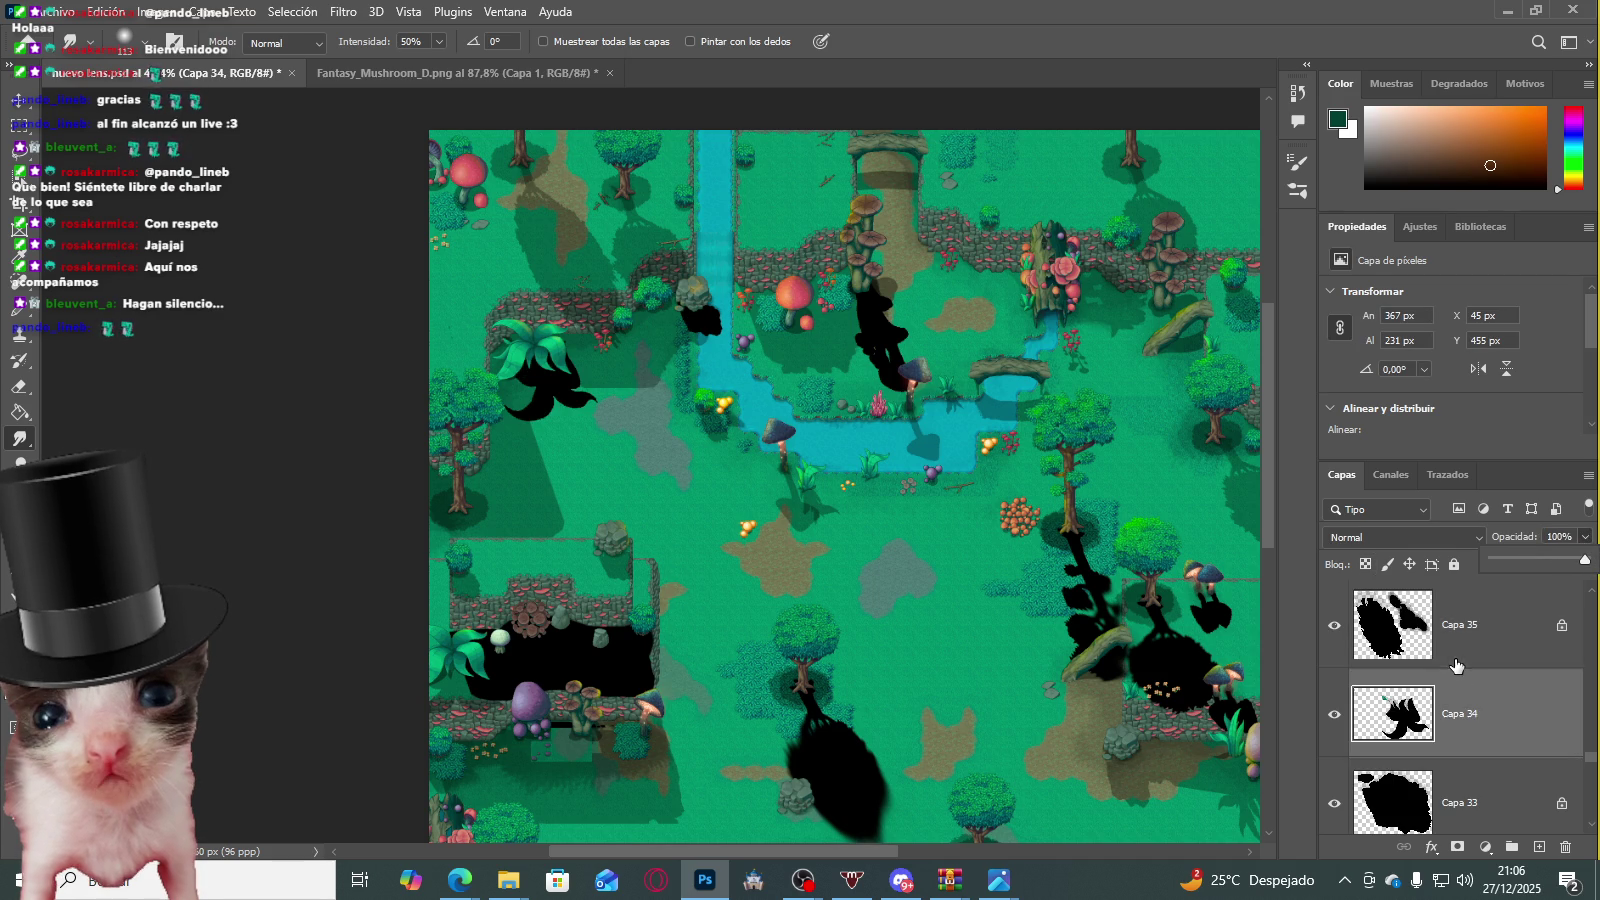
pyautogui.click(1464, 632)
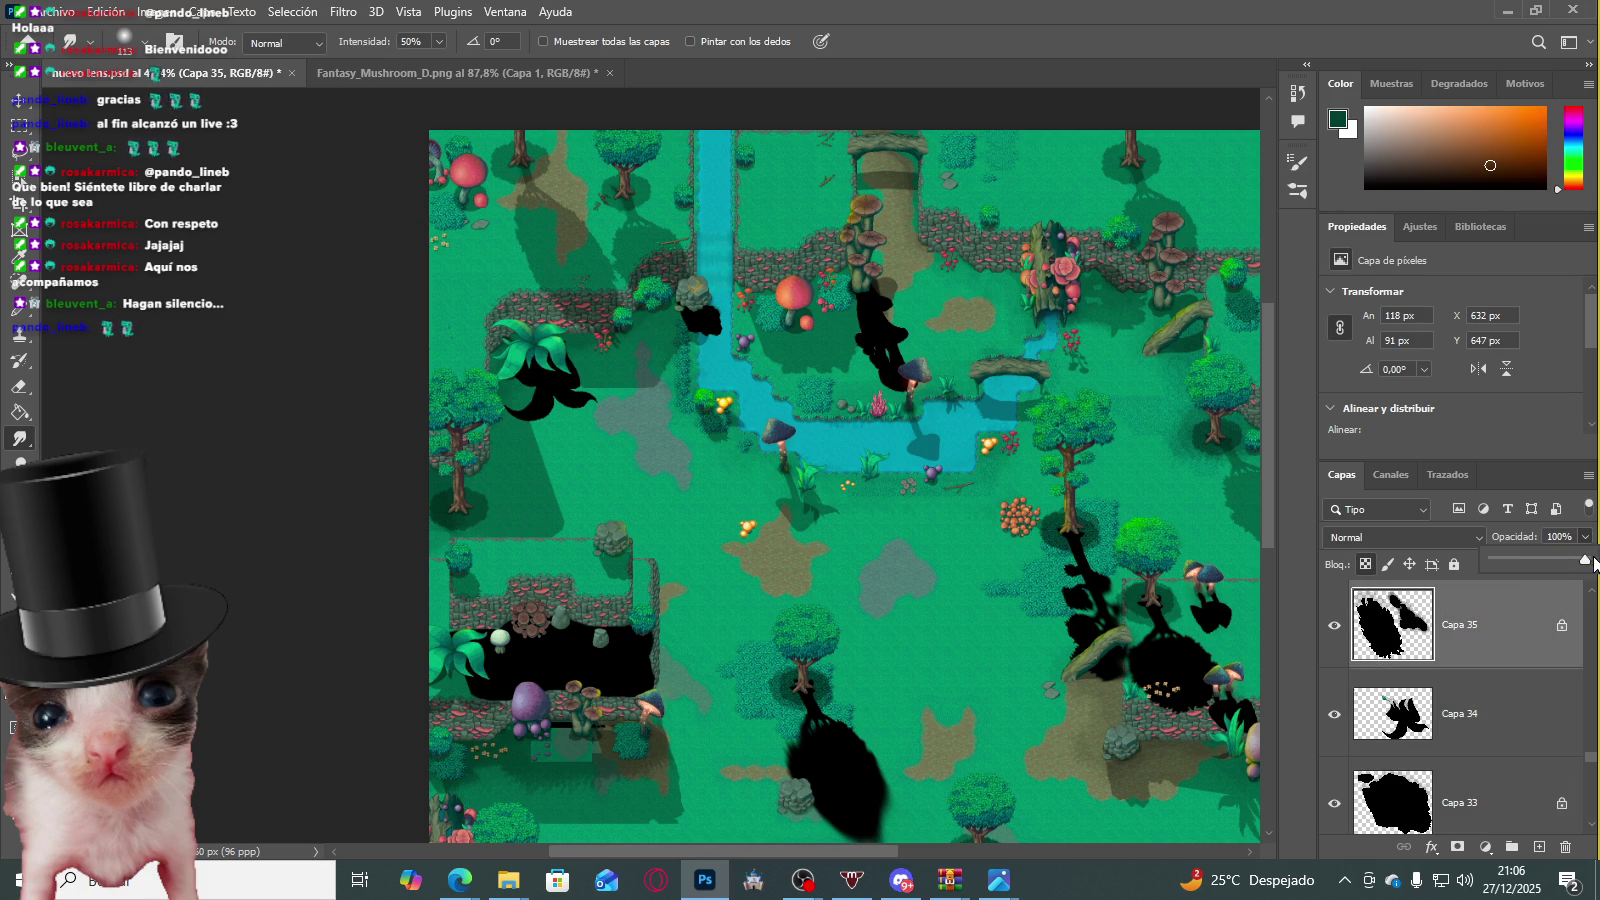
pyautogui.hotkey('ctrl', 'shift', 'z')
pyautogui.hotkey('ctrl', 'shift', 'z')
pyautogui.hotkey('ctrl', 'shift', 'z')
pyautogui.hotkey('ctrl', 'shift', 'z')
pyautogui.click(1585, 537)
# Step: Make Capa 37 fully opaque, then add Capa 40 and Capa 41 shadows at 100% opacity
pyautogui.moveTo(1587, 590); pyautogui.dragTo(1589, 588)
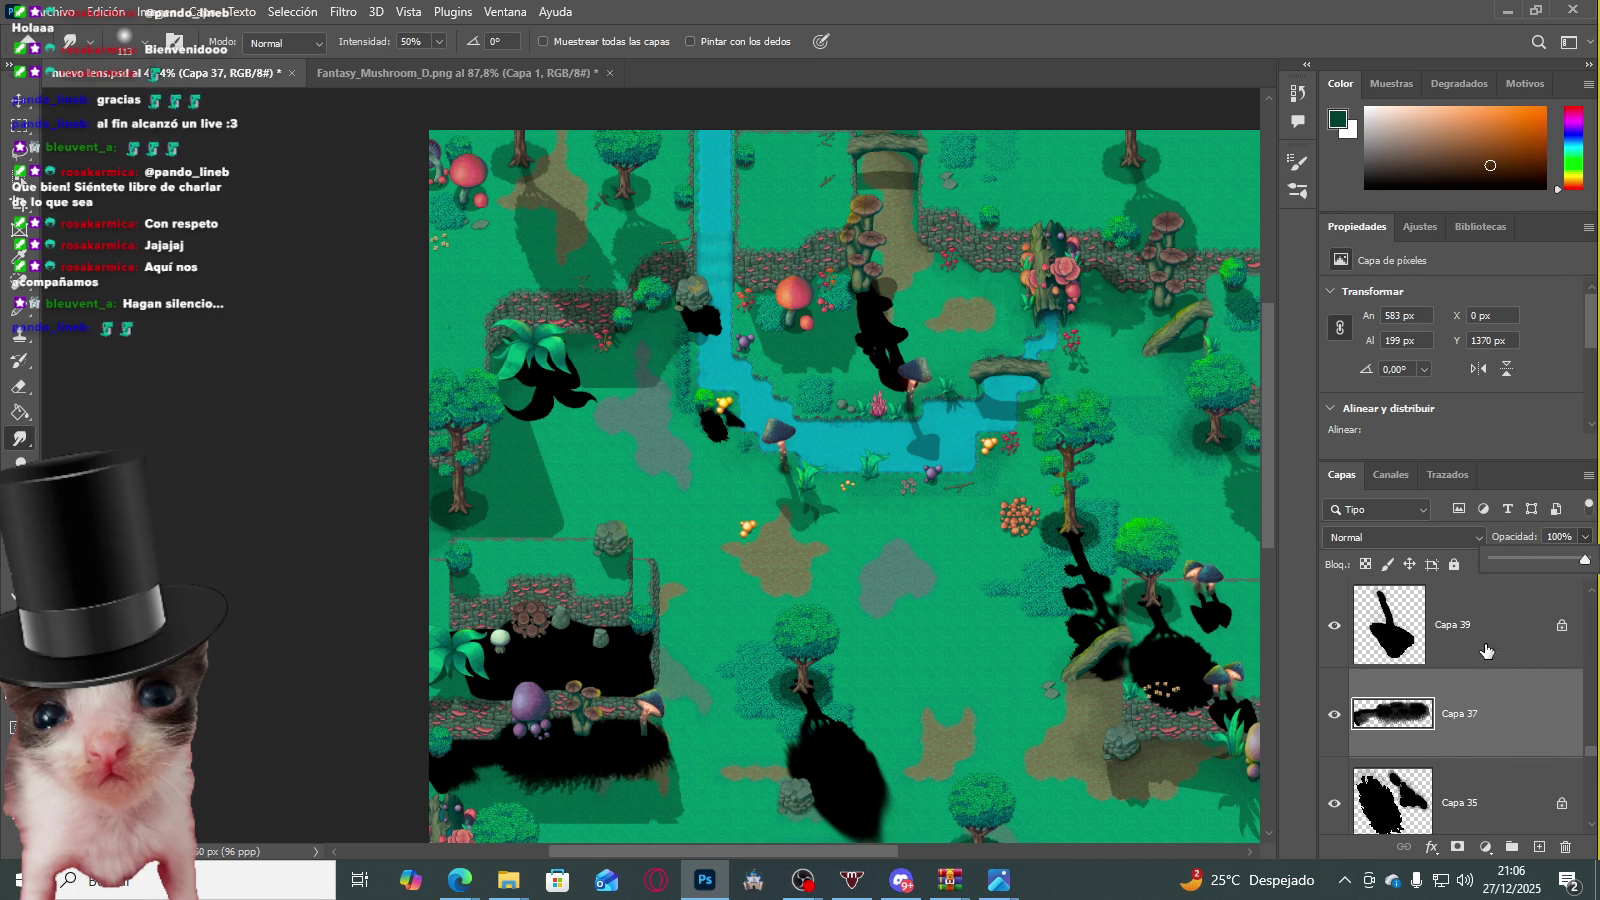
pyautogui.click(1487, 652)
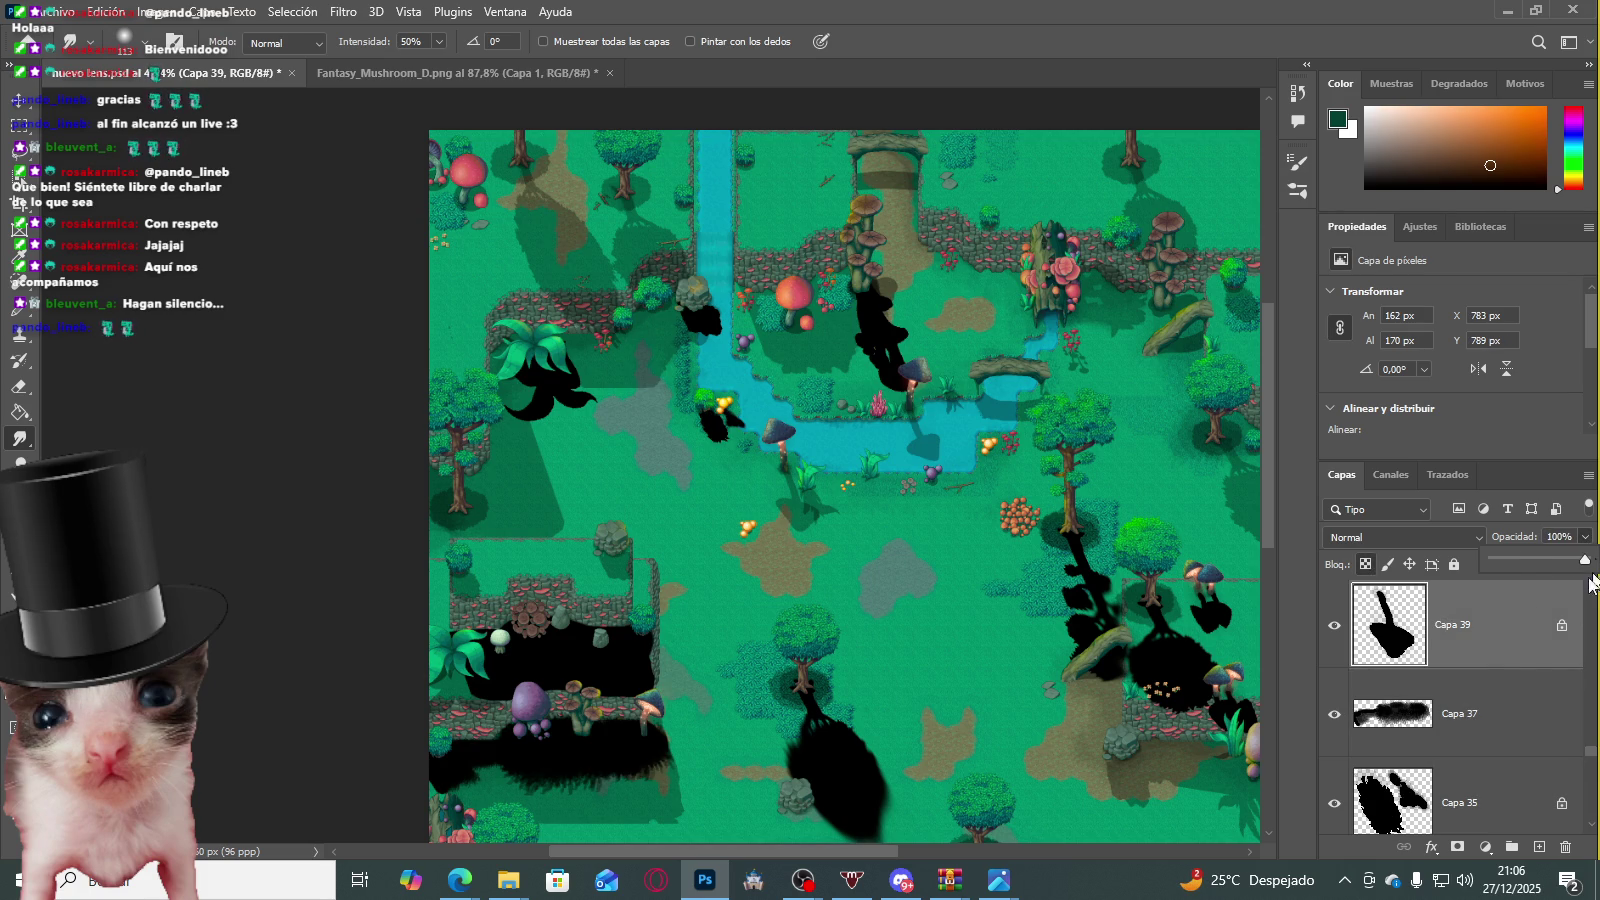
pyautogui.hotkey('ctrl', 'v')
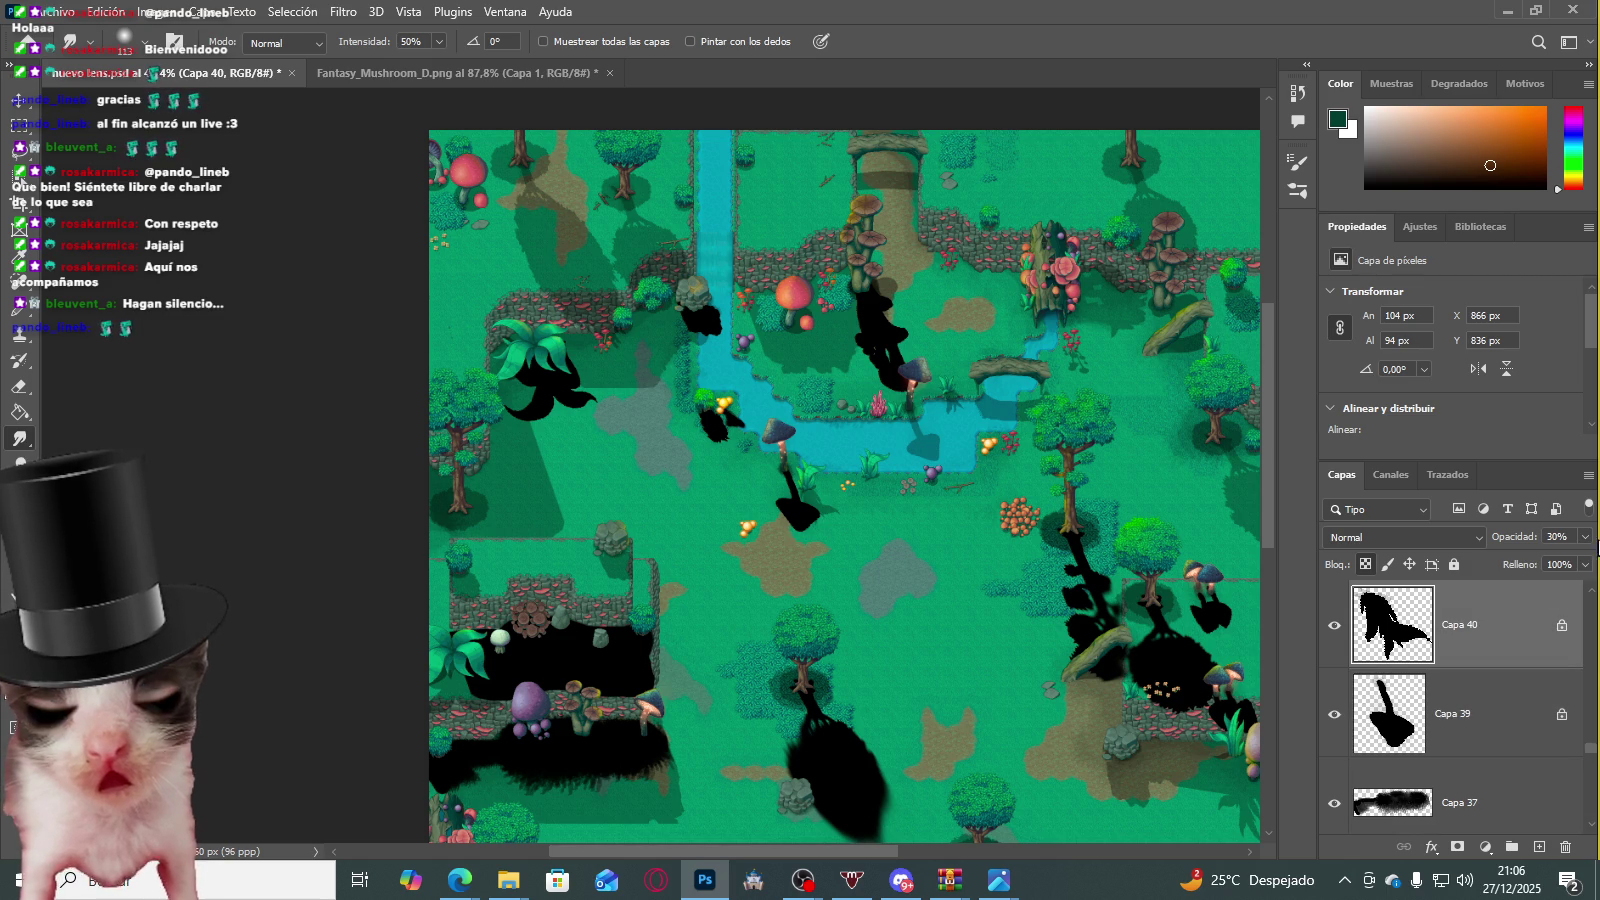
pyautogui.moveTo(1585, 537); pyautogui.dragTo(1585, 559)
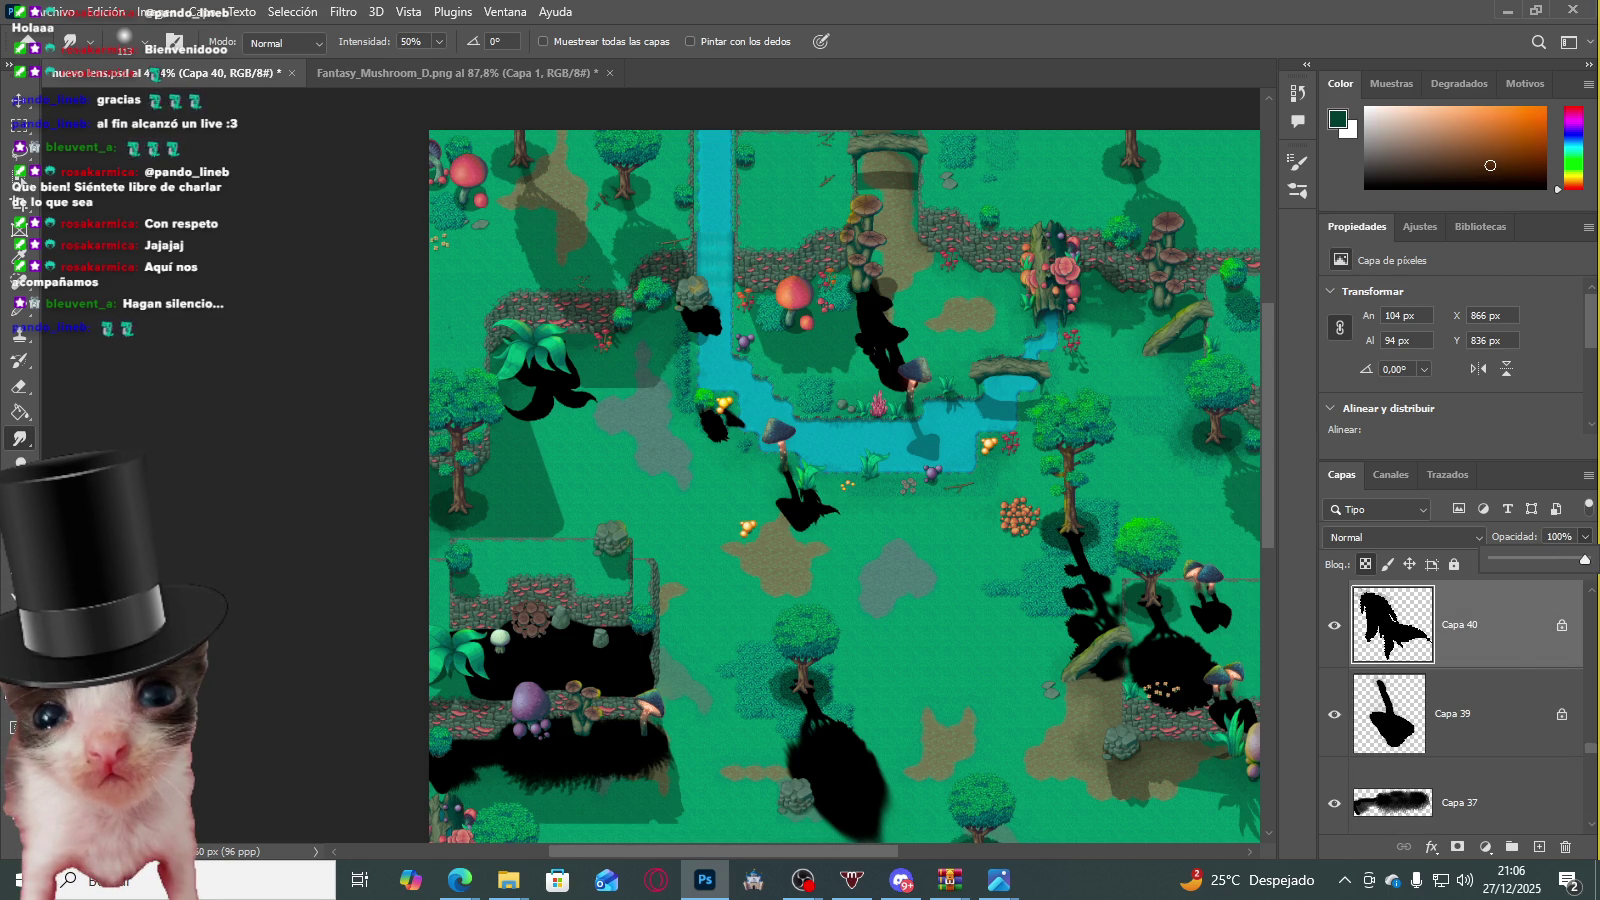
pyautogui.hotkey('ctrl', 'v')
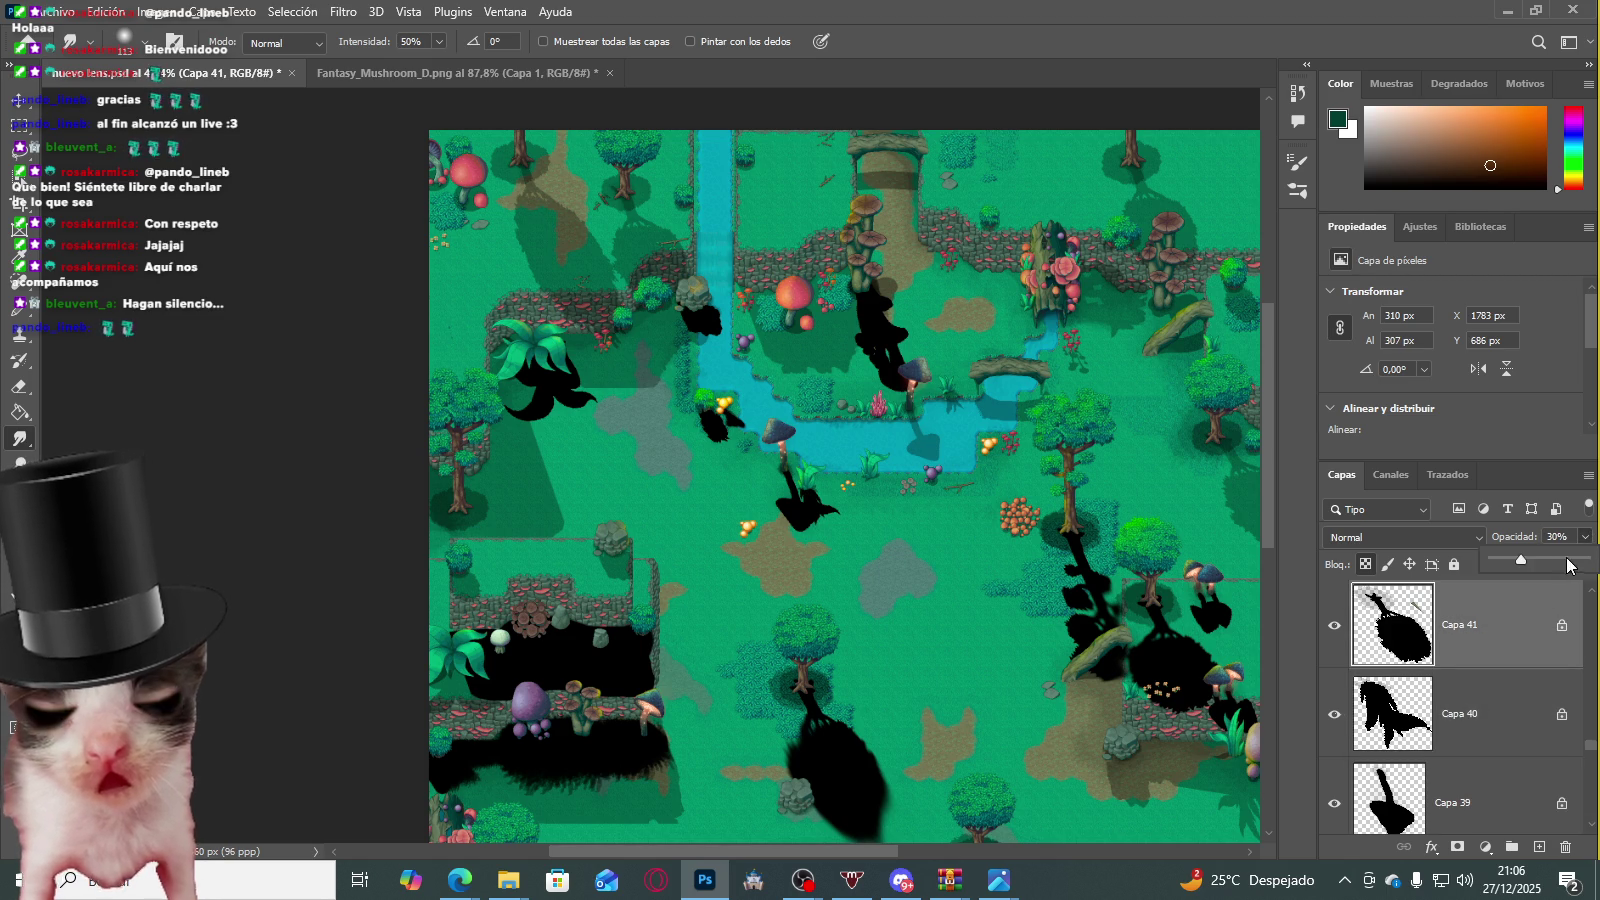
pyautogui.moveTo(1573, 561); pyautogui.dragTo(1585, 559)
# Step: Paste shadow layers Capa 42, 43 and 57, making Capa 57 fully opaque
pyautogui.hotkey('ctrl', 'v')
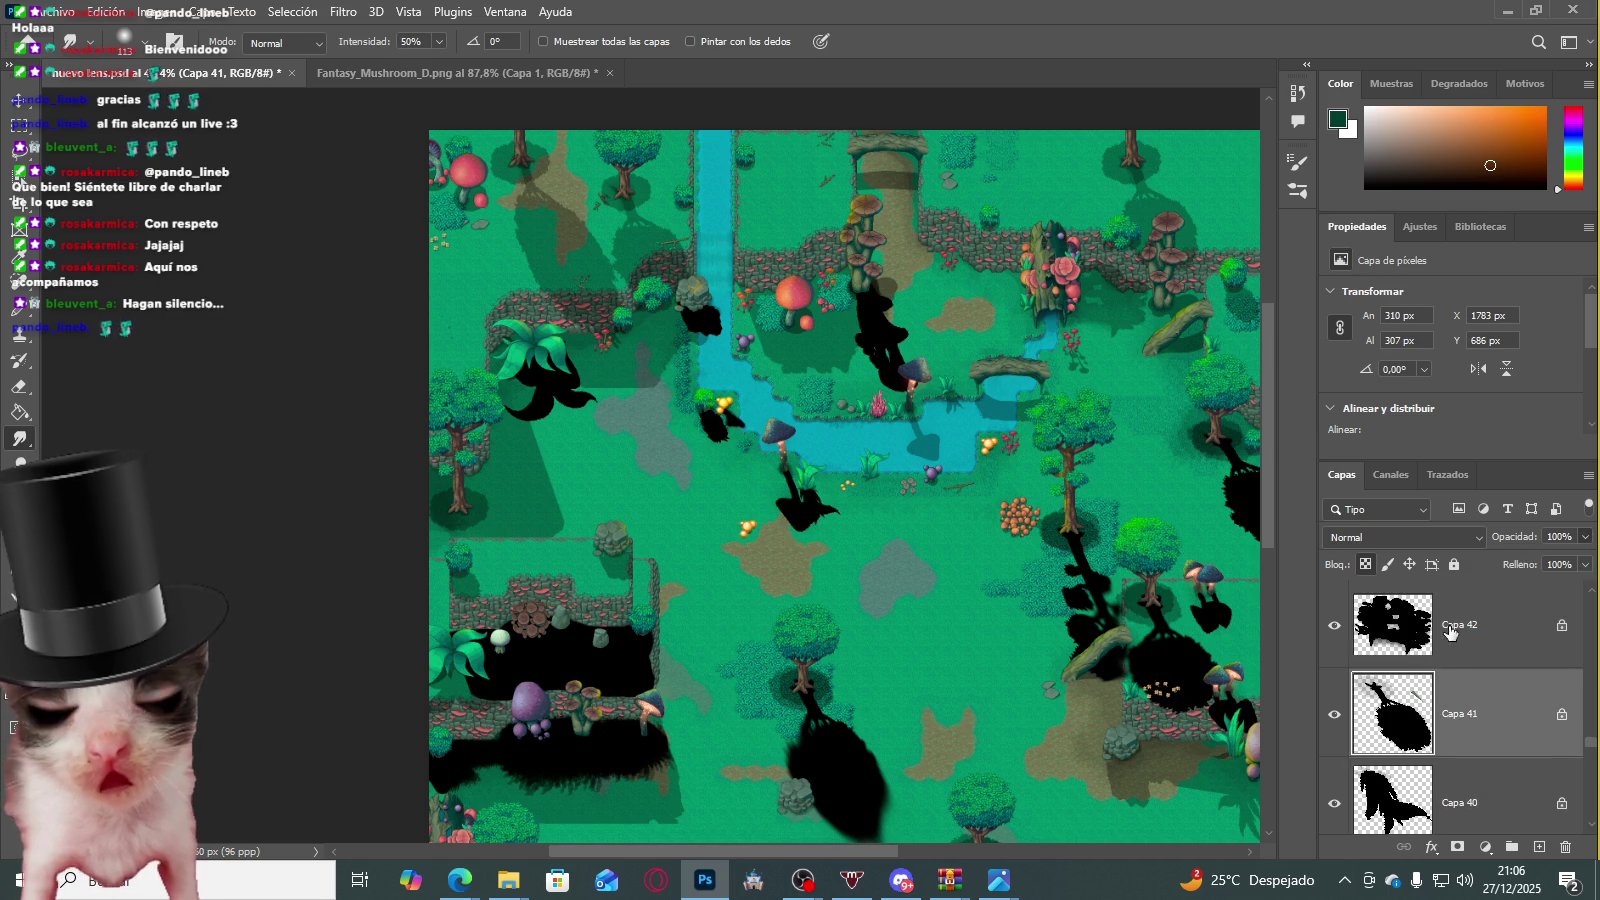
pyautogui.click(1450, 630)
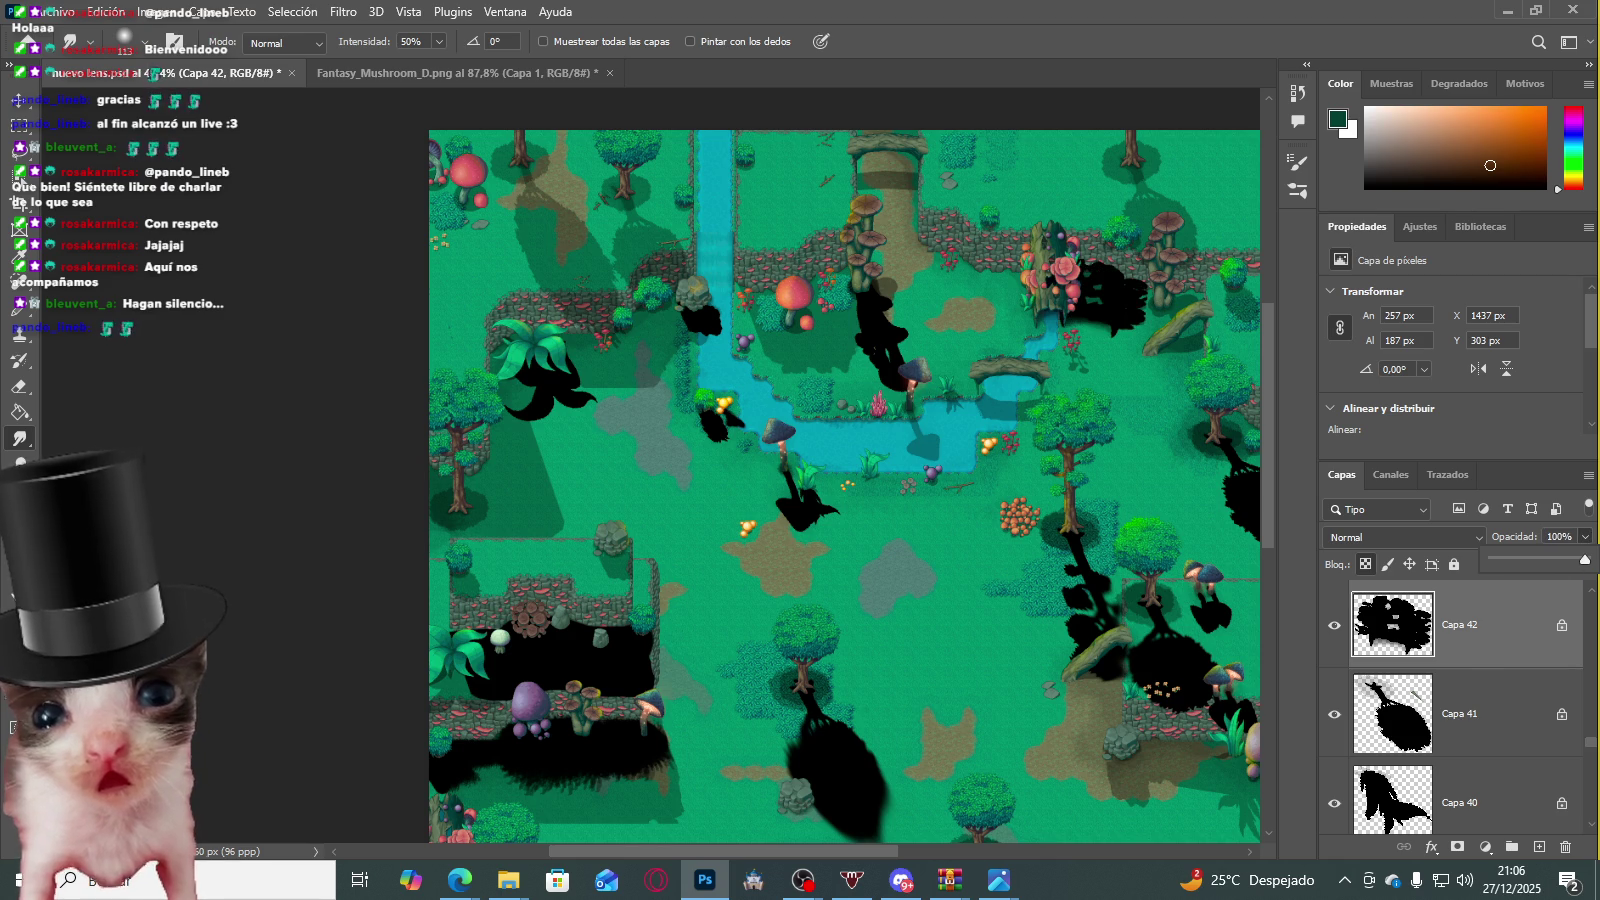
pyautogui.hotkey('ctrl', 'v')
pyautogui.click(1586, 538)
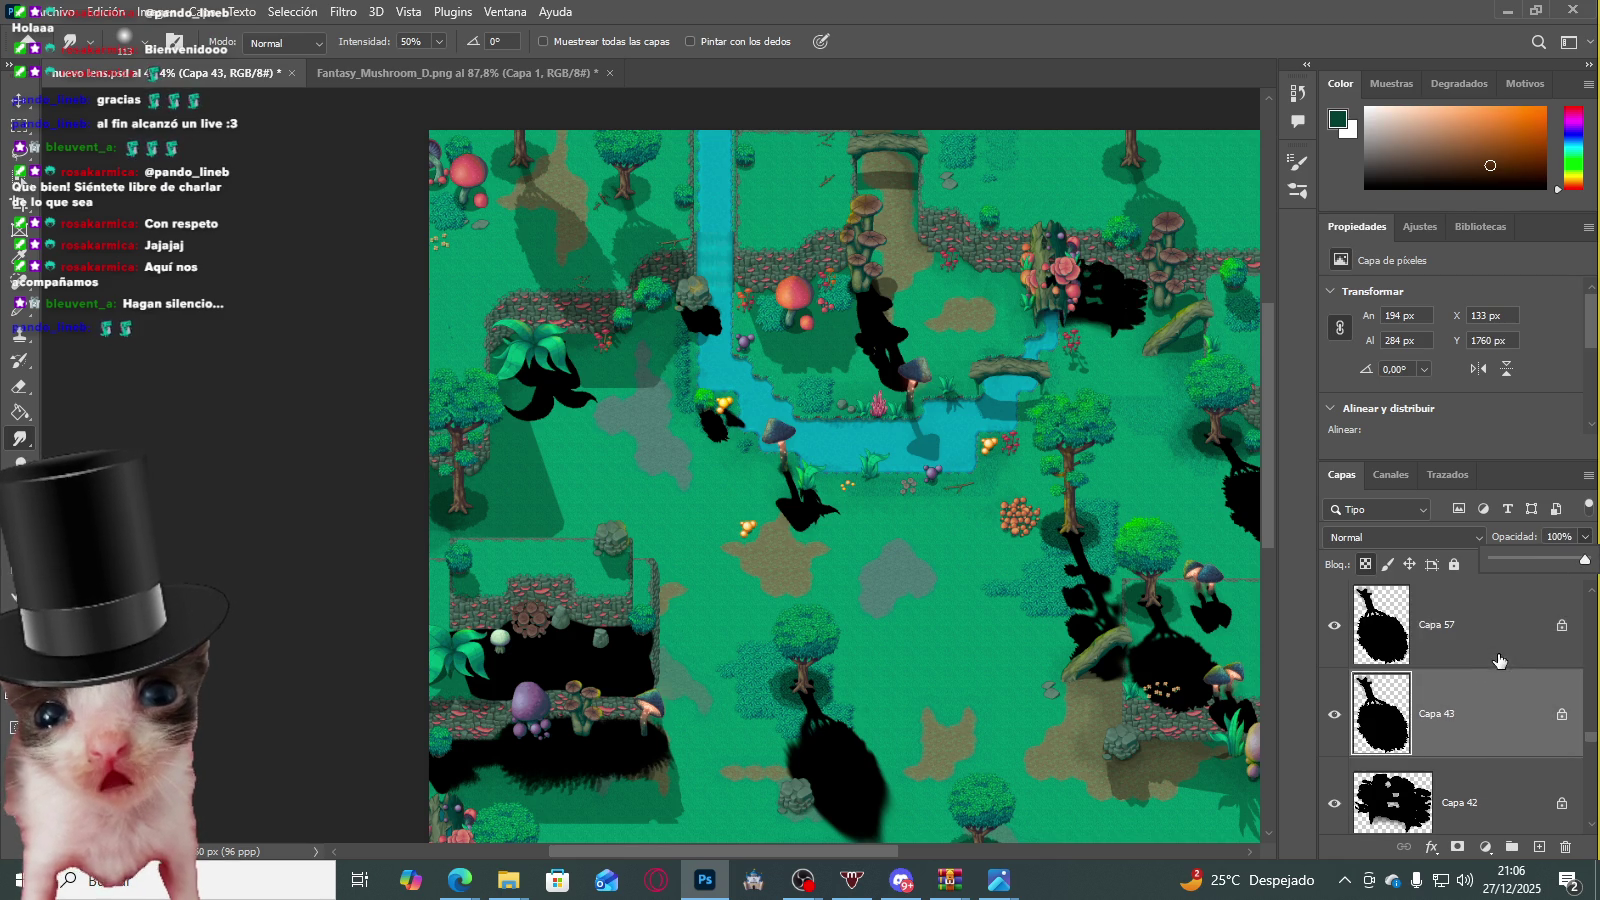
pyautogui.hotkey('ctrl', 'v')
pyautogui.click(1586, 538)
pyautogui.moveTo(1597, 562); pyautogui.dragTo(1597, 556)
# Step: Select Capa 45 and add several more shadow layers across the map
pyautogui.hotkey('alt', ']')
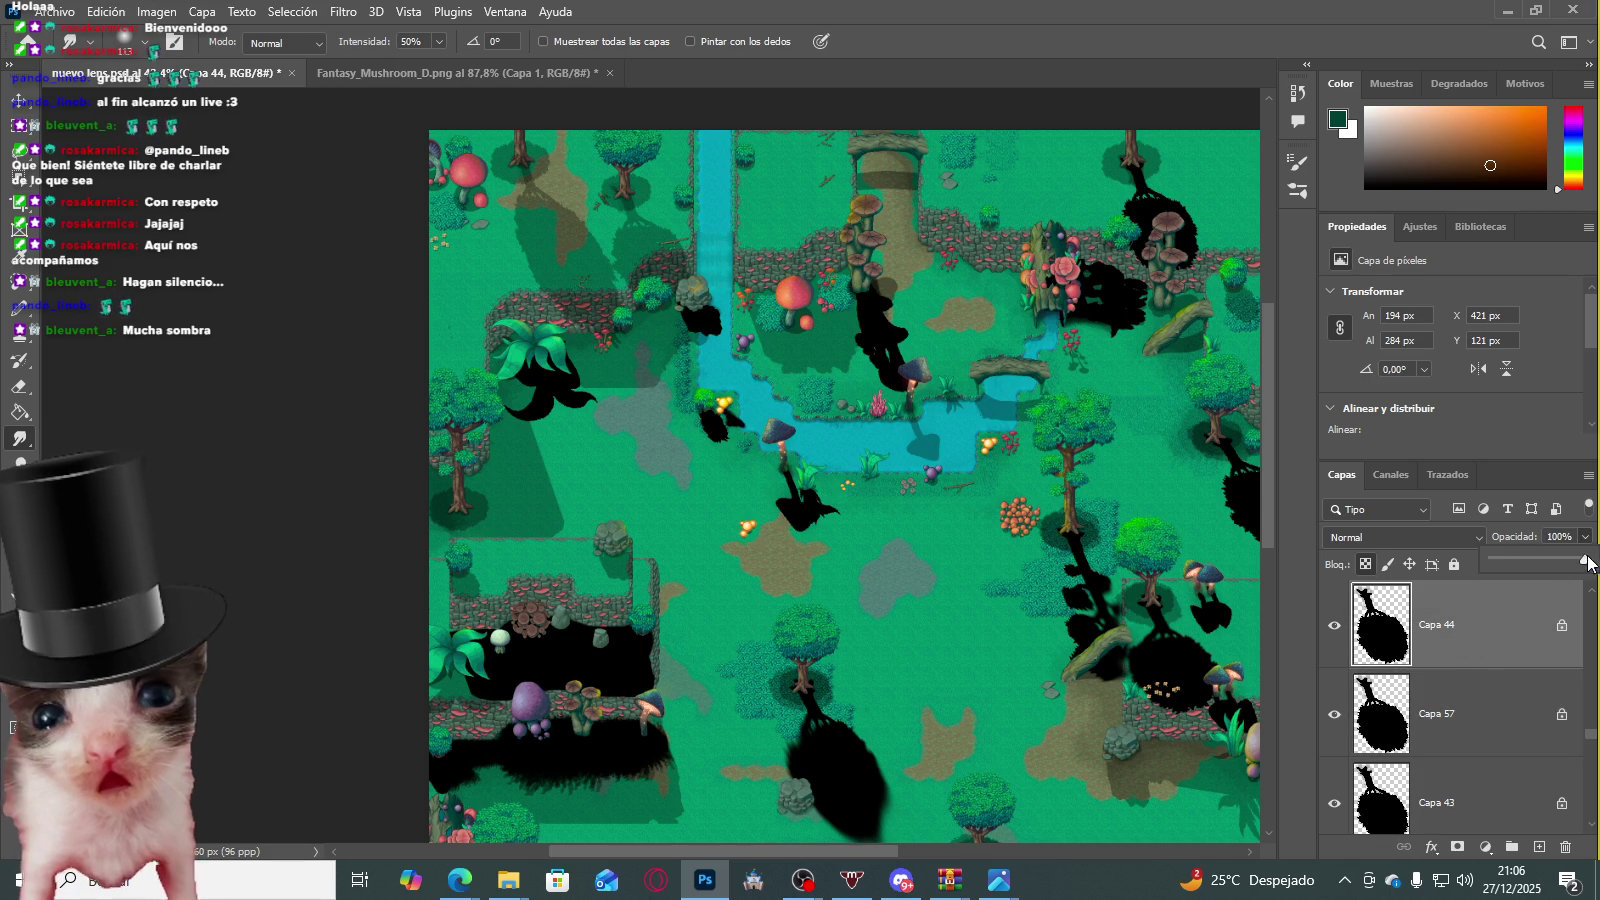
pyautogui.scroll(1, 1510, 657)
pyautogui.click(1528, 612)
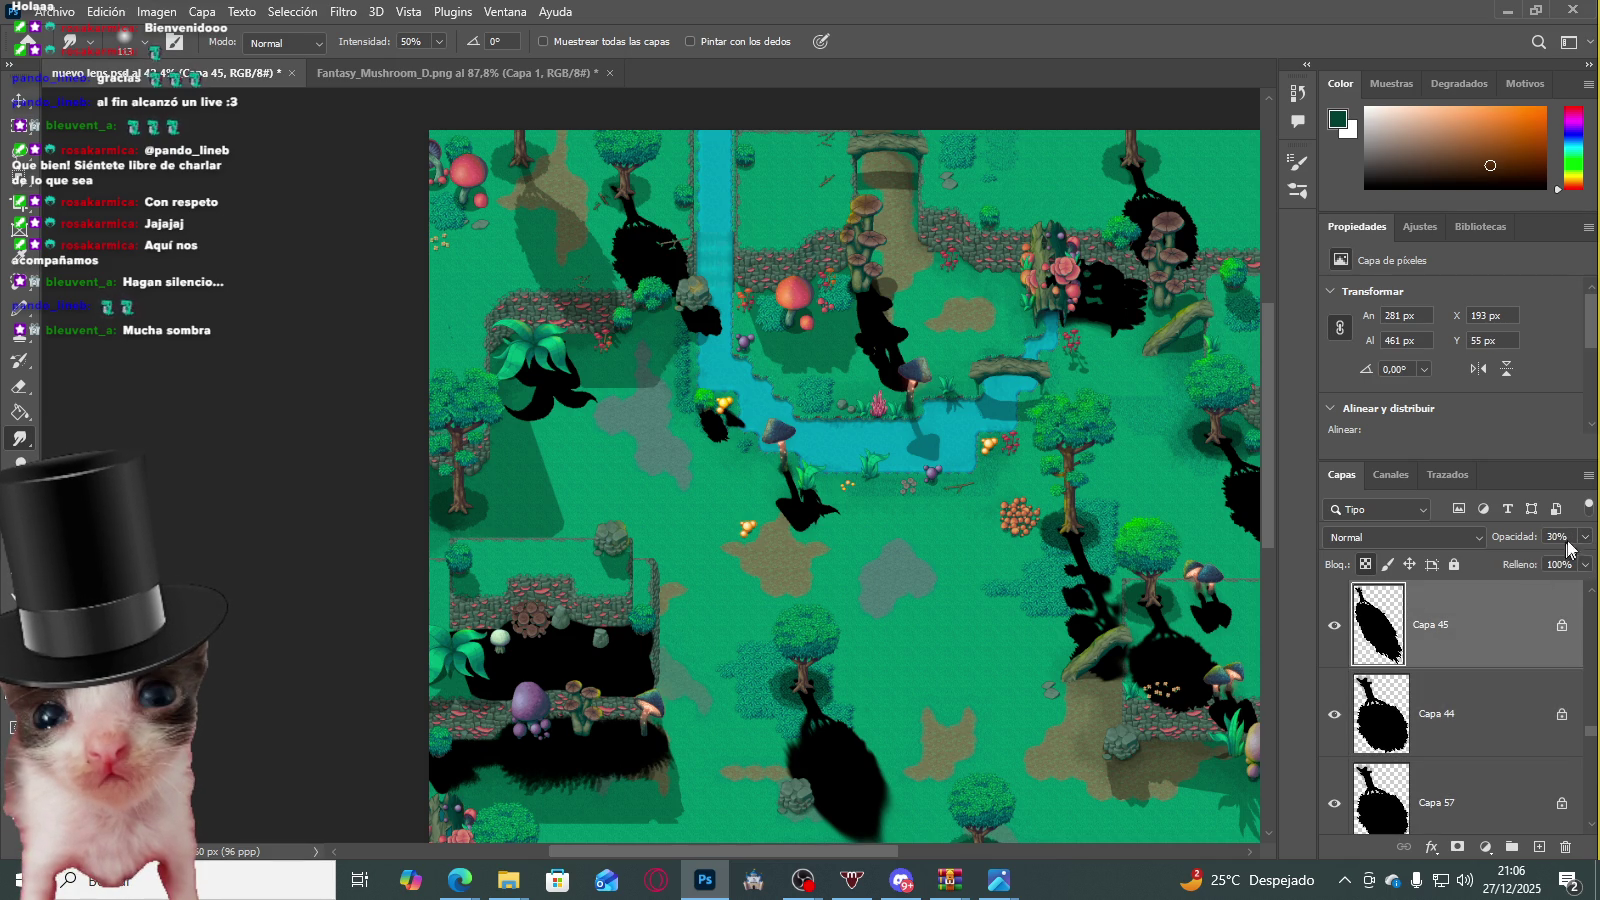
pyautogui.hotkey('ctrl', 'z')
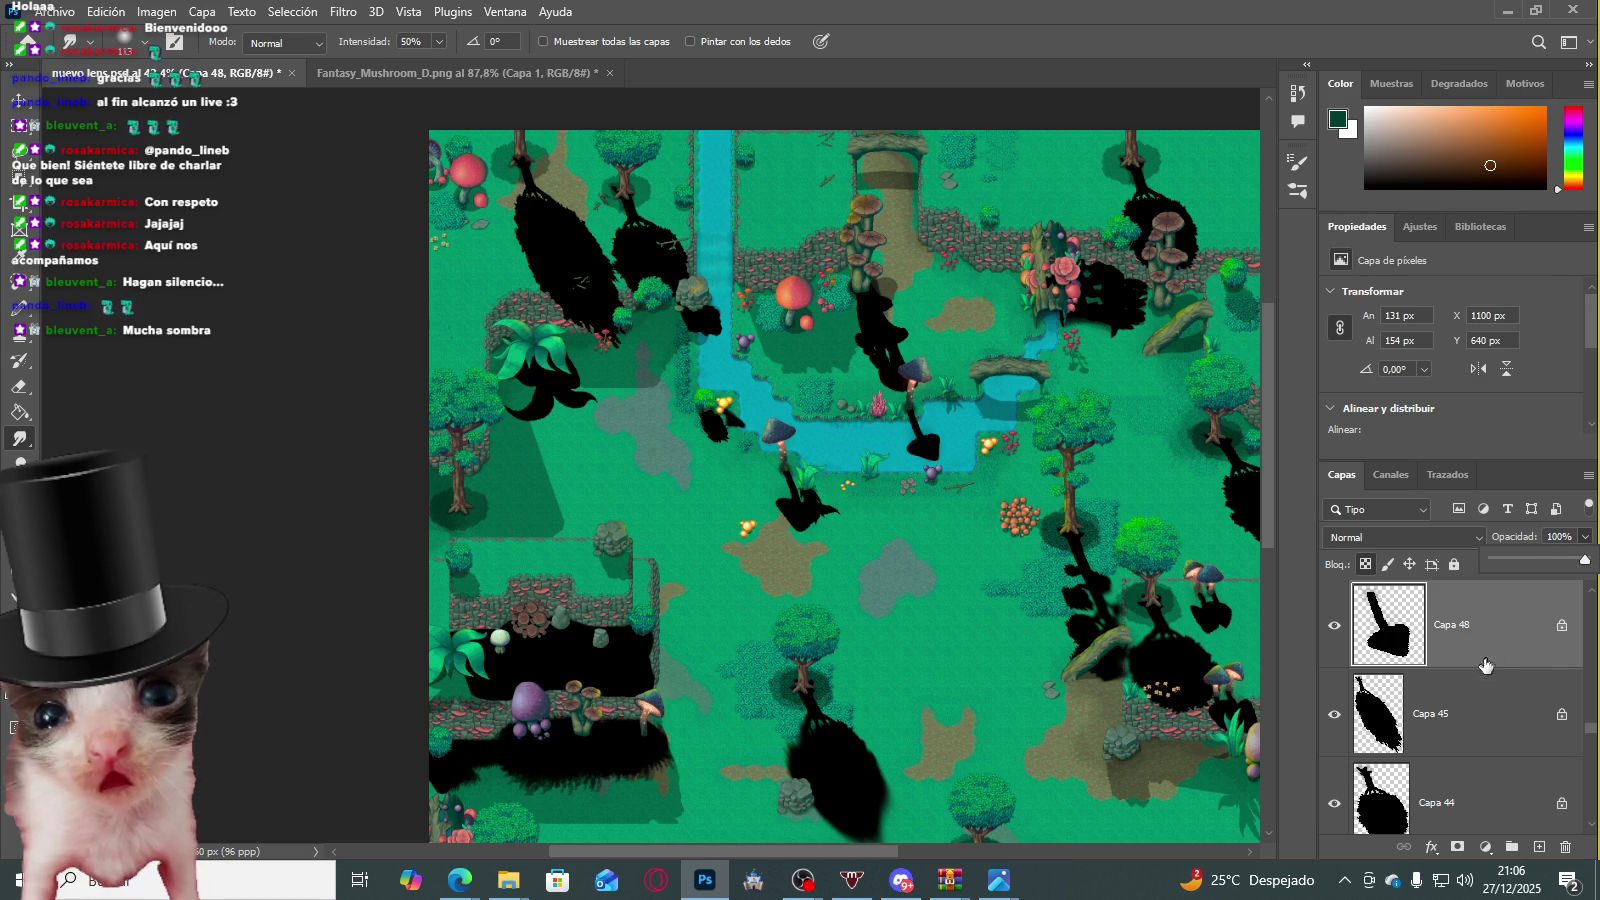
pyautogui.hotkey('ctrl', 'shift', 'z')
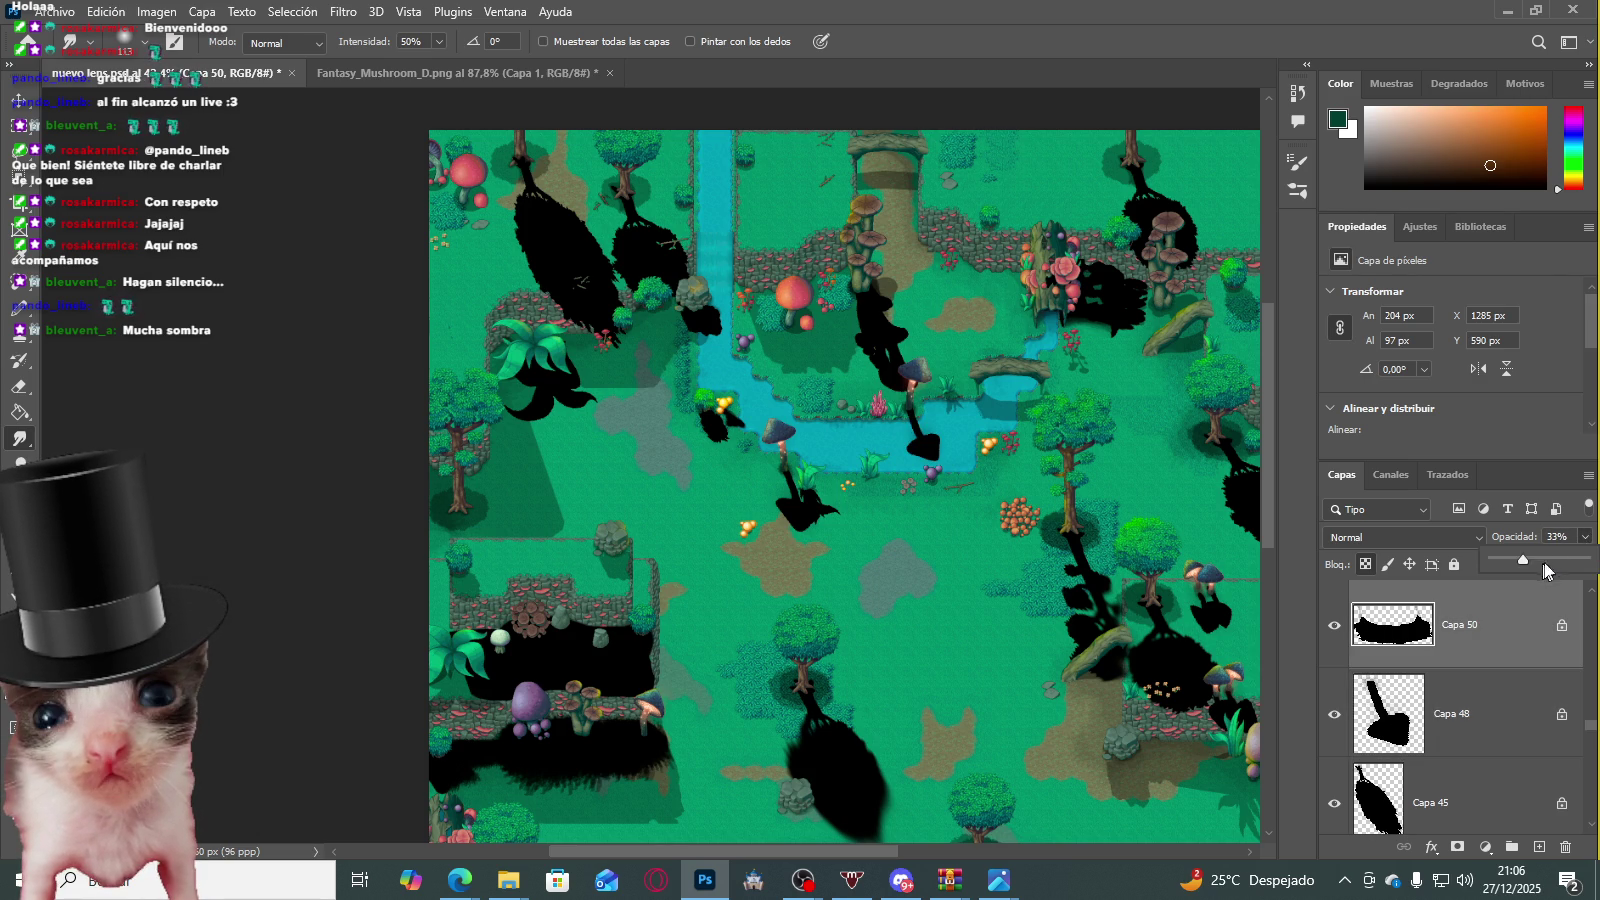
pyautogui.hotkey('ctrl', 'shift', 'z')
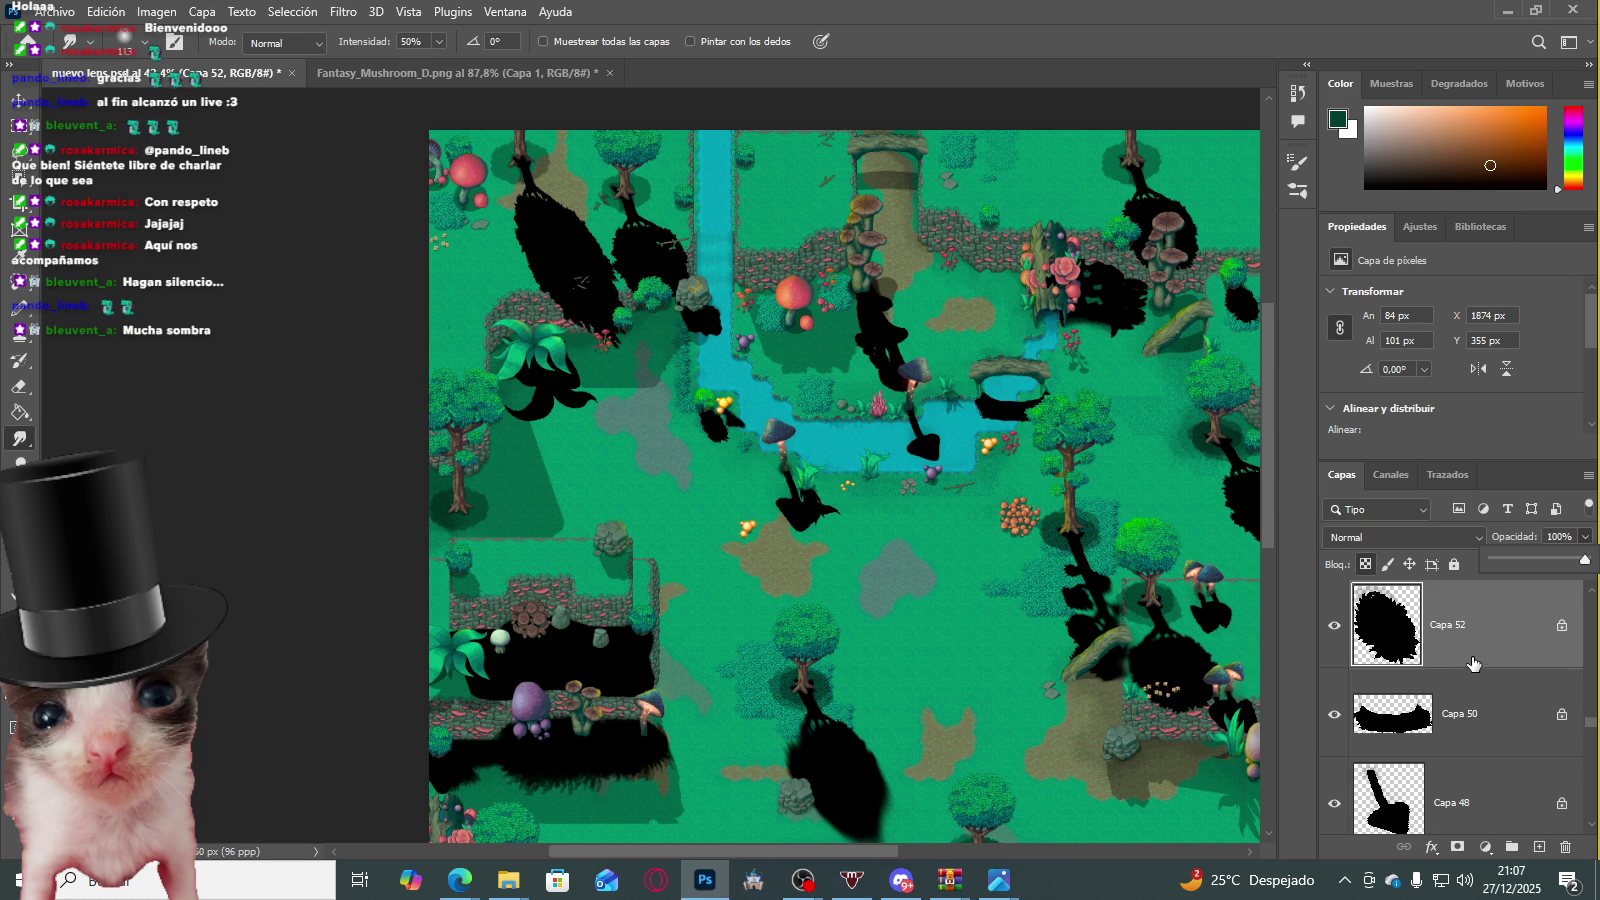
pyautogui.hotkey('ctrl', 'shift', 'z')
pyautogui.hotkey('ctrl', 'shift', 'z')
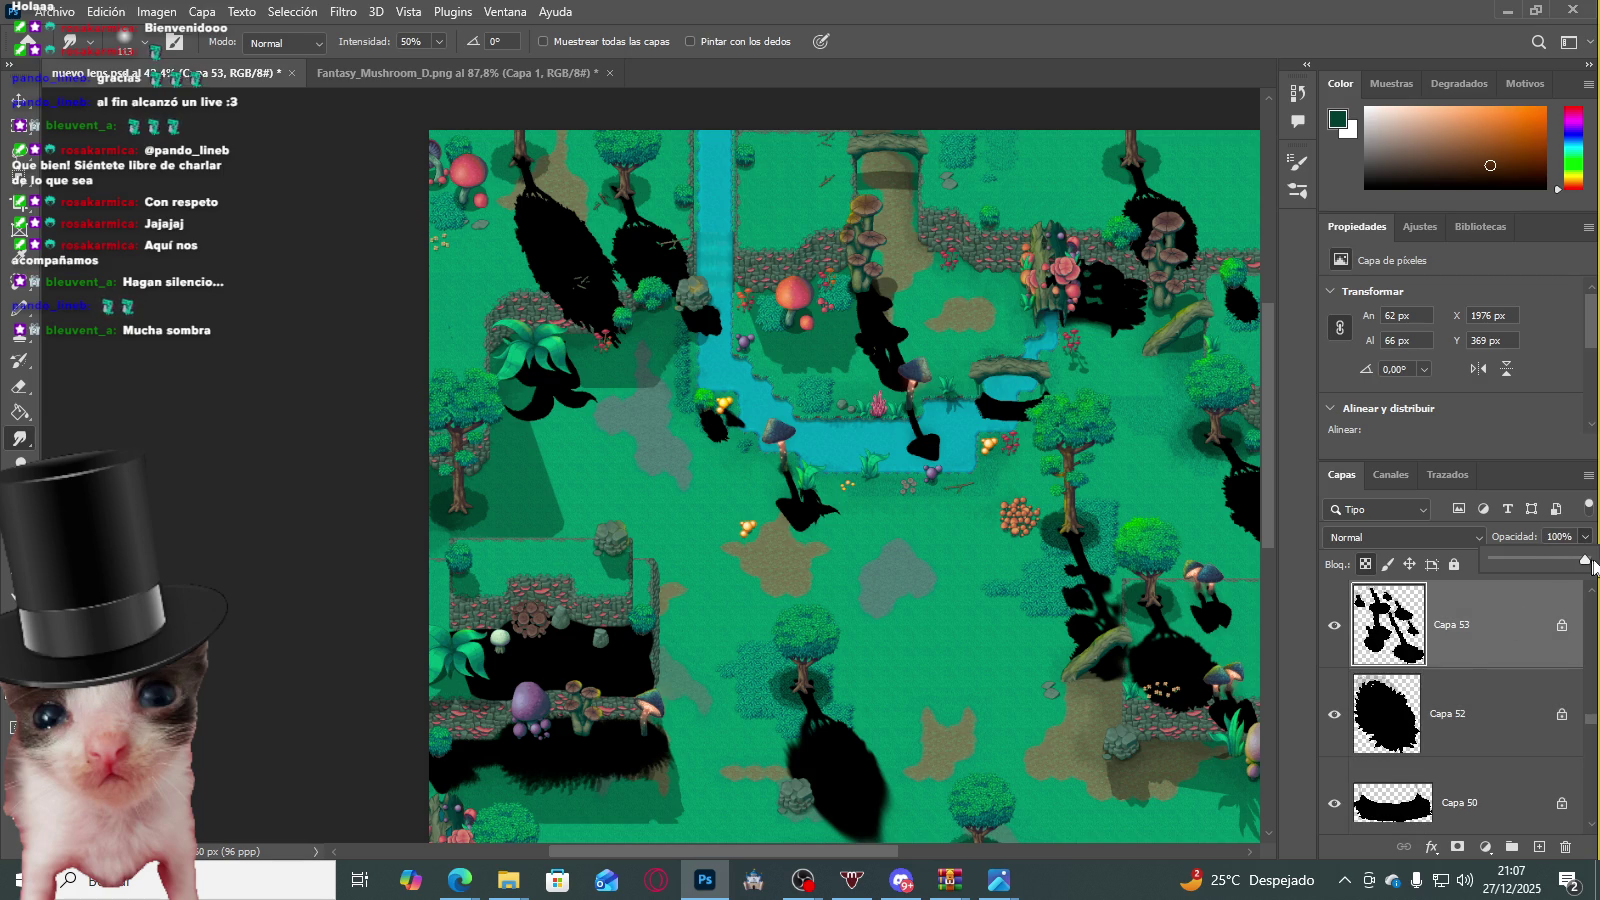
# Step: Select Capa 38 together with Capa 47 and merge them with Ctrl+E
pyautogui.scroll(1, 1447, 672)
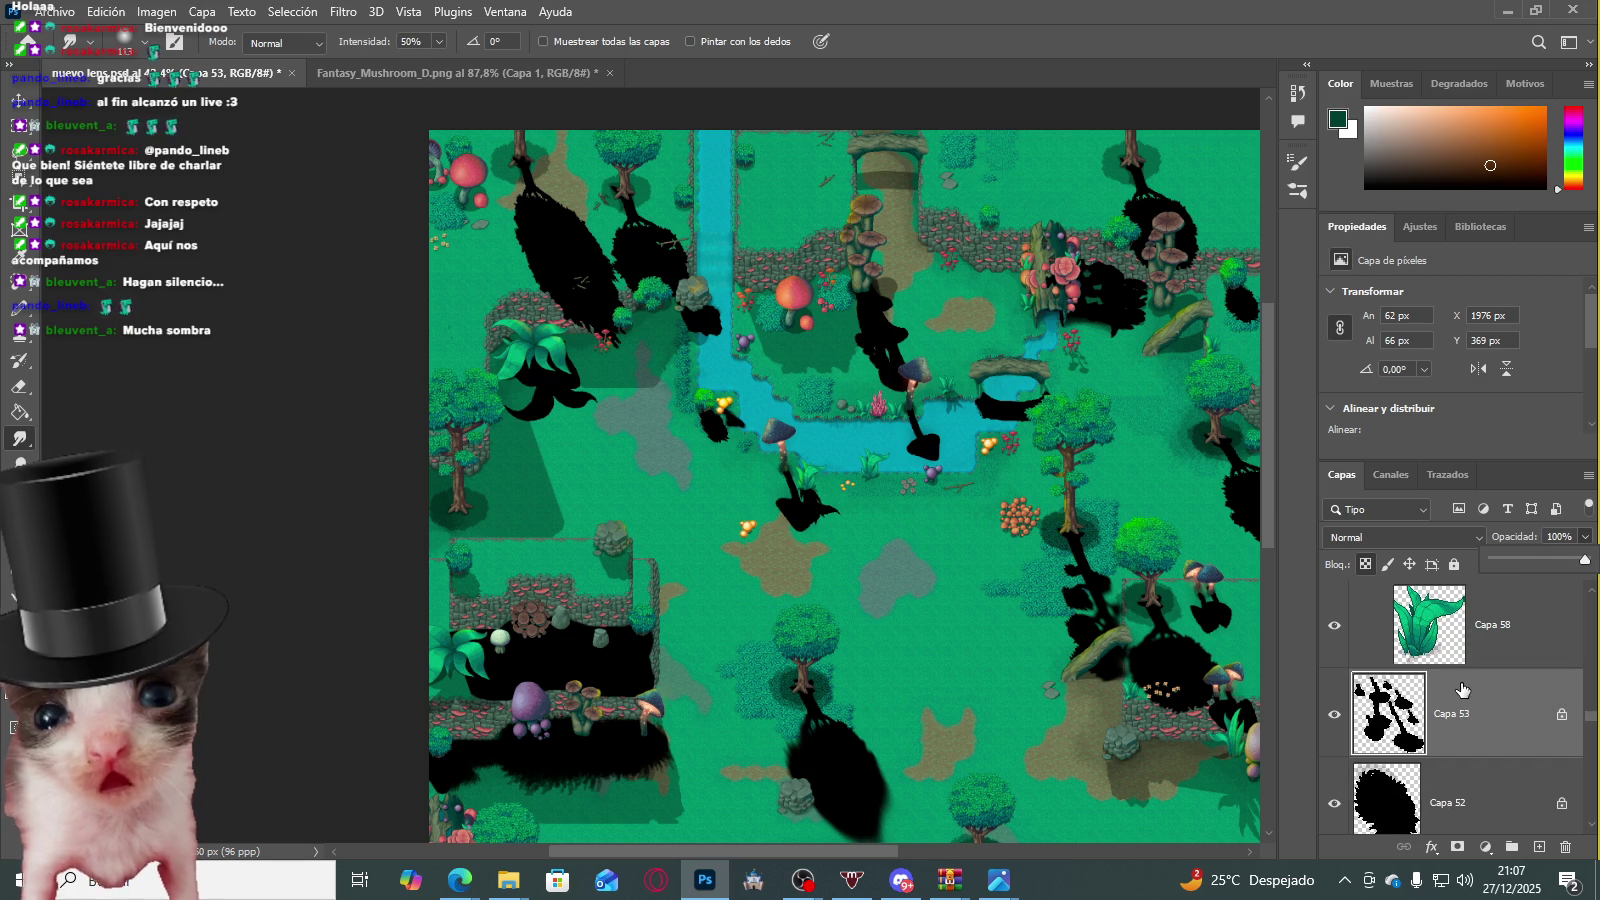
pyautogui.scroll(-5, 1461, 689)
pyautogui.scroll(-5, 1470, 687)
pyautogui.scroll(-2, 1470, 687)
pyautogui.scroll(-2, 1468, 688)
pyautogui.scroll(-2, 1465, 689)
pyautogui.scroll(-2, 1461, 691)
pyautogui.scroll(-2, 1461, 691)
pyautogui.scroll(-2, 1462, 696)
pyautogui.scroll(-2, 1463, 701)
pyautogui.keyDown('shift'); pyautogui.click(1468, 708); pyautogui.keyUp('shift')
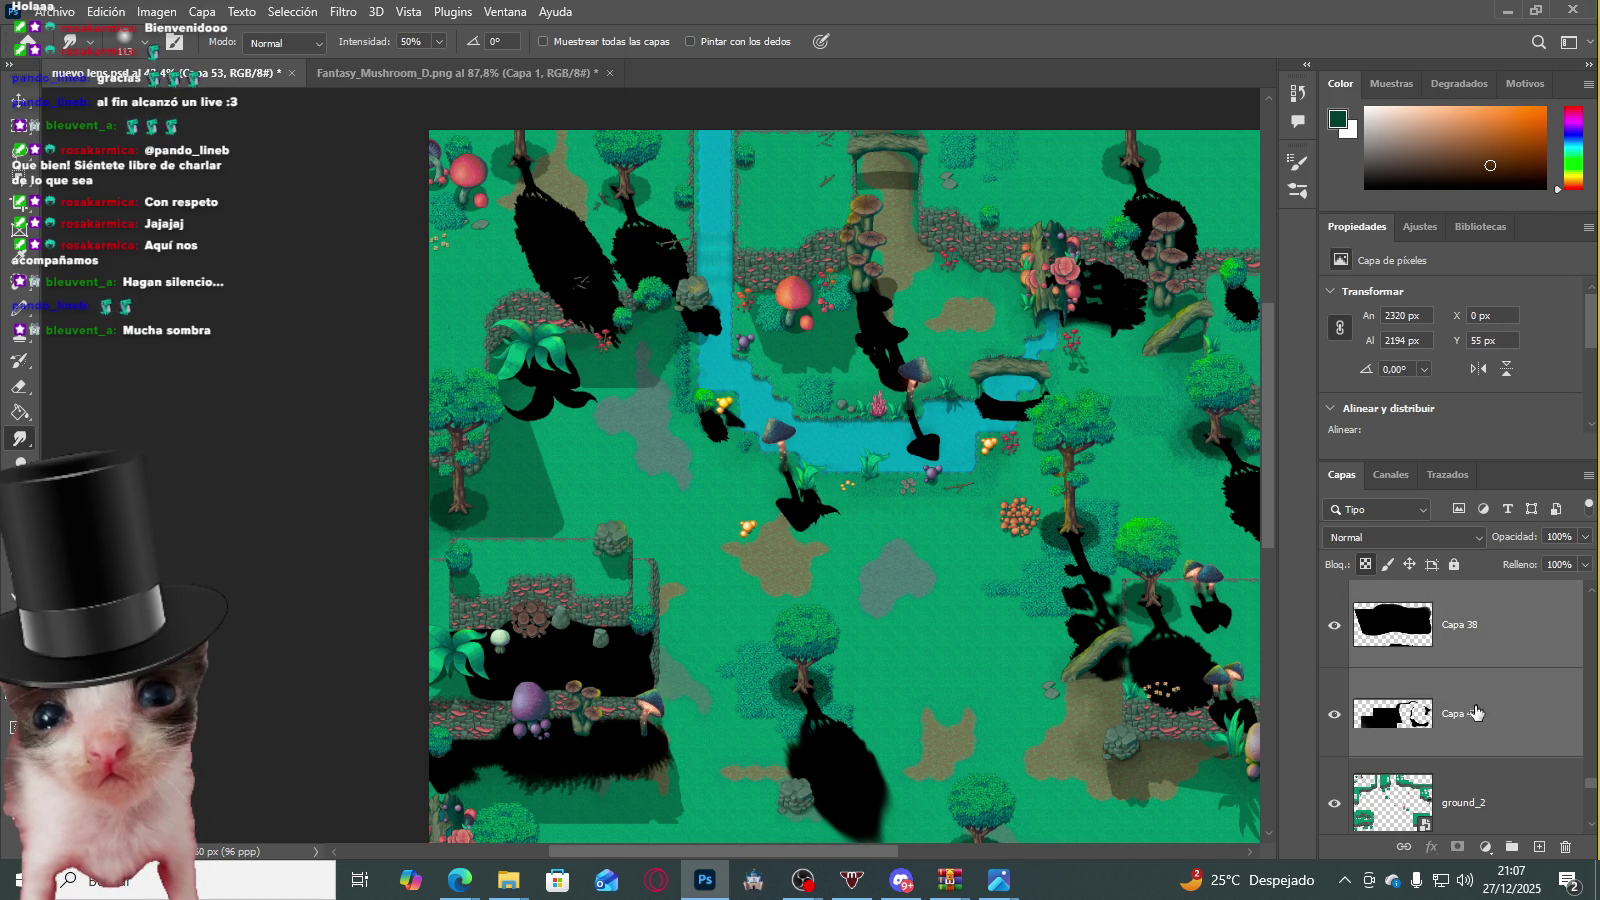
pyautogui.keyDown('ctrl'); pyautogui.click(1468, 712); pyautogui.keyUp('ctrl')
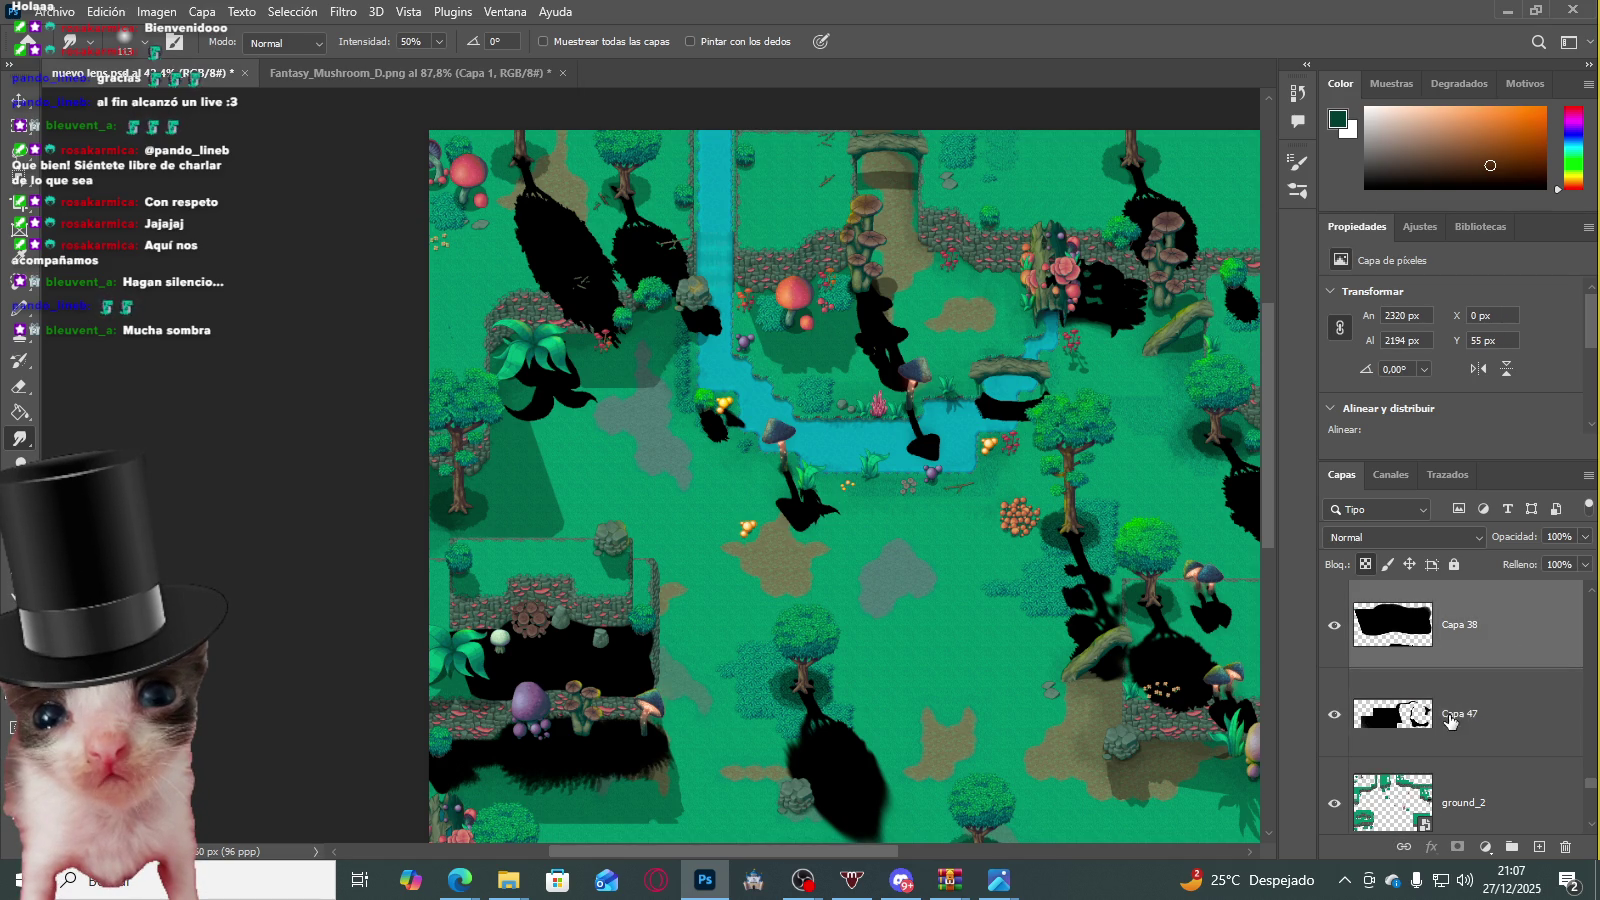
pyautogui.keyDown('ctrl'); pyautogui.click(1484, 721); pyautogui.keyUp('ctrl')
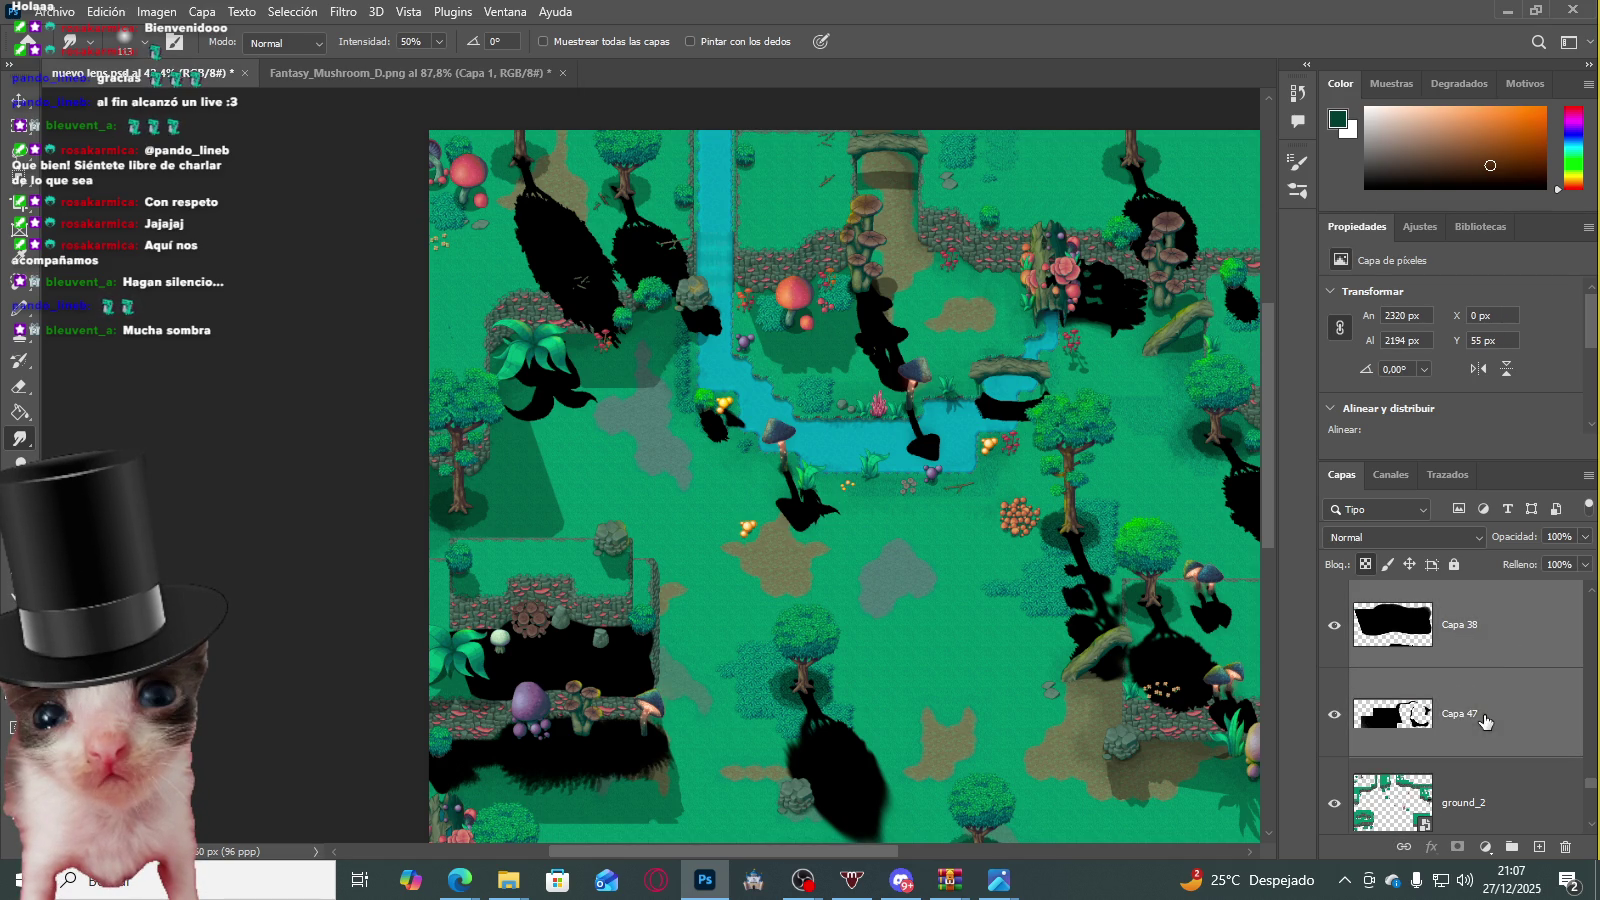
pyautogui.hotkey('ctrl', 'e')
# Step: Toggle the Capa 53 shadows off and on to compare, then edit its opacity value
pyautogui.scroll(-2, 1450, 690)
pyautogui.scroll(1, 1432, 686)
pyautogui.scroll(2, 1432, 686)
pyautogui.scroll(2, 1430, 688)
pyautogui.scroll(2, 1427, 690)
pyautogui.scroll(-1, 1427, 690)
pyautogui.scroll(-1, 1427, 690)
pyautogui.click(1335, 613)
pyautogui.click(1335, 613)
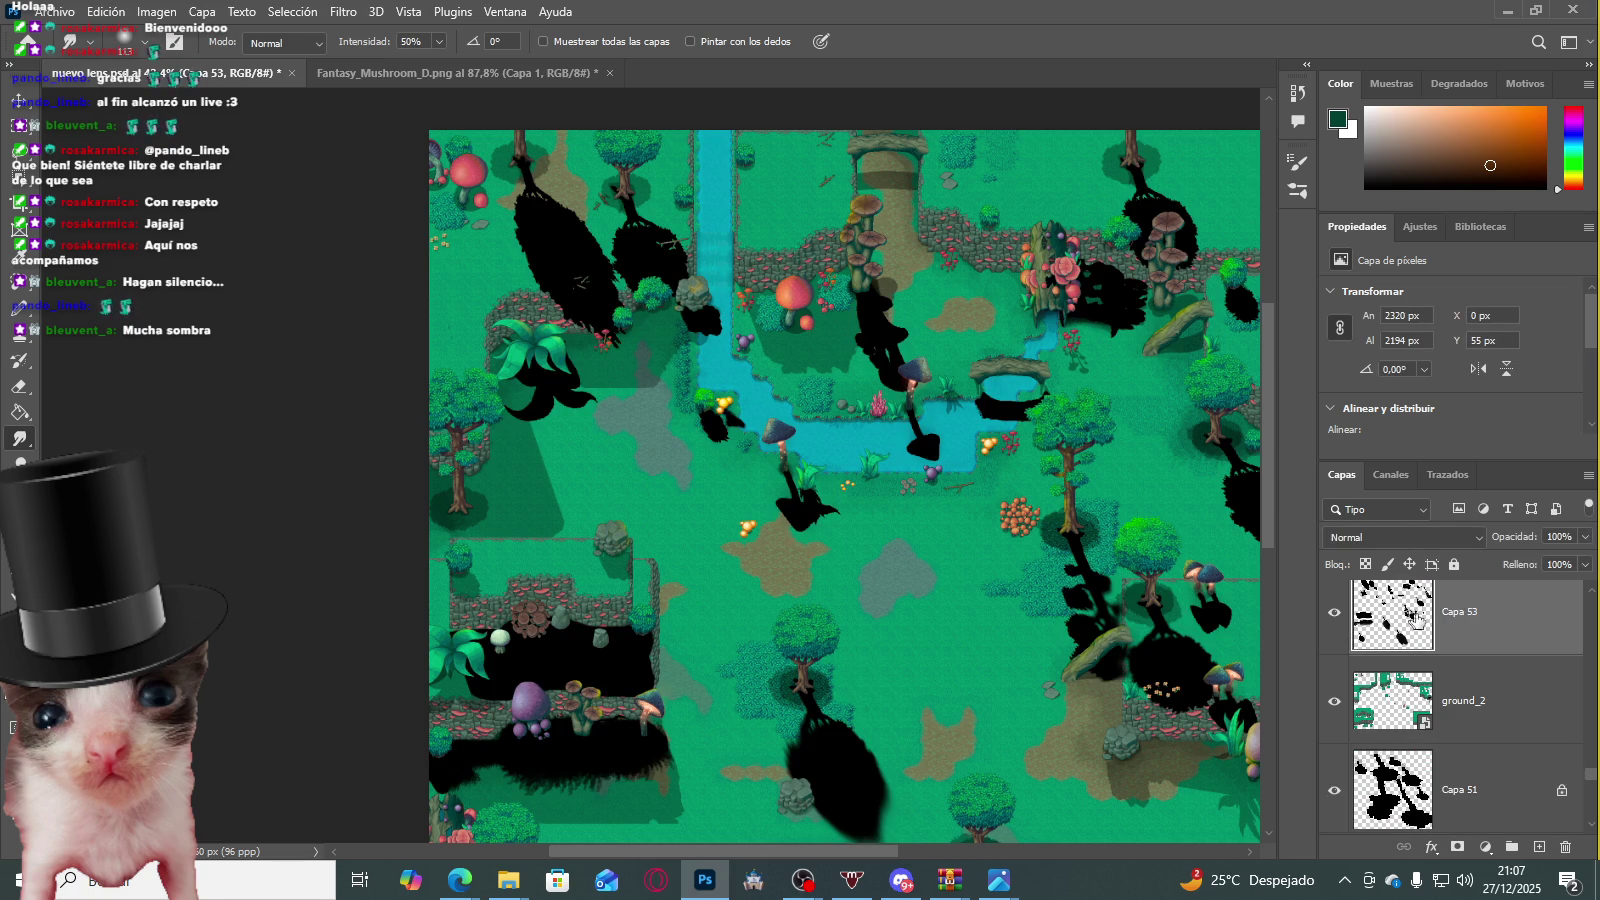
pyautogui.click(1556, 536)
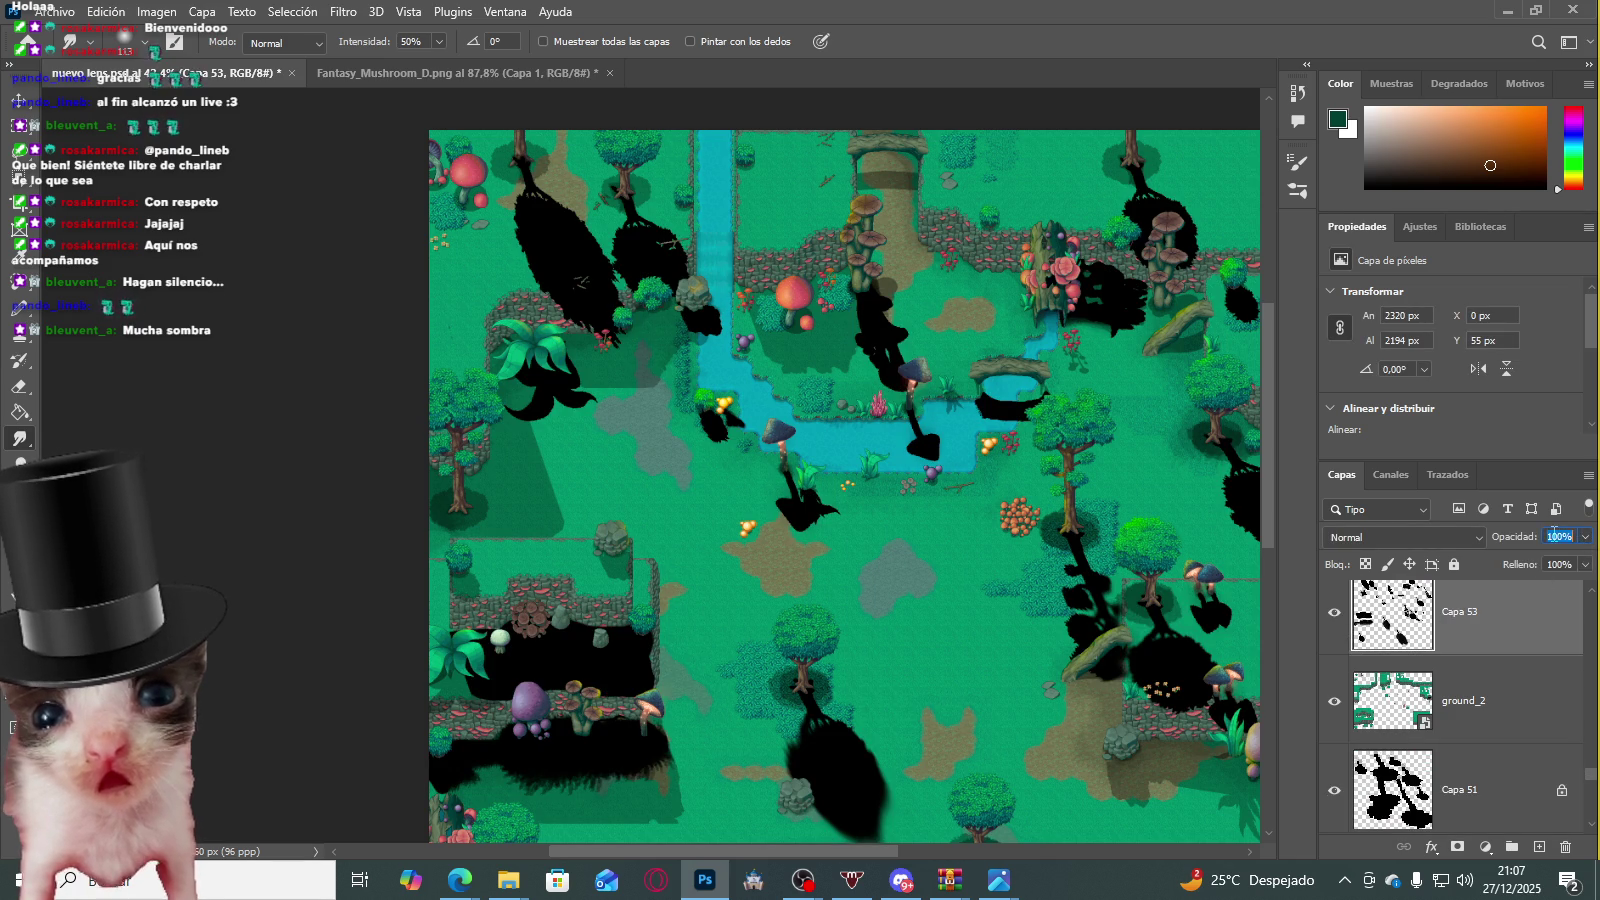
pyautogui.write('33')
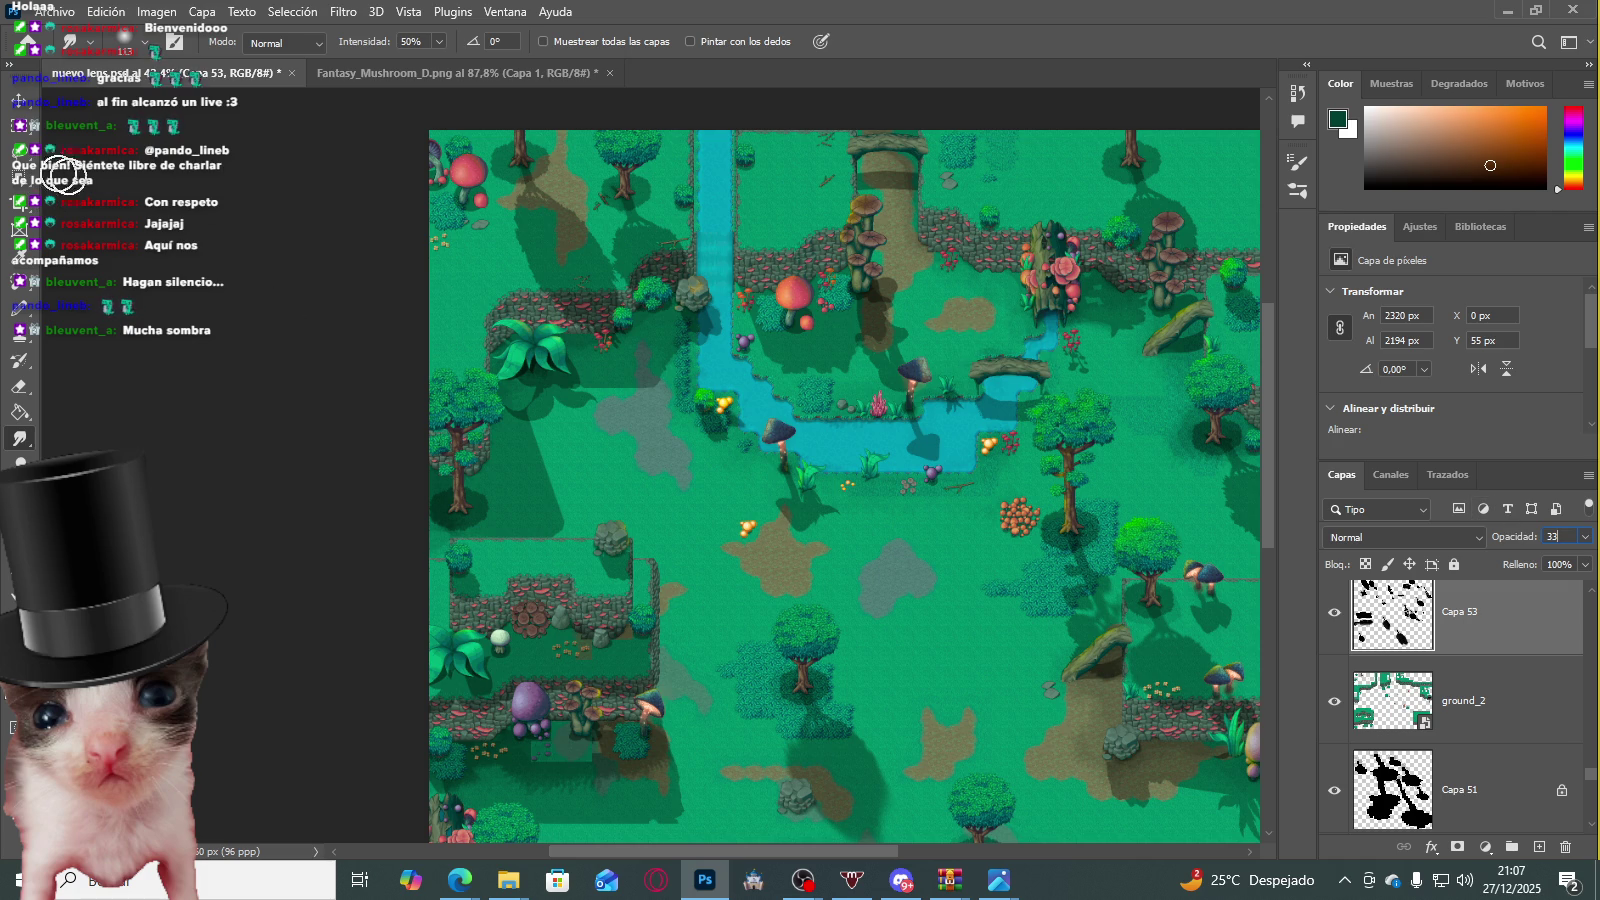
pyautogui.click(19, 125)
pyautogui.scroll(5, 679, 355)
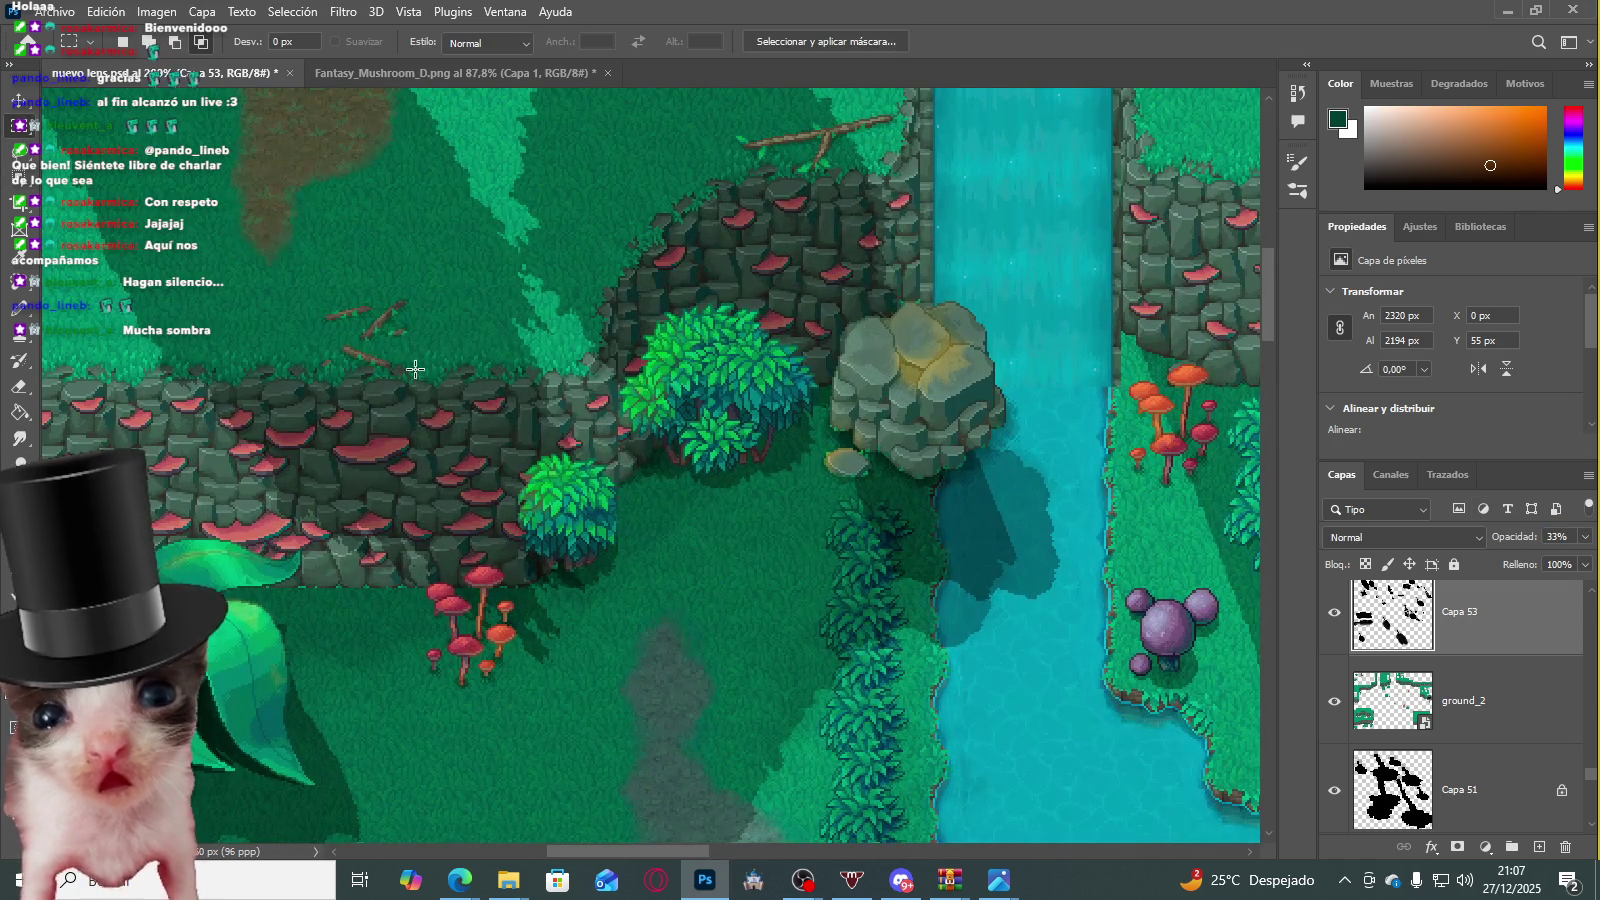
pyautogui.moveTo(530, 440); pyautogui.dragTo(750, 722)
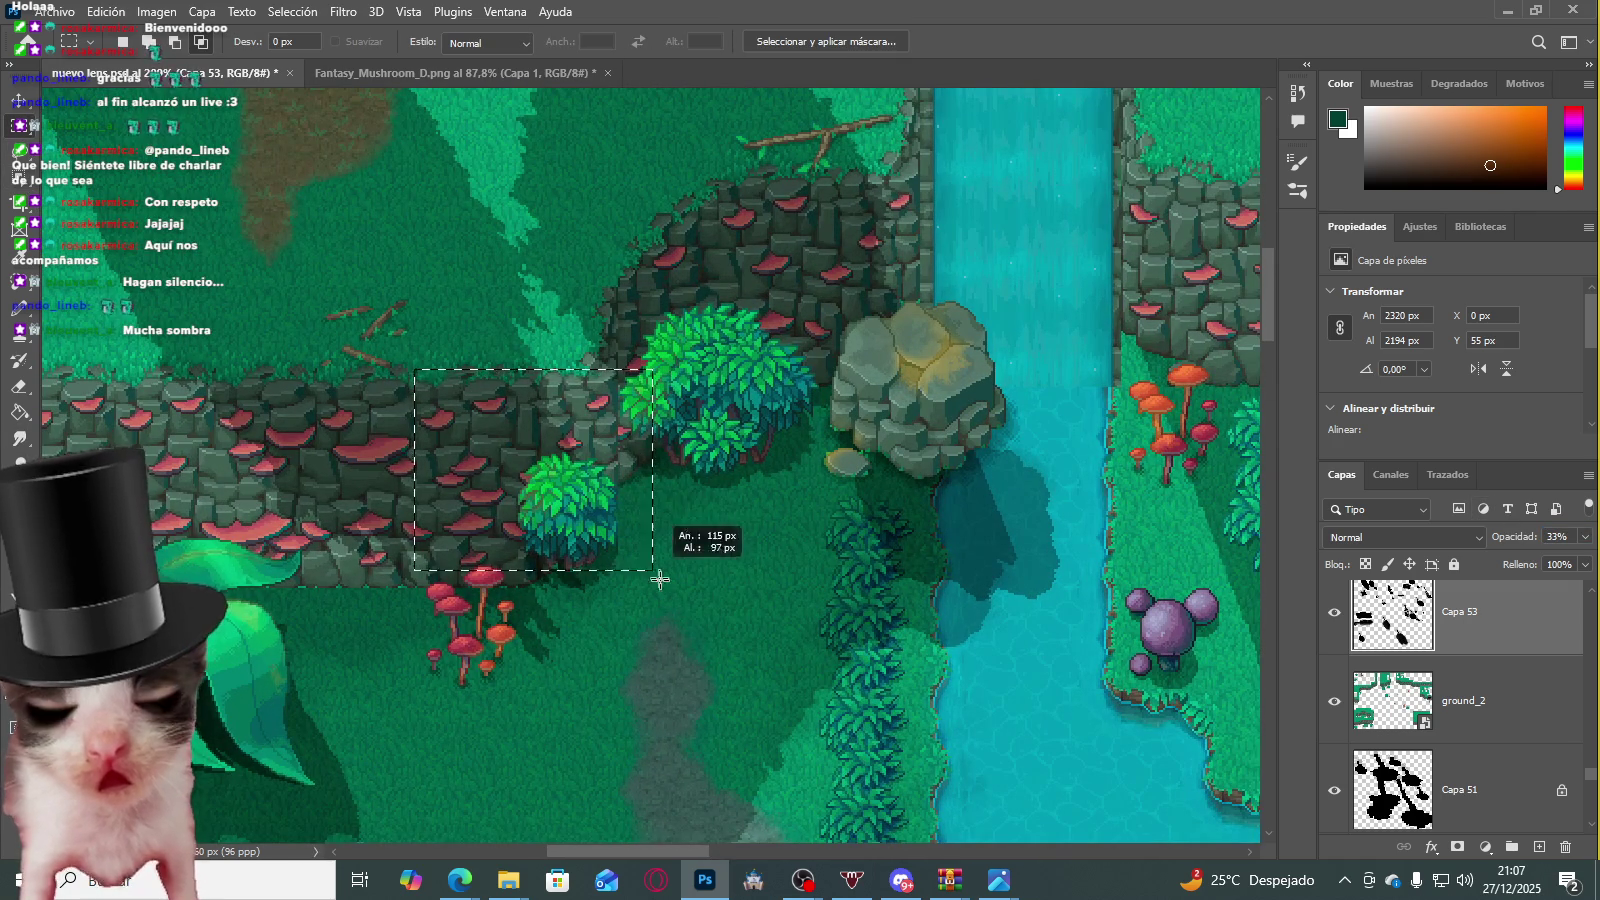
pyautogui.scroll(-4, 768, 632)
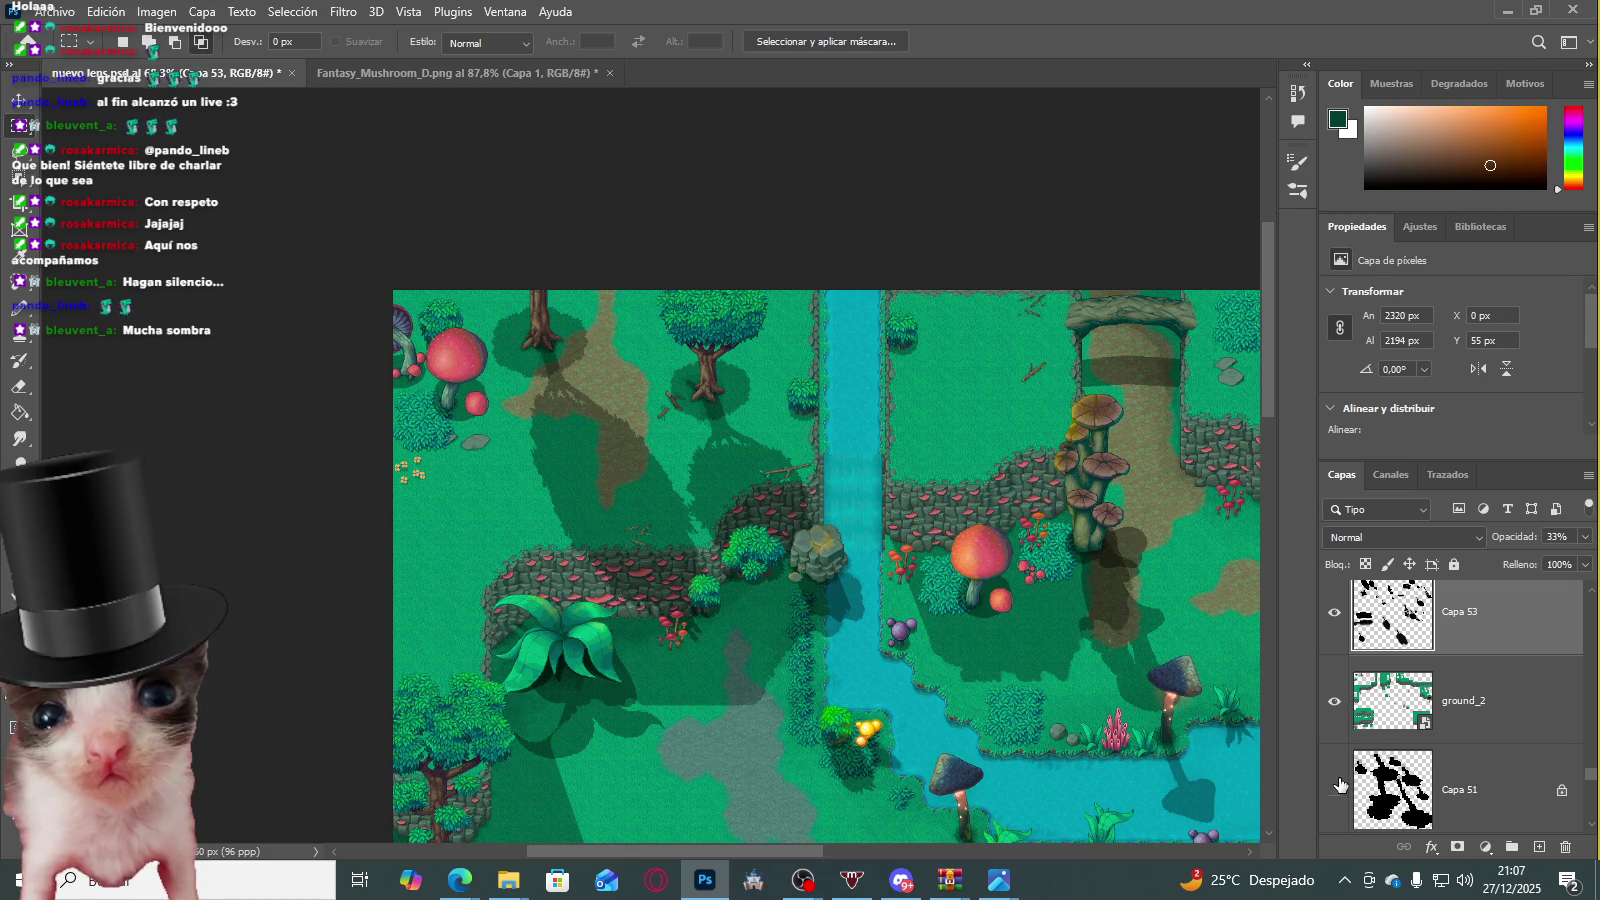
pyautogui.scroll(-3, 571, 482)
pyautogui.scroll(3, 600, 520)
pyautogui.scroll(-1, 1005, 698)
pyautogui.scroll(-3, 1005, 698)
pyautogui.scroll(3, 388, 635)
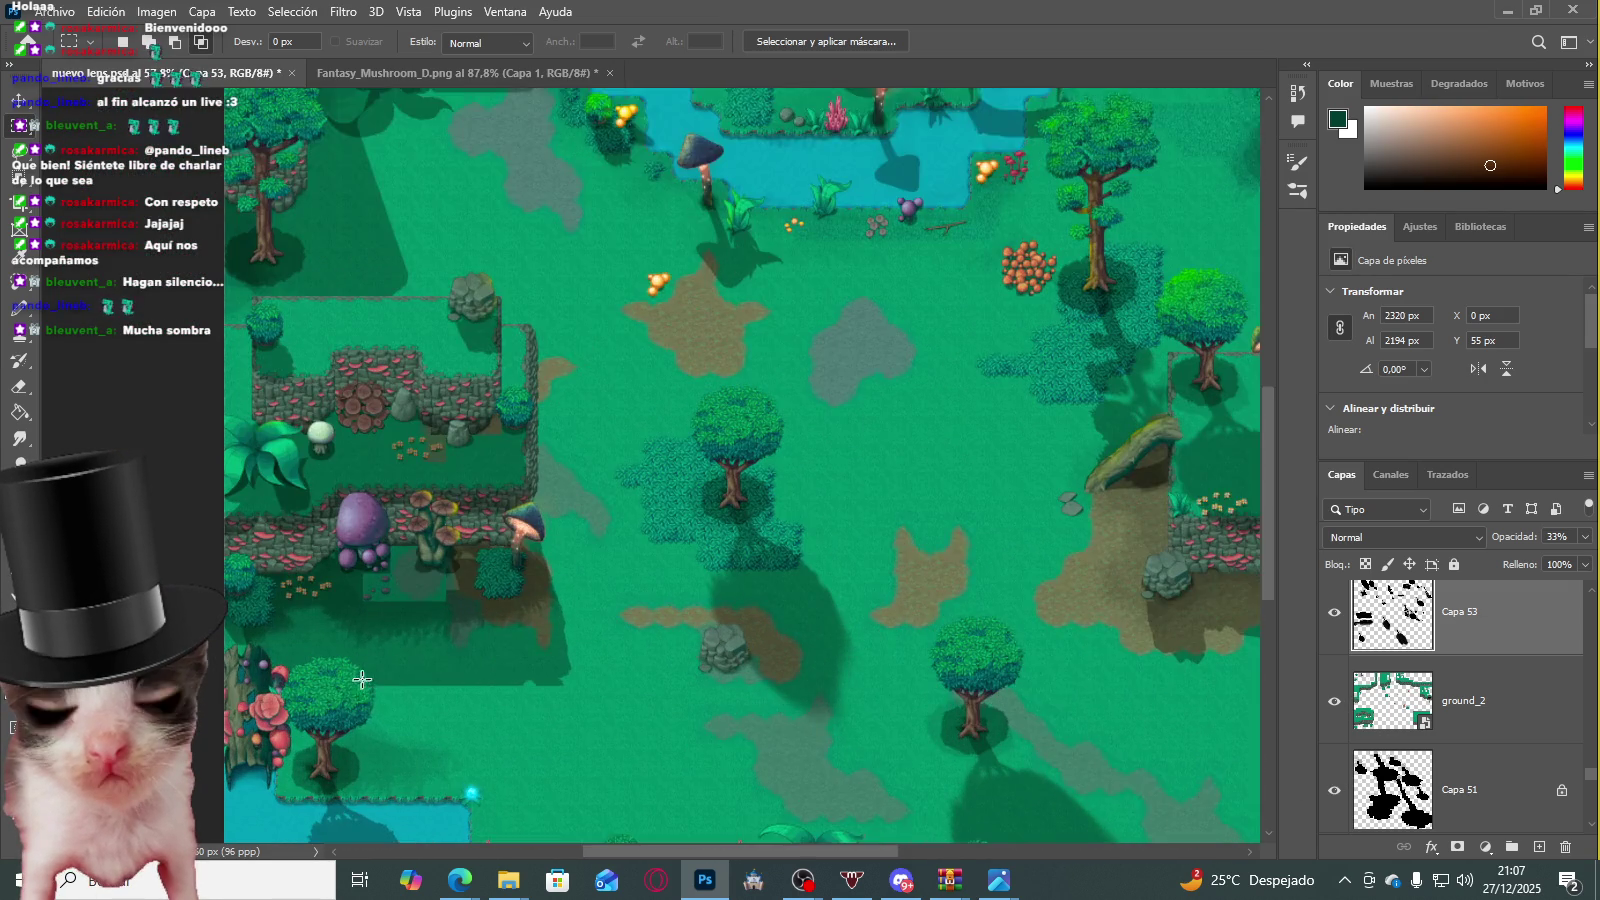
pyautogui.scroll(3, 303, 411)
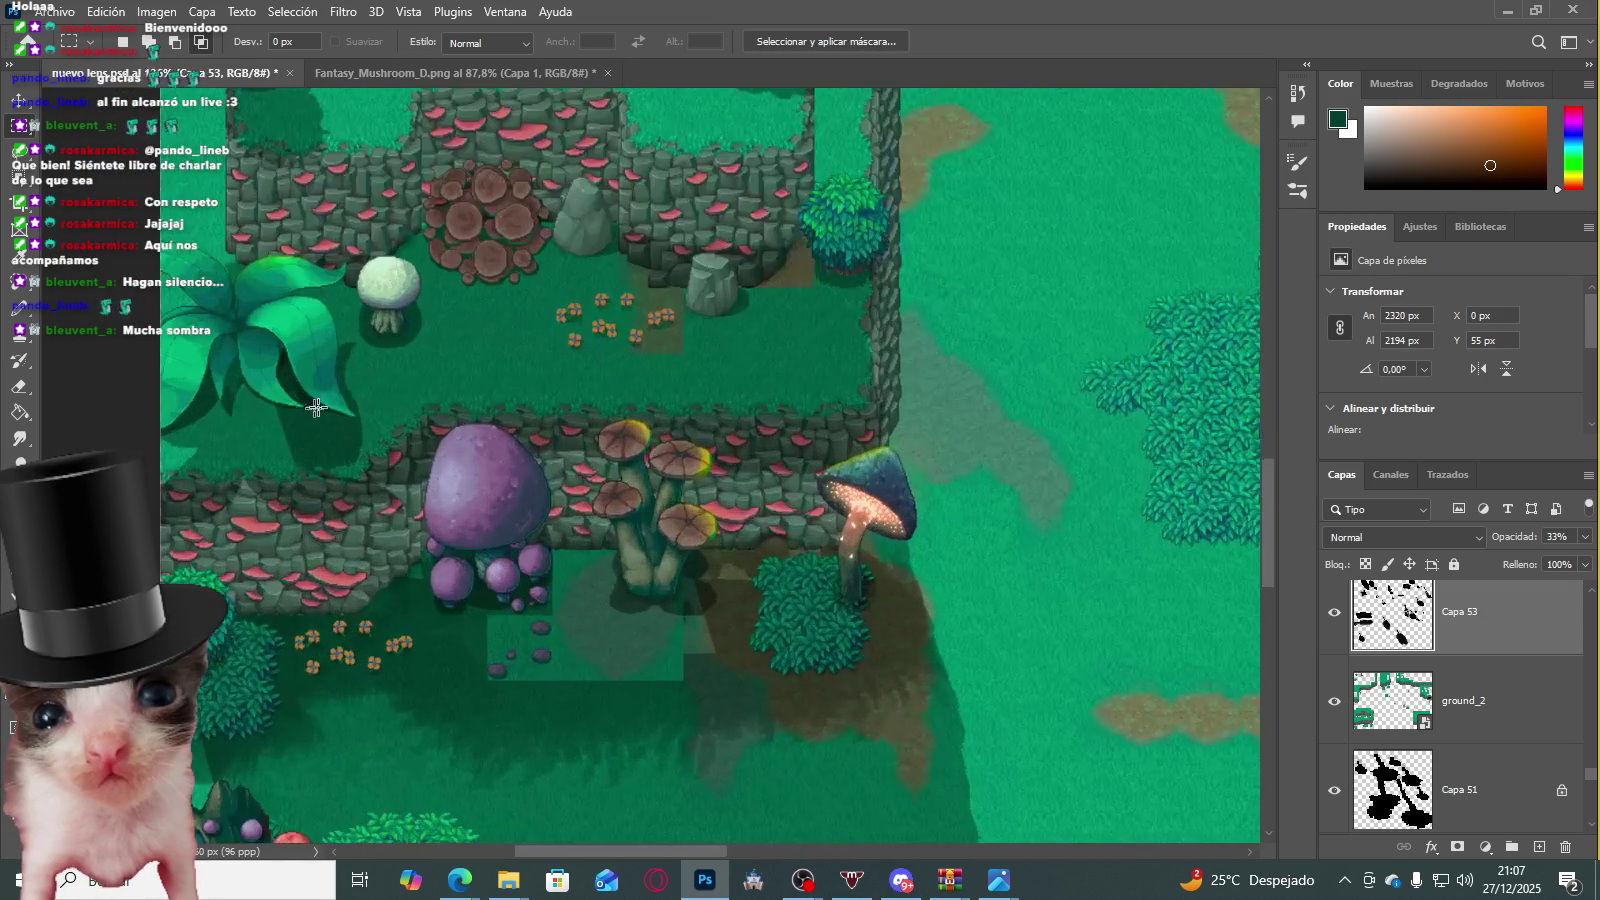
pyautogui.click(1334, 617)
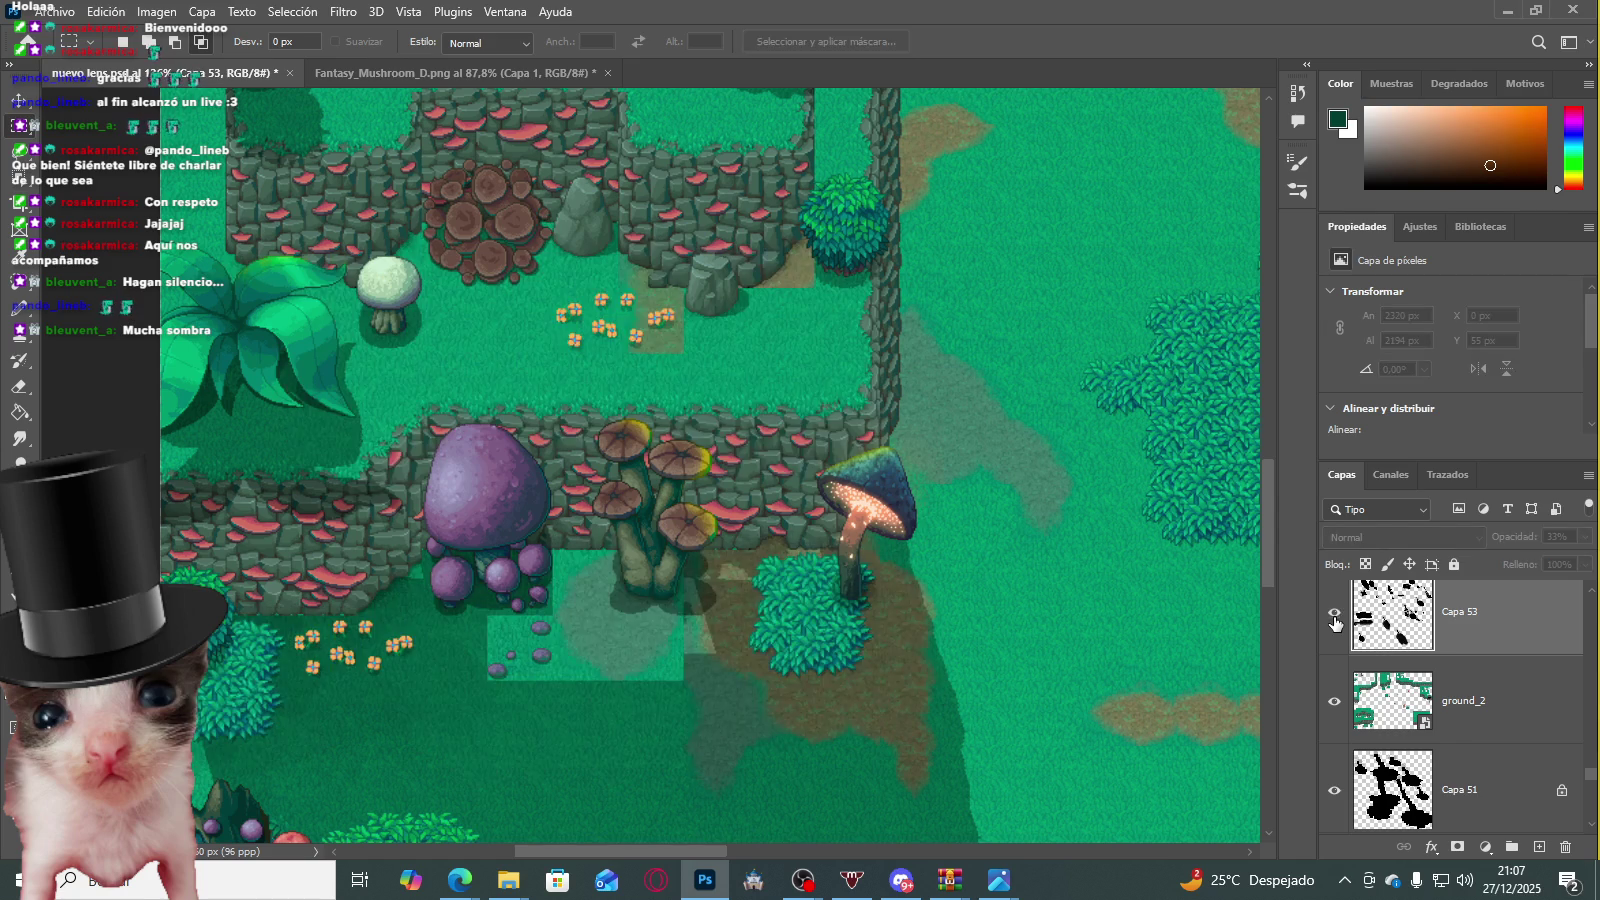
pyautogui.click(1334, 617)
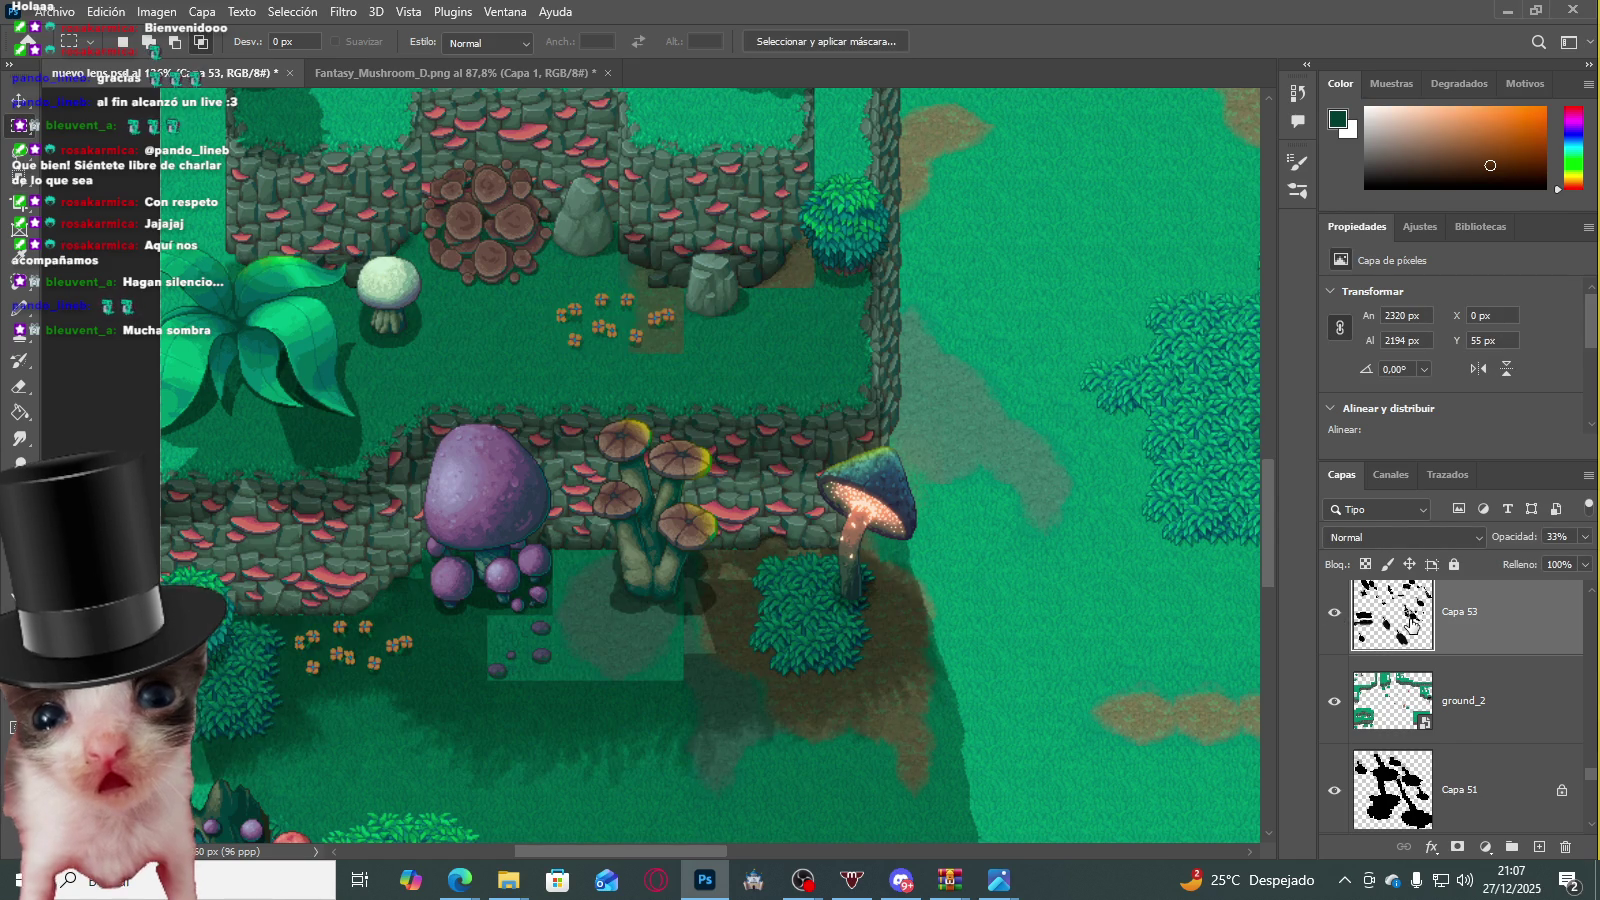
pyautogui.click(1332, 702)
pyautogui.click(1332, 702)
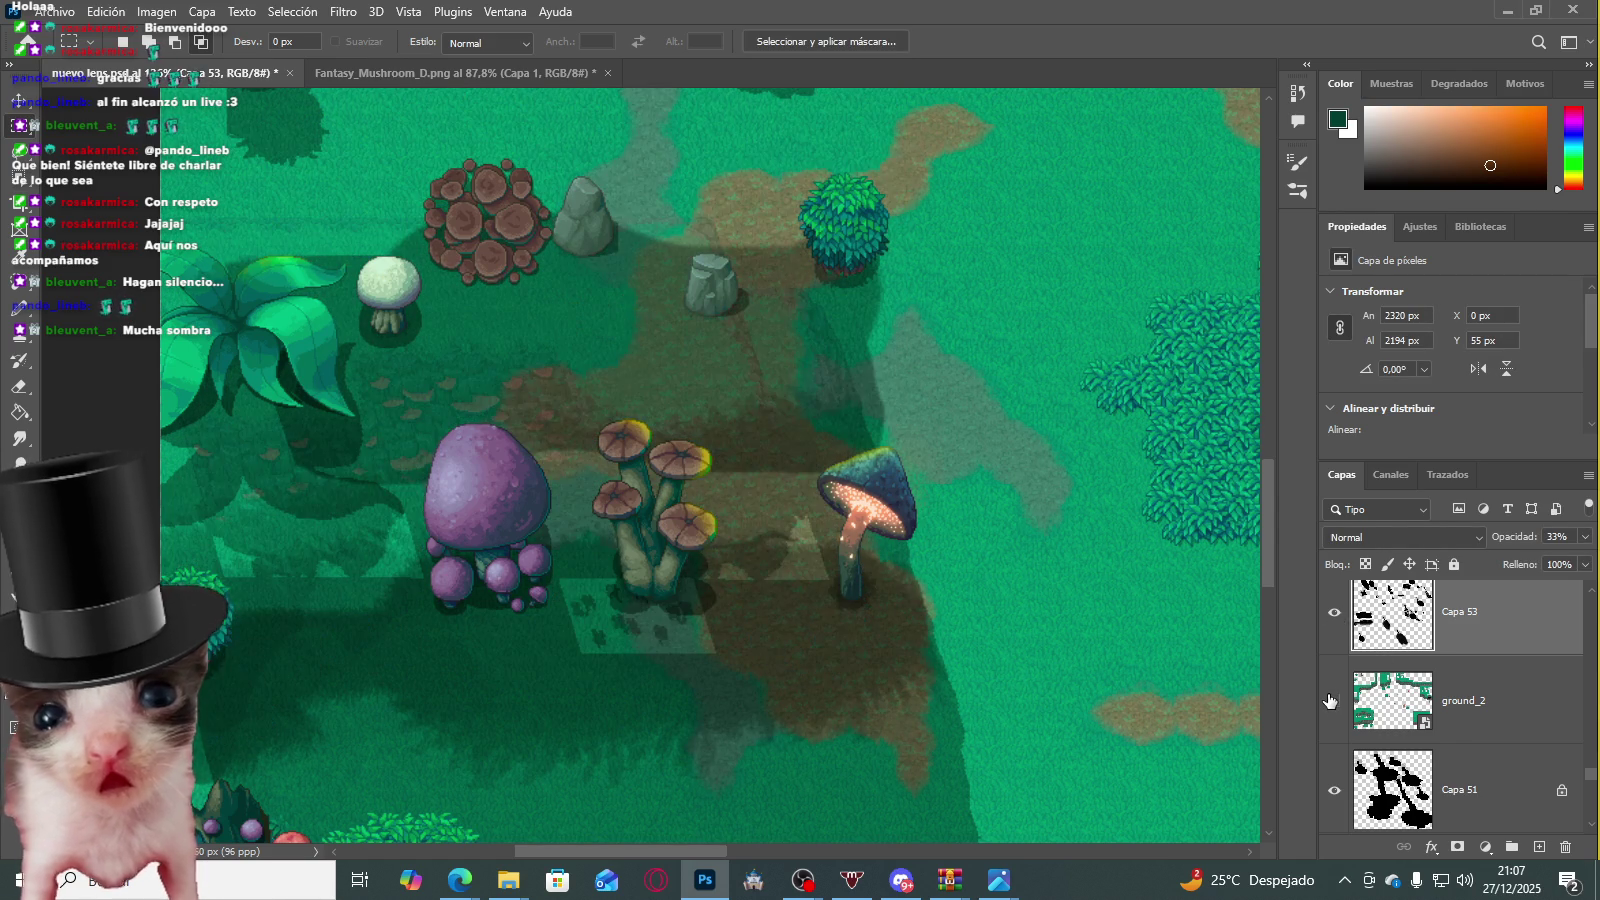
pyautogui.click(1332, 700)
pyautogui.hotkey('ctrl', '-')
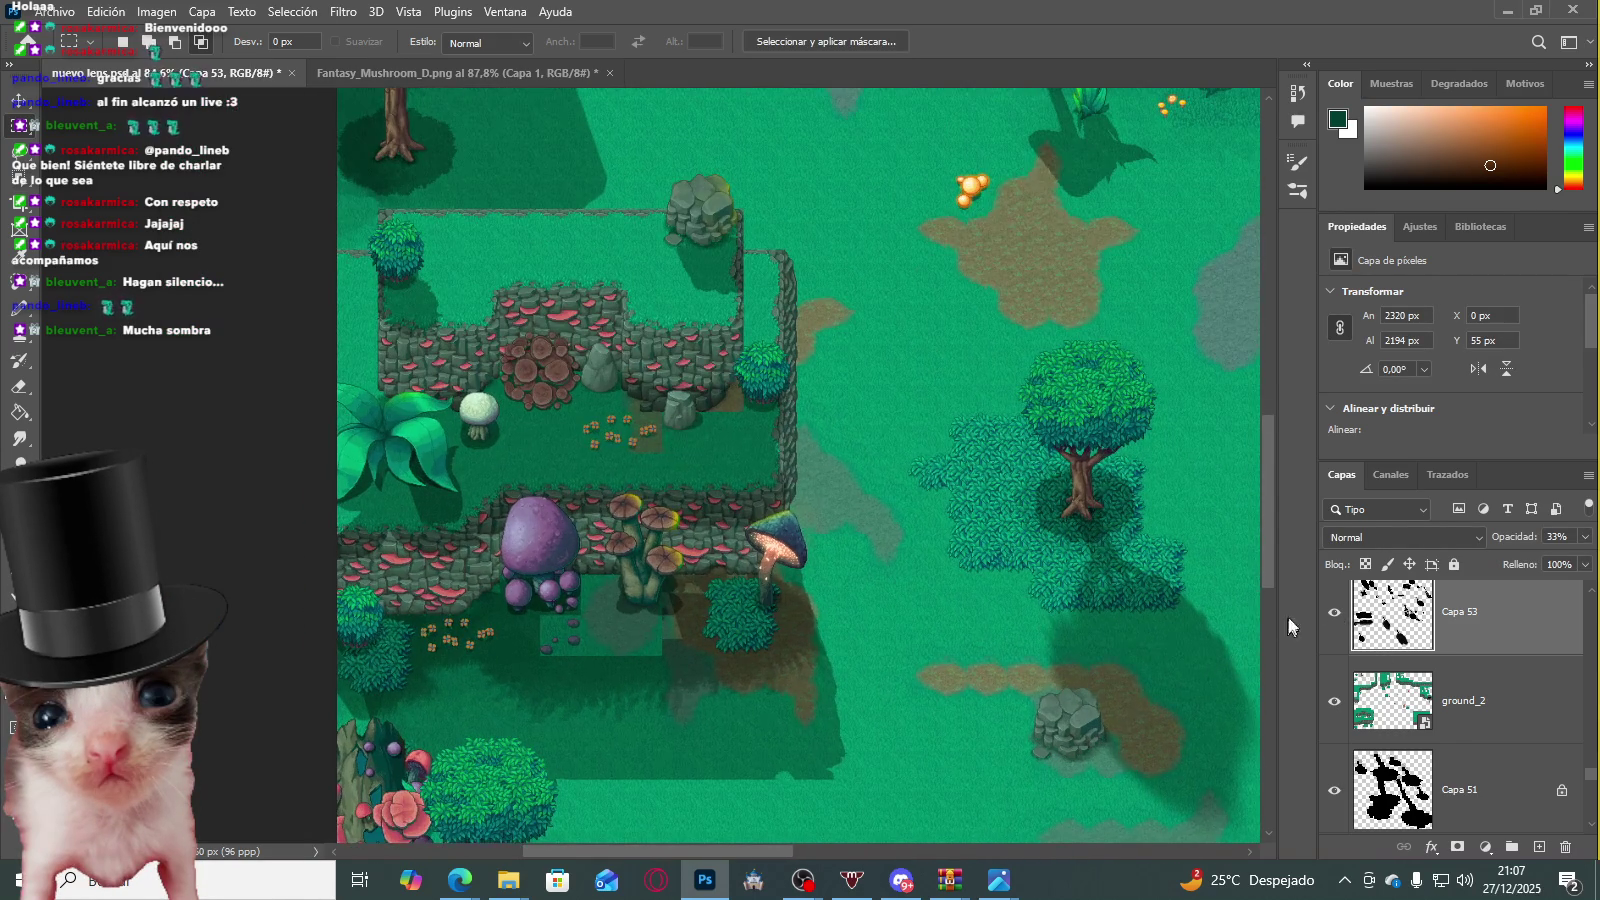
pyautogui.scroll(-2, 623, 553)
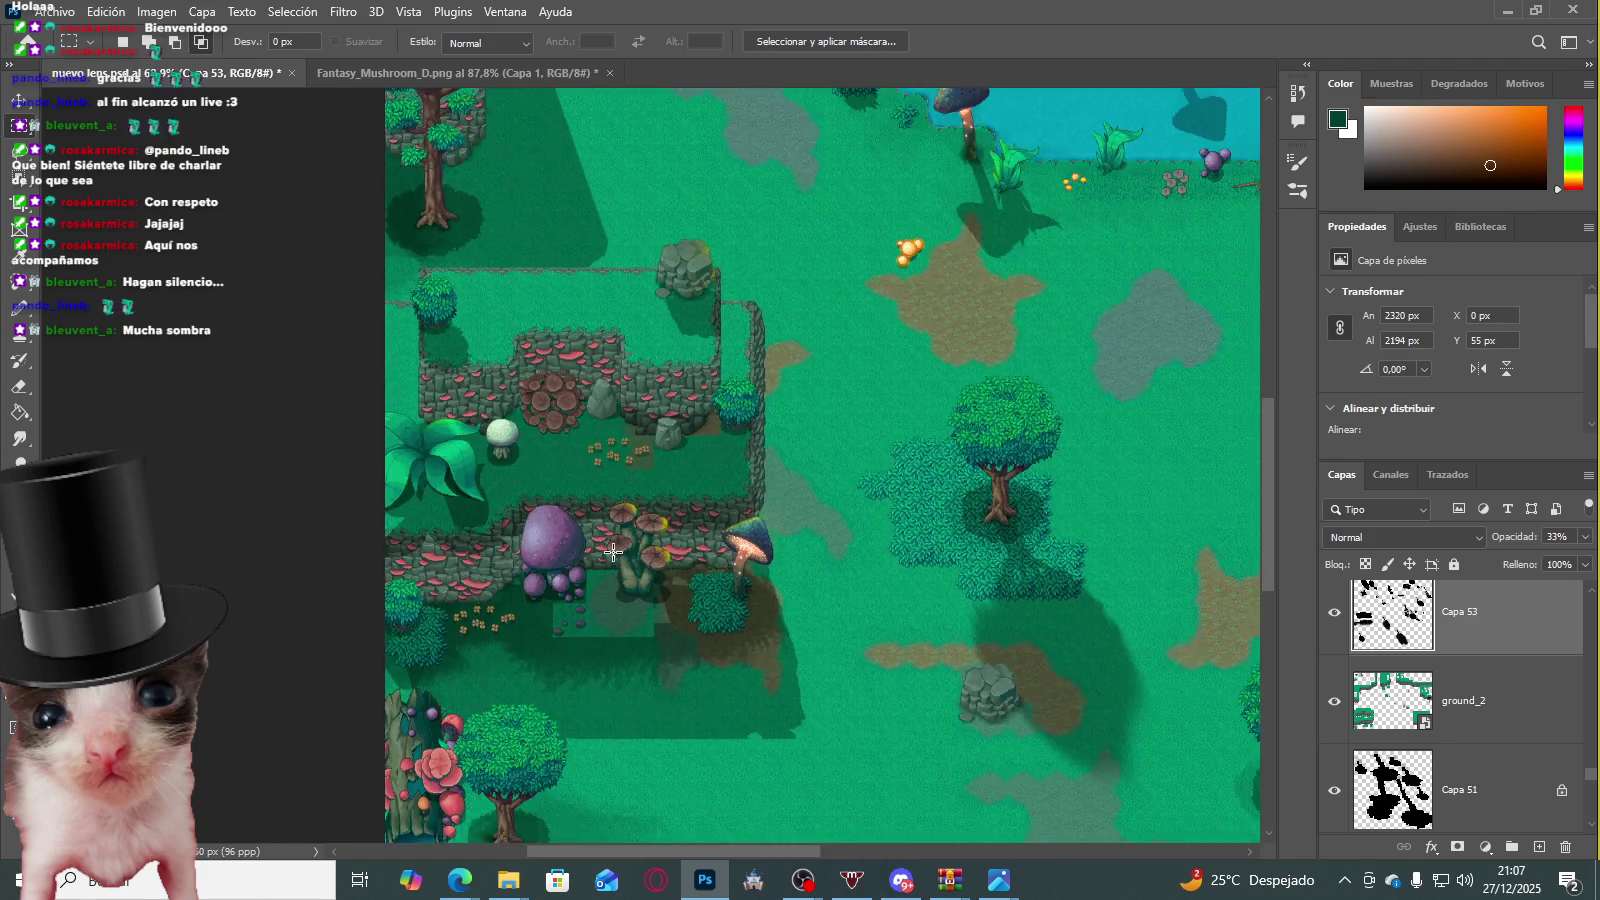
pyautogui.scroll(-3, 623, 553)
pyautogui.scroll(3, 623, 553)
pyautogui.scroll(1, 623, 553)
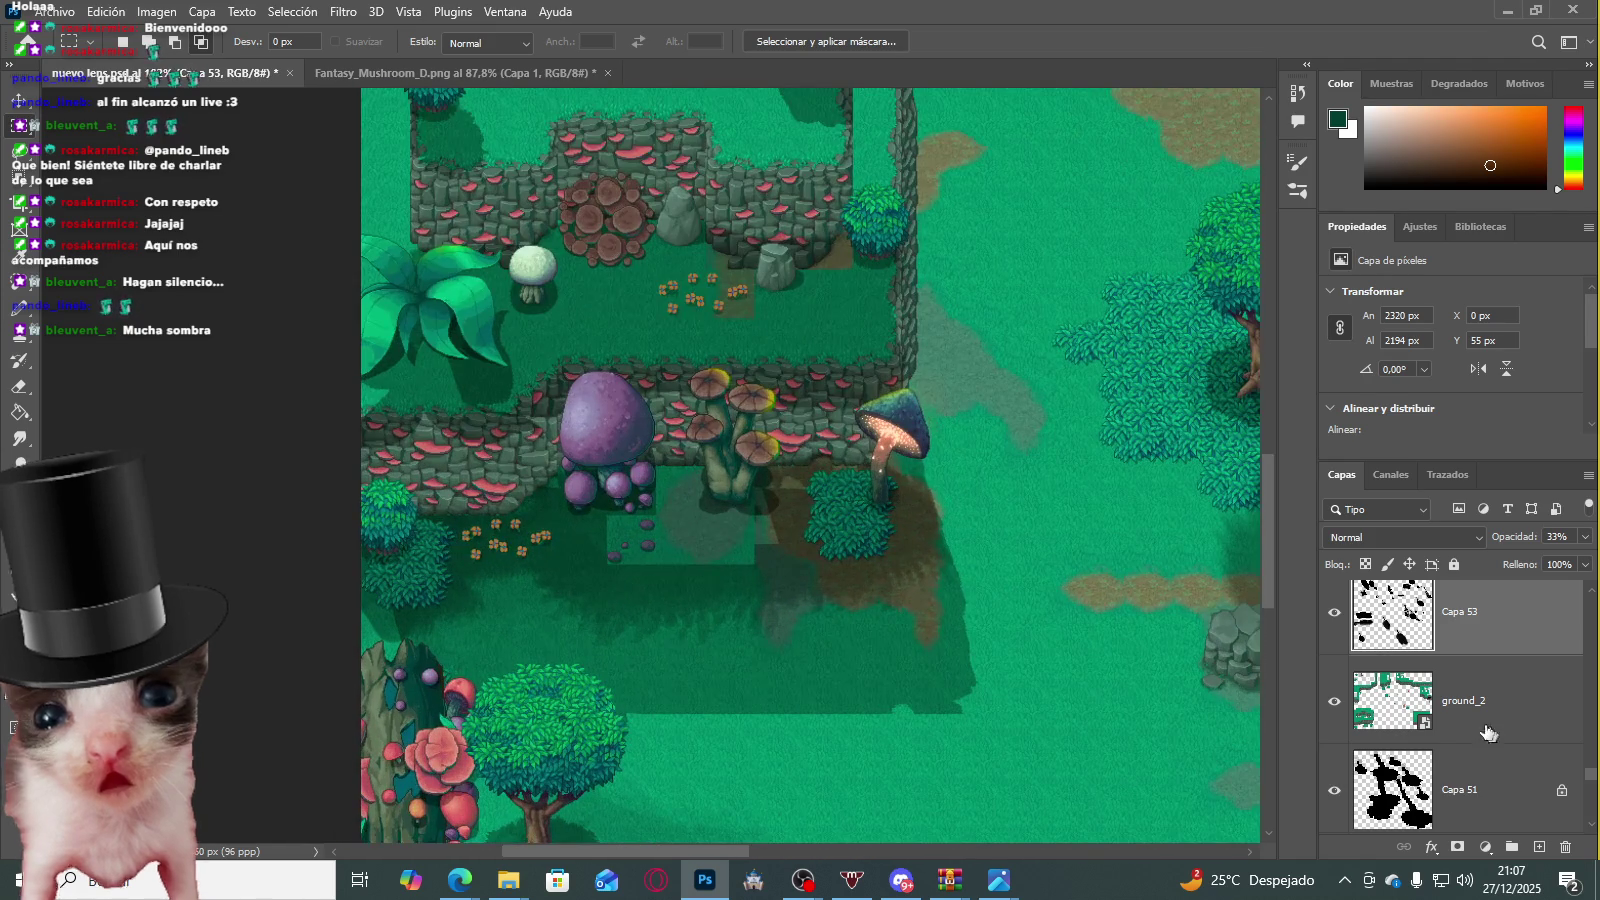
pyautogui.click(1334, 701)
pyautogui.click(1334, 701)
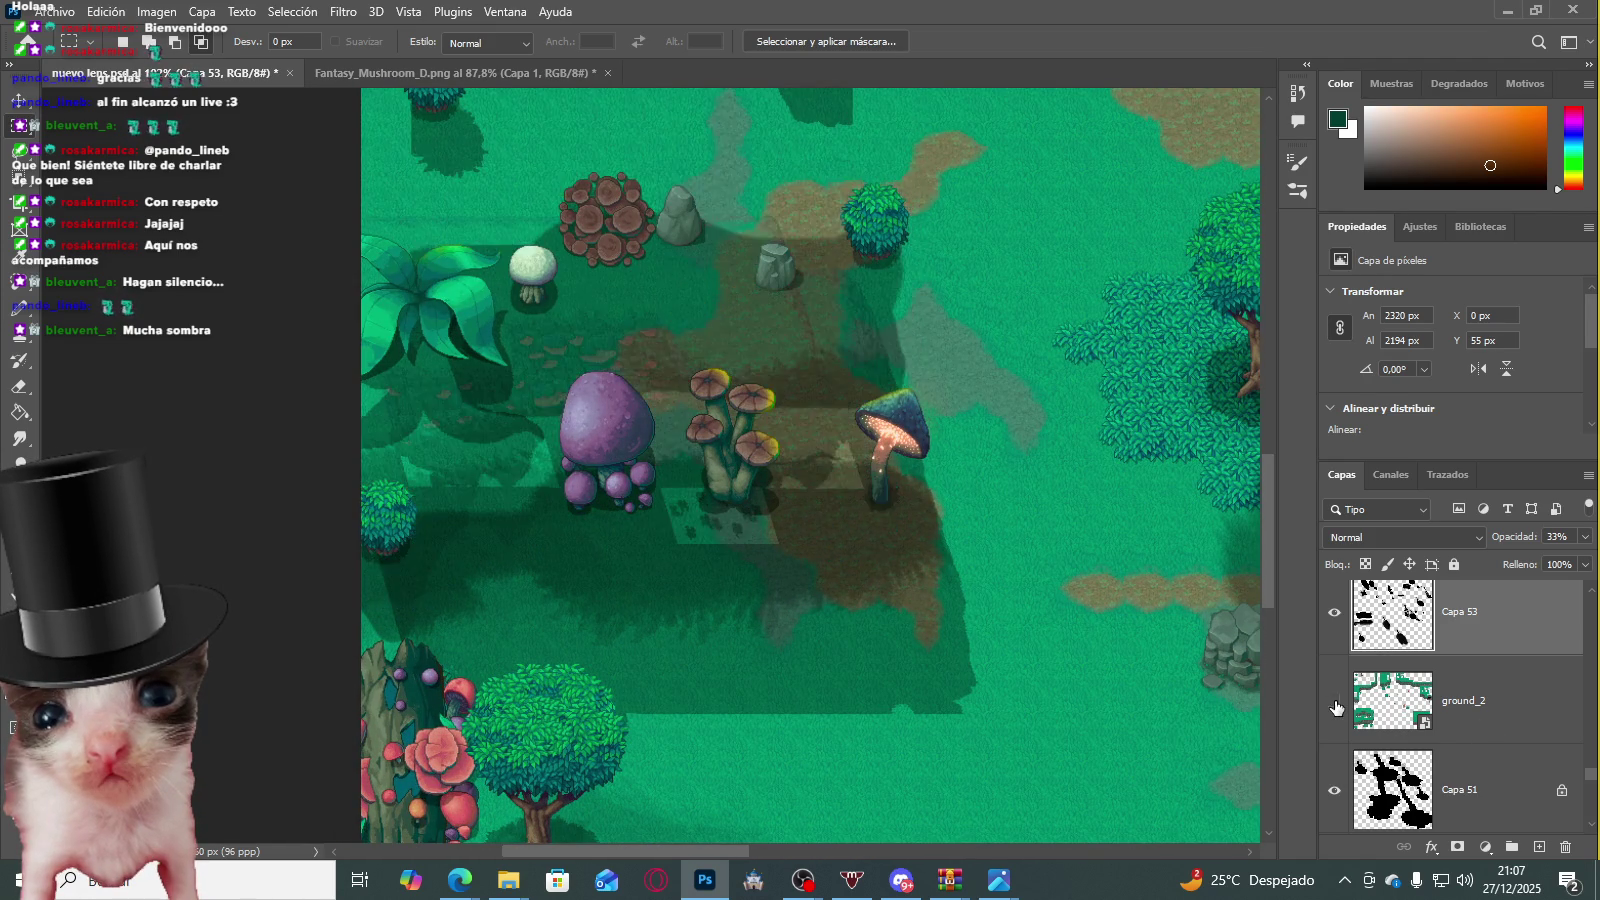
pyautogui.click(1379, 706)
pyautogui.scroll(2, 680, 520)
pyautogui.scroll(1, 680, 520)
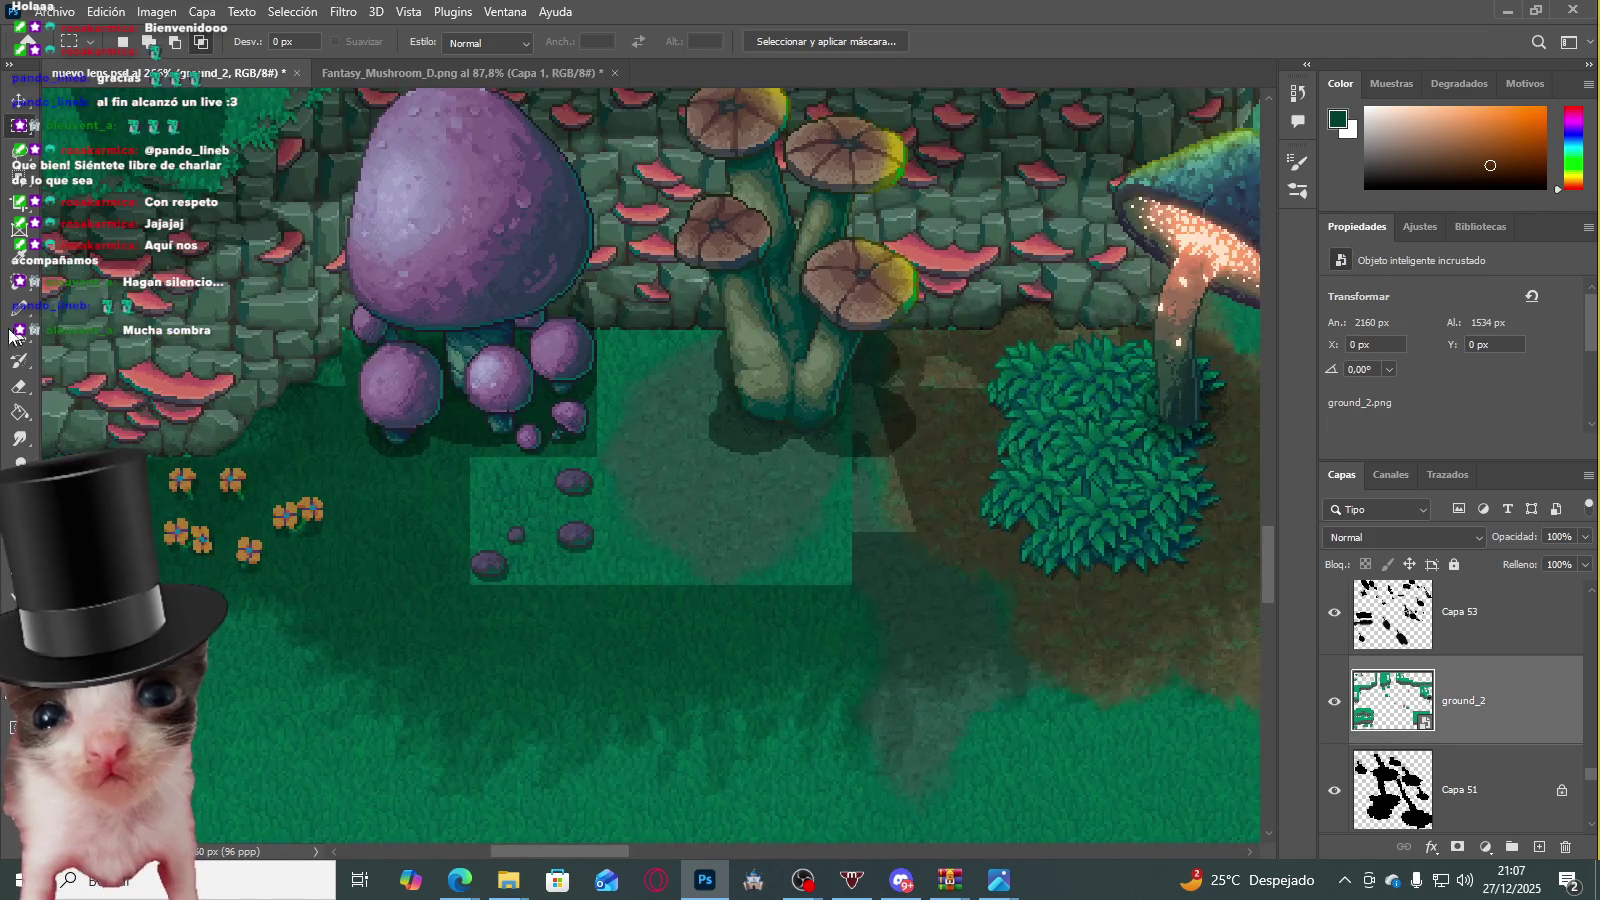
# Step: Rasterize ground_2 and erase its lighter green patch under the mushrooms with the Magic Eraser
pyautogui.click(27, 386)
pyautogui.click(100, 424)
pyautogui.click(631, 546)
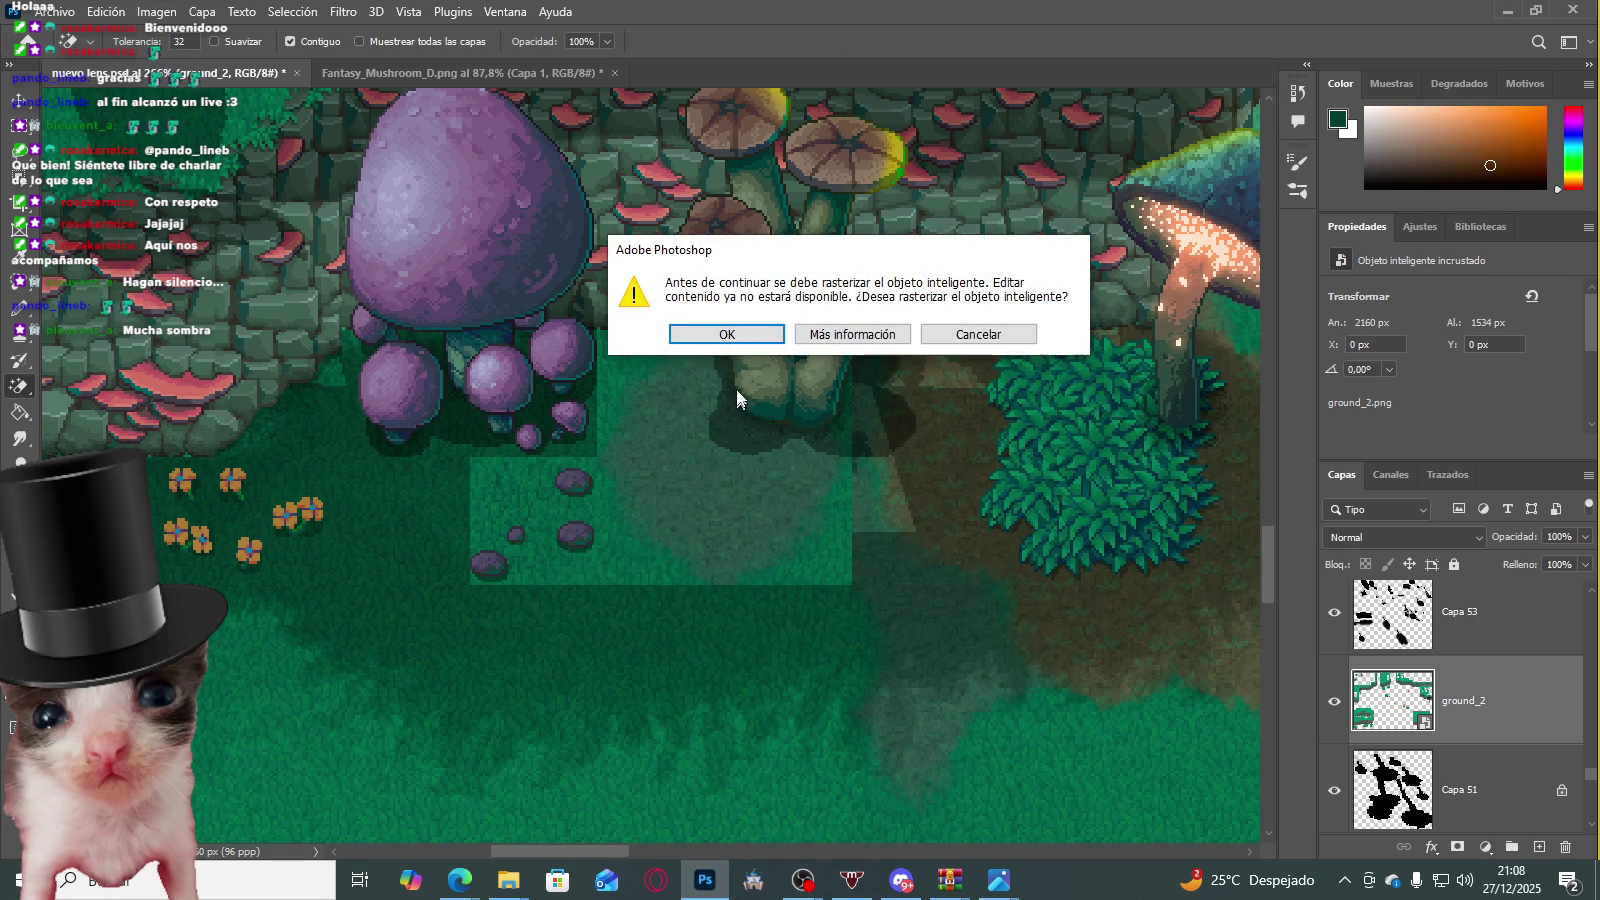
pyautogui.click(734, 334)
pyautogui.click(638, 535)
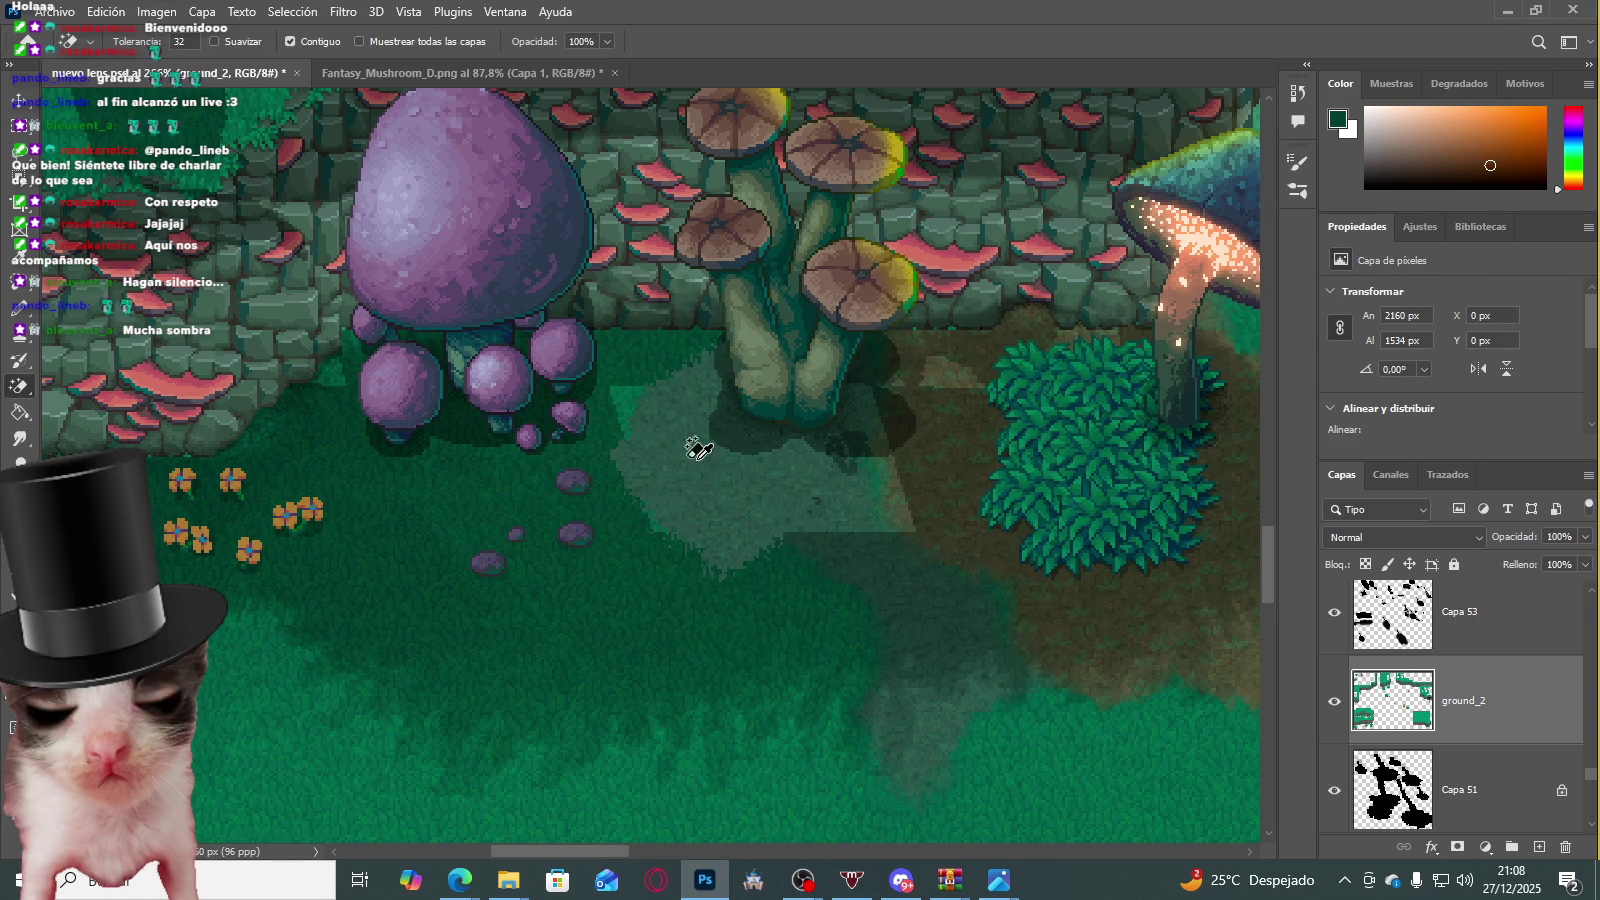
# Step: Toggle ground_2 and Capa 53 visibility to compare the map with and without them
pyautogui.scroll(-5, 680, 445)
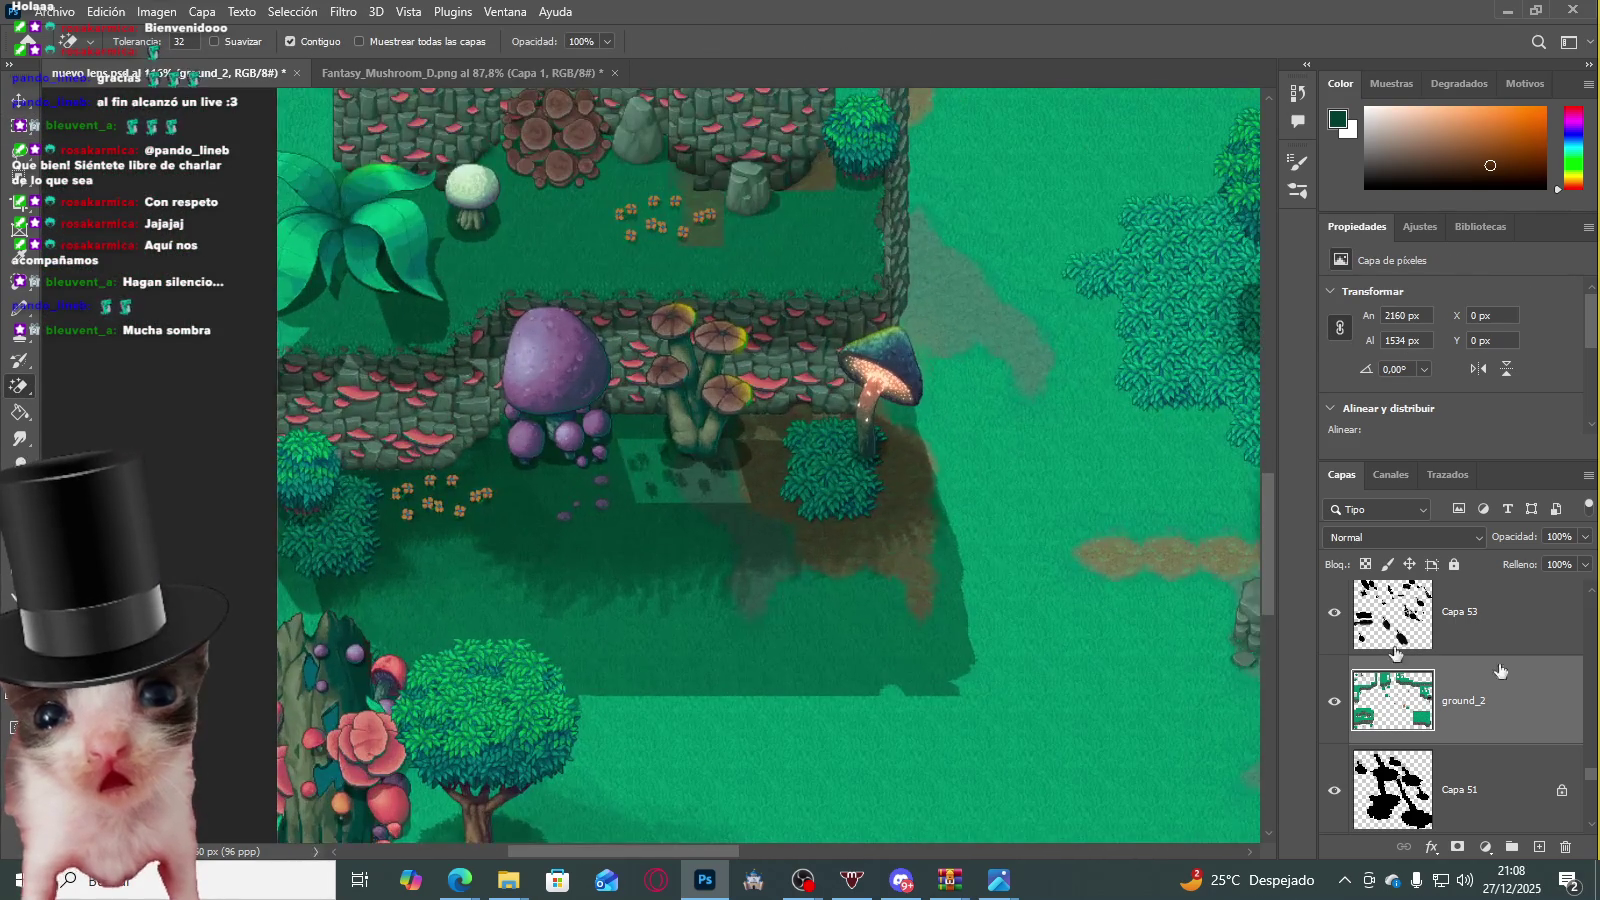
pyautogui.click(1334, 702)
pyautogui.click(1334, 620)
pyautogui.click(1334, 620)
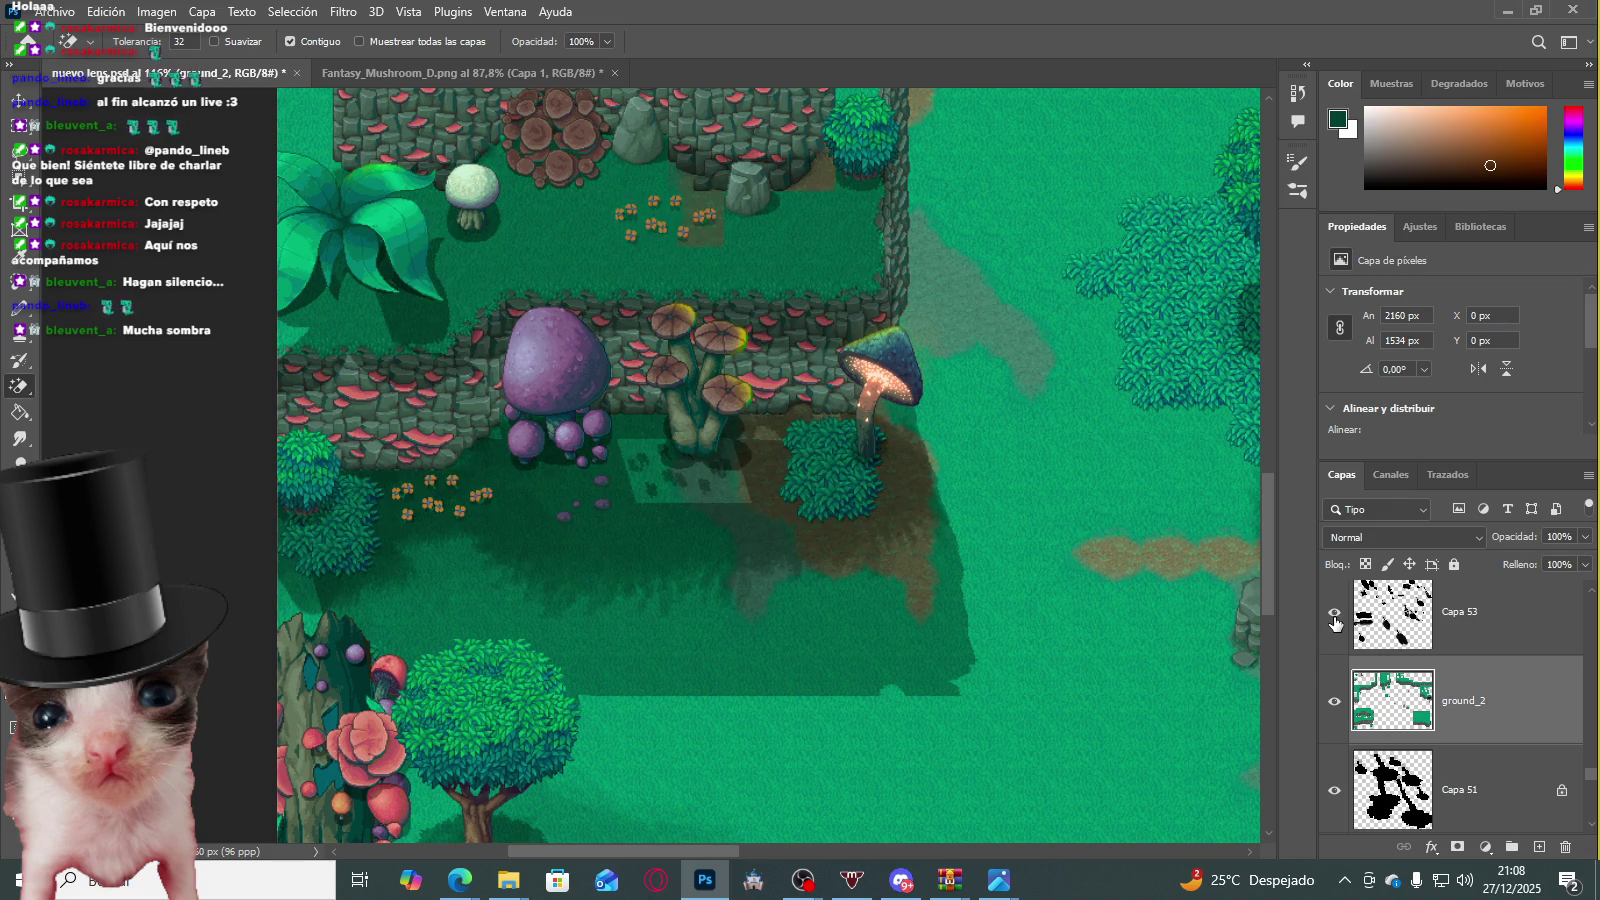
pyautogui.click(1334, 705)
pyautogui.click(1334, 705)
# Step: Find the shading layer Capa 36 in the Layers panel and select it for editing
pyautogui.scroll(-3, 1337, 710)
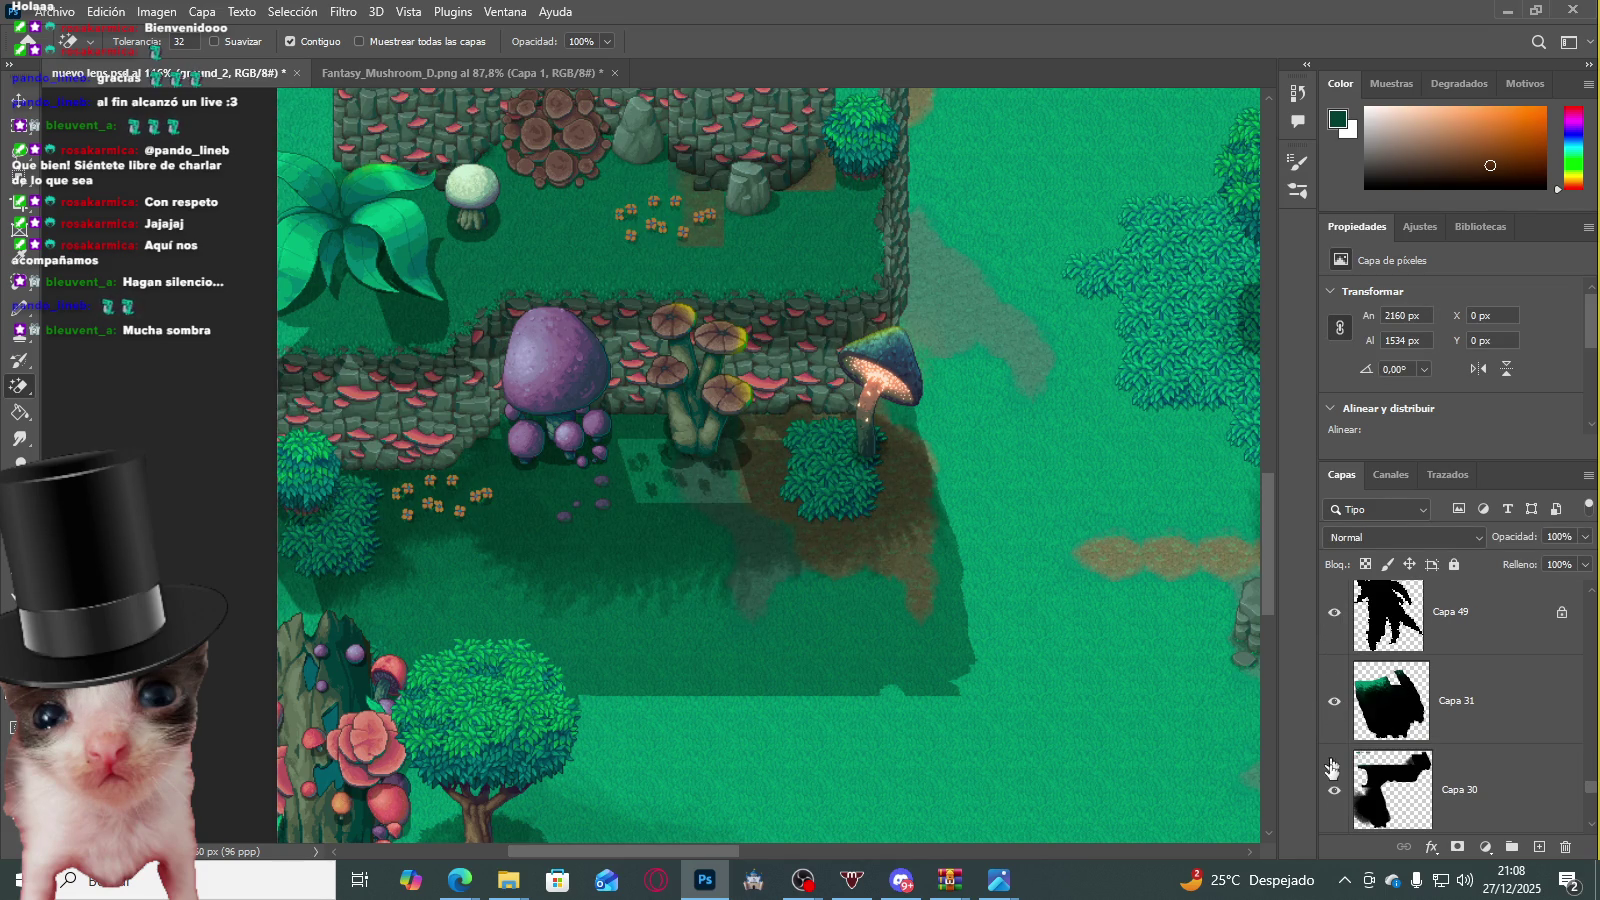
pyautogui.scroll(-1, 1332, 725)
pyautogui.scroll(-1, 1332, 720)
pyautogui.scroll(-1, 1333, 715)
pyautogui.click(1334, 705)
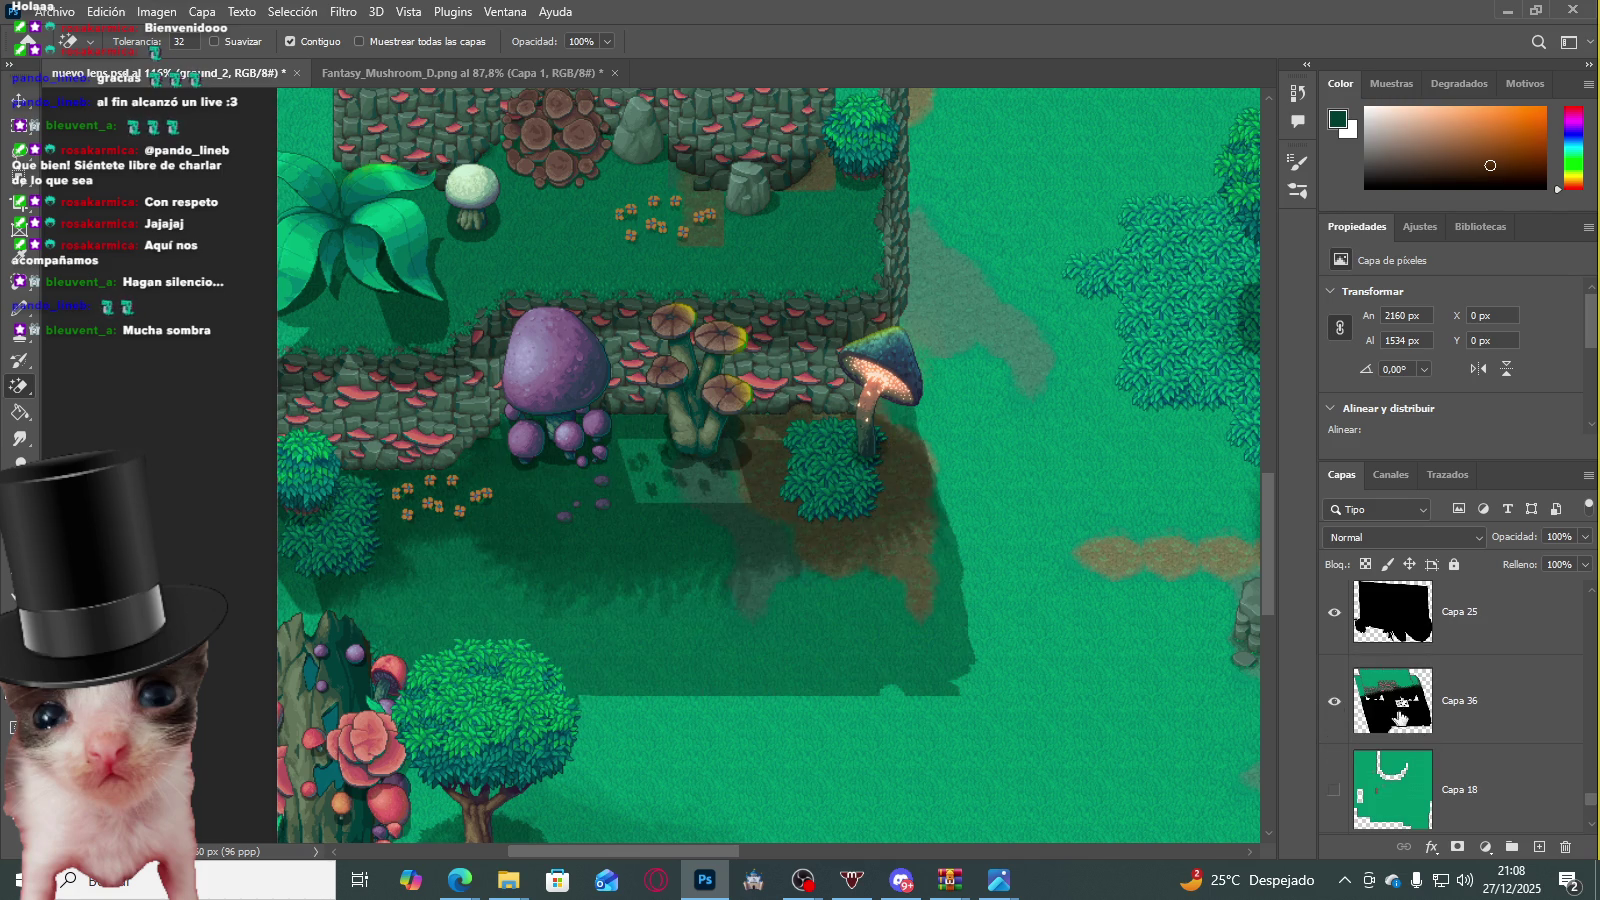
pyautogui.click(1480, 700)
pyautogui.scroll(3, 660, 465)
pyautogui.scroll(2, 660, 465)
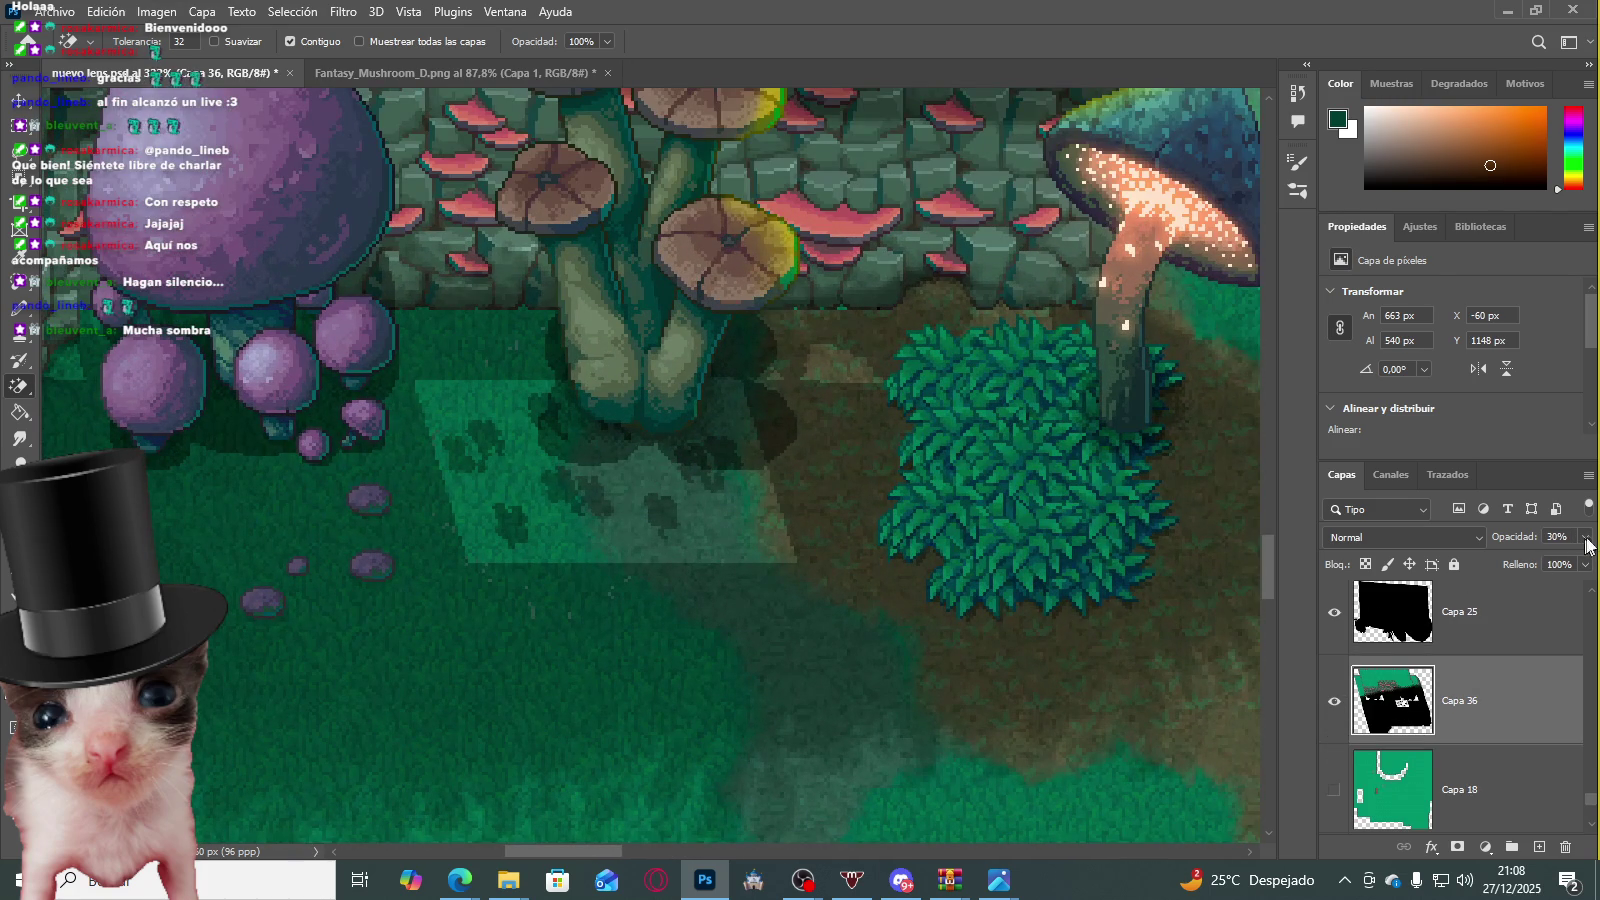
# Step: Raise Capa 36 to 100% opacity and pencil black shadow over the green floor patch
pyautogui.moveTo(1585, 545); pyautogui.dragTo(1598, 560)
pyautogui.scroll(-2, 830, 457)
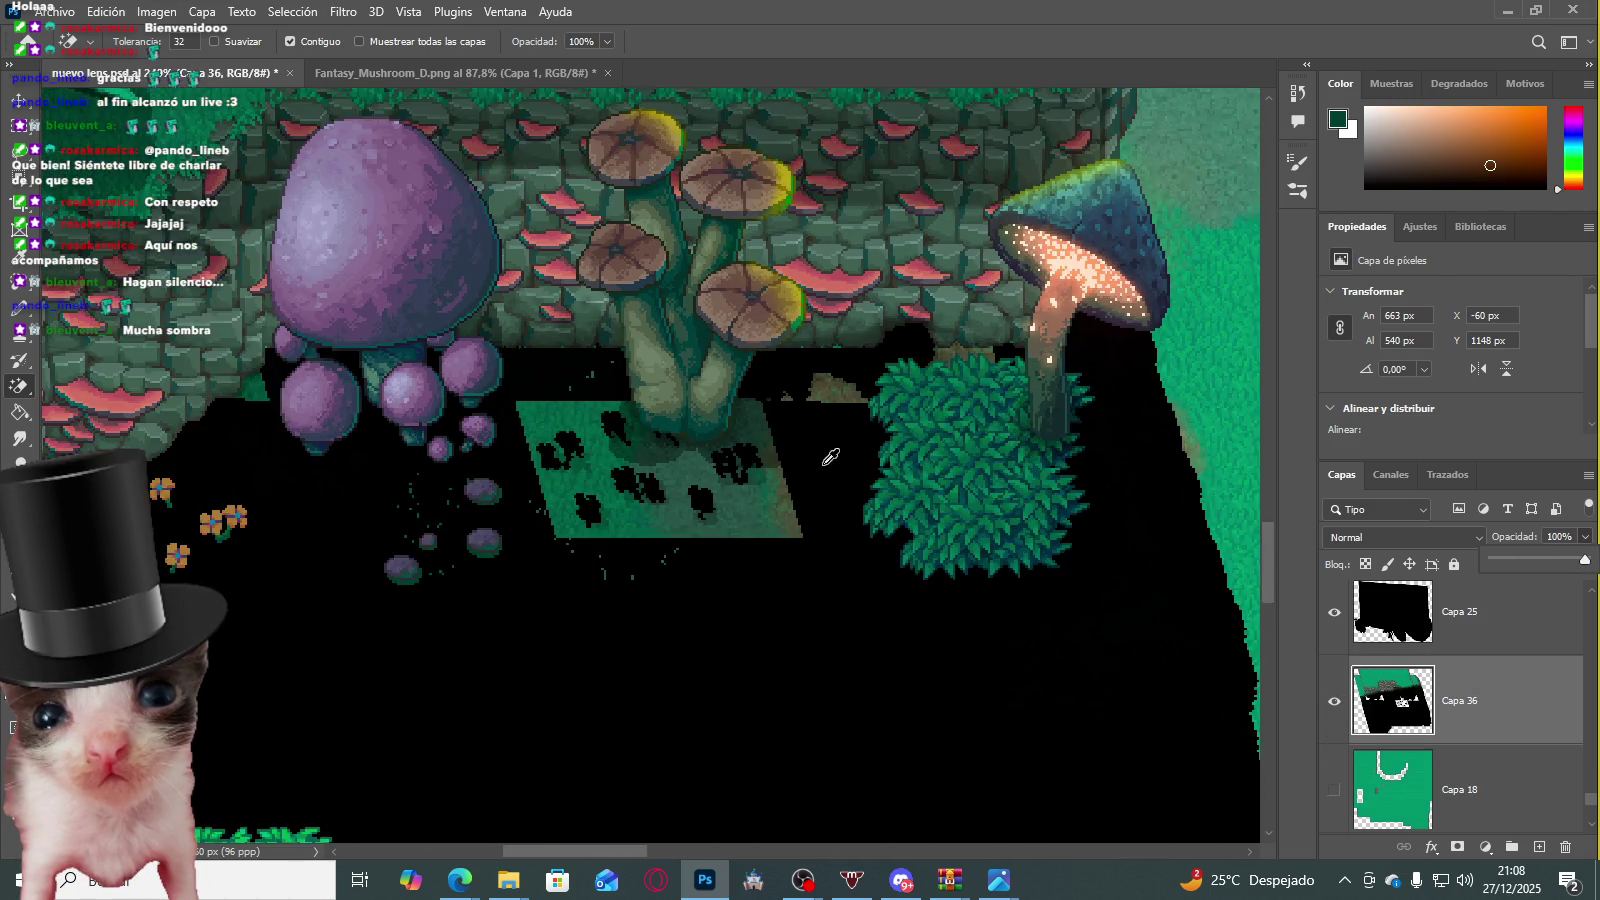
pyautogui.scroll(1, 680, 485)
pyautogui.click(18, 312)
pyautogui.scroll(1, 587, 587)
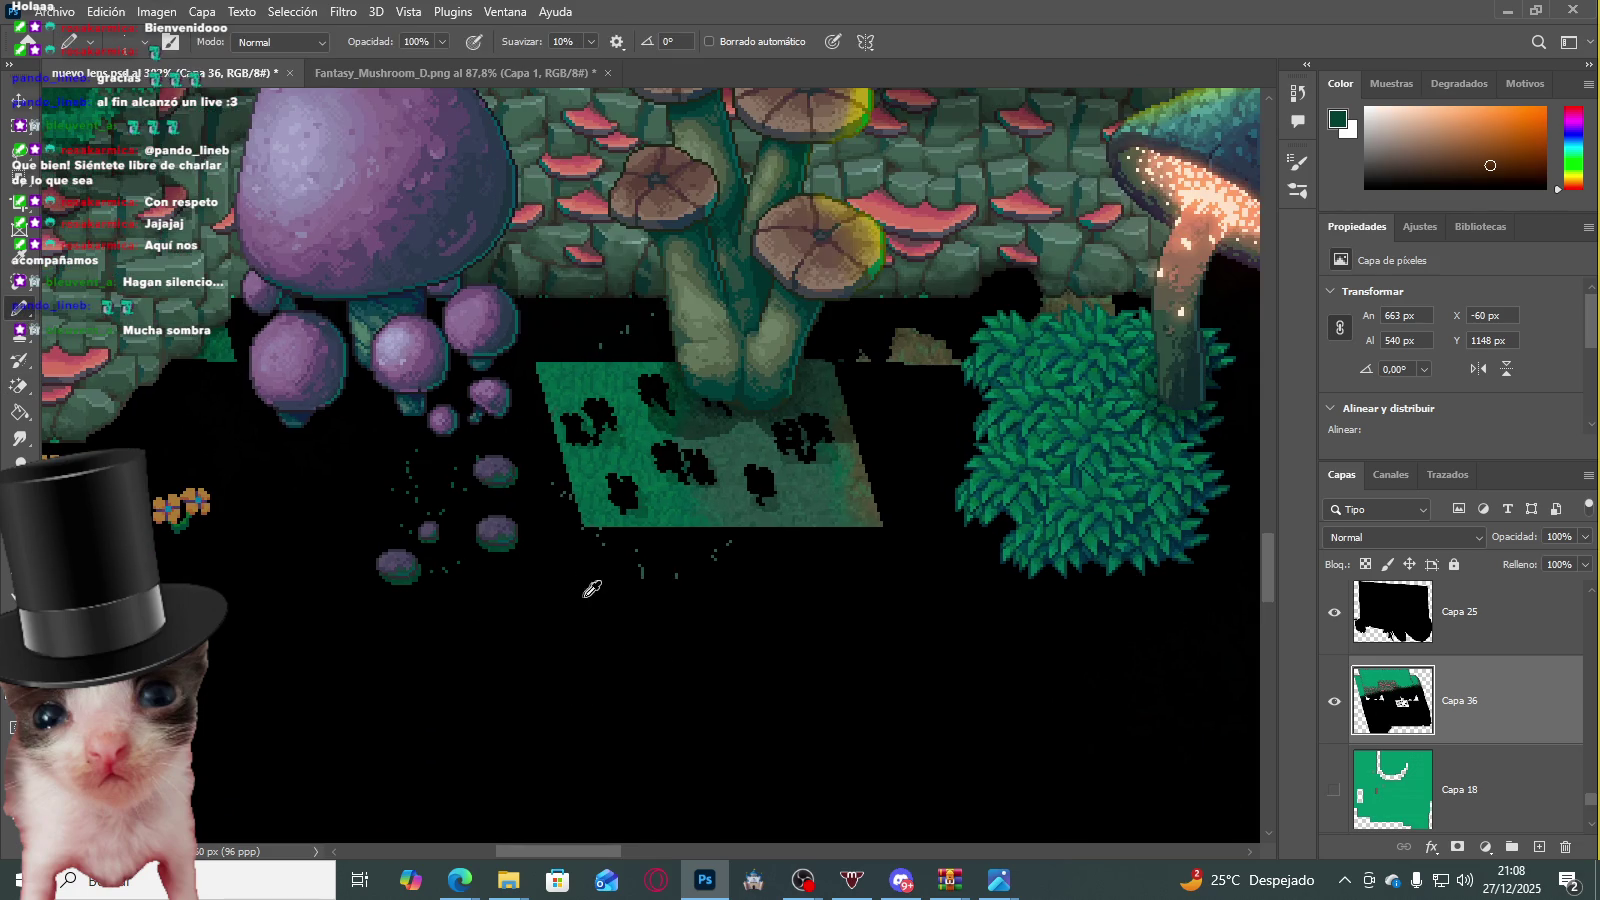
pyautogui.moveTo(575, 380)
pyautogui.mouseDown()
pyautogui.moveTo(600, 436)
pyautogui.moveTo(571, 368)
pyautogui.moveTo(724, 482)
pyautogui.moveTo(802, 516)
pyautogui.moveTo(851, 510)
pyautogui.mouseUp()
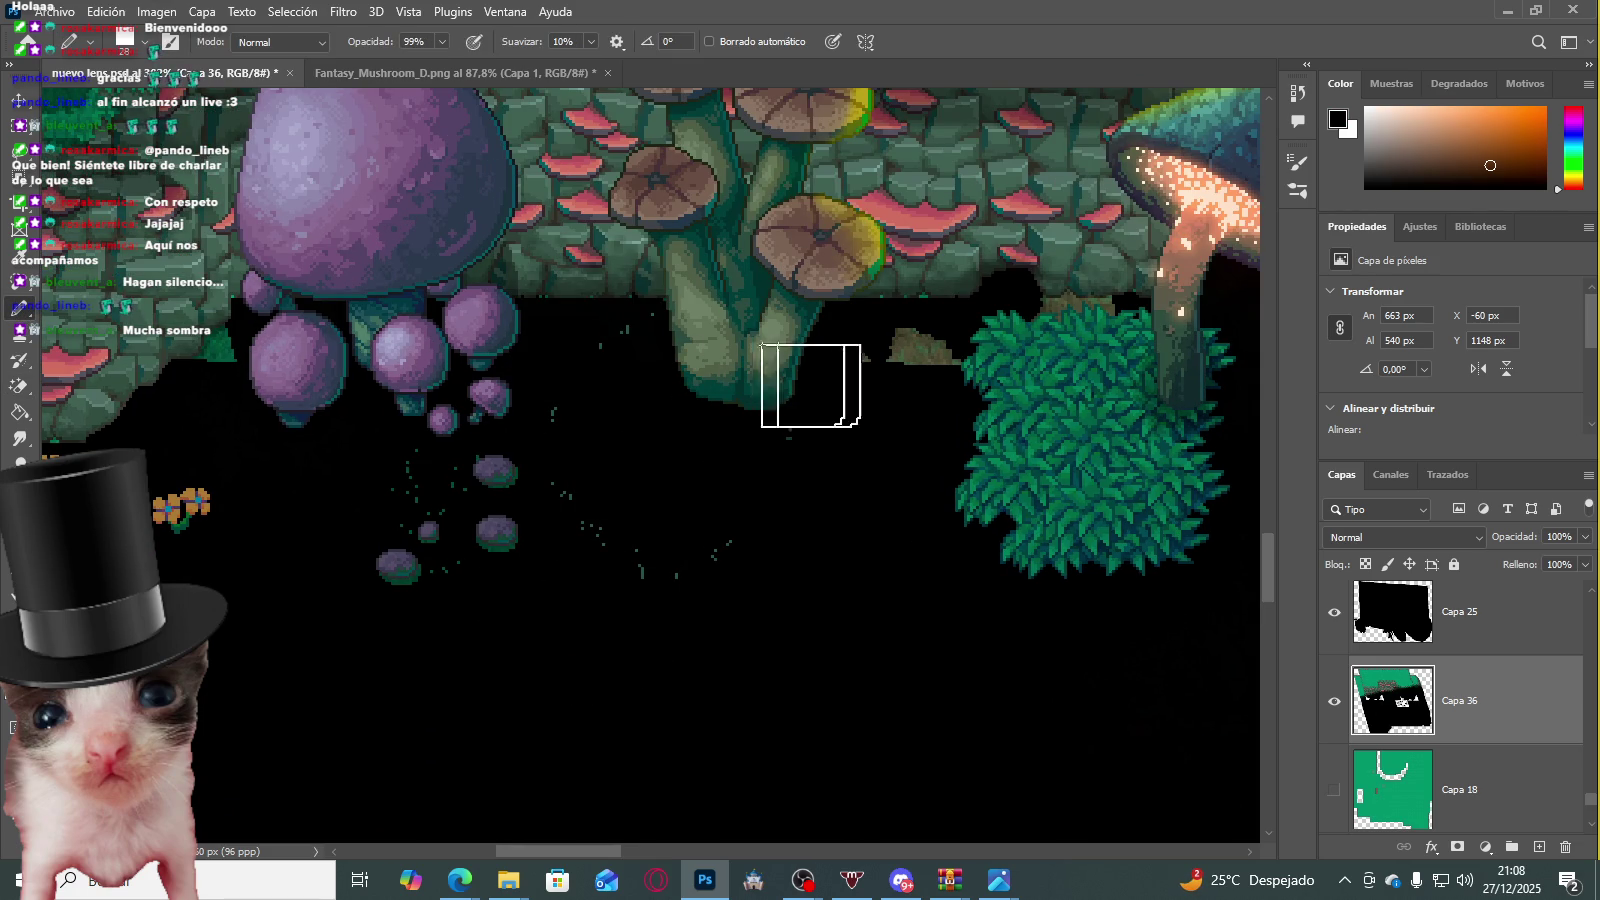
# Step: Set Capa 36 opacity back to 33%
pyautogui.scroll(-2, 800, 385)
pyautogui.scroll(-2, 800, 385)
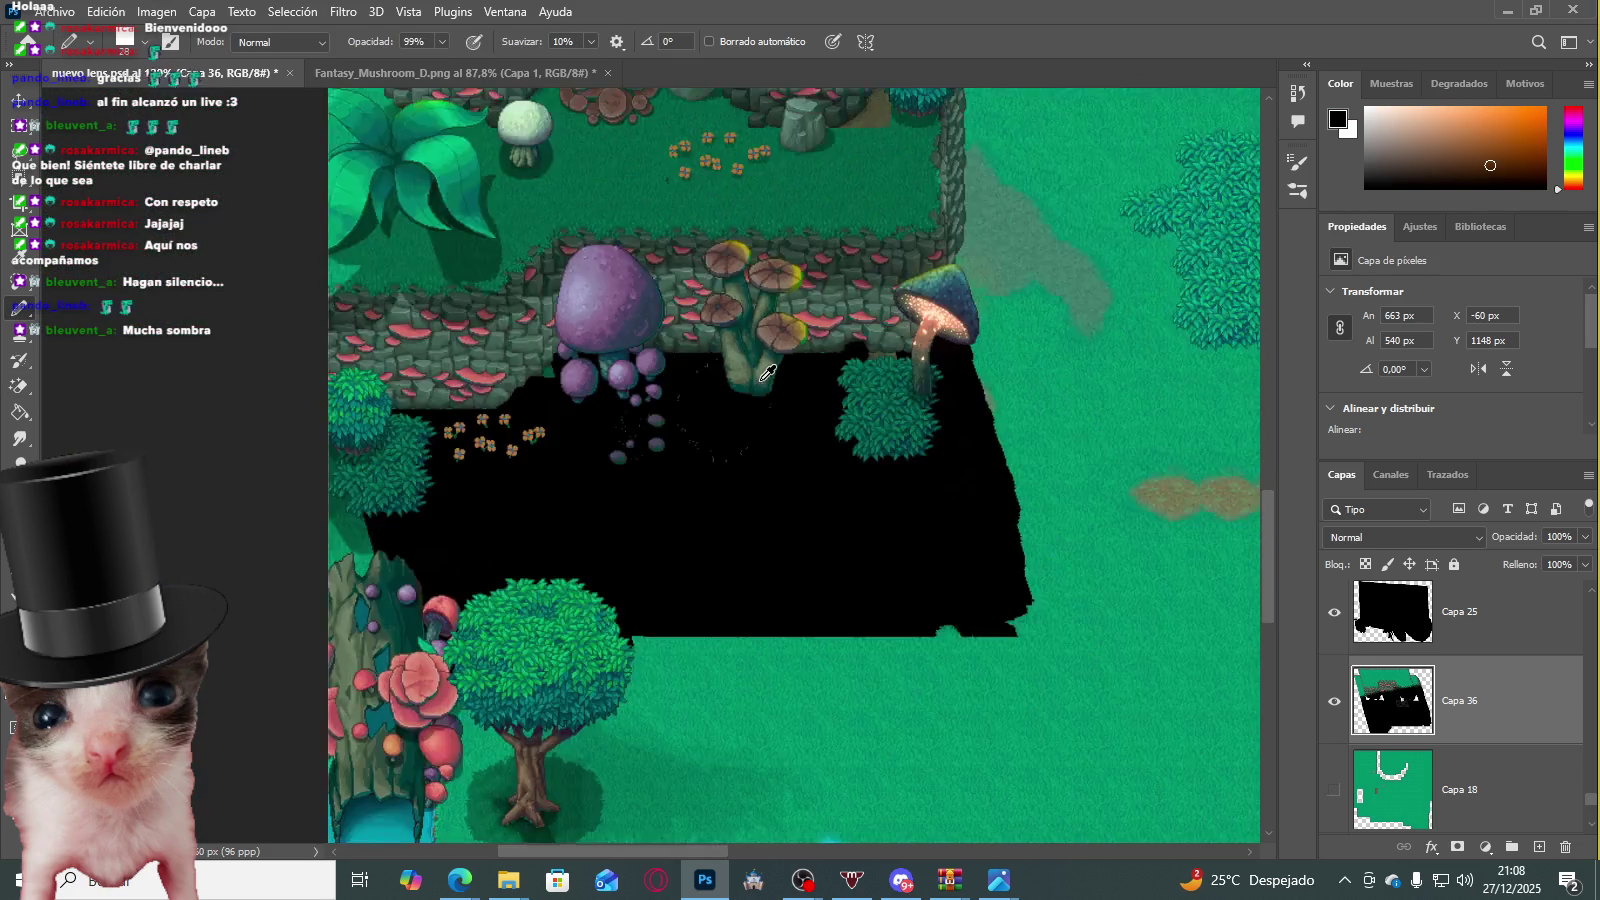
pyautogui.scroll(-1, 800, 385)
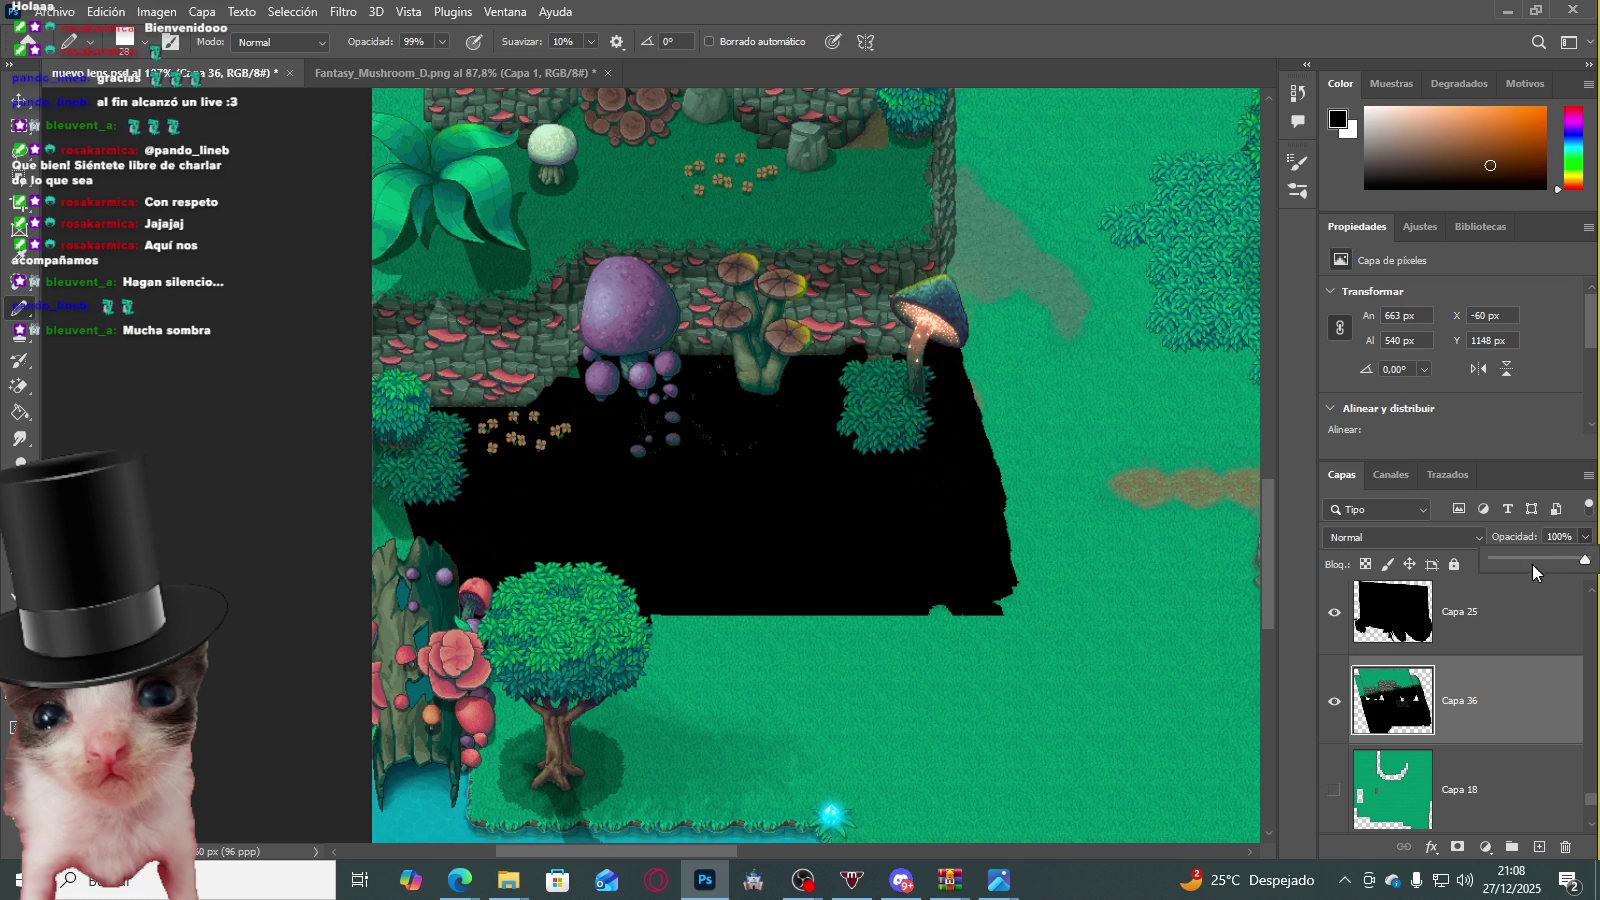
pyautogui.click(1560, 536)
pyautogui.write('33')
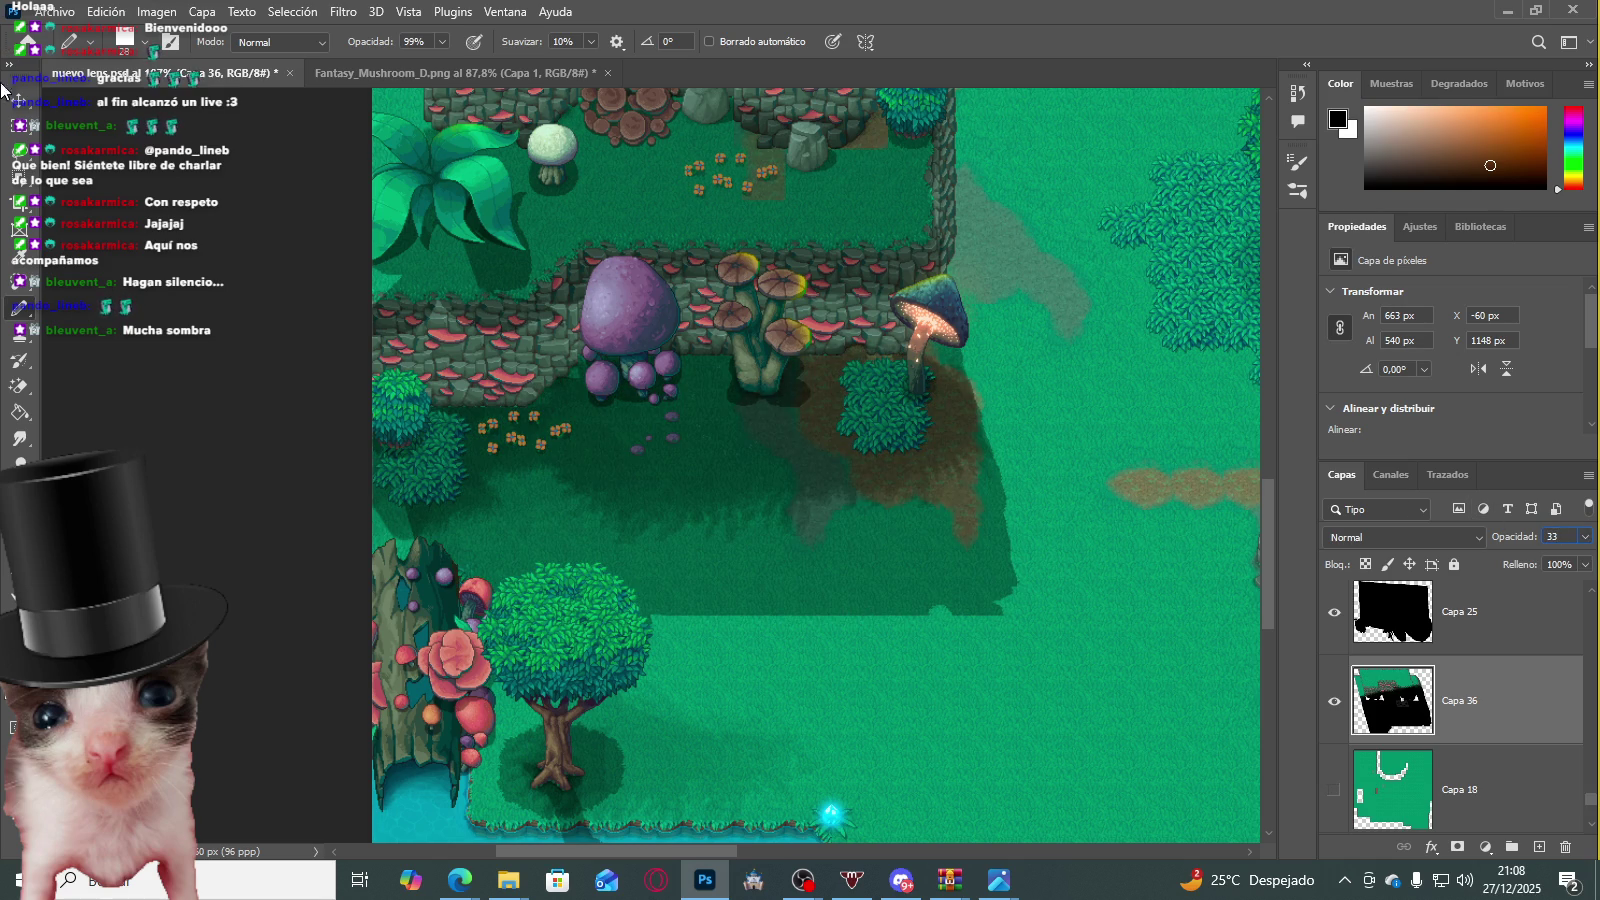
# Step: Switch to the Rectangular Marquee tool
pyautogui.click(22, 131)
pyautogui.scroll(-2, 632, 285)
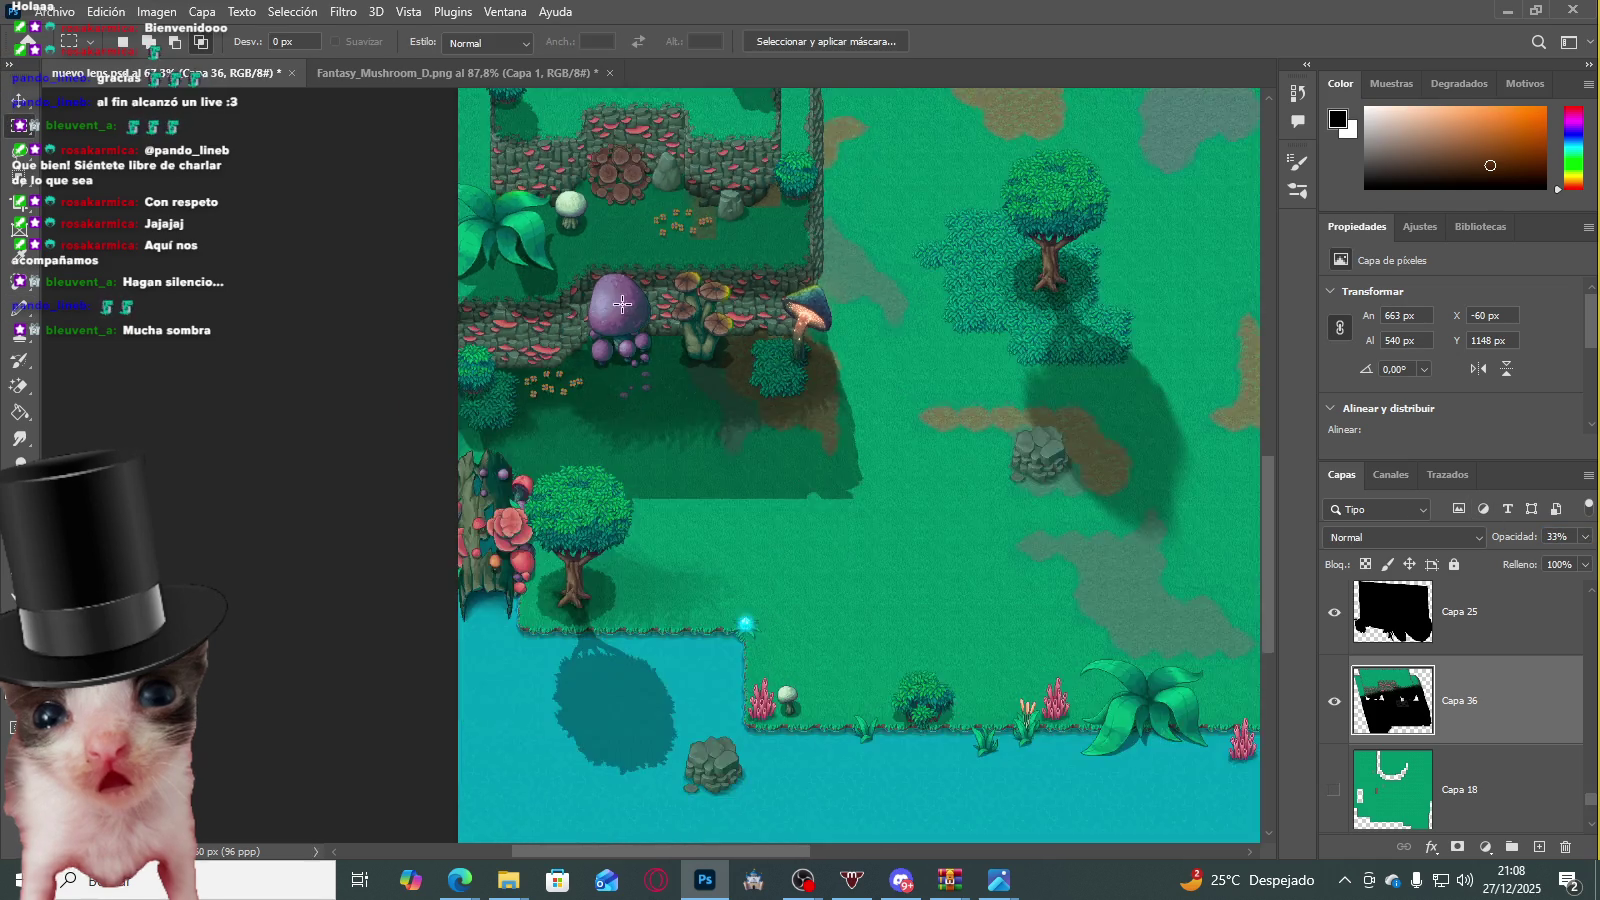
pyautogui.scroll(-2, 632, 285)
pyautogui.scroll(-1, 632, 285)
pyautogui.scroll(1, 632, 285)
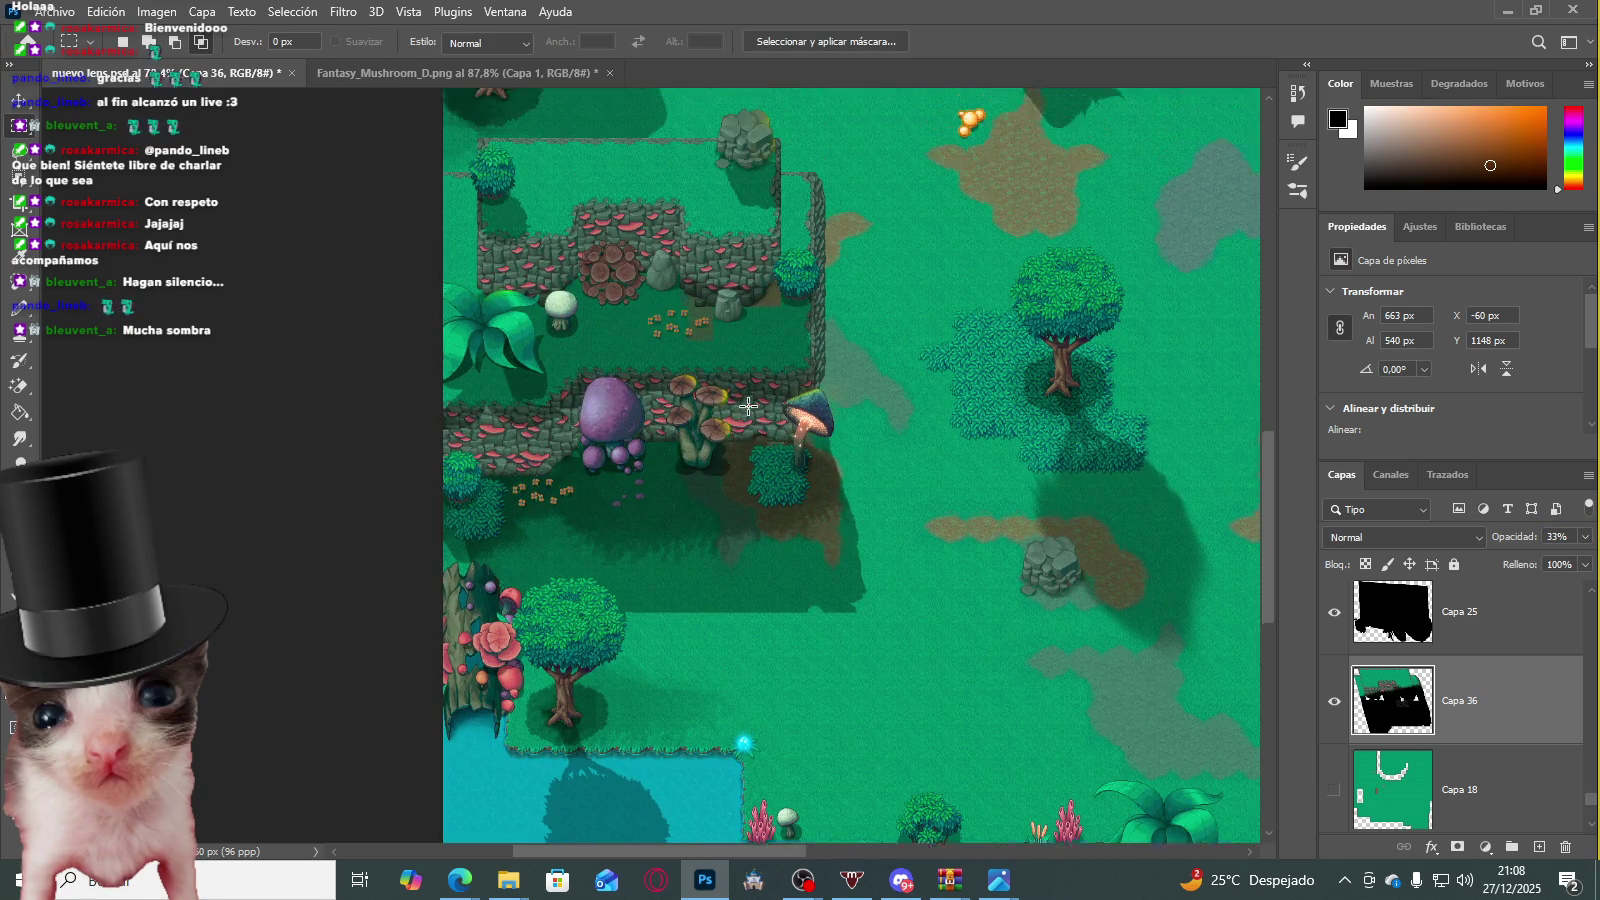
pyautogui.scroll(-2, 1150, 443)
pyautogui.scroll(-1, 827, 270)
pyautogui.scroll(1, 860, 200)
pyautogui.scroll(-2, 699, 297)
pyautogui.scroll(2, 699, 297)
pyautogui.scroll(1, 699, 297)
pyautogui.scroll(-2, 671, 264)
pyautogui.scroll(-1, 785, 349)
pyautogui.scroll(1, 785, 349)
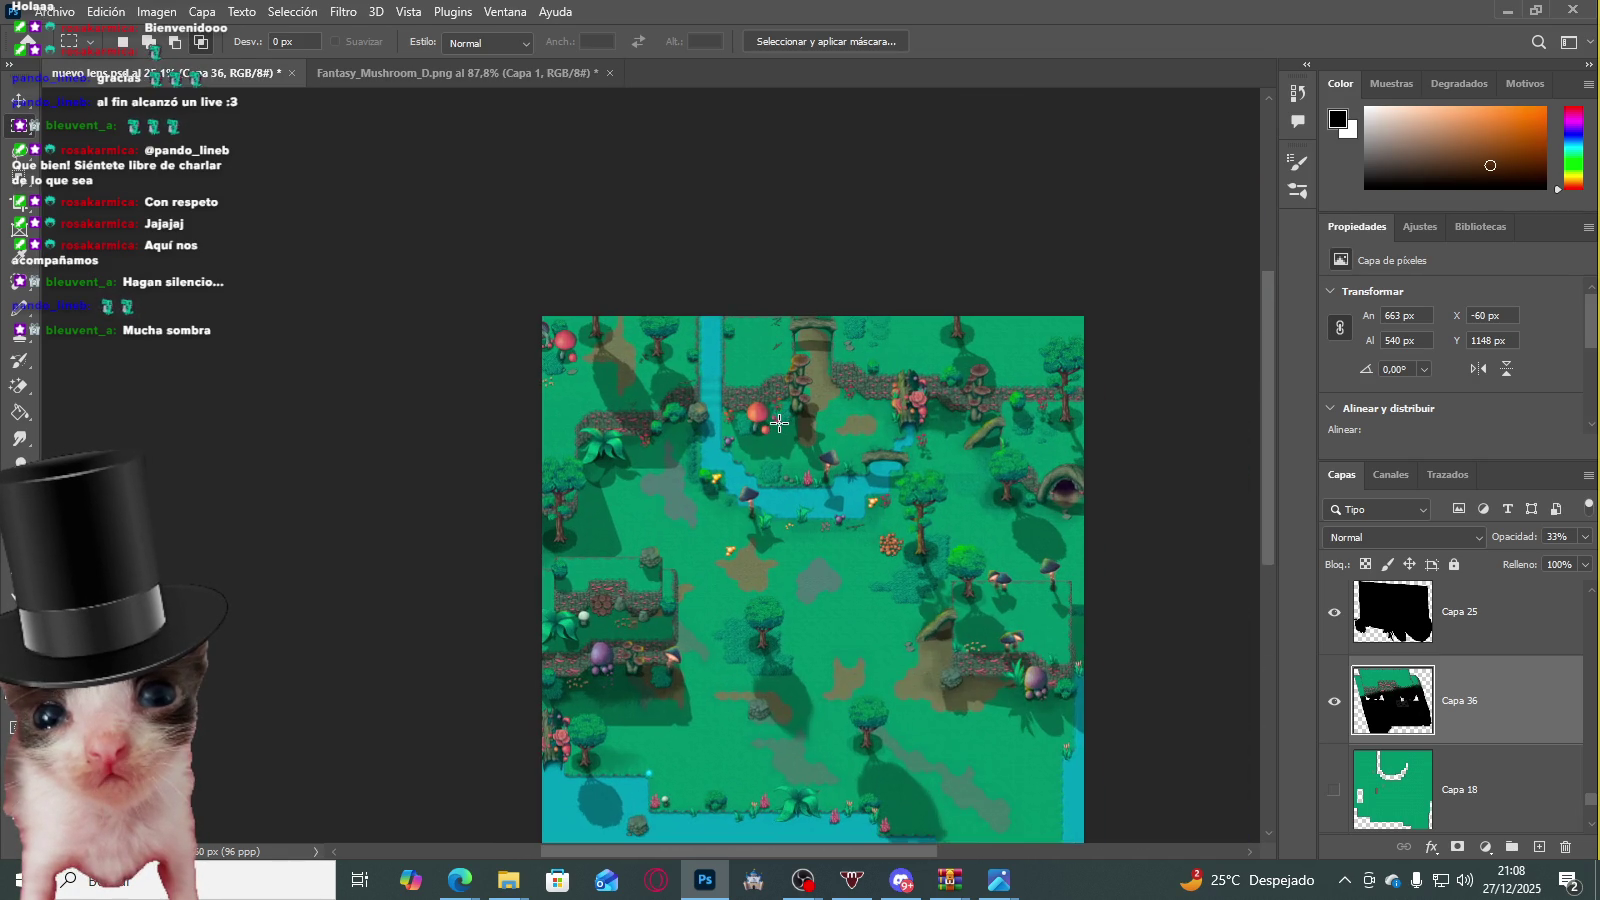
pyautogui.scroll(-2, 778, 398)
pyautogui.scroll(2, 778, 398)
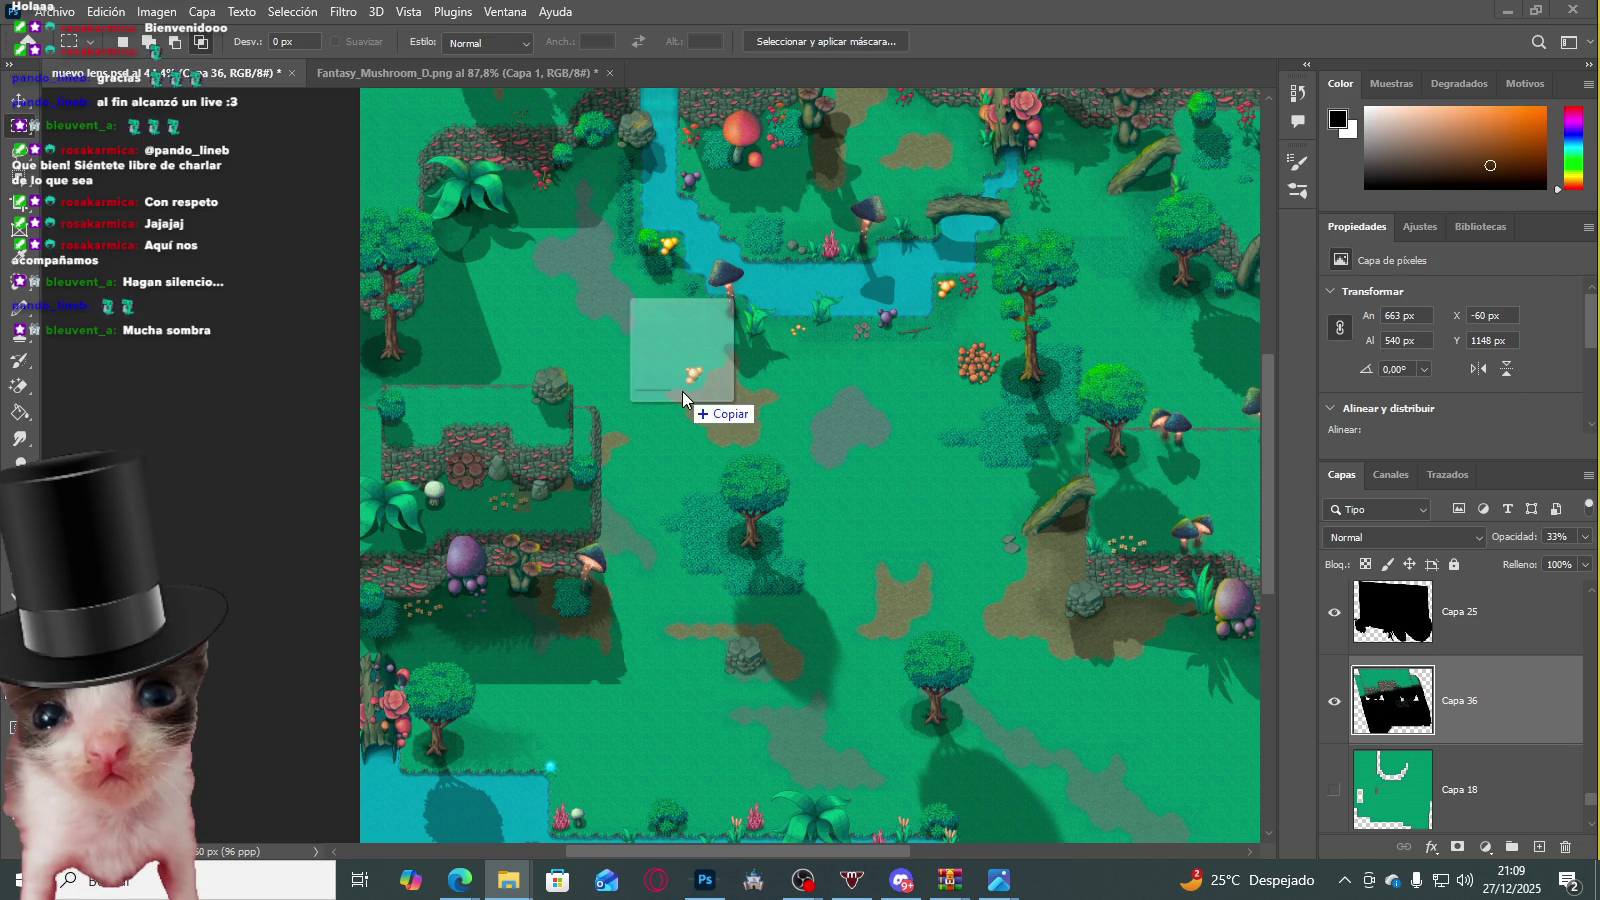
# Step: Place SunLight_01A on the map rotated 45°, raise it in the layer stack, and show the glow overlay
pyautogui.moveTo(830, 316); pyautogui.dragTo(700, 412)
pyautogui.moveTo(1092, 424); pyautogui.dragTo(1022, 627)
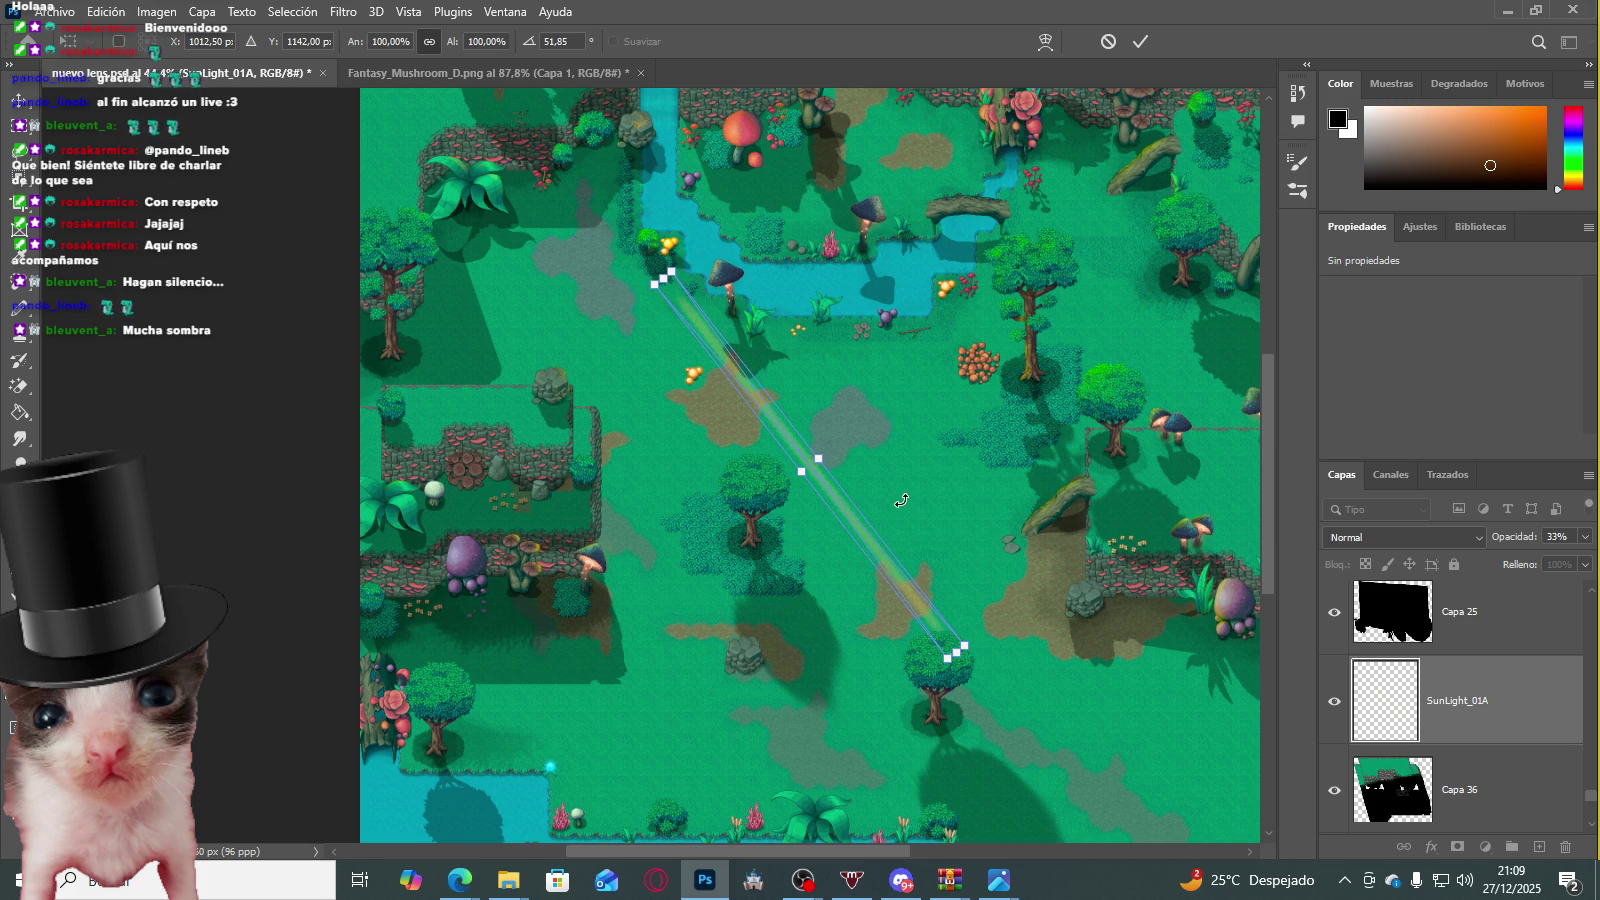
pyautogui.hotkey('ctrl', 'z')
pyautogui.moveTo(998, 414); pyautogui.dragTo(906, 494)
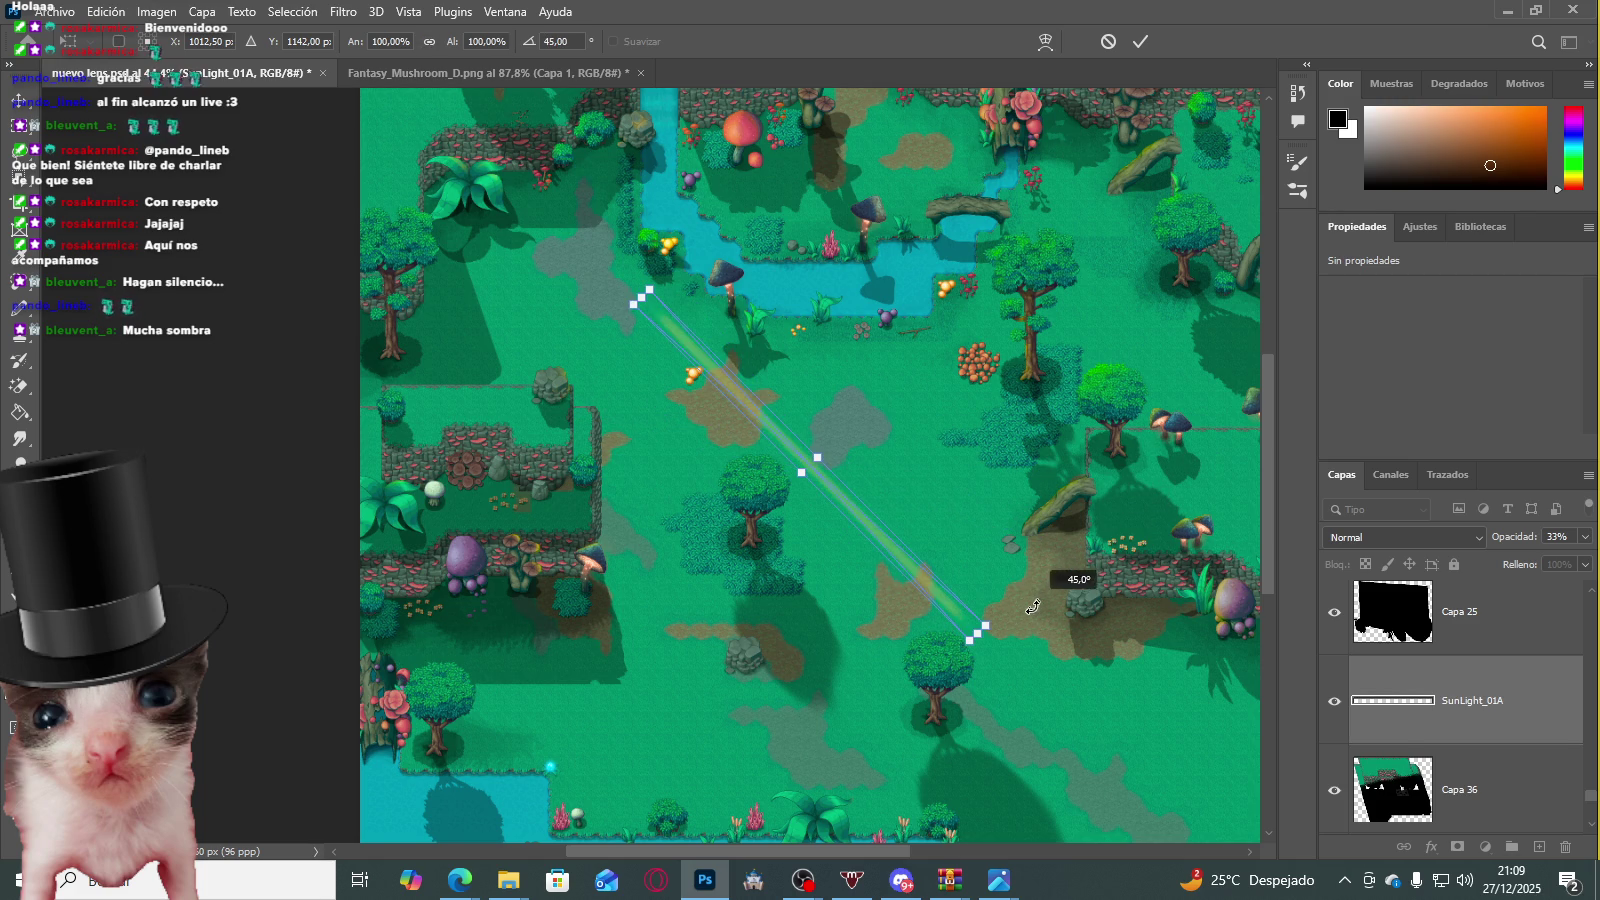
pyautogui.press('Return')
pyautogui.moveTo(1478, 703)
pyautogui.mouseDown()
pyautogui.moveTo(1471, 427)
pyautogui.moveTo(1385, 714)
pyautogui.mouseUp()
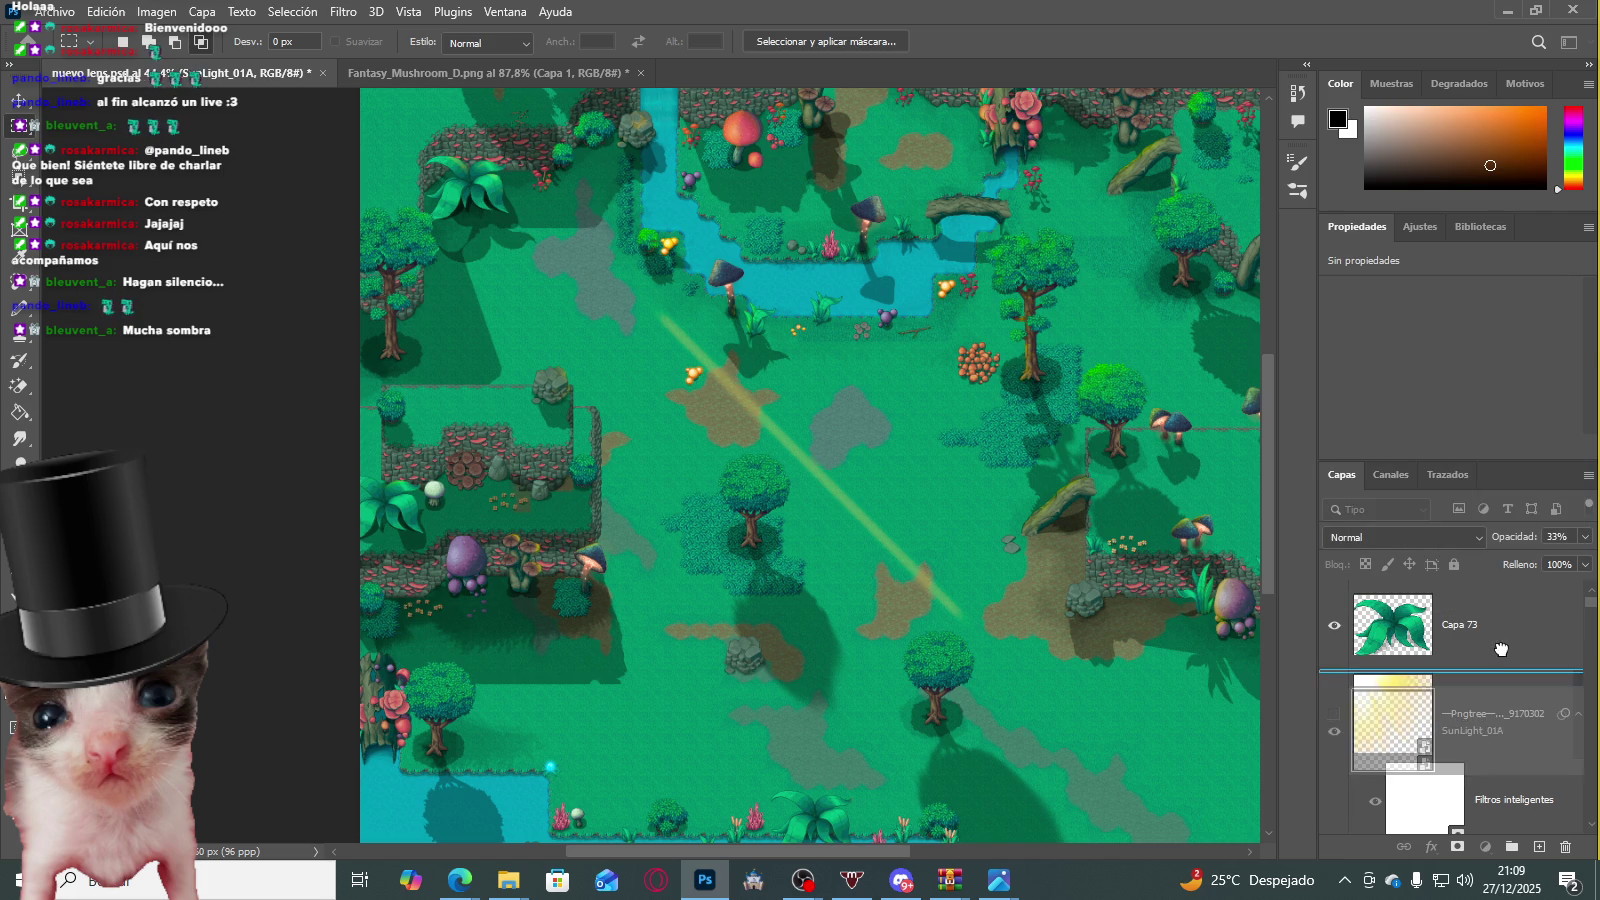
pyautogui.click(1331, 804)
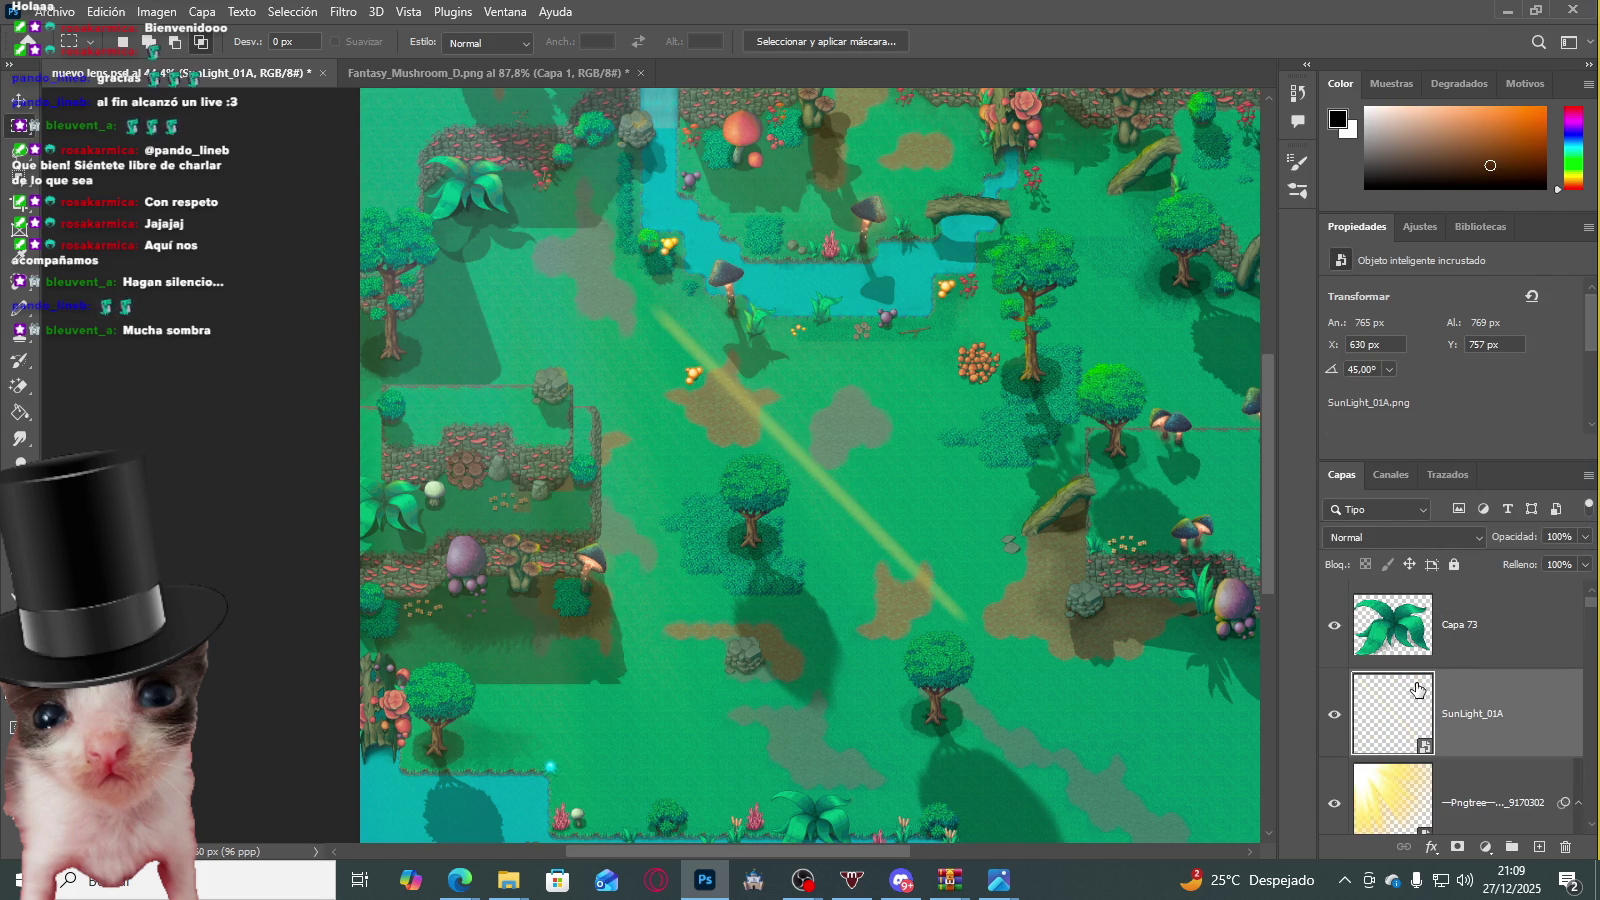
# Step: Move the sunlight beam toward the upper-left of the map
pyautogui.hotkey('ctrl', 't')
pyautogui.moveTo(818, 478); pyautogui.dragTo(470, 200)
pyautogui.scroll(5, 505, 321)
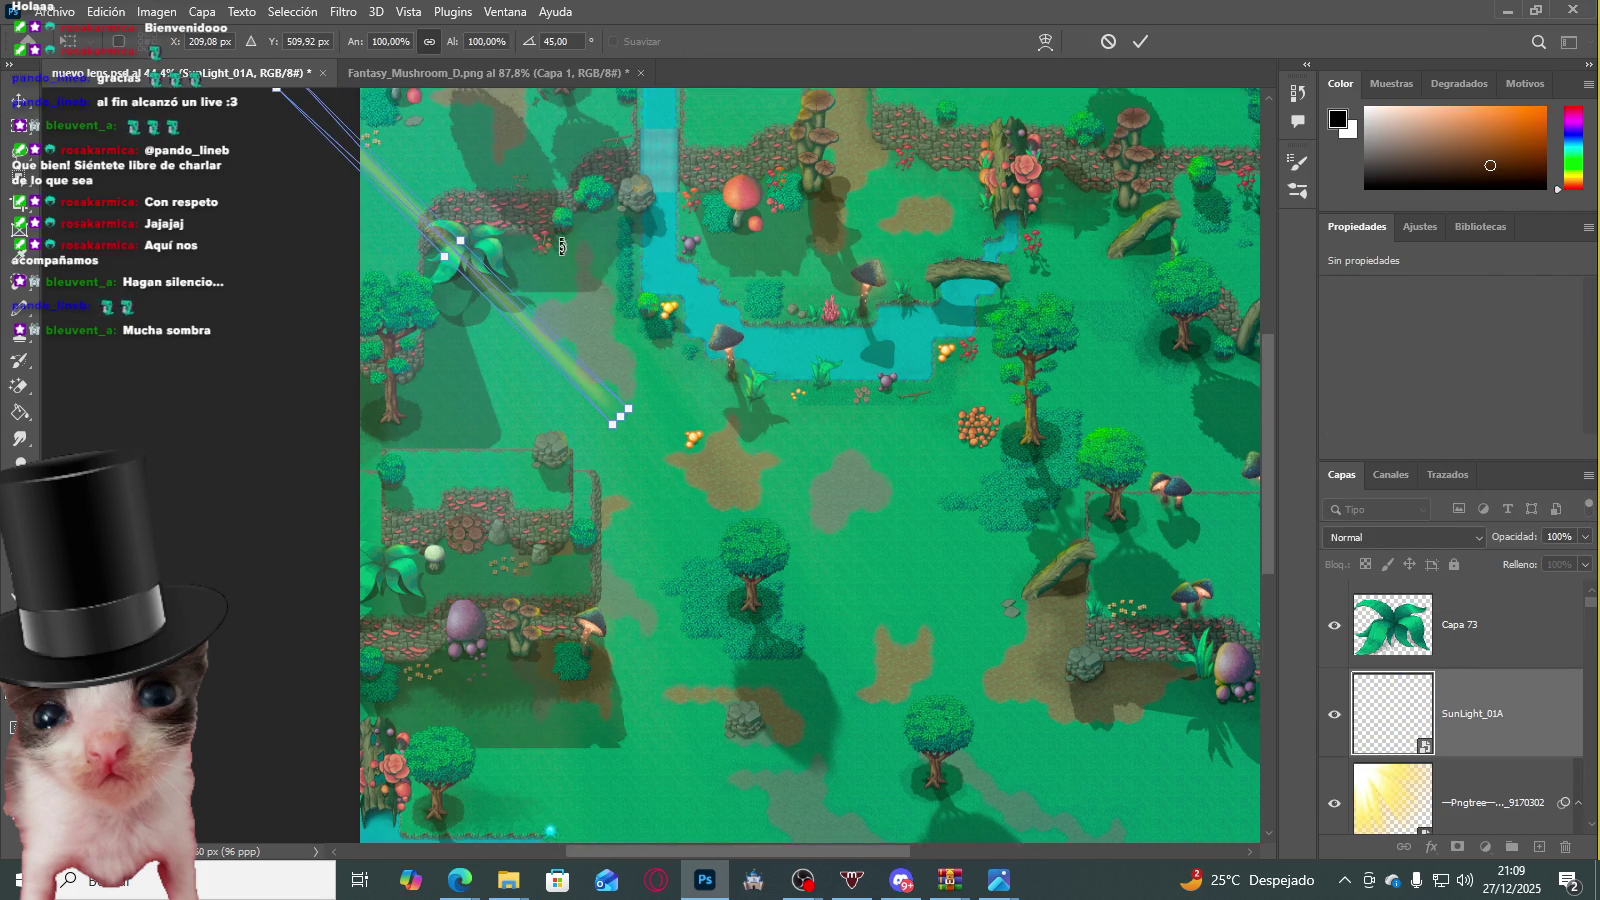
pyautogui.scroll(2, 505, 321)
pyautogui.moveTo(520, 482); pyautogui.dragTo(582, 408)
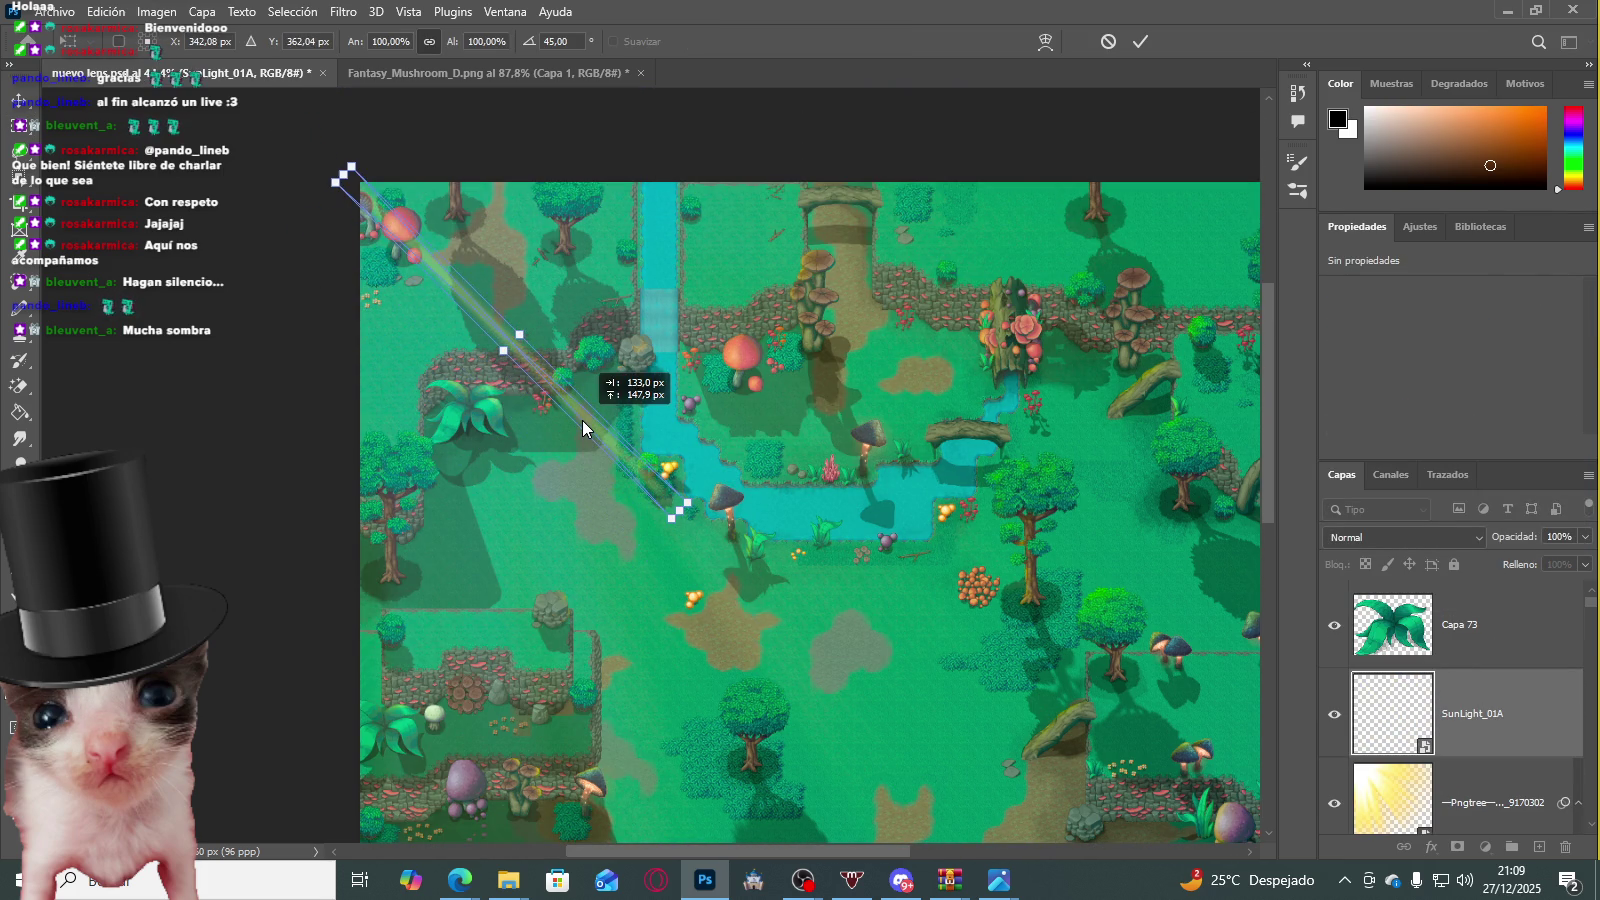
pyautogui.moveTo(582, 408); pyautogui.dragTo(569, 408)
pyautogui.press('Return')
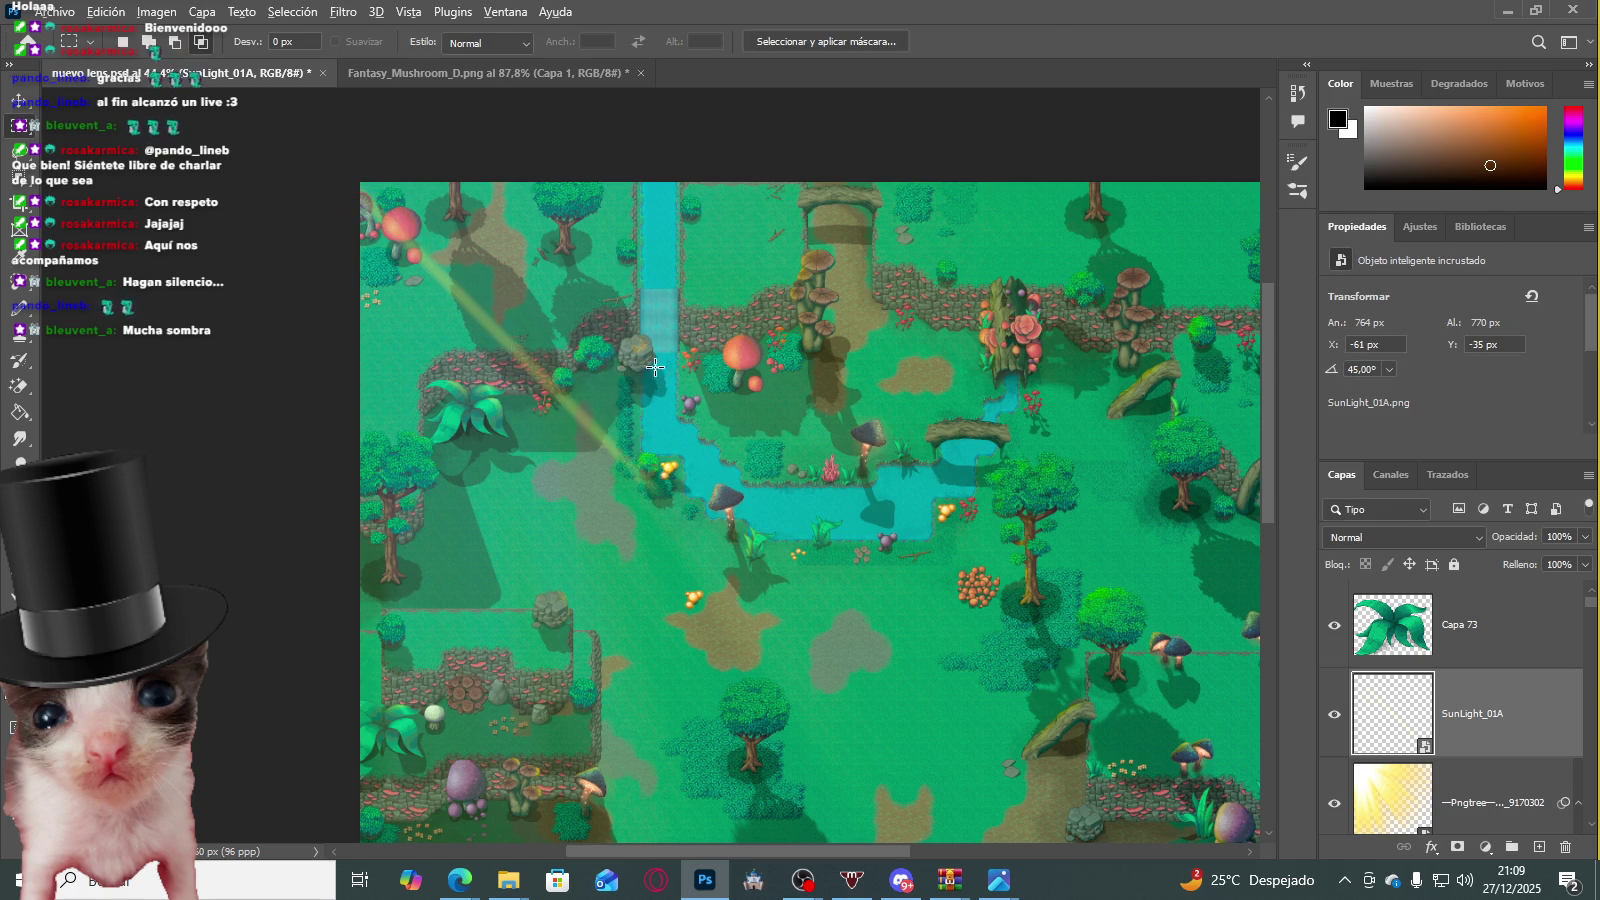
pyautogui.scroll(-3, 680, 293)
pyautogui.scroll(3, 690, 296)
pyautogui.scroll(3, 690, 296)
# Step: Rotate the beam steeper, hide the glow overlay, and shift the beam left
pyautogui.hotkey('ctrl', 't')
pyautogui.moveTo(875, 262); pyautogui.dragTo(796, 262)
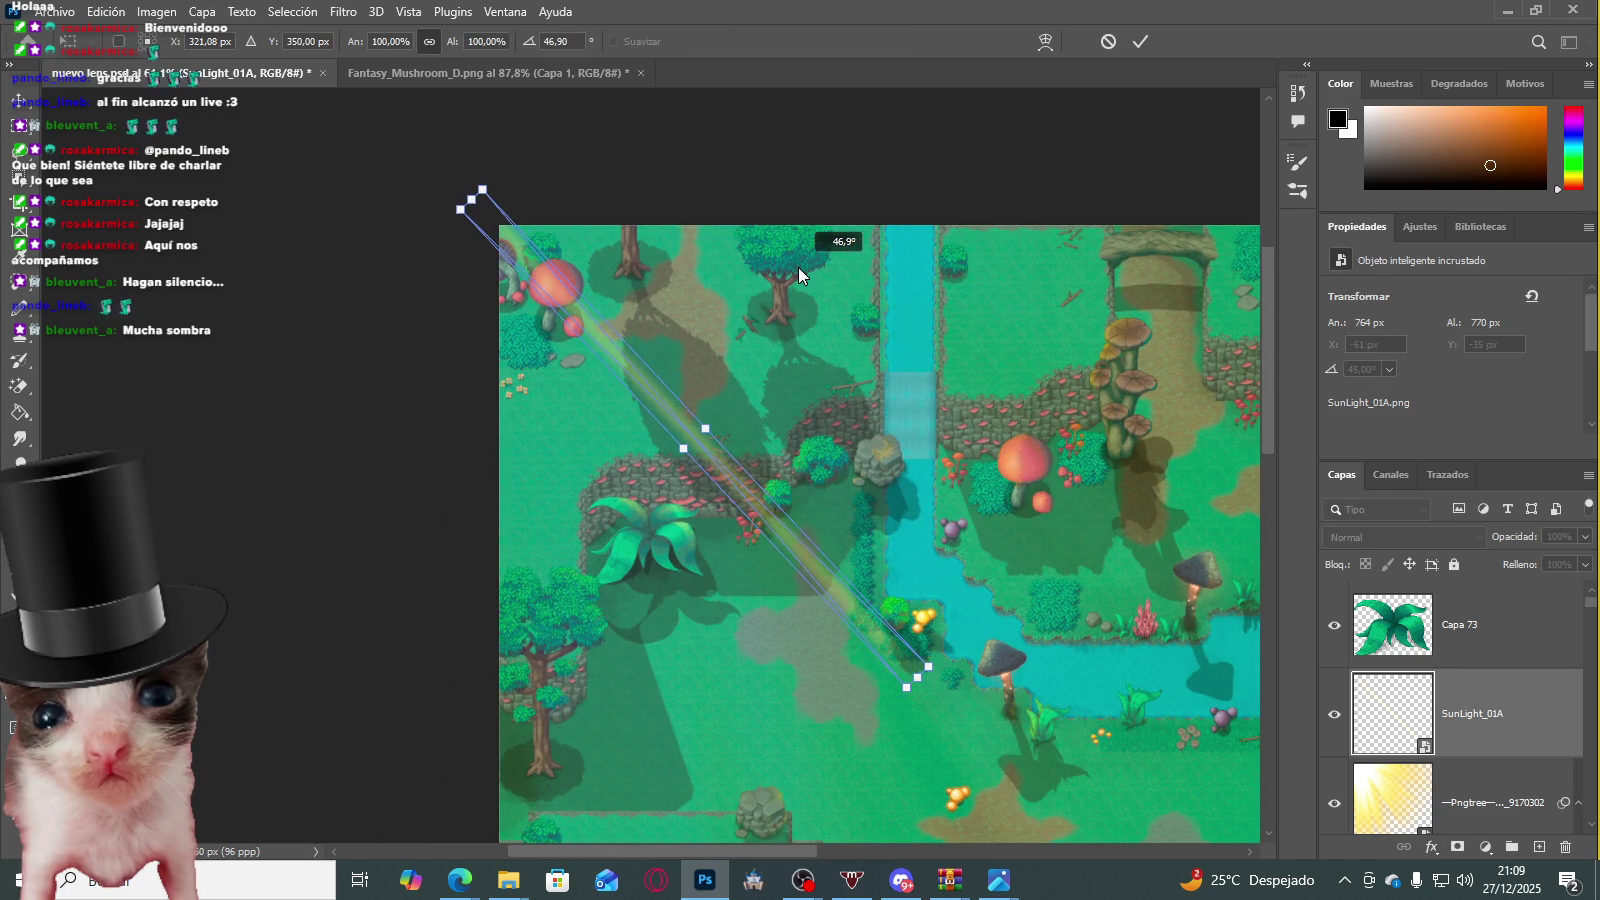
pyautogui.press('Return')
pyautogui.click(1334, 803)
pyautogui.scroll(-1, 740, 450)
pyautogui.scroll(-1, 740, 450)
pyautogui.scroll(2, 760, 420)
pyautogui.scroll(1, 795, 395)
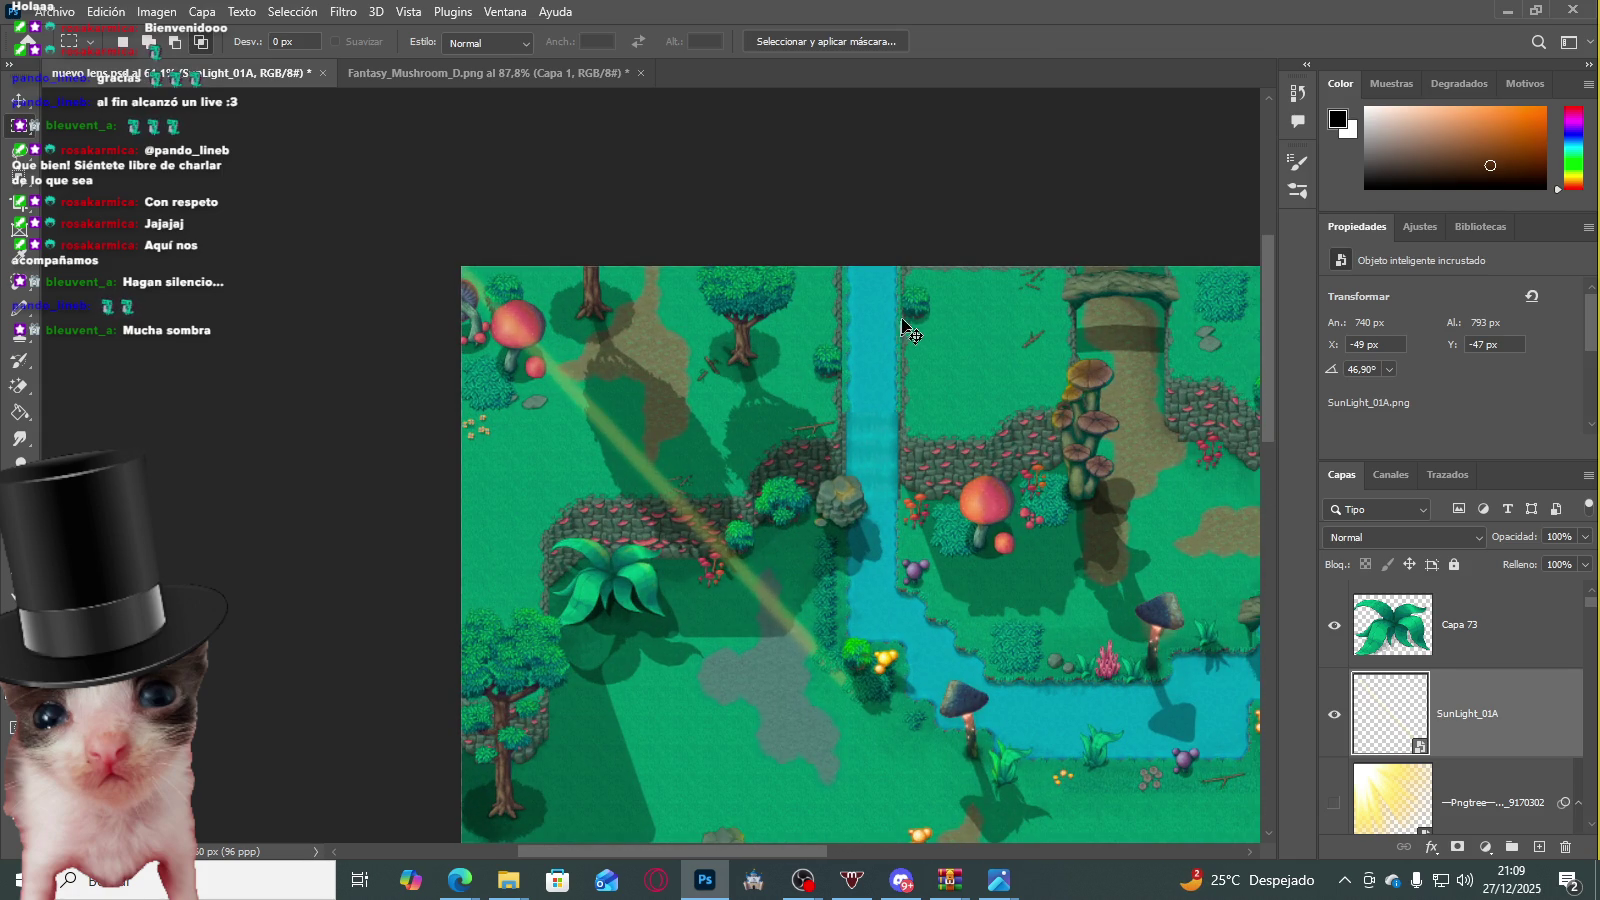
pyautogui.hotkey('ctrl', 't')
pyautogui.moveTo(700, 582); pyautogui.dragTo(638, 582)
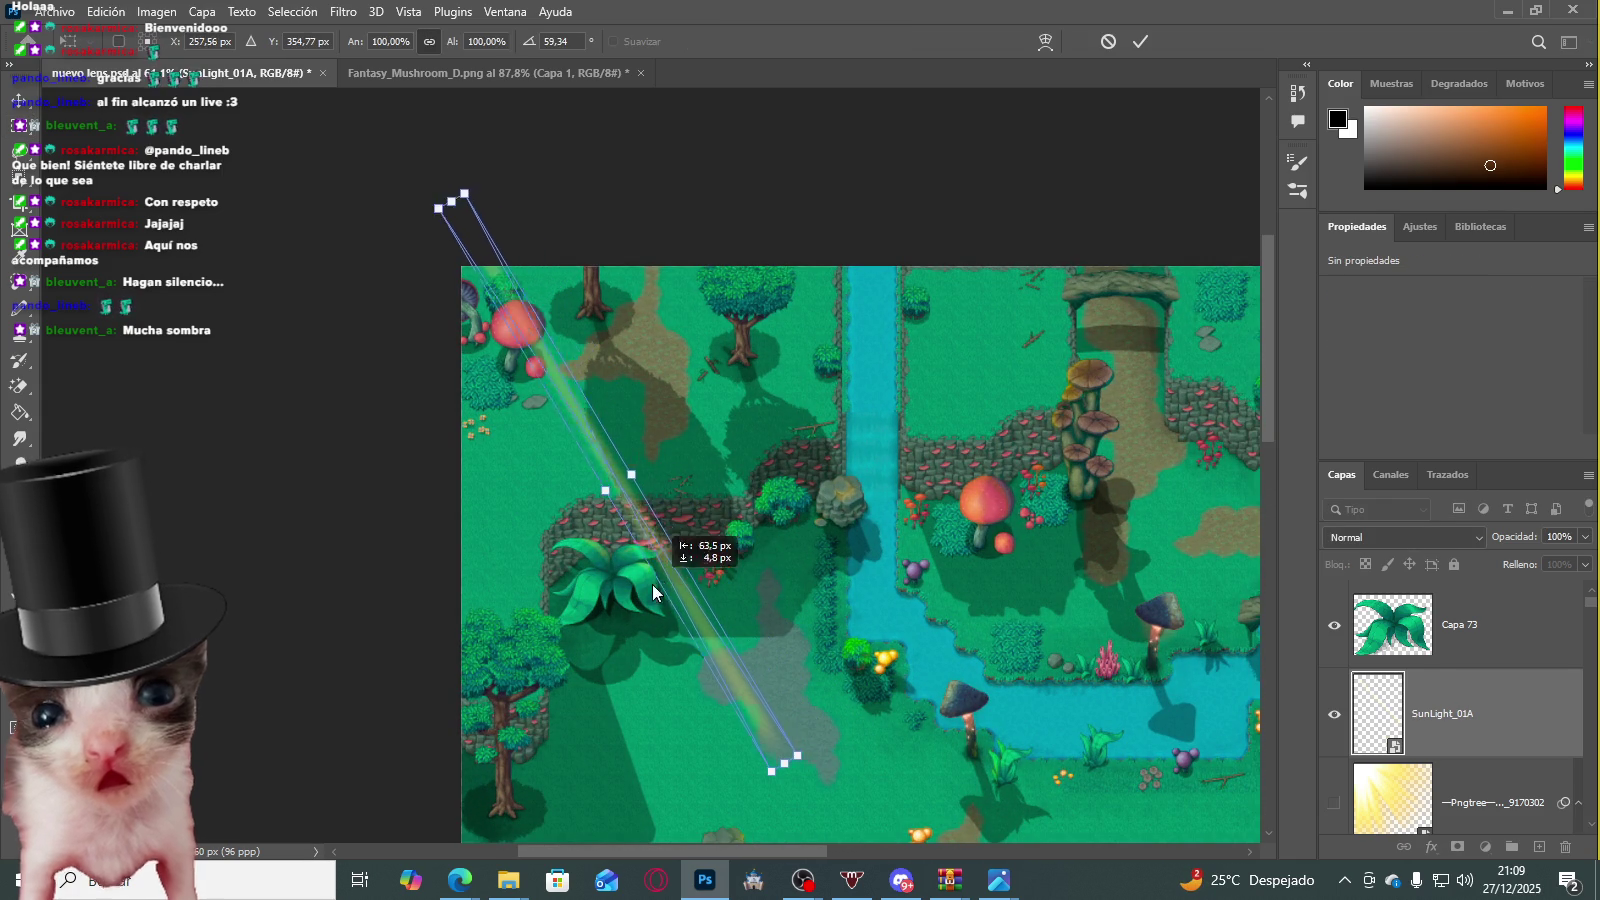
pyautogui.press('Return')
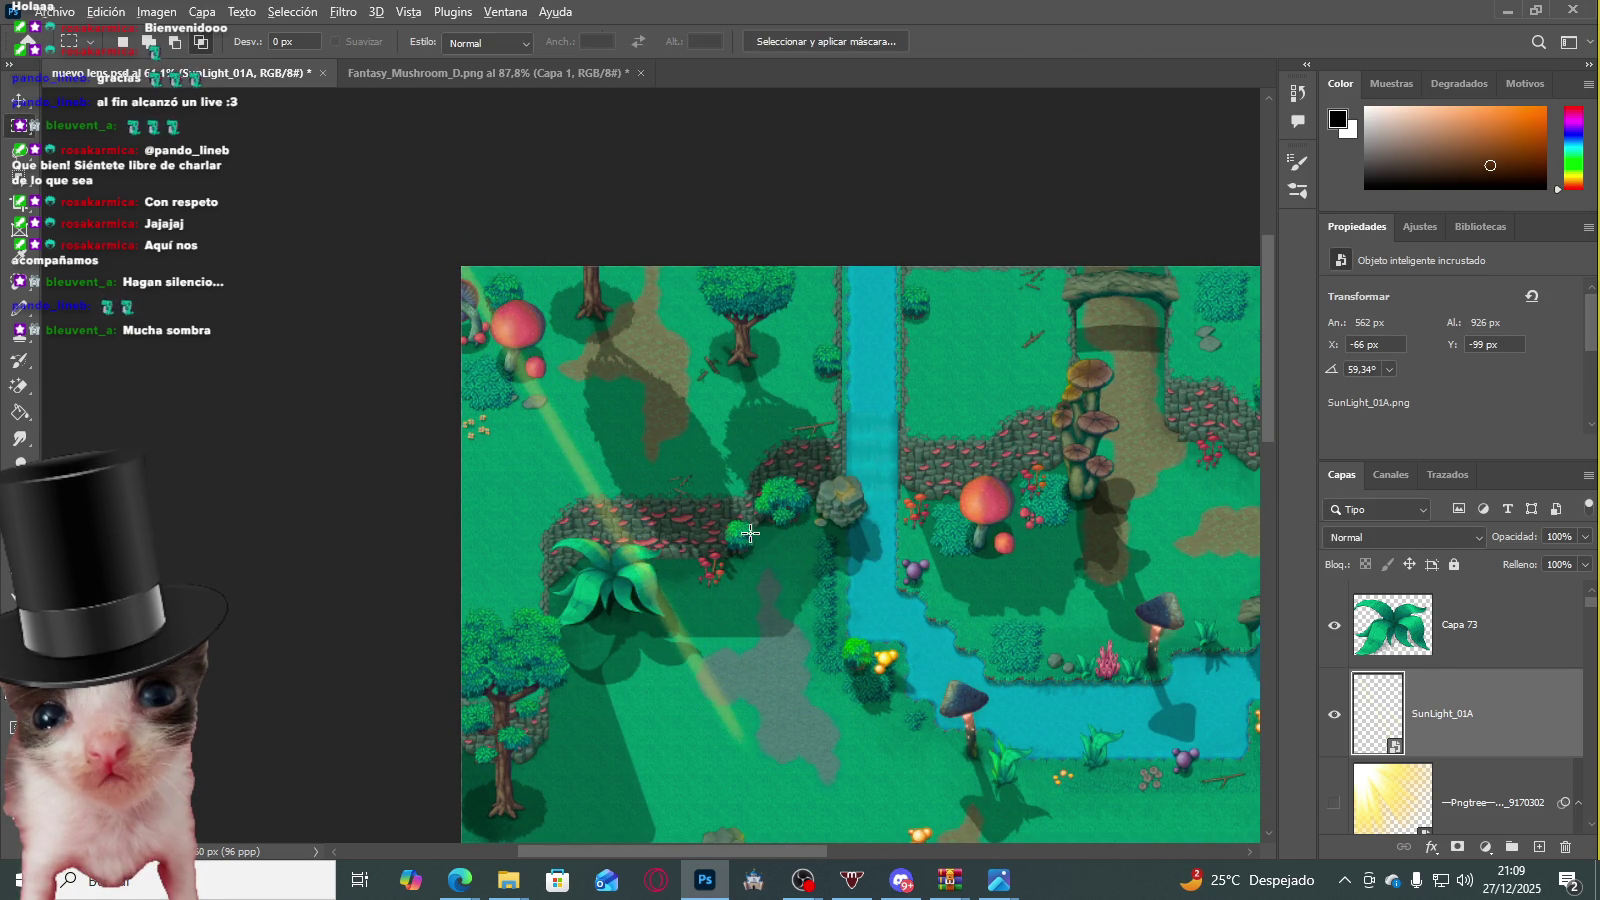
pyautogui.scroll(-2, 820, 550)
pyautogui.scroll(2, 755, 538)
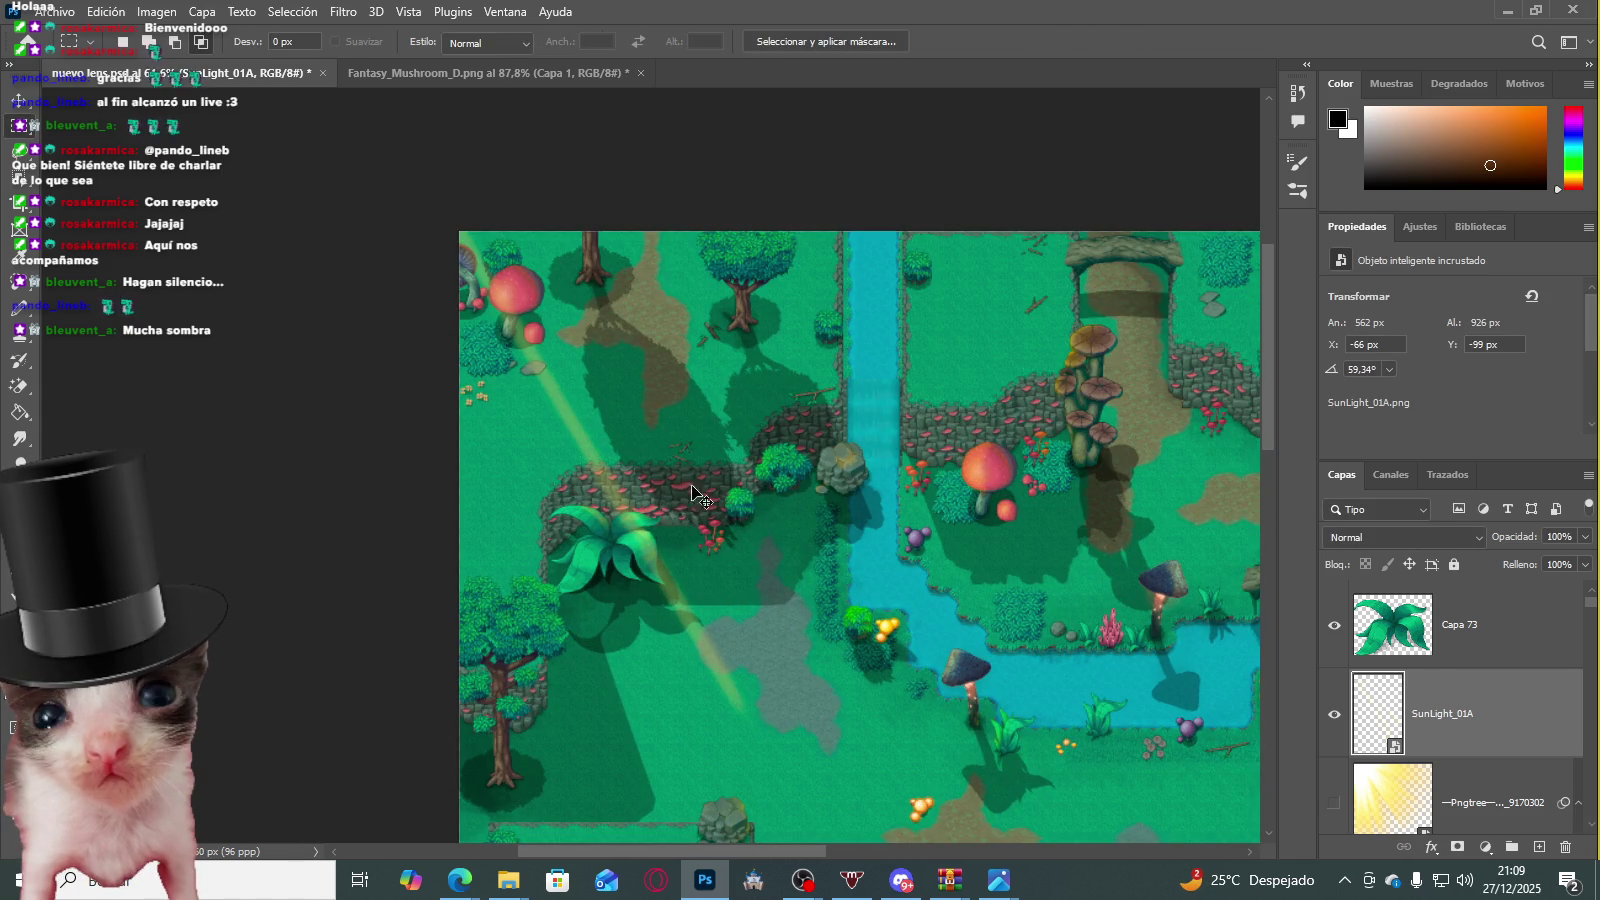
# Step: Widen the sunlight beam on both sides into a broad ray and shift it left
pyautogui.hotkey('ctrl', 't')
pyautogui.moveTo(614, 453); pyautogui.dragTo(866, 332)
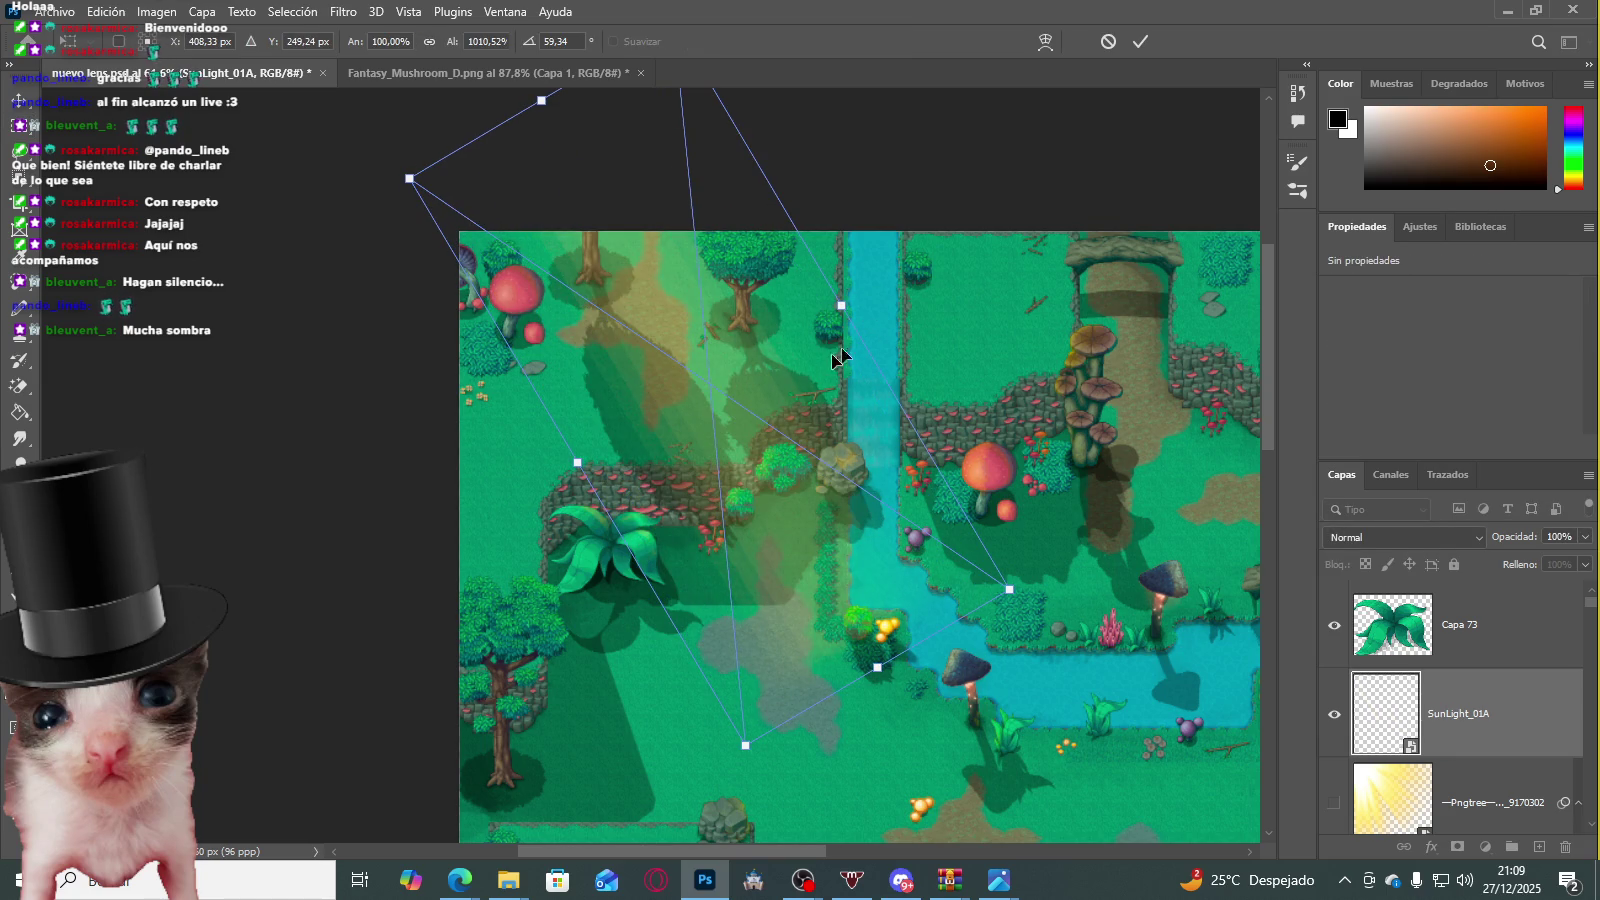
pyautogui.moveTo(579, 460); pyautogui.dragTo(300, 625)
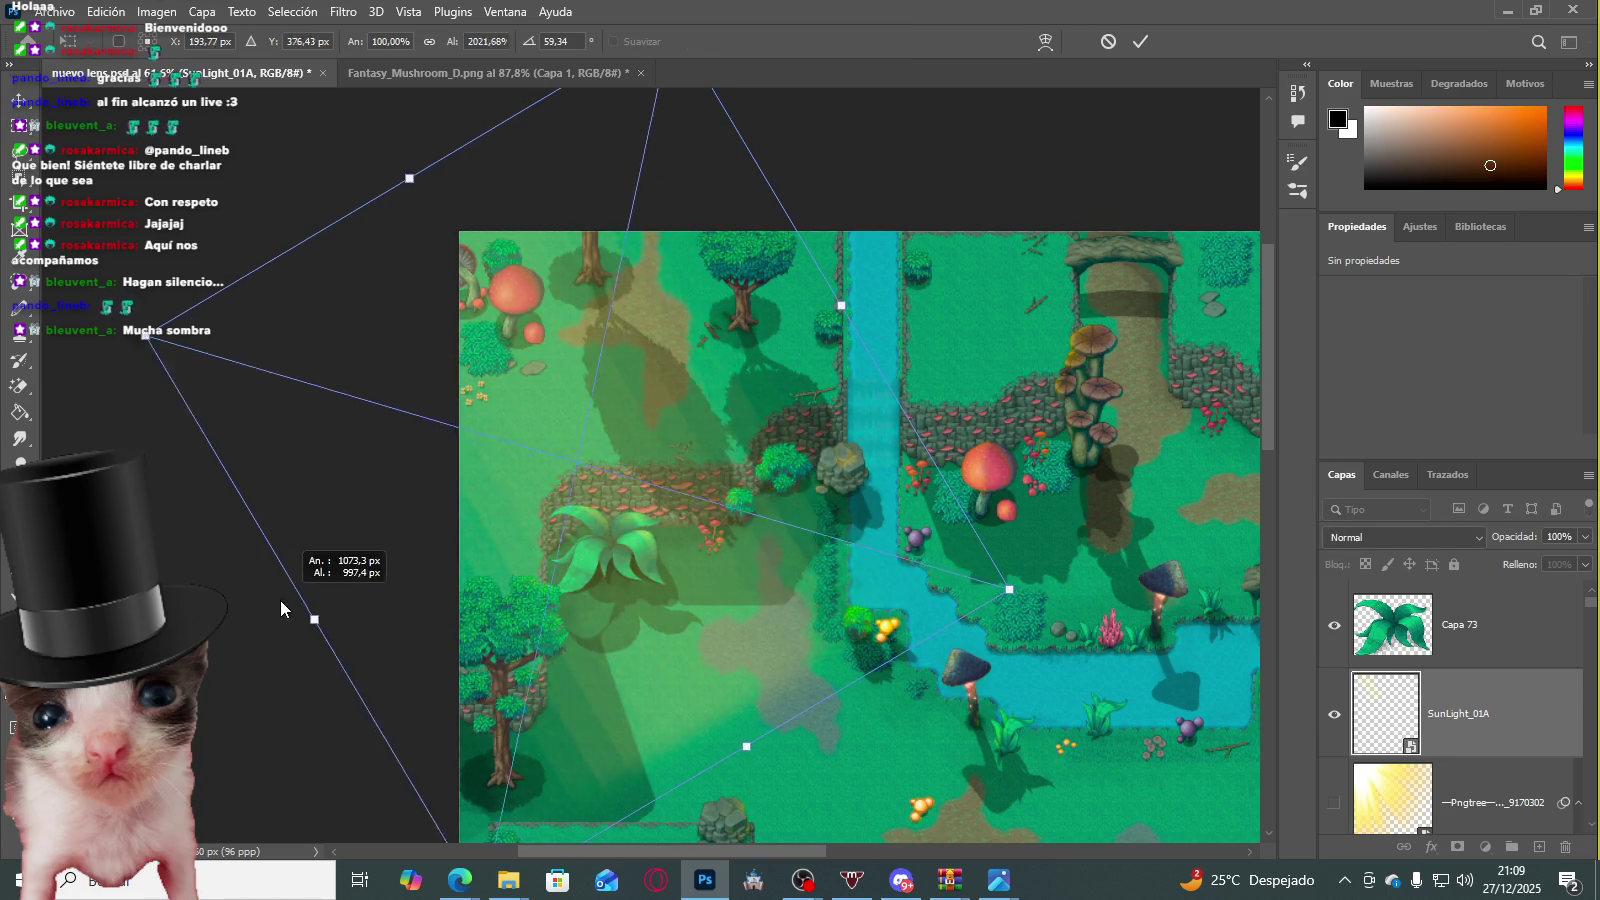
pyautogui.scroll(-2, 655, 500)
pyautogui.moveTo(753, 360); pyautogui.dragTo(875, 300)
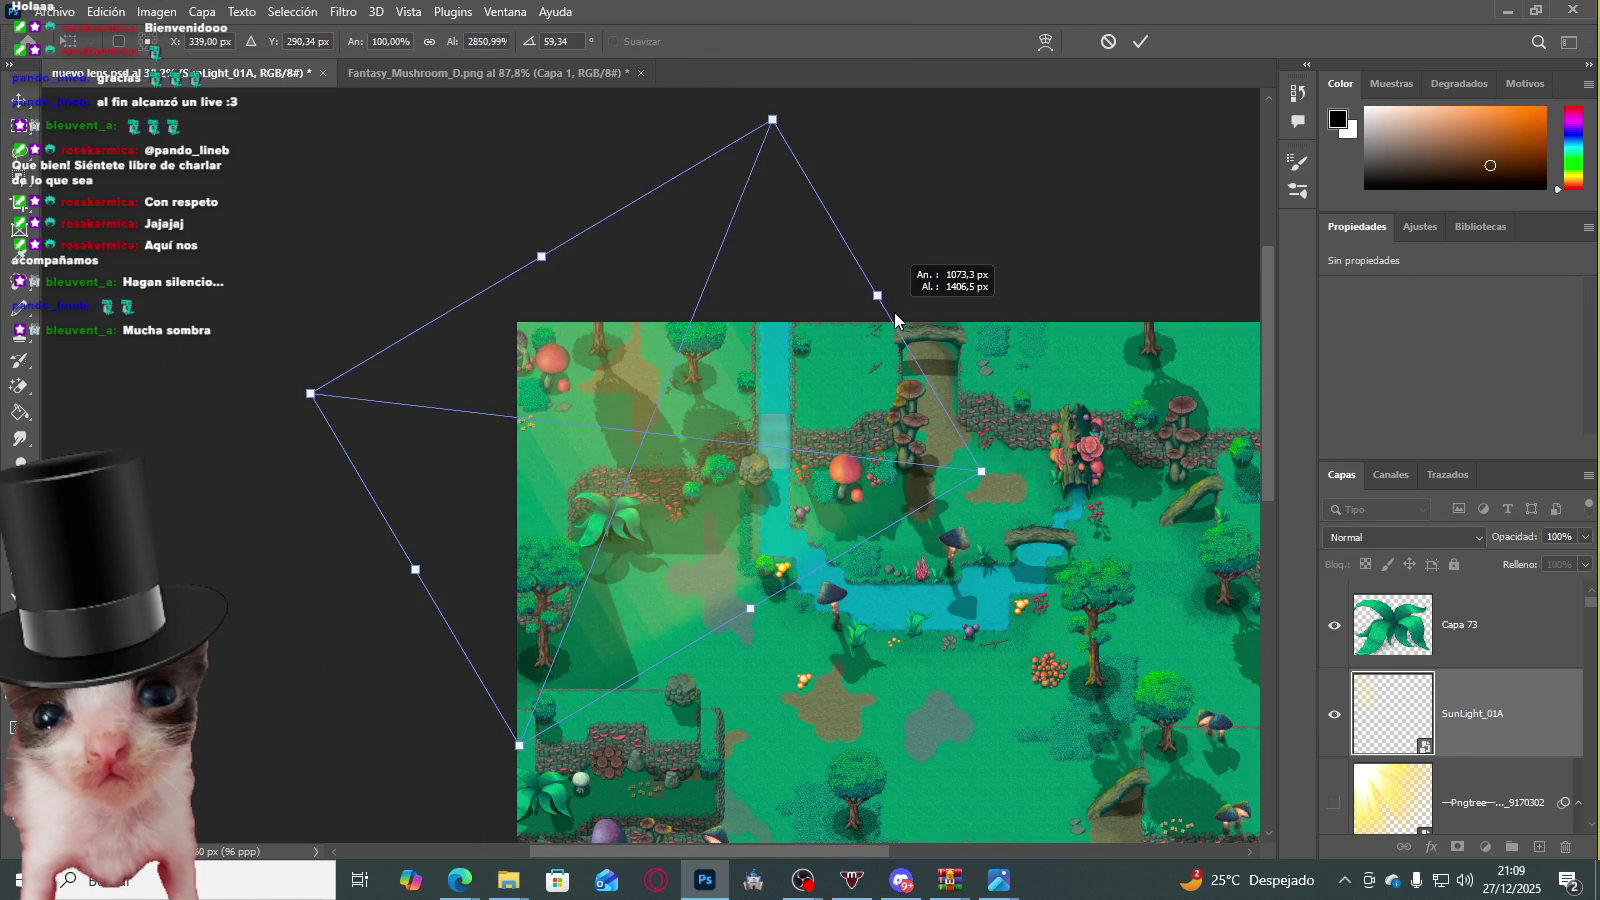
pyautogui.scroll(-1, 792, 460)
pyautogui.scroll(-1, 792, 460)
pyautogui.scroll(1, 792, 460)
pyautogui.moveTo(762, 454); pyautogui.dragTo(714, 452)
pyautogui.press('Return')
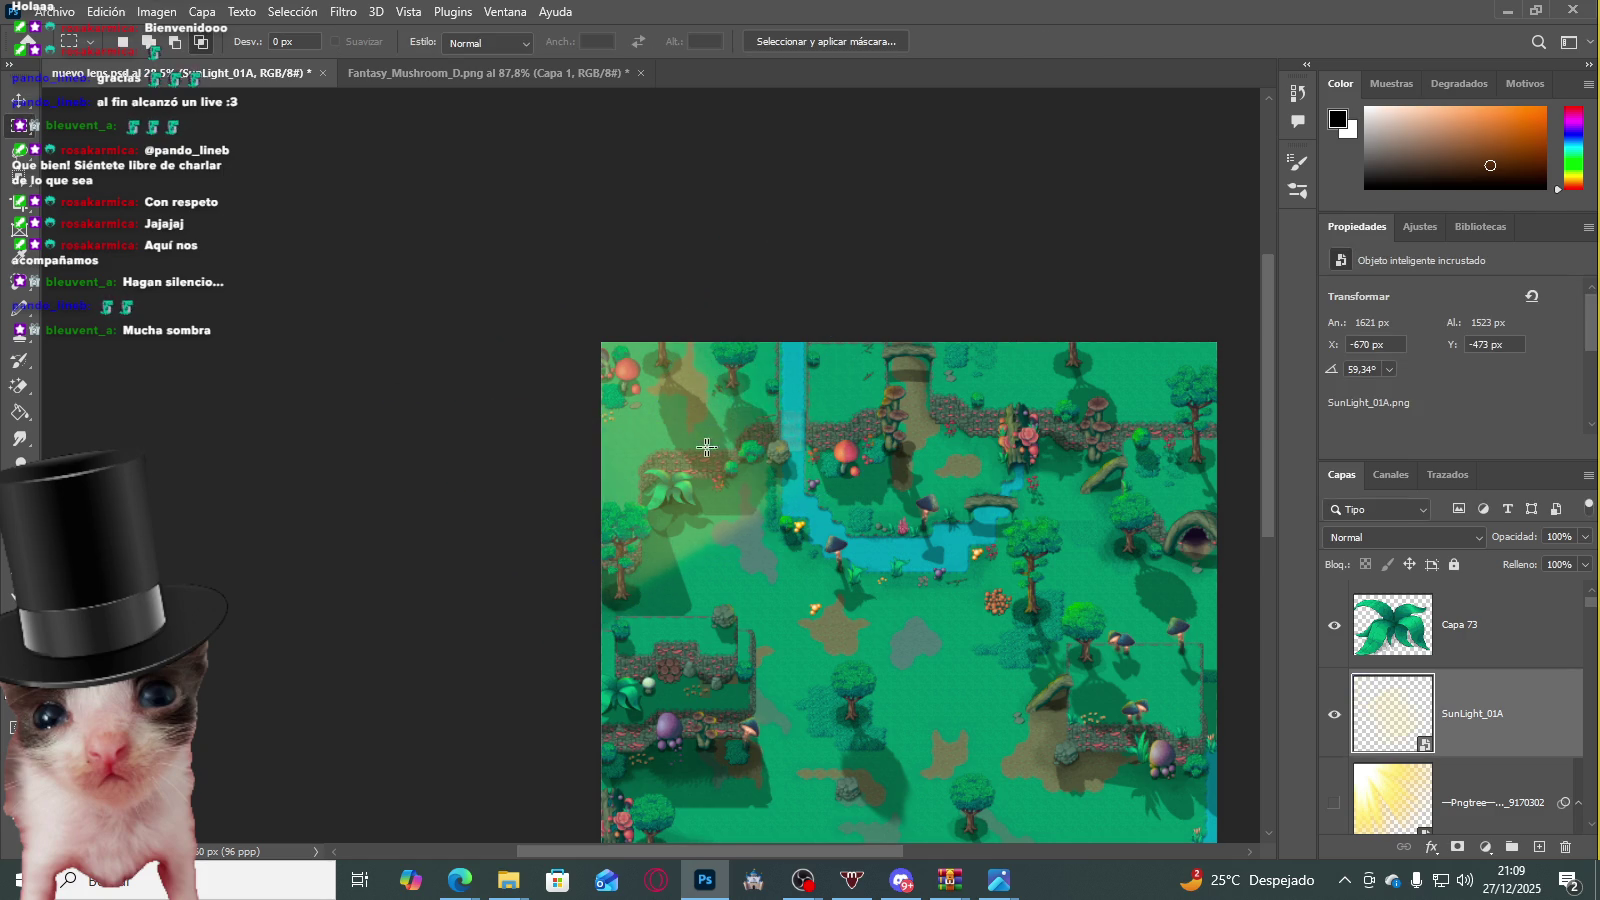
pyautogui.scroll(2, 725, 470)
pyautogui.scroll(1, 738, 505)
# Step: Nudge the sunlight beam into its final position
pyautogui.hotkey('ctrl', 't')
pyautogui.moveTo(738, 510); pyautogui.dragTo(741, 524)
pyautogui.press('Return')
pyautogui.scroll(-2, 741, 523)
pyautogui.scroll(-3, 741, 523)
pyautogui.scroll(4, 801, 619)
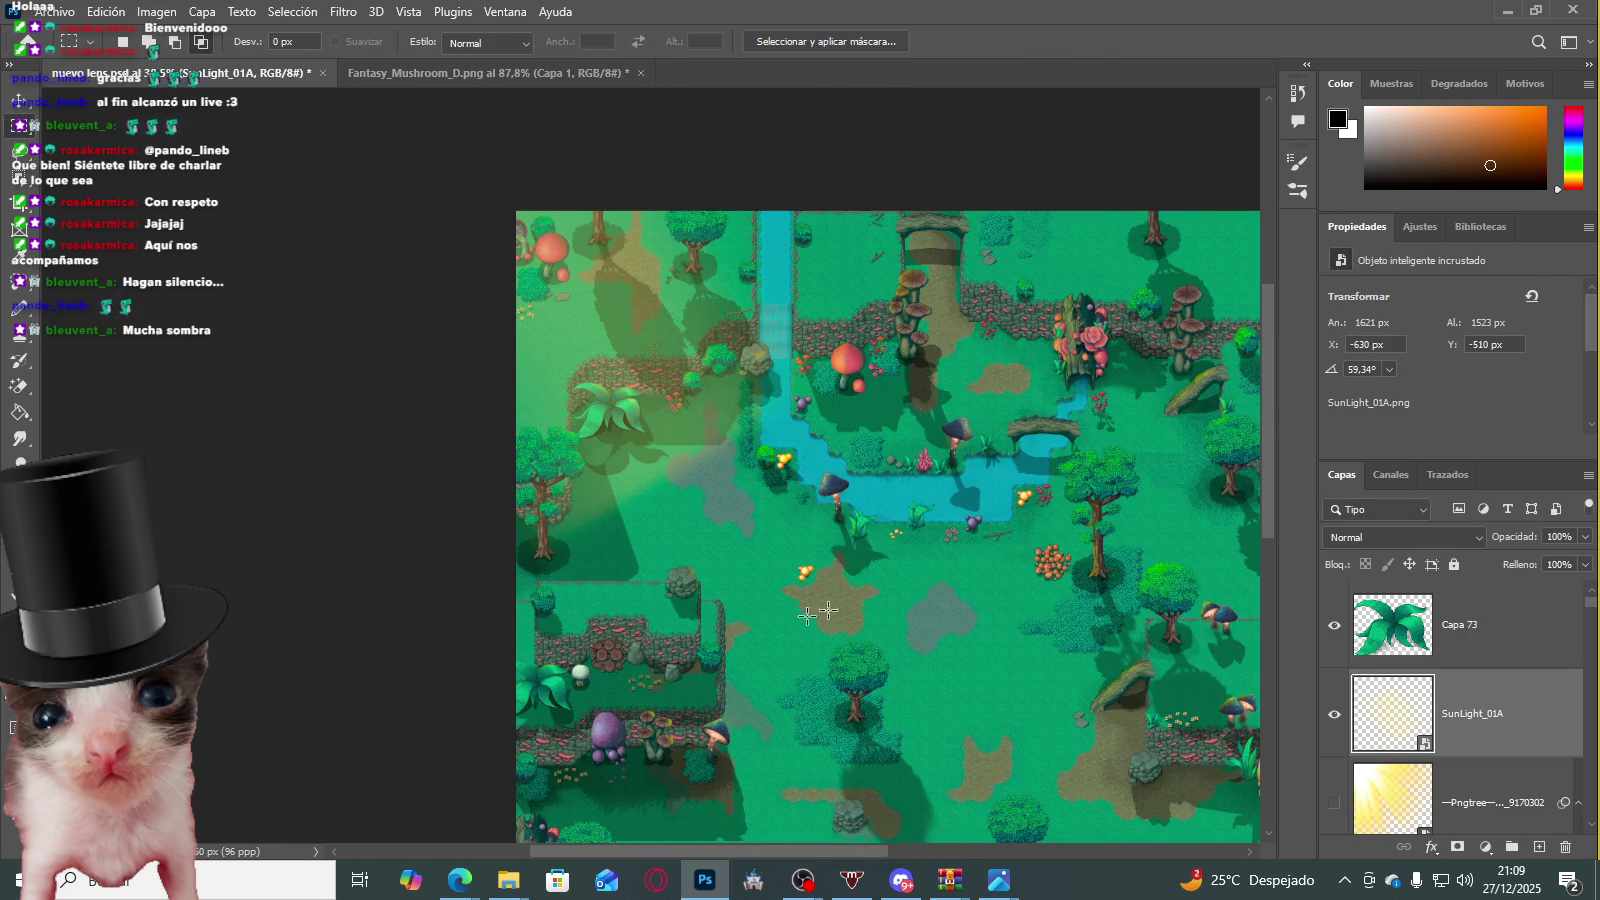
# Step: Rasterize the SunLight_01A smart object for the Smudge tool
pyautogui.click(27, 438)
pyautogui.click(520, 390)
pyautogui.press('Return')
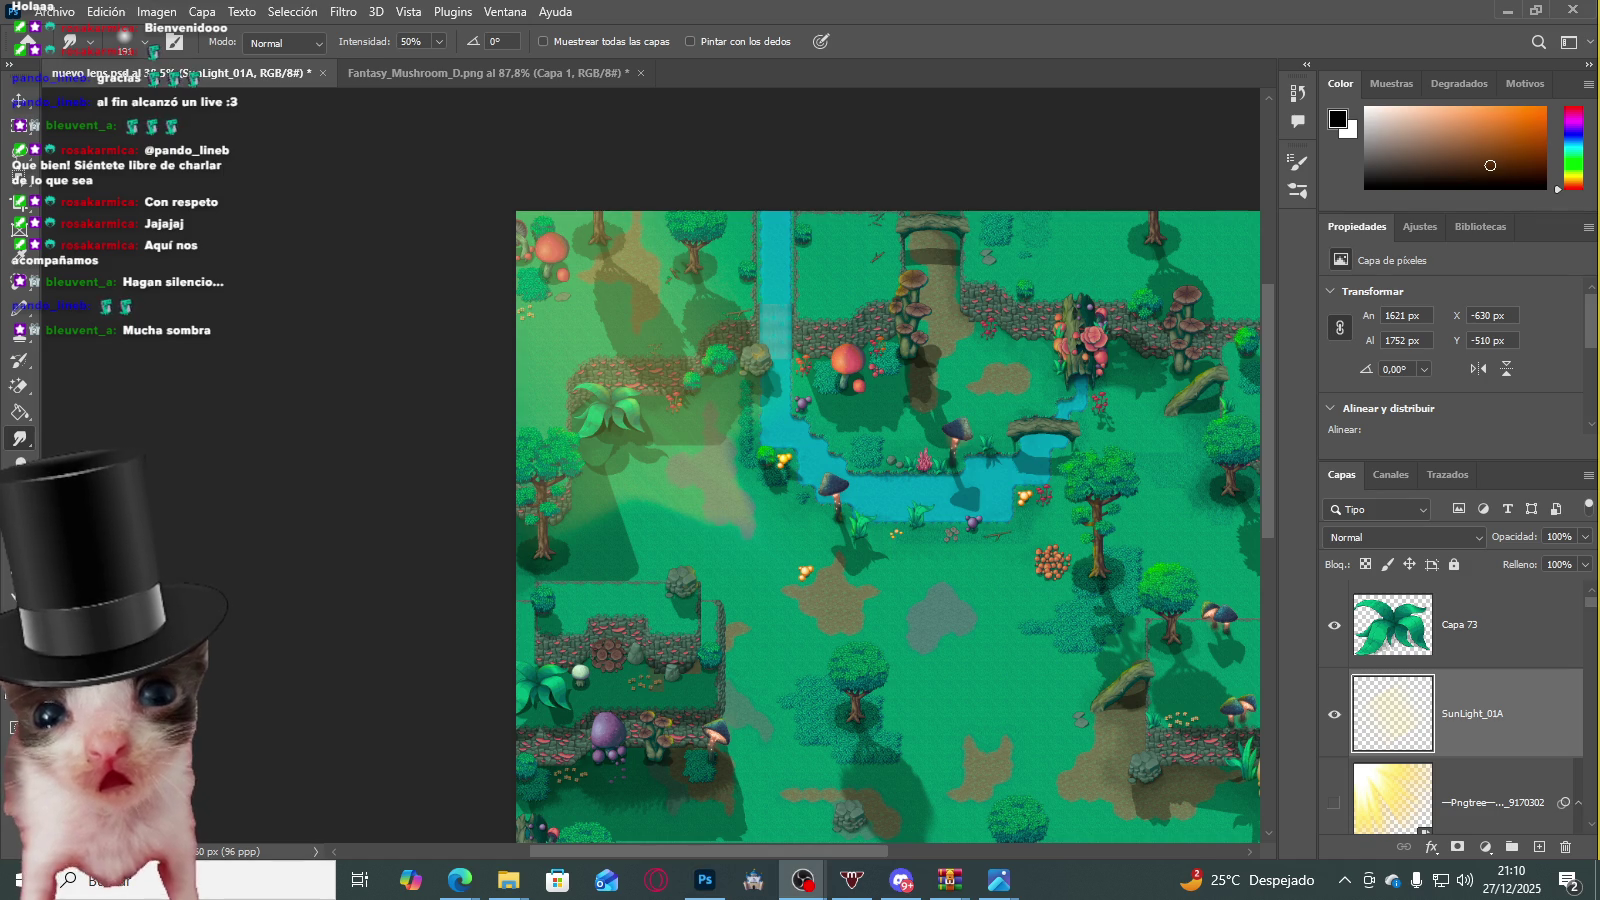
pyautogui.scroll(-2, 753, 448)
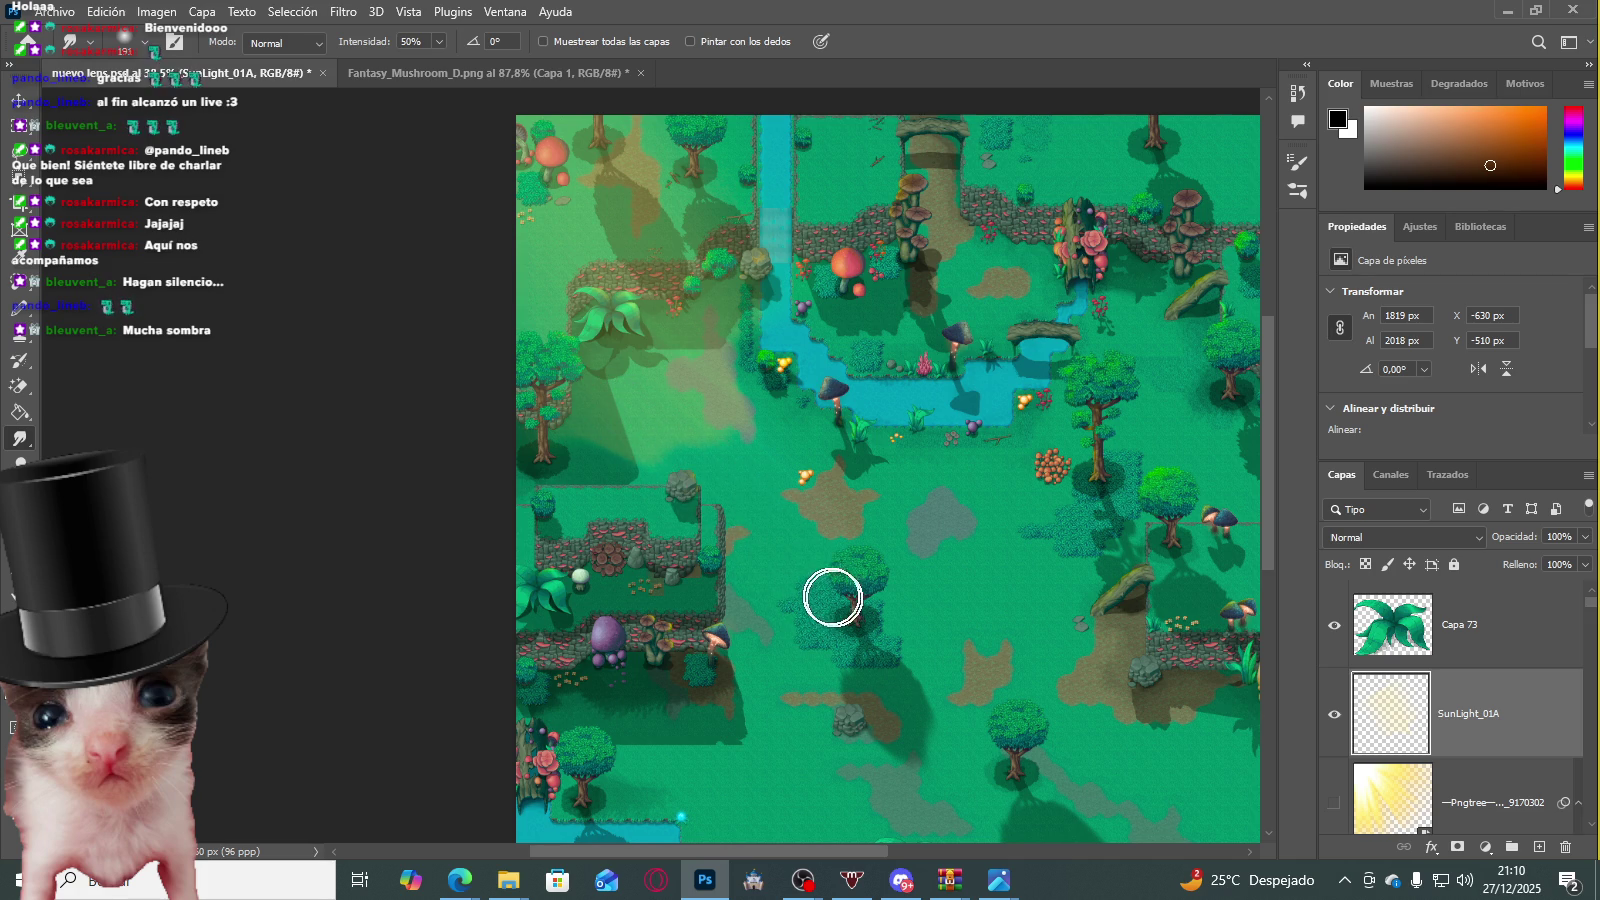
# Step: Smudge the beam's light into the tree shadow, path, and grey and brown ground patches
pyautogui.moveTo(605, 437); pyautogui.dragTo(738, 575)
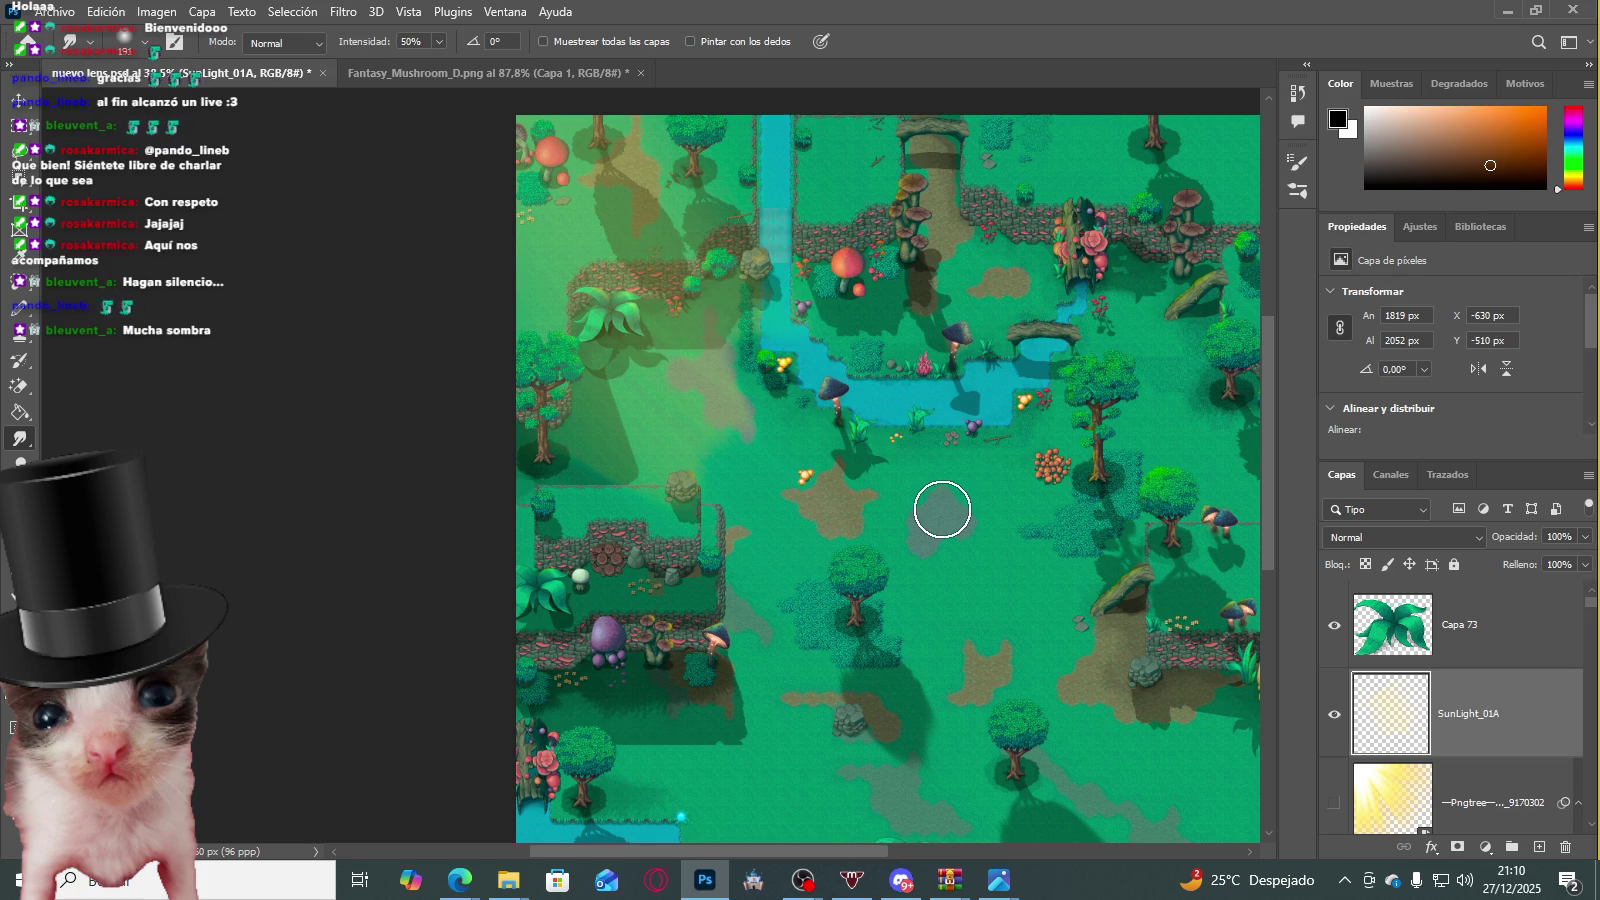
pyautogui.click(942, 511)
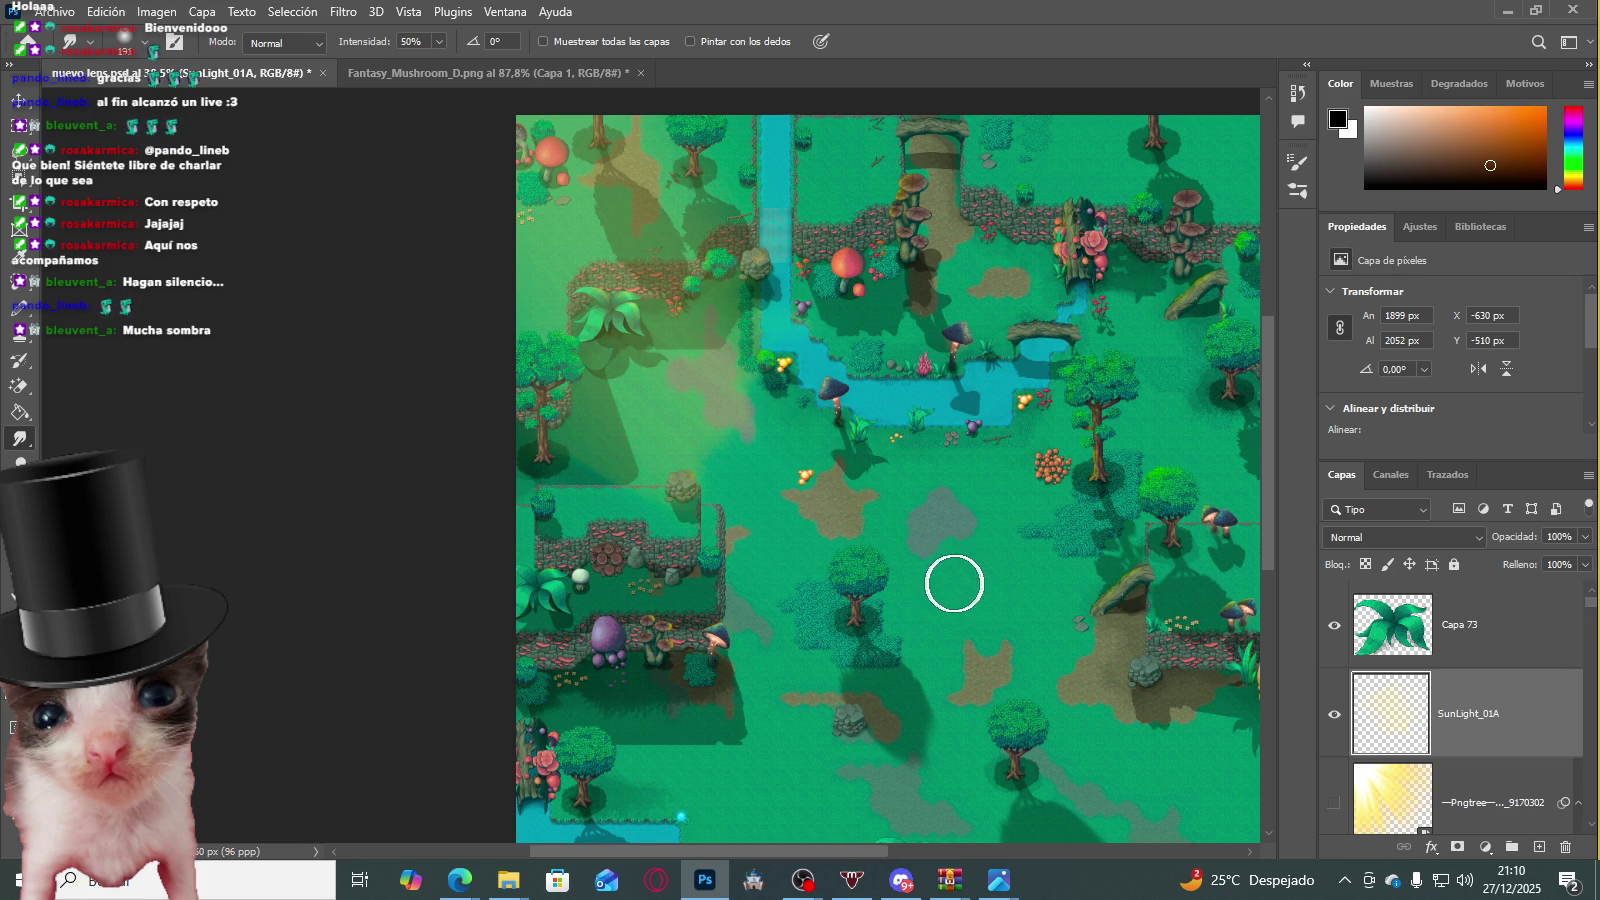
pyautogui.moveTo(871, 519); pyautogui.dragTo(843, 472)
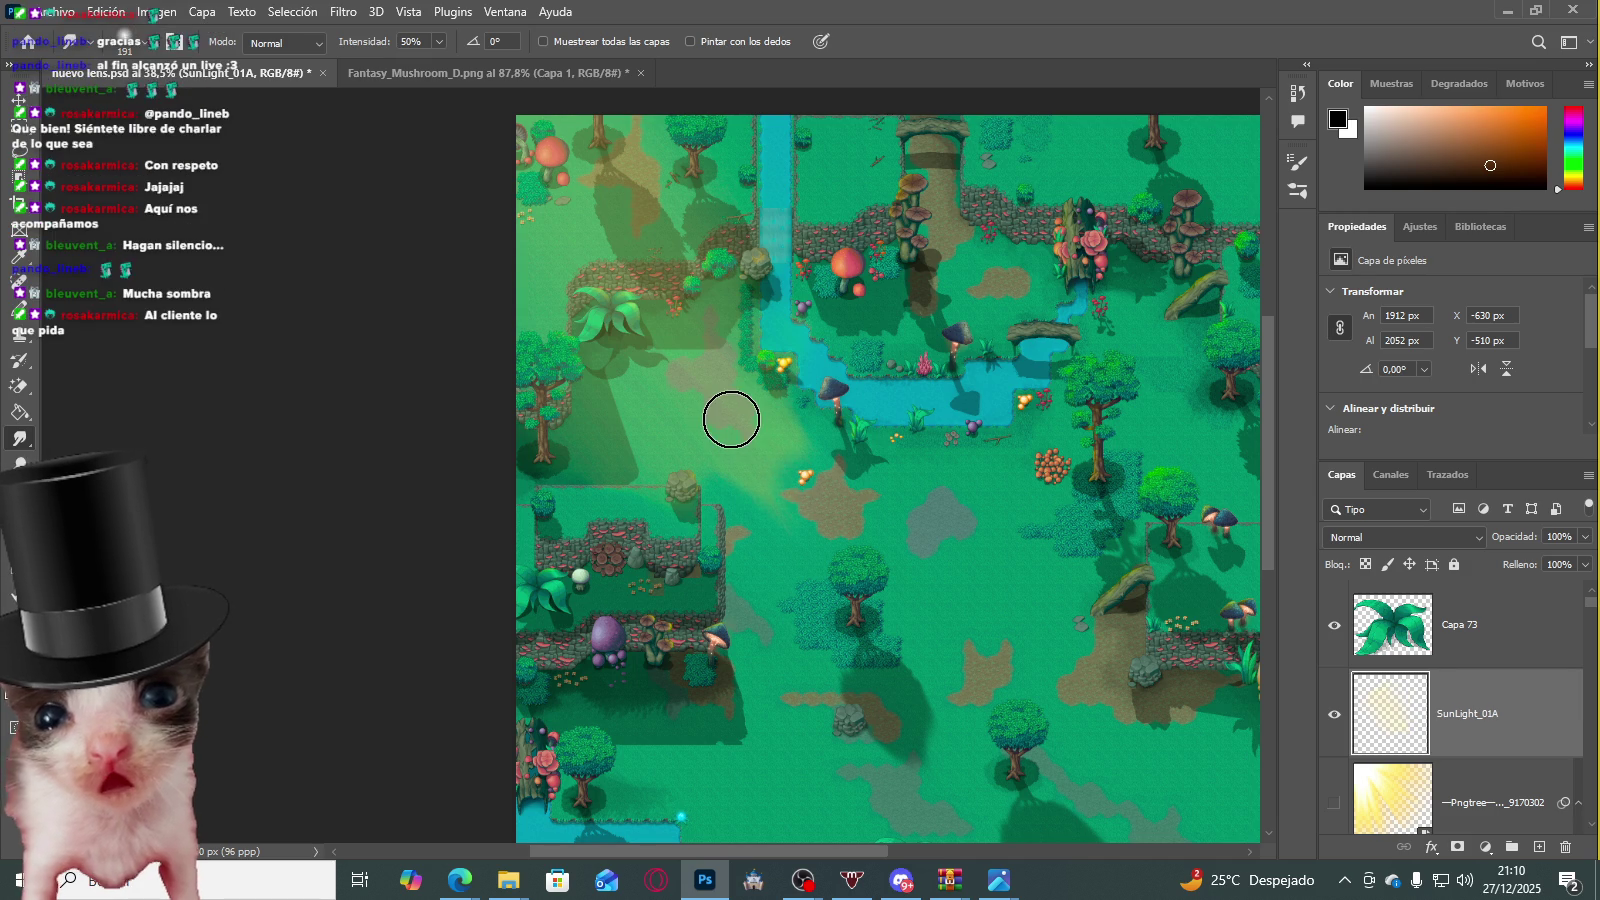
pyautogui.scroll(3, 765, 255)
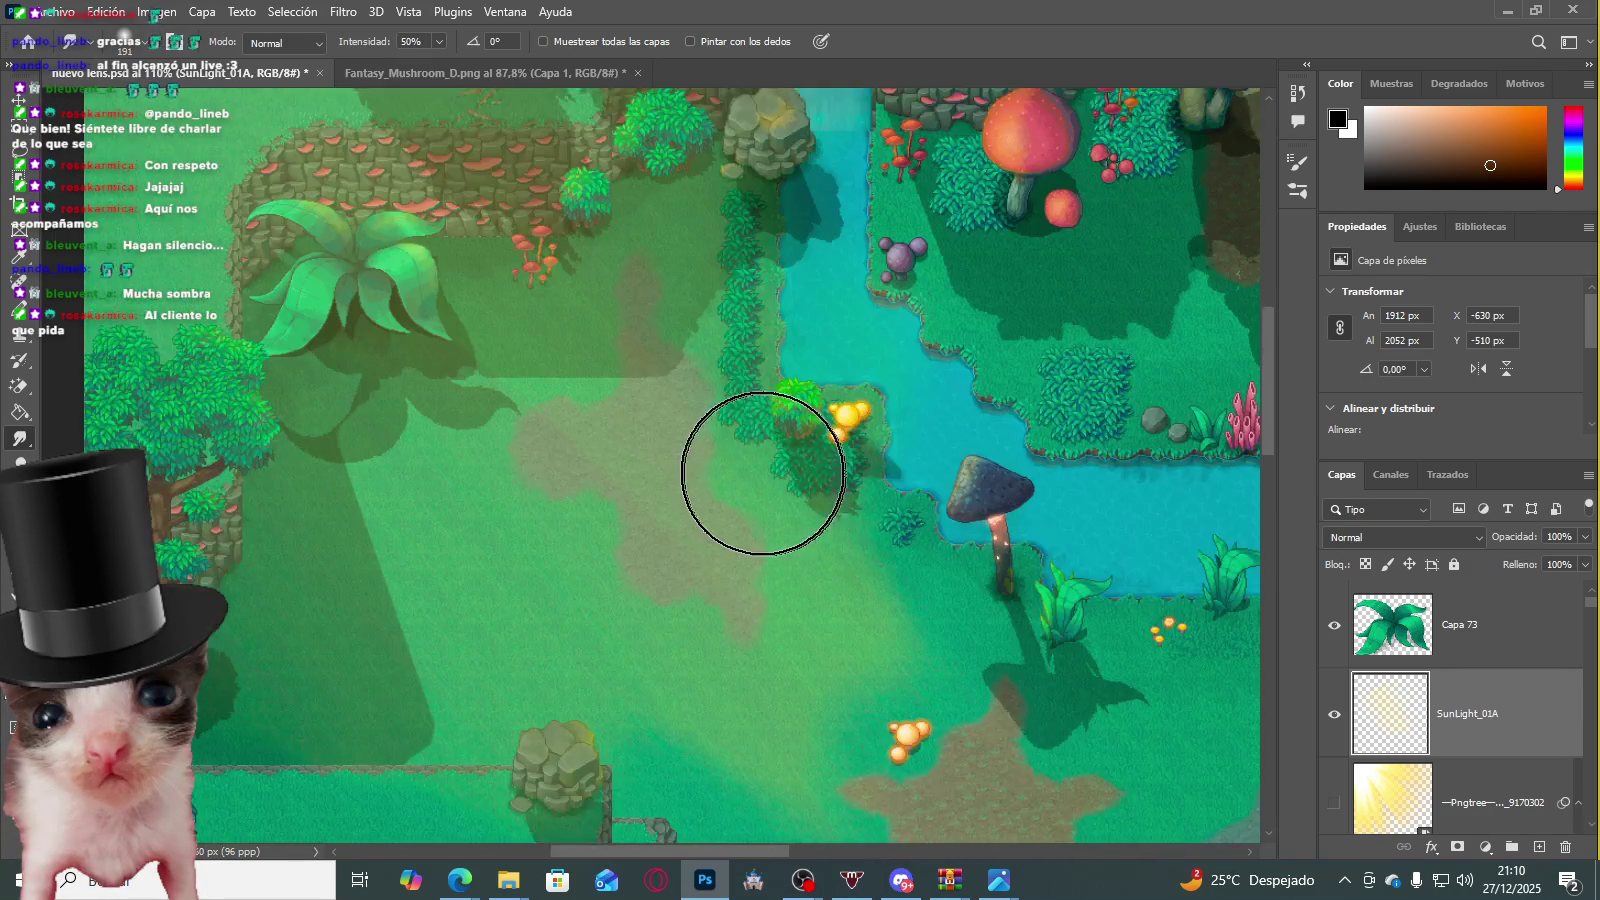
pyautogui.scroll(-2, 760, 490)
pyautogui.scroll(-2, 721, 446)
pyautogui.scroll(1, 735, 339)
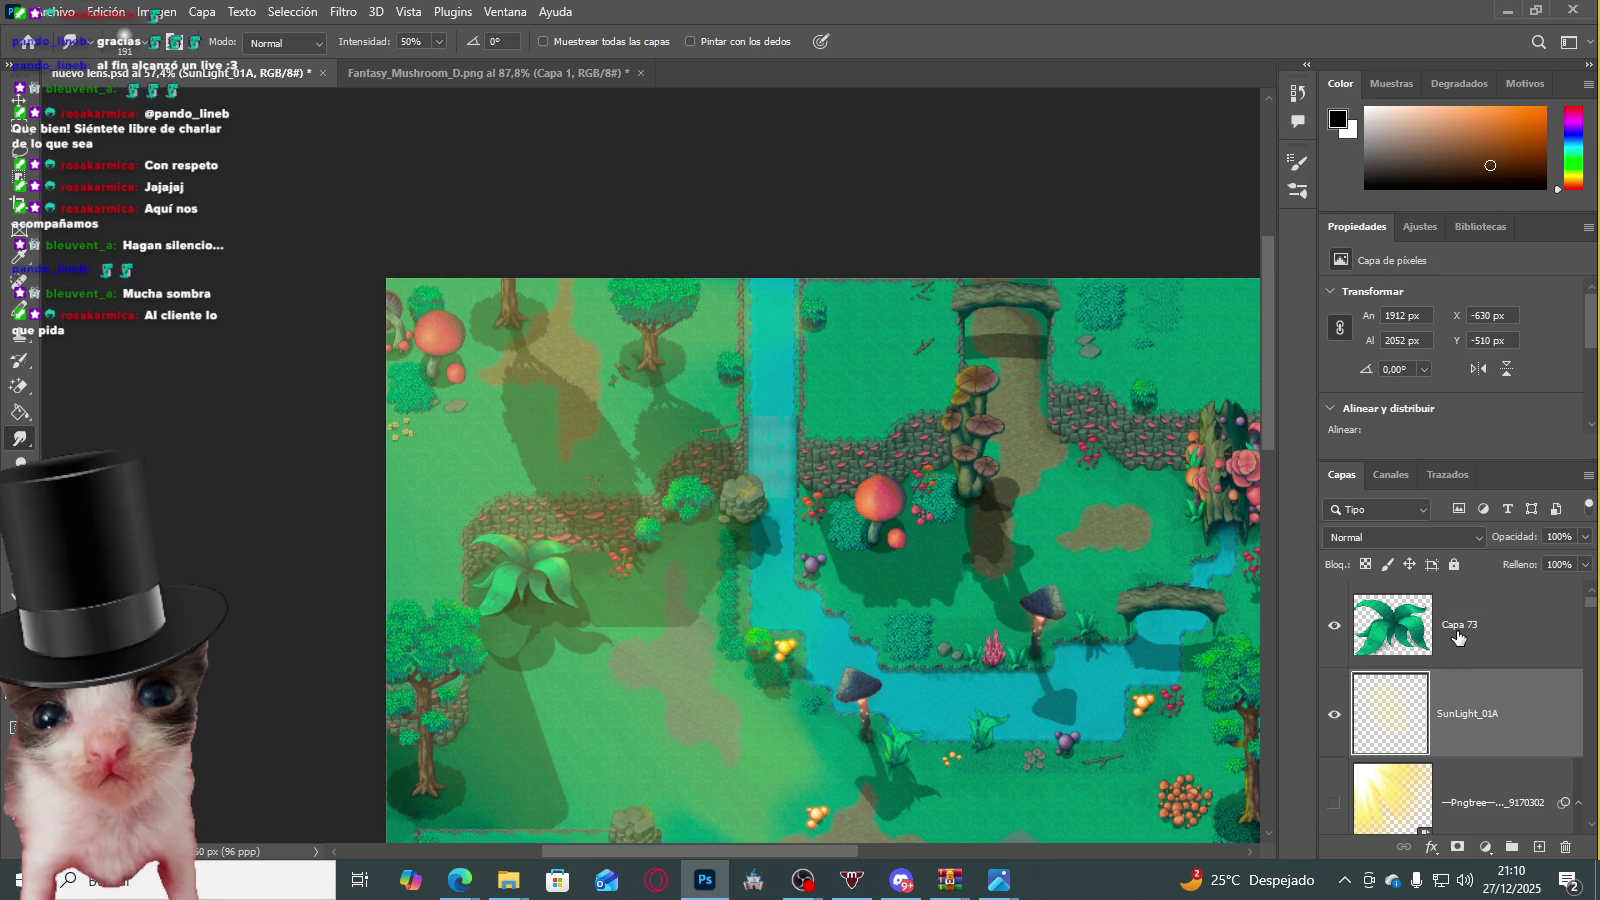
# Step: Add a new empty layer above Capa 73
pyautogui.click(1458, 632)
pyautogui.hotkey('ctrl', 'shift', 'alt', 'n')
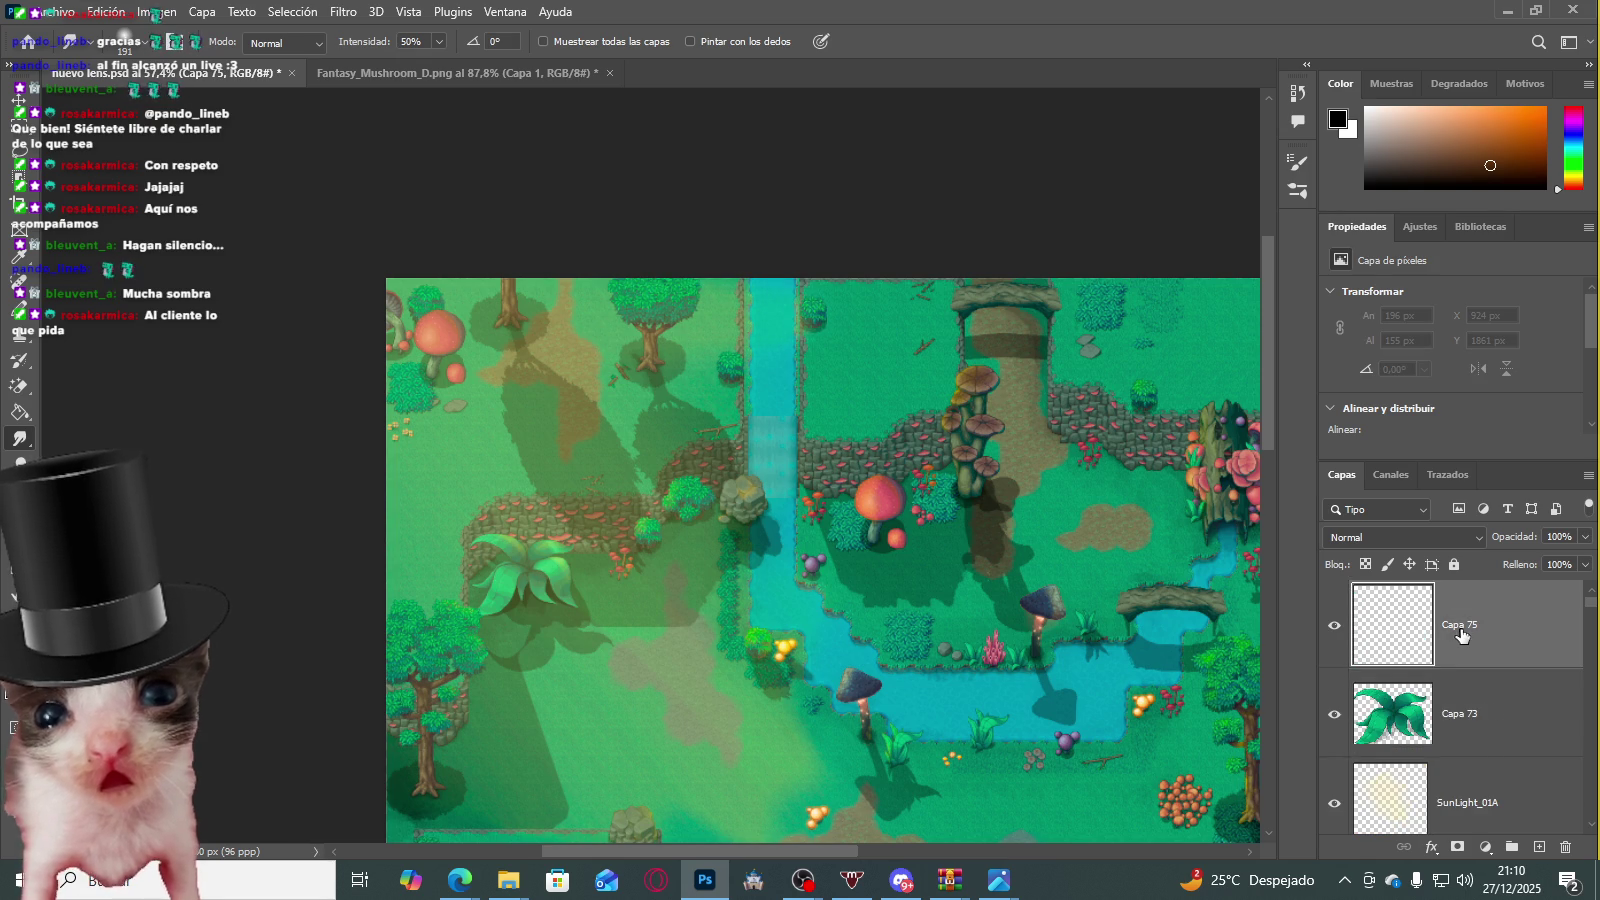
pyautogui.click(1433, 848)
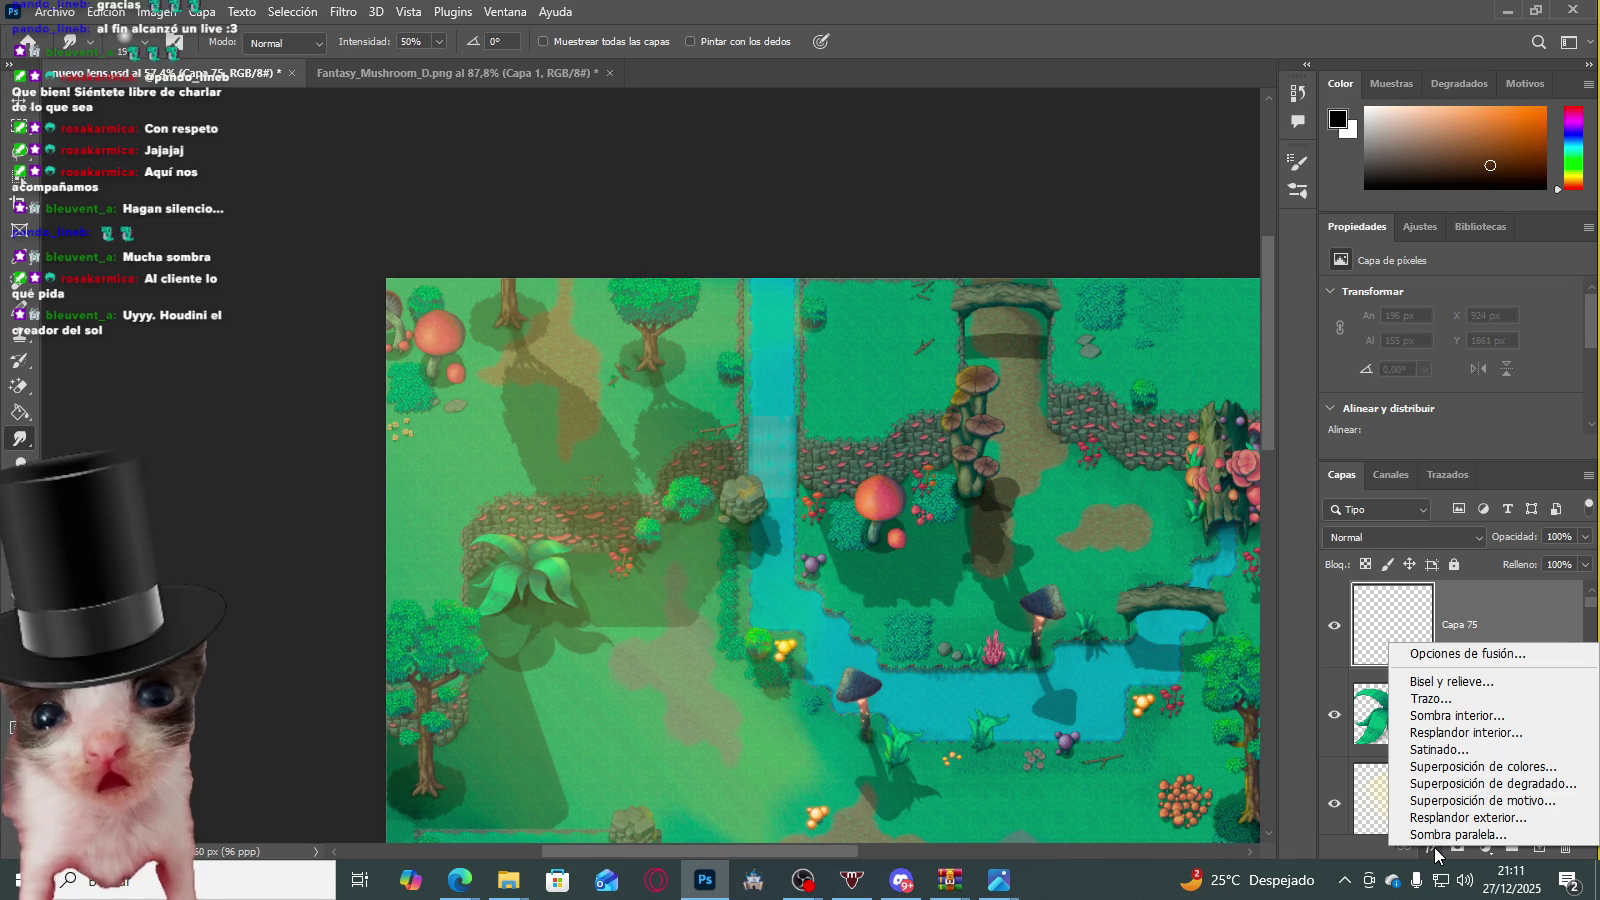
pyautogui.click(1434, 848)
# Step: Add a Photo Filter adjustment layer at 100% density with Preserve Luminosity on
pyautogui.click(1484, 852)
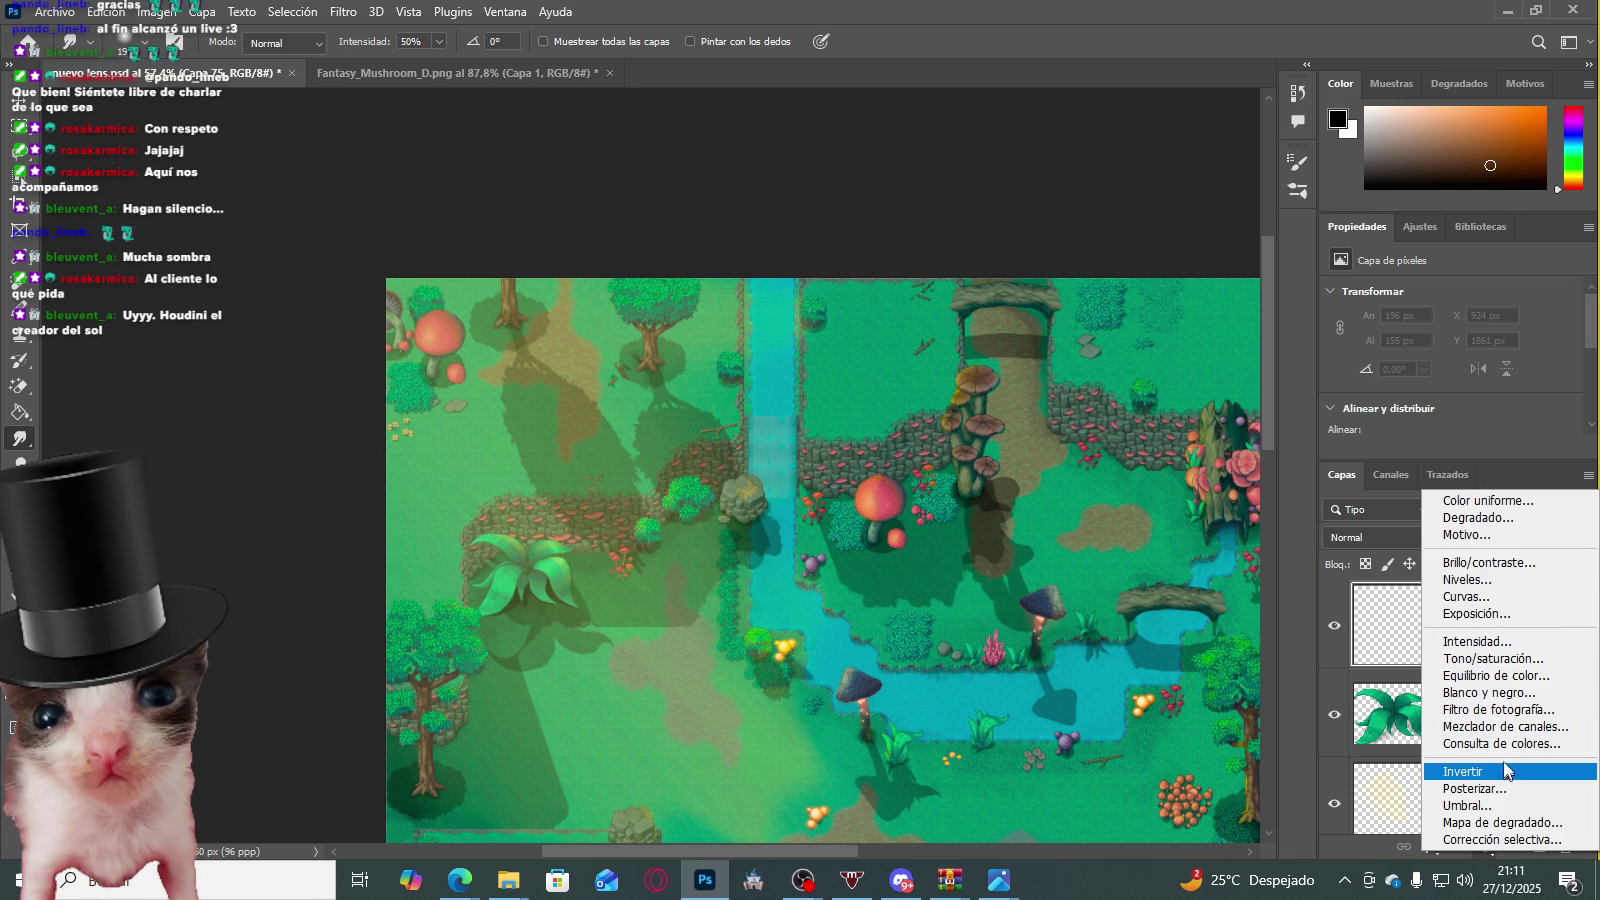
pyautogui.click(1500, 710)
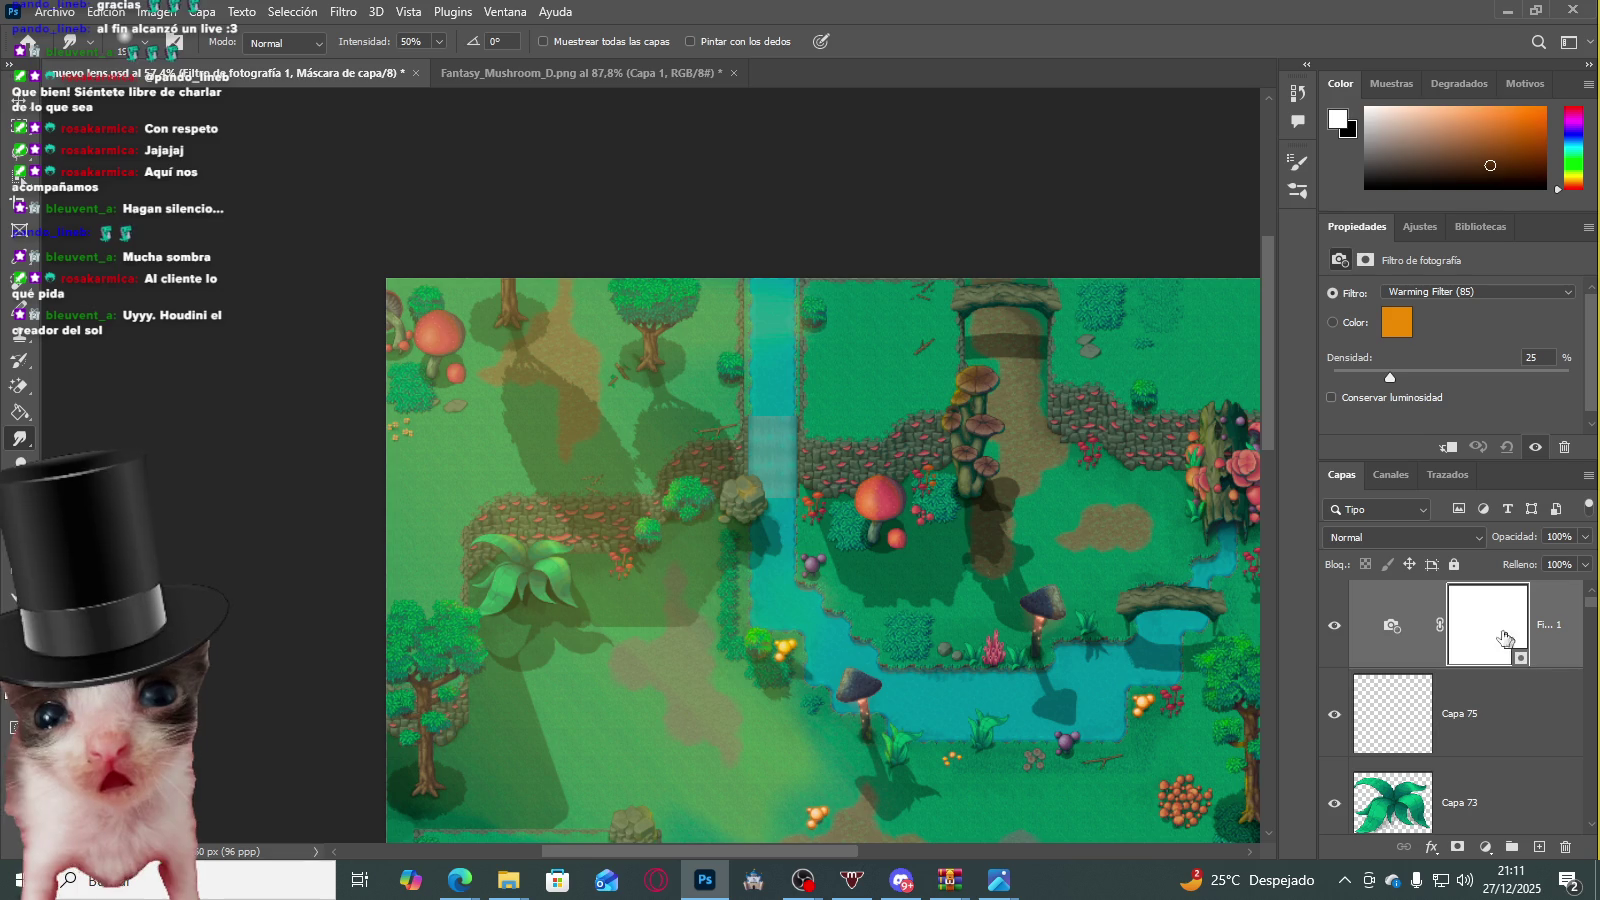
pyautogui.moveTo(1424, 379); pyautogui.dragTo(1560, 378)
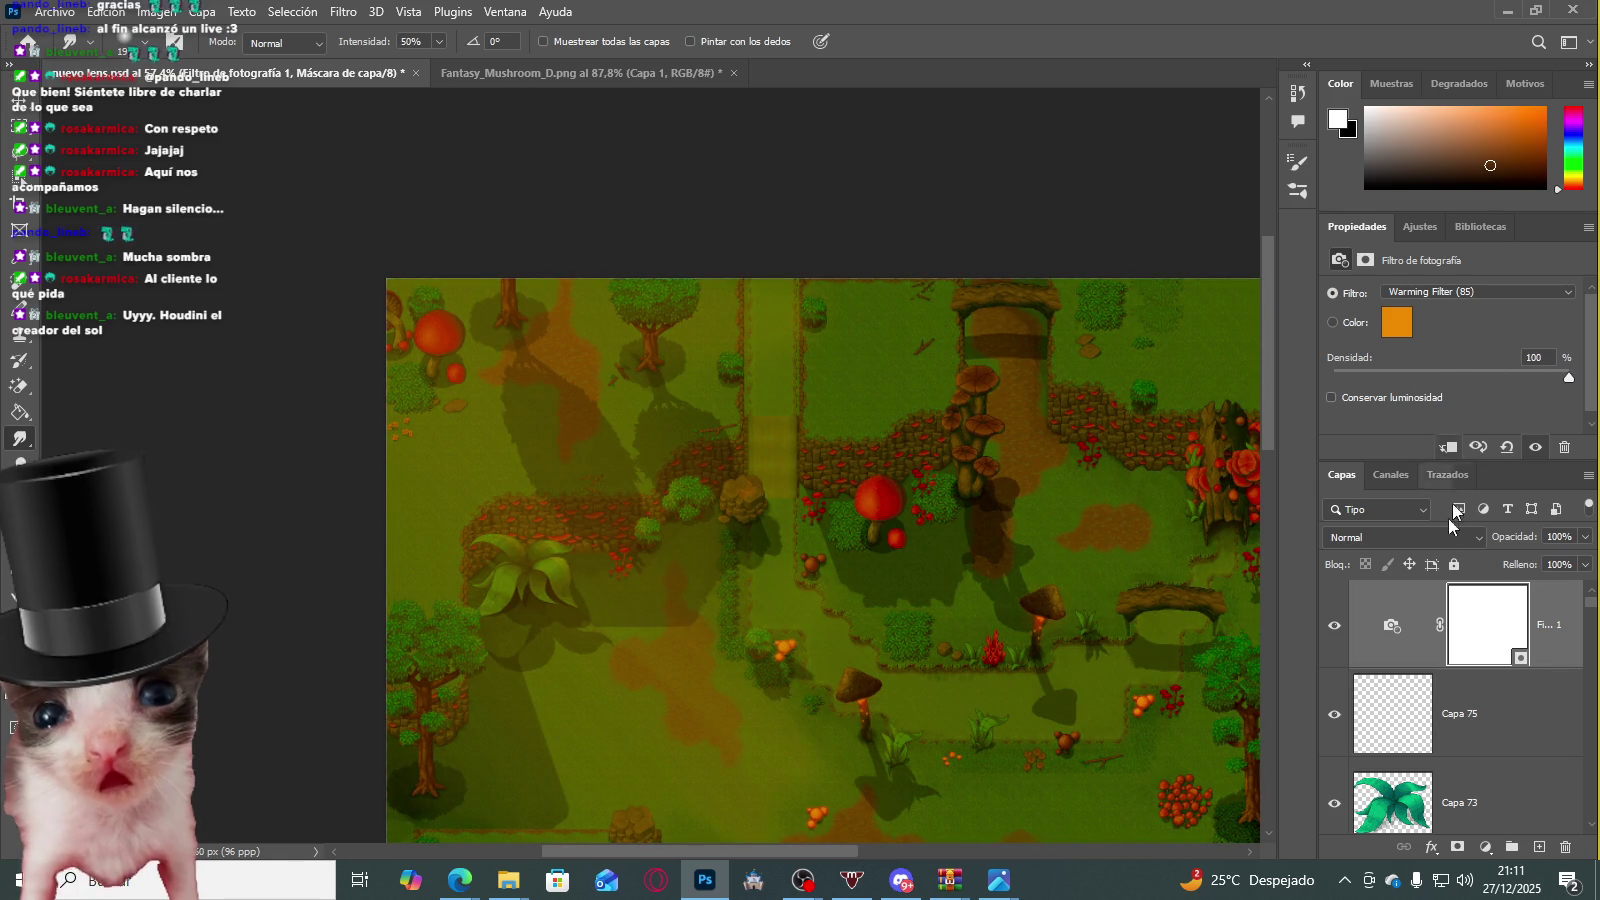
pyautogui.click(1386, 400)
pyautogui.scroll(-1, 714, 596)
pyautogui.scroll(-3, 714, 596)
pyautogui.scroll(-2, 725, 590)
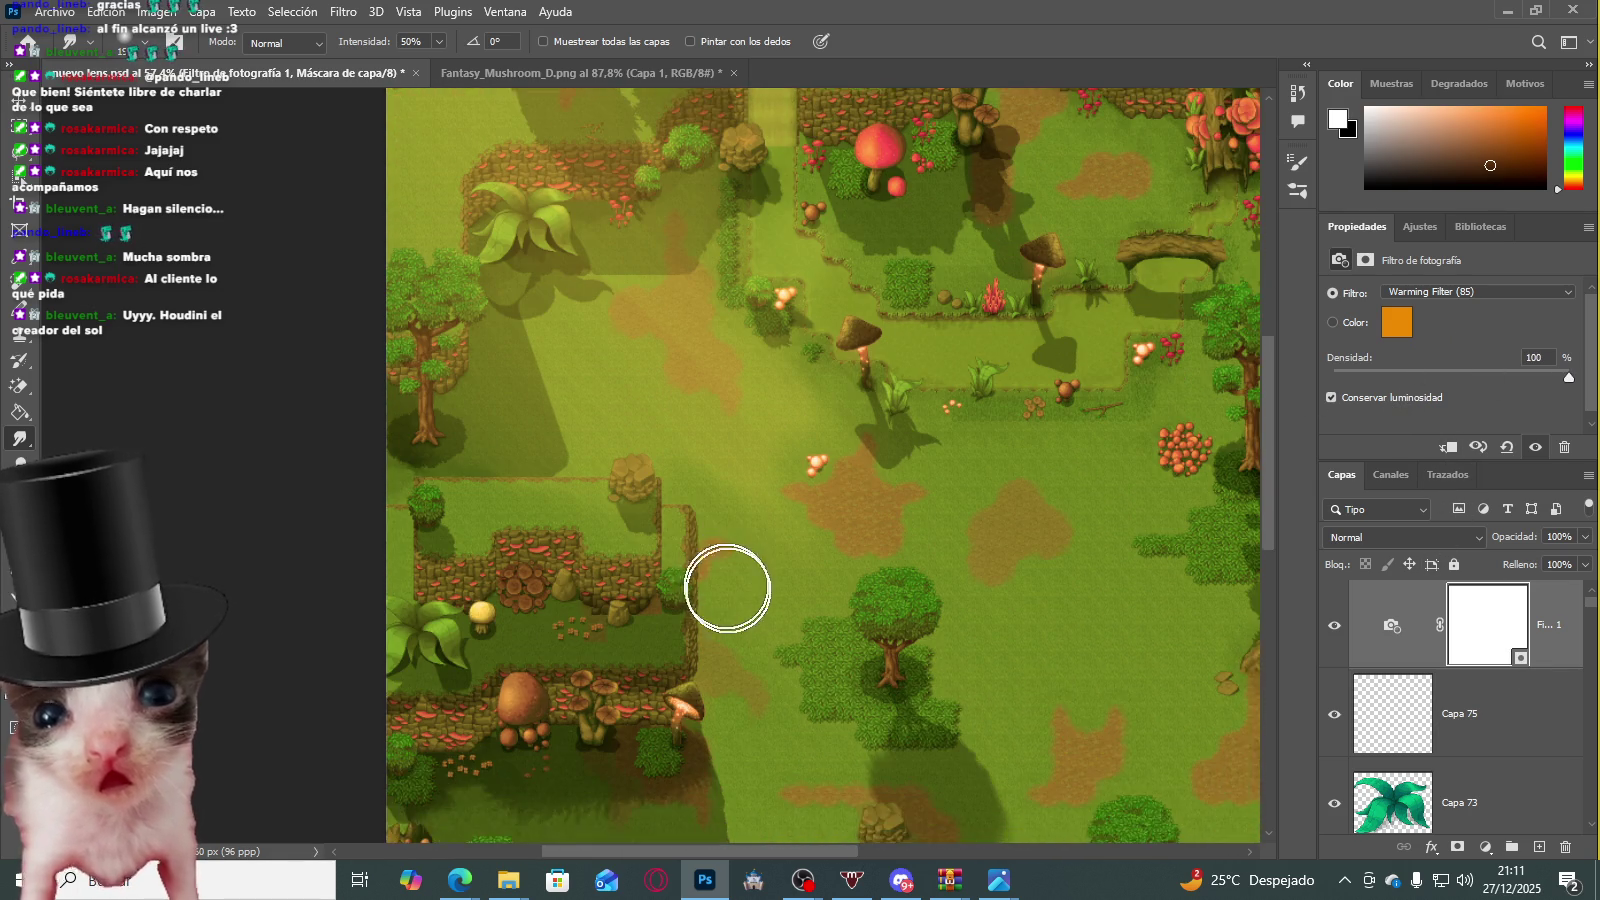
pyautogui.keyDown('alt'); pyautogui.scroll(-1, 725, 583); pyautogui.keyUp('alt')
pyautogui.keyDown('alt'); pyautogui.scroll(-2, 680, 555); pyautogui.keyUp('alt')
pyautogui.keyDown('alt'); pyautogui.scroll(-2, 760, 505); pyautogui.keyUp('alt')
pyautogui.keyDown('alt'); pyautogui.scroll(-1, 904, 489); pyautogui.keyUp('alt')
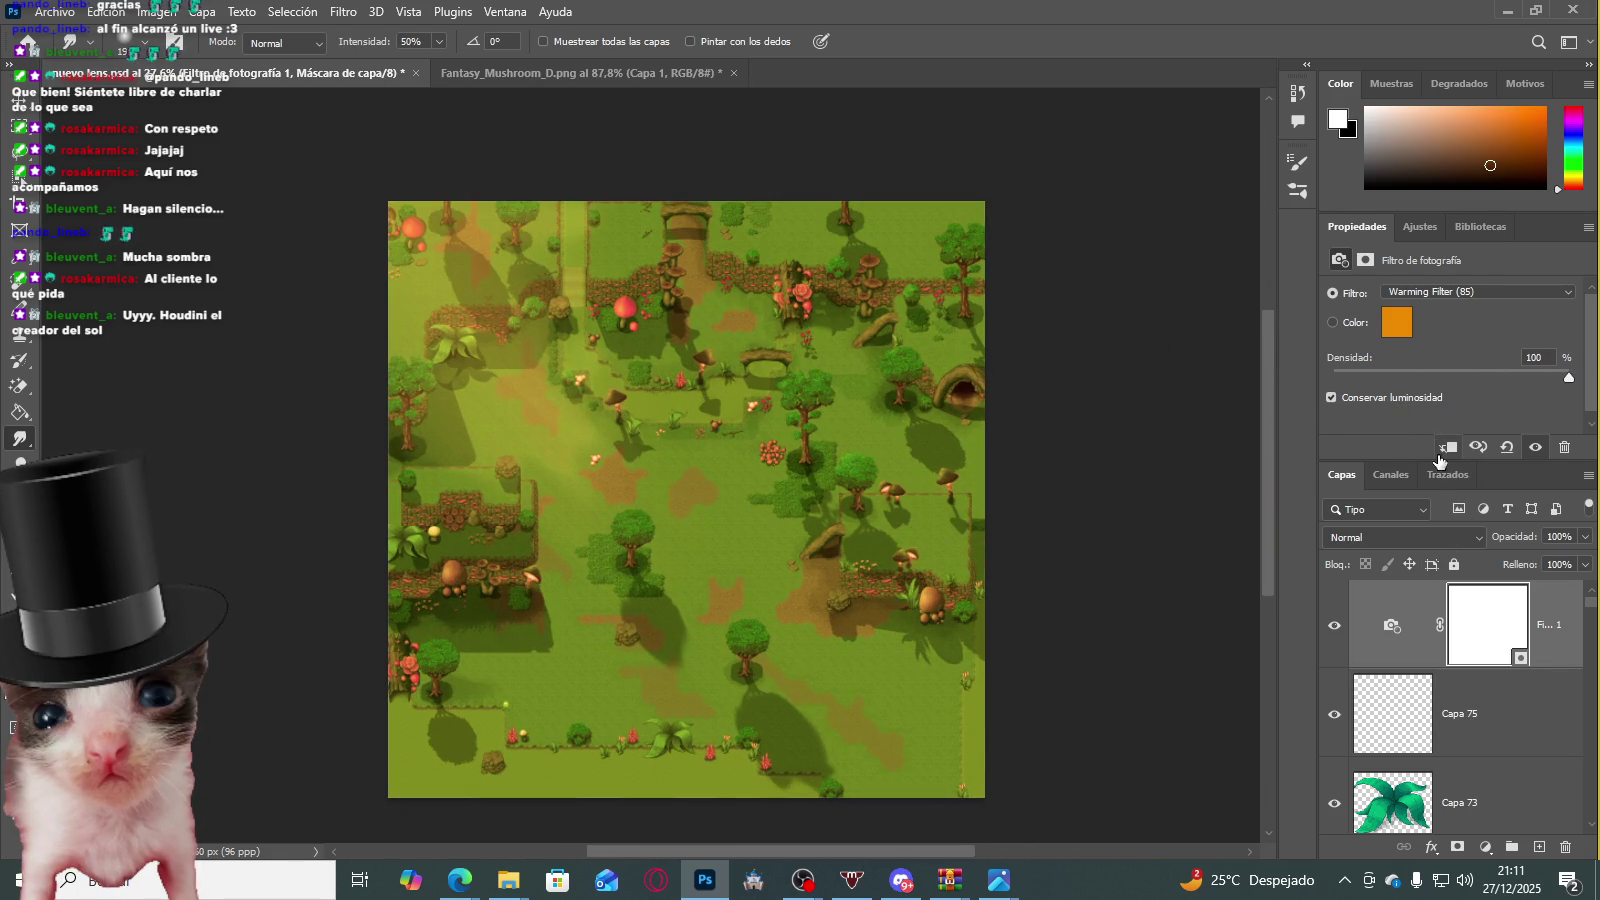
pyautogui.click(1395, 325)
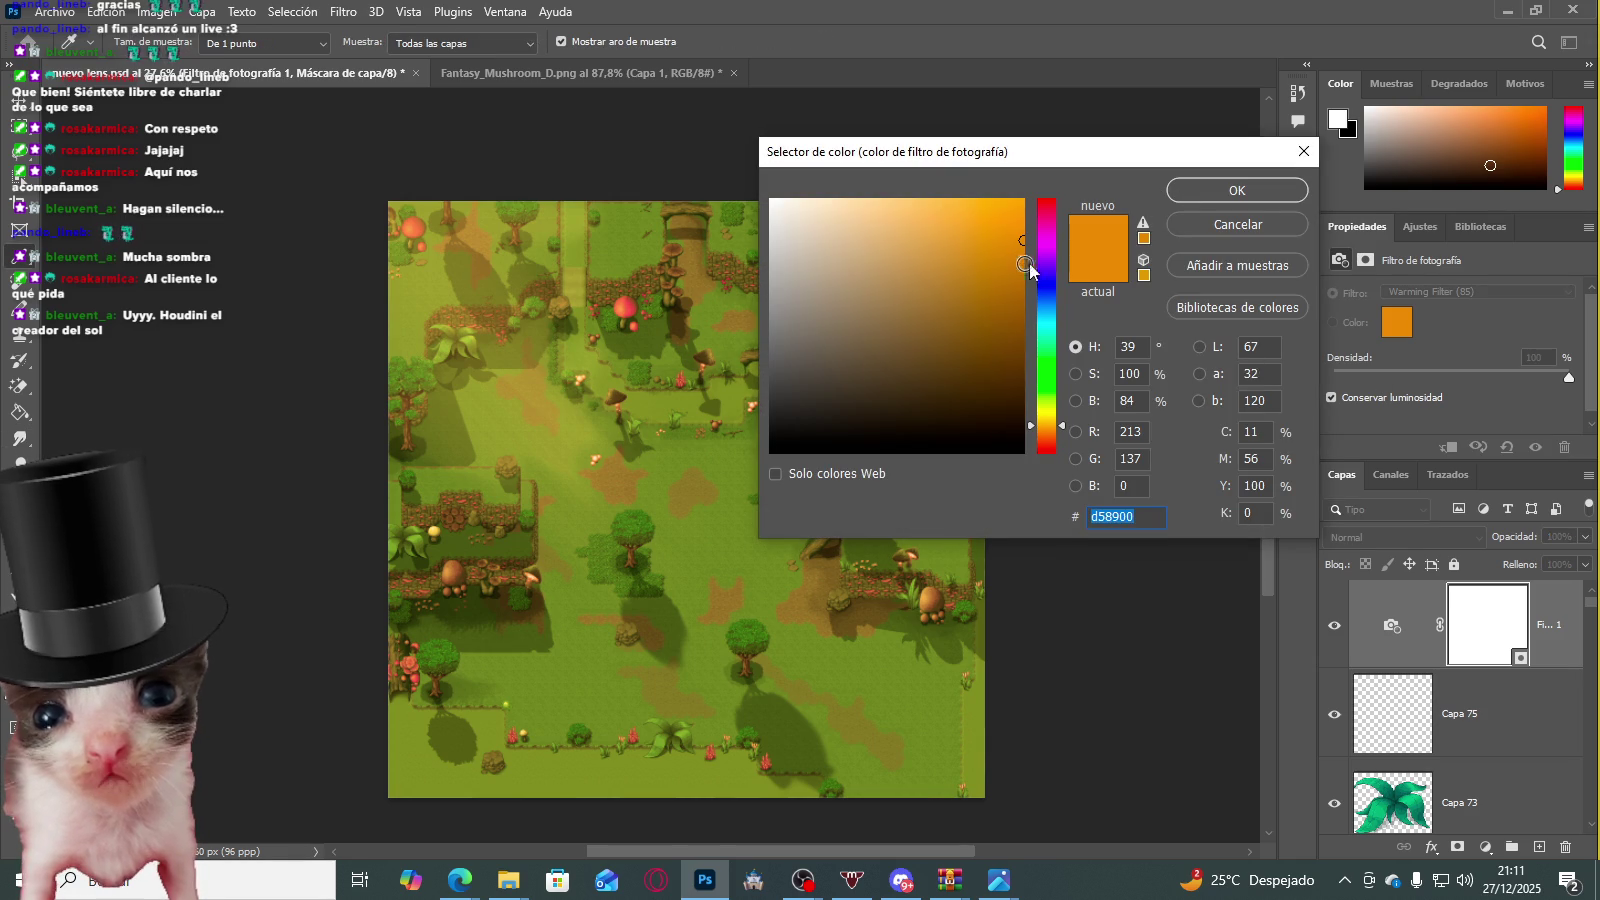
# Step: Try the Red and then the Yellow photo filter presets
pyautogui.click(1303, 151)
pyautogui.click(1460, 292)
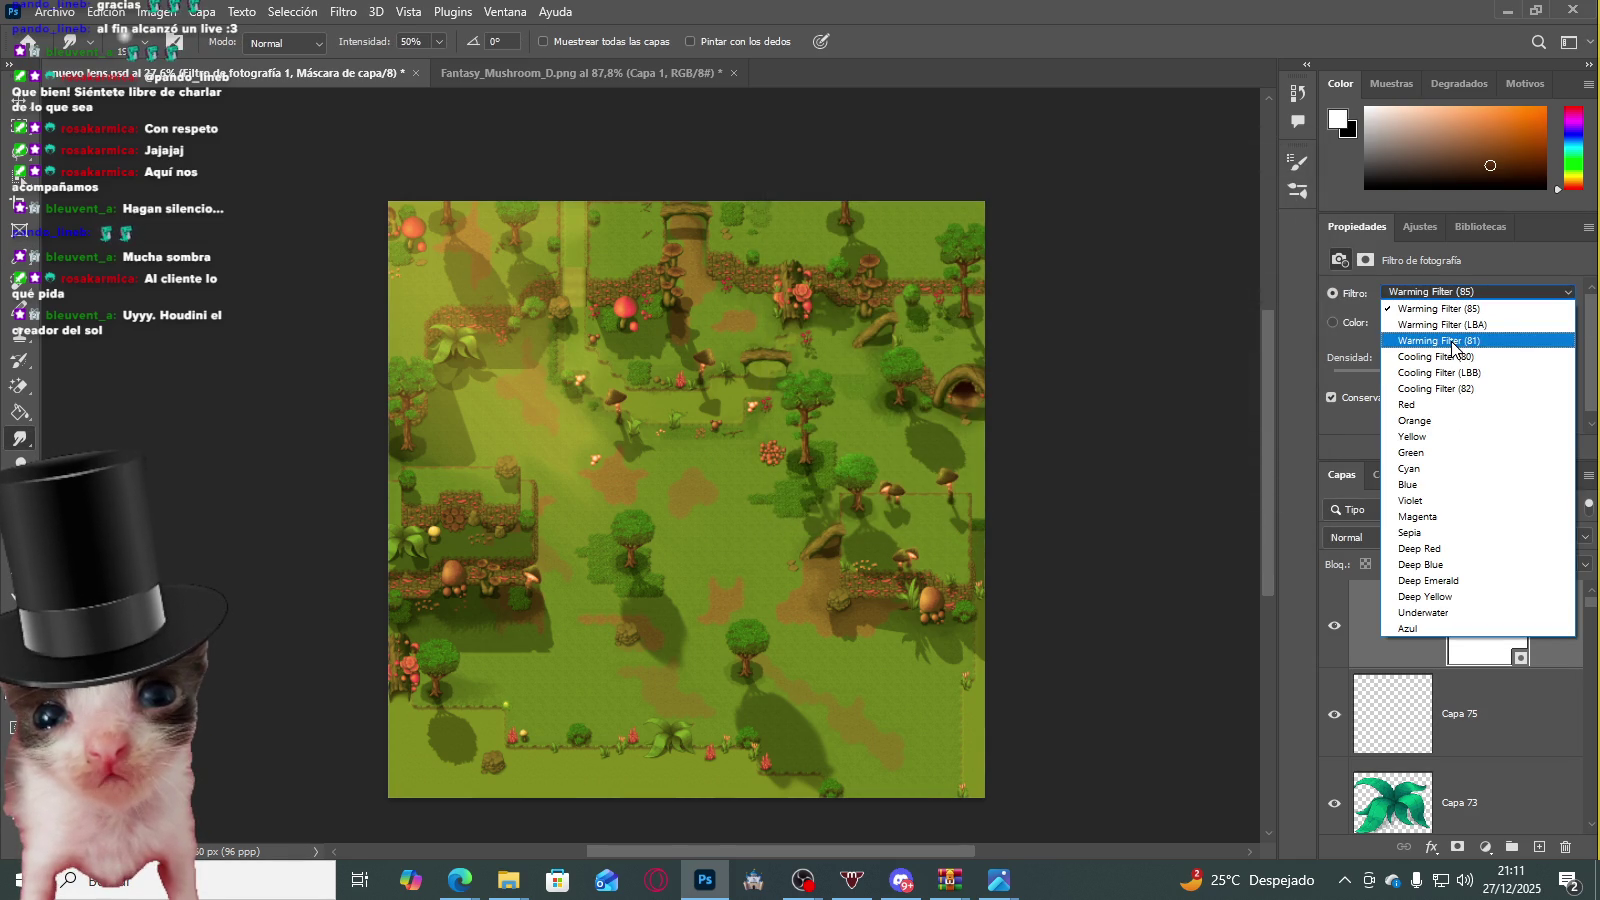
pyautogui.click(1468, 404)
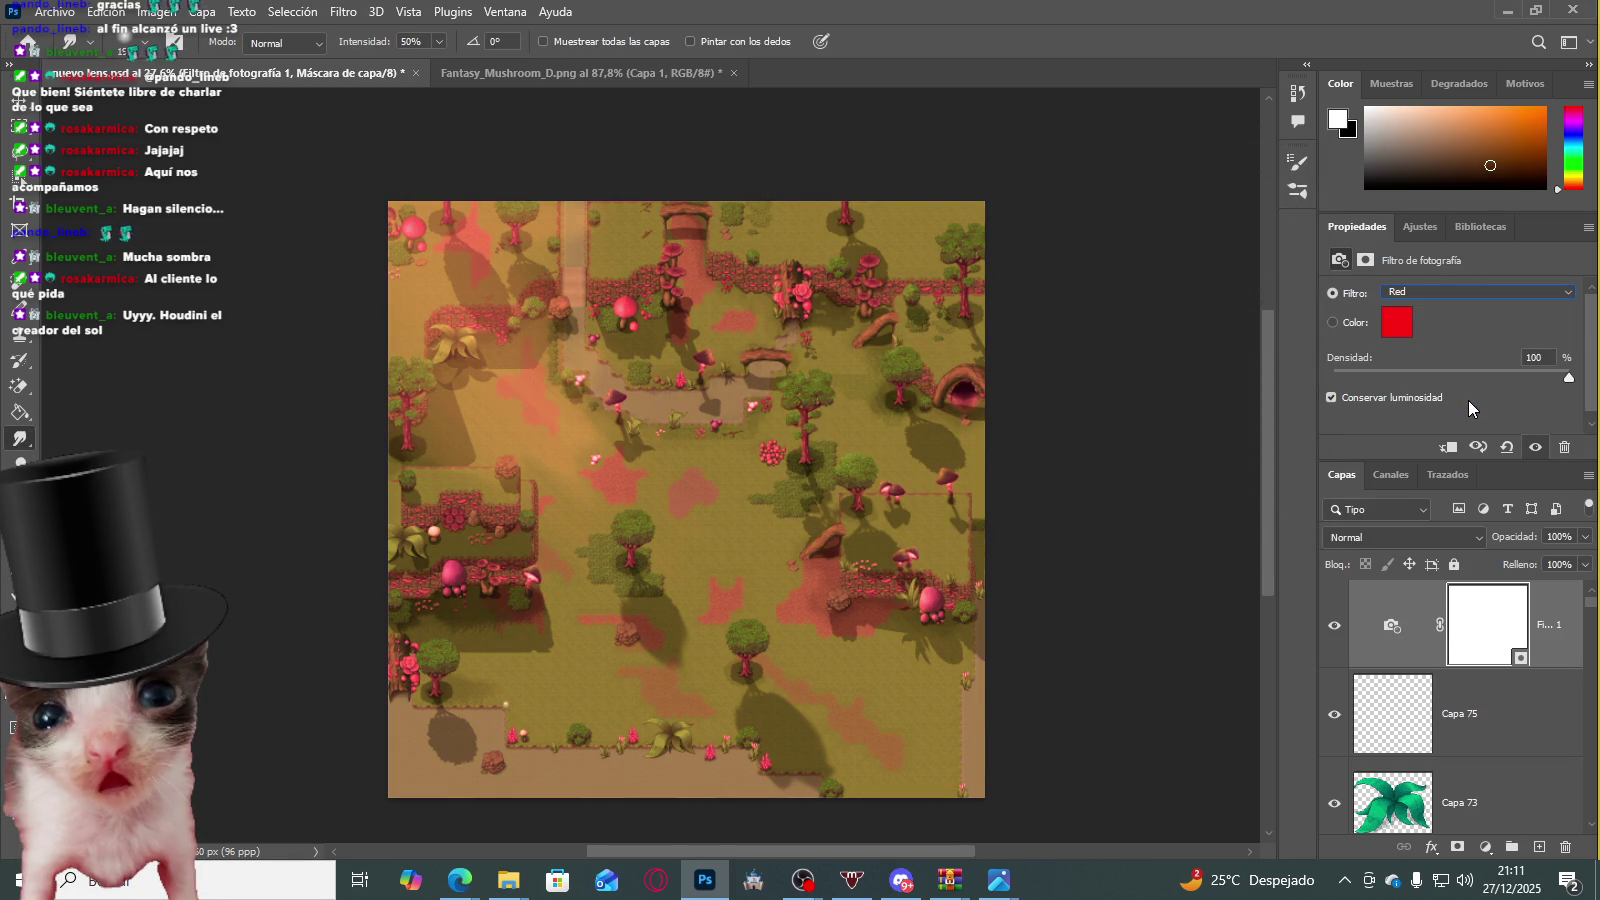
pyautogui.click(1460, 291)
pyautogui.click(1460, 291)
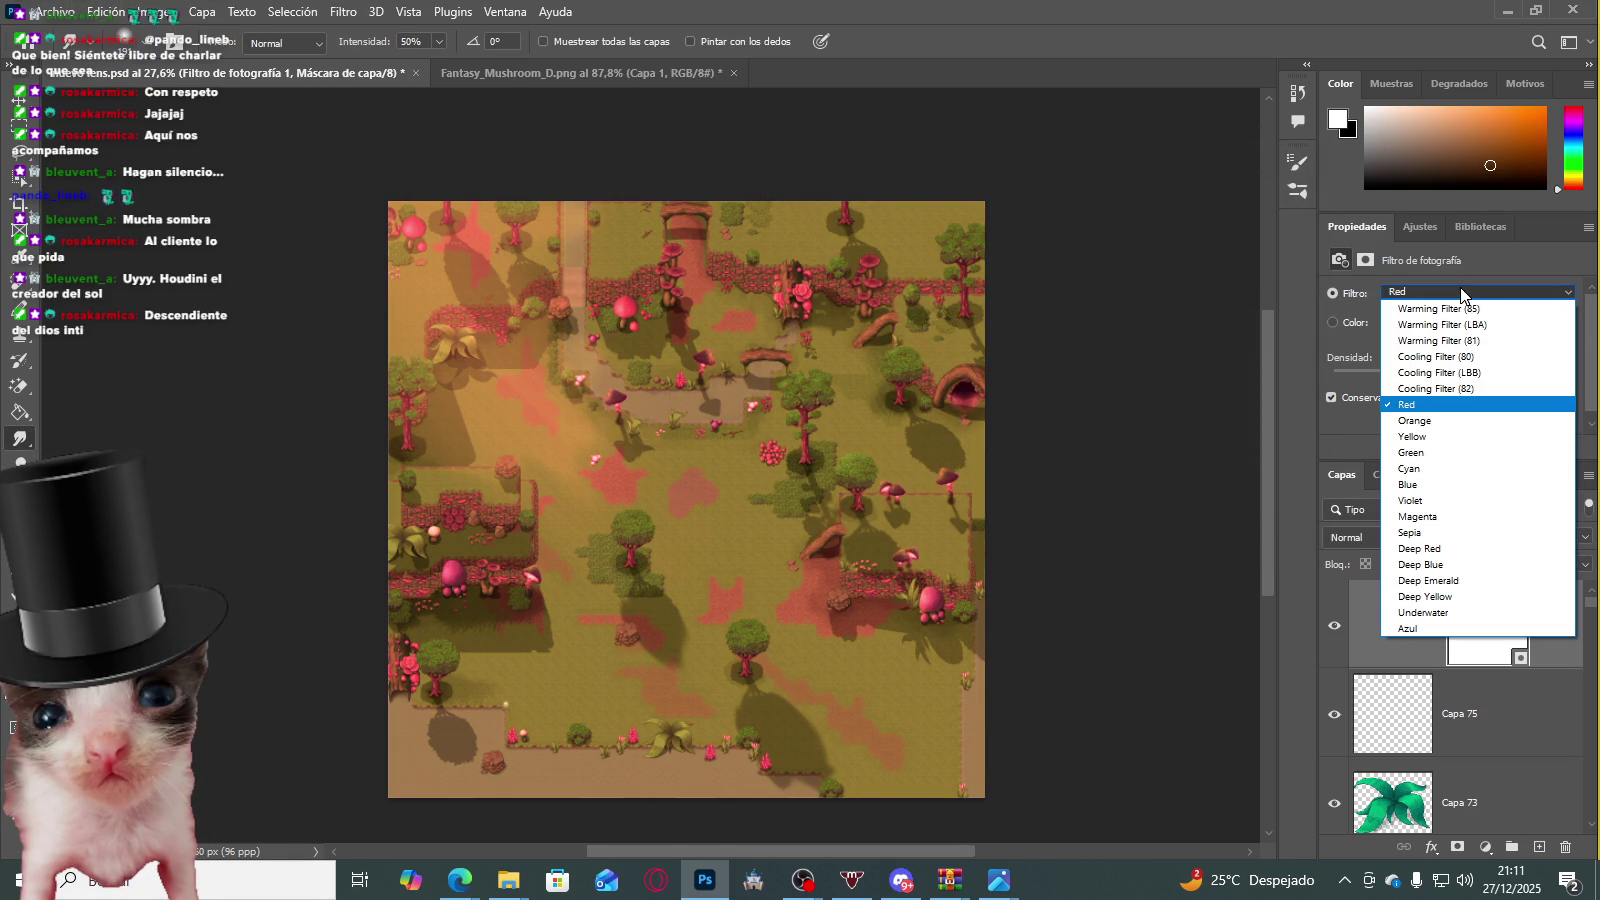
pyautogui.press('Down')
pyautogui.press('Down')
pyautogui.press('Down')
pyautogui.press('Up')
pyautogui.press('Up')
pyautogui.press('Return')
pyautogui.click(1458, 293)
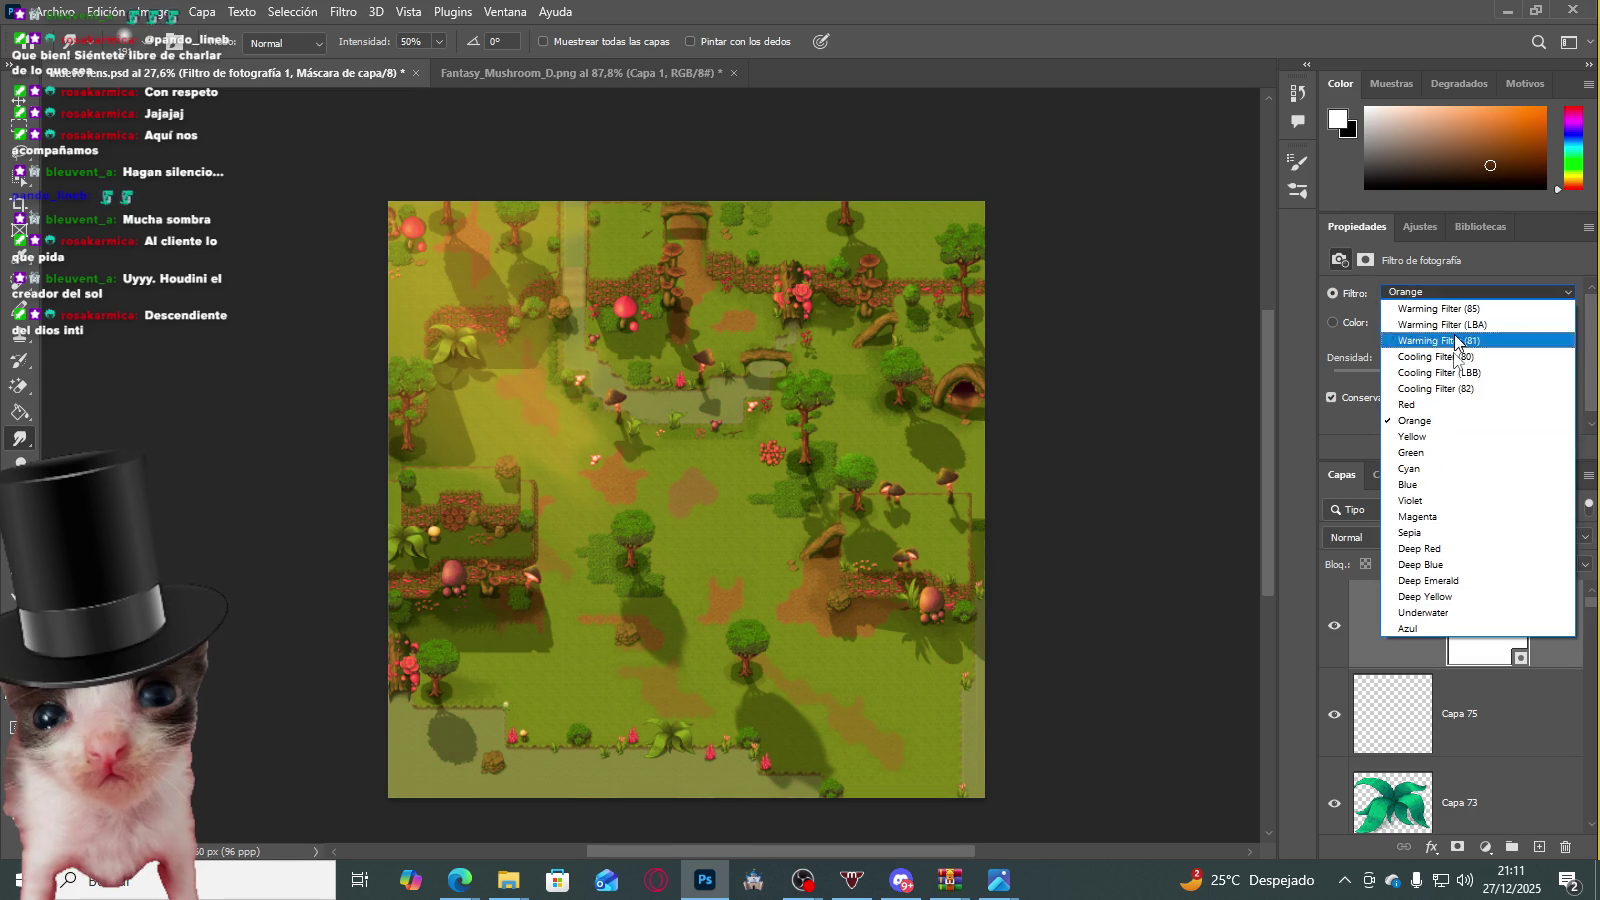
pyautogui.click(1451, 437)
# Step: Try the Green and Cyan presets, ending on the Blue photo filter
pyautogui.click(1460, 293)
pyautogui.press('Down')
pyautogui.press('Return')
pyautogui.click(1458, 293)
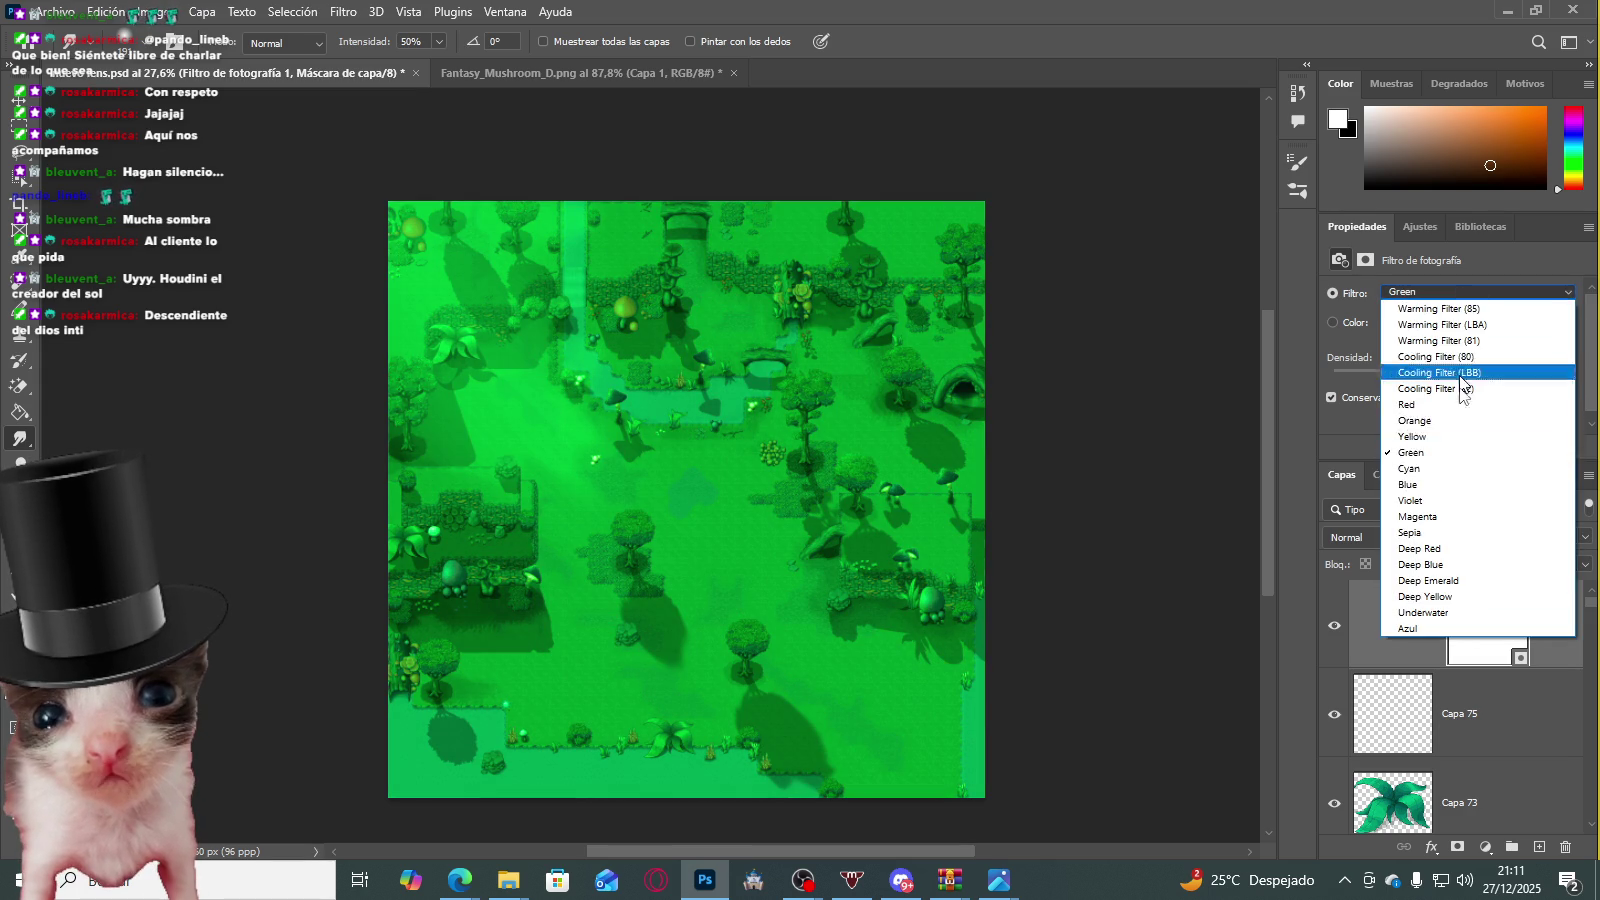
pyautogui.click(1456, 437)
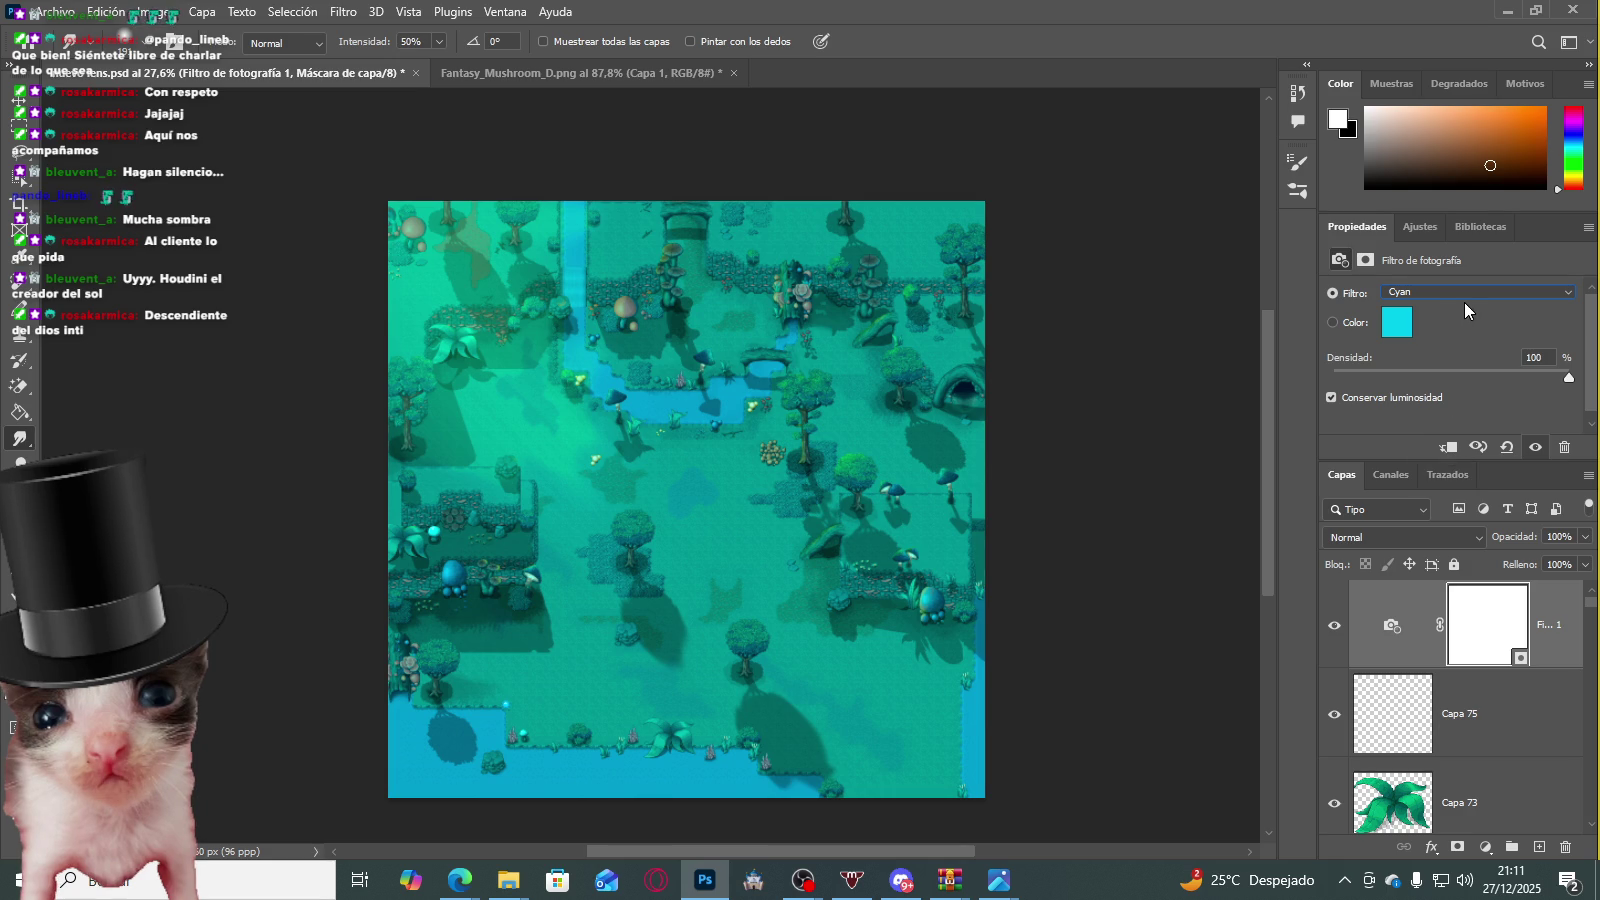
pyautogui.click(1465, 293)
pyautogui.click(1446, 454)
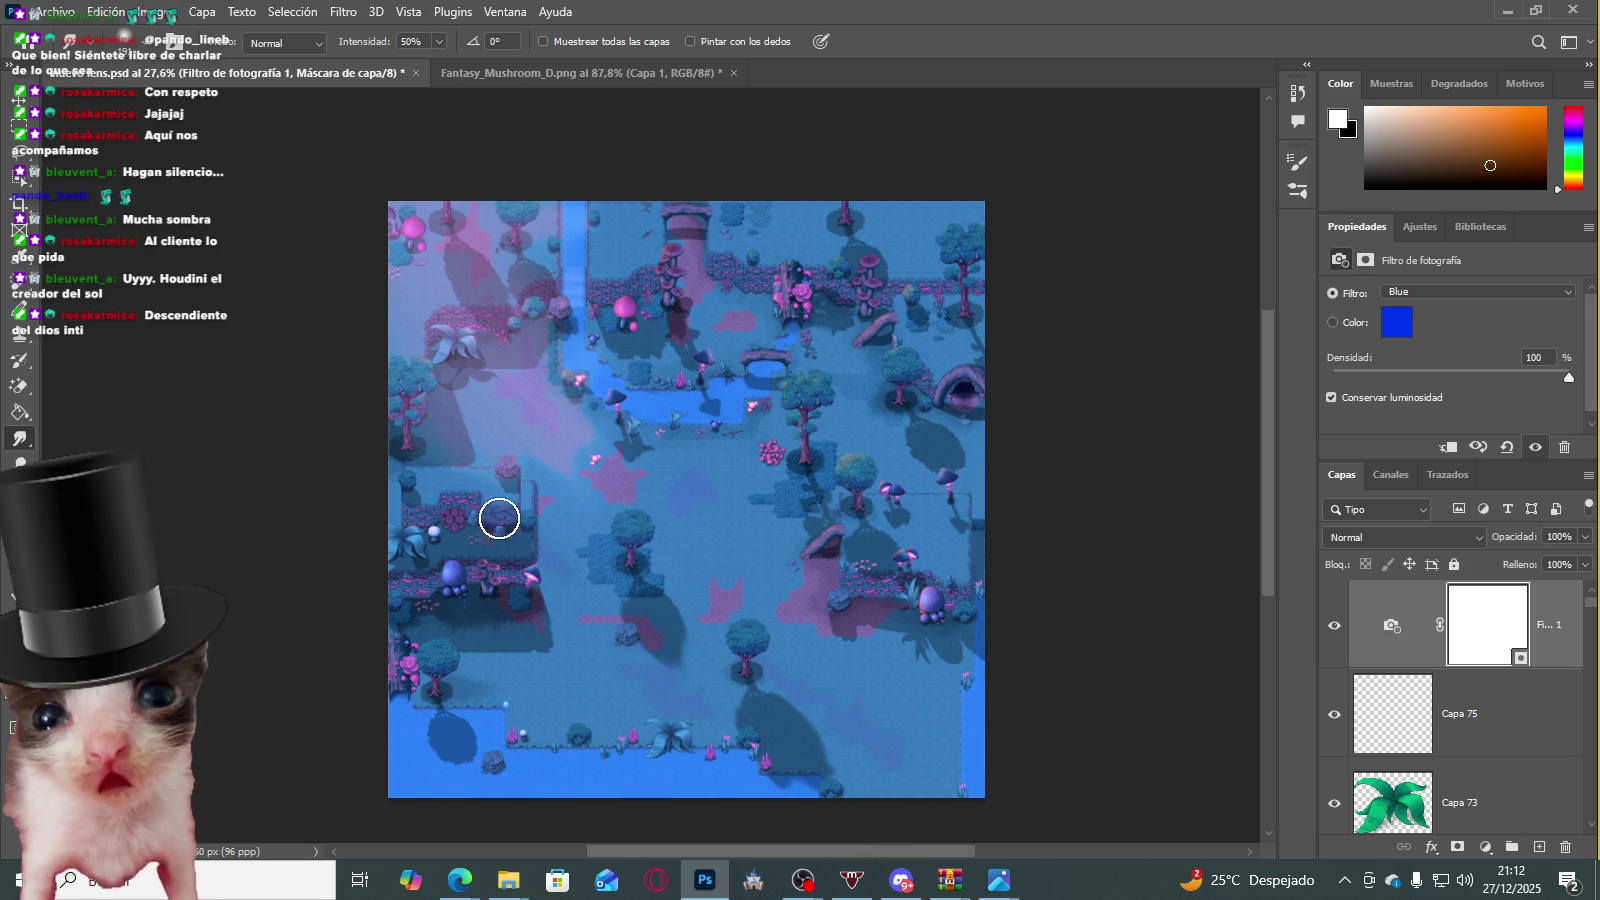
# Step: Inspect the blue-tinted forest map and select the Capa 75 layer
pyautogui.scroll(5, 520, 310)
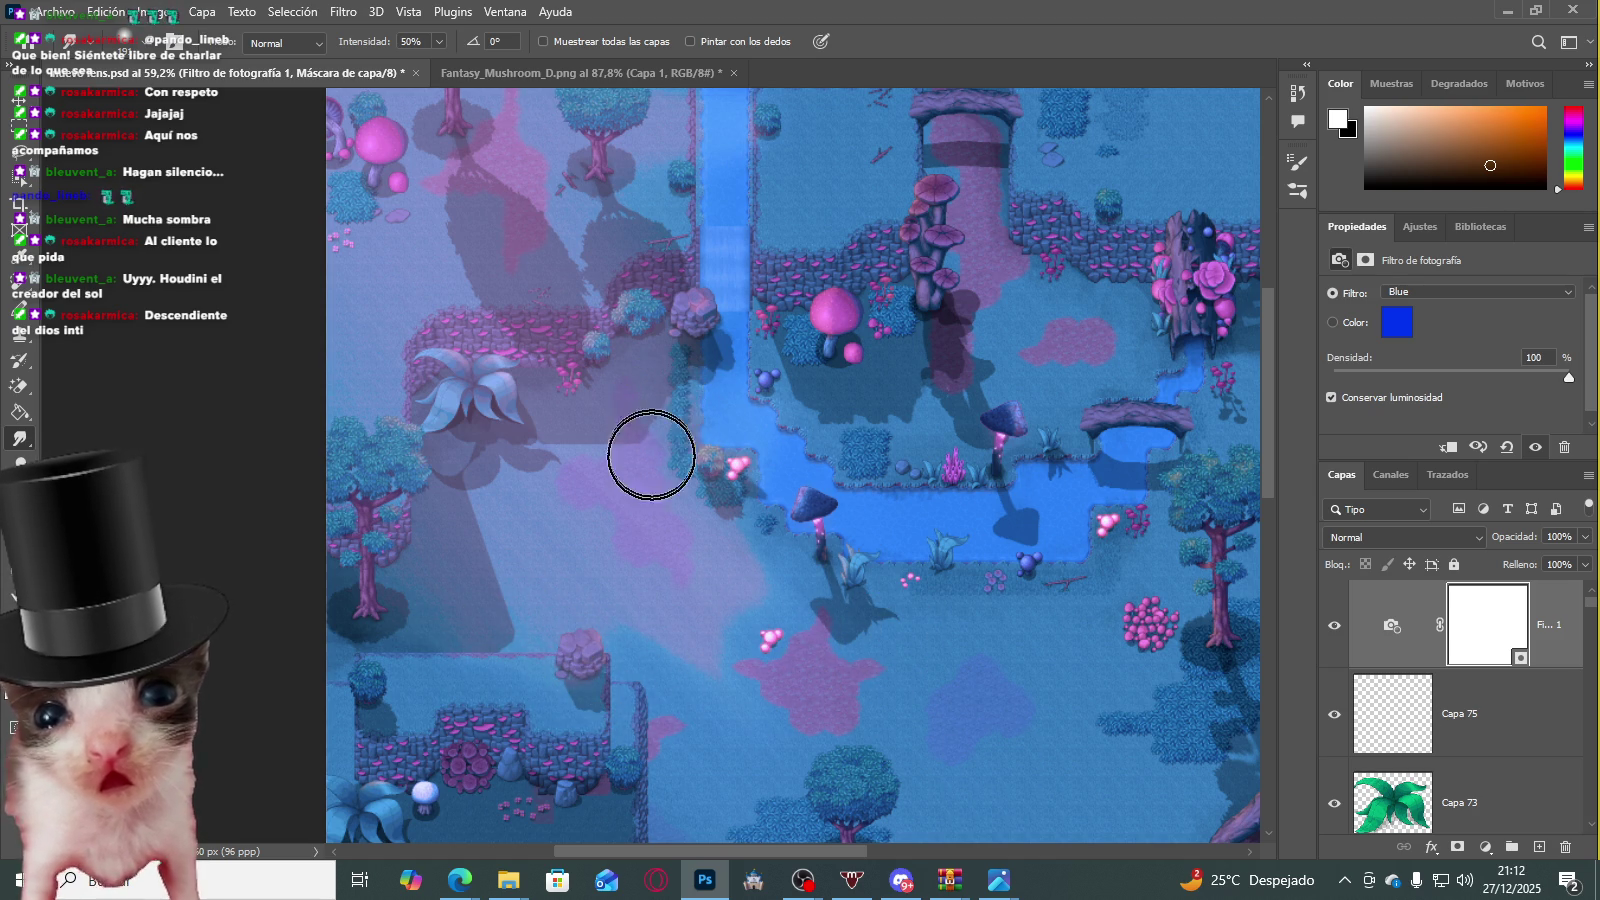
pyautogui.scroll(-3, 913, 516)
pyautogui.click(1359, 724)
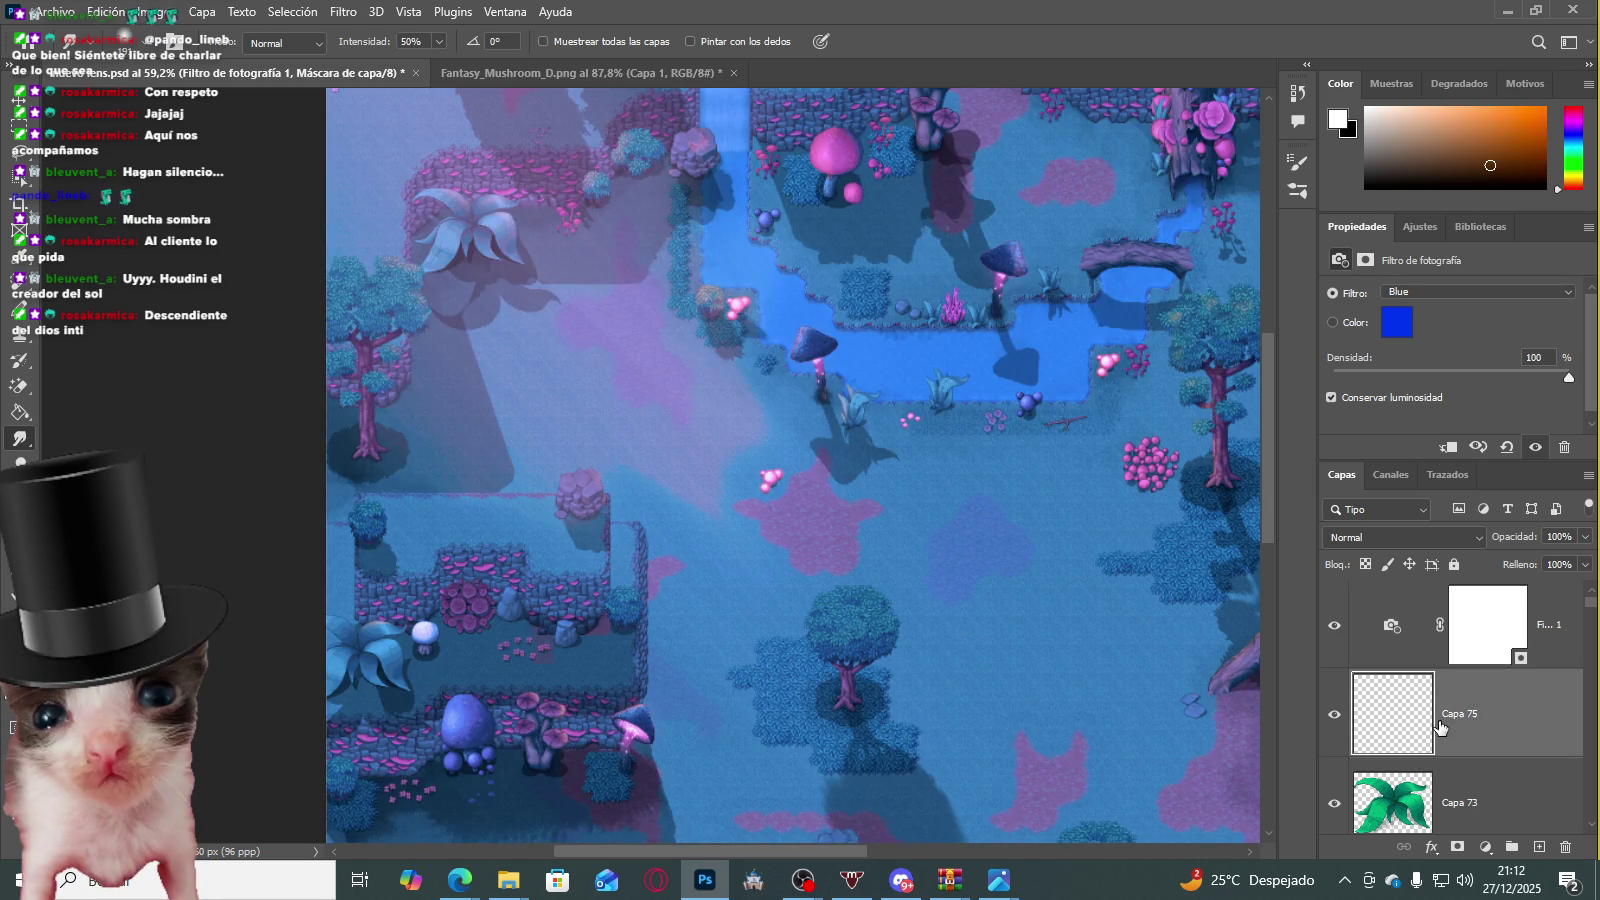
# Step: Make SunLight_01A visible and reposition it directly below the Photo Filter layer
pyautogui.scroll(-1, 1400, 713)
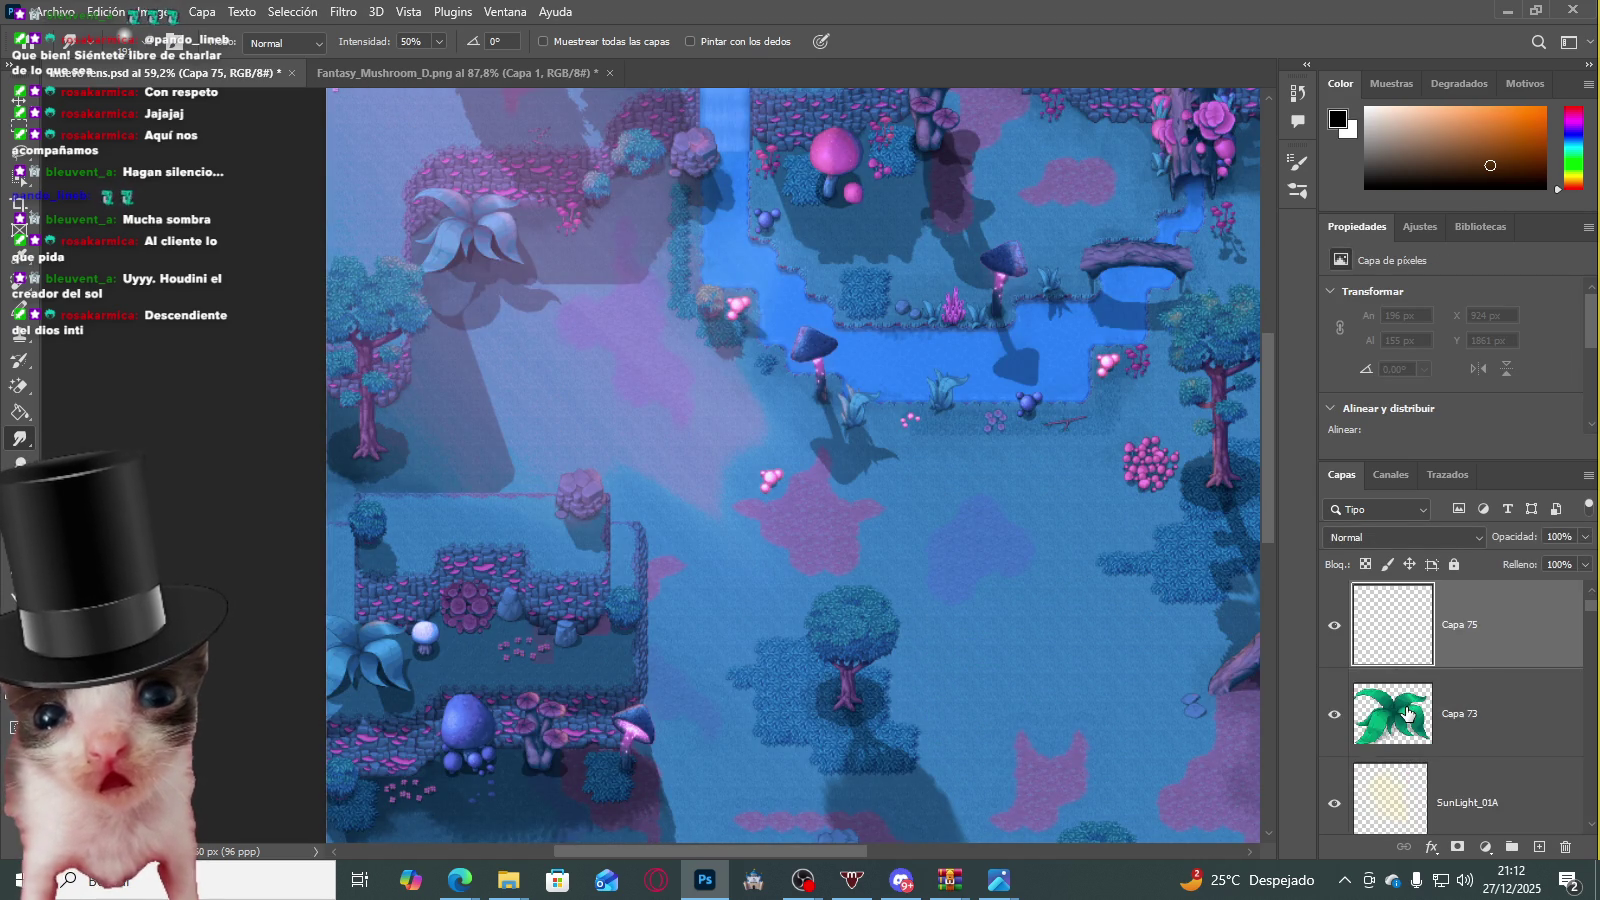
pyautogui.scroll(-1, 1400, 713)
pyautogui.click(1420, 713)
pyautogui.scroll(1, 1425, 800)
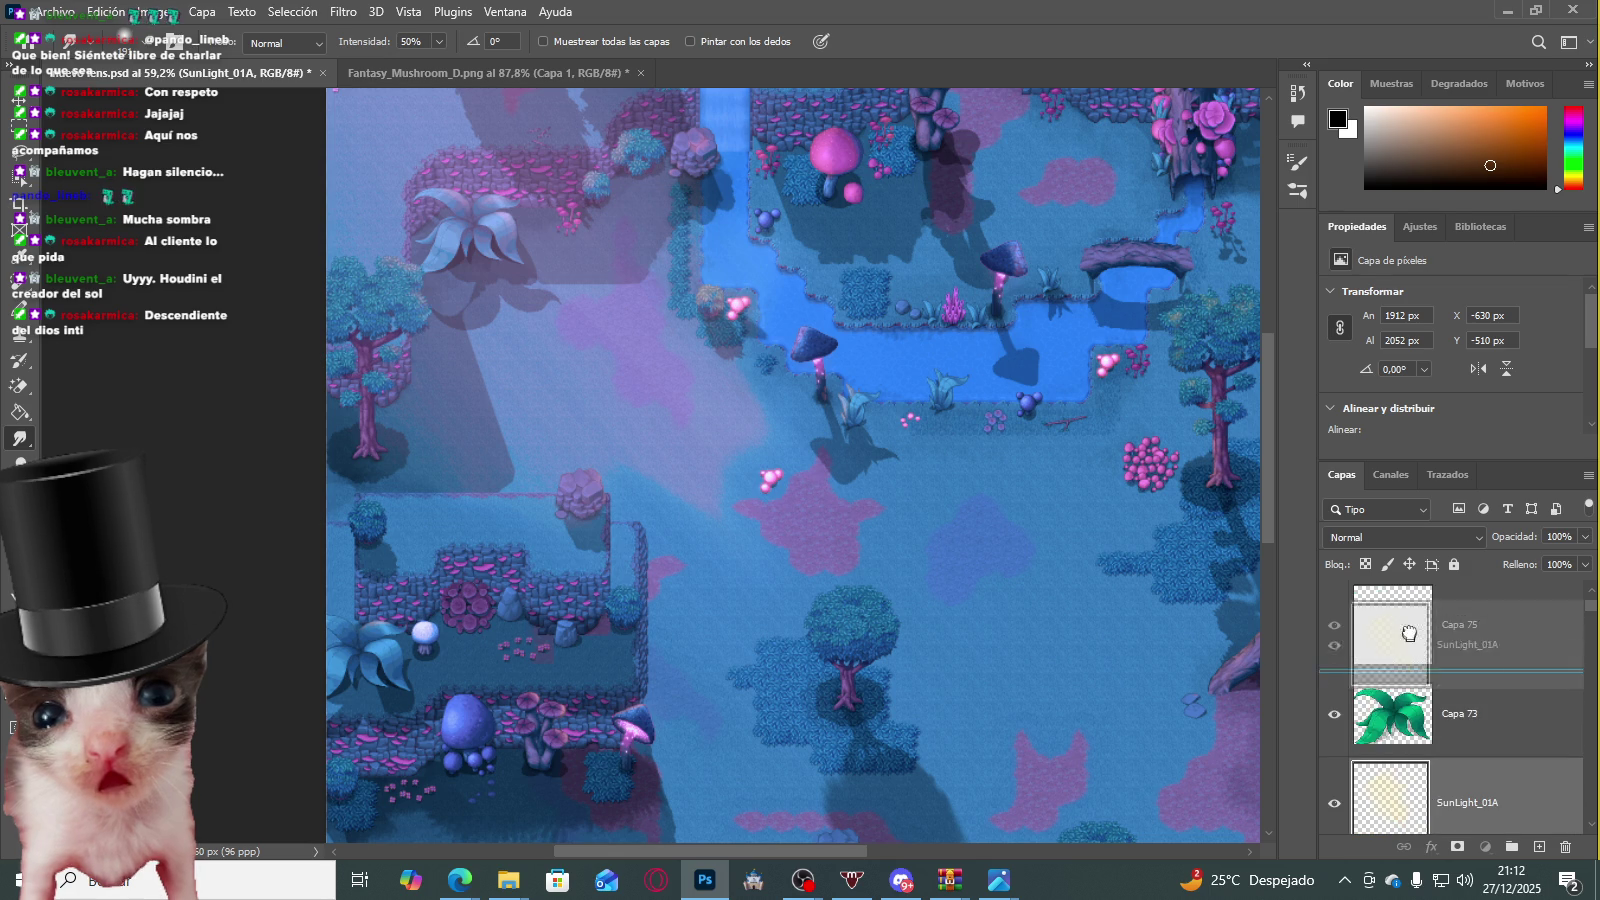
pyautogui.moveTo(1425, 800); pyautogui.dragTo(1420, 600)
pyautogui.click(1334, 624)
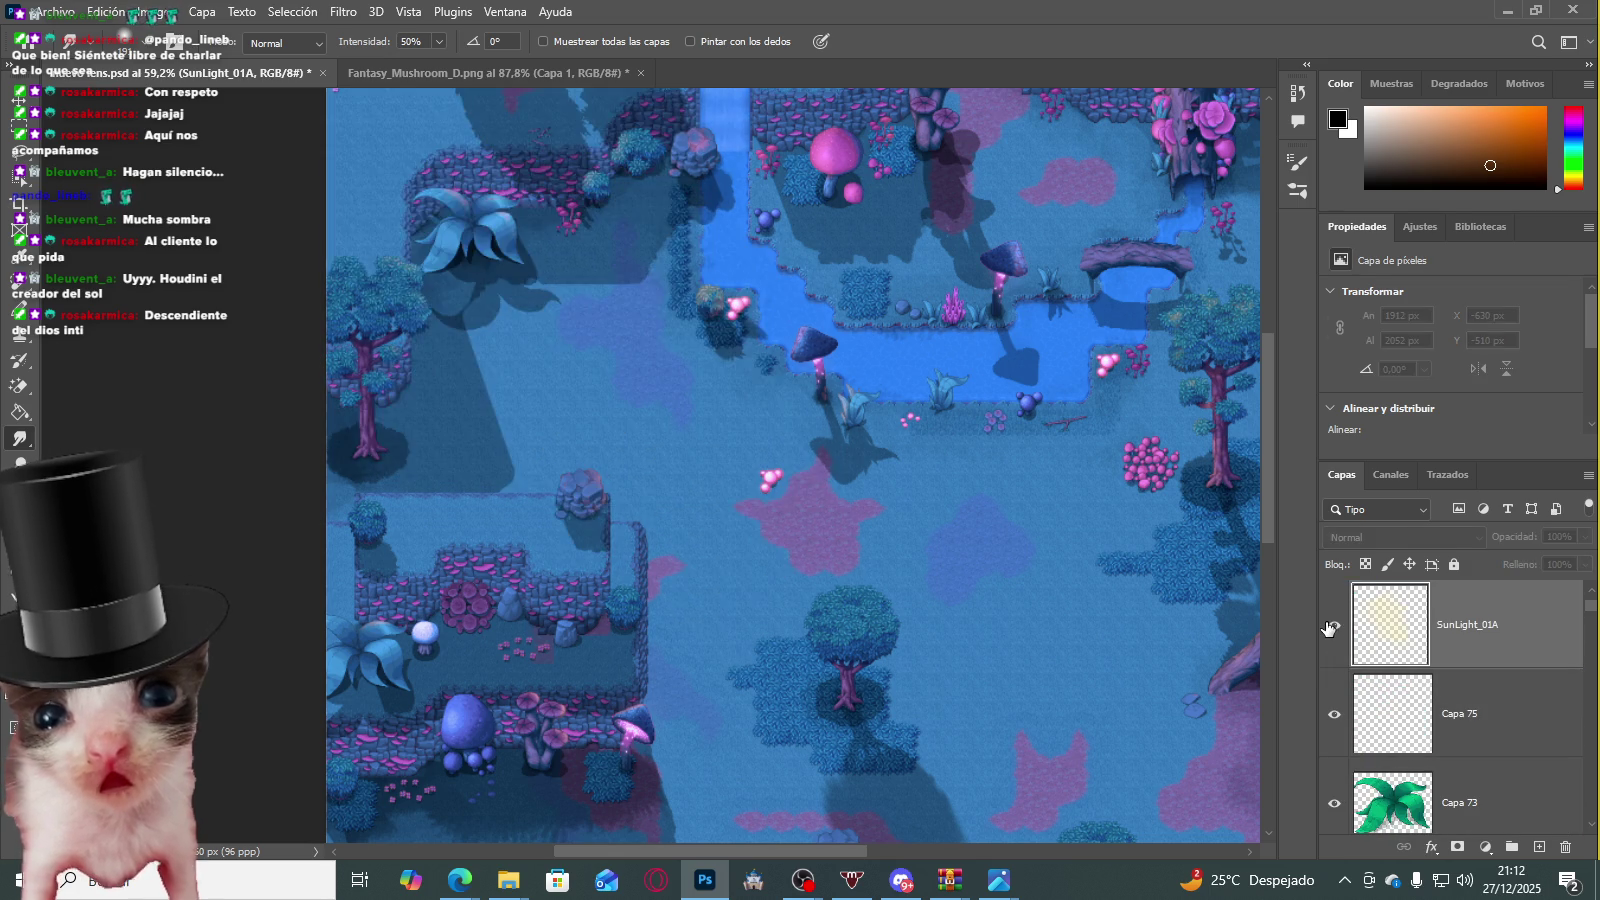
pyautogui.scroll(1, 1380, 620)
pyautogui.moveTo(1398, 600); pyautogui.dragTo(1398, 598)
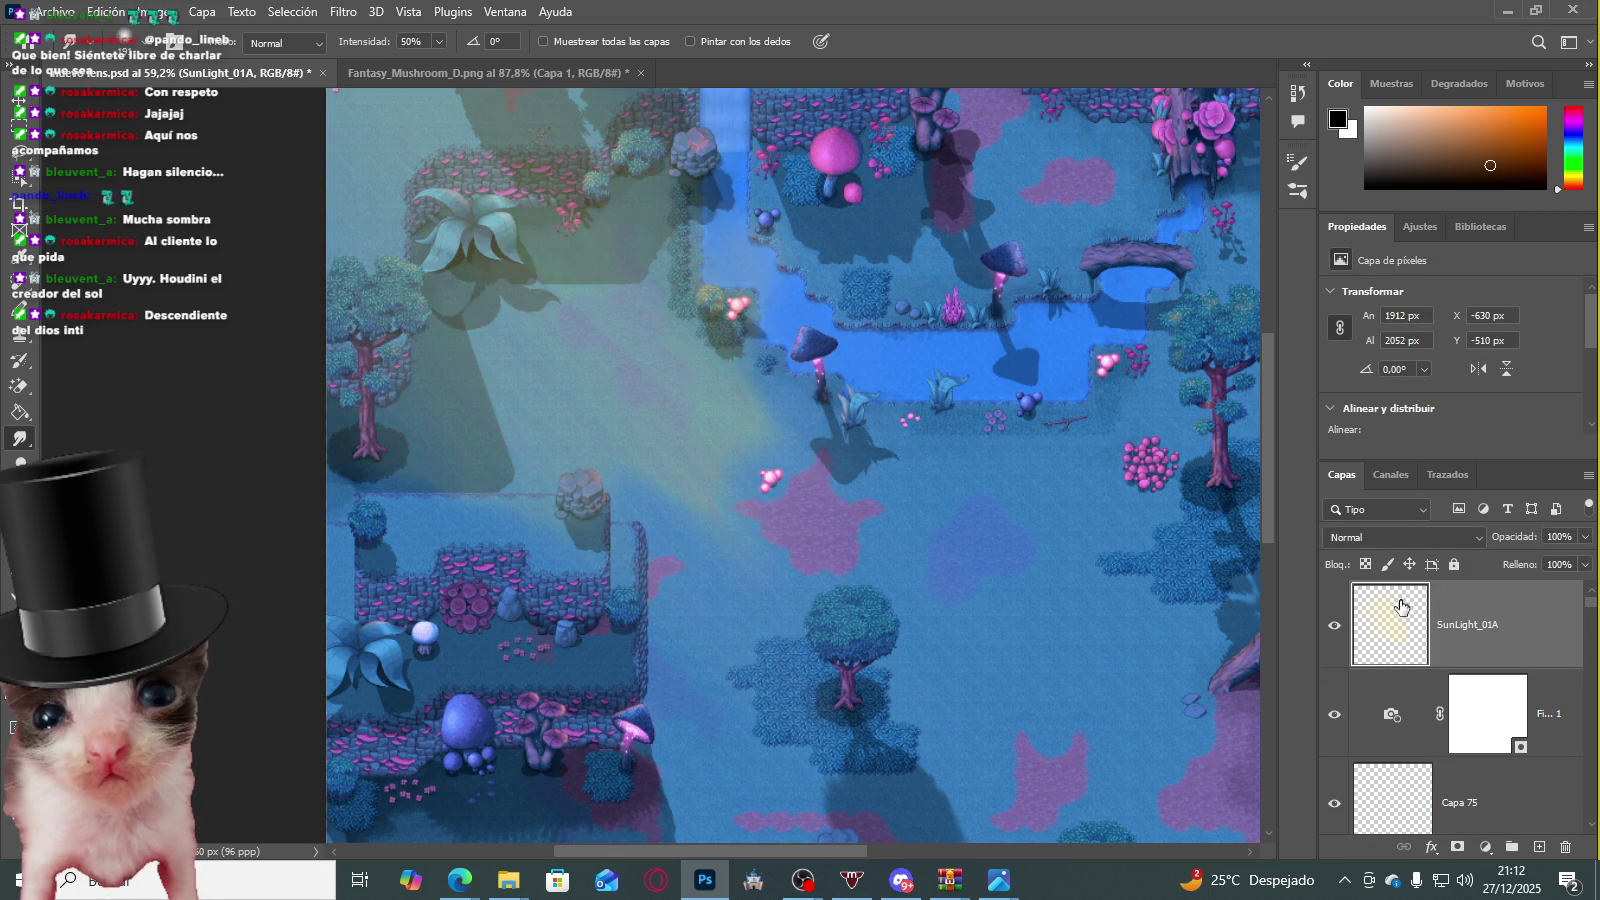
pyautogui.scroll(-2, 620, 345)
pyautogui.scroll(-3, 640, 340)
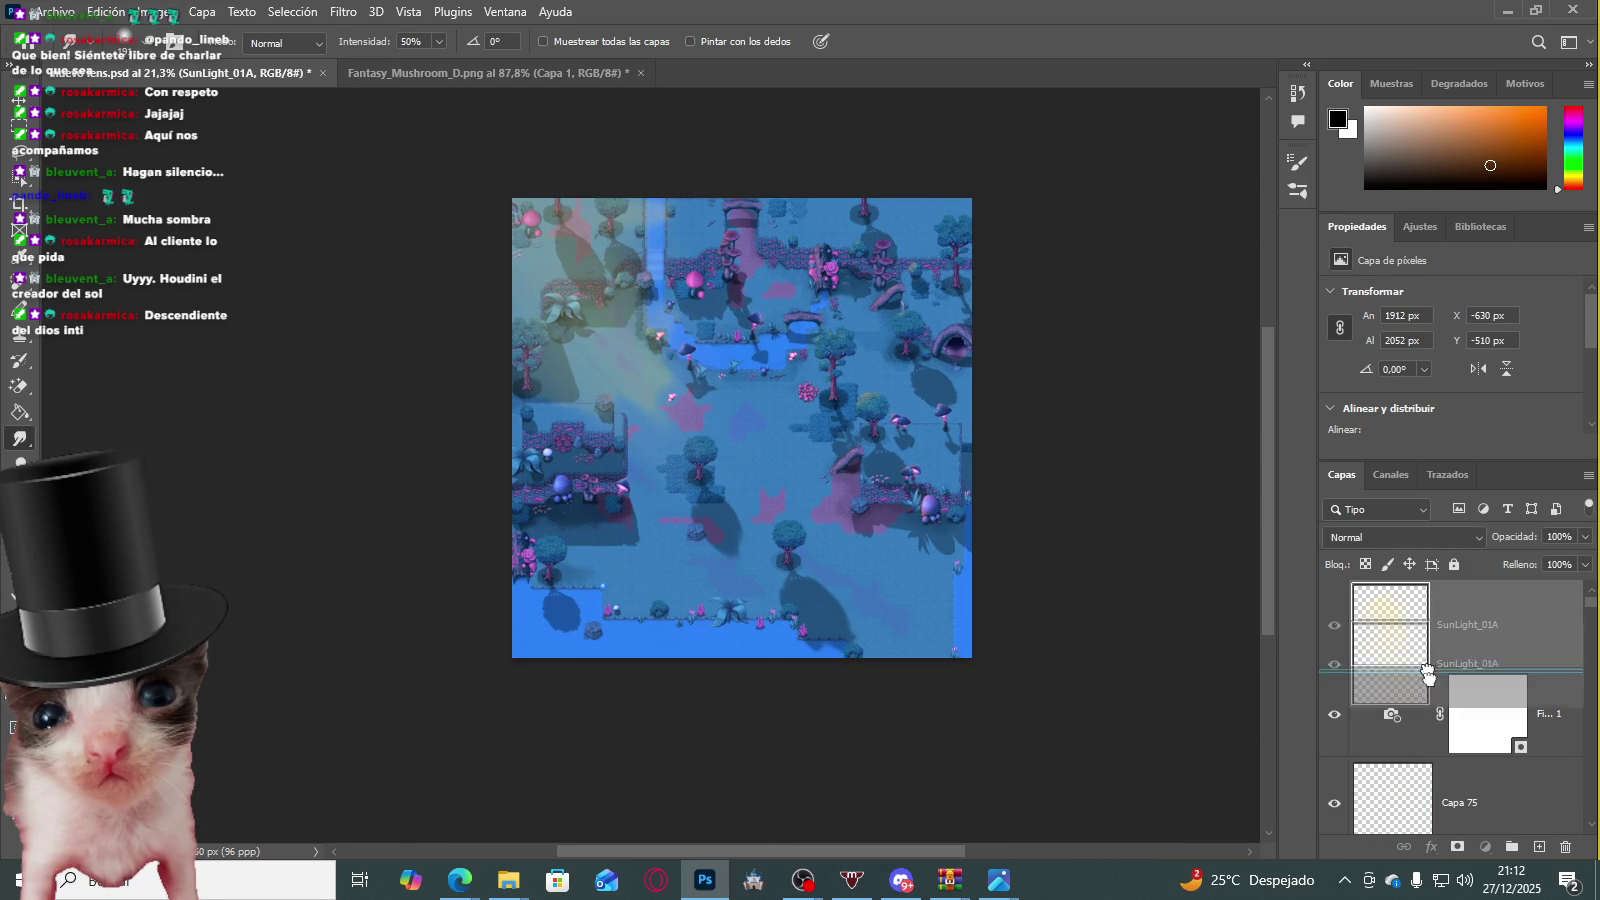
pyautogui.moveTo(1395, 624); pyautogui.dragTo(1395, 765)
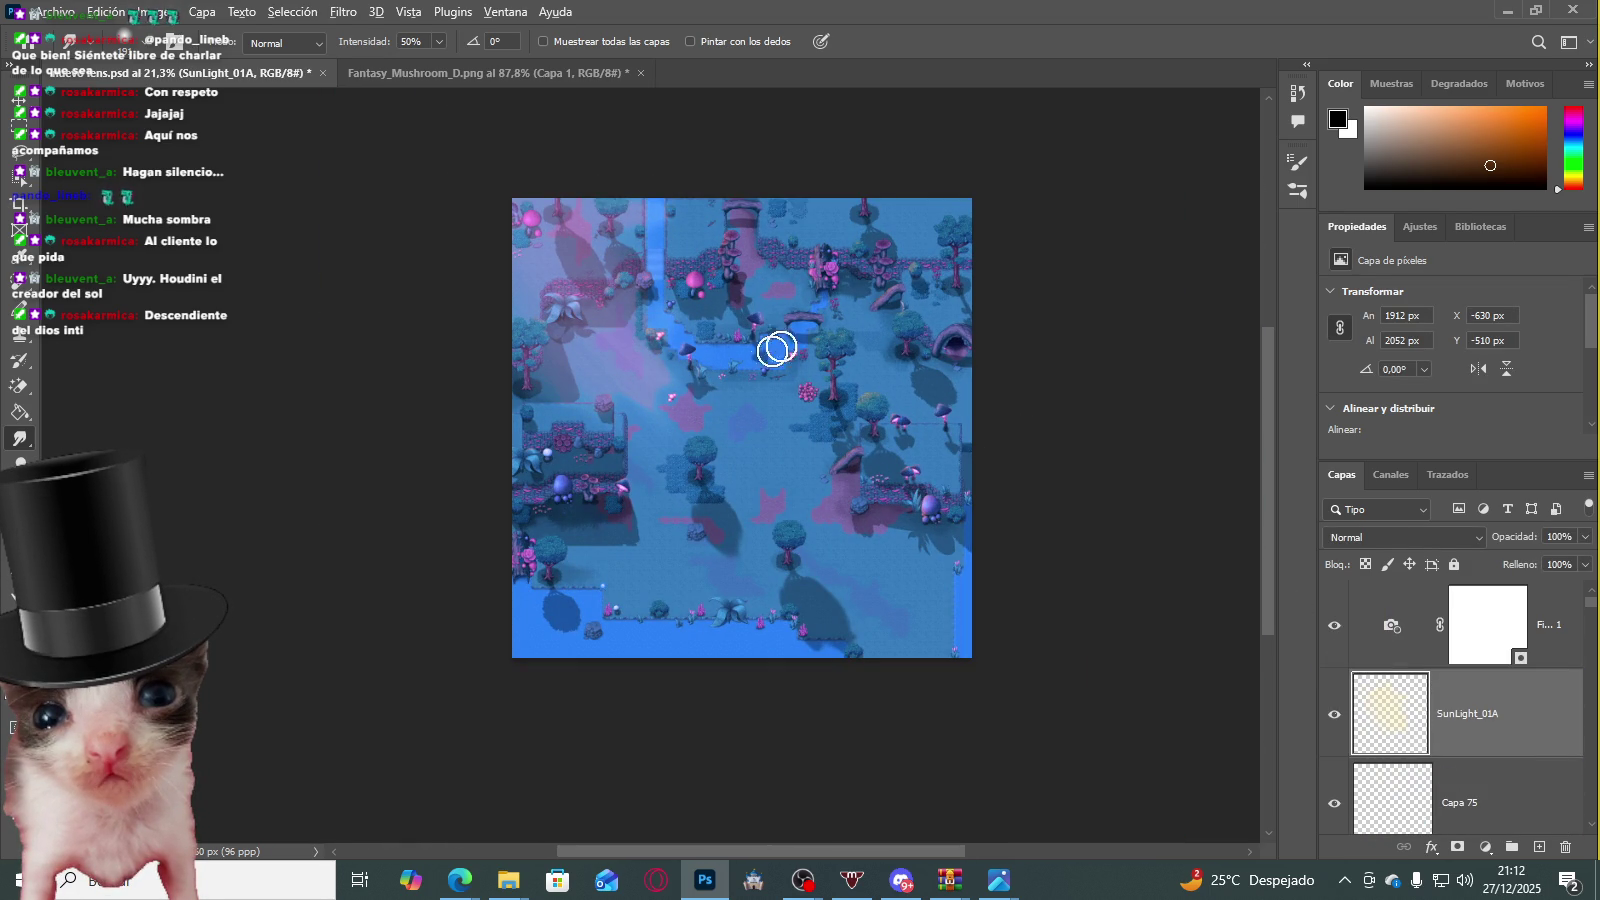
# Step: Try the Magenta, Deep Red and Deep Blue photo filter presets
pyautogui.click(1478, 638)
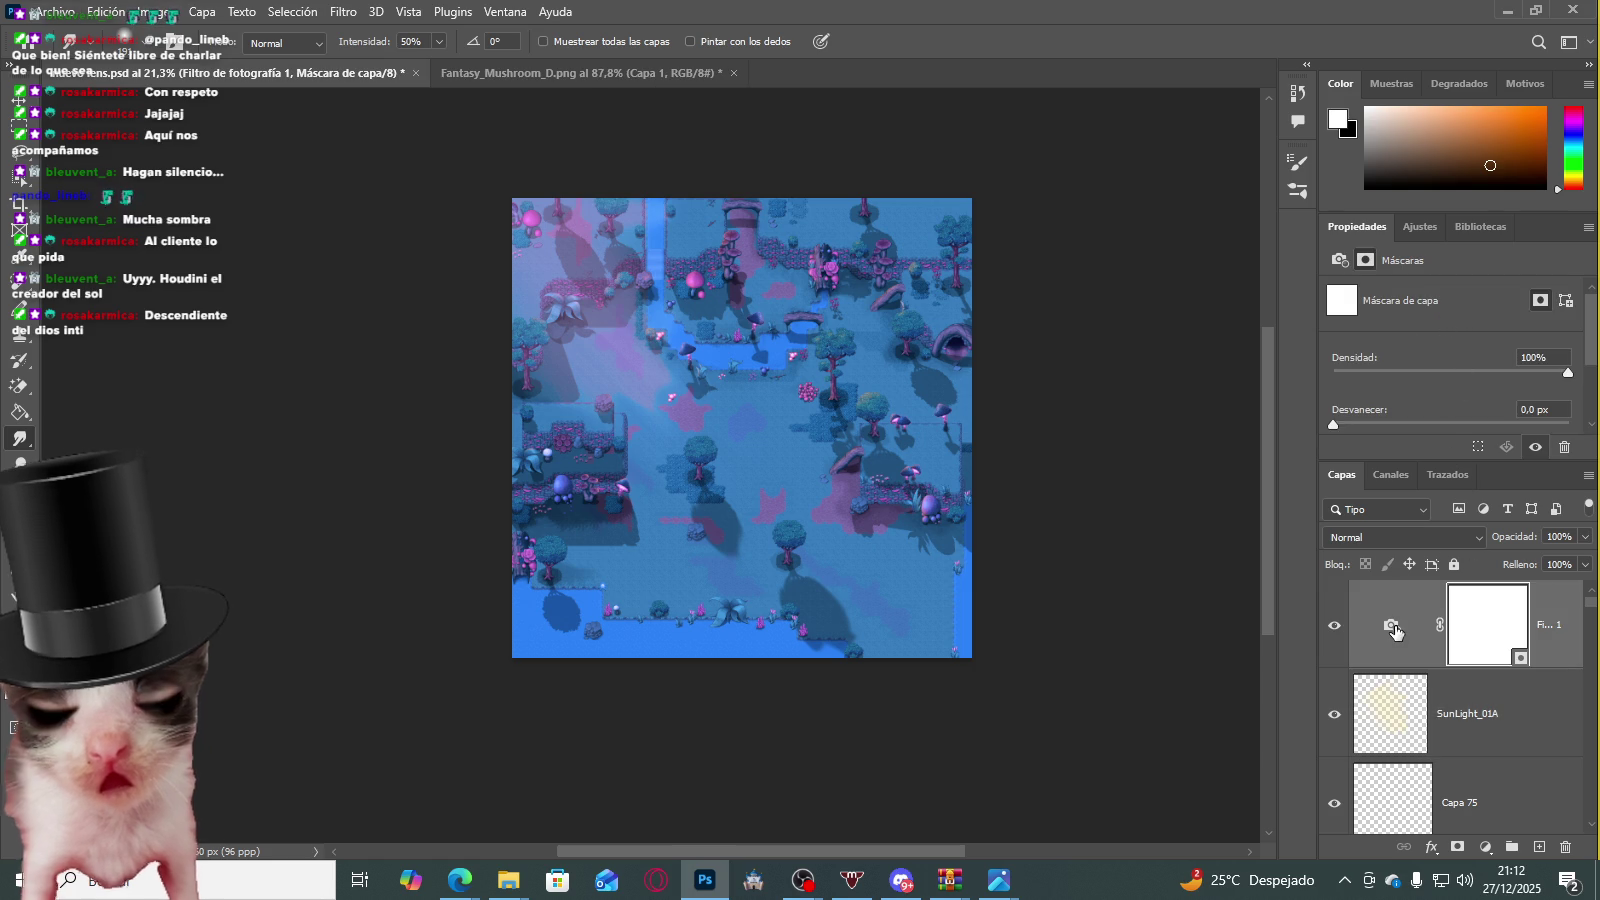
pyautogui.click(1340, 260)
pyautogui.click(1432, 290)
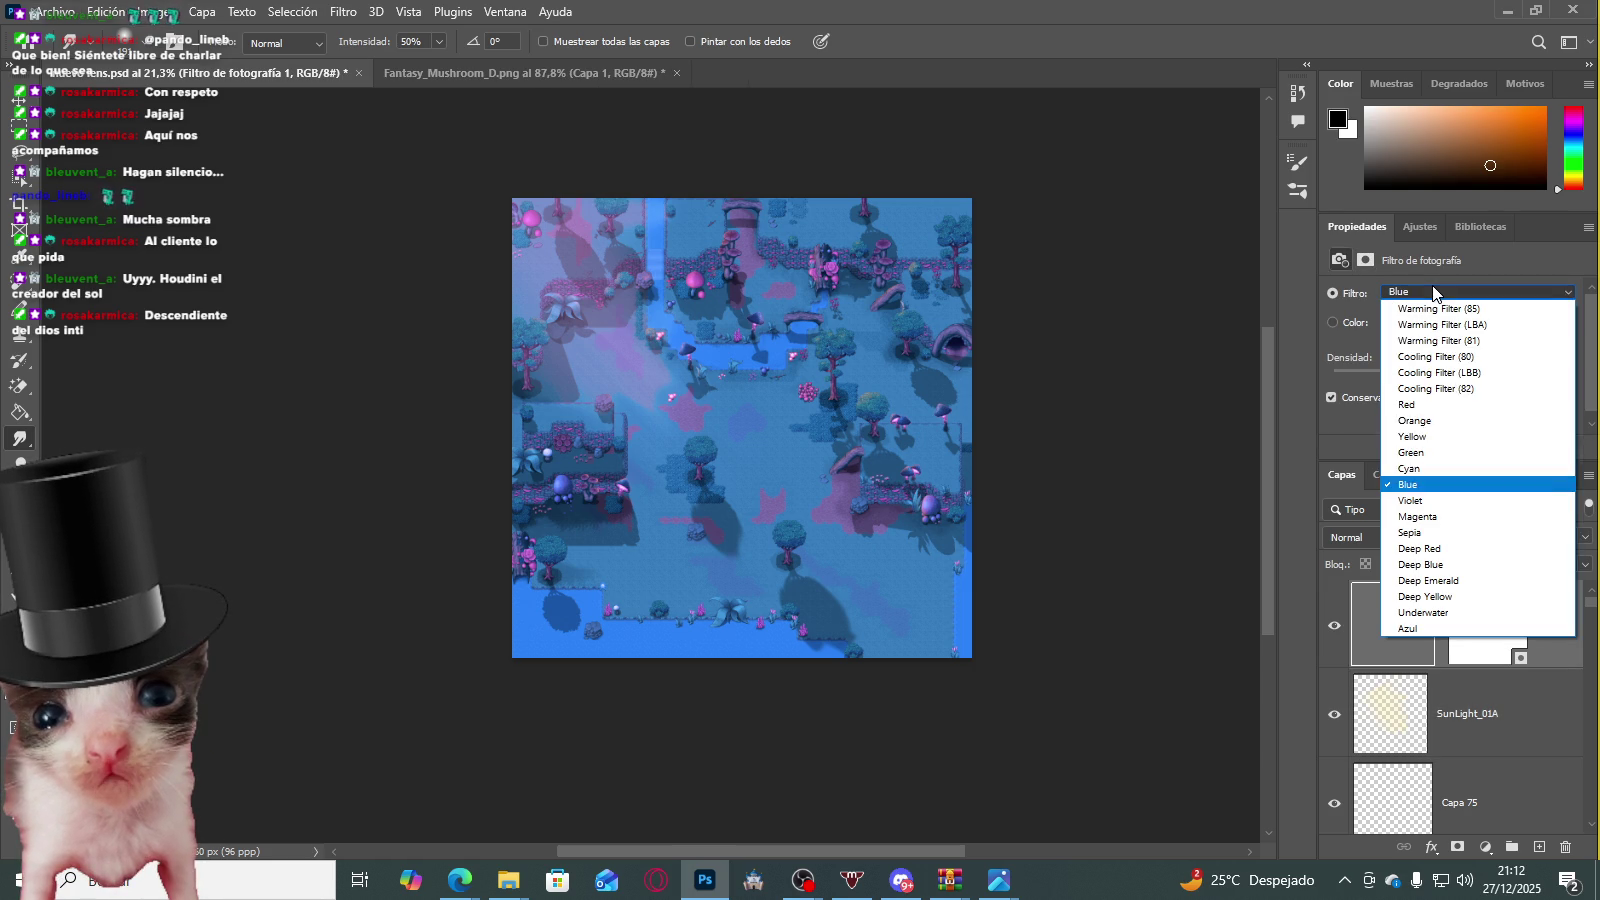
pyautogui.click(1459, 514)
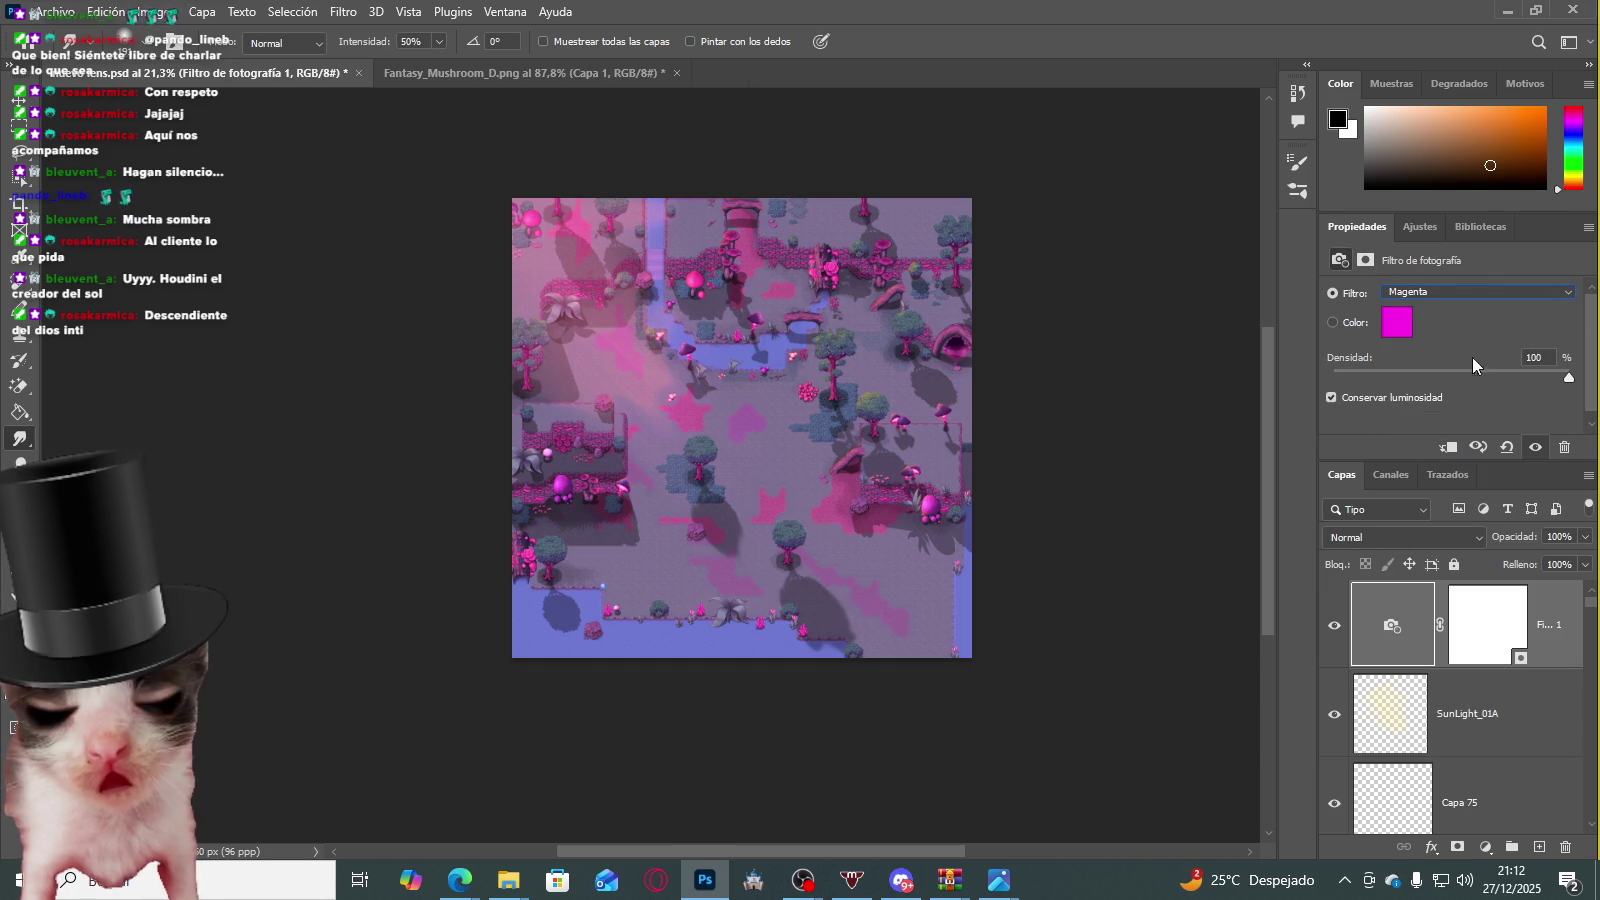
pyautogui.click(1469, 289)
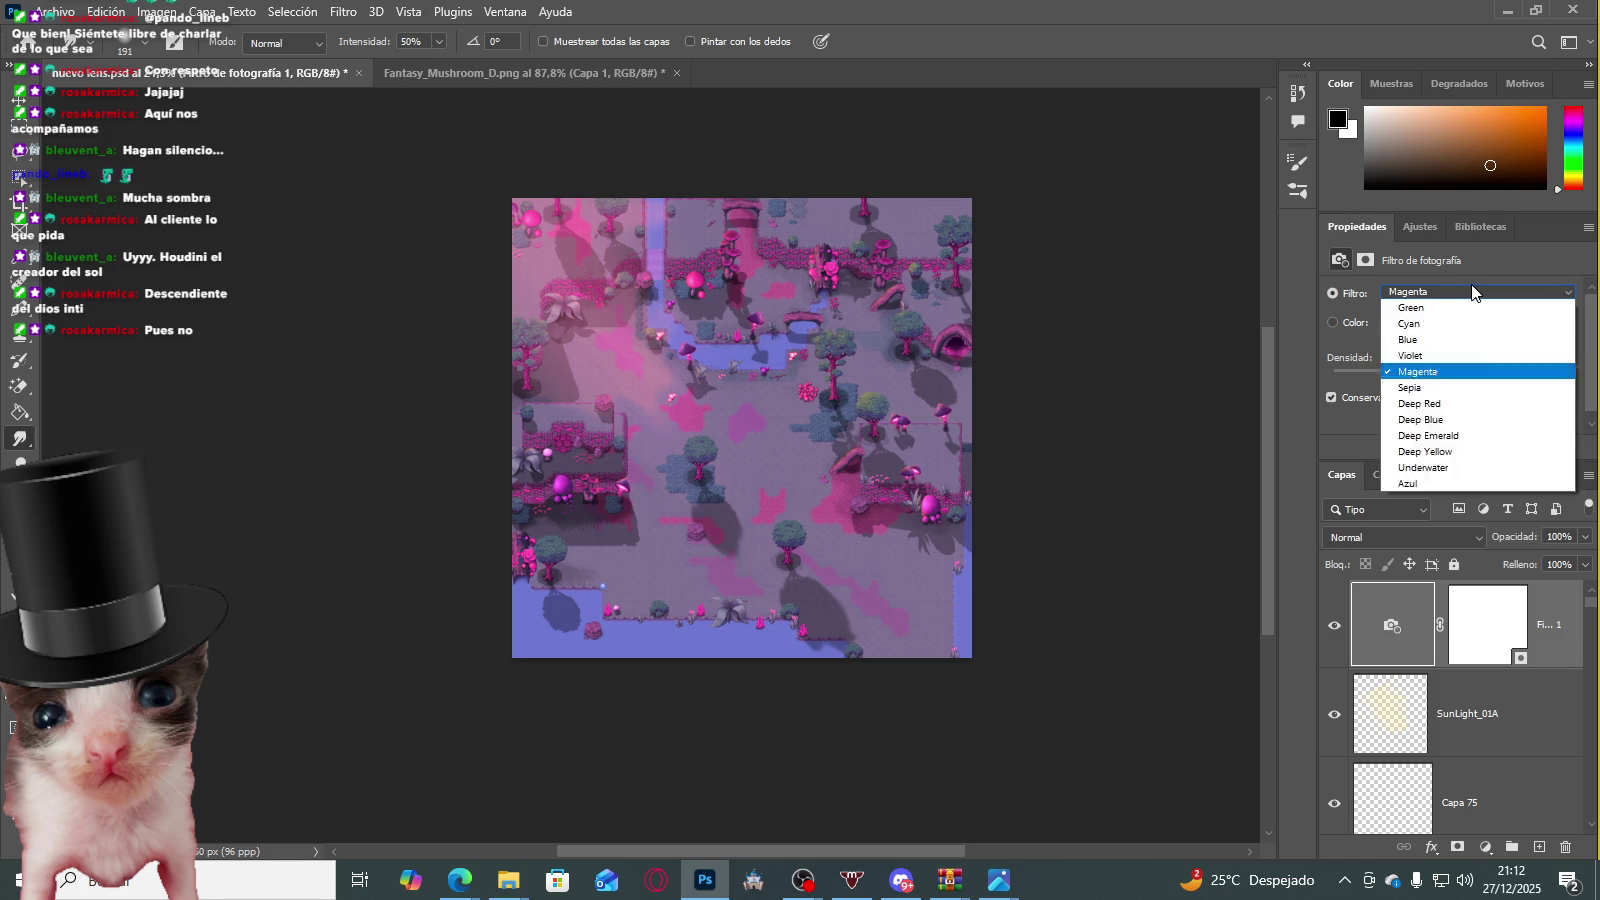
pyautogui.click(1456, 548)
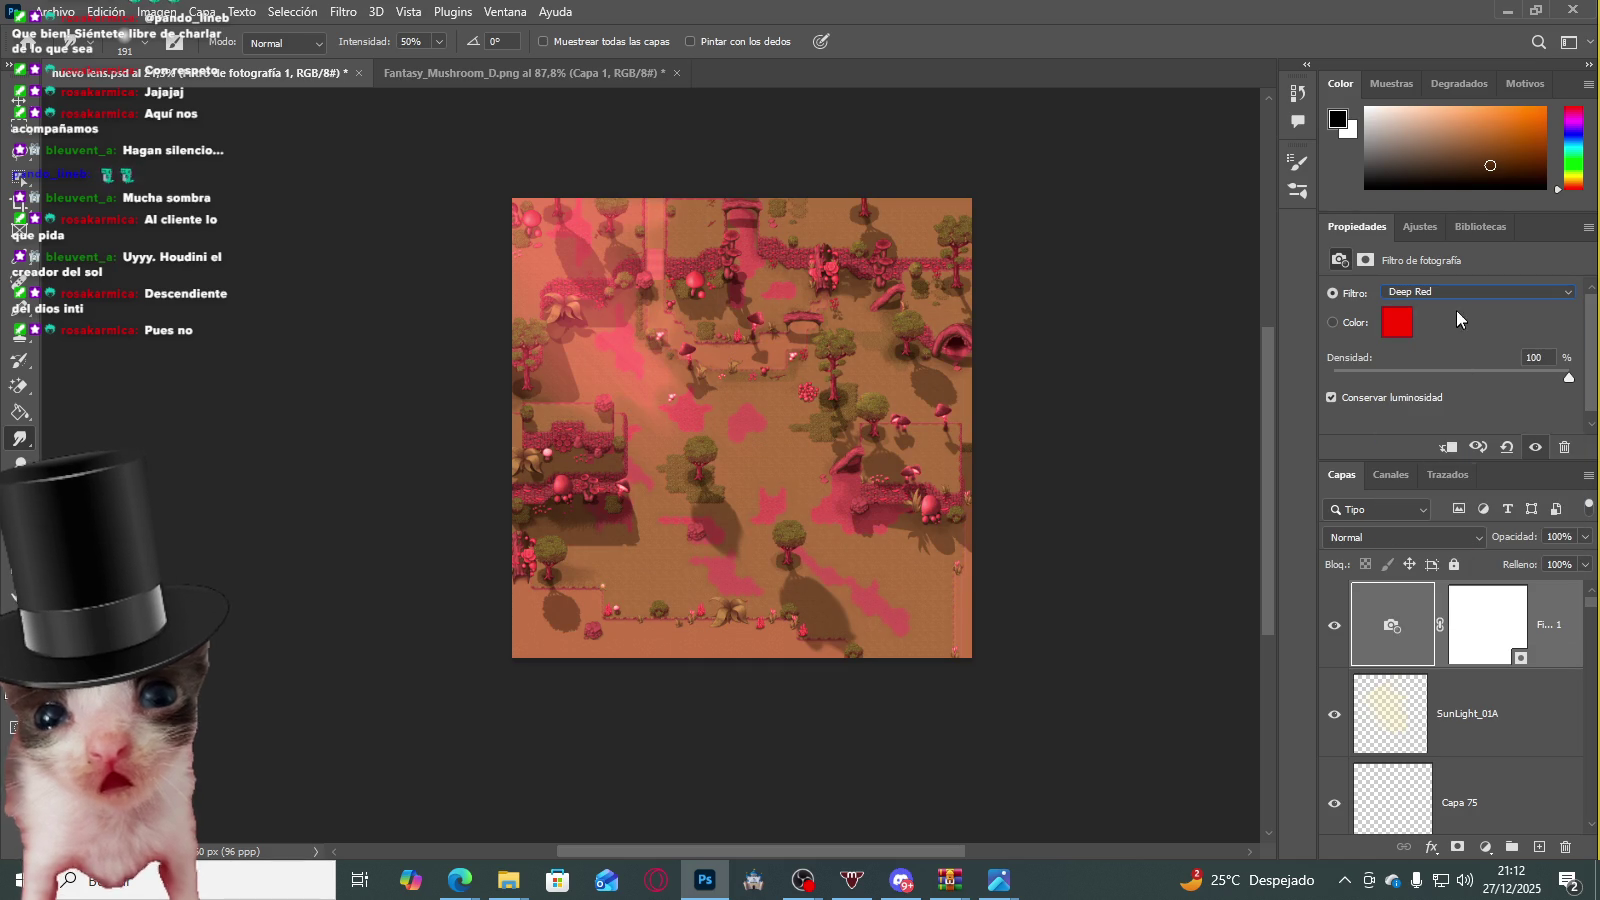
pyautogui.click(1456, 292)
pyautogui.click(1460, 564)
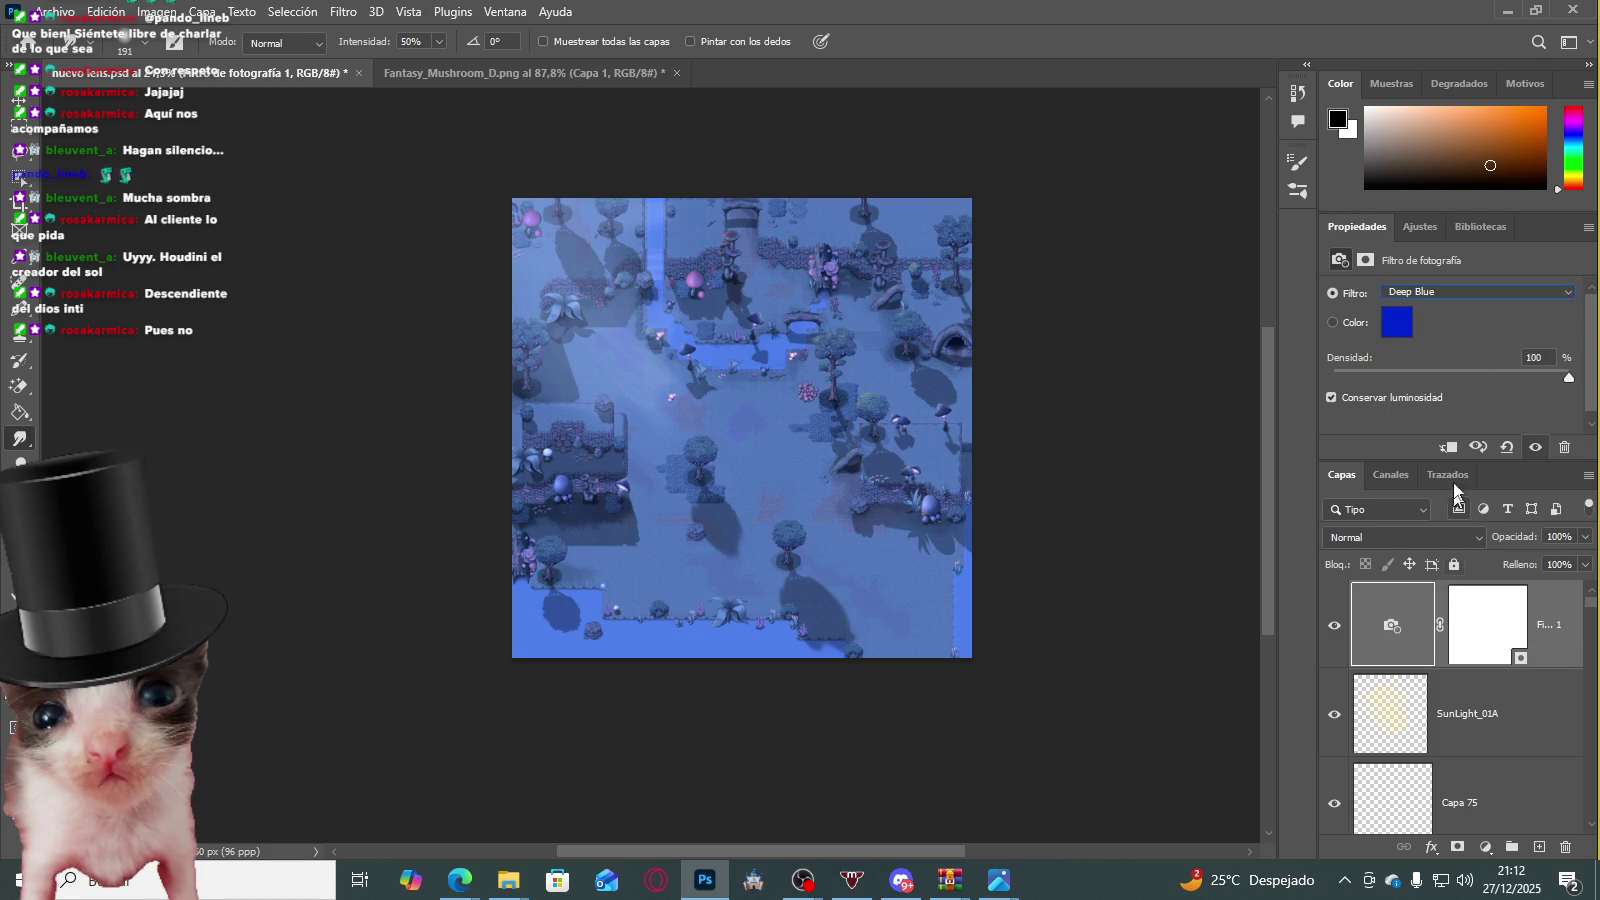
# Step: Try Deep Yellow, Underwater and Azul filters, then hide the photo filter layer
pyautogui.click(1468, 289)
pyautogui.click(1450, 596)
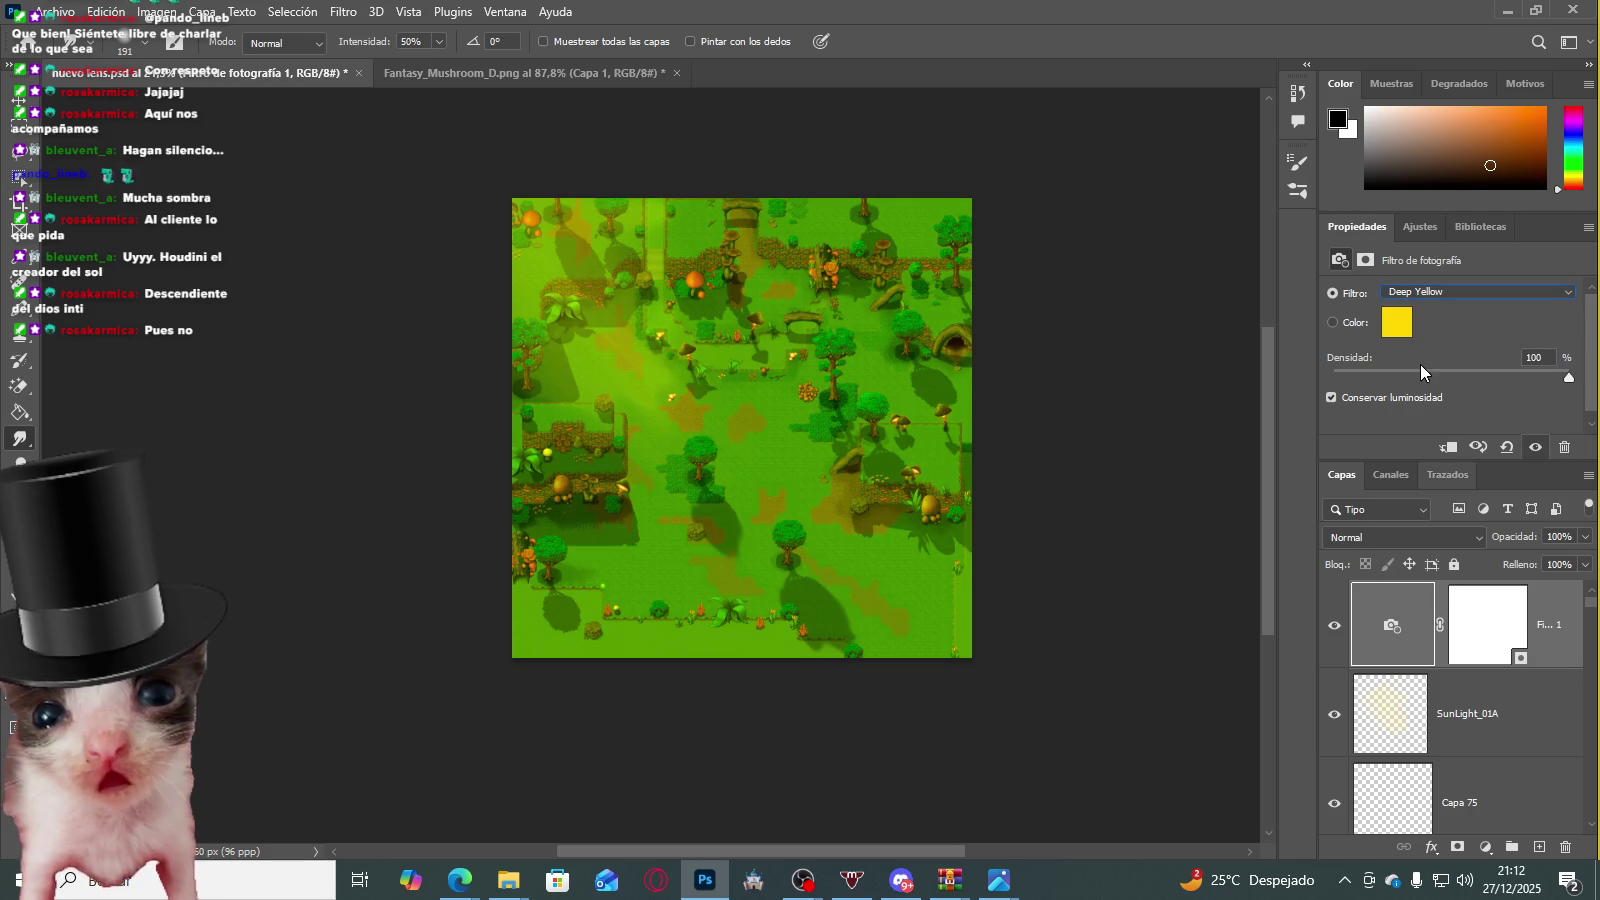
pyautogui.click(1470, 291)
pyautogui.click(1460, 613)
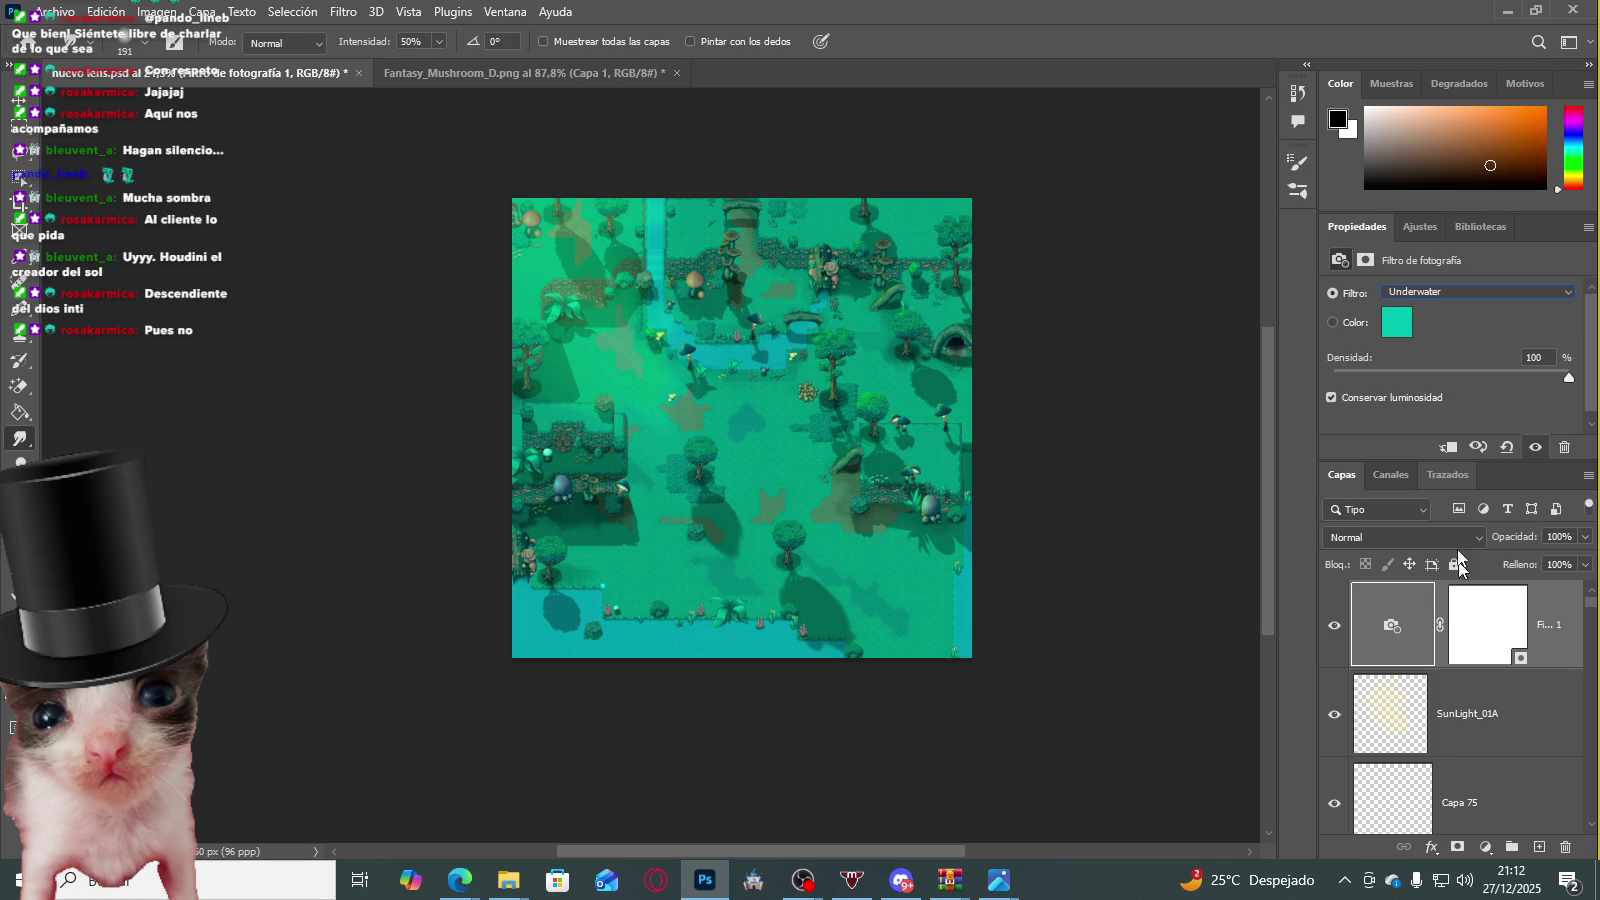
pyautogui.click(1467, 296)
pyautogui.click(1460, 481)
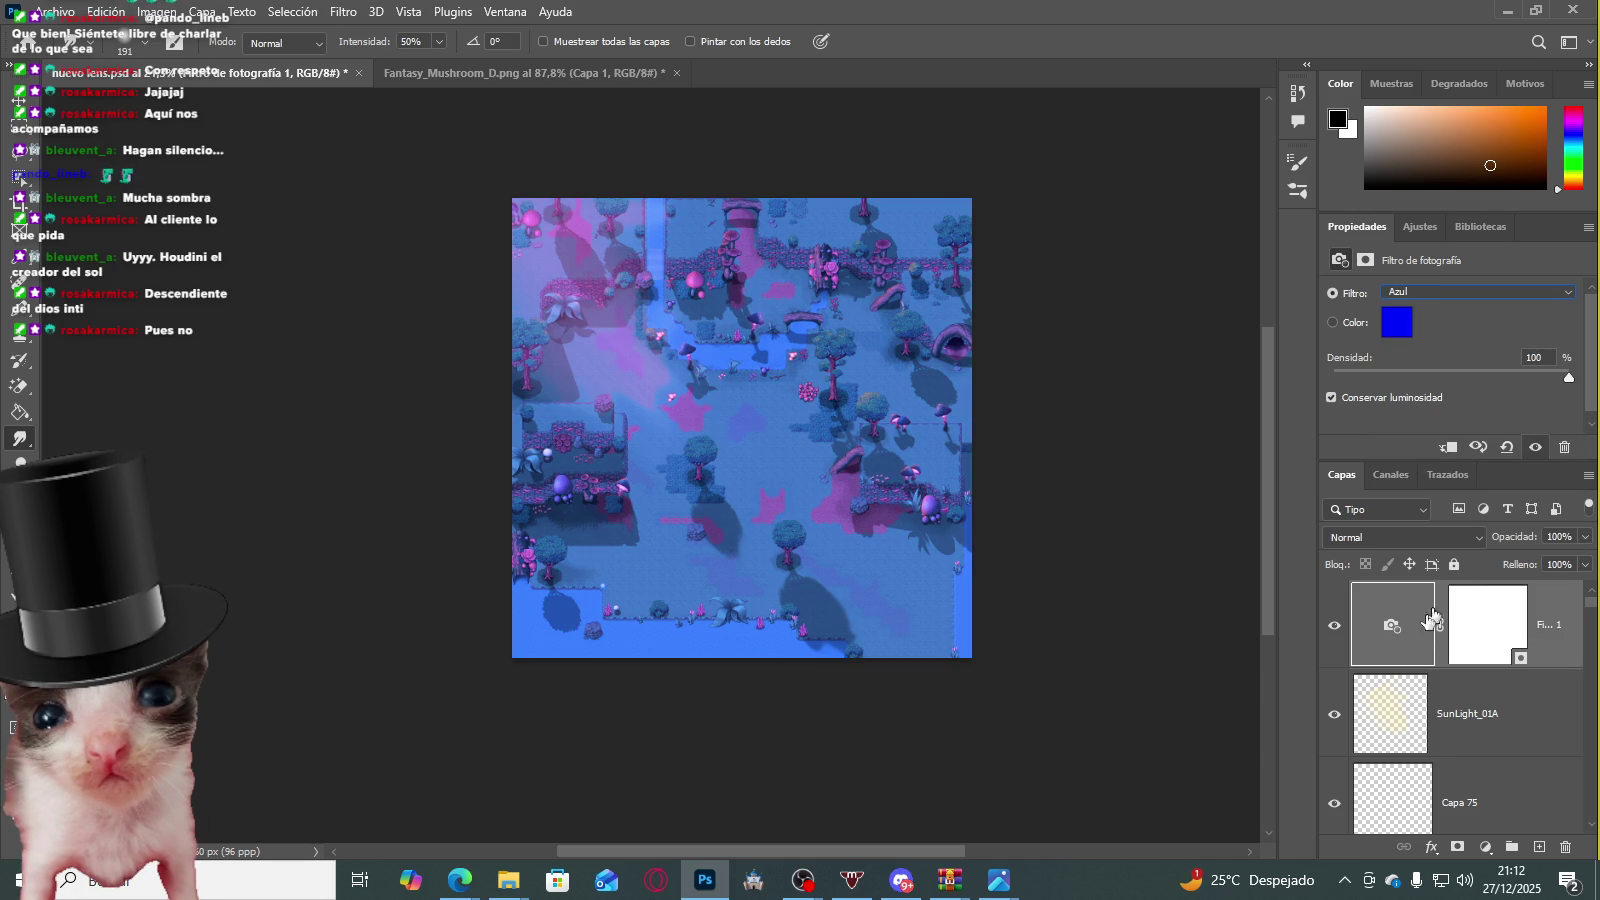
pyautogui.click(1333, 624)
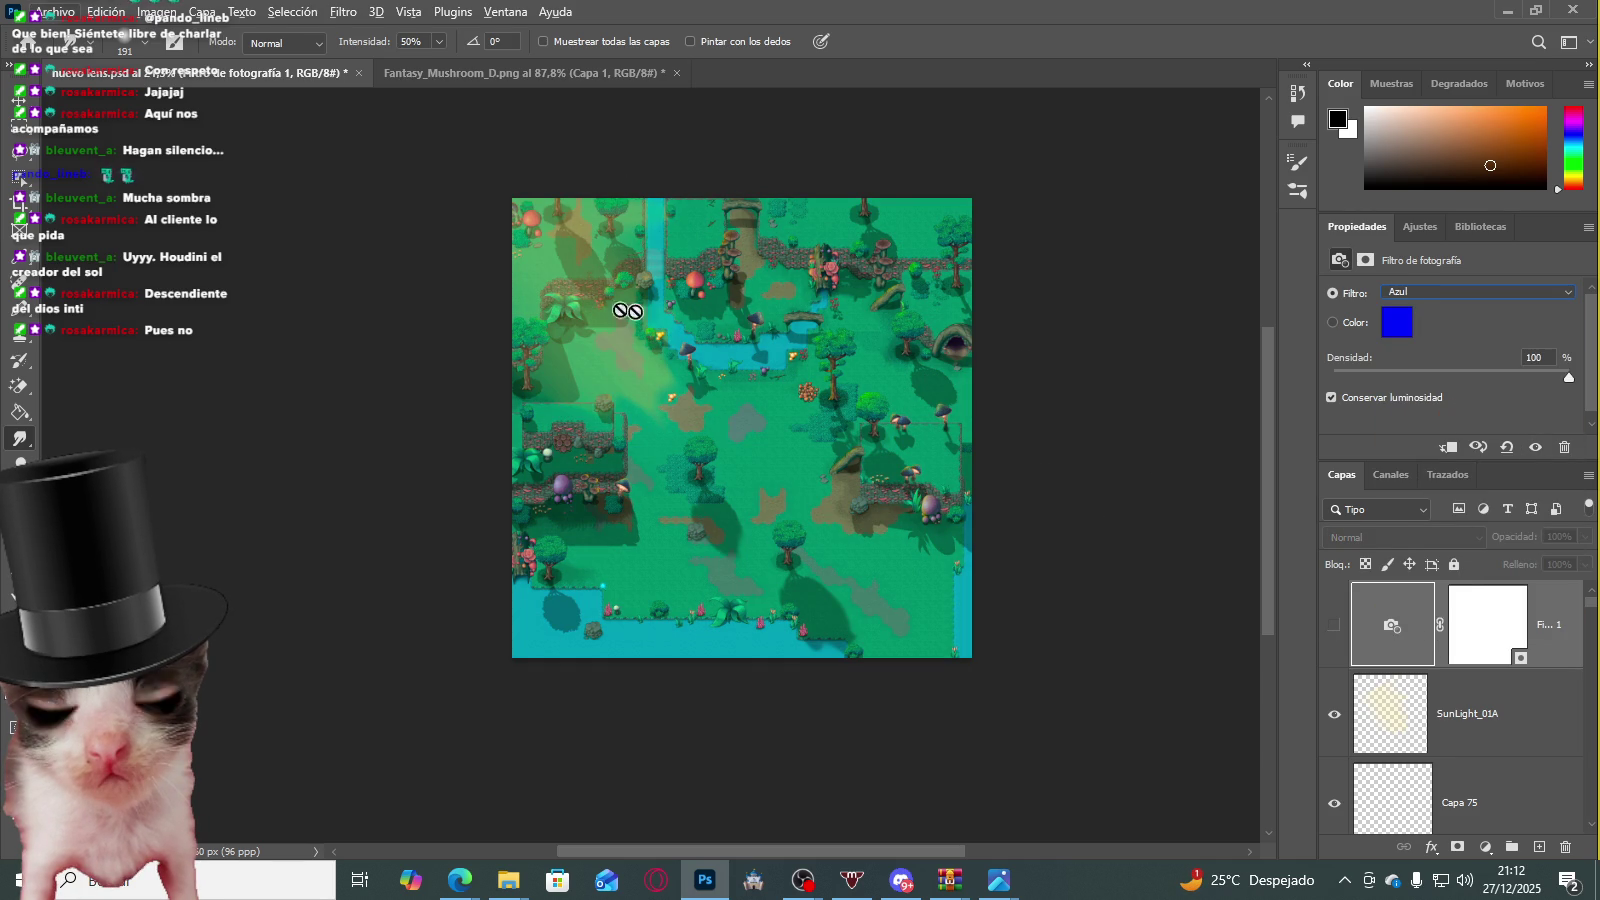
pyautogui.click(1447, 724)
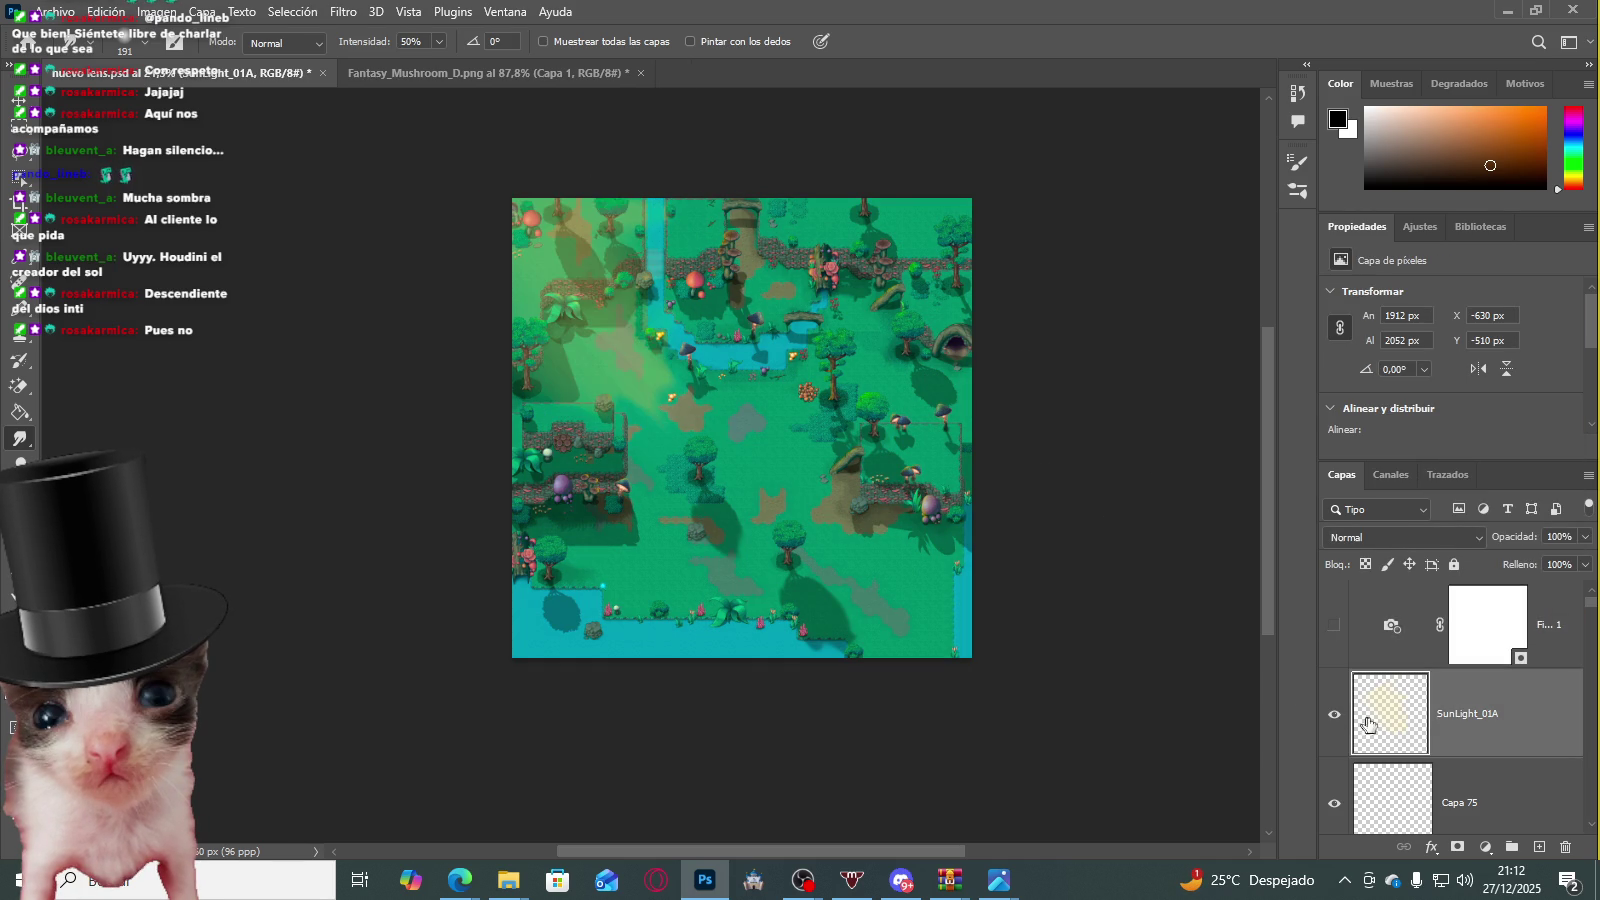
# Step: Smudge the SunLight_01A glow in the map's lower middle to spread it wider
pyautogui.scroll(3, 604, 273)
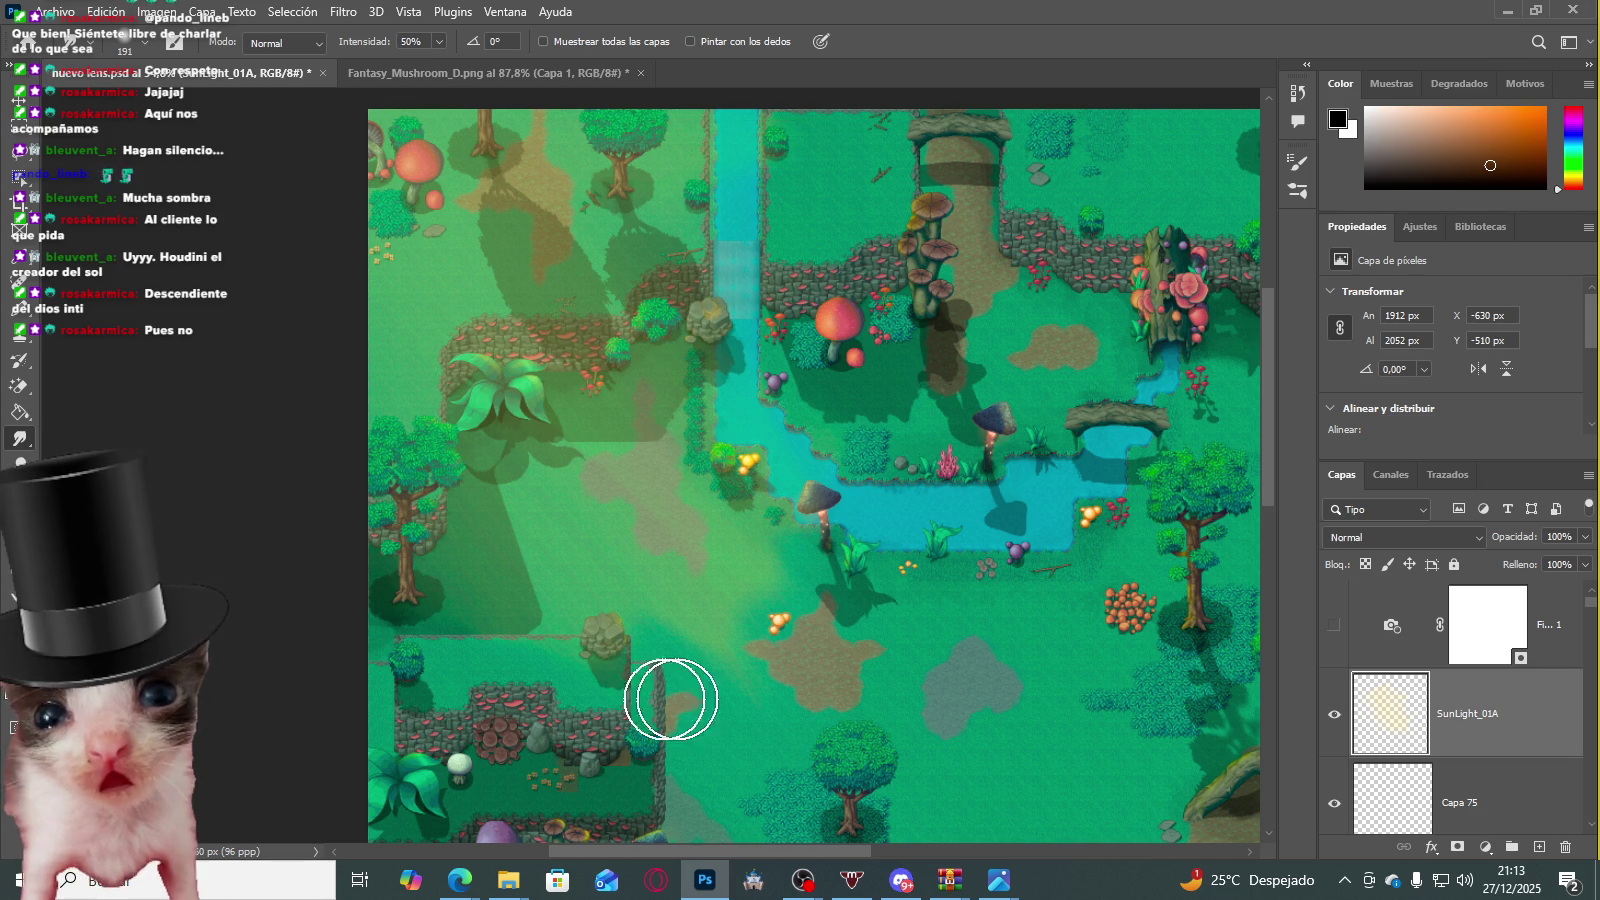
pyautogui.scroll(-2, 680, 610)
pyautogui.moveTo(741, 585)
pyautogui.mouseDown()
pyautogui.moveTo(750, 671)
pyautogui.moveTo(704, 614)
pyautogui.moveTo(757, 525)
pyautogui.mouseUp()
pyautogui.moveTo(905, 692)
pyautogui.mouseDown()
pyautogui.moveTo(893, 757)
pyautogui.moveTo(703, 514)
pyautogui.moveTo(689, 453)
pyautogui.moveTo(786, 510)
pyautogui.moveTo(957, 686)
pyautogui.moveTo(700, 439)
pyautogui.moveTo(883, 674)
pyautogui.mouseUp()
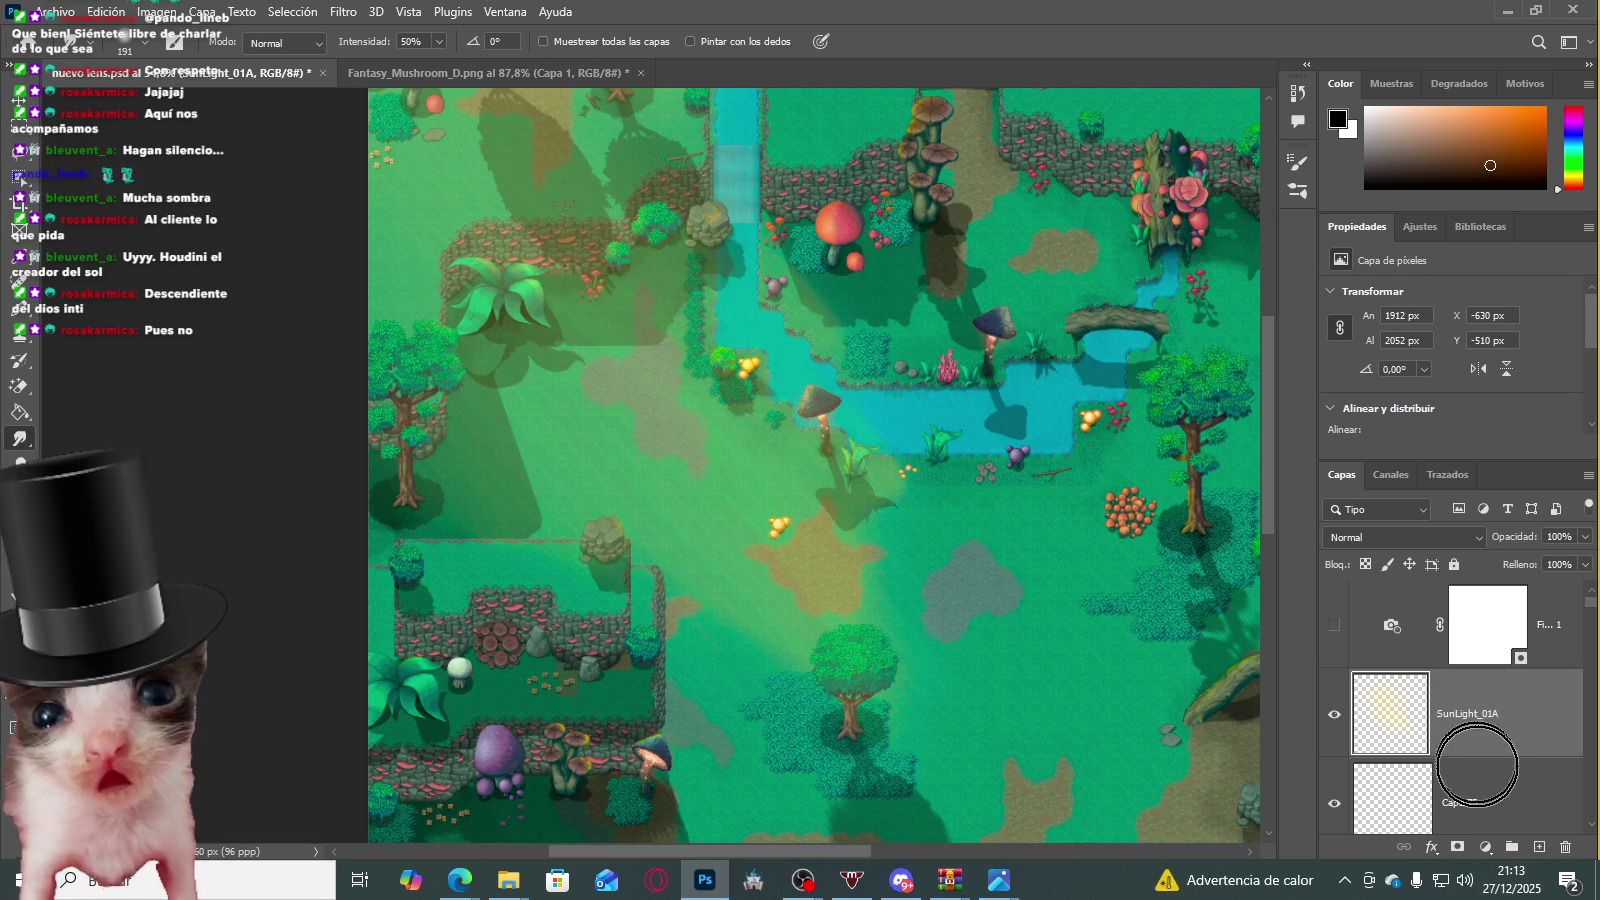
# Step: Smudge the glow over the brown patch near the tree and toggle the sunlight overlay
pyautogui.moveTo(806, 584); pyautogui.dragTo(937, 594)
pyautogui.press('m')
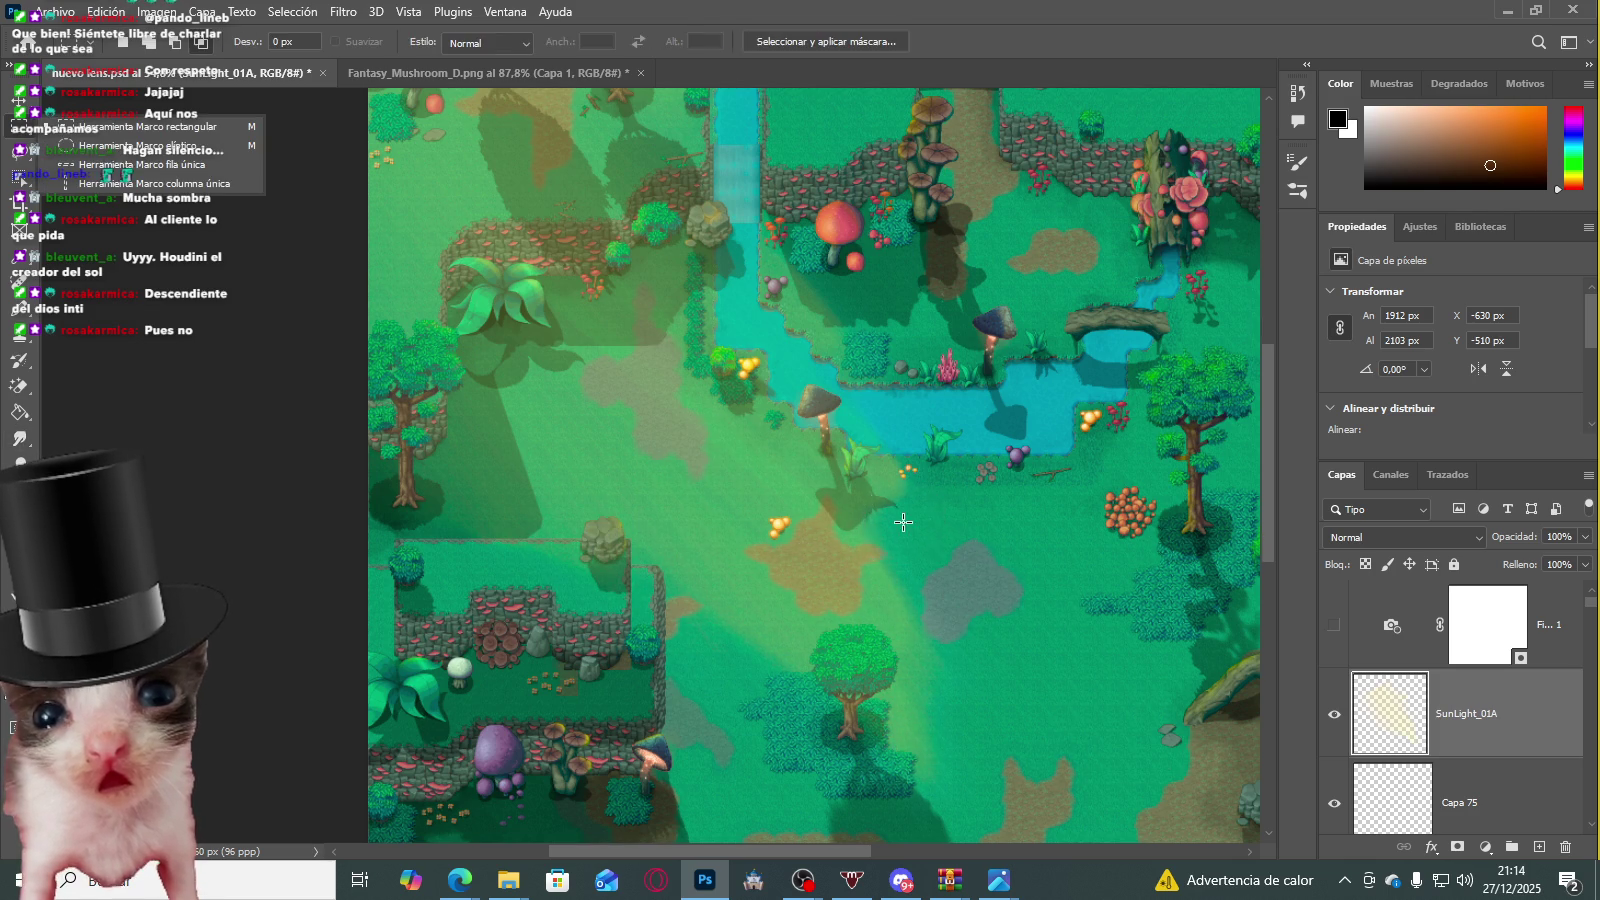
pyautogui.scroll(-2, 903, 522)
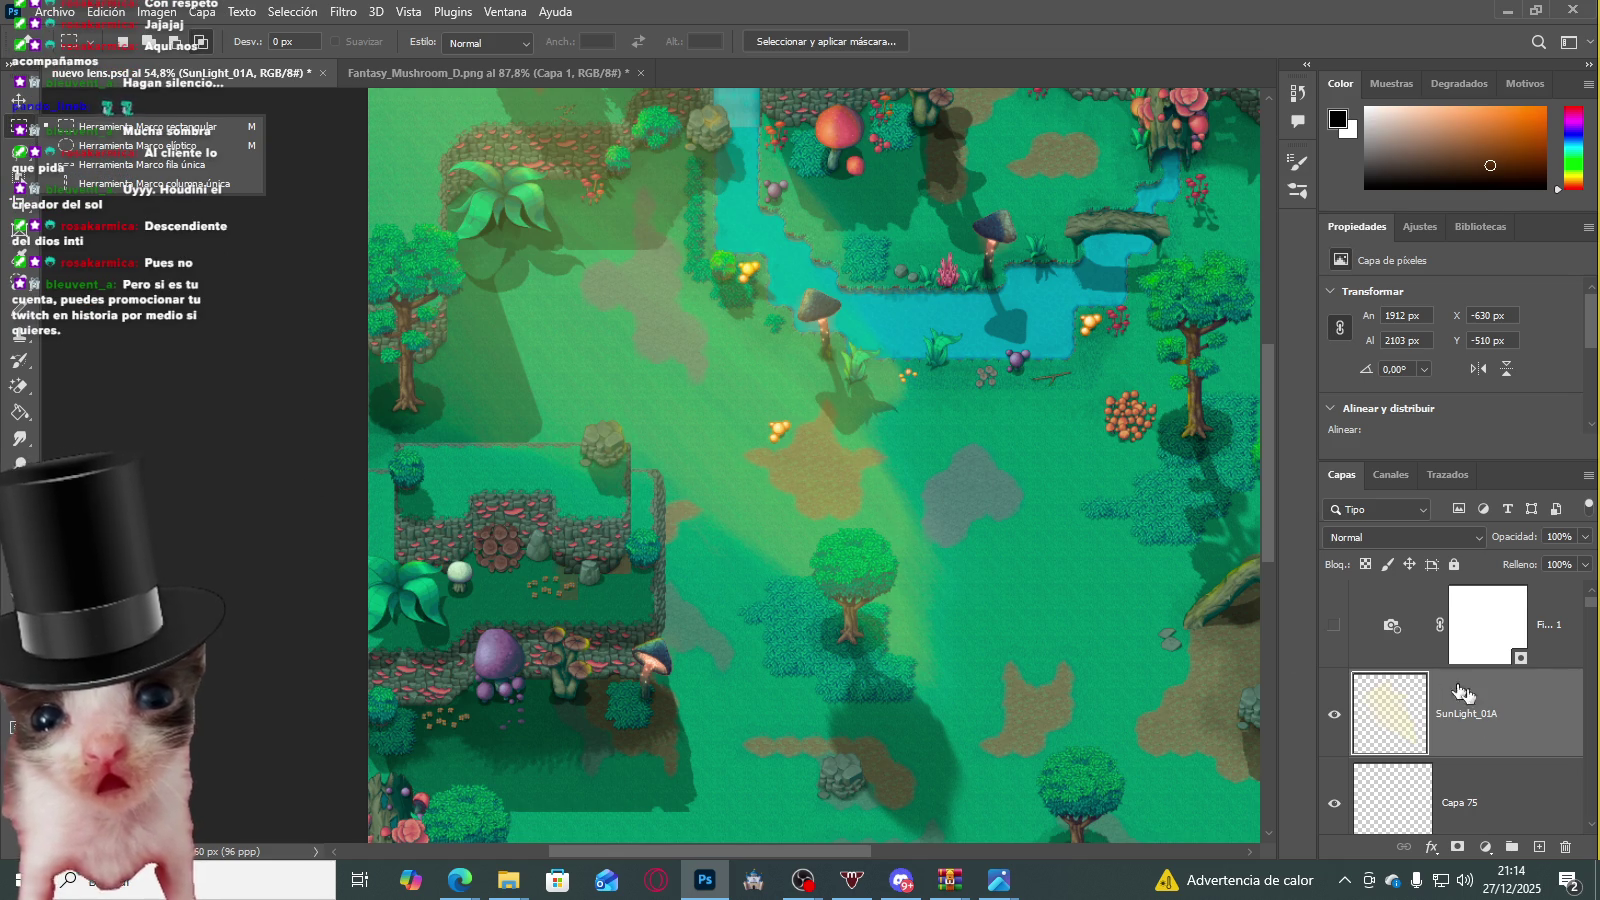
pyautogui.click(1335, 707)
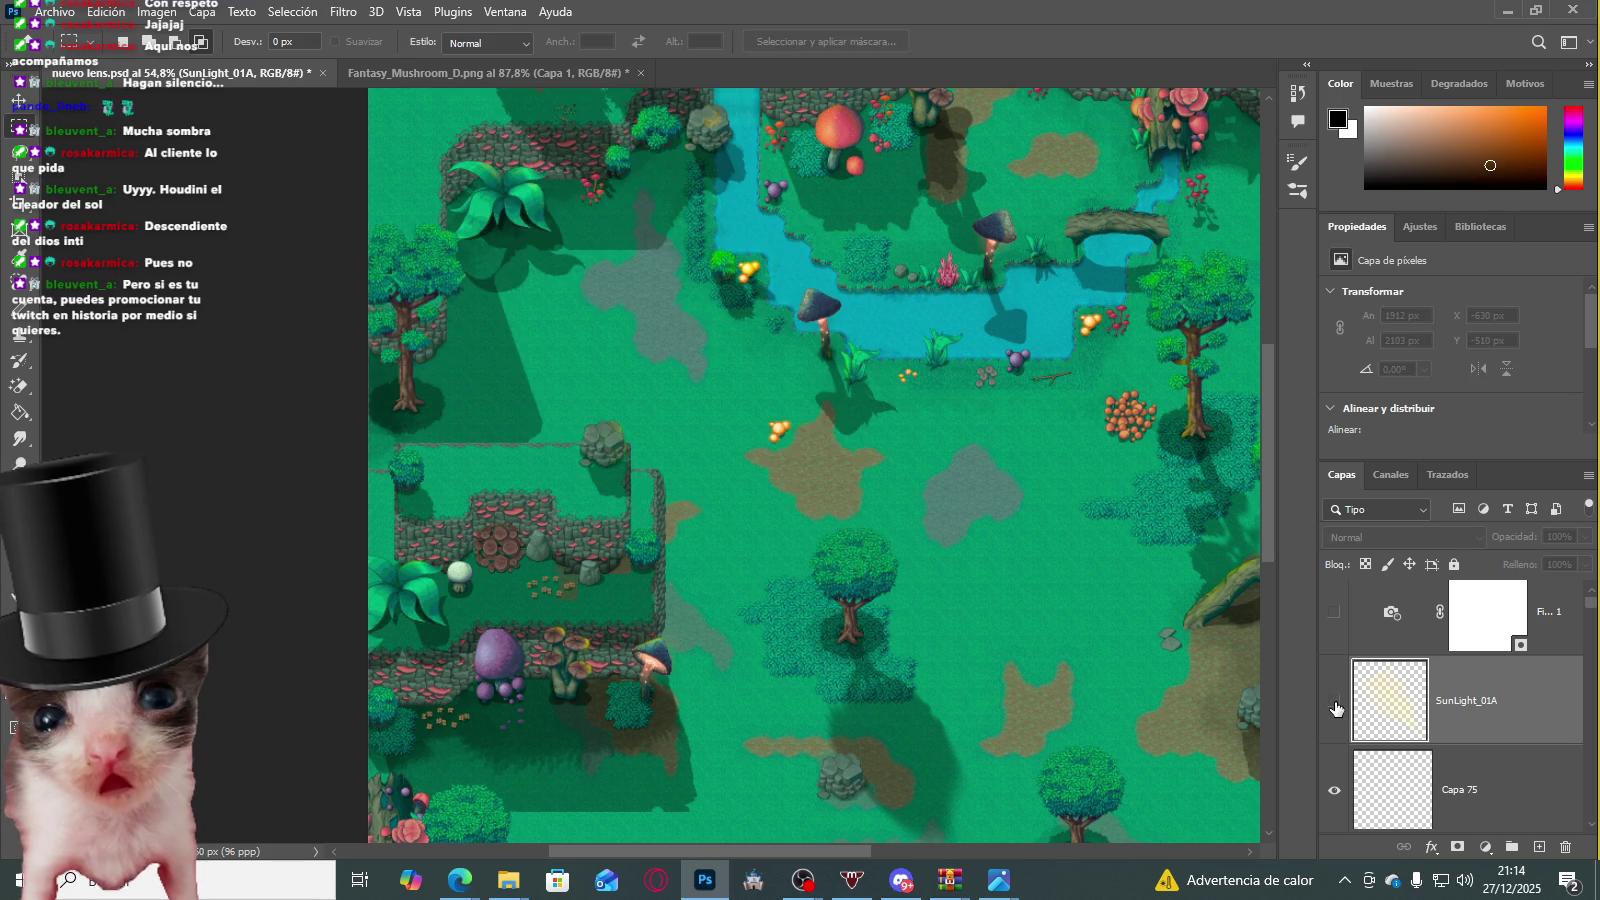
# Step: Toggle the grid on and off, select the photo filter layer, and hide SunLight_01A
pyautogui.scroll(3, 700, 490)
pyautogui.scroll(3, 675, 472)
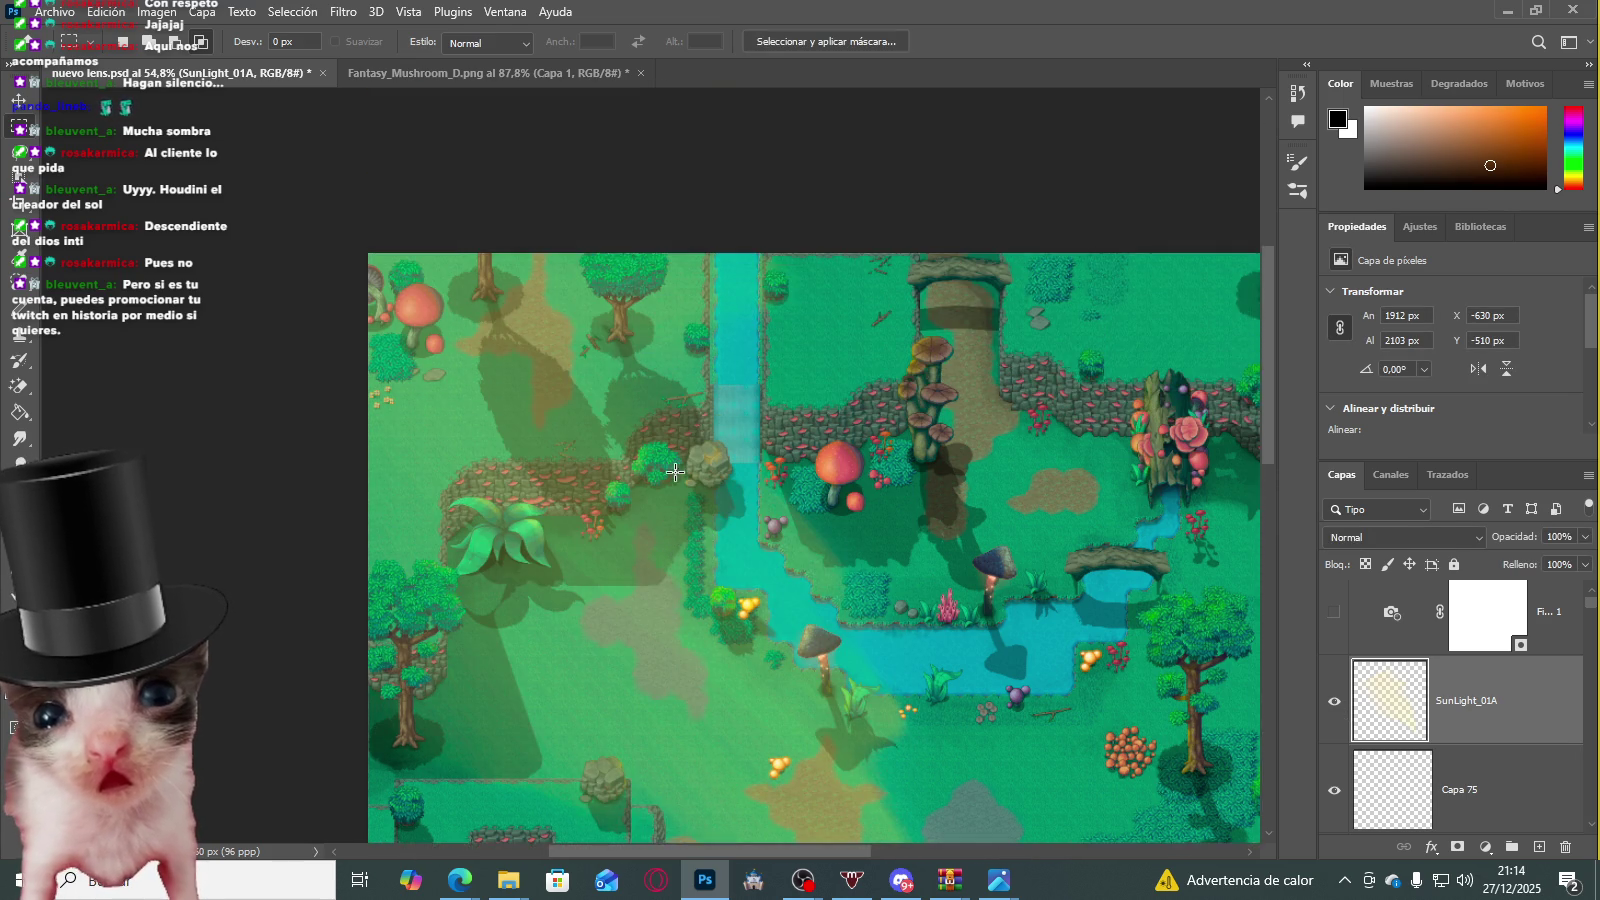
pyautogui.scroll(-3, 675, 472)
pyautogui.scroll(-2, 600, 530)
pyautogui.hotkey('ctrl', "'")
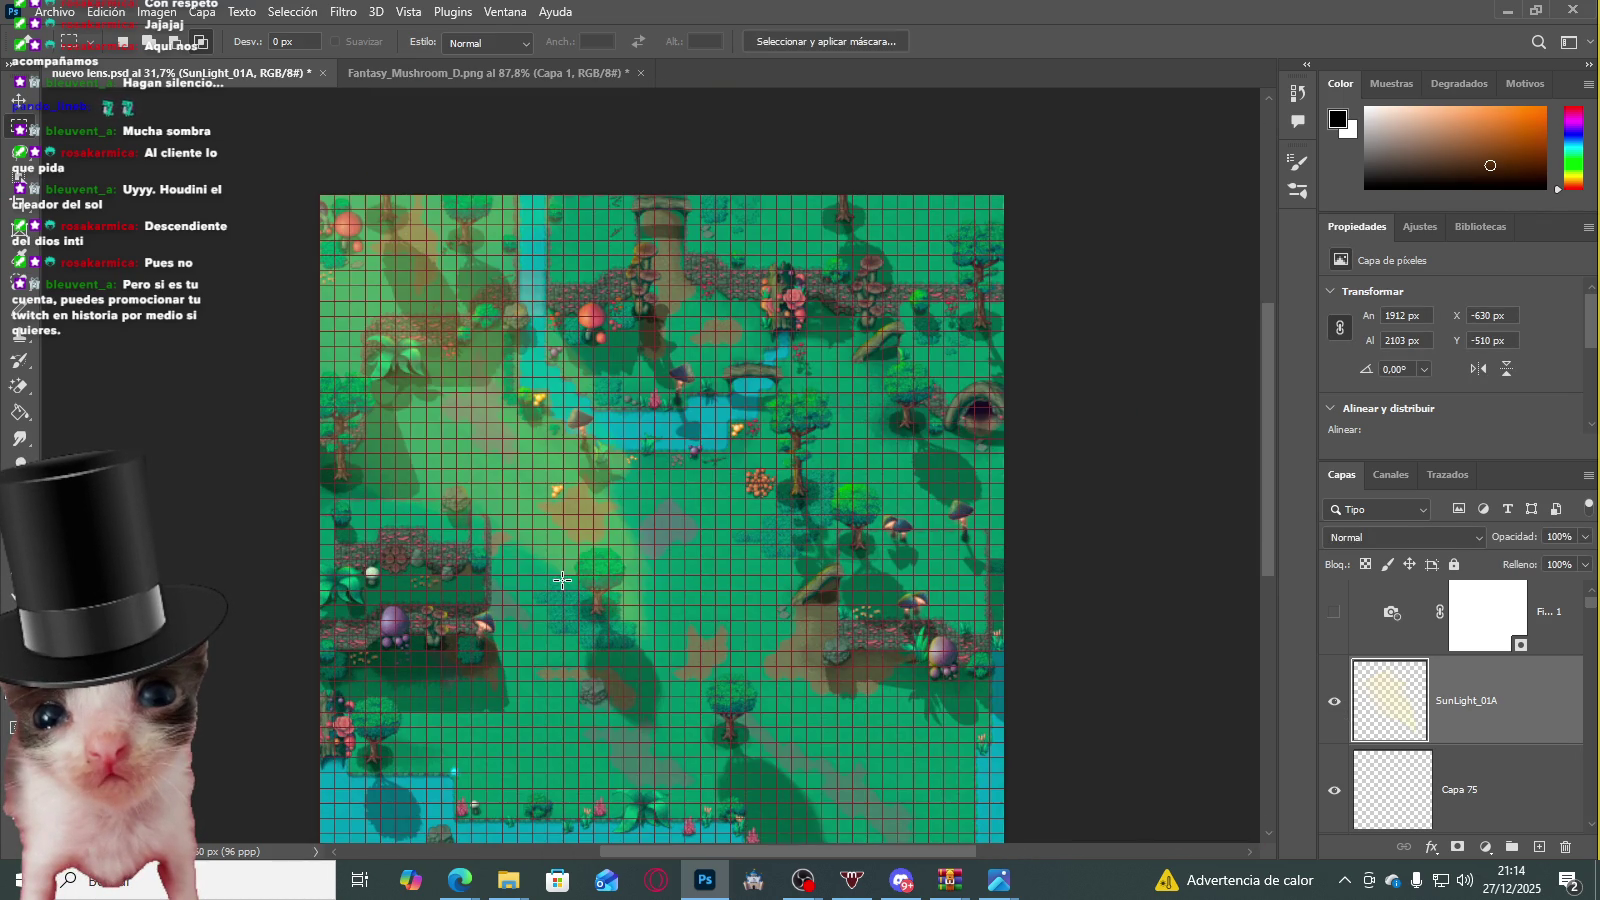
pyautogui.hotkey('ctrl', "'")
pyautogui.scroll(2, 560, 575)
pyautogui.scroll(2, 530, 565)
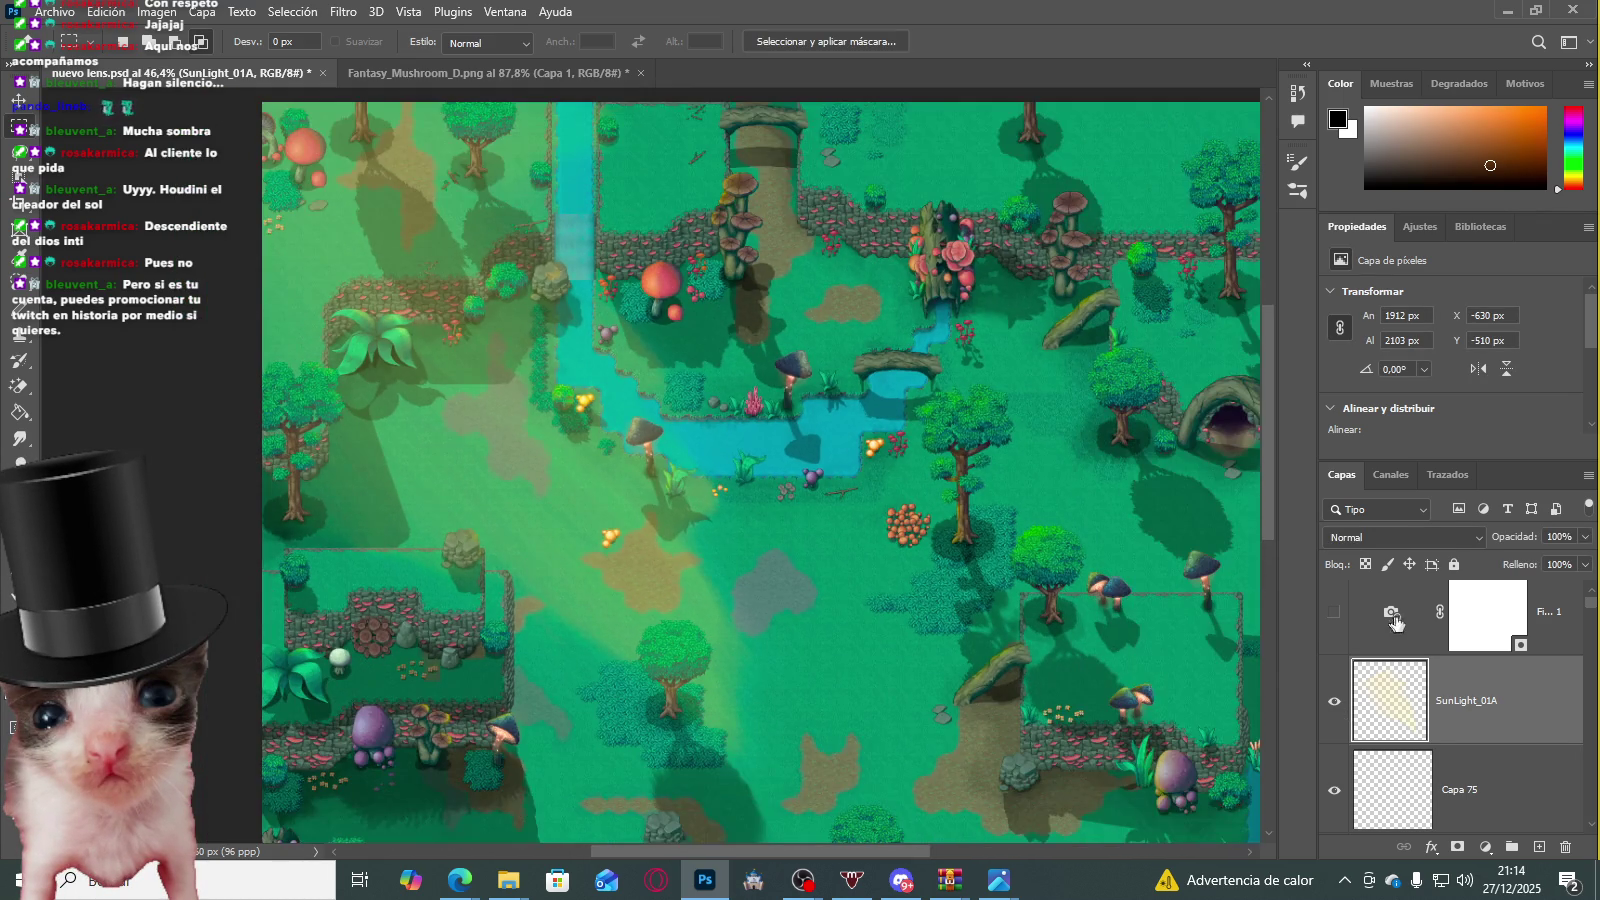
pyautogui.click(1400, 640)
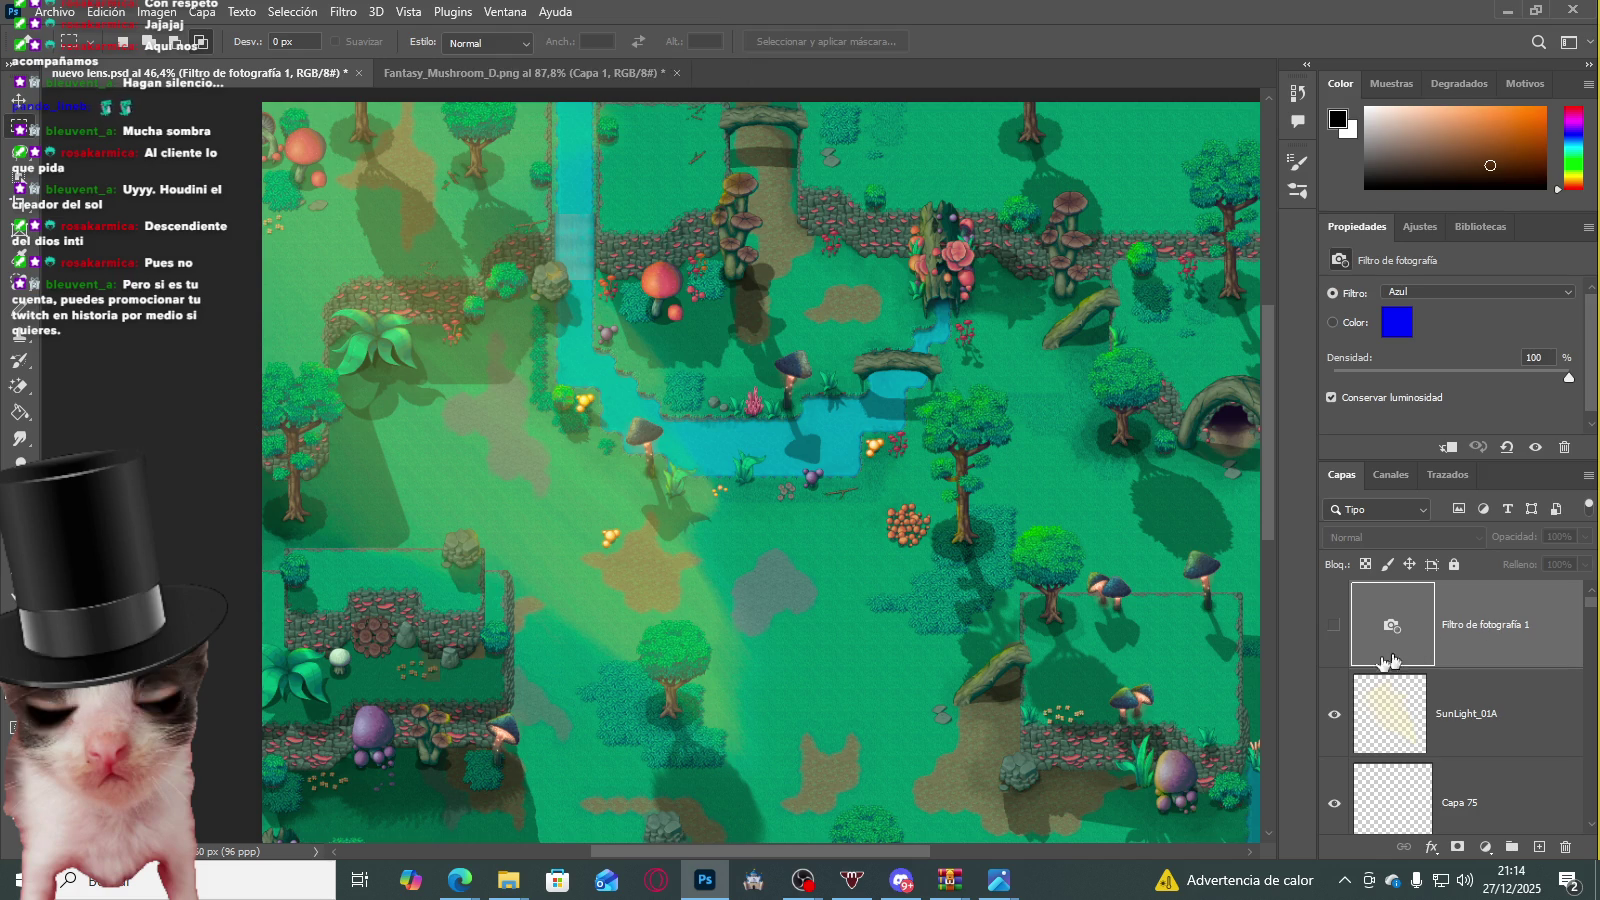
pyautogui.click(1335, 709)
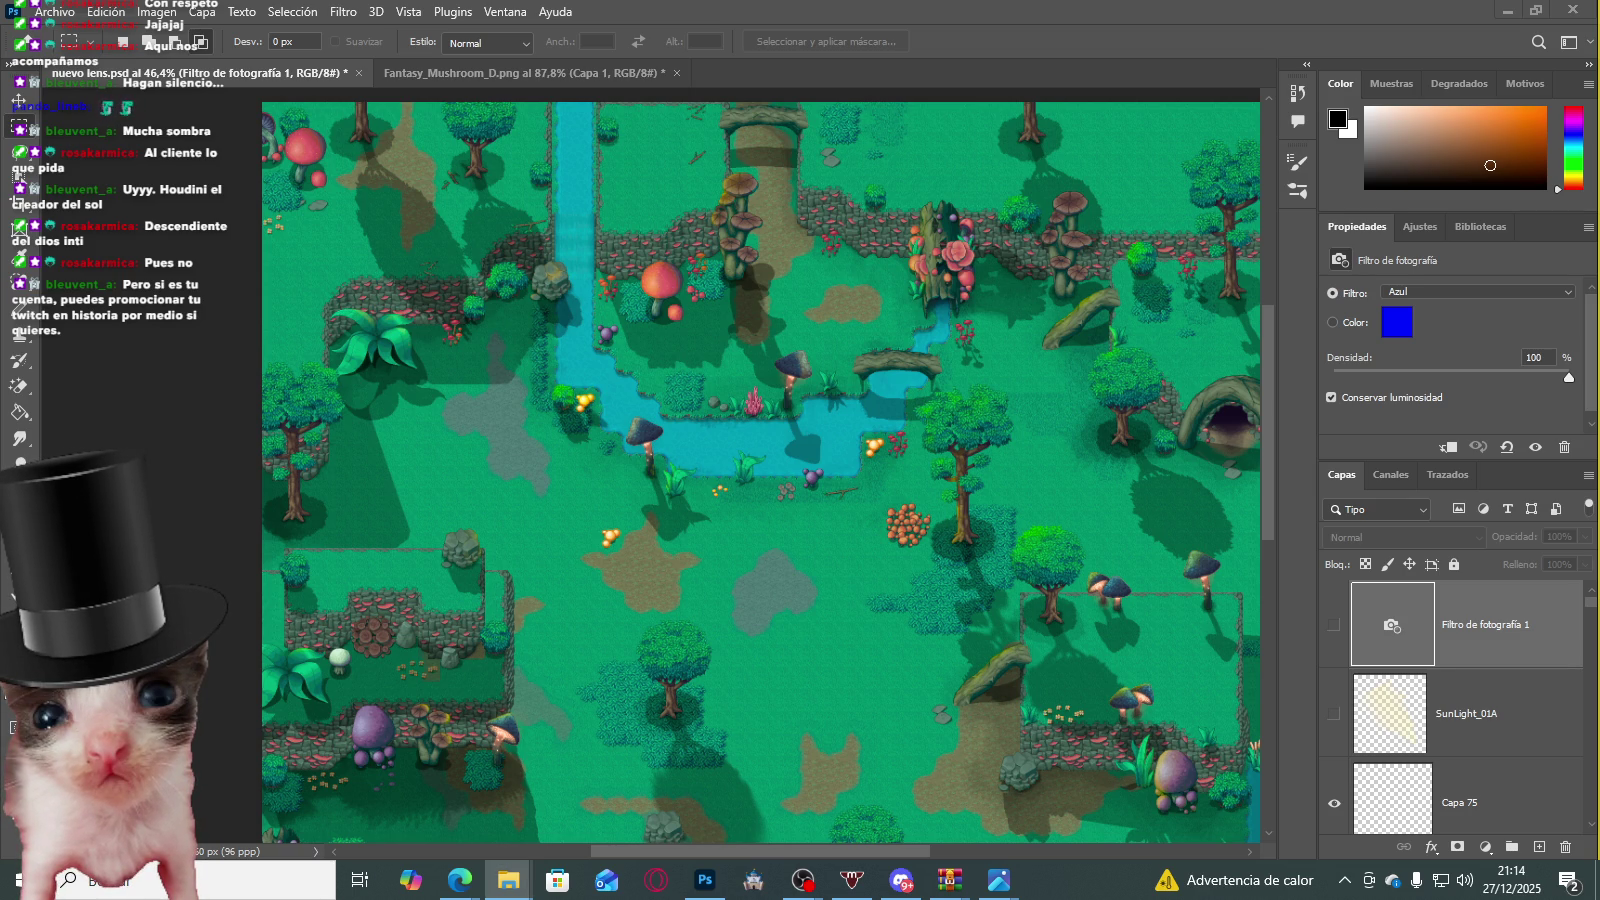
pyautogui.scroll(1, 712, 329)
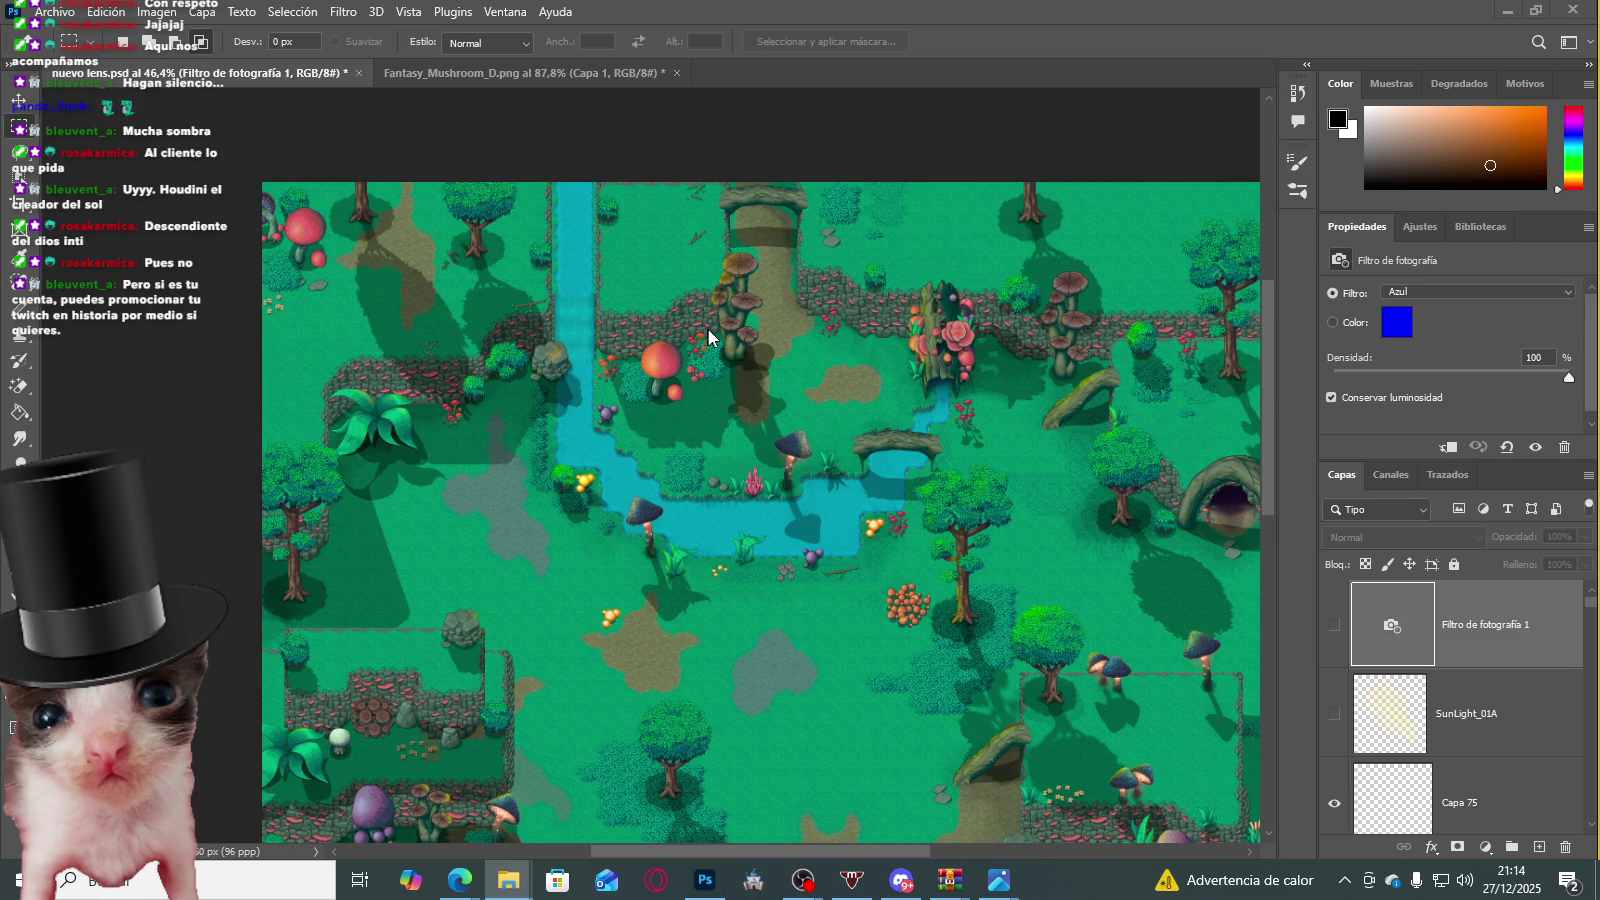
# Step: Zoom out on the canvas to view the whole forest map
pyautogui.scroll(-2, 712, 329)
pyautogui.scroll(-2, 733, 310)
pyautogui.scroll(-3, 734, 288)
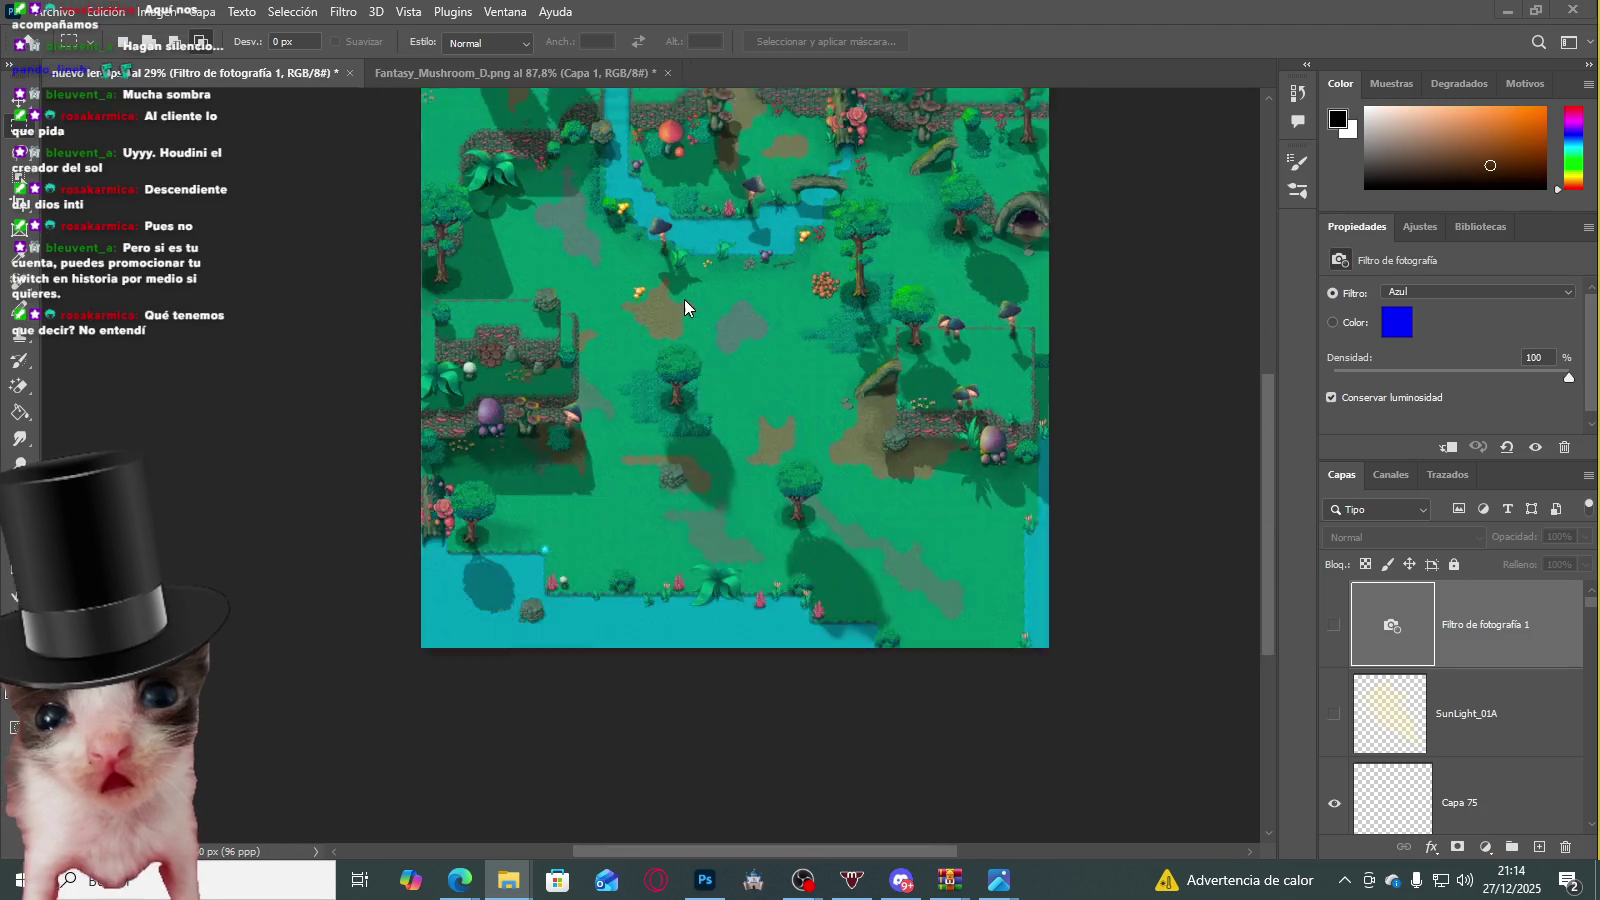
pyautogui.scroll(1, 804, 302)
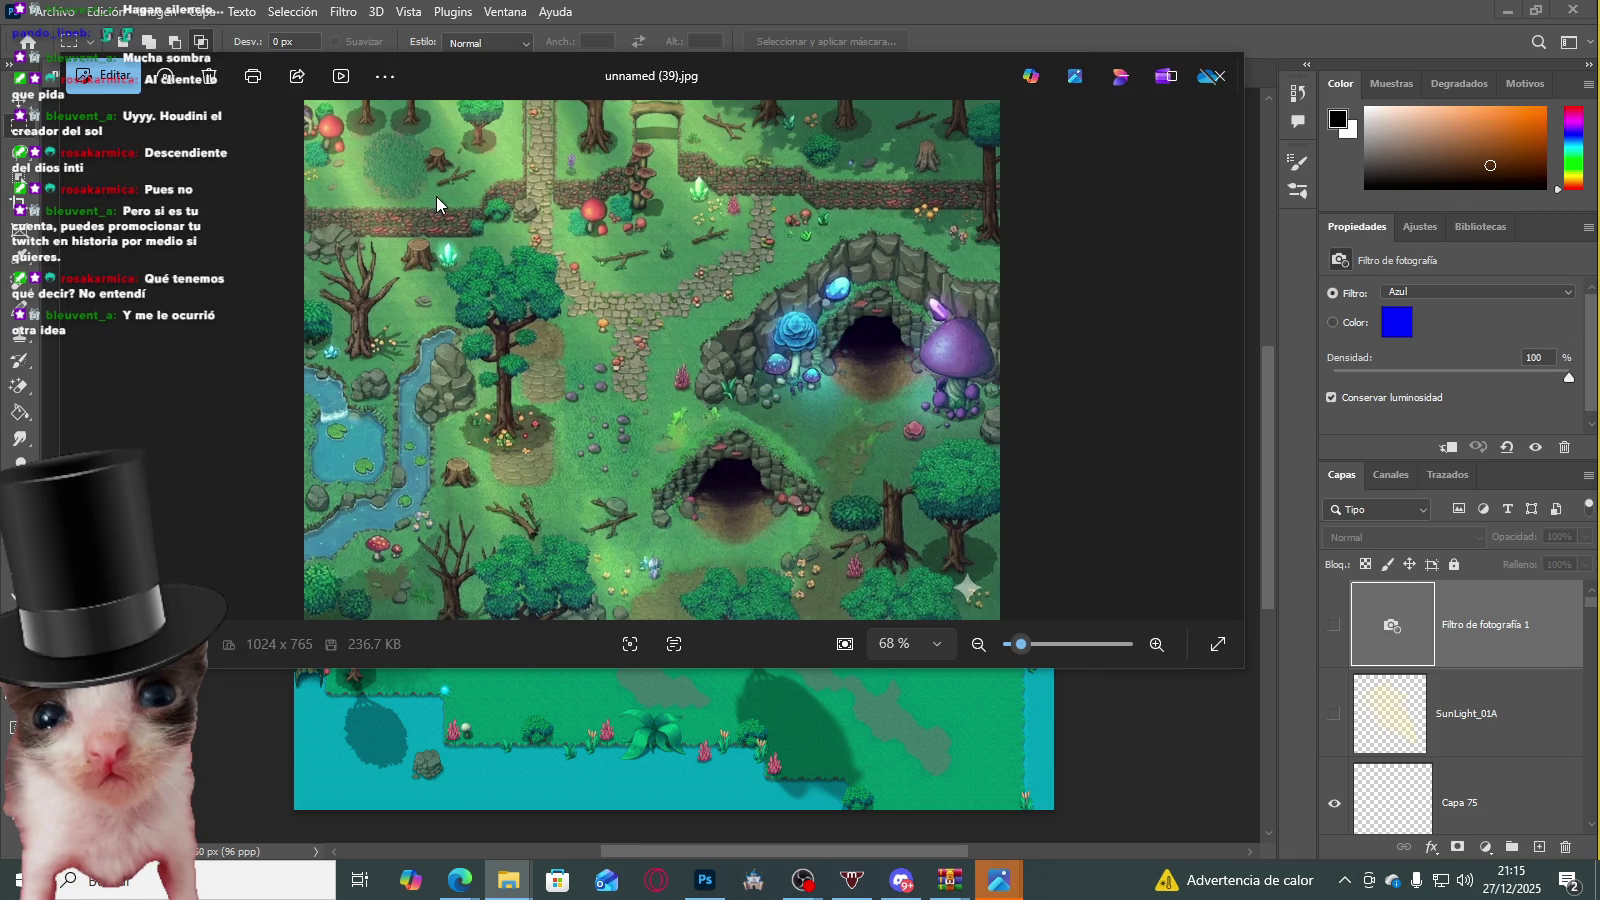
# Step: Zoom in and out on the forest reference image, then close it
pyautogui.scroll(1, 403, 214)
pyautogui.scroll(2, 420, 250)
pyautogui.scroll(-2, 440, 295)
pyautogui.scroll(-2, 500, 335)
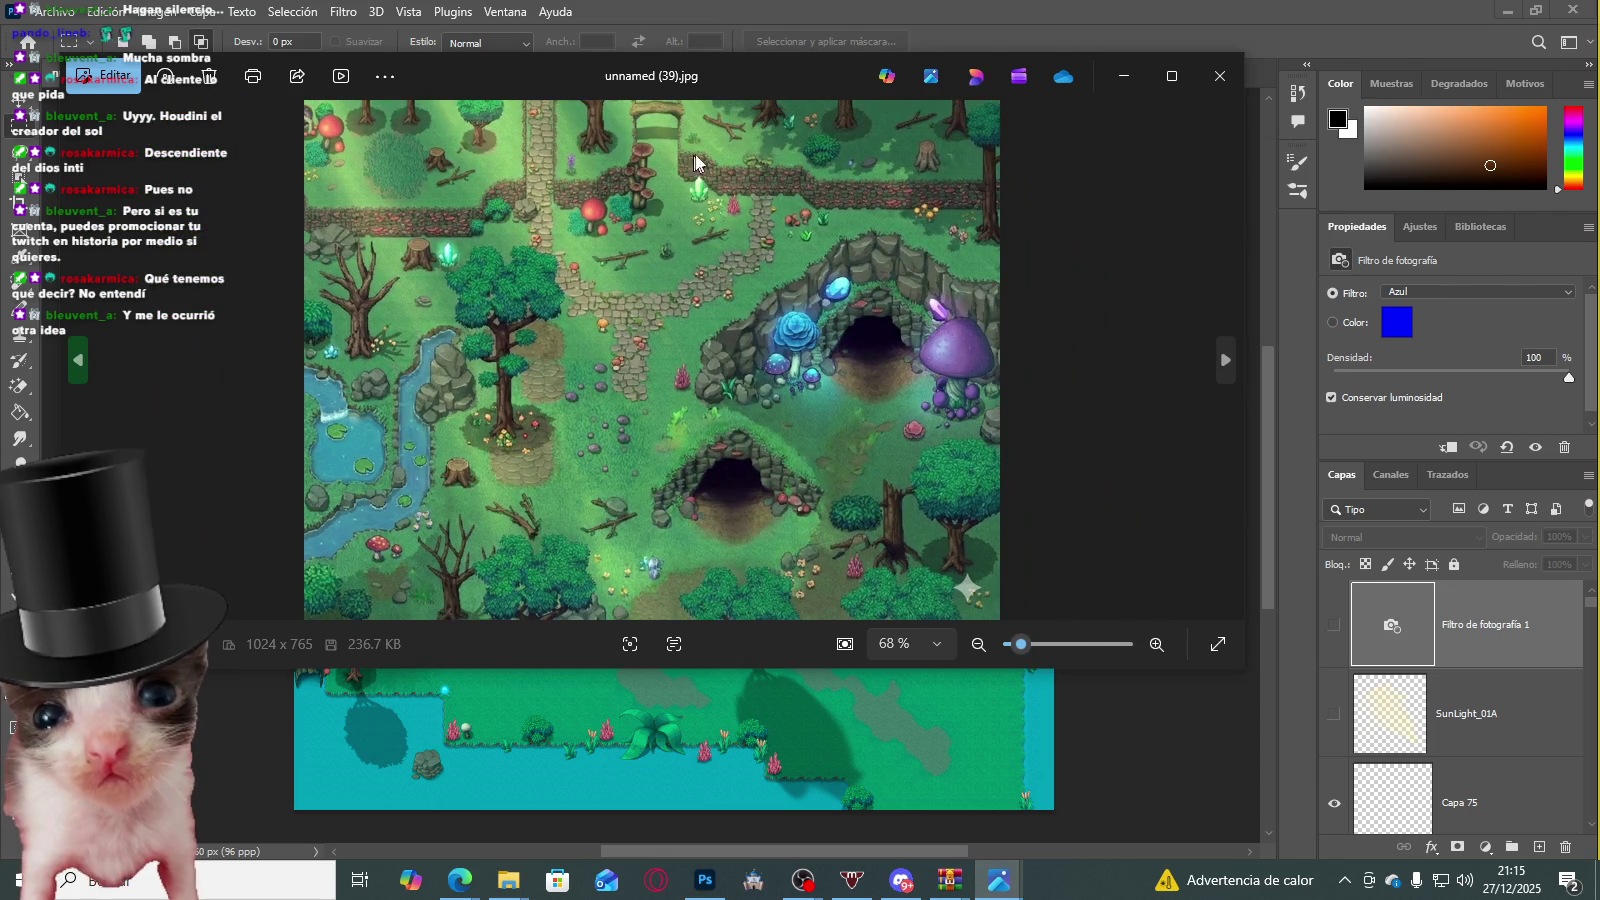
pyautogui.click(1219, 76)
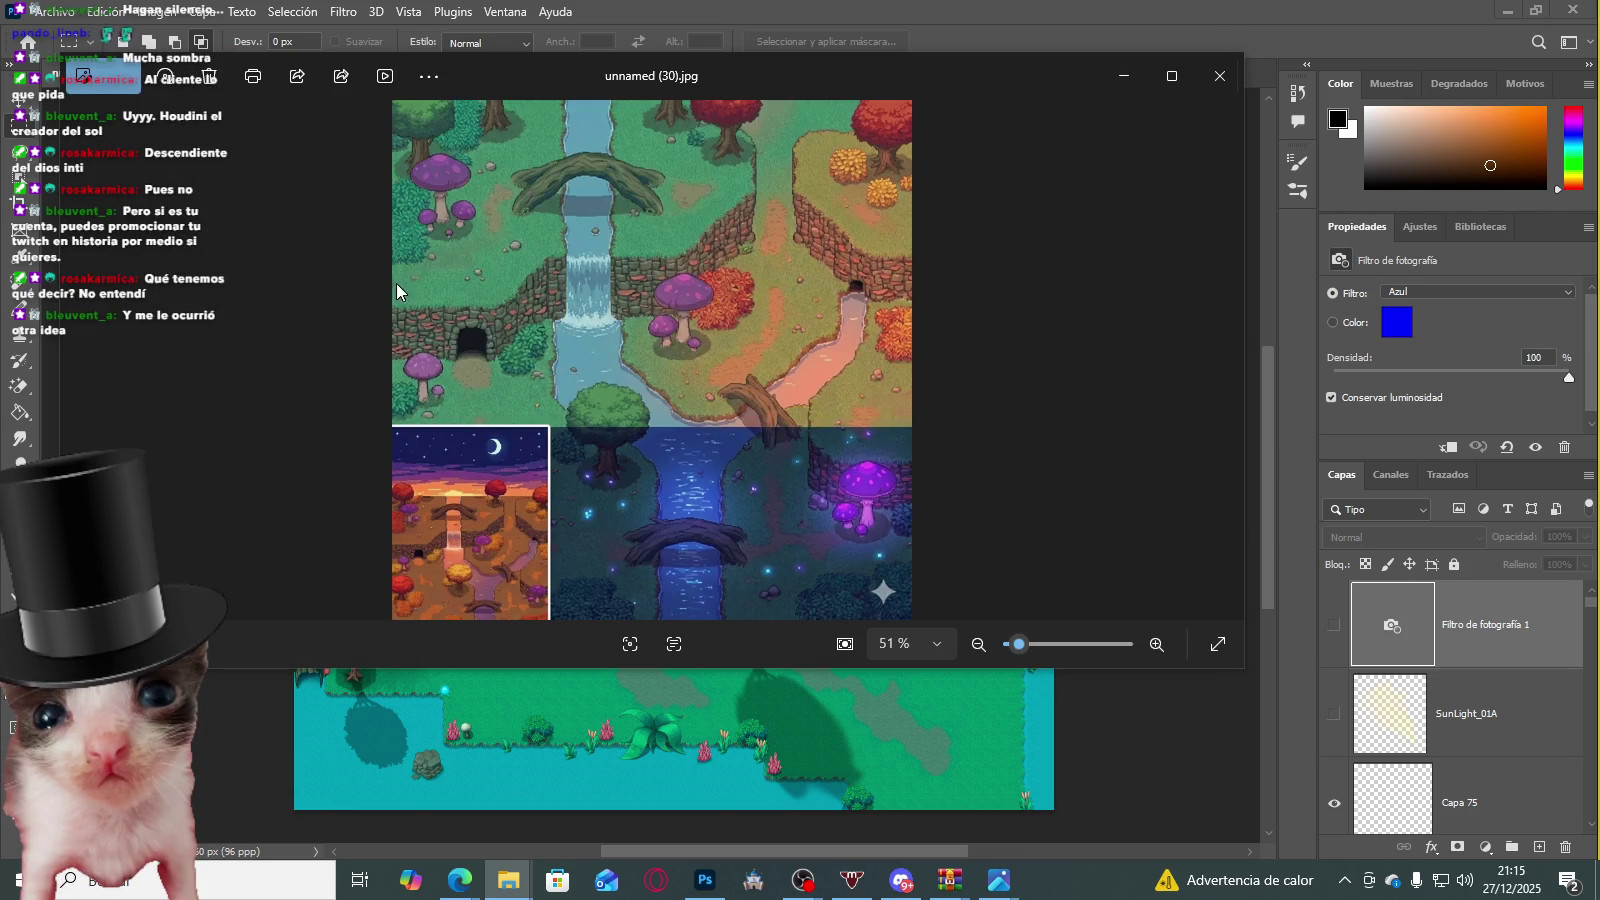
# Step: Inspect unnamed (30).jpg, close the viewer and start exporting the map as an image
pyautogui.scroll(2, 660, 453)
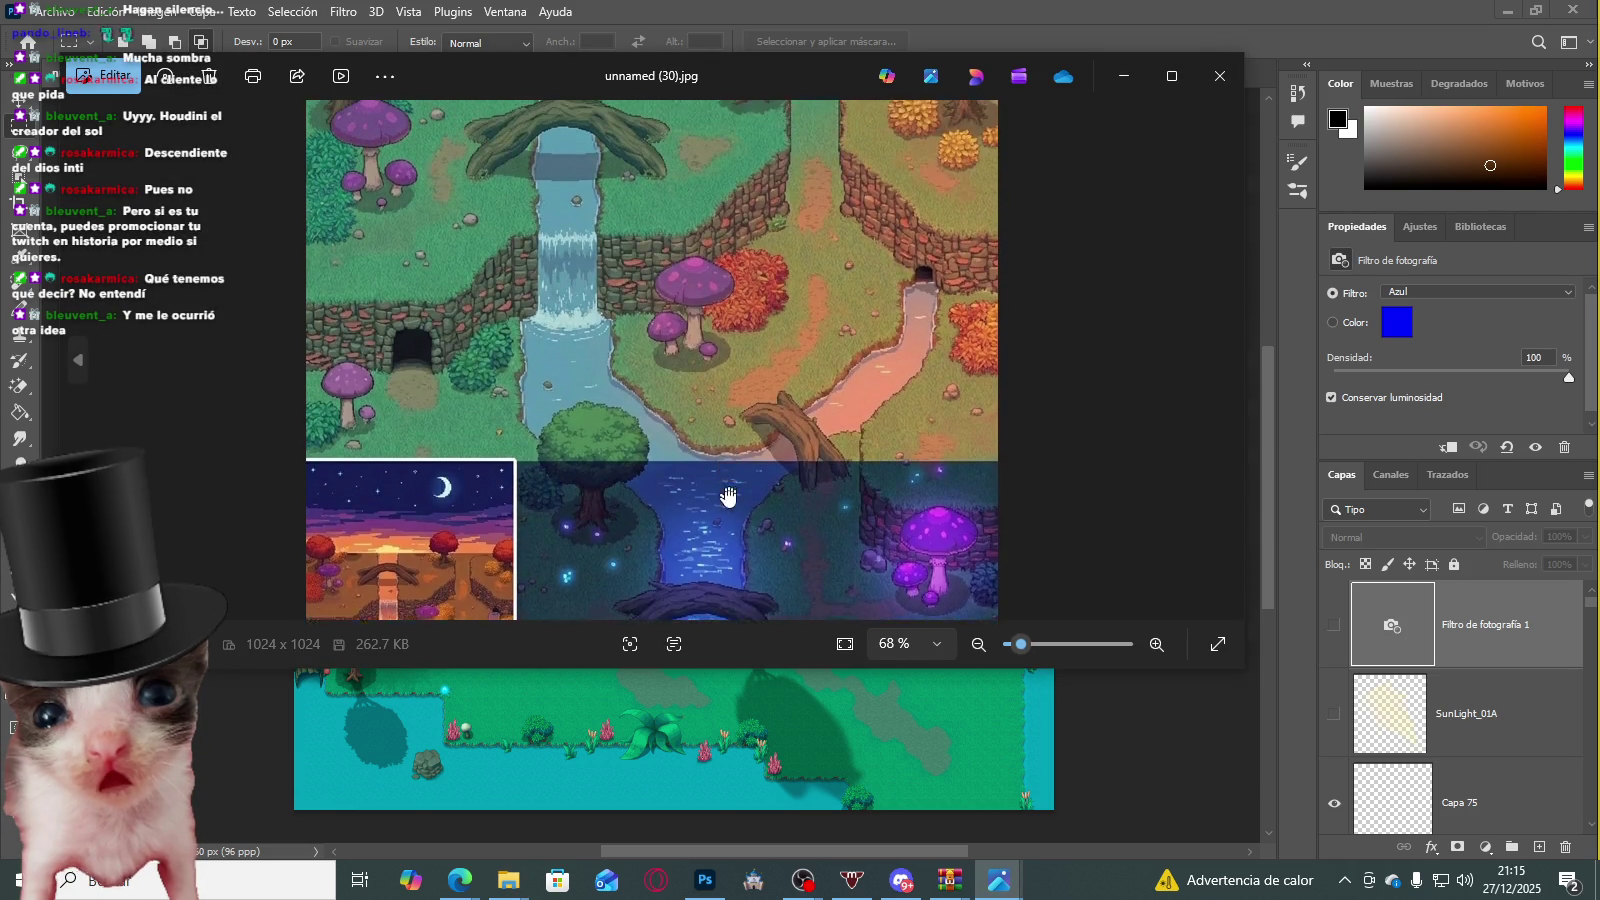
pyautogui.scroll(-2, 755, 455)
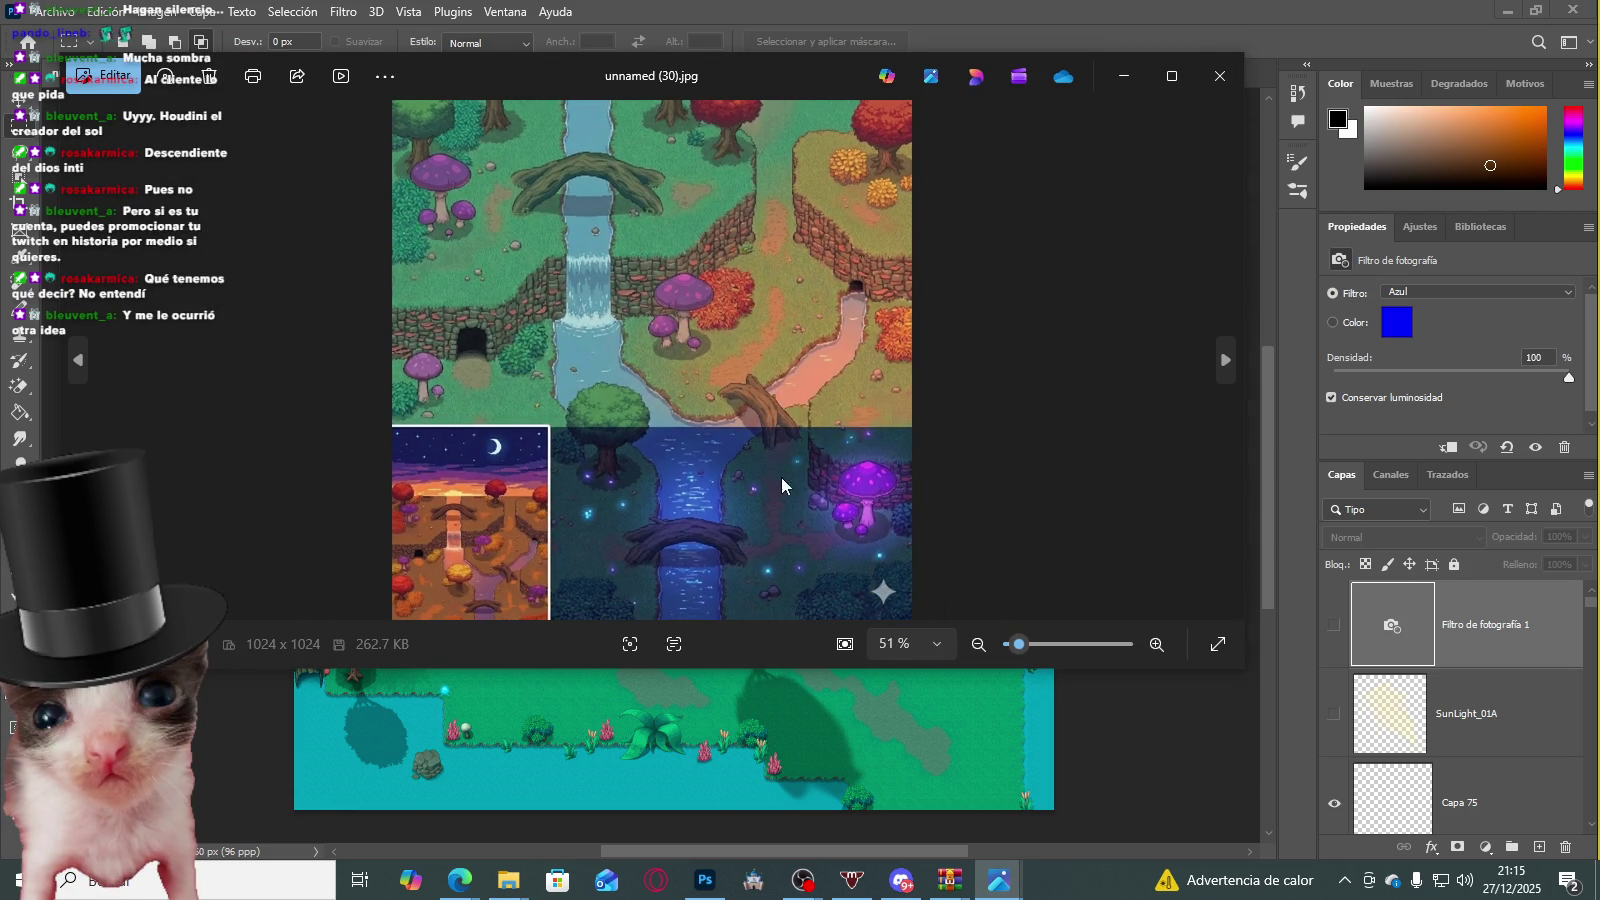
pyautogui.click(1220, 76)
pyautogui.hotkey('ctrl', 'alt', 'shift', 'w')
# Step: Save the PNG export as lens in Descargas, then switch to the browser
pyautogui.click(1278, 666)
pyautogui.scroll(1, 380, 300)
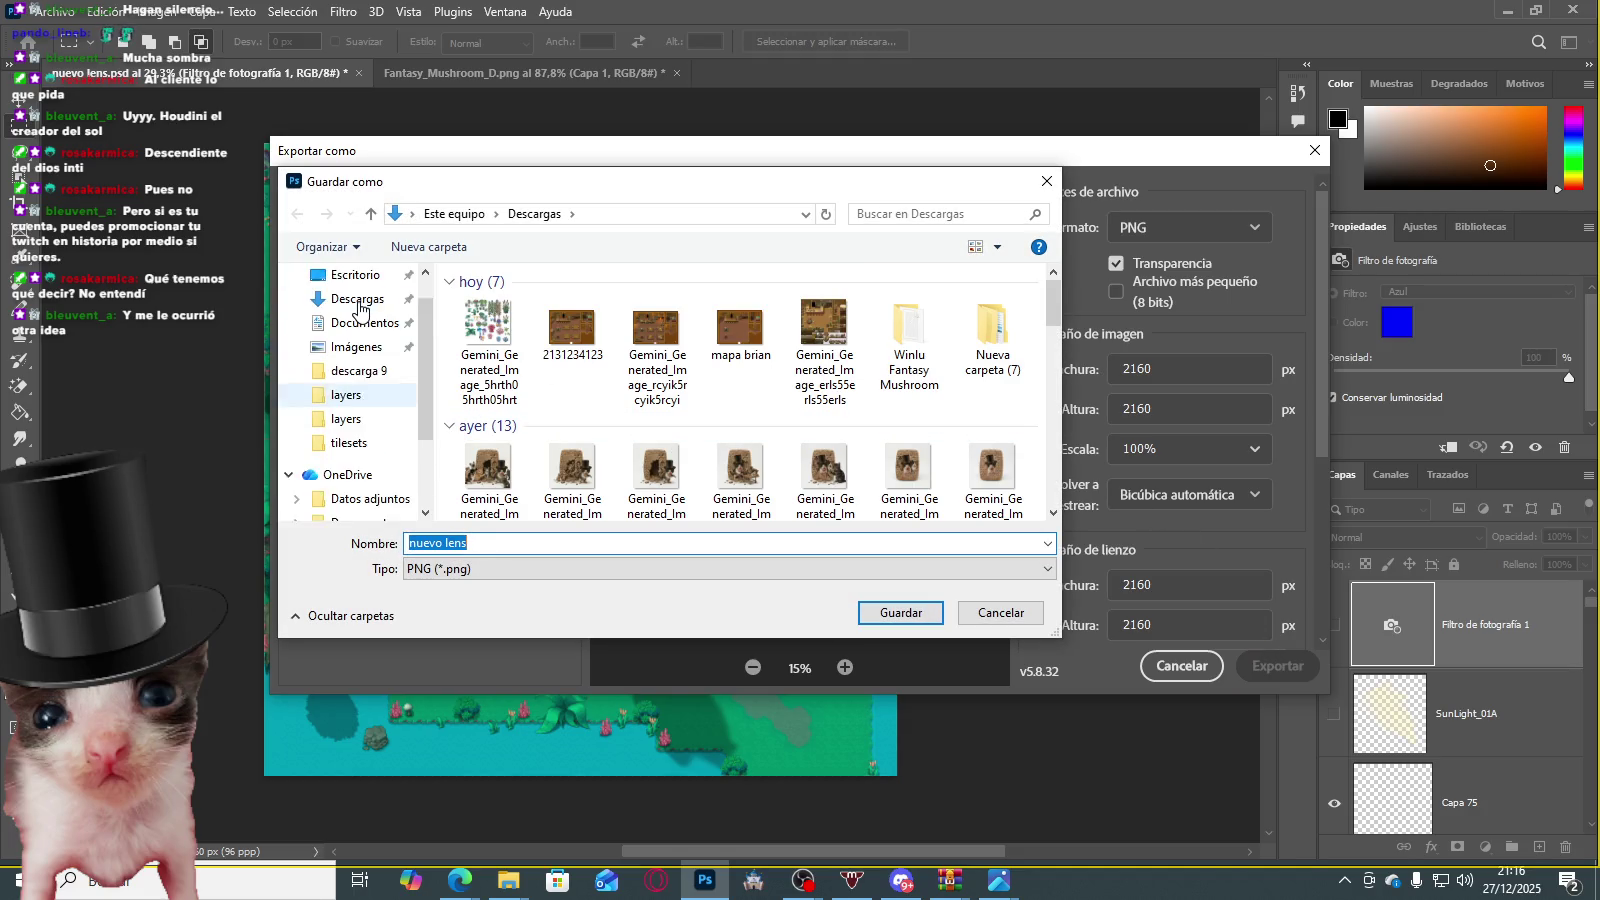
pyautogui.scroll(1, 365, 330)
pyautogui.click(358, 340)
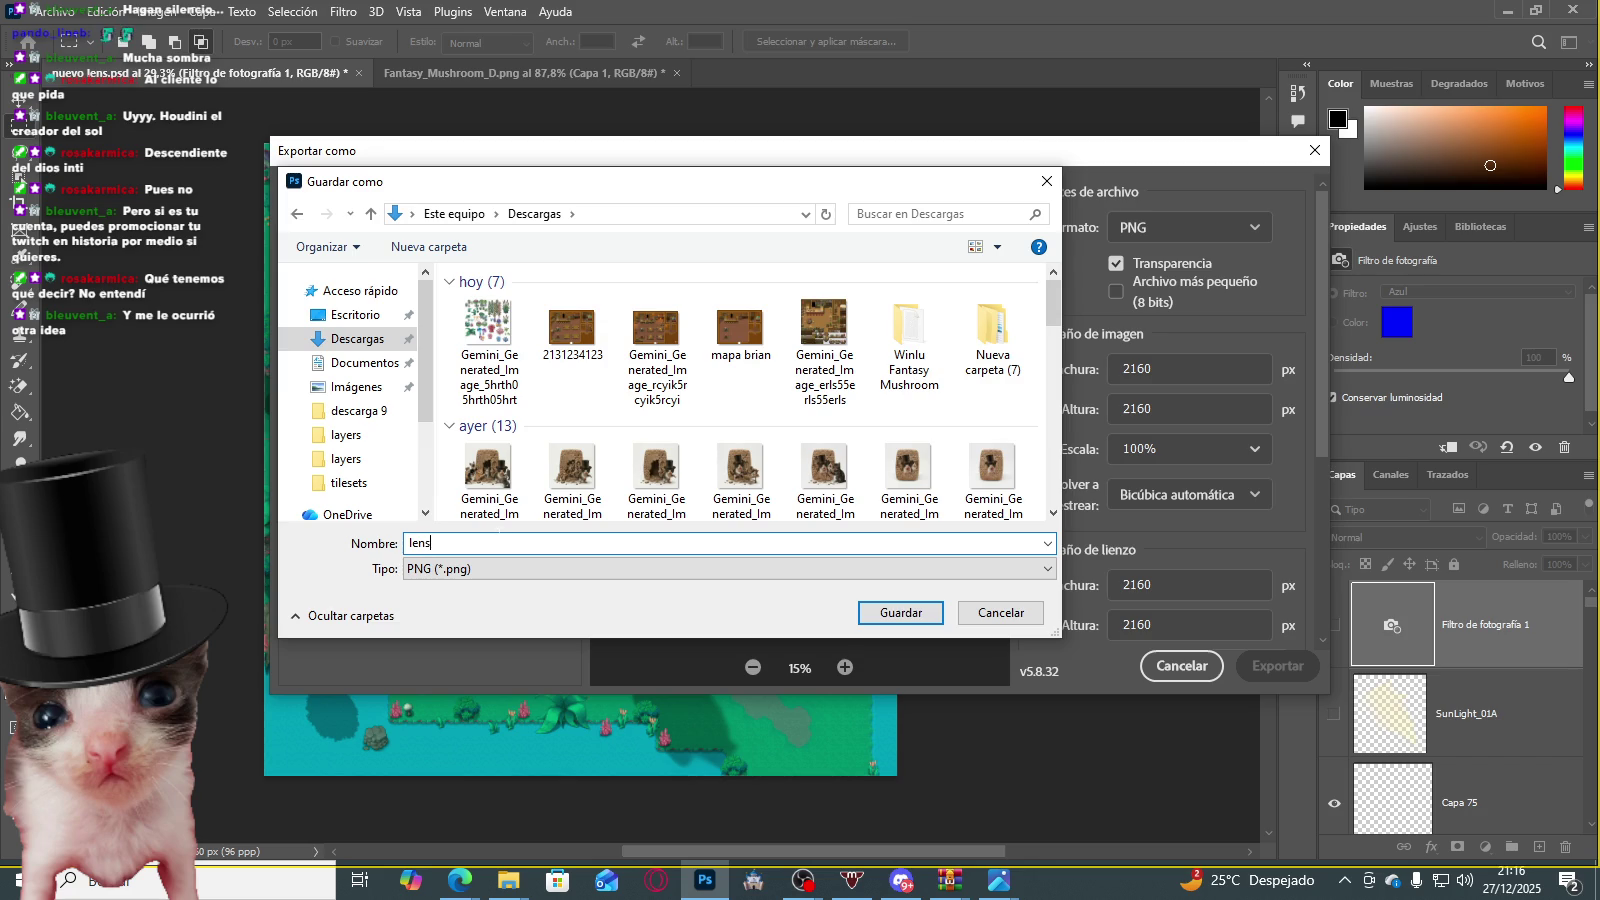
pyautogui.write('_')
pyautogui.press('Return')
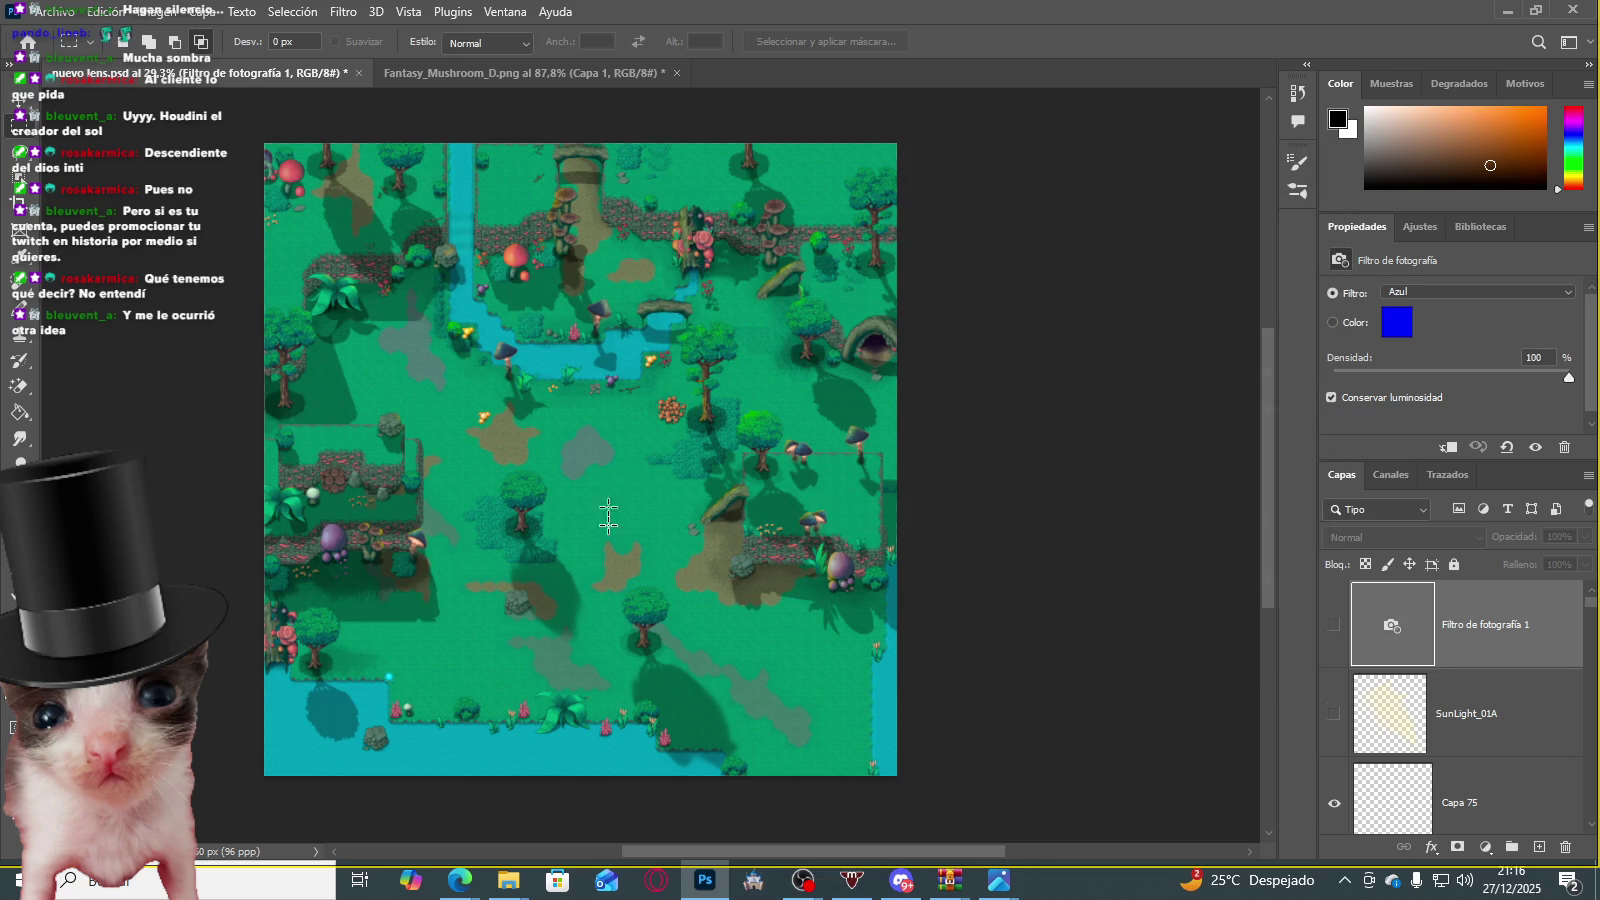
pyautogui.click(508, 880)
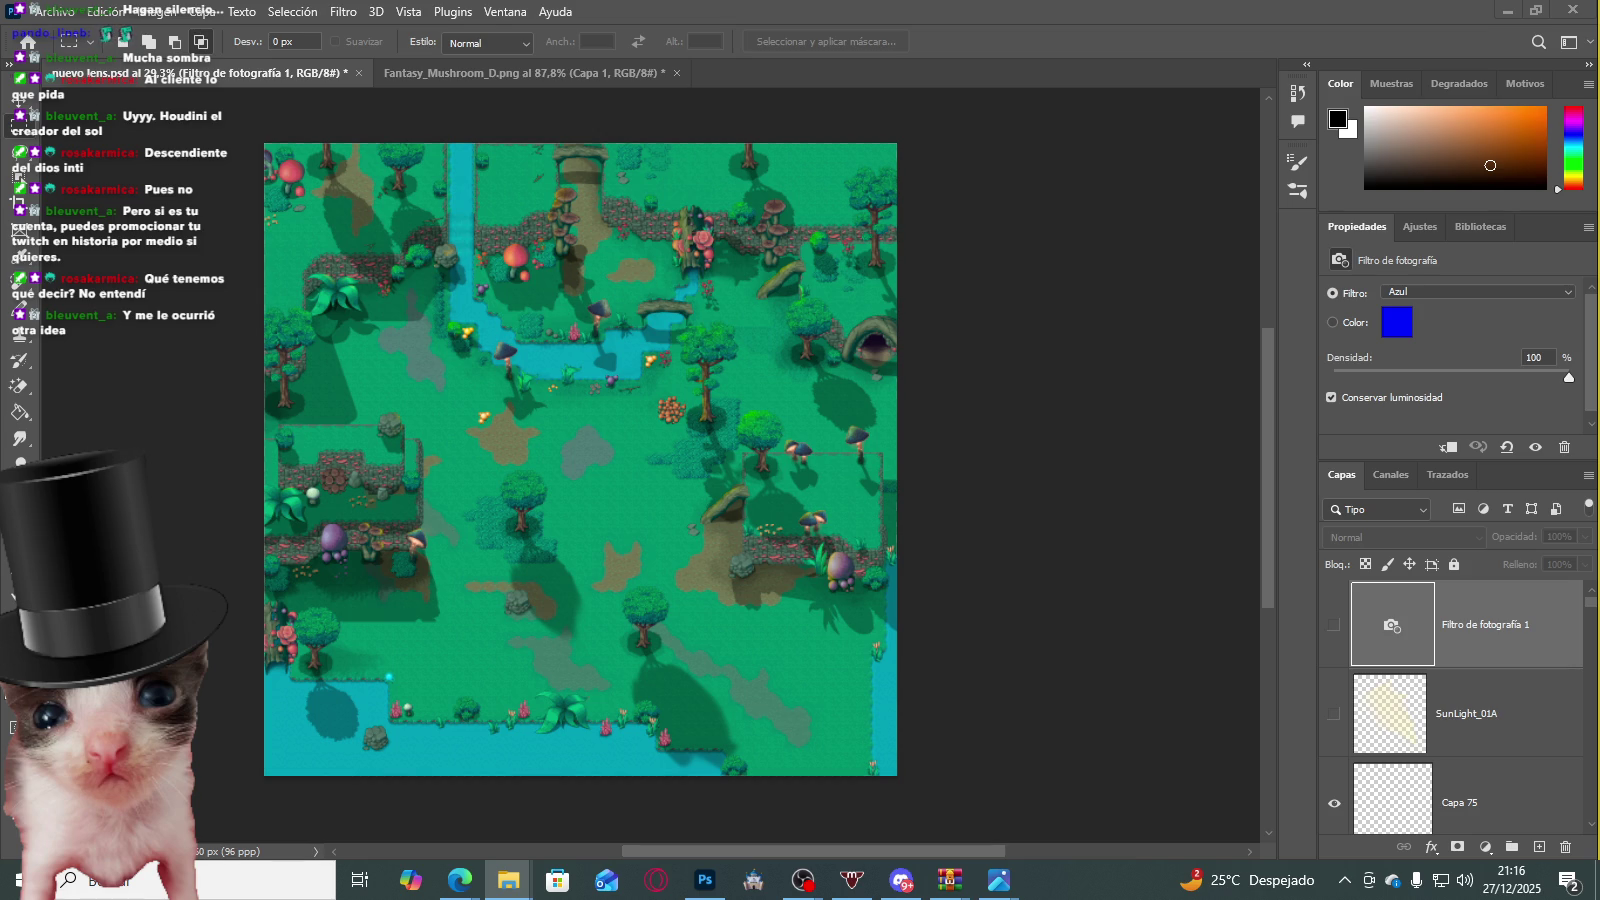
pyautogui.hotkey('alt', 'Tab')
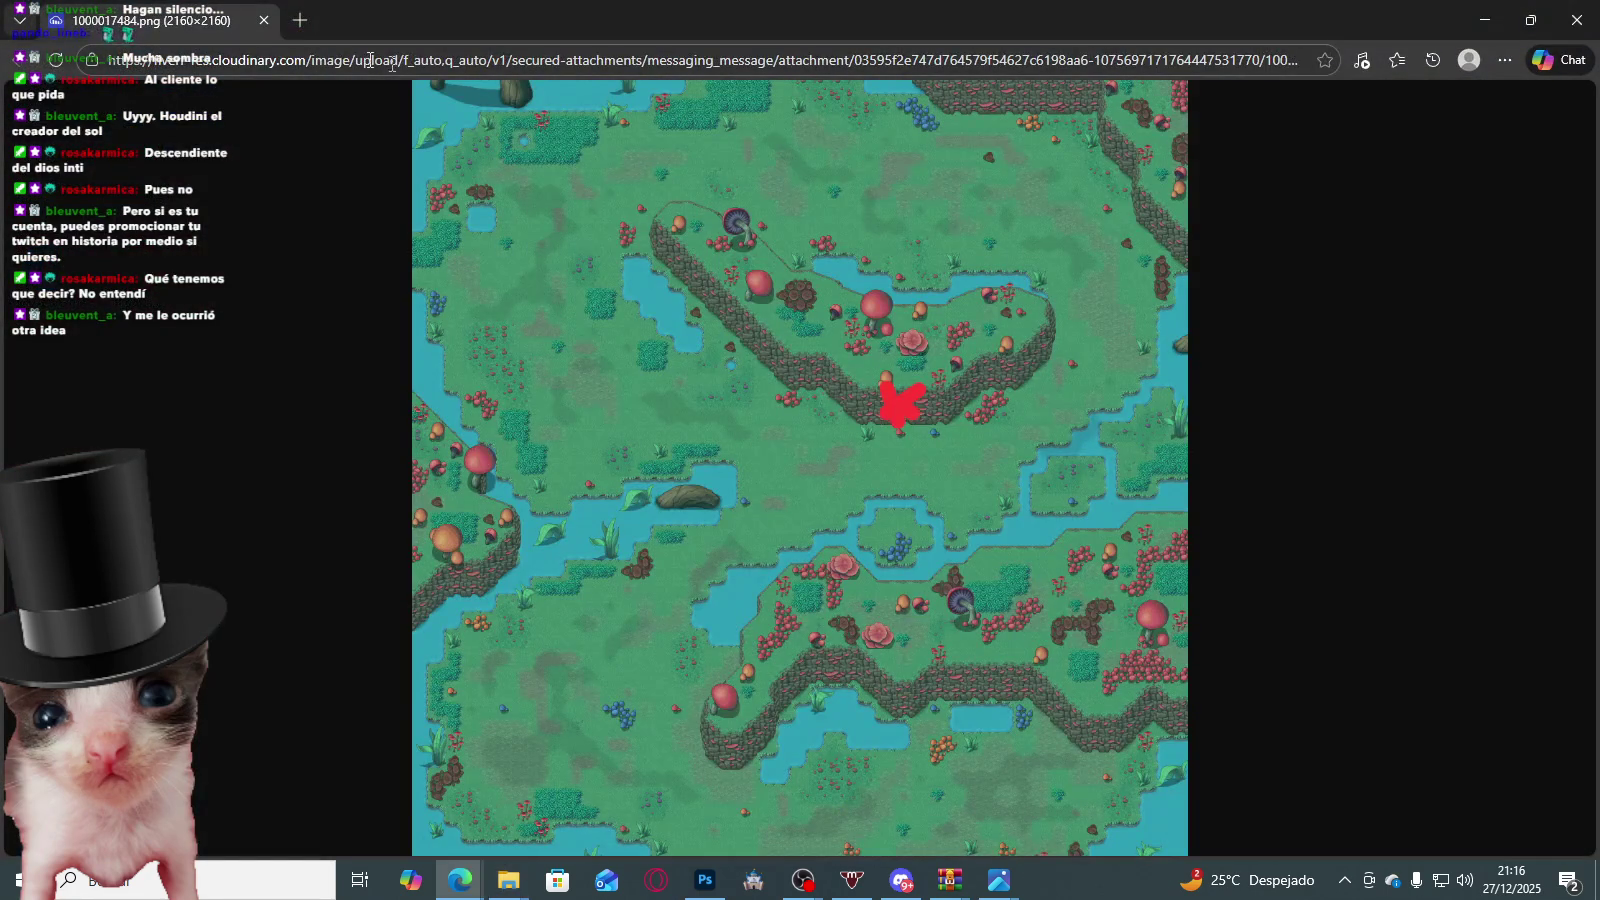
# Step: Navigate the browser to Google Gemini
pyautogui.click(371, 60)
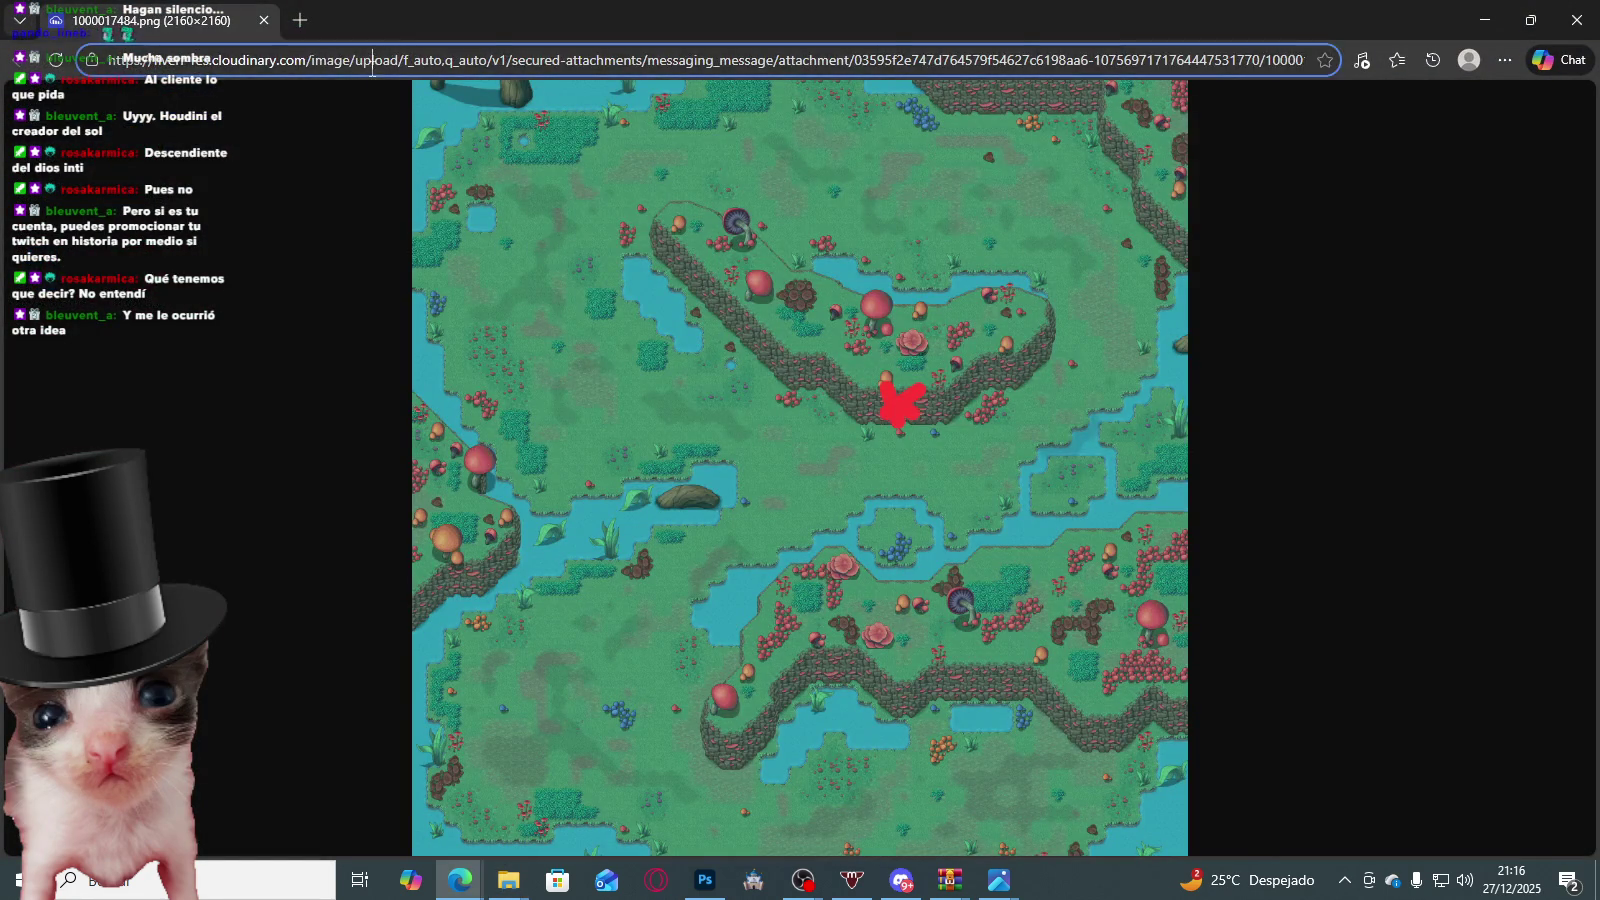
pyautogui.write('google.com')
pyautogui.click(320, 97)
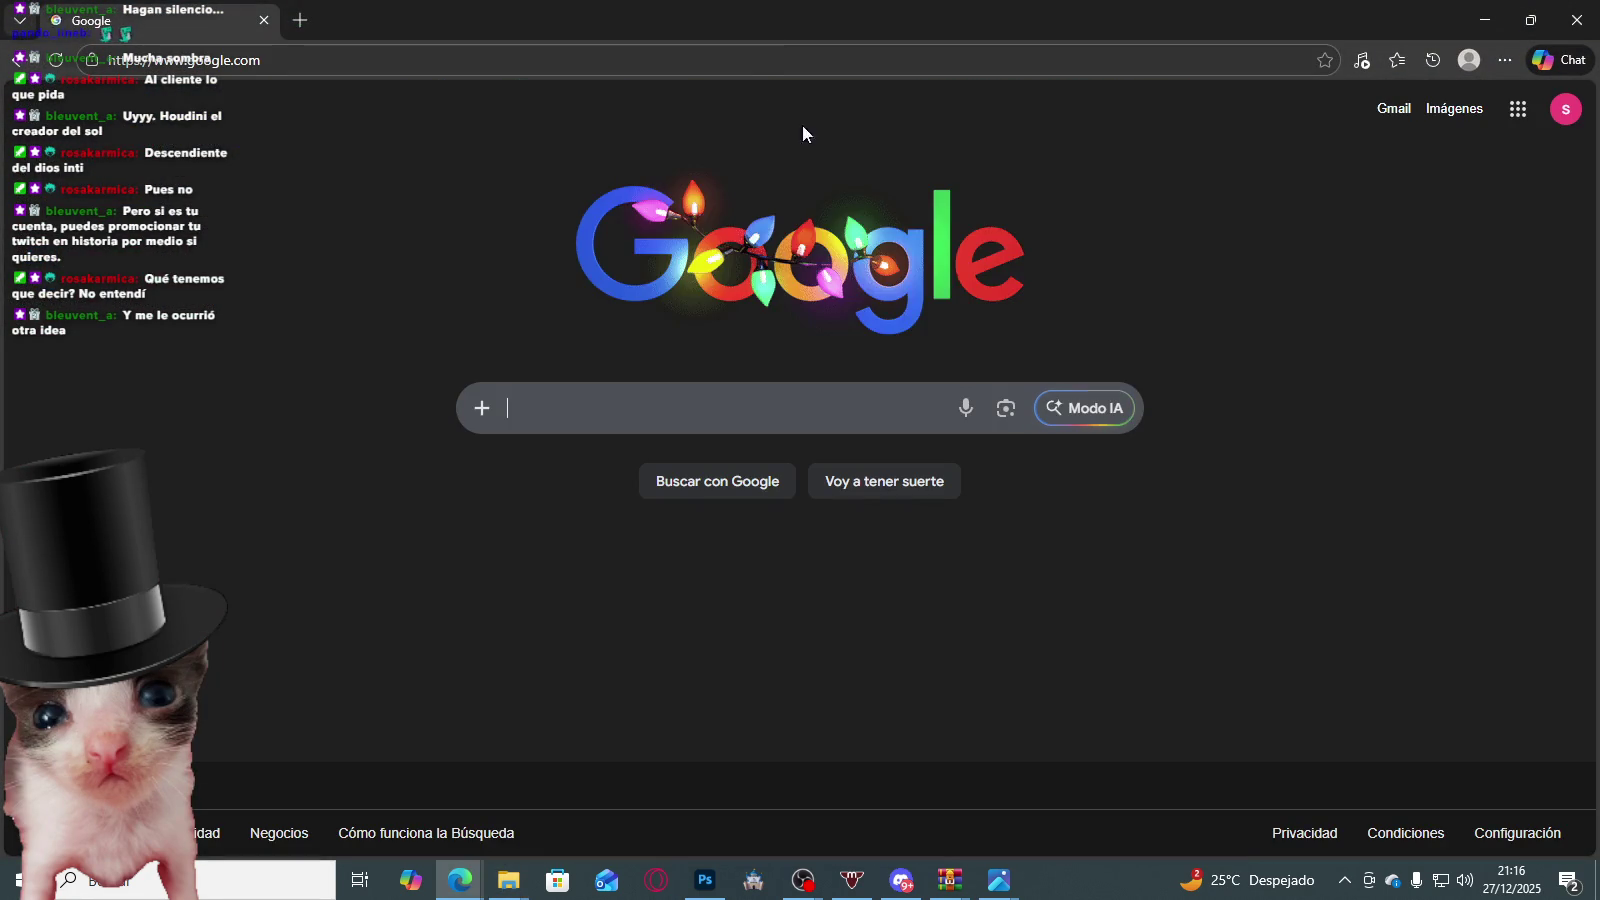
pyautogui.click(300, 60)
pyautogui.write('gemini')
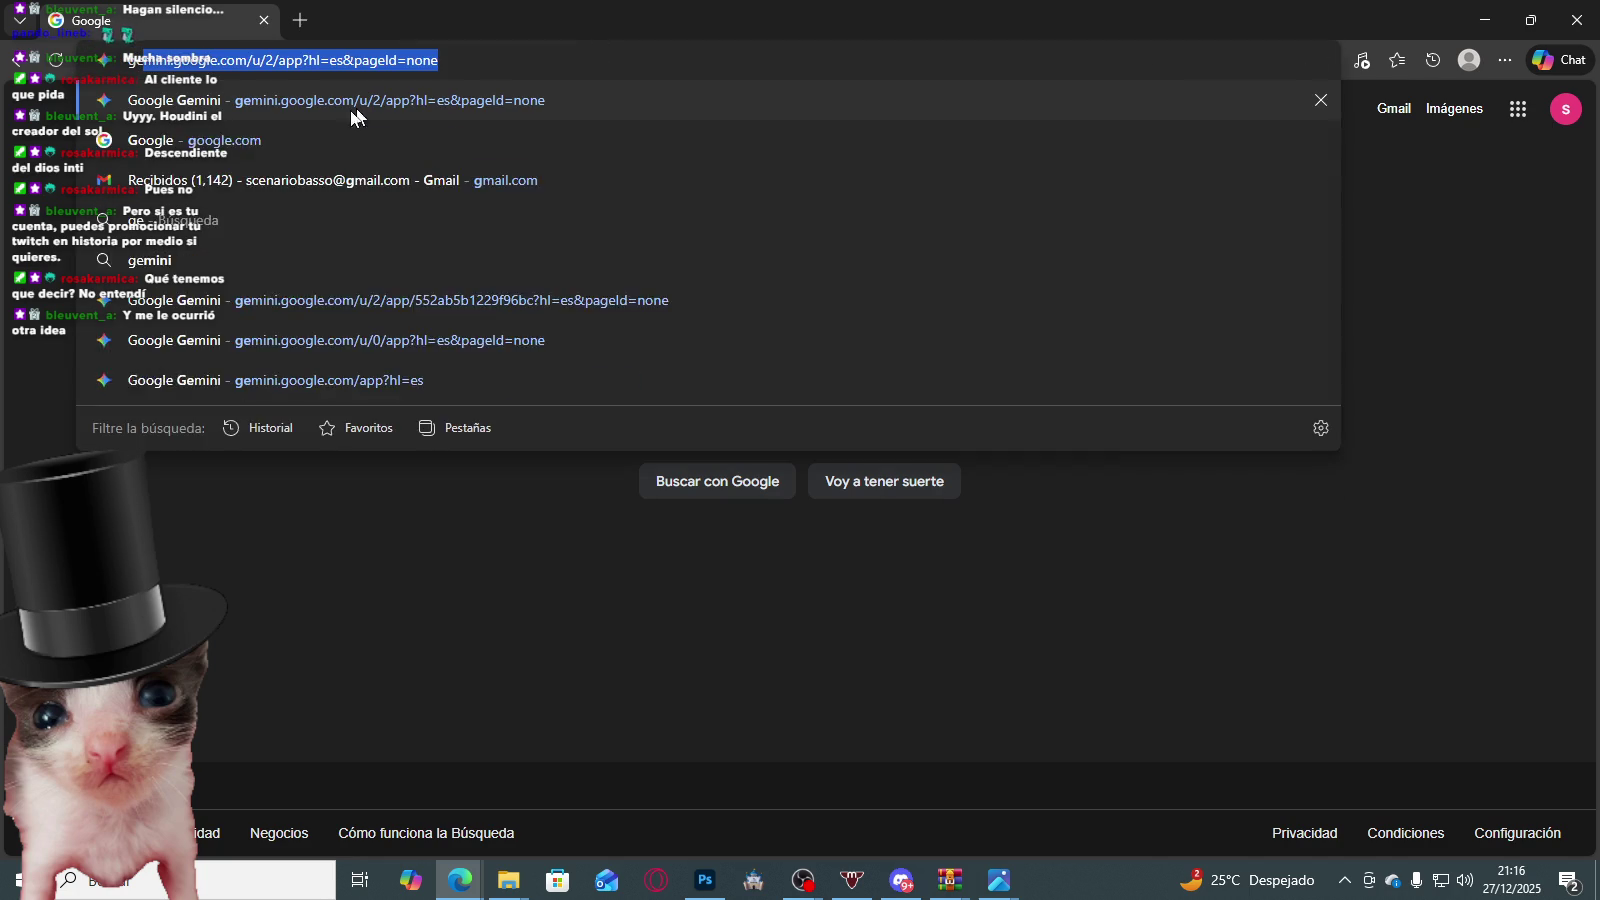
pyautogui.write('e')
pyautogui.click(278, 100)
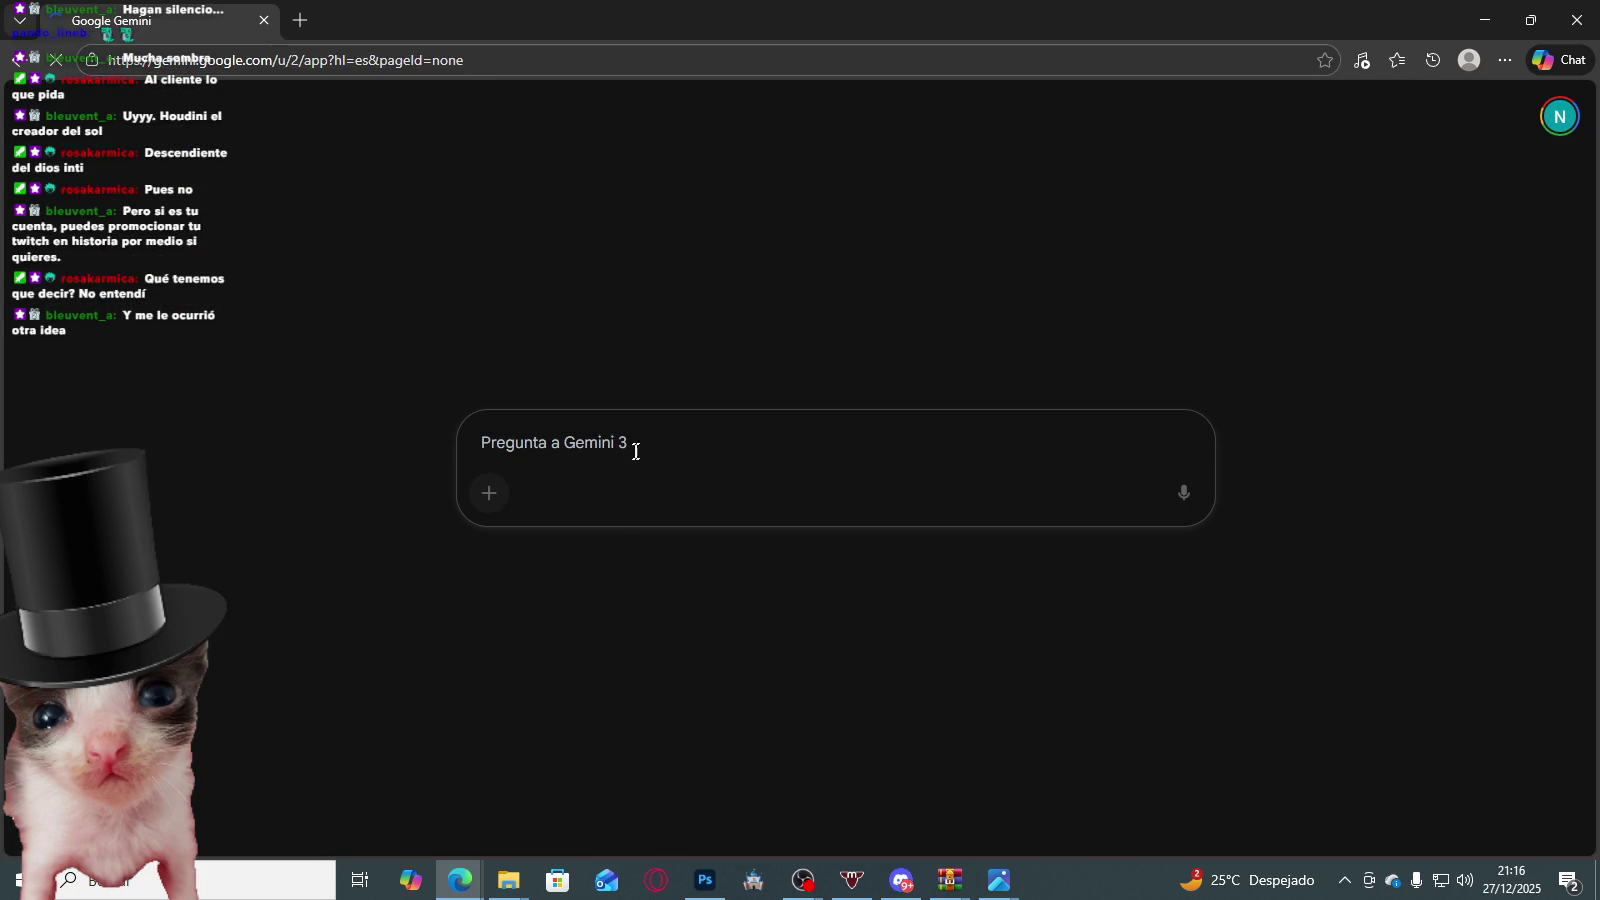
# Step: Attach the exported map to a Gemini prompt, correcting 'podrias' to 'podrías'
pyautogui.click(519, 889)
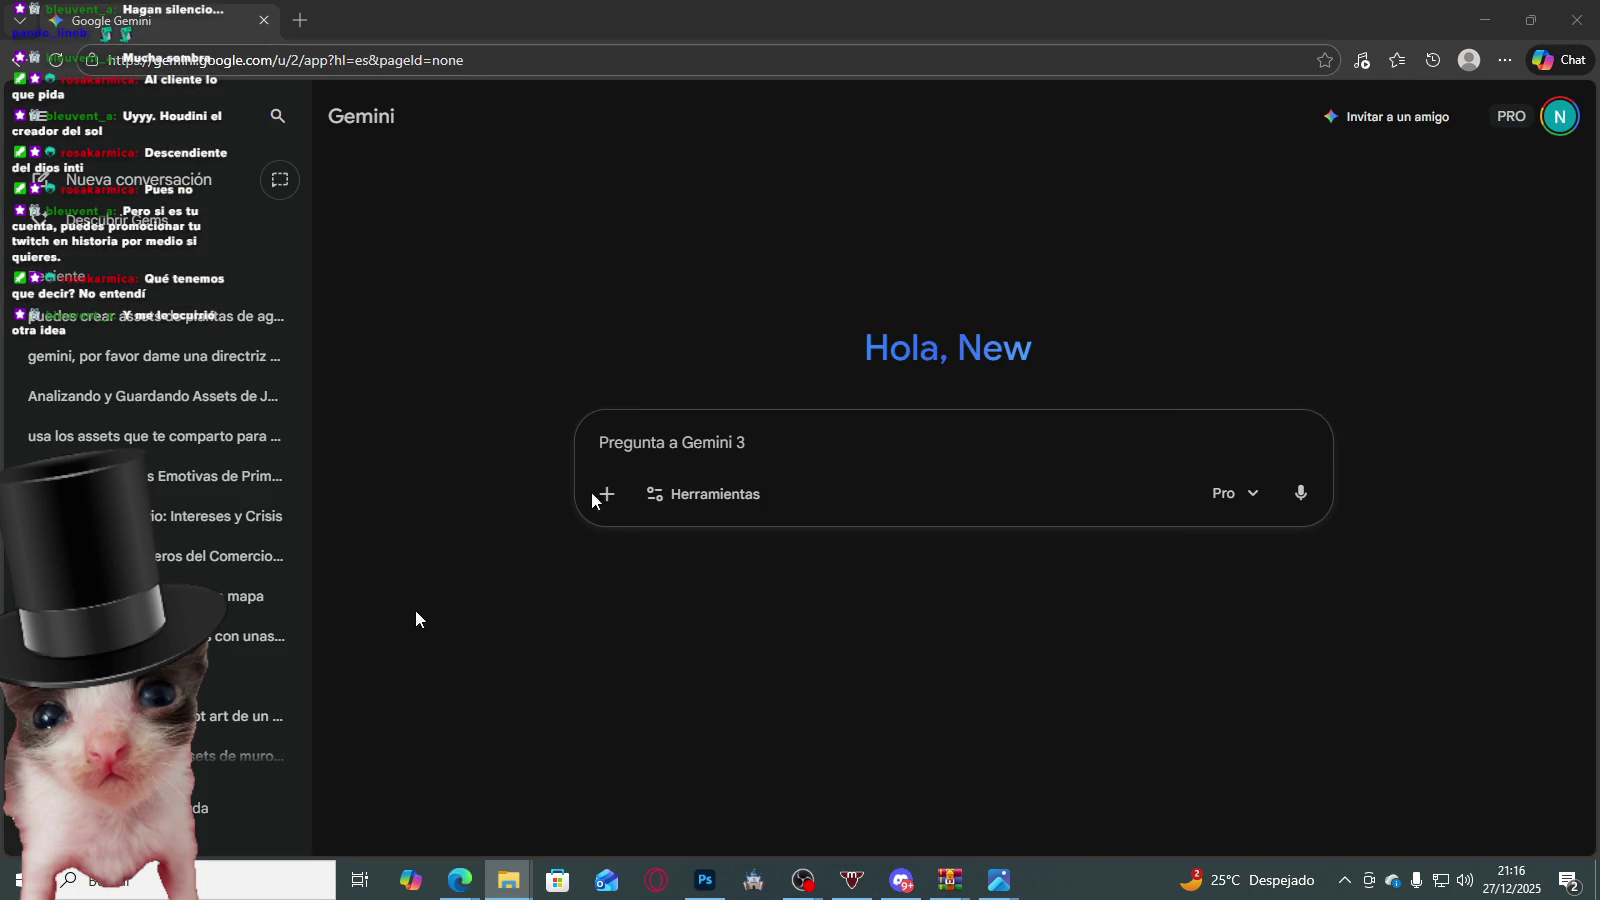
pyautogui.moveTo(1188, 405); pyautogui.dragTo(686, 482)
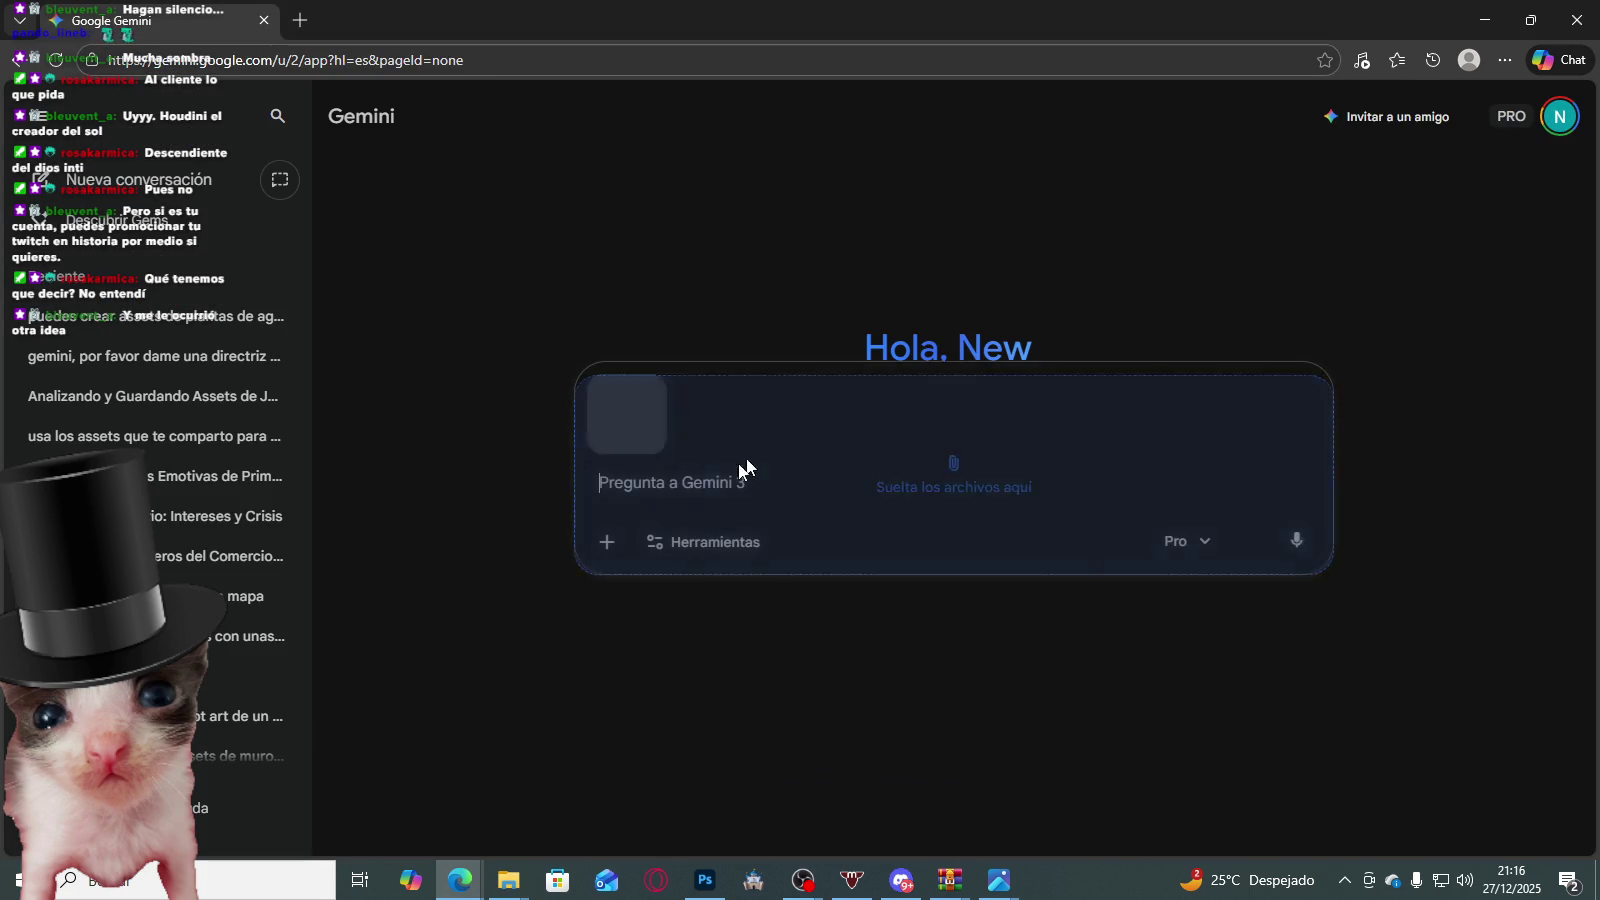
pyautogui.write('gemini, podrias mejrpoa')
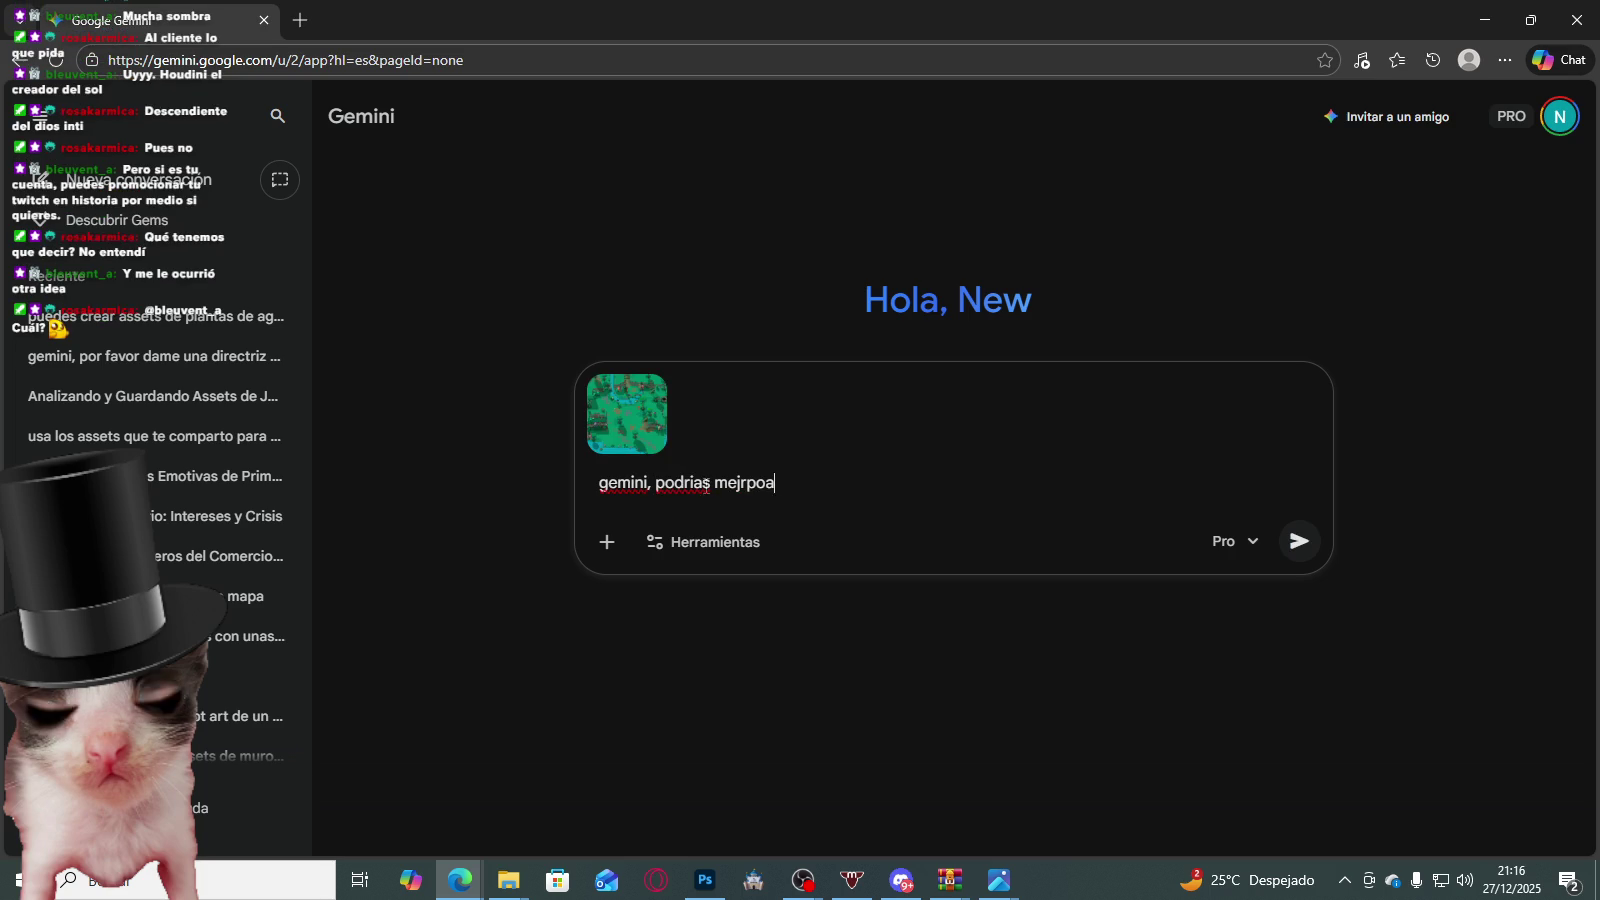
pyautogui.rightClick(708, 484)
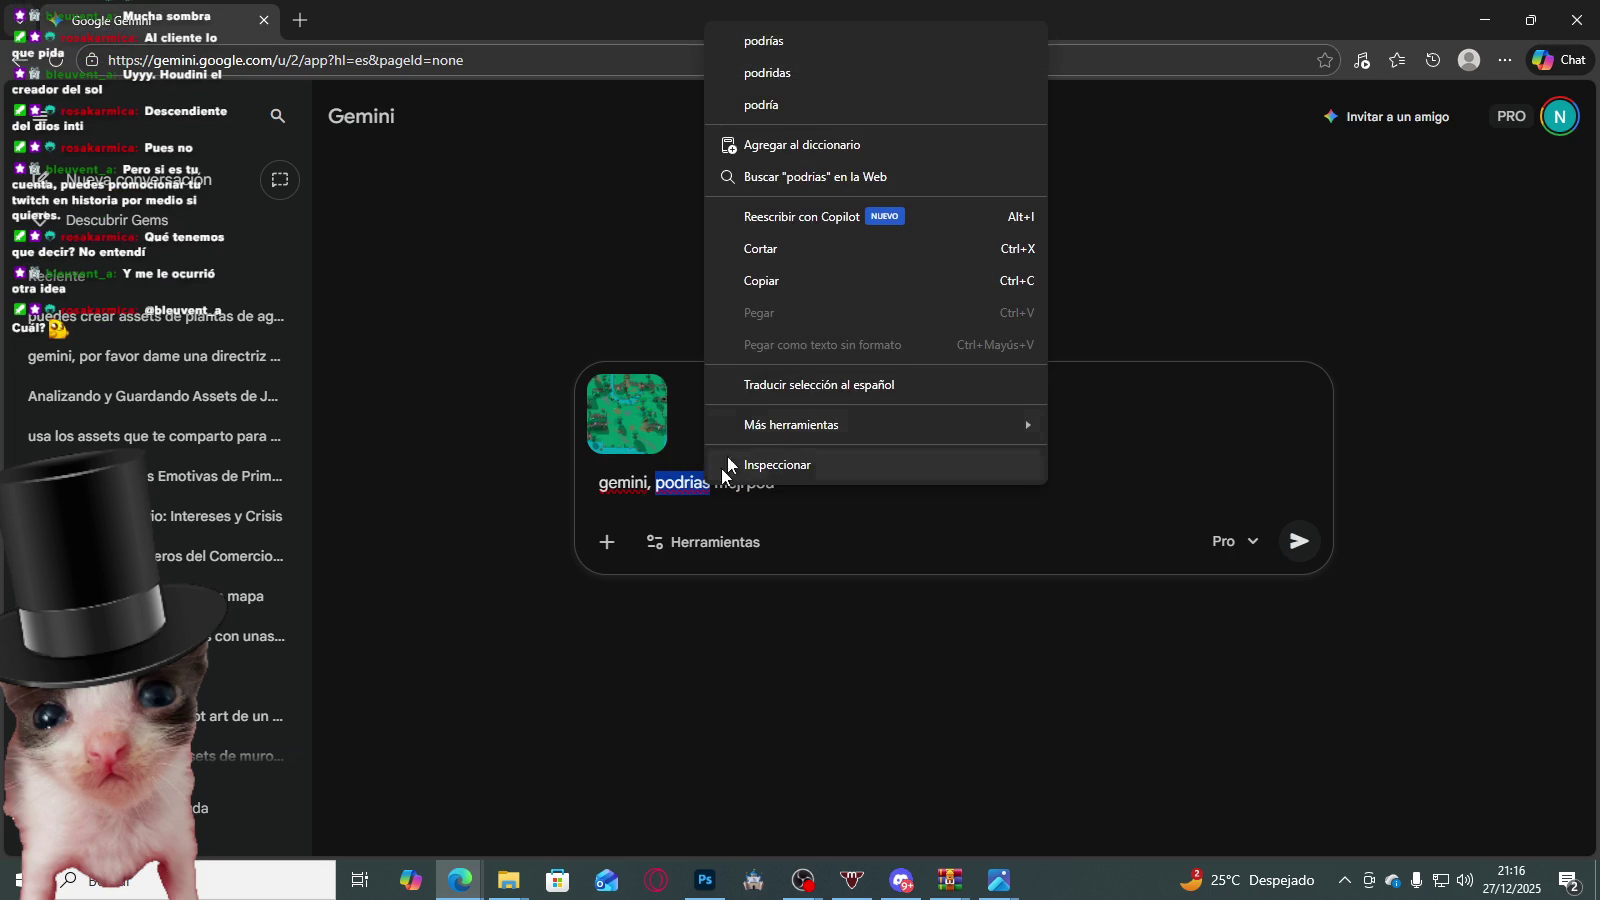
pyautogui.click(797, 73)
pyautogui.hotkey('alt', 'Tab')
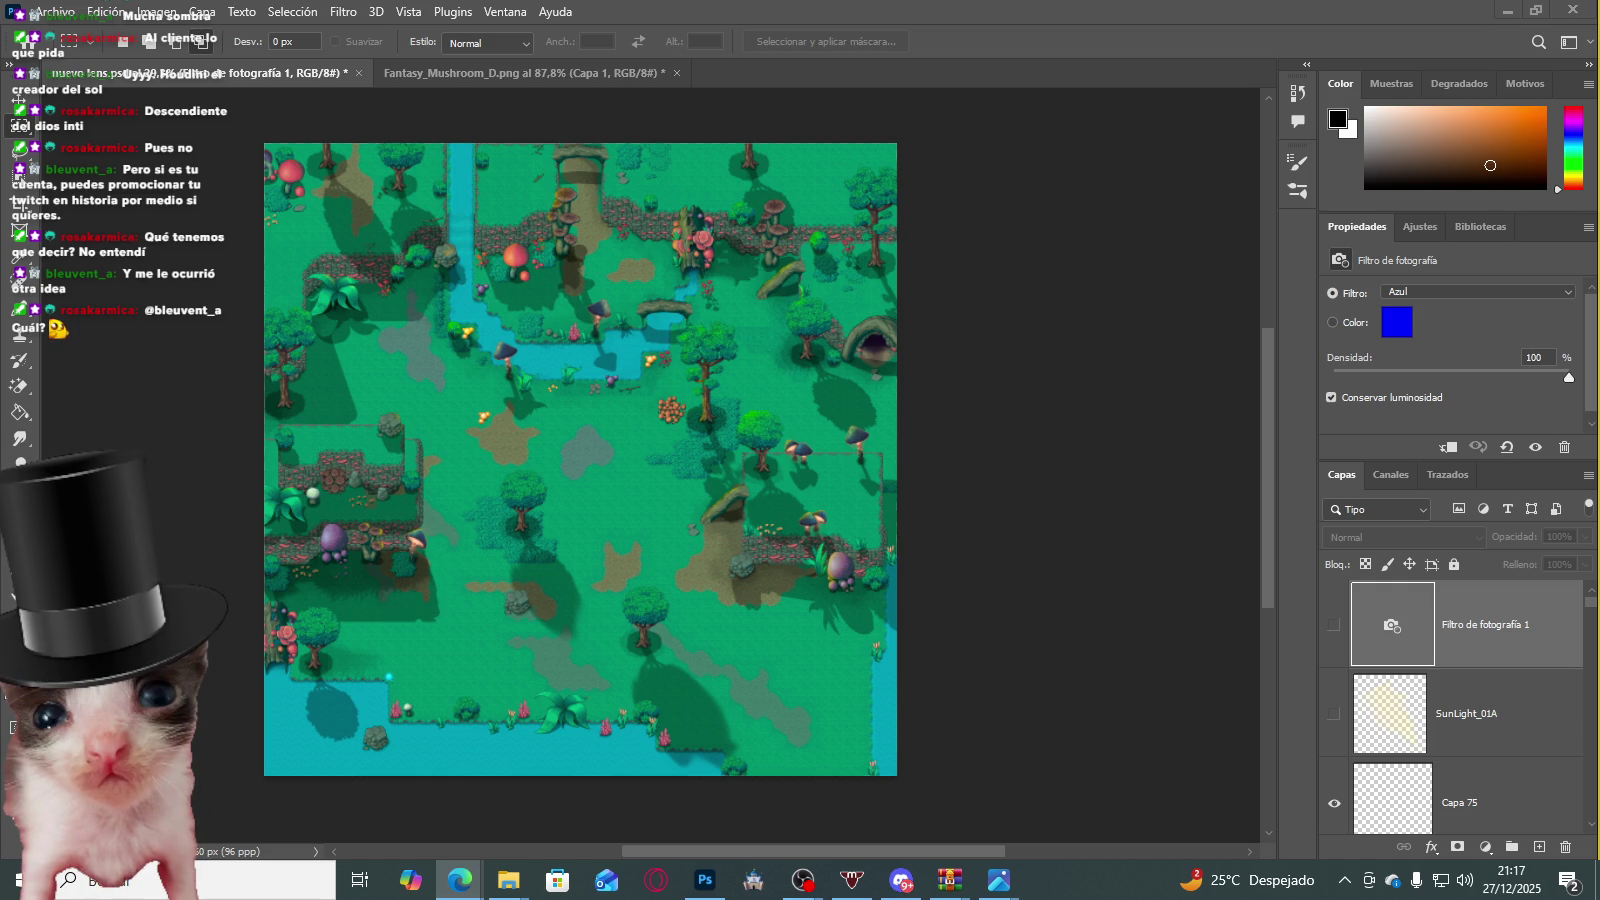
# Step: Bring up the generated image and zoom in on its upper-left area
pyautogui.hotkey('alt', 'Tab')
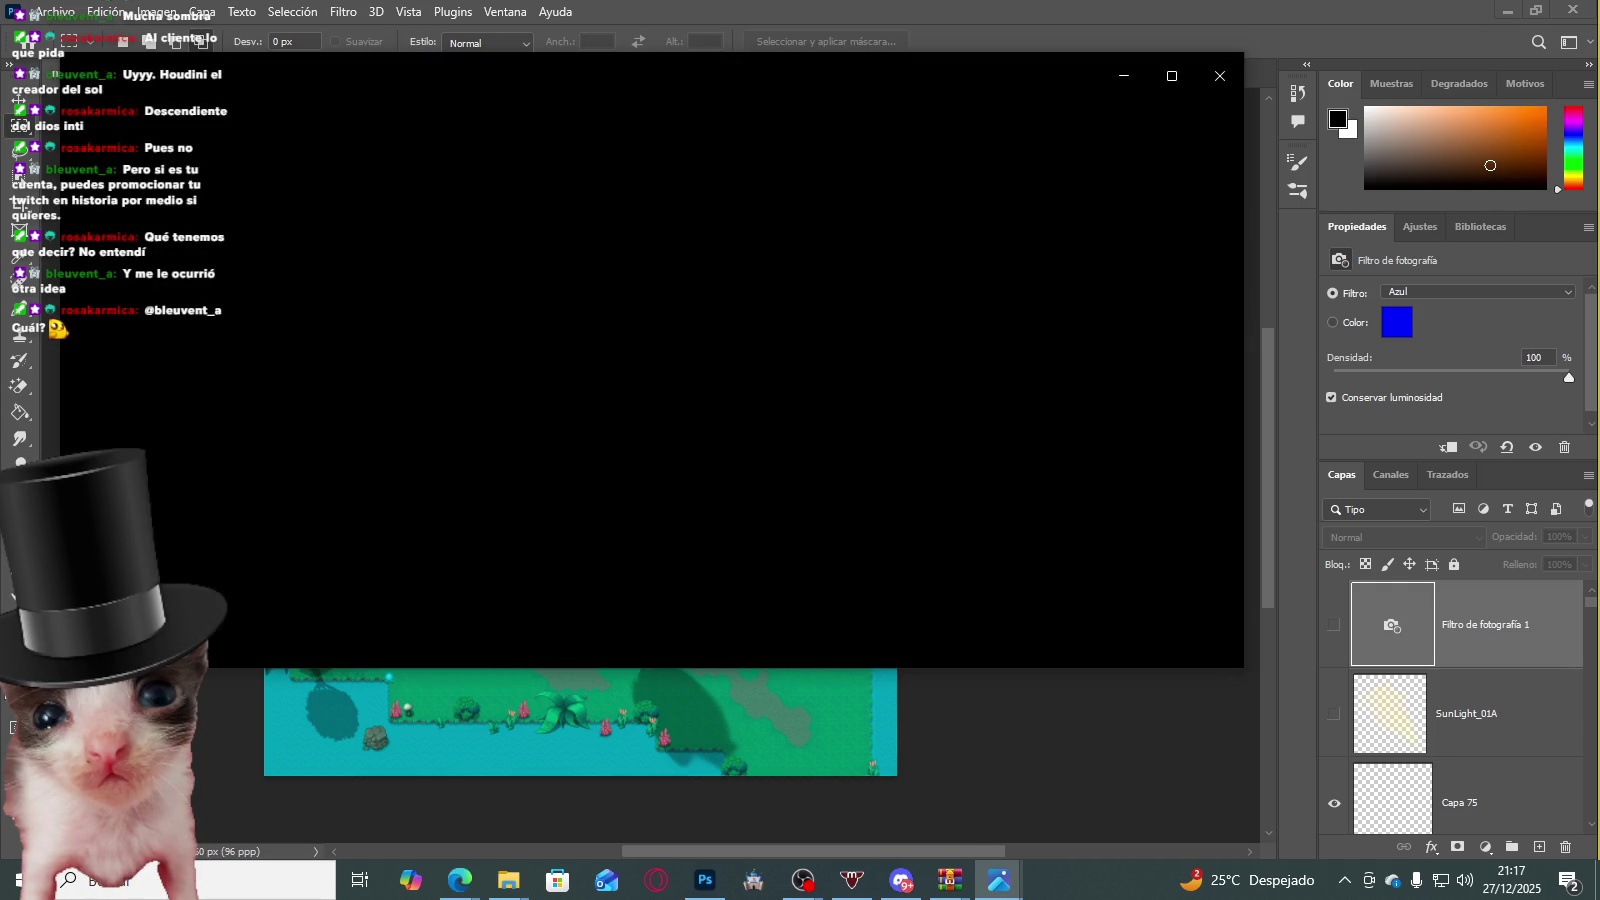
pyautogui.scroll(3, 443, 278)
pyautogui.scroll(2, 518, 403)
pyautogui.scroll(2, 582, 346)
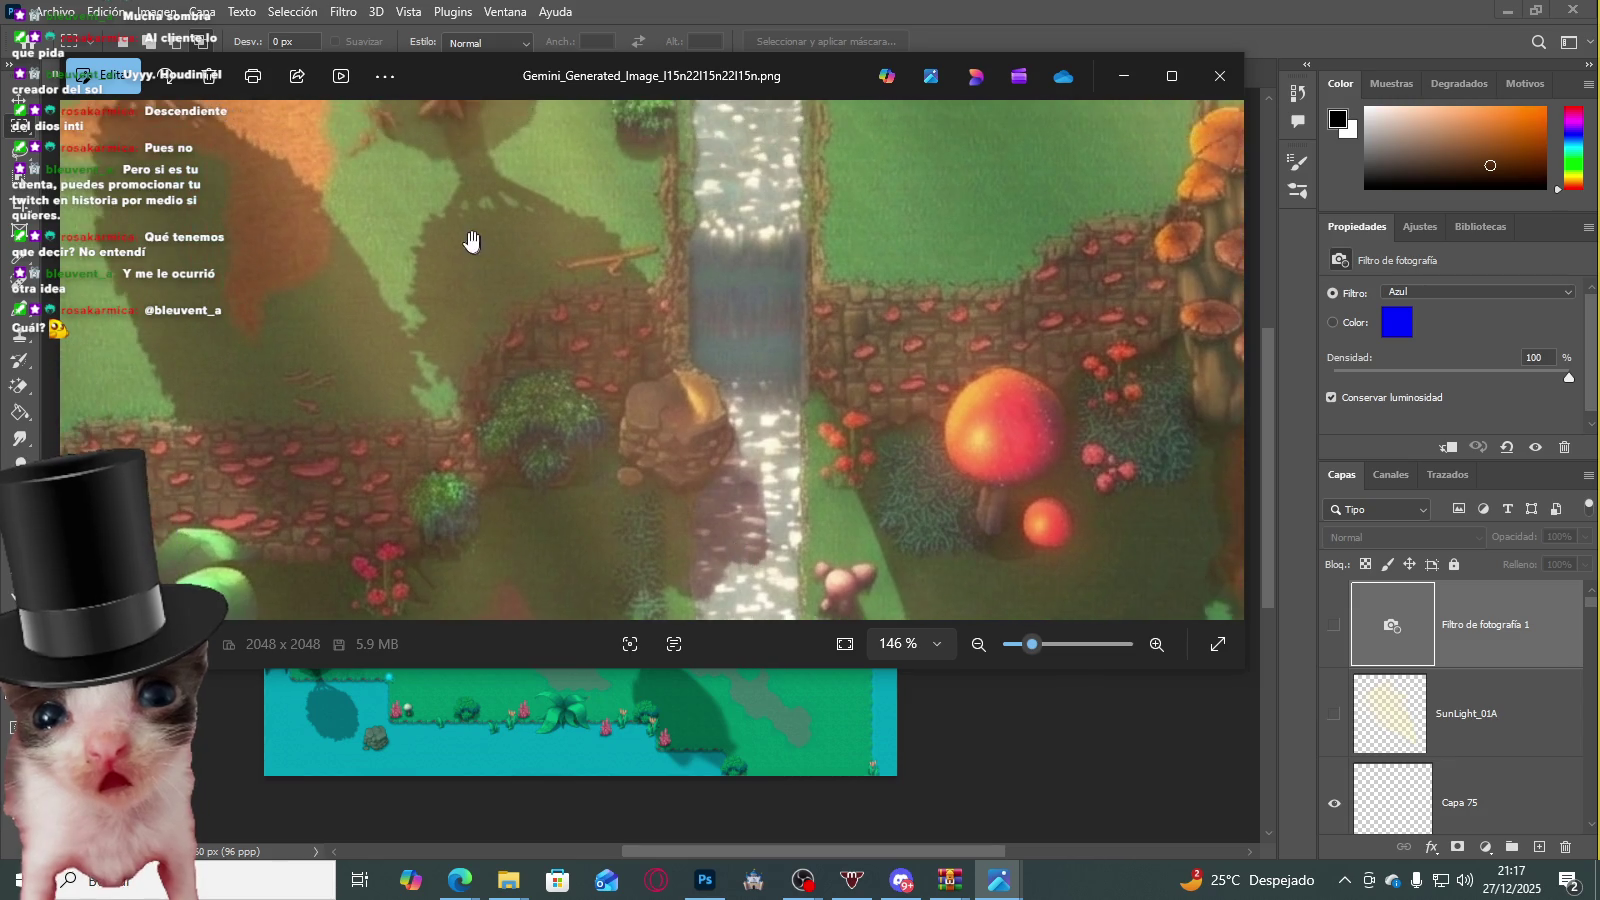
pyautogui.moveTo(475, 250); pyautogui.dragTo(718, 453)
pyautogui.scroll(-2, 520, 325)
pyautogui.scroll(-3, 520, 325)
pyautogui.scroll(-2, 511, 325)
pyautogui.scroll(-1, 500, 335)
pyautogui.scroll(-1, 485, 380)
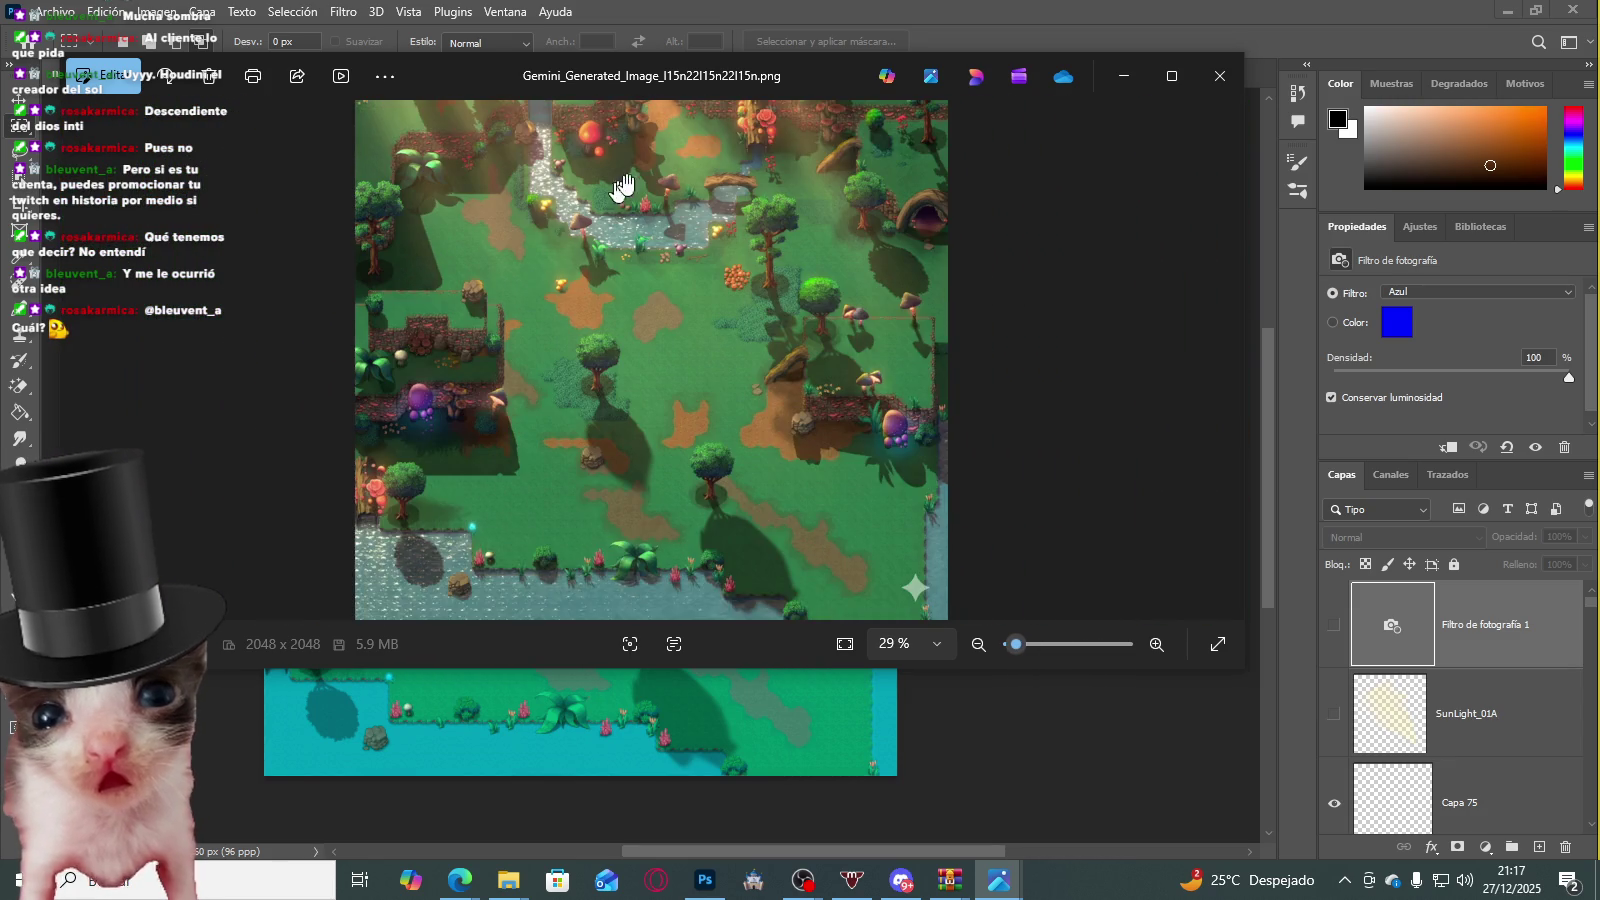
pyautogui.scroll(3, 668, 478)
pyautogui.scroll(2, 697, 291)
pyautogui.scroll(2, 697, 291)
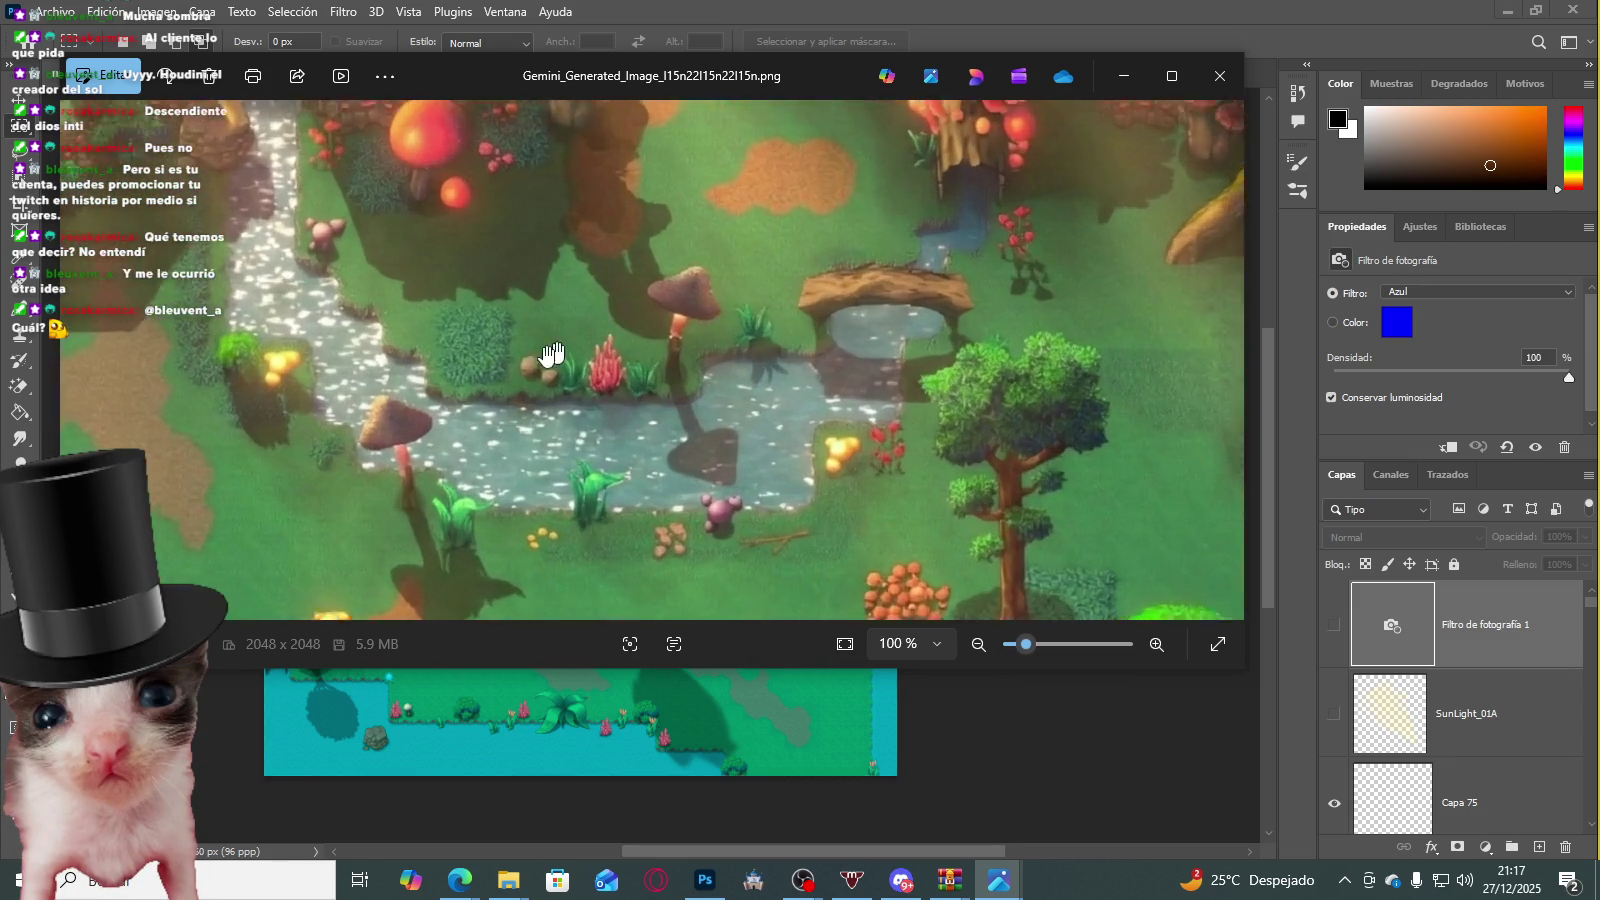
pyautogui.scroll(1, 697, 291)
# Step: Pan across the stream, trees, waterfall and red mushroom, then close the viewer
pyautogui.moveTo(415, 367)
pyautogui.mouseDown()
pyautogui.moveTo(732, 334)
pyautogui.moveTo(650, 250)
pyautogui.moveTo(600, 536)
pyautogui.moveTo(590, 268)
pyautogui.moveTo(500, 271)
pyautogui.mouseUp()
pyautogui.scroll(-2, 500, 271)
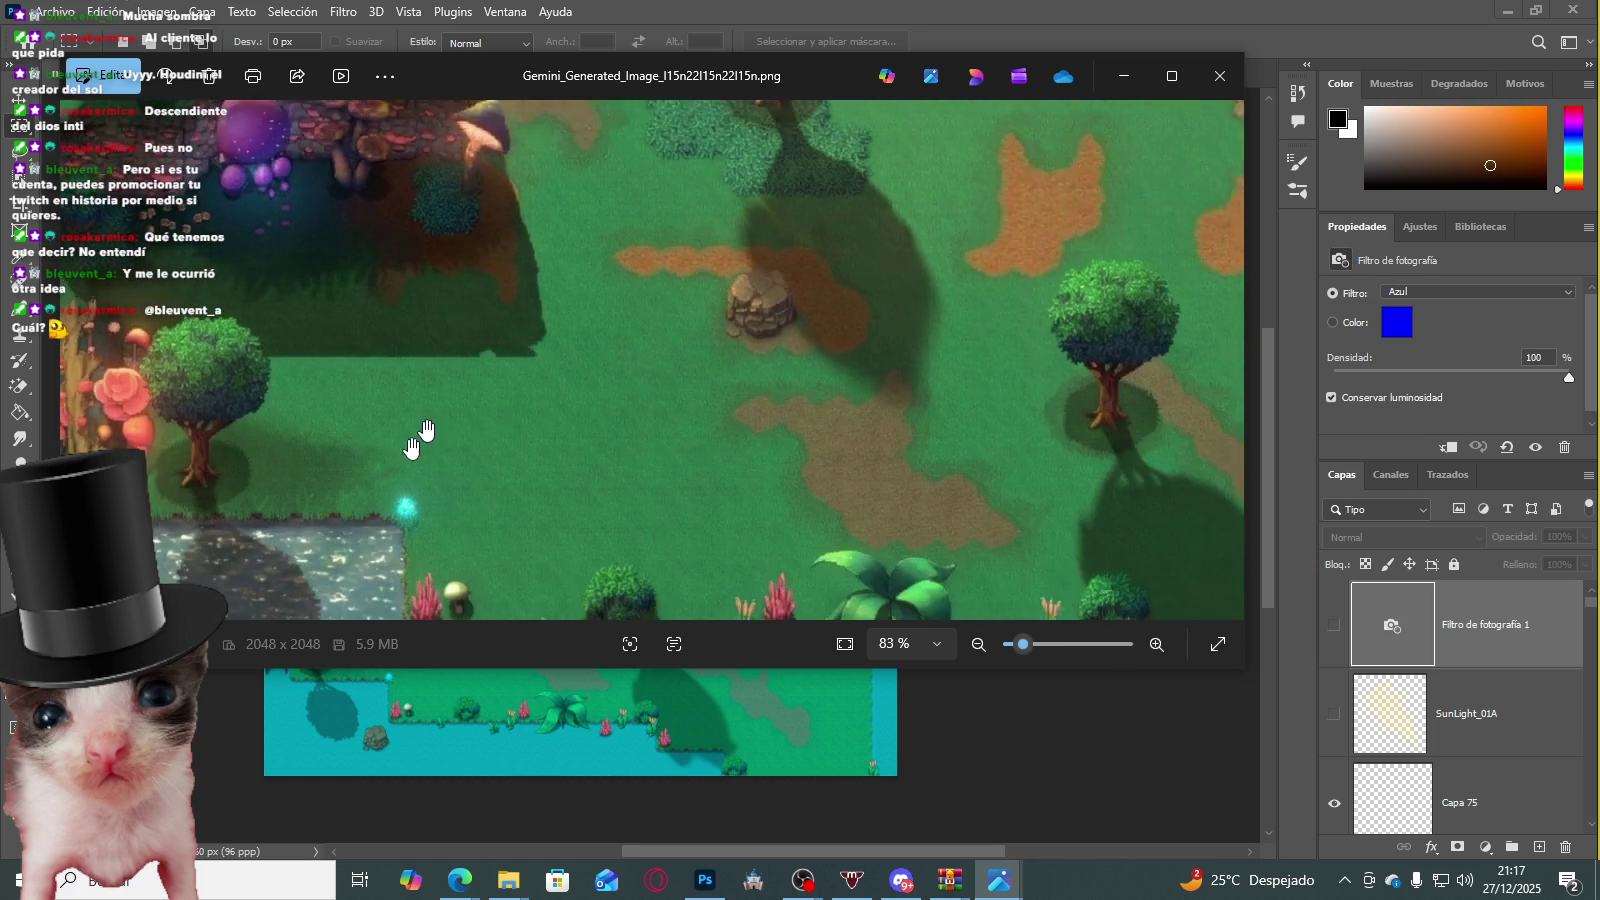
pyautogui.moveTo(421, 436); pyautogui.dragTo(400, 282)
pyautogui.scroll(-2, 484, 399)
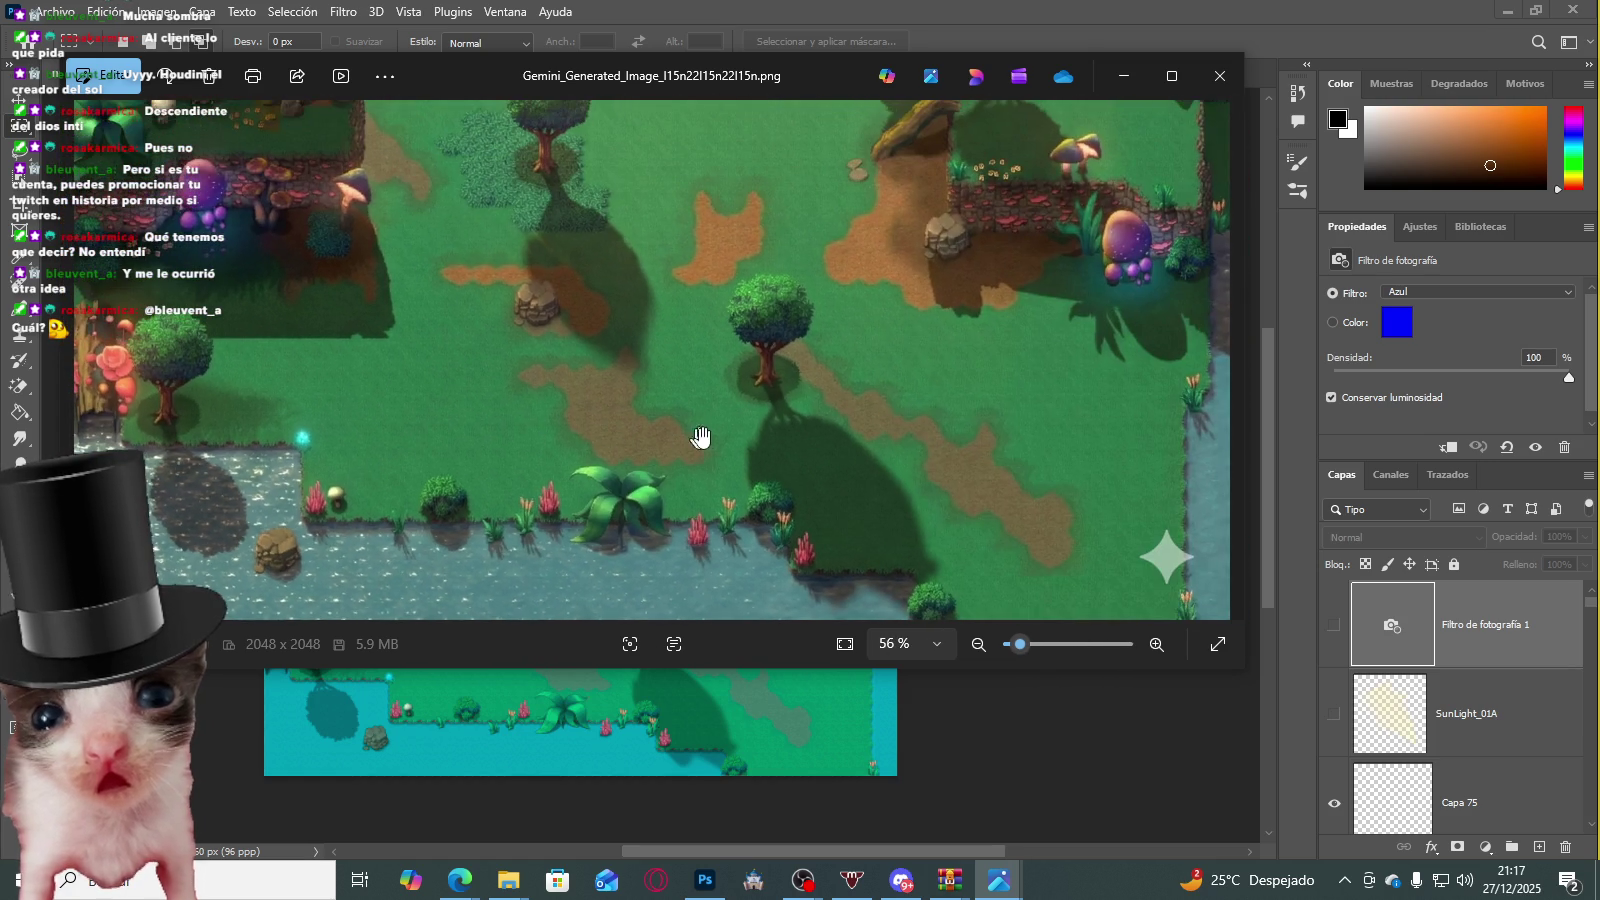
pyautogui.moveTo(557, 229)
pyautogui.mouseDown()
pyautogui.moveTo(545, 330)
pyautogui.moveTo(592, 435)
pyautogui.mouseUp()
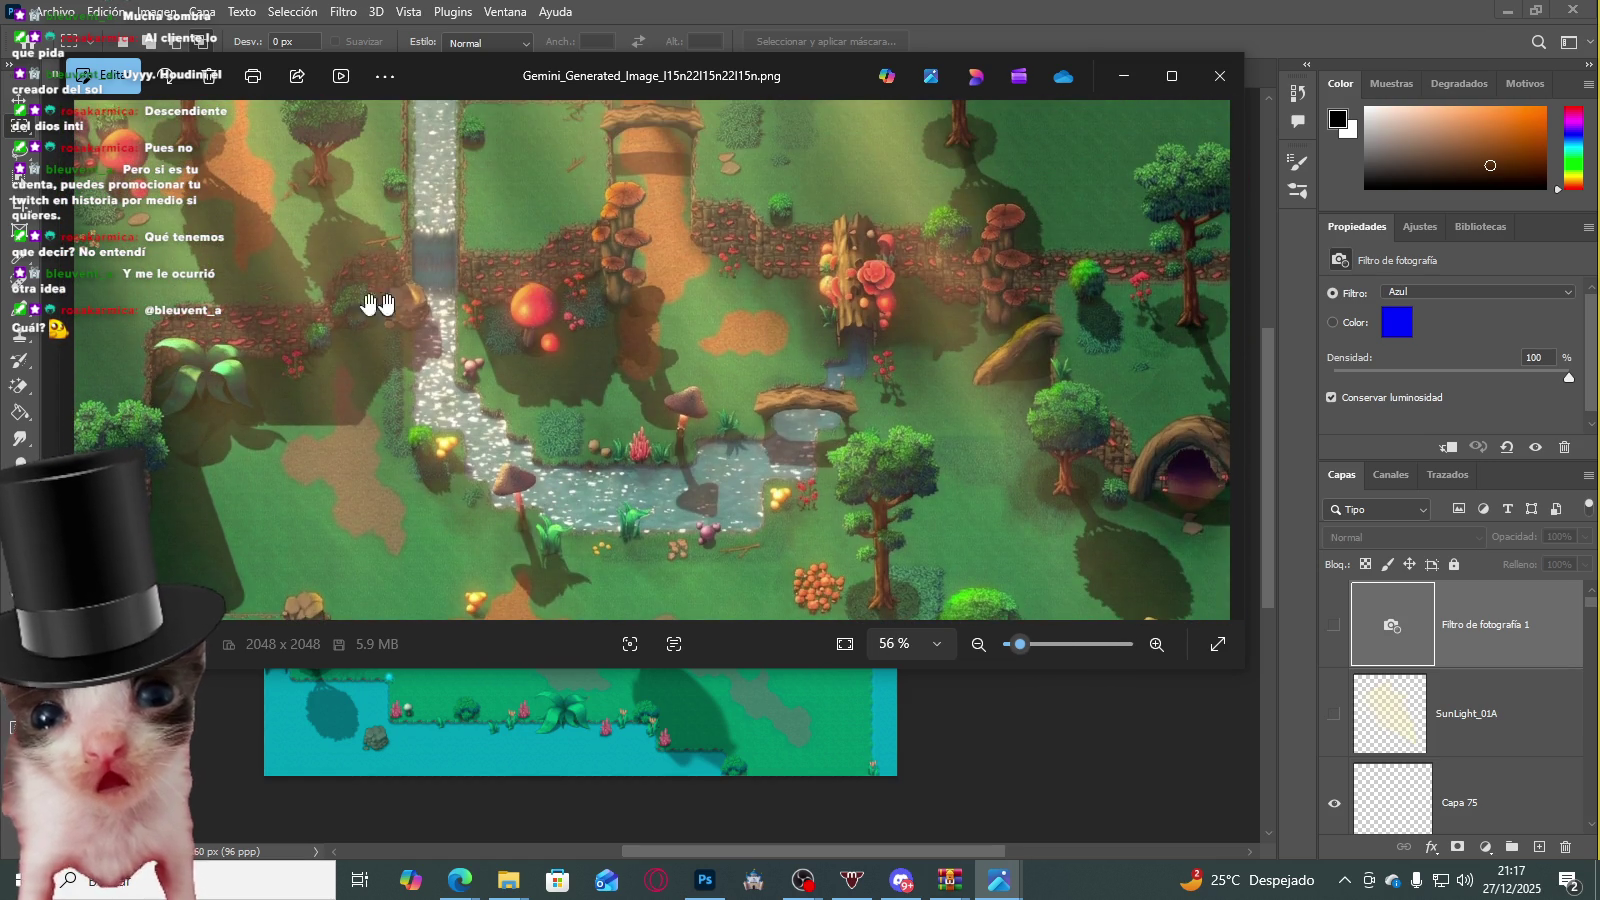
pyautogui.scroll(3, 592, 435)
pyautogui.moveTo(148, 190)
pyautogui.mouseDown()
pyautogui.moveTo(411, 309)
pyautogui.moveTo(413, 334)
pyautogui.mouseUp()
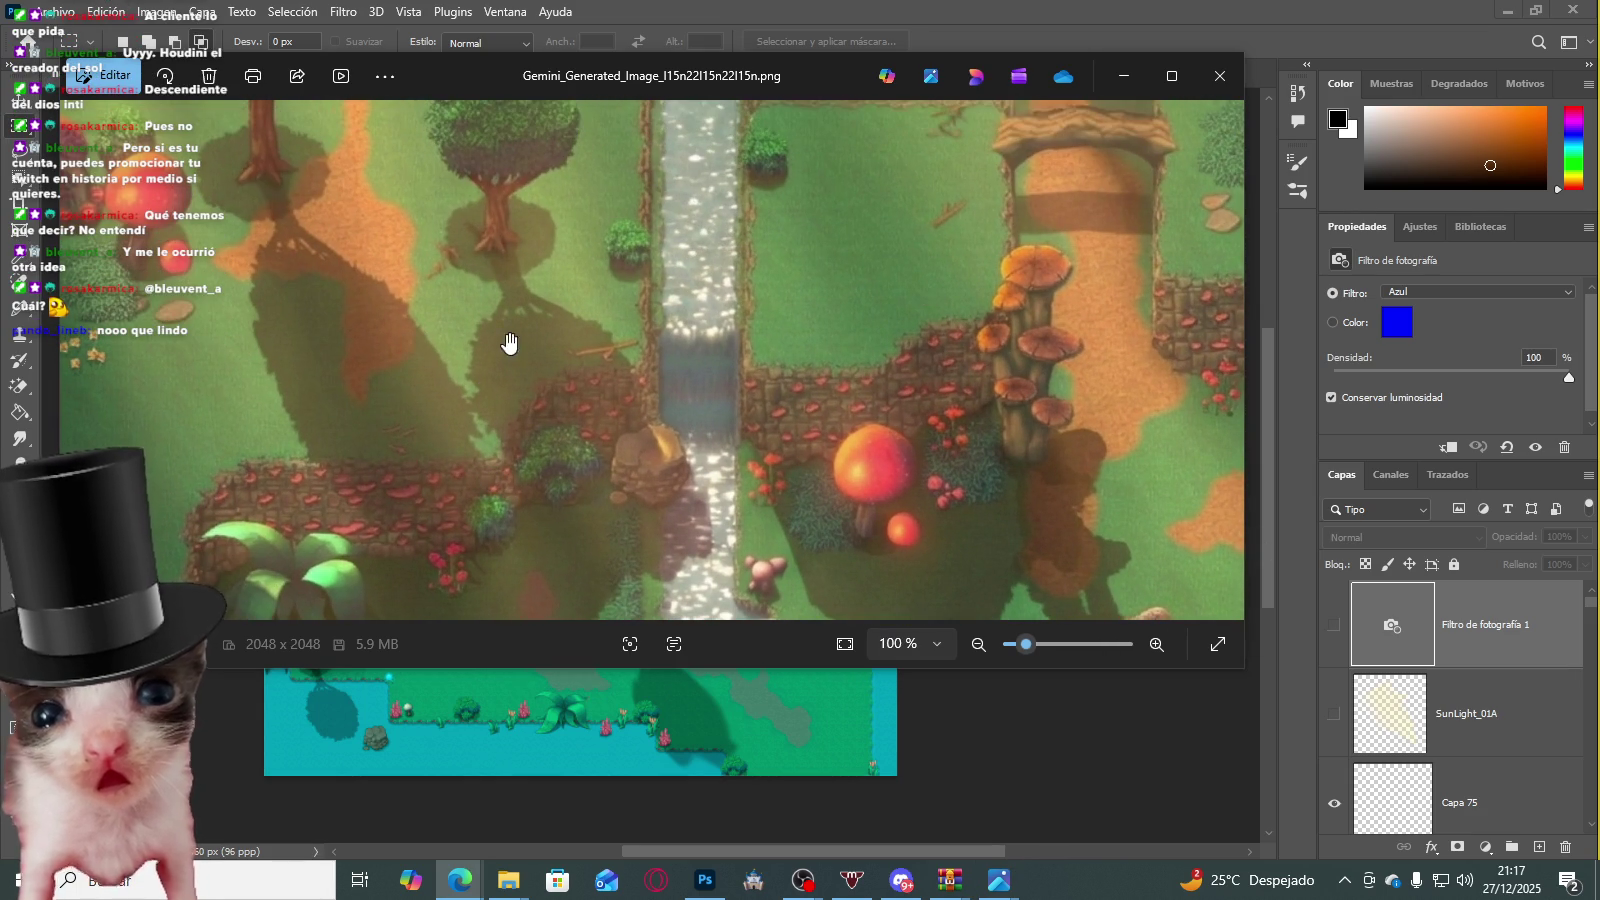
pyautogui.scroll(-4, 510, 343)
pyautogui.scroll(-2, 829, 359)
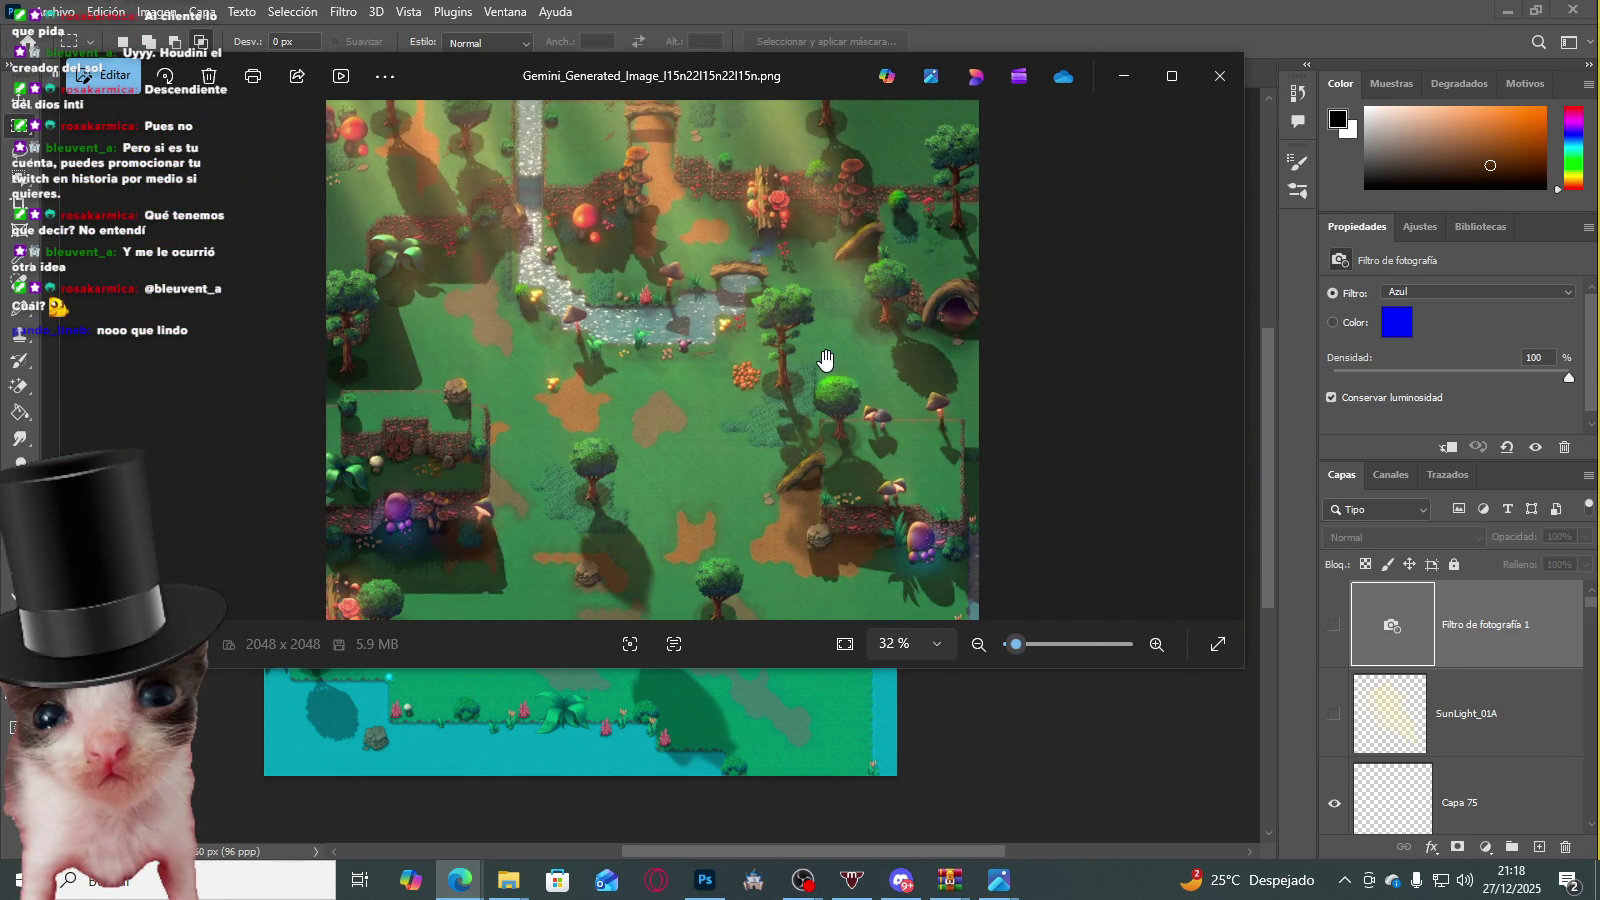
pyautogui.scroll(-1, 829, 359)
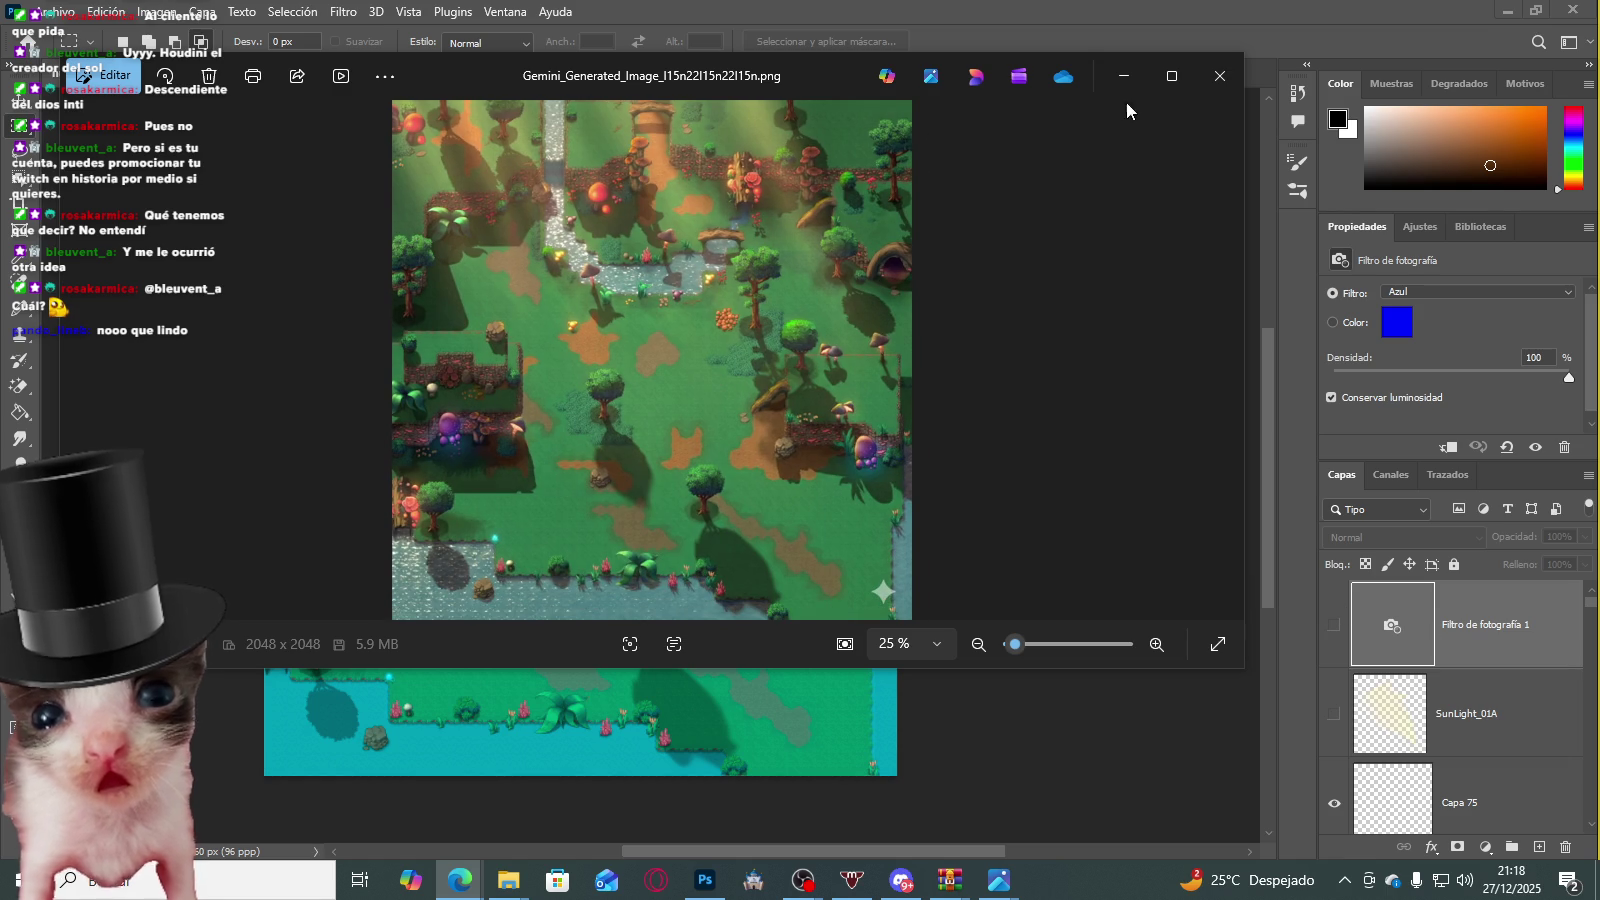
pyautogui.click(1227, 79)
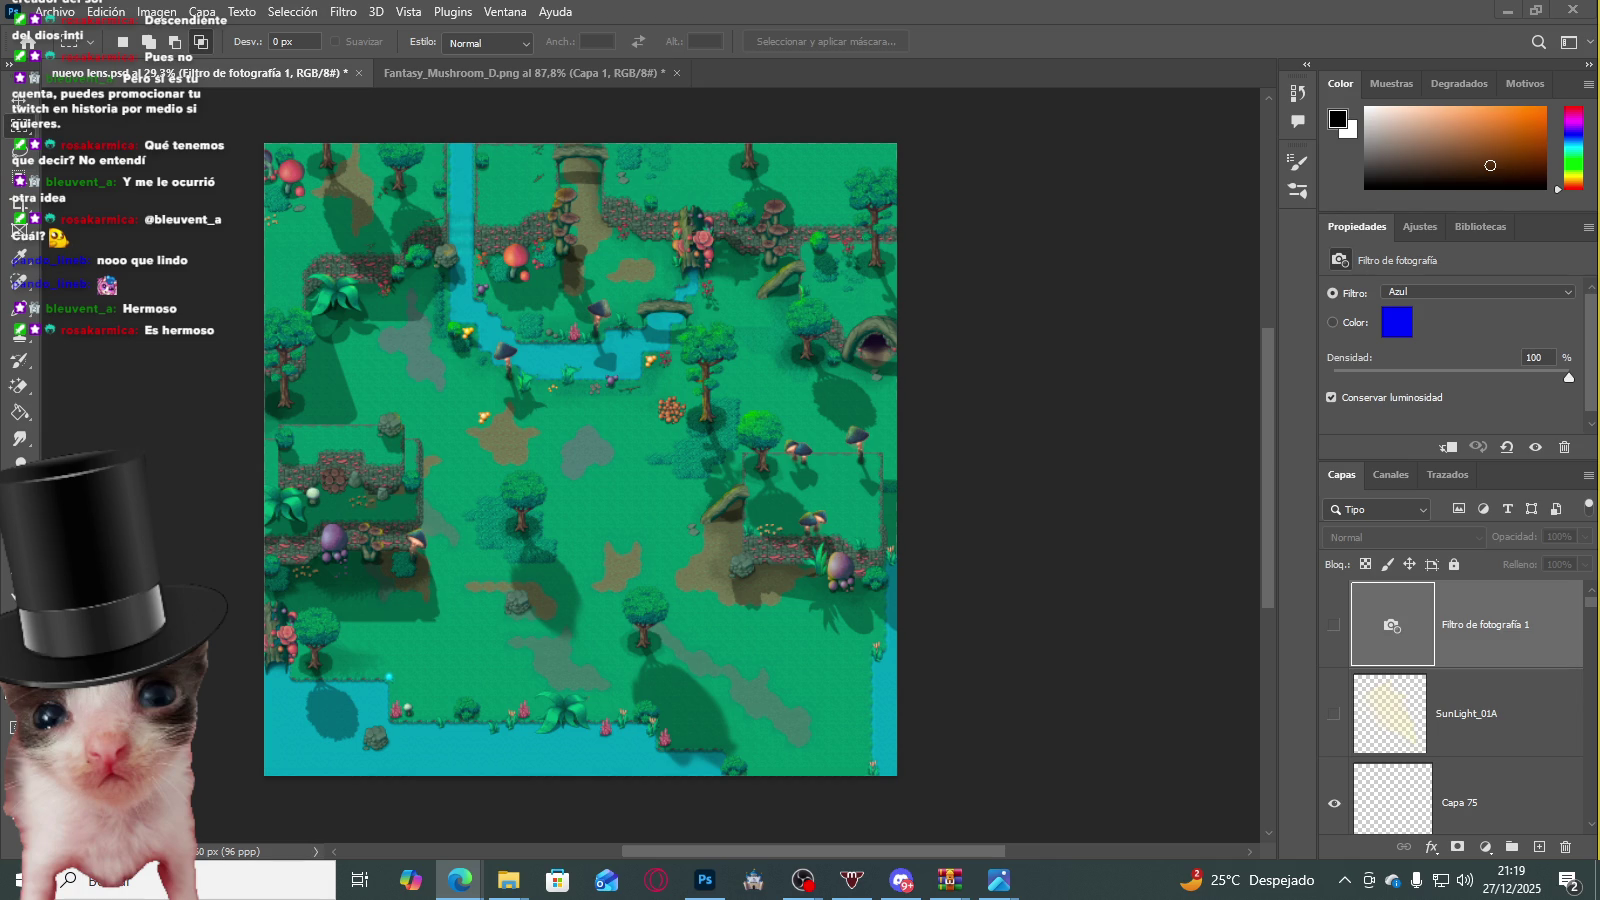
pyautogui.moveTo(1157, 207); pyautogui.dragTo(461, 346)
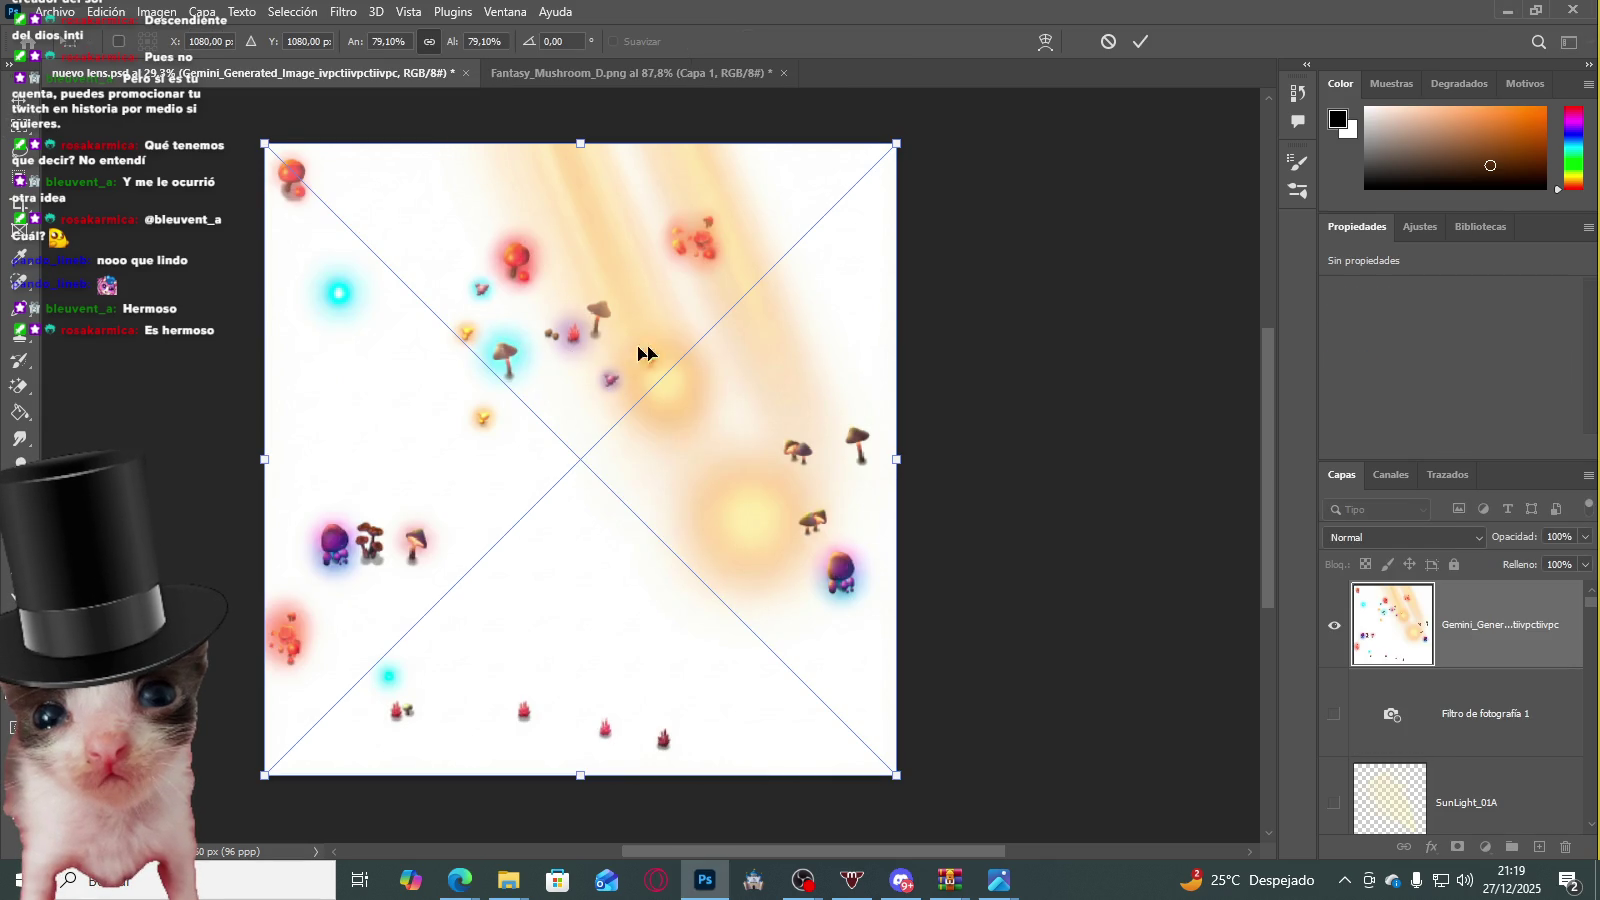
# Step: Commit the placed glow image and try Aclarar, Luz lineal and Luz focal blending
pyautogui.press('Return')
pyautogui.scroll(3, 386, 257)
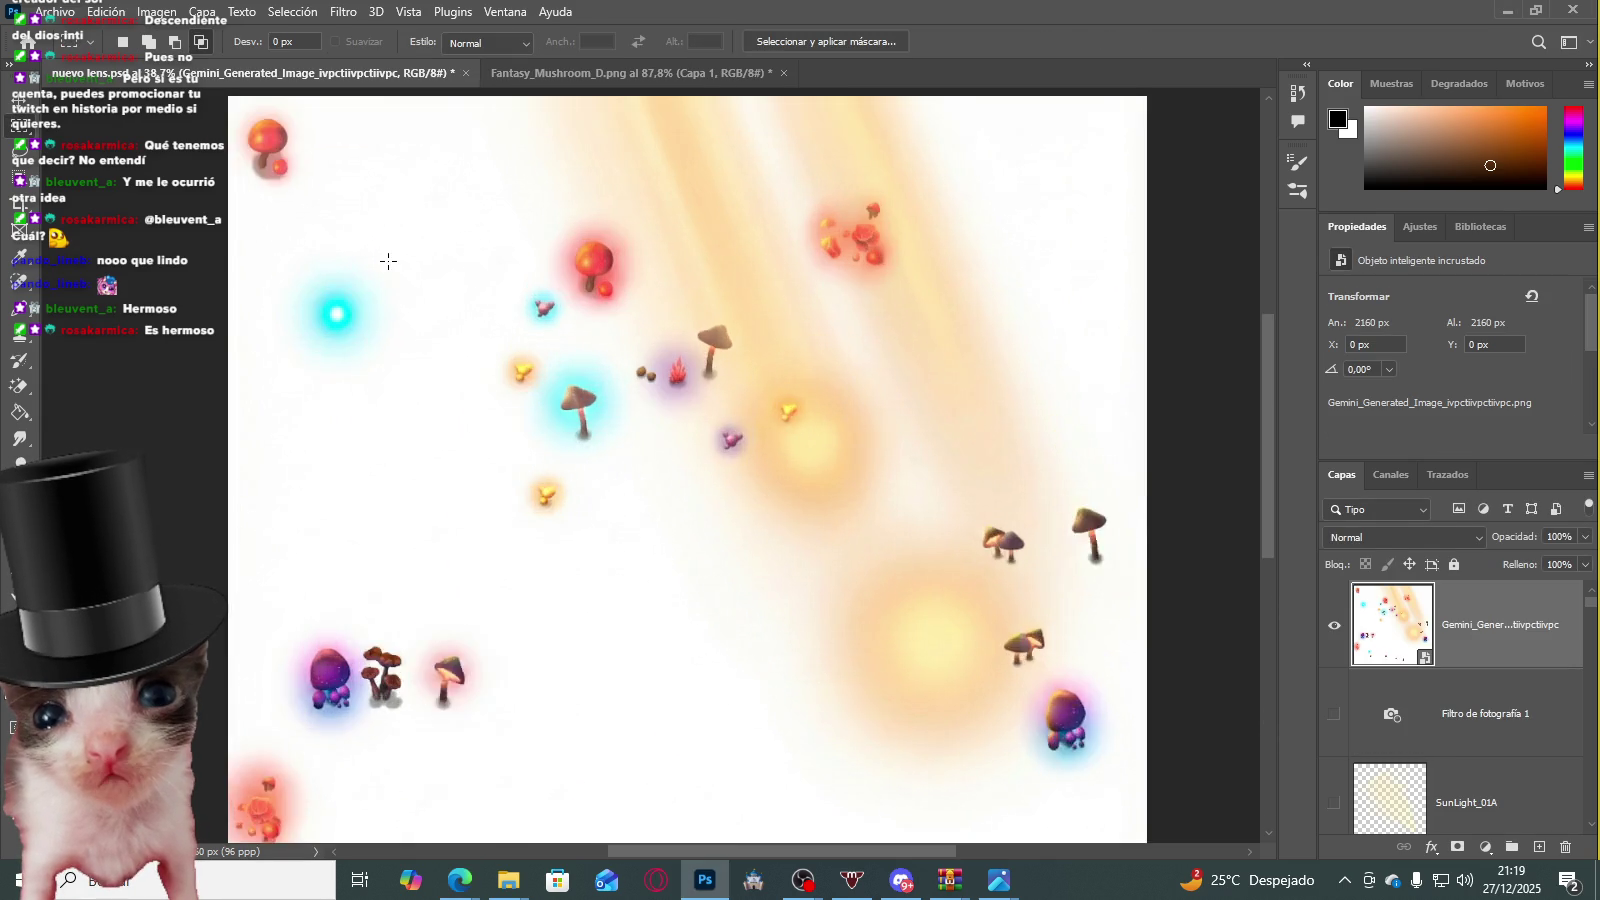
pyautogui.scroll(-2, 432, 271)
pyautogui.scroll(1, 440, 302)
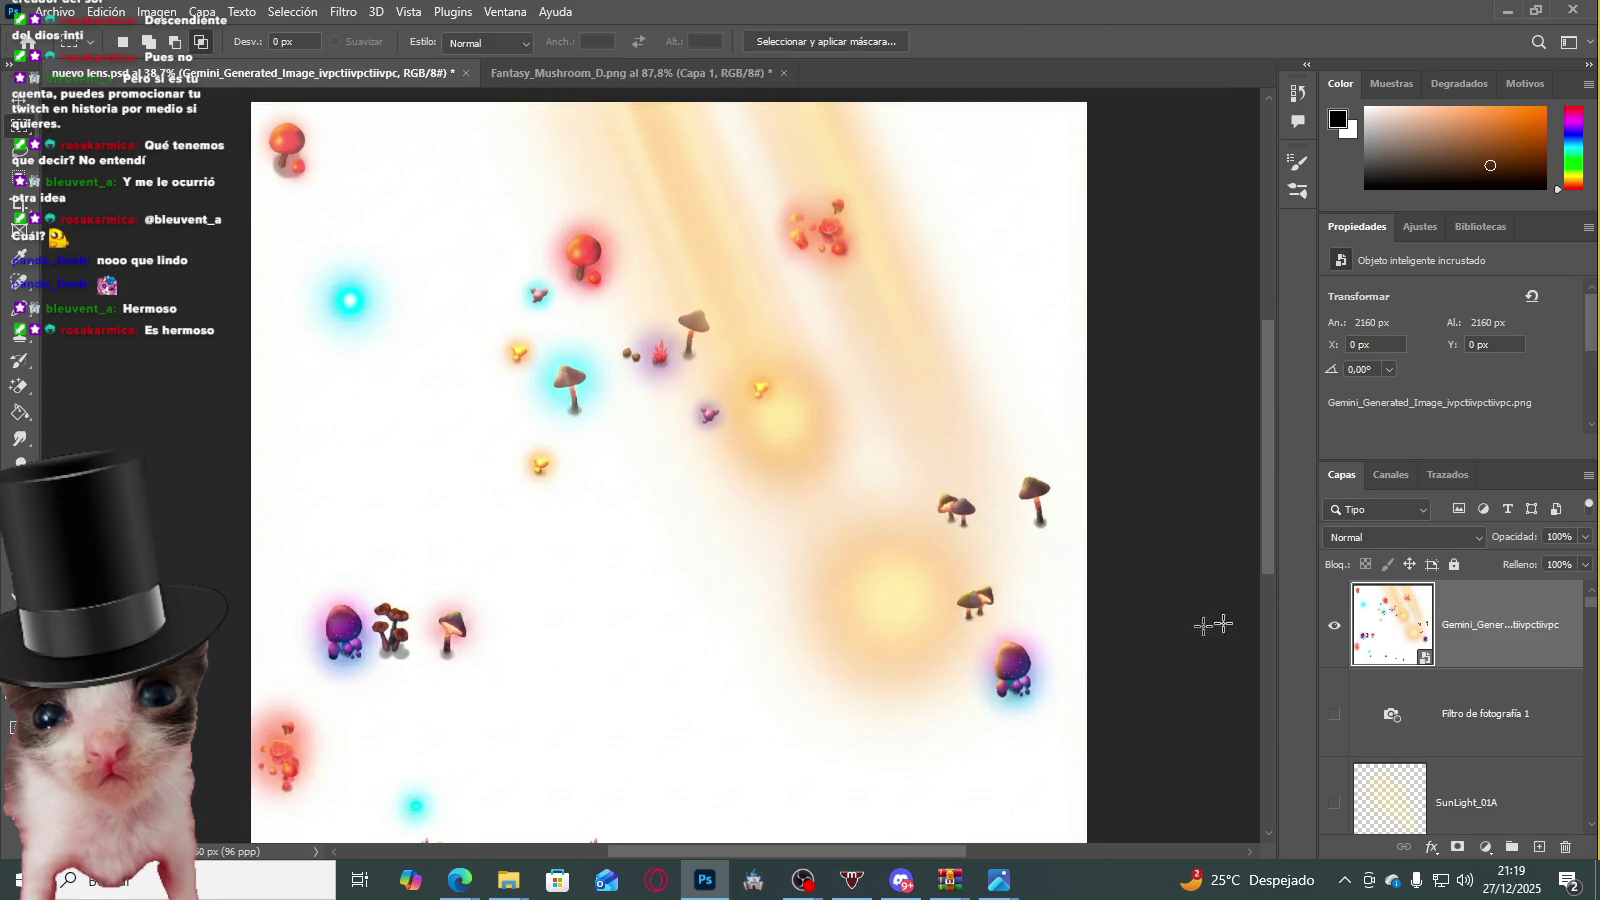
pyautogui.click(1416, 539)
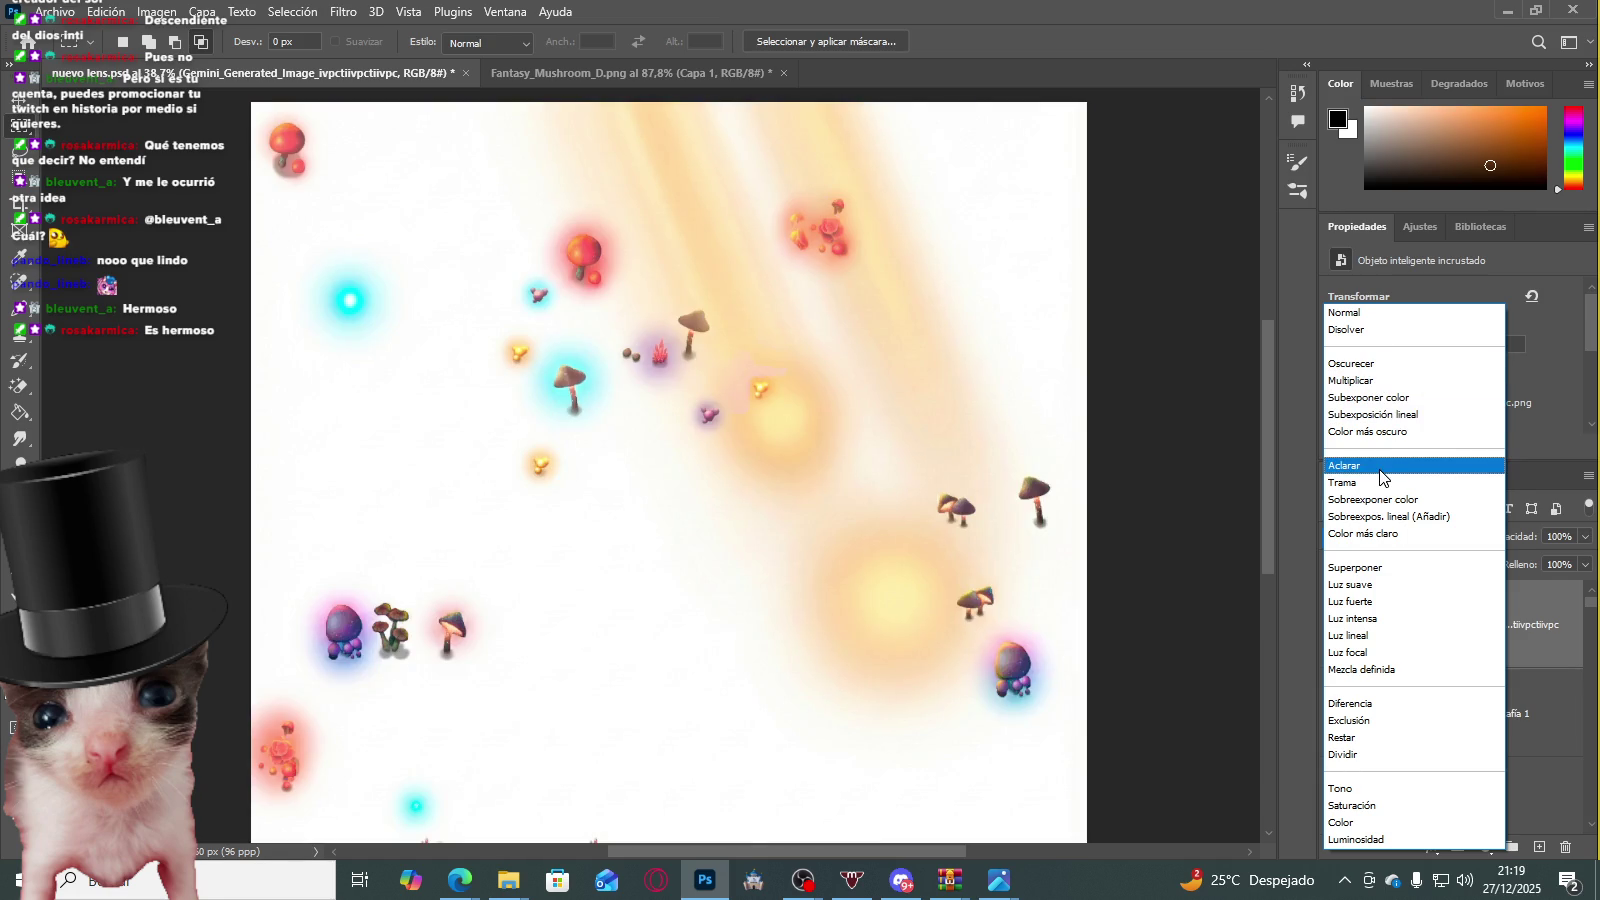
pyautogui.click(1382, 466)
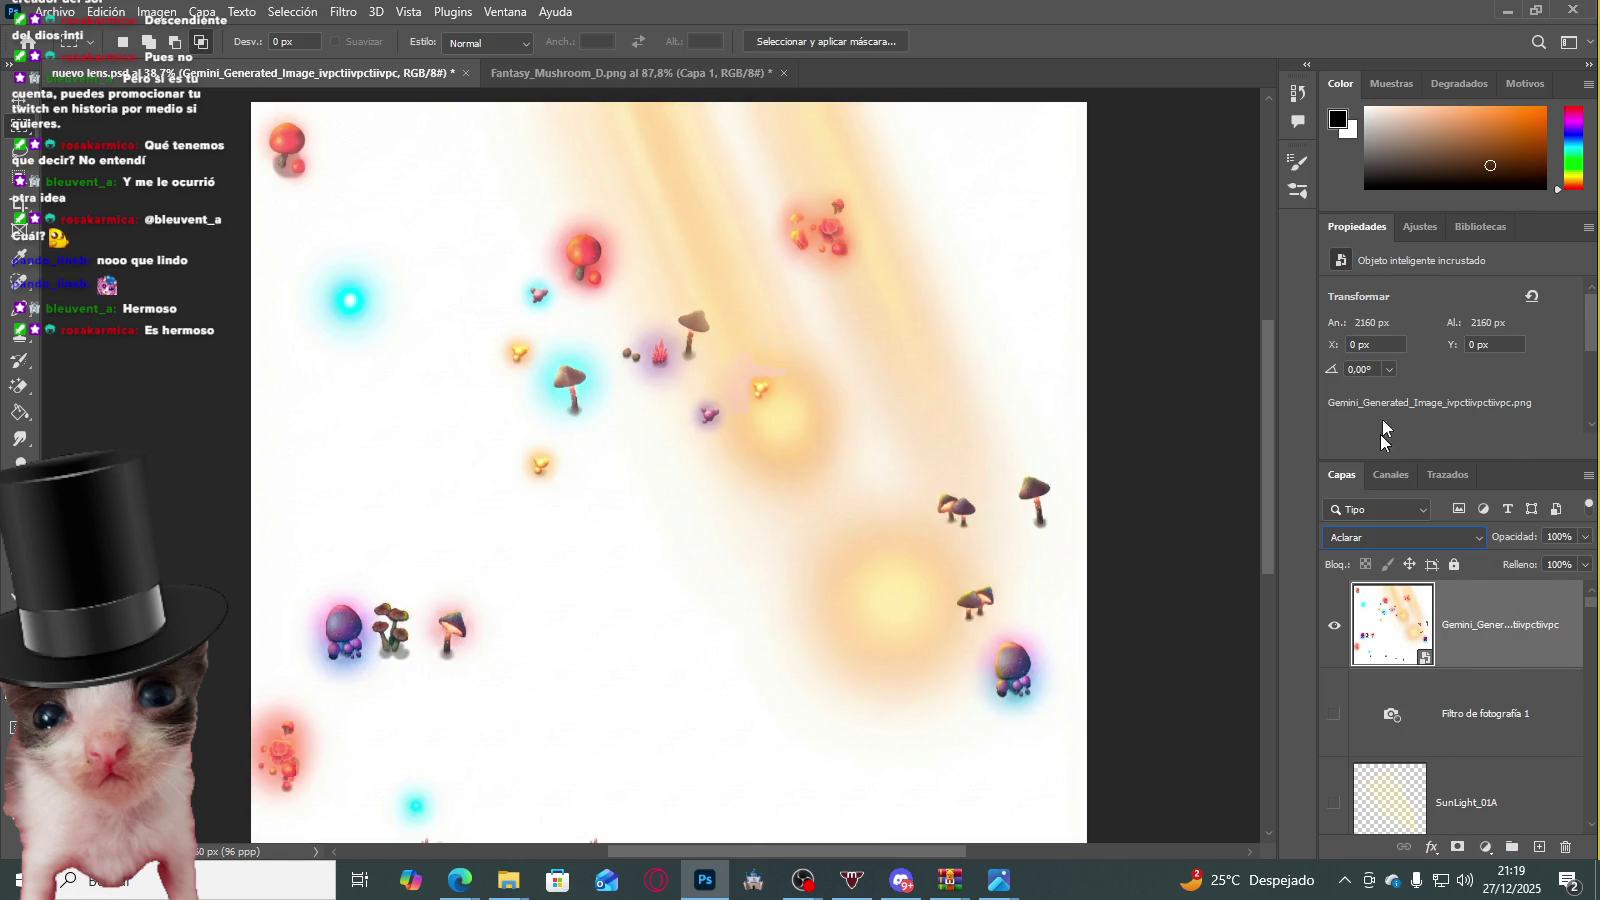
pyautogui.click(1392, 531)
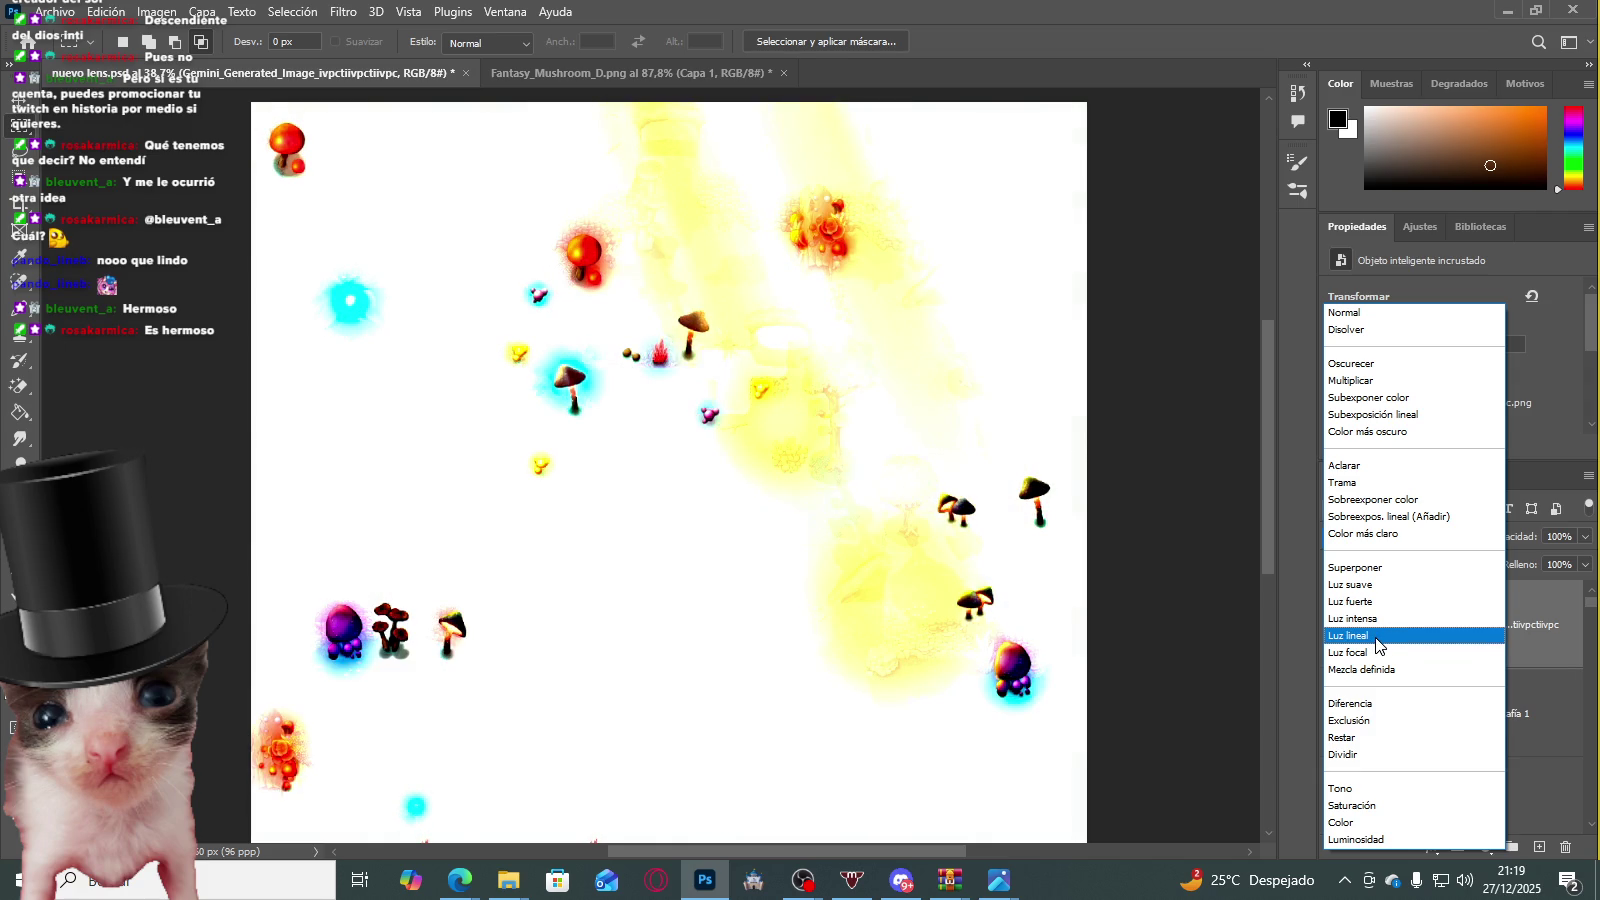
pyautogui.click(1376, 636)
pyautogui.click(1402, 538)
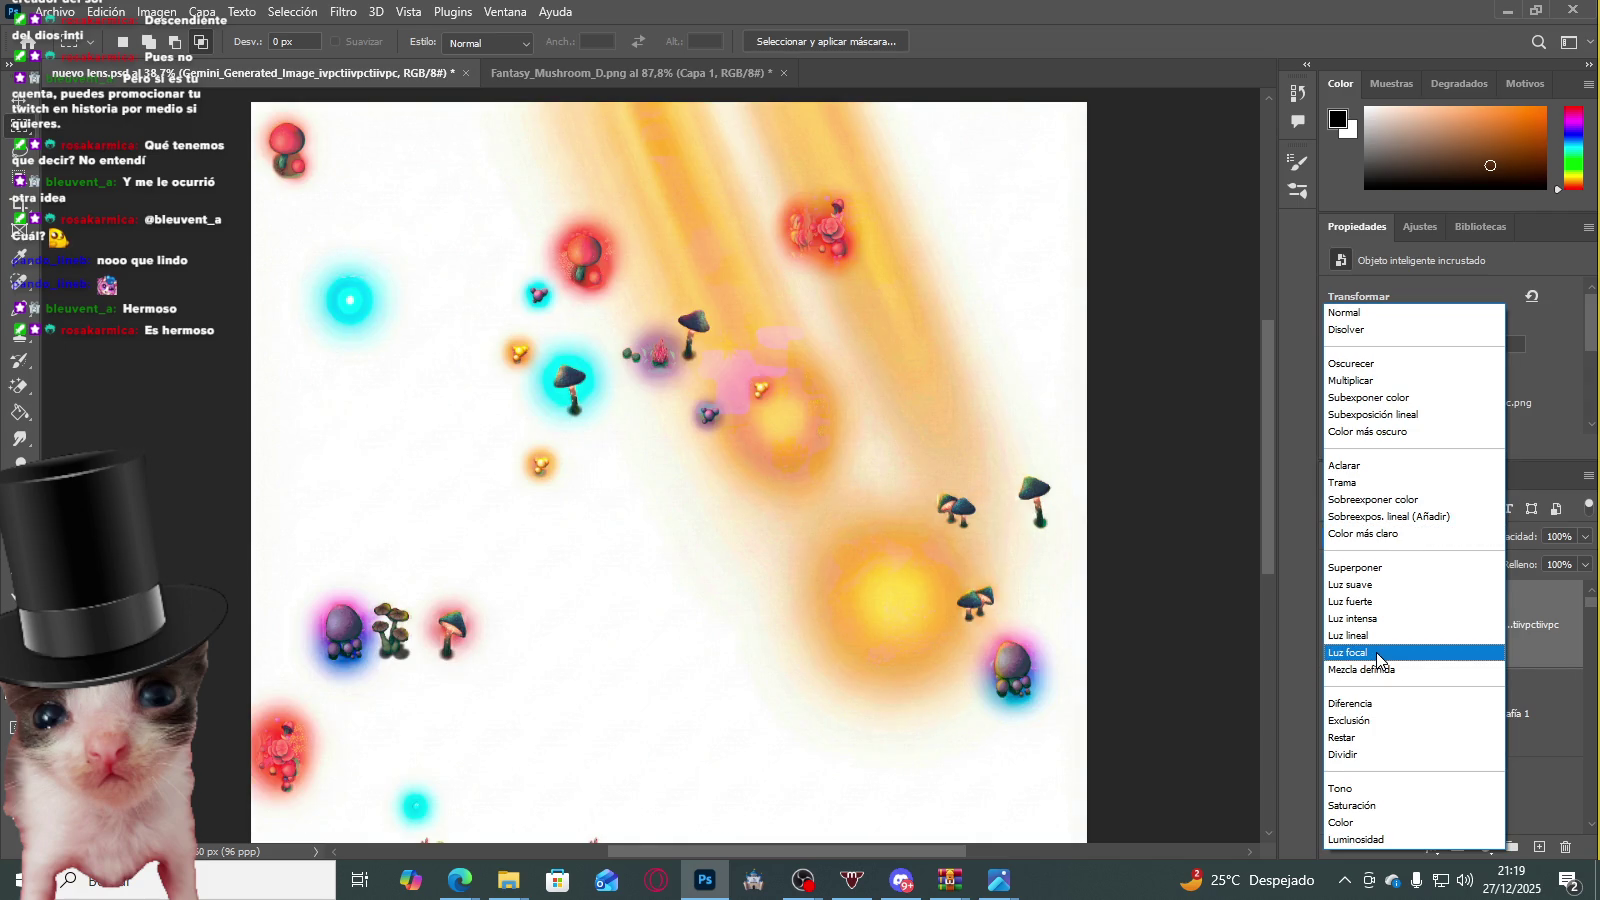
pyautogui.click(1377, 656)
# Step: Try Multiplicar on the glow layer, then settle on Superponer
pyautogui.scroll(1, 466, 294)
pyautogui.scroll(1, 489, 332)
pyautogui.scroll(-1, 500, 332)
pyautogui.scroll(-1, 541, 362)
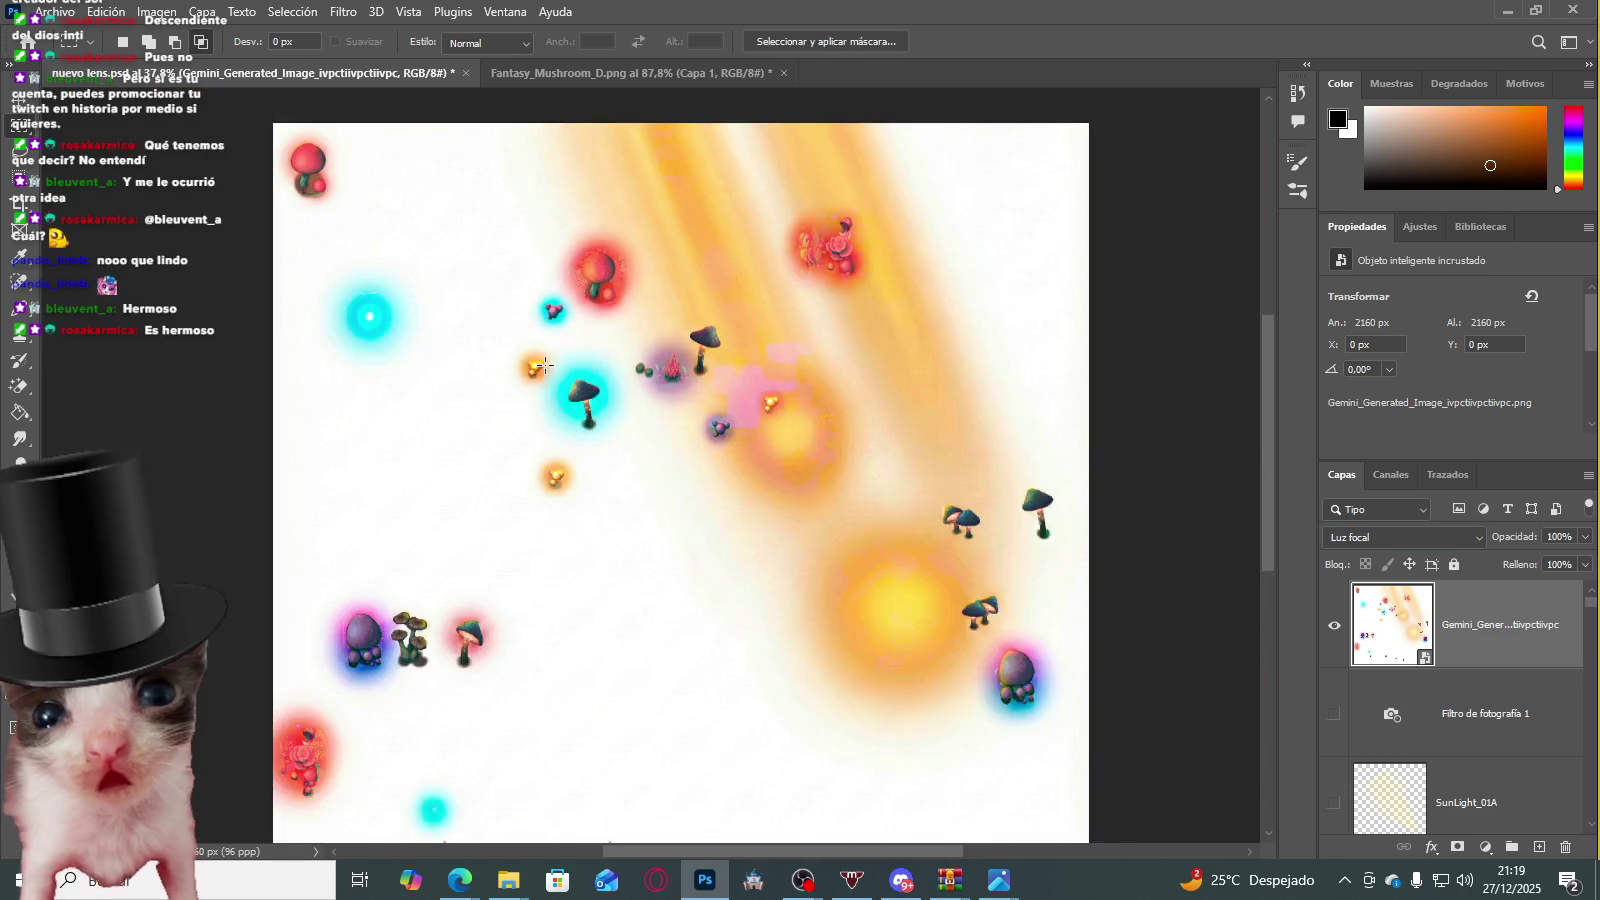
pyautogui.scroll(1, 541, 362)
pyautogui.click(1400, 538)
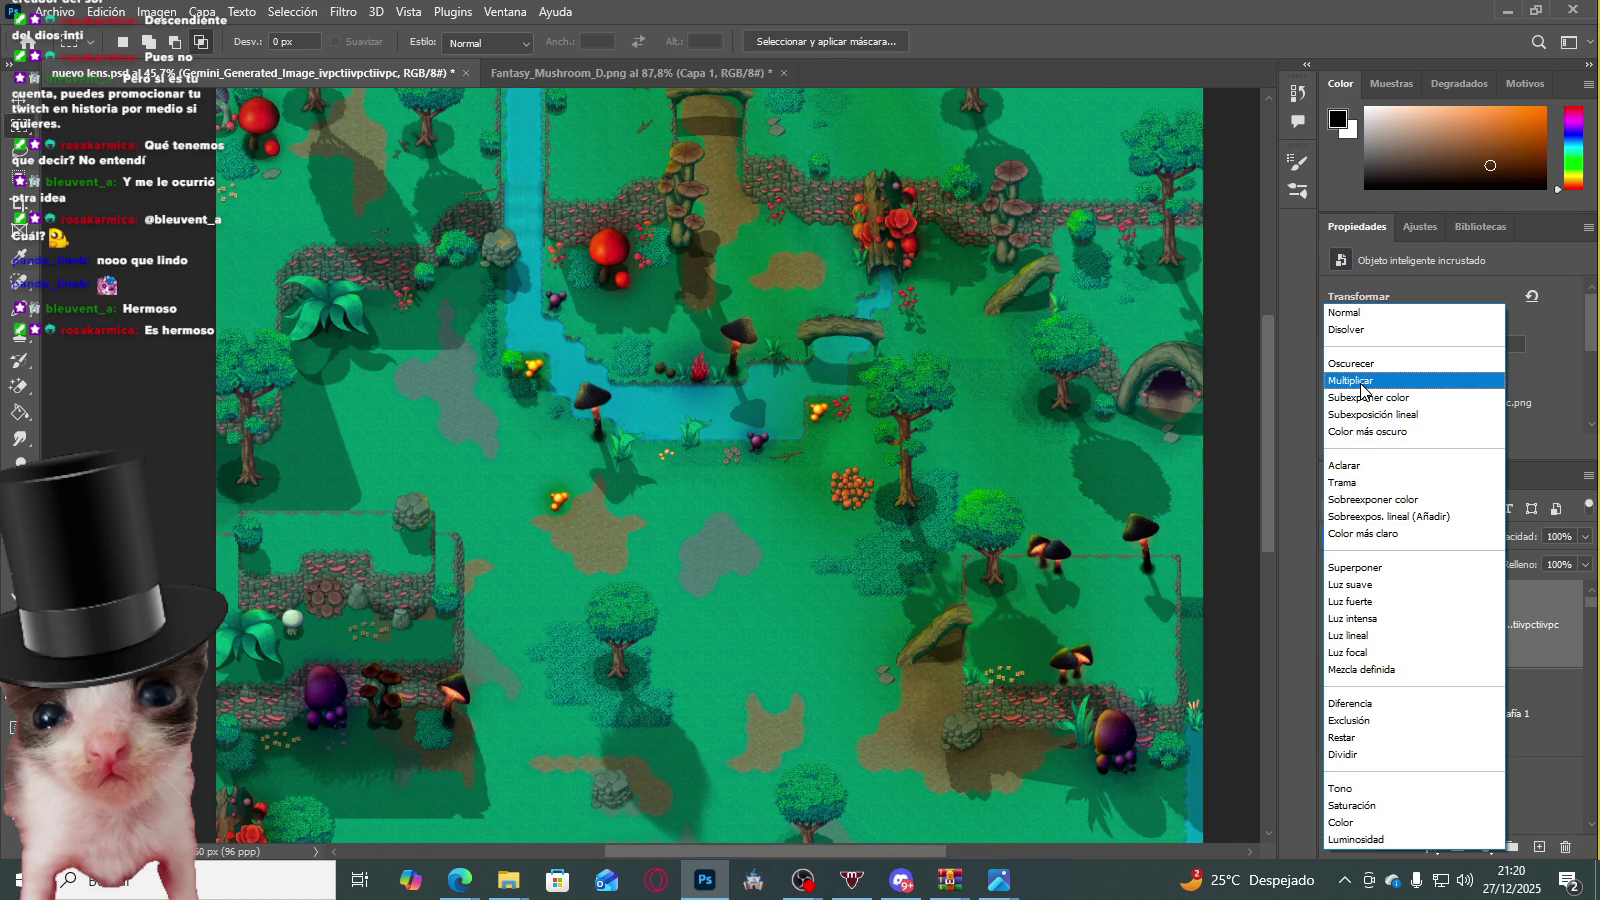
pyautogui.click(1355, 380)
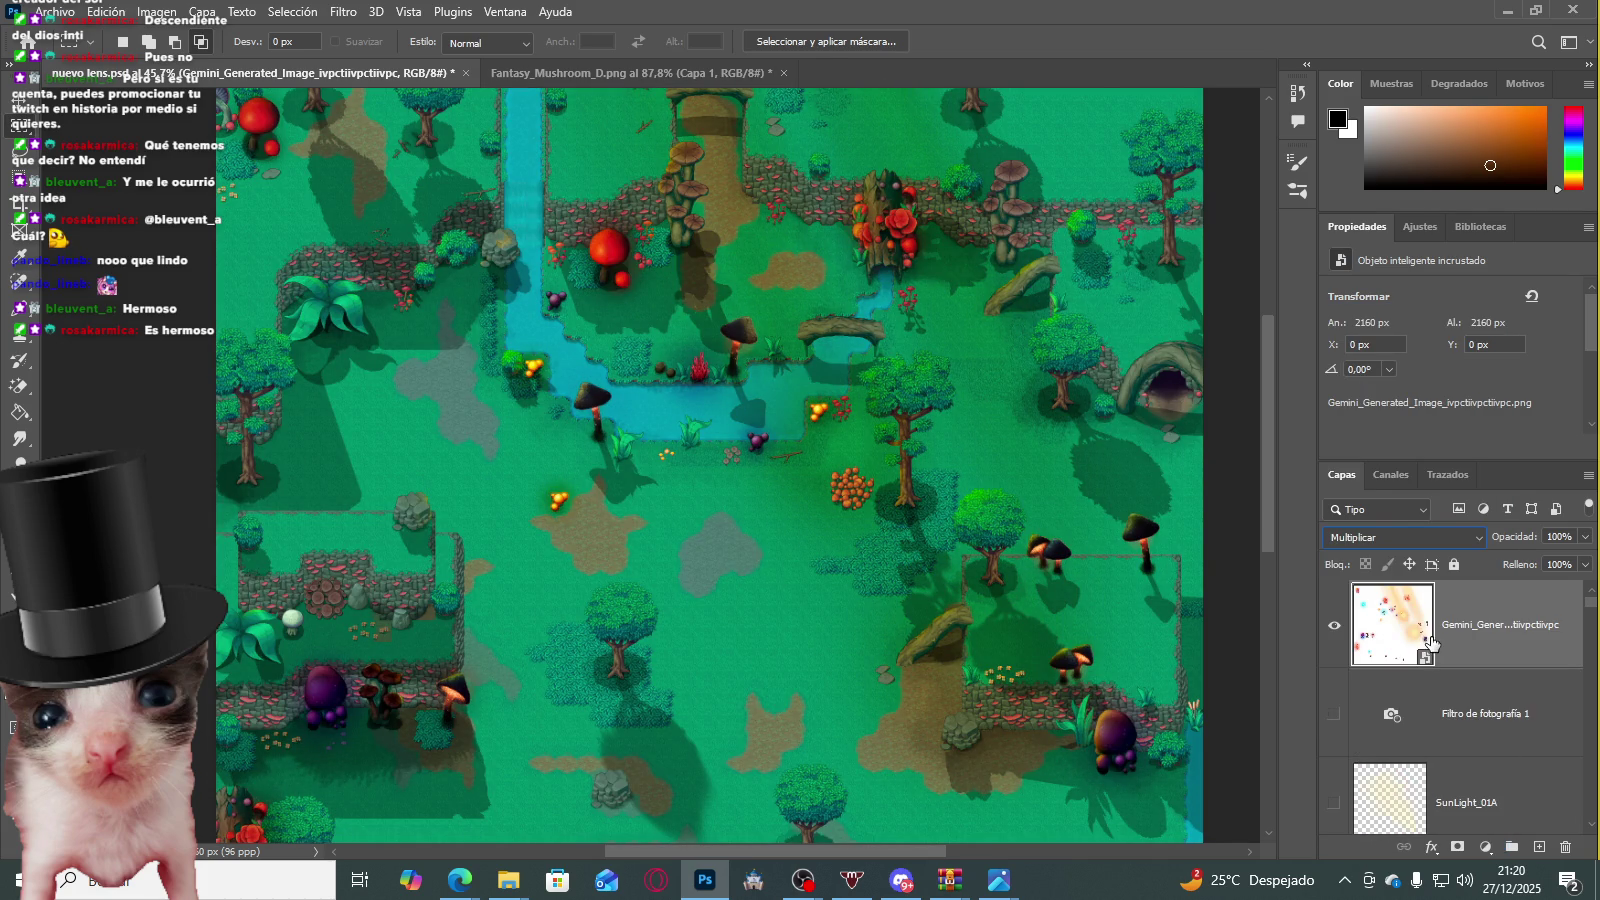
pyautogui.click(1405, 537)
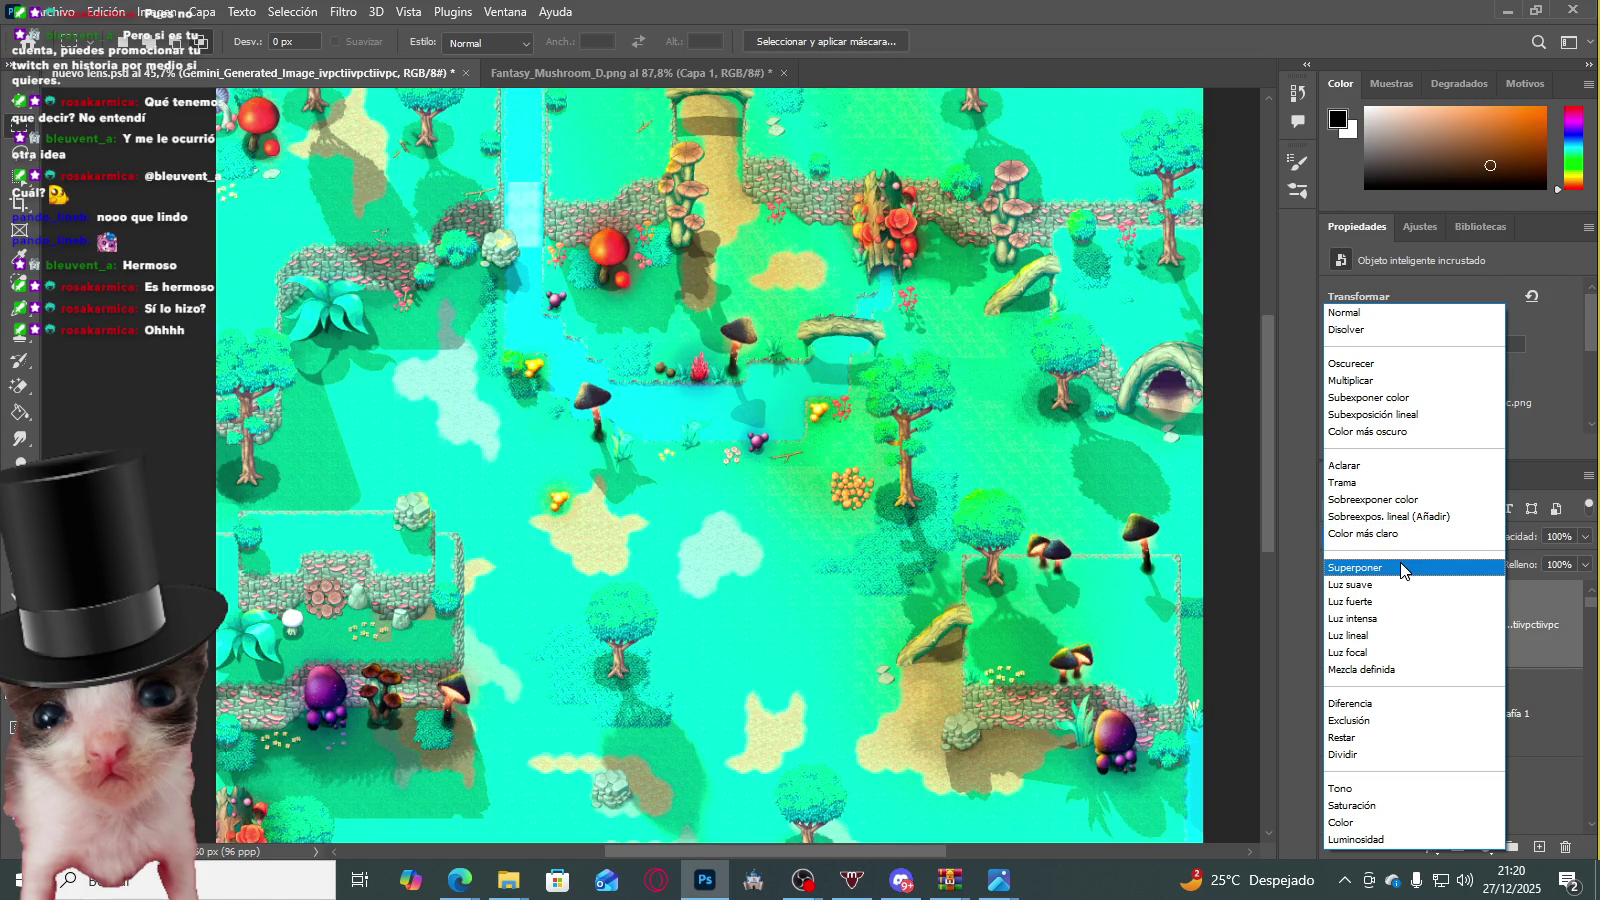
pyautogui.click(1401, 568)
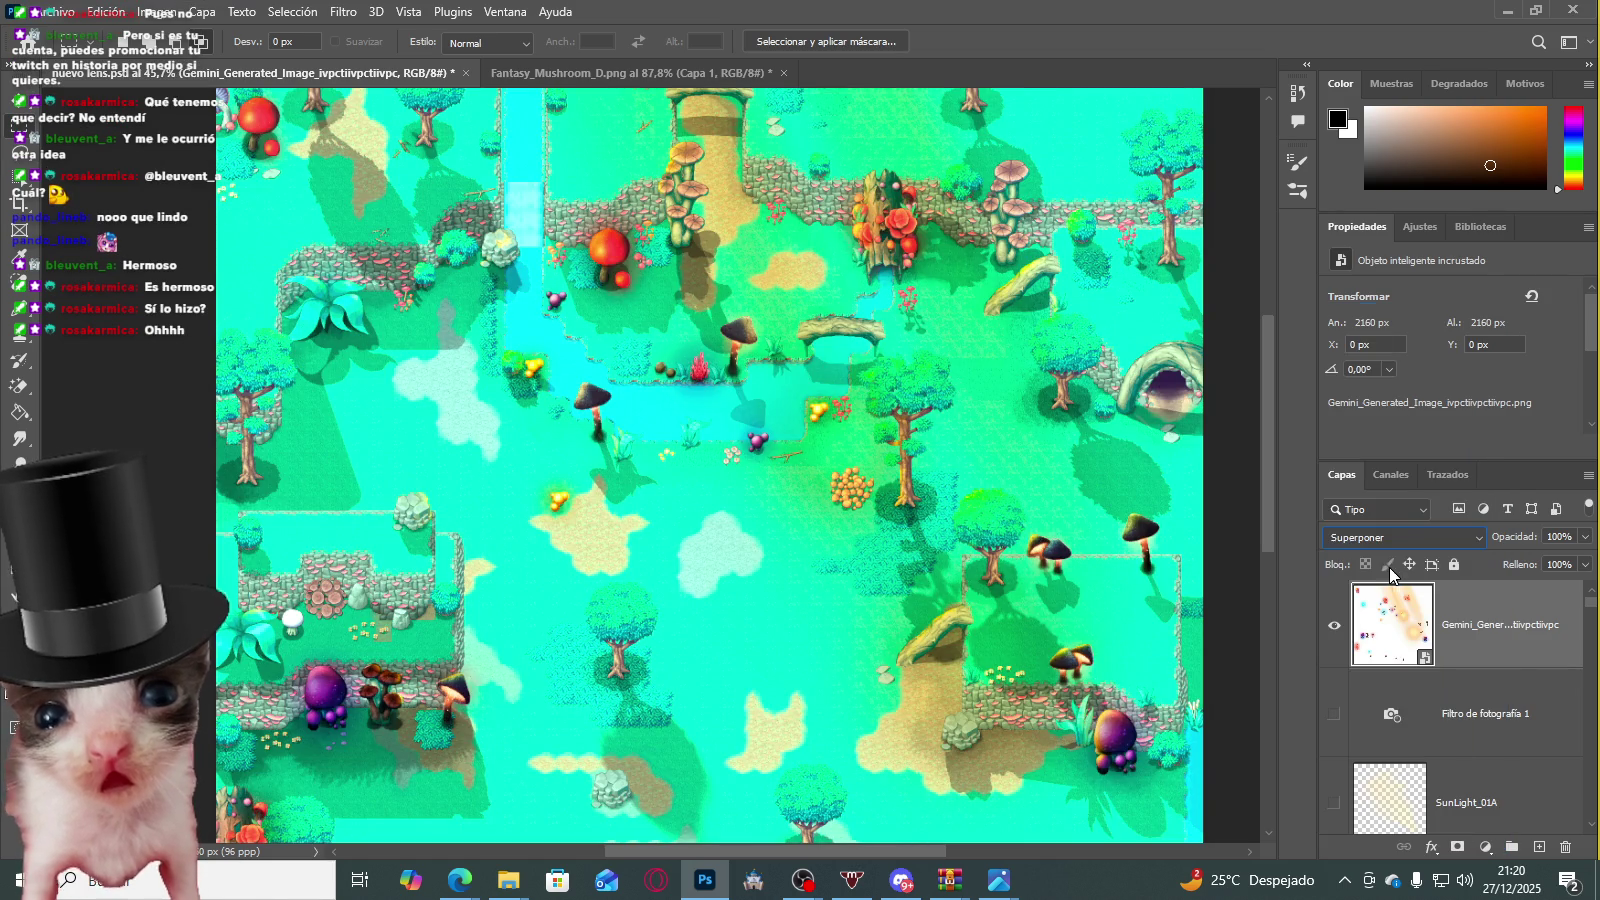
# Step: Lower the glow layer's opacity to 20% and make it visible again
pyautogui.scroll(-2, 594, 533)
pyautogui.scroll(-3, 594, 533)
pyautogui.scroll(1, 594, 533)
pyautogui.click(1586, 536)
pyautogui.moveTo(1549, 565); pyautogui.dragTo(1511, 560)
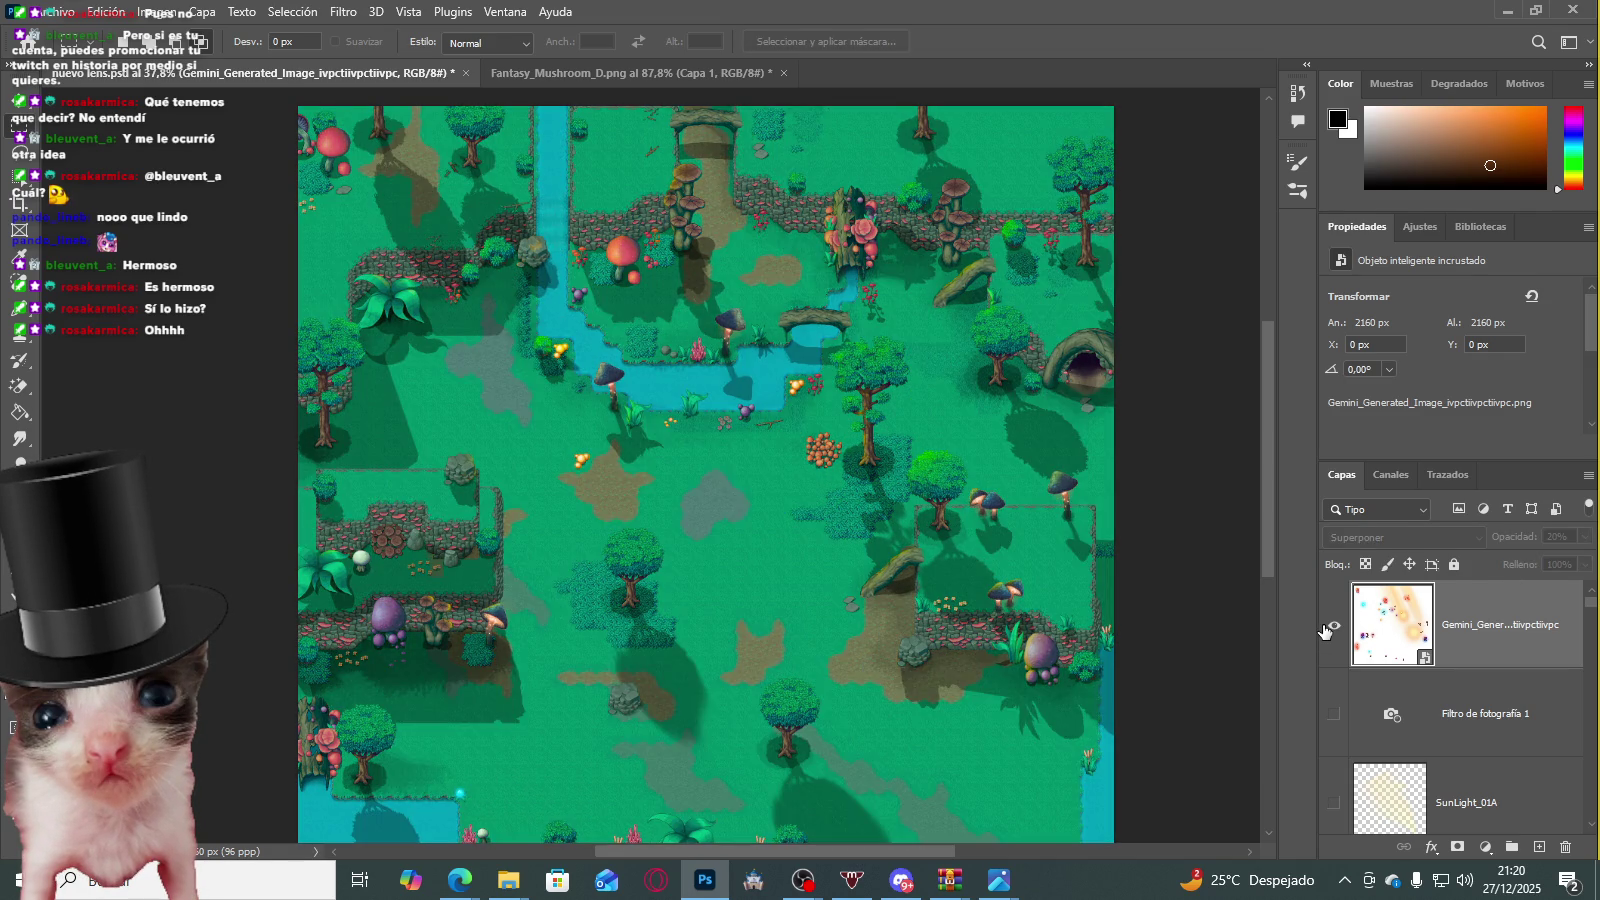
pyautogui.click(1333, 625)
# Step: Compare the glow layer on and off, trying Mezcla definida and Subexponer color blending
pyautogui.click(1333, 625)
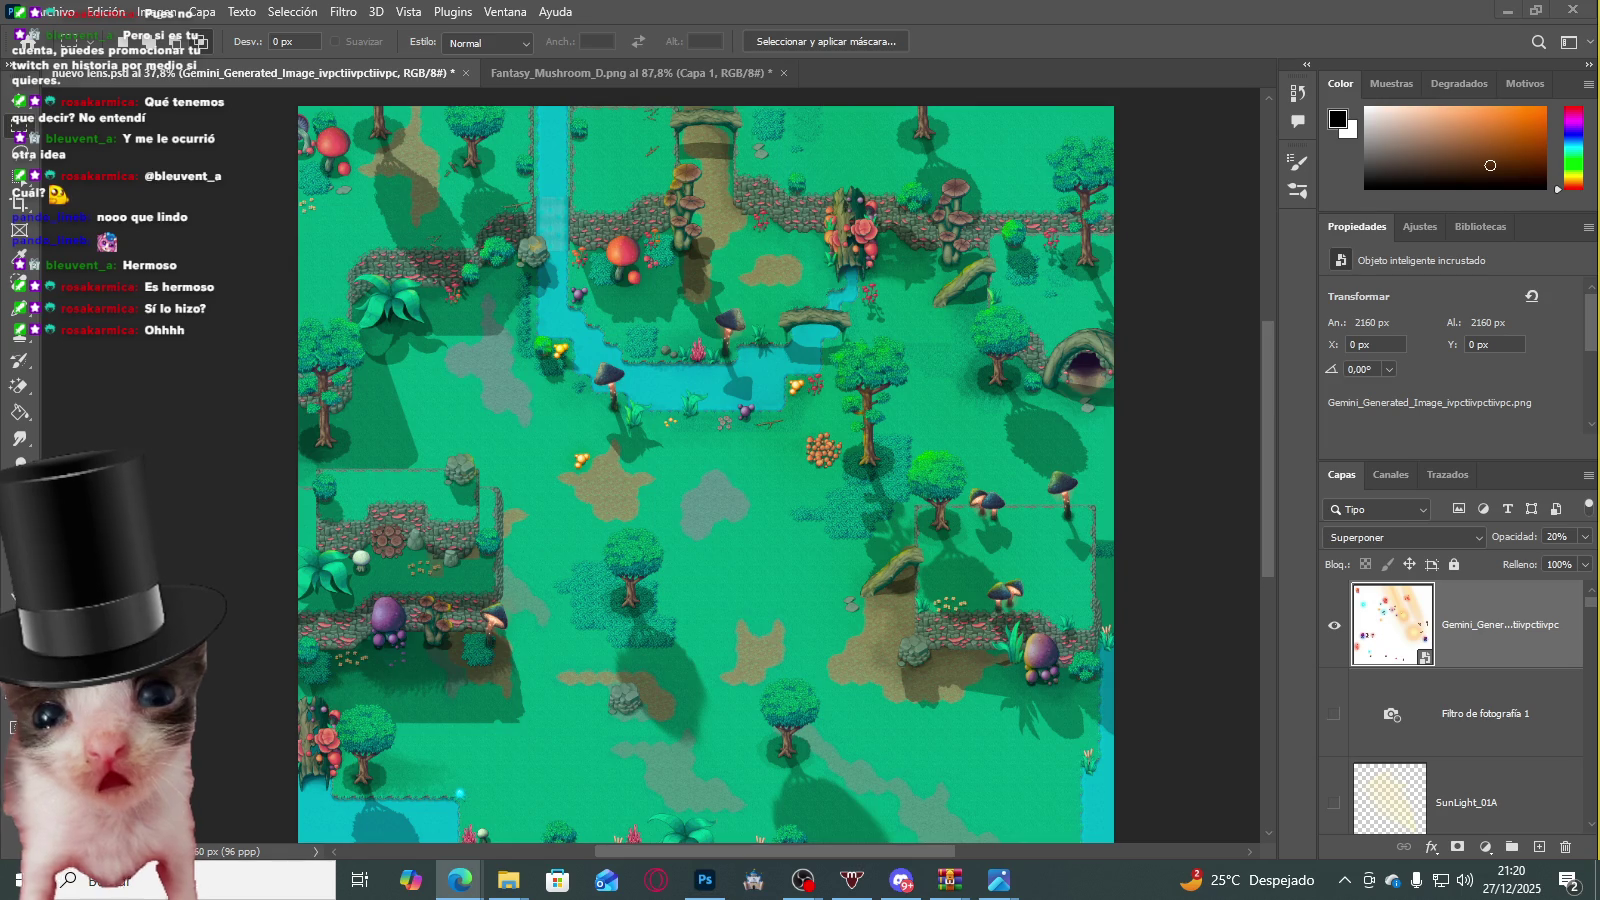
pyautogui.click(1420, 537)
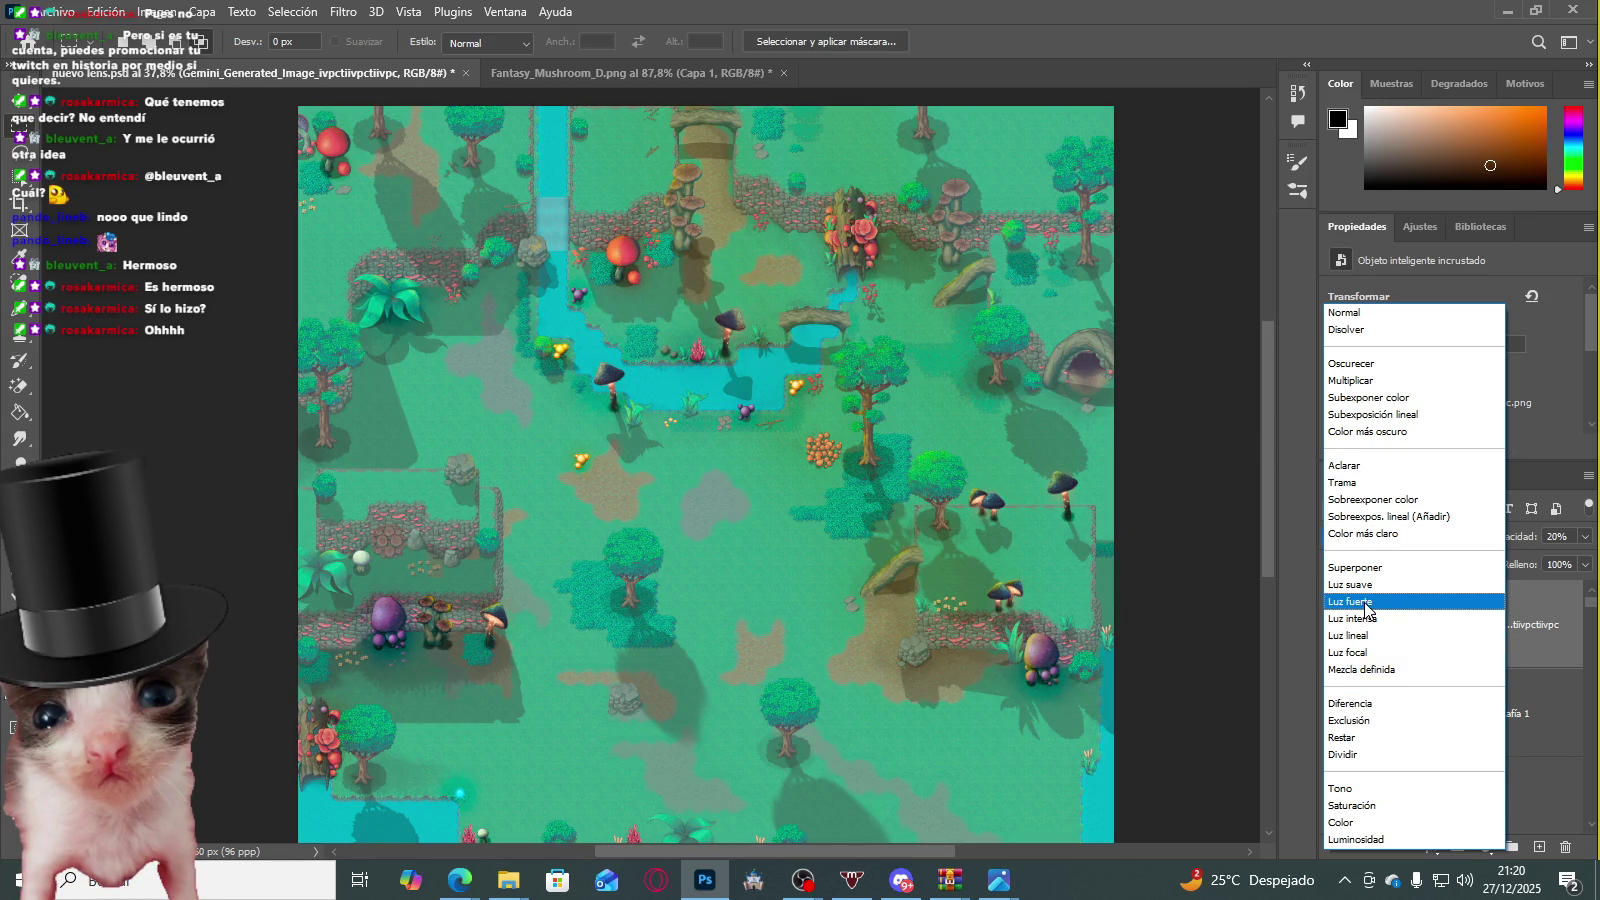
pyautogui.click(1367, 670)
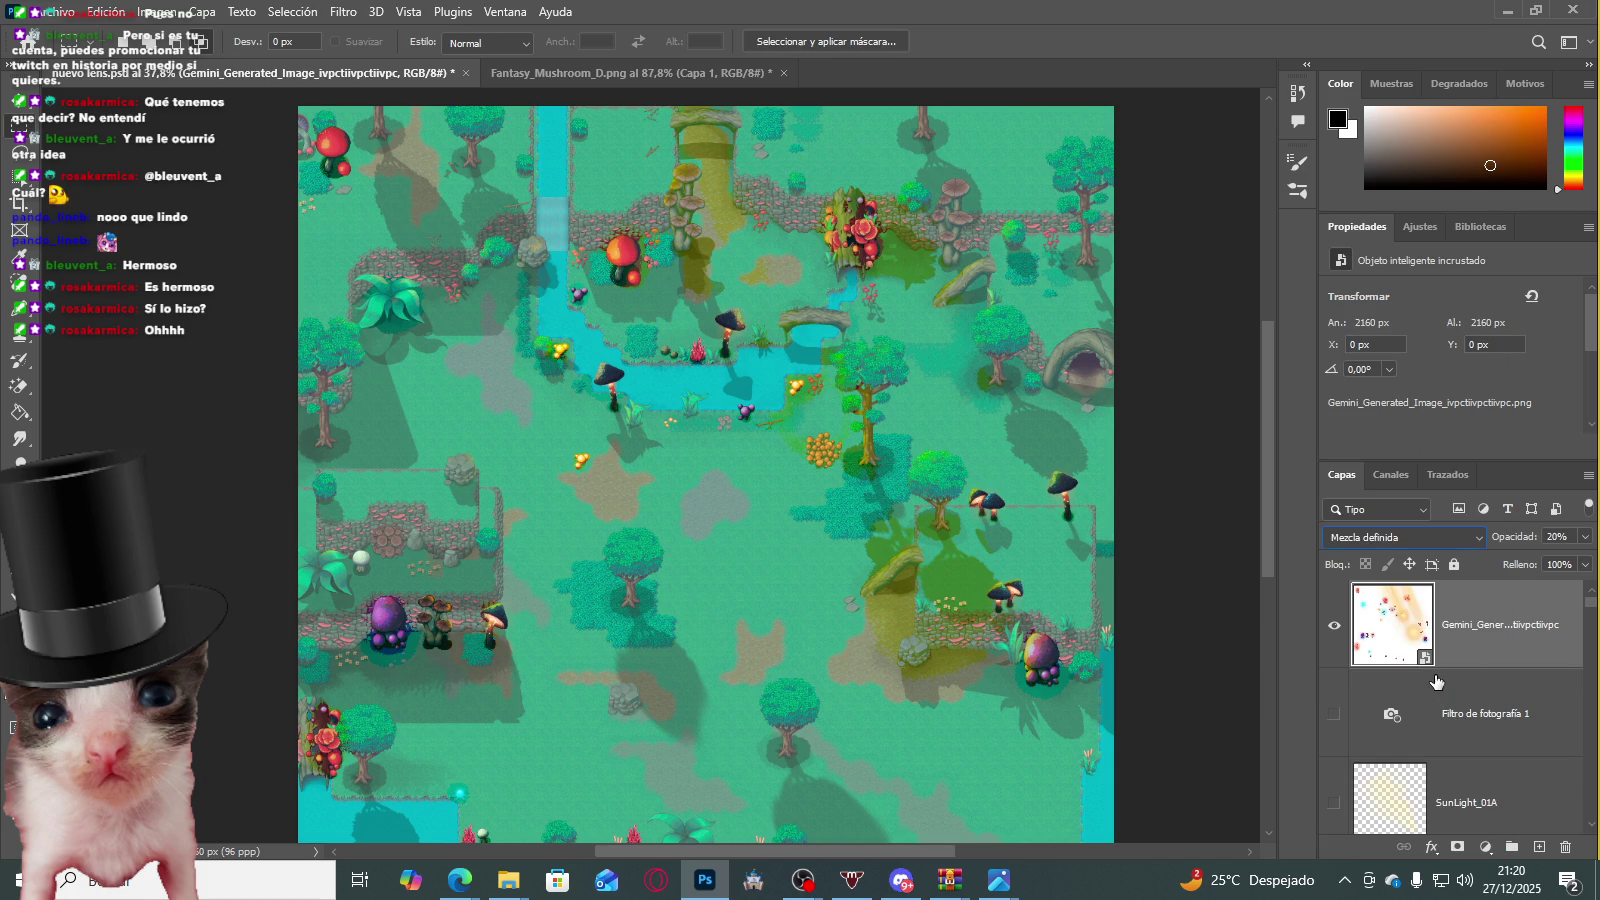
pyautogui.scroll(-1, 1435, 681)
pyautogui.scroll(1, 1430, 679)
pyautogui.click(1413, 540)
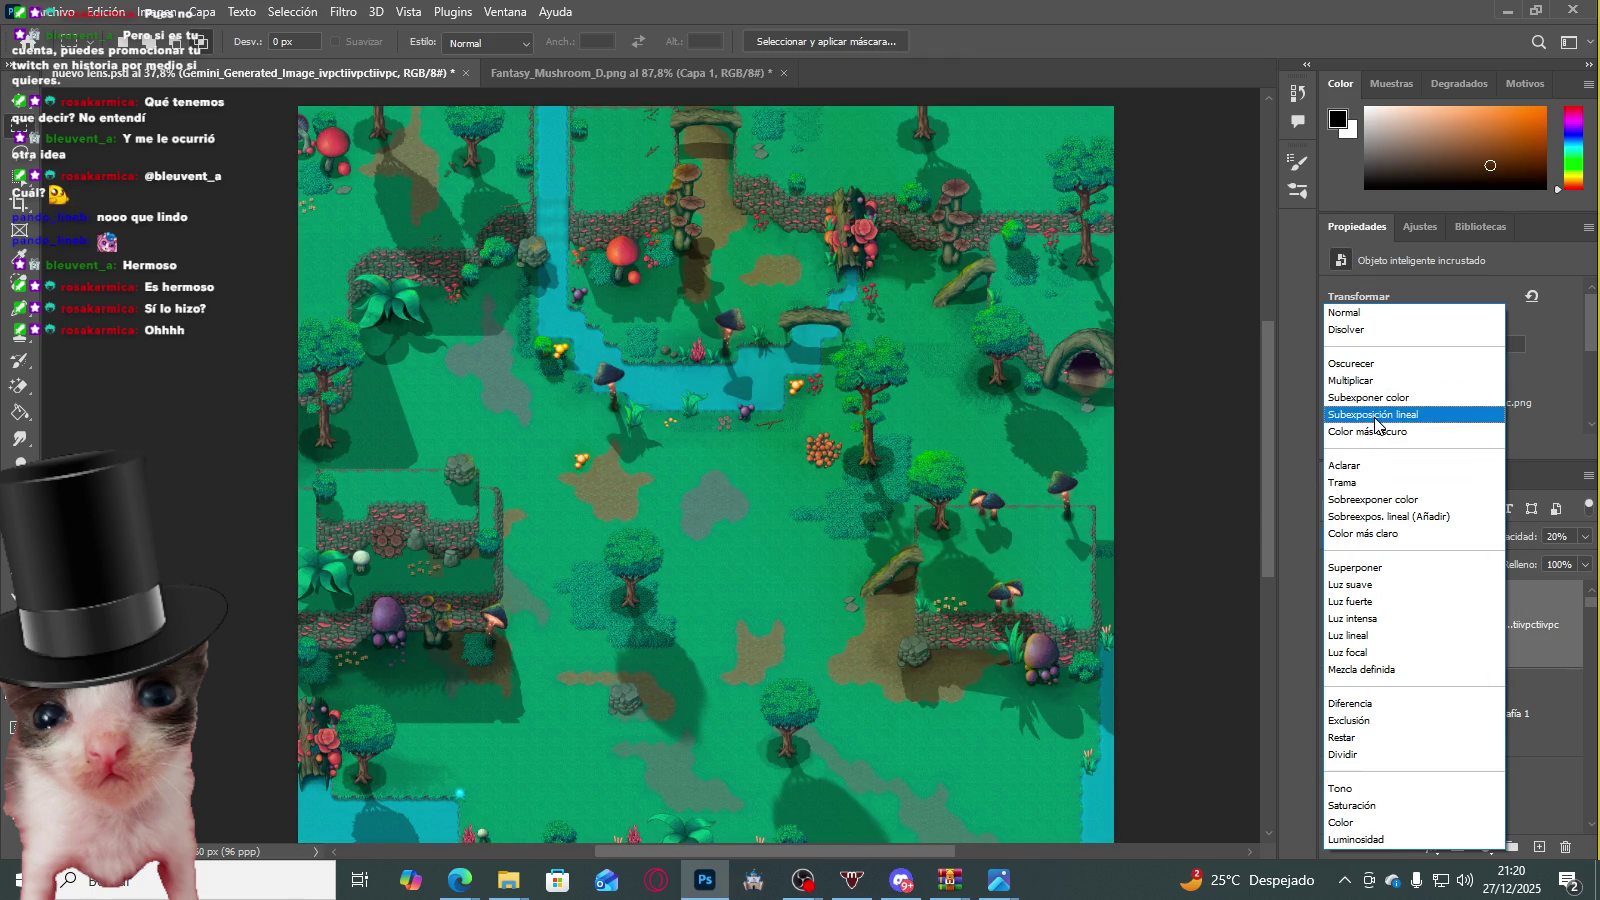
pyautogui.click(1380, 399)
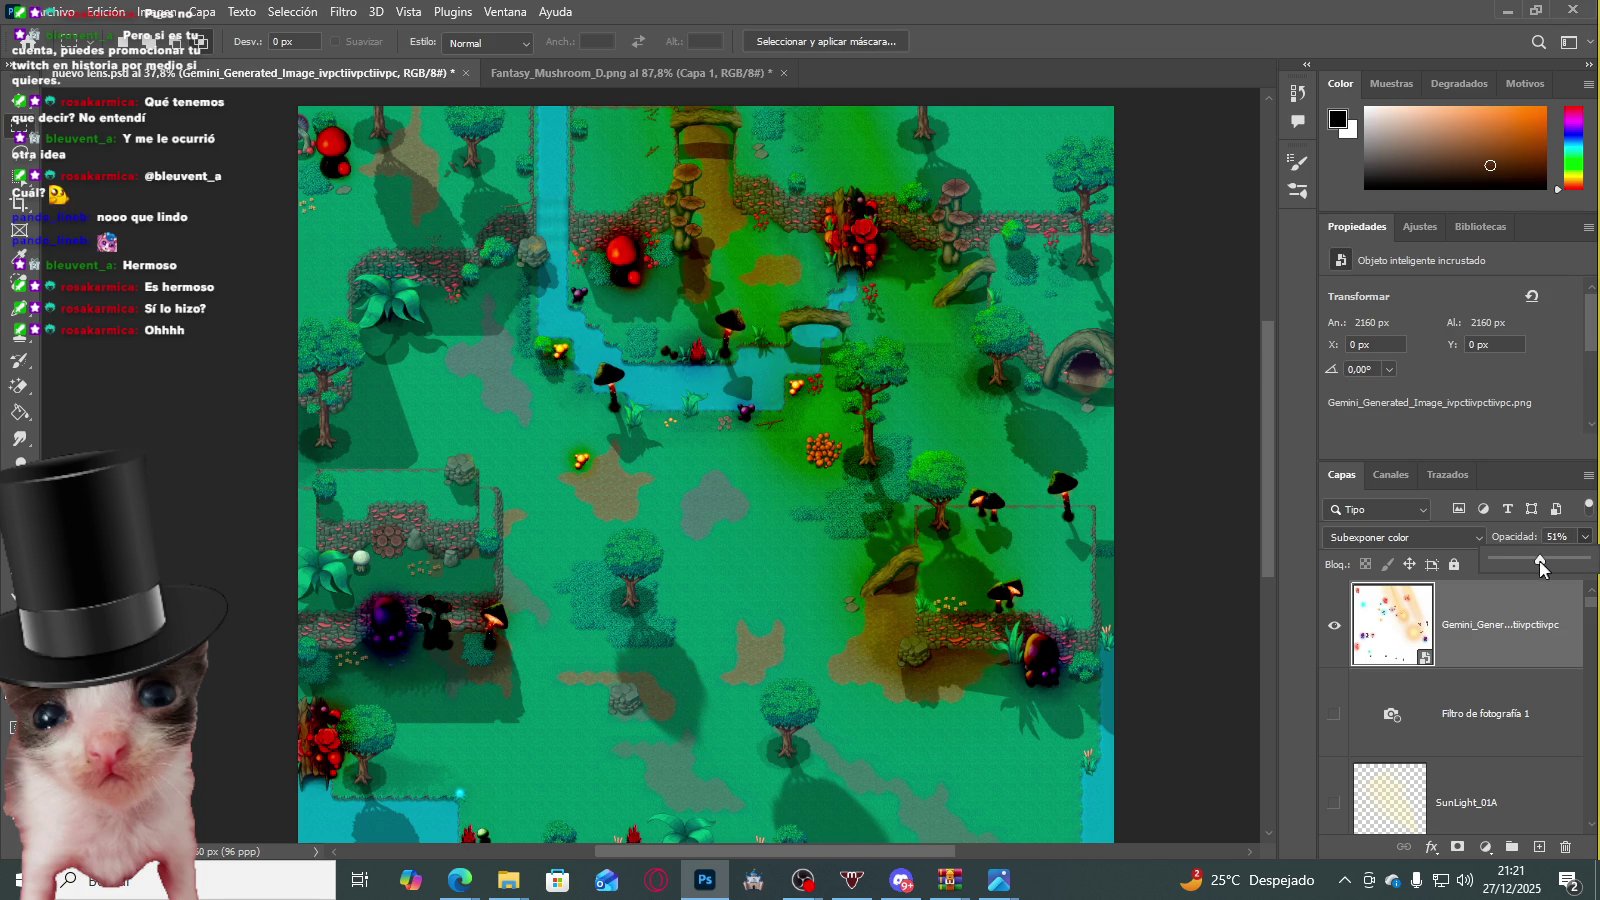
# Step: Raise the glow layer's opacity to 62% and set it back to Superponer
pyautogui.moveTo(1541, 561); pyautogui.dragTo(1550, 561)
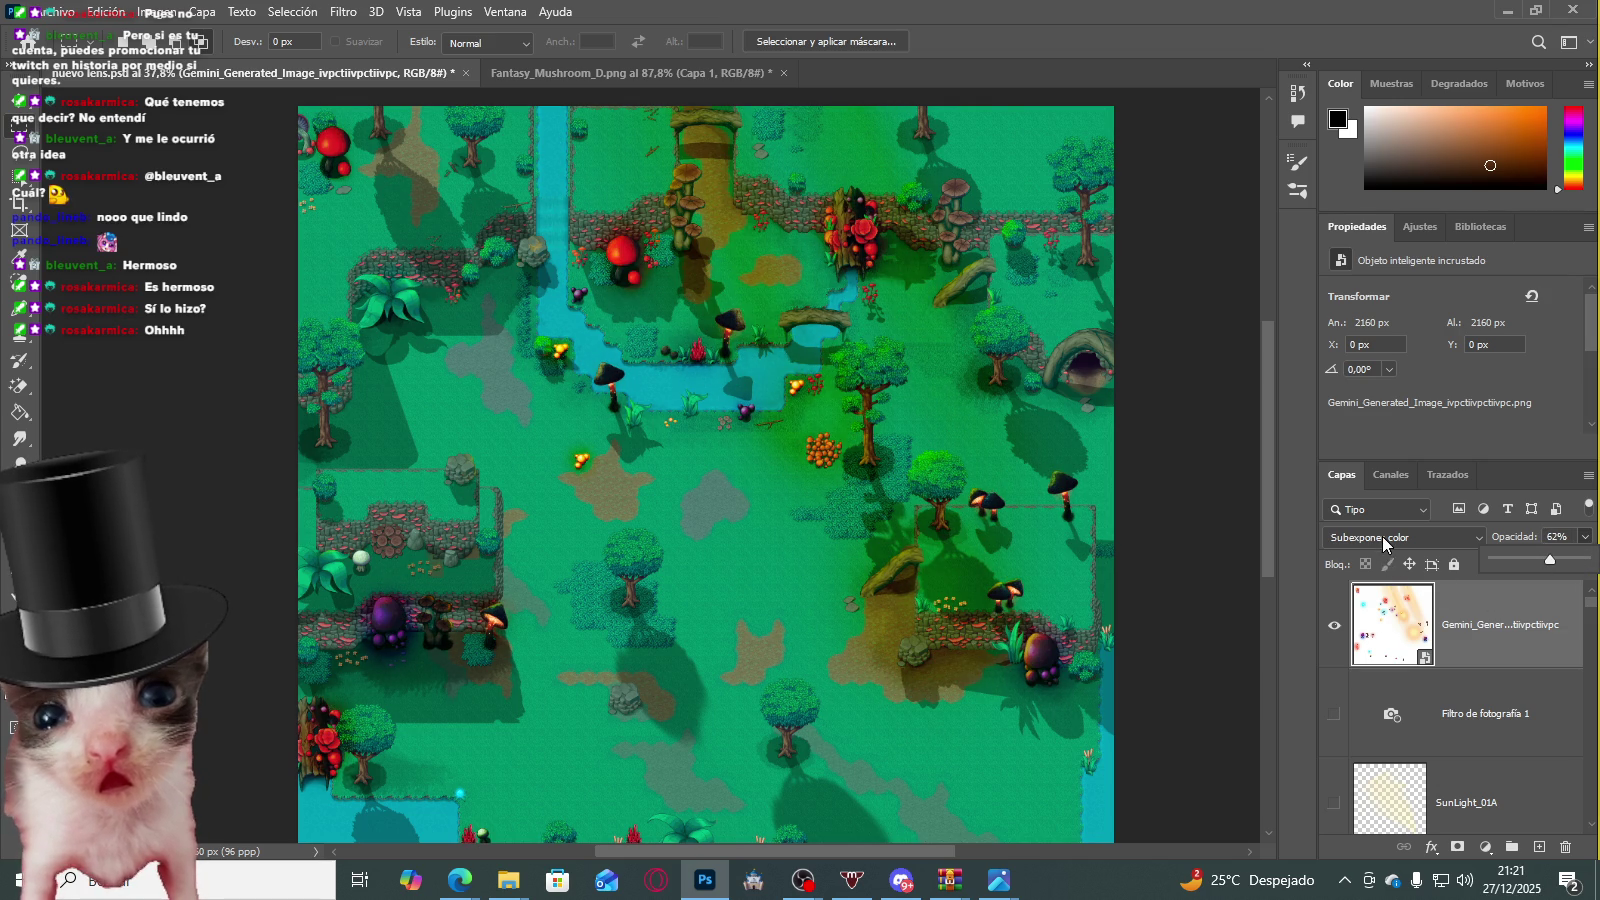
pyautogui.click(1383, 540)
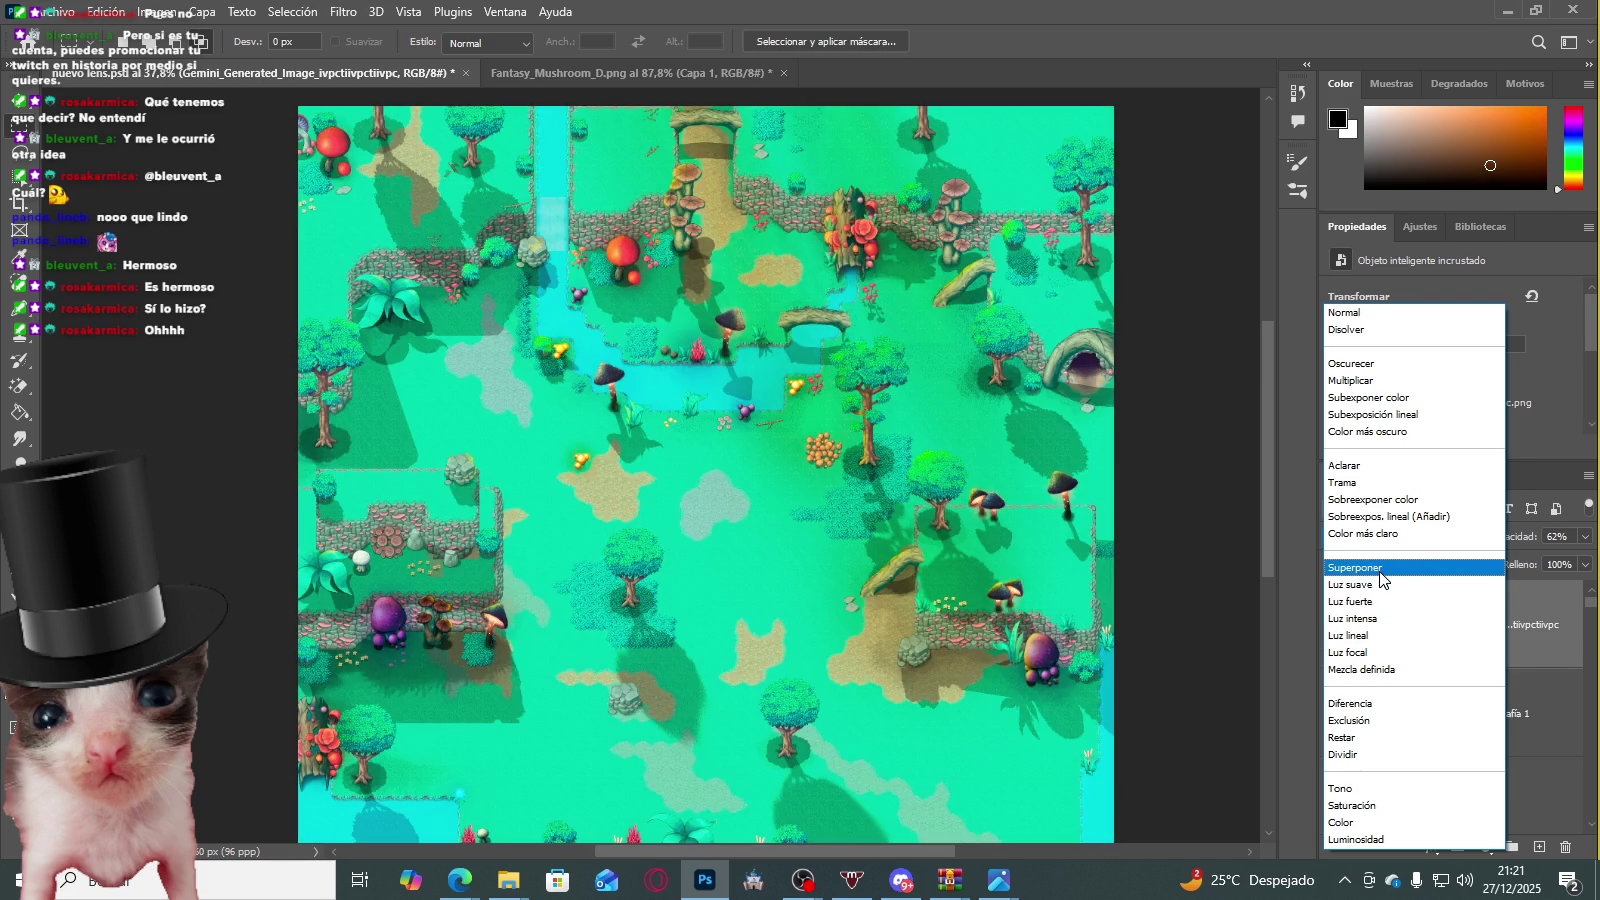
pyautogui.click(1380, 567)
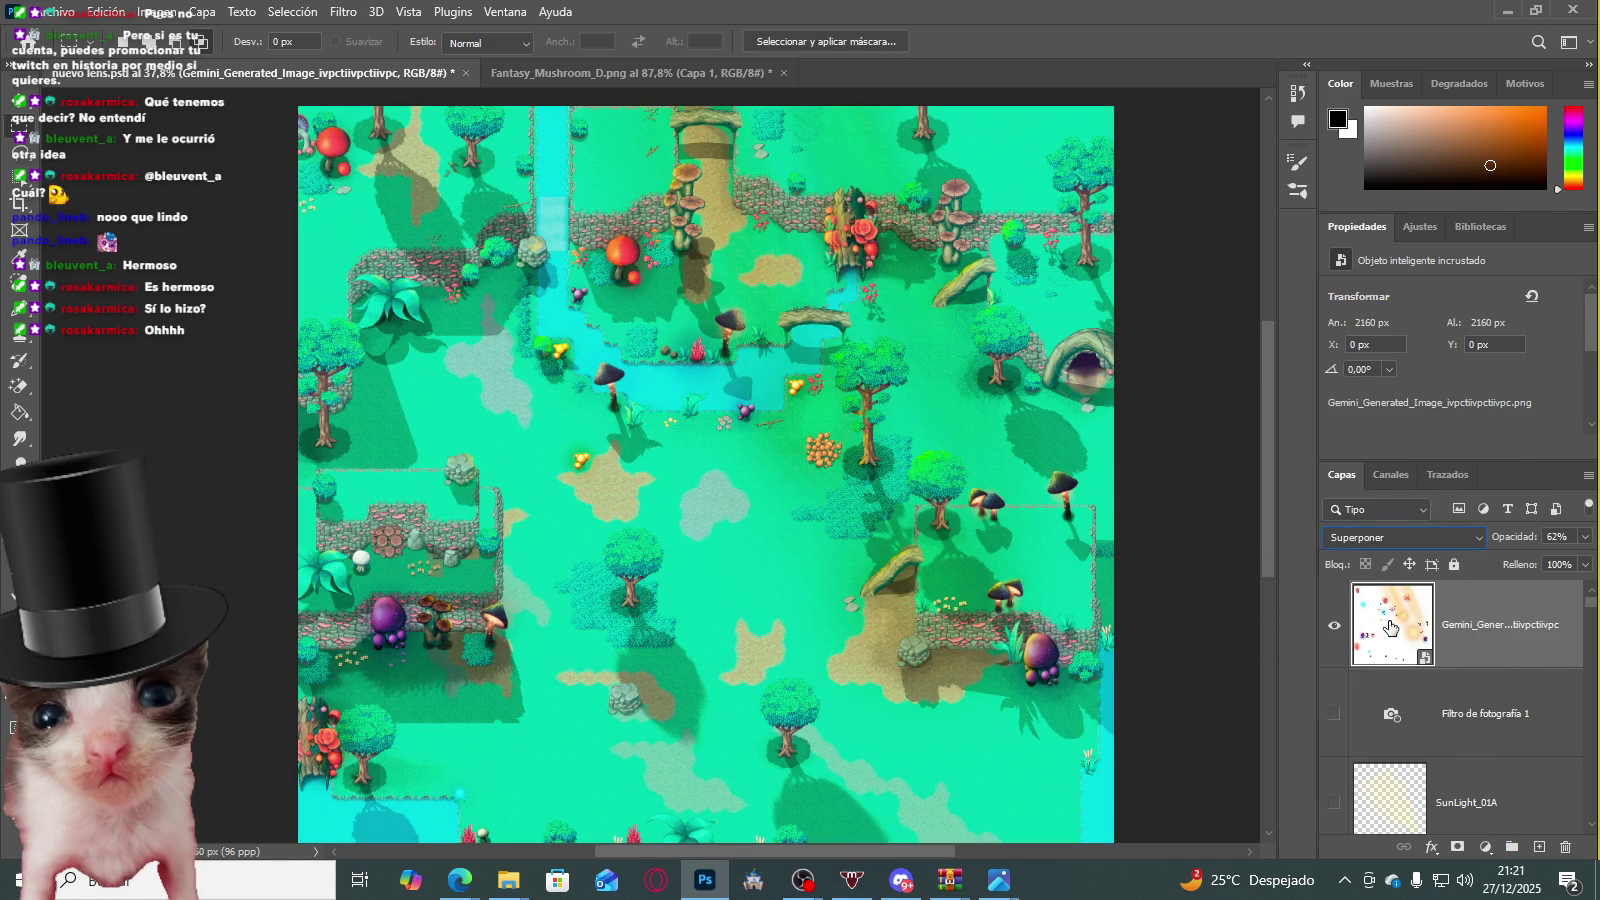
pyautogui.rightClick(14, 394)
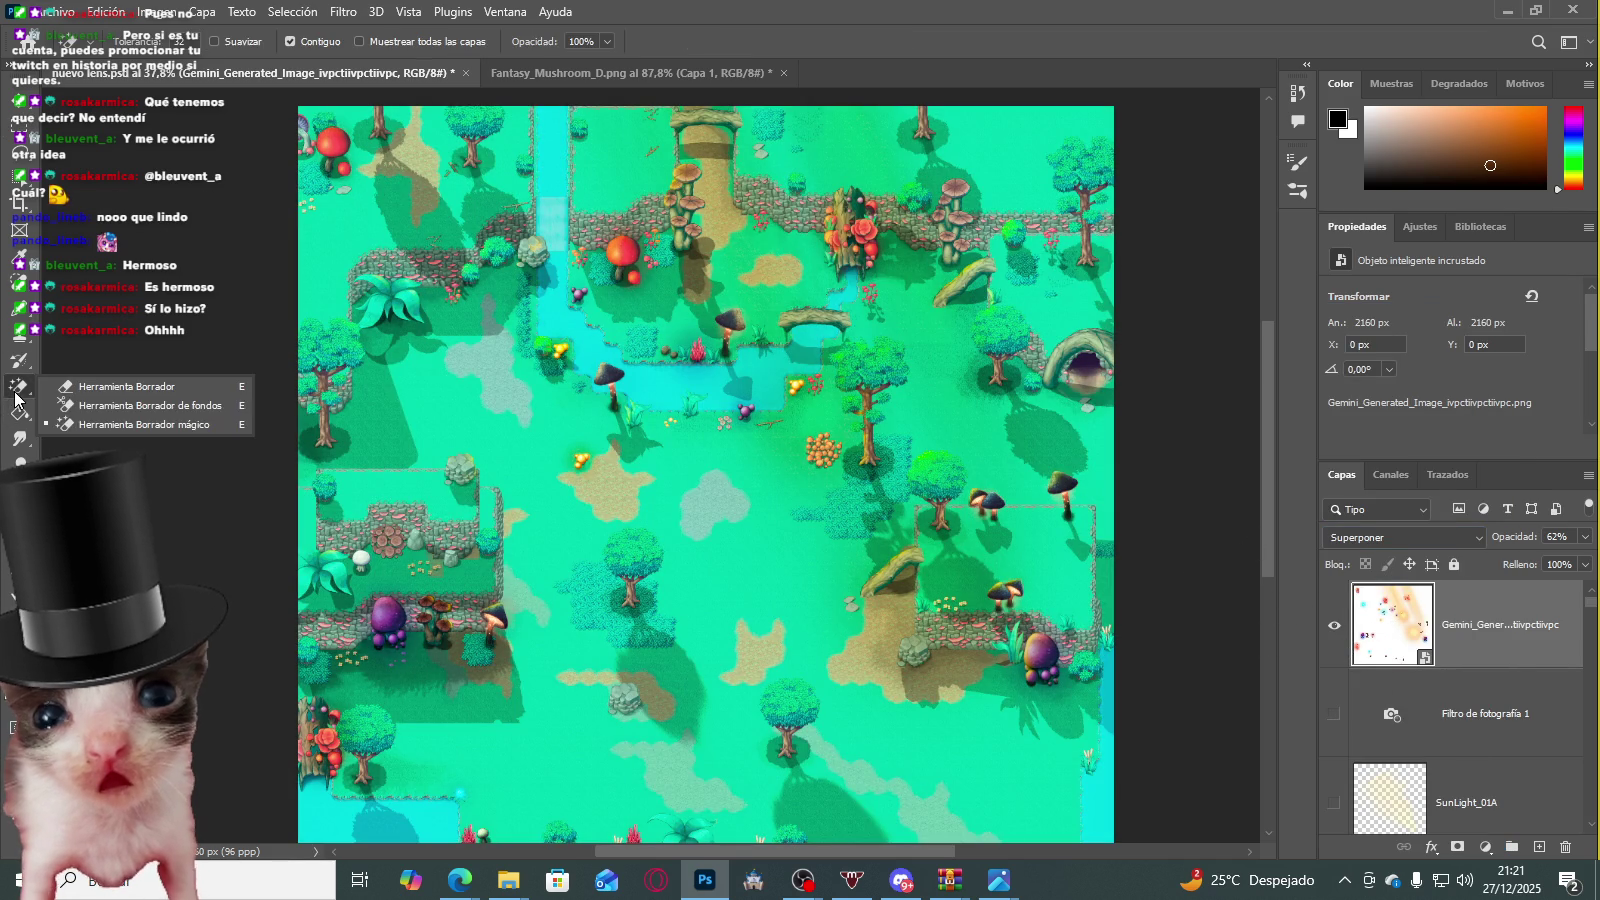
# Step: Try the Magic Eraser on the Gemini glow layer, rasterizing the smart object when prompted
pyautogui.click(110, 425)
pyautogui.click(682, 540)
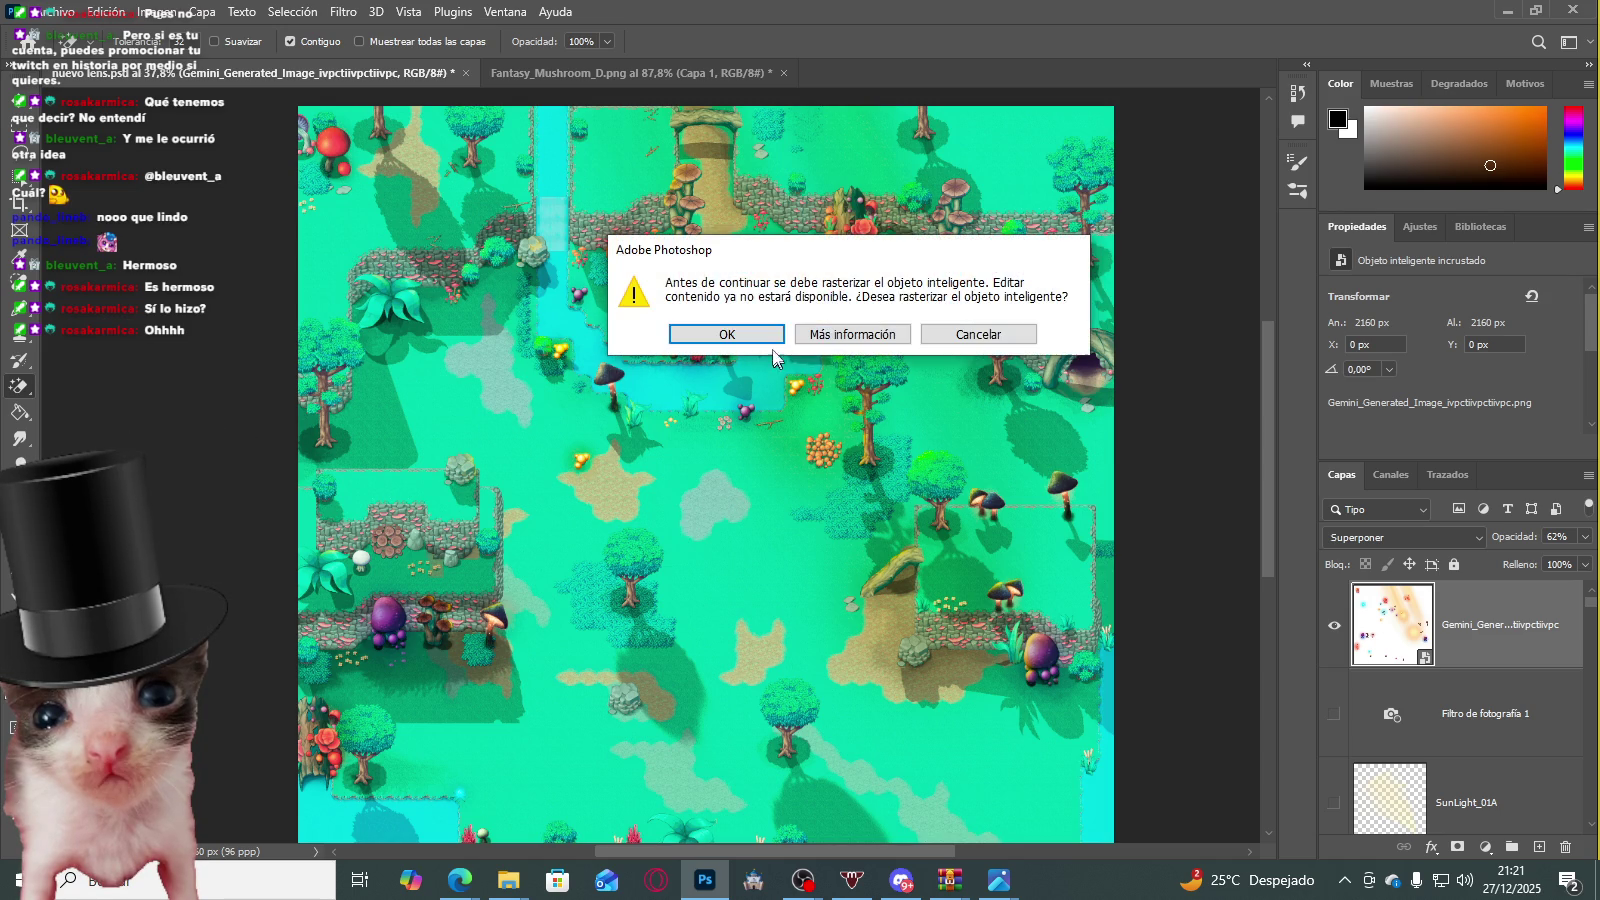
pyautogui.click(775, 340)
pyautogui.click(697, 520)
pyautogui.scroll(-2, 697, 517)
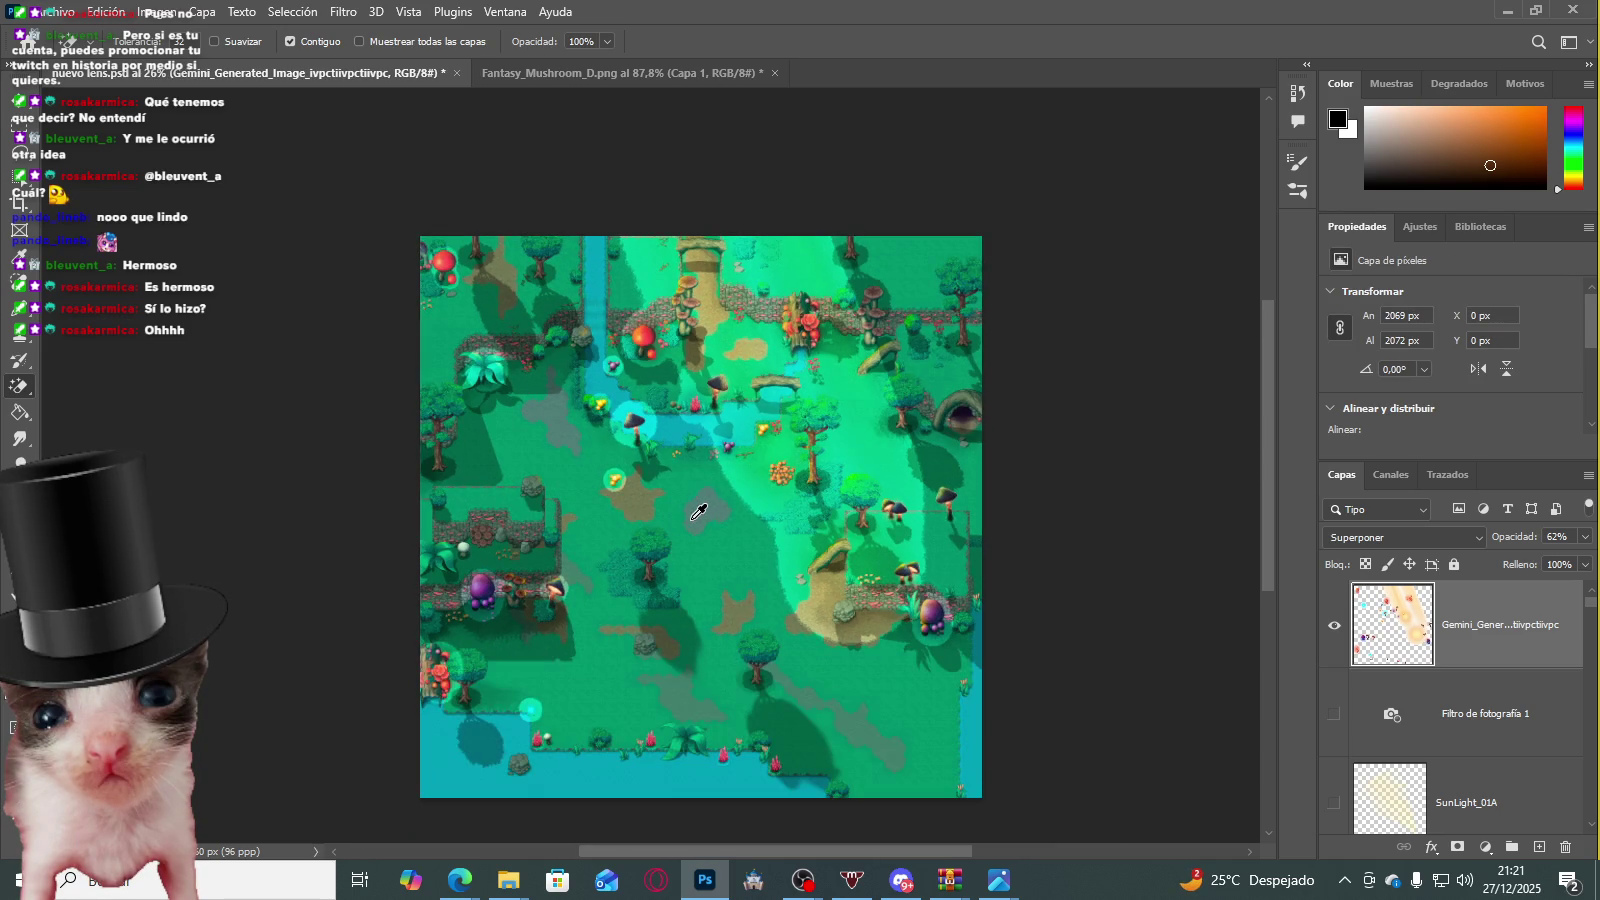
pyautogui.scroll(2, 690, 500)
pyautogui.scroll(1, 680, 485)
pyautogui.scroll(1, 665, 465)
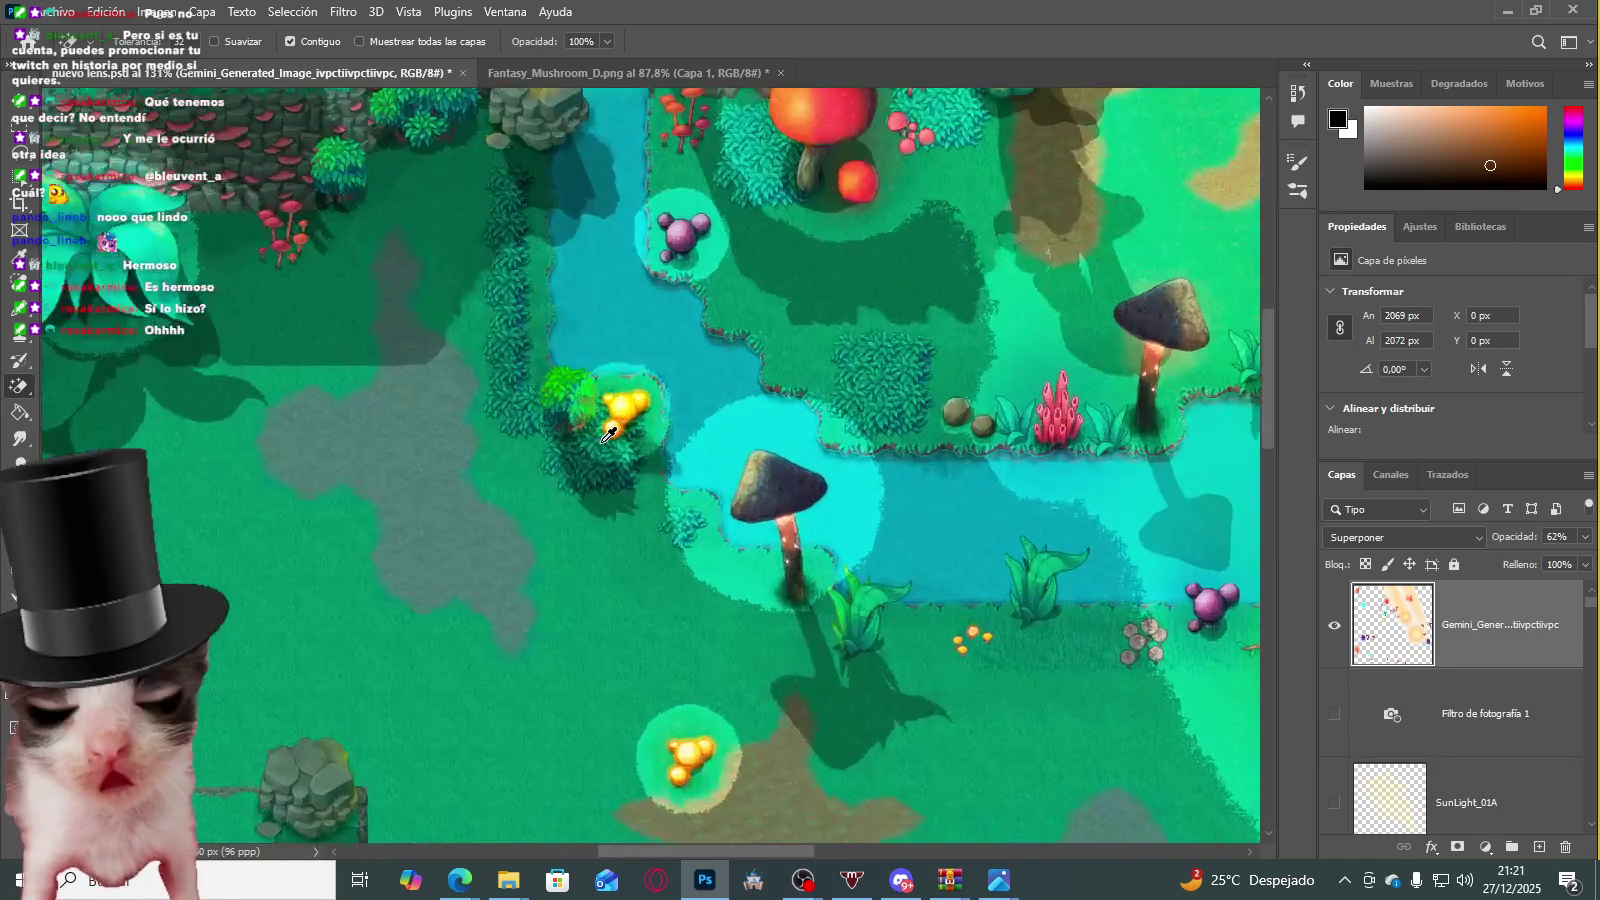
pyautogui.scroll(-2, 651, 449)
pyautogui.scroll(-2, 651, 449)
pyautogui.scroll(-2, 1390, 700)
pyautogui.scroll(-1, 1378, 730)
pyautogui.scroll(2, 1378, 730)
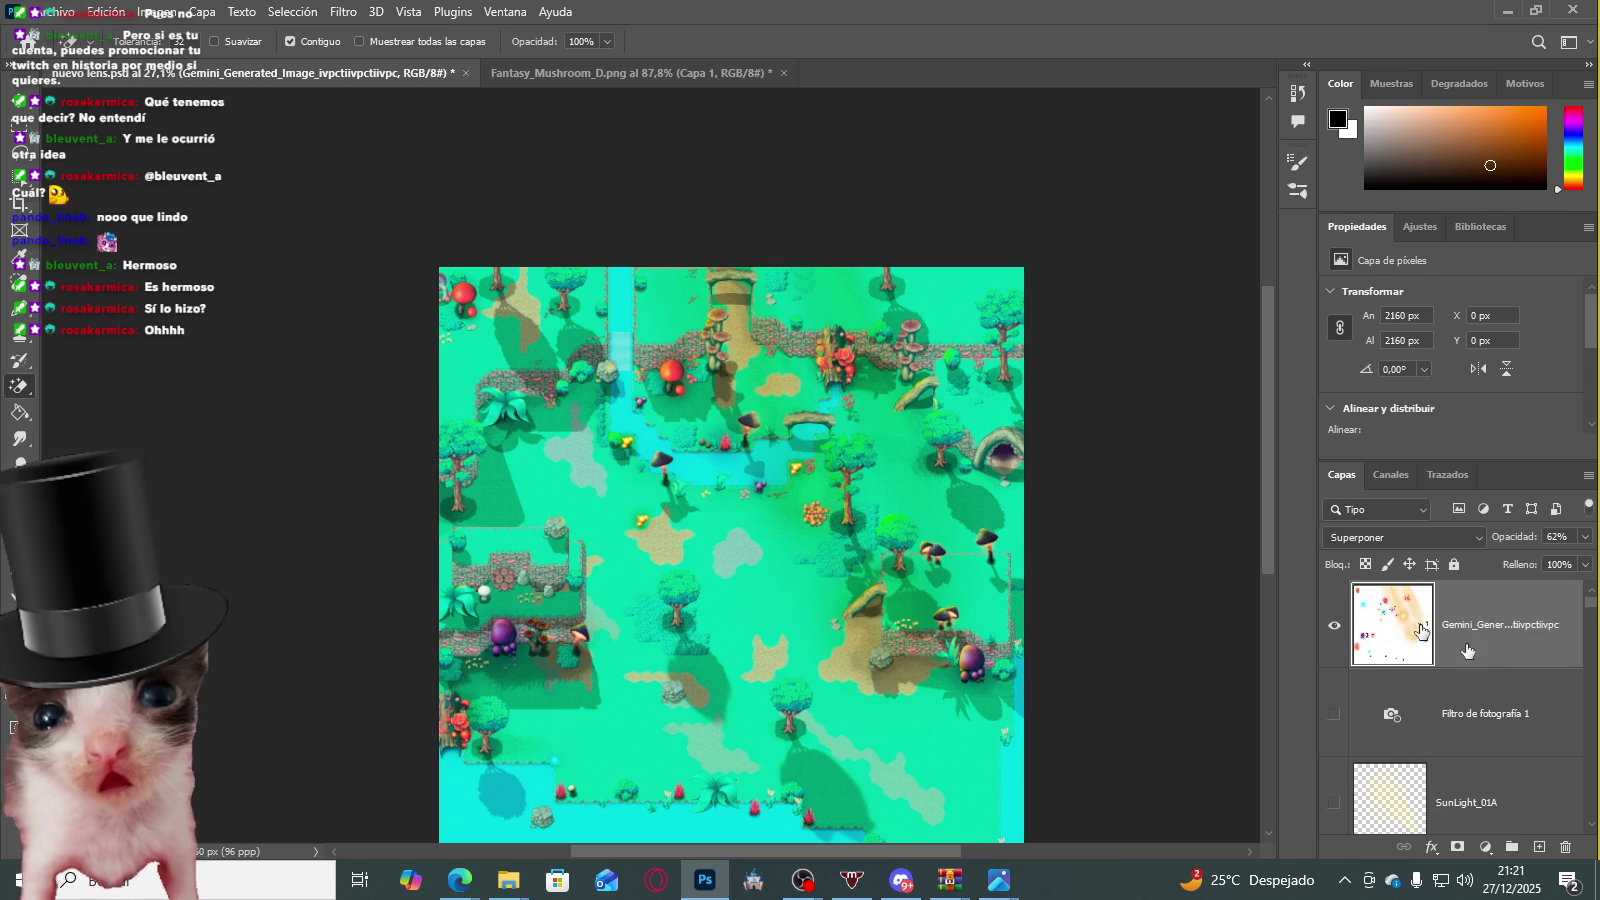
pyautogui.scroll(-1, 1405, 660)
pyautogui.scroll(1, 1413, 670)
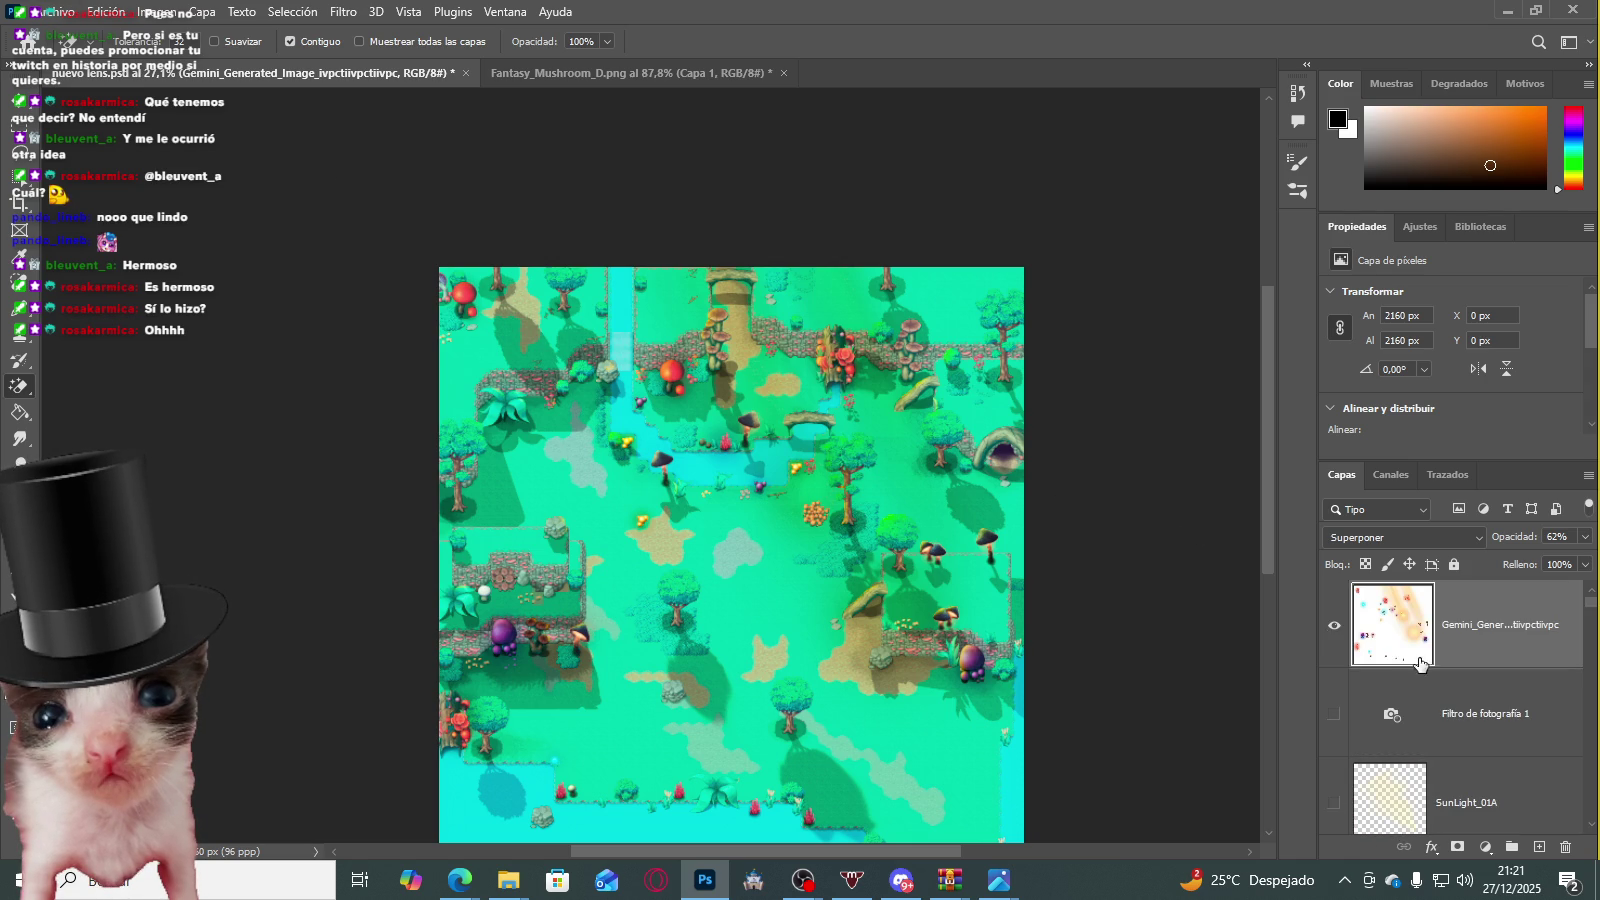
# Step: Hide the Gemini glow layer and open the Gemini PNG without changing its colour profile
pyautogui.click(1330, 627)
pyautogui.moveTo(508, 880)
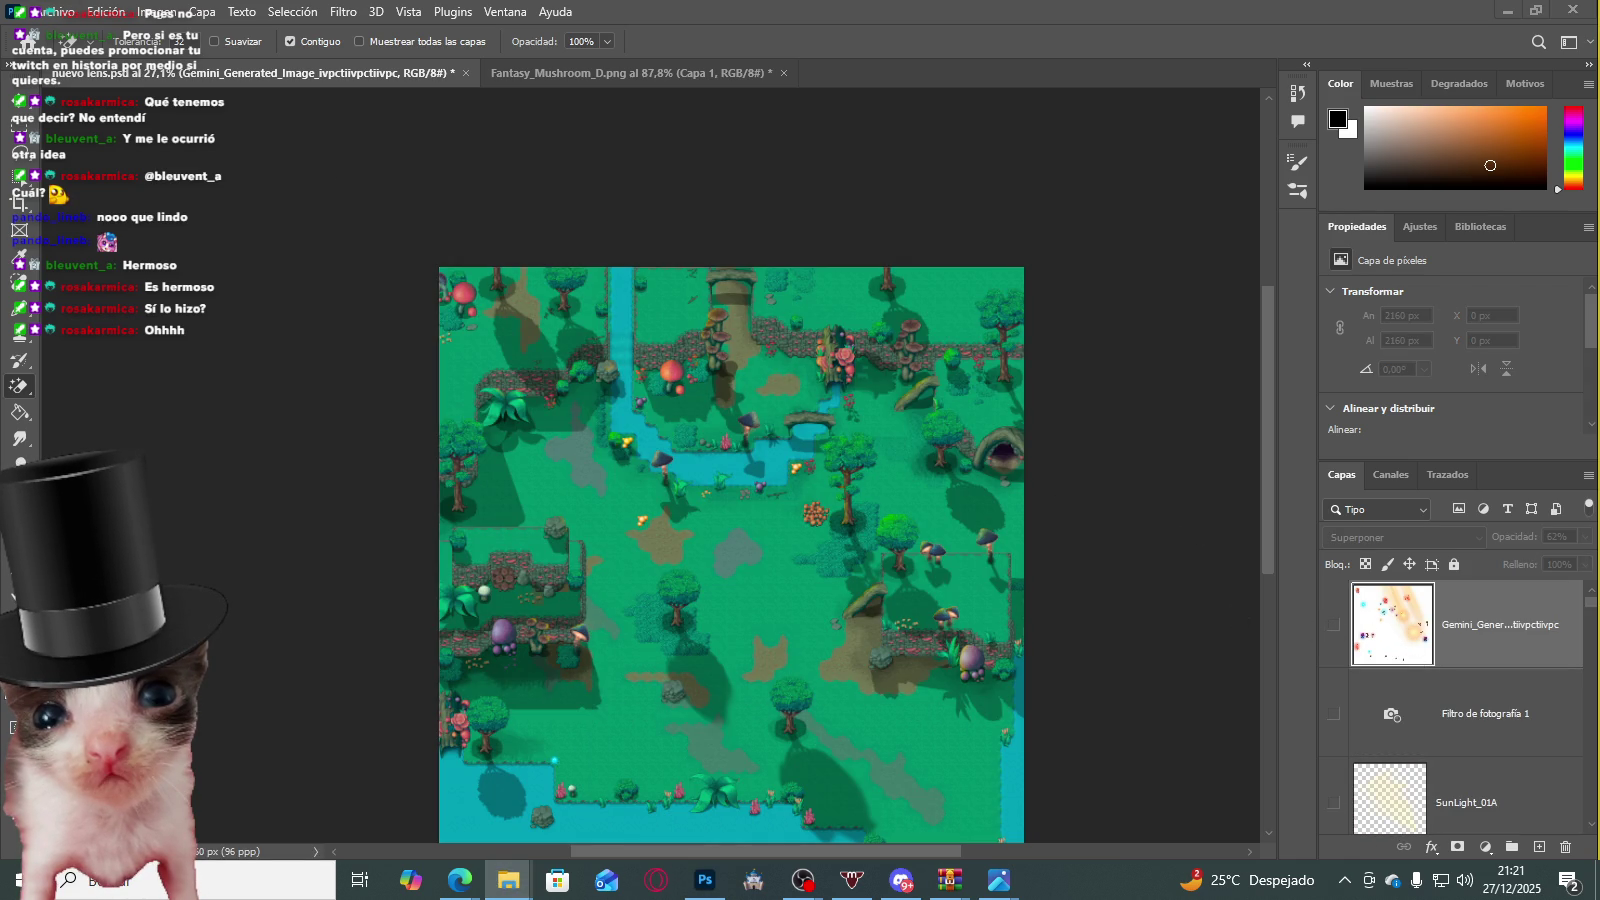
pyautogui.moveTo(893, 40); pyautogui.dragTo(886, 171)
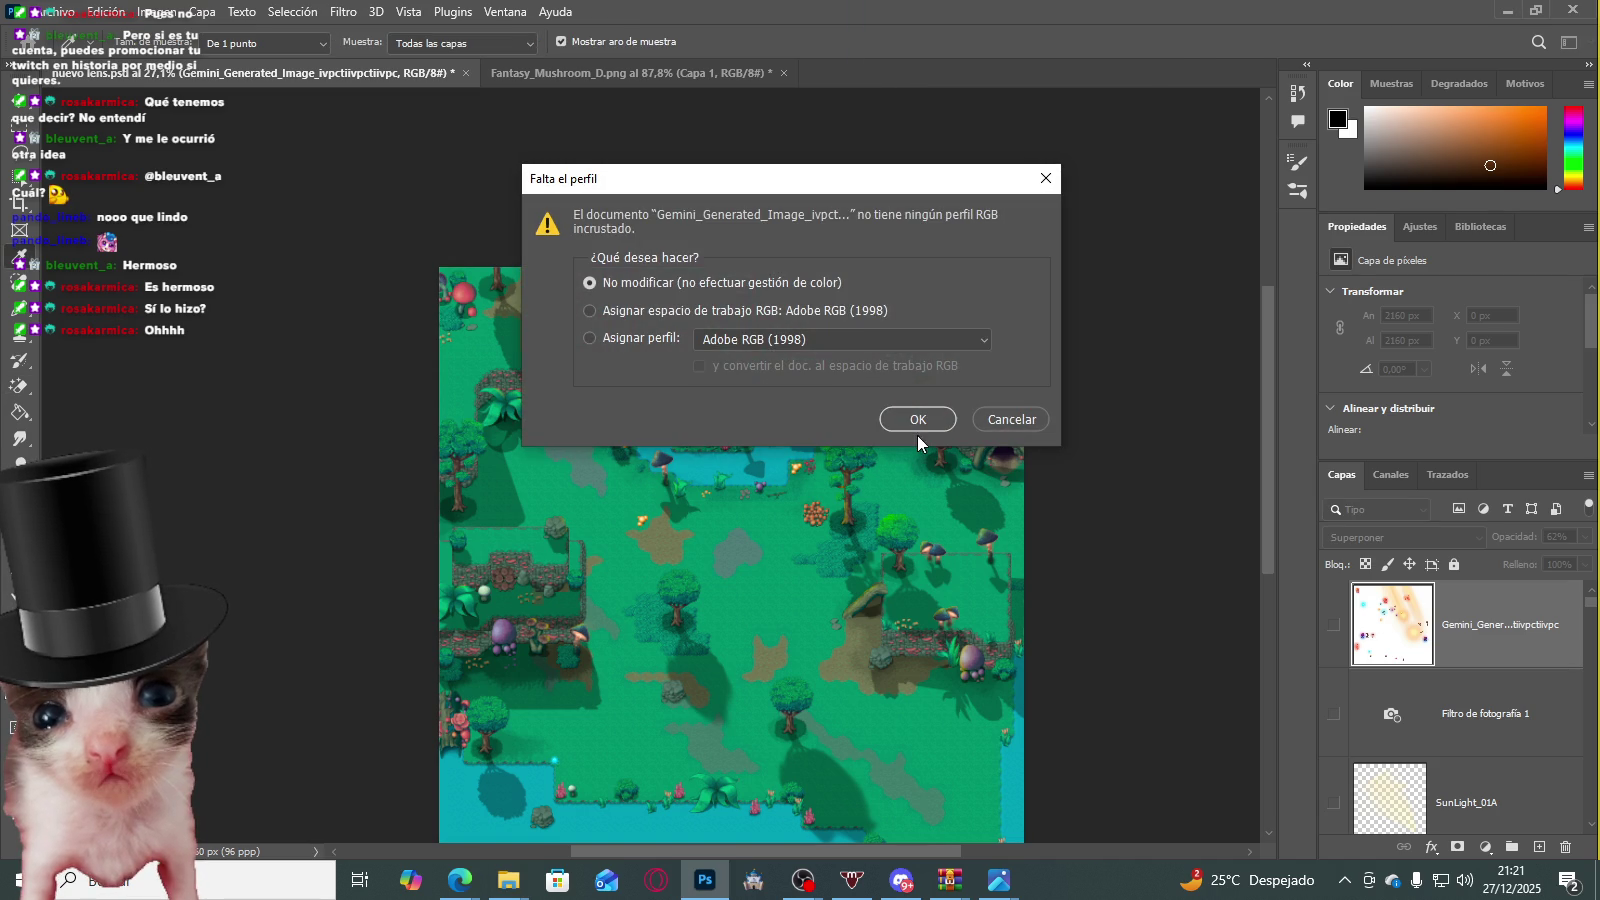
pyautogui.click(917, 419)
# Step: Select the white background with Color Range at a tolerance of about 68
pyautogui.scroll(3, 368, 207)
pyautogui.scroll(3, 368, 207)
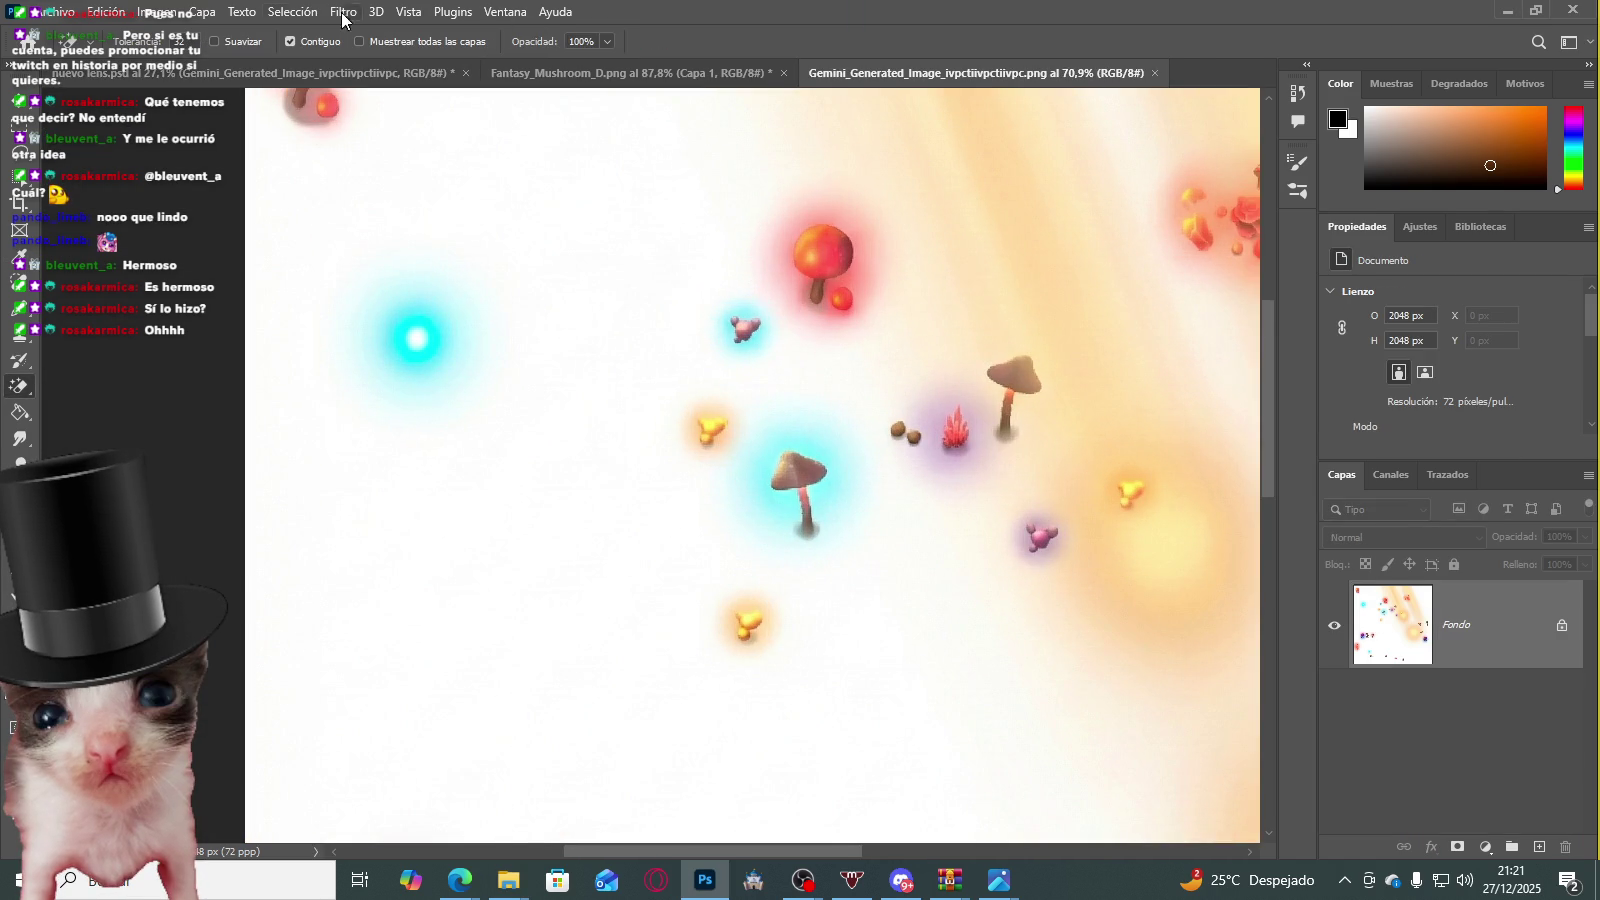
pyautogui.click(290, 12)
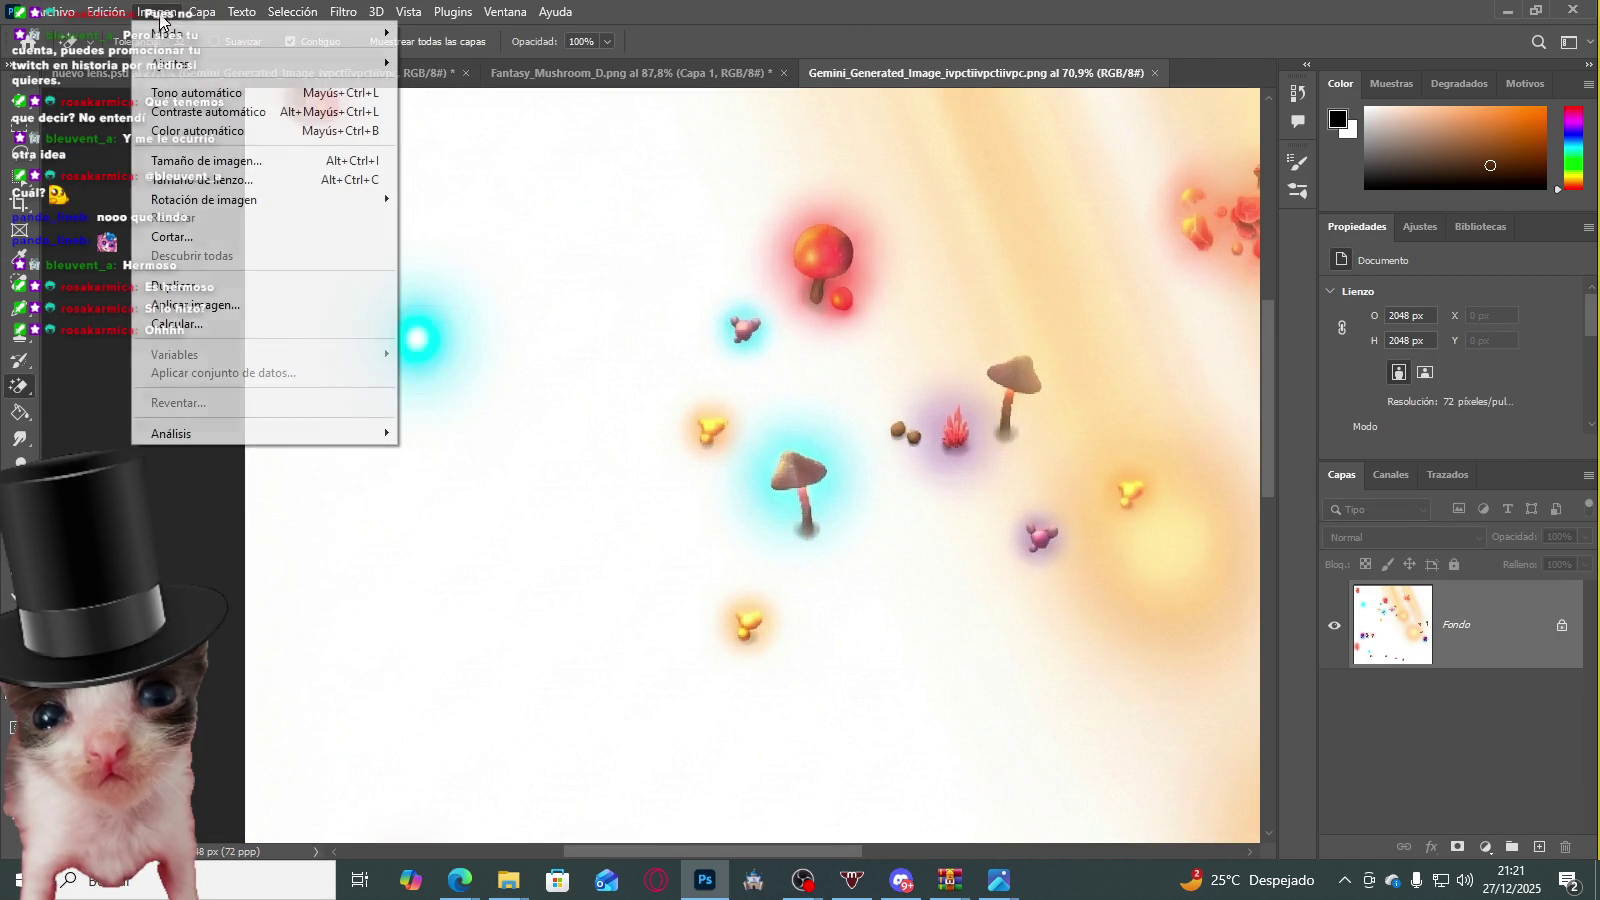
pyautogui.click(340, 207)
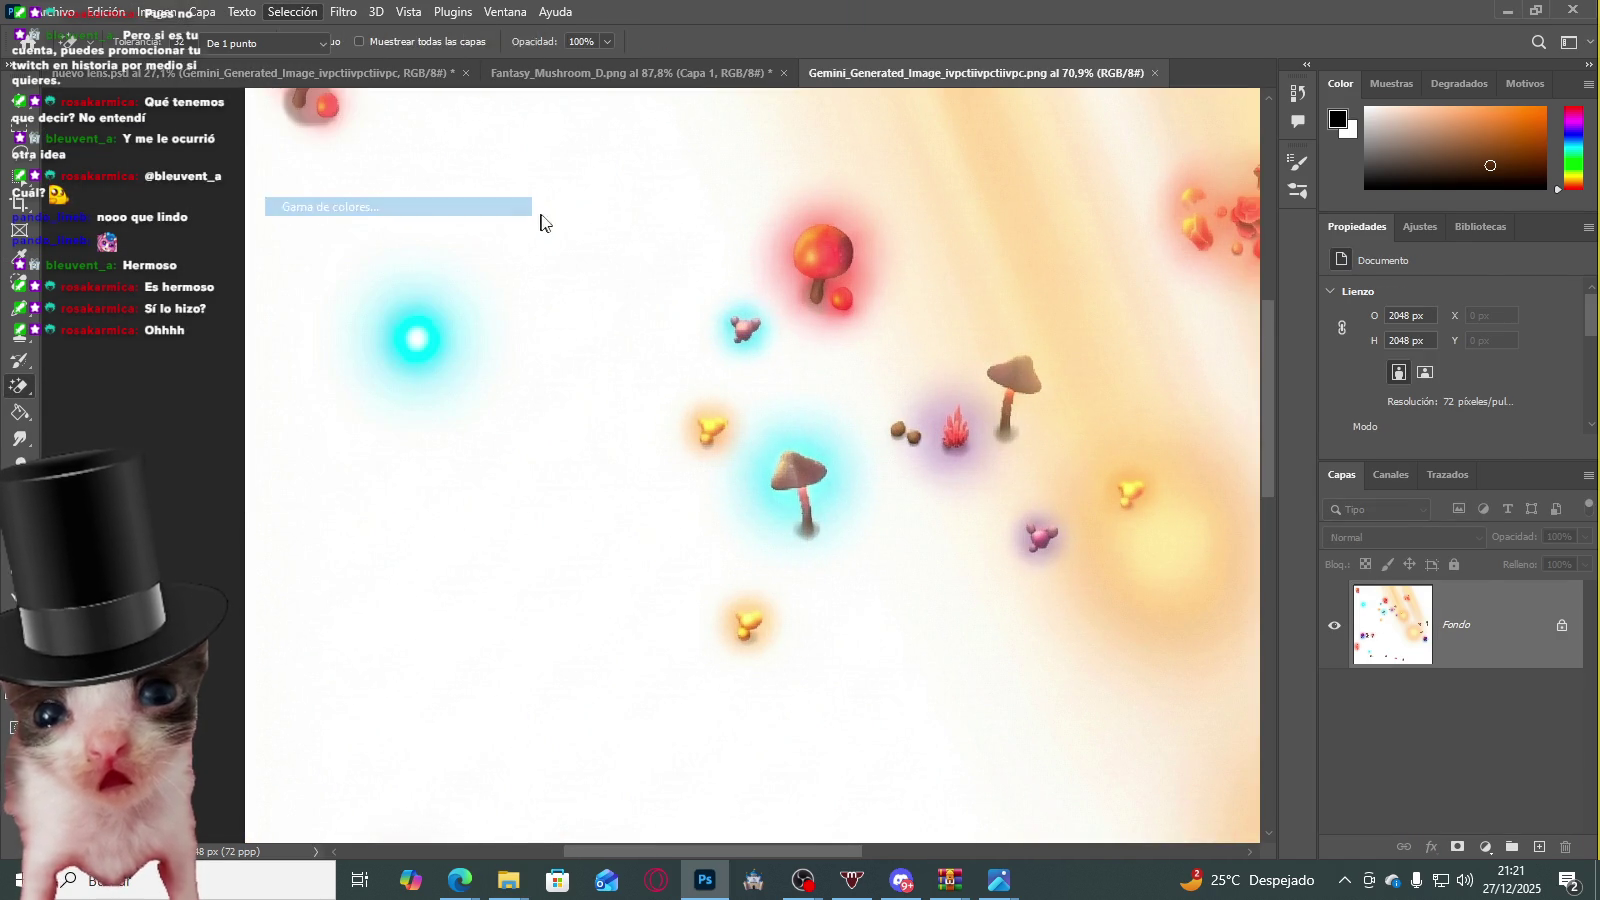
pyautogui.click(549, 204)
pyautogui.moveTo(1144, 219); pyautogui.dragTo(1170, 220)
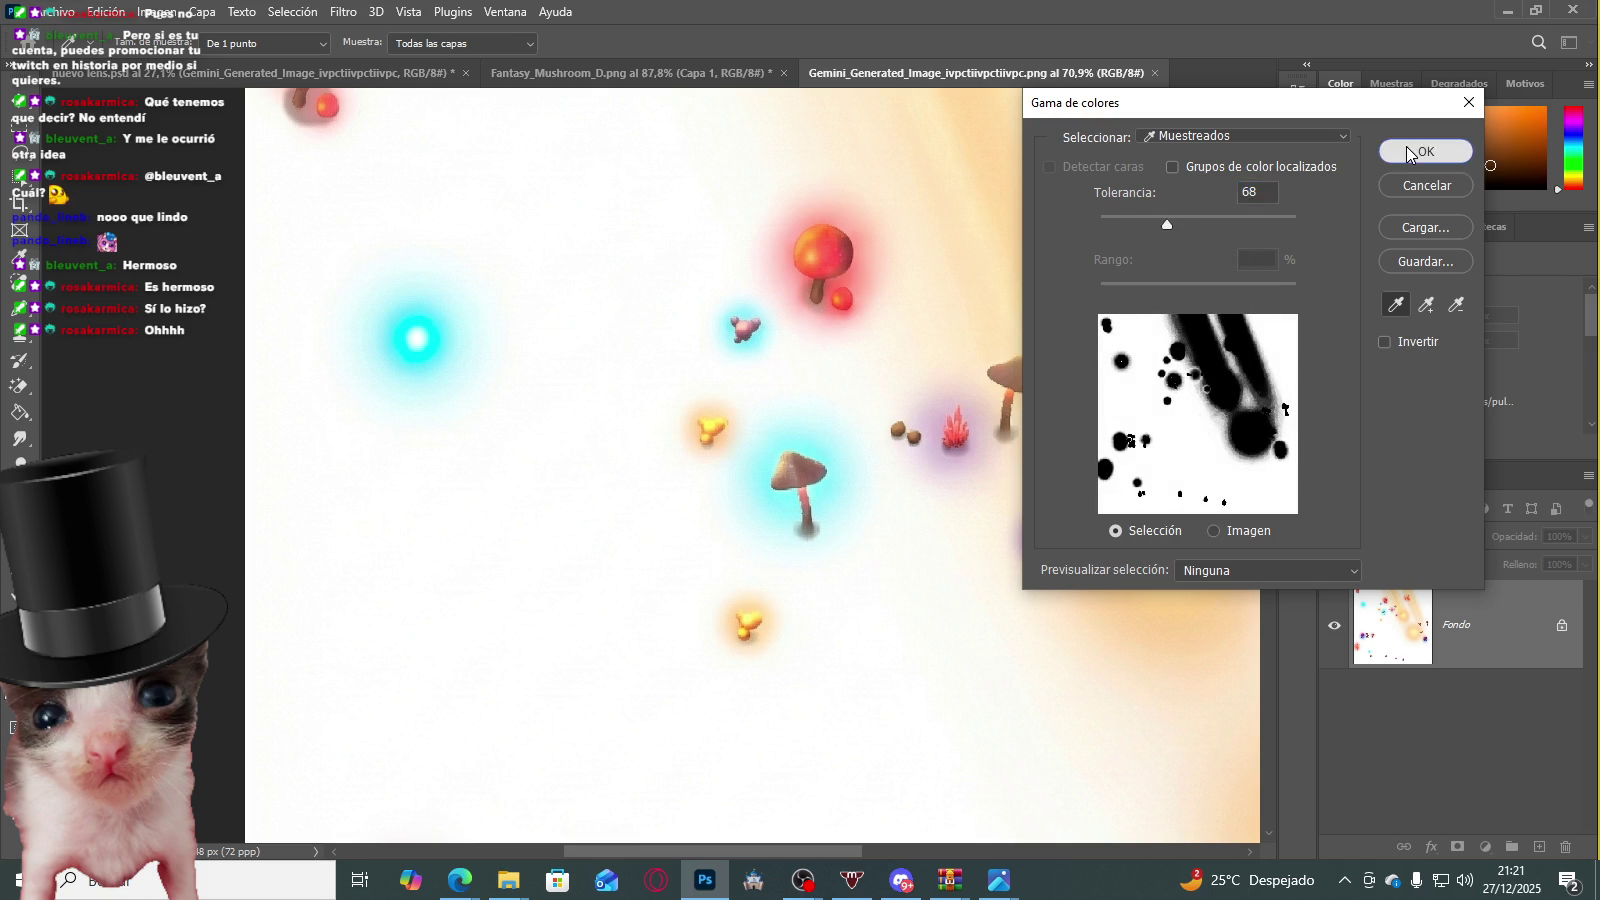
pyautogui.click(1410, 150)
pyautogui.scroll(-3, 528, 371)
pyautogui.scroll(-1, 680, 395)
pyautogui.scroll(2, 680, 395)
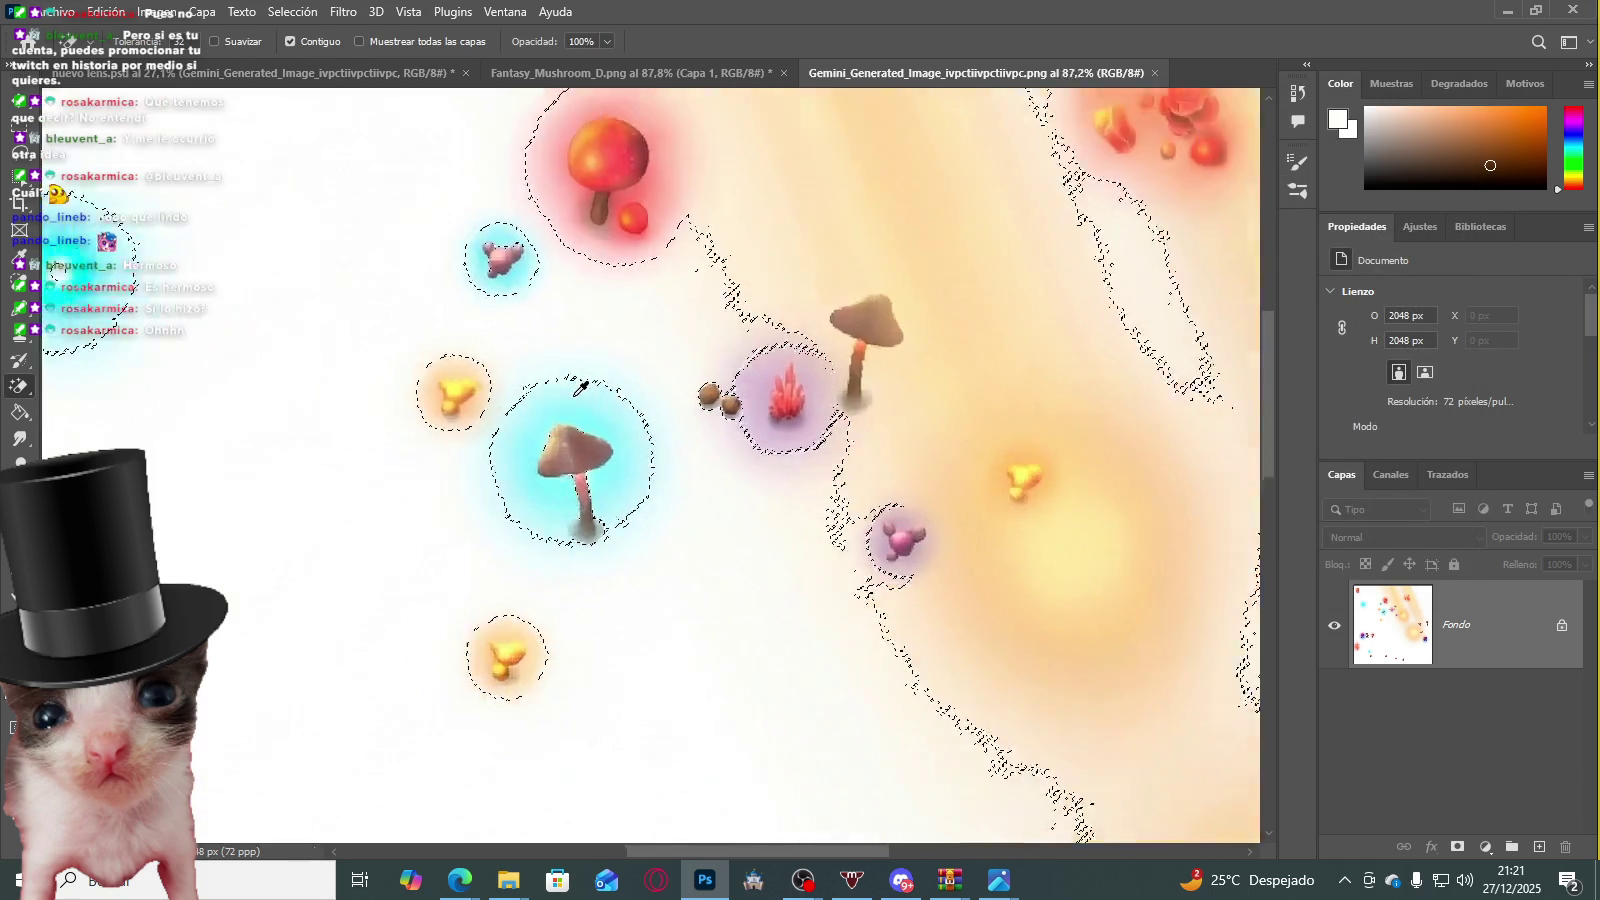
pyautogui.scroll(-2, 582, 386)
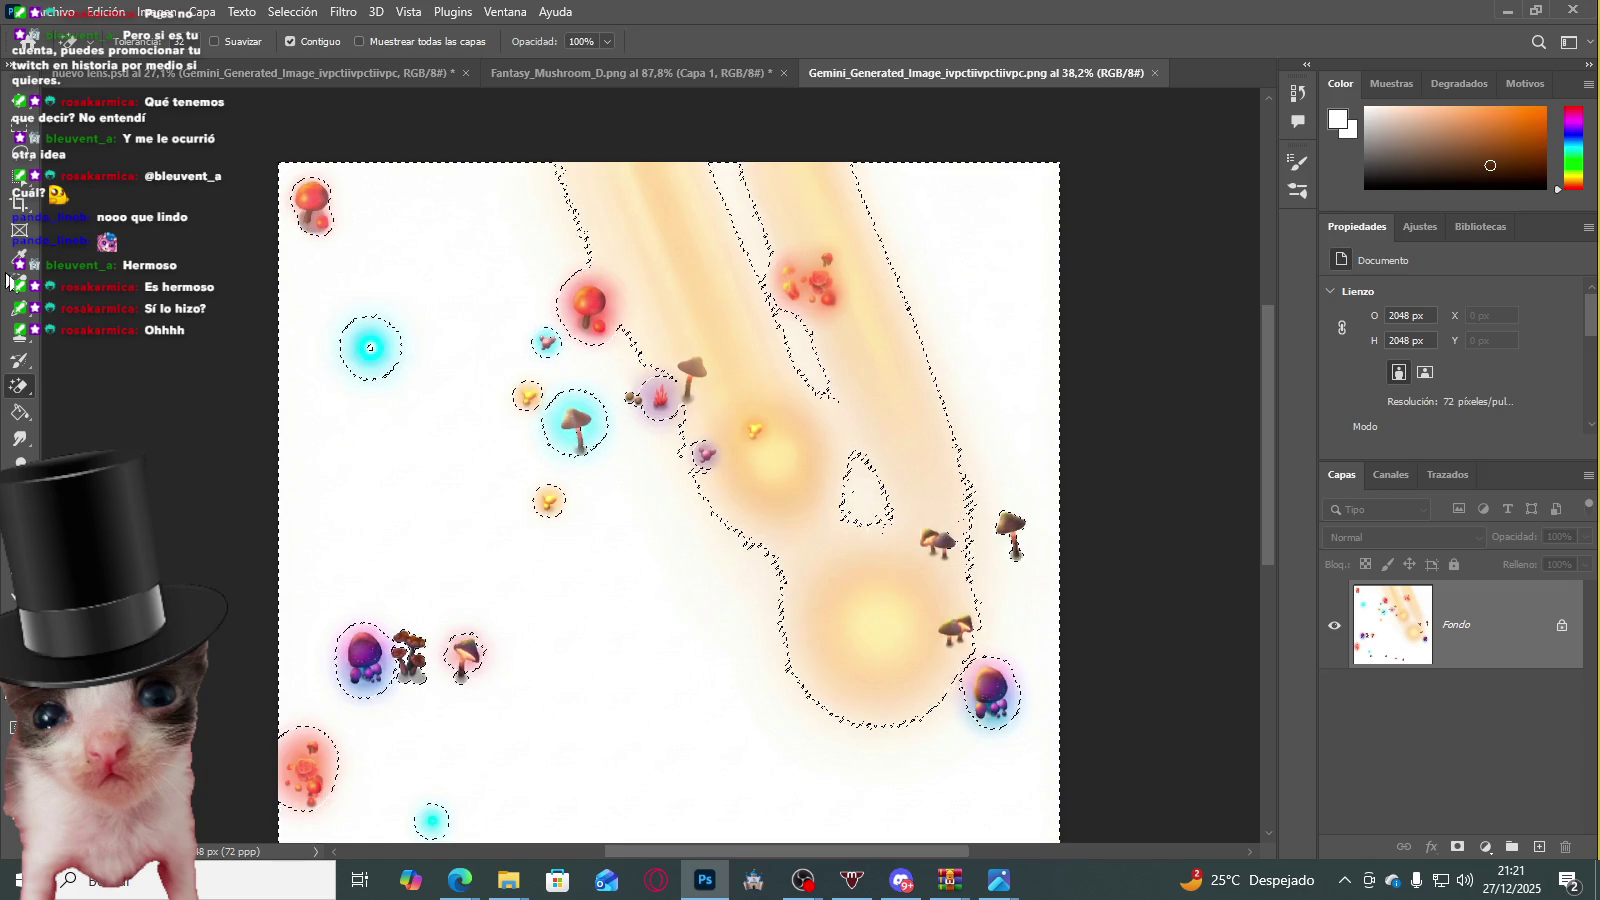
# Step: Erase the selected white background with the standard Eraser, then deselect
pyautogui.click(19, 390)
pyautogui.rightClick(21, 390)
pyautogui.click(100, 388)
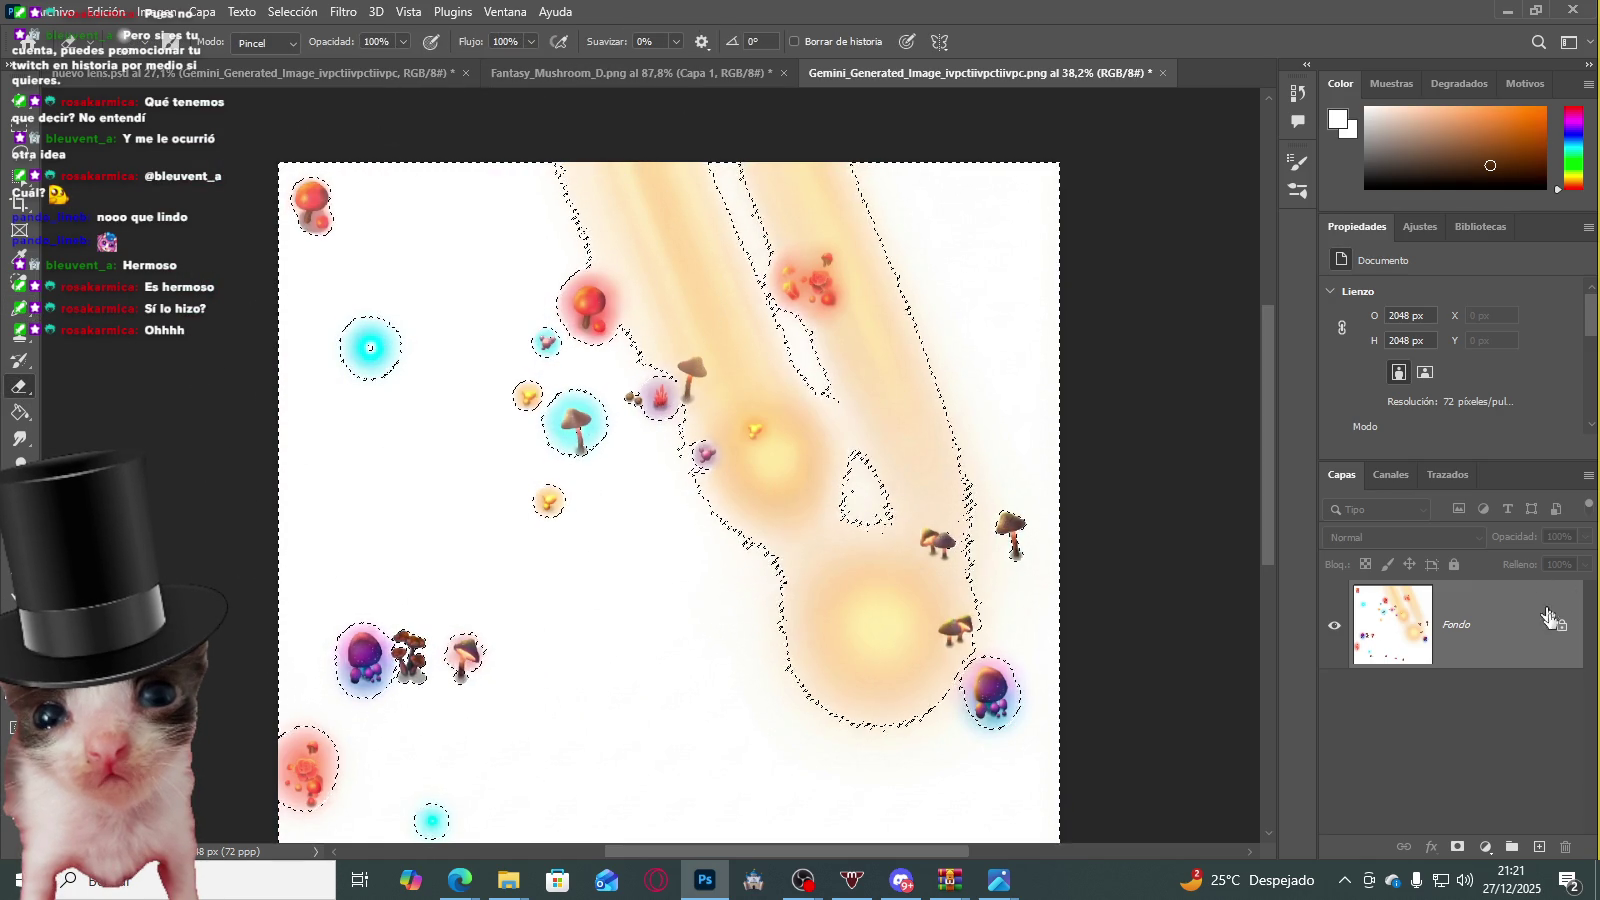
pyautogui.moveTo(400, 290); pyautogui.dragTo(460, 170)
pyautogui.moveTo(648, 188)
pyautogui.mouseDown()
pyautogui.moveTo(680, 848)
pyautogui.moveTo(464, 628)
pyautogui.mouseUp()
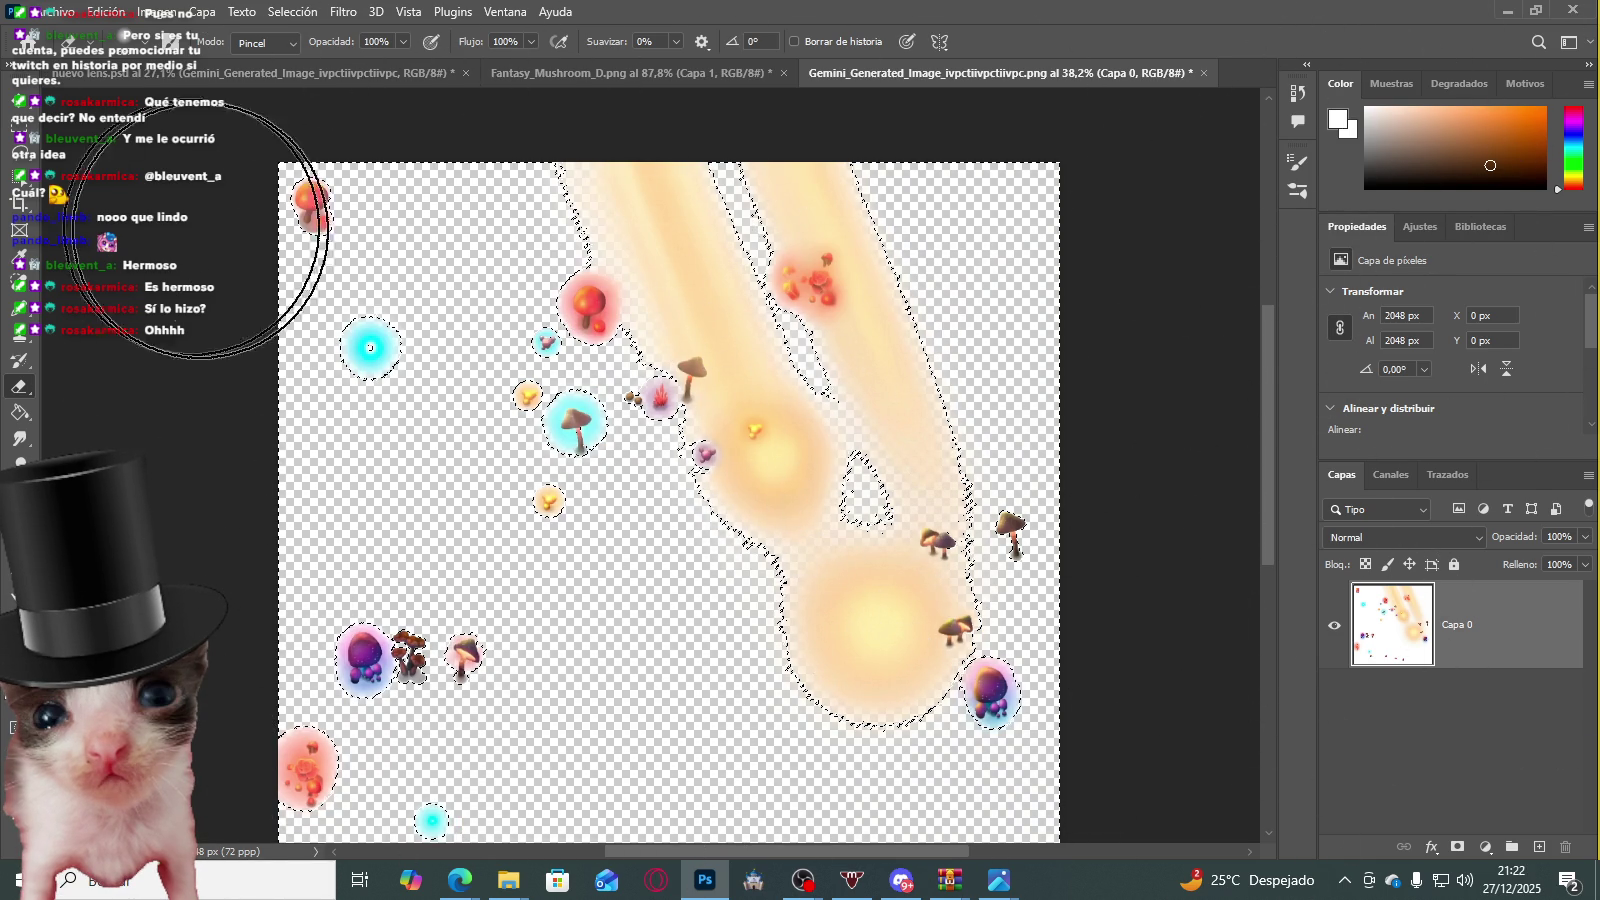
pyautogui.click(19, 125)
pyautogui.click(350, 243)
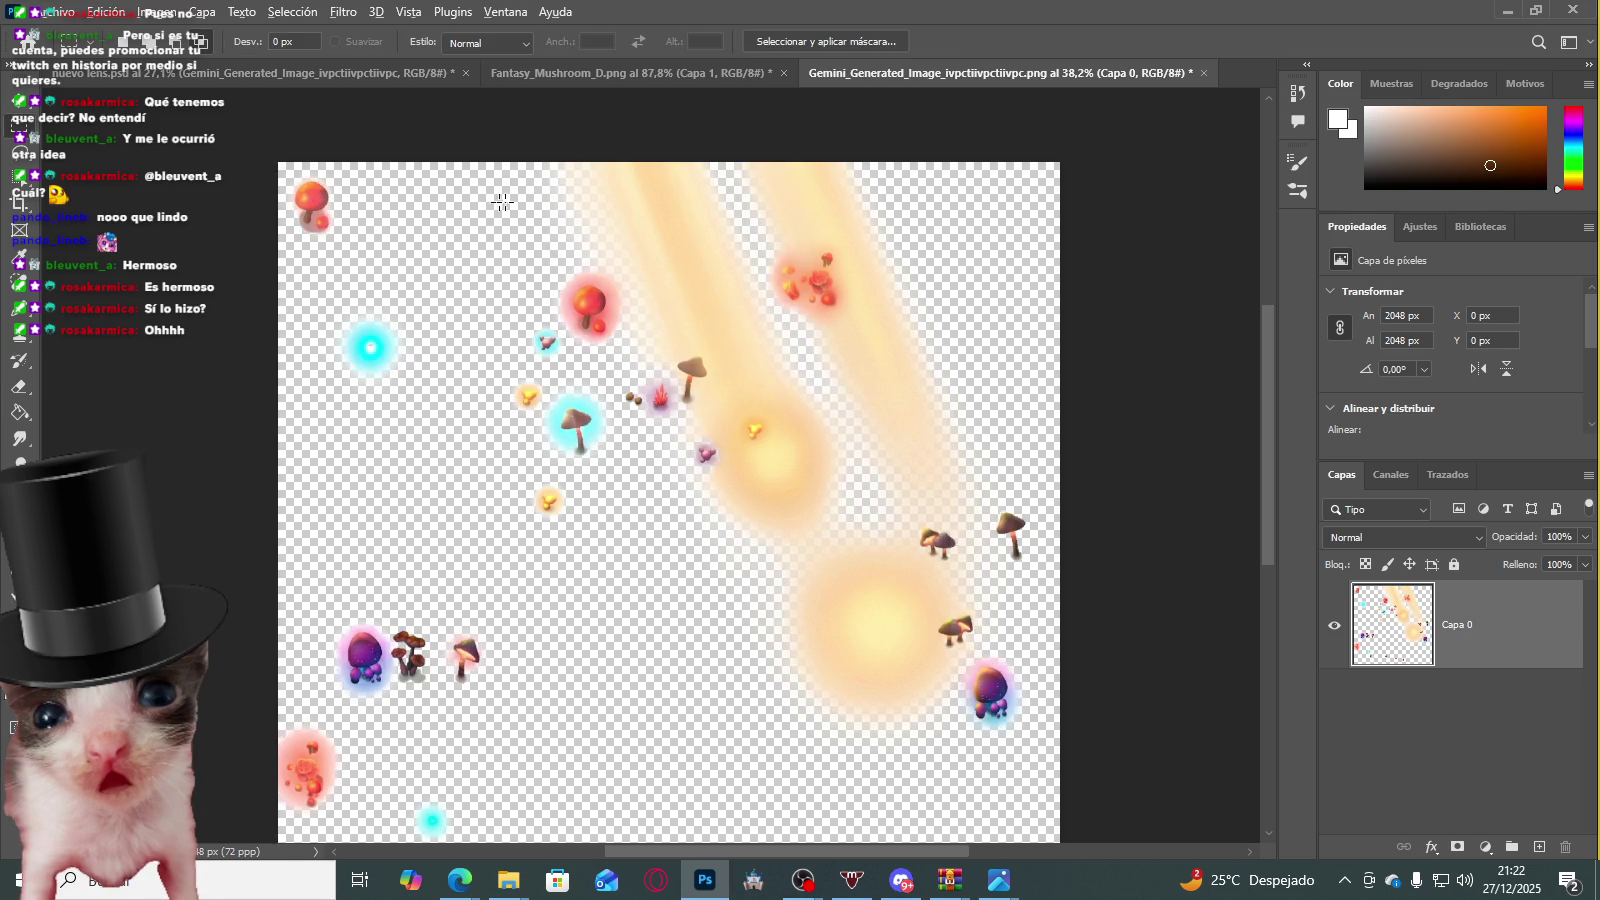
pyautogui.scroll(2, 600, 310)
pyautogui.scroll(2, 600, 310)
pyautogui.scroll(-3, 646, 296)
pyautogui.scroll(-3, 646, 296)
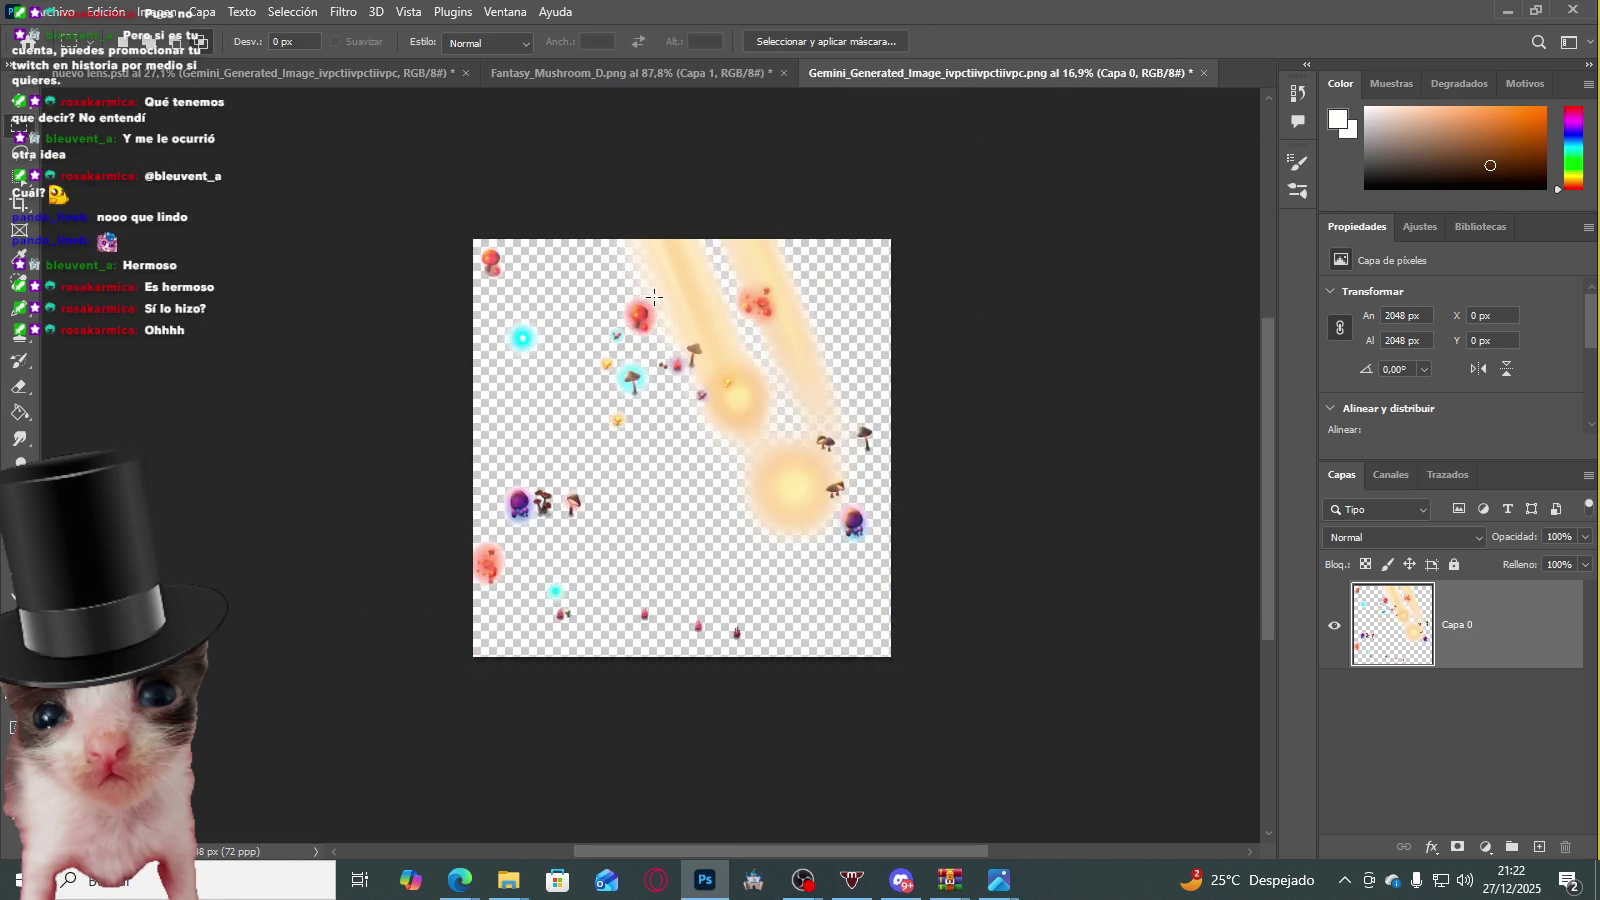
pyautogui.click(27, 99)
# Step: Move the glow layer into nuevo lens.psd and scale it to about 105.7%
pyautogui.moveTo(705, 312)
pyautogui.mouseDown()
pyautogui.moveTo(148, 74)
pyautogui.moveTo(778, 553)
pyautogui.moveTo(835, 541)
pyautogui.moveTo(768, 464)
pyautogui.moveTo(699, 441)
pyautogui.mouseUp()
pyautogui.hotkey('ctrl', 't')
pyautogui.scroll(2, 757, 410)
pyautogui.scroll(1, 676, 420)
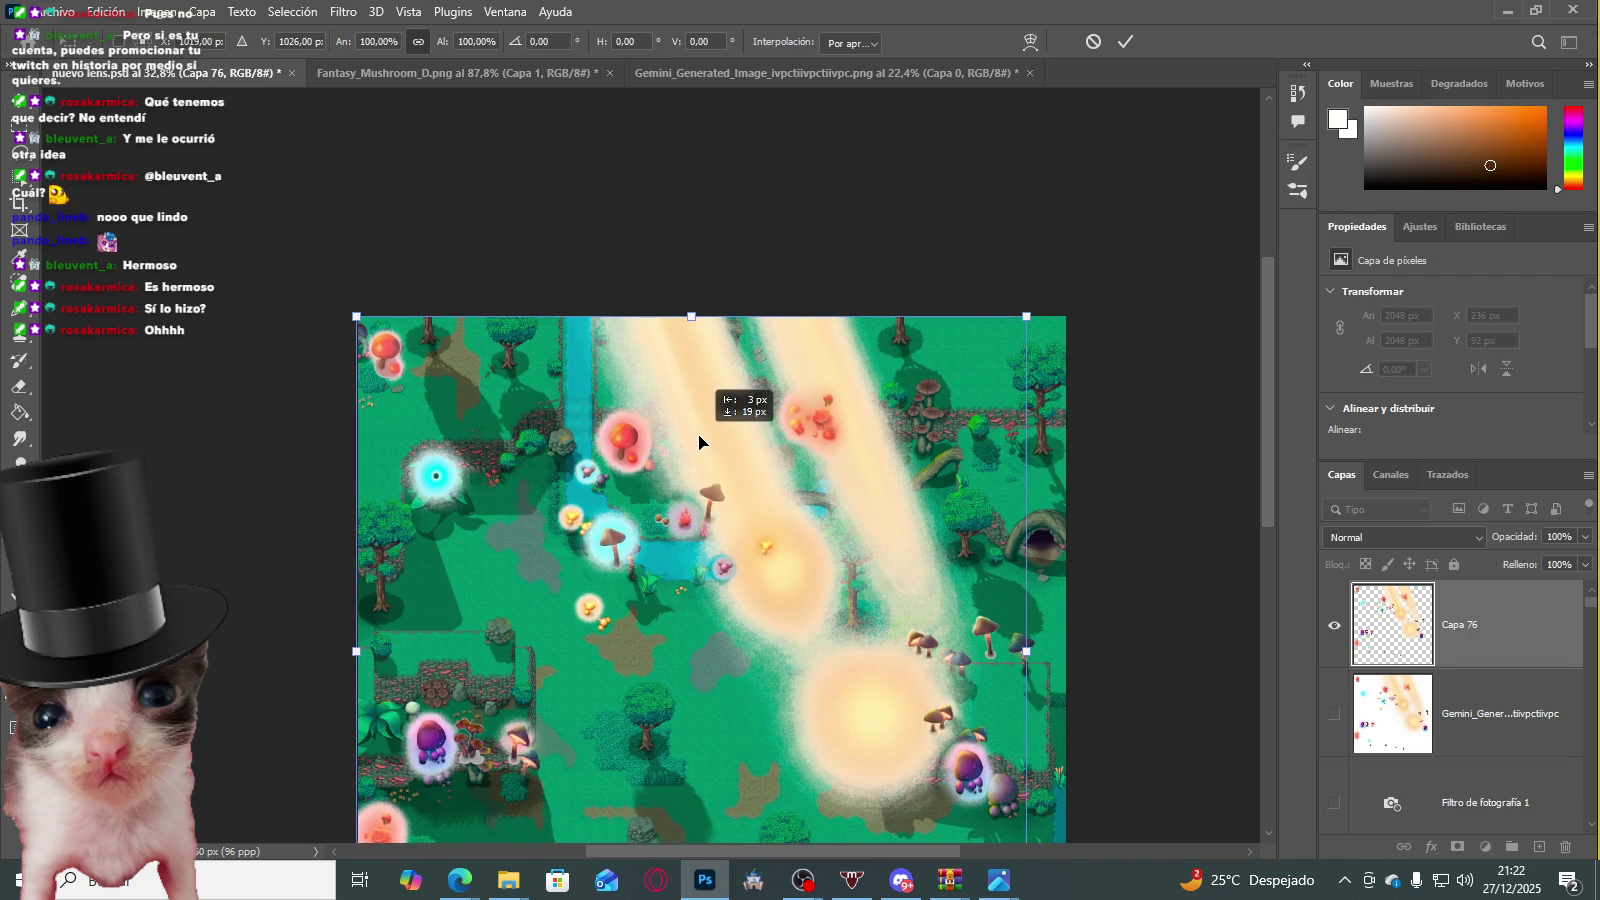
pyautogui.moveTo(1033, 472); pyautogui.dragTo(1071, 470)
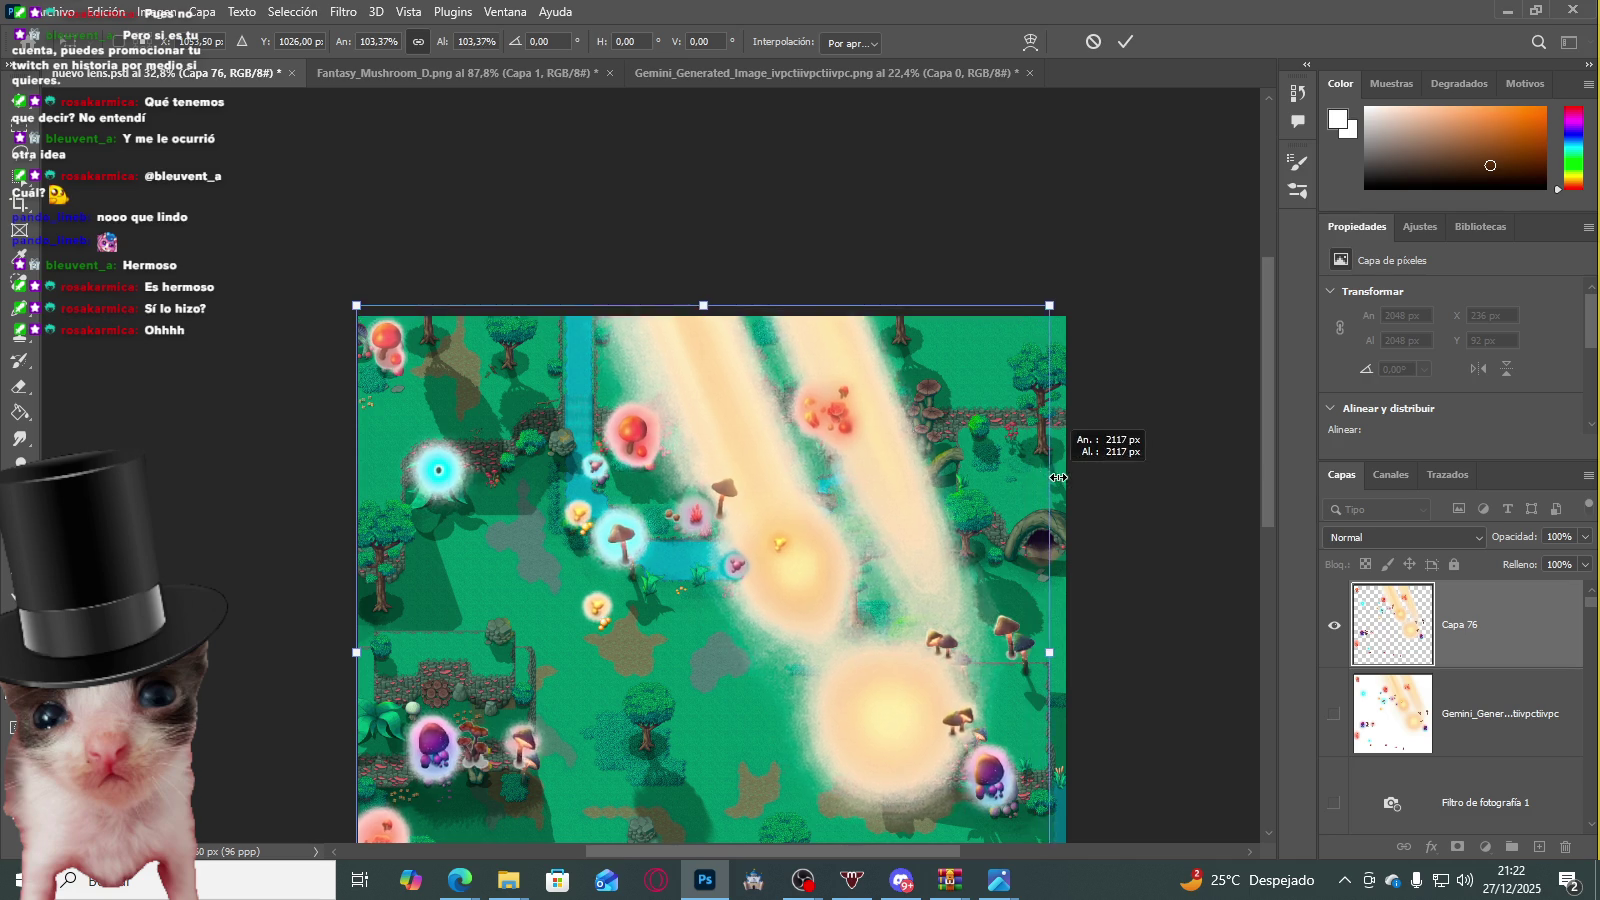
# Step: Position the 2165 × 2165 px glow at 0,0 over the map, commit, and try blend modes
pyautogui.moveTo(969, 482); pyautogui.dragTo(970, 499)
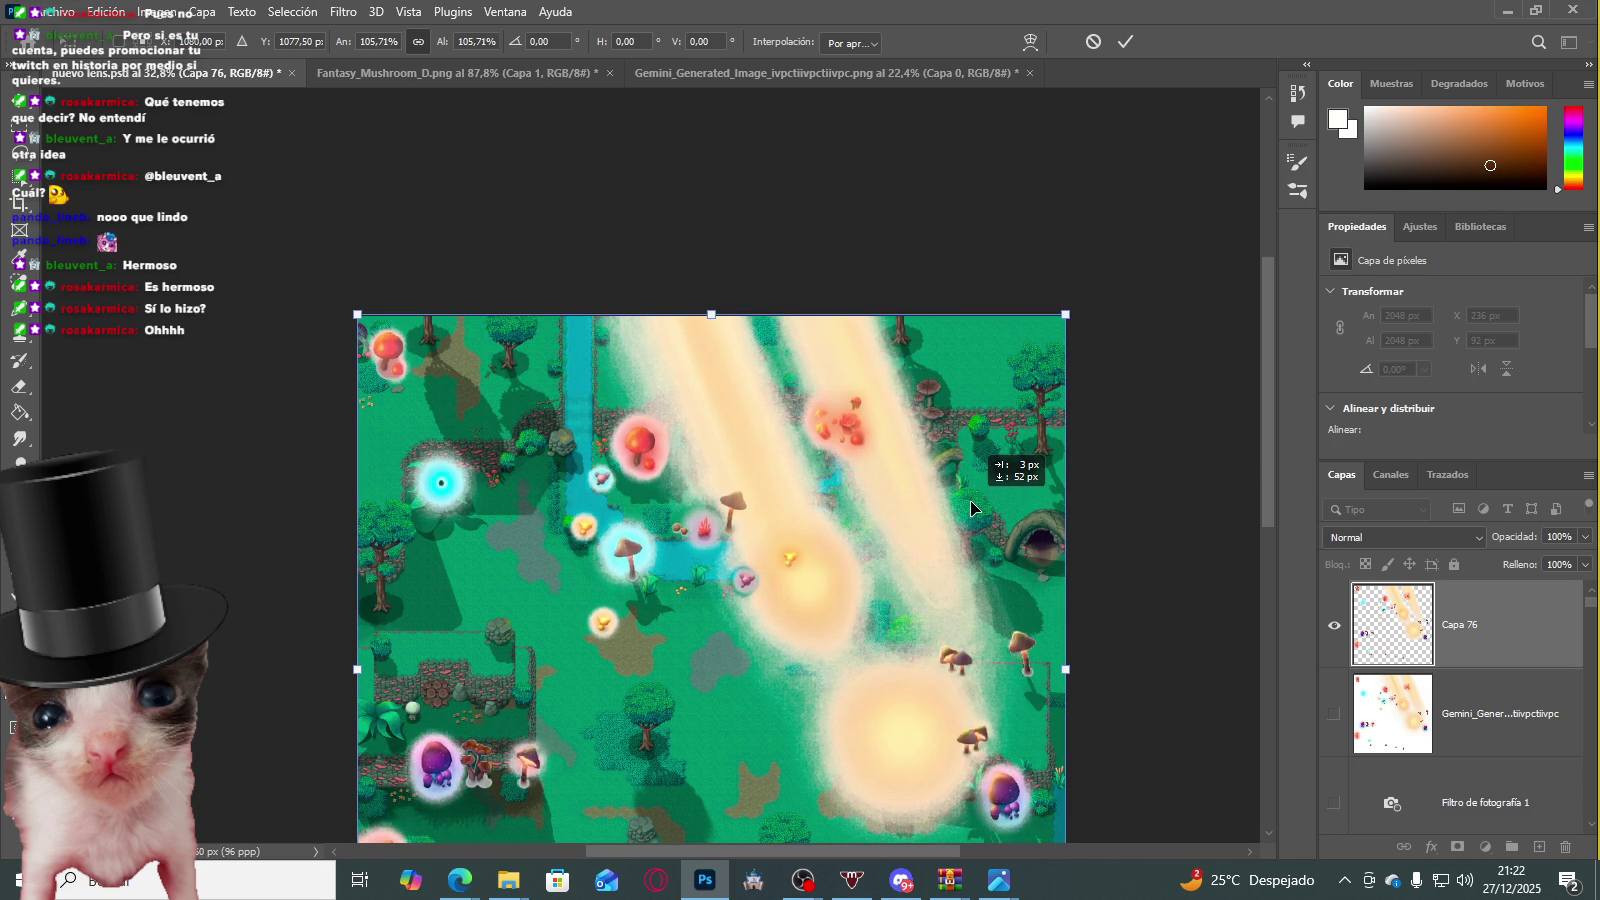
pyautogui.scroll(3, 860, 365)
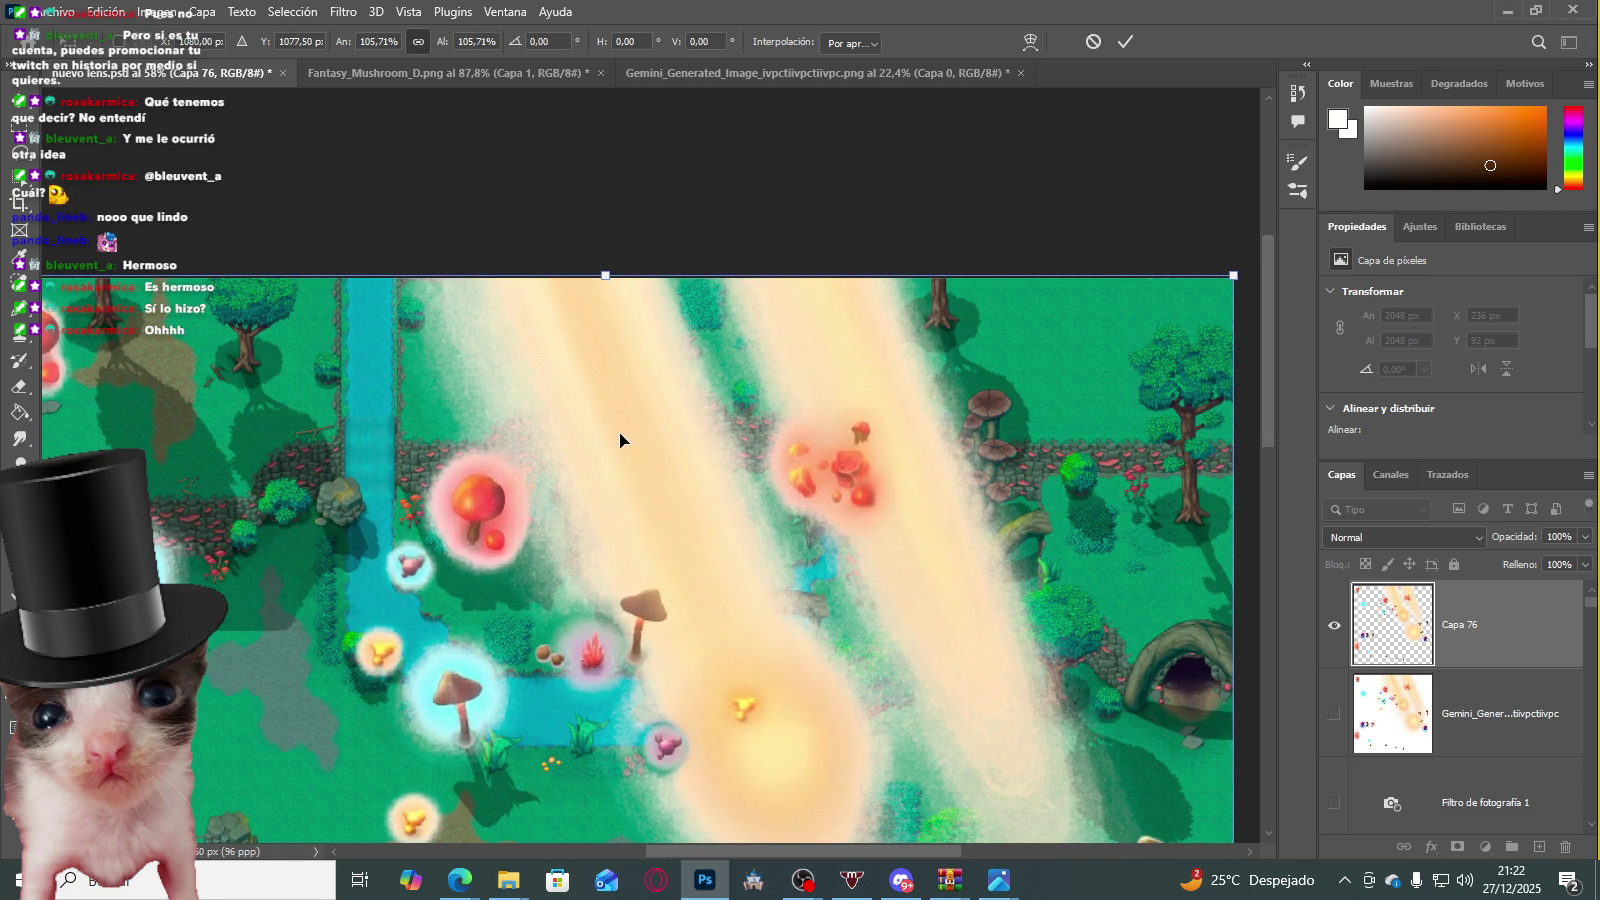
pyautogui.moveTo(612, 418); pyautogui.dragTo(609, 412)
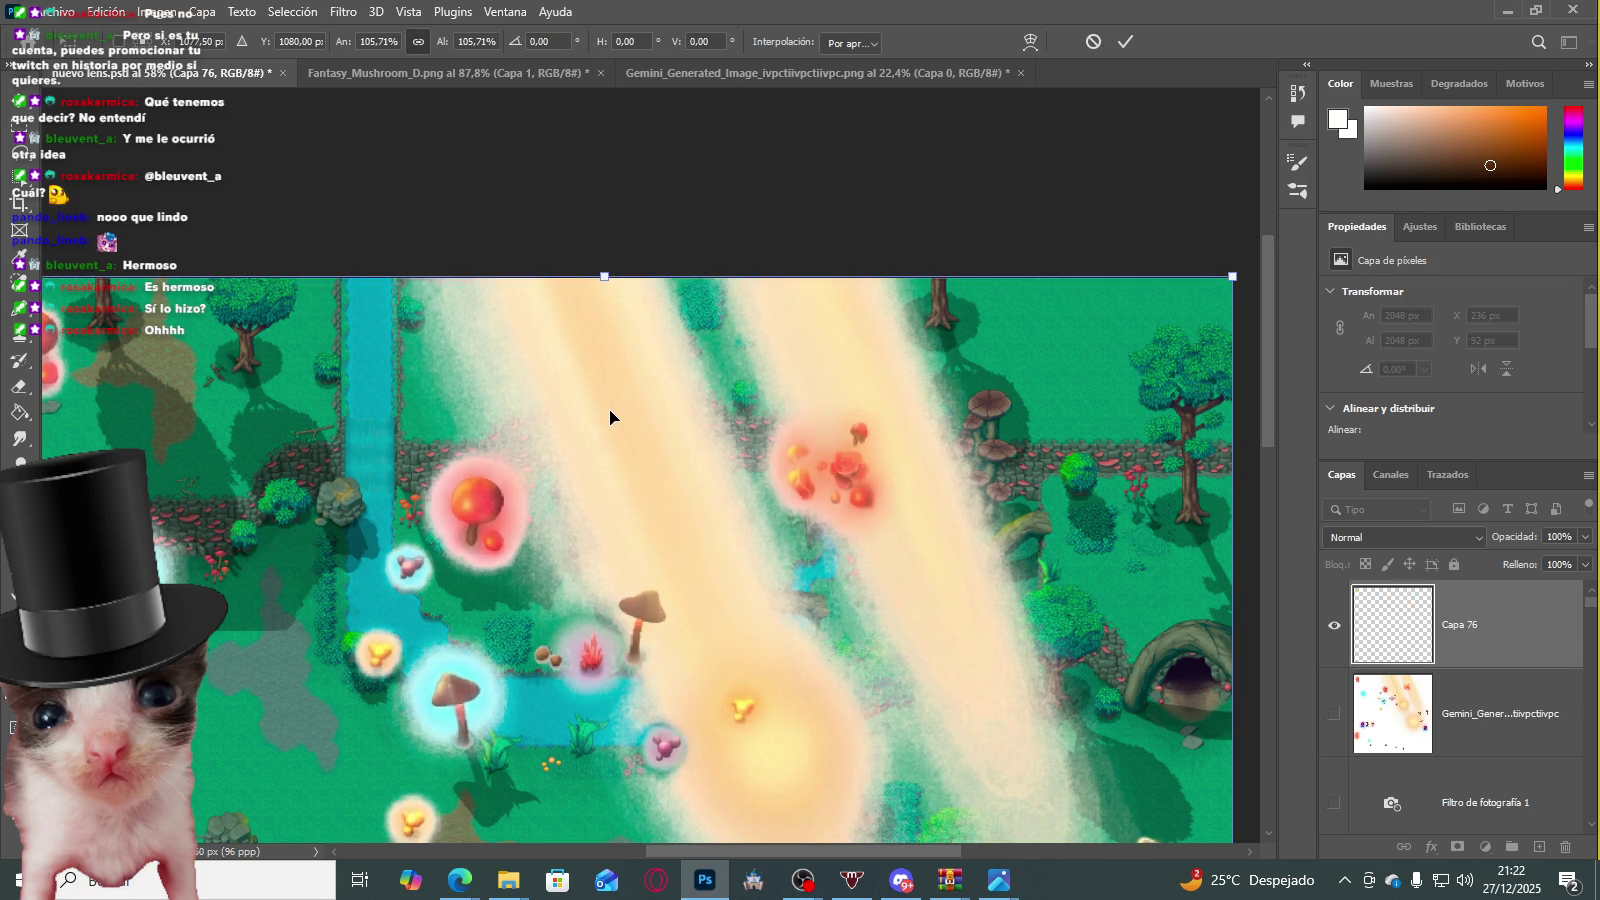
pyautogui.scroll(-3, 722, 462)
pyautogui.scroll(1, 723, 458)
pyautogui.scroll(2, 242, 429)
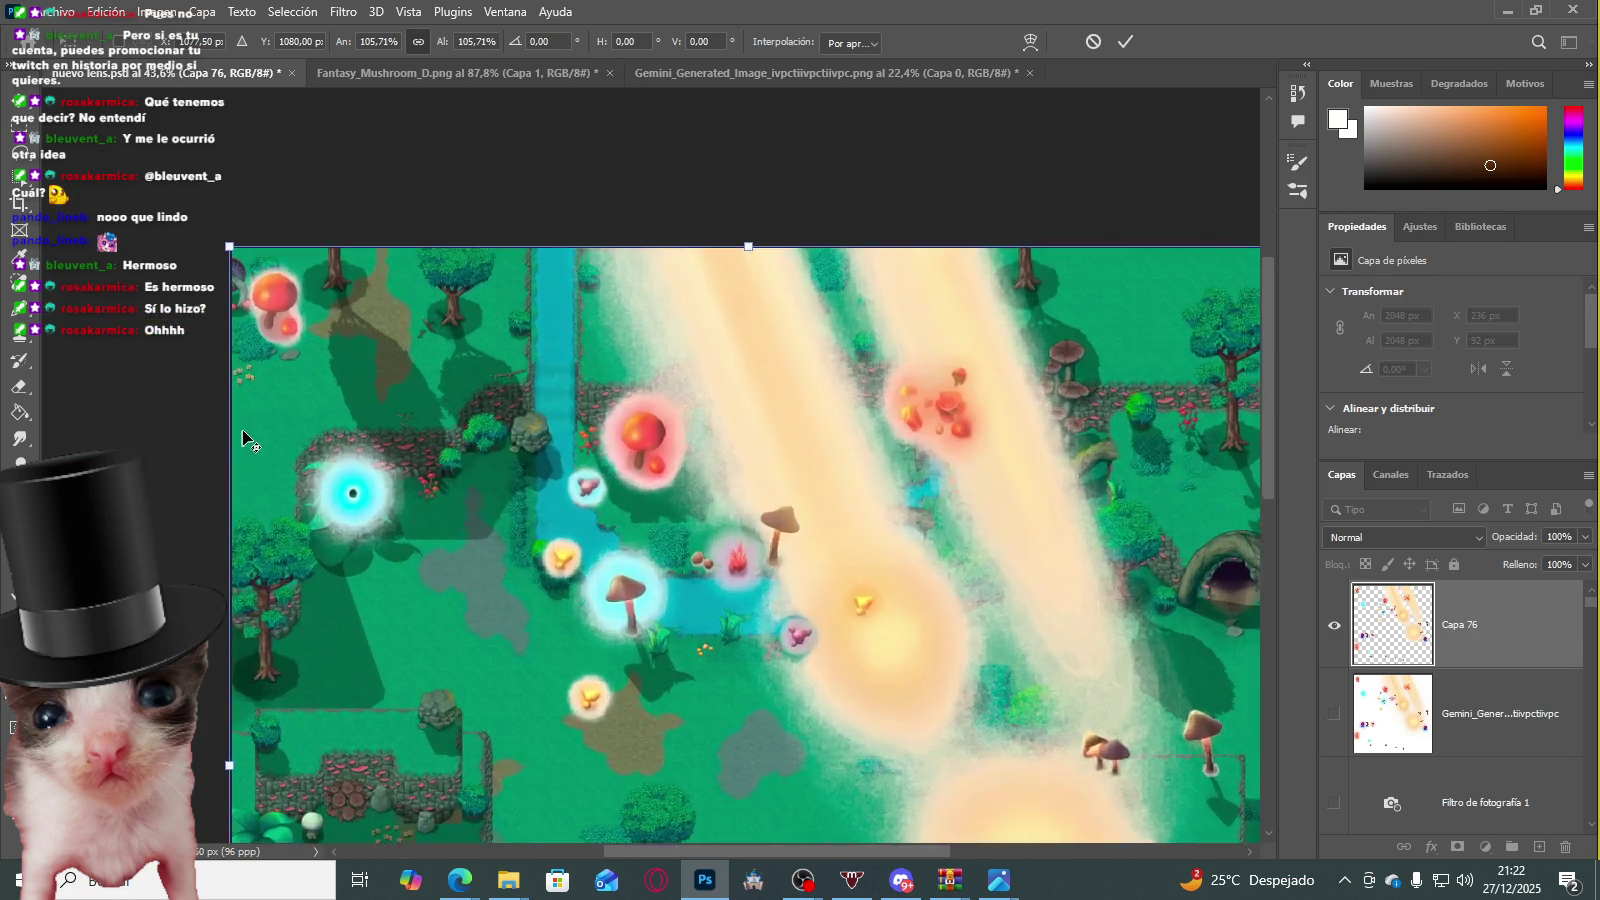
pyautogui.scroll(3, 250, 430)
pyautogui.moveTo(250, 430)
pyautogui.mouseDown()
pyautogui.moveTo(268, 437)
pyautogui.moveTo(251, 431)
pyautogui.mouseUp()
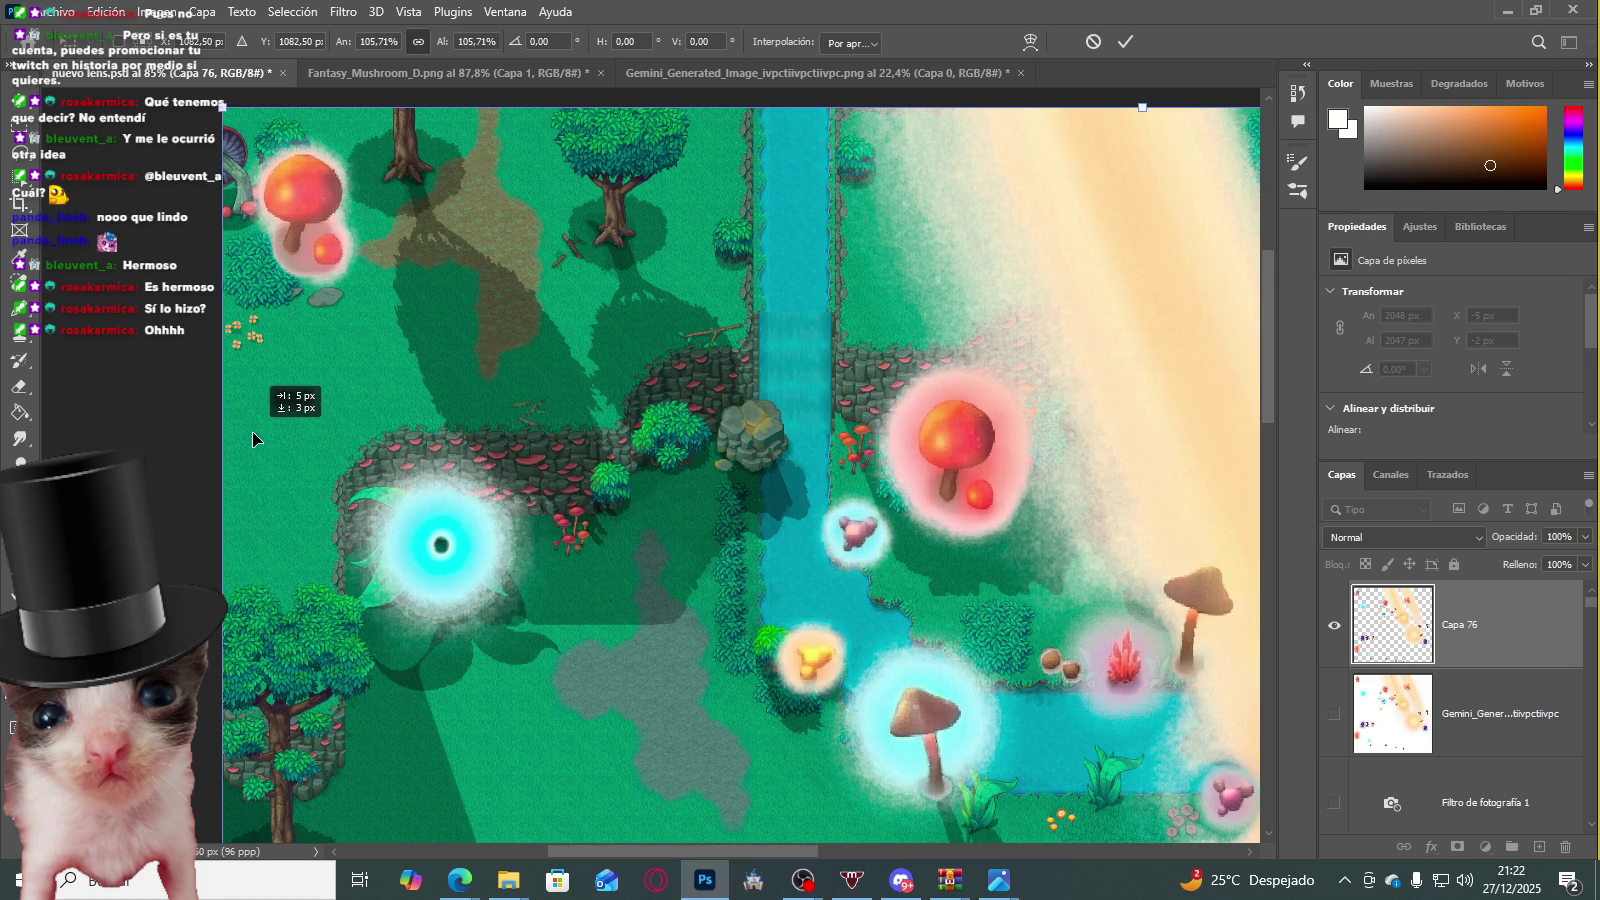
pyautogui.press('Return')
pyautogui.scroll(-5, 790, 375)
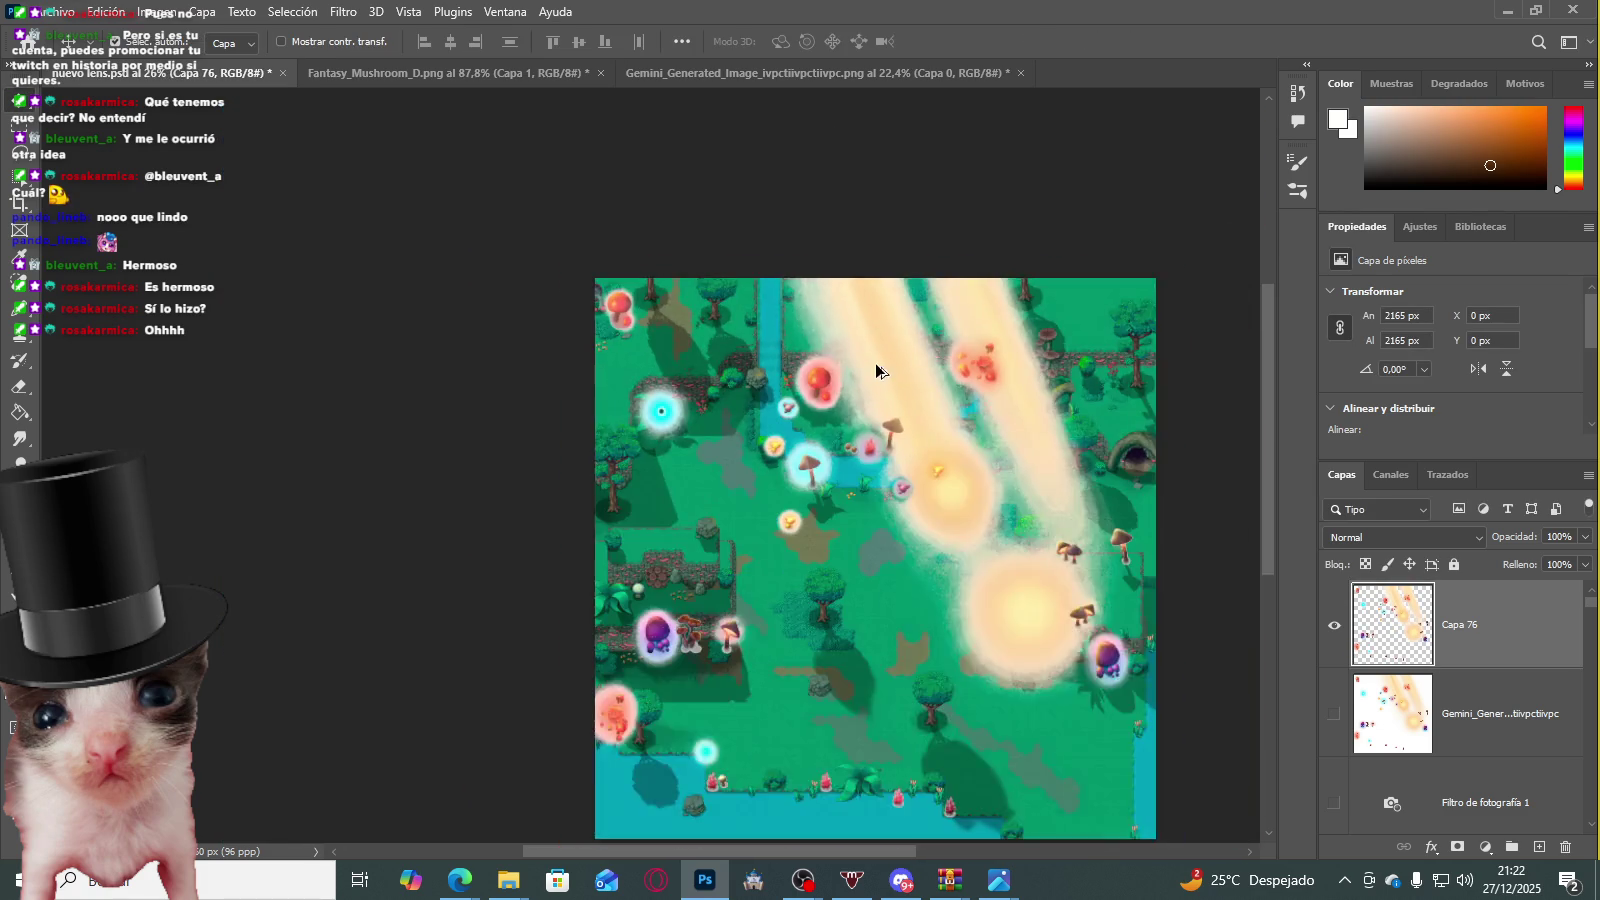
pyautogui.click(1448, 540)
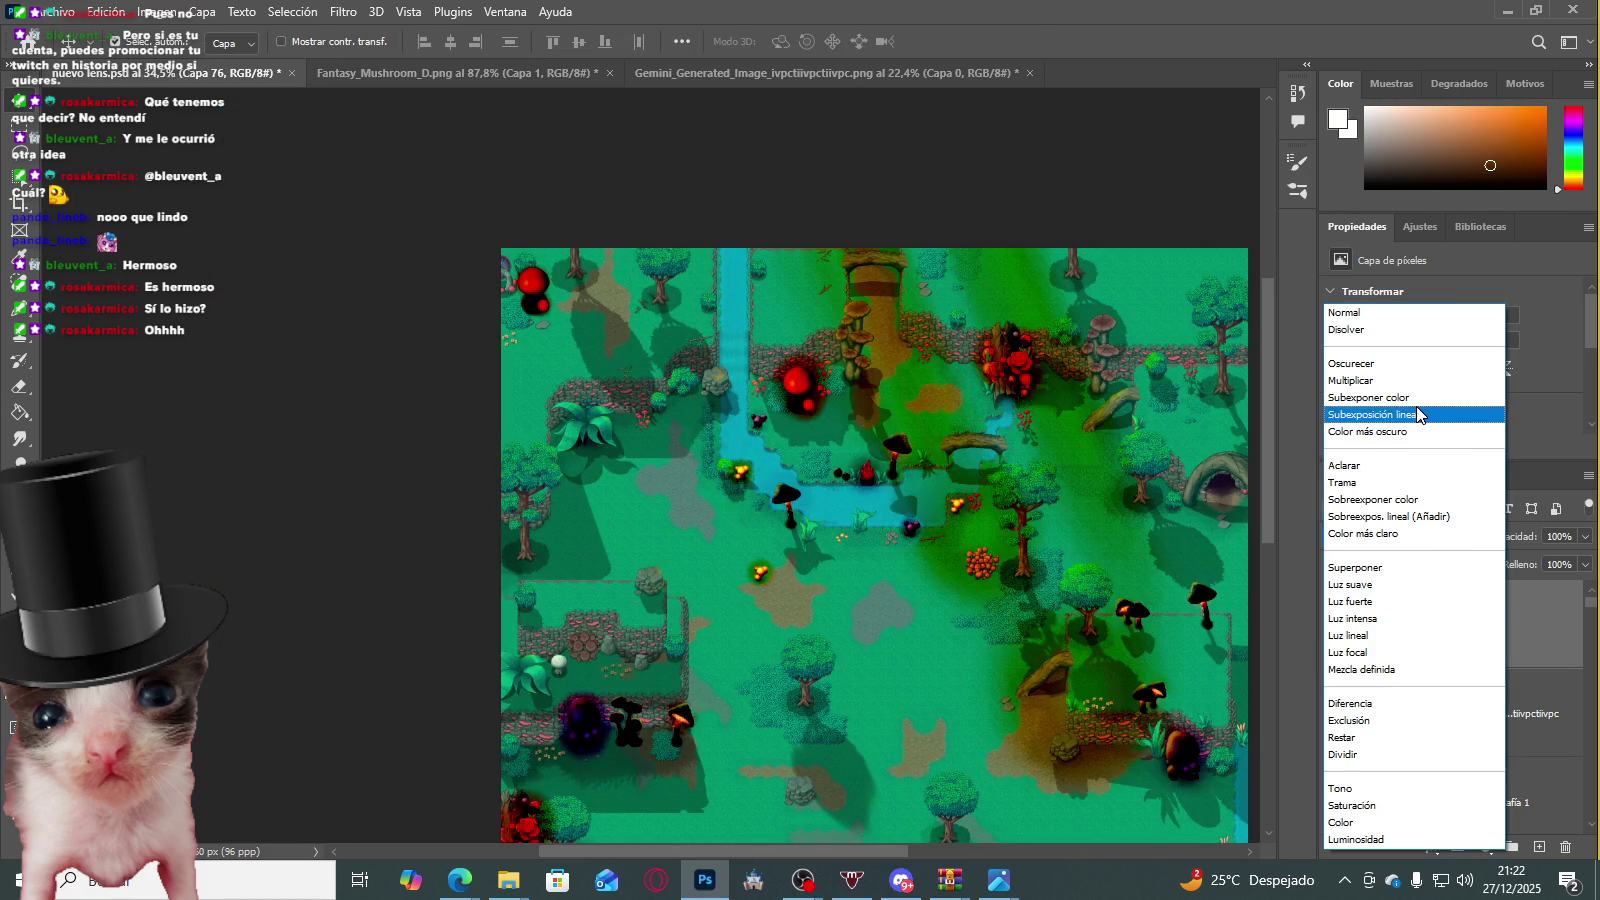
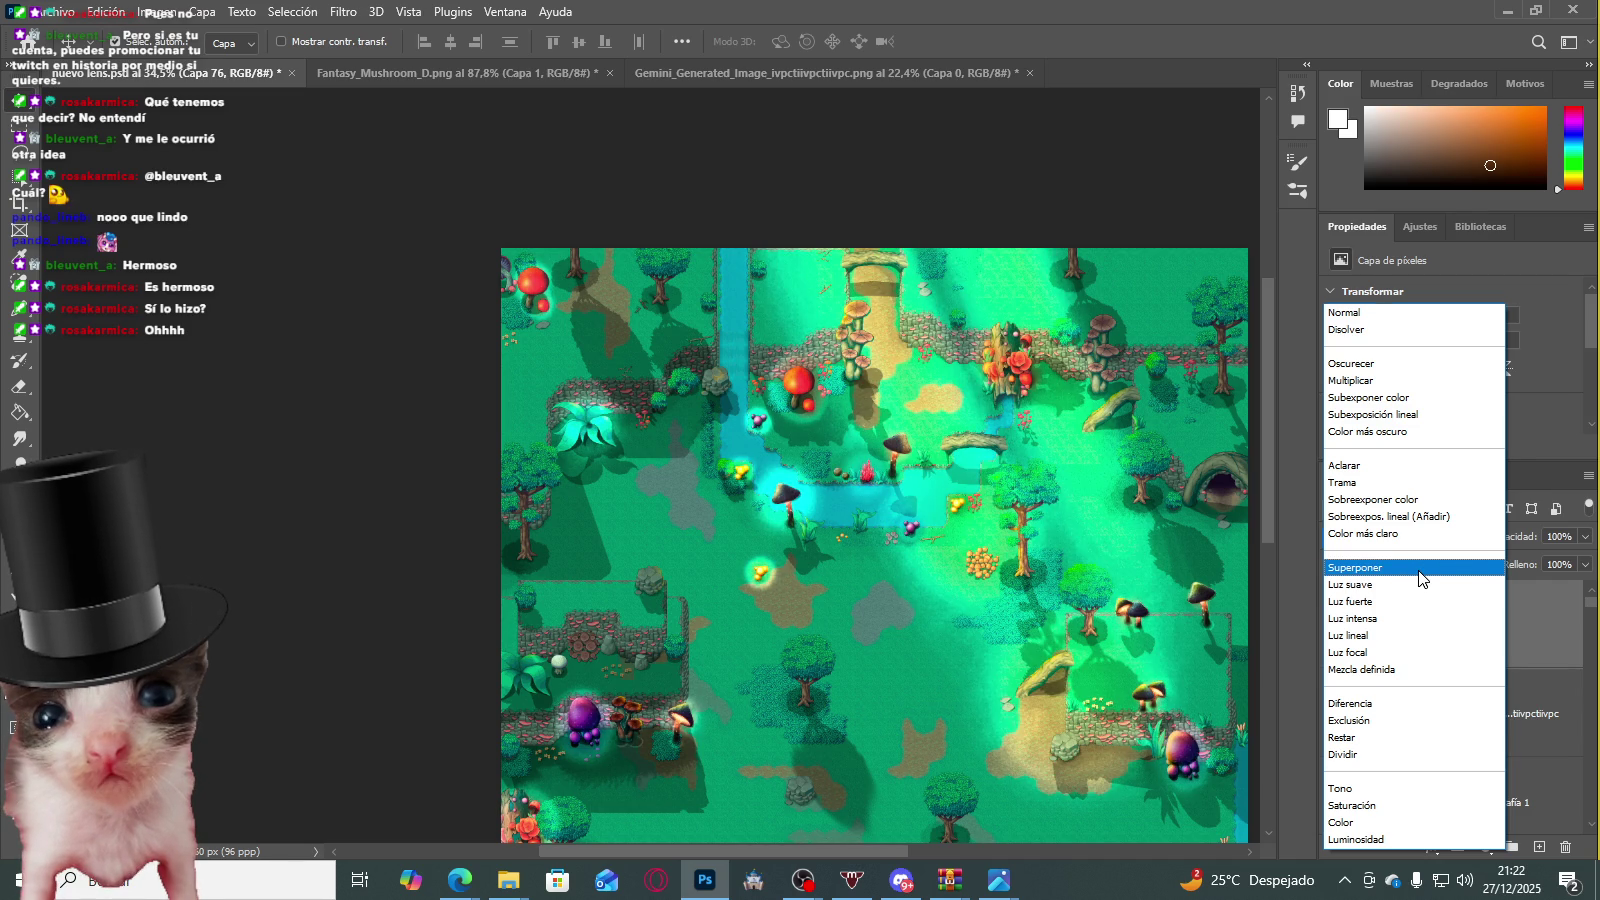
# Step: Try Superponer and Normal blending on Capa 76 while adjusting its opacity
pyautogui.click(1420, 567)
pyautogui.click(1585, 536)
pyautogui.moveTo(1588, 560); pyautogui.dragTo(1558, 563)
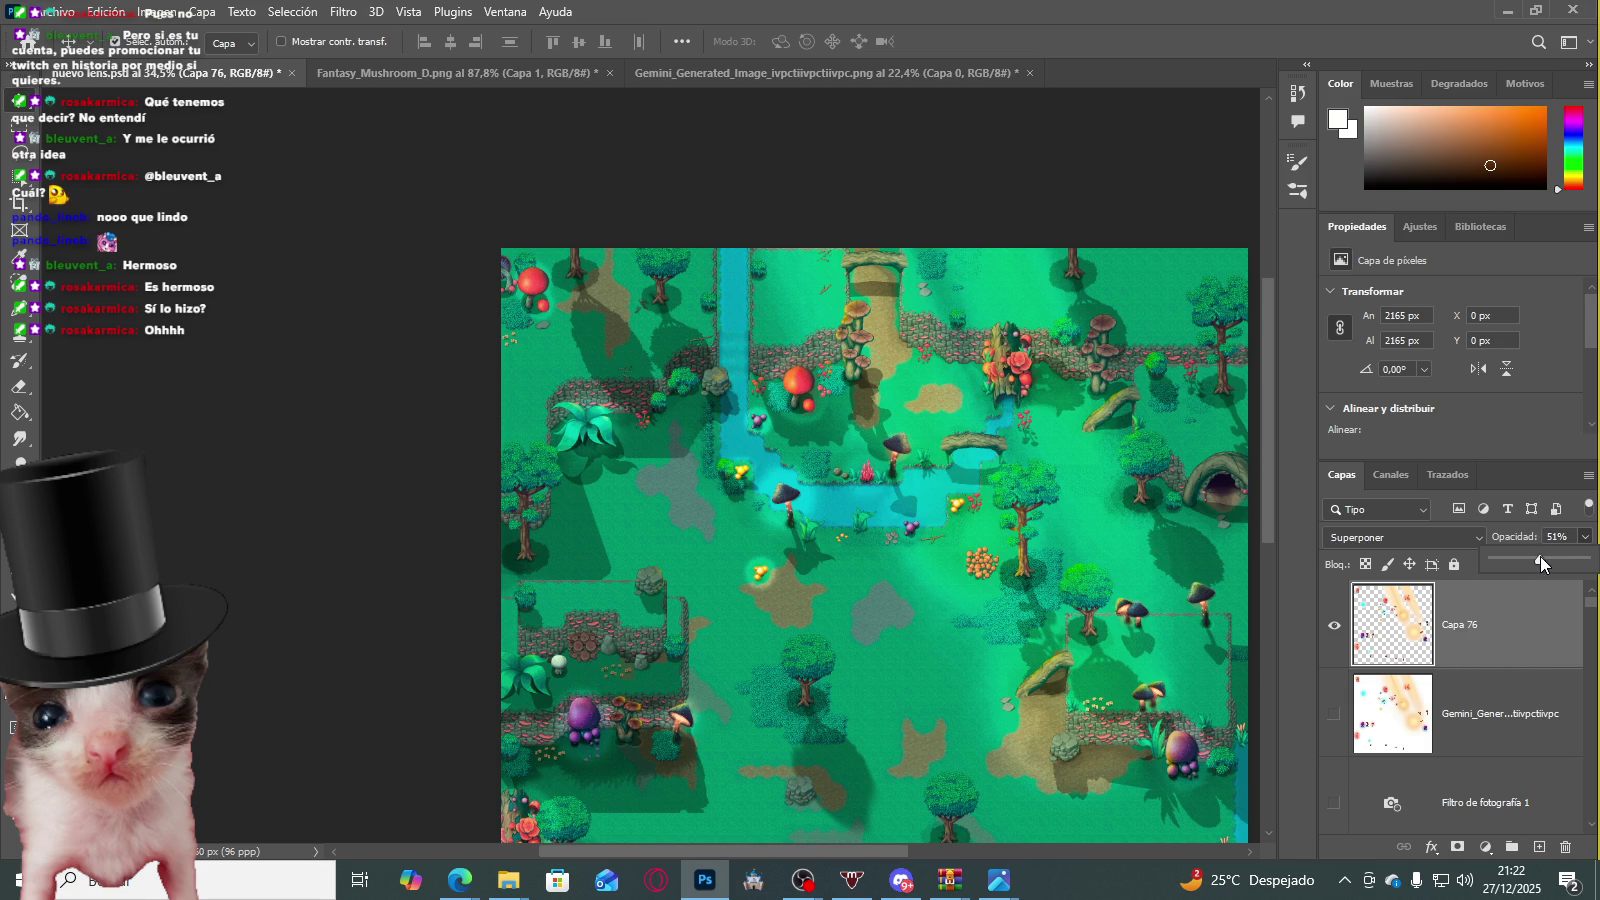
pyautogui.moveTo(1521, 556)
pyautogui.mouseDown()
pyautogui.moveTo(1580, 565)
pyautogui.moveTo(1566, 565)
pyautogui.mouseUp()
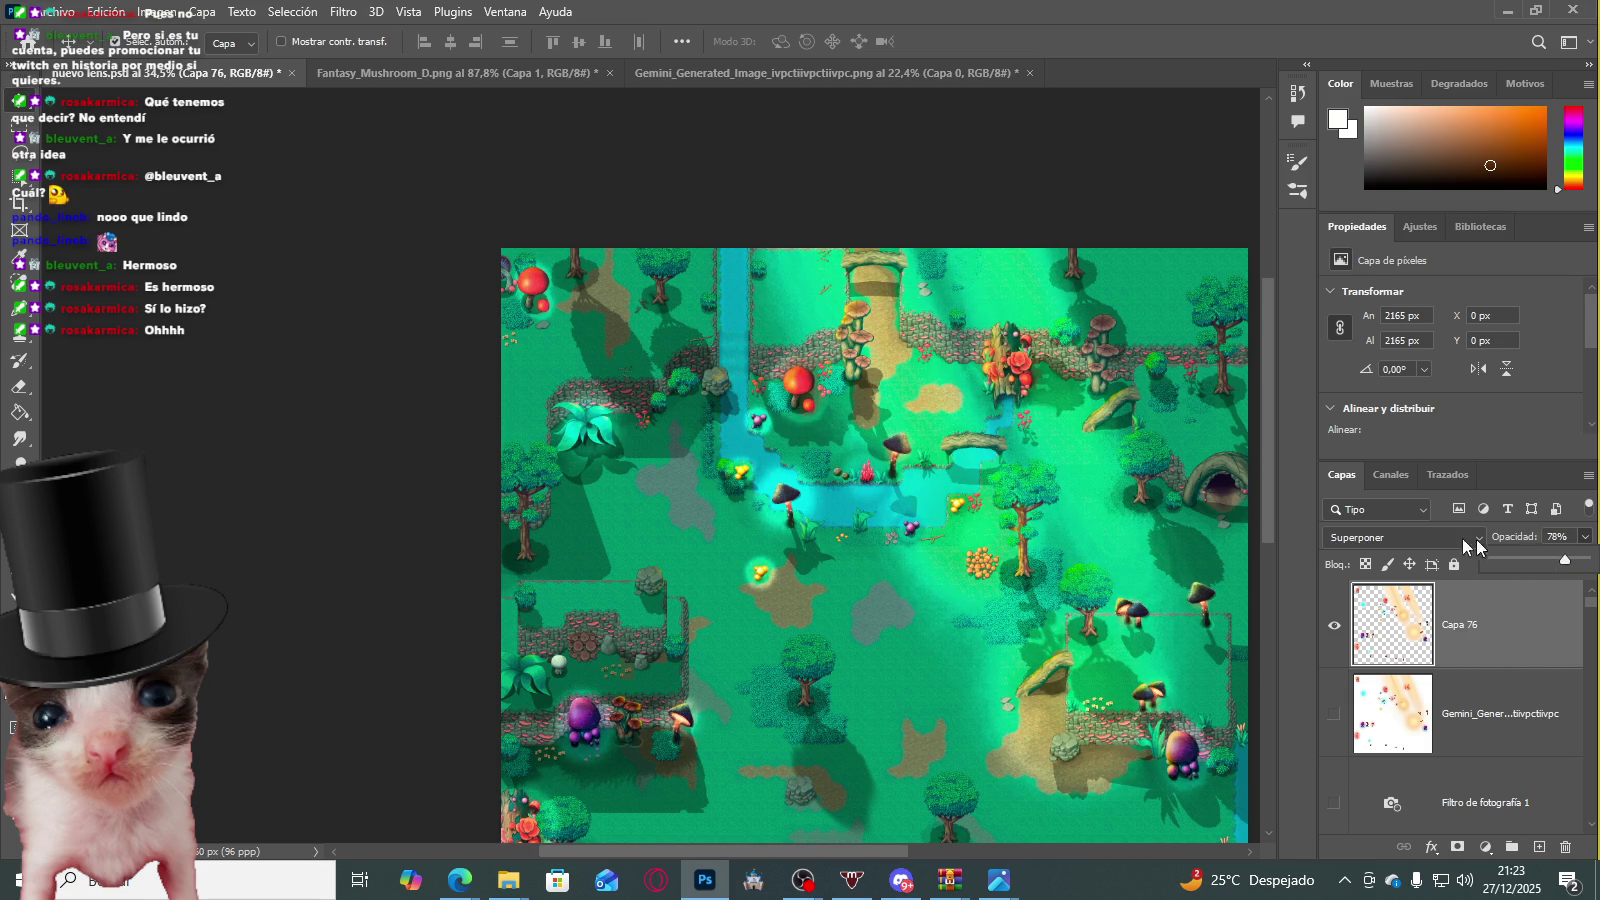
pyautogui.click(1405, 537)
pyautogui.click(1378, 314)
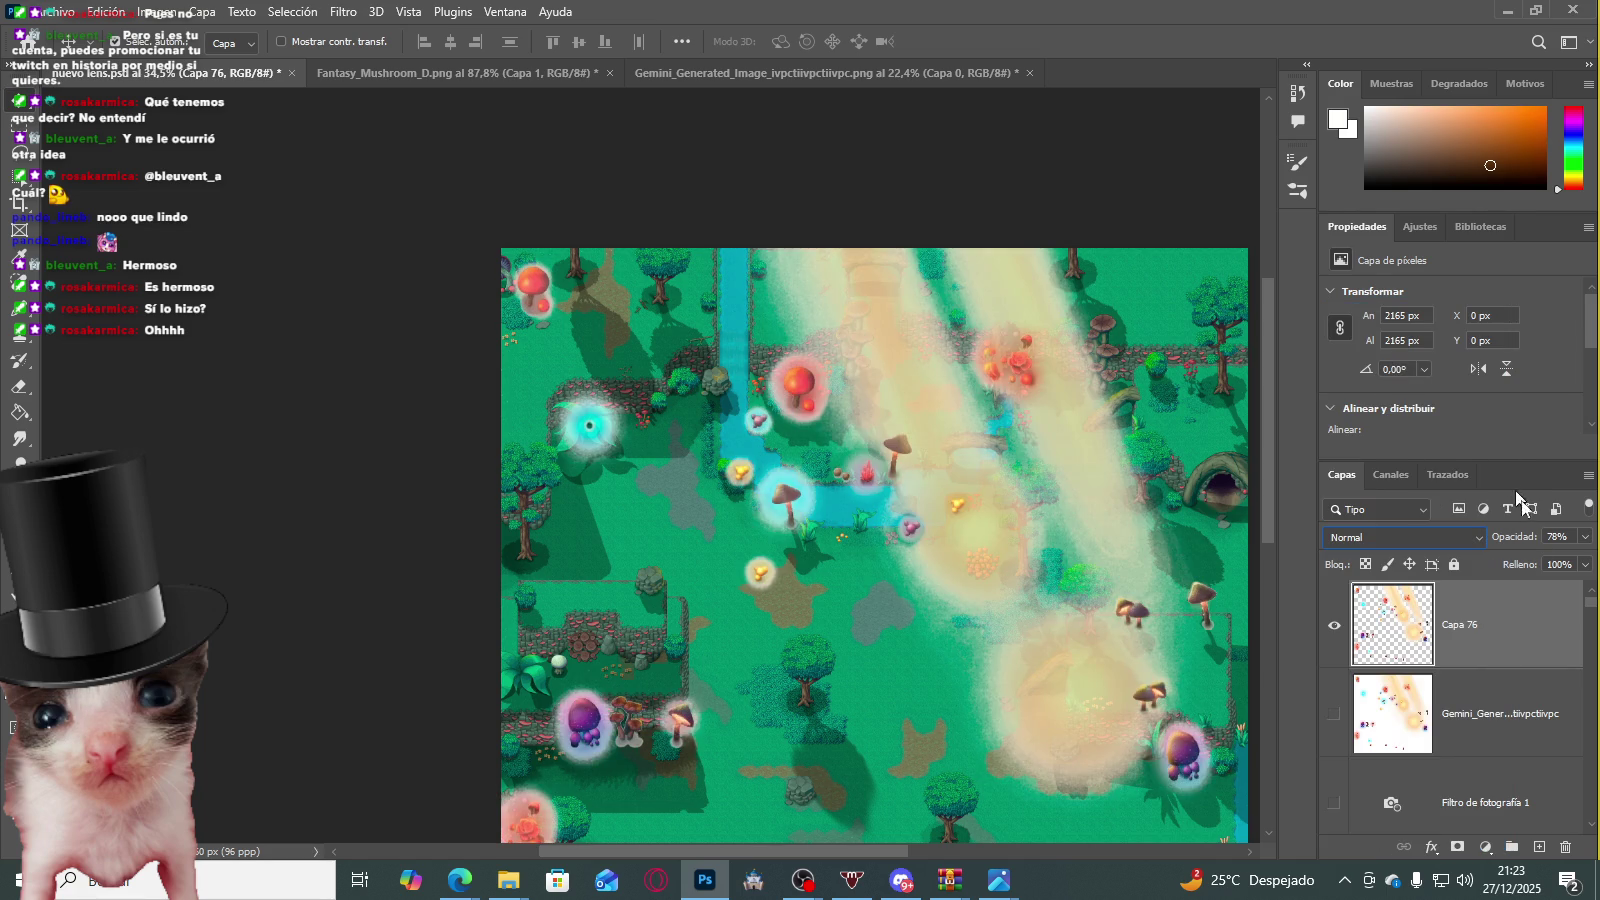
pyautogui.moveTo(1550, 564)
pyautogui.mouseDown()
pyautogui.moveTo(1492, 561)
pyautogui.moveTo(1511, 562)
pyautogui.mouseUp()
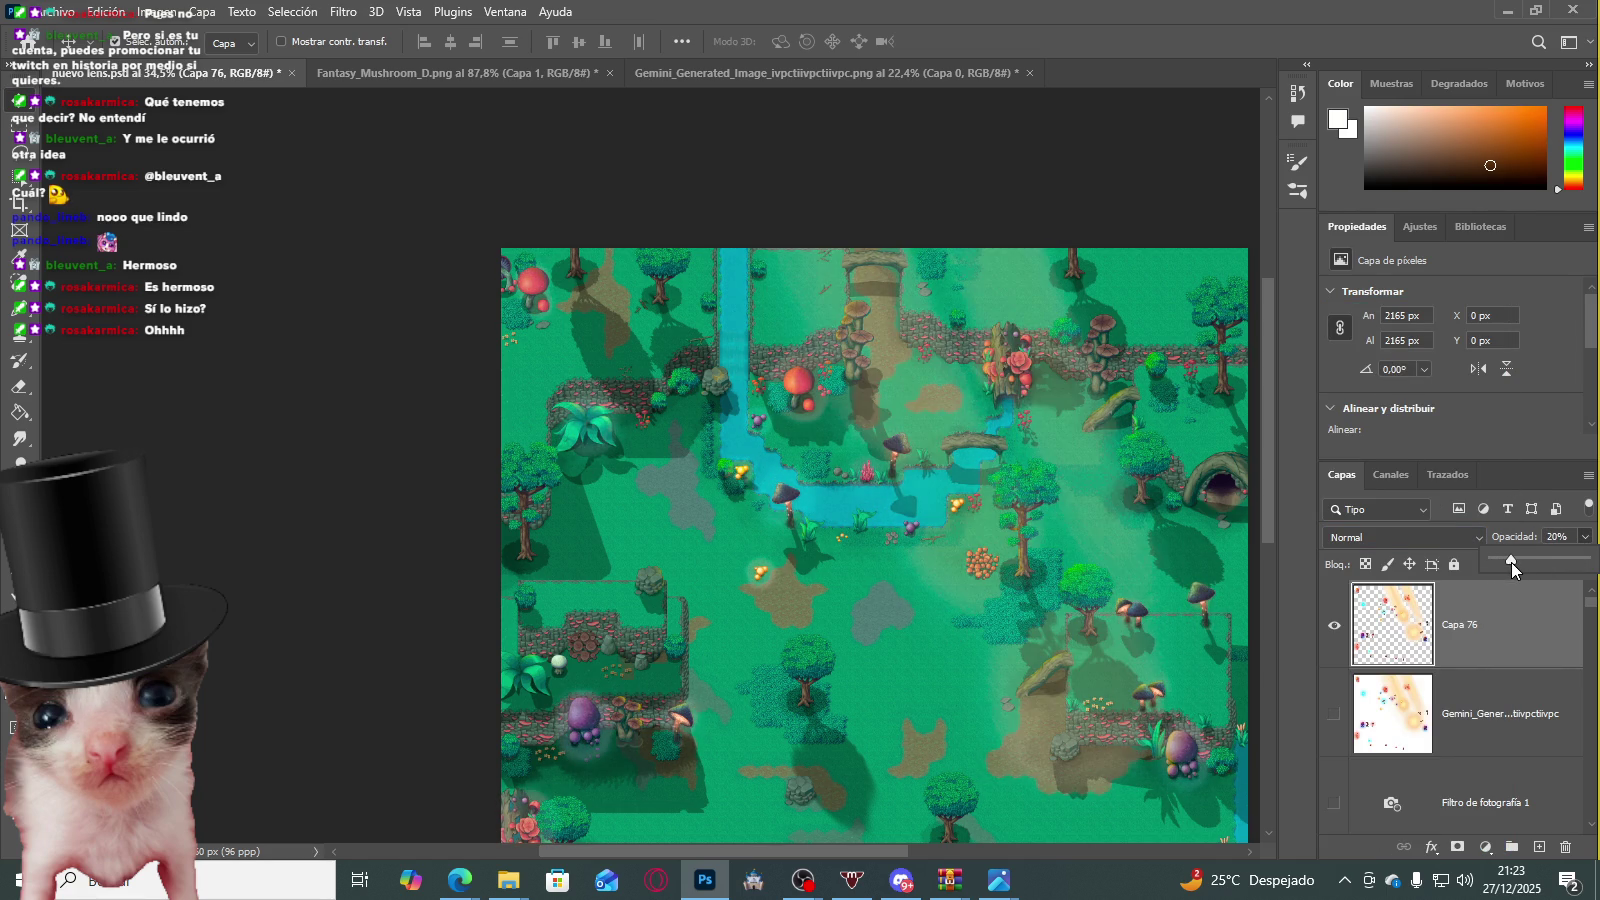
# Step: Settle Capa 76 on Luz suave at 20% and bring up the Gemini generated image
pyautogui.click(1399, 541)
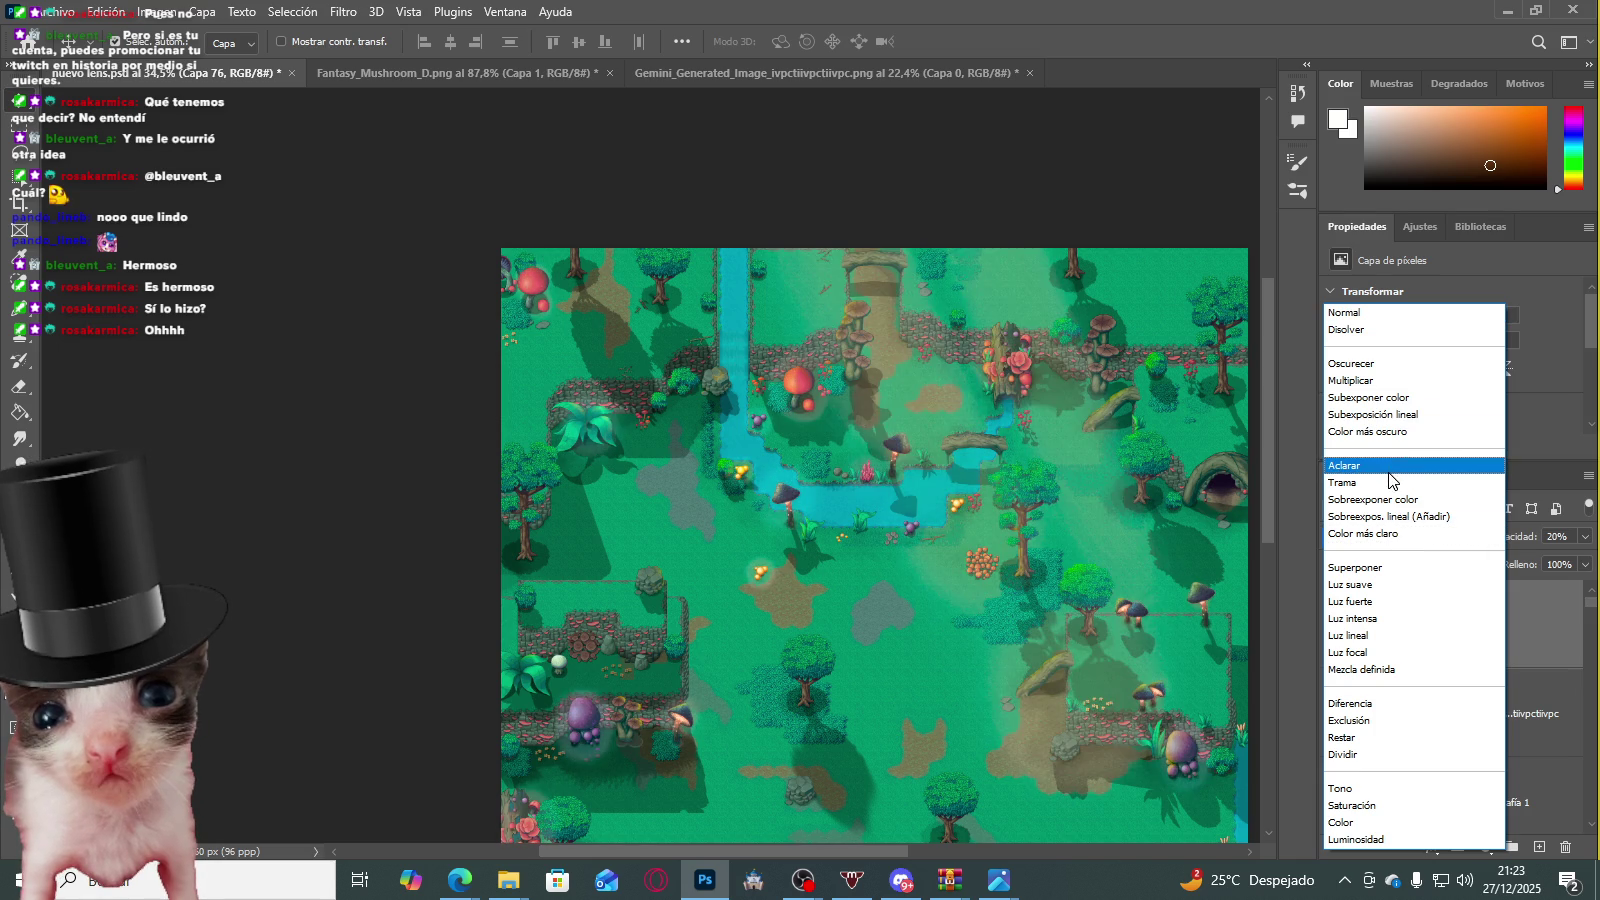
pyautogui.click(1386, 467)
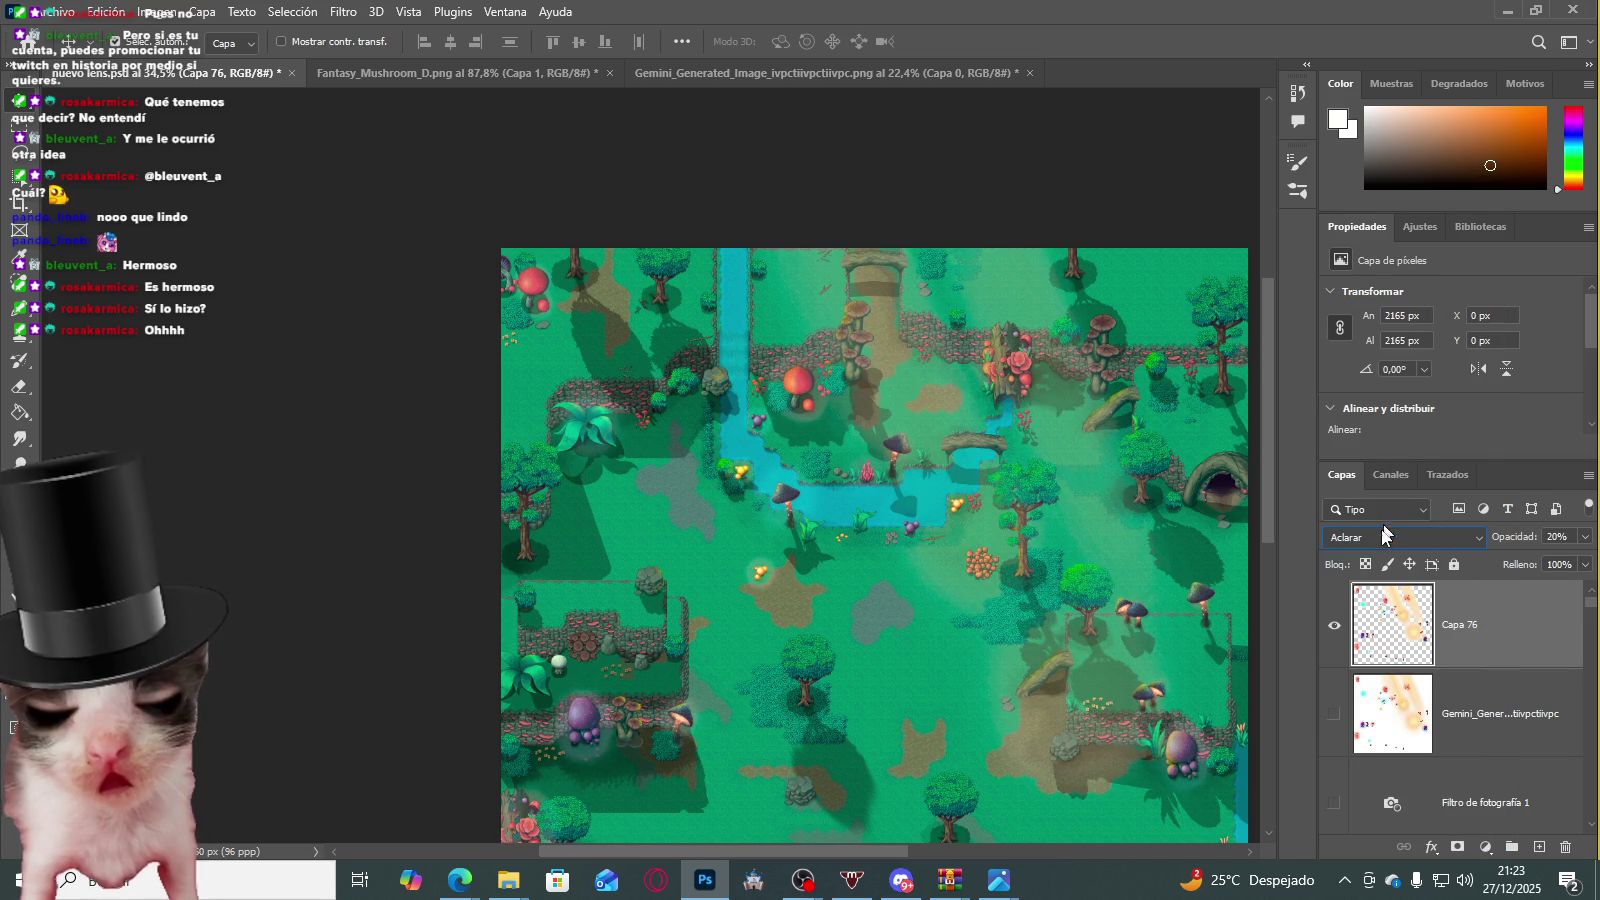
pyautogui.click(1425, 538)
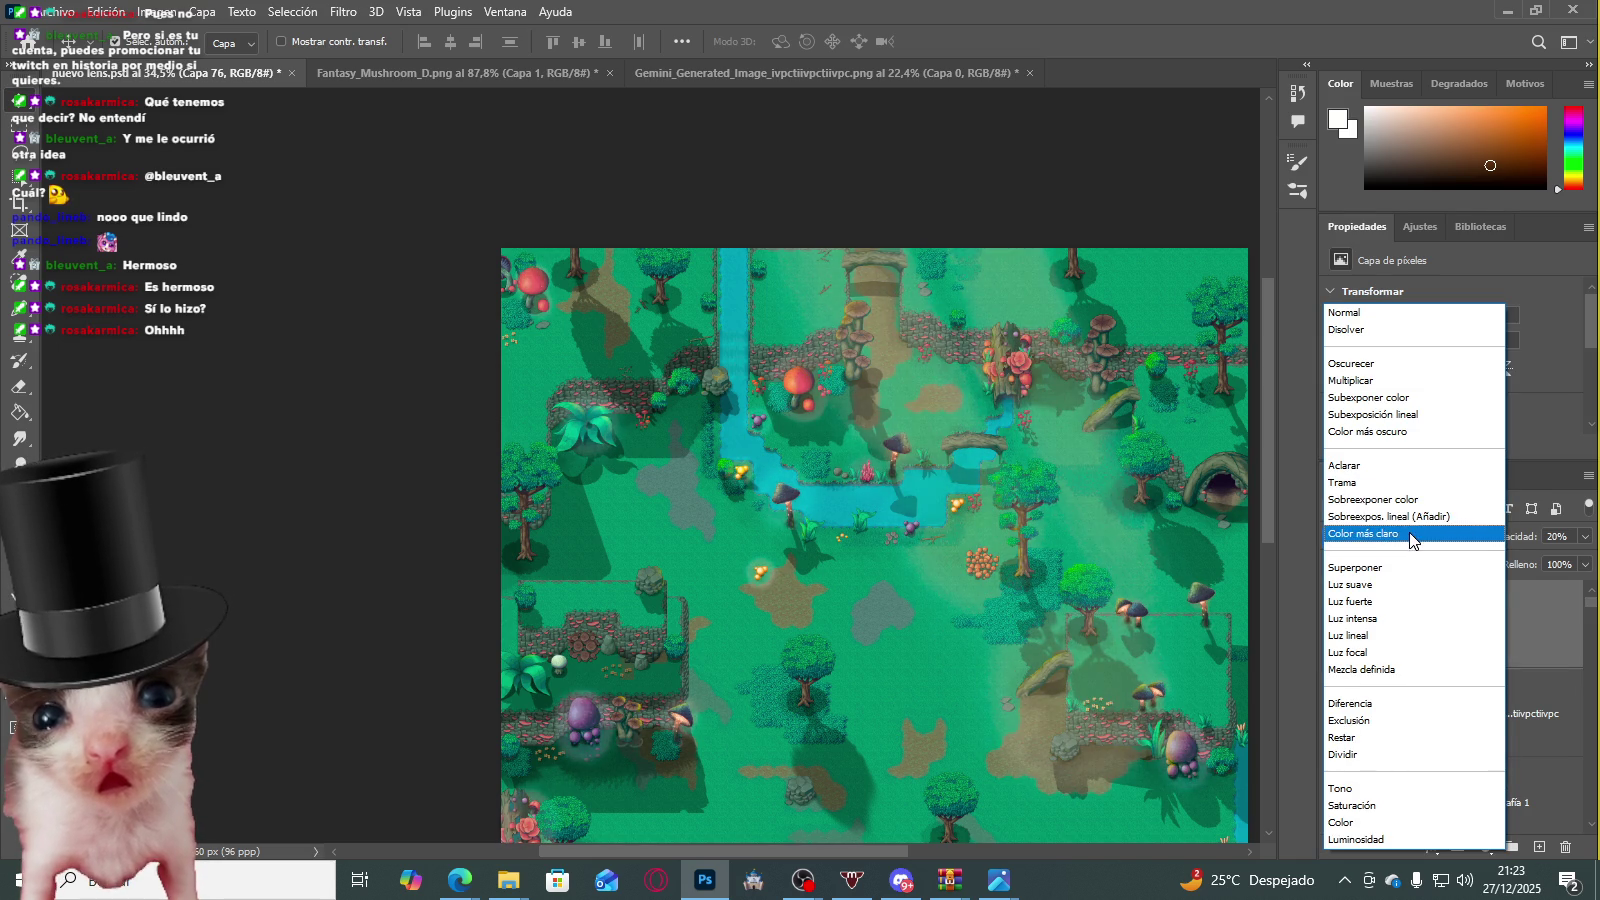
pyautogui.click(1402, 584)
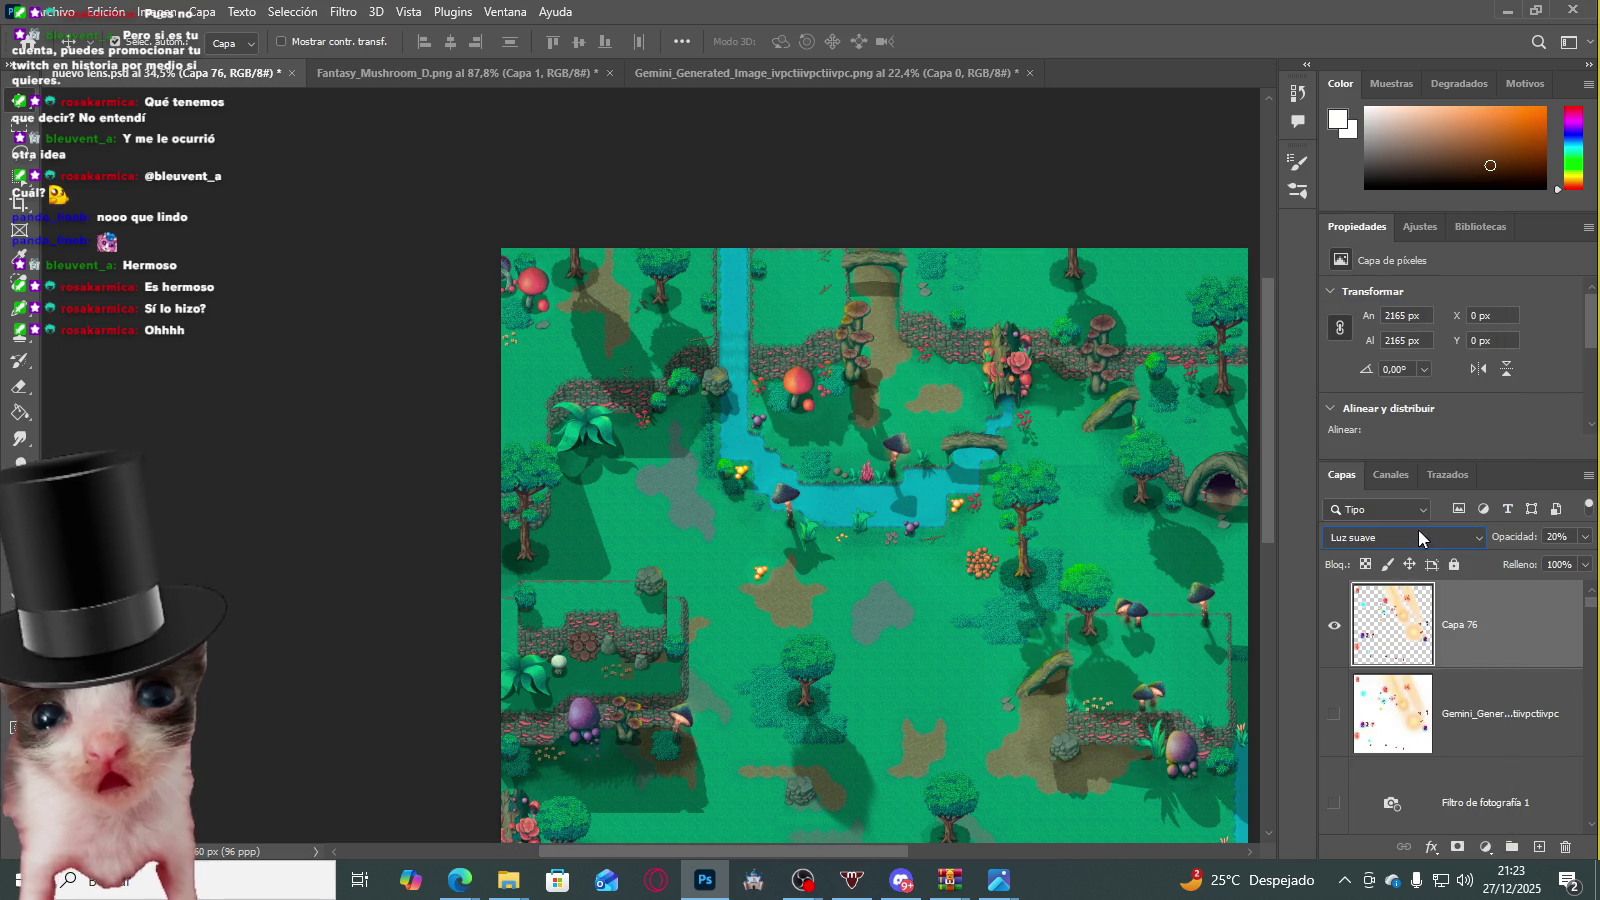
pyautogui.click(1419, 537)
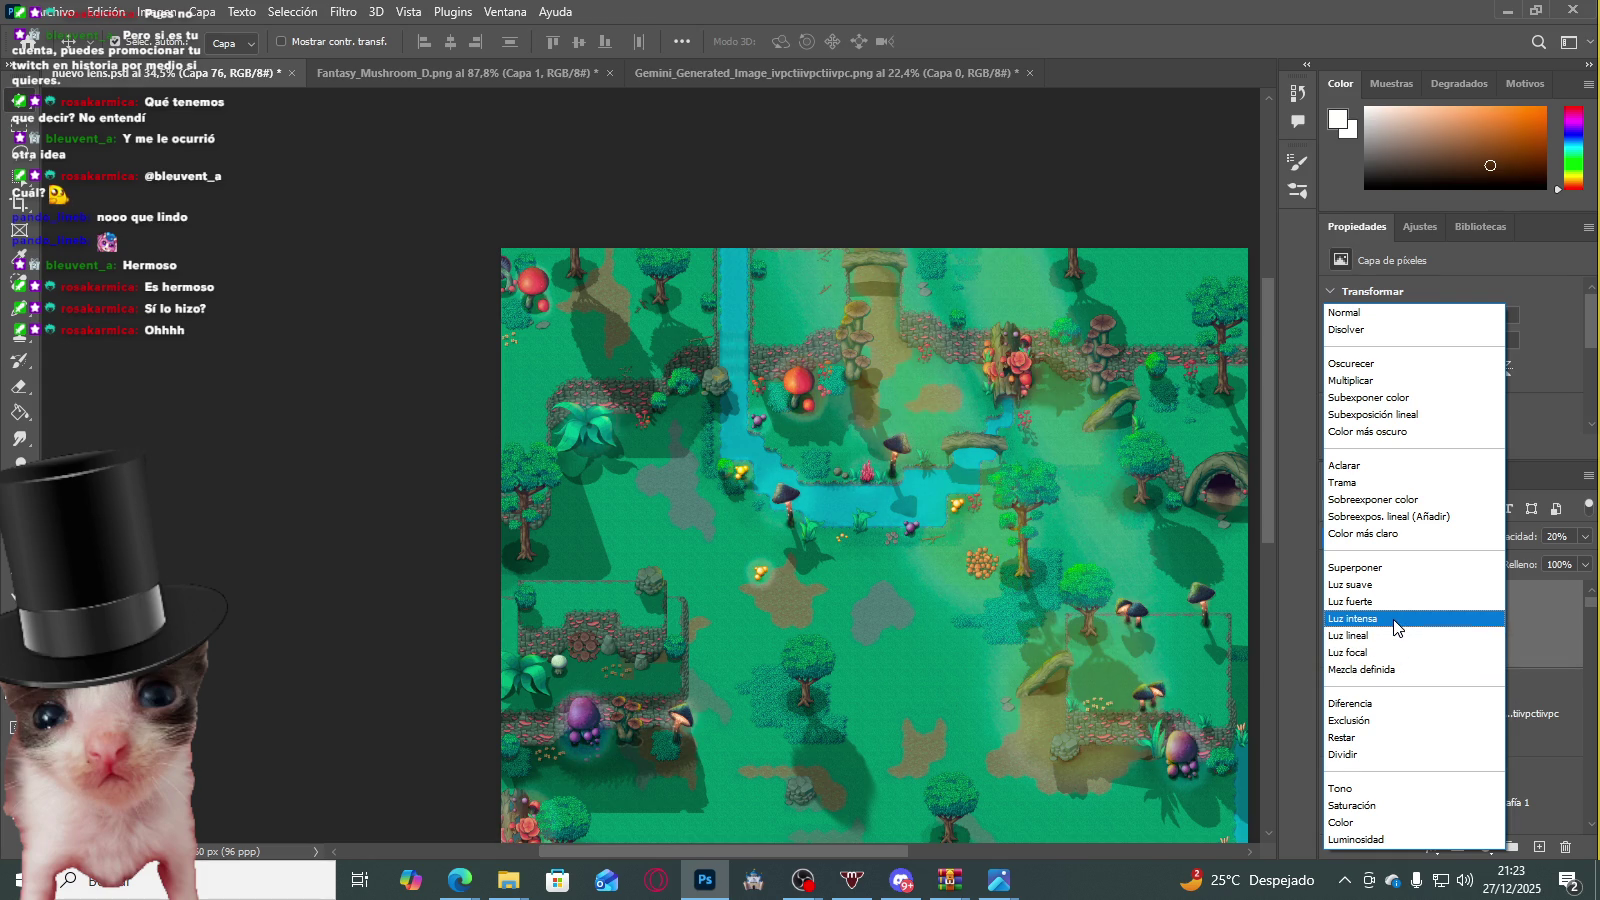
pyautogui.click(1390, 586)
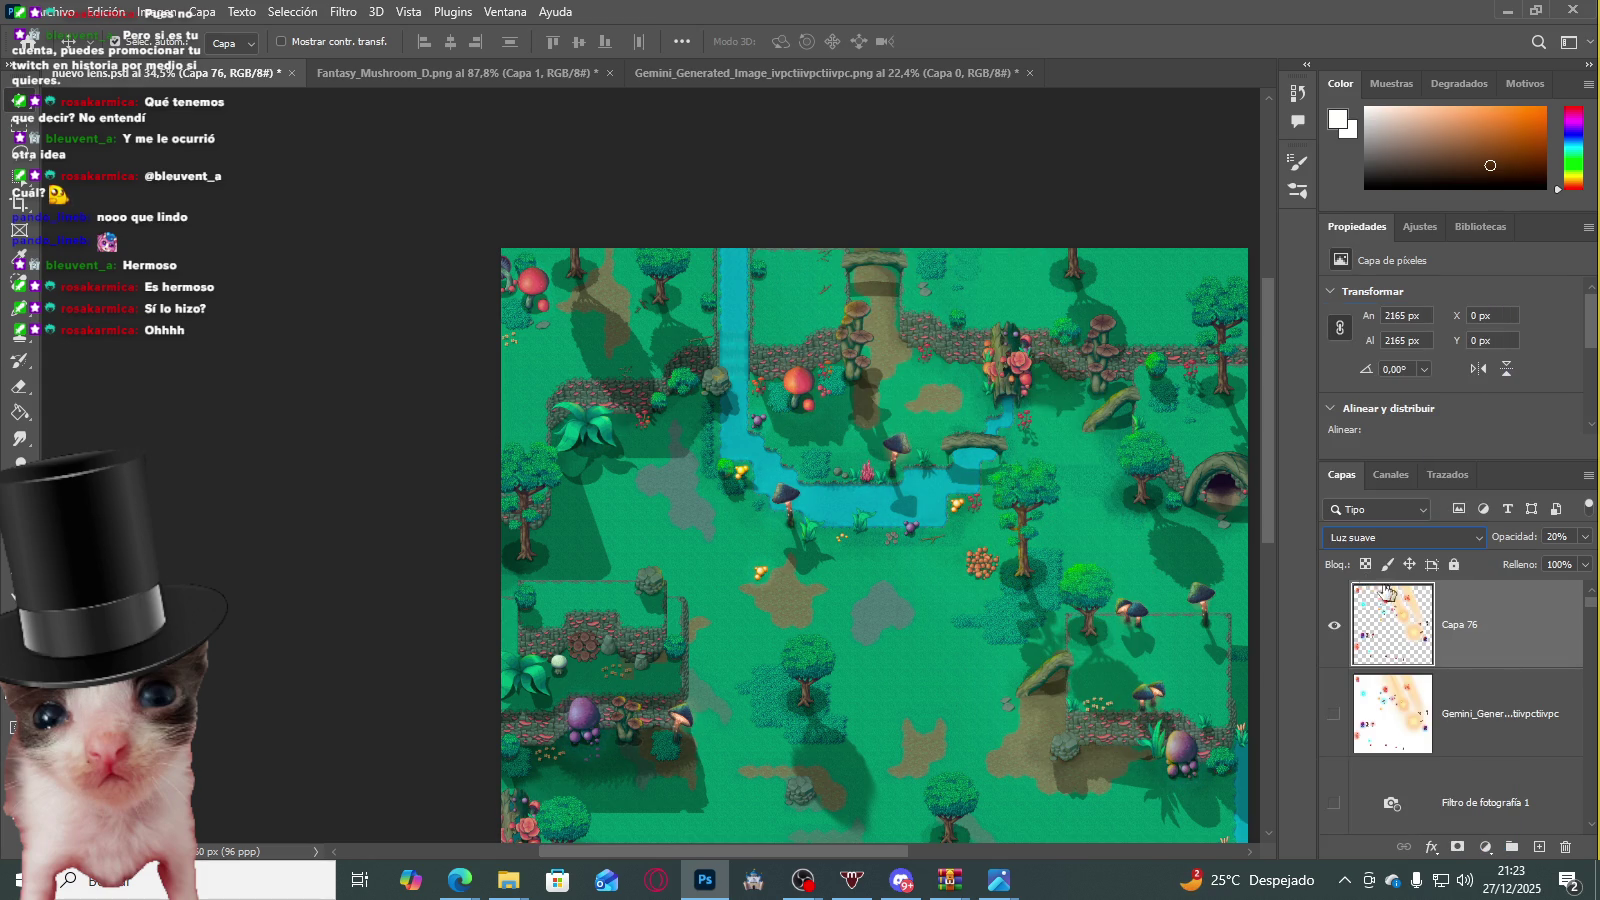
pyautogui.click(790, 84)
pyautogui.scroll(3, 640, 350)
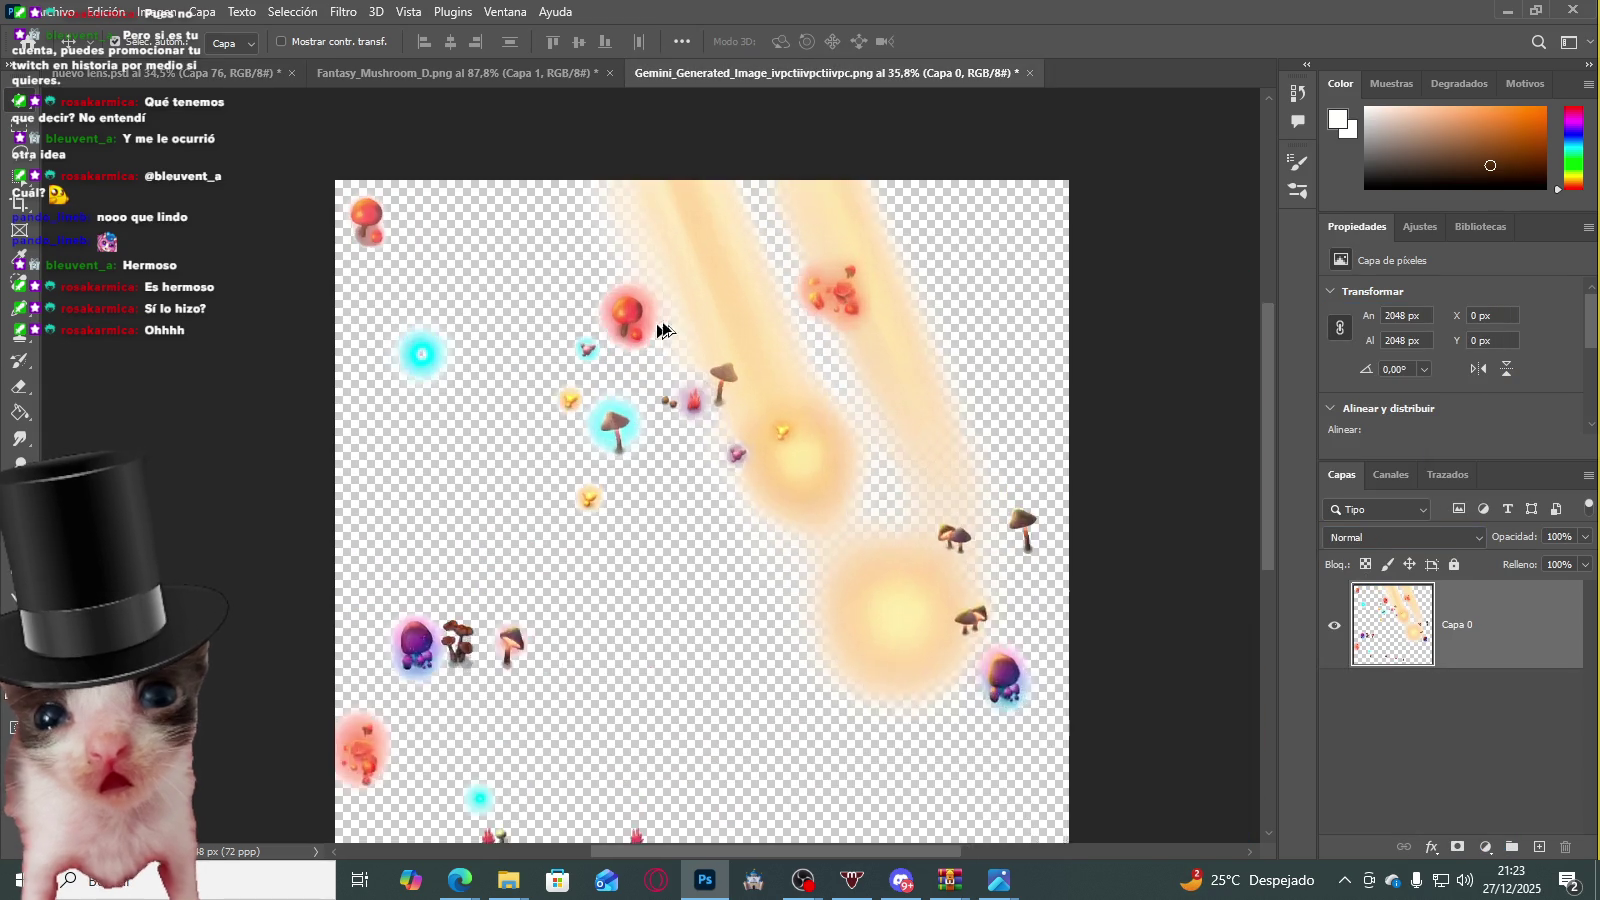
# Step: Close the Gemini generated image document, answering the save prompt
pyautogui.scroll(3, 700, 320)
pyautogui.scroll(-3, 745, 318)
pyautogui.scroll(-3, 752, 308)
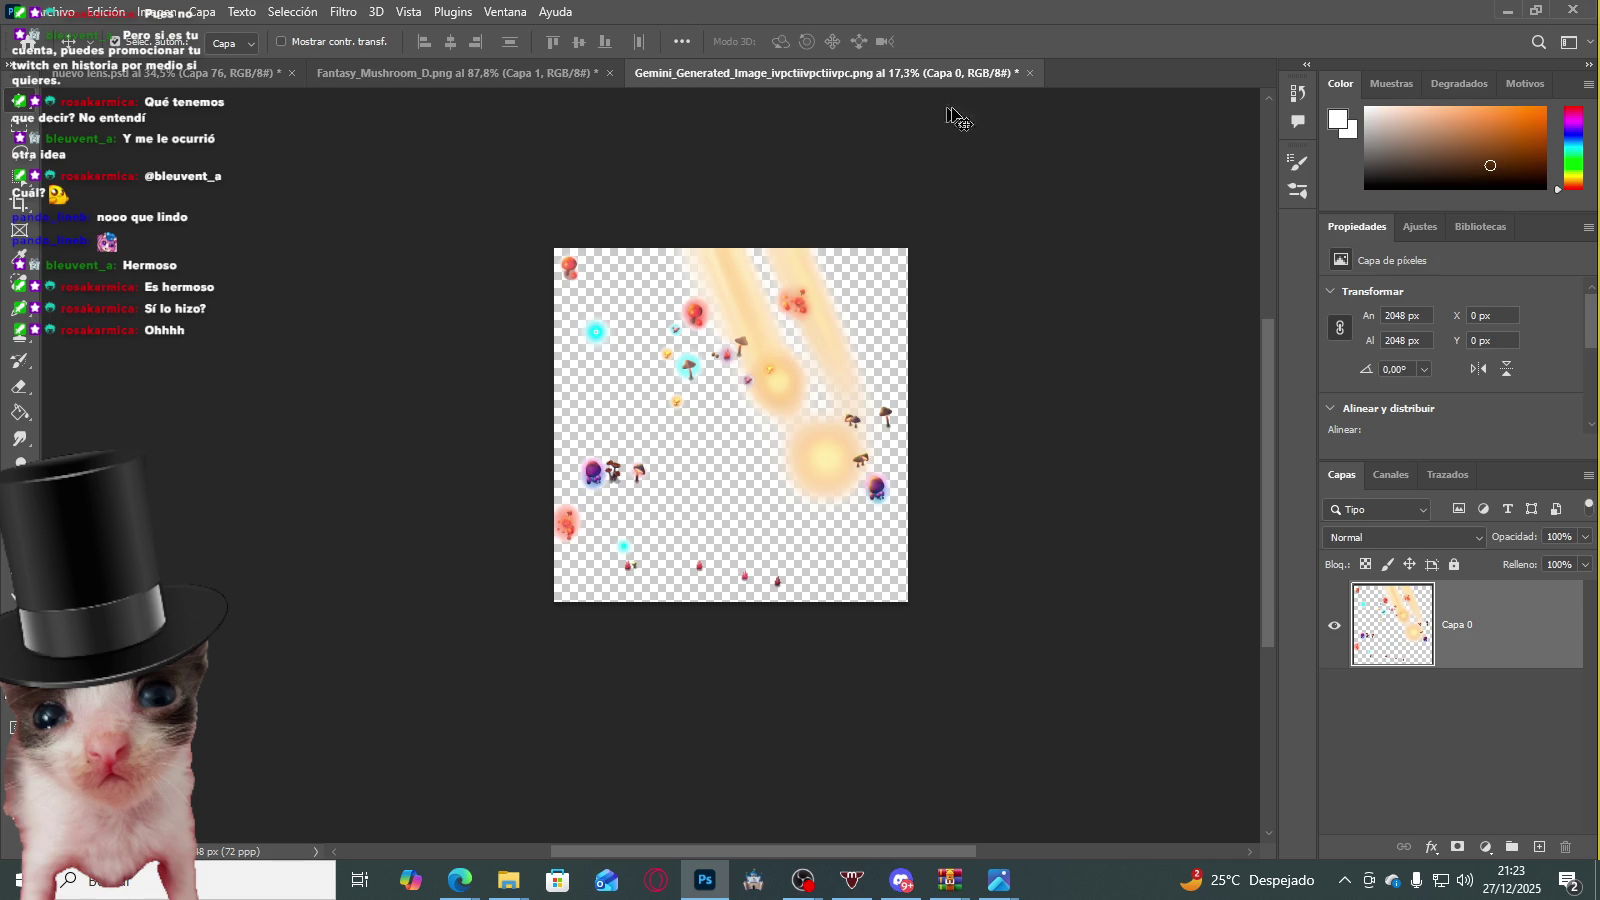
pyautogui.click(1030, 73)
pyautogui.click(828, 338)
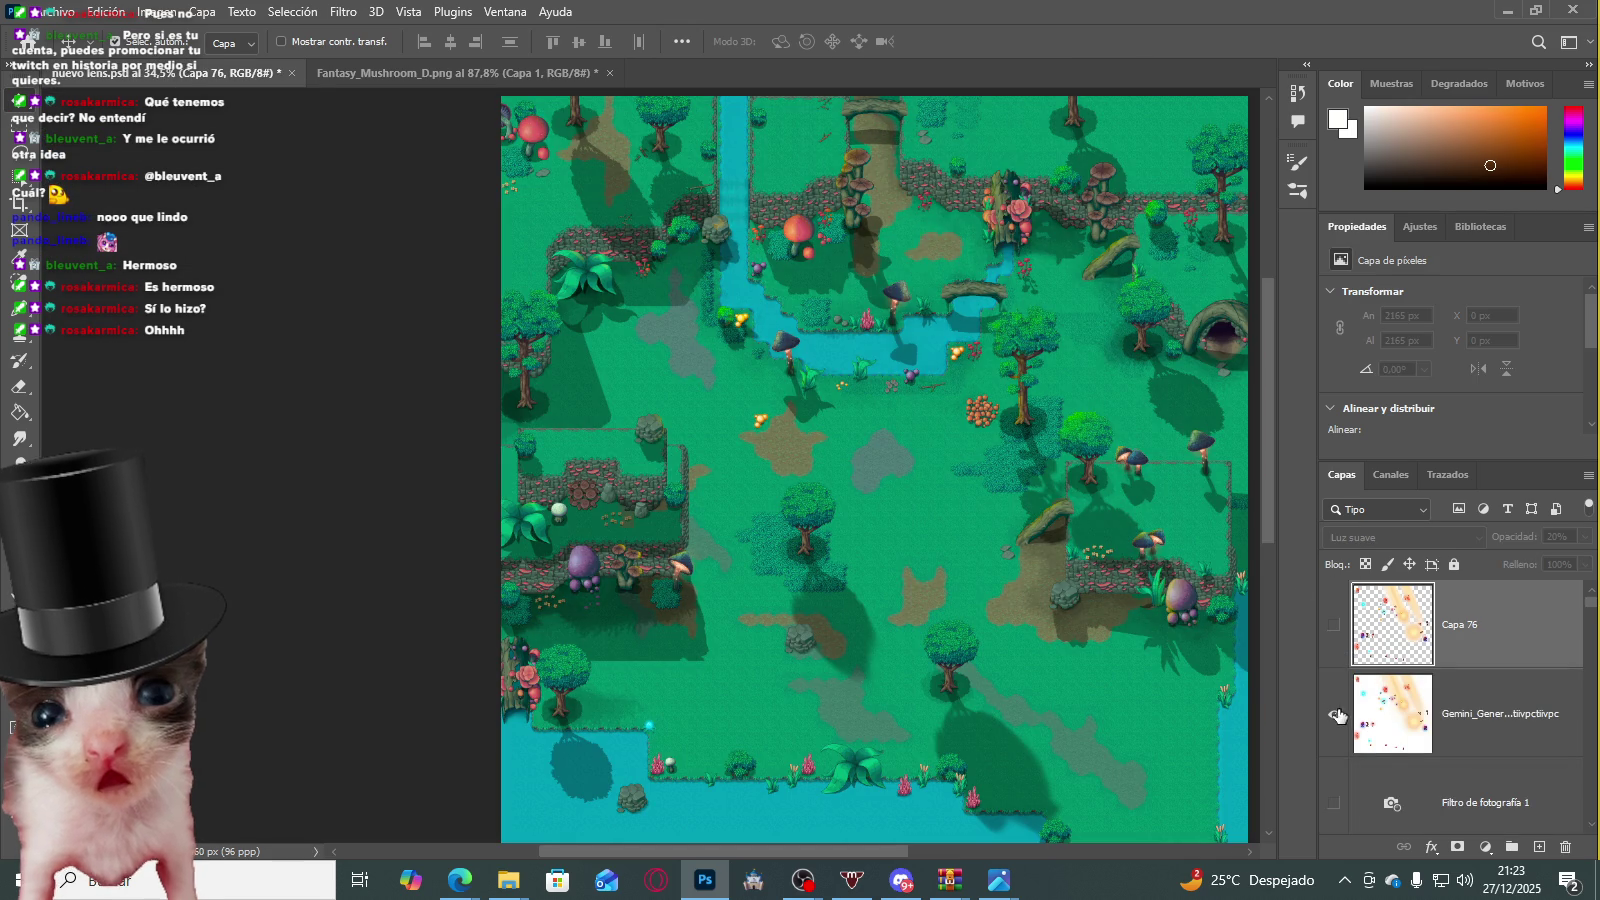
# Step: Show the Gemini layer in nuevo lens.psd at Normal blending and 100% opacity
pyautogui.click(1334, 713)
pyautogui.click(1480, 713)
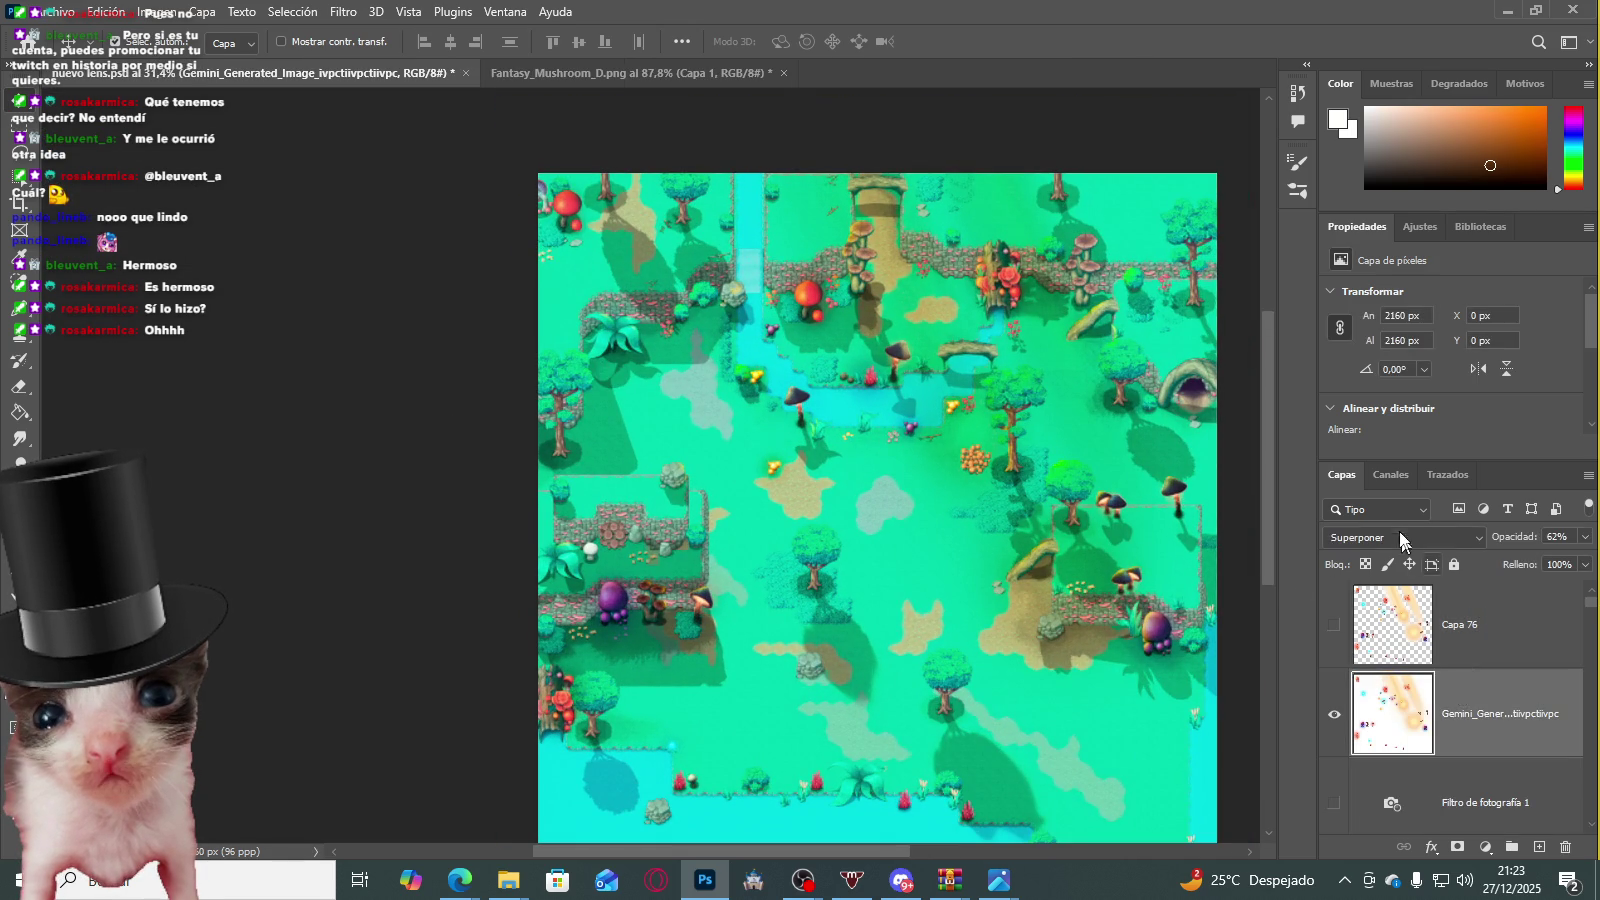
pyautogui.click(1400, 537)
pyautogui.click(1371, 318)
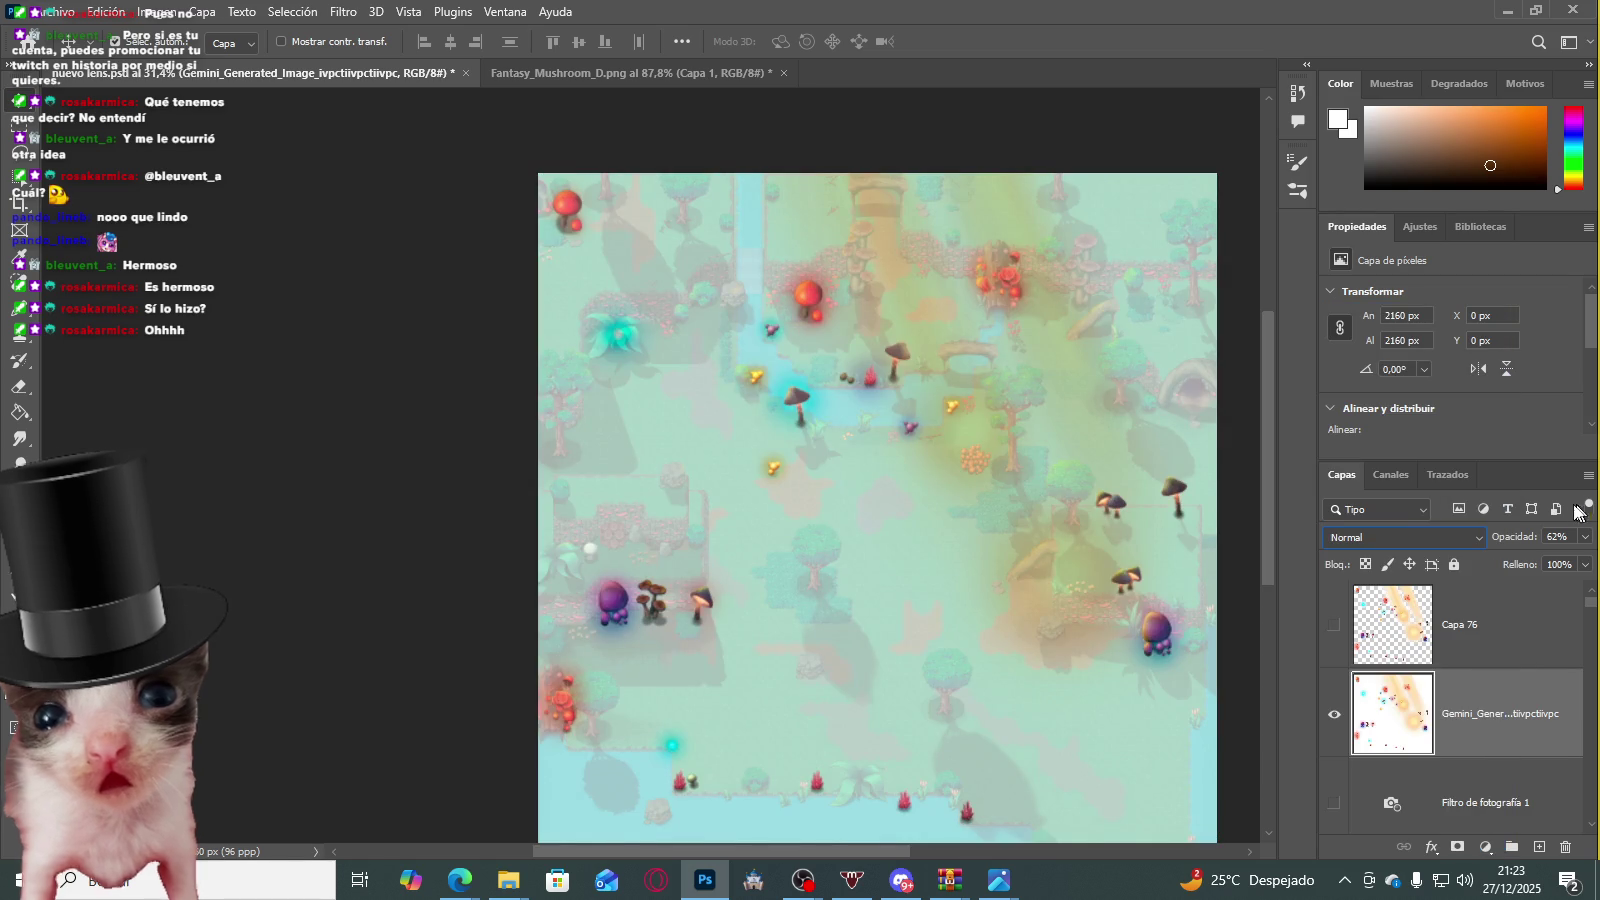
pyautogui.click(1585, 537)
pyautogui.moveTo(1549, 560); pyautogui.dragTo(1592, 560)
pyautogui.scroll(2, 798, 245)
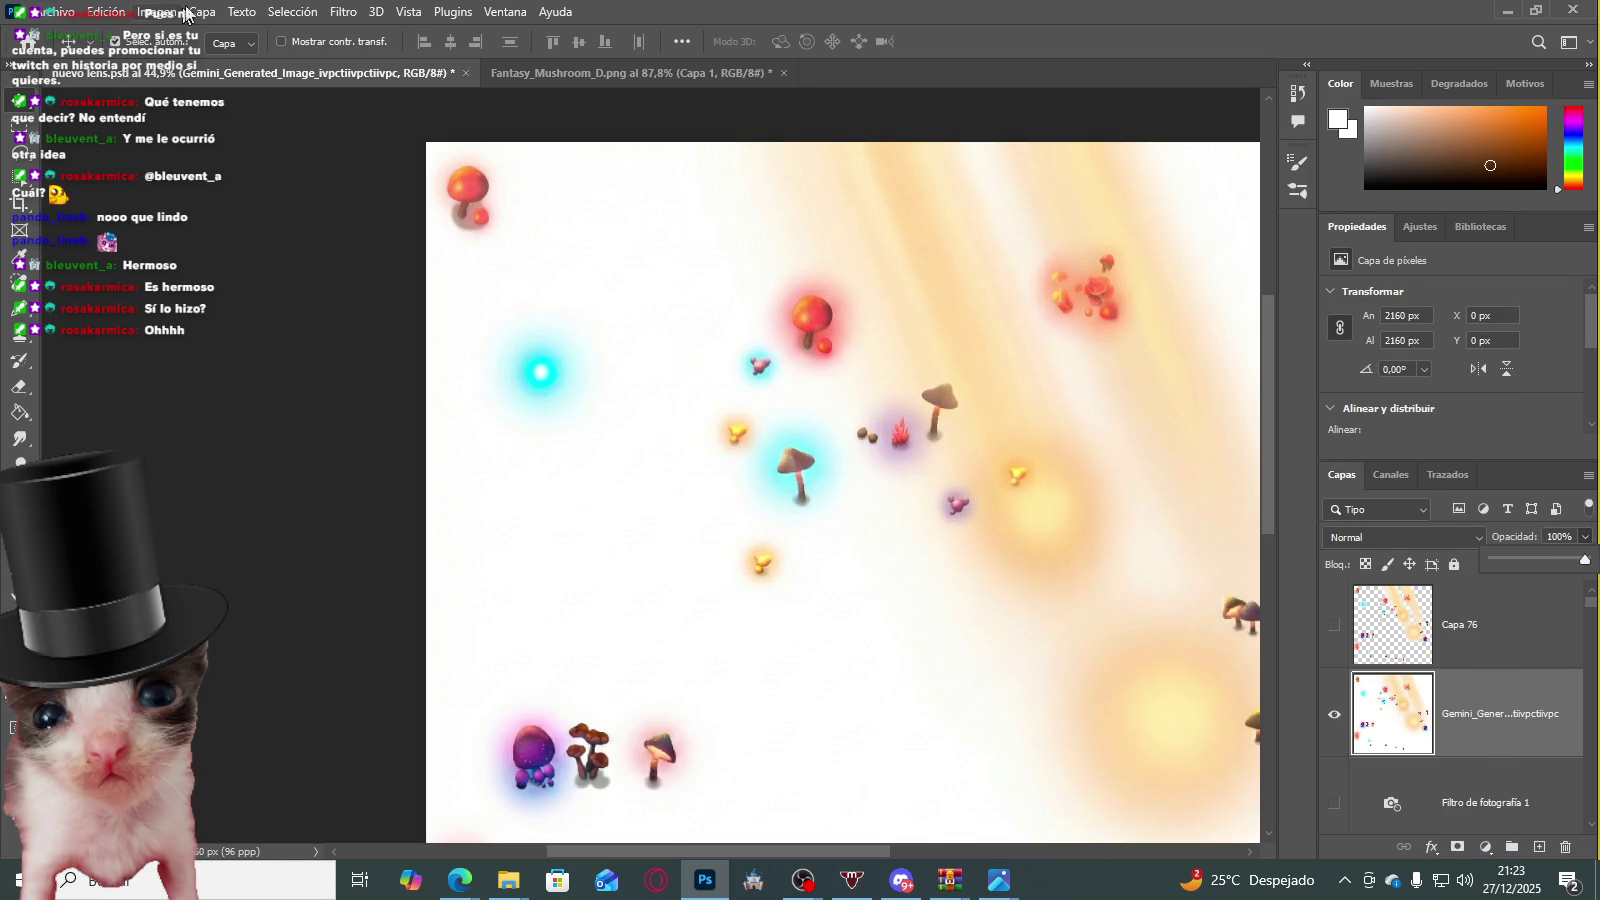
pyautogui.click(292, 12)
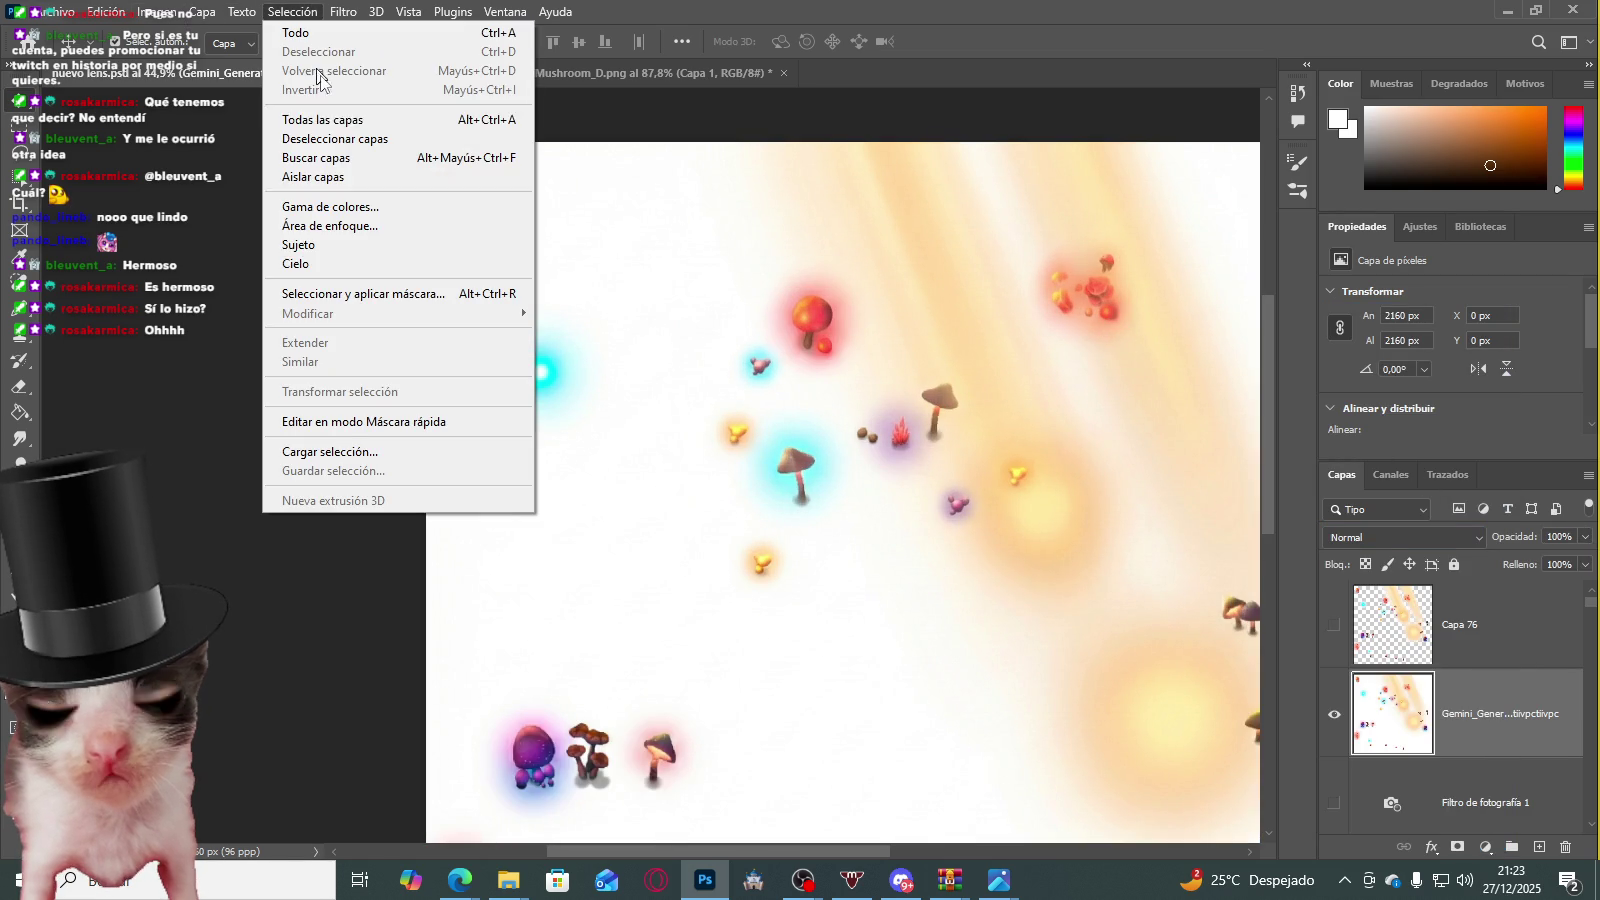
# Step: Select the white background with Gama de colores at tolerance 145
pyautogui.click(379, 210)
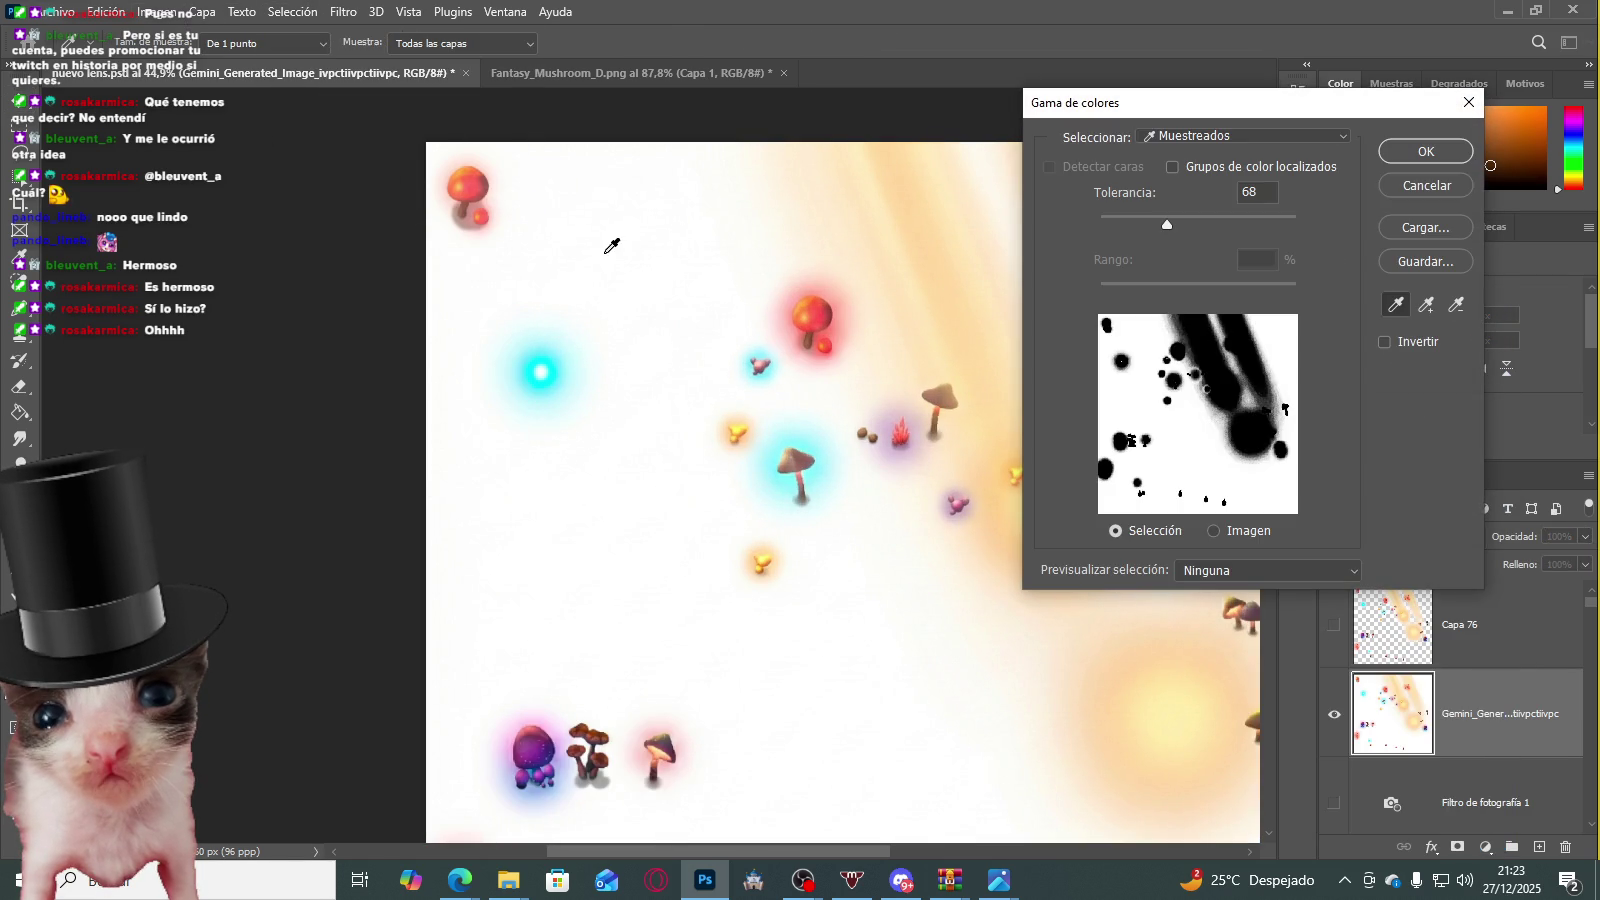
pyautogui.moveTo(1170, 226); pyautogui.dragTo(1241, 230)
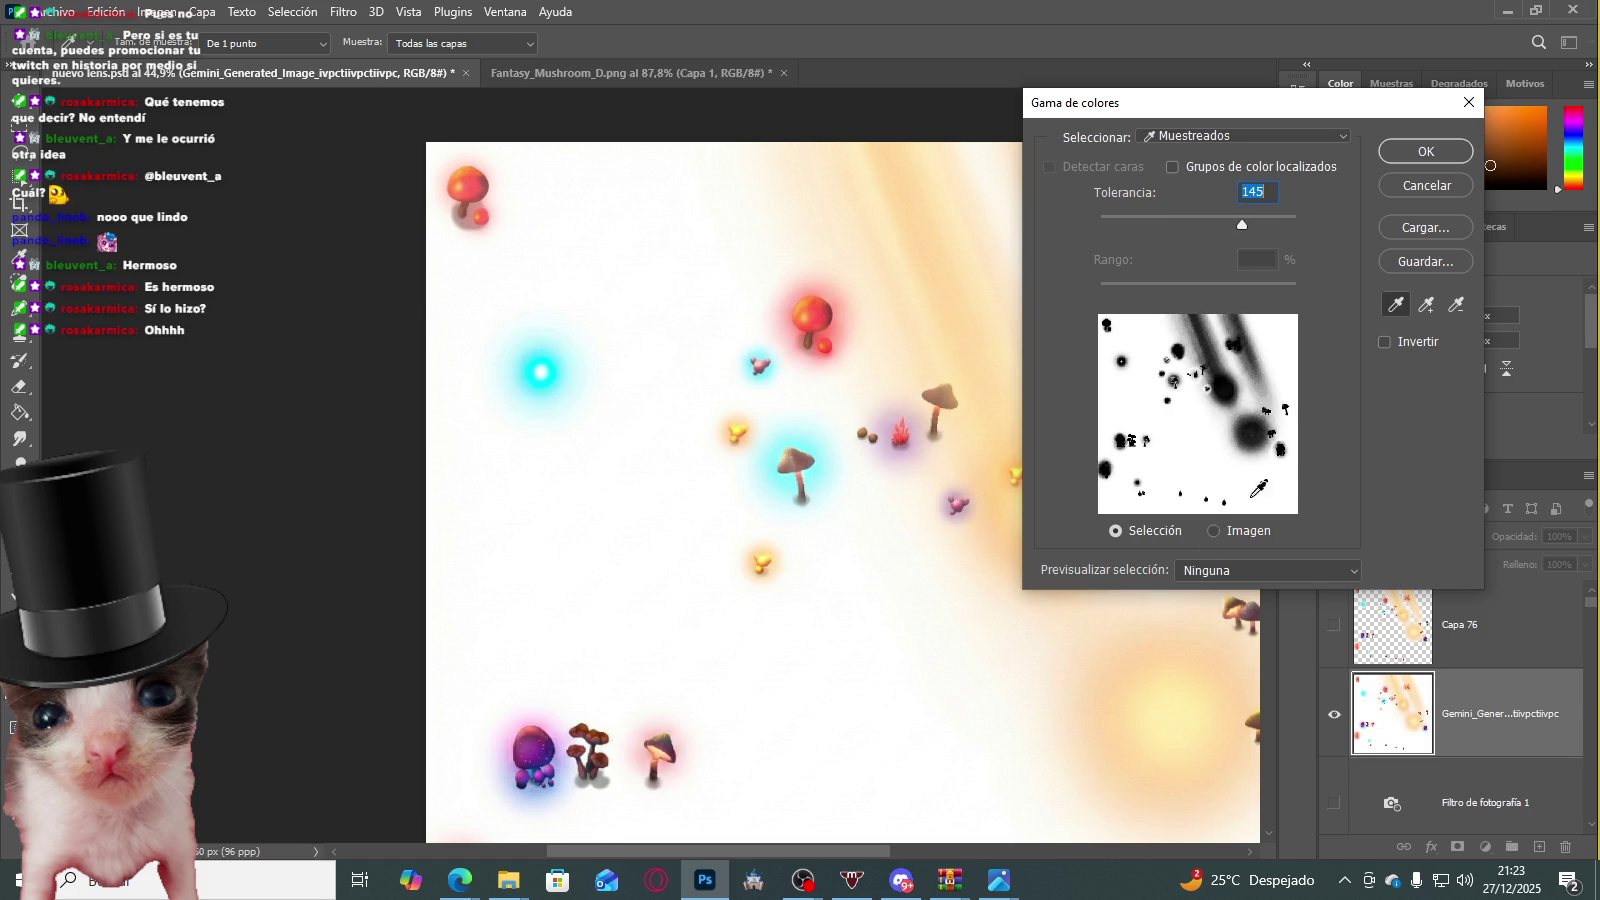
pyautogui.click(1428, 152)
pyautogui.scroll(-1, 857, 310)
pyautogui.press('v')
# Step: Erase the white haze over the upper and lower map with the Eraser tool
pyautogui.rightClick(22, 432)
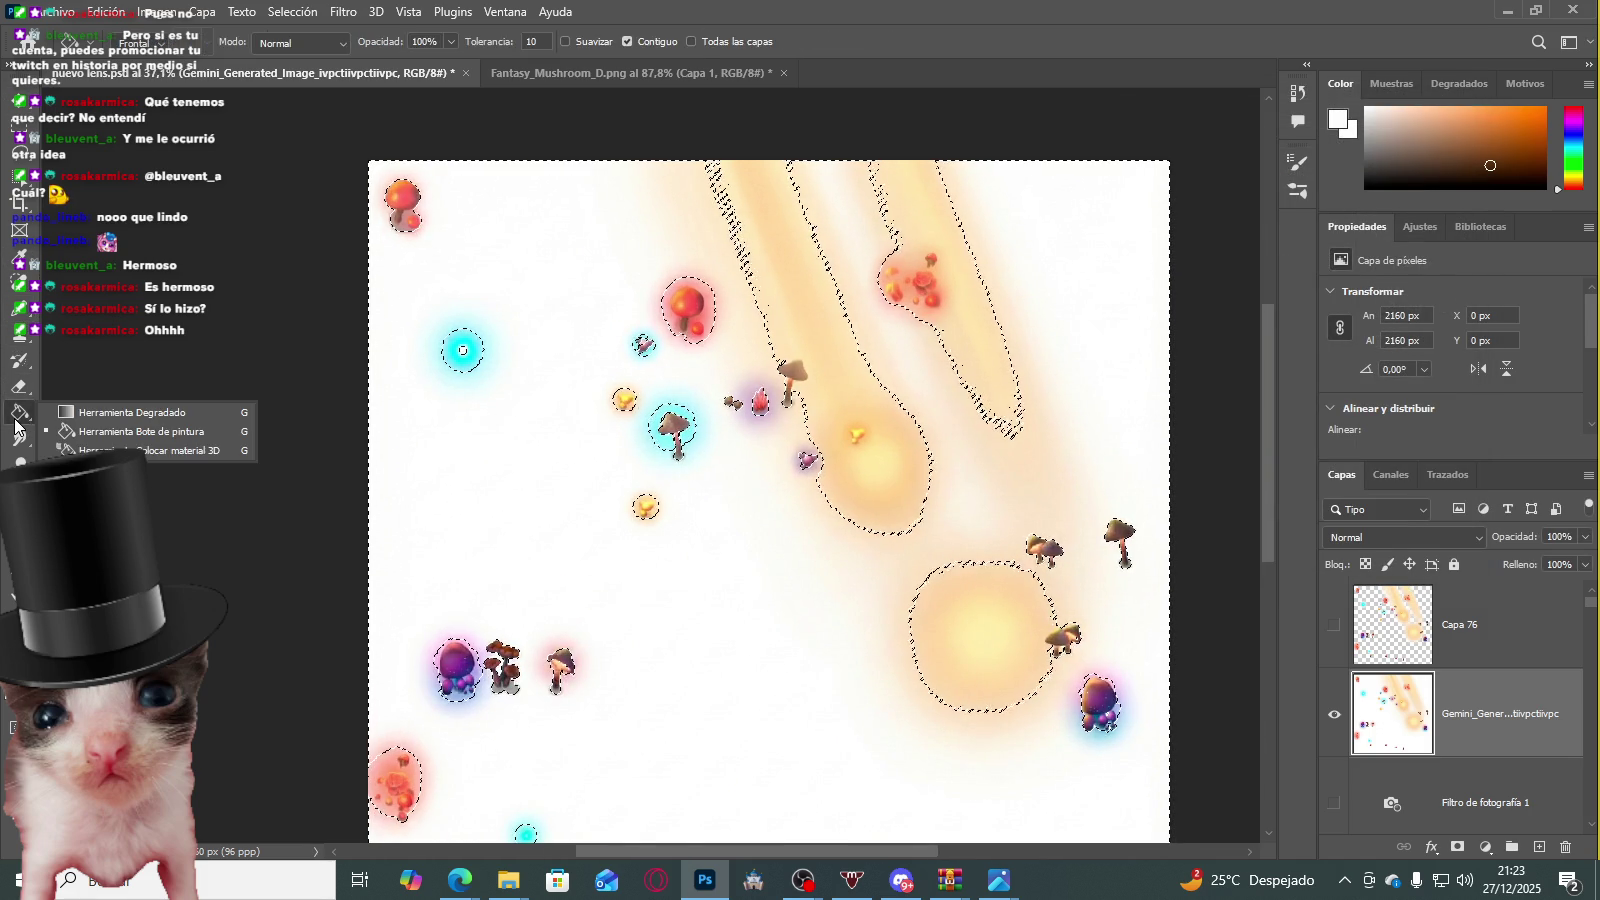
pyautogui.rightClick(20, 386)
pyautogui.click(90, 385)
pyautogui.moveTo(467, 280)
pyautogui.mouseDown()
pyautogui.moveTo(1008, 586)
pyautogui.moveTo(520, 583)
pyautogui.moveTo(1090, 215)
pyautogui.mouseUp()
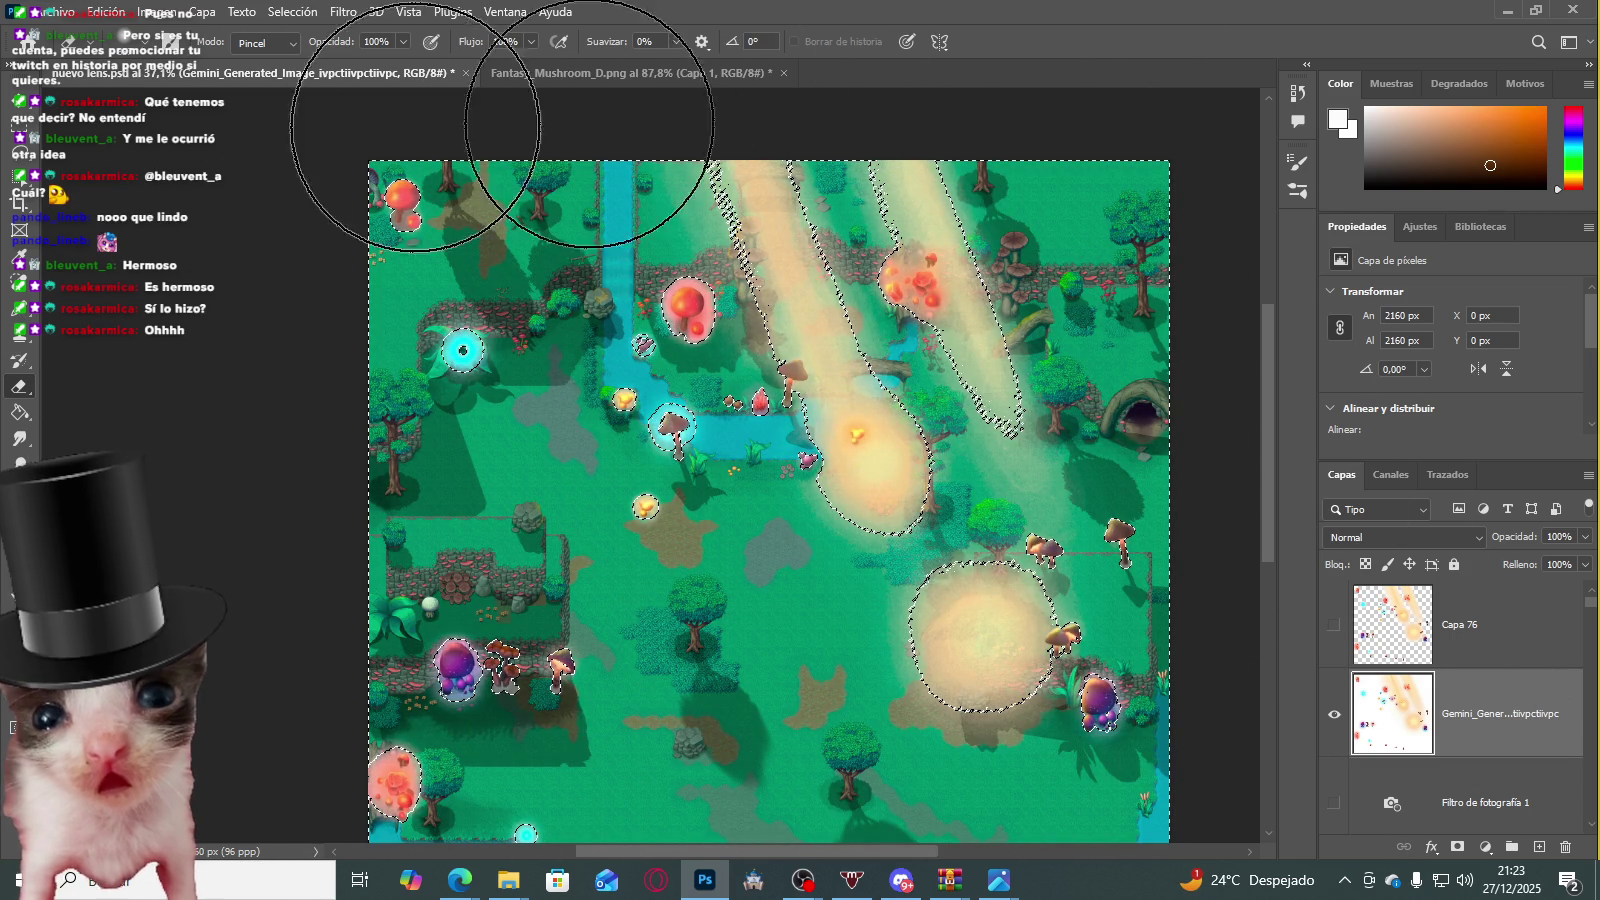
pyautogui.scroll(-3, 1064, 236)
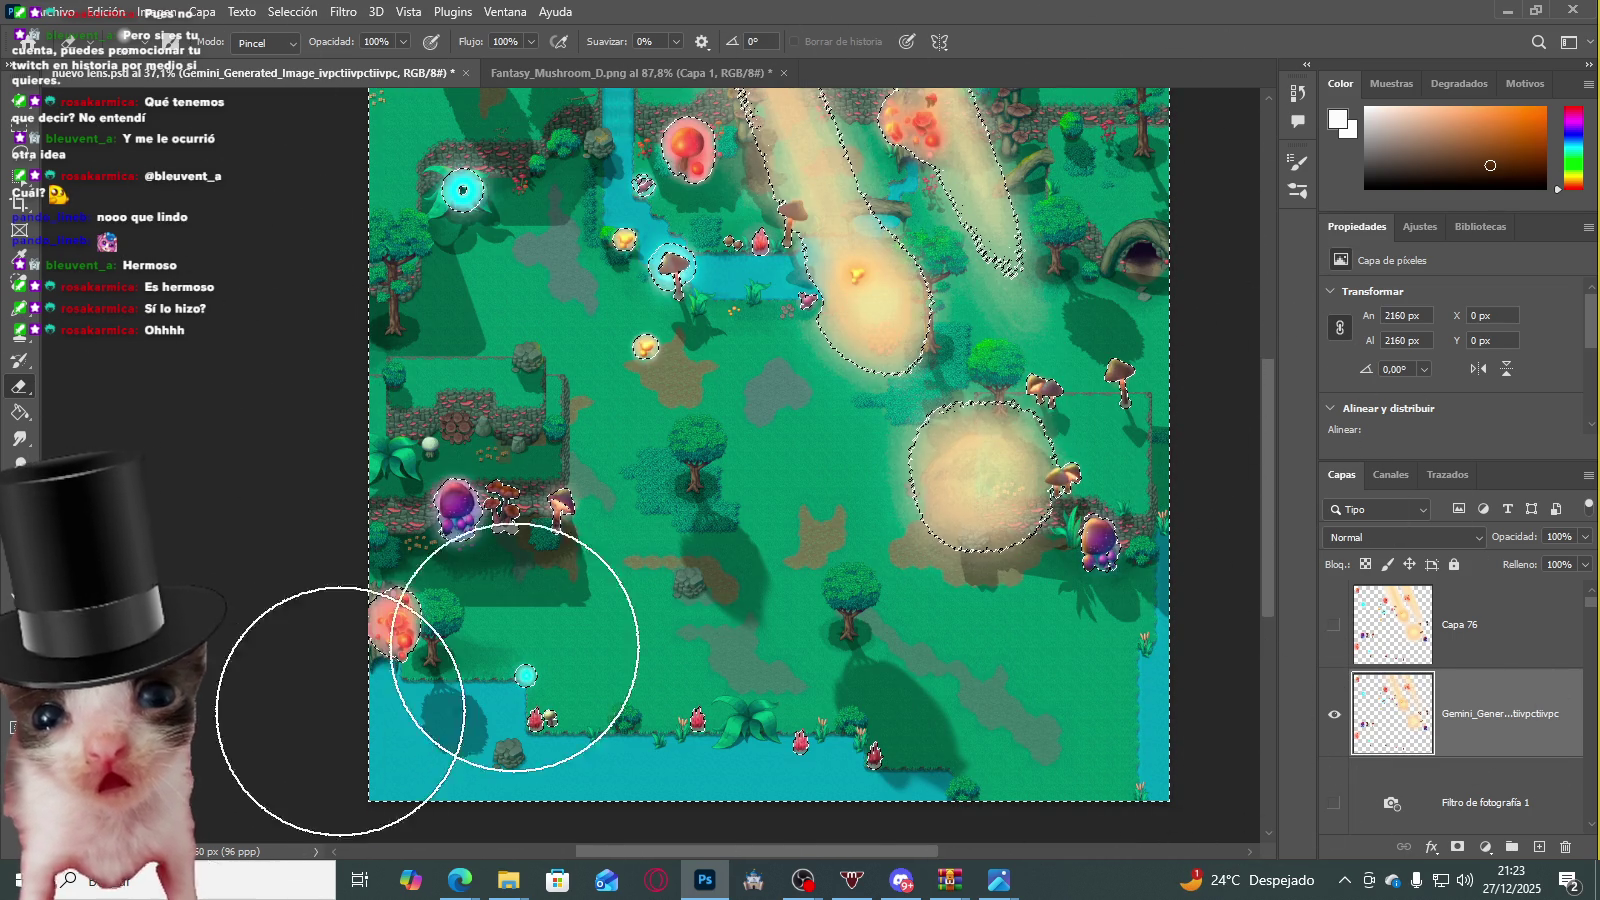
pyautogui.moveTo(1018, 410); pyautogui.dragTo(680, 385)
pyautogui.scroll(3, 620, 330)
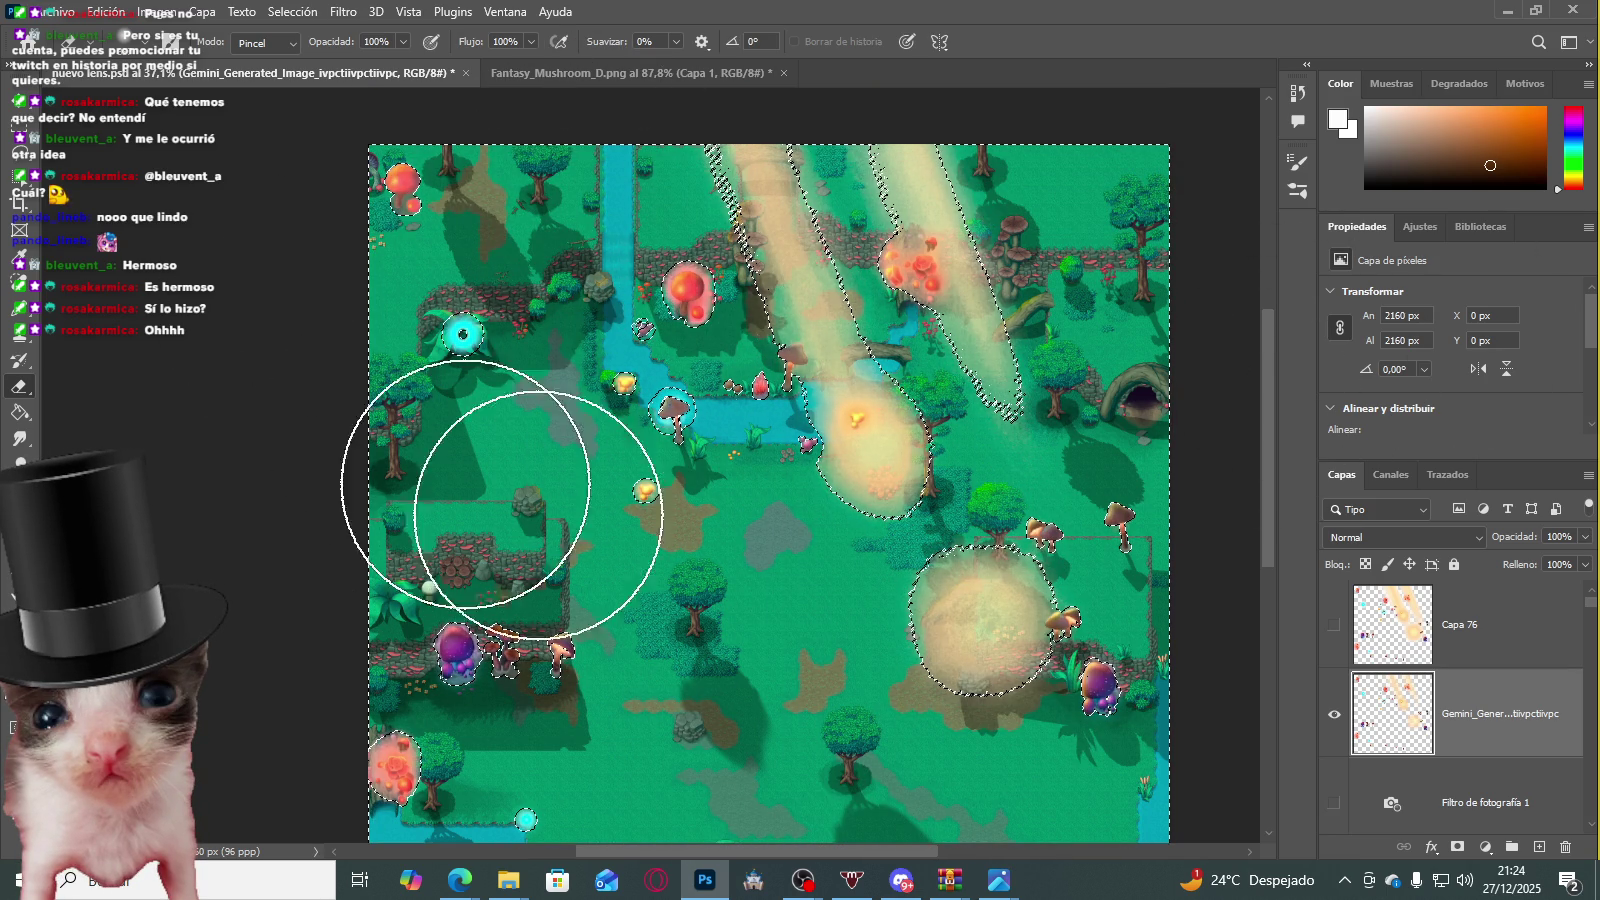
pyautogui.click(1507, 625)
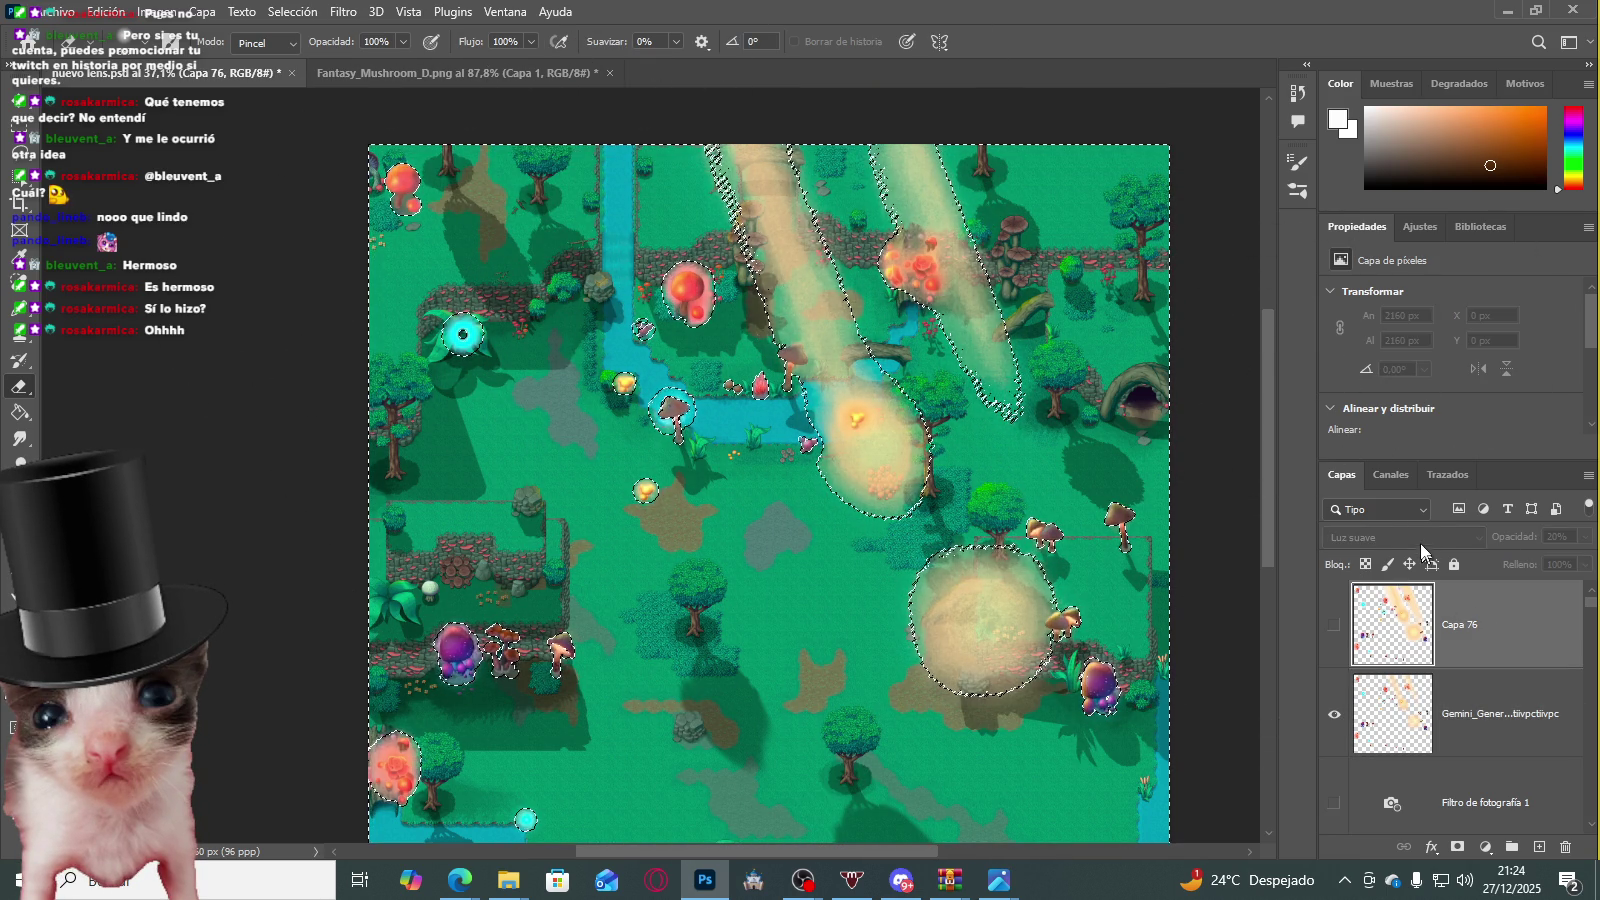
# Step: Switch to the rectangular marquee and clear the current selection
pyautogui.press('m')
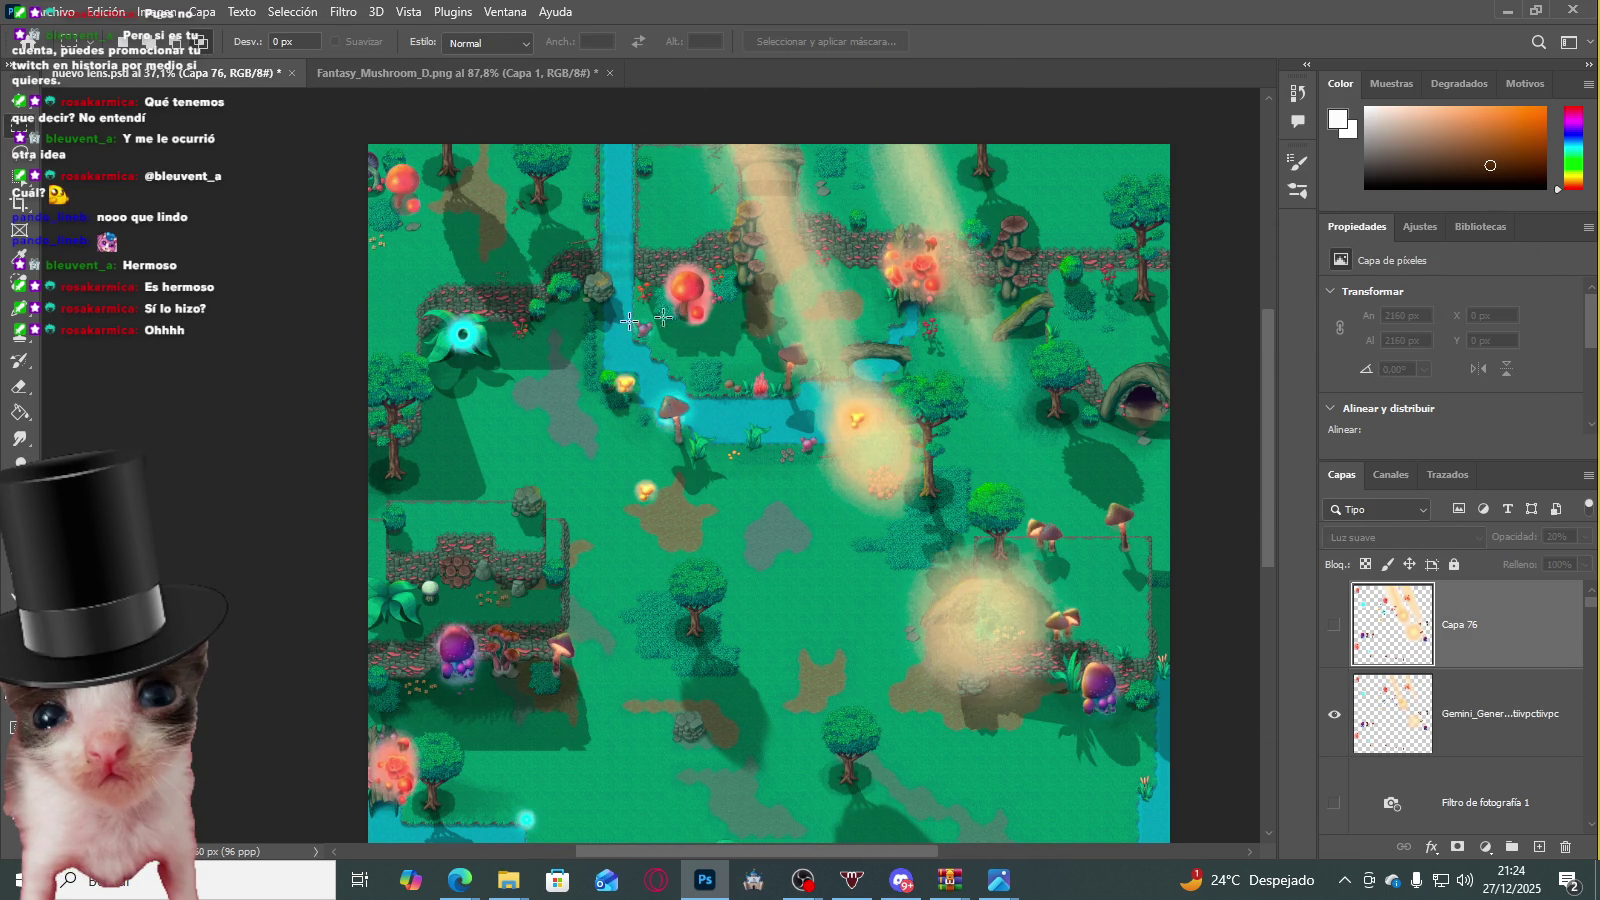
pyautogui.hotkey('ctrl', 'd')
pyautogui.scroll(2, 425, 330)
pyautogui.scroll(1, 412, 387)
pyautogui.scroll(-2, 412, 387)
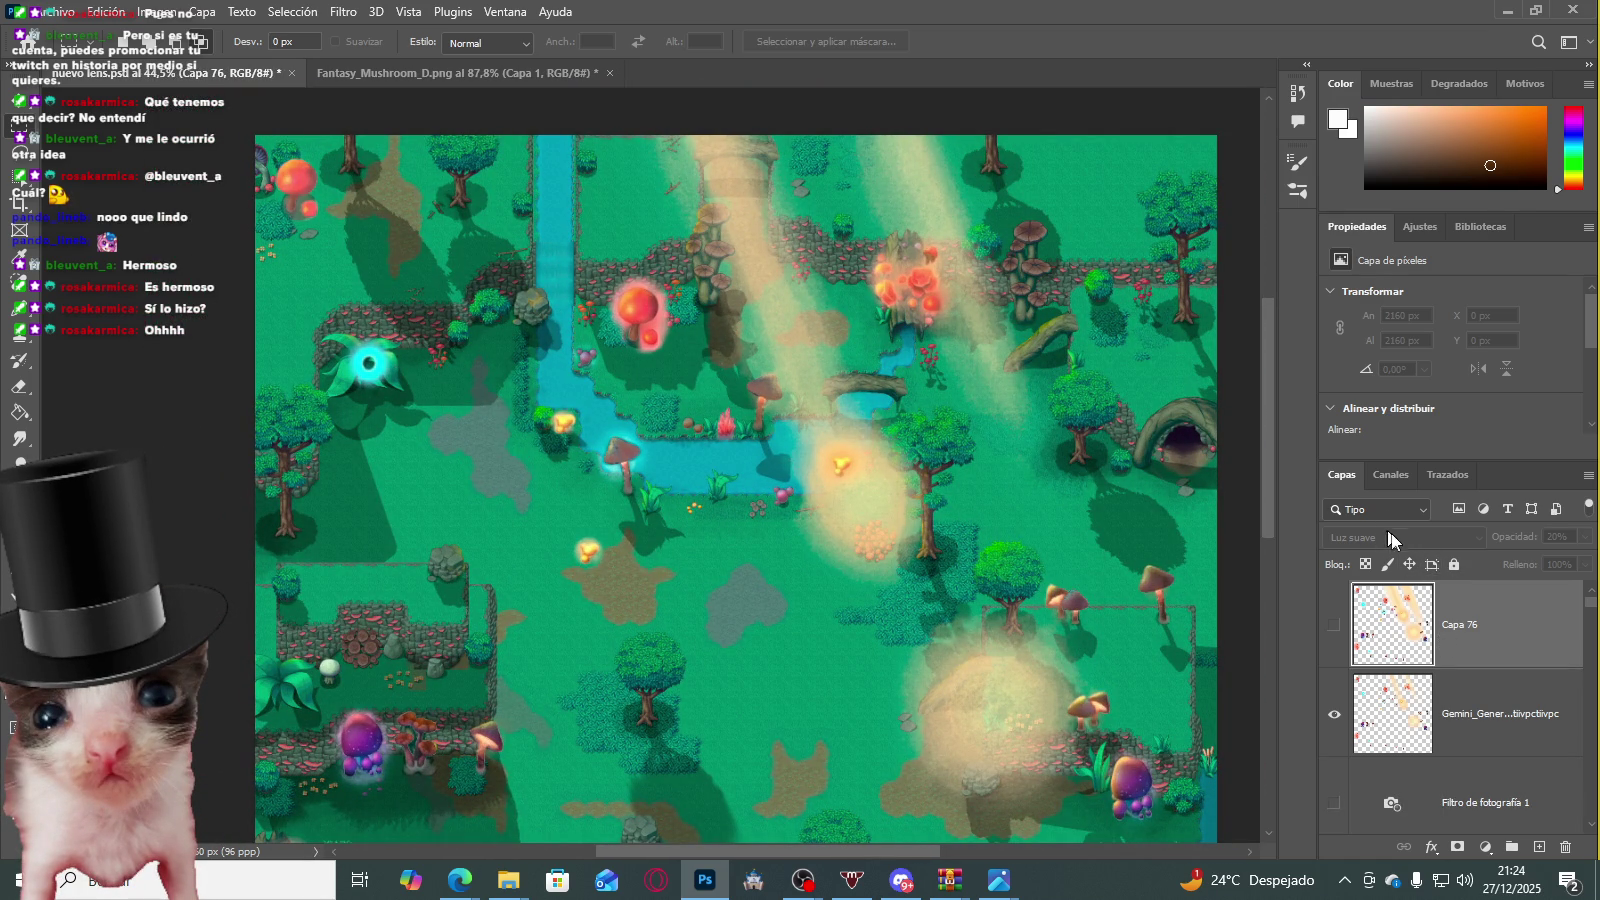
pyautogui.scroll(-1, 484, 370)
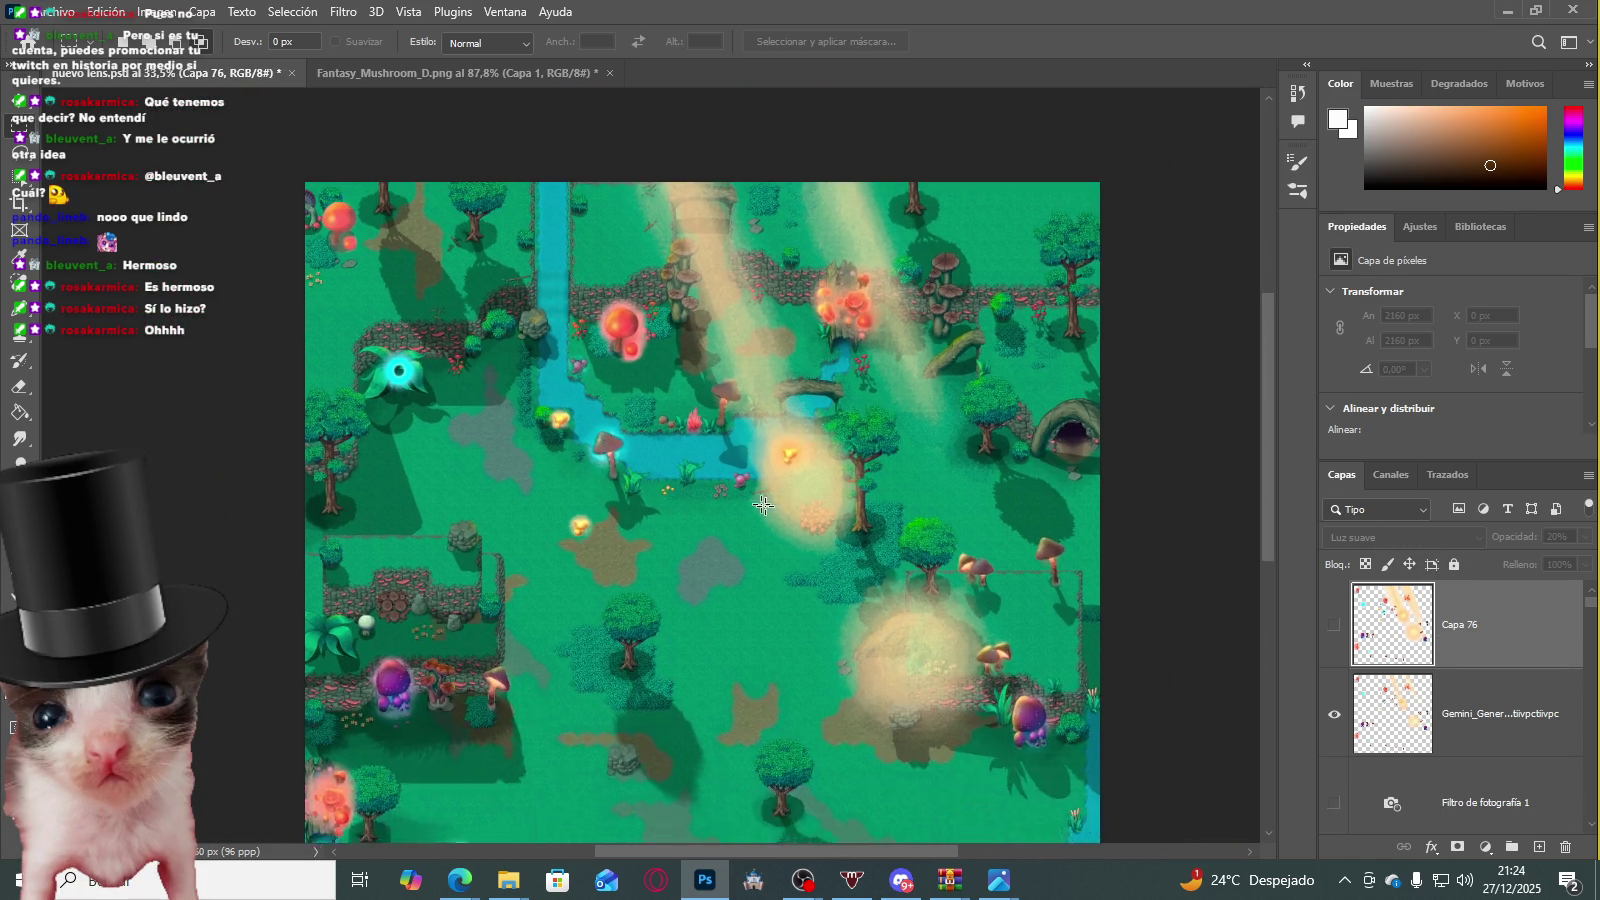
pyautogui.scroll(1, 440, 350)
# Step: Try Luz suave on the Gemini layer, then undo the blend change
pyautogui.click(1443, 692)
pyautogui.click(1388, 540)
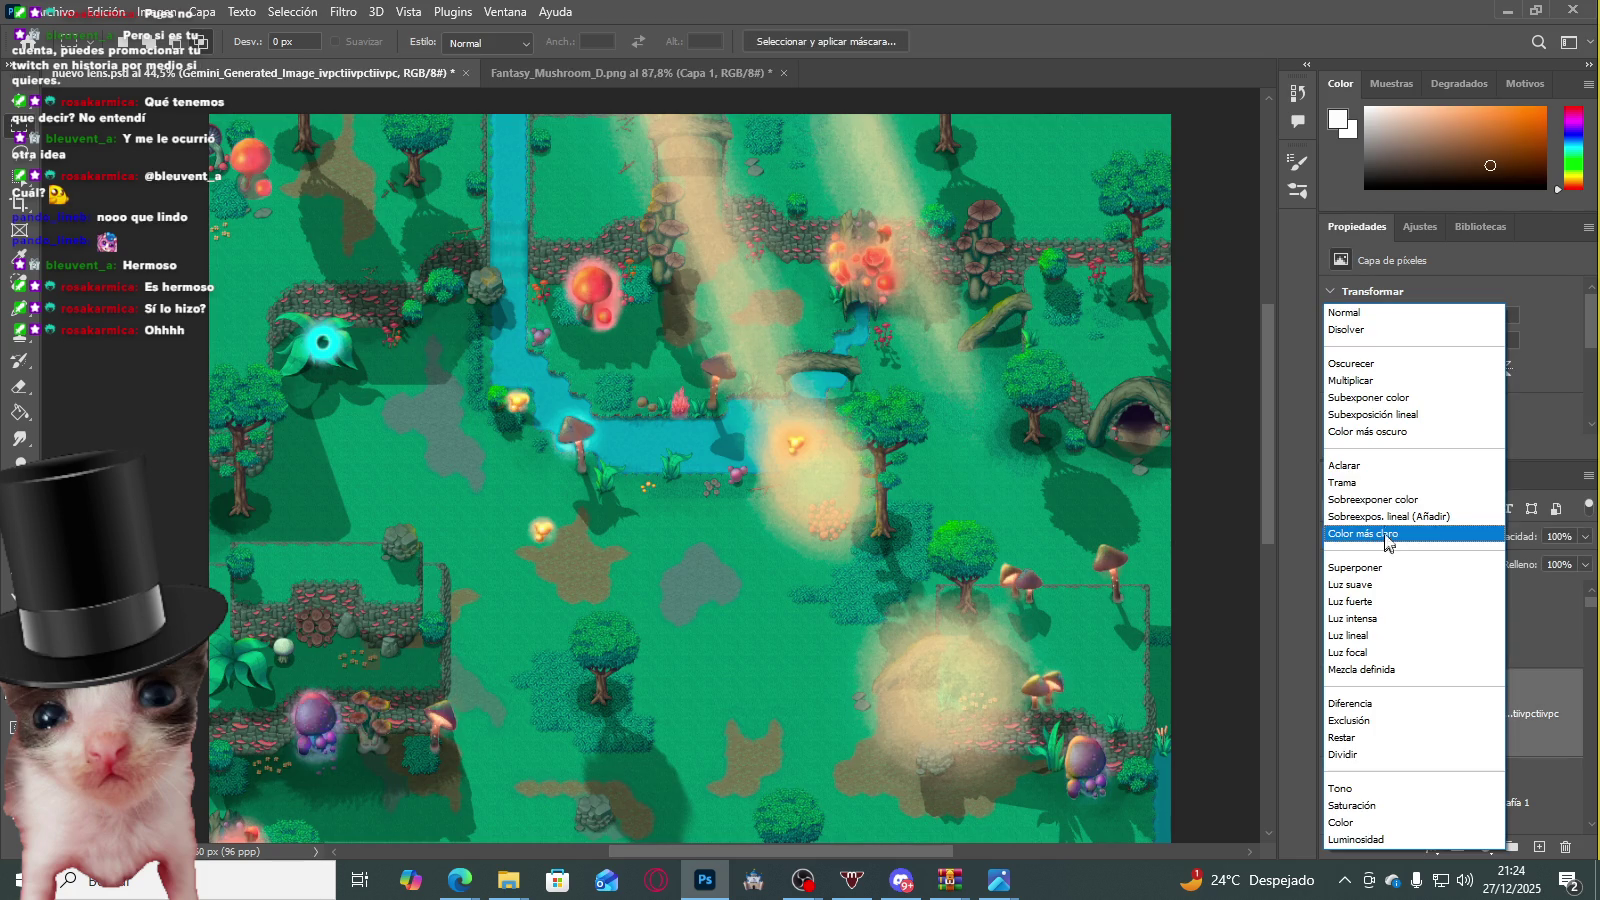
pyautogui.click(1388, 586)
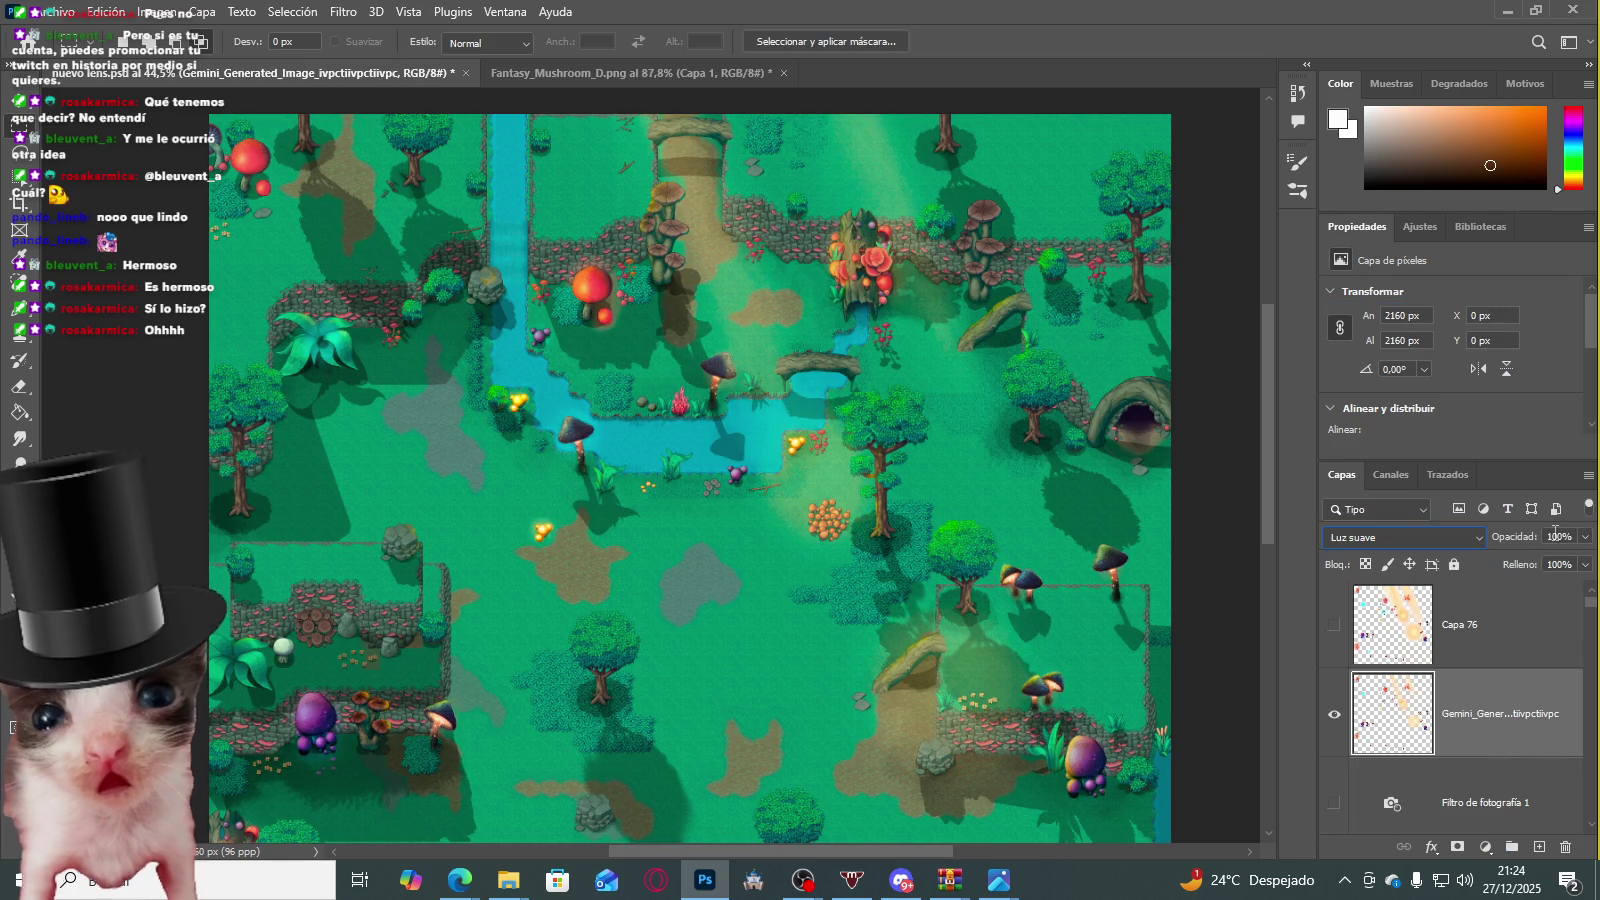
pyautogui.scroll(-5, 630, 527)
pyautogui.scroll(4, 663, 420)
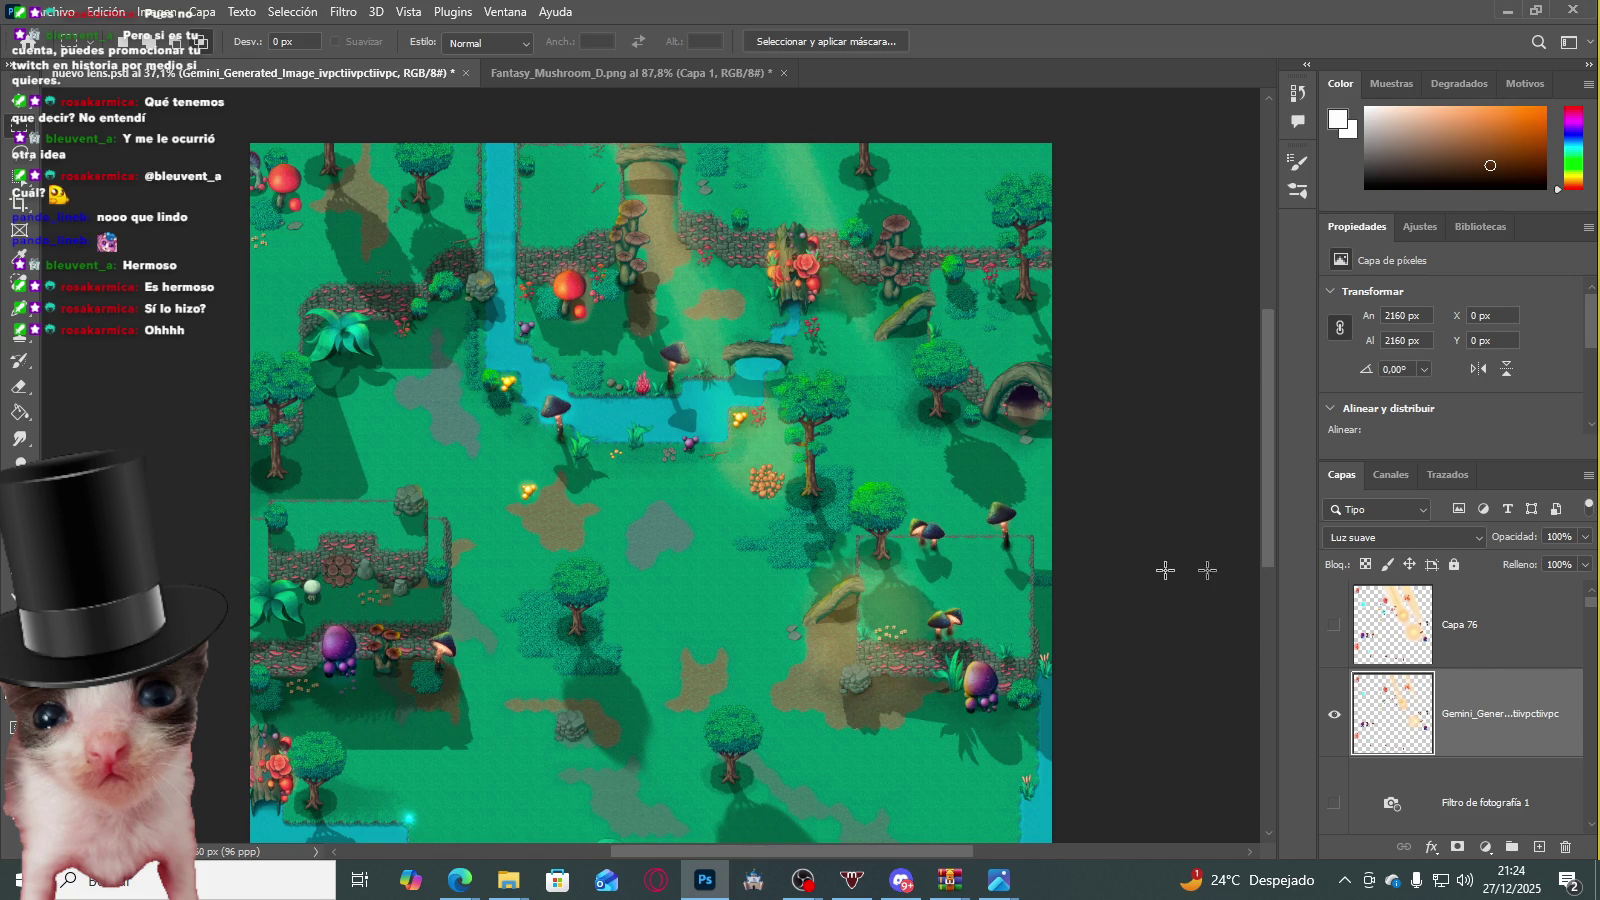
pyautogui.hotkey('ctrl', 'z')
pyautogui.hotkey('ctrl', 'z')
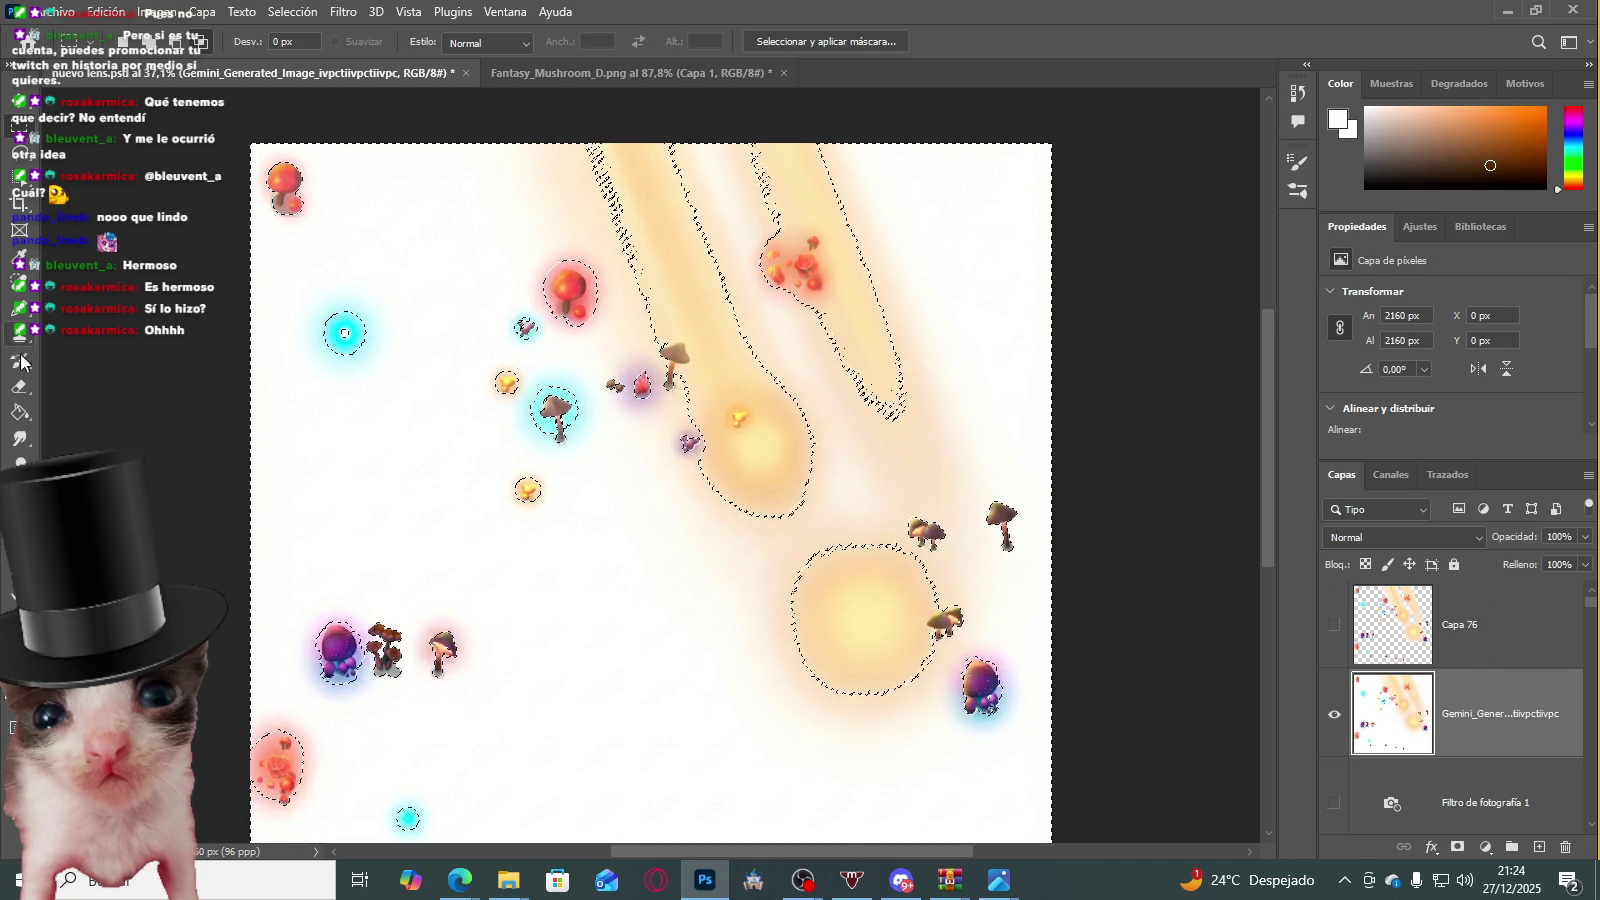
pyautogui.click(19, 386)
# Step: Erase the Gemini layer's white background and blend it in Luz suave
pyautogui.moveTo(214, 250)
pyautogui.mouseDown()
pyautogui.moveTo(340, 625)
pyautogui.moveTo(690, 890)
pyautogui.moveTo(885, 820)
pyautogui.moveTo(750, 518)
pyautogui.moveTo(482, 214)
pyautogui.moveTo(480, 298)
pyautogui.moveTo(900, 400)
pyautogui.mouseUp()
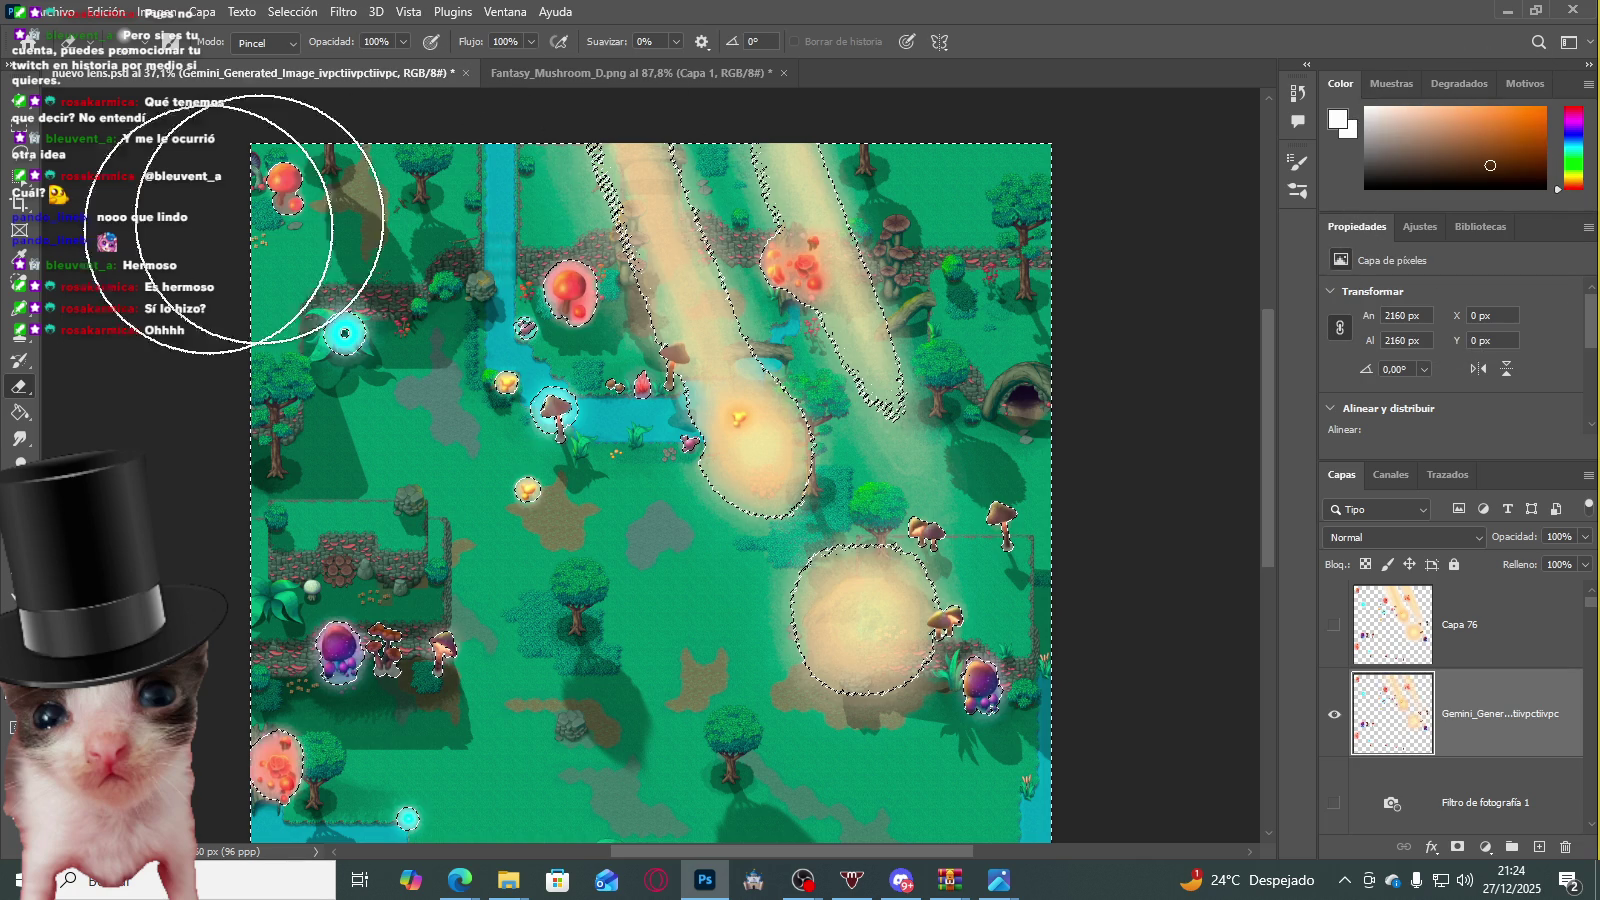
pyautogui.press('m')
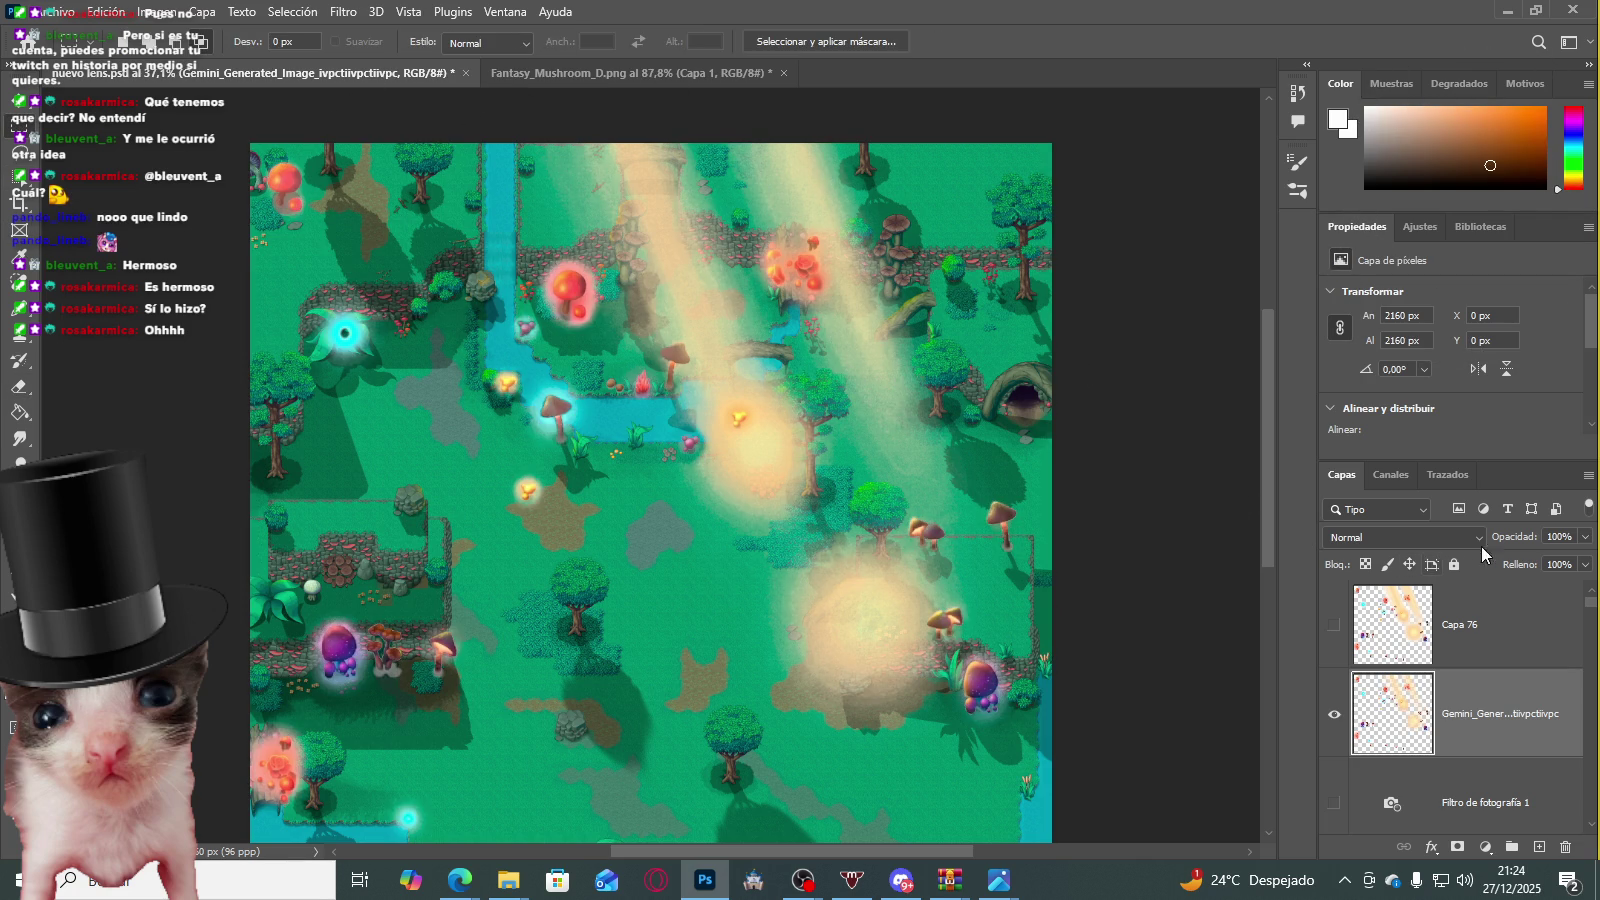
pyautogui.click(1414, 540)
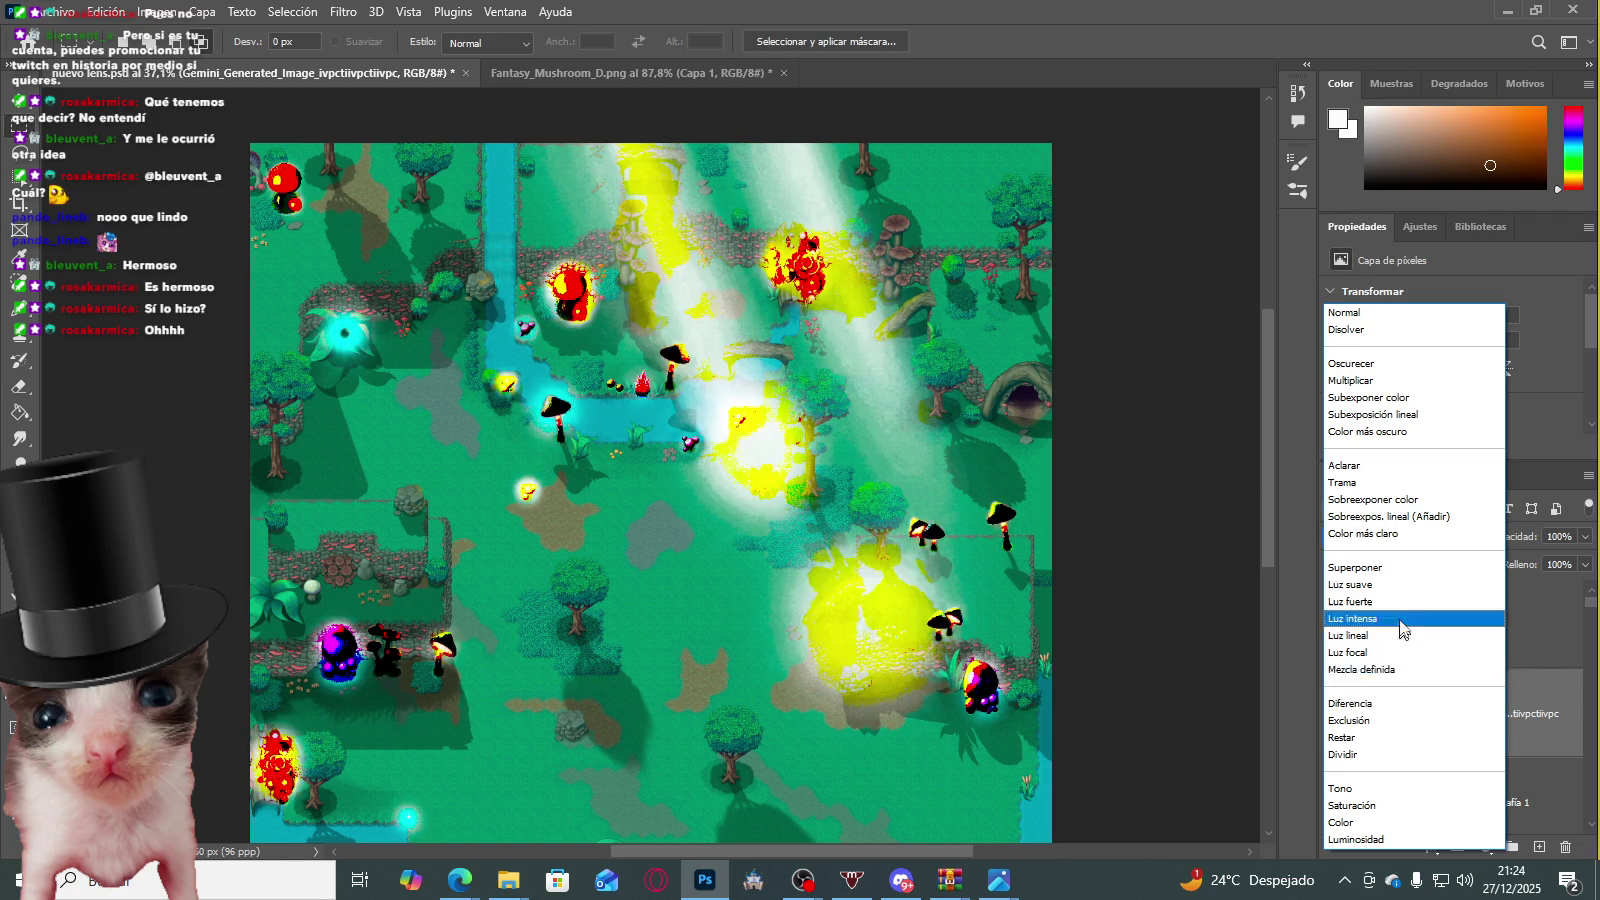
pyautogui.click(1397, 588)
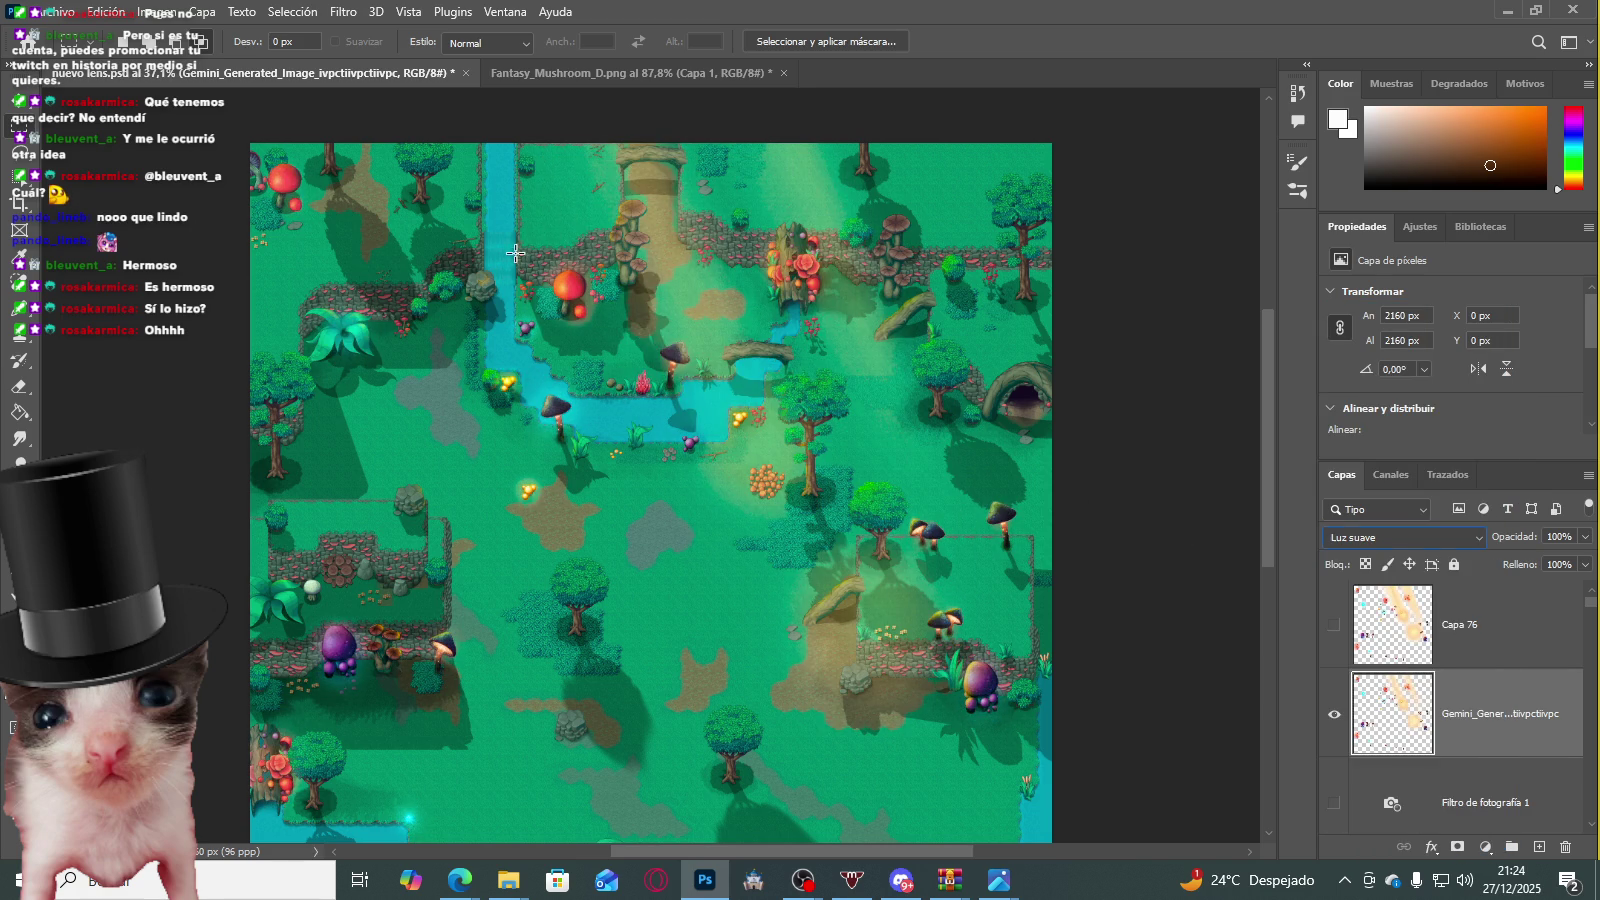
# Step: Switch the Gemini layer to Superponer blending and toggle it to compare
pyautogui.scroll(5, 527, 250)
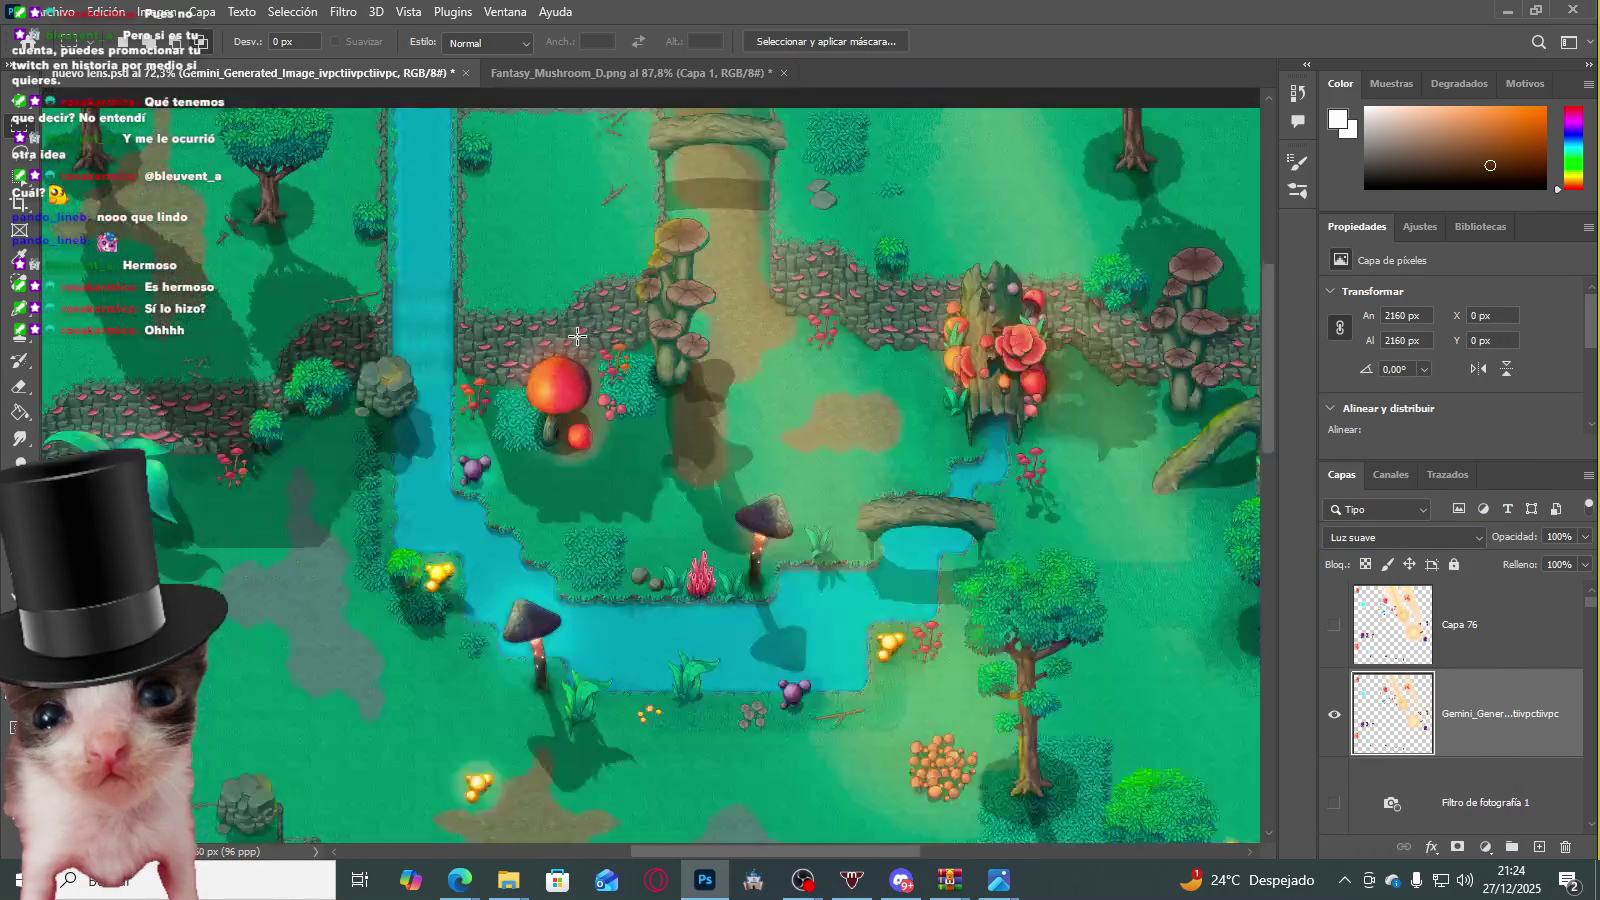
pyautogui.scroll(-5, 578, 336)
pyautogui.scroll(4, 801, 570)
pyautogui.scroll(1, 801, 570)
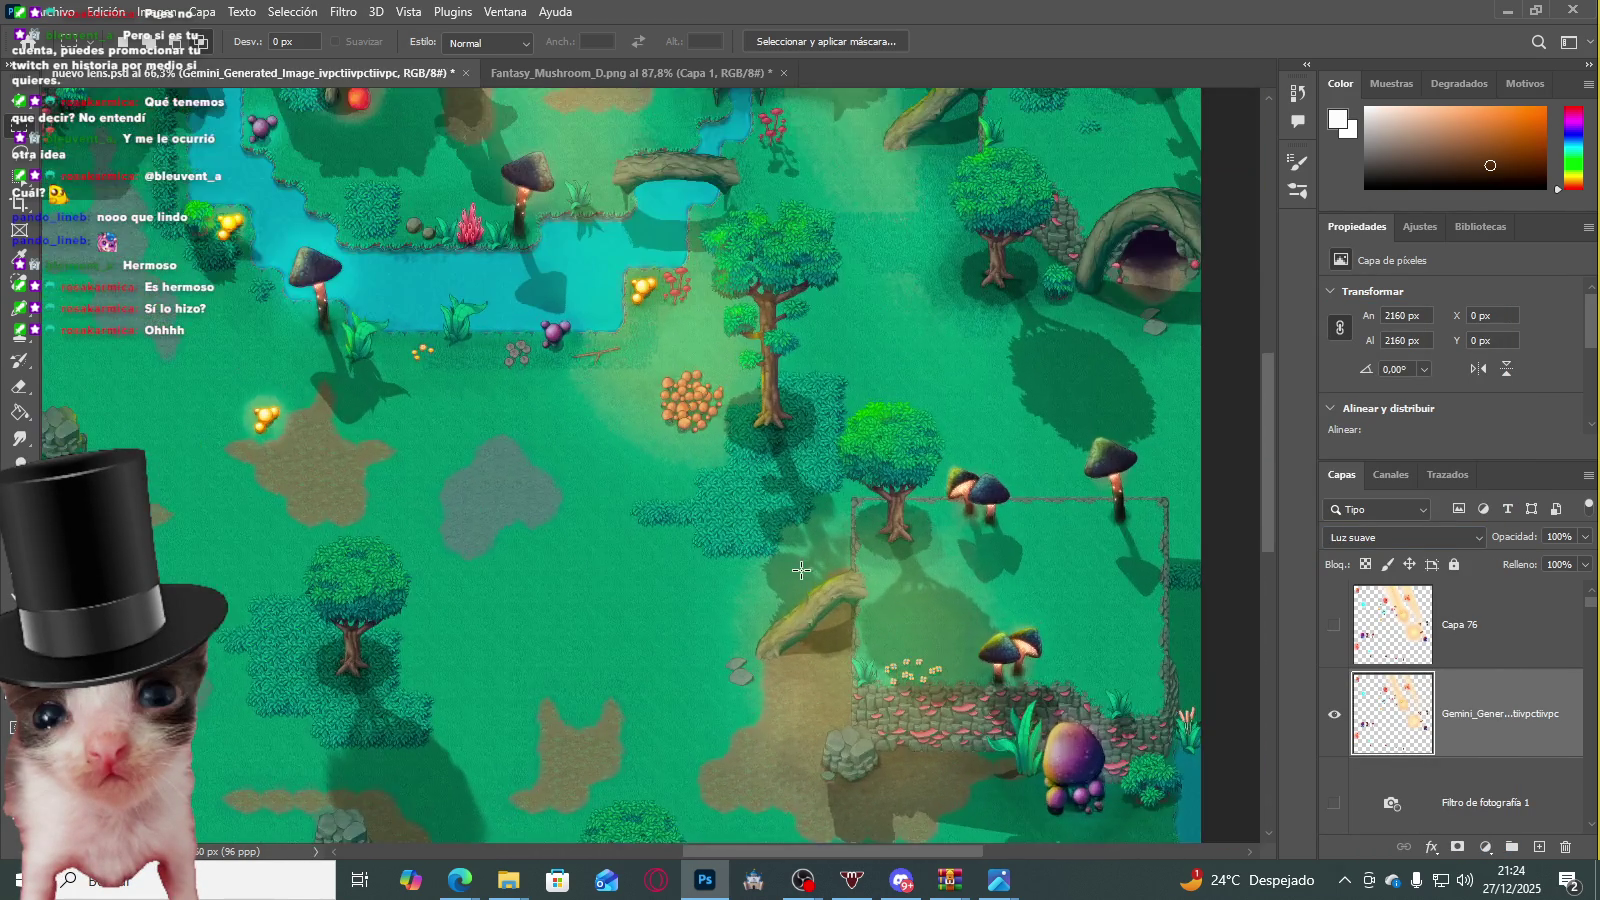
pyautogui.scroll(-2, 700, 490)
pyautogui.scroll(-2, 620, 430)
pyautogui.scroll(-1, 596, 404)
pyautogui.scroll(1, 596, 404)
pyautogui.click(1452, 545)
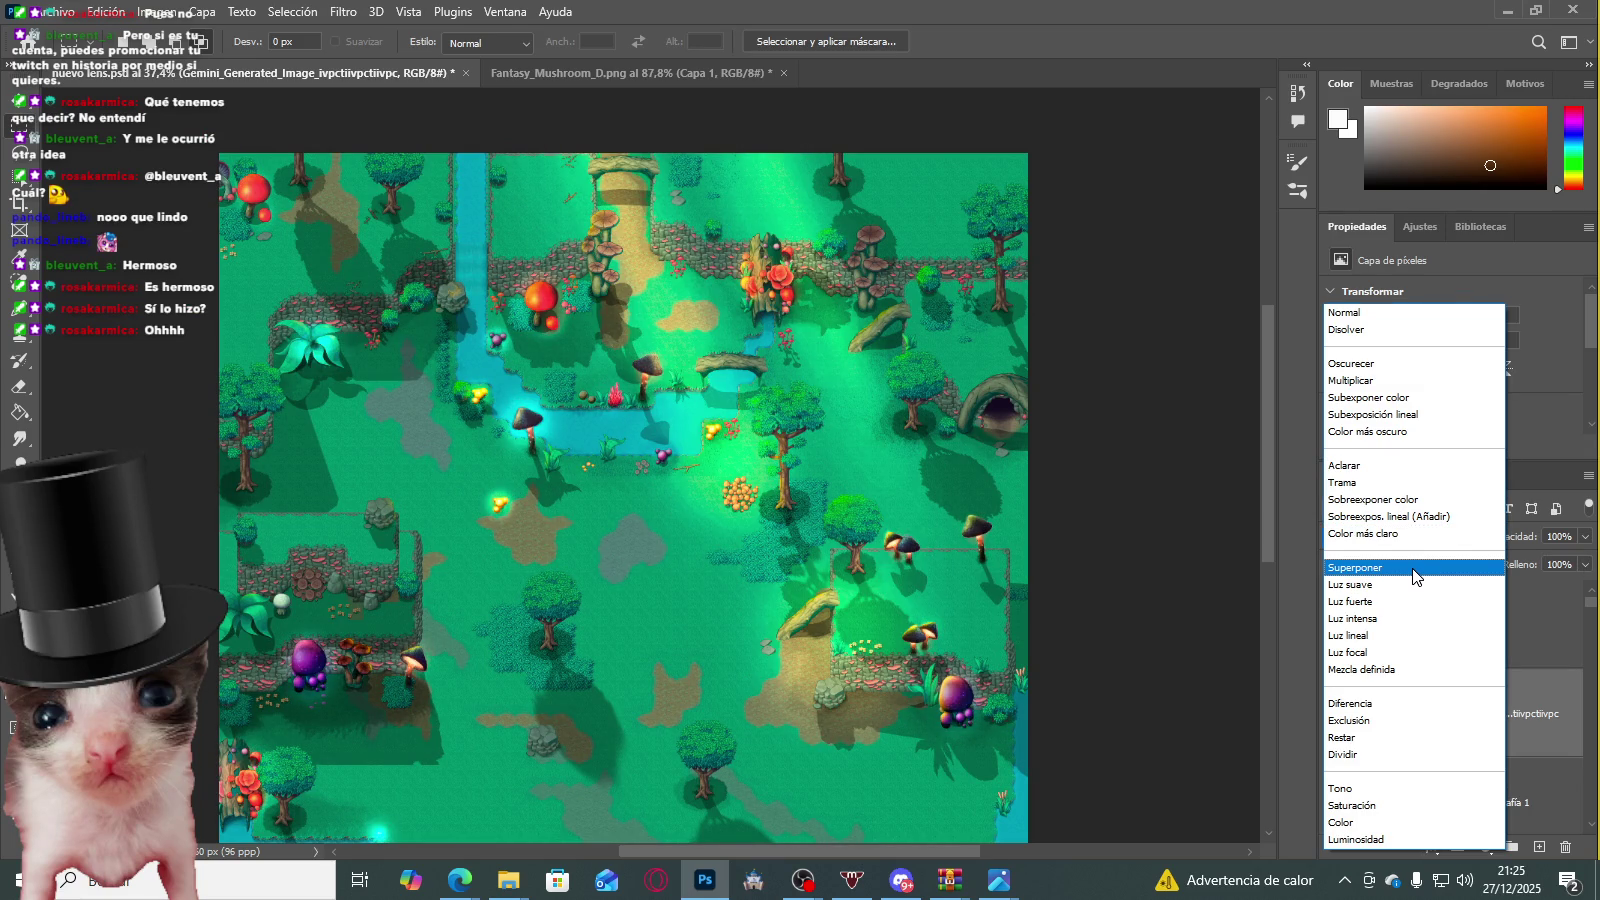
pyautogui.click(1414, 569)
pyautogui.scroll(2, 527, 262)
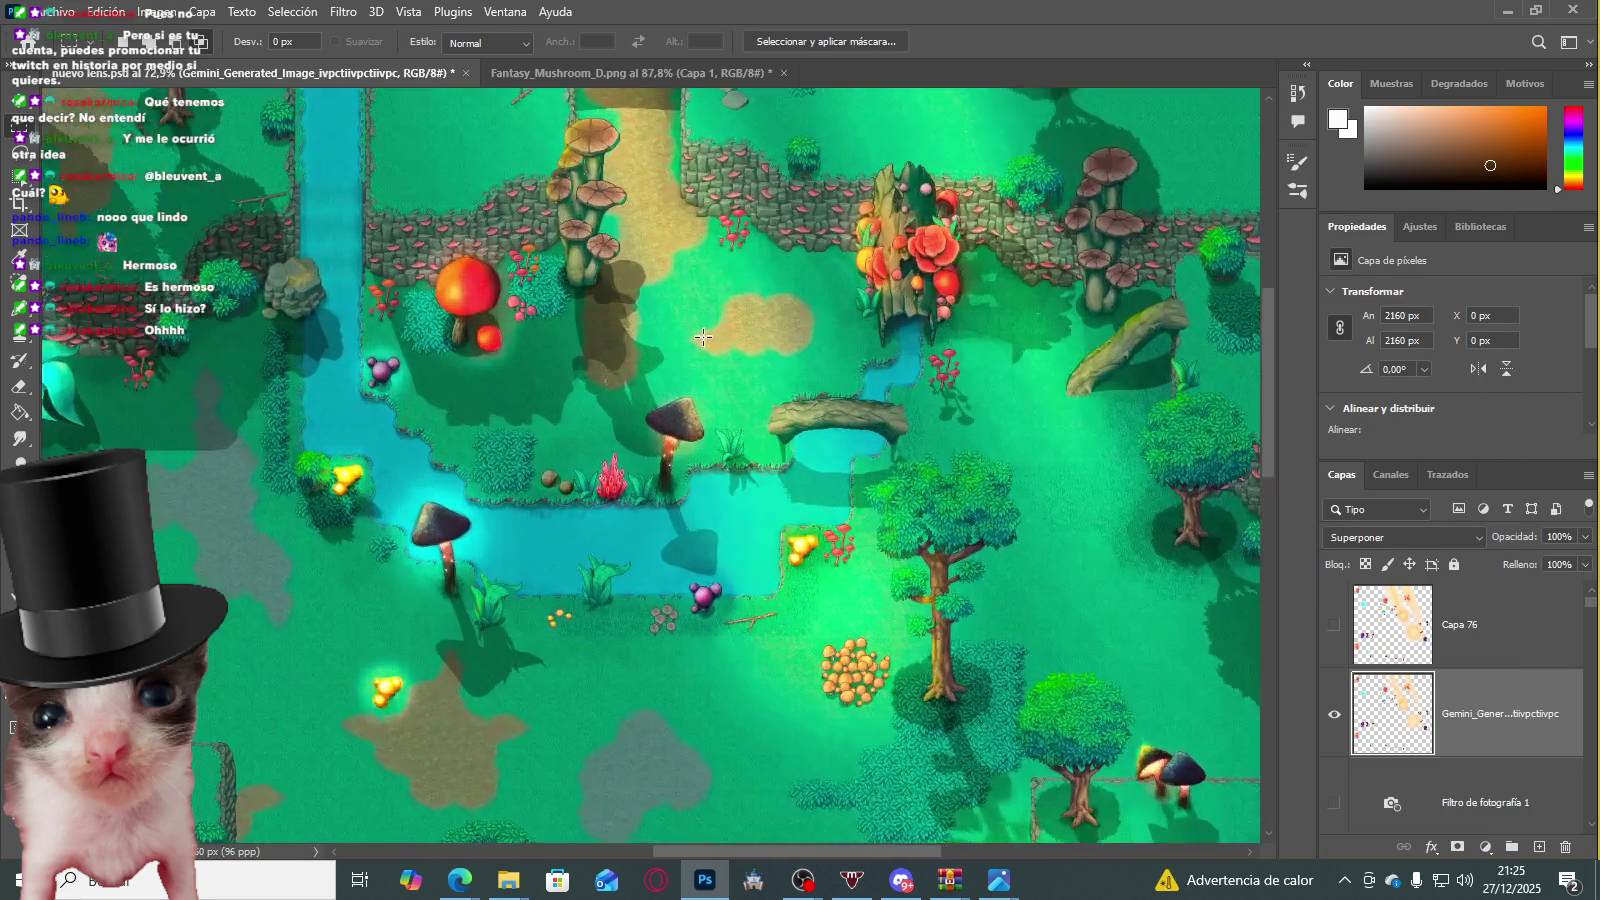
pyautogui.scroll(-4, 718, 409)
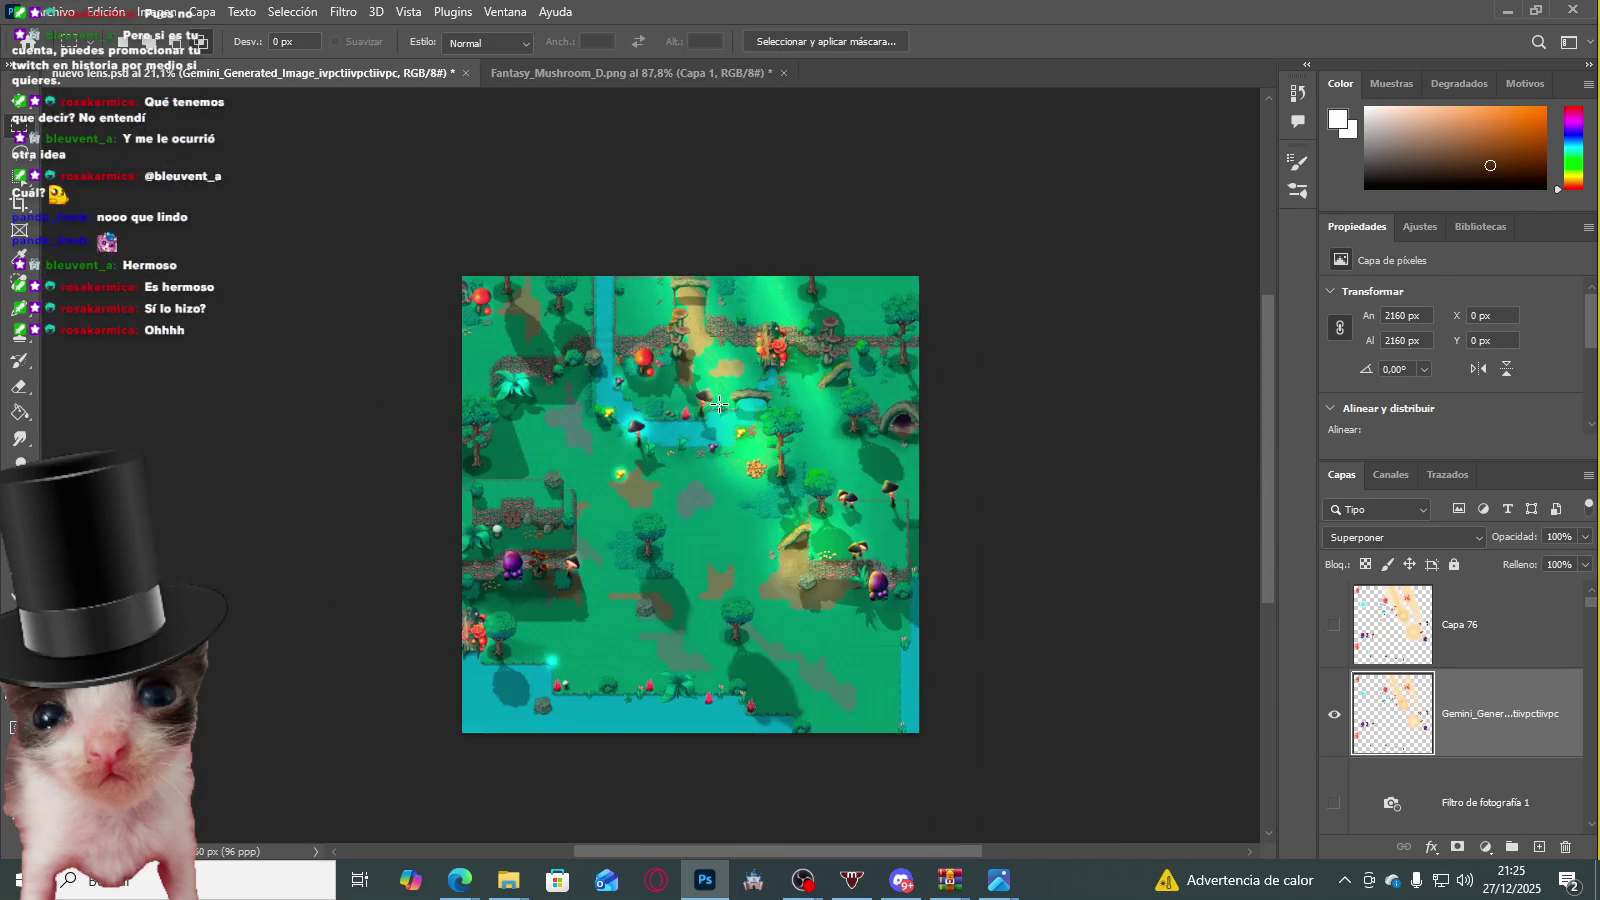
pyautogui.scroll(2, 718, 409)
pyautogui.scroll(1, 718, 409)
pyautogui.click(1335, 722)
# Step: Show Capa 76 and shift it left over the map with Free Transform
pyautogui.click(588, 78)
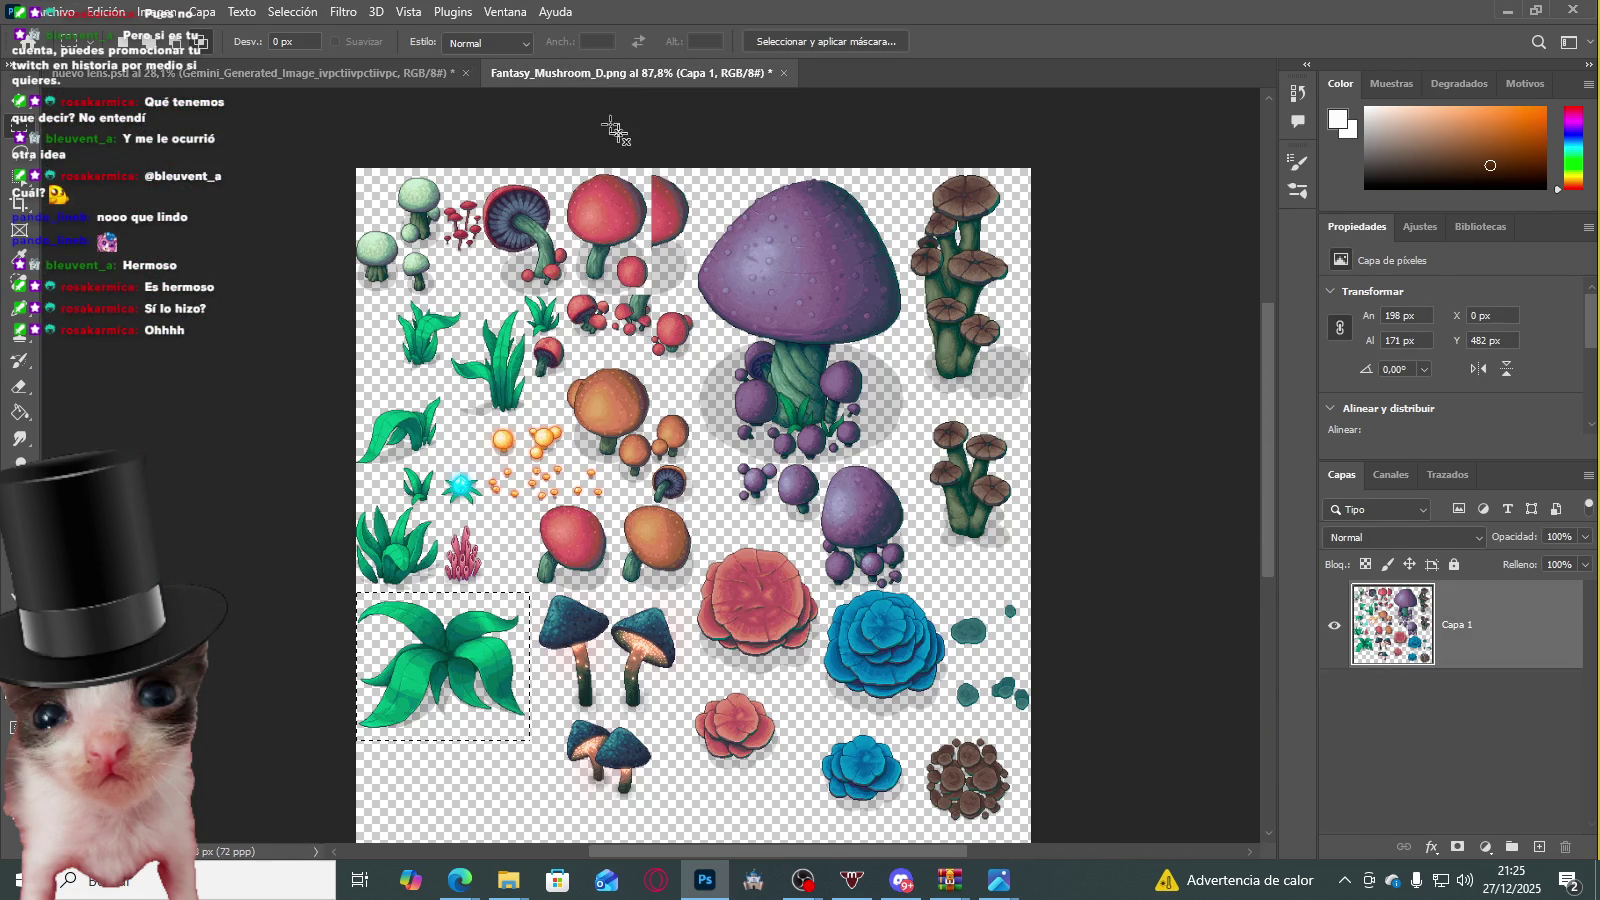
pyautogui.click(468, 80)
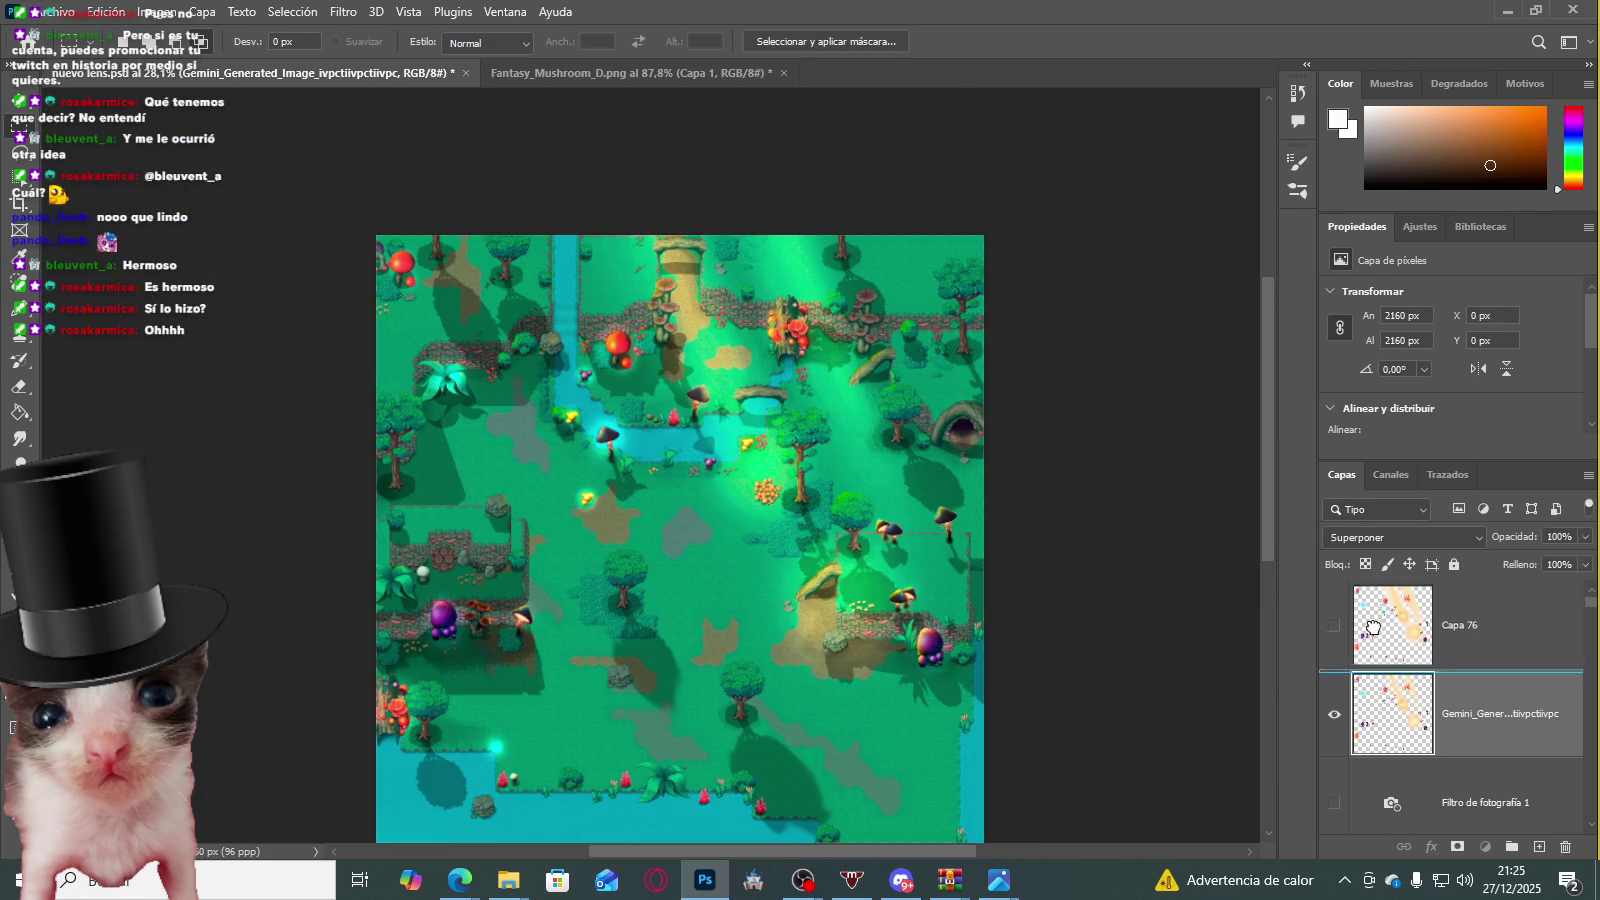
pyautogui.moveTo(1373, 627); pyautogui.dragTo(1325, 632)
pyautogui.hotkey('ctrl', 't')
pyautogui.moveTo(735, 423)
pyautogui.mouseDown()
pyautogui.moveTo(341, 423)
pyautogui.moveTo(635, 429)
pyautogui.mouseUp()
pyautogui.press('Return')
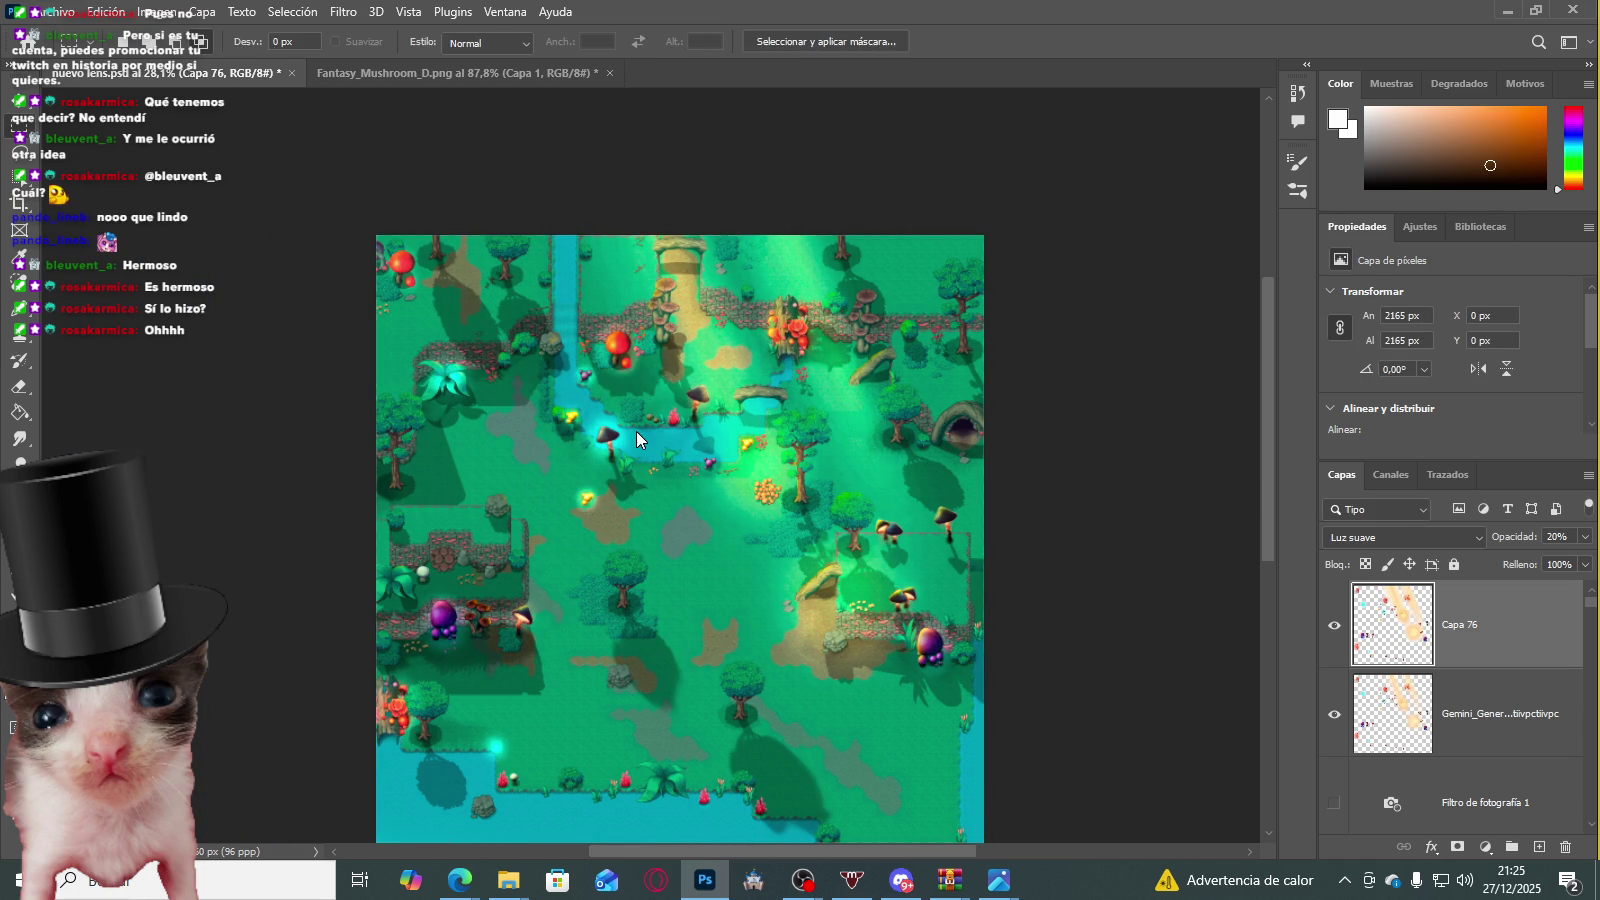
# Step: Toggle Capa 76 and the Gemini layer on and off to compare the lighting
pyautogui.scroll(2, 1032, 575)
pyautogui.click(1334, 626)
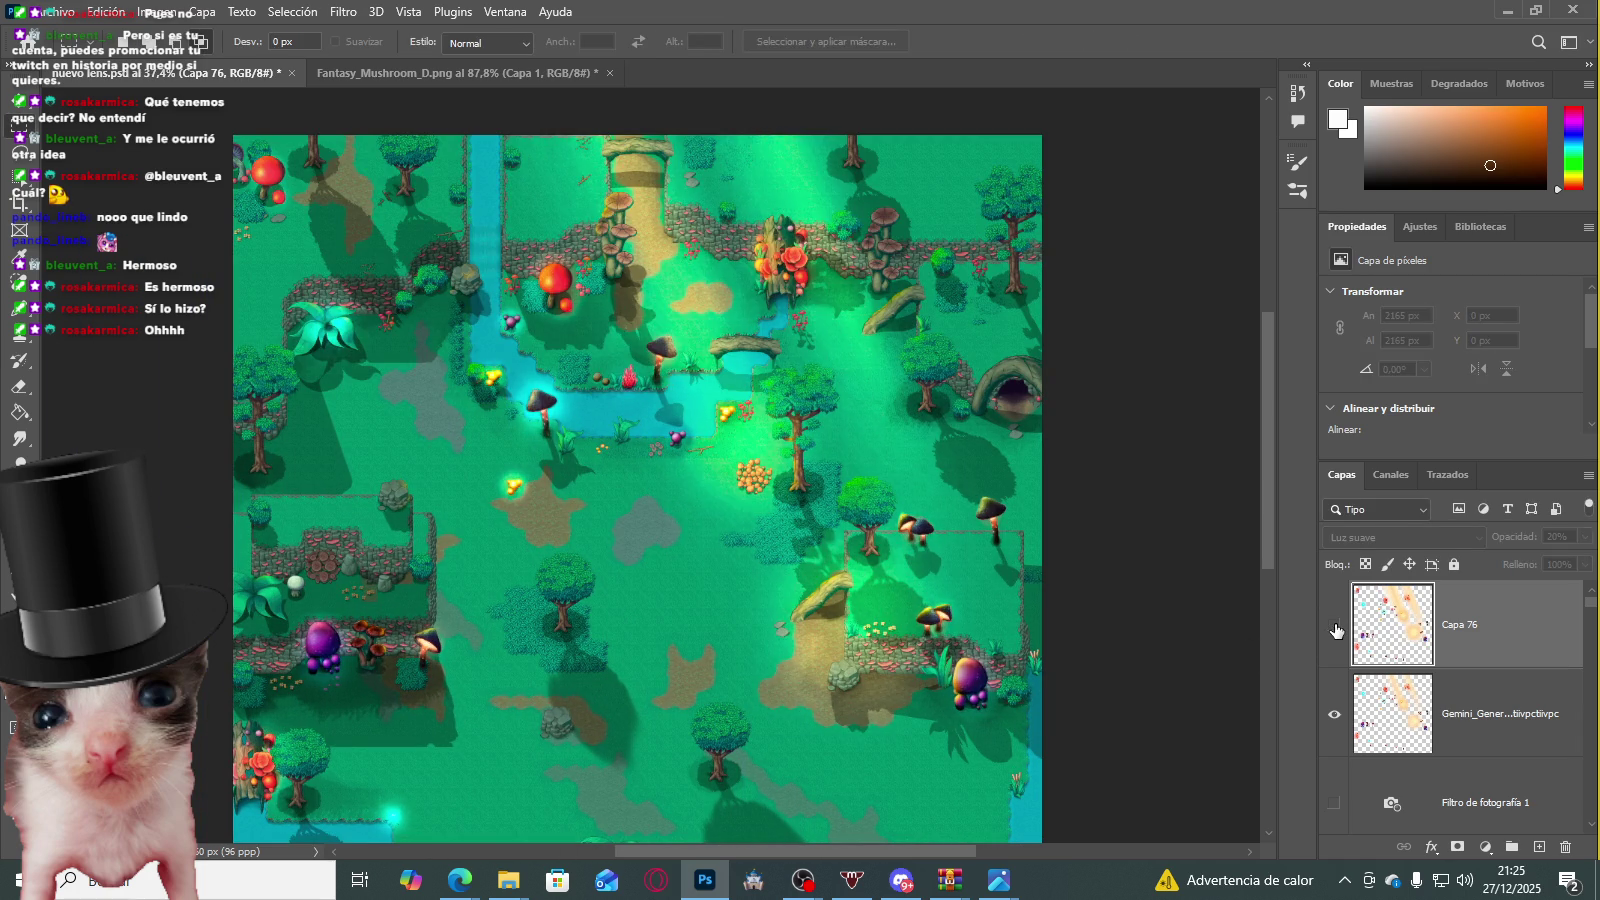
pyautogui.click(1334, 626)
pyautogui.scroll(-2, 660, 396)
pyautogui.scroll(1, 660, 396)
pyautogui.scroll(3, 490, 375)
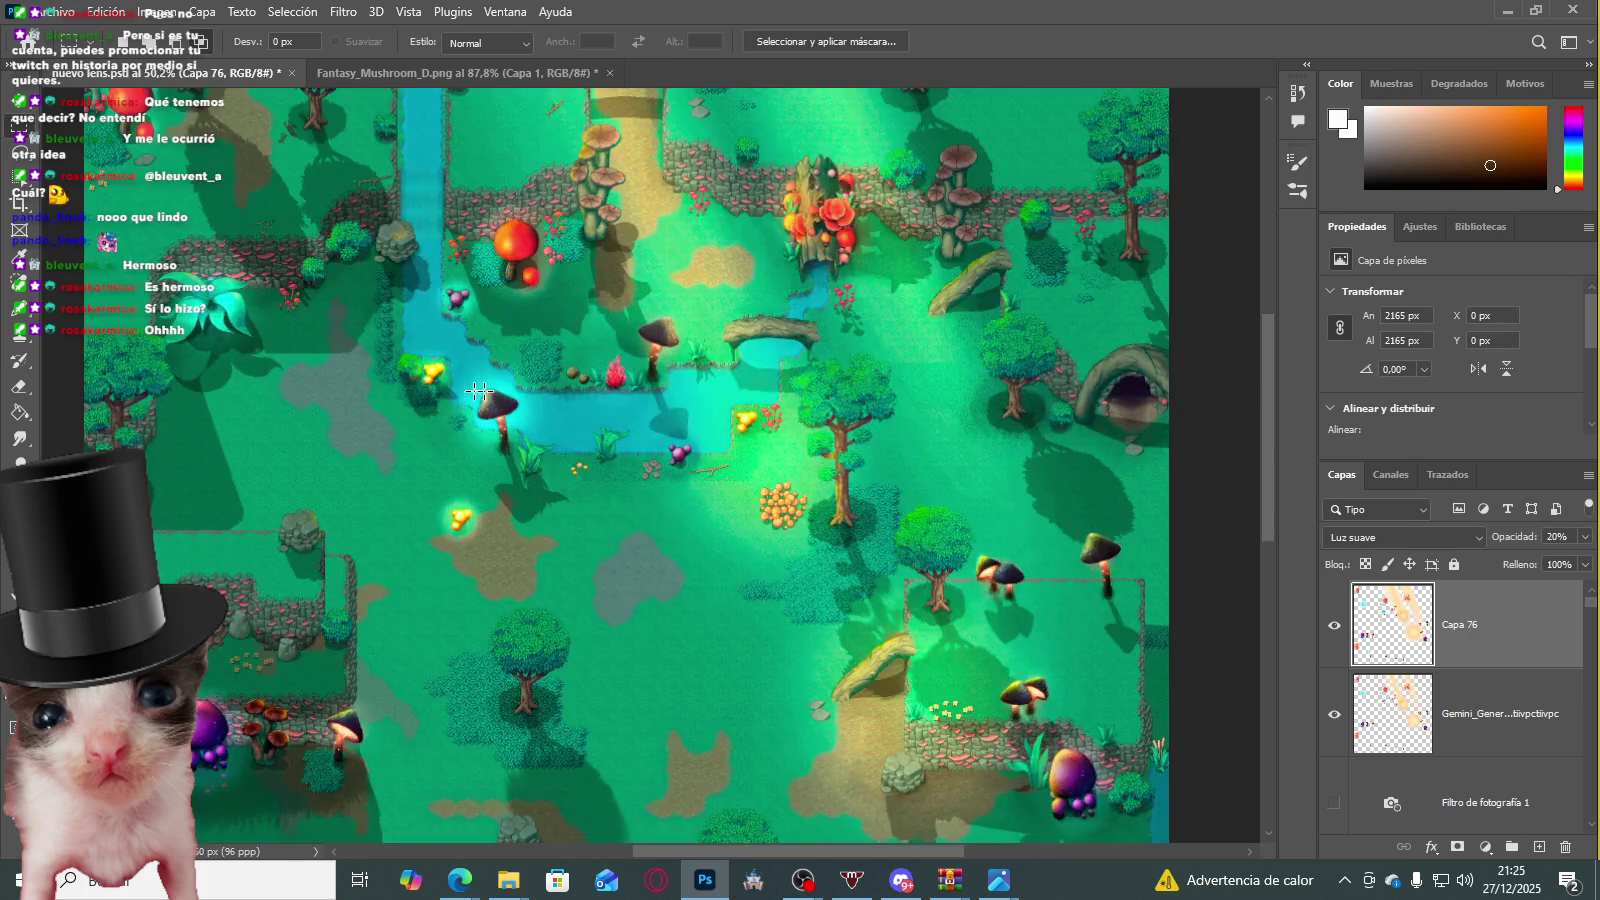
pyautogui.scroll(7, 490, 375)
pyautogui.scroll(3, 495, 380)
pyautogui.scroll(-5, 497, 383)
pyautogui.scroll(-3, 540, 500)
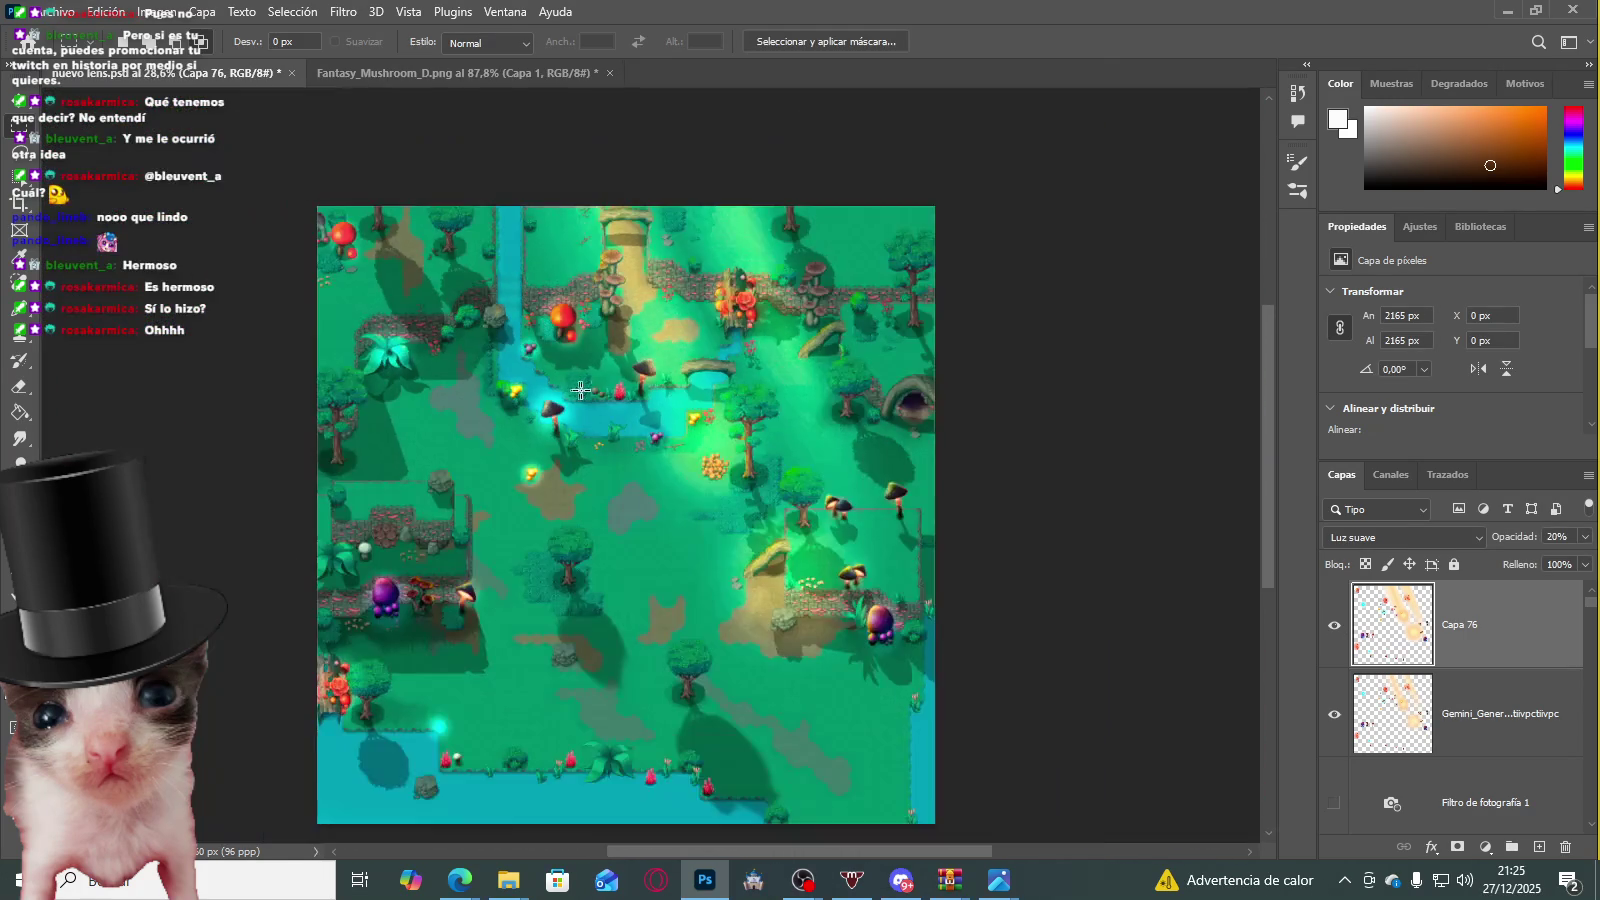
pyautogui.scroll(-1, 595, 667)
pyautogui.scroll(1, 595, 667)
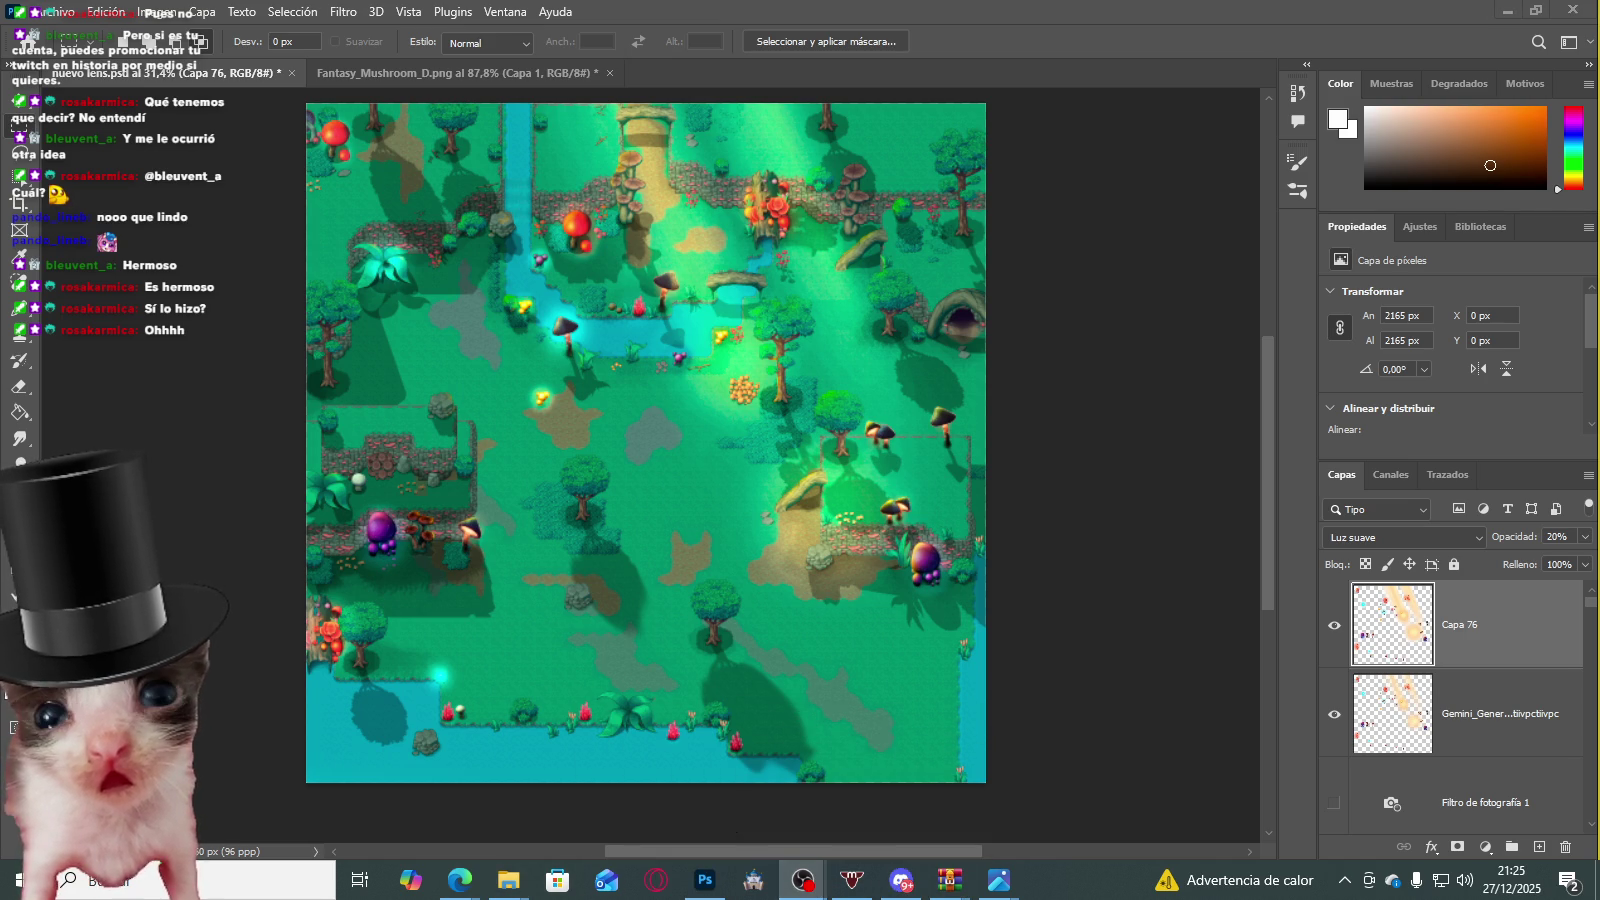
pyautogui.click(1054, 12)
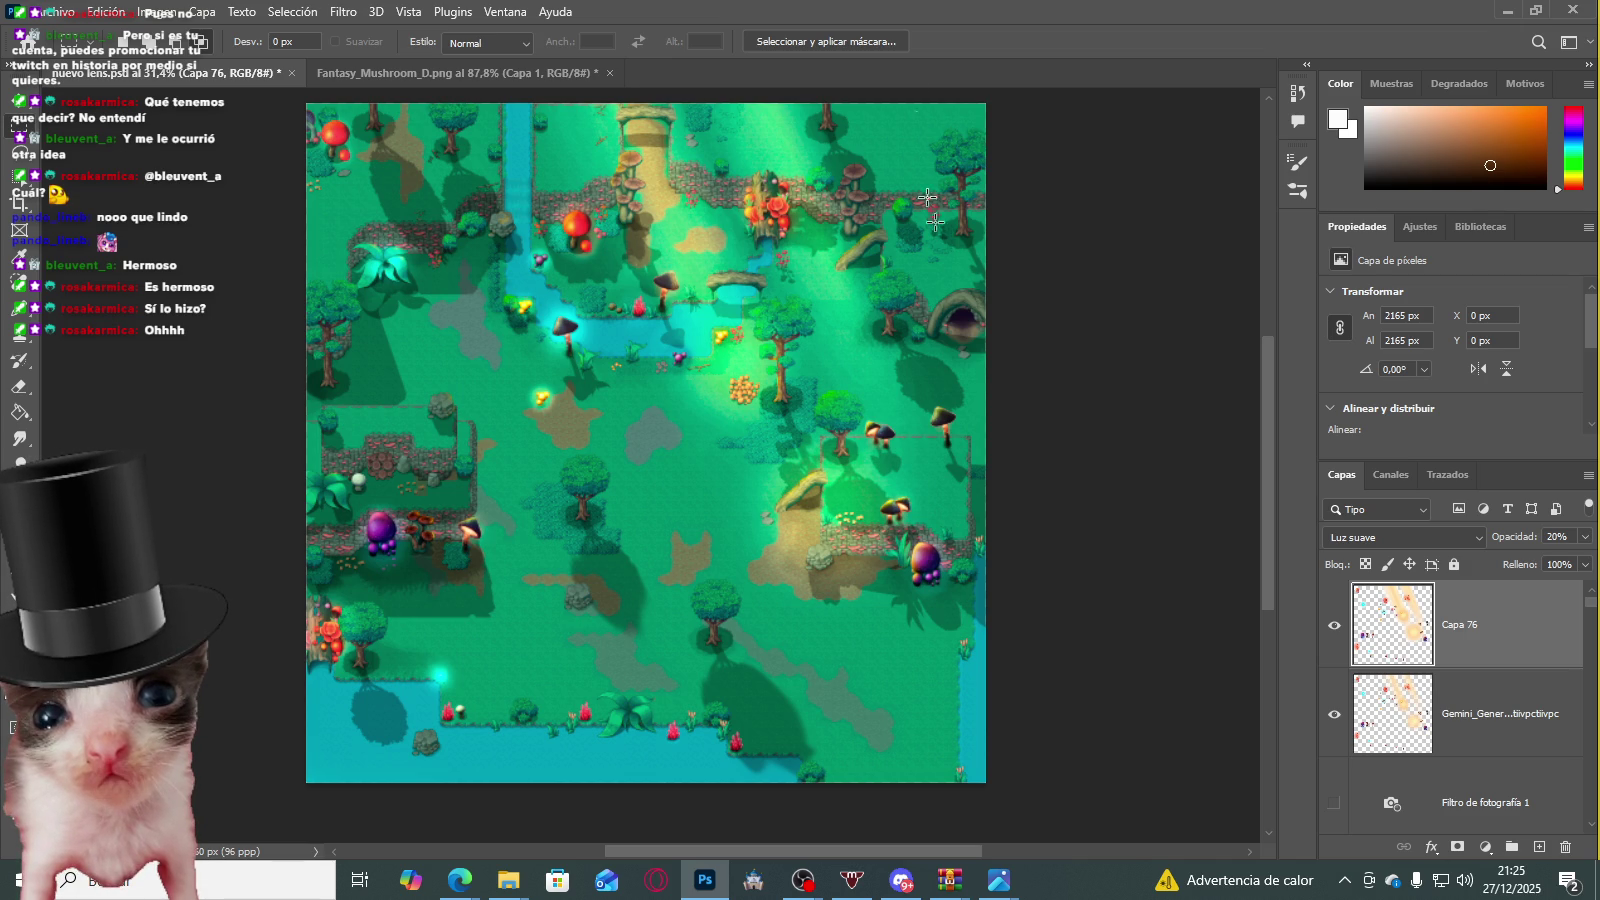
pyautogui.scroll(2, 517, 289)
pyautogui.scroll(2, 517, 289)
pyautogui.scroll(2, 517, 289)
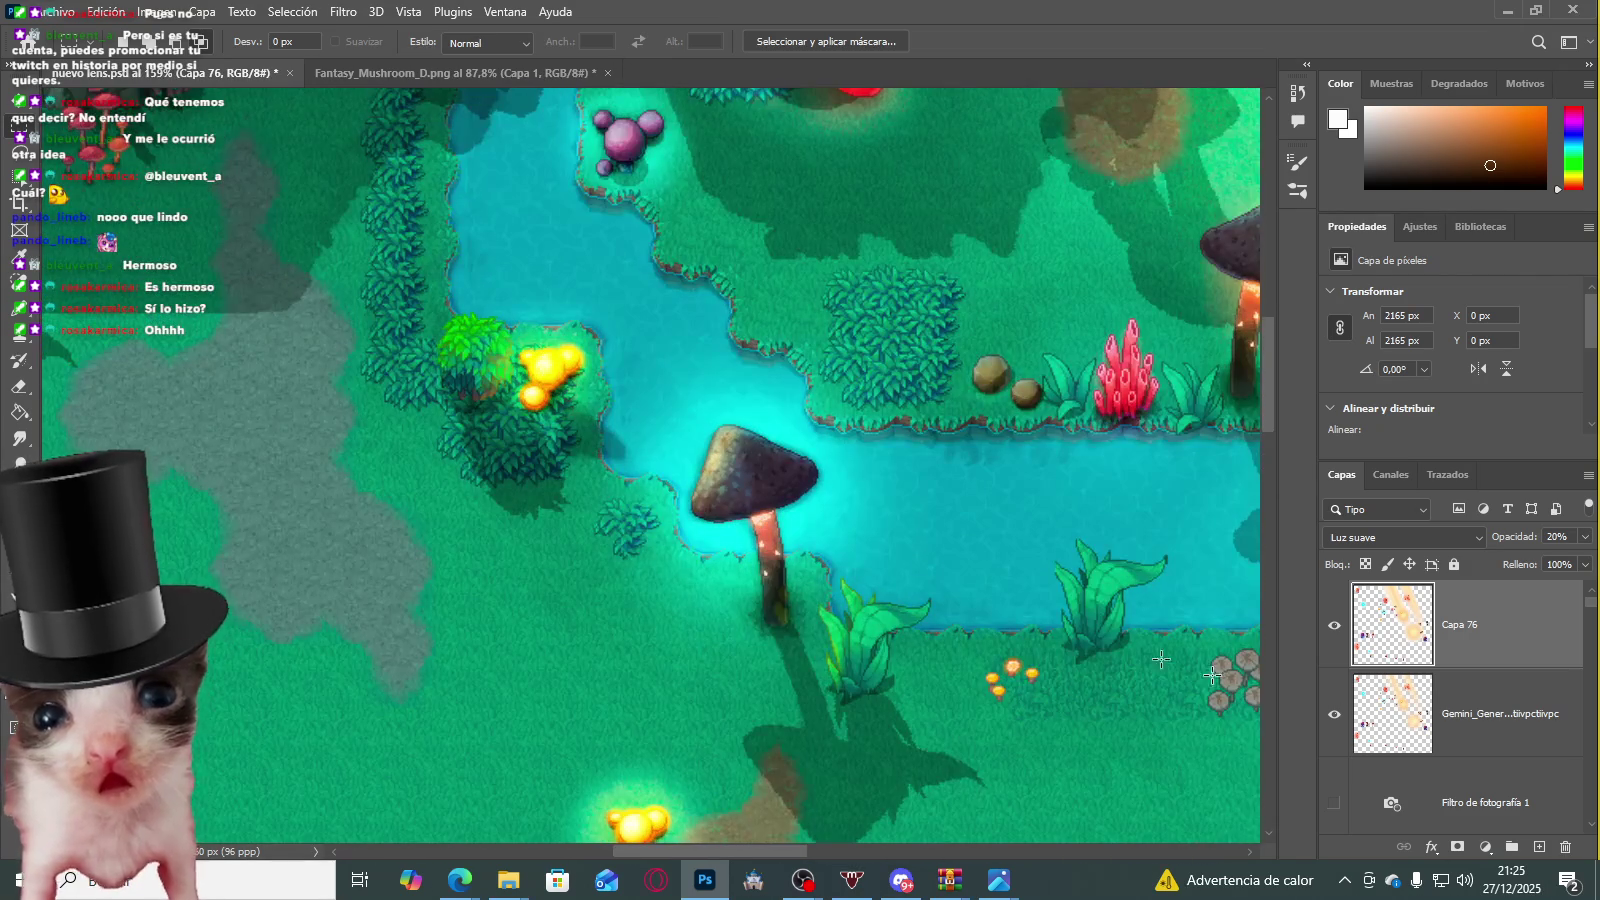
pyautogui.click(1334, 714)
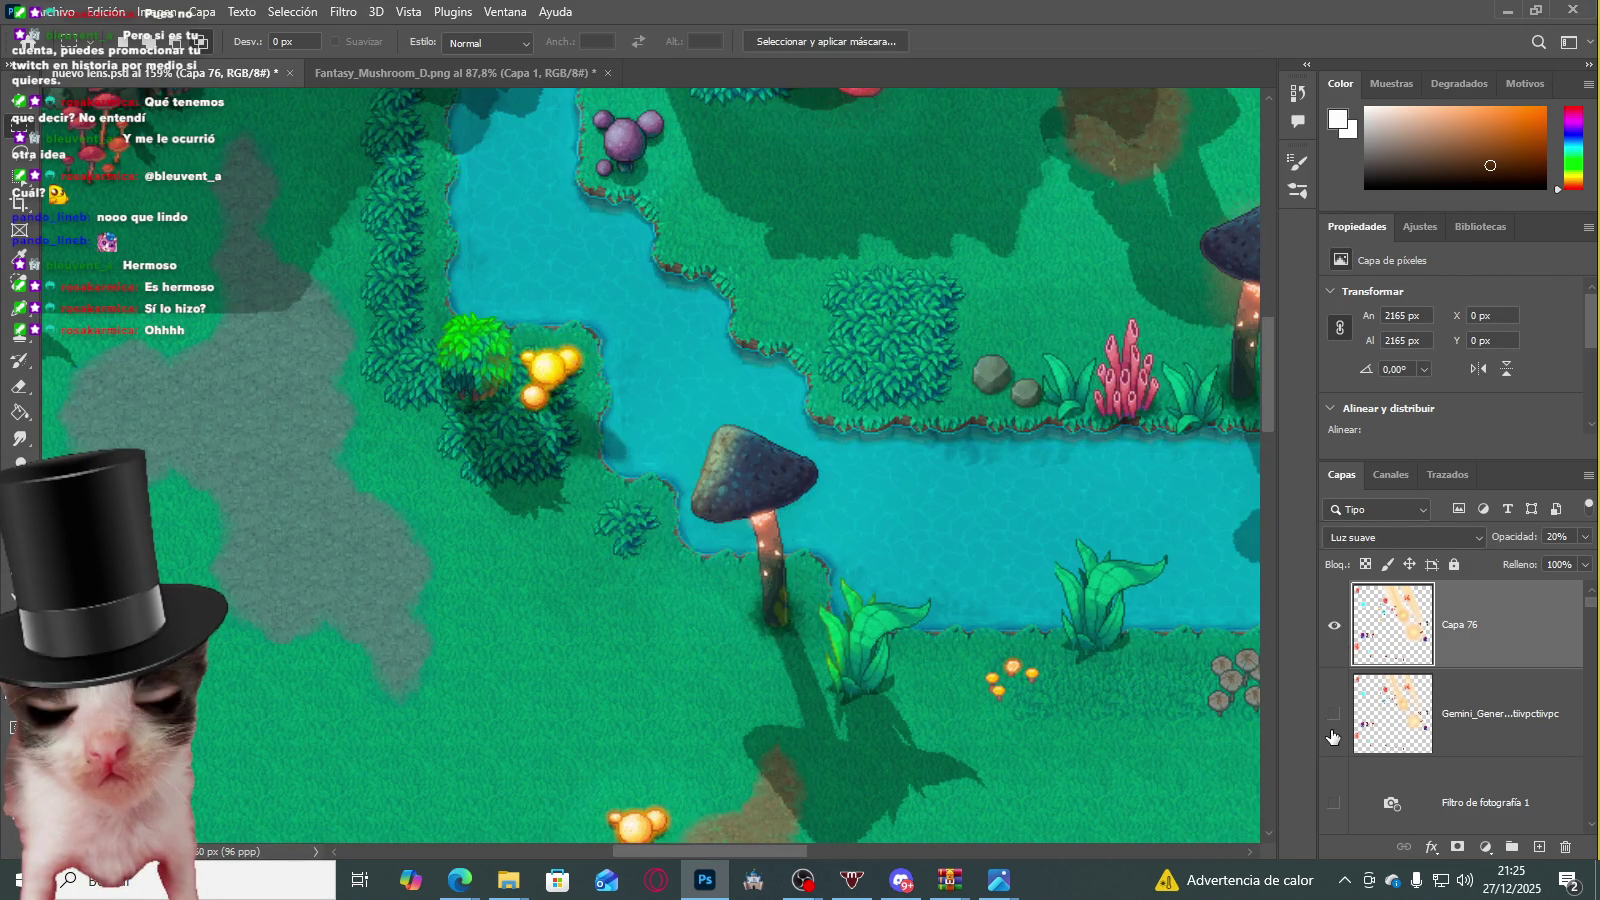
pyautogui.click(1334, 714)
pyautogui.click(1334, 625)
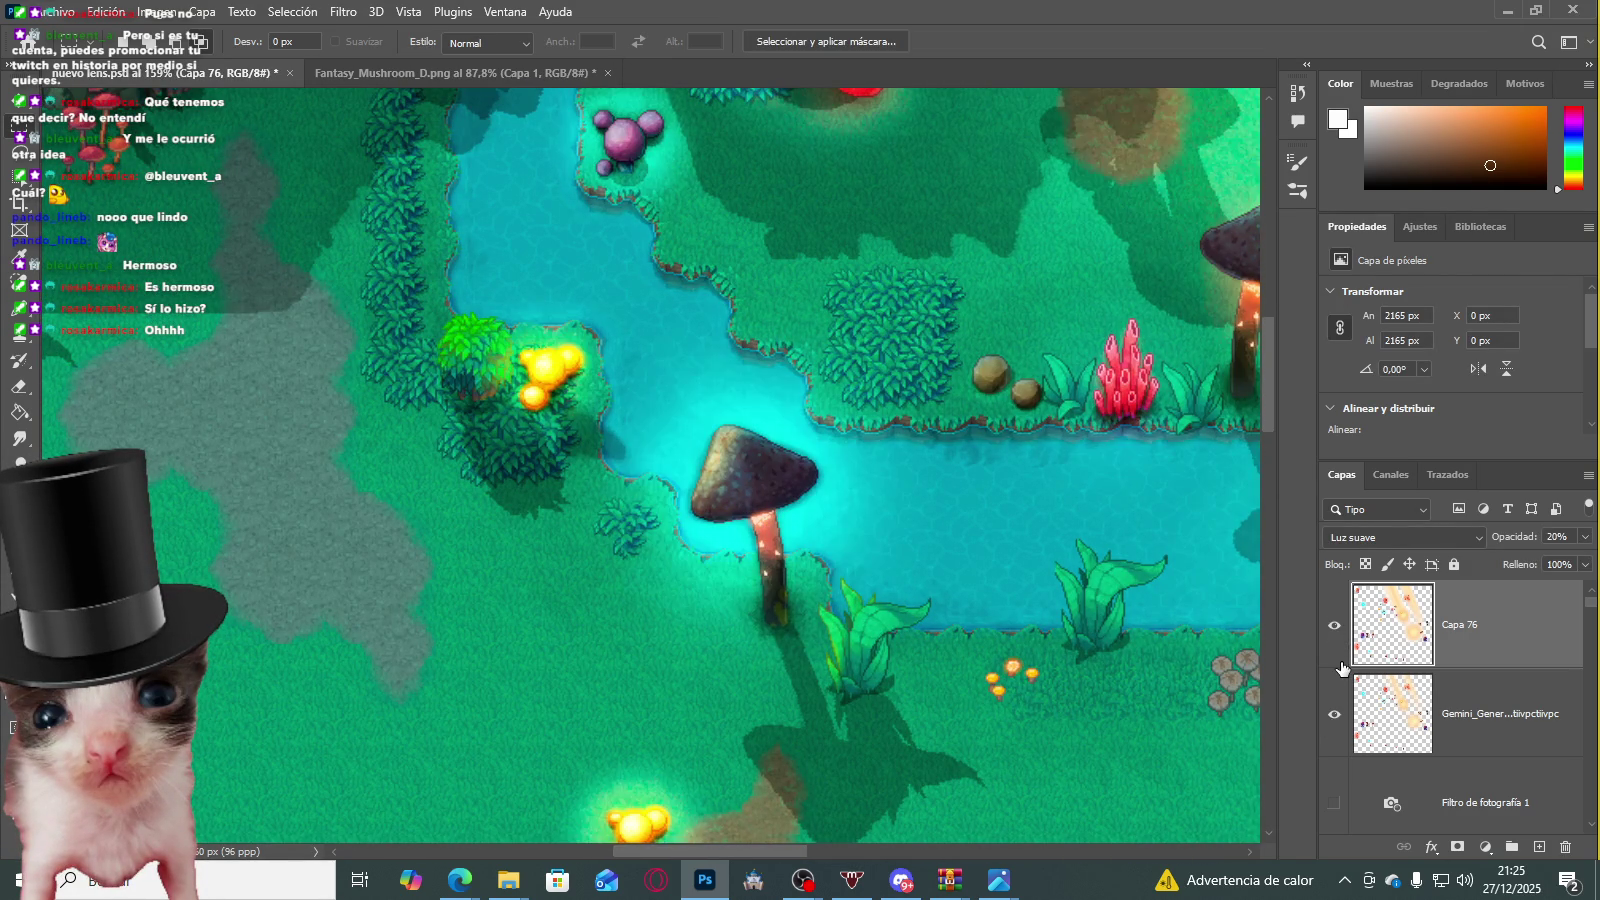
# Step: Glance at the Fantasy_Mushroom_D.png sprite sheet and return to the map document
pyautogui.scroll(-2, 580, 393)
pyautogui.scroll(-2, 580, 393)
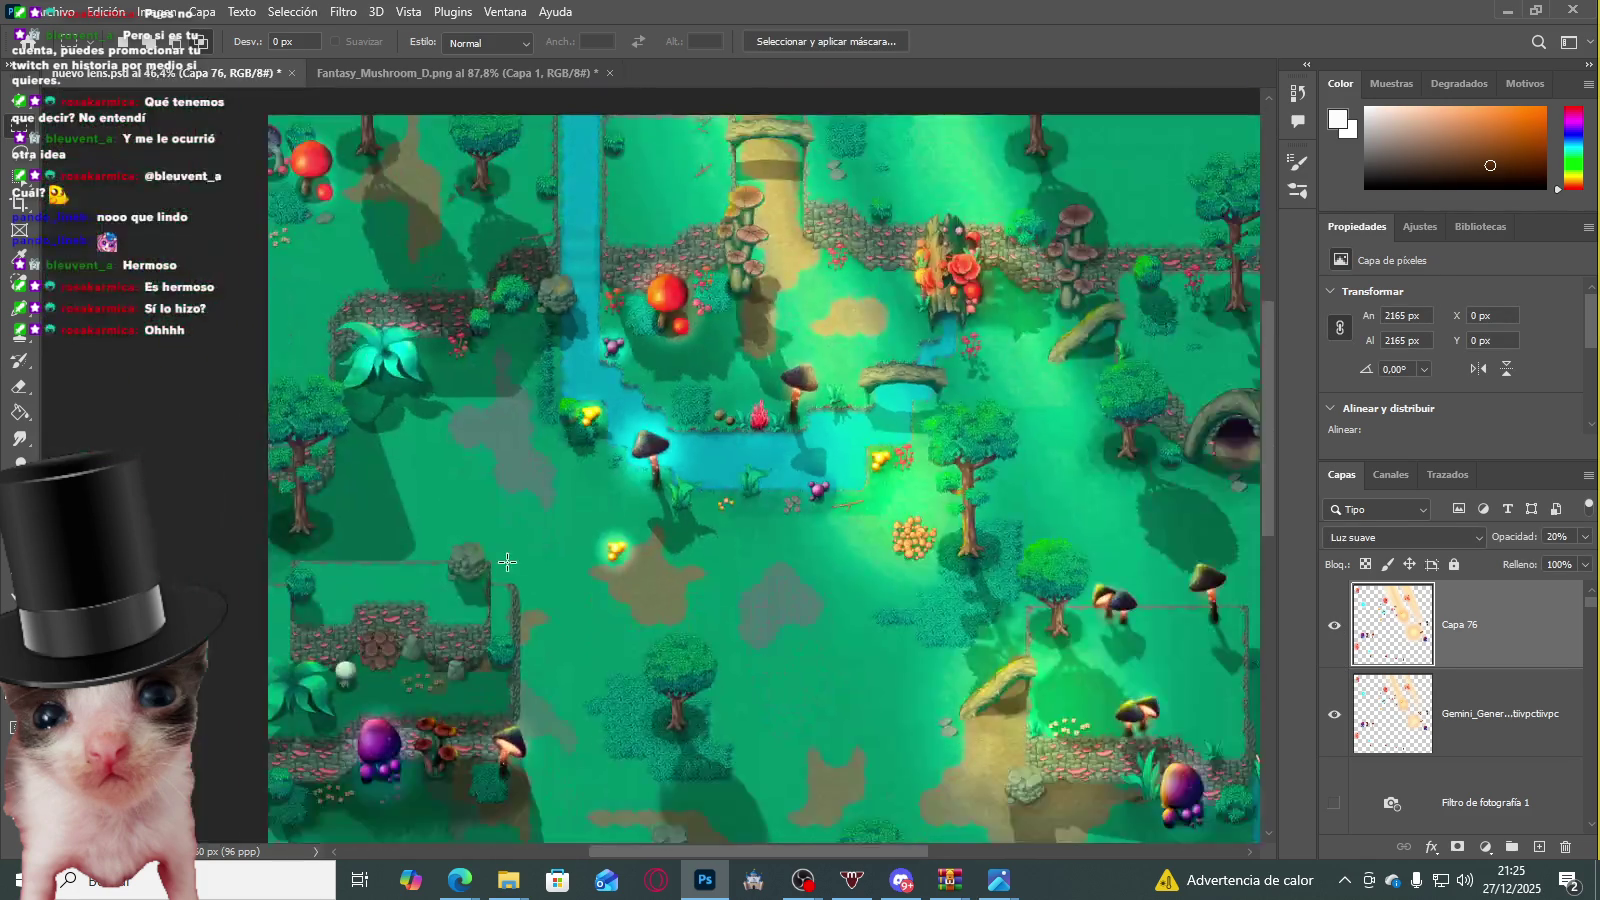
pyautogui.scroll(3, 580, 393)
pyautogui.scroll(2, 580, 393)
pyautogui.scroll(-3, 580, 393)
pyautogui.scroll(-1, 600, 400)
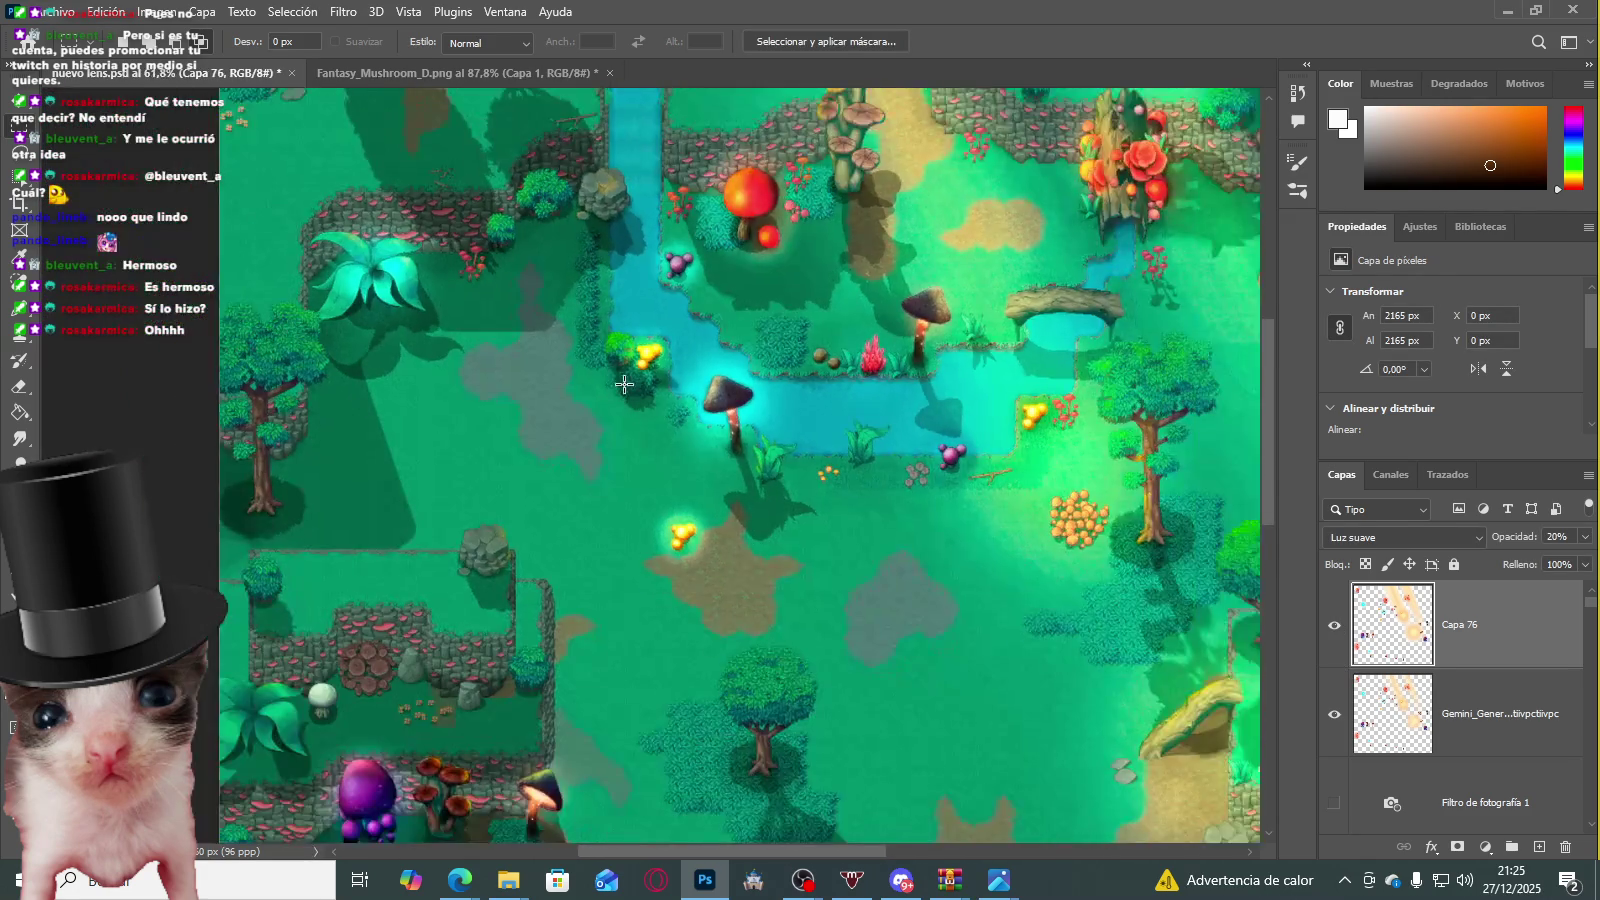
pyautogui.scroll(-3, 700, 430)
pyautogui.scroll(-2, 776, 456)
pyautogui.scroll(2, 776, 456)
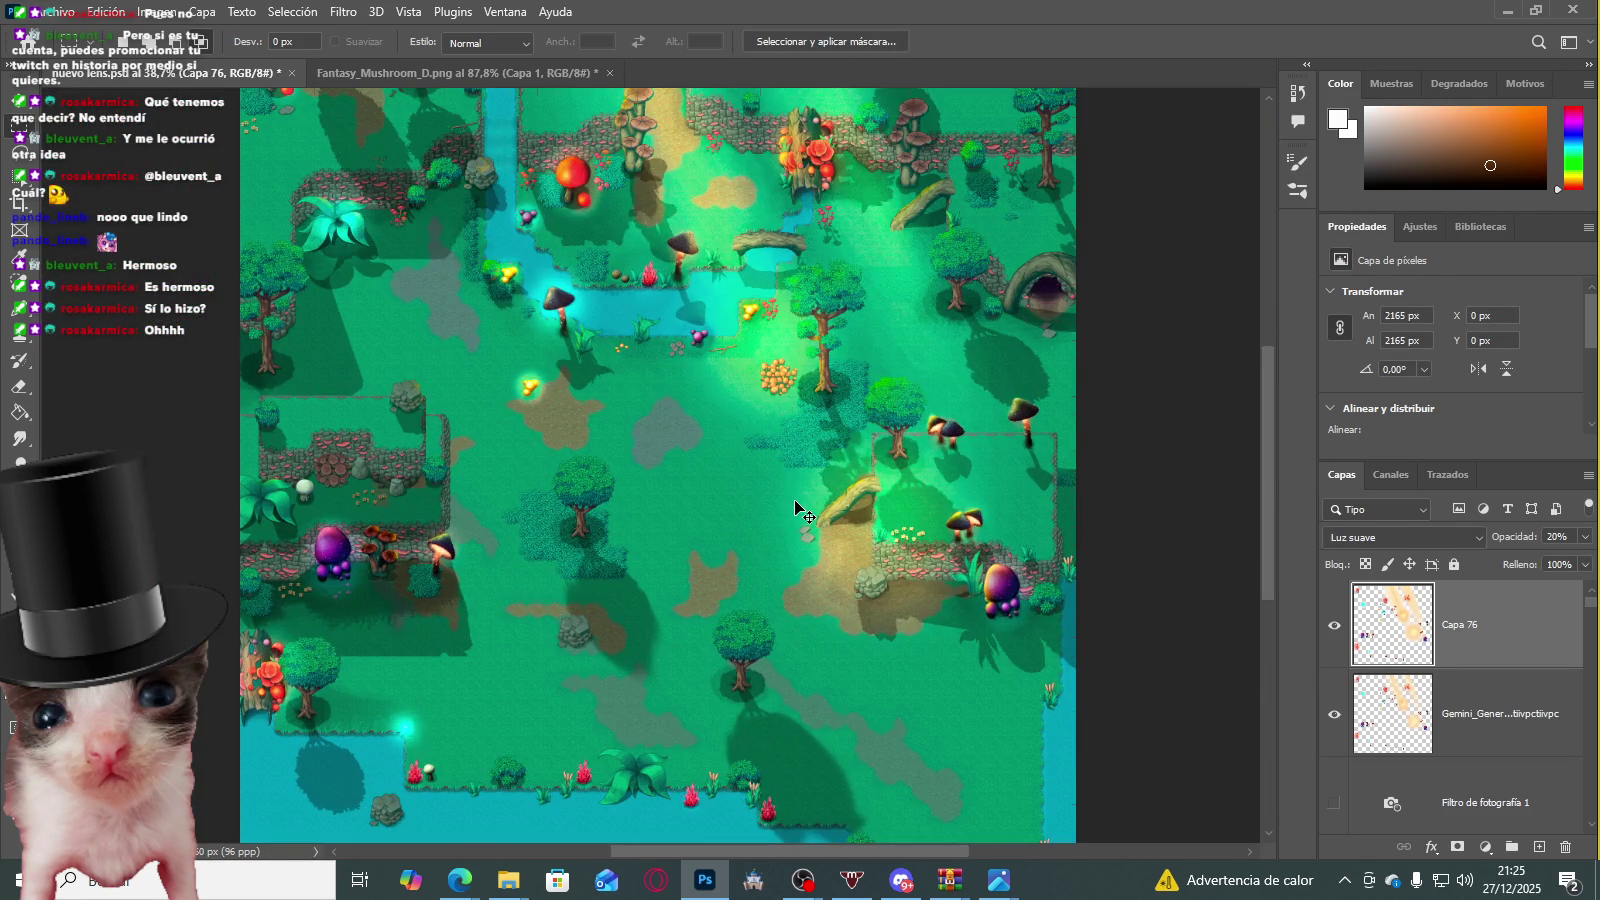
pyautogui.scroll(-1, 796, 508)
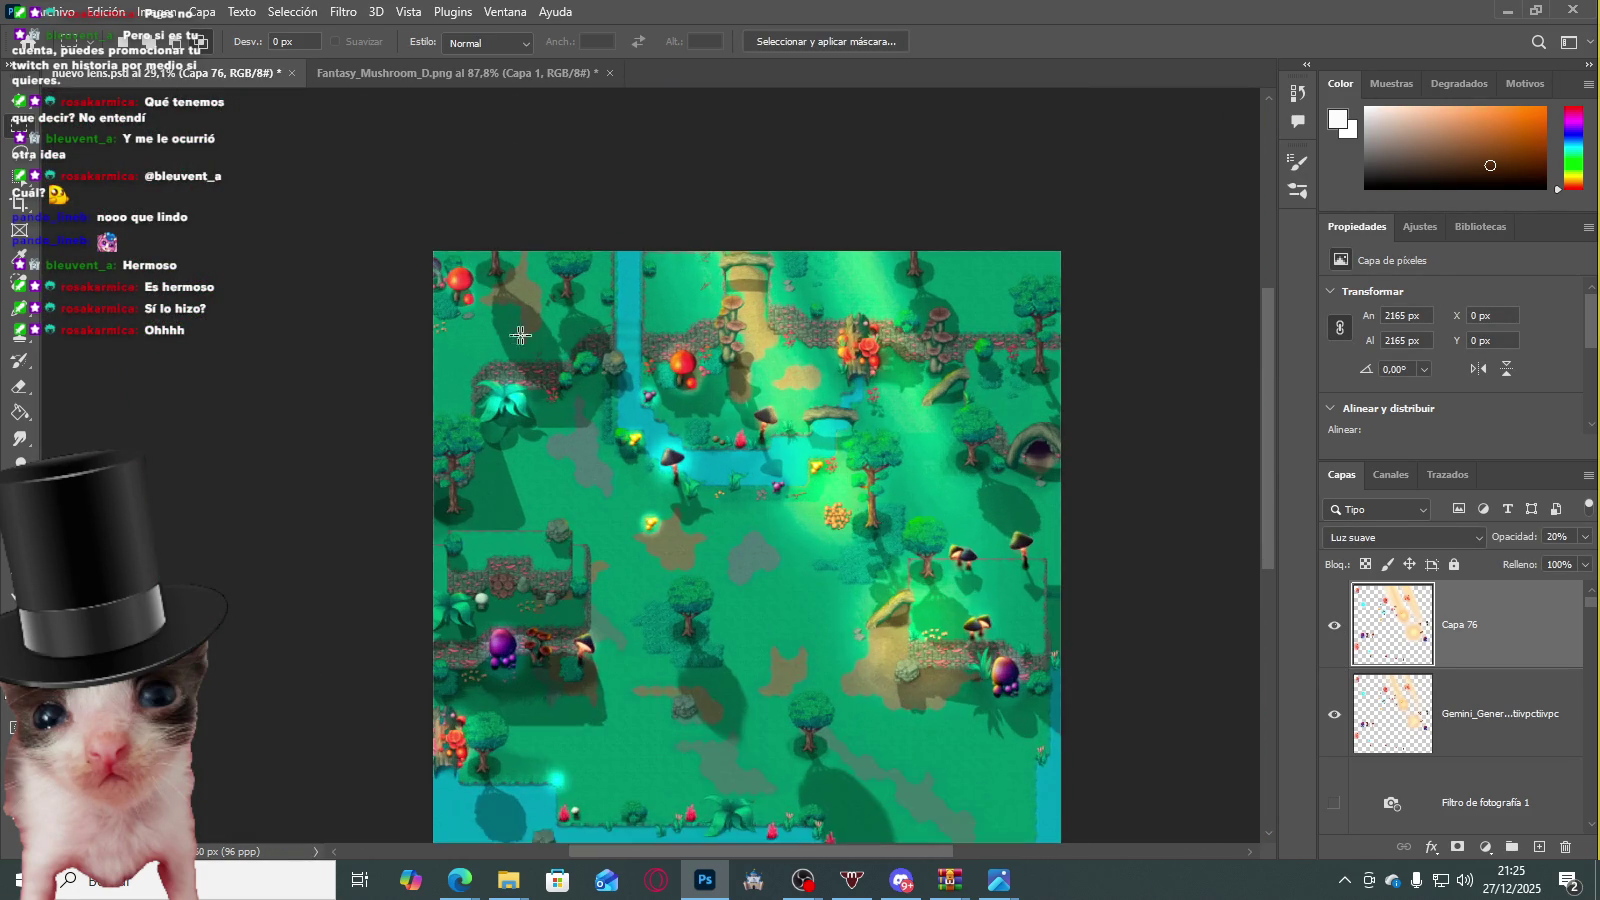
pyautogui.scroll(1, 880, 440)
pyautogui.click(480, 78)
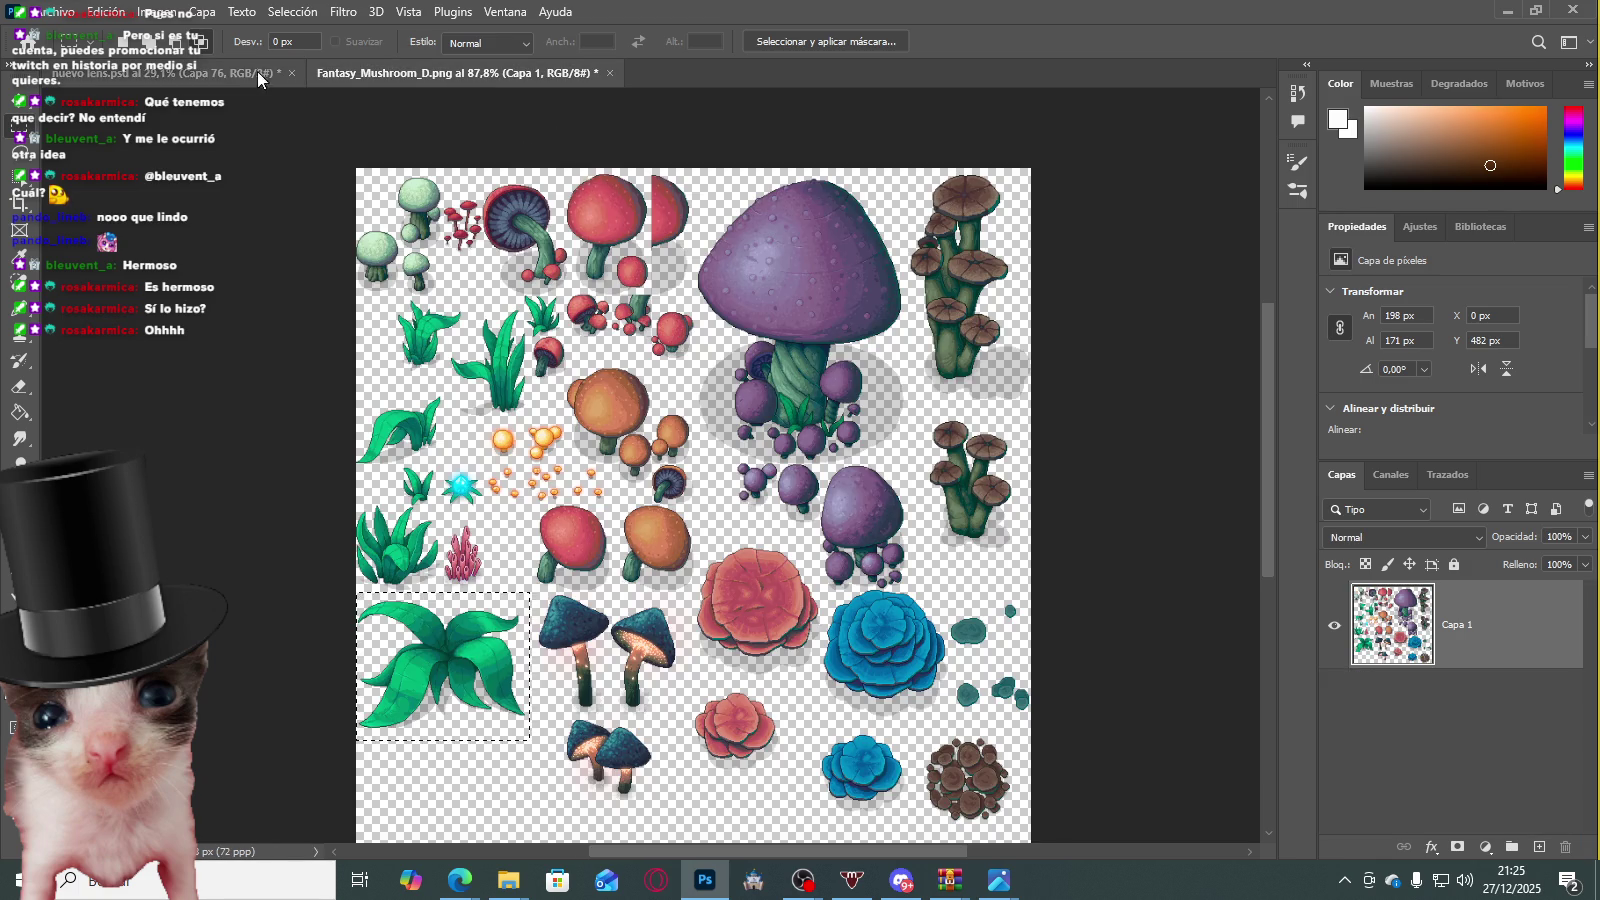
pyautogui.click(260, 72)
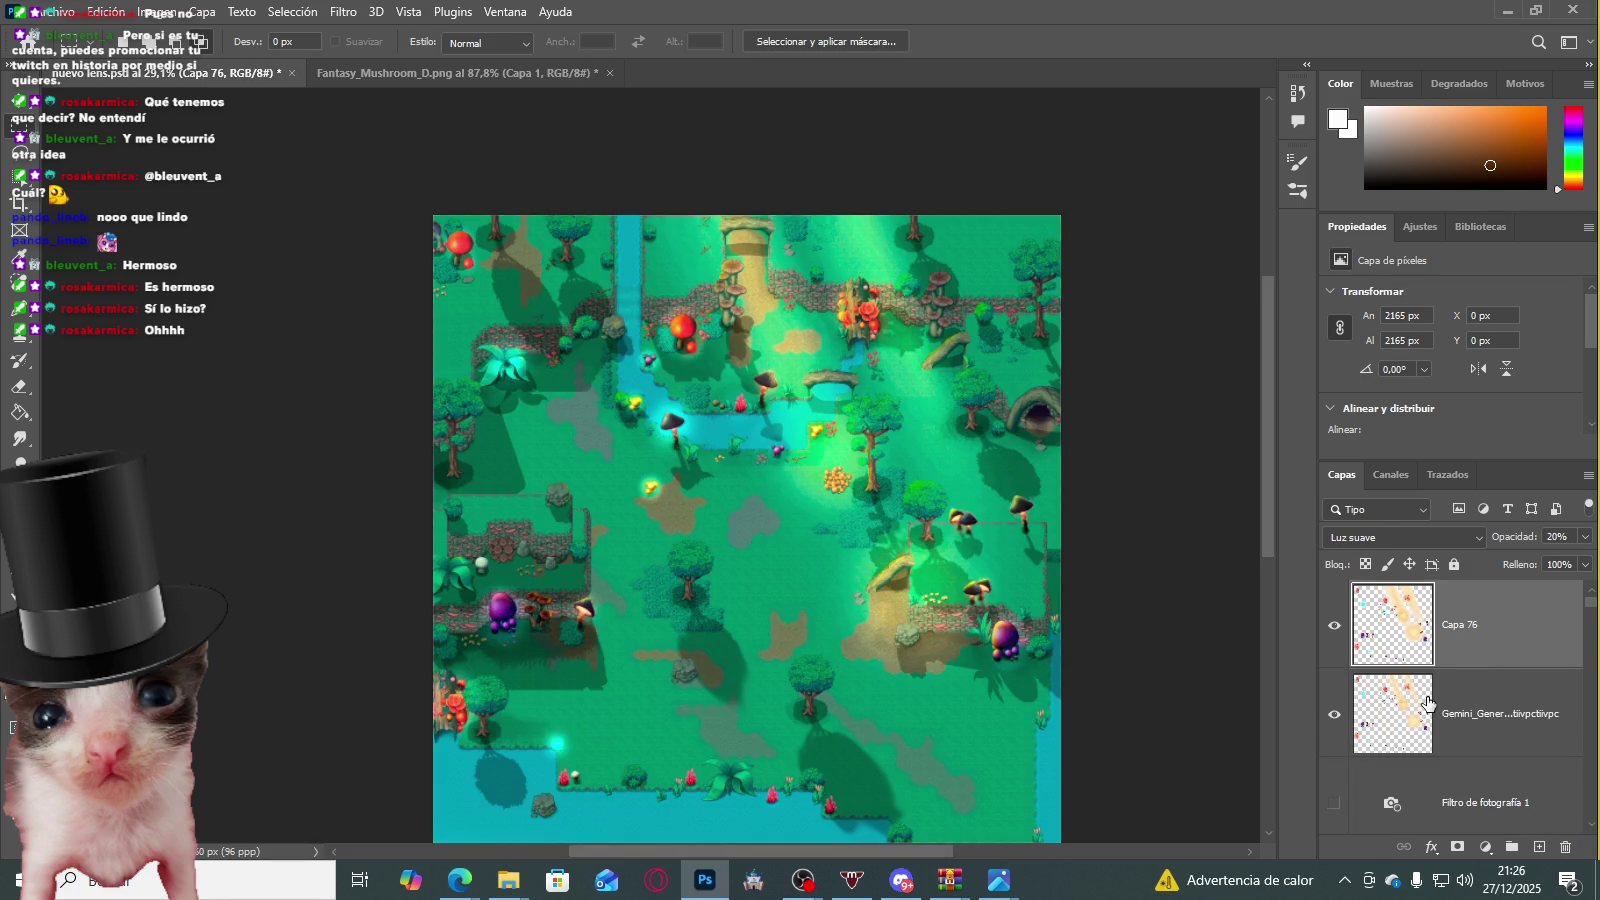
pyautogui.scroll(-2, 1410, 713)
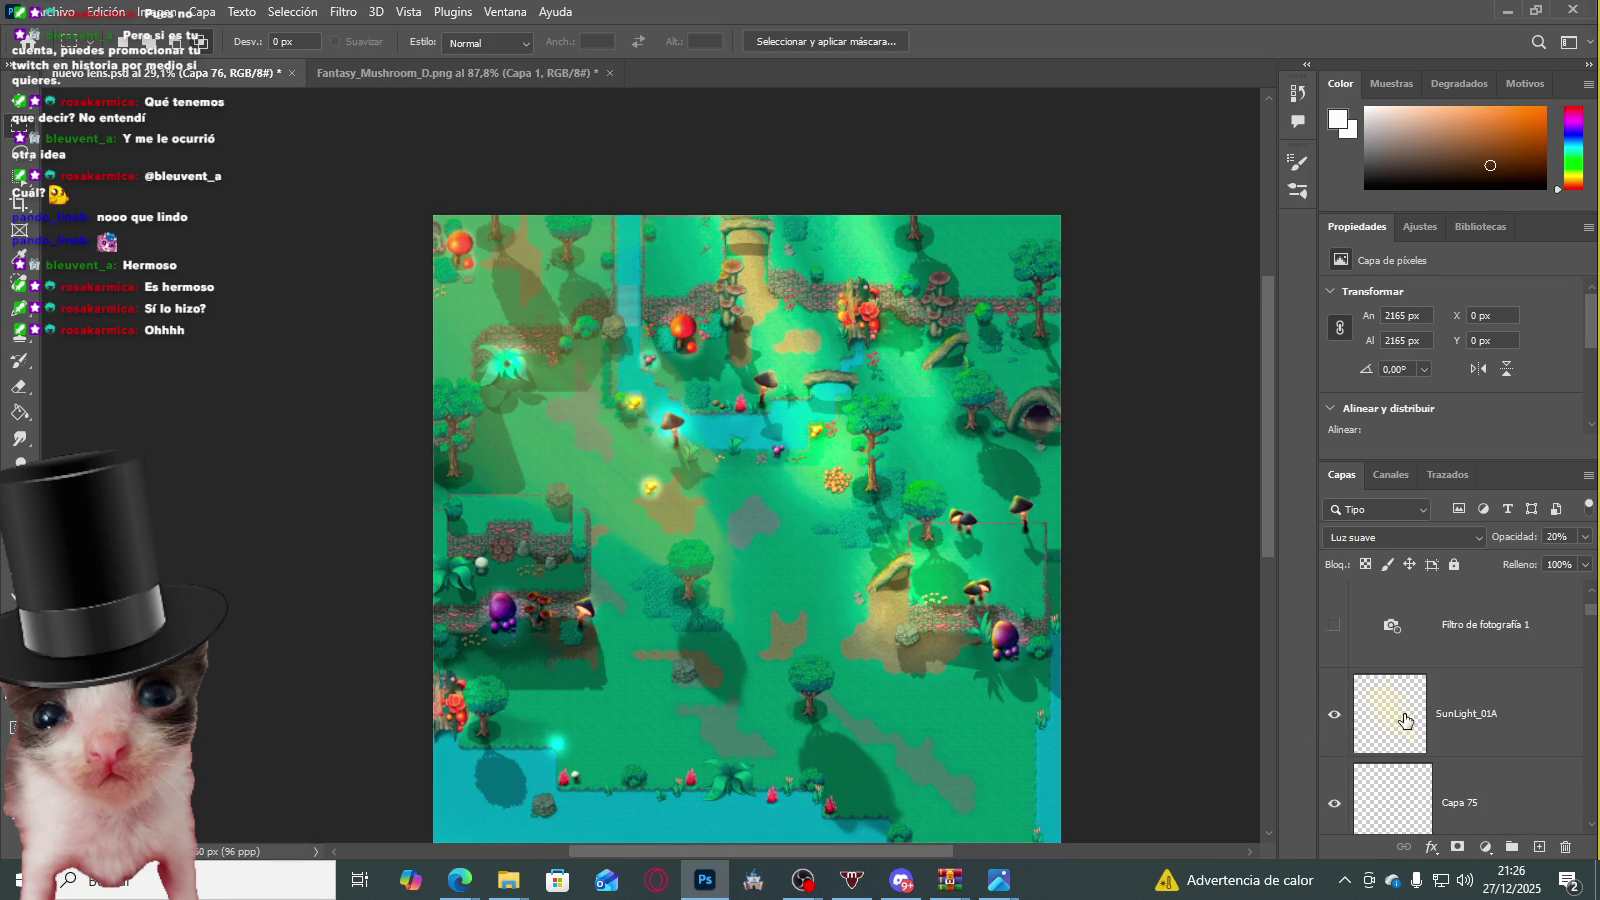
# Step: Try Luz suave, then Superponer blending on the SunLight_01A layer
pyautogui.click(1405, 720)
pyautogui.scroll(3, 762, 440)
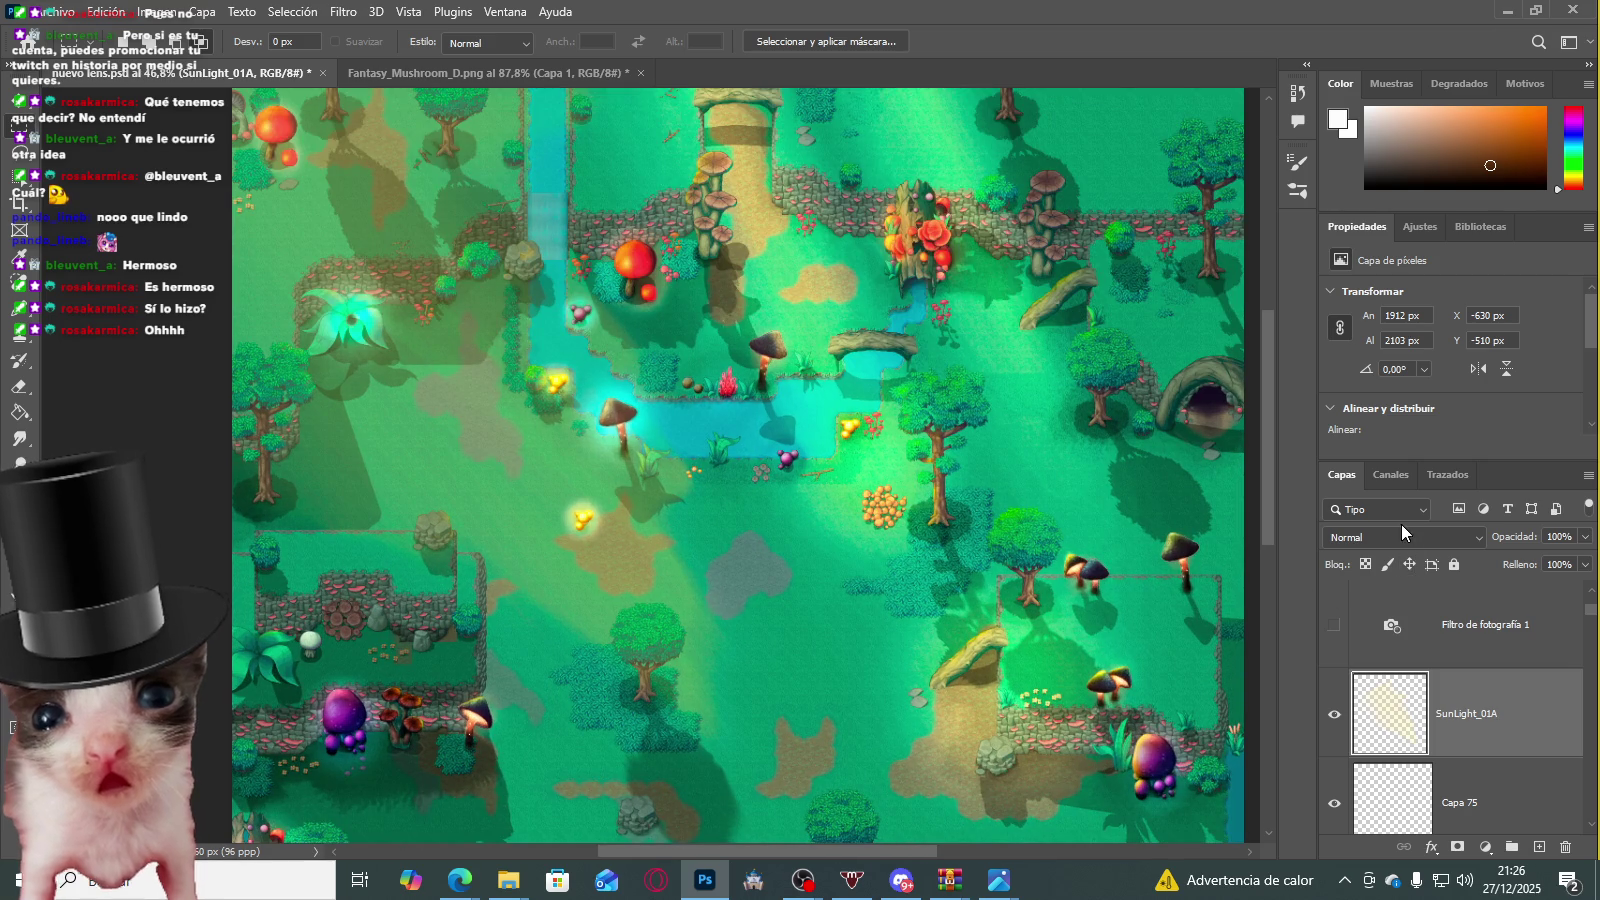
pyautogui.click(1401, 535)
pyautogui.click(1362, 585)
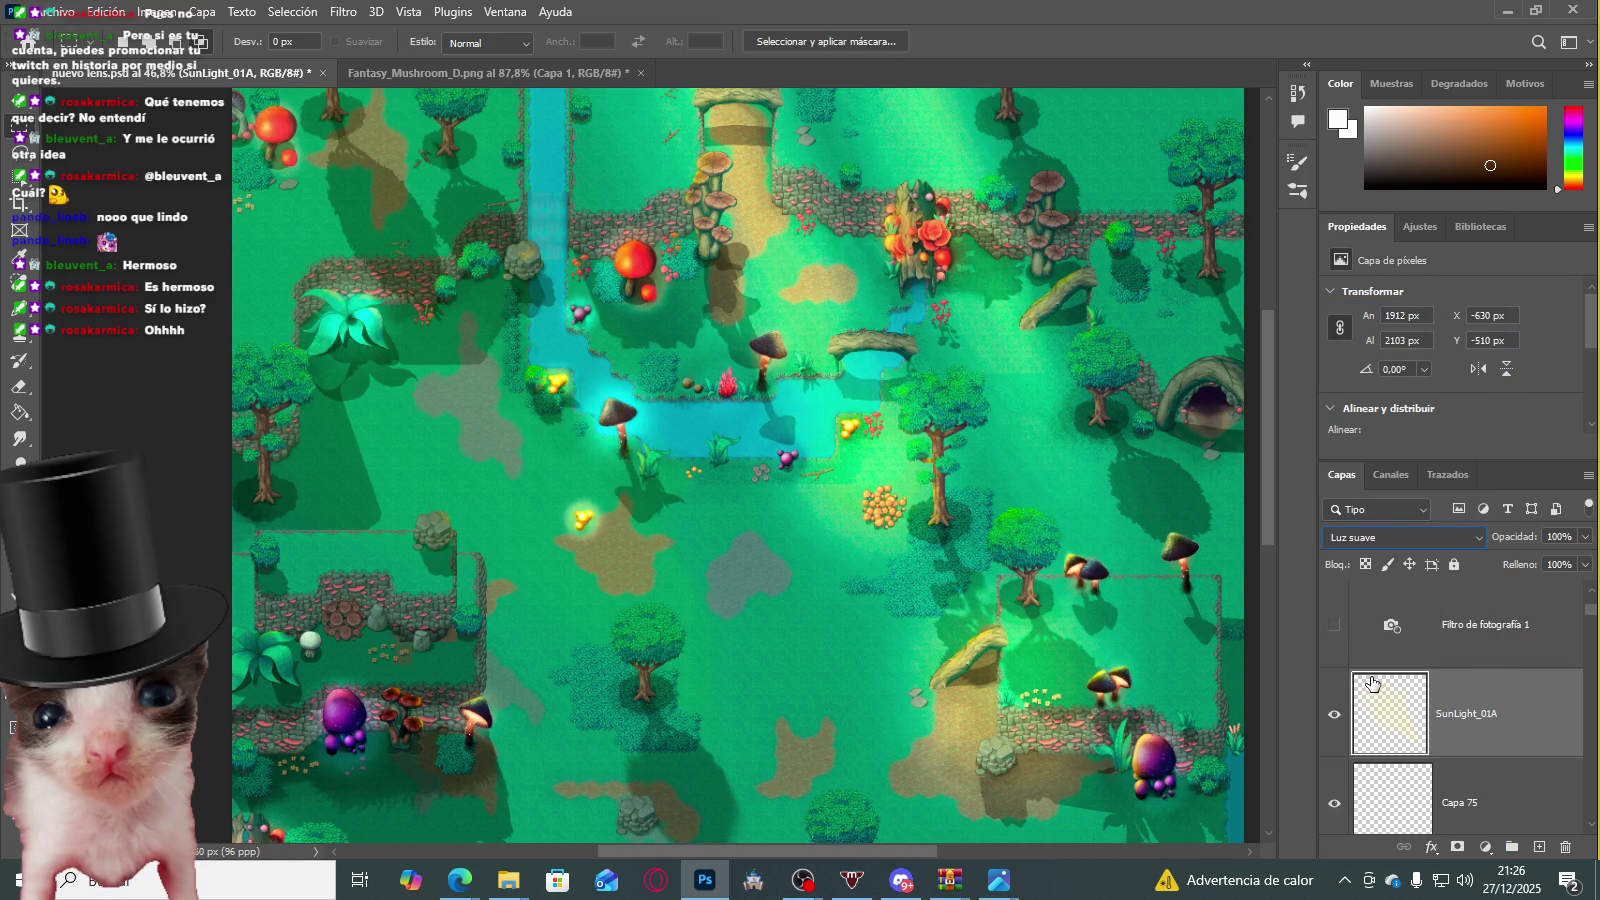
pyautogui.click(1390, 540)
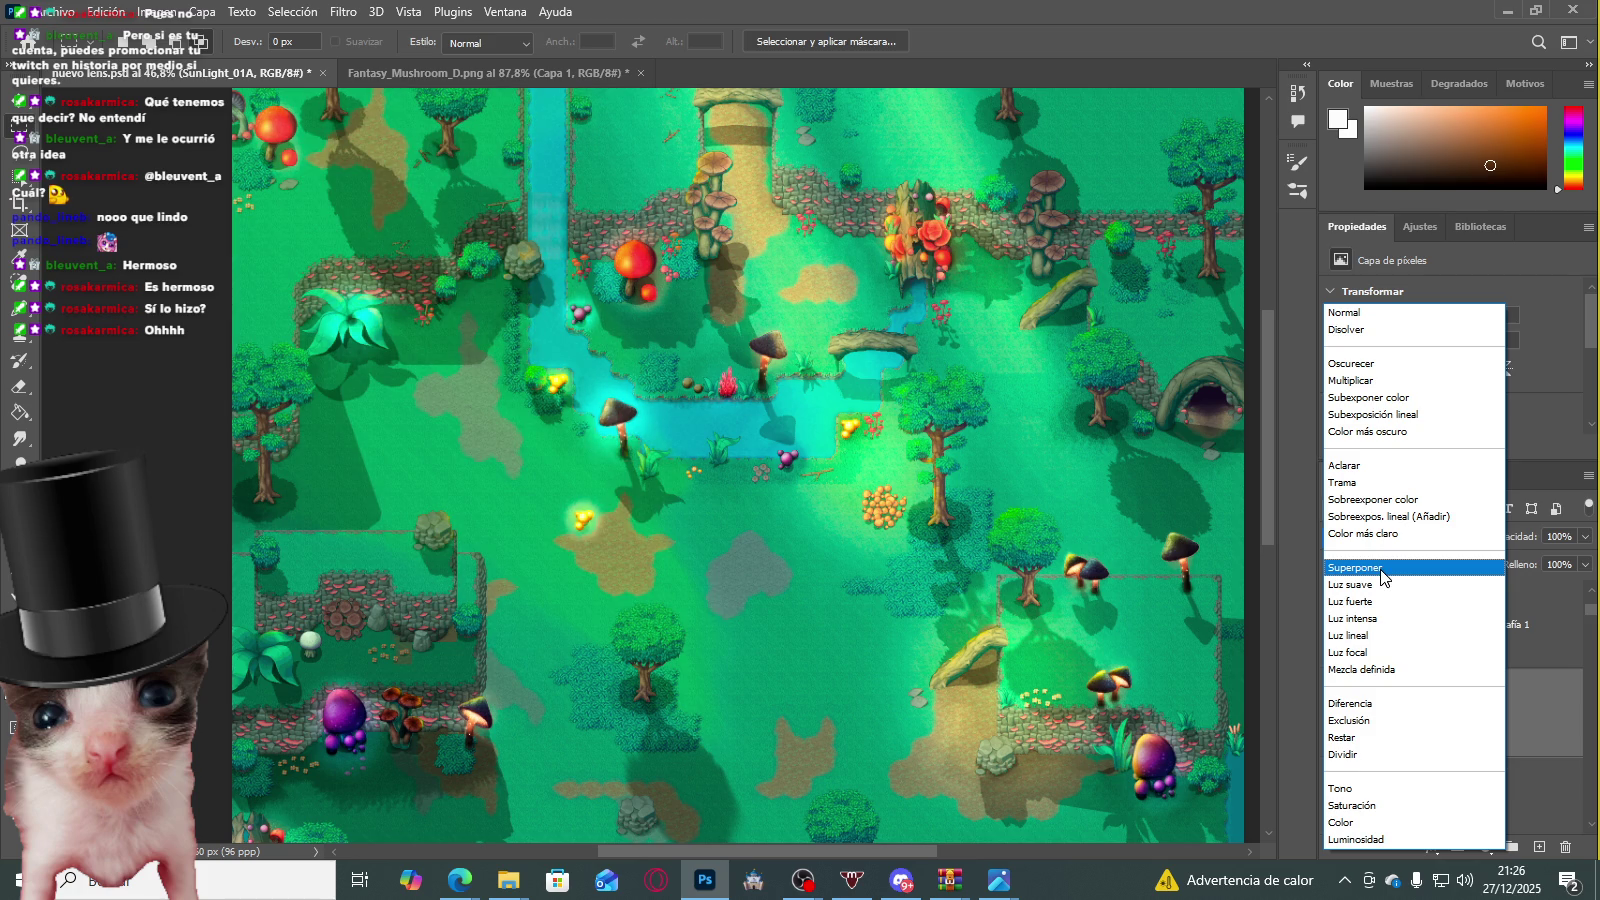
pyautogui.click(1382, 569)
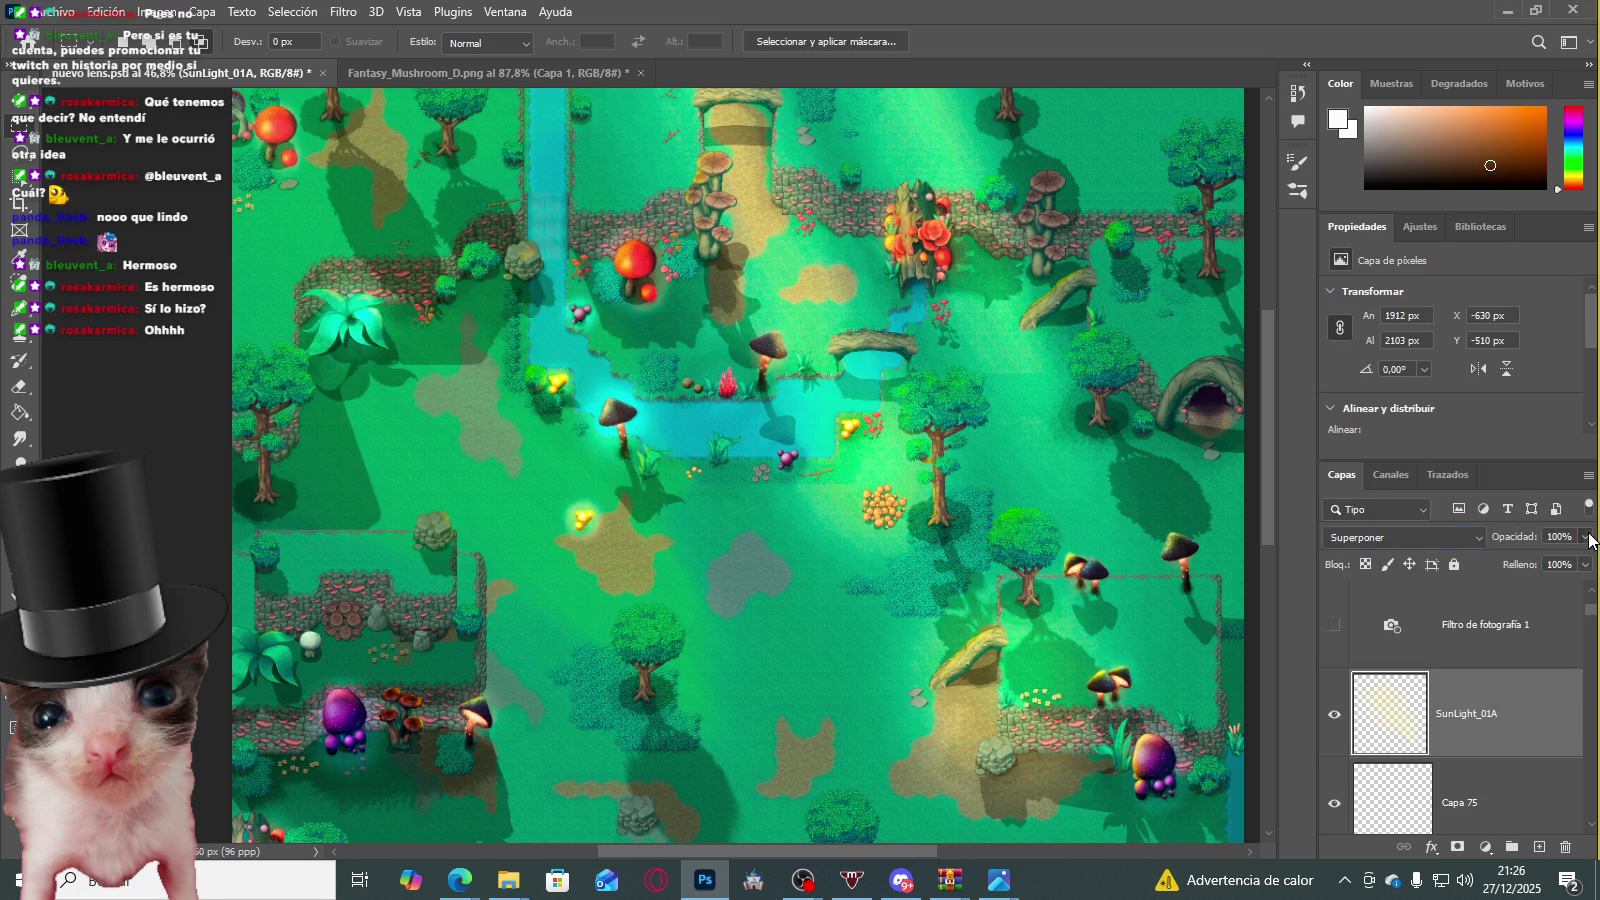
# Step: Cancel out of Tono/saturación and delete the SunLight_01A layer
pyautogui.click(160, 12)
pyautogui.moveTo(175, 64)
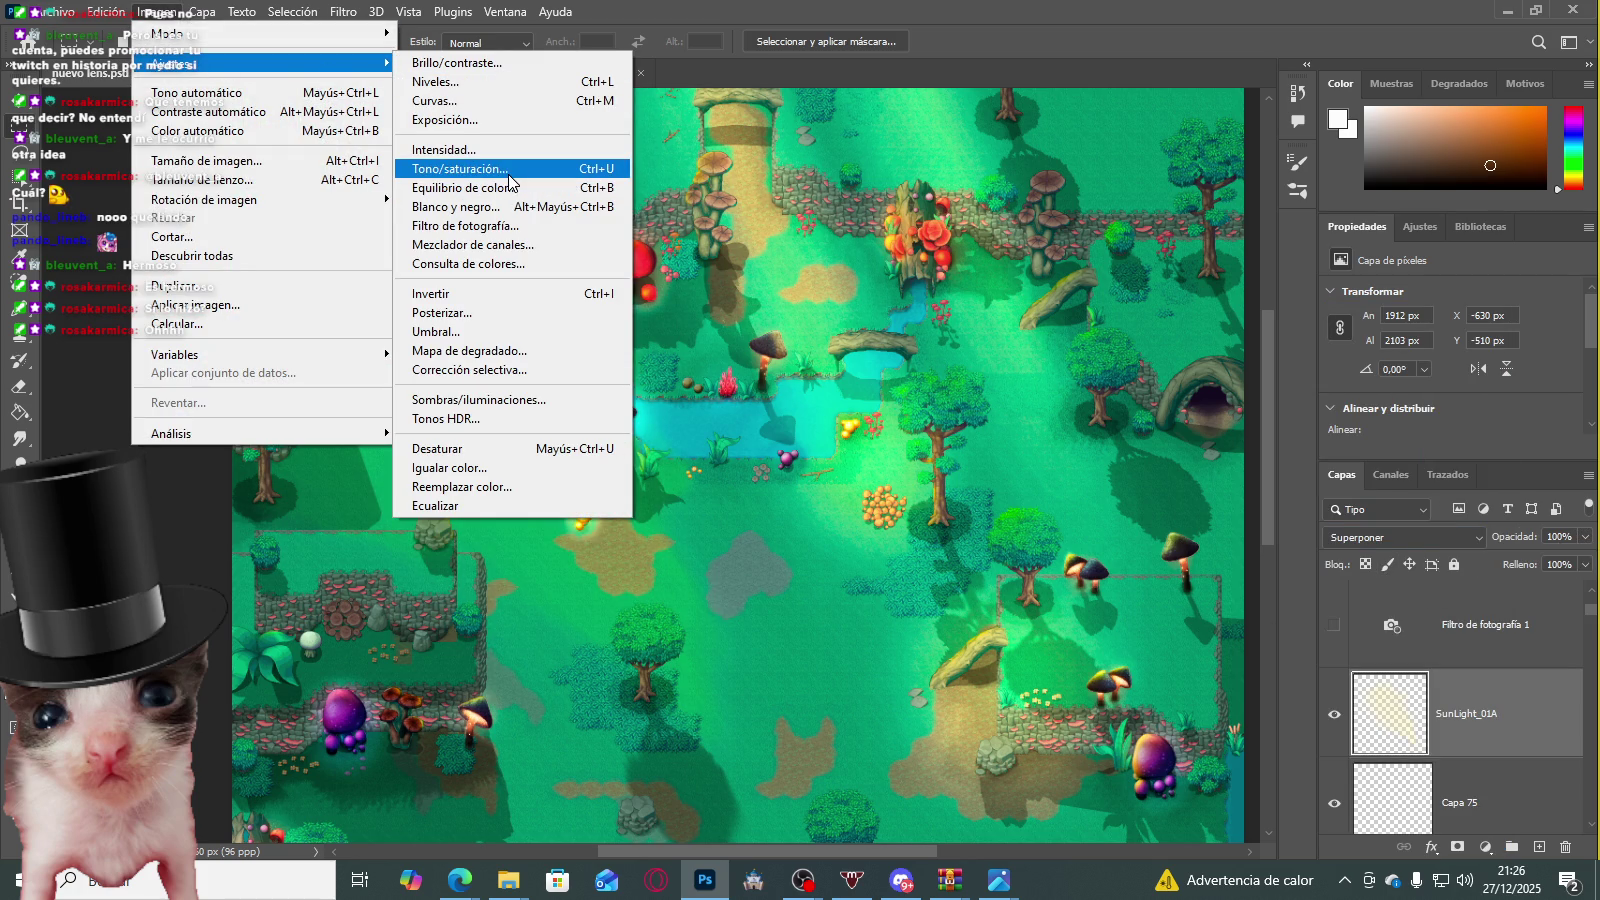
pyautogui.click(508, 170)
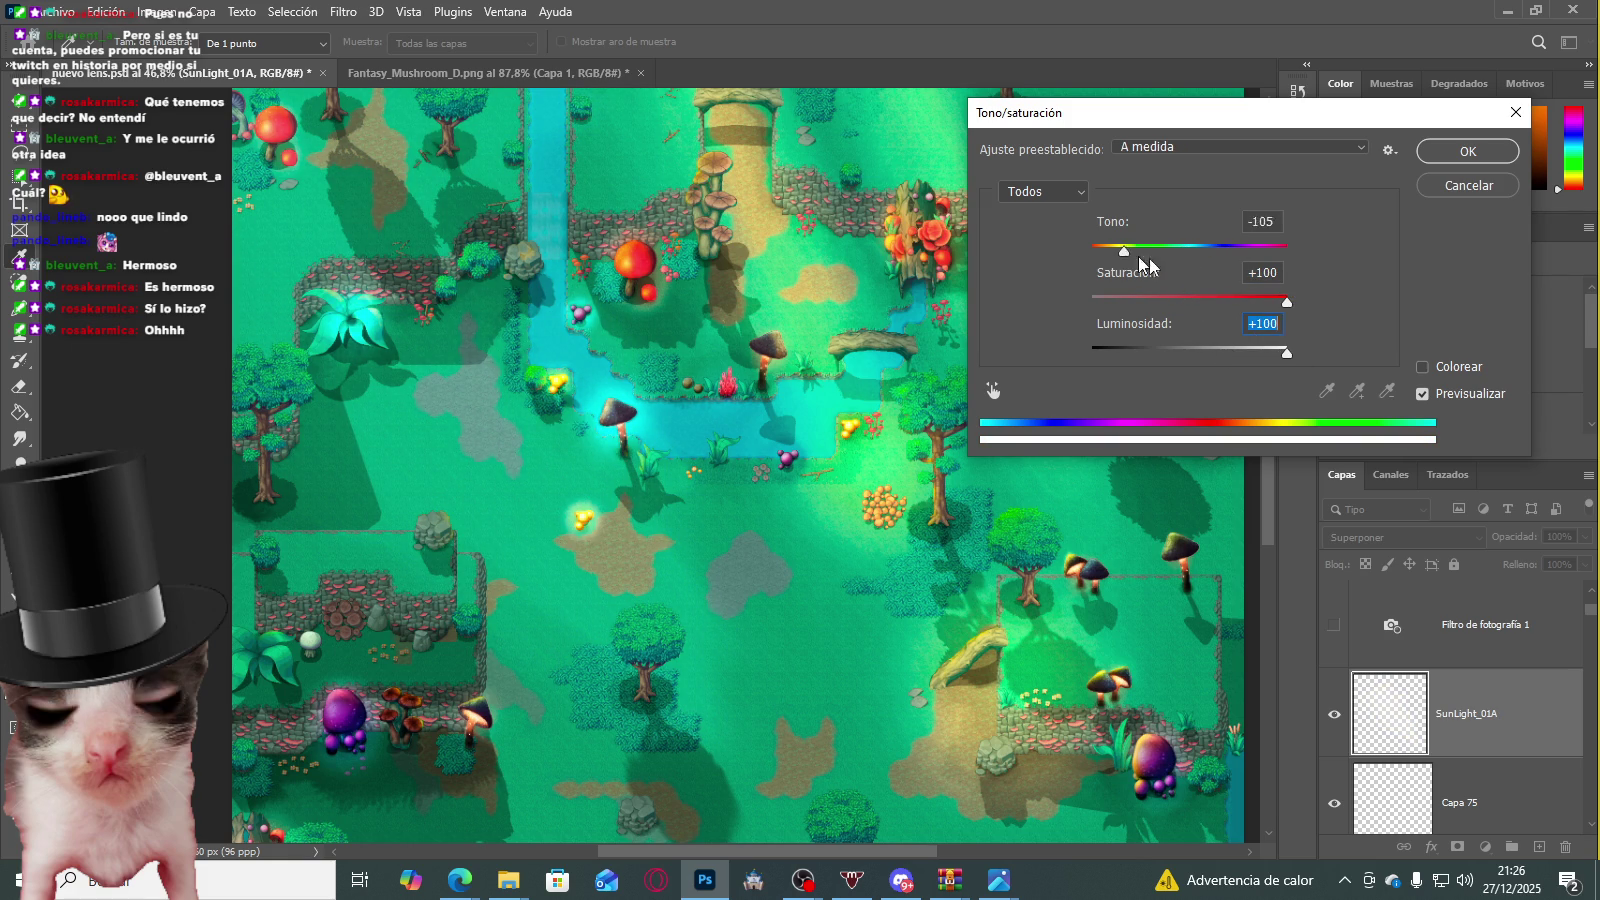
pyautogui.click(1466, 186)
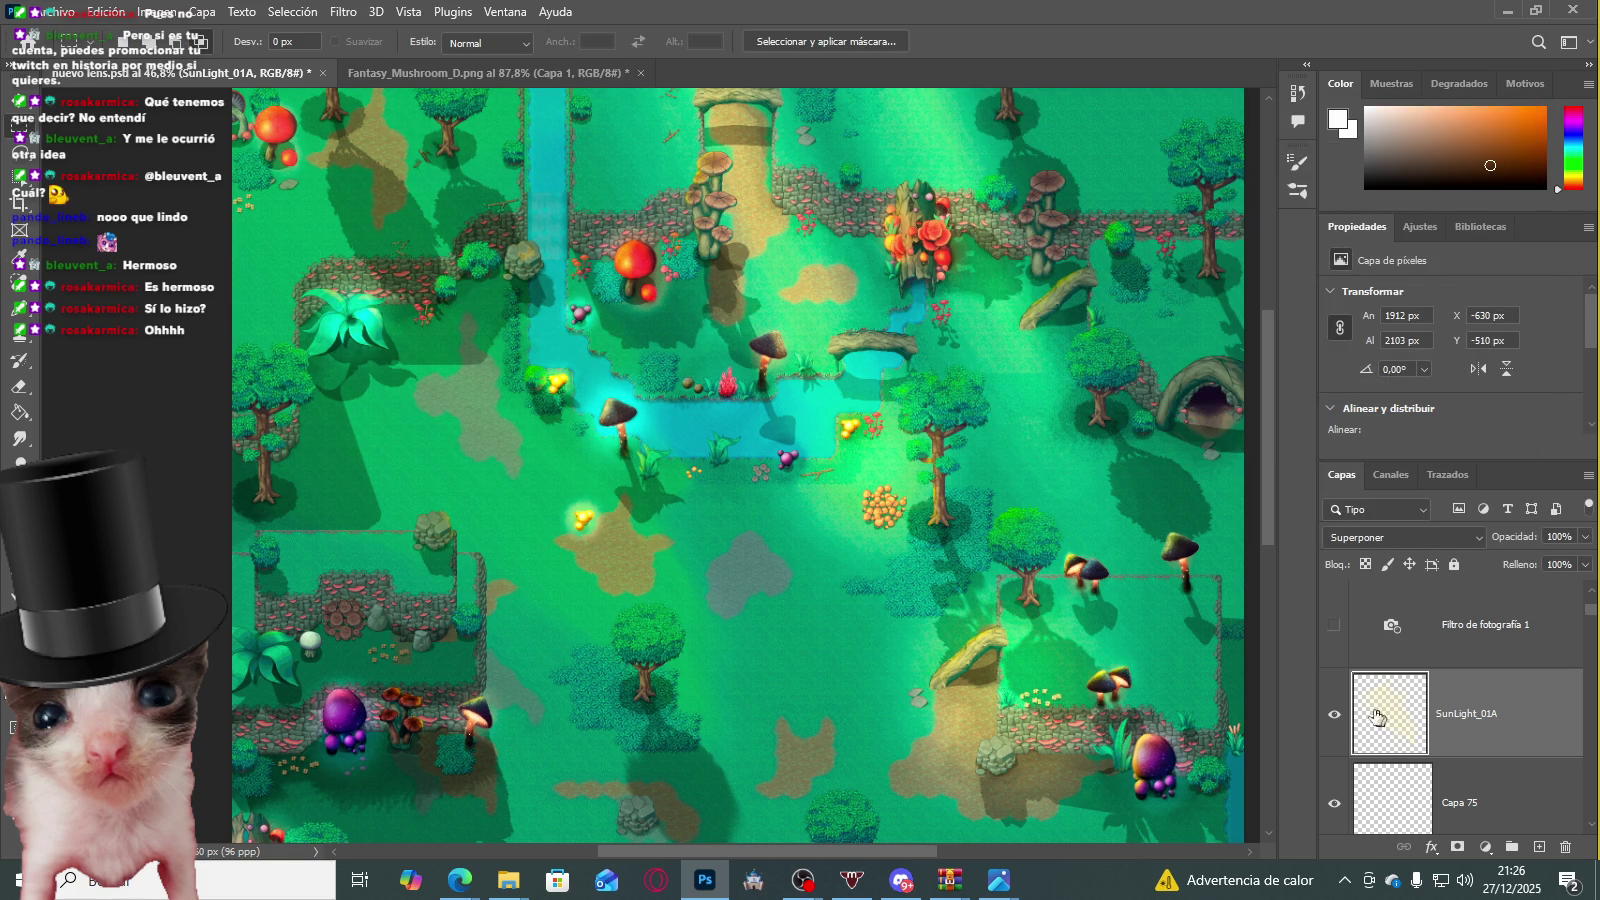
pyautogui.press('Delete')
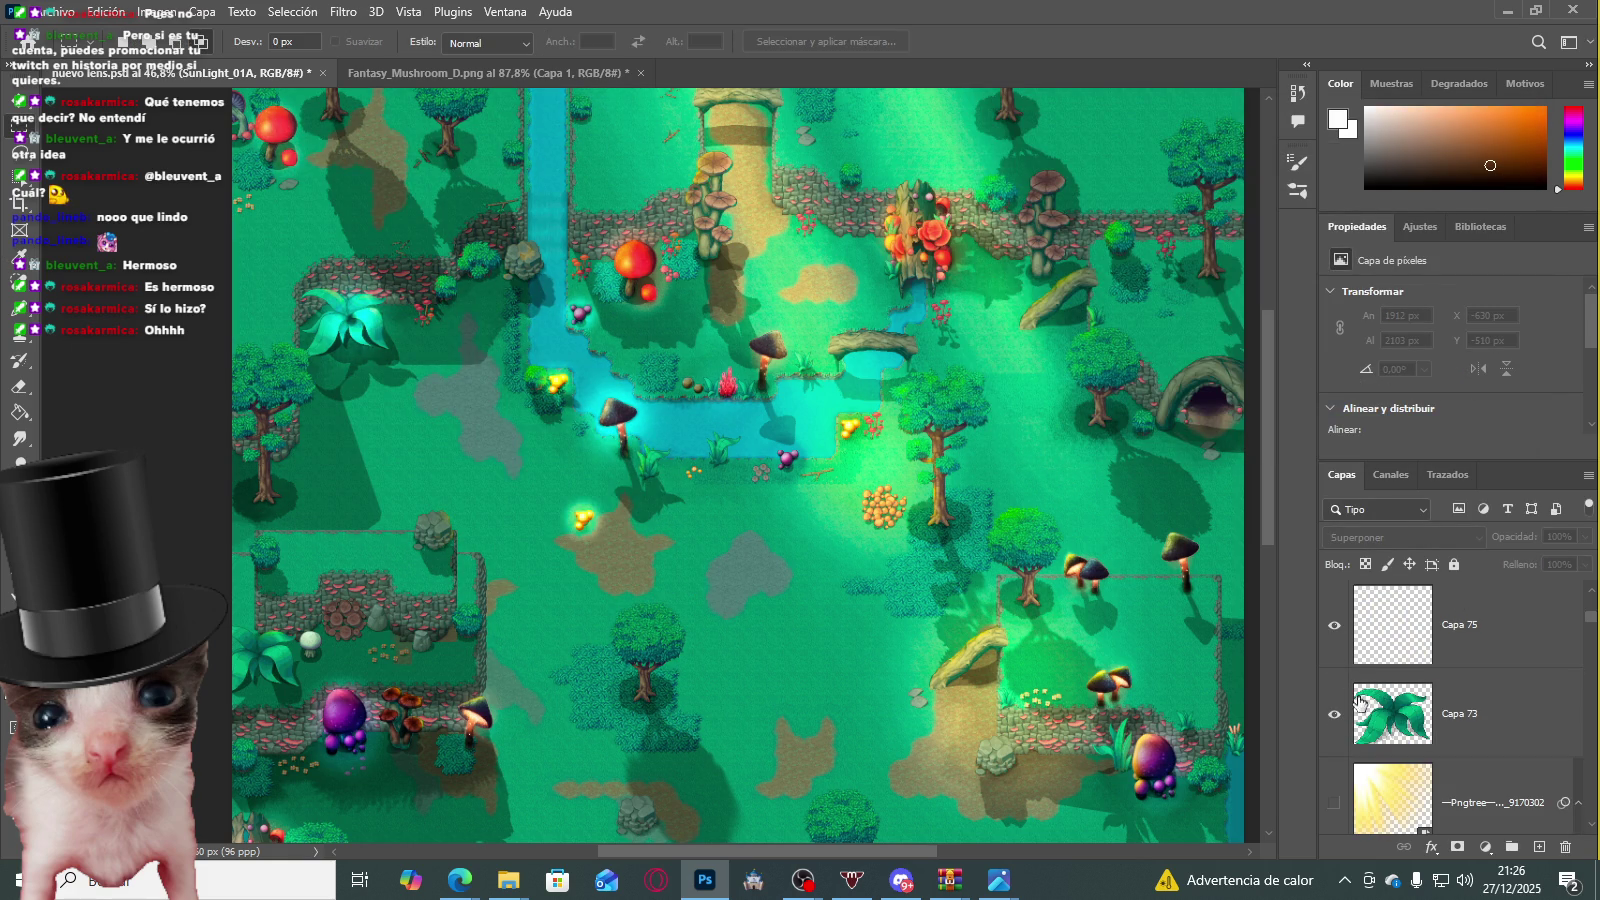
# Step: Show and select the Pngtree sun-ray layer, comparing the map with and without it
pyautogui.click(1331, 799)
pyautogui.click(1390, 800)
pyautogui.scroll(-2, 932, 614)
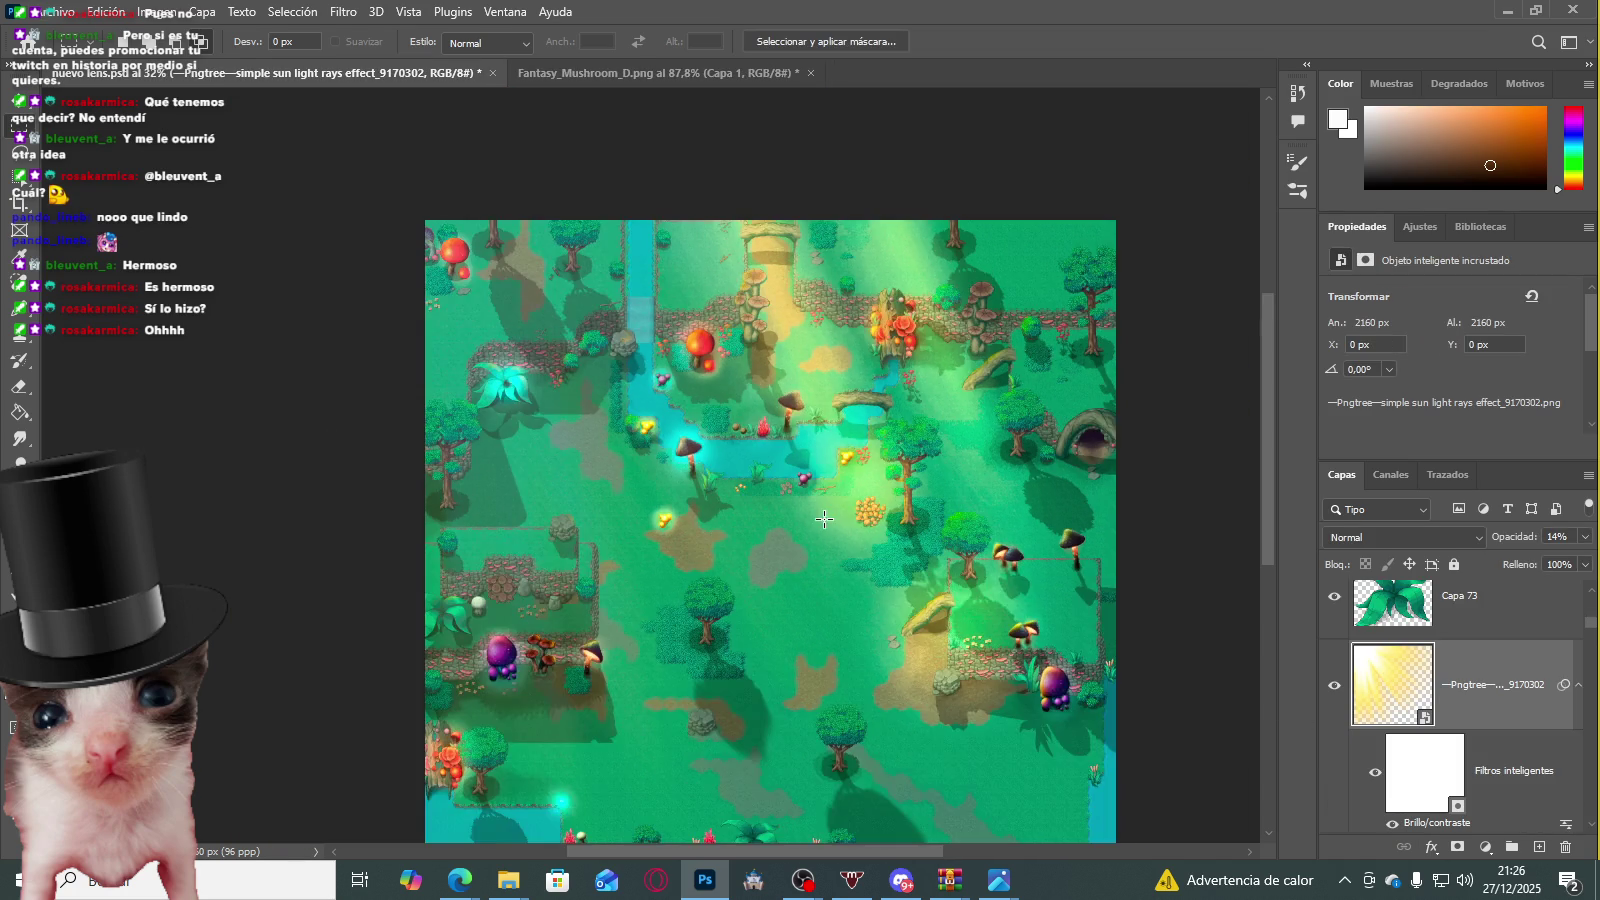
pyautogui.click(1331, 688)
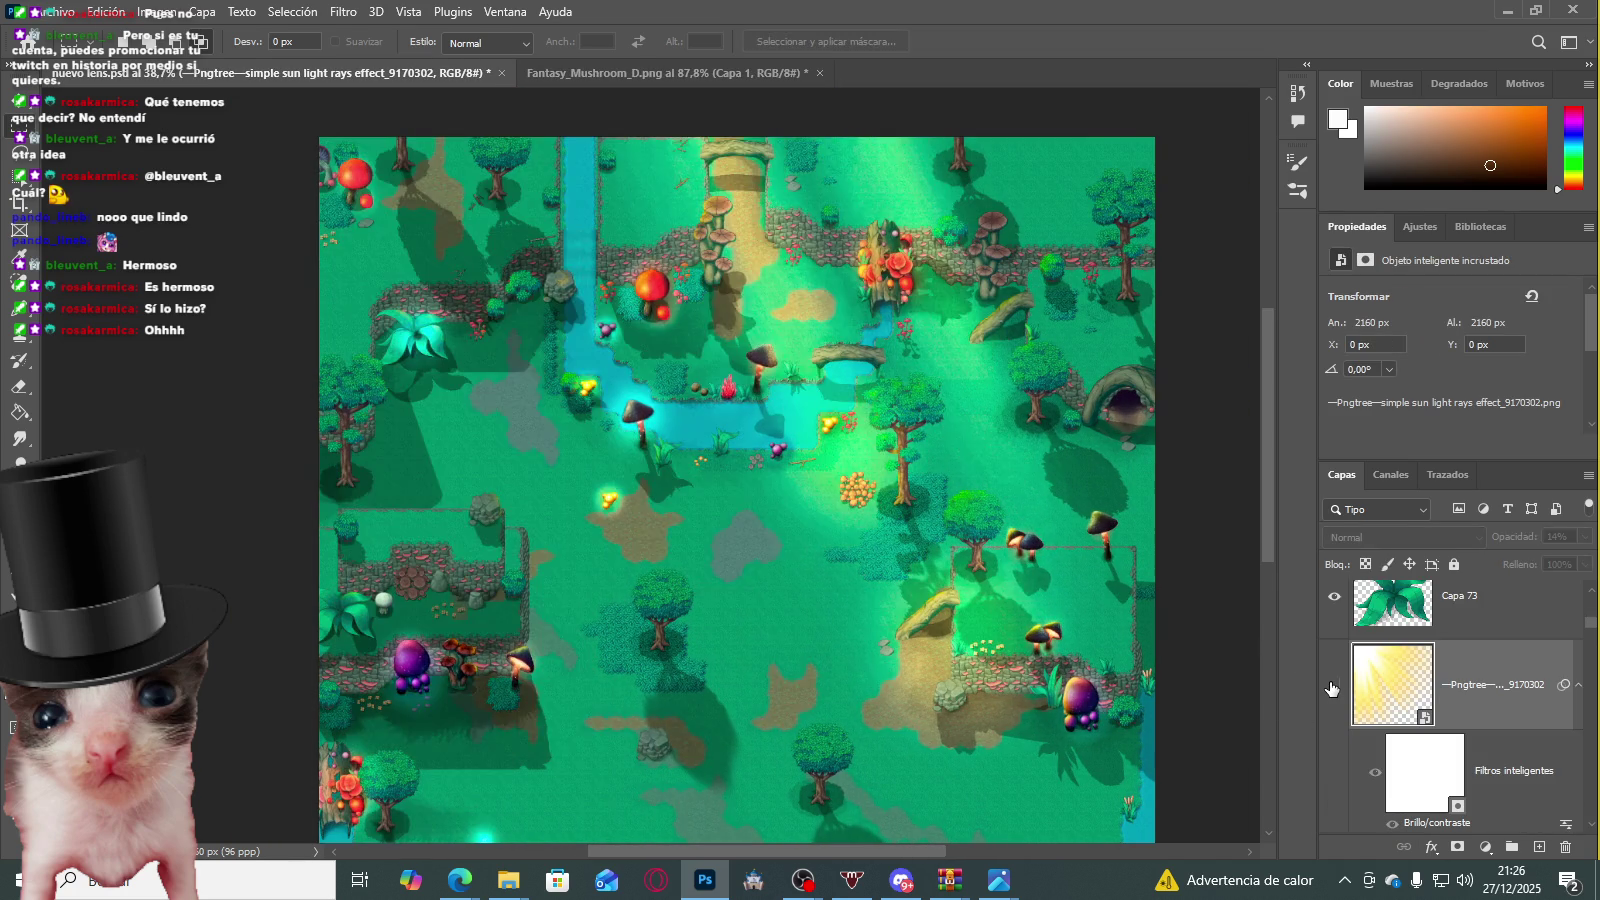
pyautogui.click(1332, 687)
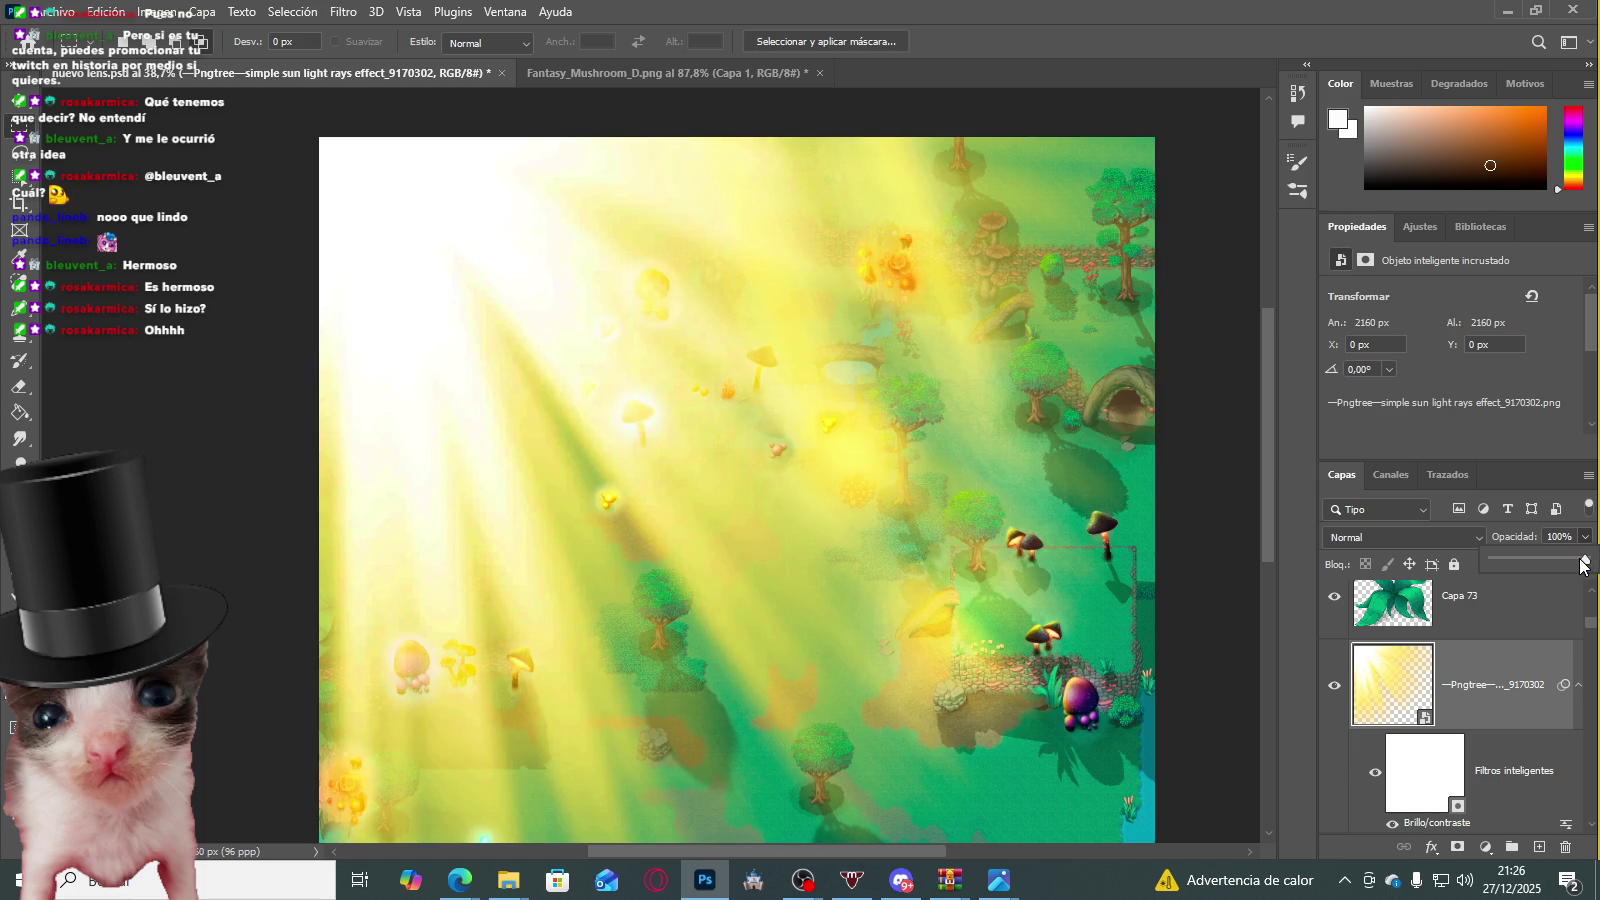
pyautogui.moveTo(1583, 565)
pyautogui.mouseDown()
pyautogui.moveTo(1550, 565)
pyautogui.moveTo(1590, 558)
pyautogui.mouseUp()
# Step: Blend the sun rays in Luz suave and fade their opacity to about 41%
pyautogui.click(1389, 540)
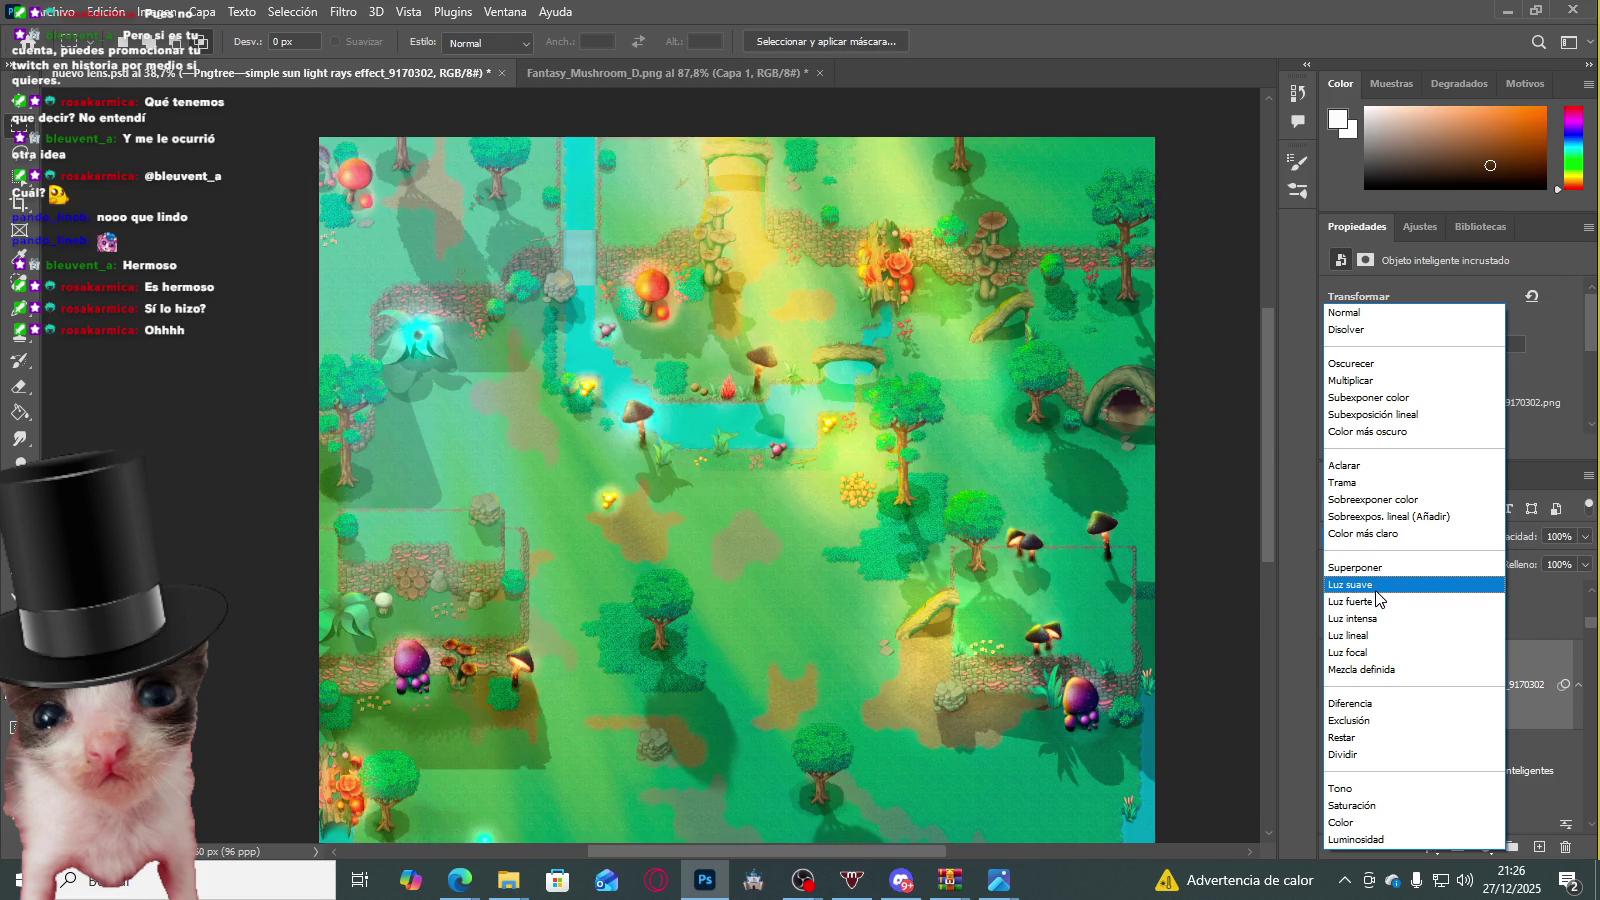
pyautogui.click(1376, 590)
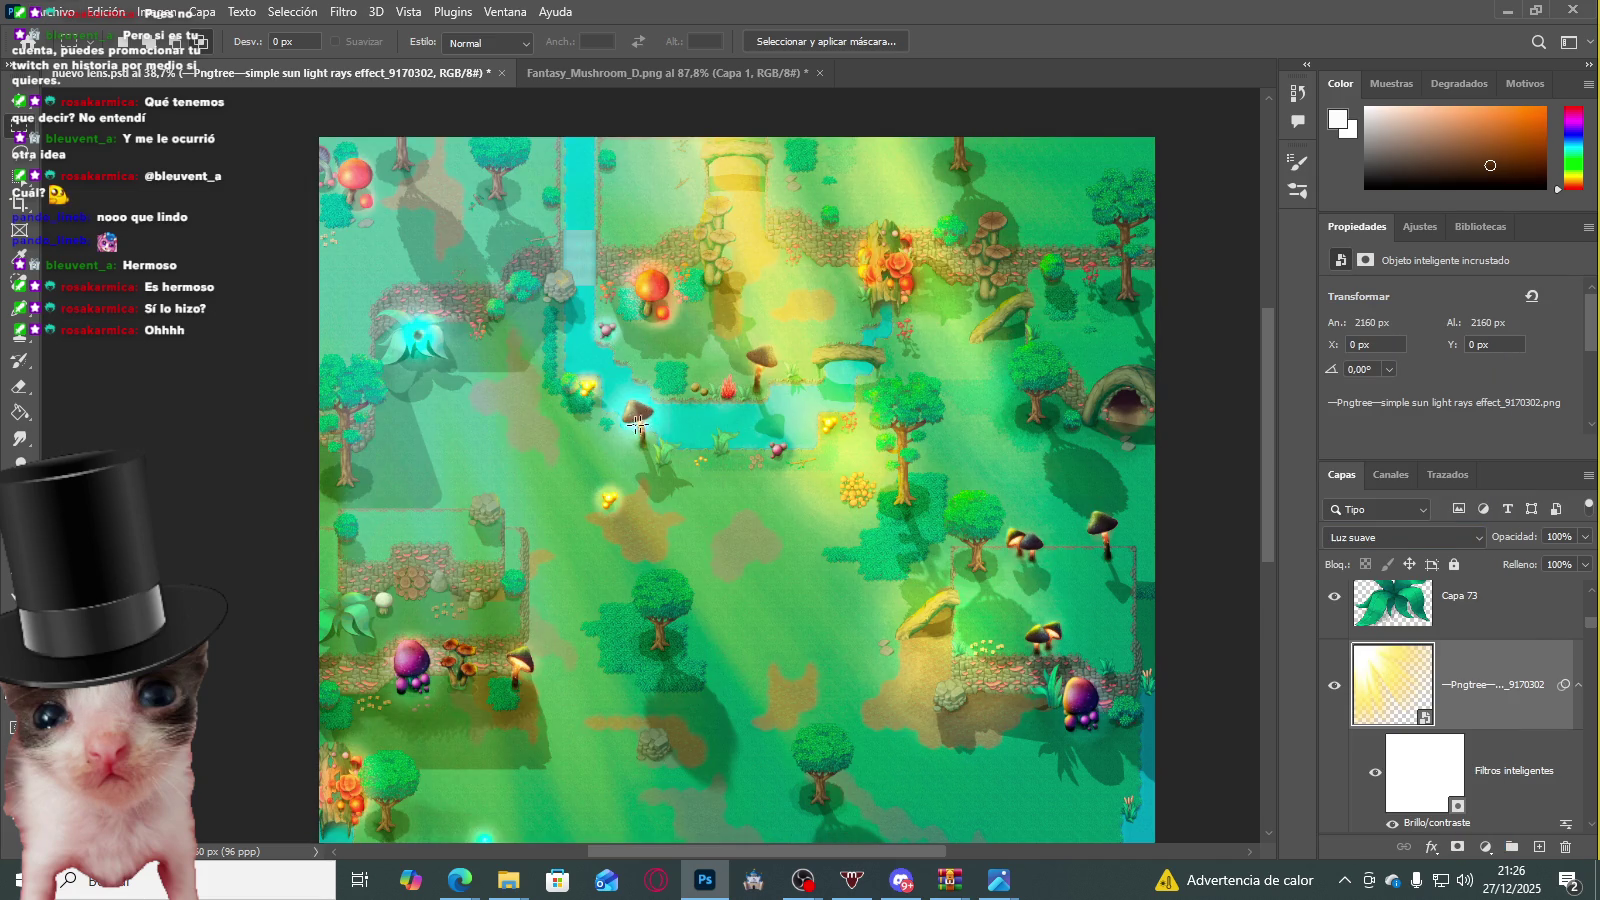
pyautogui.scroll(-2, 647, 421)
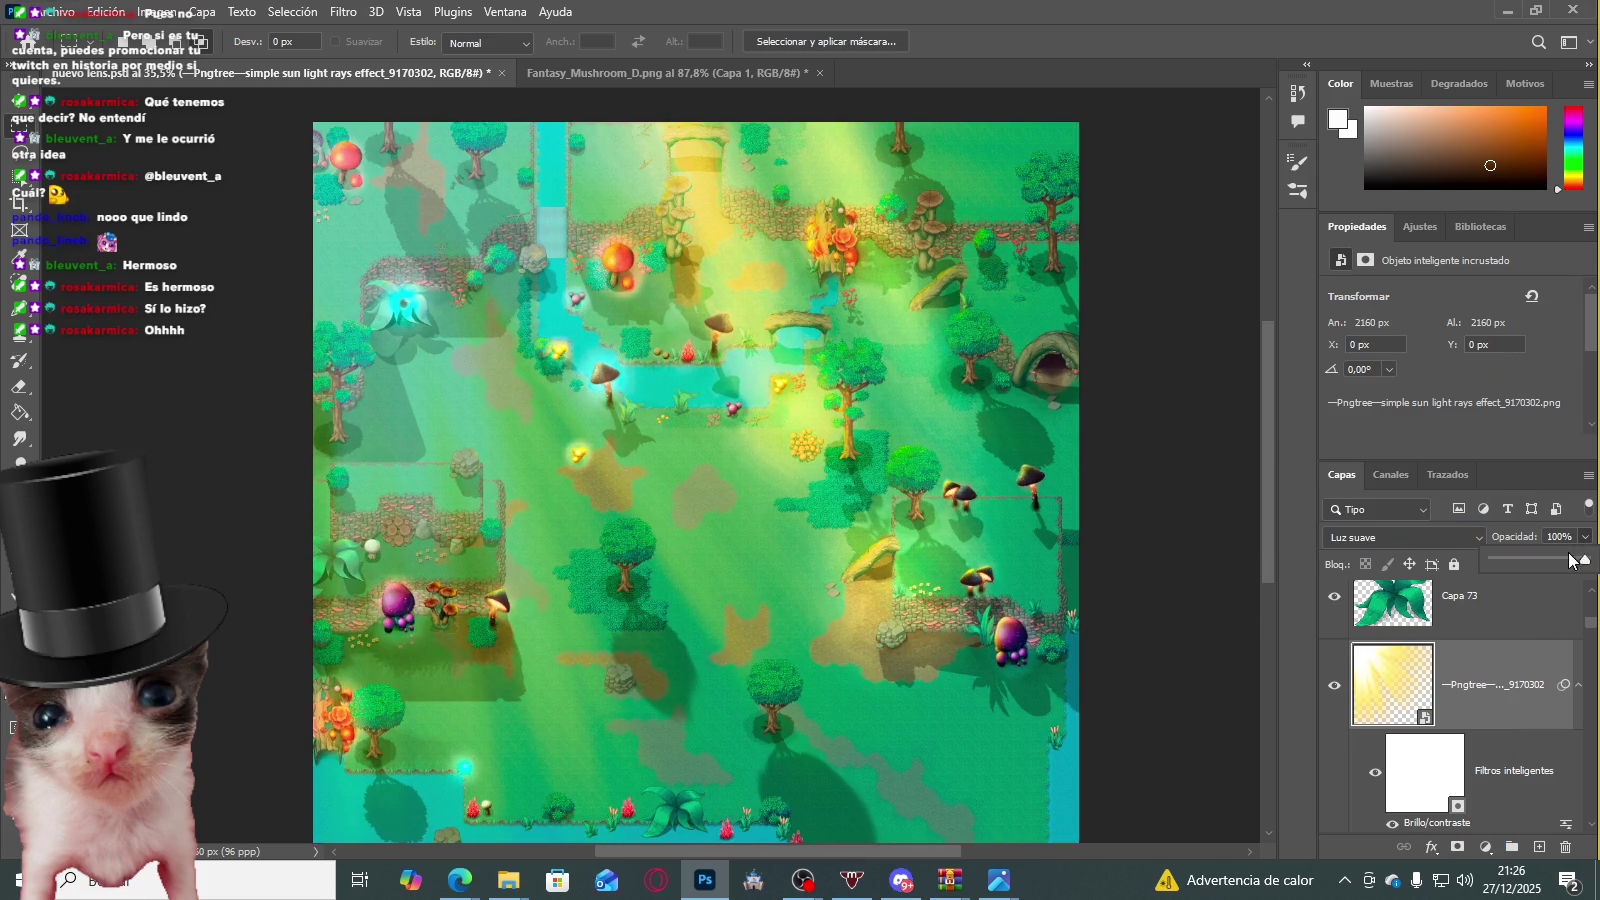
pyautogui.moveTo(1566, 561); pyautogui.dragTo(1531, 558)
pyautogui.hscroll(1, 534, 362)
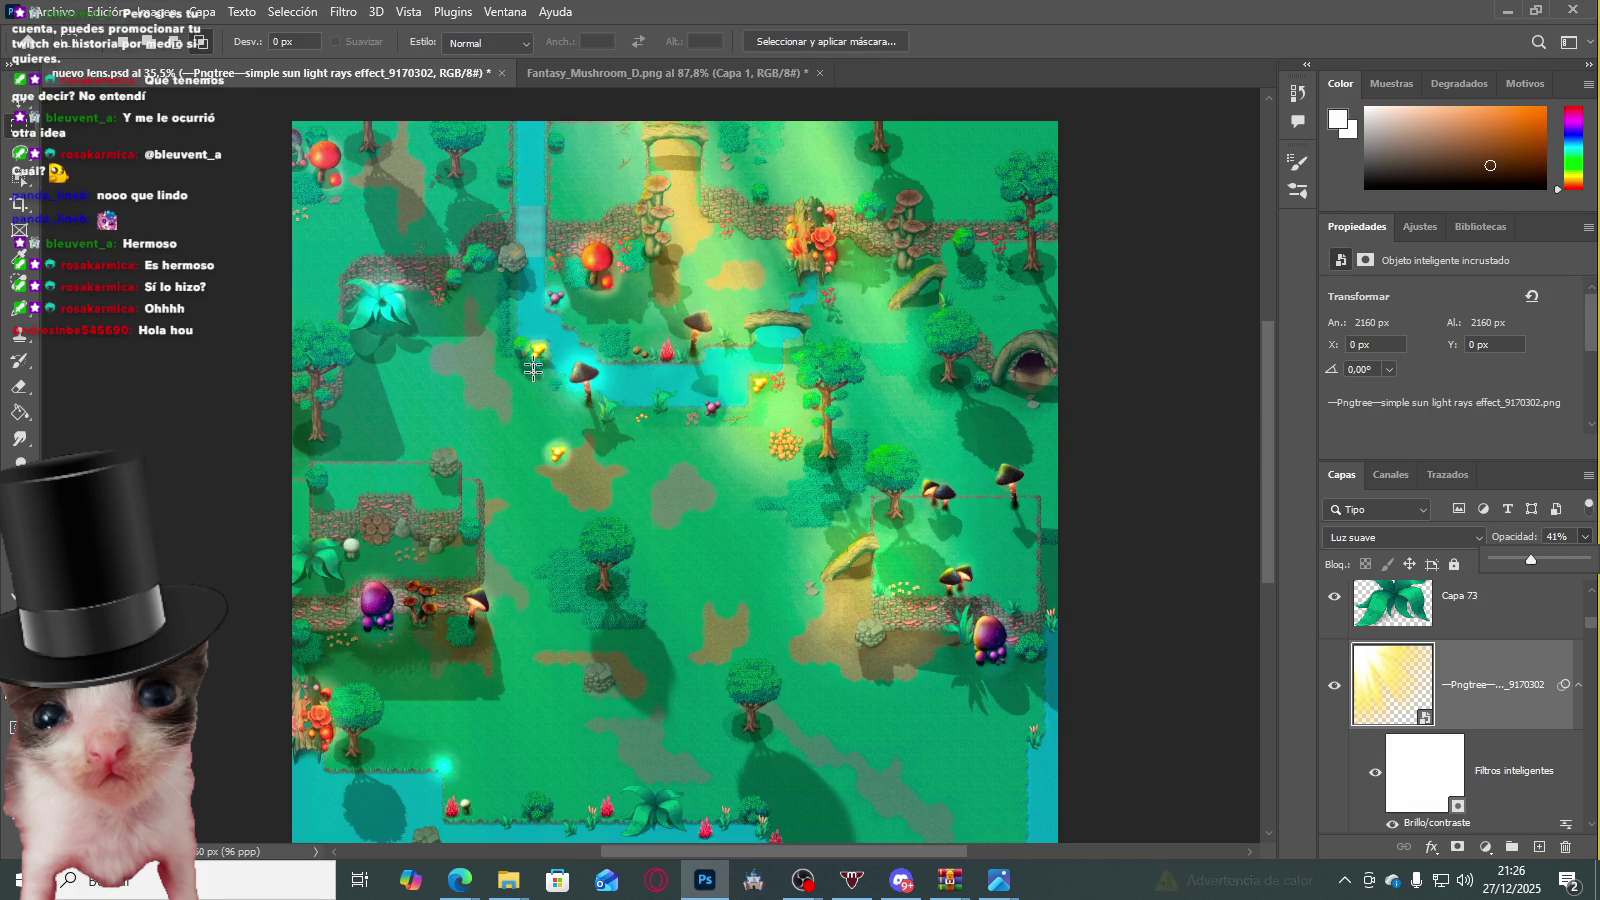
pyautogui.click(1334, 686)
pyautogui.click(1334, 686)
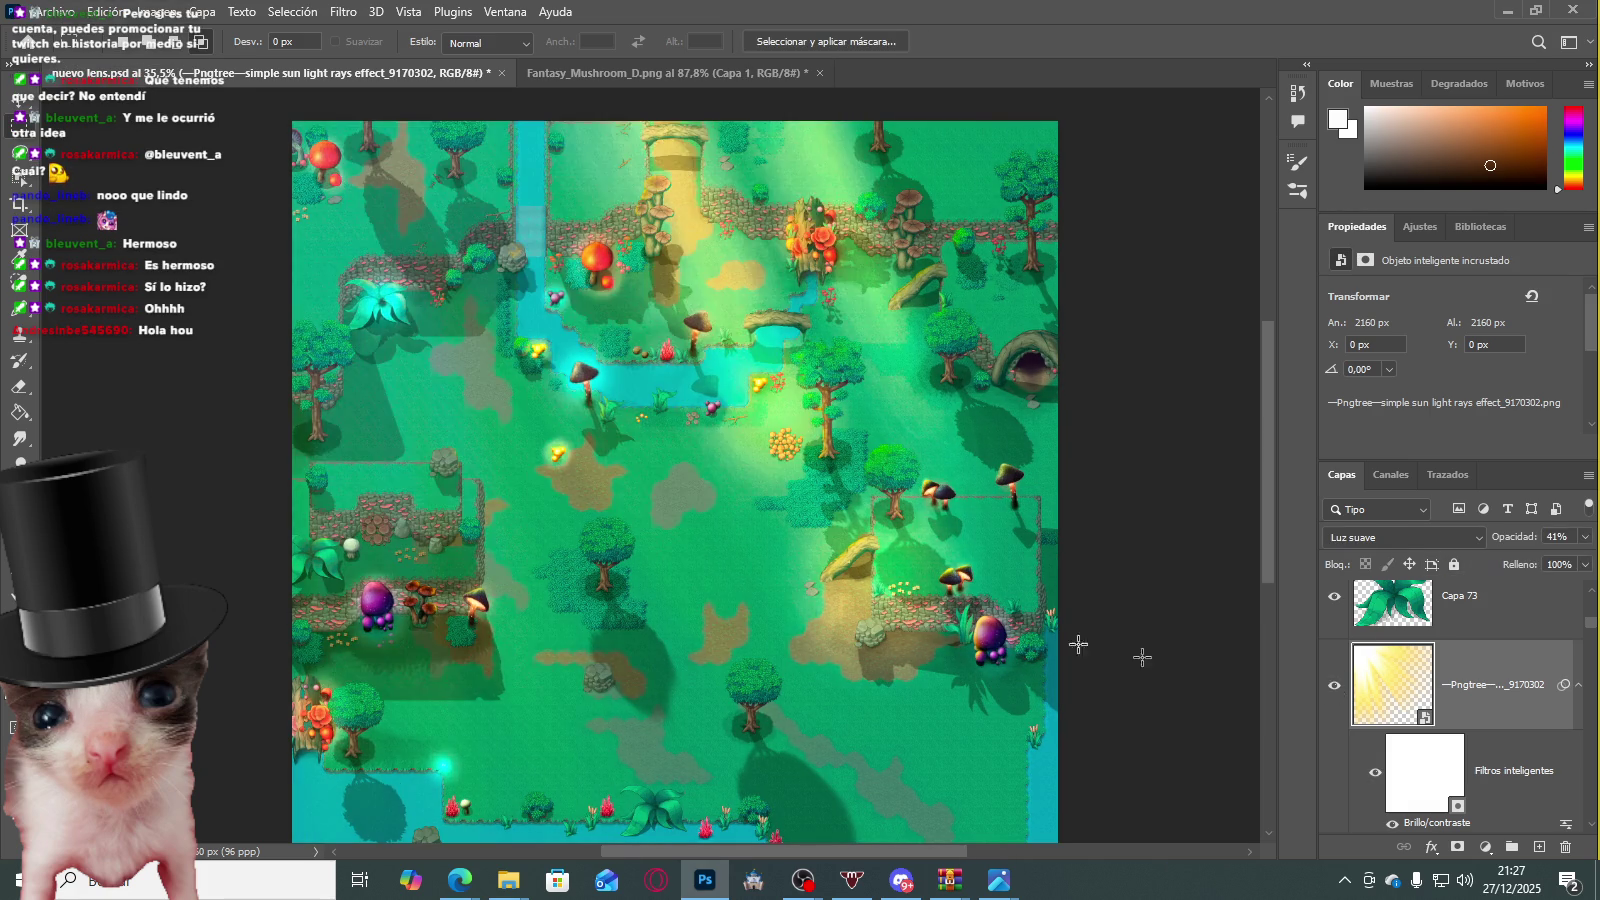
pyautogui.scroll(-2, 1272, 681)
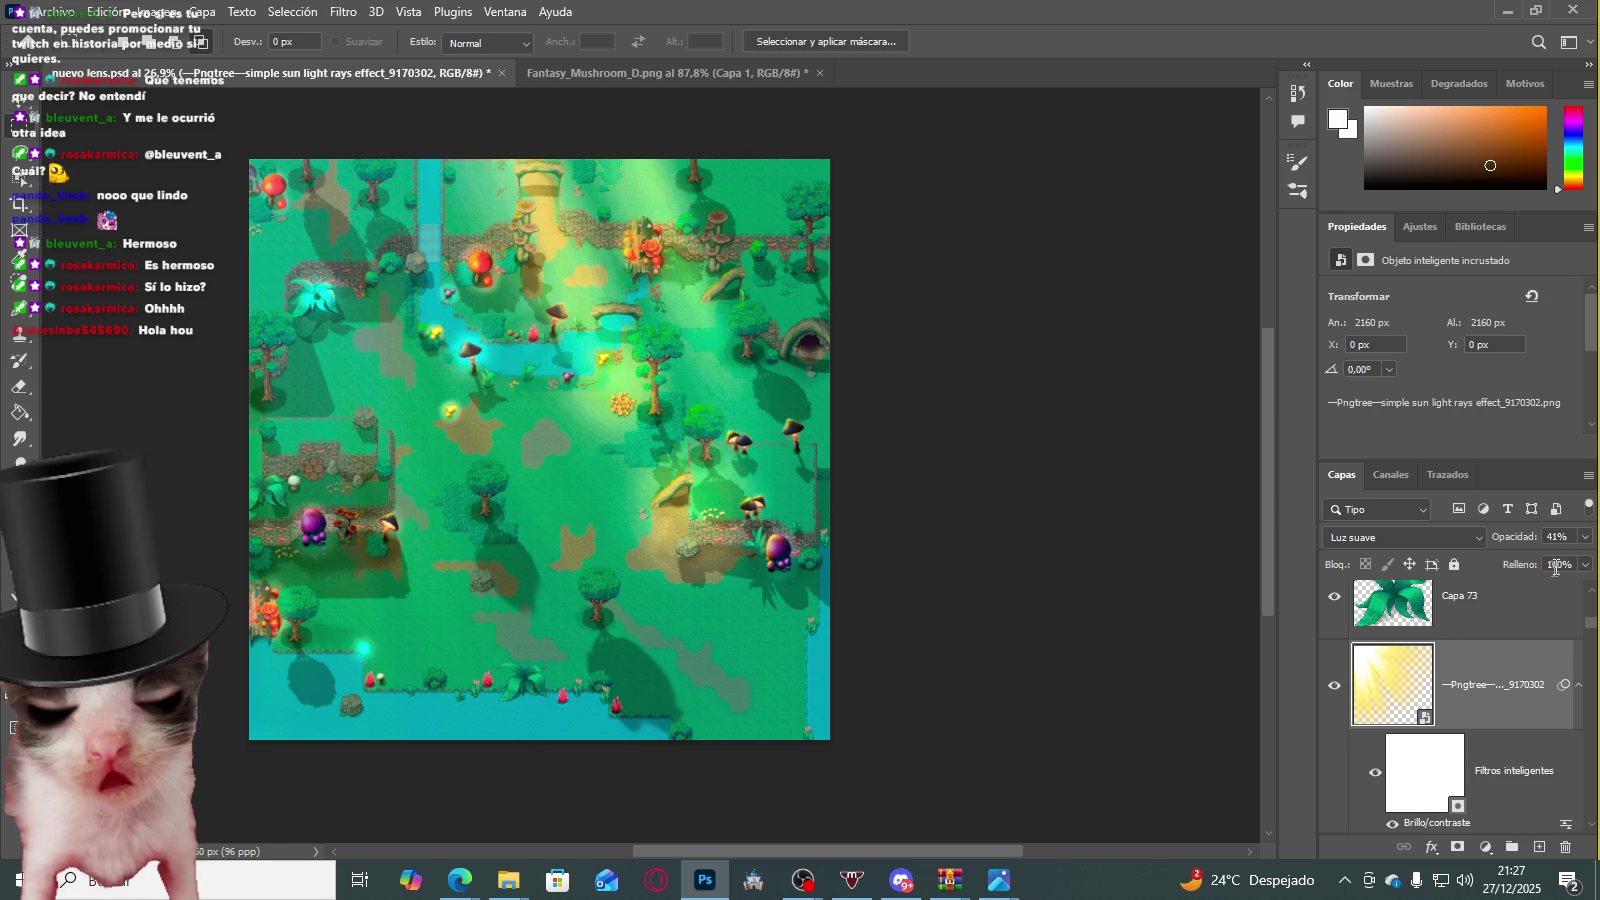
pyautogui.click(1585, 536)
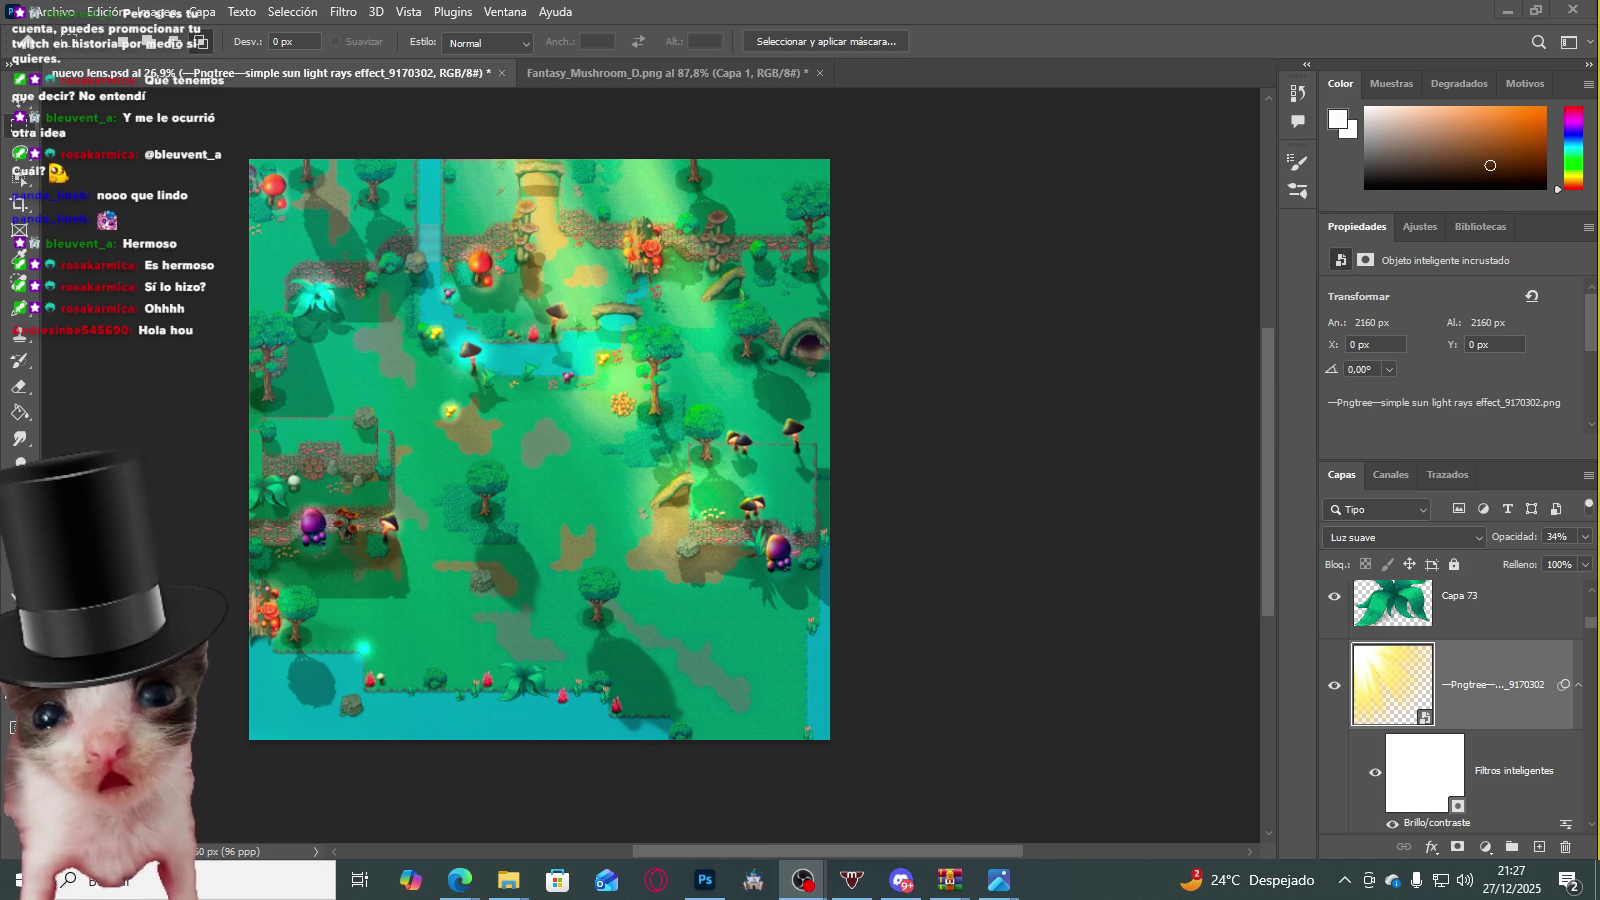
# Step: Scroll down the Layers panel below the Pngtree sun-ray layer
pyautogui.scroll(-3, 1390, 708)
pyautogui.scroll(-3, 1395, 710)
pyautogui.scroll(-3, 1410, 710)
pyautogui.scroll(-3, 1413, 718)
pyautogui.scroll(-3, 1412, 709)
pyautogui.scroll(-3, 1412, 710)
pyautogui.scroll(-3, 1412, 711)
pyautogui.scroll(-3, 1412, 712)
pyautogui.scroll(-2, 1412, 716)
pyautogui.scroll(-2, 1412, 716)
pyautogui.scroll(-2, 1412, 716)
pyautogui.scroll(-2, 1412, 716)
pyautogui.scroll(-2, 1412, 716)
pyautogui.scroll(-2, 1412, 716)
pyautogui.scroll(-2, 1405, 718)
# Step: Select the Capa 53 shadow layer and raise its opacity to 55%
pyautogui.click(1339, 727)
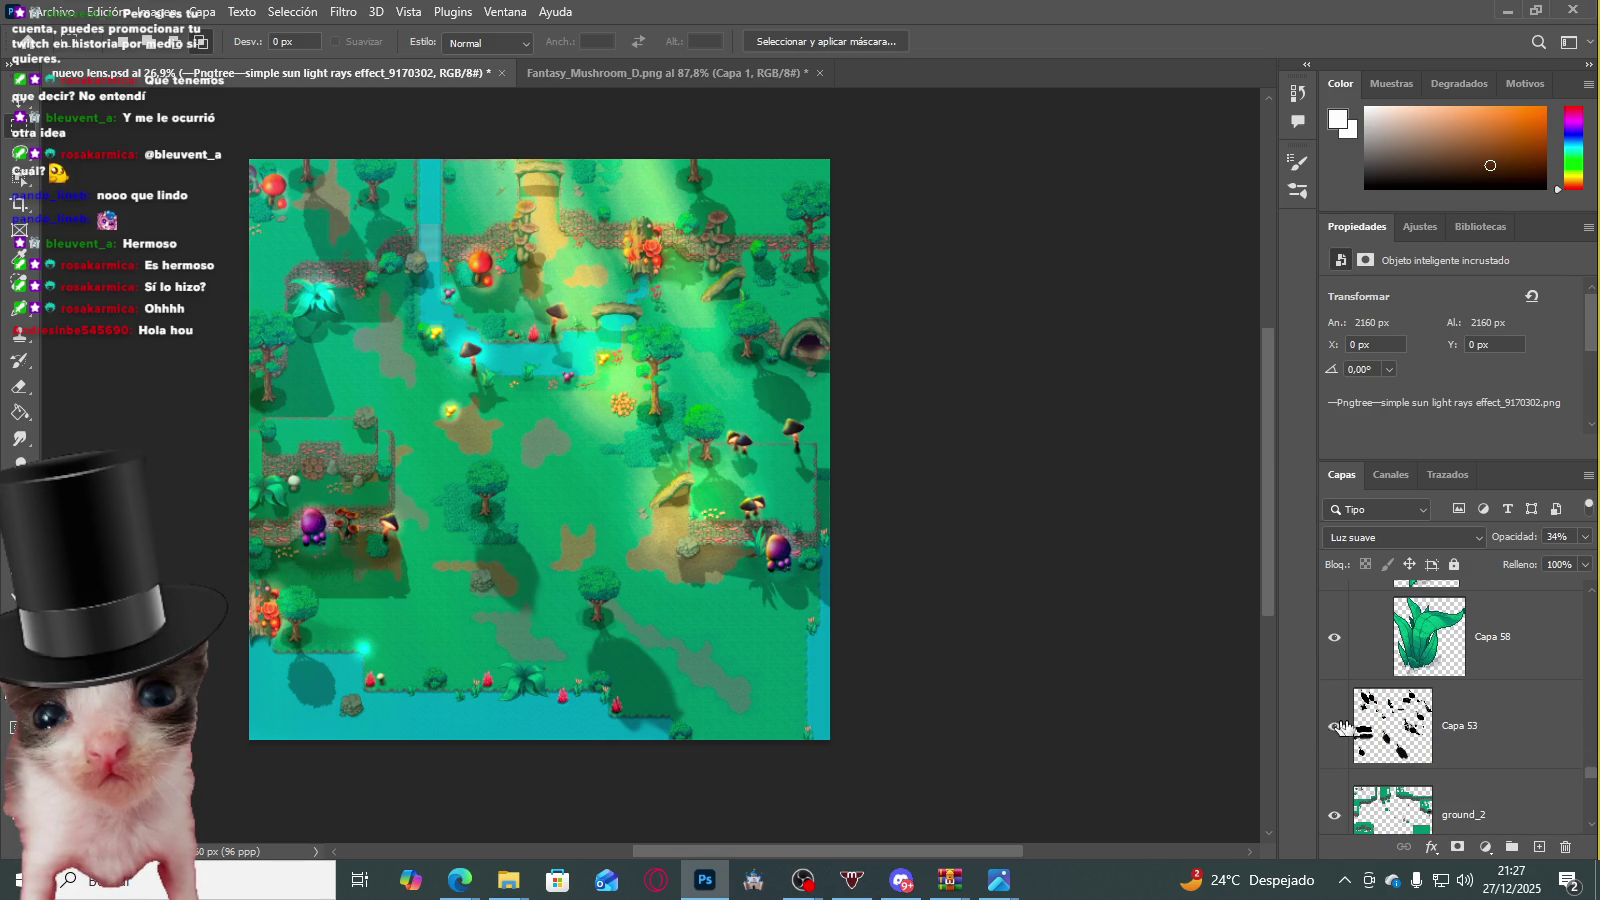
pyautogui.click(1400, 728)
pyautogui.click(1584, 537)
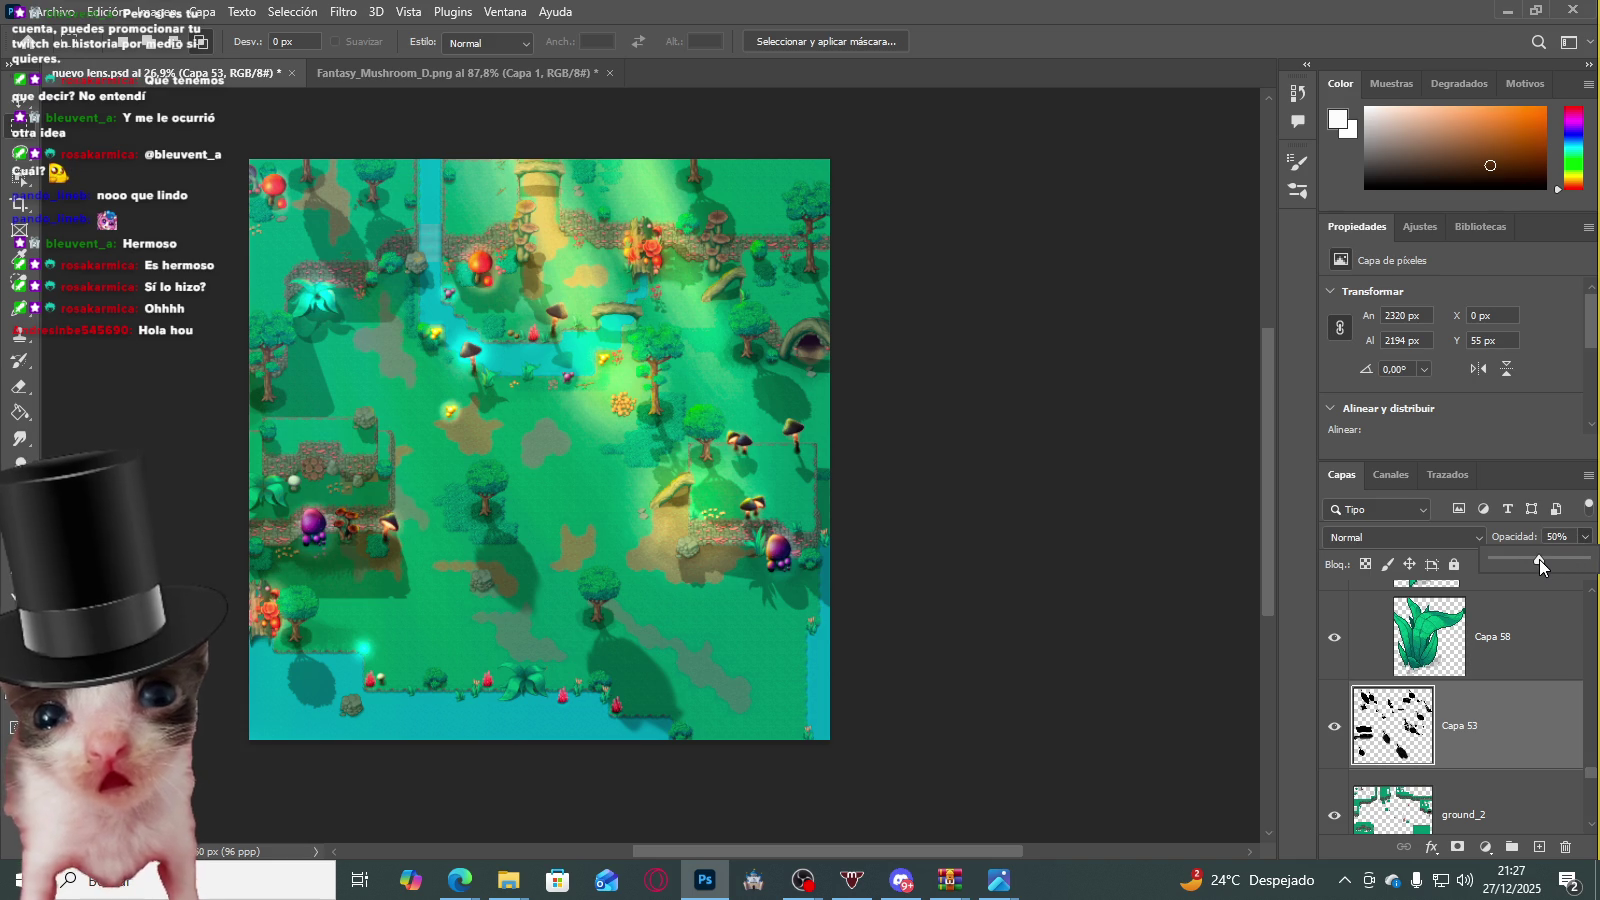
pyautogui.click(1539, 559)
pyautogui.moveTo(1539, 559); pyautogui.dragTo(1544, 559)
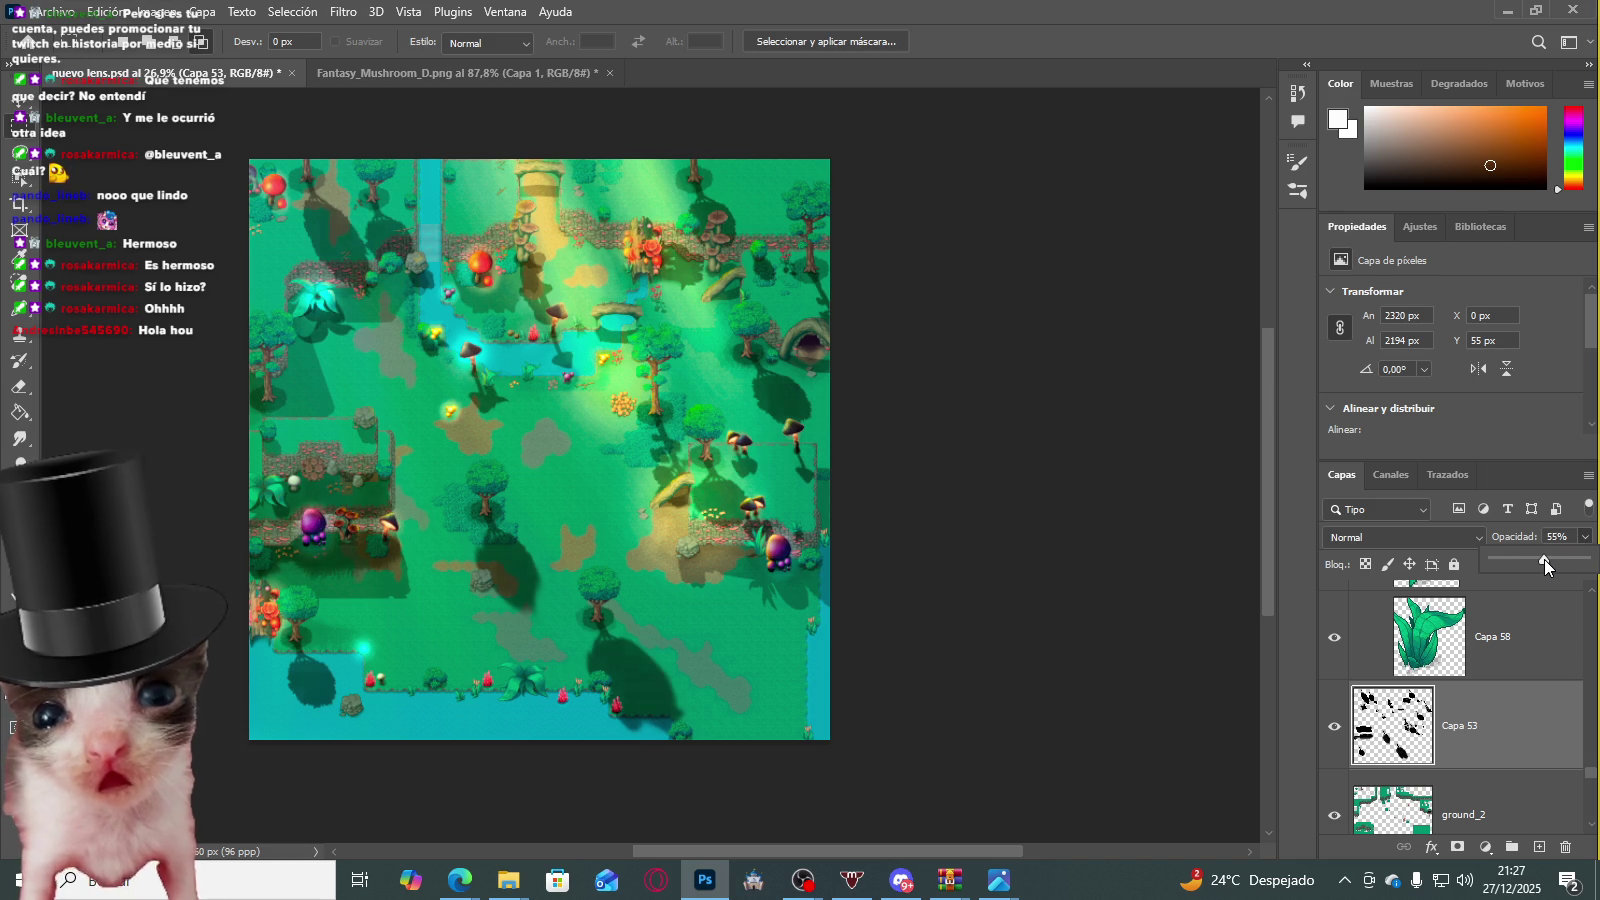
pyautogui.scroll(2, 830, 310)
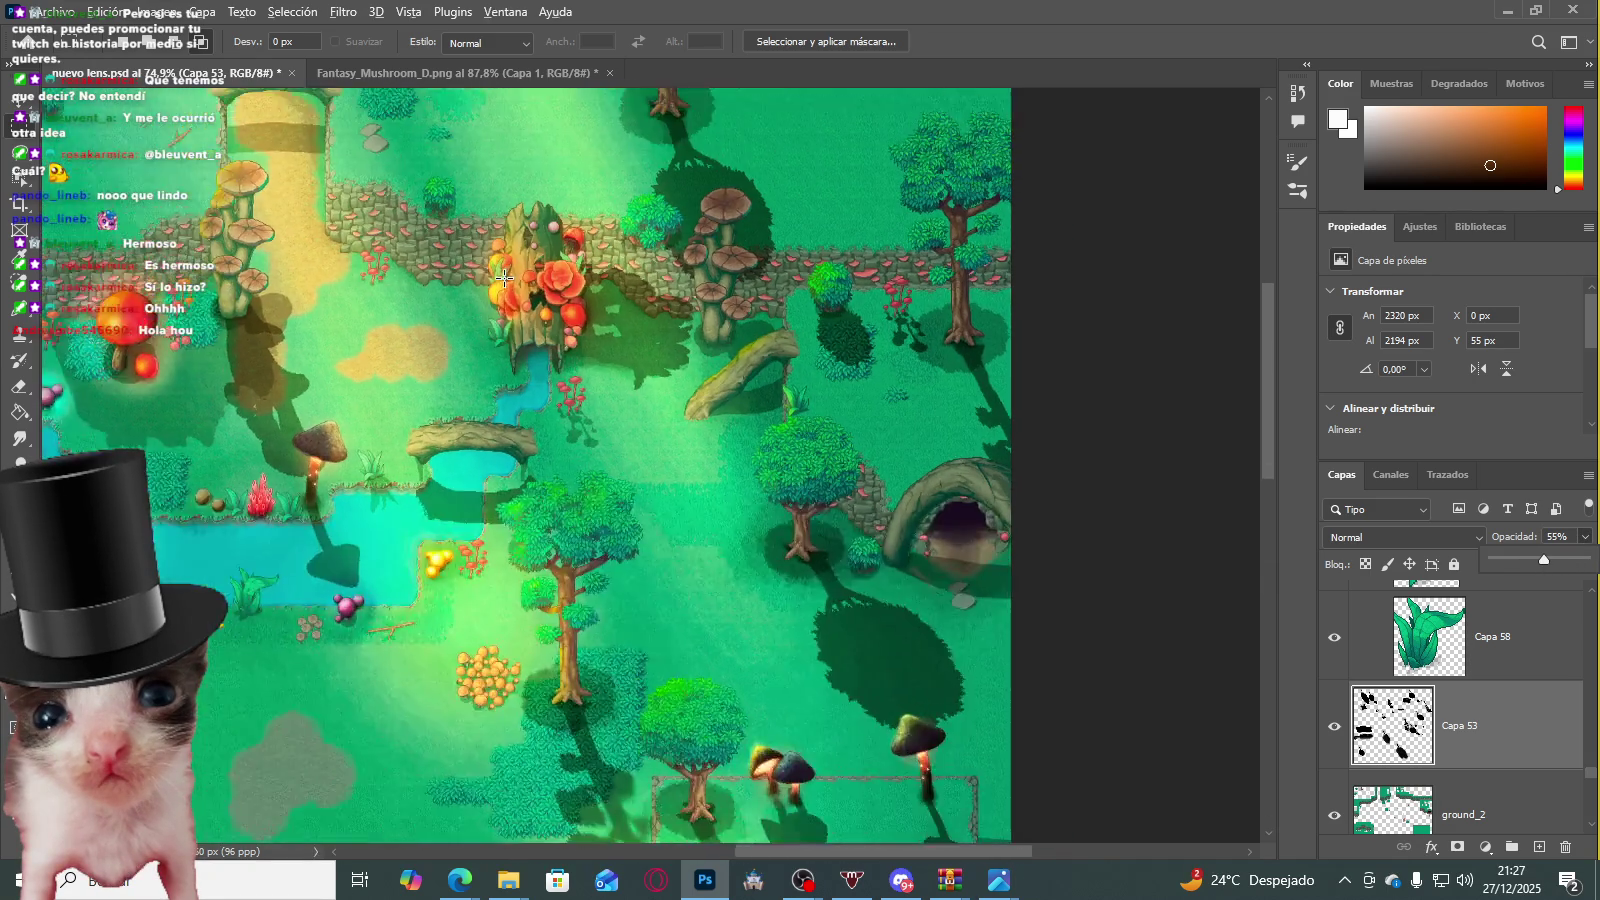
pyautogui.scroll(-1, 512, 347)
pyautogui.scroll(-1, 512, 347)
pyautogui.scroll(2, 512, 347)
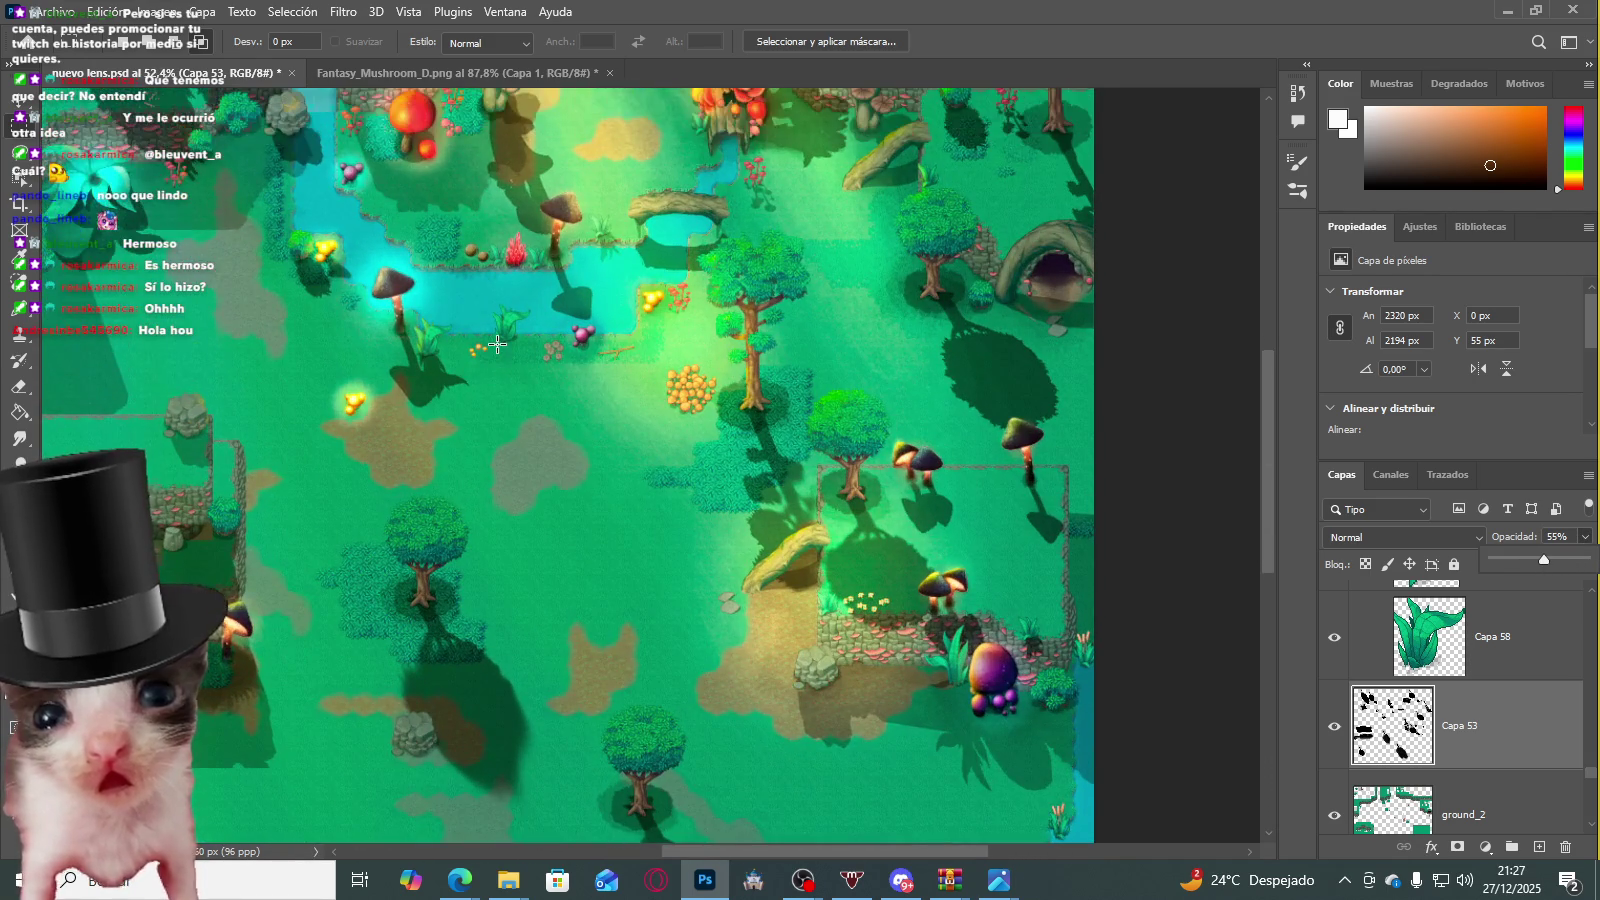
pyautogui.scroll(-2, 470, 350)
pyautogui.scroll(1, 441, 350)
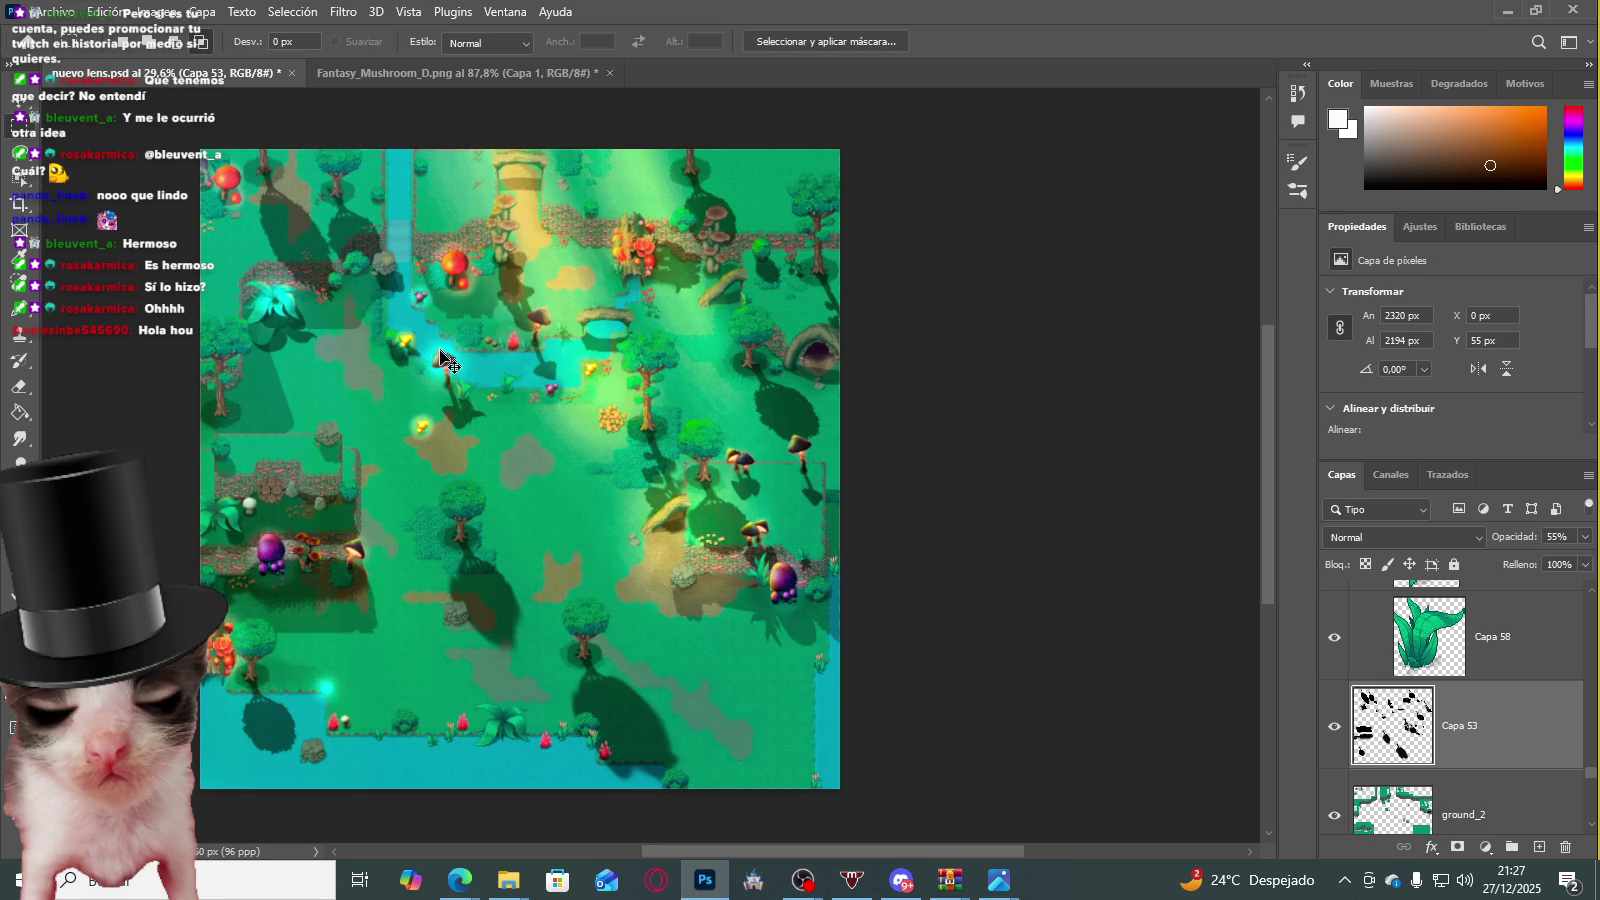
pyautogui.scroll(2, 382, 399)
pyautogui.scroll(-1, 382, 399)
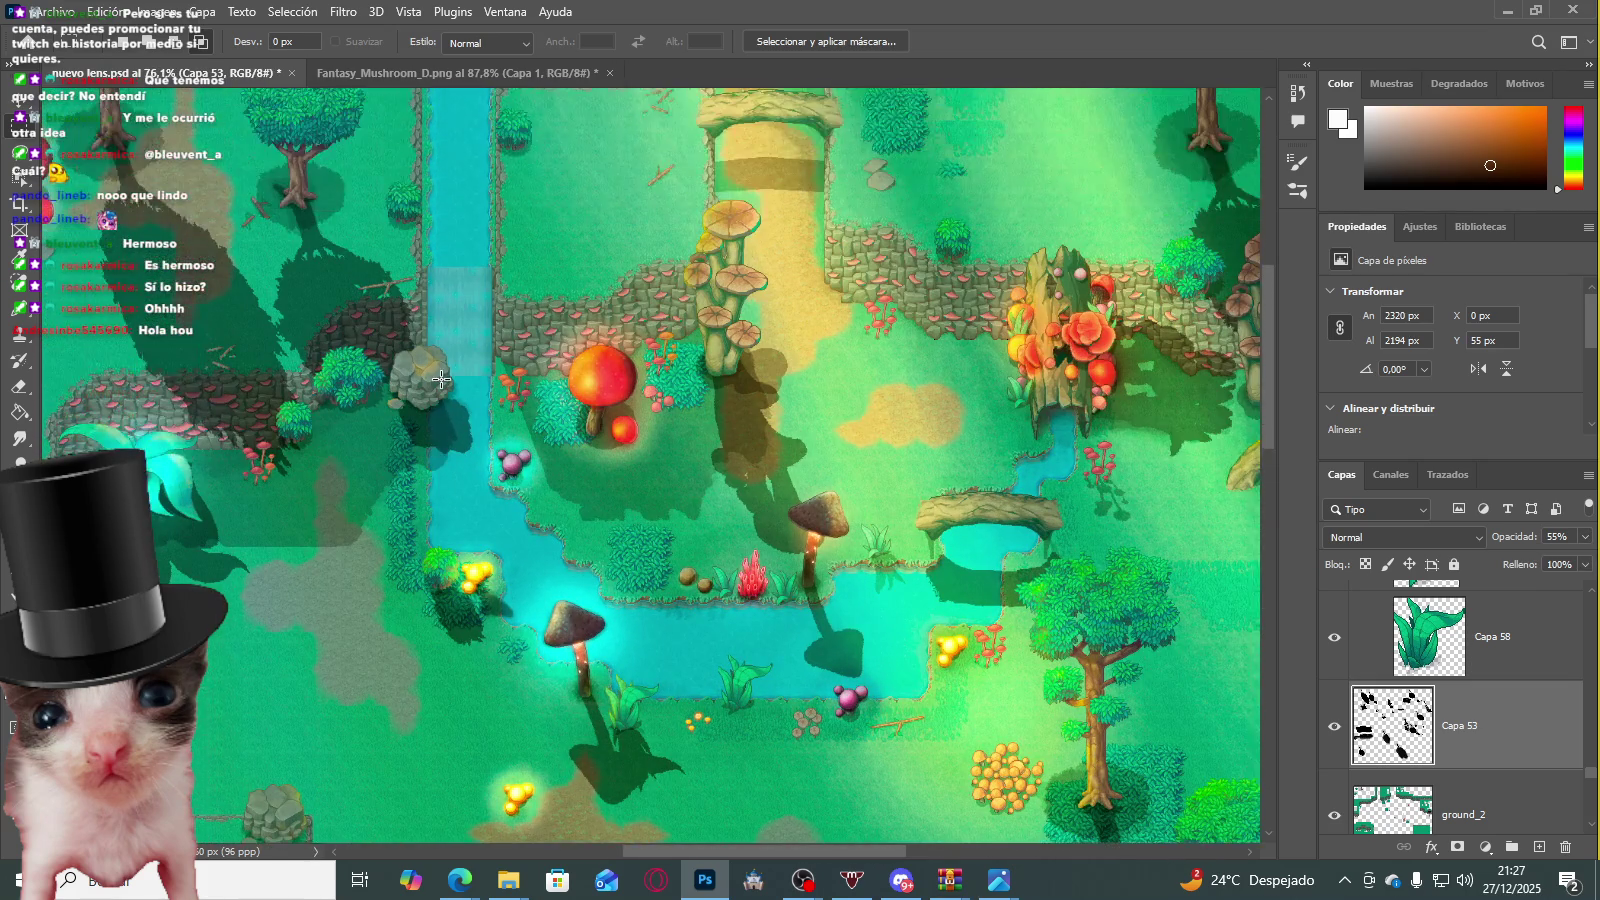
# Step: Toggle the Pngtree sun-ray layer's visibility to compare the map with and without it
pyautogui.scroll(3, 1330, 615)
pyautogui.scroll(3, 1335, 620)
pyautogui.scroll(3, 1340, 625)
pyautogui.scroll(3, 1350, 635)
pyautogui.scroll(3, 1350, 635)
pyautogui.scroll(3, 1342, 633)
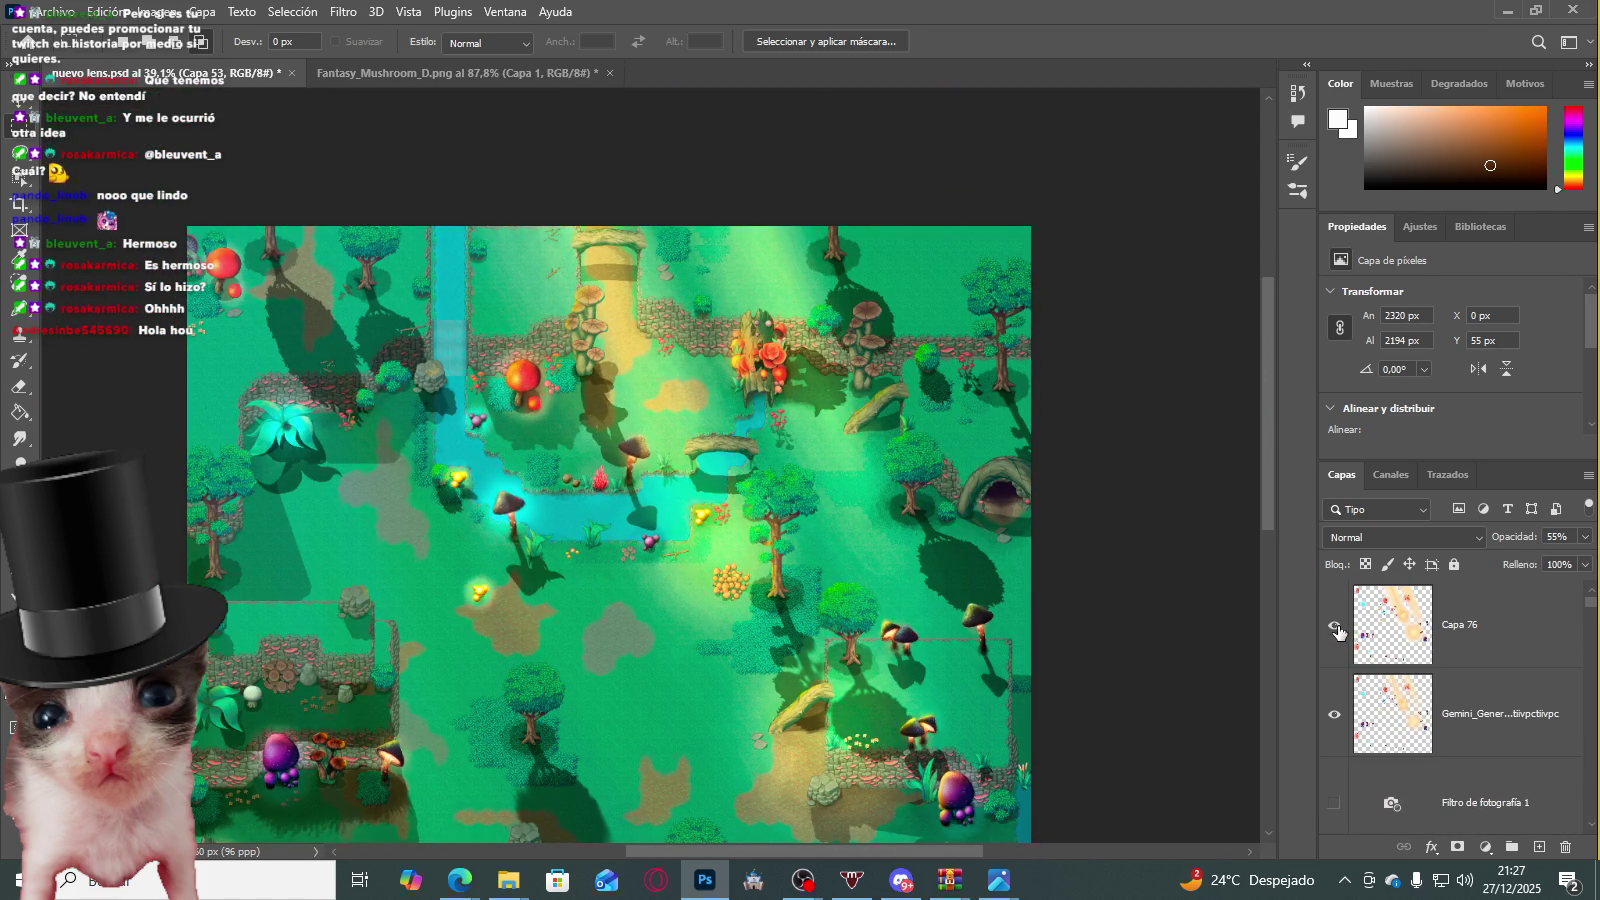
pyautogui.scroll(-3, 1335, 638)
pyautogui.scroll(1, 1347, 712)
pyautogui.scroll(-2, 1347, 712)
pyautogui.click(1334, 714)
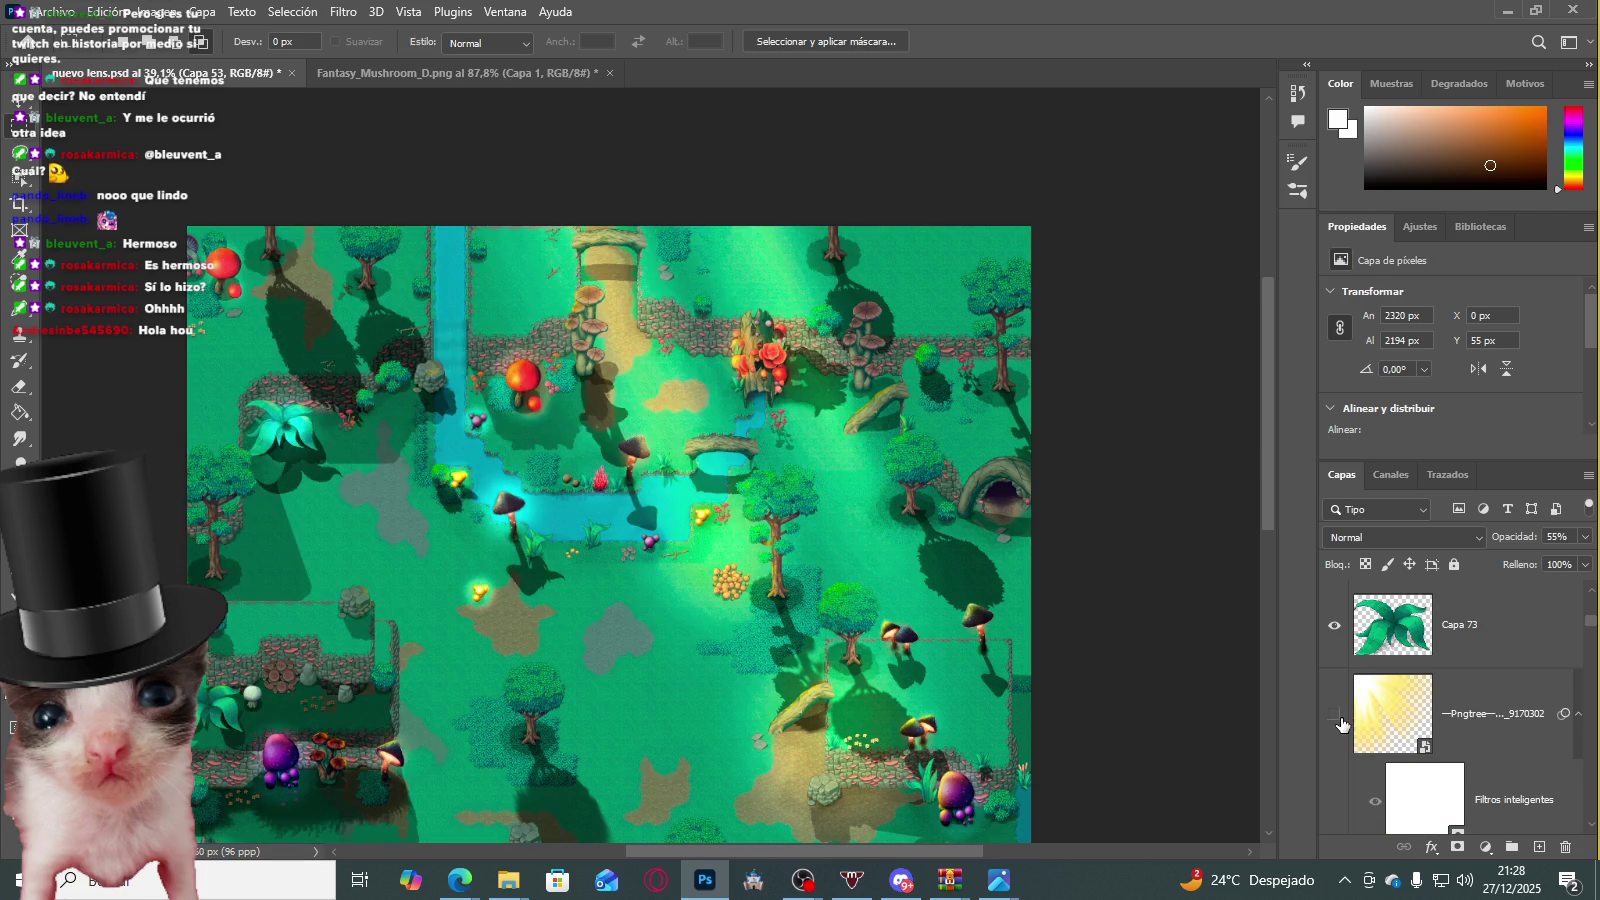
pyautogui.scroll(-2, 516, 519)
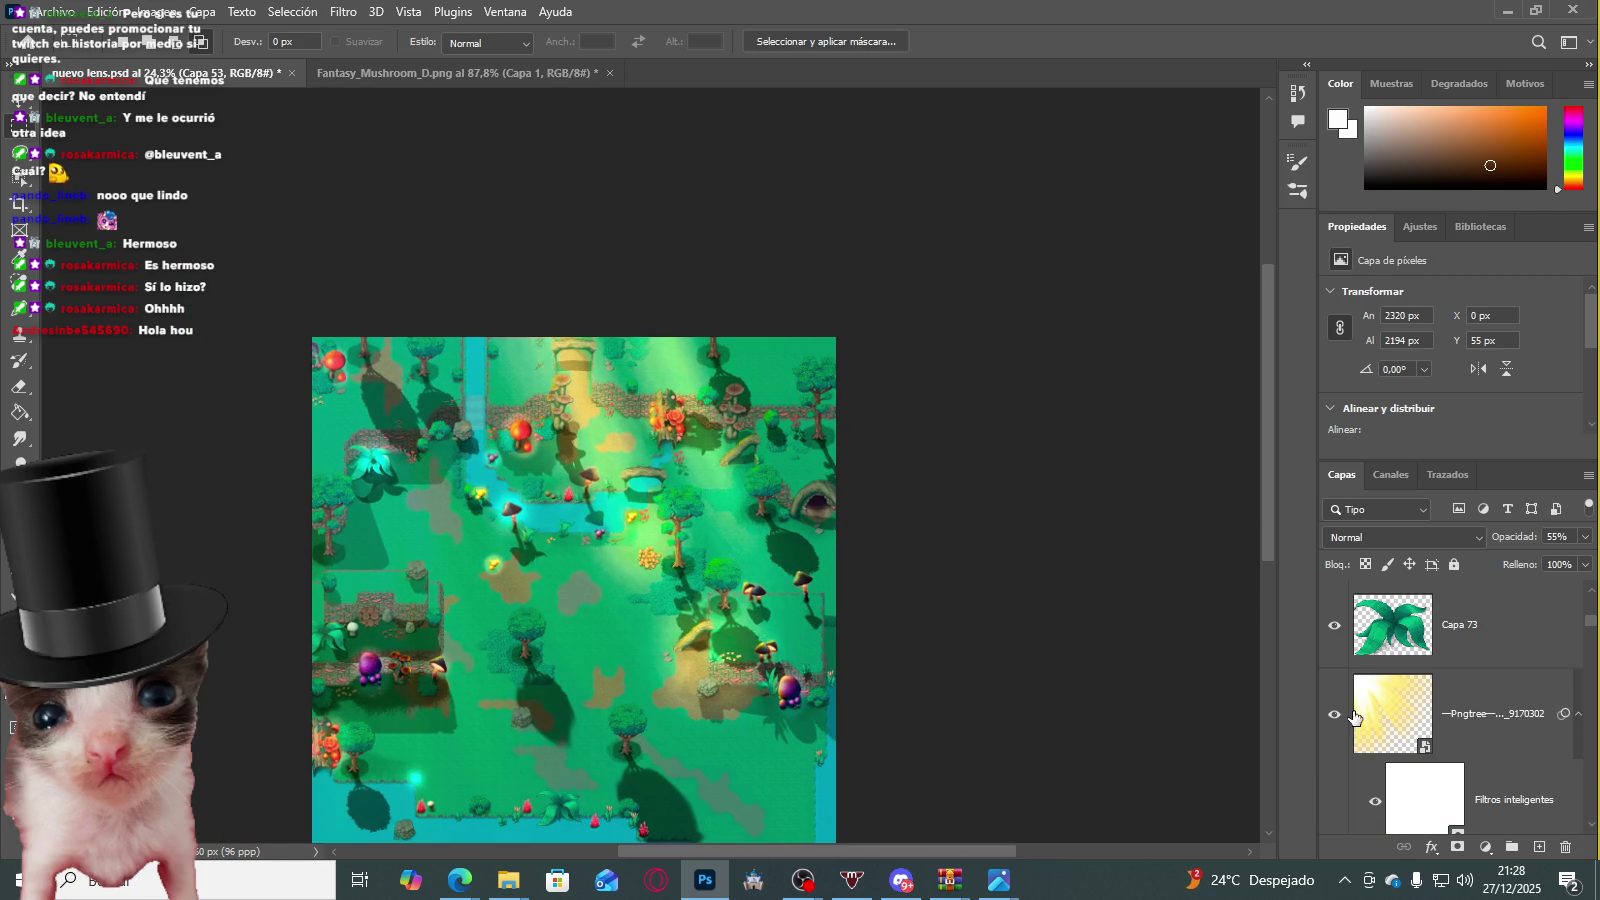
pyautogui.click(1334, 716)
pyautogui.click(1334, 716)
pyautogui.click(1334, 716)
pyautogui.click(1334, 716)
pyautogui.click(1334, 716)
pyautogui.click(1334, 716)
pyautogui.click(1334, 716)
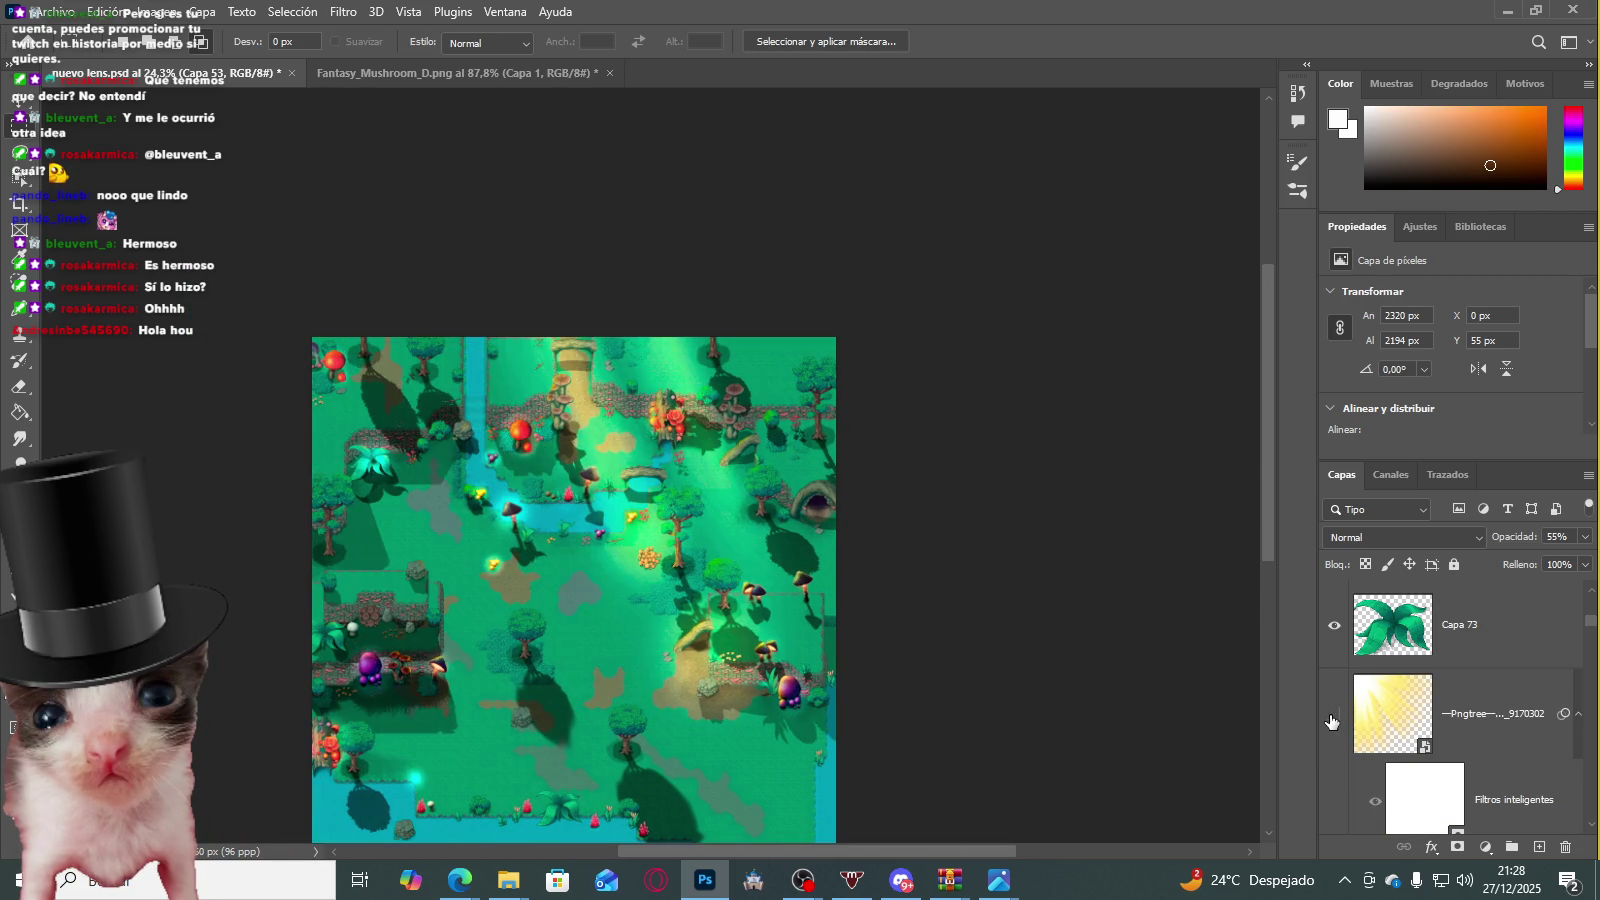
pyautogui.scroll(2, 432, 715)
# Step: Select a patch of the stone wall, then clear the selection
pyautogui.scroll(1, 425, 660)
pyautogui.scroll(1, 418, 600)
pyautogui.scroll(1, 413, 561)
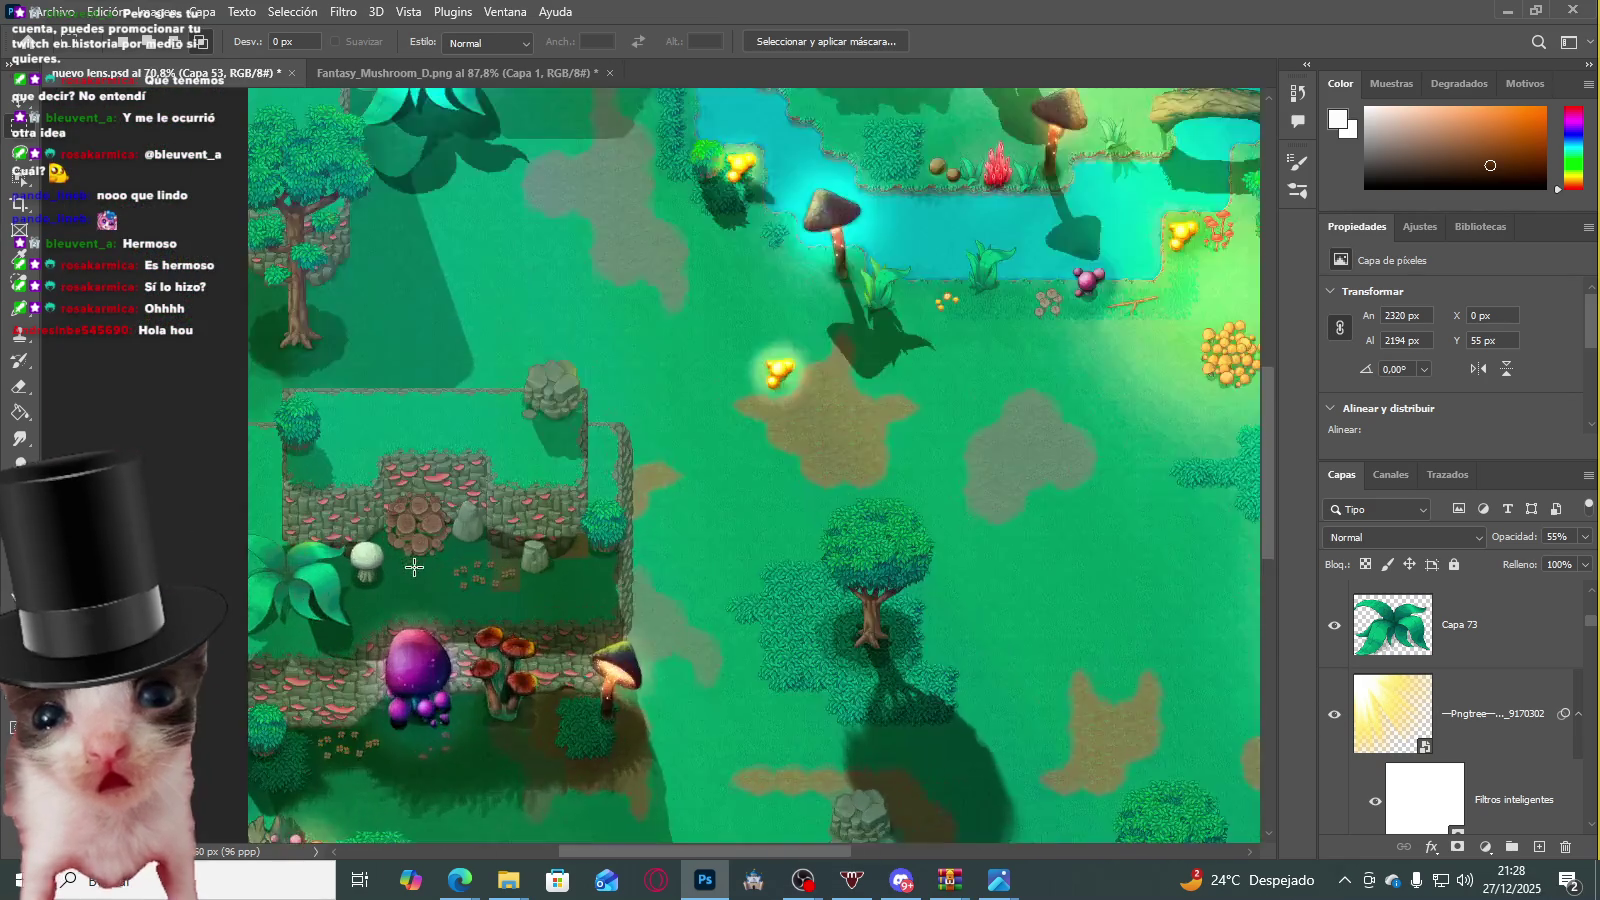
pyautogui.scroll(3, 410, 545)
pyautogui.moveTo(358, 355); pyautogui.dragTo(573, 457)
pyautogui.hotkey('ctrl', 'd')
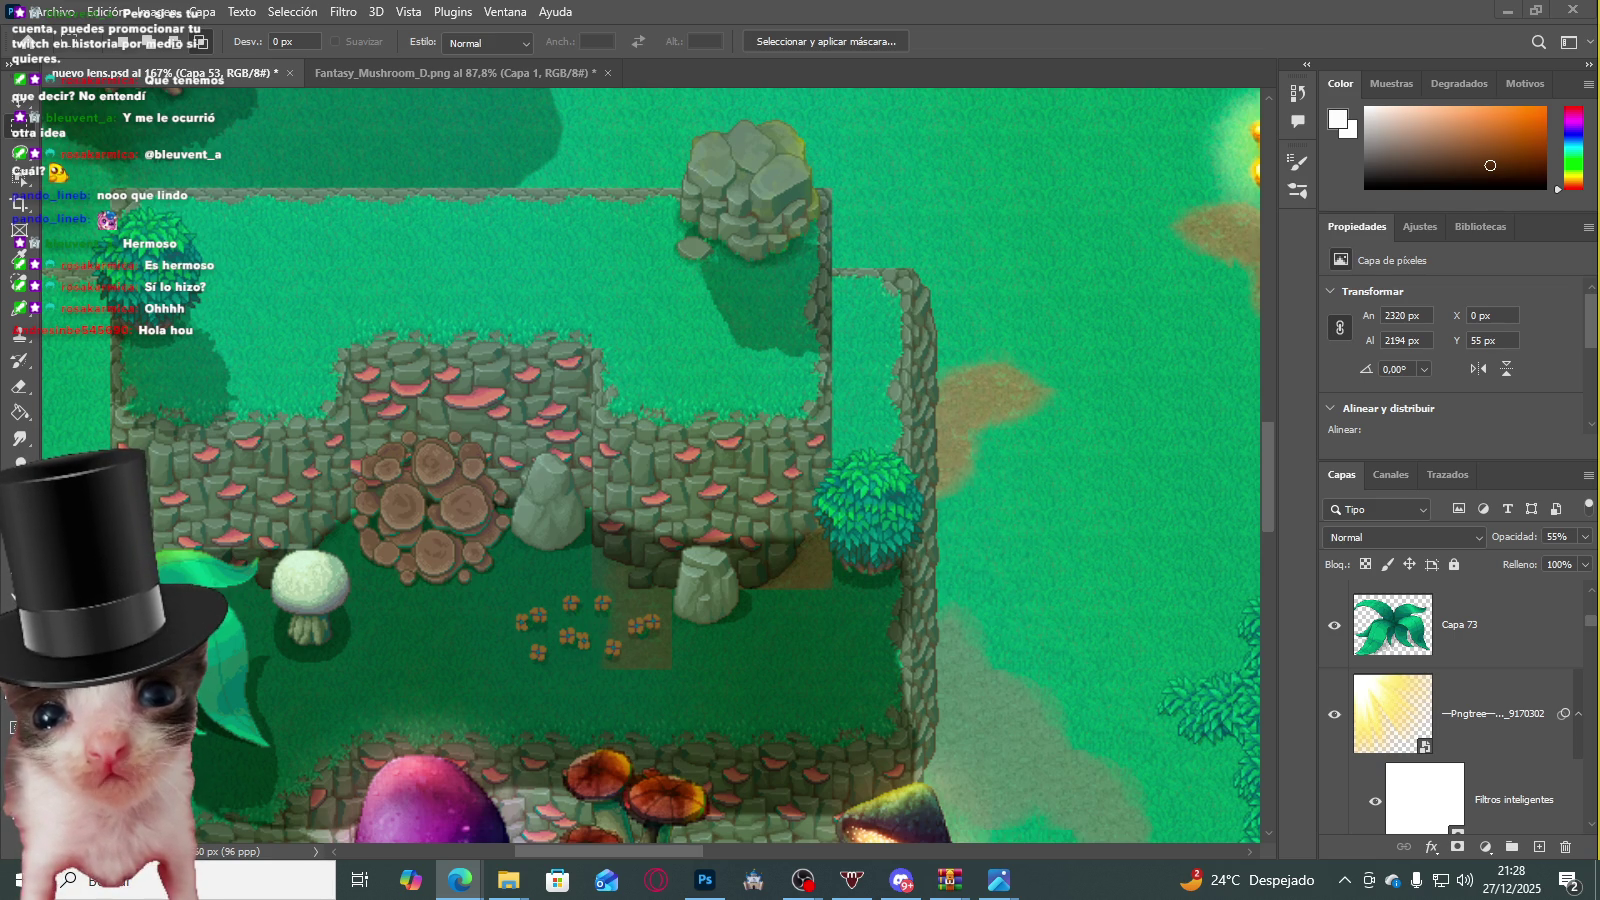
# Step: Zoom around the map and hide the sun-ray layer's yellow glow
pyautogui.scroll(-3, 936, 525)
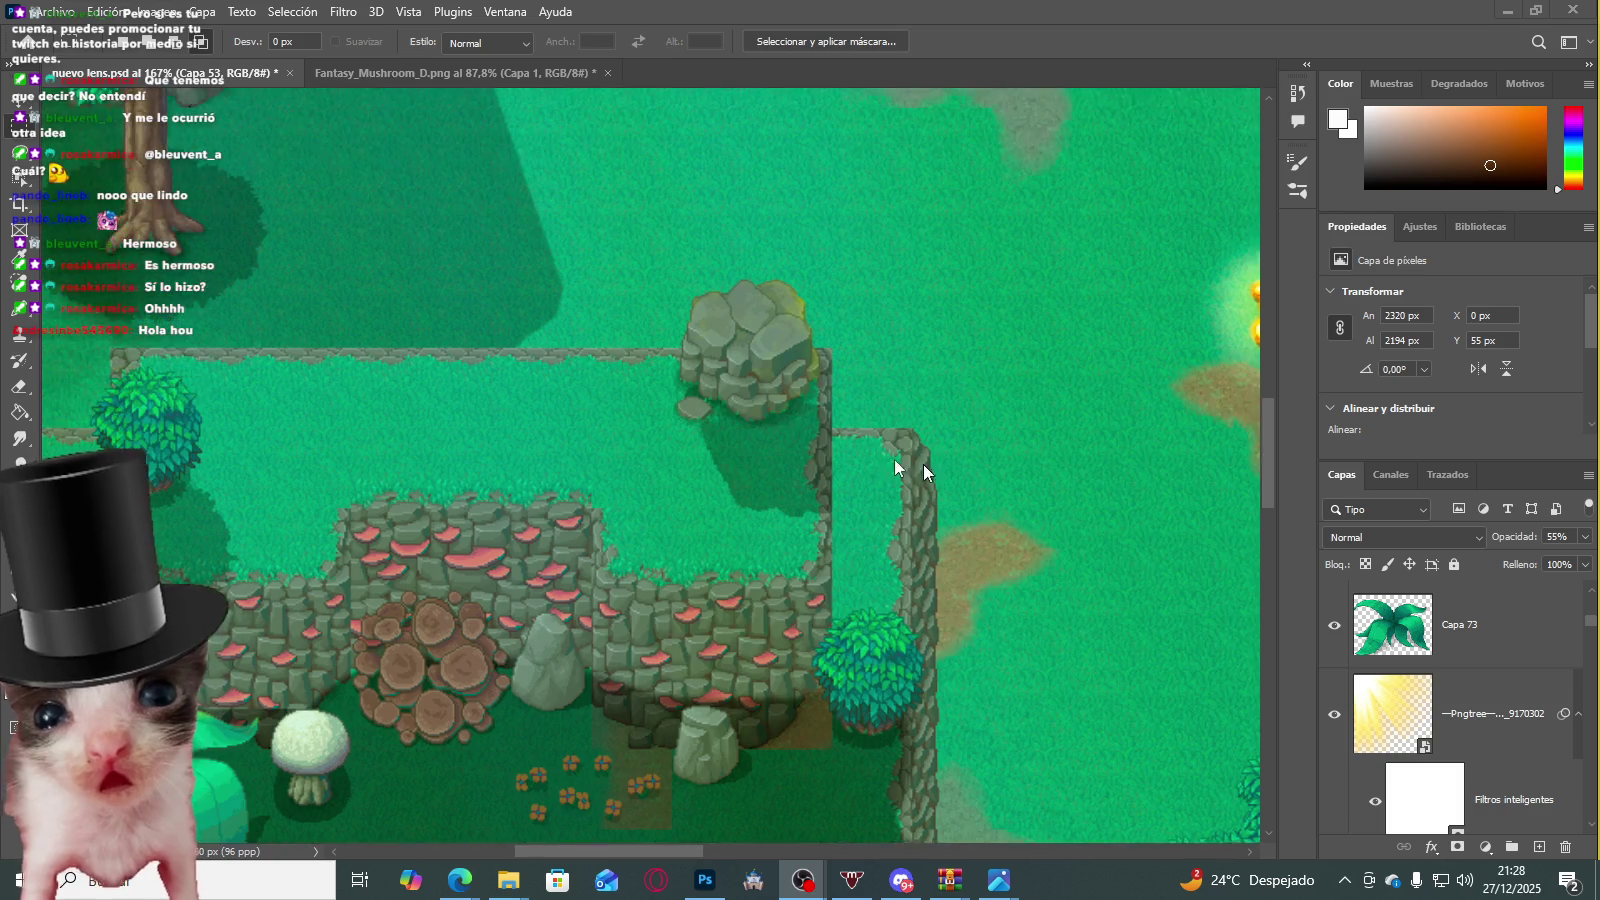
pyautogui.scroll(-3, 972, 479)
pyautogui.scroll(-3, 726, 392)
pyautogui.scroll(-2, 1008, 586)
pyautogui.scroll(1, 995, 586)
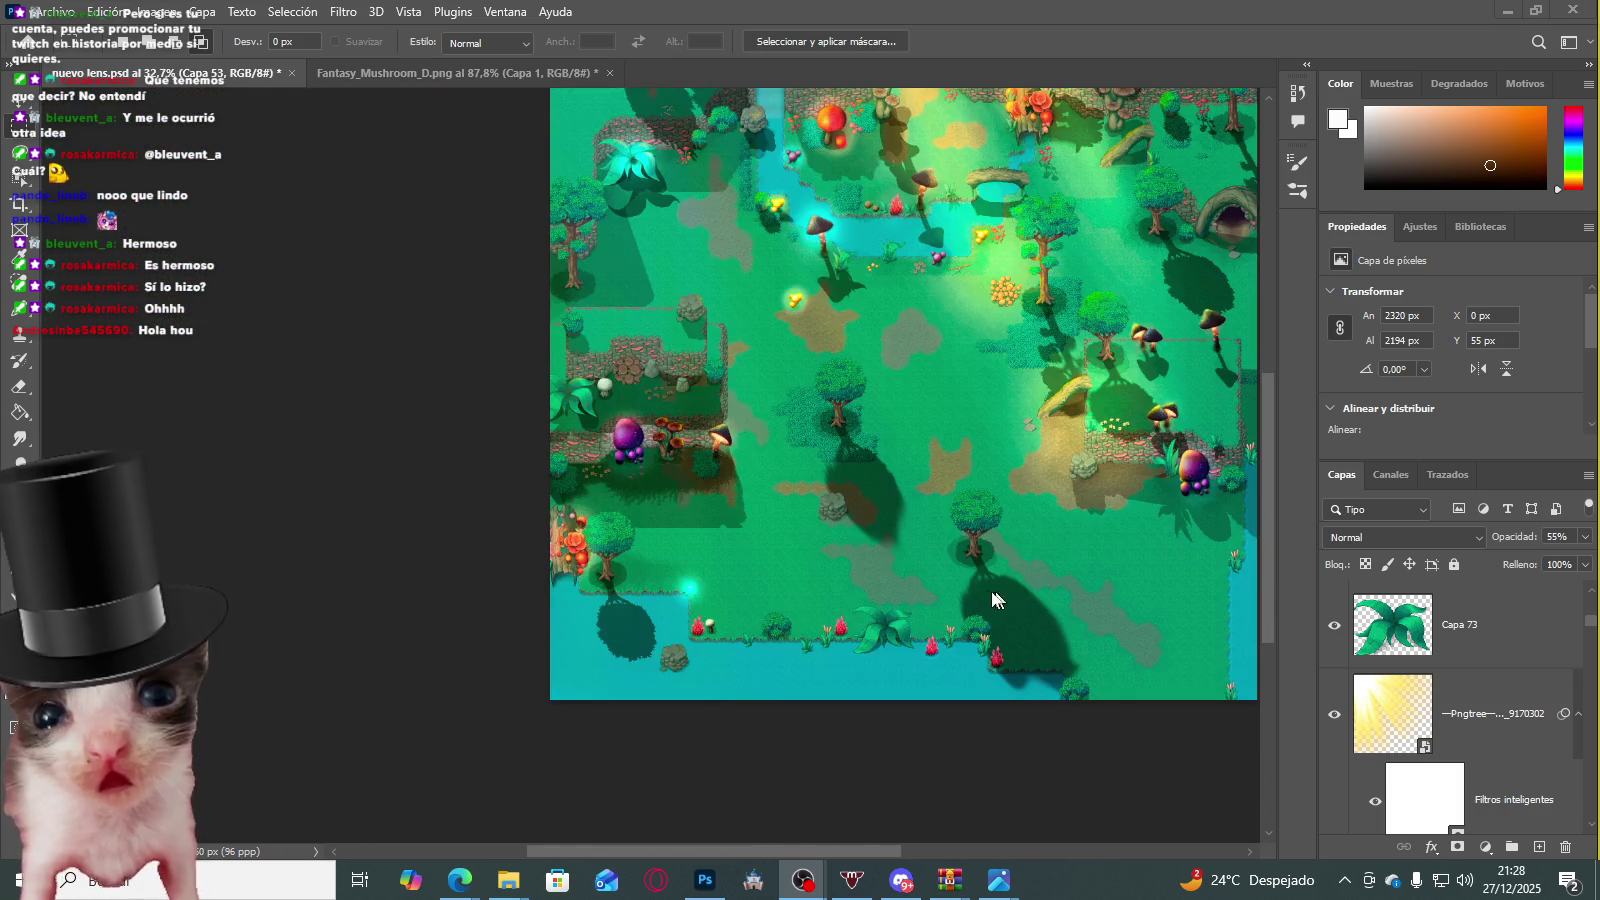
pyautogui.scroll(-1, 928, 556)
pyautogui.scroll(-2, 928, 556)
pyautogui.scroll(4, 975, 345)
pyautogui.scroll(1, 975, 345)
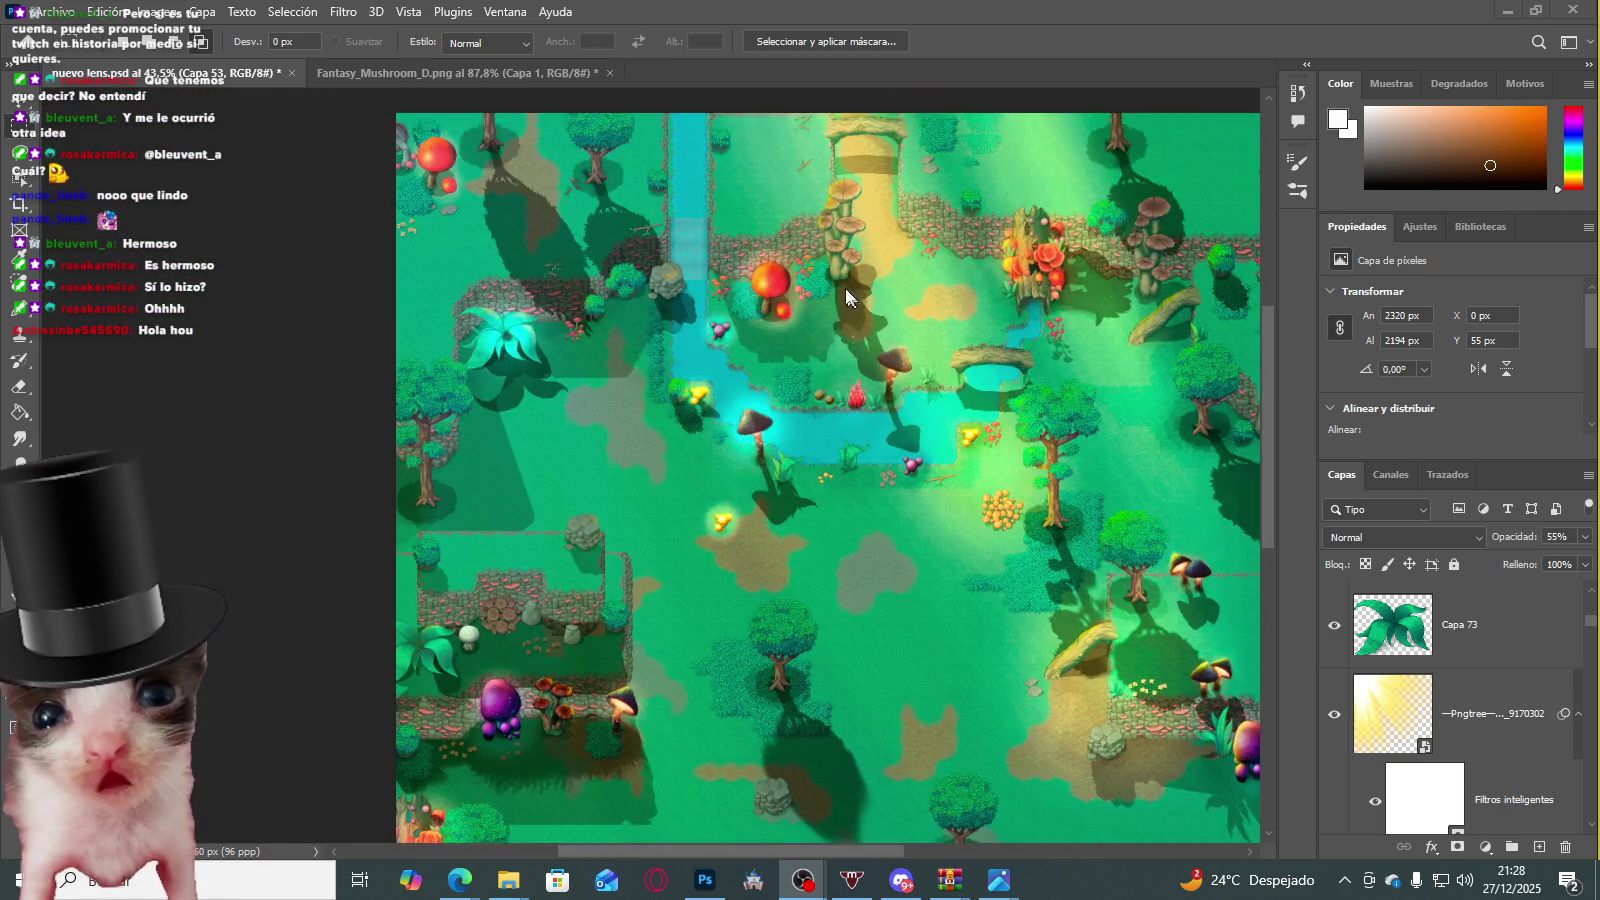
pyautogui.scroll(2, 738, 296)
pyautogui.scroll(1, 726, 345)
pyautogui.scroll(1, 722, 342)
pyautogui.scroll(-3, 722, 342)
pyautogui.scroll(1, 744, 355)
pyautogui.scroll(-1, 814, 340)
pyautogui.scroll(1, 885, 301)
pyautogui.click(1334, 714)
# Step: Marquee-select the area around the flowering tree stump, then zoom out to the whole map
pyautogui.scroll(2, 845, 268)
pyautogui.scroll(3, 845, 268)
pyautogui.scroll(3, 845, 268)
pyautogui.moveTo(945, 213)
pyautogui.mouseDown()
pyautogui.moveTo(1150, 519)
pyautogui.moveTo(1140, 539)
pyautogui.mouseUp()
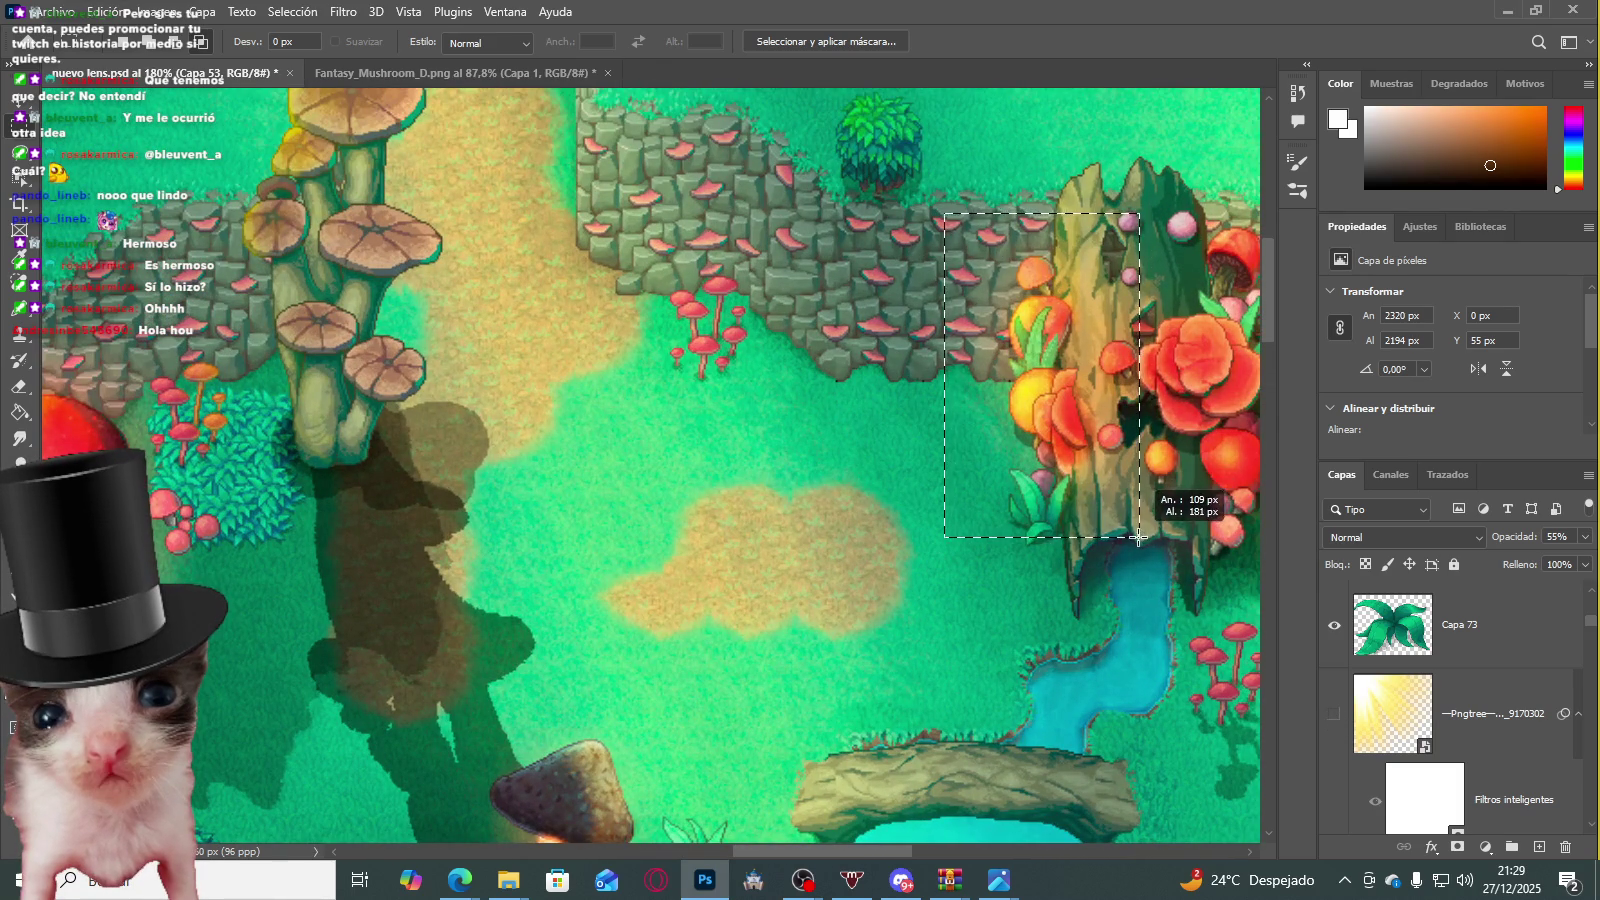
pyautogui.scroll(-2, 1000, 450)
pyautogui.scroll(-3, 700, 400)
pyautogui.scroll(-1, 448, 373)
pyautogui.scroll(-2, 448, 373)
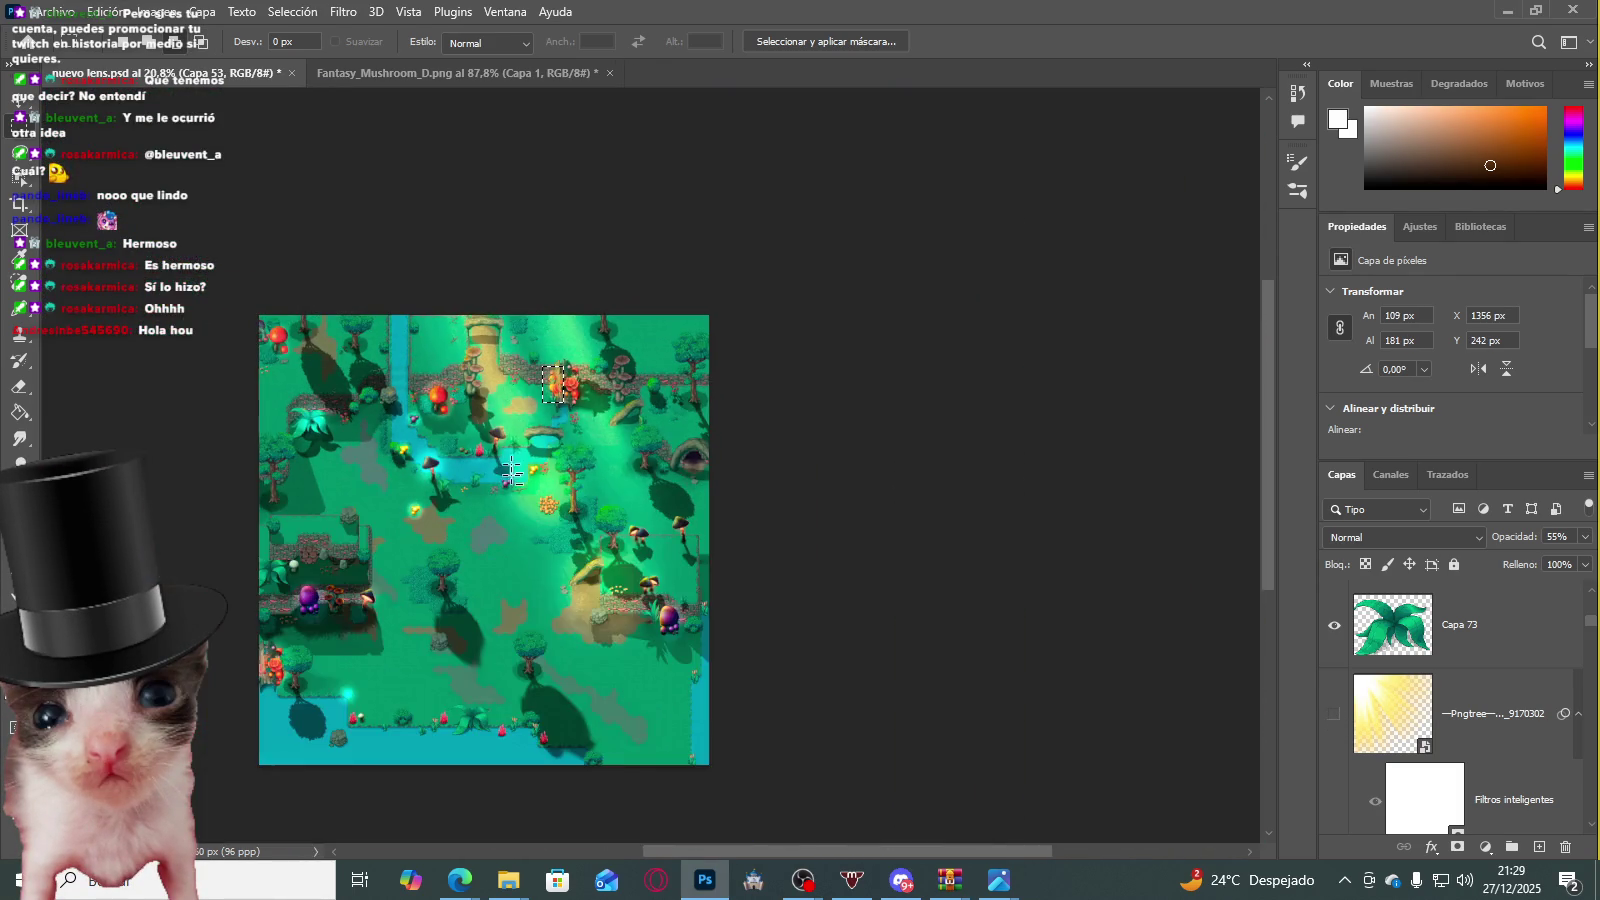
pyautogui.scroll(1, 448, 373)
pyautogui.scroll(-1, 470, 400)
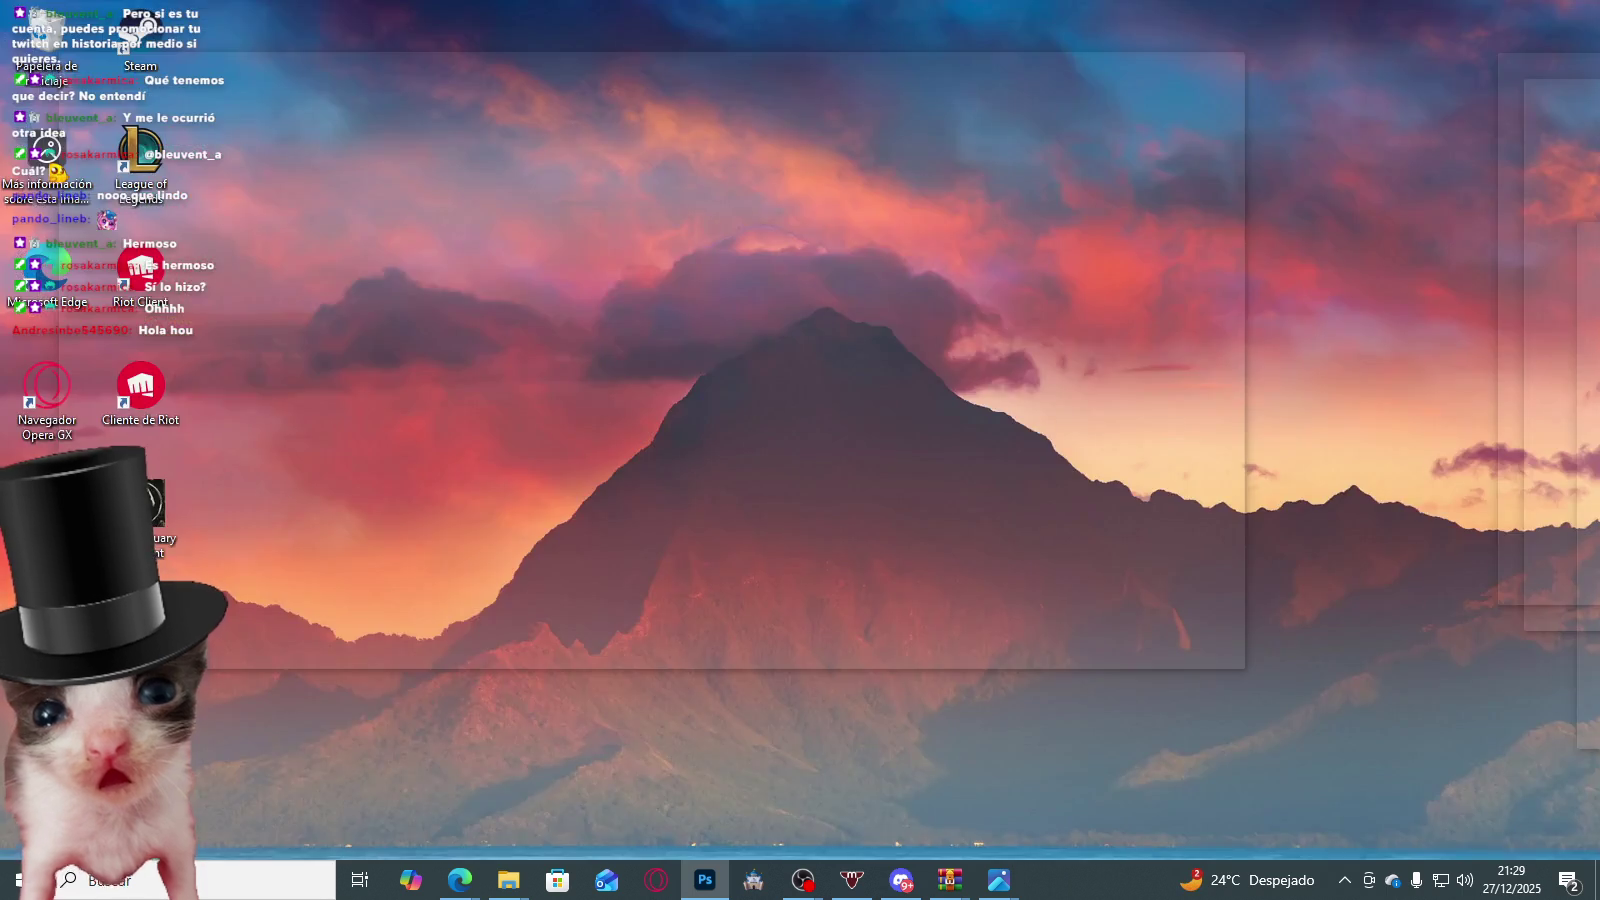
# Step: Switch from the desktop back to the Photoshop window with Alt+Tab
pyautogui.hotkey('alt', 'Tab')
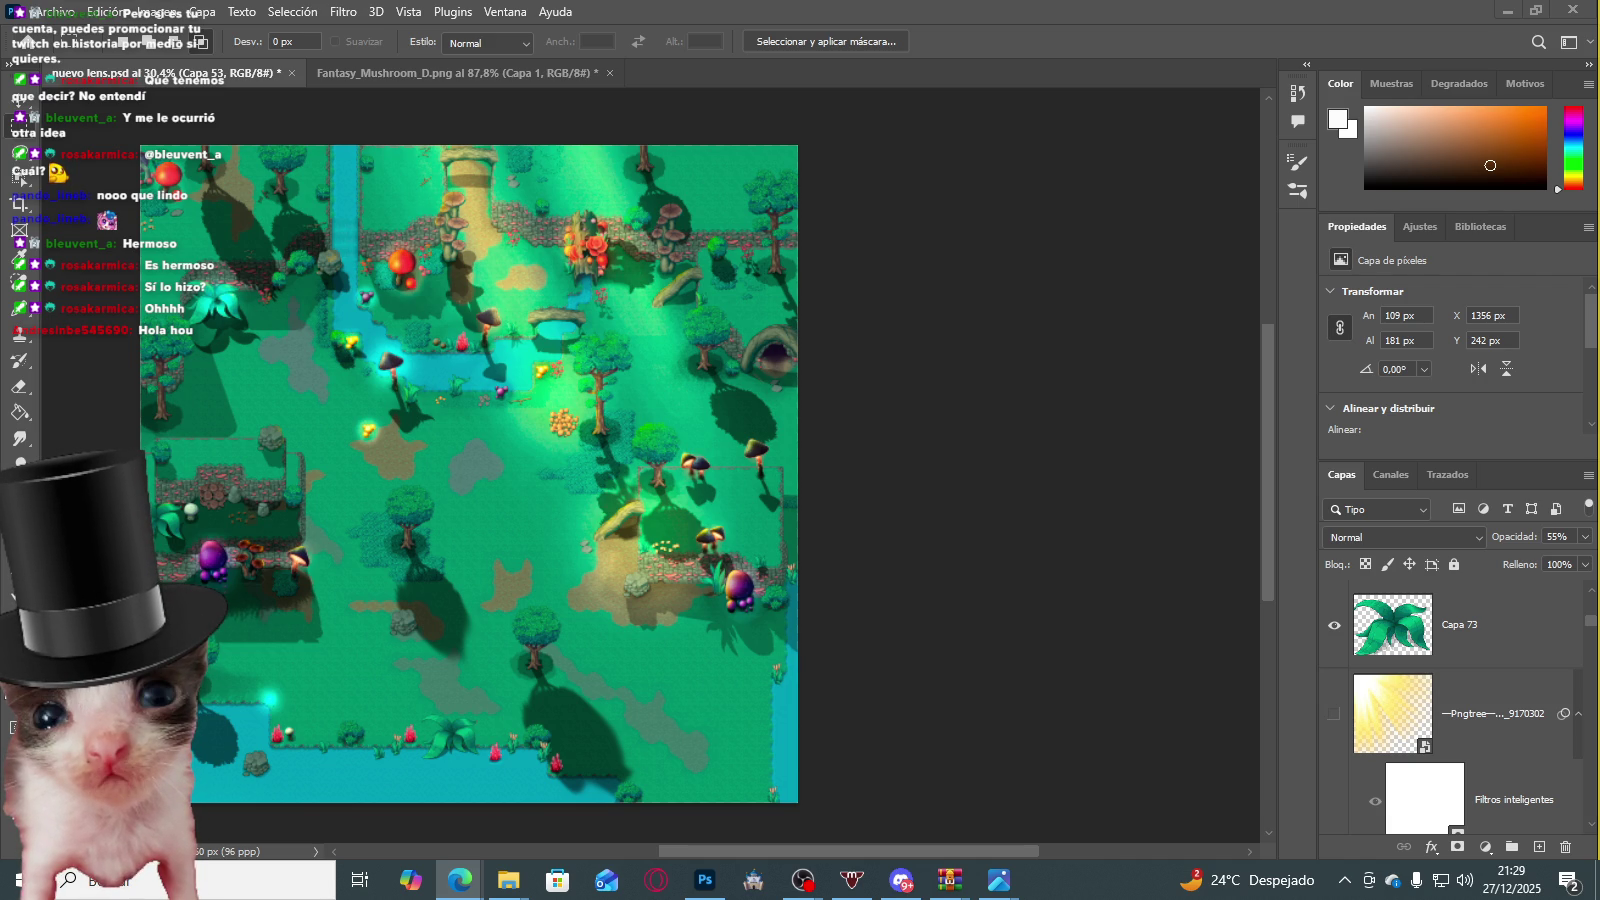
# Step: Place the Gemini shadow image over the map, then delete that first placement
pyautogui.hotkey('ctrl', 'shift', 'd')
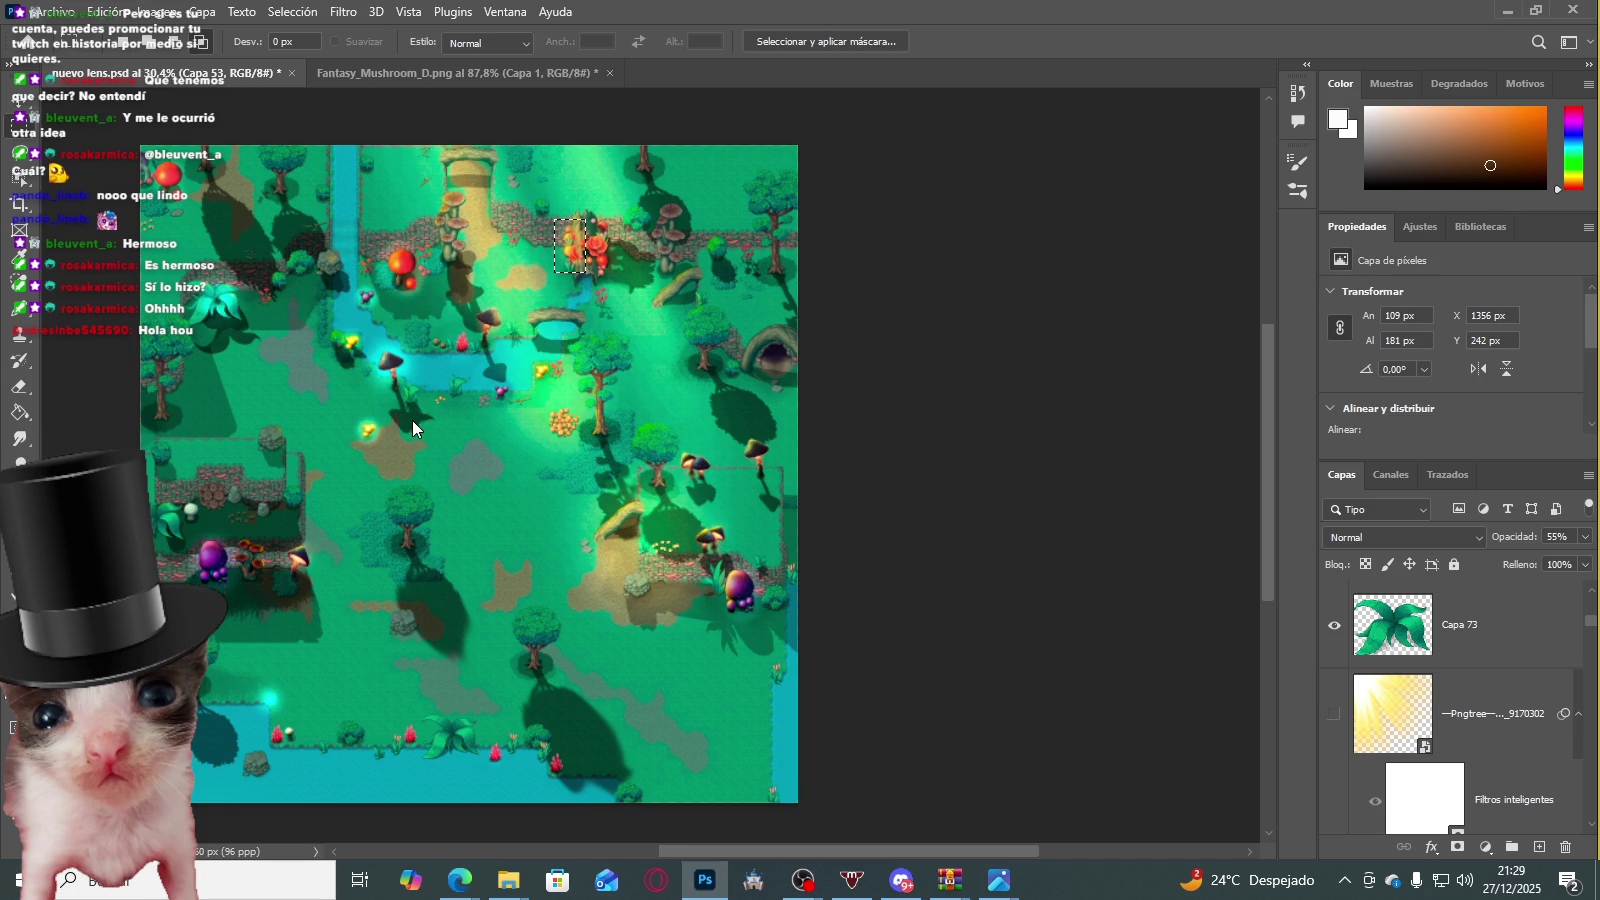
pyautogui.moveTo(415, 430)
pyautogui.mouseDown()
pyautogui.moveTo(448, 640)
pyautogui.moveTo(450, 624)
pyautogui.mouseUp()
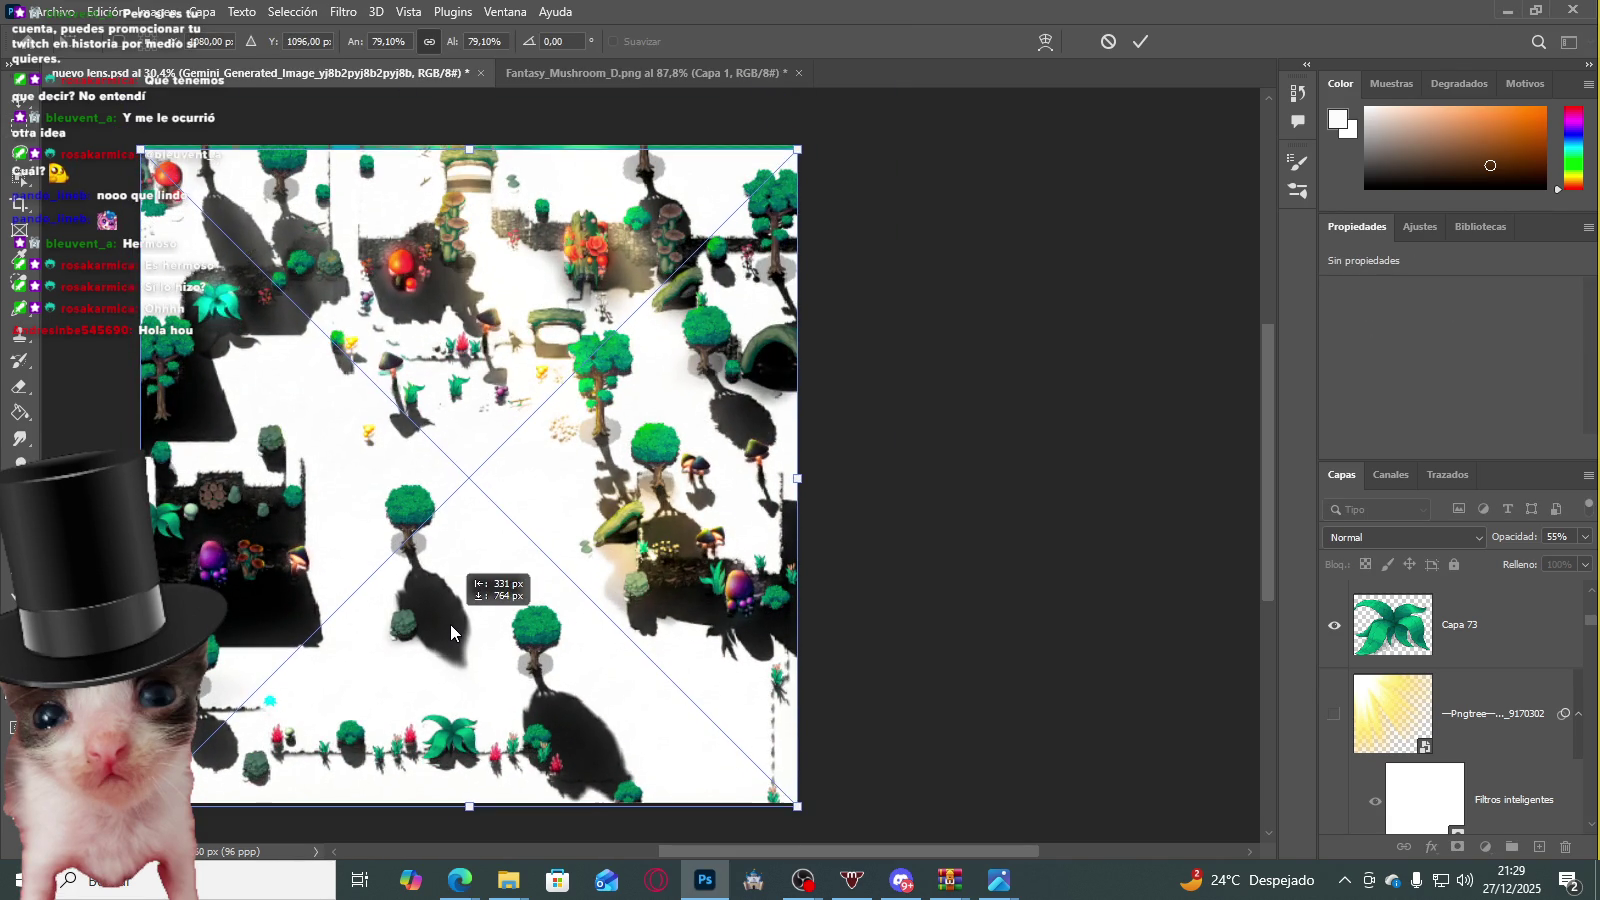
pyautogui.moveTo(450, 624); pyautogui.dragTo(451, 618)
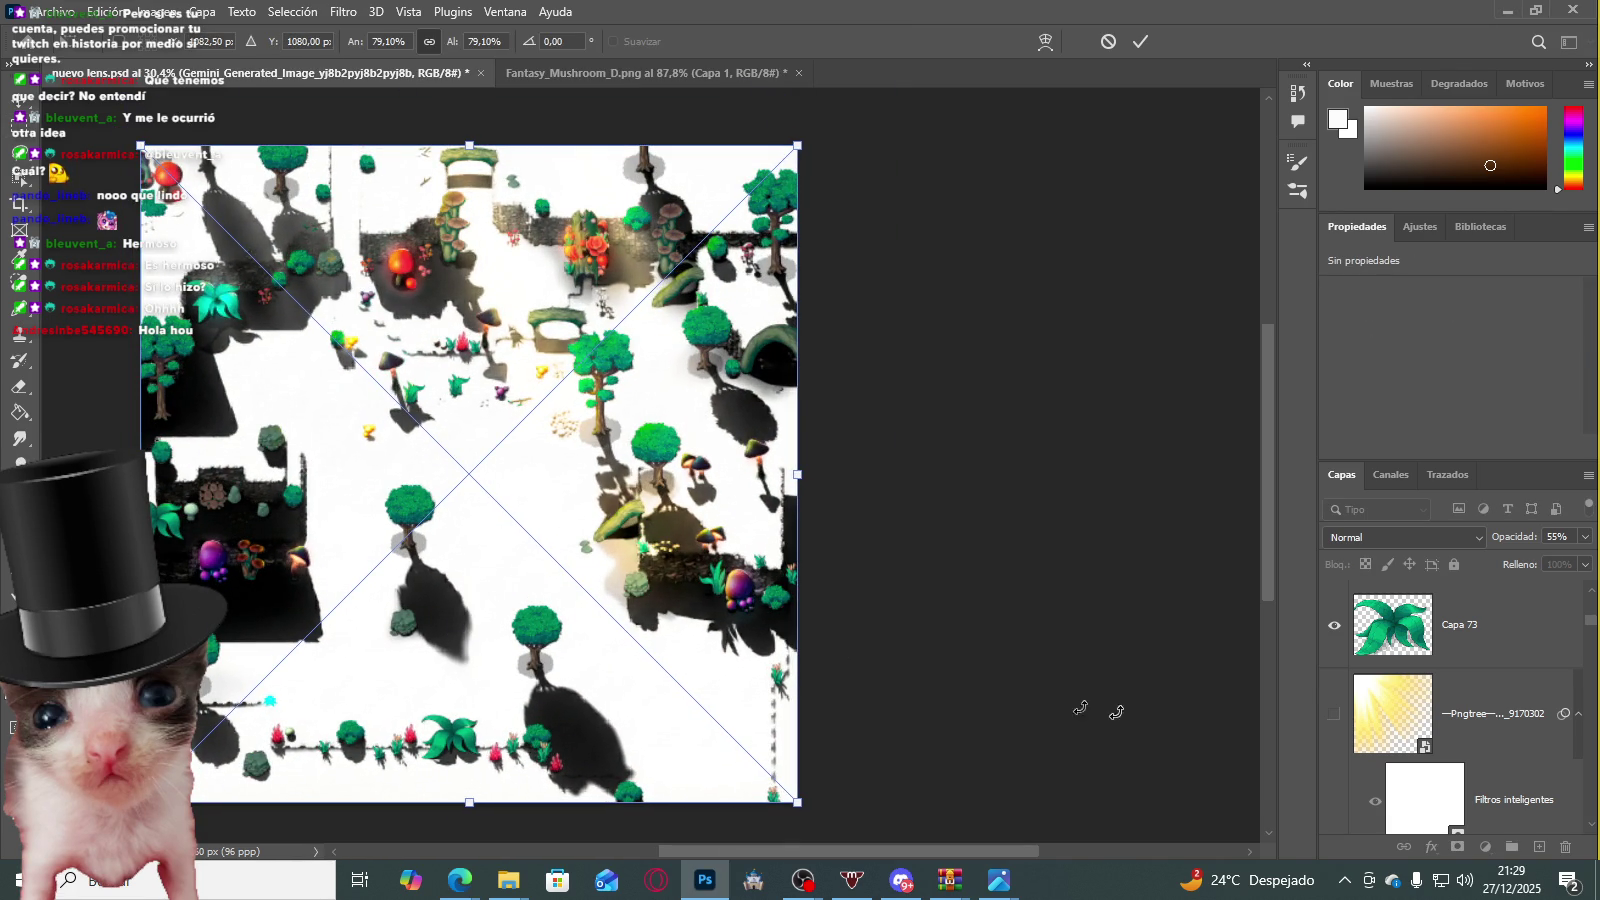
pyautogui.press('Return')
pyautogui.scroll(-1, 1470, 715)
pyautogui.scroll(1, 1440, 700)
pyautogui.scroll(1, 1421, 680)
pyautogui.scroll(-1, 1421, 680)
pyautogui.scroll(-1, 1421, 685)
pyautogui.scroll(-1, 1421, 688)
pyautogui.press('Delete')
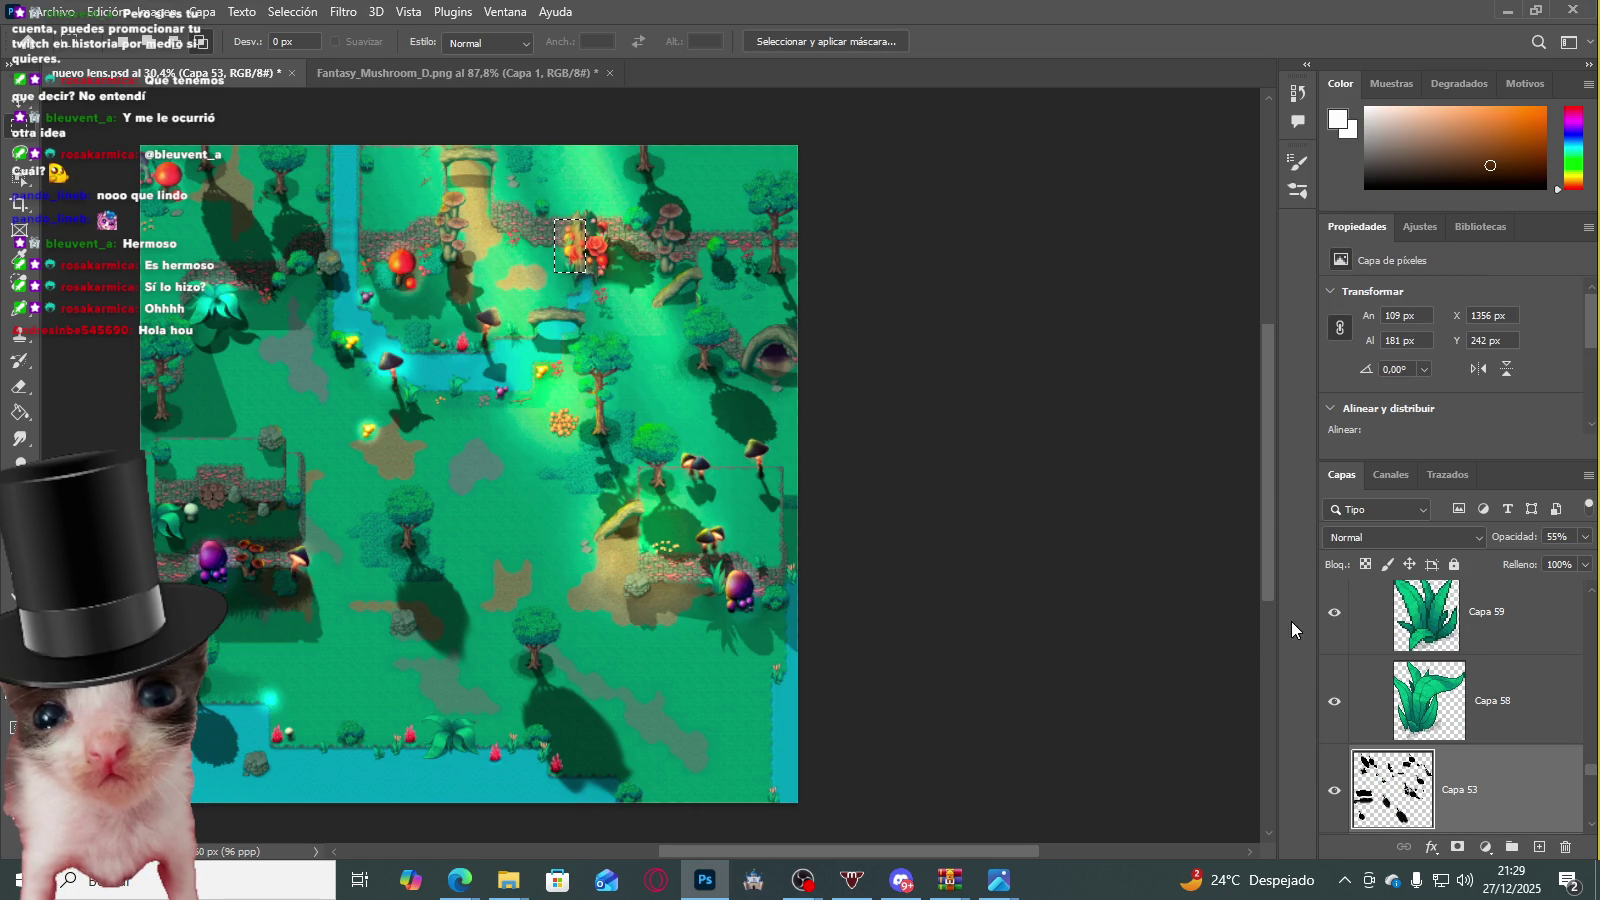
# Step: With Capa 75 selected, place the Gemini image above it, covering the whole map
pyautogui.scroll(1, 1430, 700)
pyautogui.scroll(1, 1435, 690)
pyautogui.scroll(1, 1437, 680)
pyautogui.scroll(1, 1438, 670)
pyautogui.scroll(2, 1438, 672)
pyautogui.scroll(1, 1430, 685)
pyautogui.scroll(1, 1420, 695)
pyautogui.scroll(1, 1410, 705)
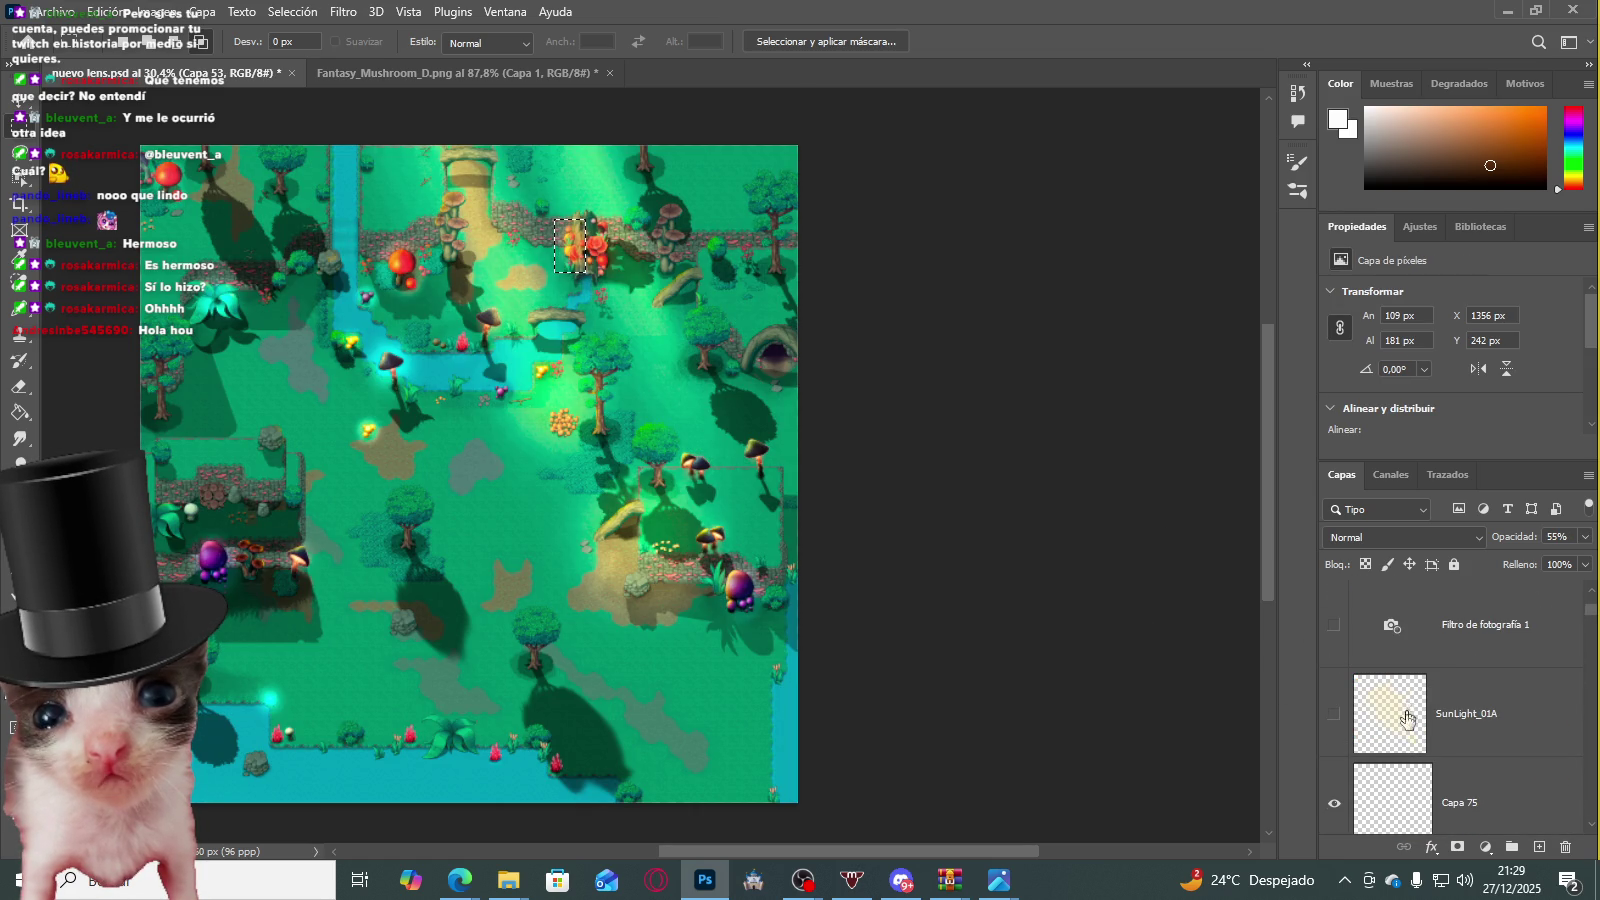
pyautogui.click(1416, 792)
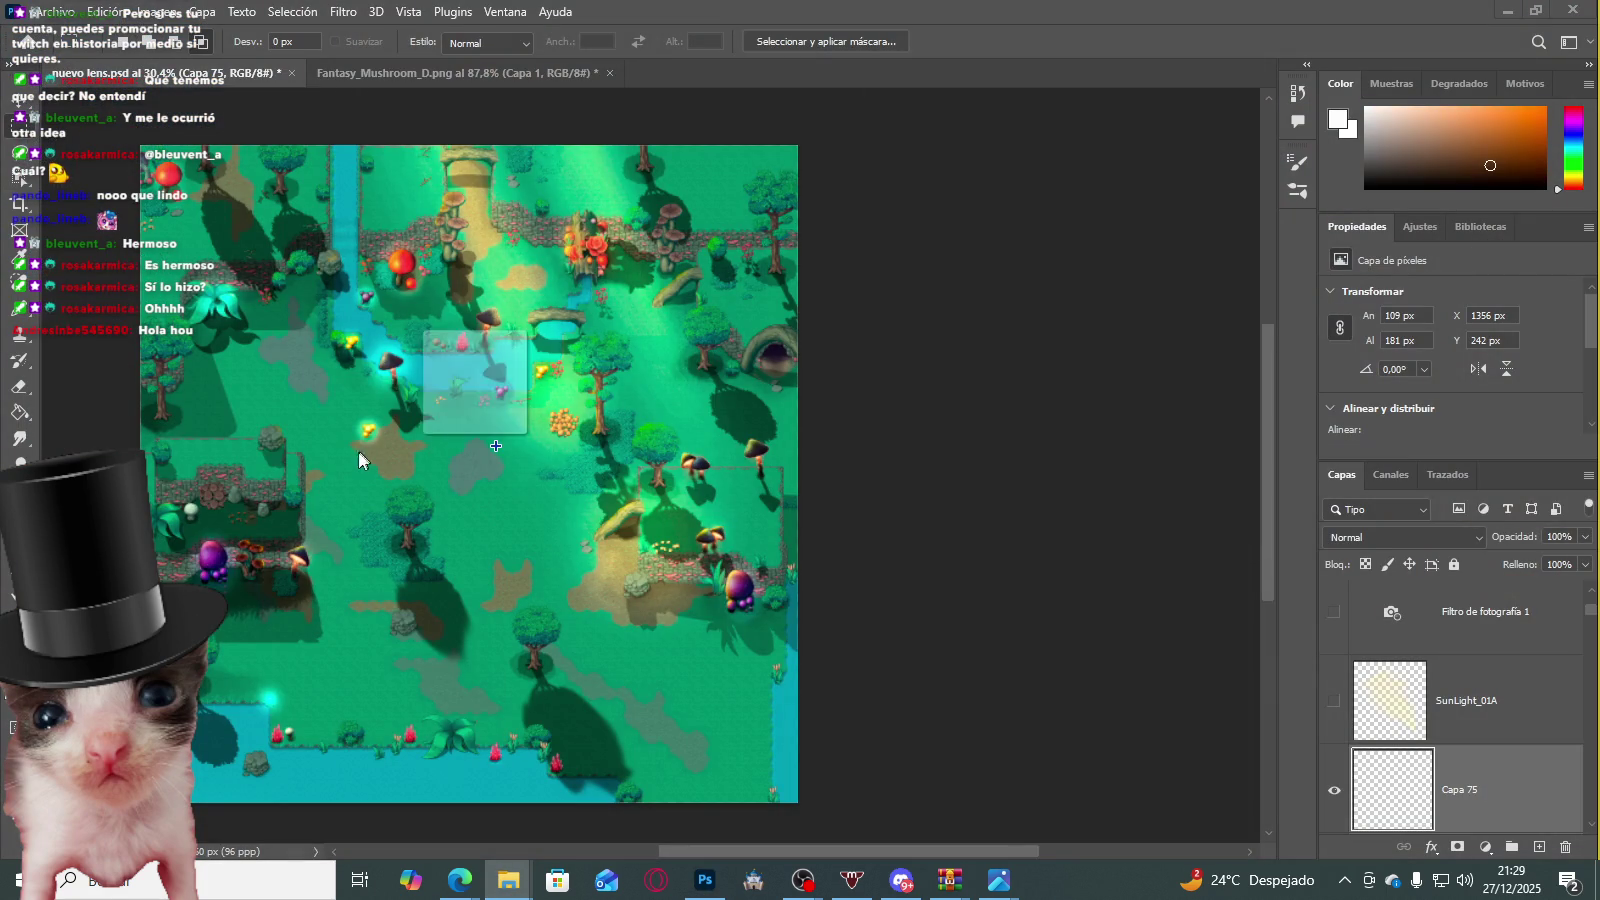
pyautogui.moveTo(362, 457); pyautogui.dragTo(358, 452)
pyautogui.moveTo(471, 407)
pyautogui.mouseDown()
pyautogui.moveTo(350, 626)
pyautogui.moveTo(367, 633)
pyautogui.mouseUp()
pyautogui.scroll(2, 579, 594)
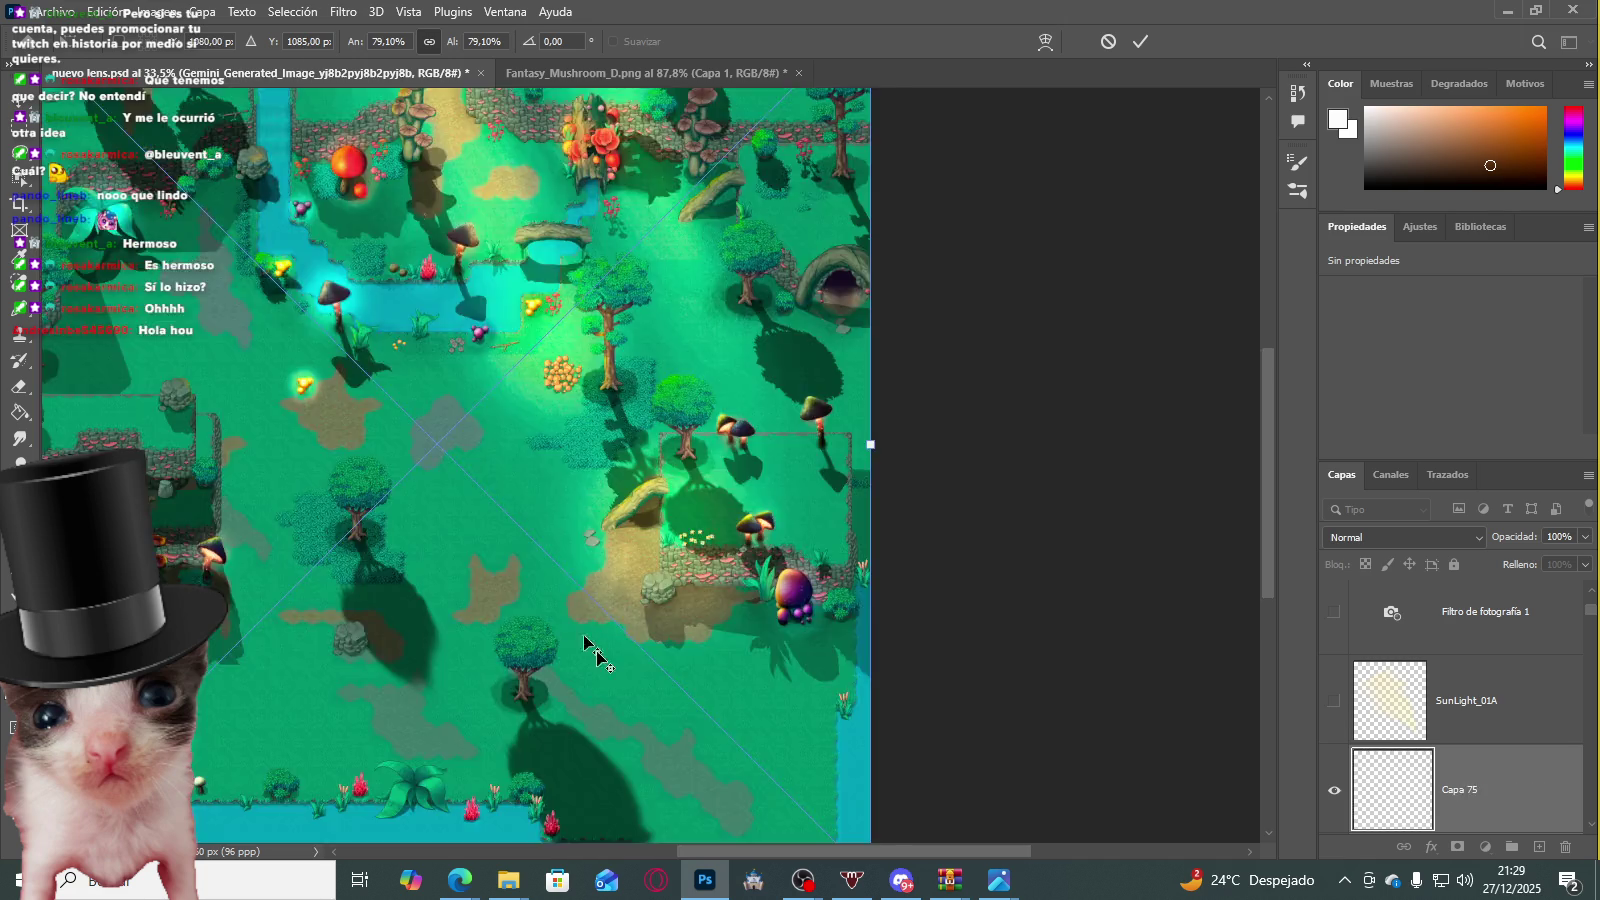
pyautogui.scroll(-1, 710, 637)
pyautogui.scroll(-1, 600, 580)
pyautogui.press('Return')
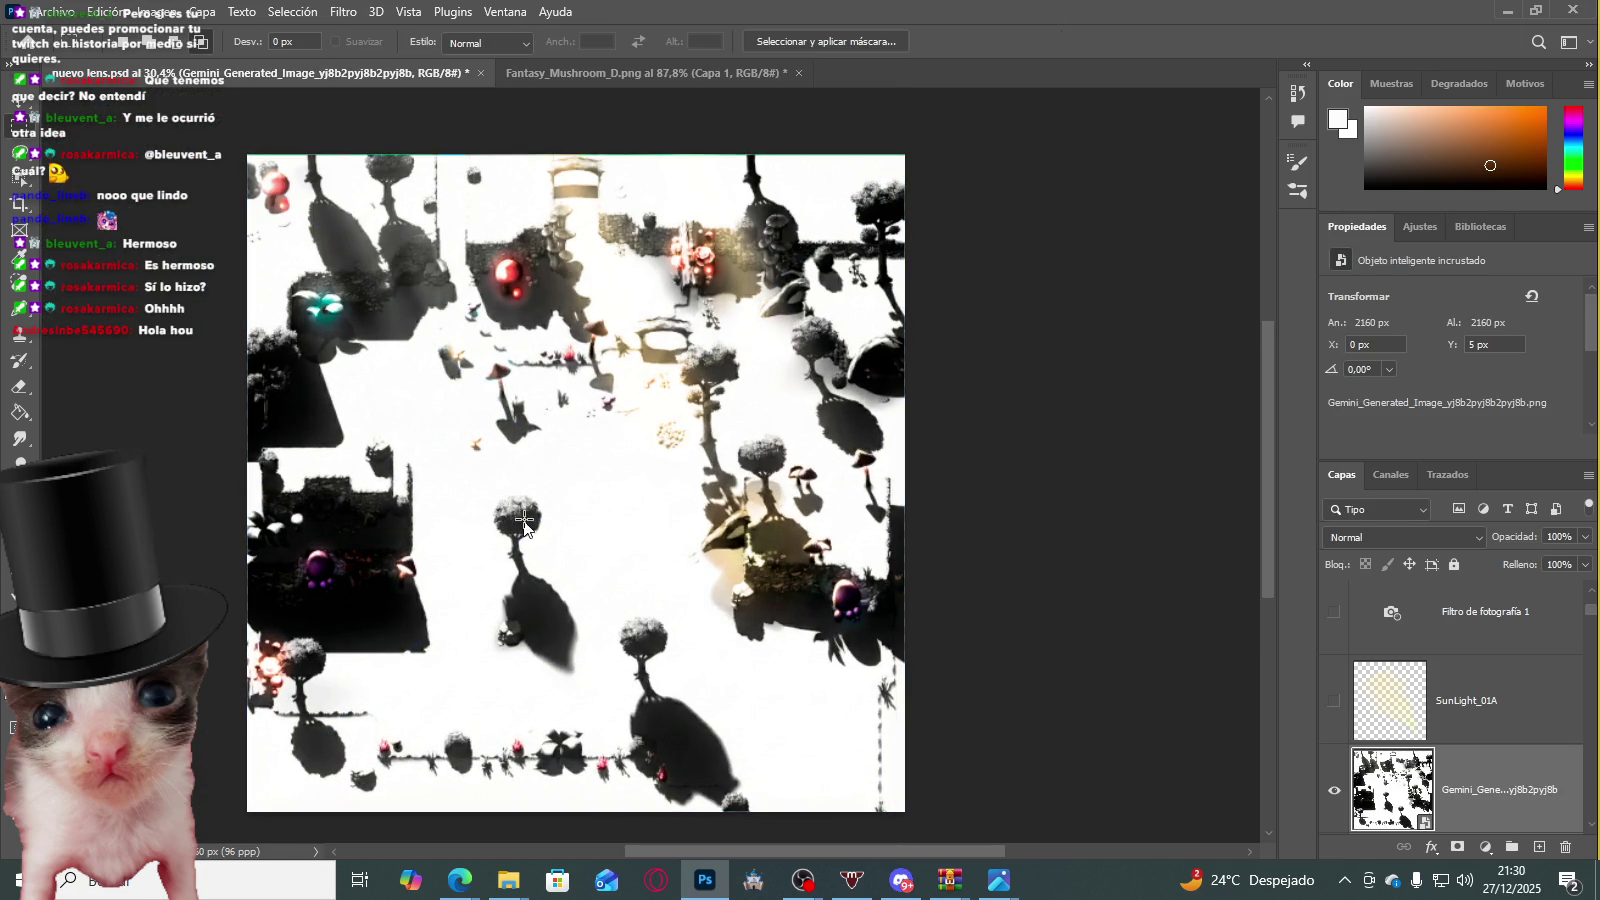
# Step: Switch the Gemini layer's blend mode to Multiplicar and lower its opacity to 50%
pyautogui.click(1393, 541)
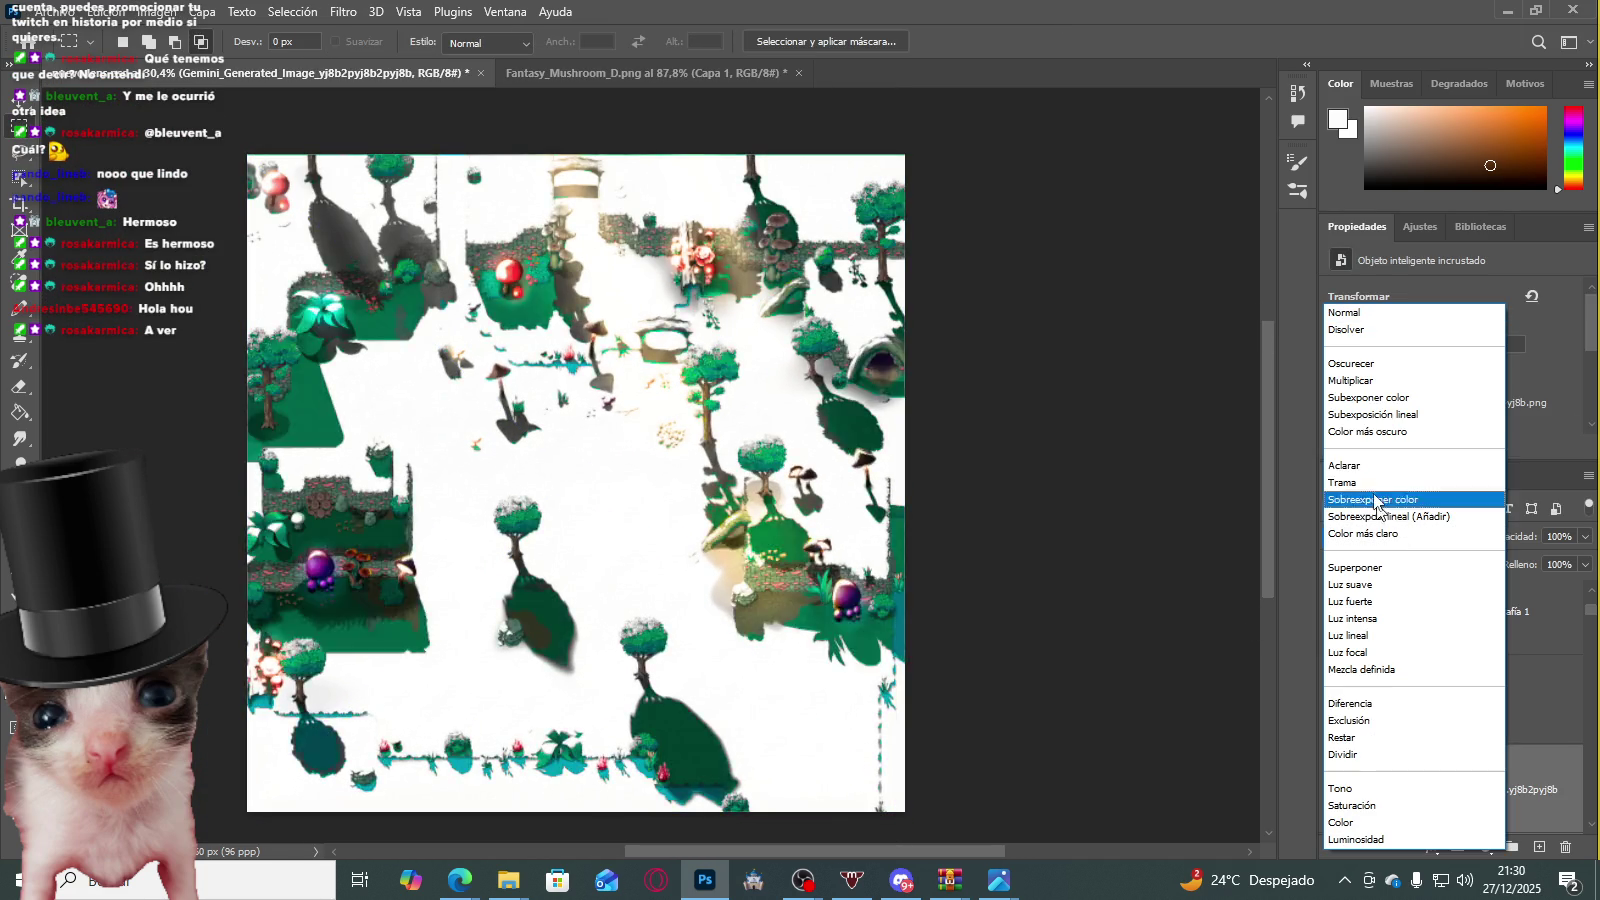
pyautogui.click(1346, 388)
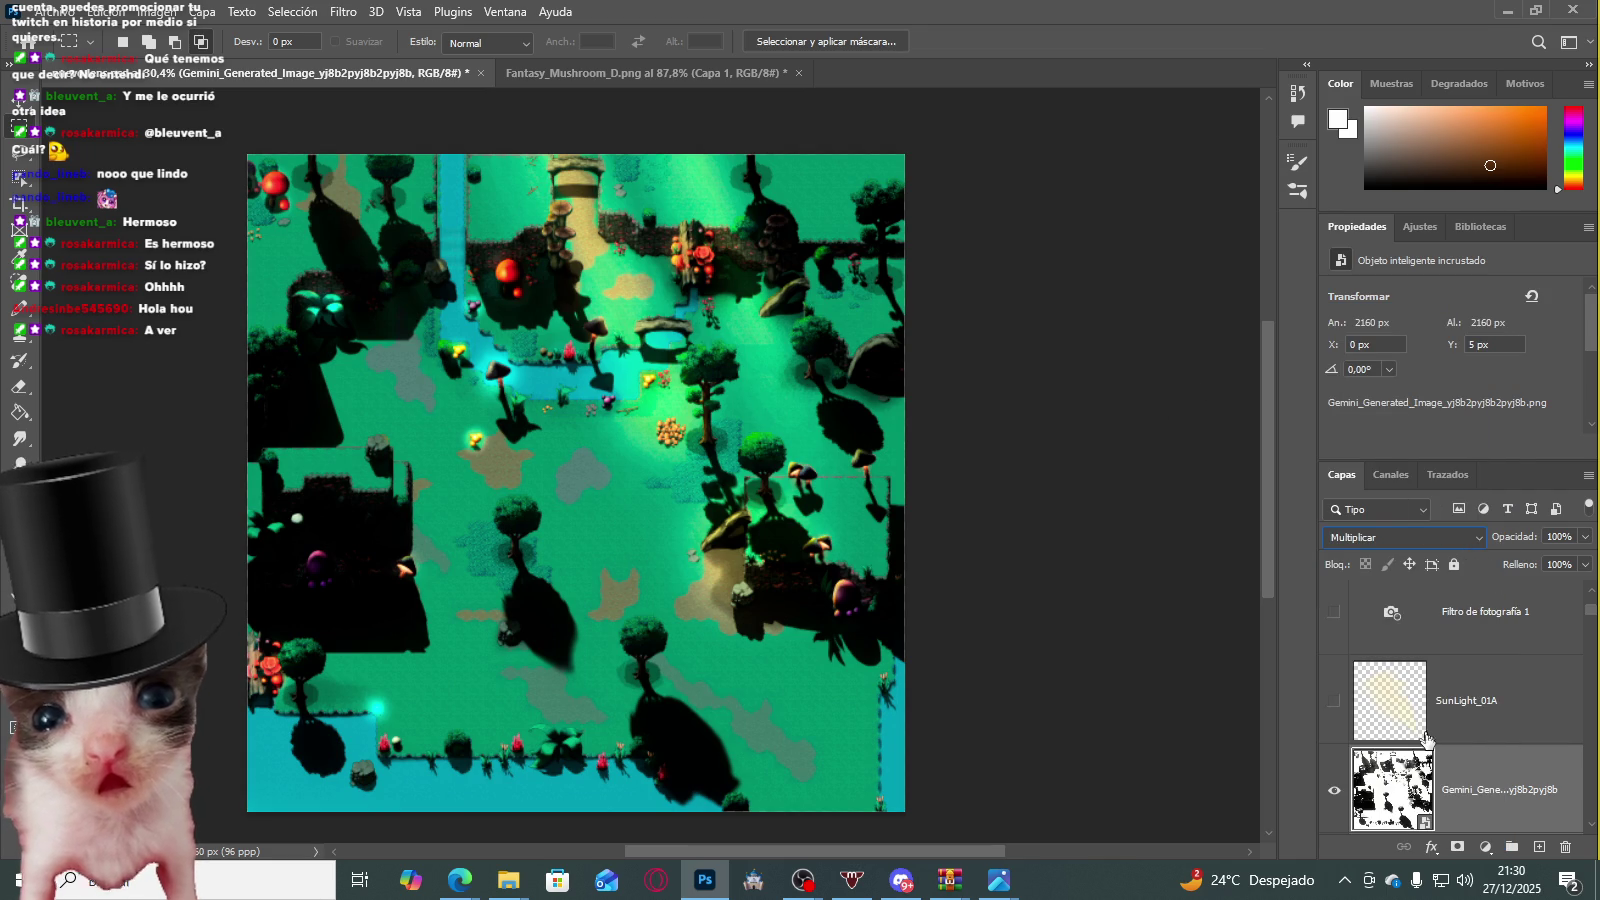
pyautogui.scroll(2, 1499, 583)
pyautogui.click(1584, 537)
pyautogui.moveTo(1588, 558)
pyautogui.mouseDown()
pyautogui.moveTo(1505, 562)
pyautogui.moveTo(1552, 558)
pyautogui.moveTo(1538, 558)
pyautogui.mouseUp()
pyautogui.scroll(-1, 1392, 722)
pyautogui.scroll(-1, 1392, 722)
pyautogui.scroll(-1, 1394, 700)
pyautogui.scroll(-2, 1398, 660)
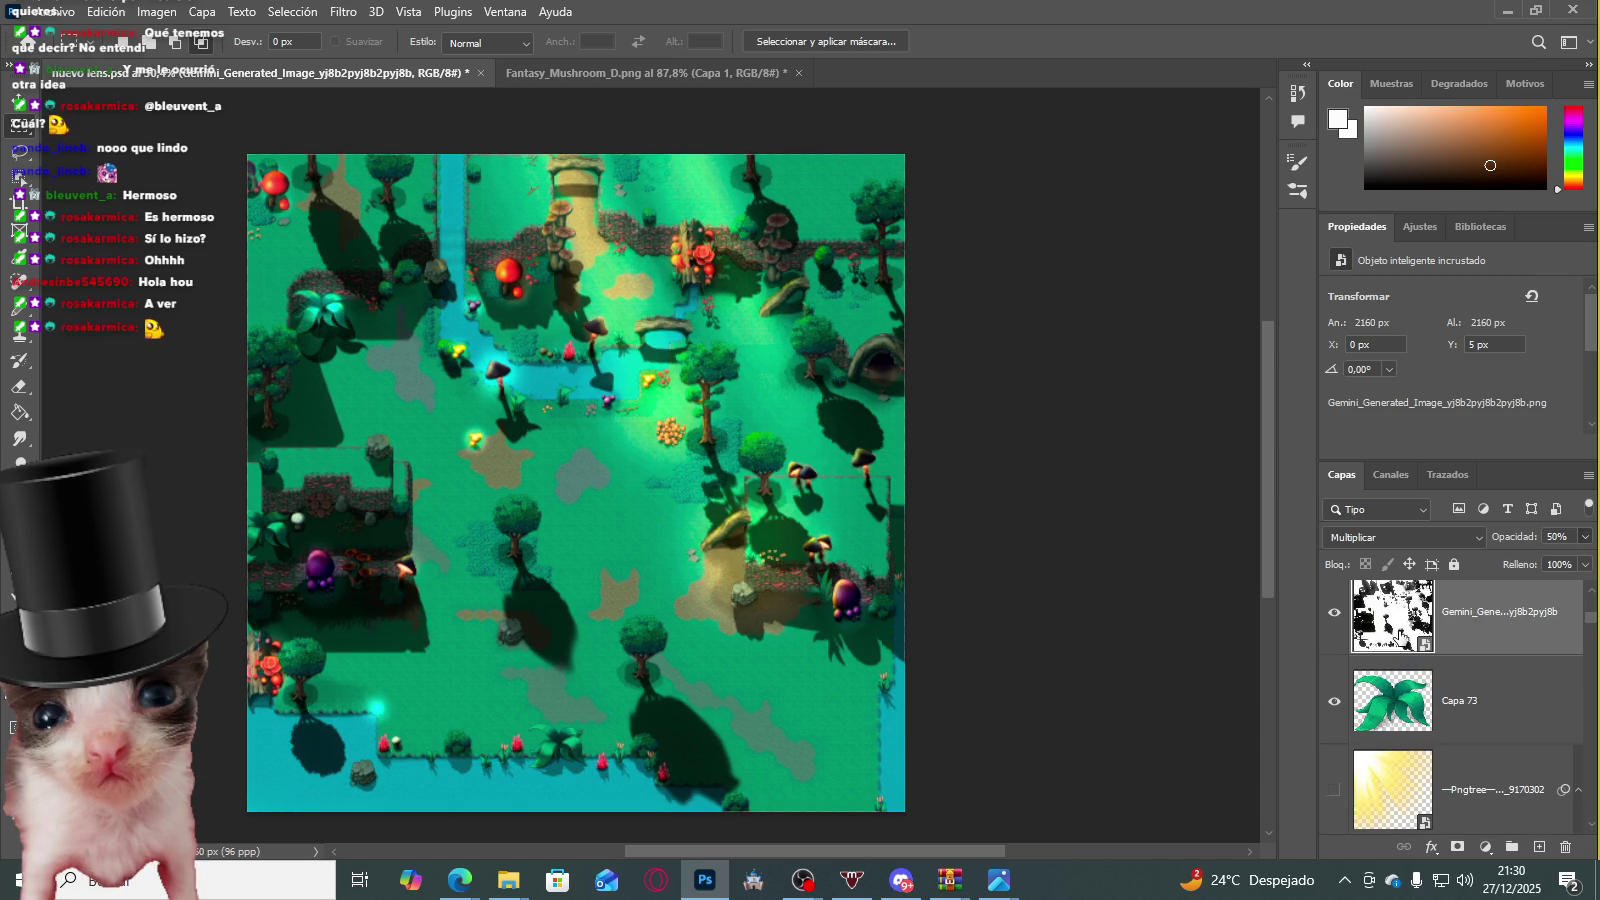
# Step: Try the shadow layer below Capa 73, move it back above, and hide the glow overlay
pyautogui.moveTo(1400, 636); pyautogui.dragTo(1418, 725)
pyautogui.click(1336, 614)
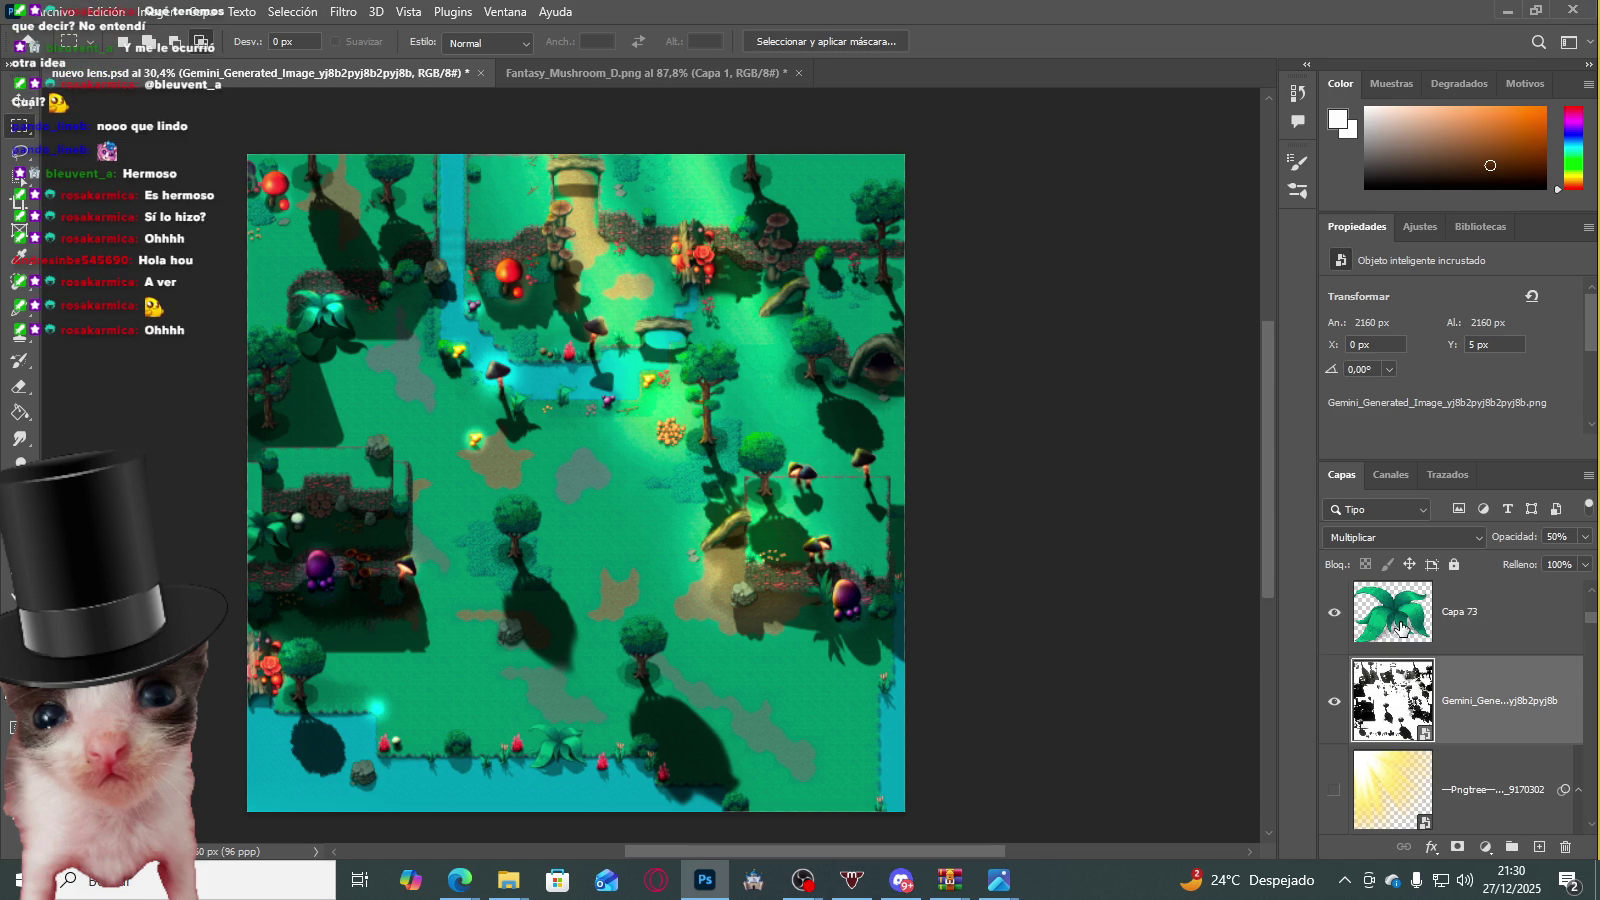
pyautogui.moveTo(1405, 668); pyautogui.dragTo(1392, 595)
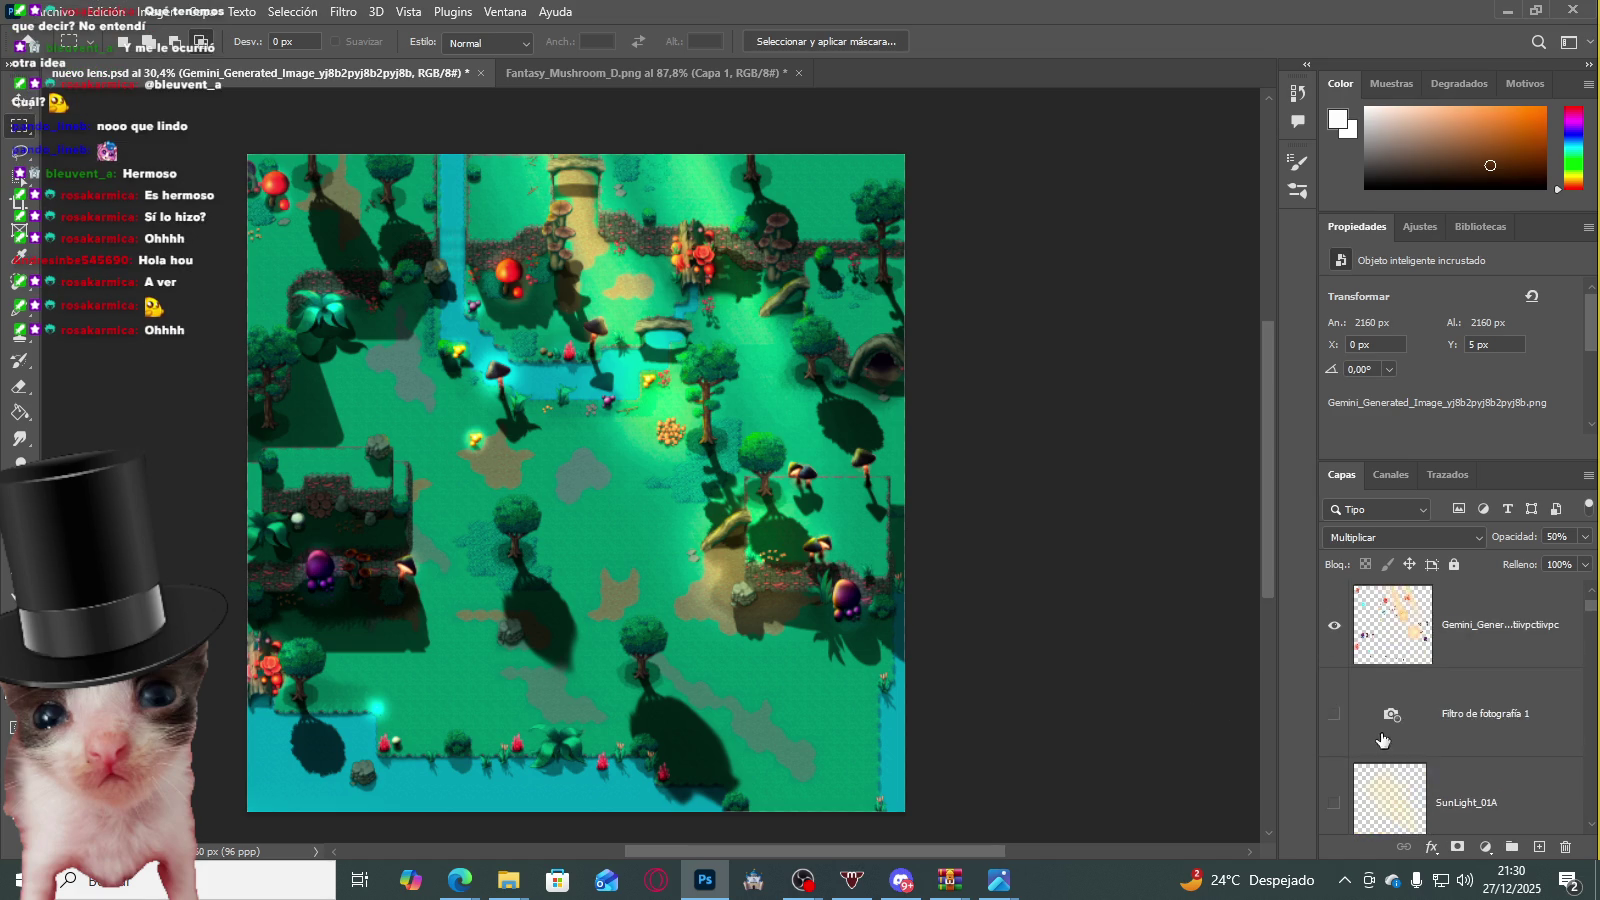
pyautogui.scroll(-3, 1345, 700)
pyautogui.click(1334, 713)
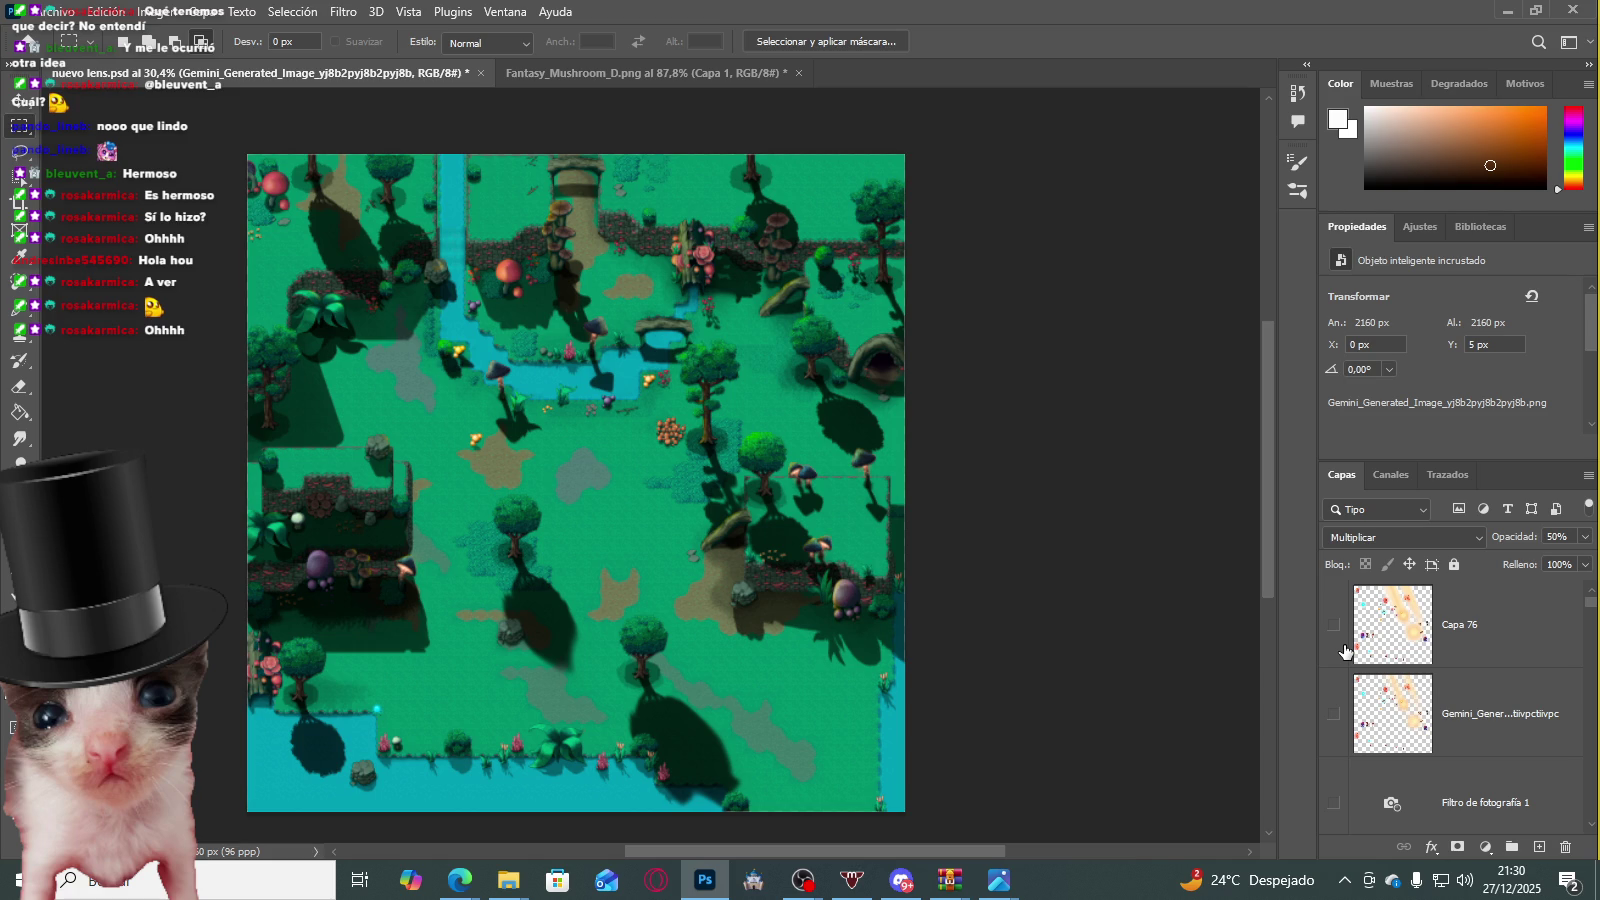
pyautogui.scroll(-2, 1442, 771)
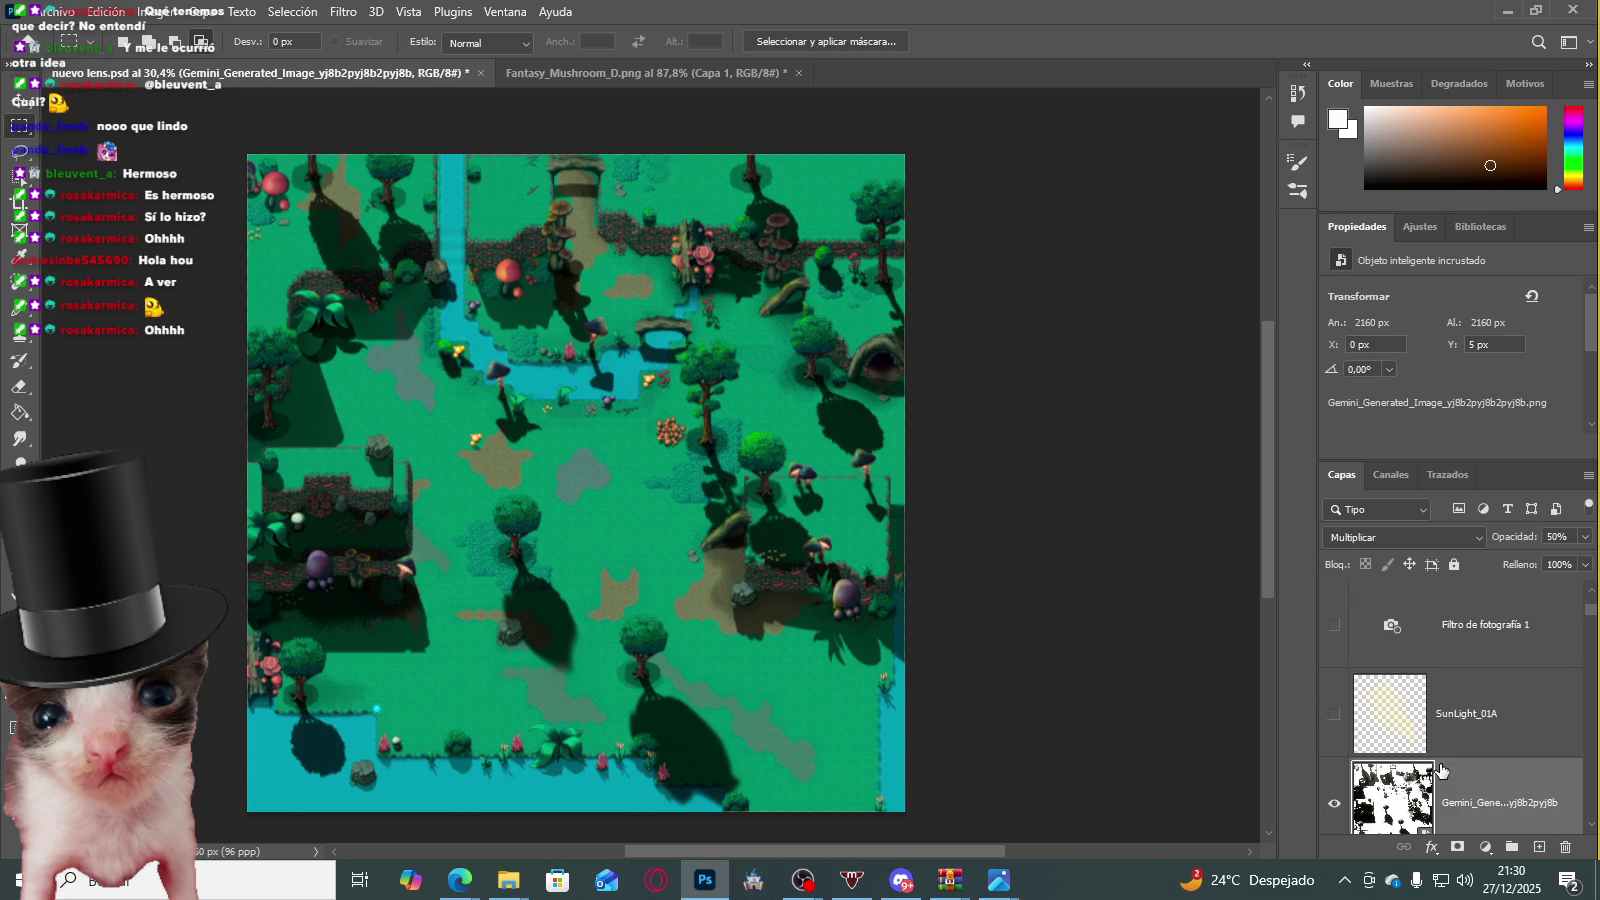
pyautogui.click(1334, 802)
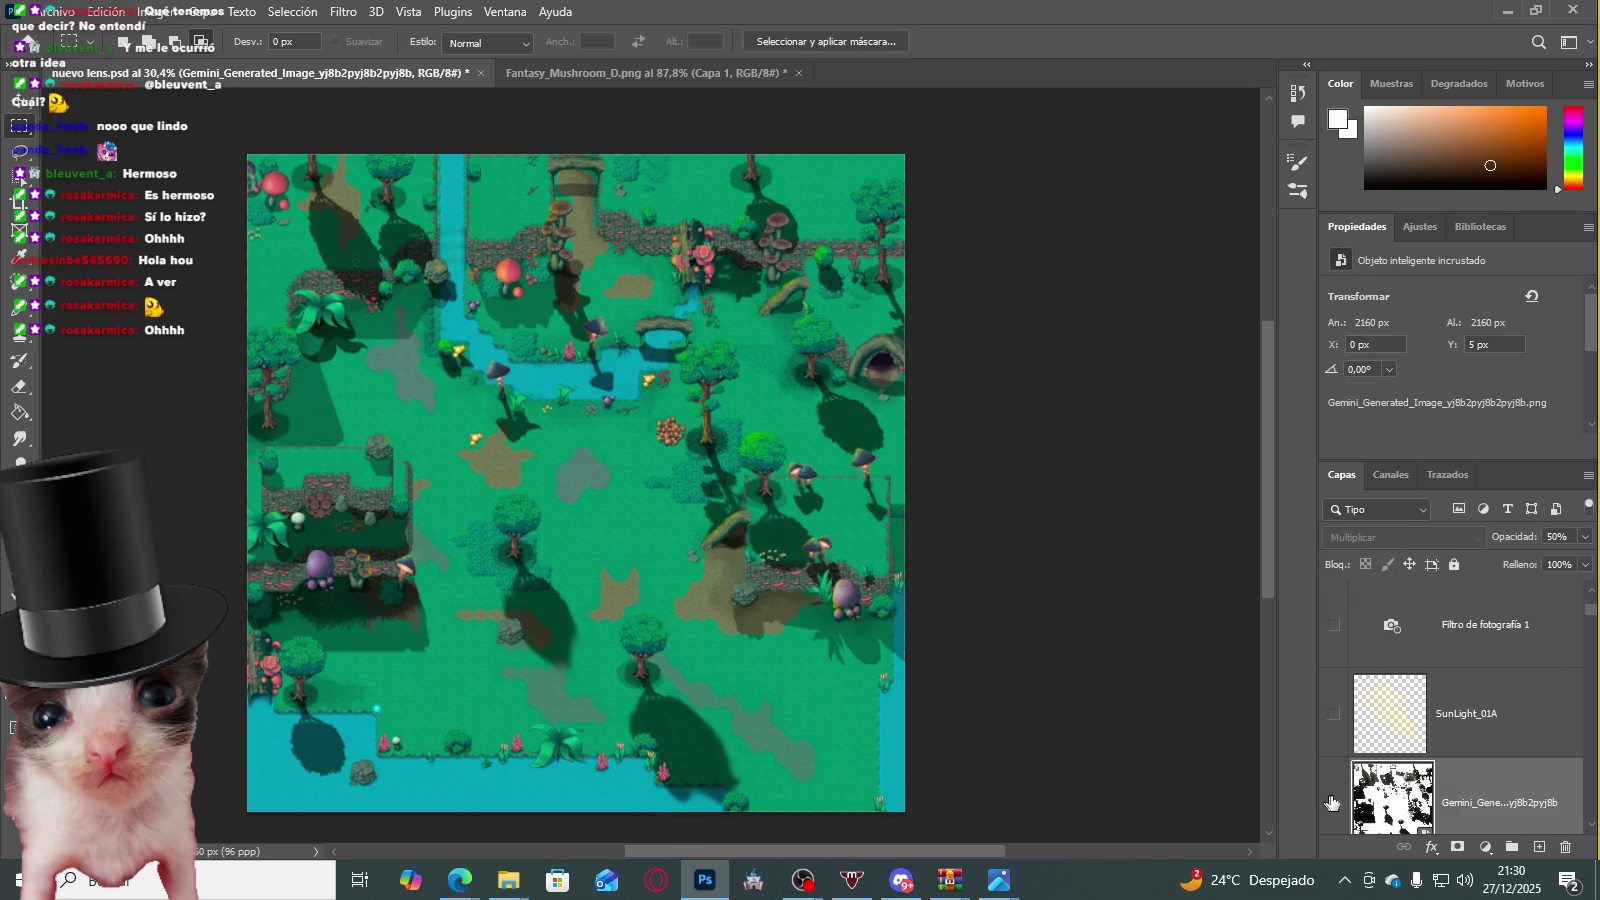
# Step: Fine-tune the Gemini shadow layer's opacity, settling at 54%
pyautogui.moveTo(1528, 559); pyautogui.dragTo(1518, 559)
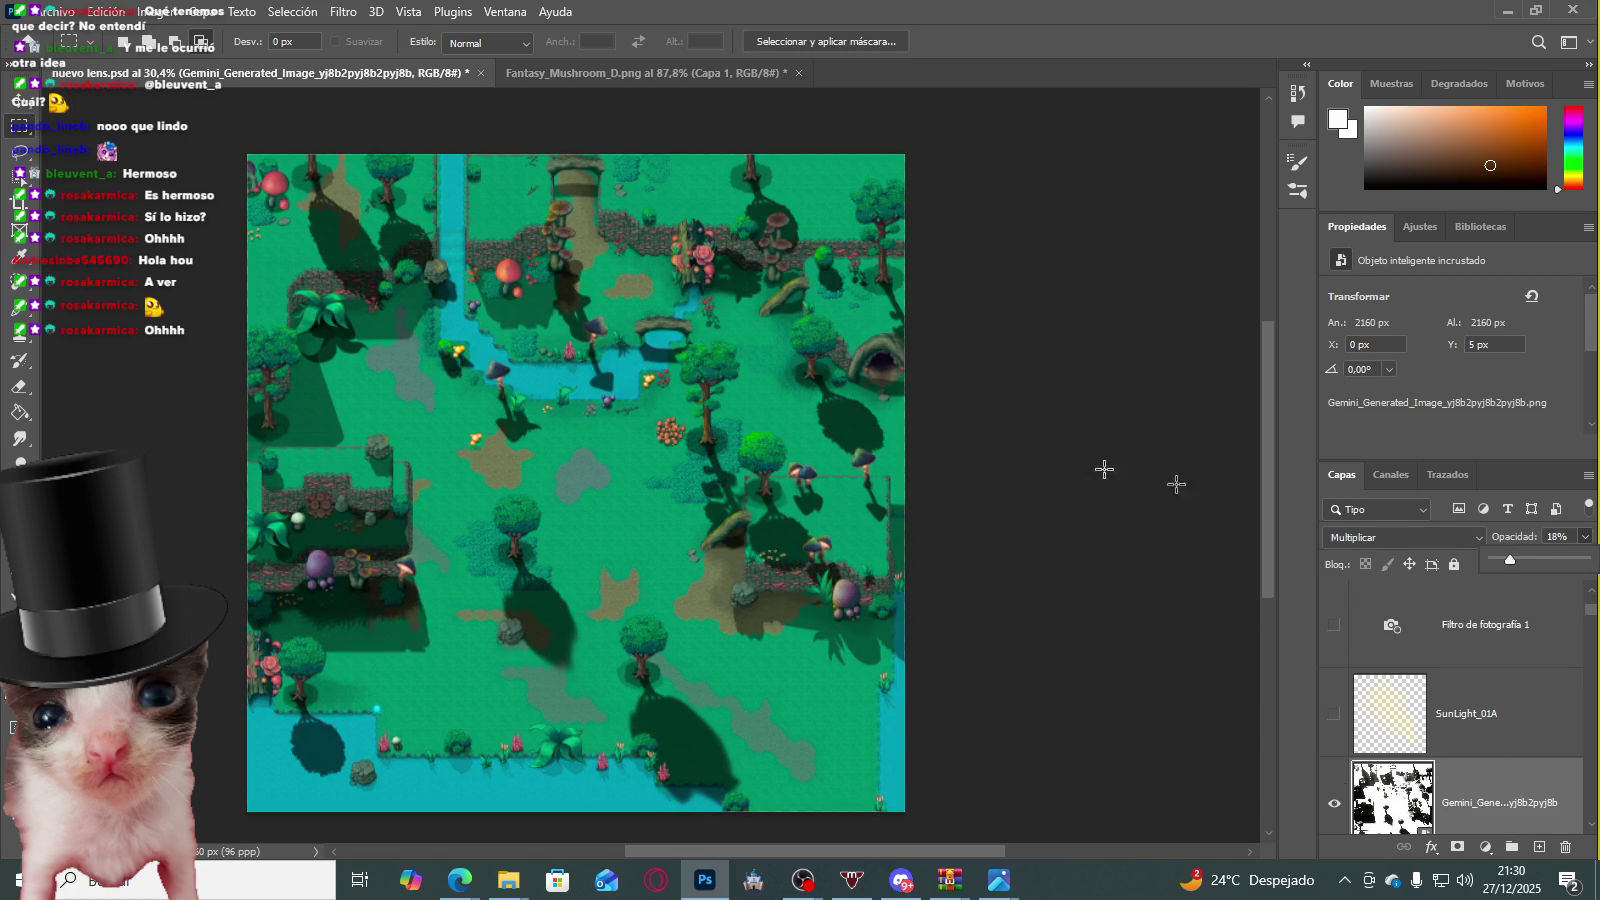
pyautogui.scroll(2, 337, 311)
pyautogui.scroll(2, 337, 311)
pyautogui.scroll(2, 337, 311)
pyautogui.scroll(-5, 337, 311)
pyautogui.scroll(5, 425, 557)
pyautogui.scroll(1, 425, 557)
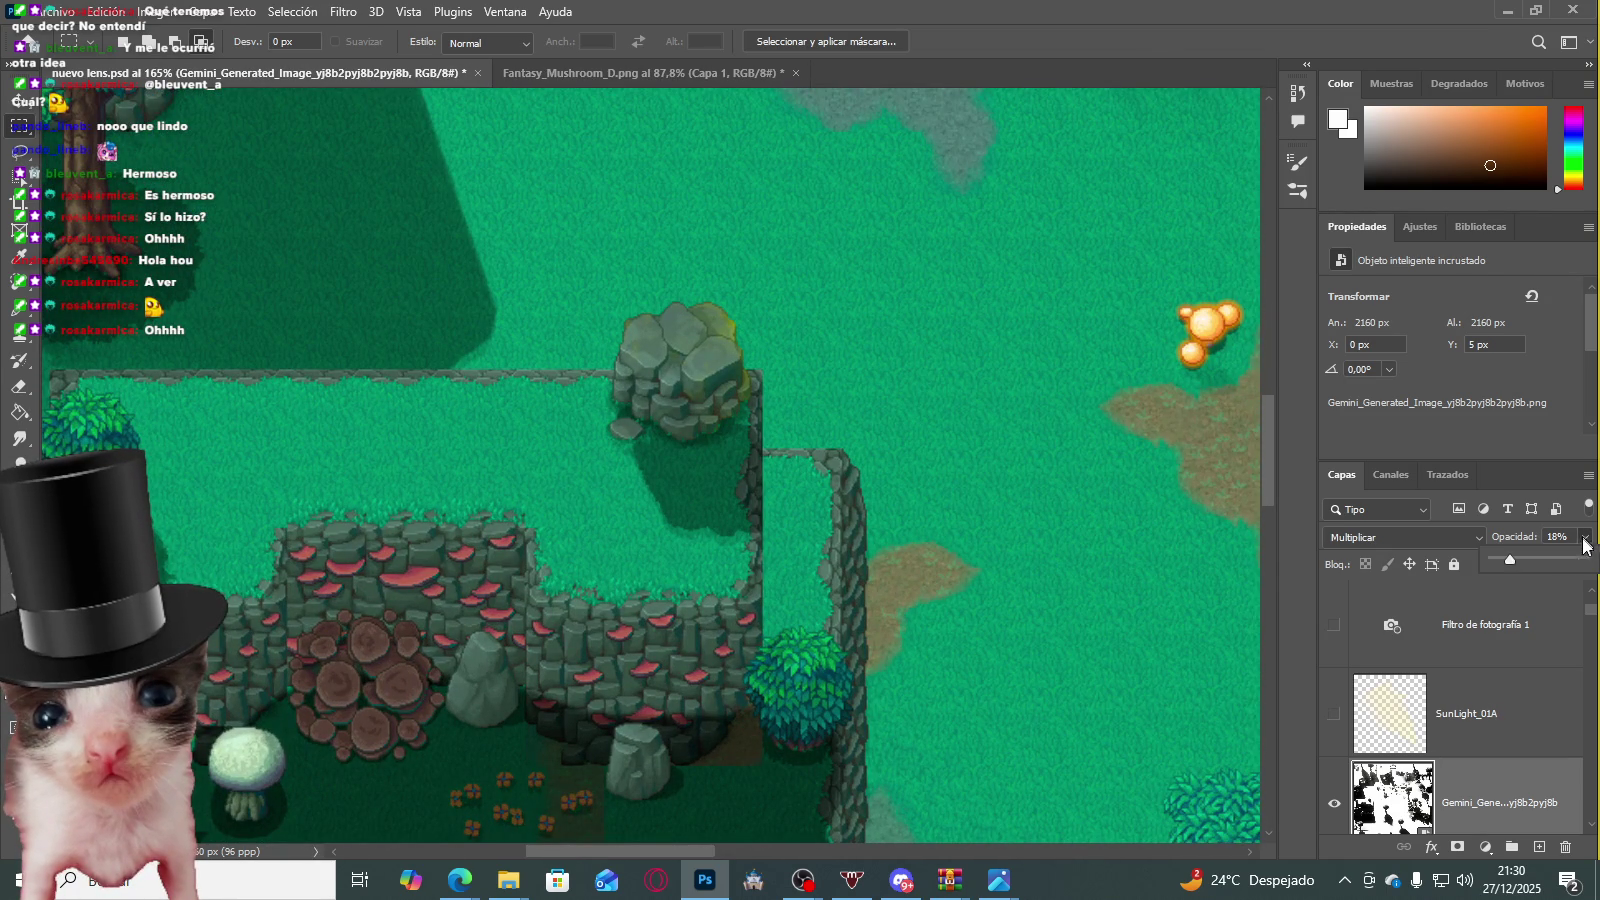
pyautogui.moveTo(1558, 562); pyautogui.dragTo(1577, 560)
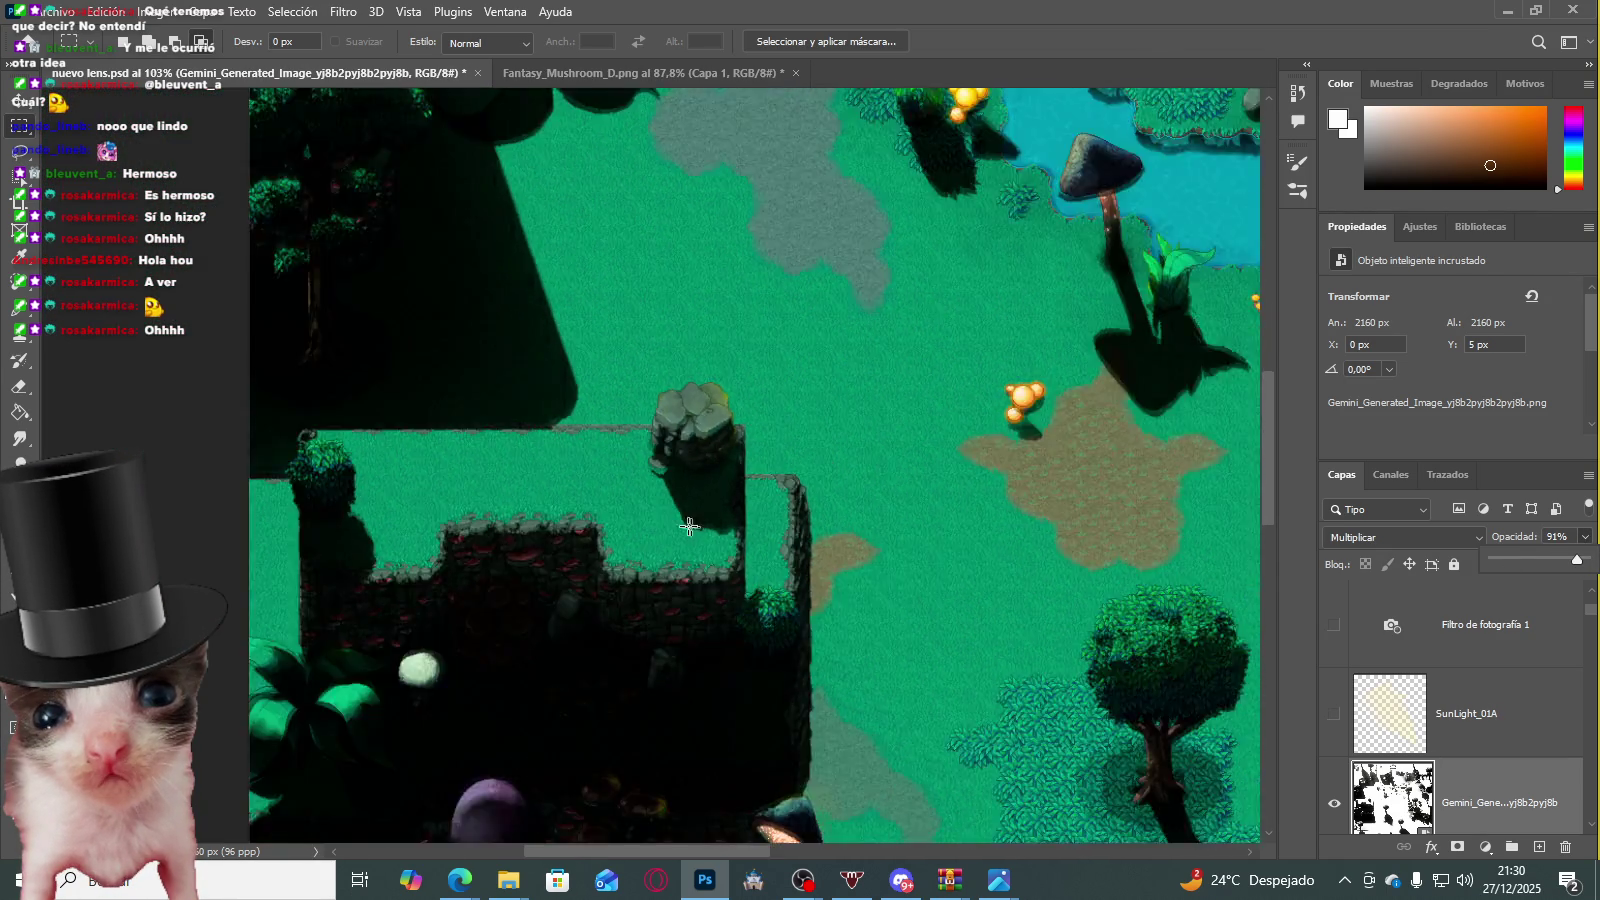
pyautogui.scroll(-4, 659, 517)
pyautogui.scroll(3, 600, 530)
pyautogui.scroll(2, 540, 536)
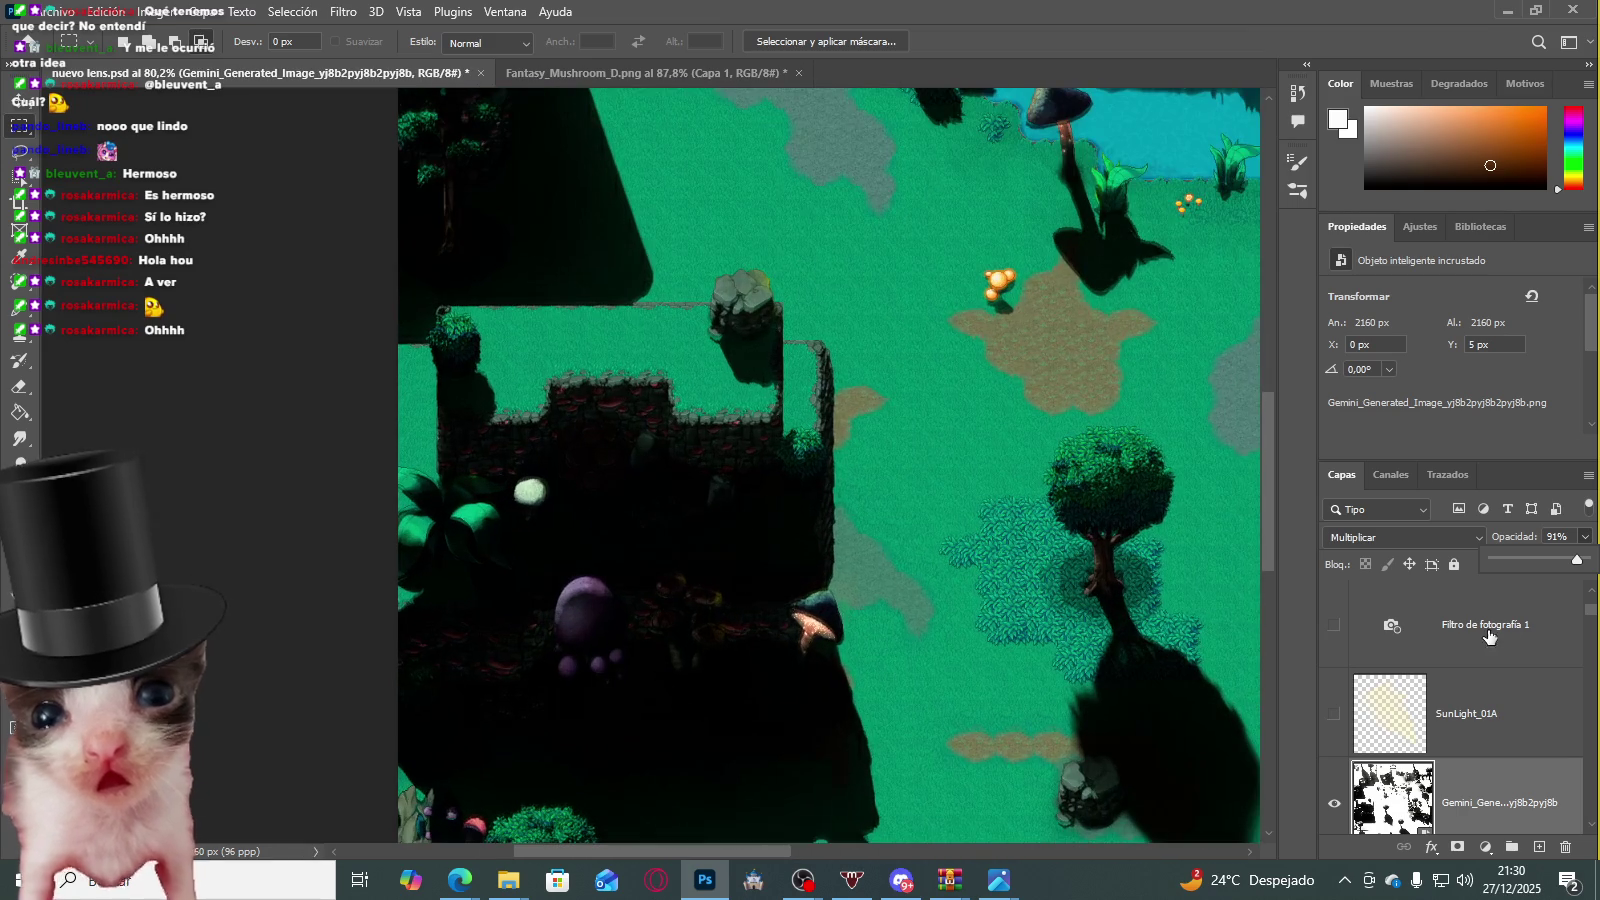
pyautogui.moveTo(1558, 562); pyautogui.dragTo(1542, 560)
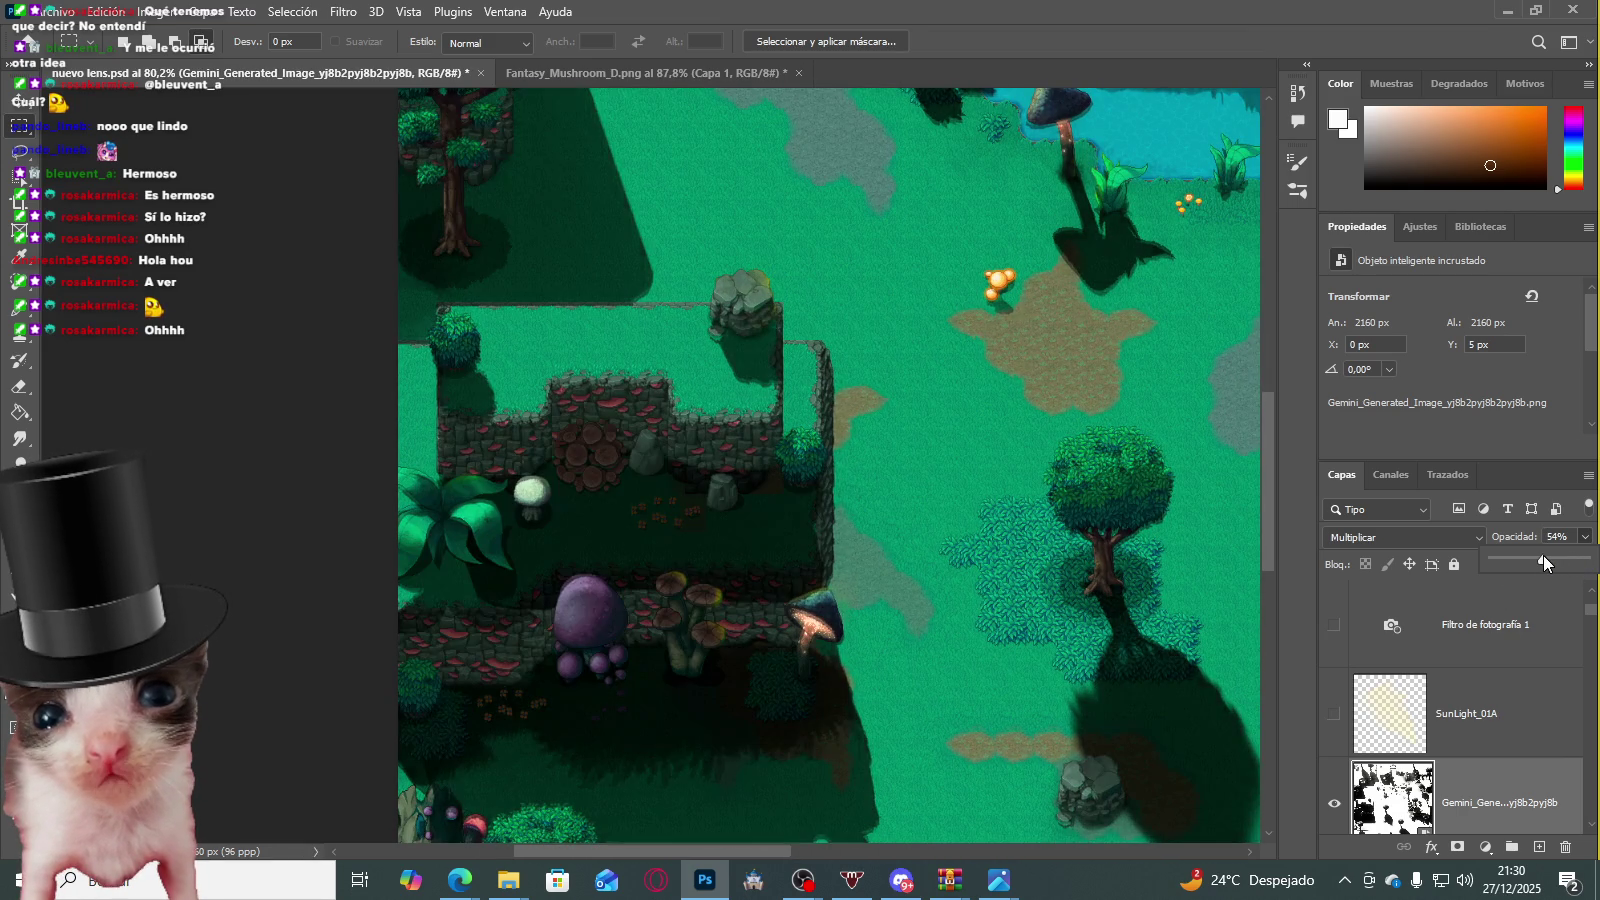
pyautogui.scroll(-2, 552, 454)
pyautogui.scroll(-3, 552, 454)
pyautogui.scroll(2, 818, 432)
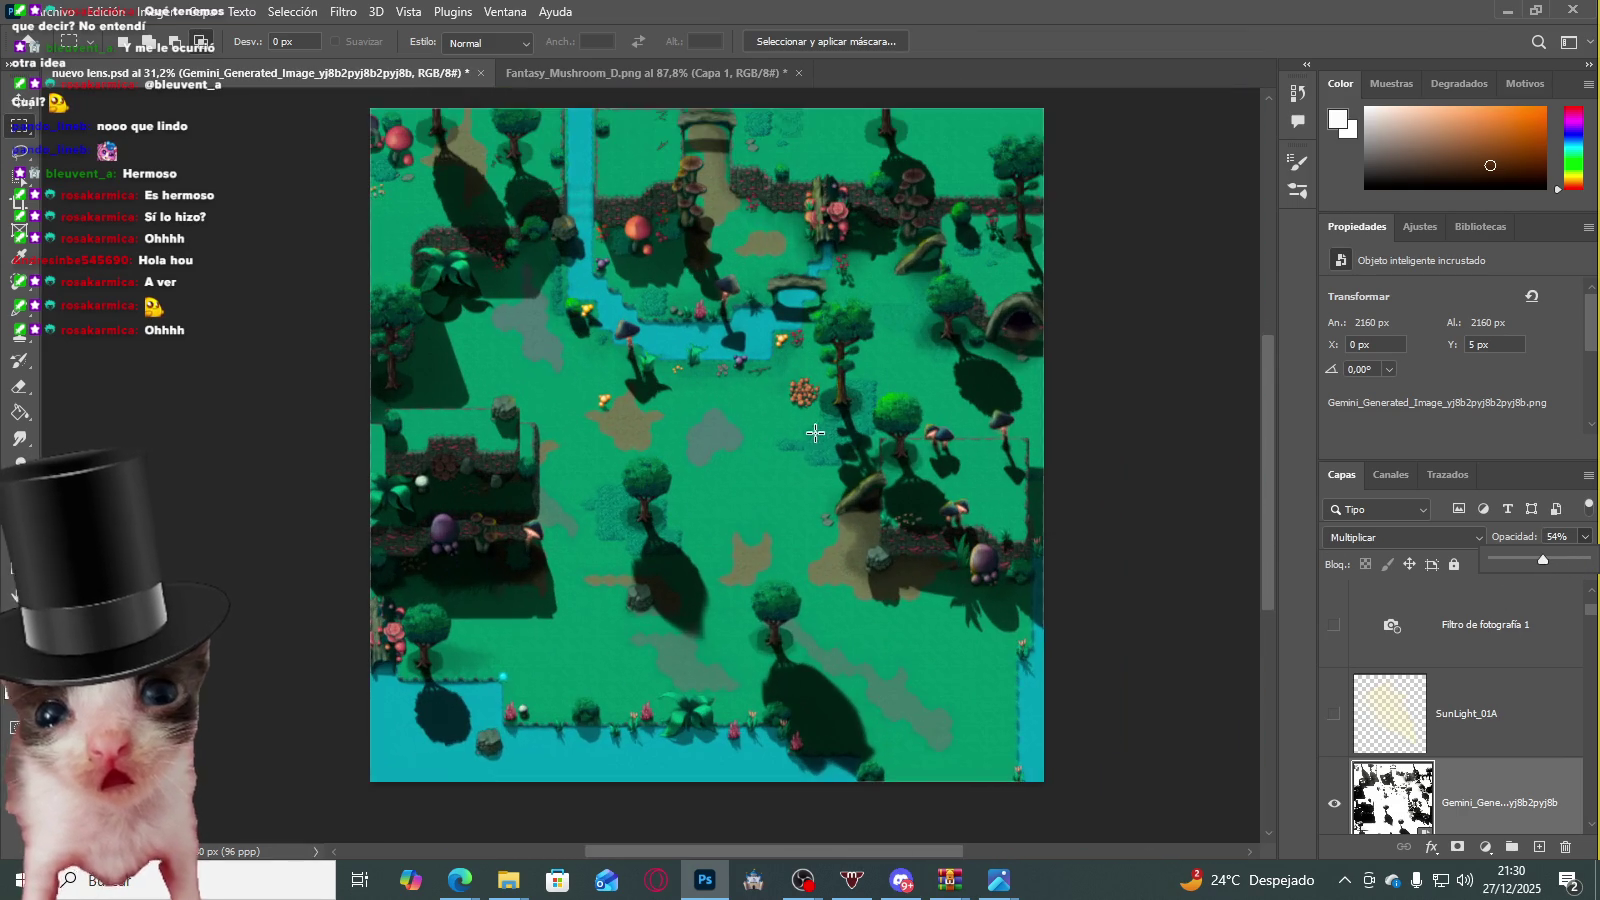
pyautogui.scroll(-2, 1455, 680)
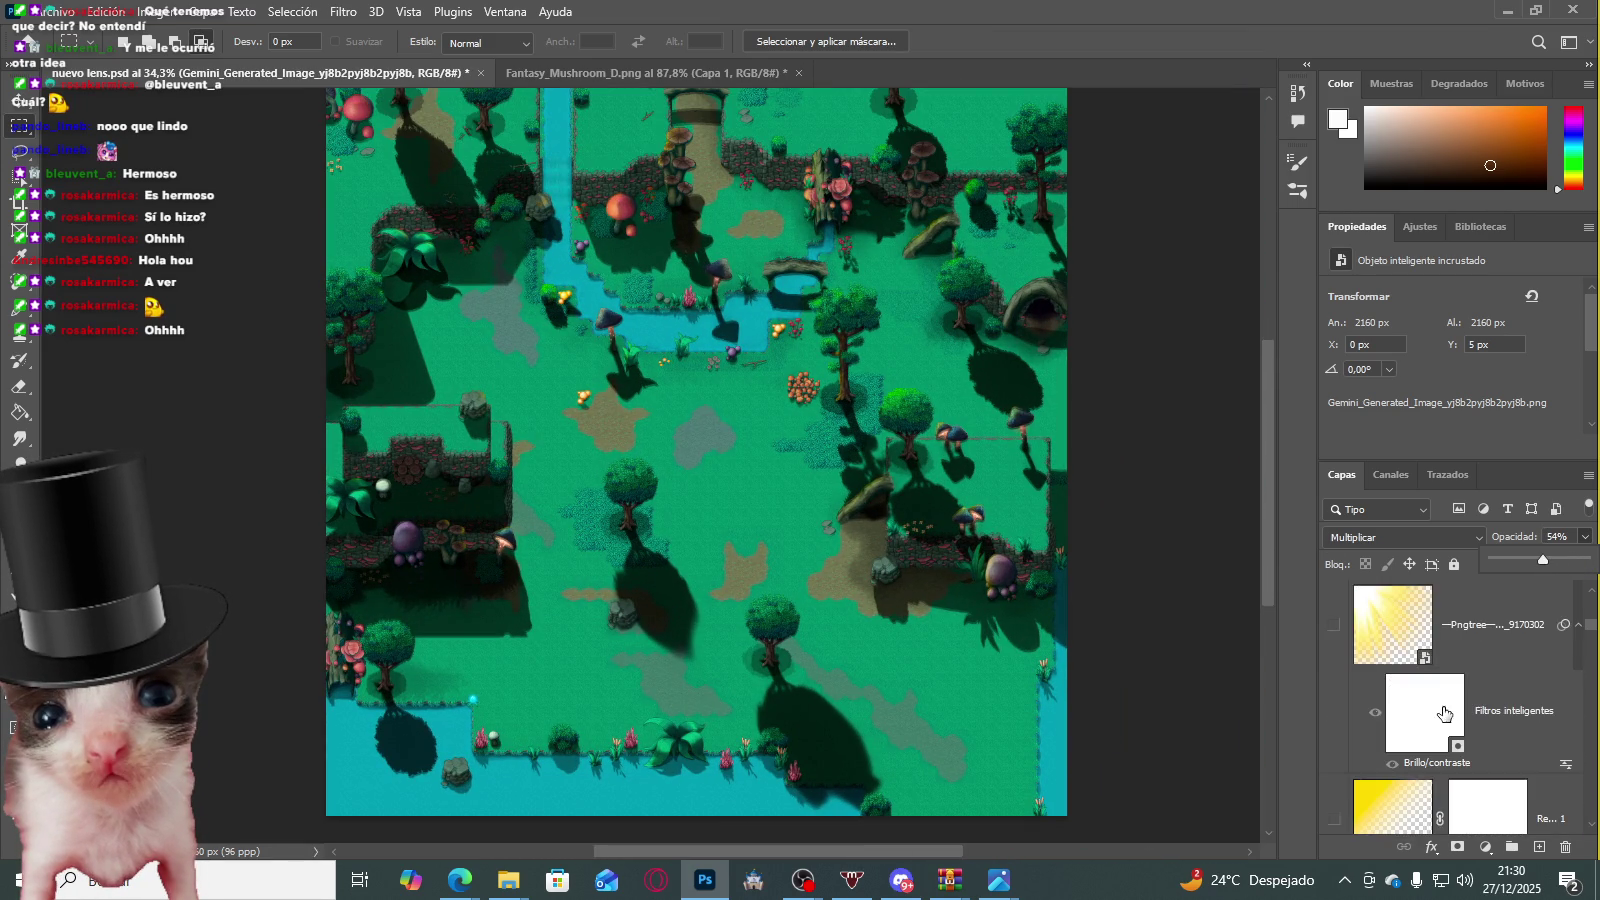
pyautogui.scroll(-2, 1430, 700)
pyautogui.scroll(-3, 1410, 715)
pyautogui.scroll(-2, 1398, 725)
pyautogui.scroll(2, 1395, 725)
pyautogui.scroll(2, 1385, 726)
pyautogui.scroll(2, 1365, 727)
pyautogui.scroll(-2, 1360, 725)
pyautogui.scroll(-2, 1360, 727)
pyautogui.scroll(-2, 1357, 724)
pyautogui.scroll(-2, 1355, 724)
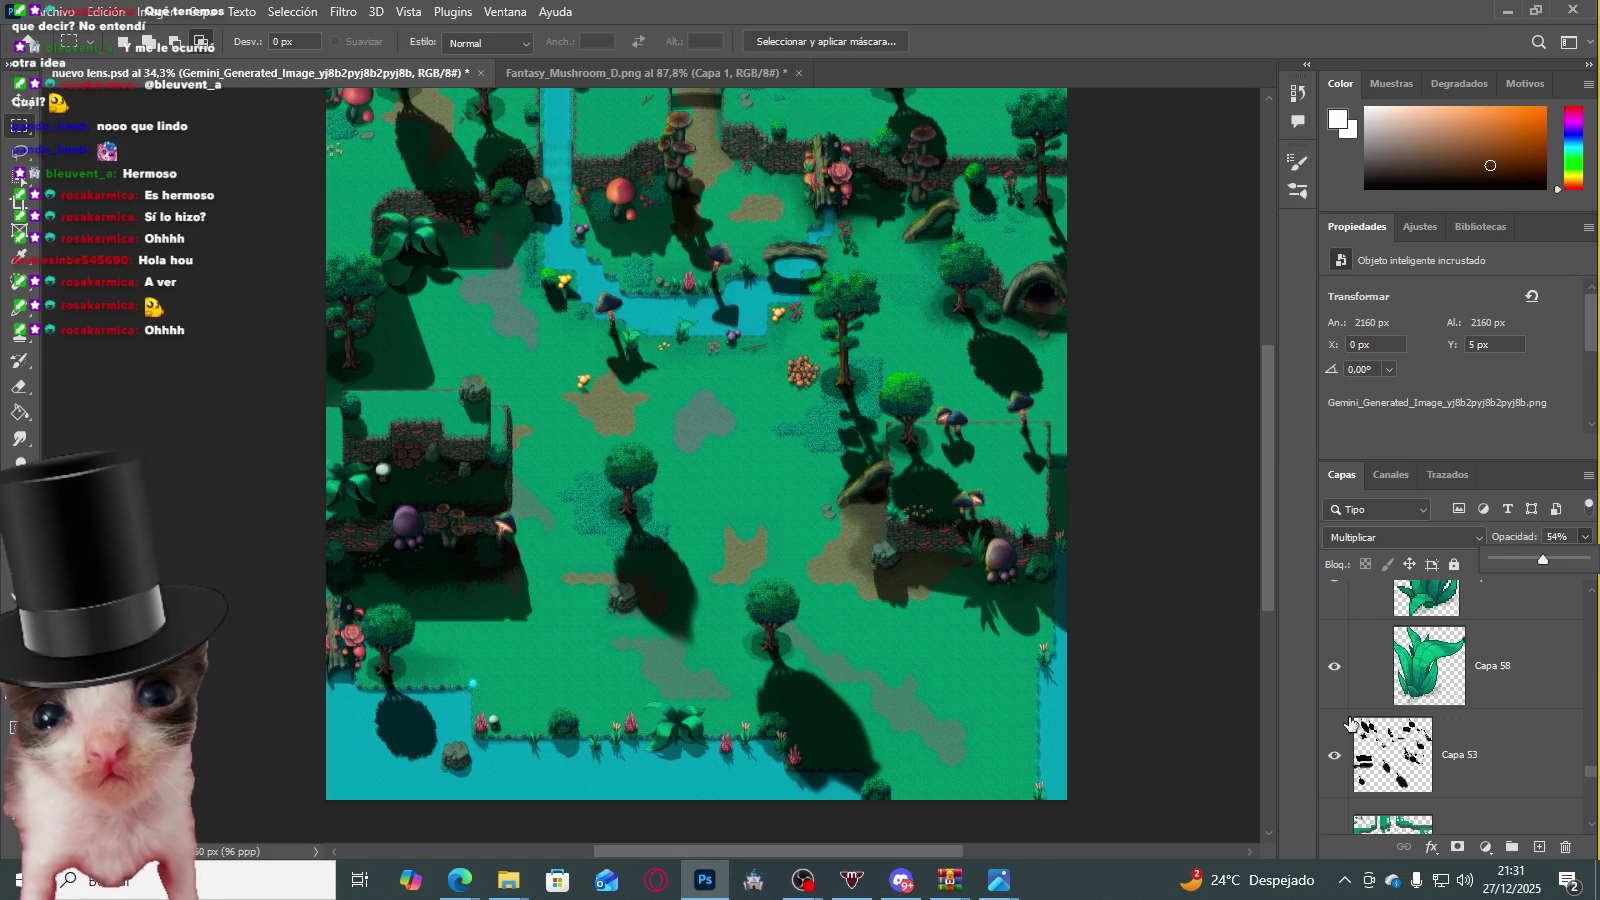
pyautogui.scroll(-2, 1352, 724)
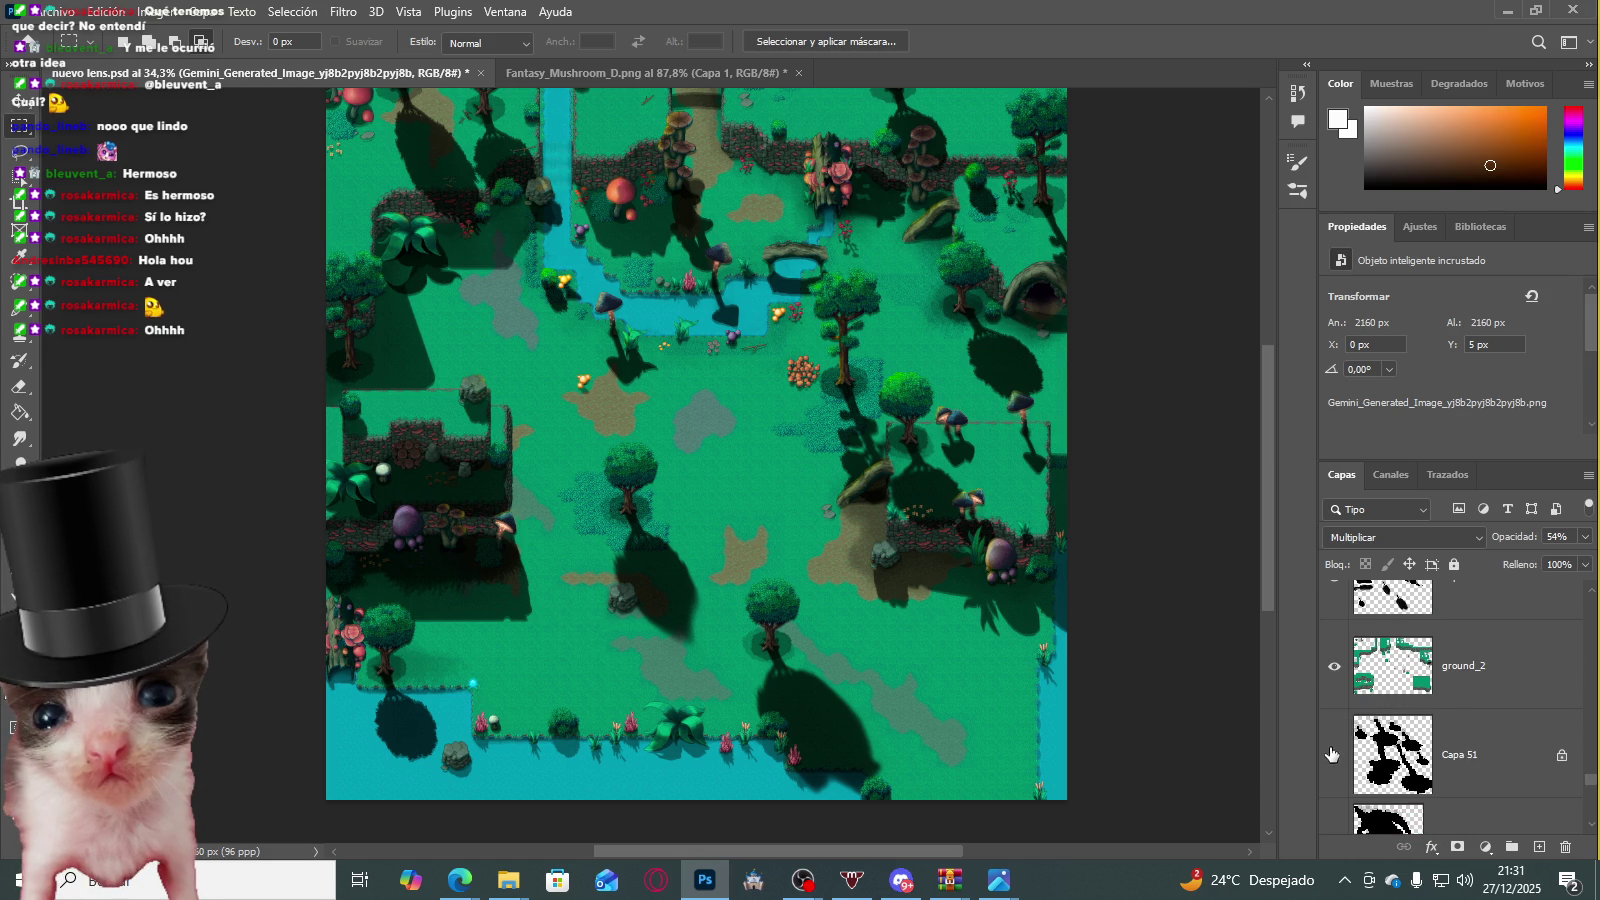
pyautogui.scroll(-2, 1332, 752)
pyautogui.scroll(1, 1334, 748)
pyautogui.scroll(1, 1334, 746)
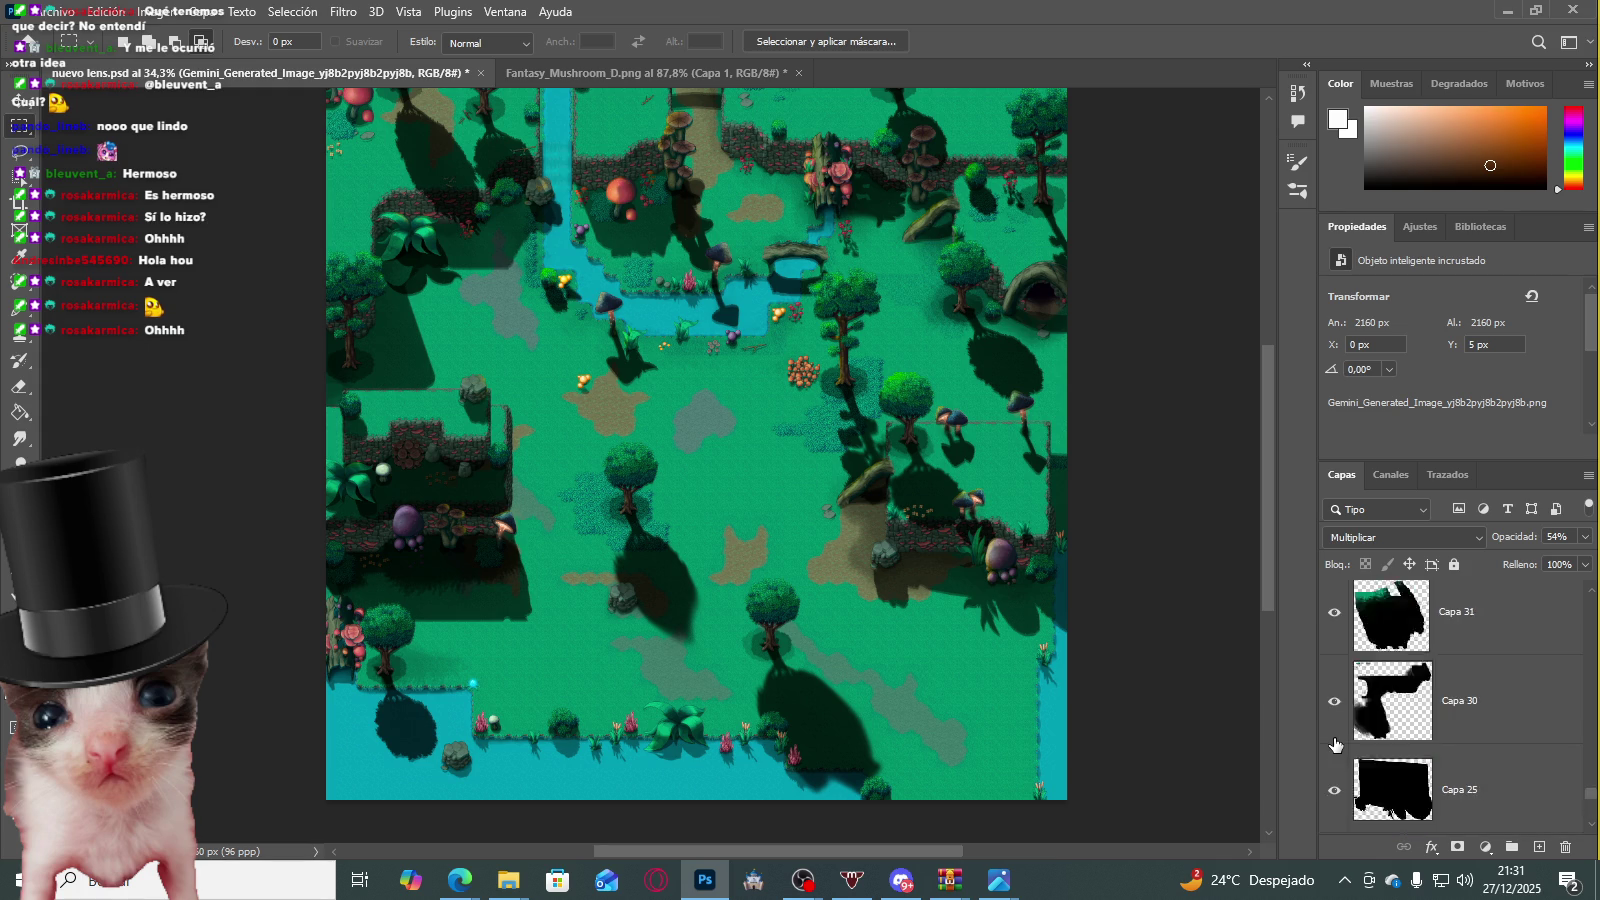
pyautogui.scroll(2, 1335, 744)
pyautogui.click(1329, 707)
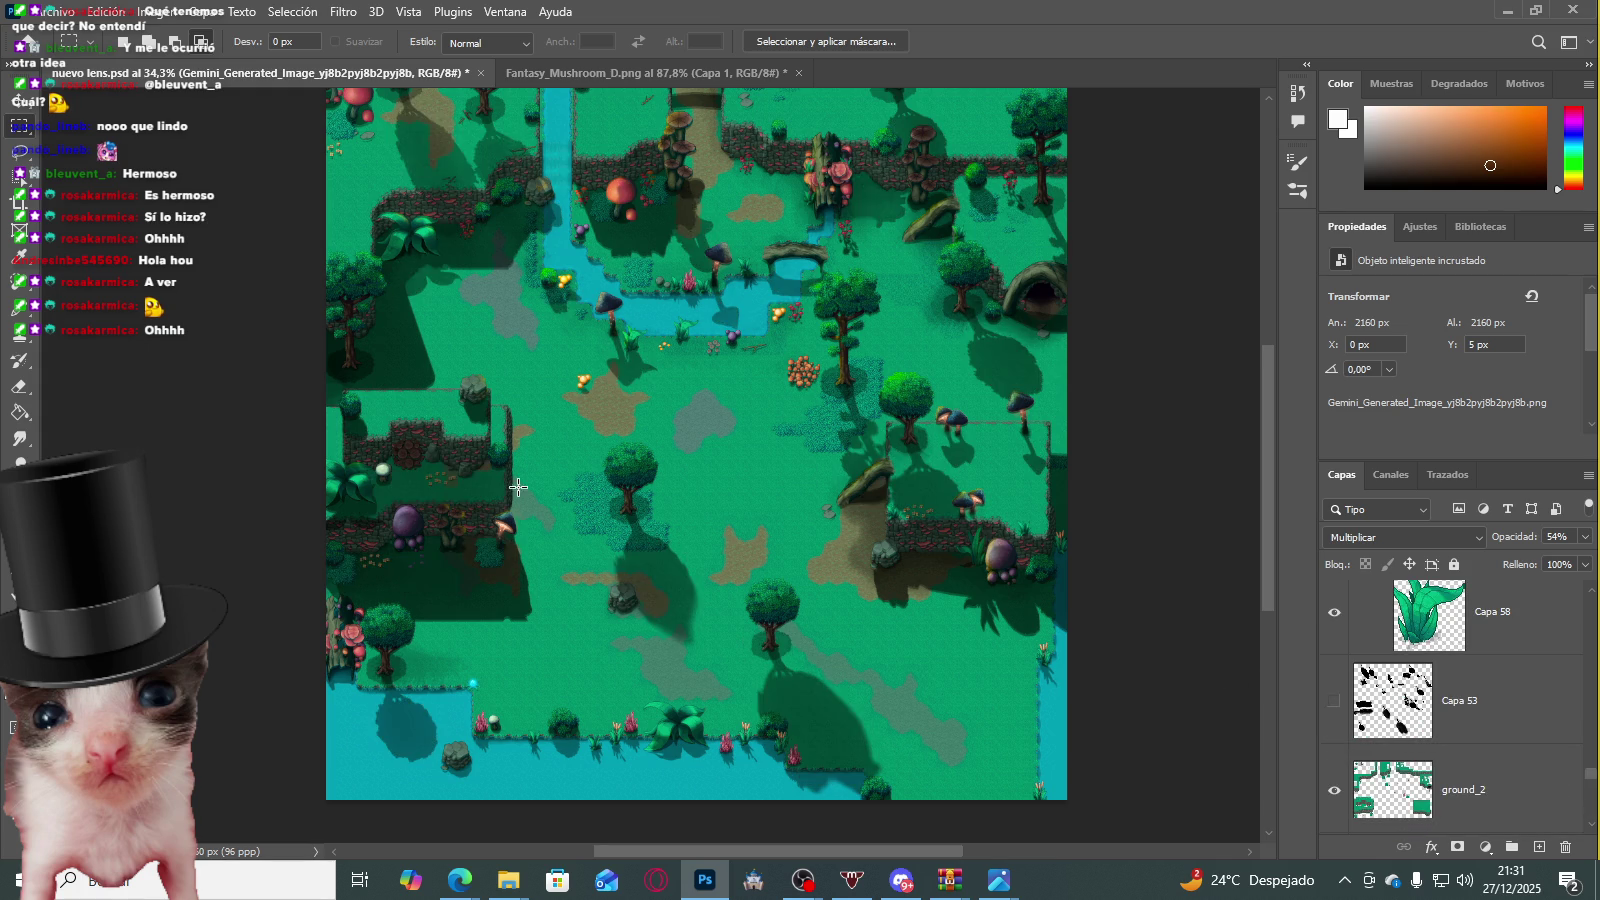
pyautogui.scroll(-1, 592, 386)
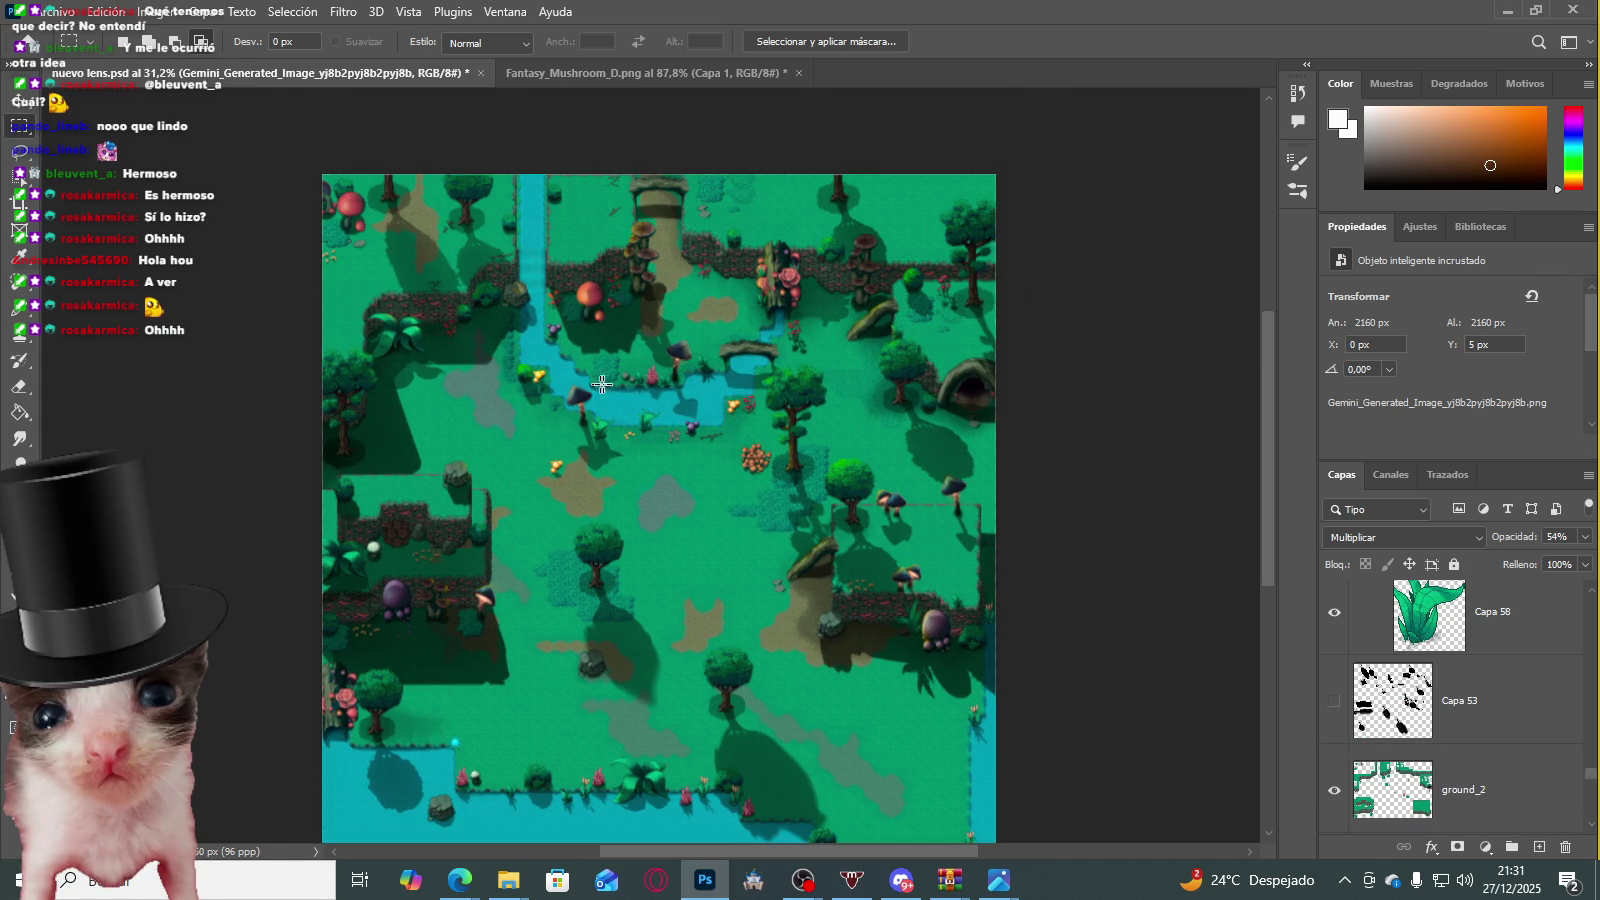
pyautogui.scroll(2, 1437, 688)
pyautogui.scroll(2, 1420, 682)
pyautogui.scroll(2, 1400, 678)
pyautogui.scroll(2, 1386, 674)
pyautogui.scroll(2, 1386, 674)
pyautogui.scroll(2, 1370, 677)
pyautogui.scroll(2, 1358, 679)
pyautogui.scroll(2, 1351, 703)
pyautogui.scroll(2, 1332, 703)
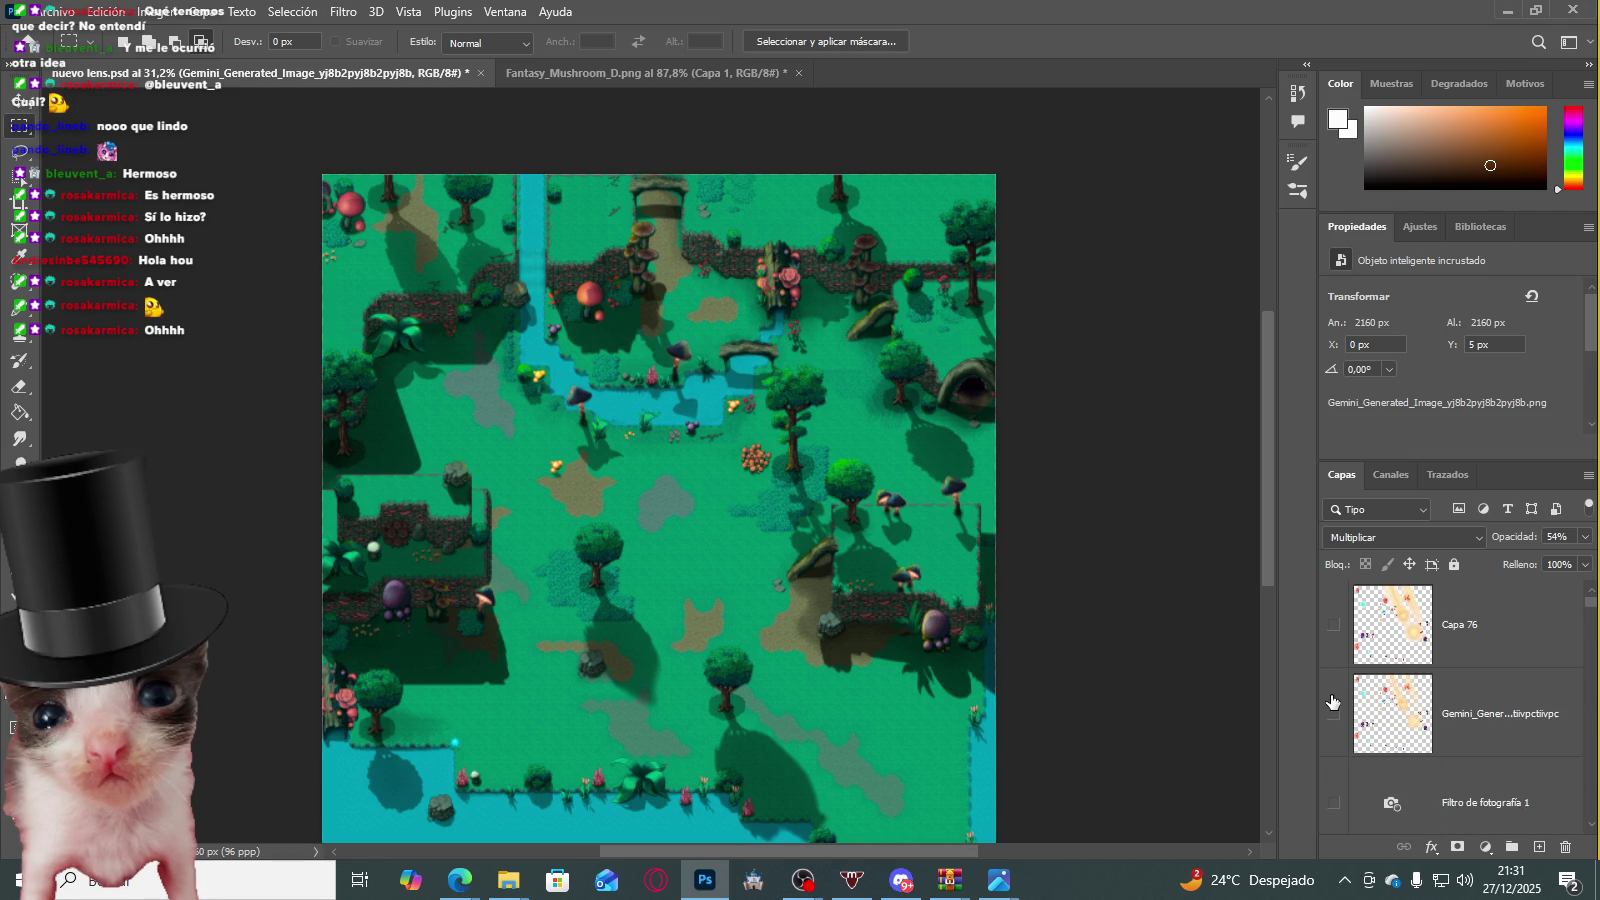
pyautogui.click(1333, 710)
pyautogui.click(1352, 636)
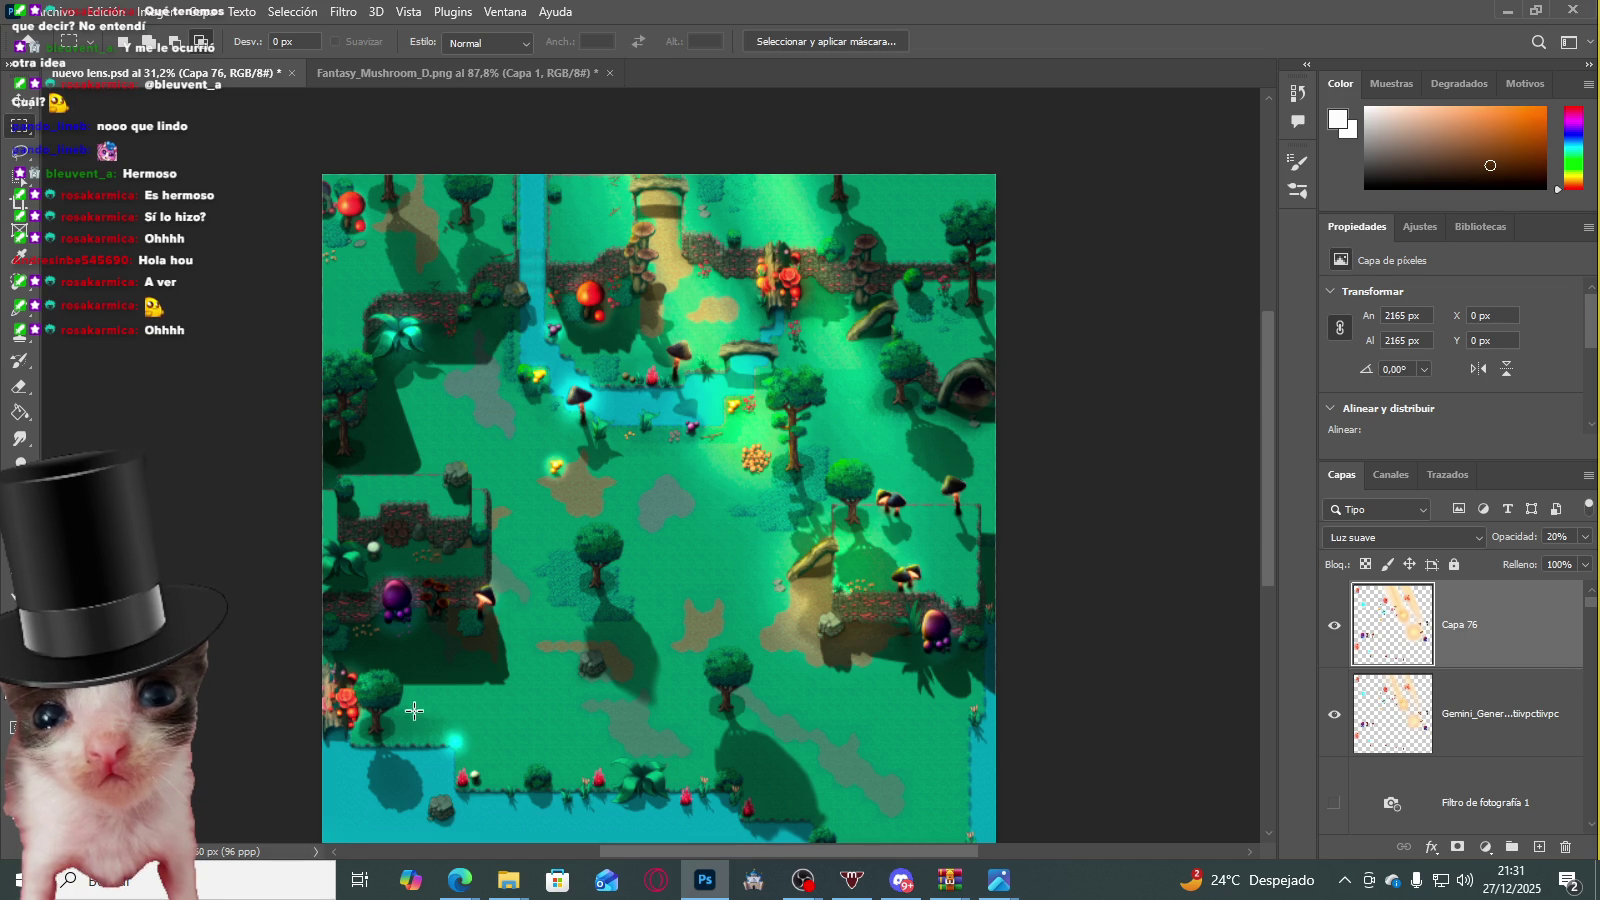
# Step: Zoom into the lit map, outlining patches by the stone wall and glowing mushroom
pyautogui.scroll(5, 318, 670)
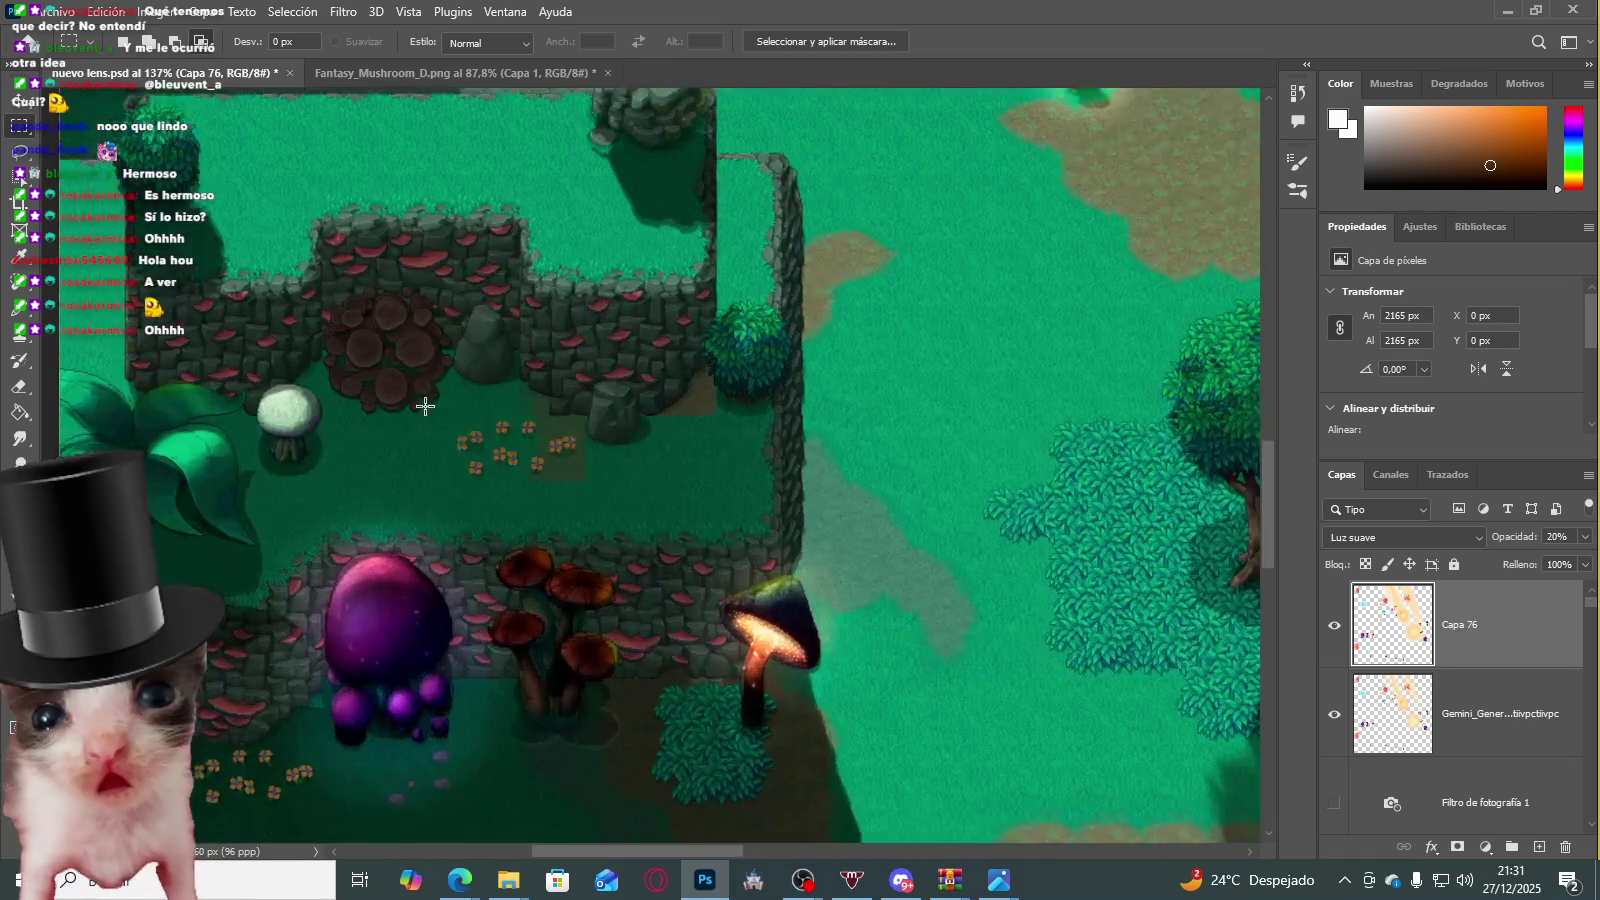
pyautogui.moveTo(319, 286); pyautogui.dragTo(598, 423)
pyautogui.moveTo(701, 437); pyautogui.dragTo(718, 457)
pyautogui.scroll(-3, 553, 564)
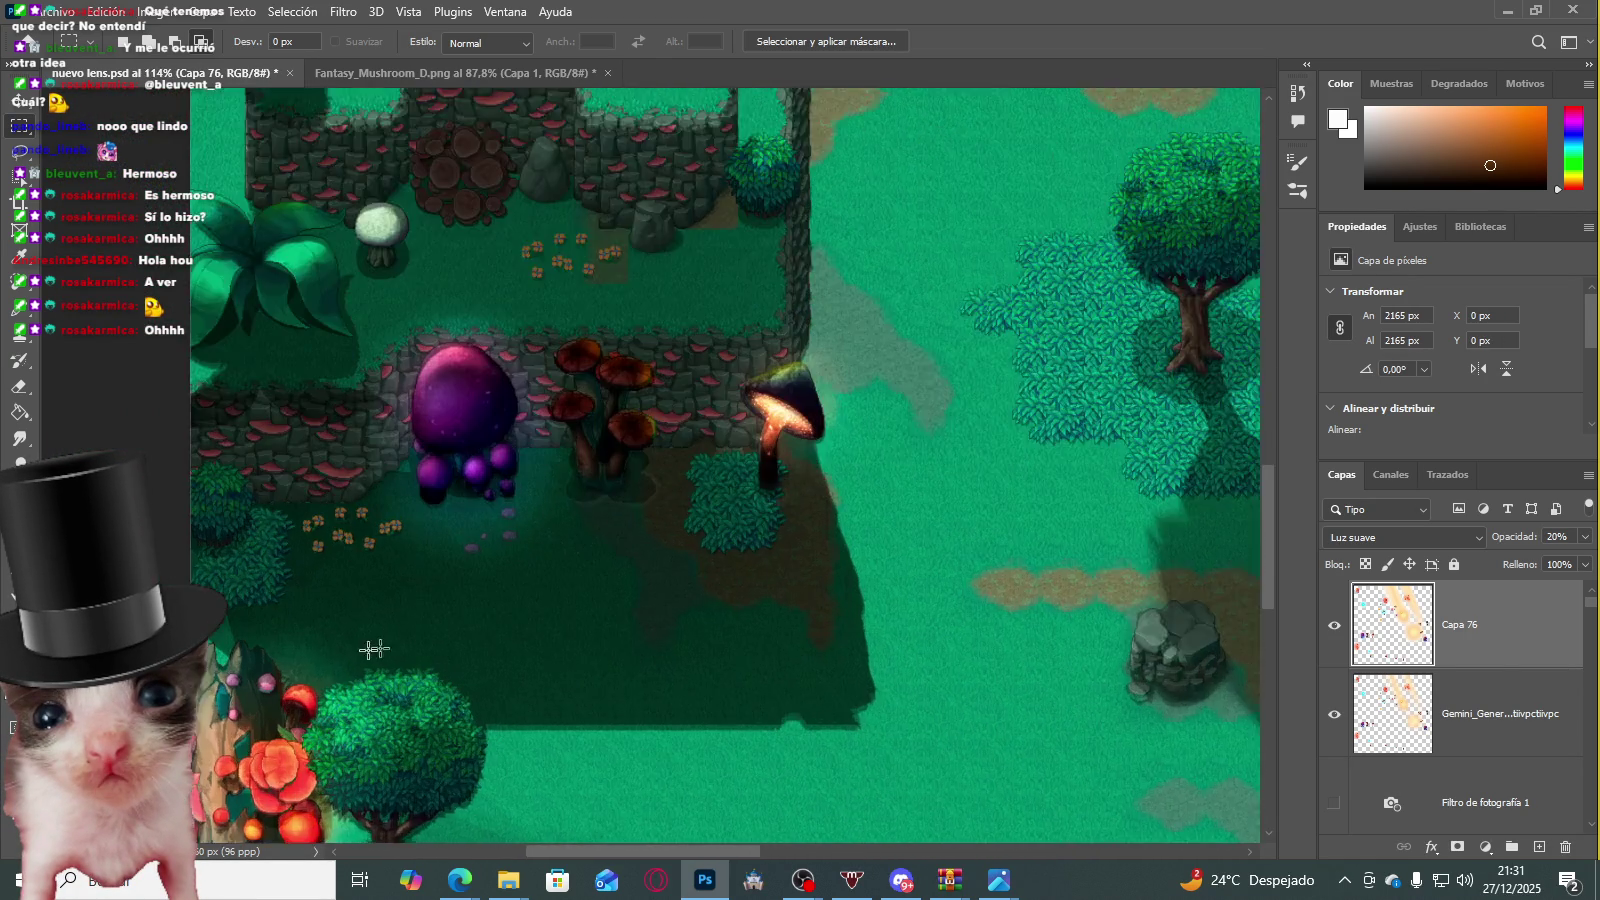
pyautogui.scroll(-3, 383, 648)
pyautogui.scroll(1, 594, 373)
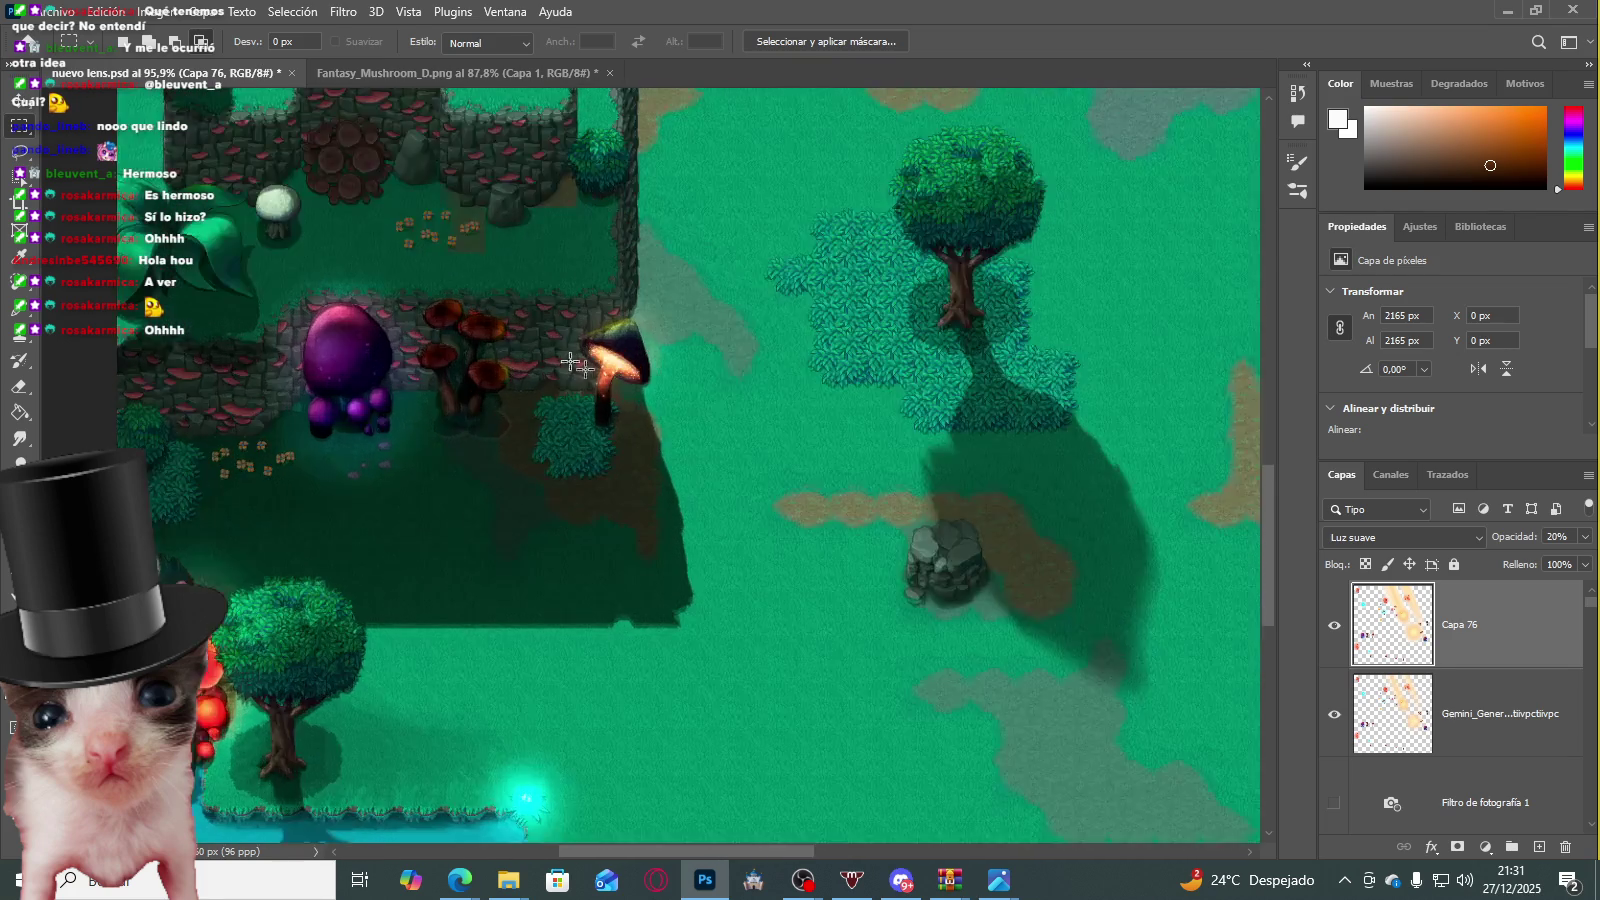
pyautogui.scroll(2, 594, 373)
pyautogui.moveTo(469, 243); pyautogui.dragTo(603, 378)
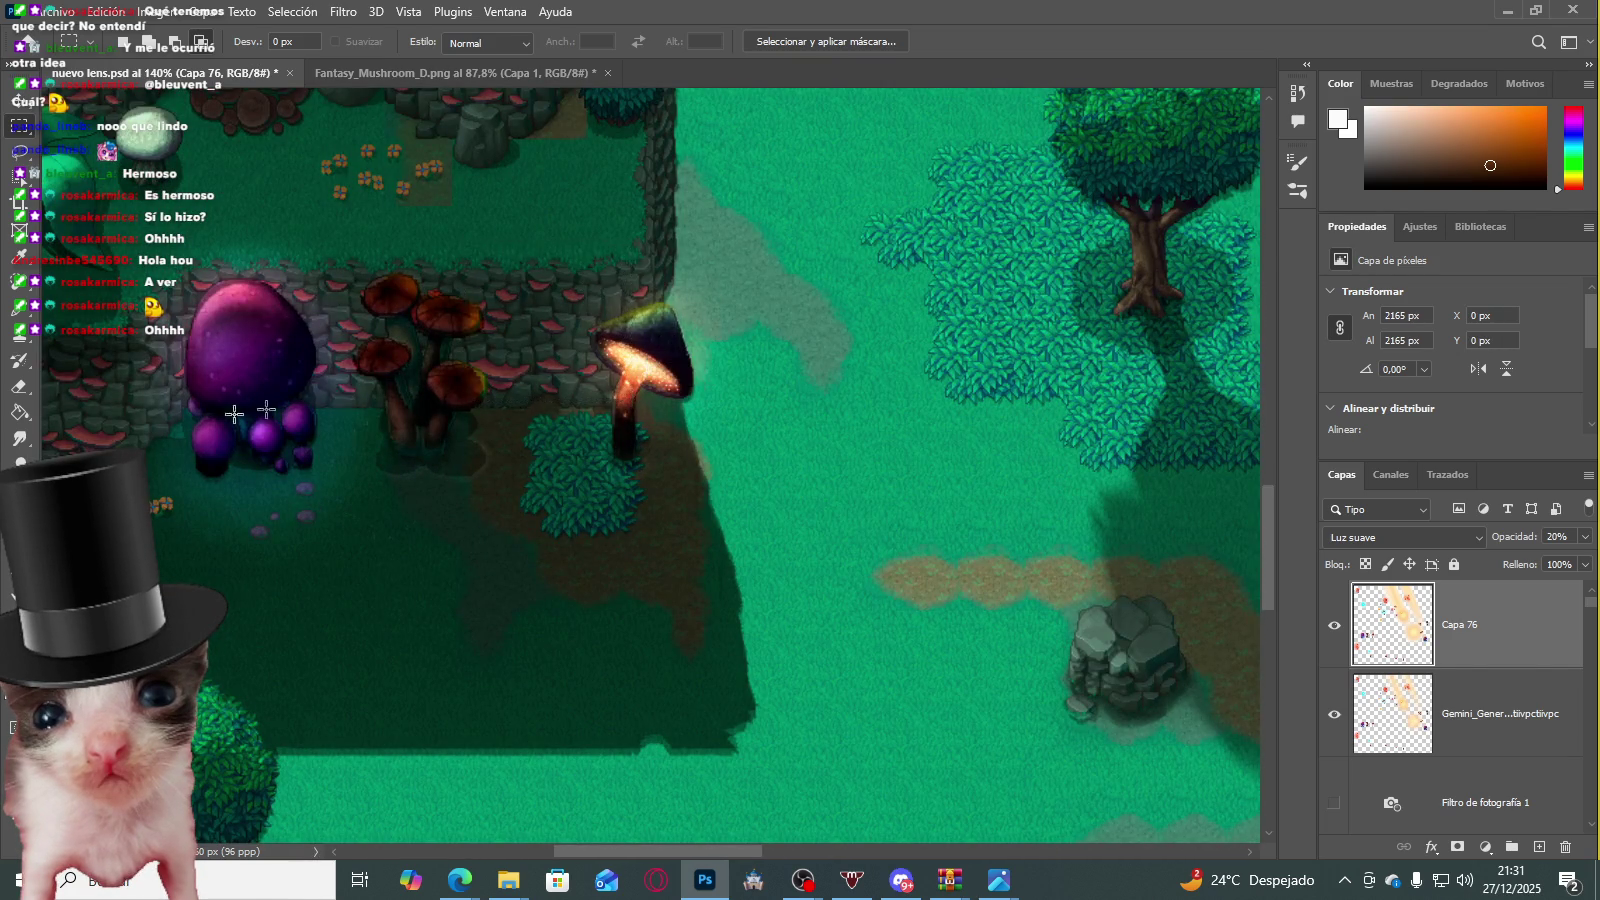
pyautogui.scroll(-3, 393, 479)
pyautogui.scroll(-1, 528, 461)
pyautogui.scroll(3, 797, 473)
pyautogui.scroll(2, 797, 473)
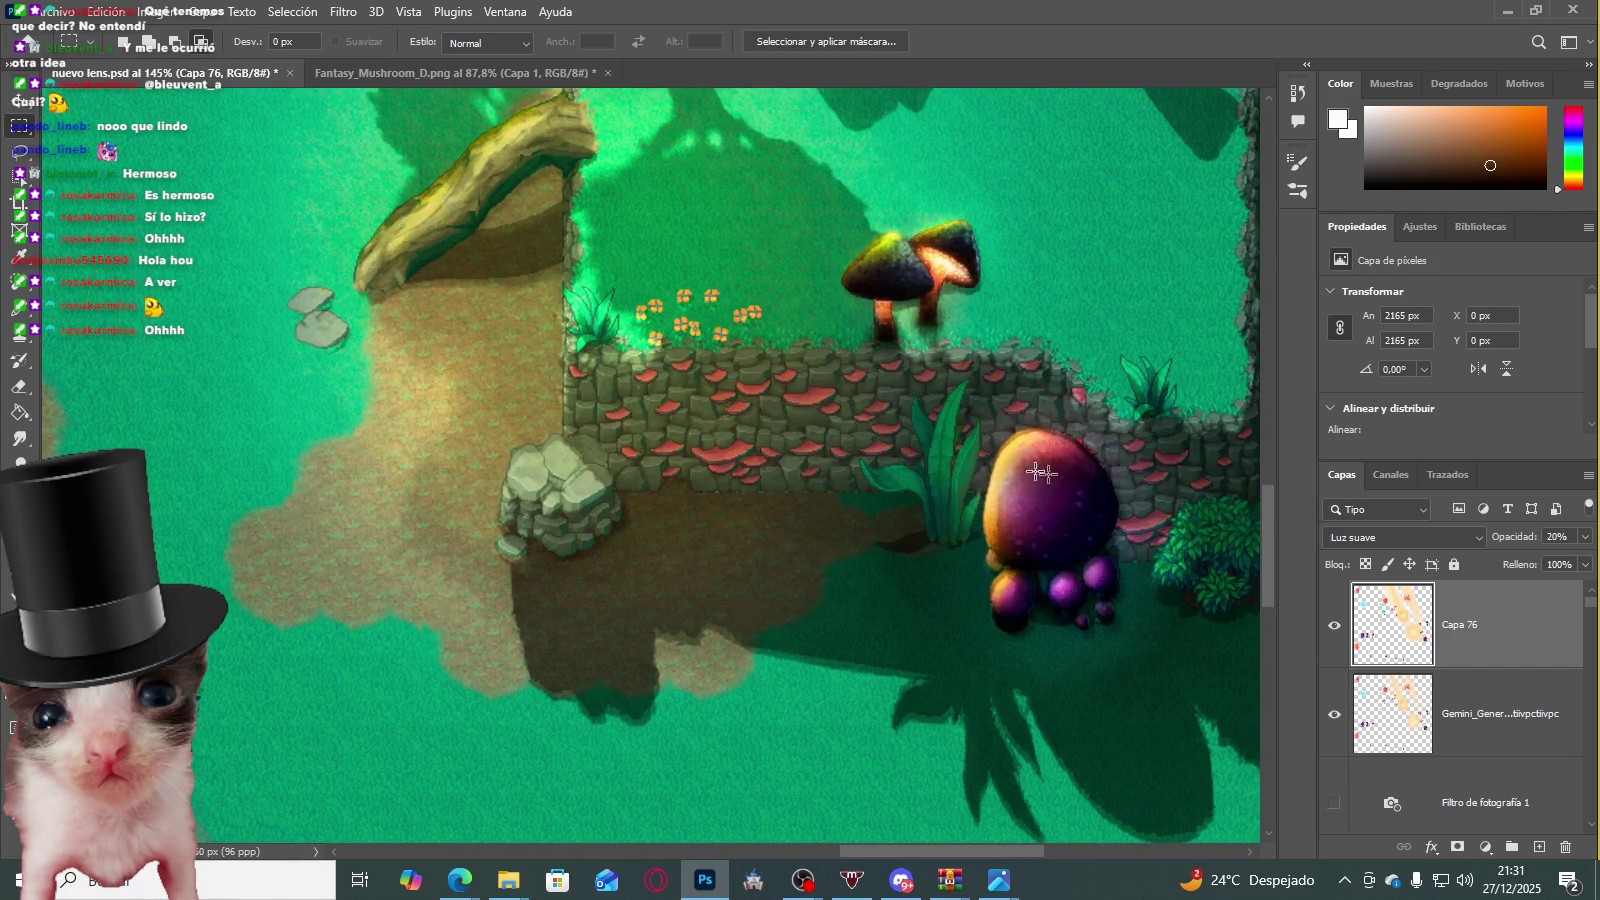
pyautogui.scroll(-1, 800, 495)
pyautogui.scroll(2, 519, 513)
pyautogui.scroll(2, 519, 513)
pyautogui.scroll(1, 519, 513)
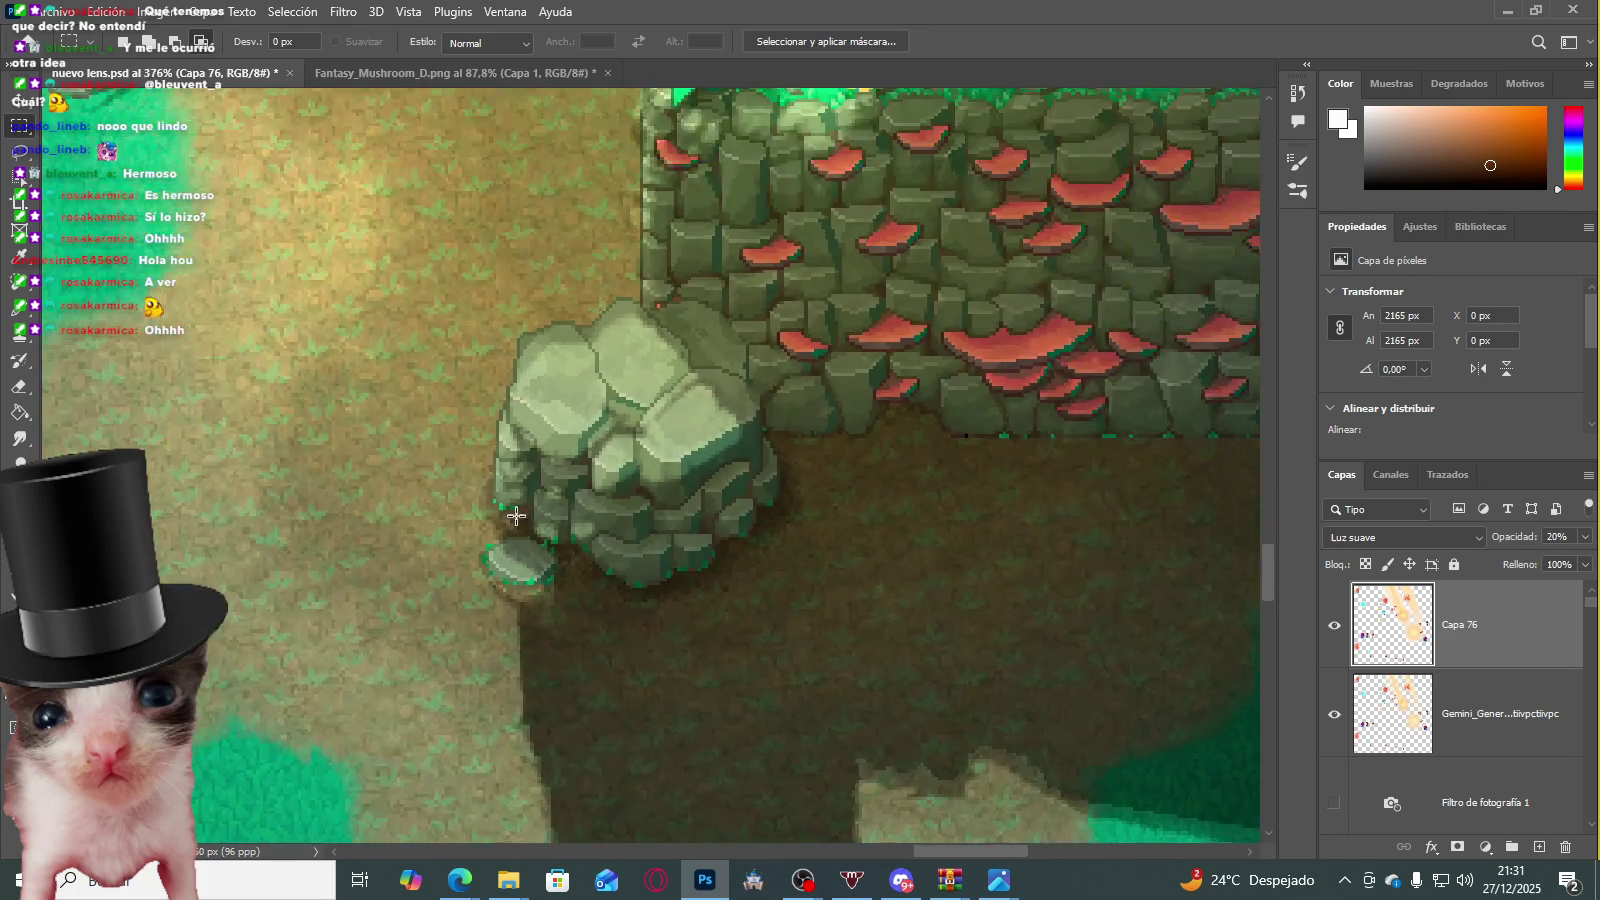
pyautogui.scroll(-3, 519, 513)
pyautogui.scroll(-1, 600, 540)
pyautogui.scroll(1, 739, 573)
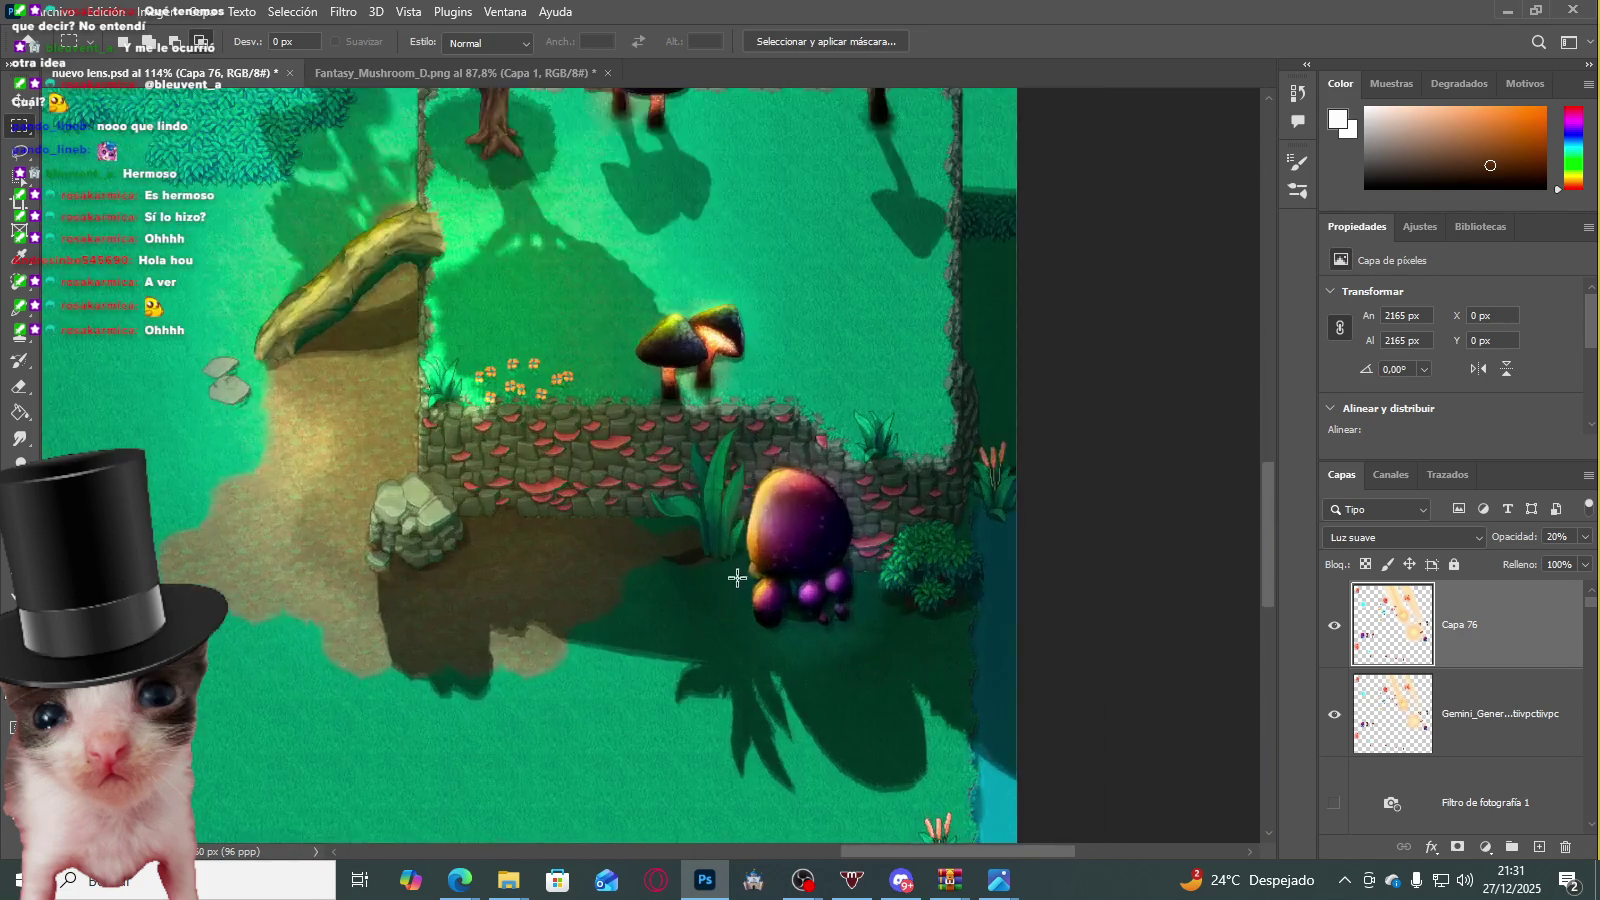
pyautogui.scroll(2, 739, 573)
pyautogui.scroll(1, 782, 620)
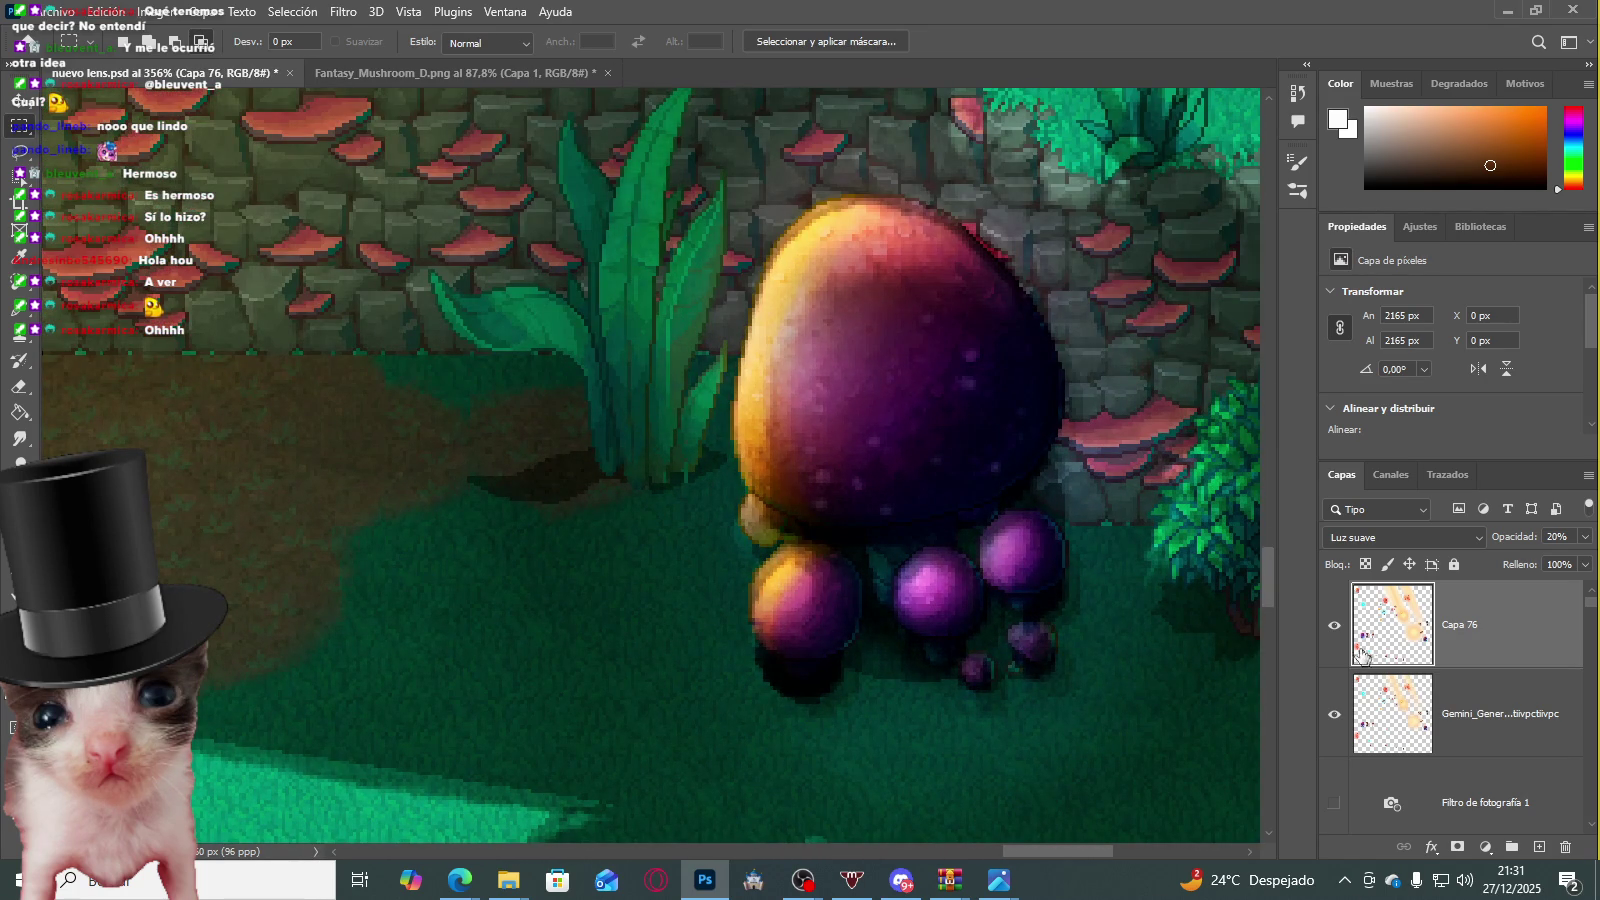
# Step: Toggle the Capa 76 glow and Gemini layer to compare, then make the Gemini shadow layer active
pyautogui.click(1336, 626)
pyautogui.click(1336, 626)
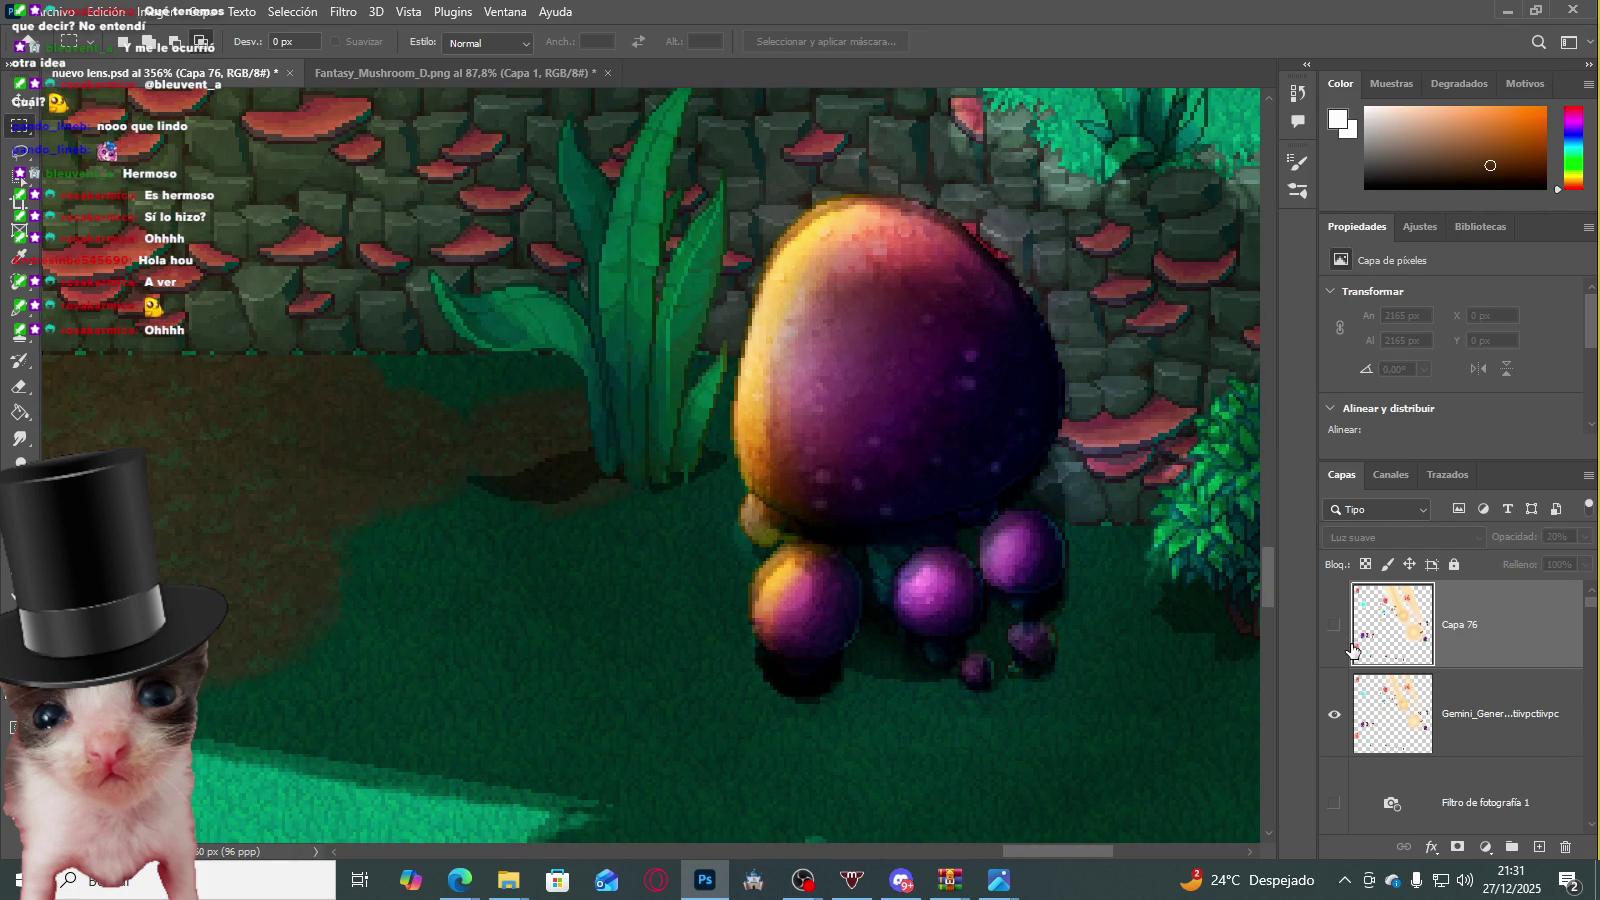
pyautogui.click(1336, 626)
pyautogui.click(1336, 626)
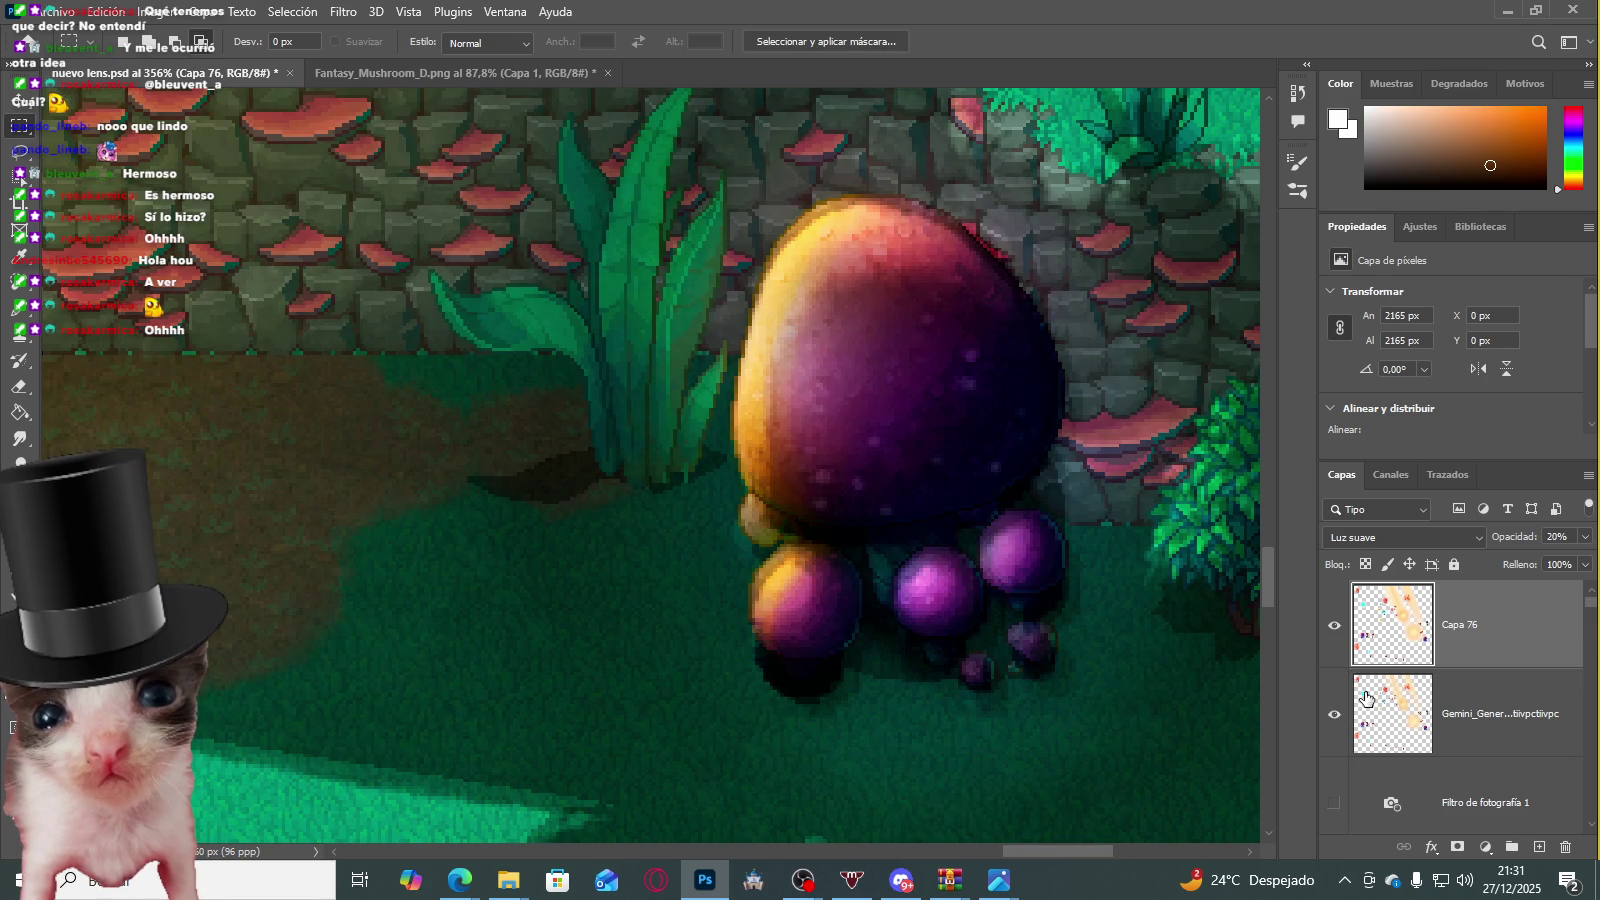
pyautogui.scroll(-3, 1450, 680)
pyautogui.click(1334, 716)
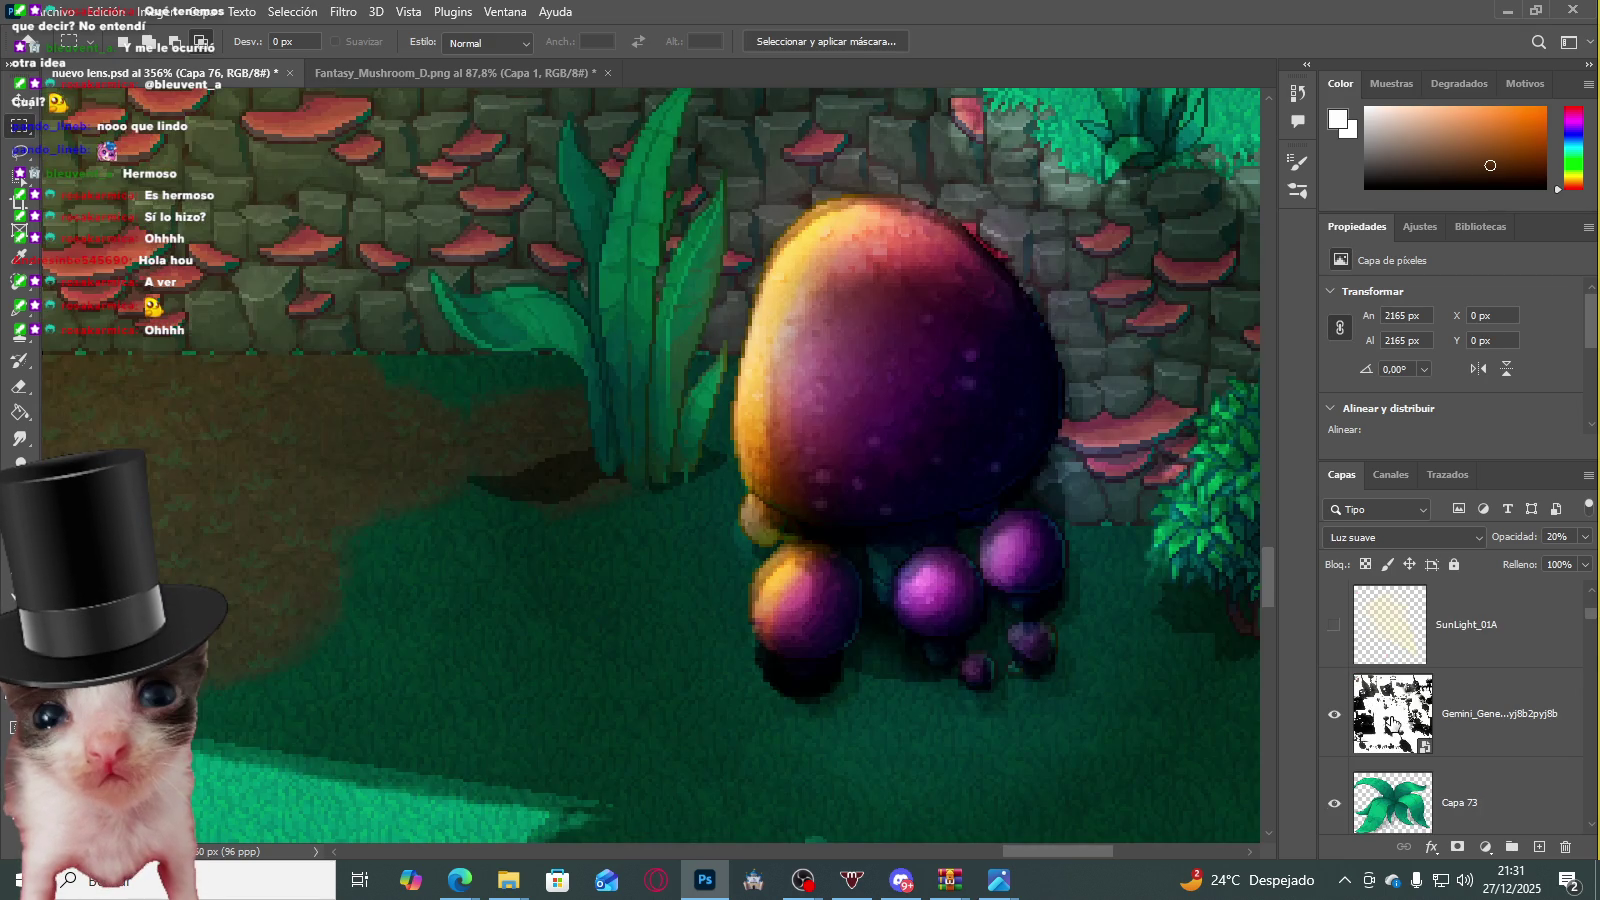
pyautogui.click(1480, 713)
pyautogui.scroll(2, 1033, 487)
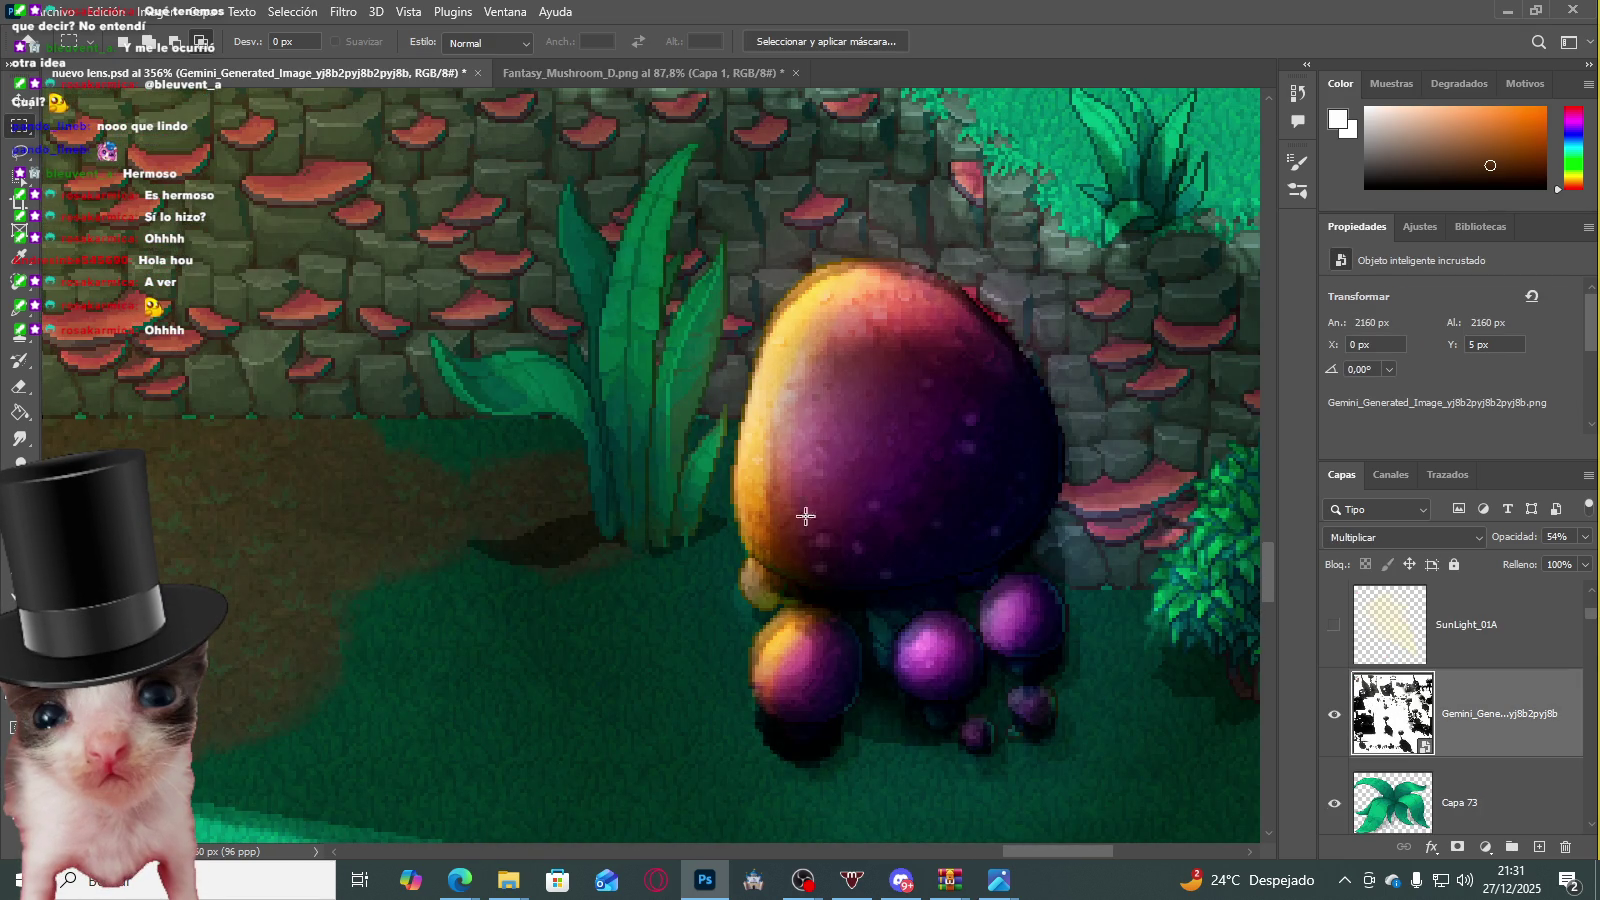
# Step: Move the Gemini shadow layer up 5 px to Y 0 and commit the transform
pyautogui.keyDown('alt'); pyautogui.scroll(-3, 813, 518); pyautogui.keyUp('alt')
pyautogui.scroll(-4, 811, 543)
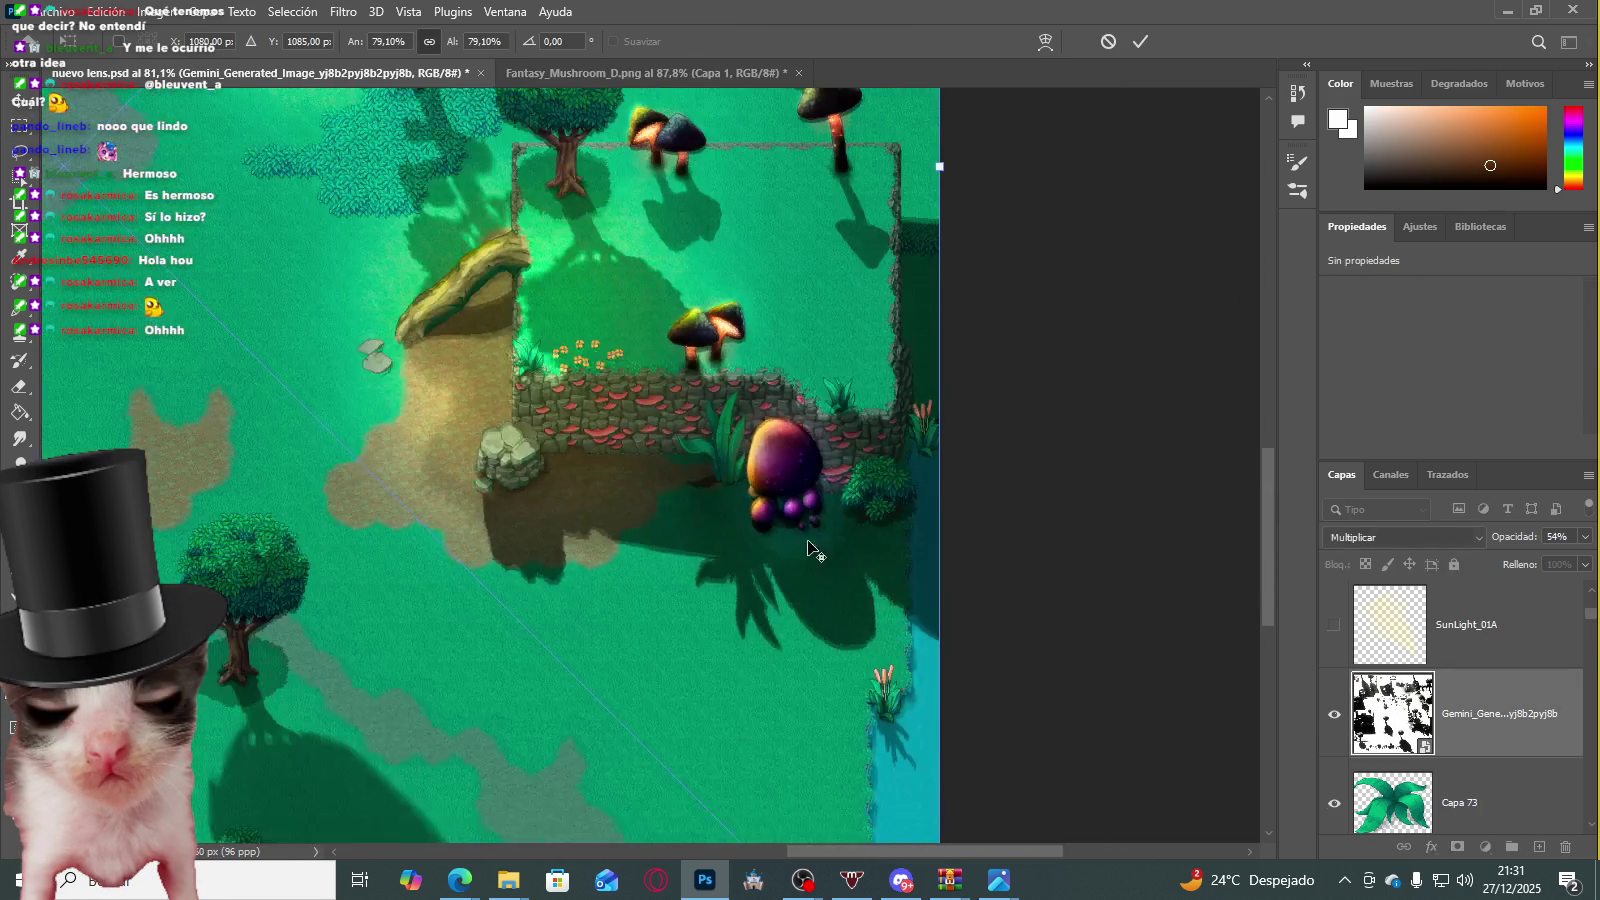
pyautogui.moveTo(1256, 541); pyautogui.dragTo(1262, 620)
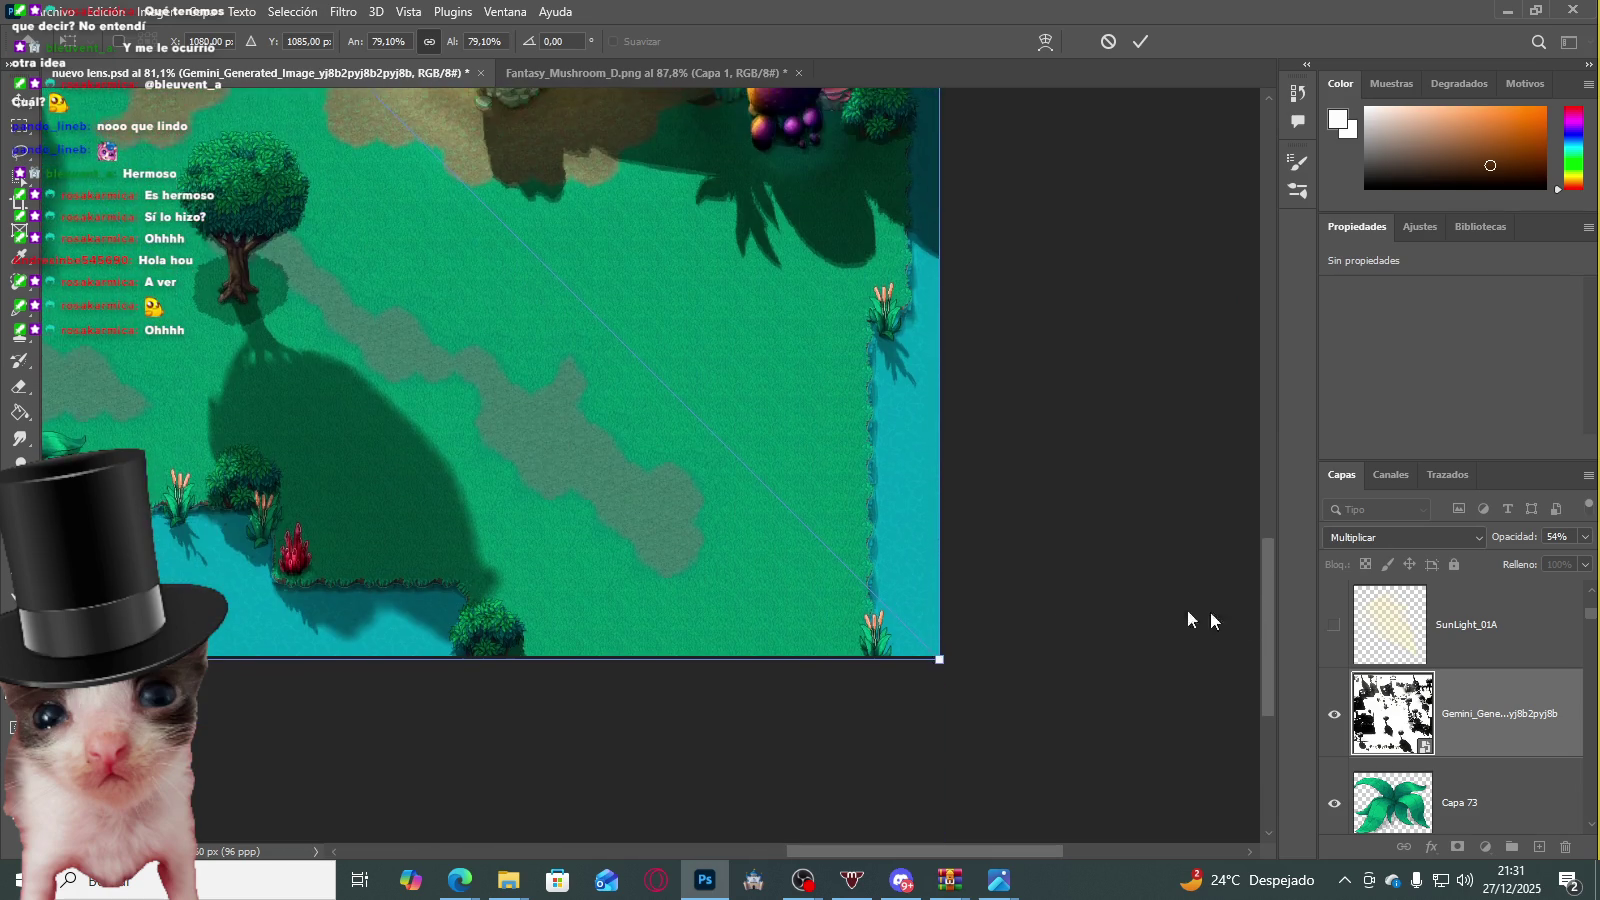
pyautogui.scroll(2, 930, 640)
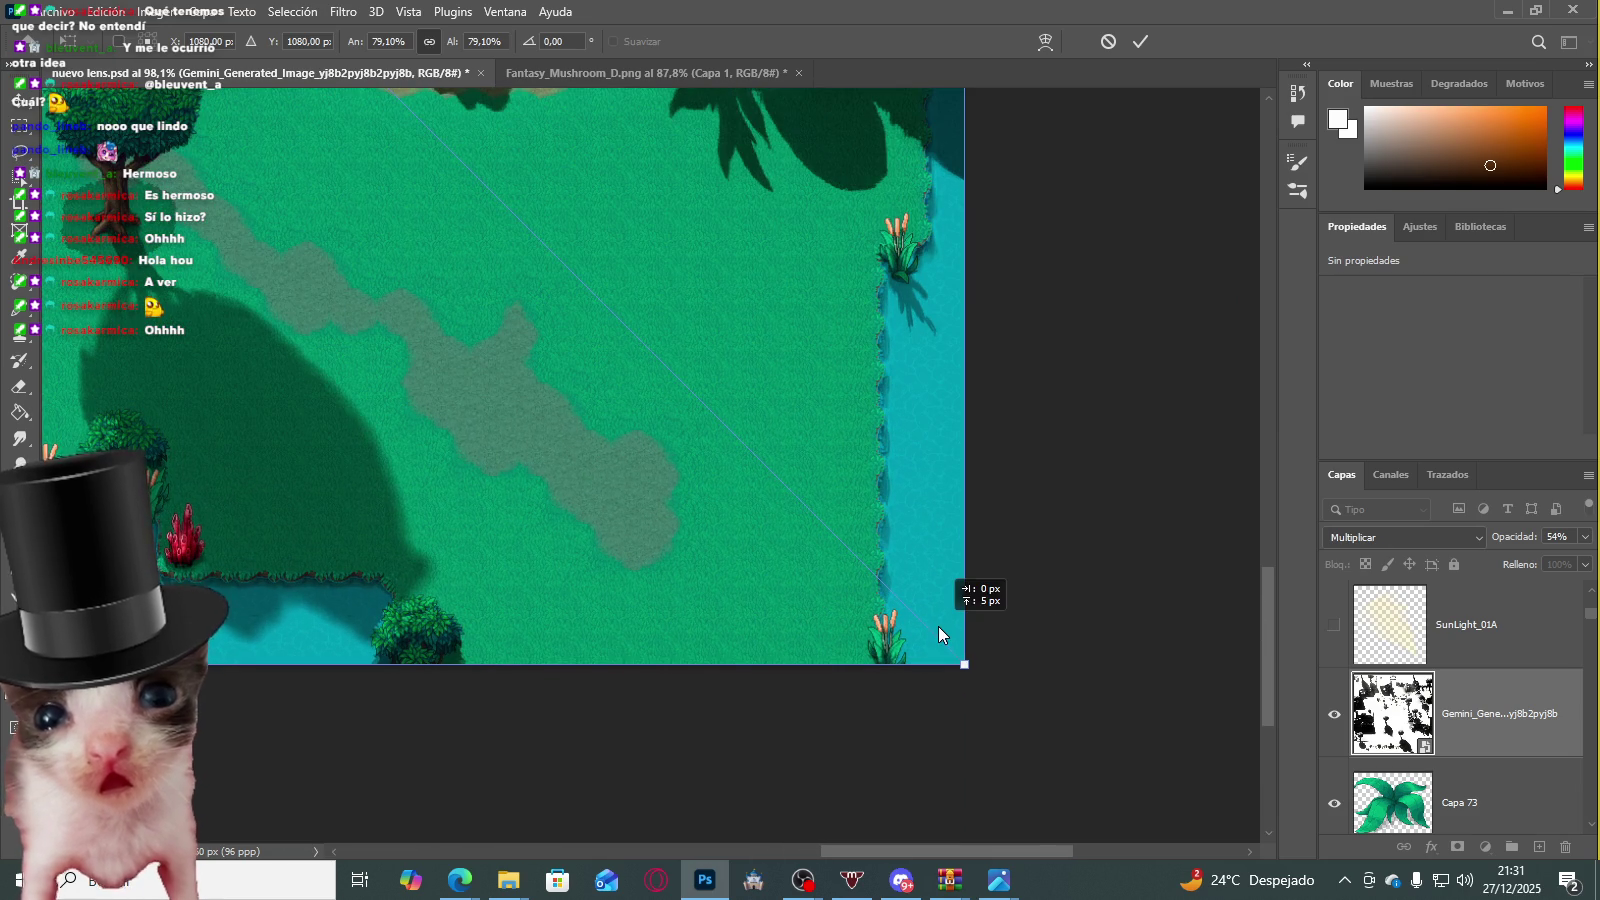
pyautogui.scroll(-1, 875, 500)
pyautogui.scroll(-2, 856, 466)
pyautogui.scroll(-3, 852, 405)
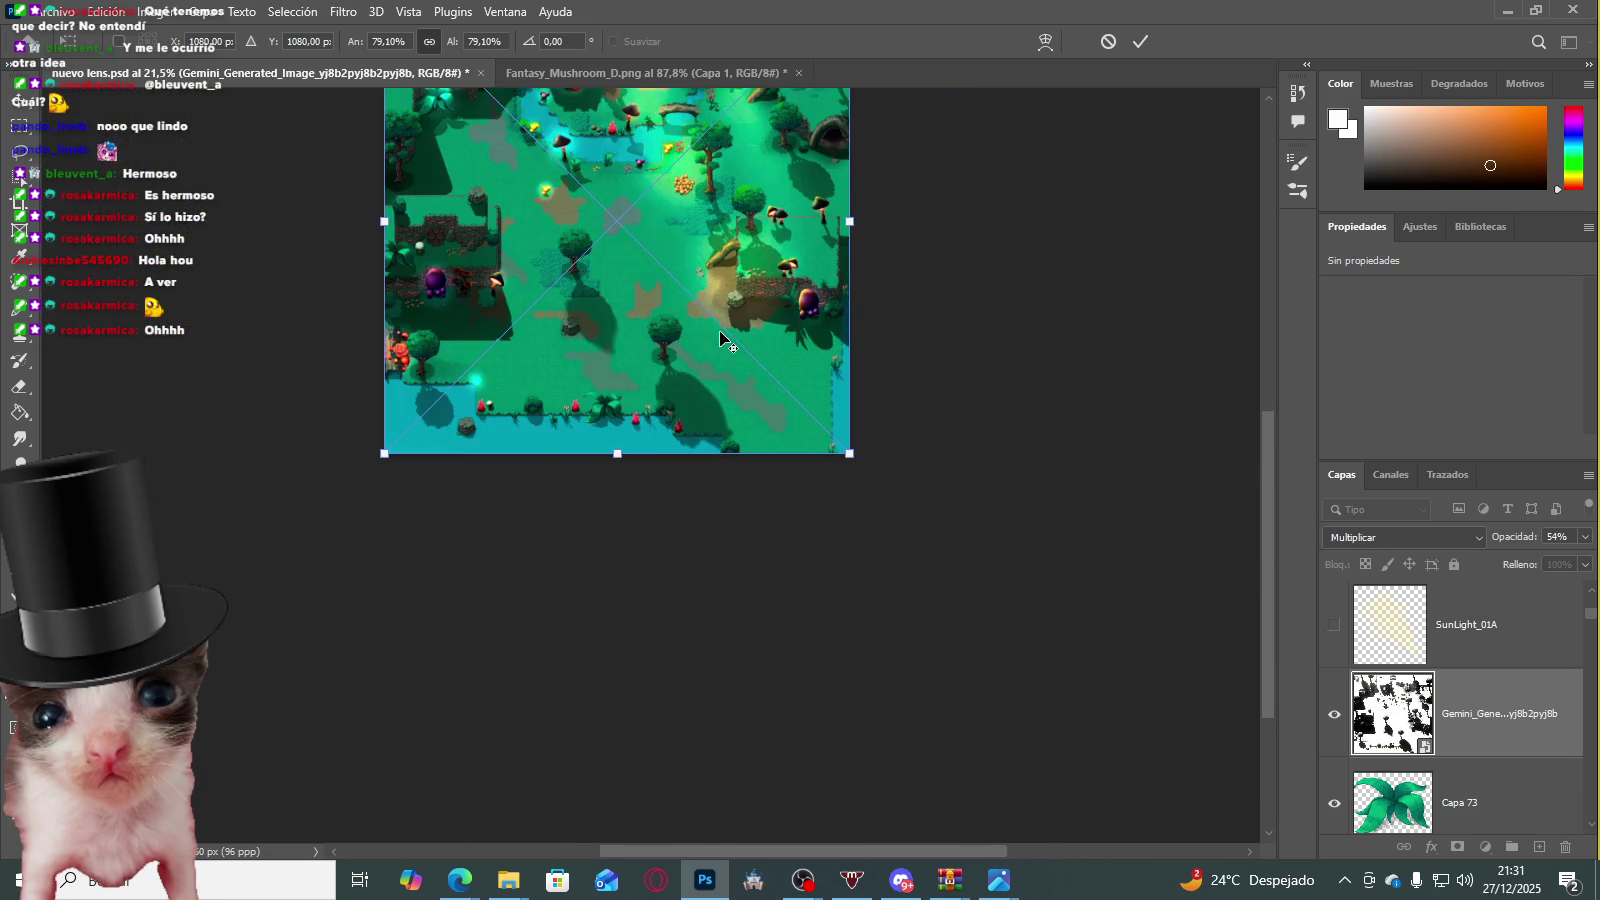
pyautogui.scroll(1, 719, 330)
pyautogui.moveTo(1272, 464); pyautogui.dragTo(1272, 371)
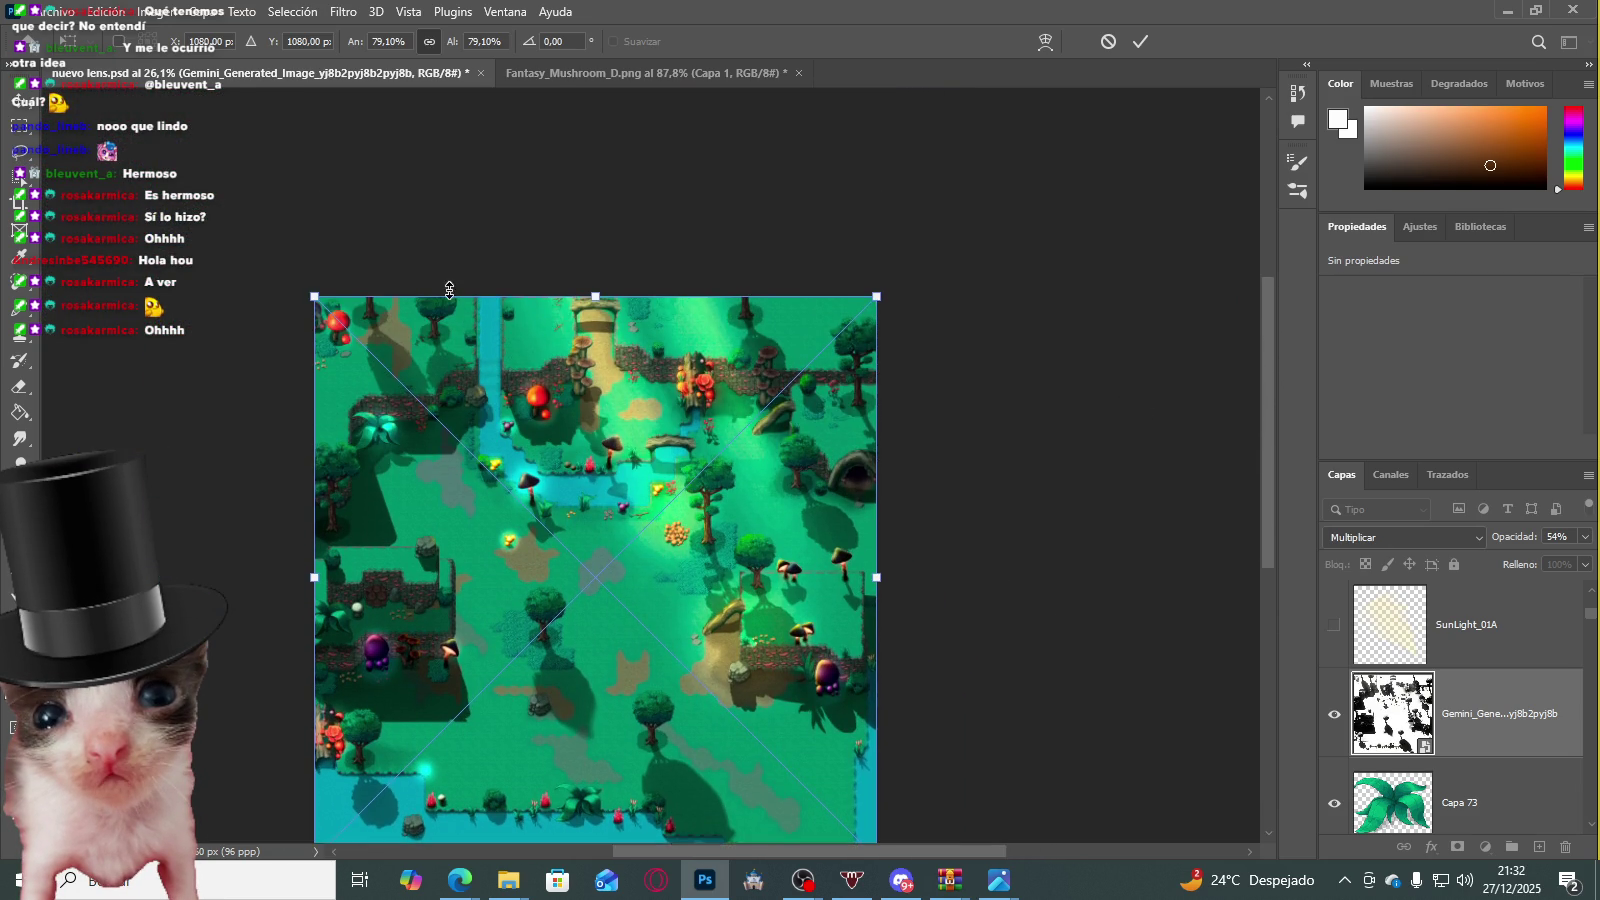
pyautogui.scroll(2, 450, 290)
pyautogui.scroll(2, 300, 250)
pyautogui.click(19, 125)
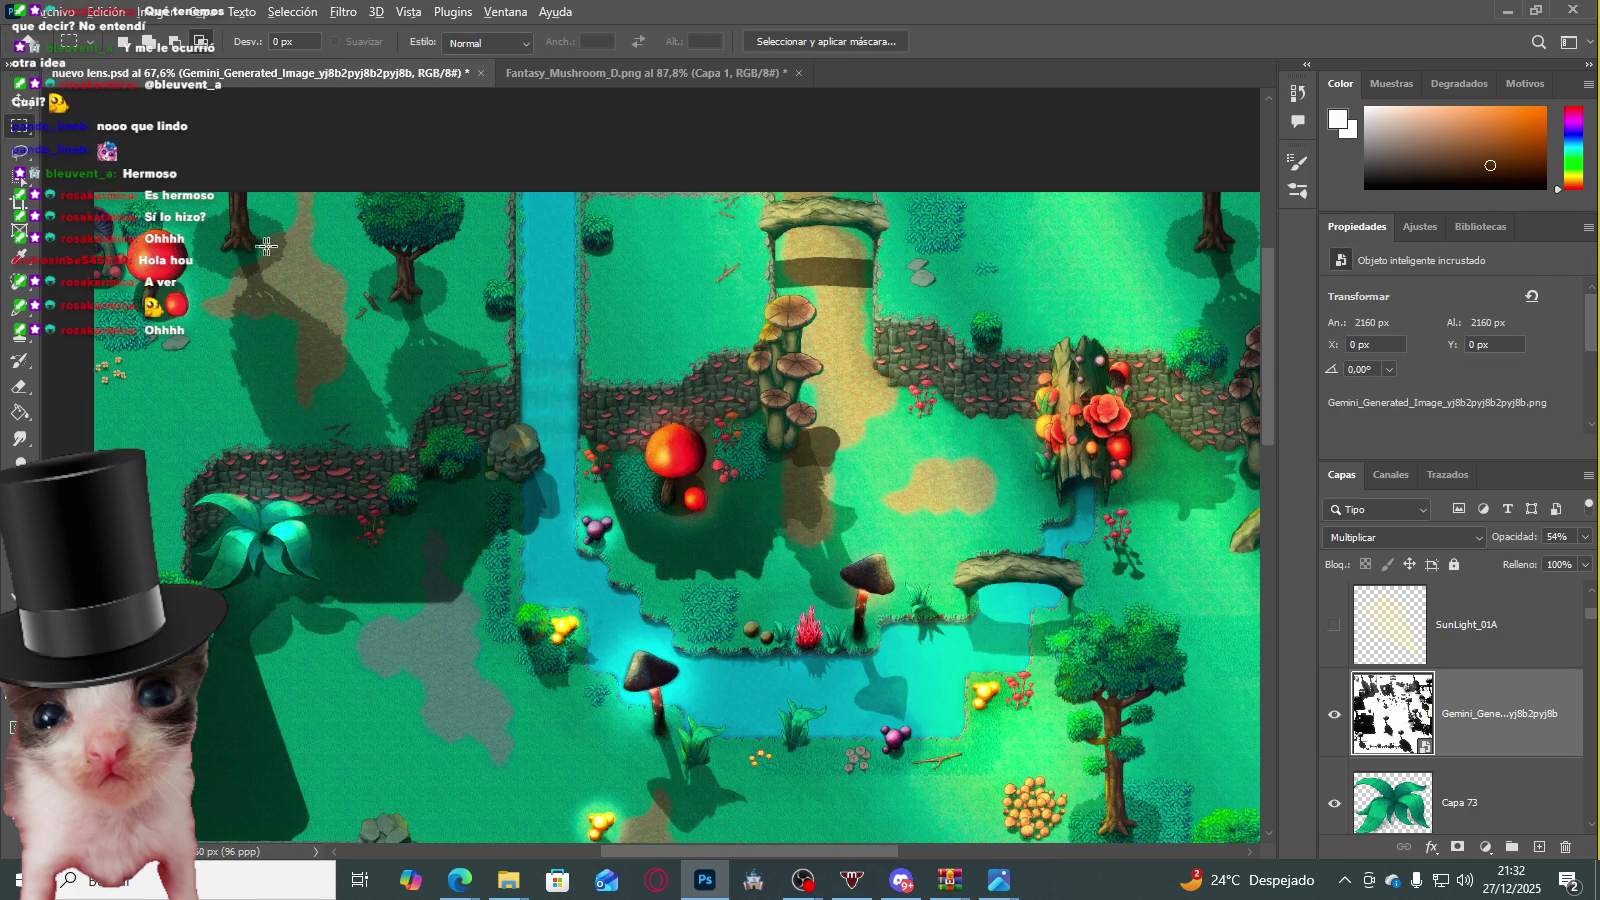
# Step: Review the forest map with shadows at 54% Multiplicar and hide the Capa 56 mask layer
pyautogui.scroll(2, 229, 243)
pyautogui.scroll(1, 600, 640)
pyautogui.scroll(1, 332, 686)
pyautogui.scroll(1, 343, 687)
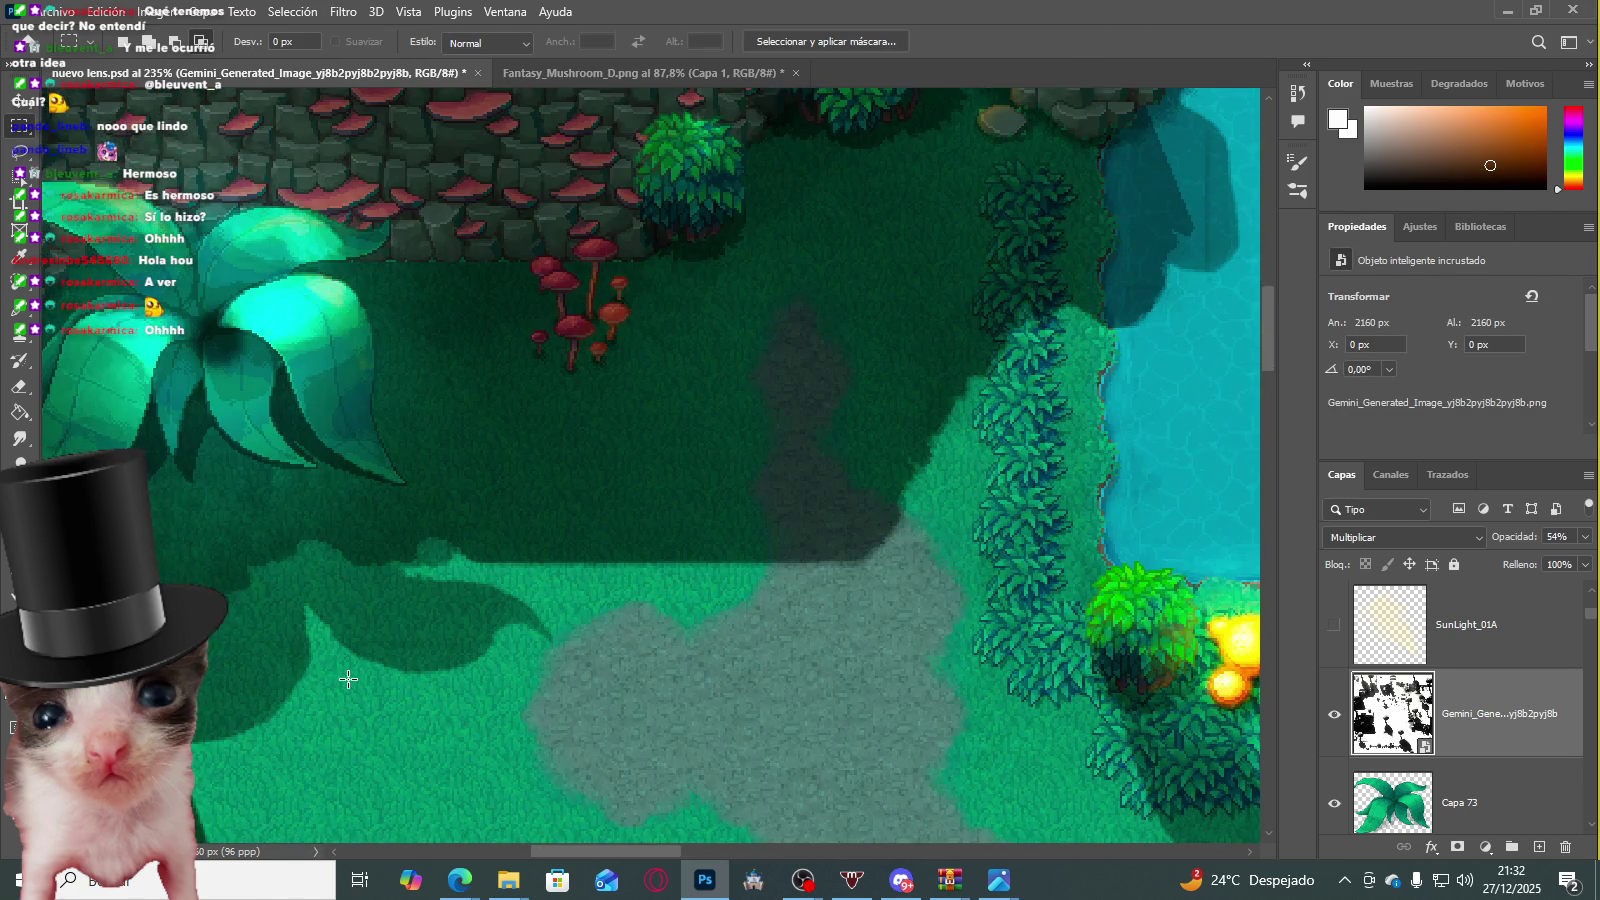
pyautogui.scroll(-2, 489, 582)
pyautogui.scroll(-1, 620, 560)
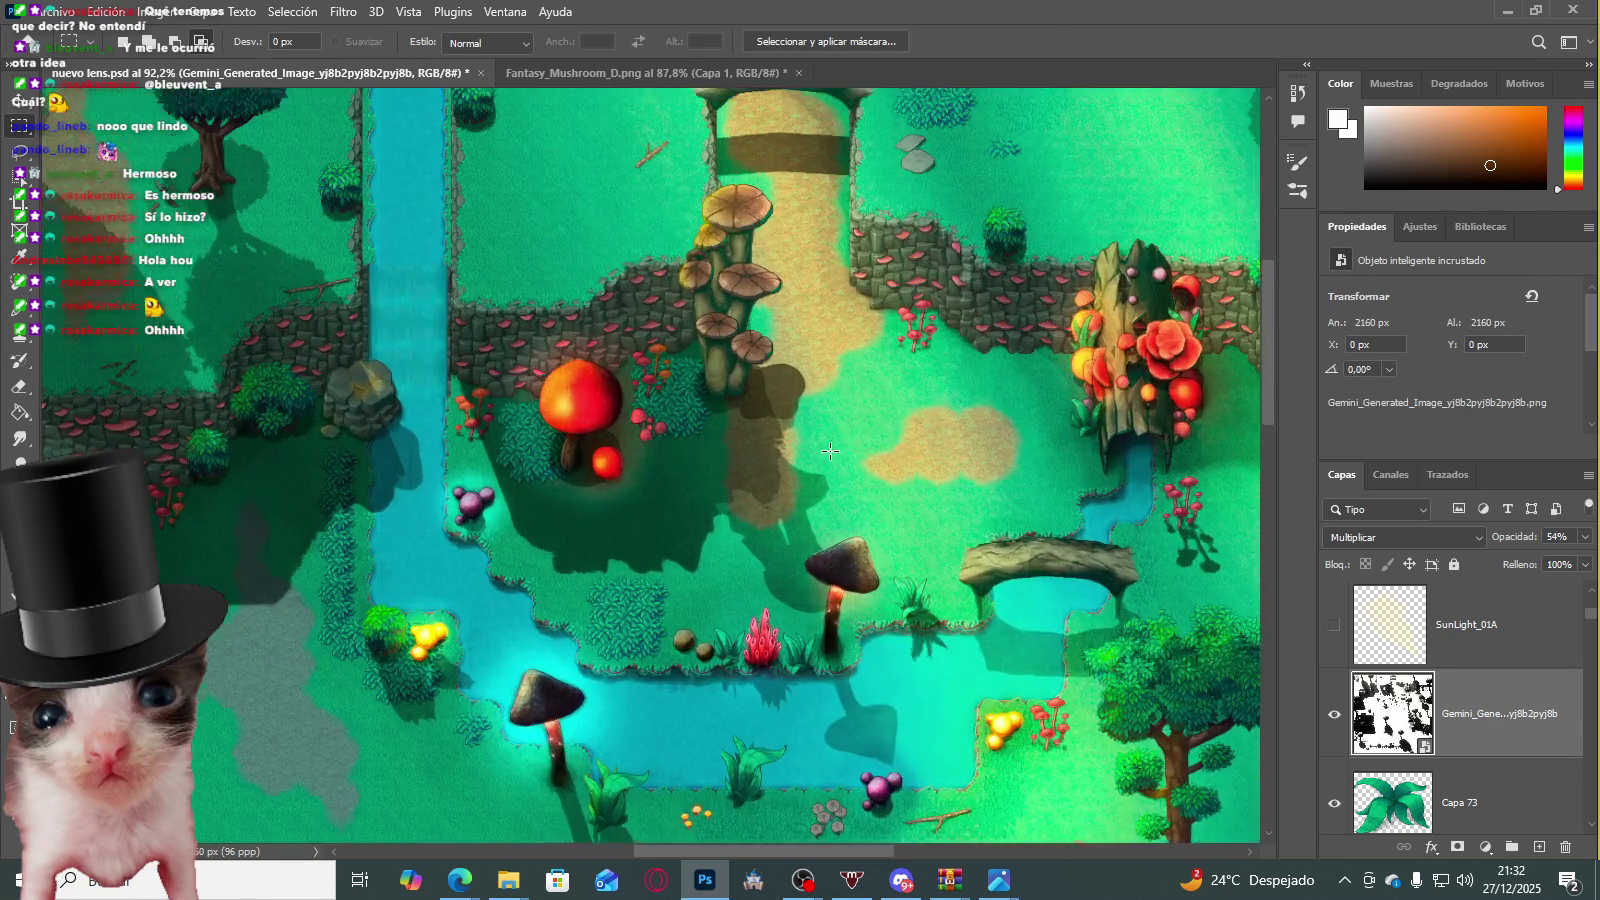
pyautogui.scroll(-3, 816, 451)
pyautogui.scroll(1, 816, 451)
pyautogui.scroll(-3, 1414, 685)
pyautogui.scroll(-3, 1414, 685)
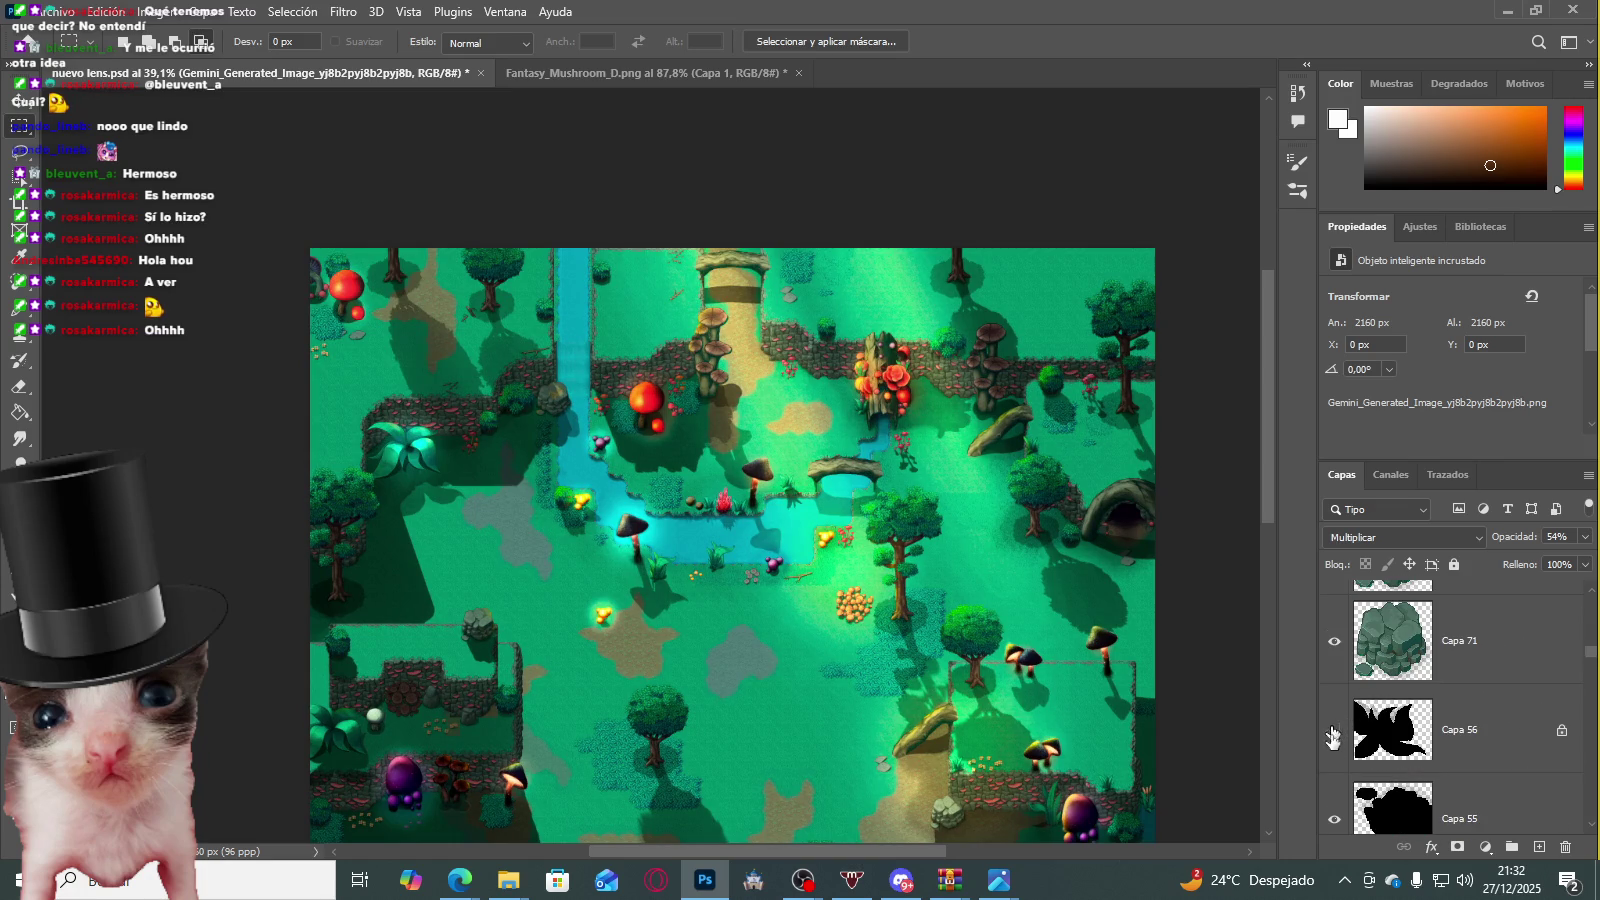
pyautogui.click(1333, 731)
# Step: Inspect the map once more, then open Gemini_Generated_Image_yj8b2pyj8b2pyj8b.png in the Windows photo viewer
pyautogui.scroll(-1, 1337, 768)
pyautogui.scroll(-2, 1346, 725)
pyautogui.scroll(-2, 1346, 725)
pyautogui.scroll(-2, 1346, 722)
pyautogui.scroll(-2, 1346, 722)
pyautogui.scroll(-2, 1348, 724)
pyautogui.scroll(-2, 1350, 725)
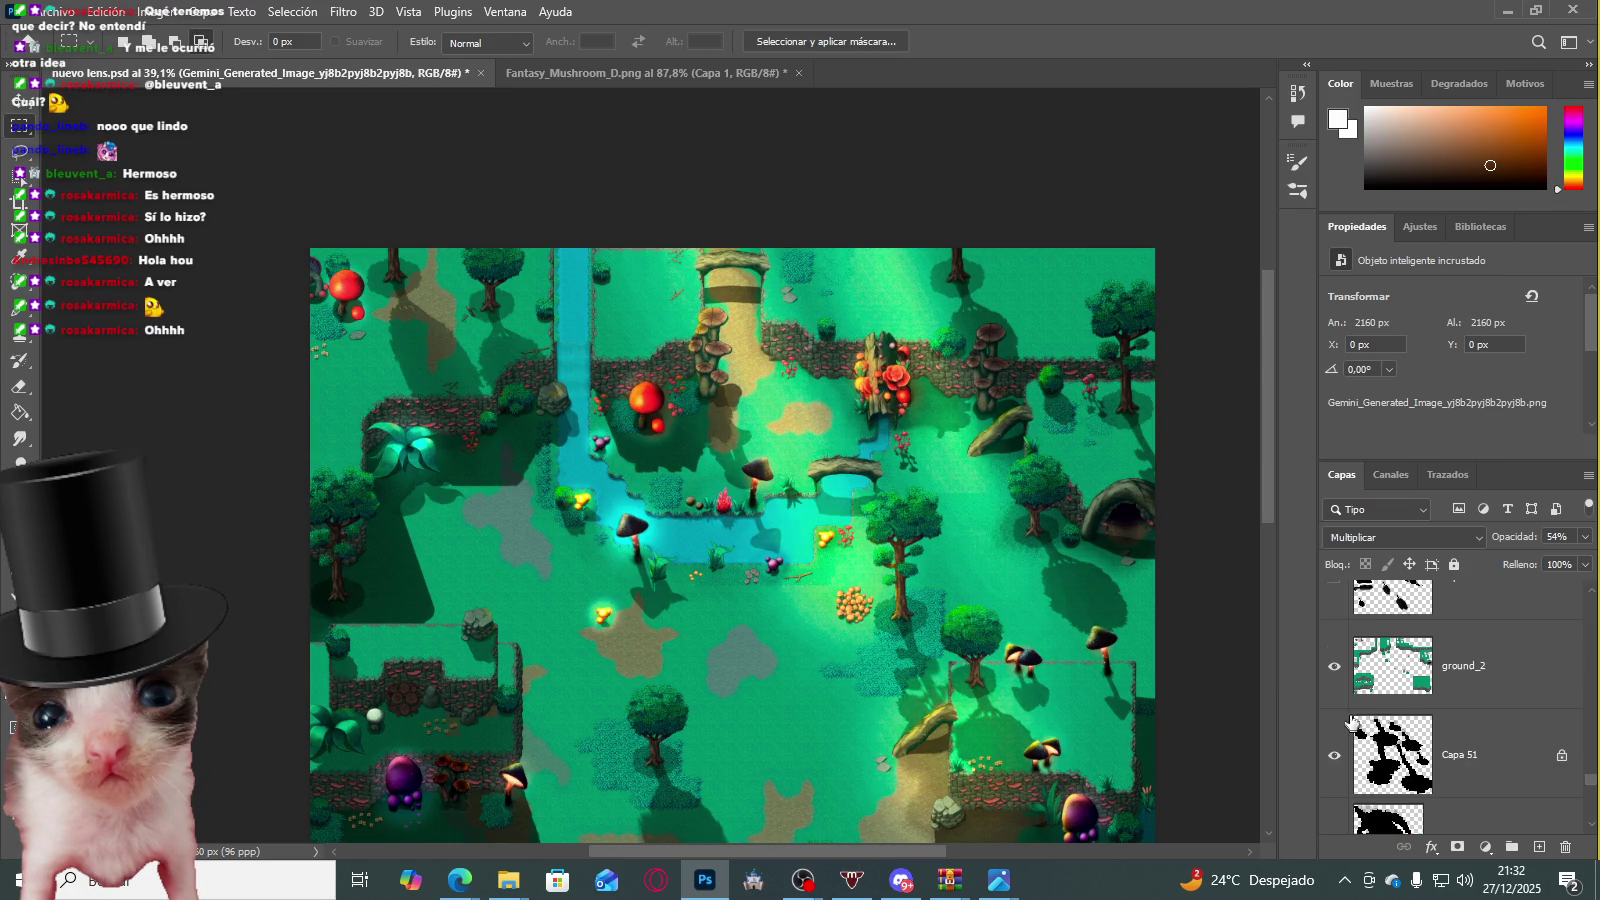
pyautogui.scroll(-1, 1339, 745)
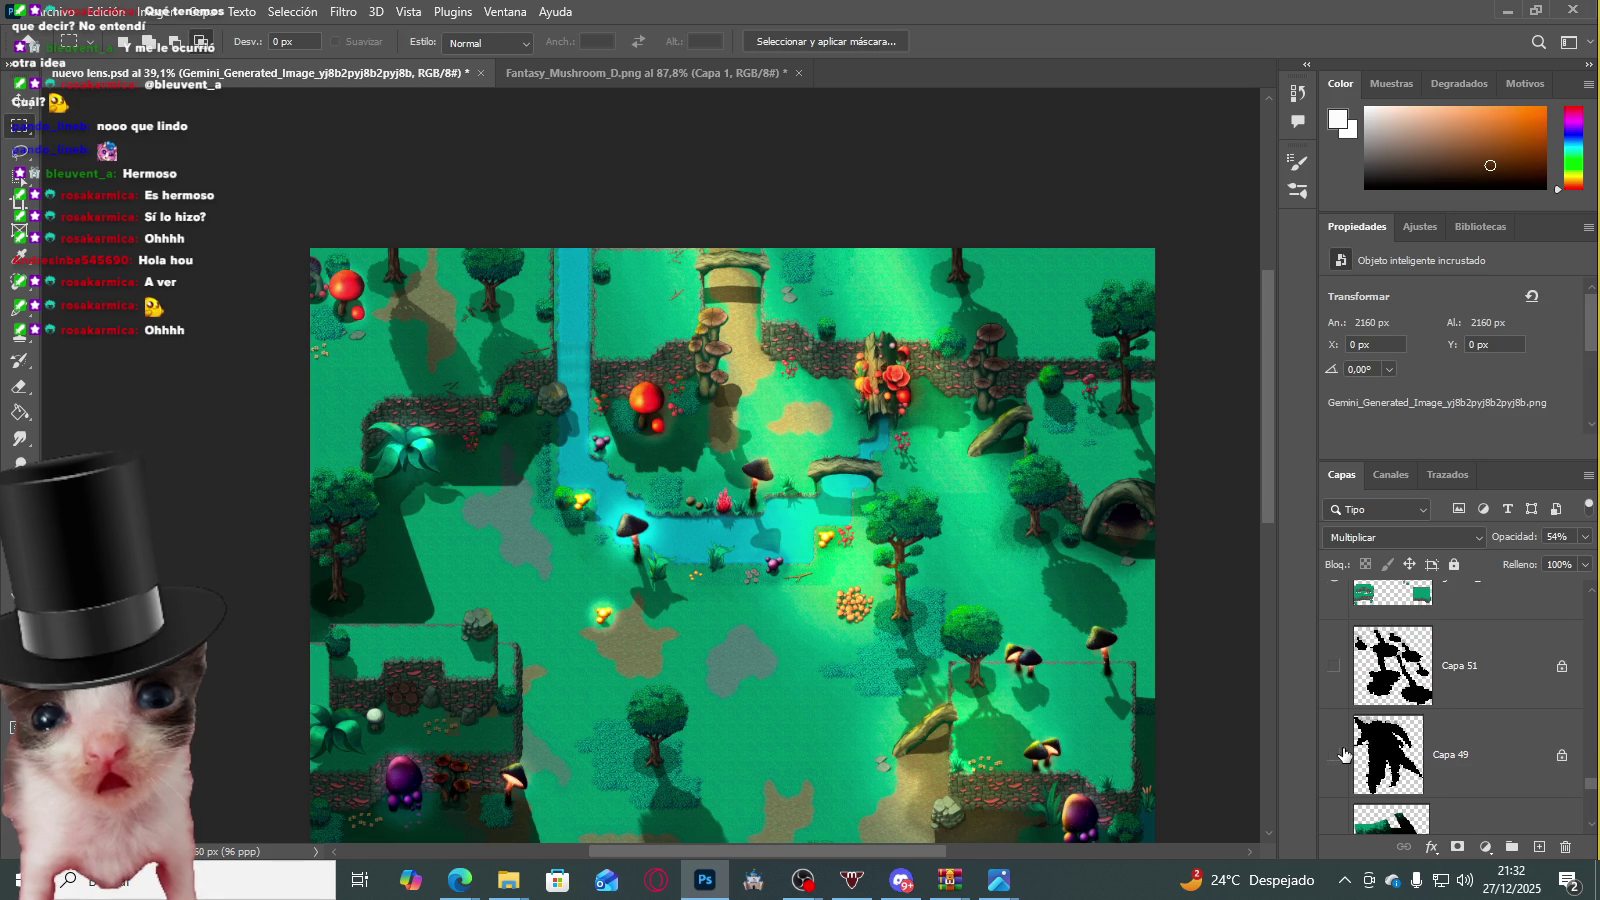
pyautogui.scroll(-3, 1344, 755)
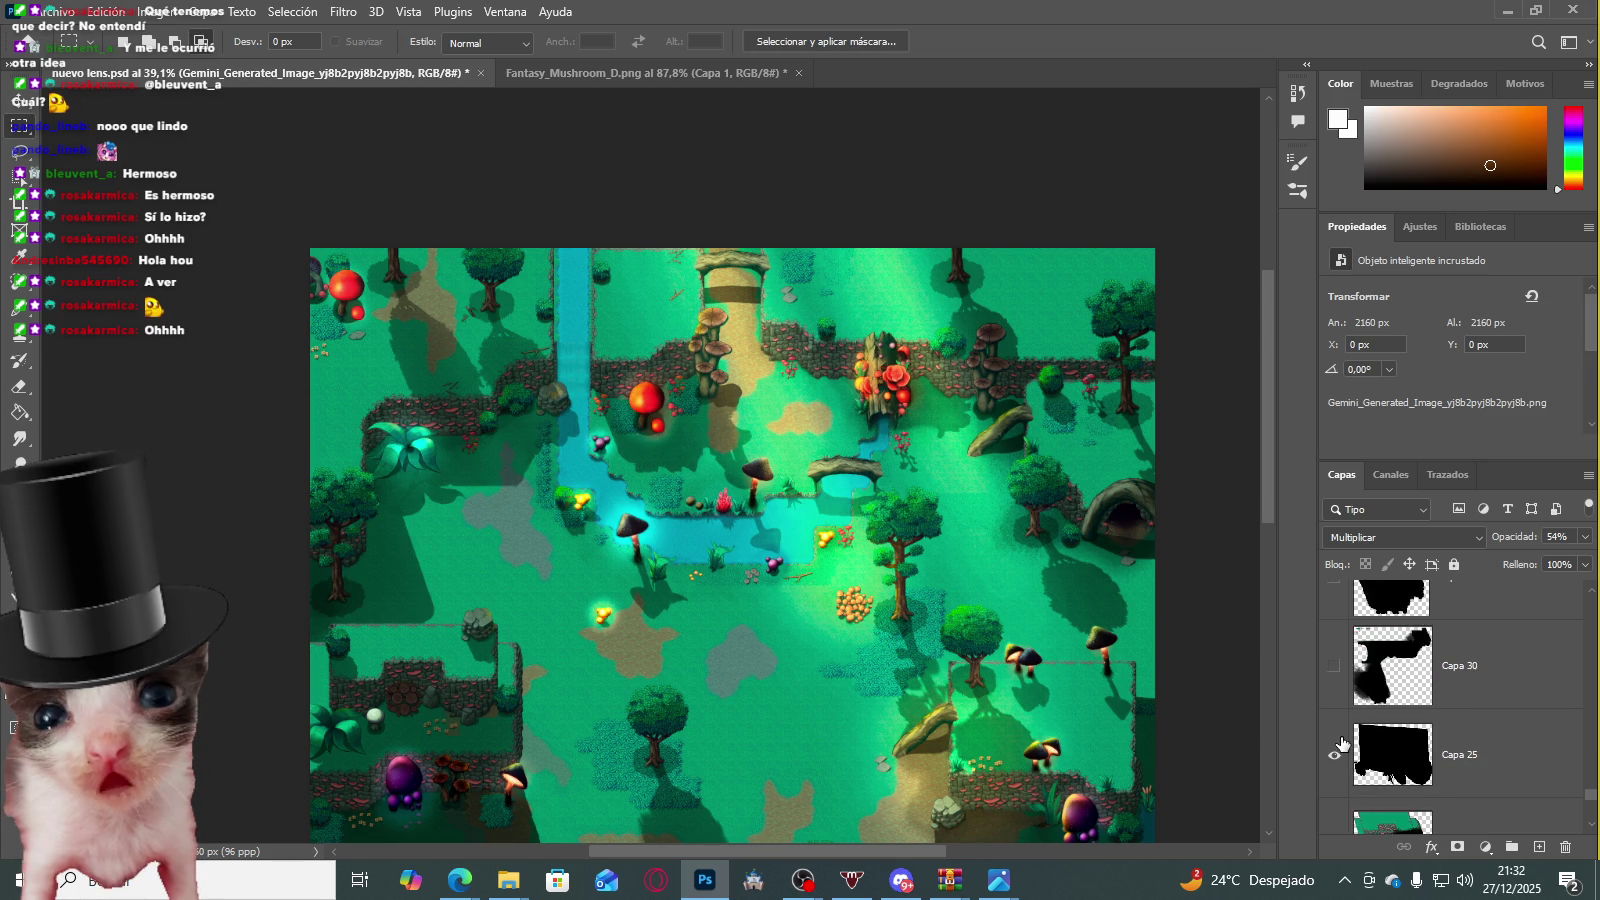
pyautogui.scroll(-1, 1342, 745)
pyautogui.scroll(-2, 1020, 647)
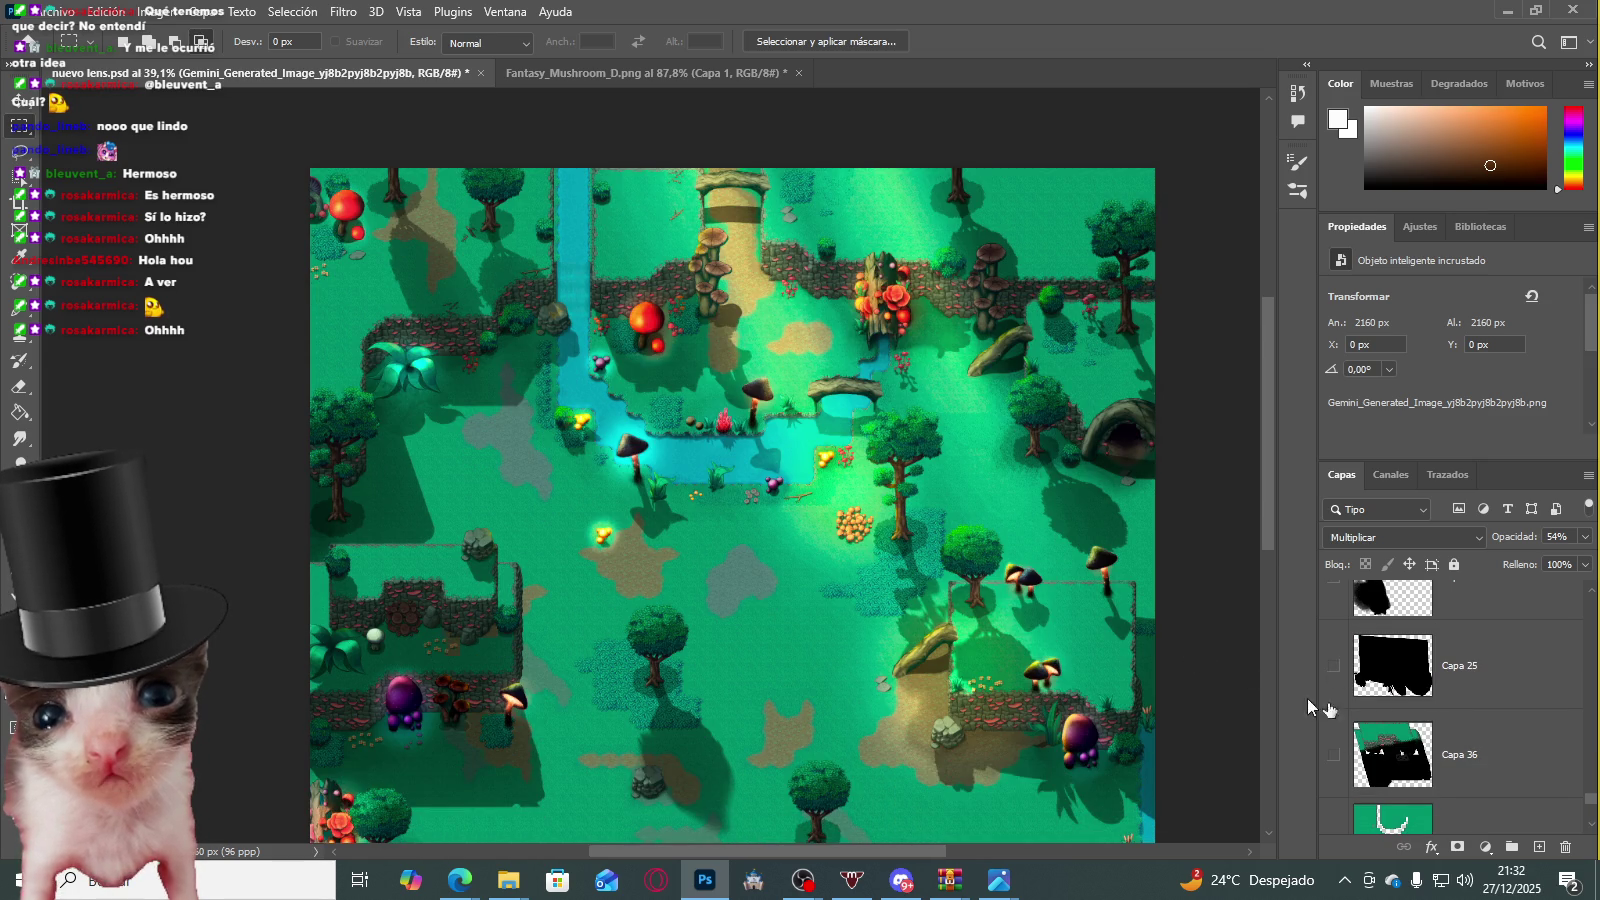
pyautogui.scroll(-3, 1390, 700)
pyautogui.scroll(-3, 658, 609)
pyautogui.scroll(2, 658, 609)
pyautogui.scroll(2, 690, 640)
pyautogui.scroll(2, 704, 660)
pyautogui.scroll(2, 456, 477)
pyautogui.scroll(2, 456, 477)
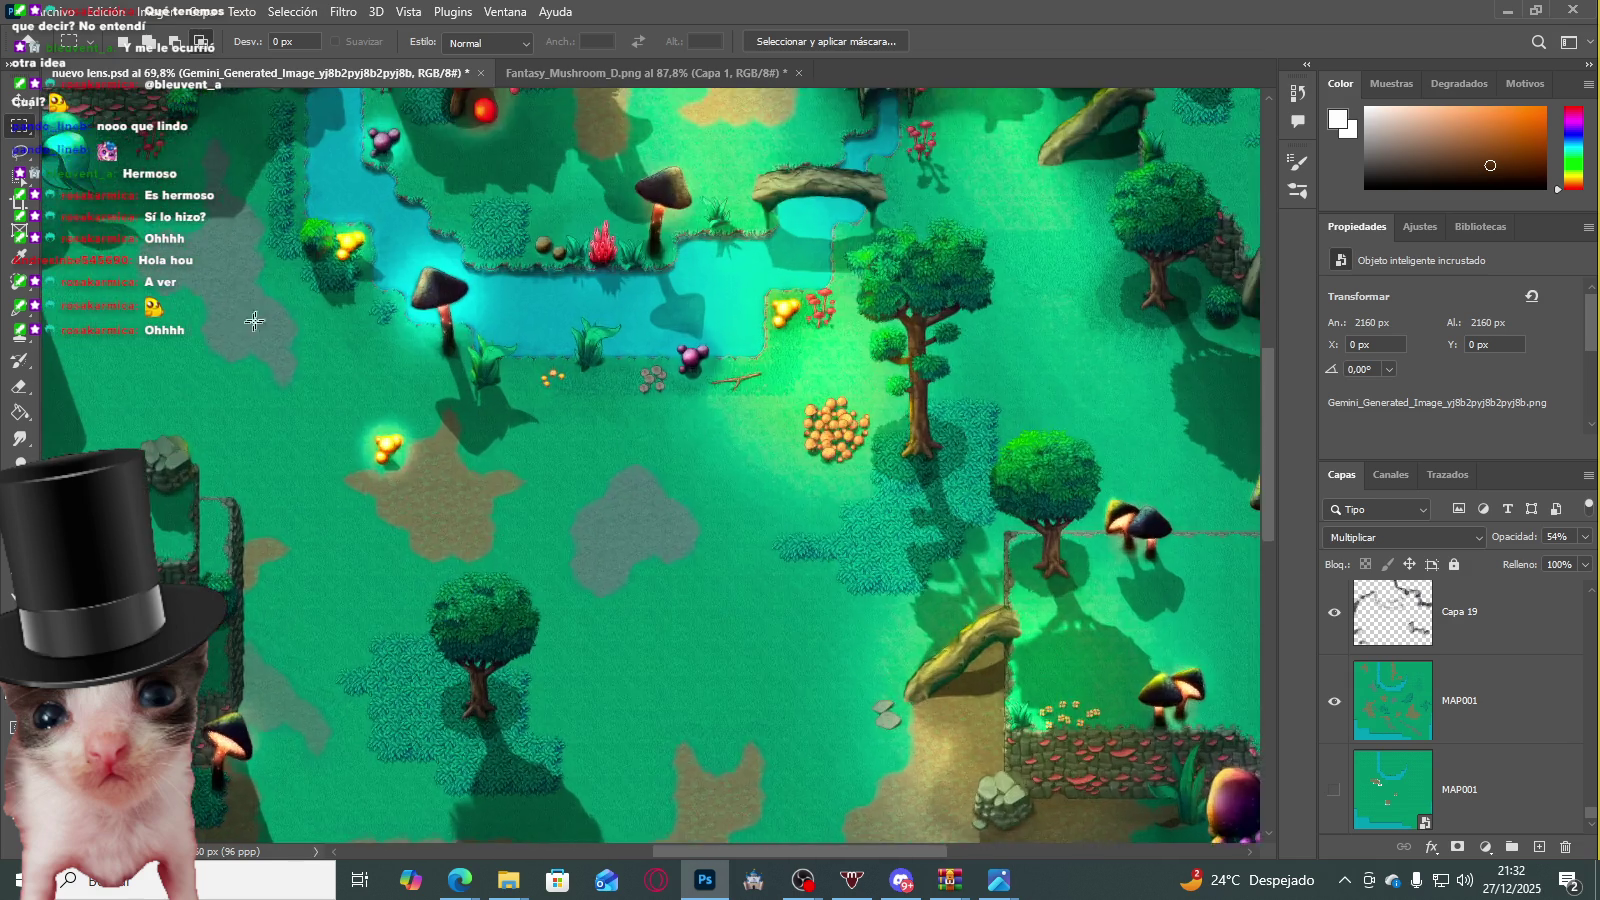
pyautogui.scroll(2, 458, 420)
pyautogui.scroll(-1, 459, 370)
pyautogui.scroll(-2, 459, 358)
pyautogui.scroll(-1, 470, 356)
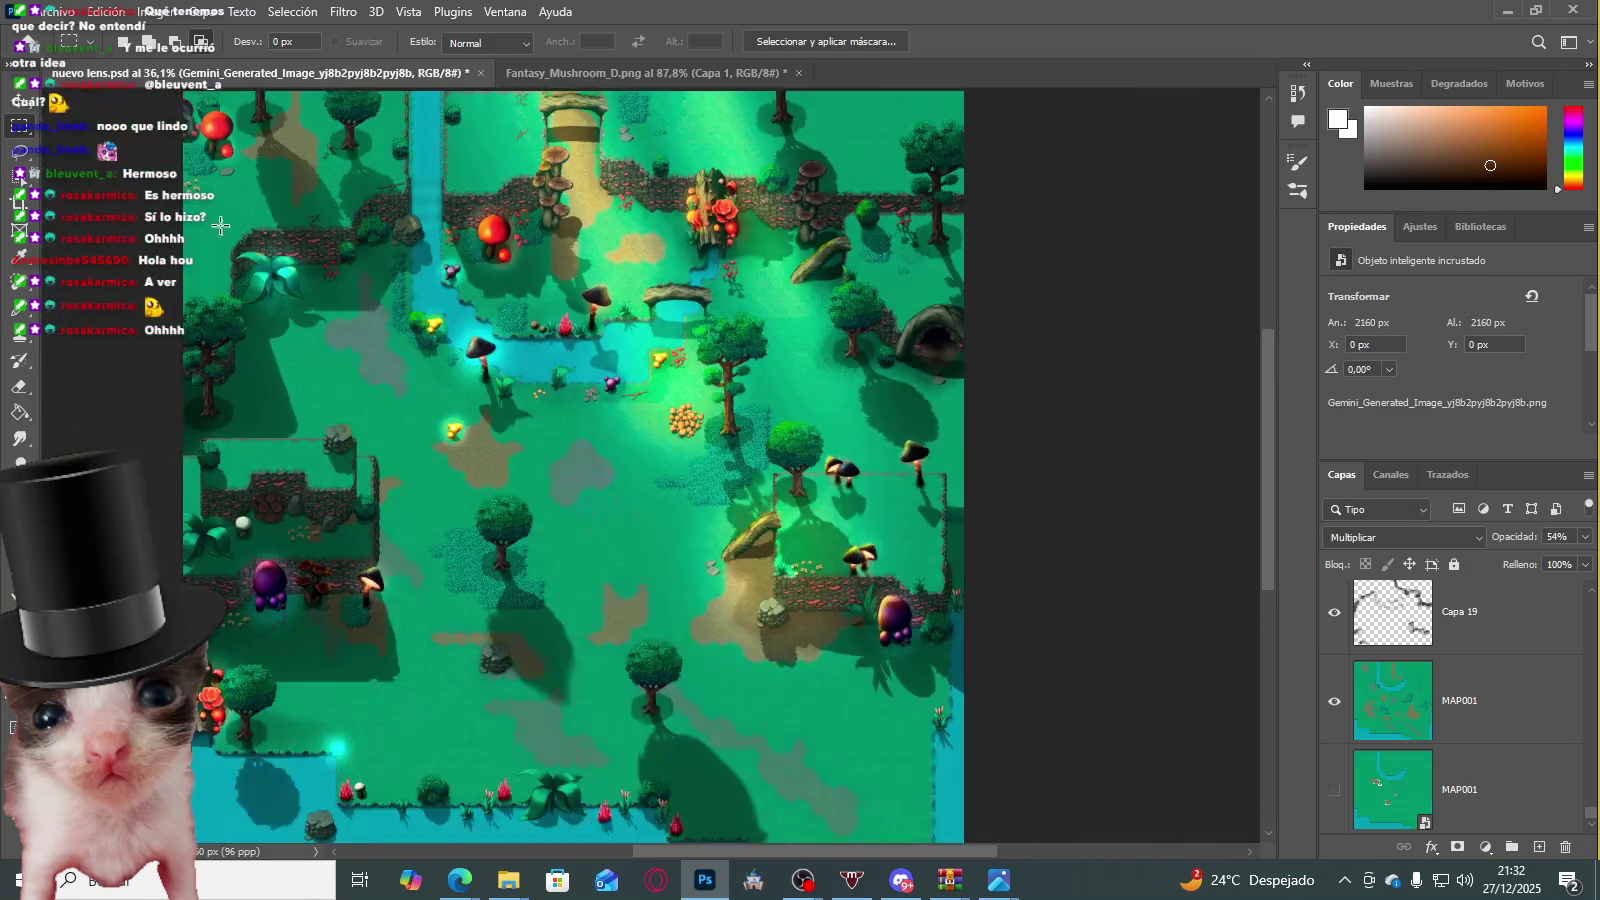
pyautogui.scroll(2, 240, 250)
pyautogui.scroll(2, 260, 460)
pyautogui.scroll(1, 220, 570)
pyautogui.scroll(-3, 216, 585)
pyautogui.scroll(-3, 300, 550)
pyautogui.scroll(1, 800, 600)
pyautogui.scroll(2, 1397, 690)
pyautogui.scroll(2, 1397, 690)
pyautogui.scroll(2, 1397, 690)
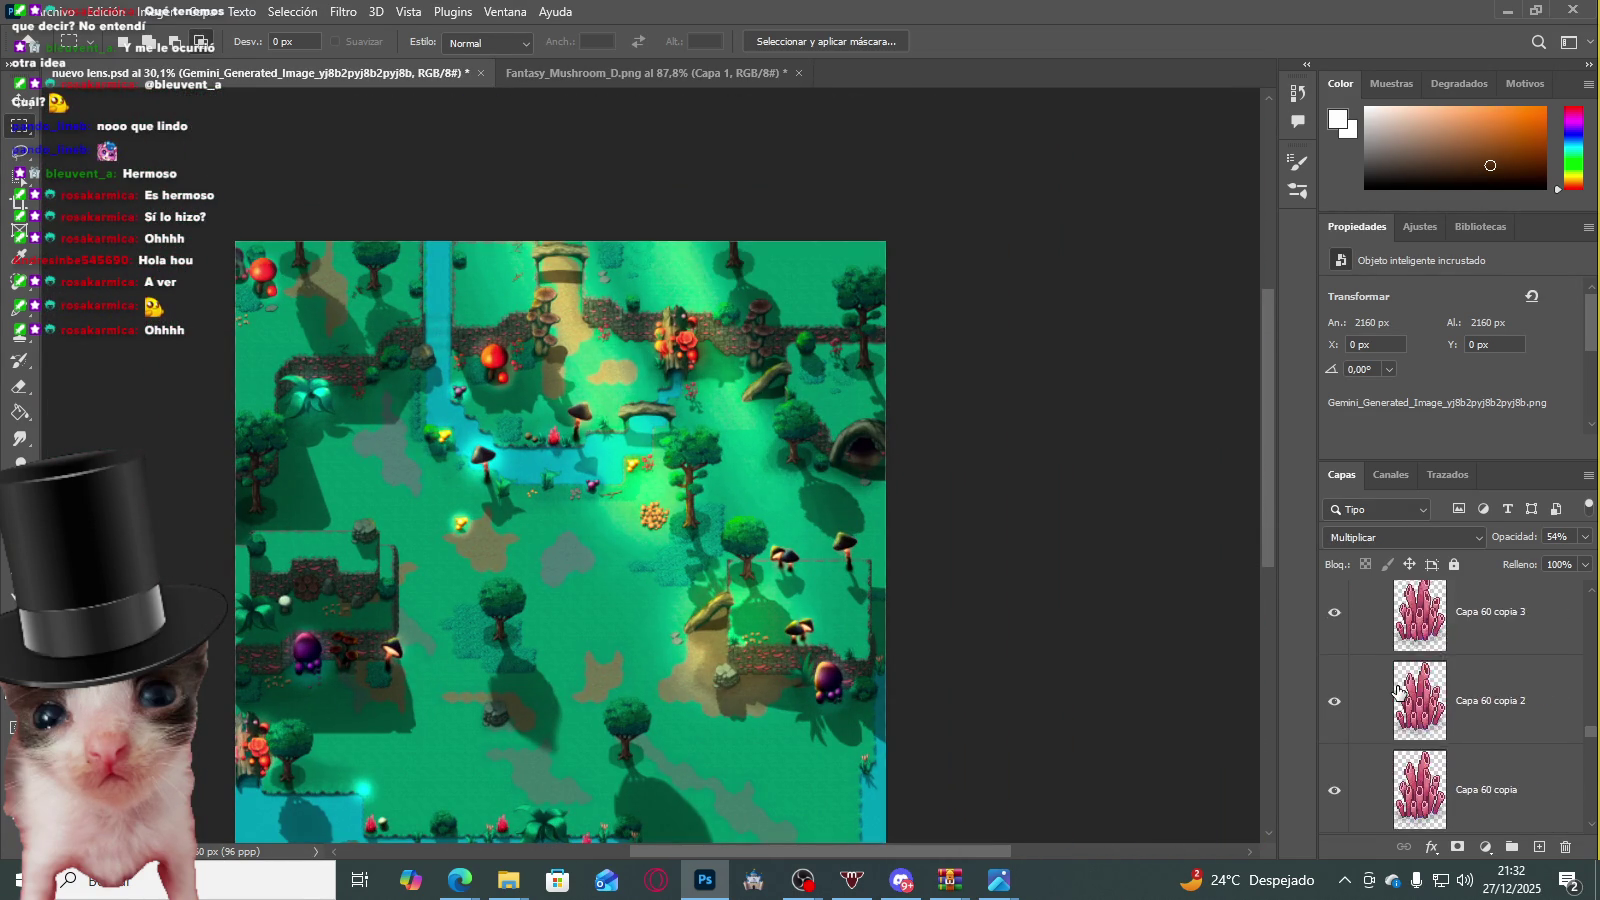
pyautogui.scroll(2, 1390, 680)
pyautogui.scroll(2, 1380, 668)
pyautogui.scroll(2, 1368, 655)
pyautogui.scroll(2, 1370, 660)
pyautogui.scroll(2, 1371, 670)
pyautogui.scroll(2, 1372, 686)
pyautogui.scroll(2, 1333, 716)
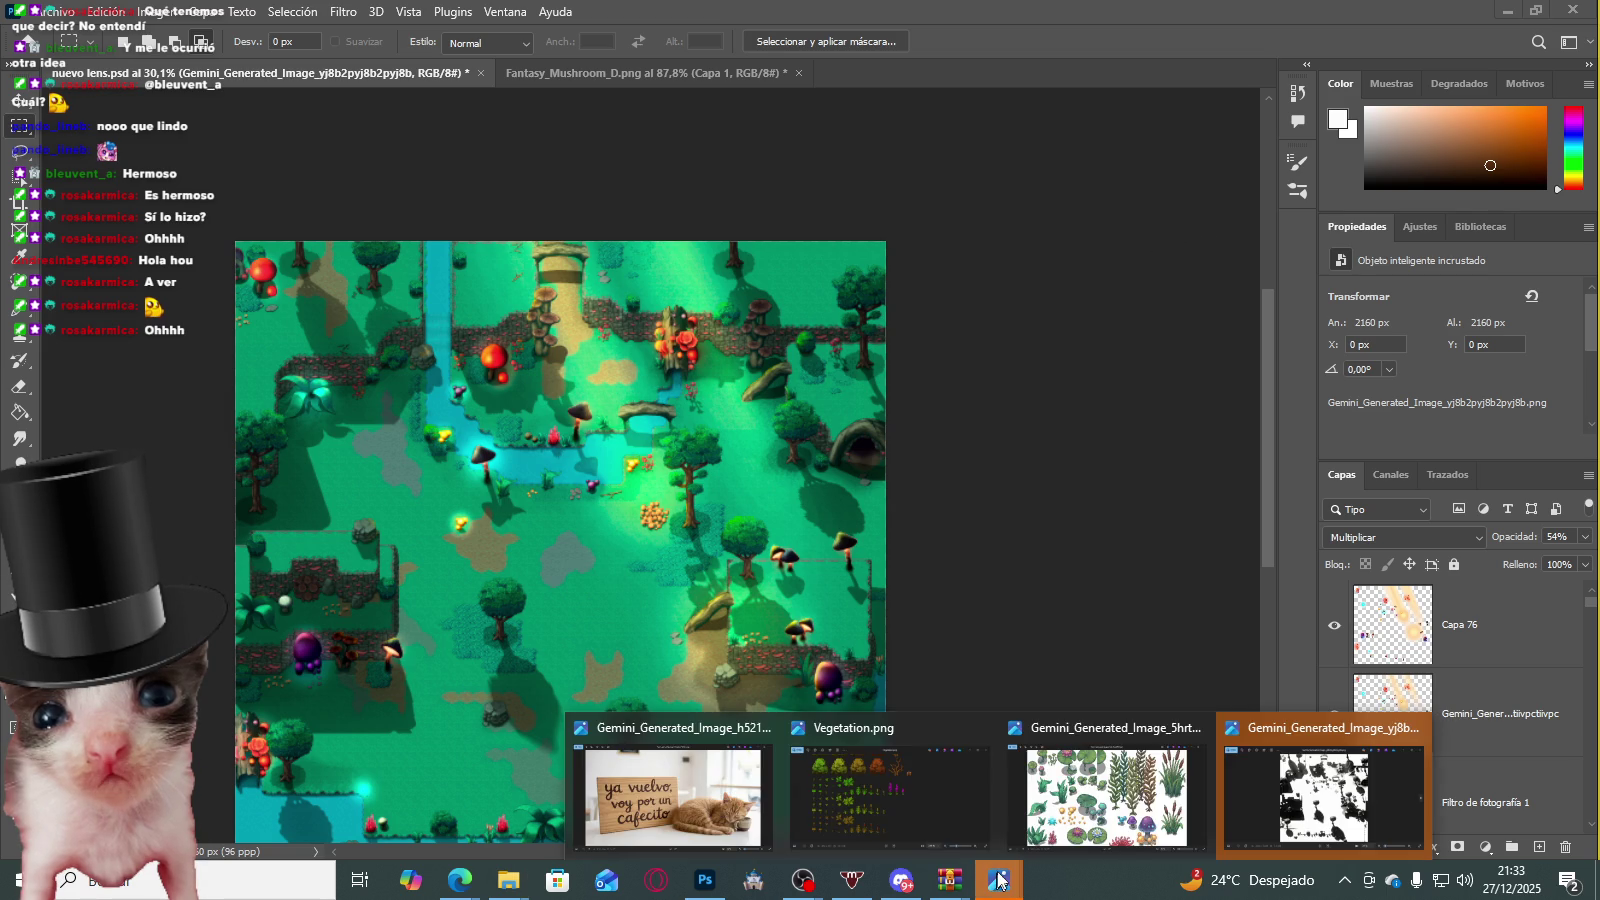
pyautogui.click(1225, 745)
pyautogui.scroll(3, 793, 300)
pyautogui.scroll(2, 760, 300)
pyautogui.scroll(2, 710, 300)
pyautogui.scroll(2, 660, 300)
pyautogui.scroll(2, 610, 300)
pyautogui.scroll(-2, 640, 320)
pyautogui.scroll(-2, 680, 345)
pyautogui.scroll(-2, 715, 370)
pyautogui.moveTo(712, 390)
pyautogui.mouseDown()
pyautogui.moveTo(447, 488)
pyautogui.moveTo(479, 429)
pyautogui.moveTo(560, 386)
pyautogui.moveTo(845, 315)
pyautogui.mouseUp()
pyautogui.moveTo(602, 436)
pyautogui.mouseDown()
pyautogui.moveTo(625, 357)
pyautogui.moveTo(812, 170)
pyautogui.moveTo(764, 439)
pyautogui.moveTo(572, 458)
pyautogui.mouseUp()
pyautogui.scroll(-1, 625, 352)
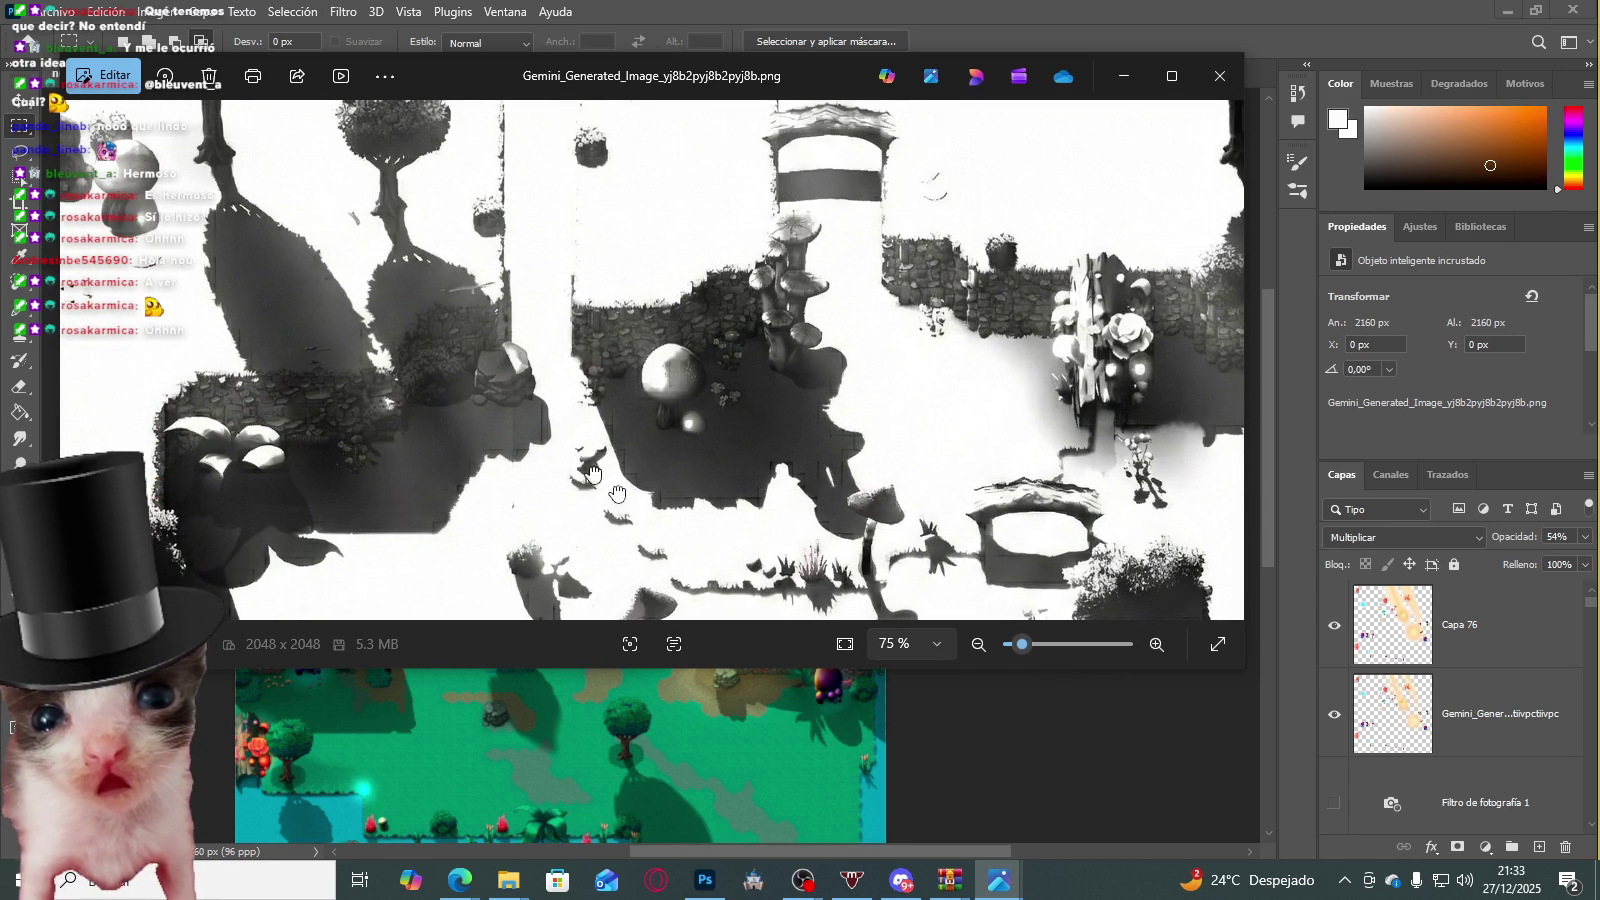
pyautogui.click(1236, 88)
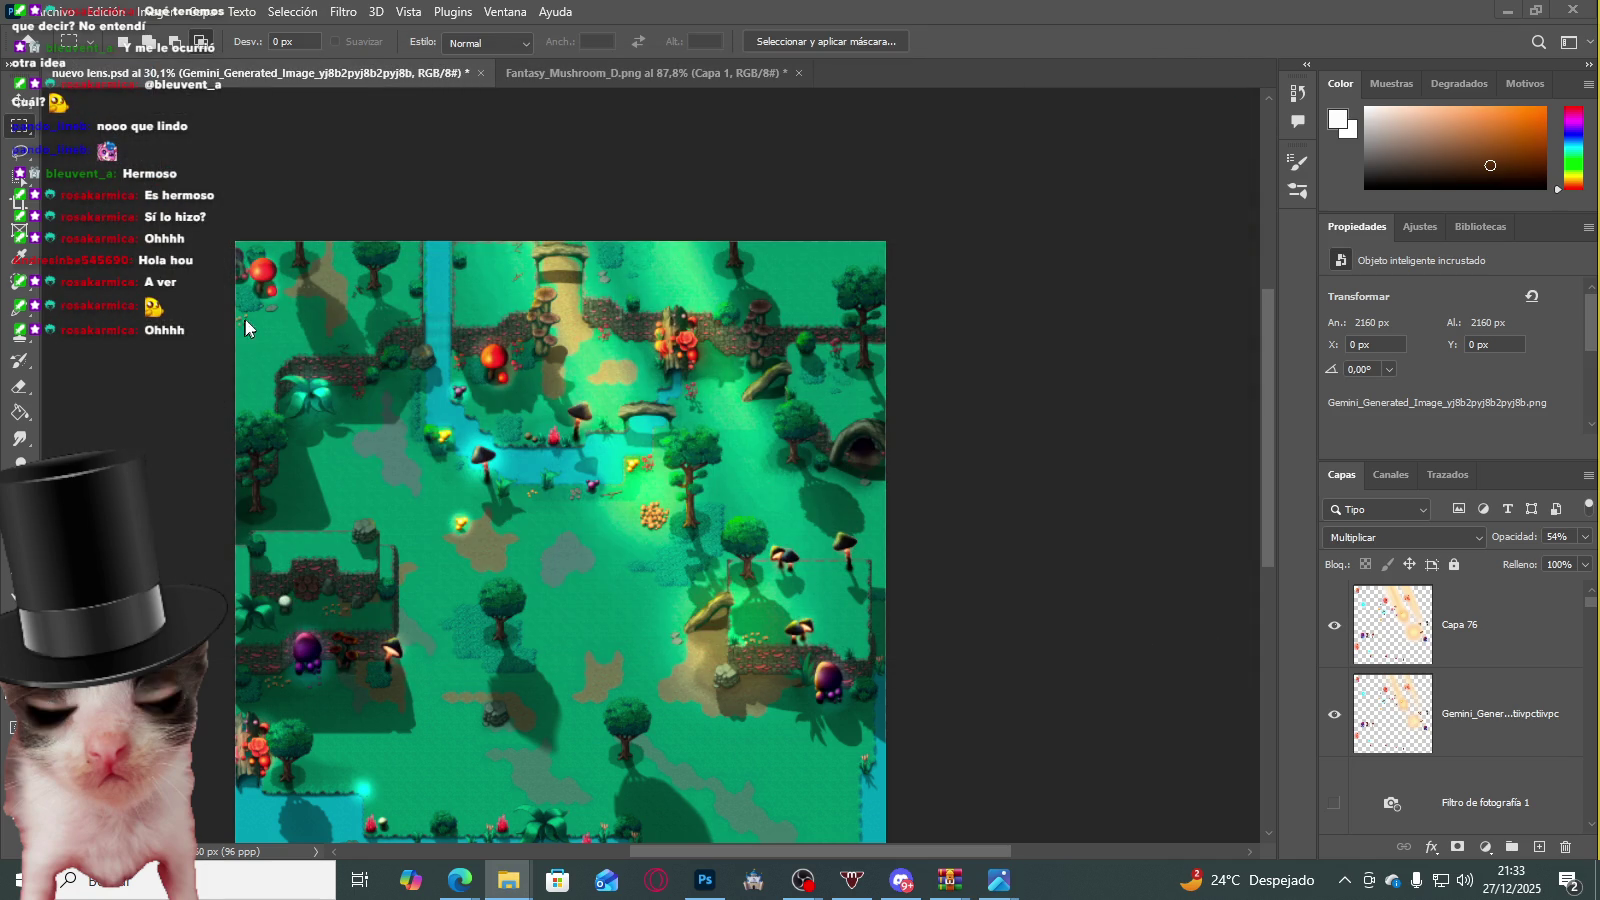
# Step: Try copying a small mushroom-cap patch, then dismiss the no-pixels-selected warning
pyautogui.scroll(2, 738, 281)
pyautogui.scroll(3, 704, 396)
pyautogui.scroll(3, 665, 391)
pyautogui.scroll(2, 682, 405)
pyautogui.scroll(2, 686, 400)
pyautogui.scroll(1, 690, 396)
pyautogui.scroll(-5, 700, 402)
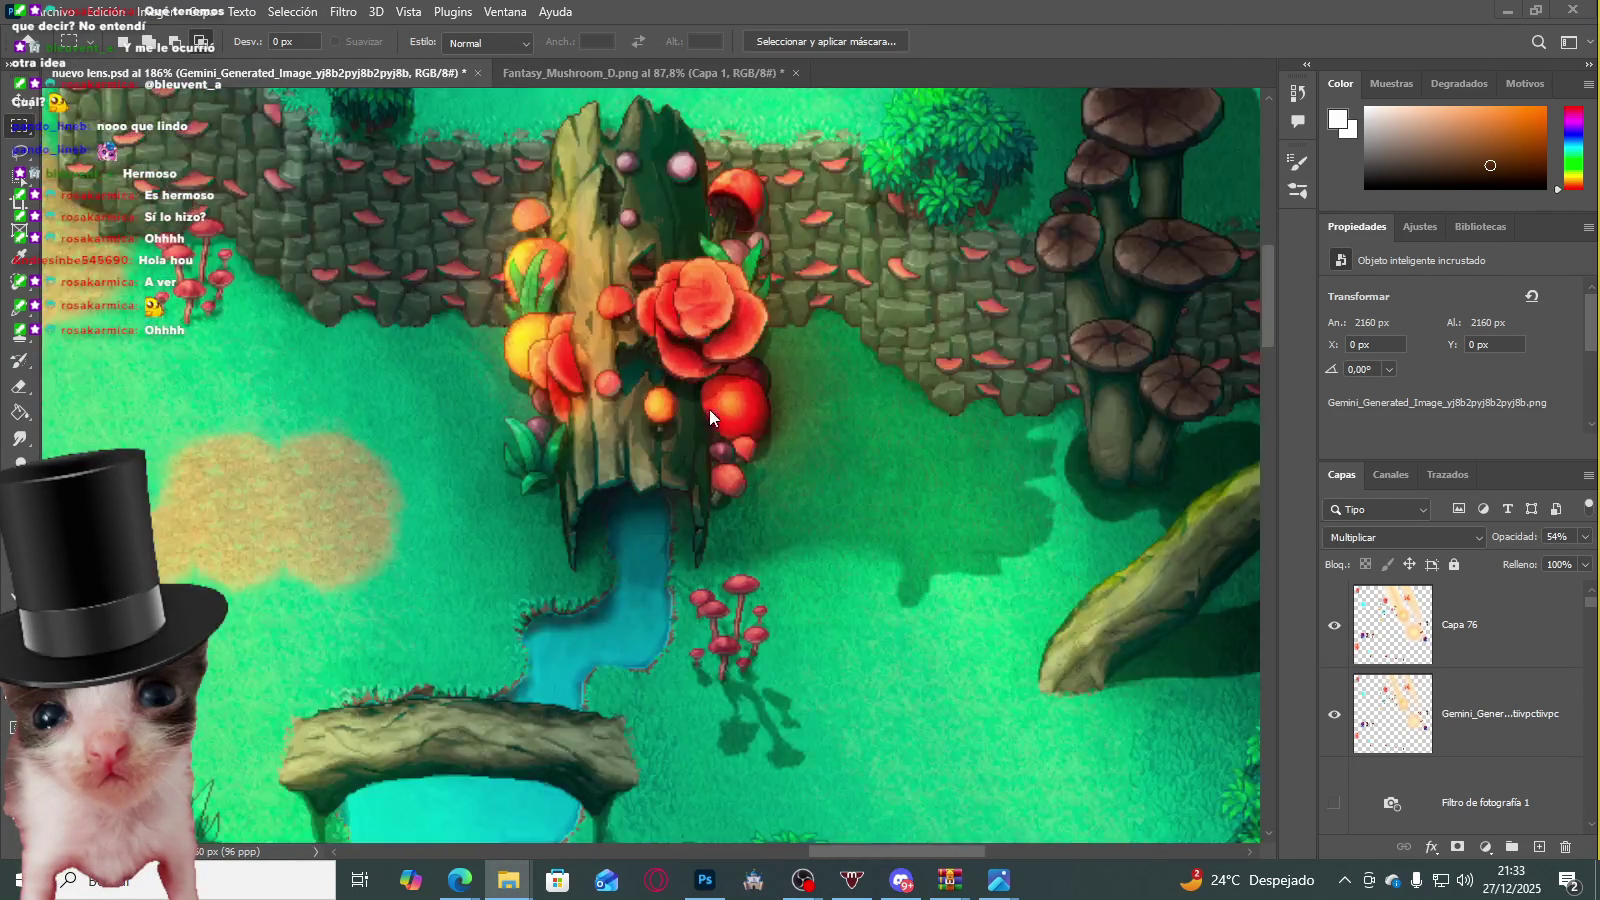
pyautogui.scroll(-2, 715, 420)
pyautogui.scroll(-3, 735, 475)
pyautogui.scroll(-2, 752, 522)
pyautogui.scroll(-3, 745, 535)
pyautogui.scroll(2, 850, 650)
pyautogui.scroll(2, 905, 700)
pyautogui.scroll(2, 930, 704)
pyautogui.scroll(-4, 860, 660)
pyautogui.scroll(-2, 775, 585)
pyautogui.scroll(1, 698, 324)
pyautogui.scroll(2, 702, 321)
pyautogui.scroll(2, 742, 322)
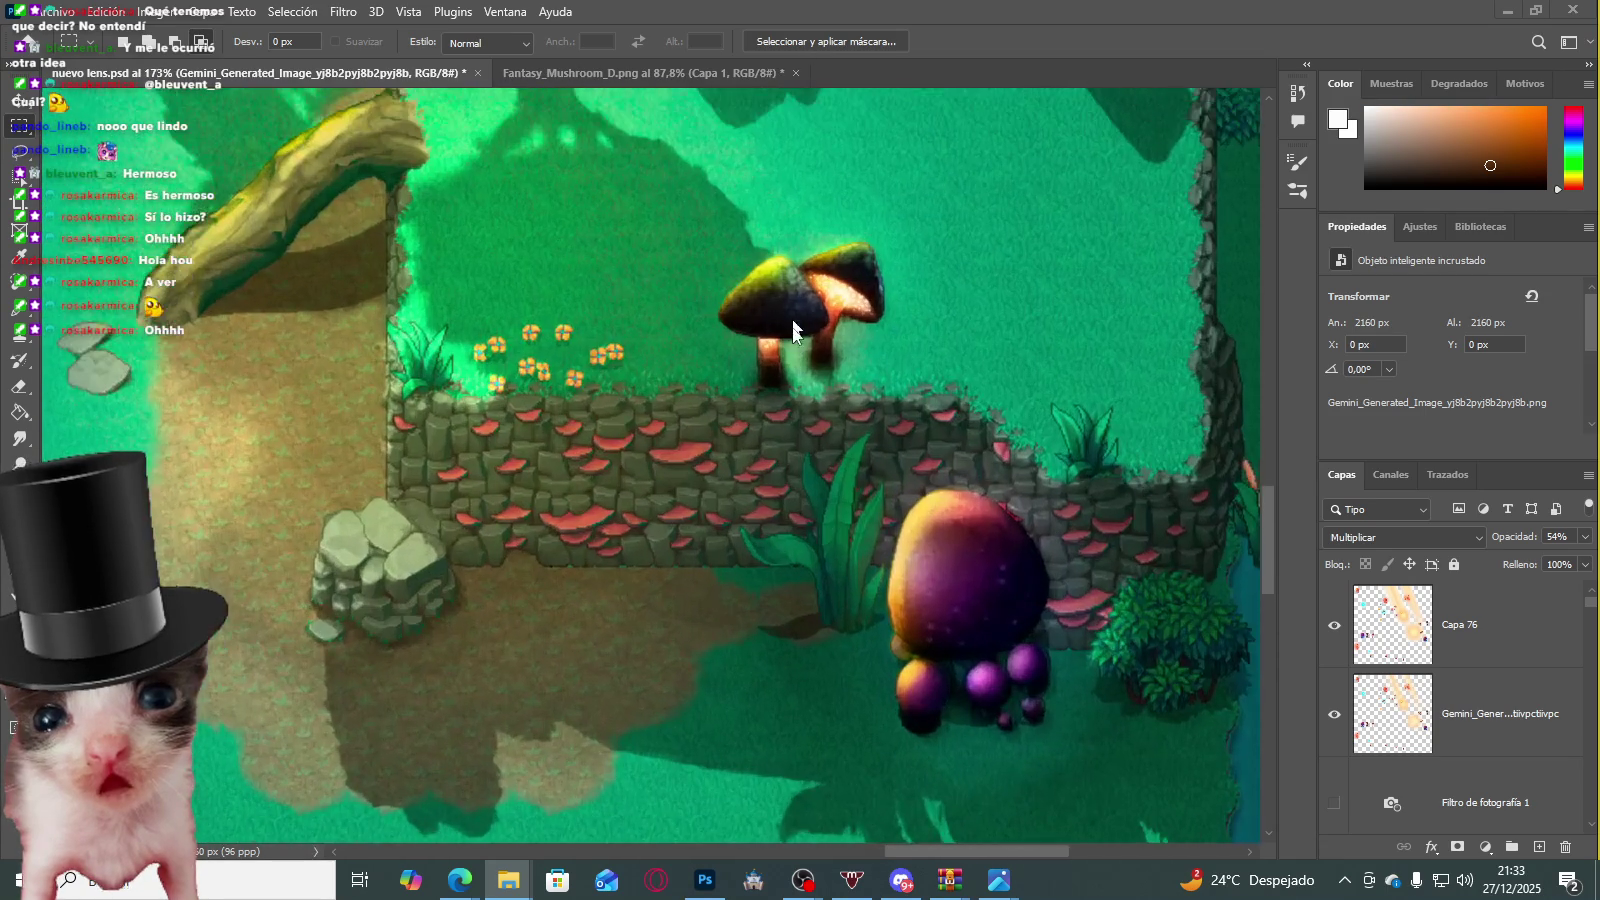
pyautogui.scroll(2, 800, 325)
pyautogui.scroll(1, 900, 310)
pyautogui.scroll(1, 935, 399)
pyautogui.scroll(4, 964, 339)
pyautogui.scroll(2, 946, 321)
pyautogui.scroll(3, 850, 279)
pyautogui.scroll(1, 837, 280)
pyautogui.moveTo(822, 210); pyautogui.dragTo(765, 279)
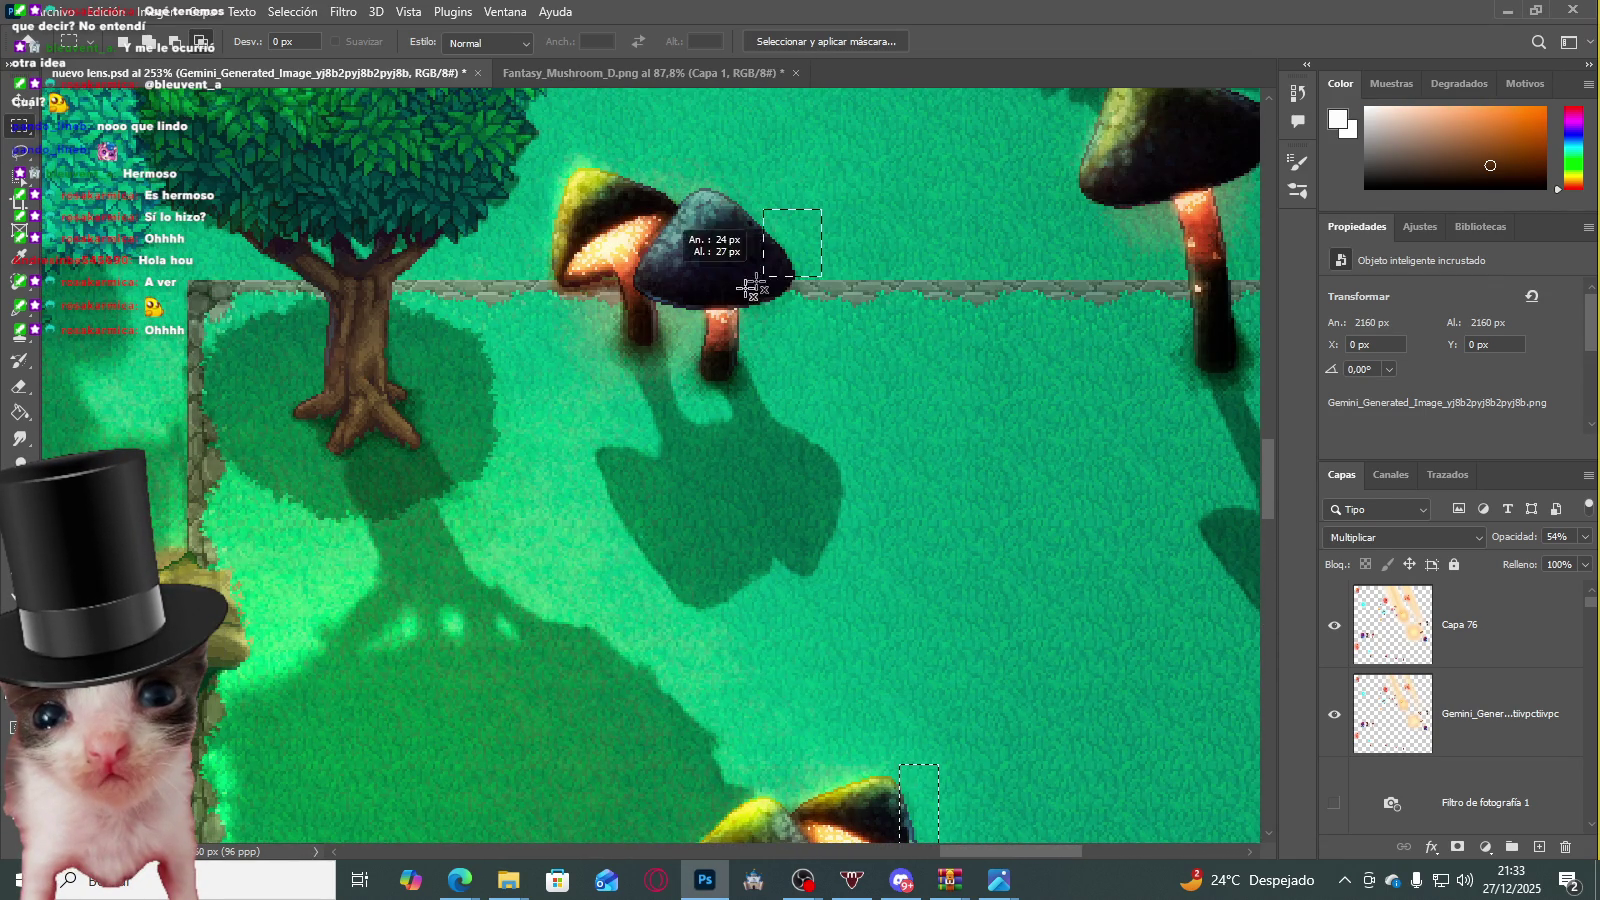
pyautogui.hotkey('ctrl', 'c')
pyautogui.click(735, 334)
# Step: Nudge the Gemini shadow layer's Opacity slider, then settle on 33%
pyautogui.scroll(2, 314, 314)
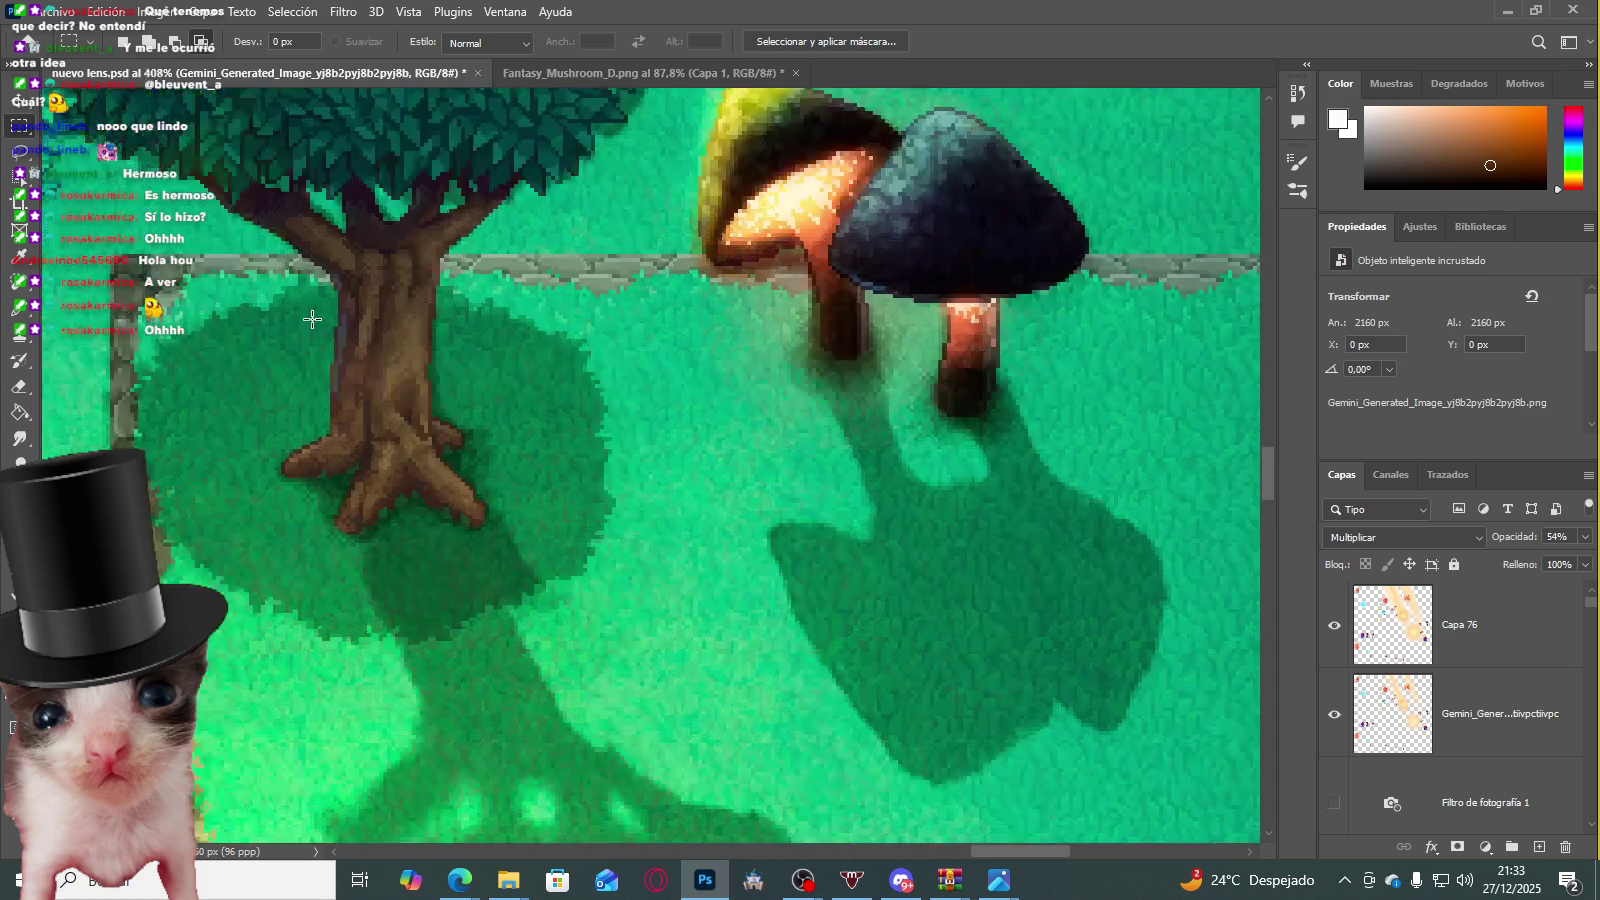
pyautogui.scroll(3, 346, 382)
pyautogui.scroll(-3, 386, 411)
pyautogui.scroll(-5, 1370, 728)
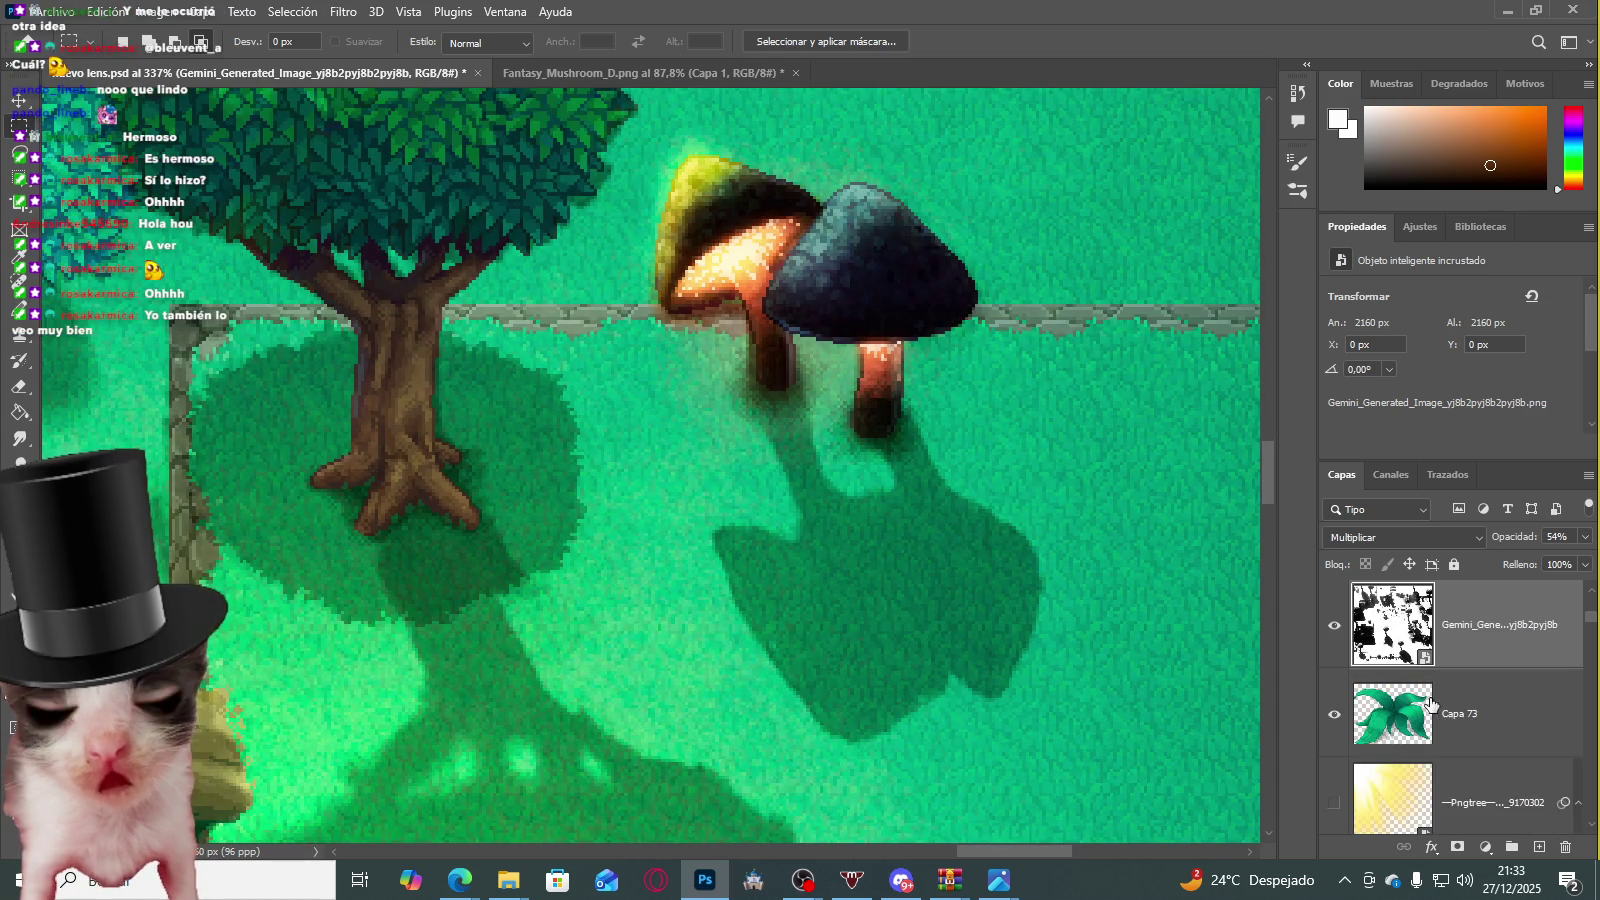
pyautogui.scroll(-2, 896, 539)
pyautogui.scroll(-2, 650, 470)
pyautogui.scroll(2, 400, 420)
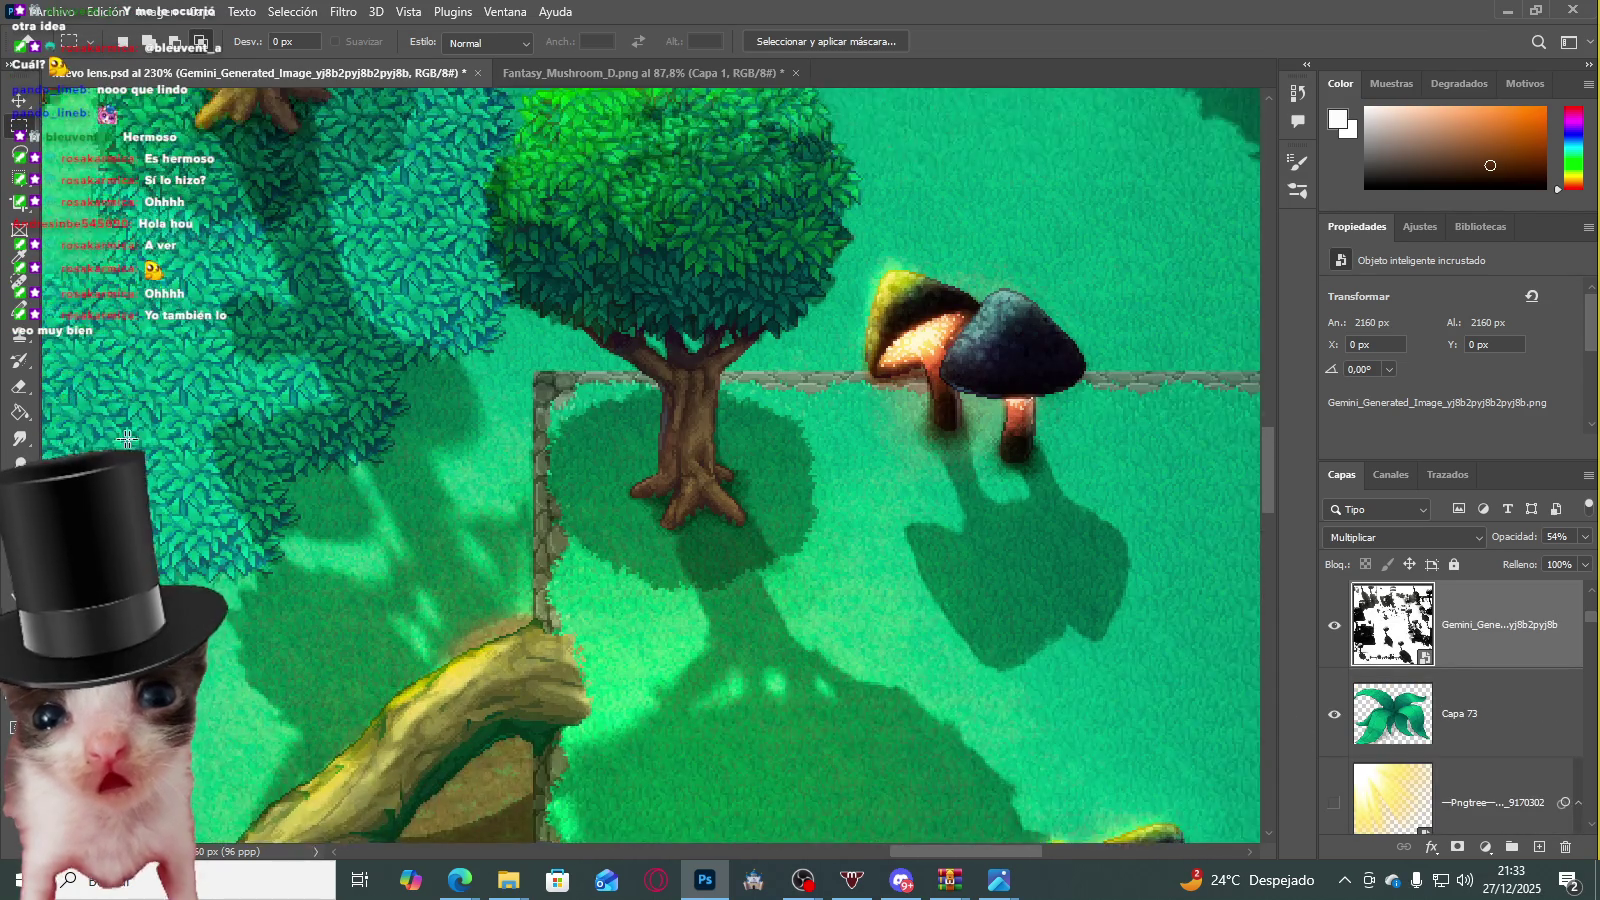
pyautogui.scroll(1, 226, 368)
pyautogui.scroll(2, 226, 368)
pyautogui.scroll(2, 351, 356)
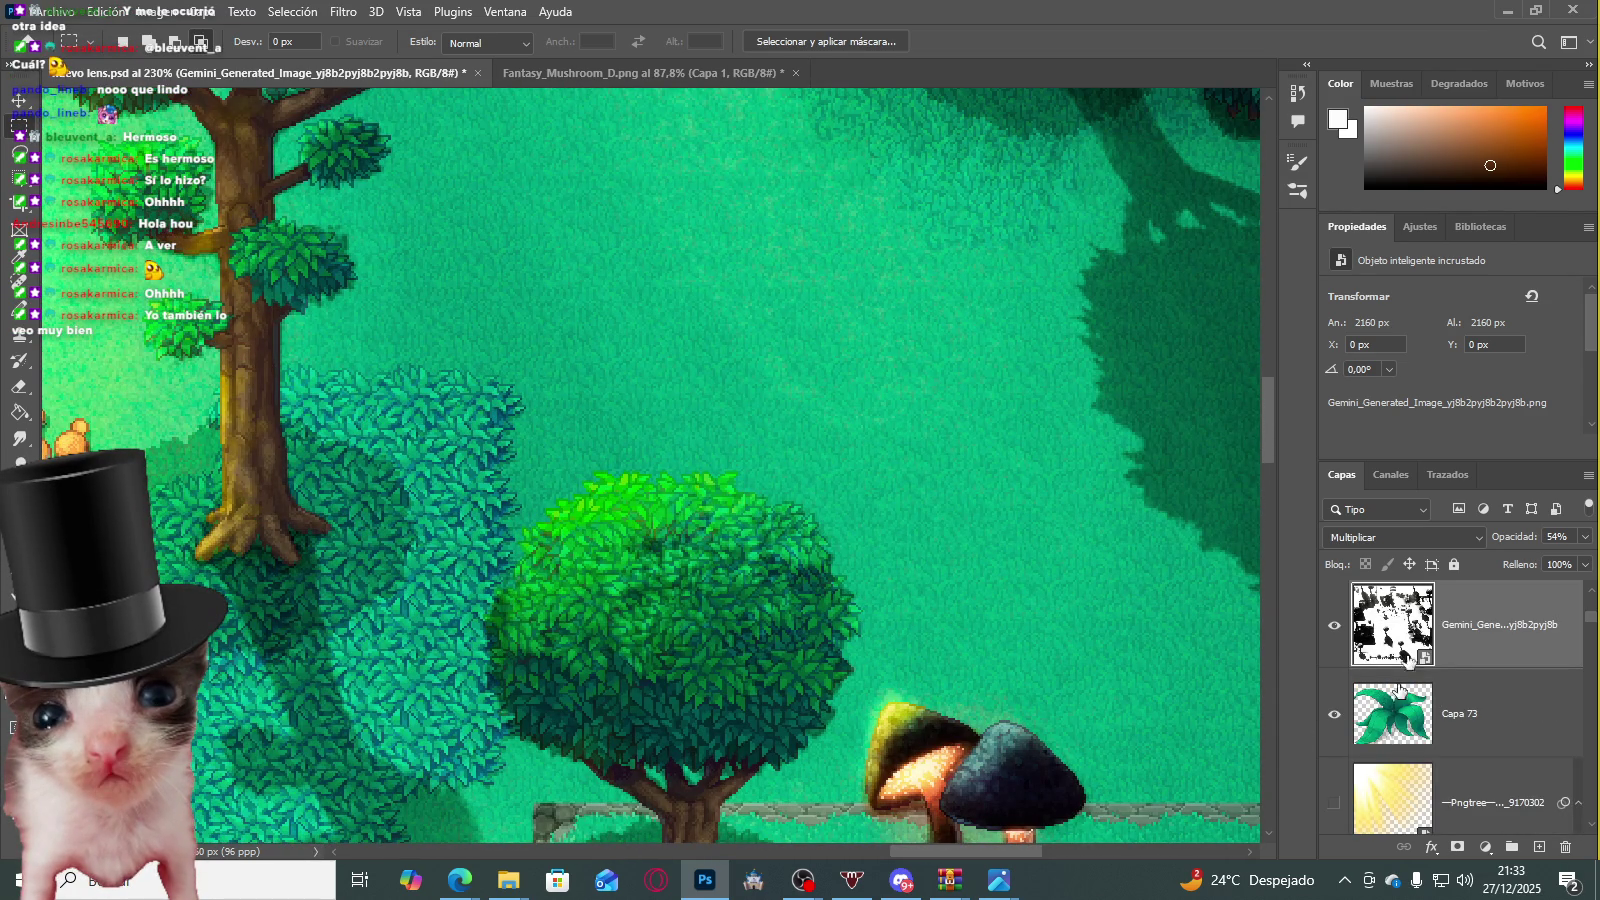
pyautogui.moveTo(1531, 560); pyautogui.dragTo(1530, 560)
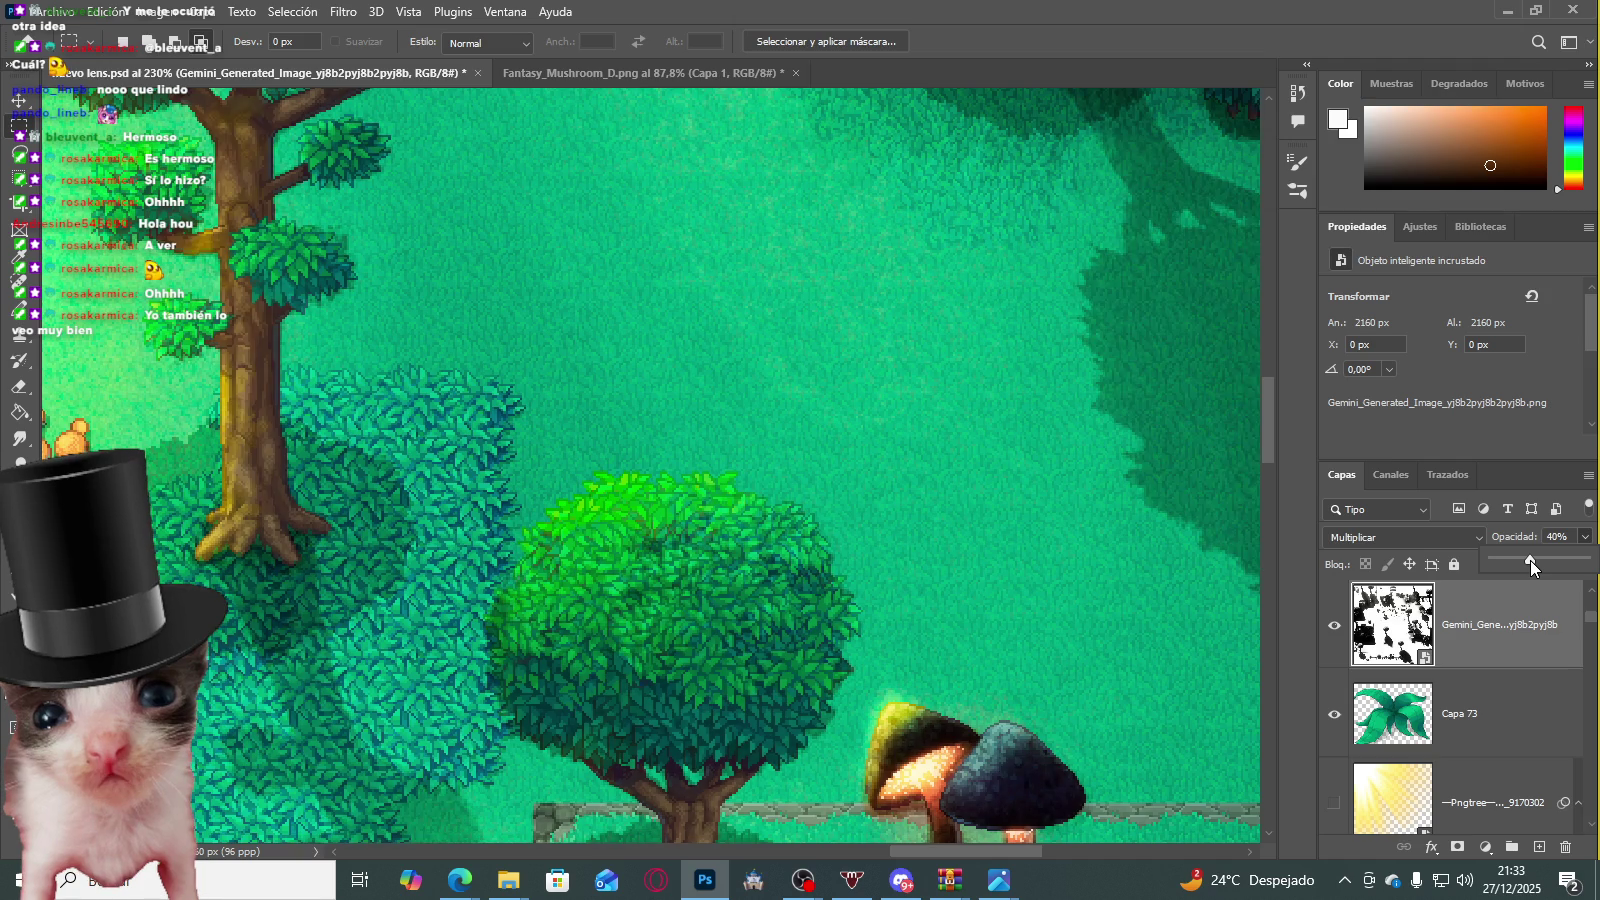
pyautogui.scroll(-3, 753, 494)
pyautogui.scroll(-3, 753, 494)
pyautogui.scroll(-2, 753, 494)
pyautogui.scroll(1, 753, 494)
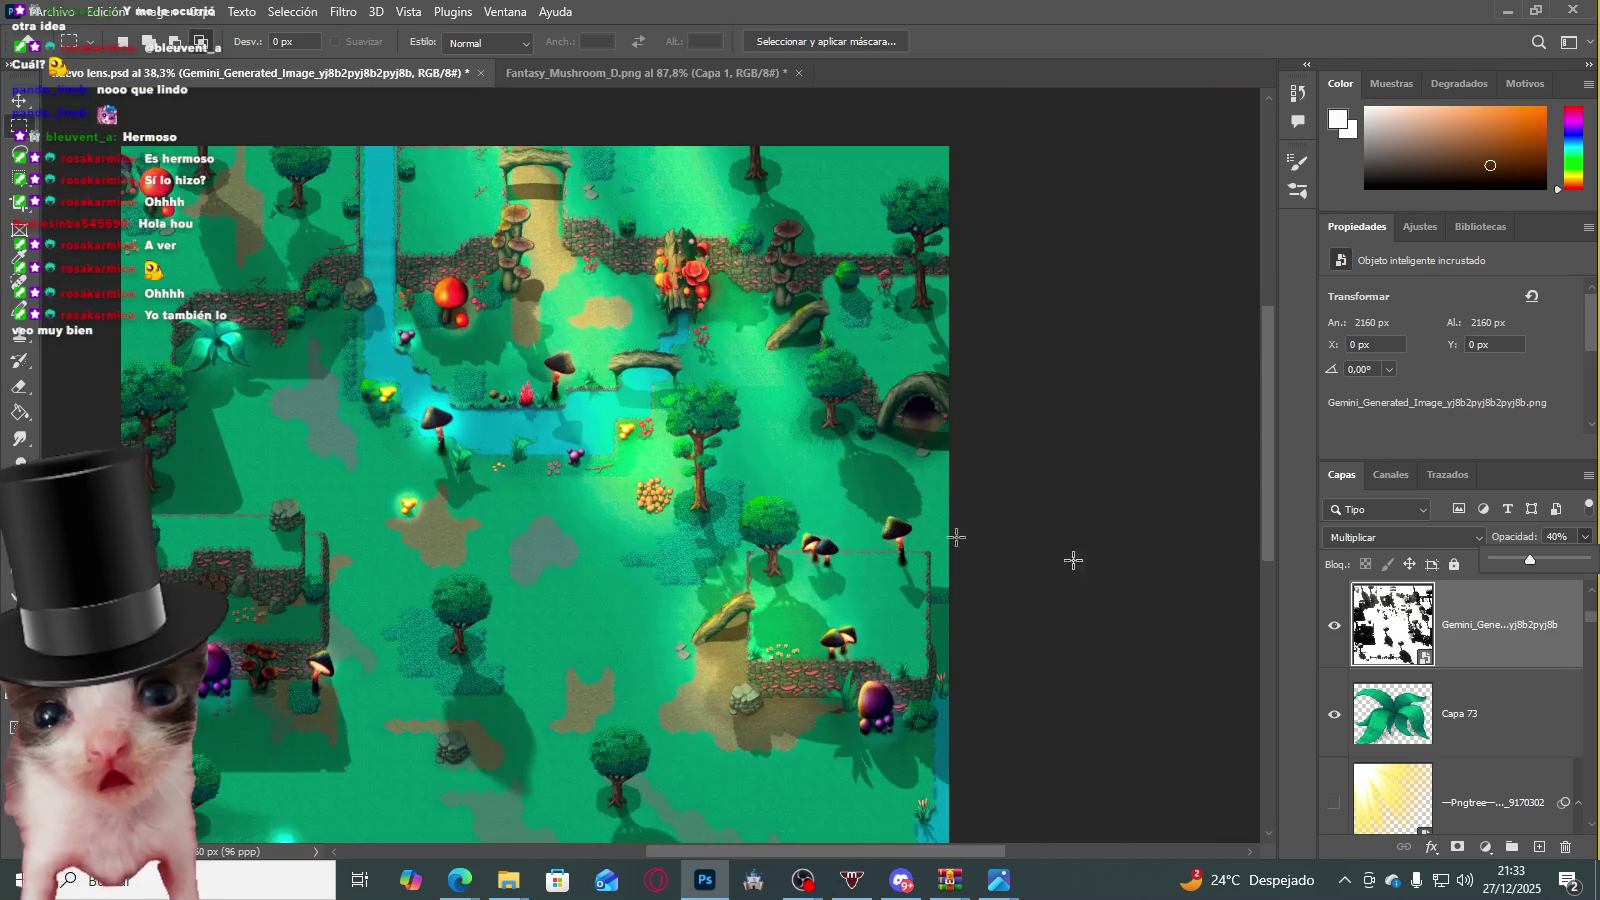
pyautogui.moveTo(1518, 558); pyautogui.dragTo(1526, 558)
pyautogui.scroll(1, 952, 545)
pyautogui.scroll(1, 952, 545)
pyautogui.write('33')
# Step: Toggle the warm Gemini overlay and Capa 76 to compare, then fit the whole map in view
pyautogui.scroll(2, 600, 410)
pyautogui.scroll(2, 850, 590)
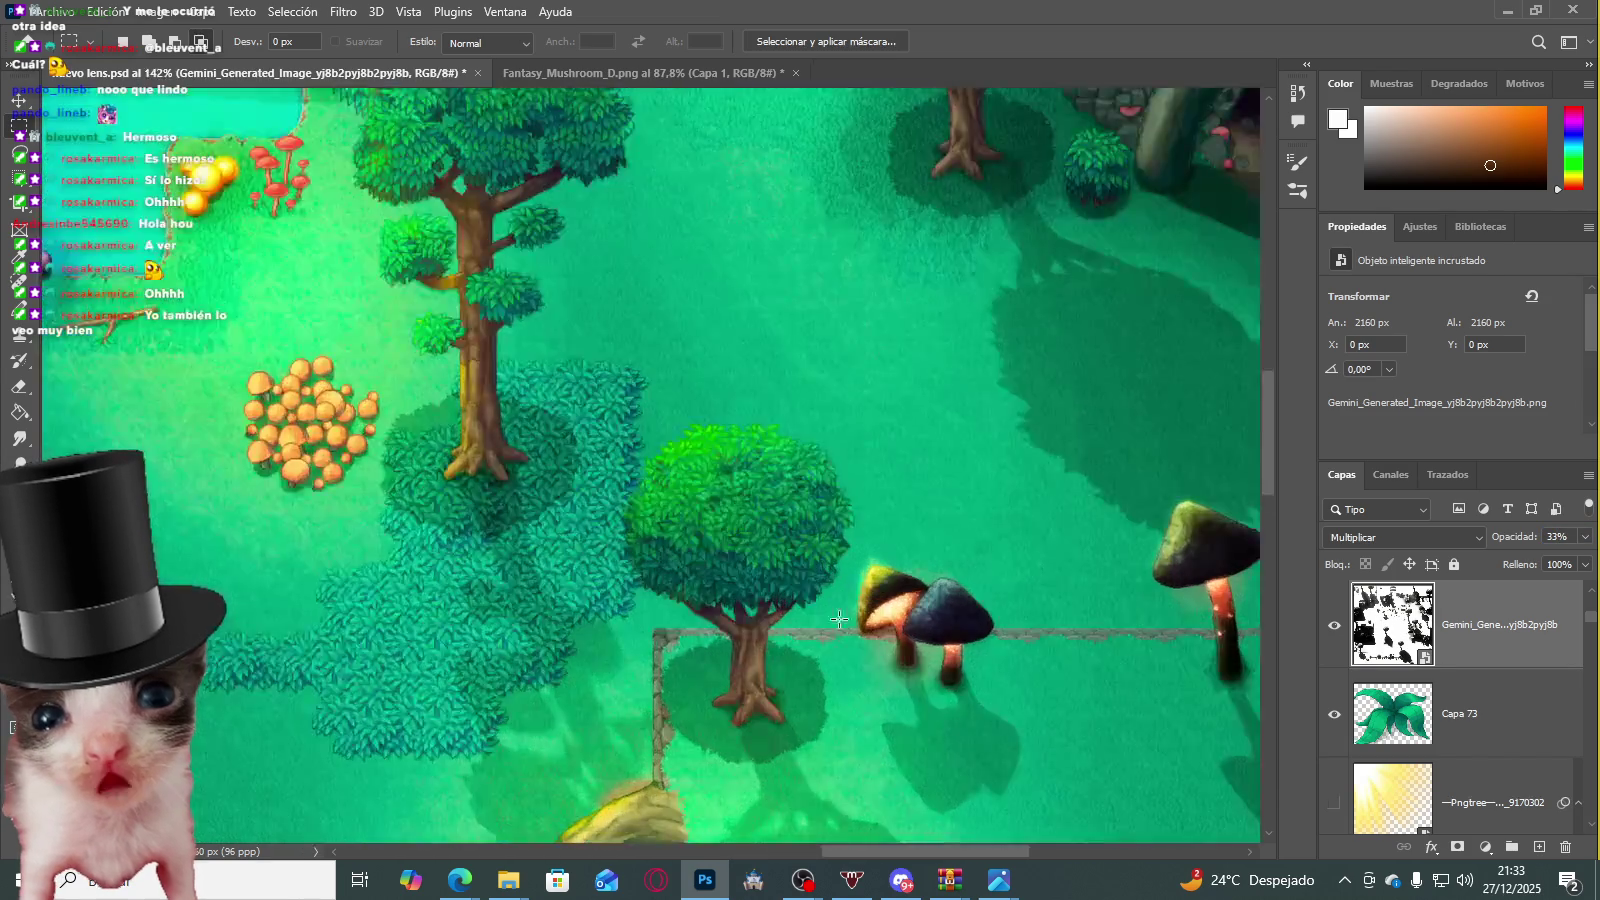
pyautogui.scroll(3, 877, 597)
pyautogui.scroll(2, 877, 597)
pyautogui.scroll(-3, 877, 597)
pyautogui.scroll(-3, 877, 597)
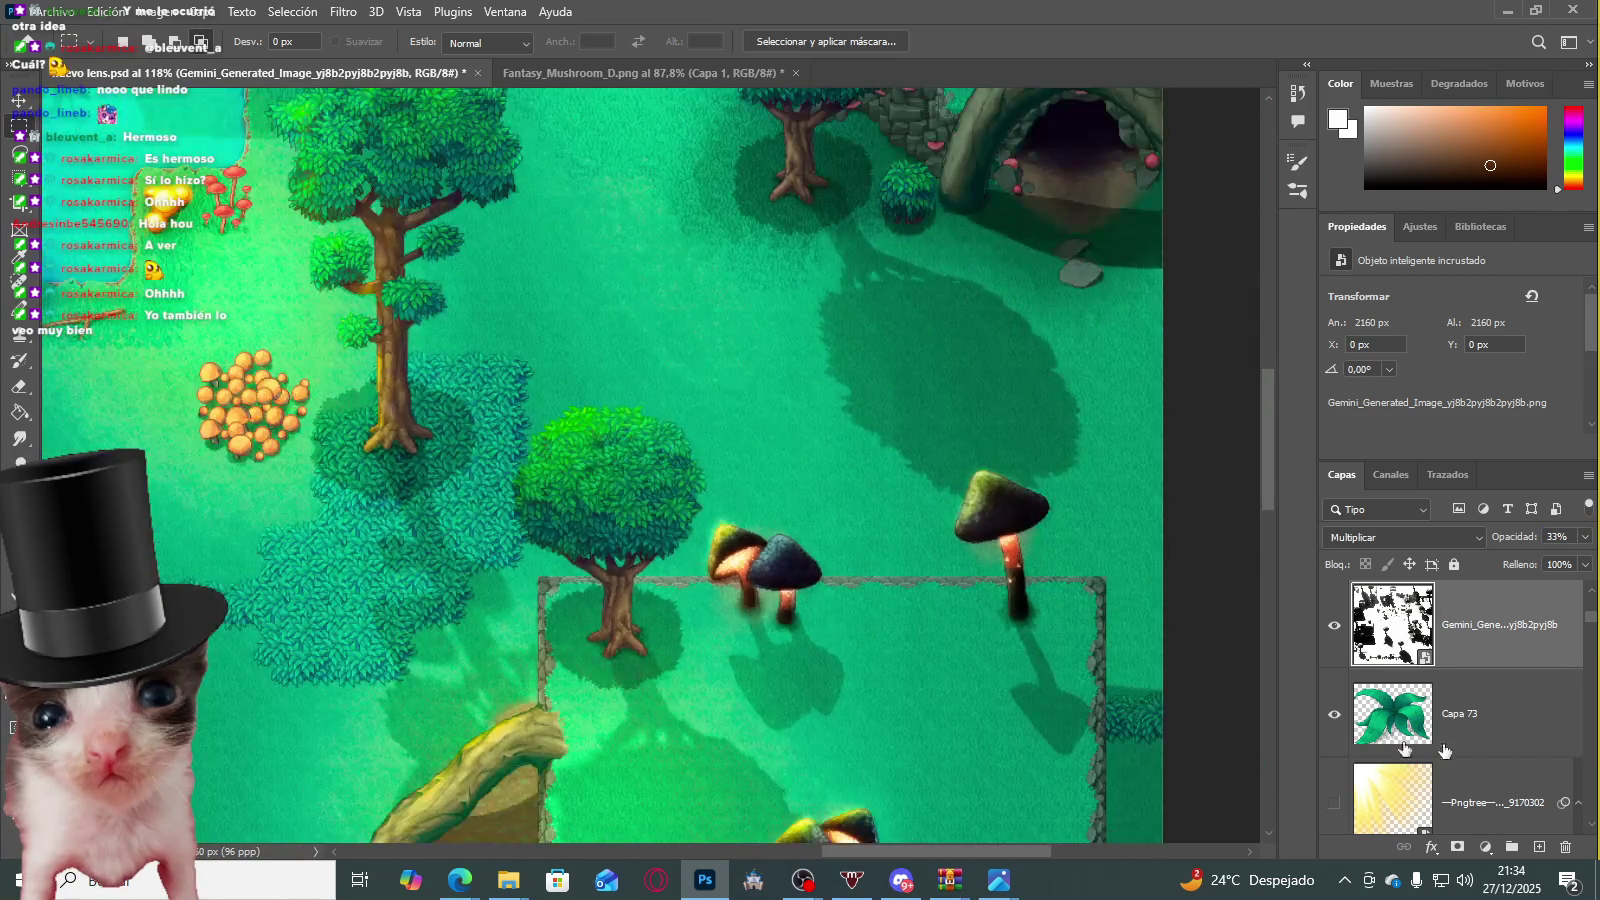
pyautogui.scroll(1, 1432, 757)
pyautogui.scroll(2, 1420, 752)
pyautogui.scroll(1, 1380, 745)
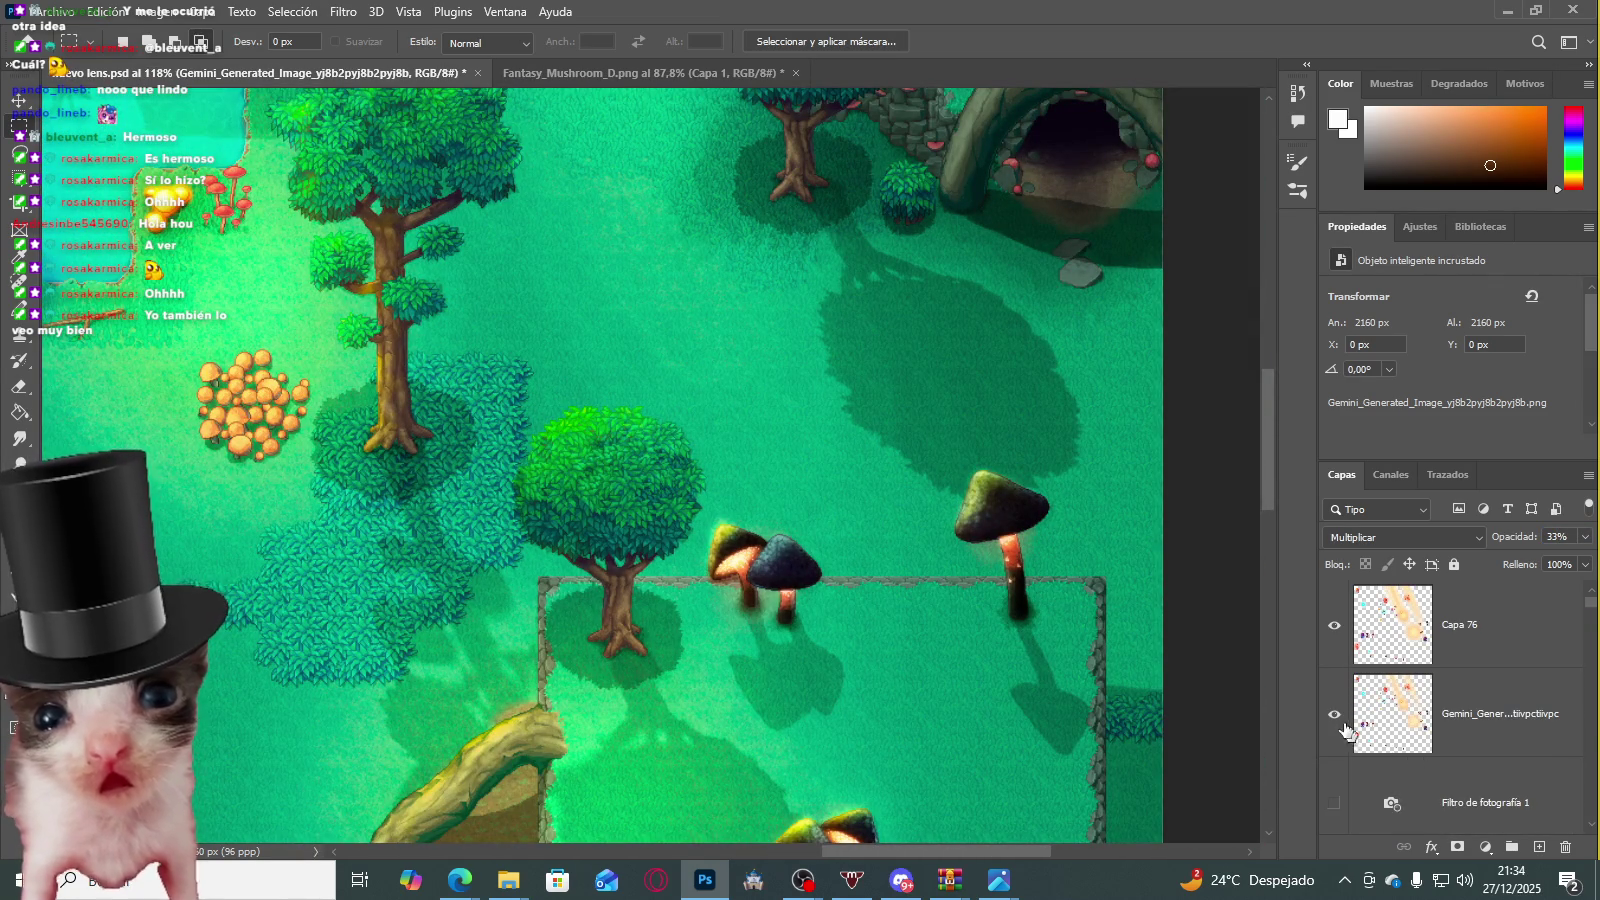
pyautogui.click(1340, 715)
pyautogui.click(1333, 625)
pyautogui.click(1334, 714)
pyautogui.hotkey('ctrl', '0')
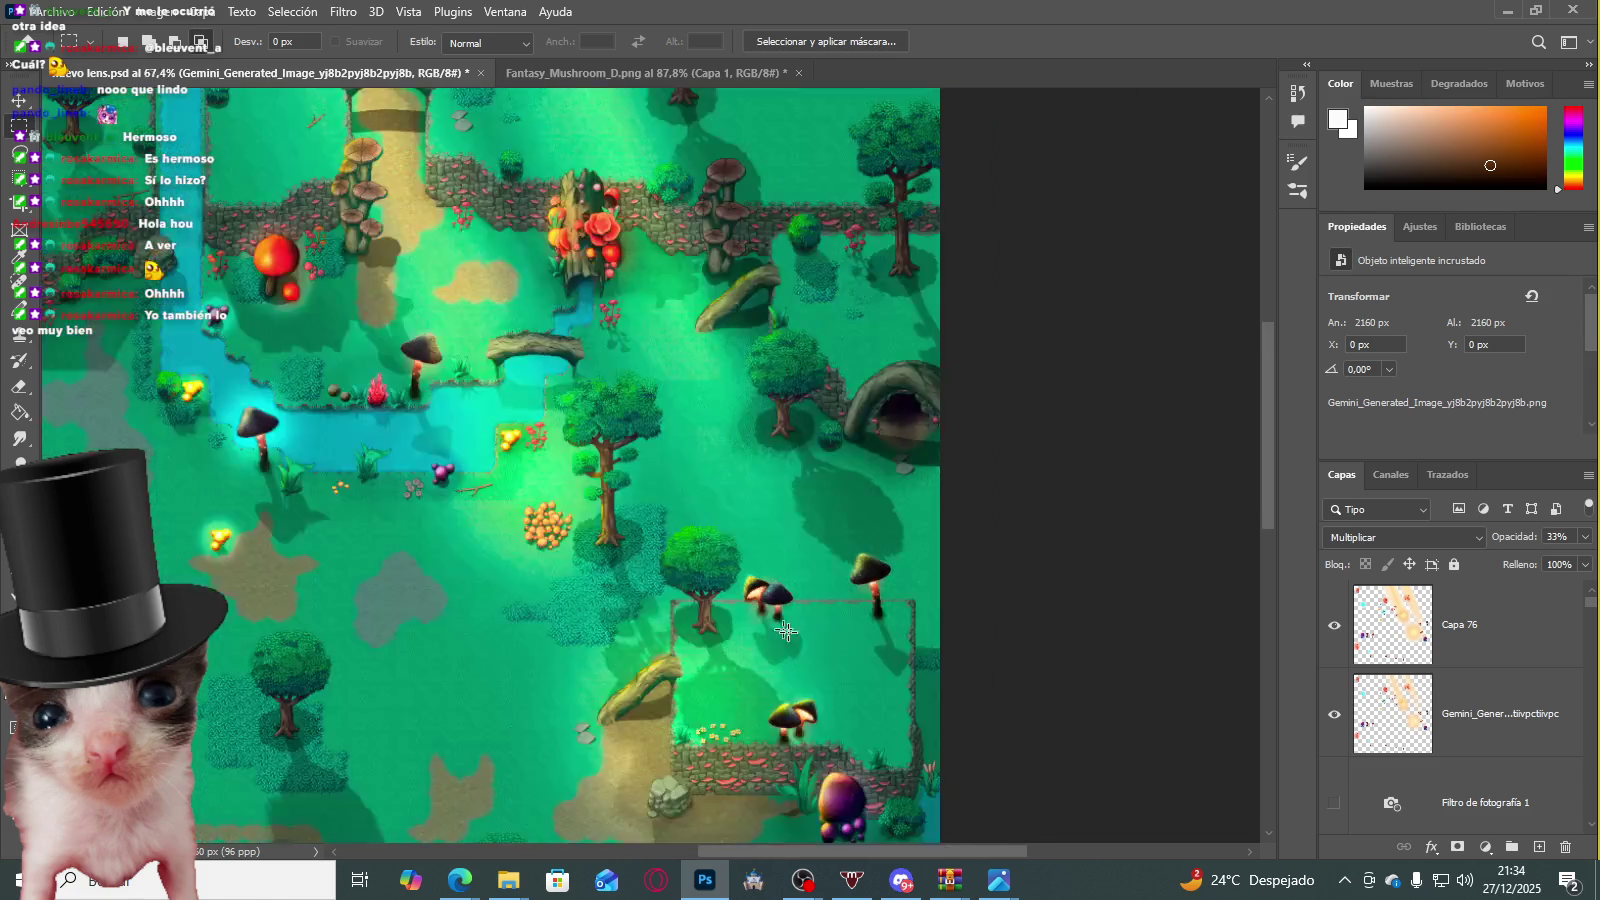
# Step: Hide Capa 76 and select the warm Gemini overlay layer, committing an unchanged transform
pyautogui.click(1334, 625)
pyautogui.scroll(3, 686, 667)
pyautogui.scroll(2, 686, 667)
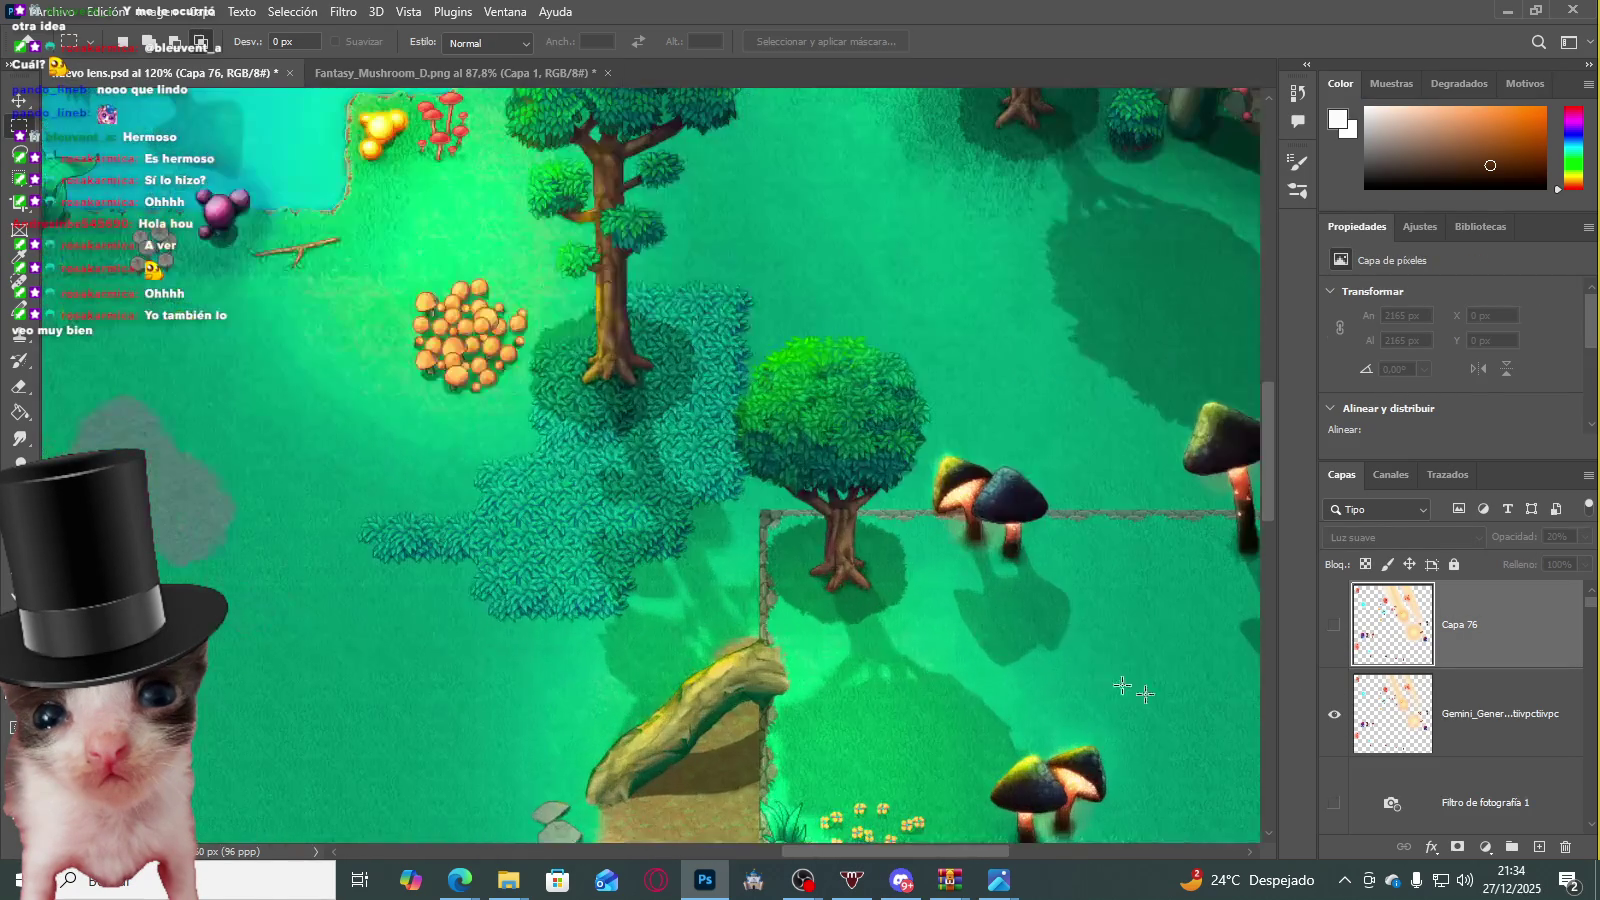
pyautogui.click(1422, 752)
pyautogui.scroll(-3, 489, 528)
pyautogui.scroll(-2, 790, 545)
pyautogui.hotkey('ctrl', 't')
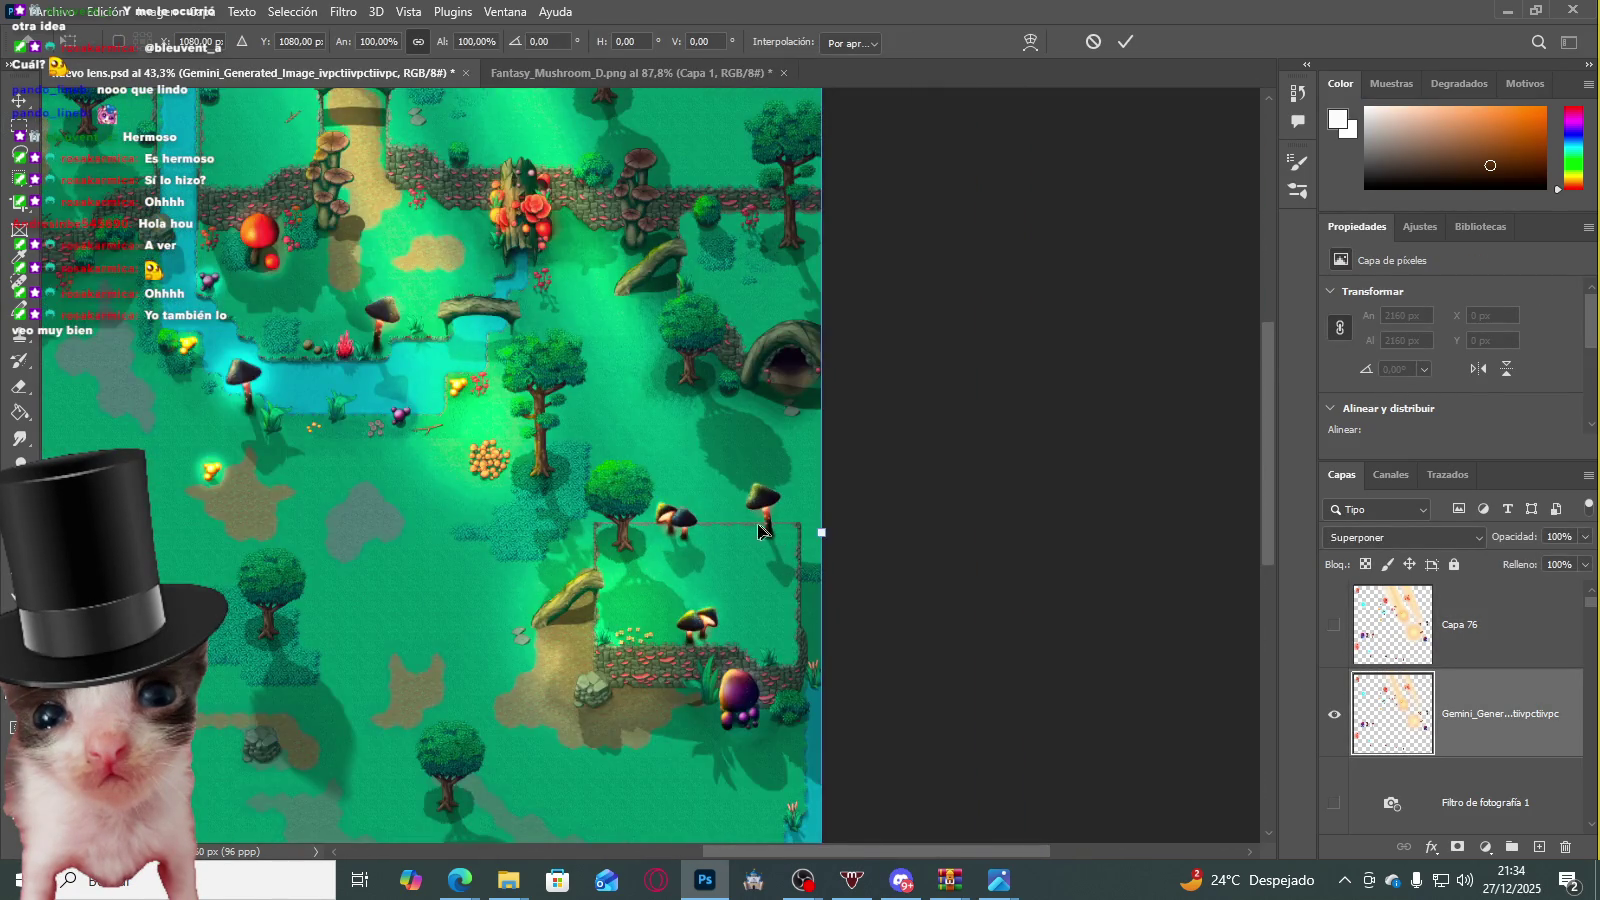
pyautogui.scroll(-2, 760, 555)
pyautogui.scroll(2, 800, 700)
pyautogui.scroll(2, 810, 700)
pyautogui.scroll(5, 1262, 532)
pyautogui.scroll(3, 1231, 324)
pyautogui.scroll(1, 712, 418)
pyautogui.scroll(-2, 712, 418)
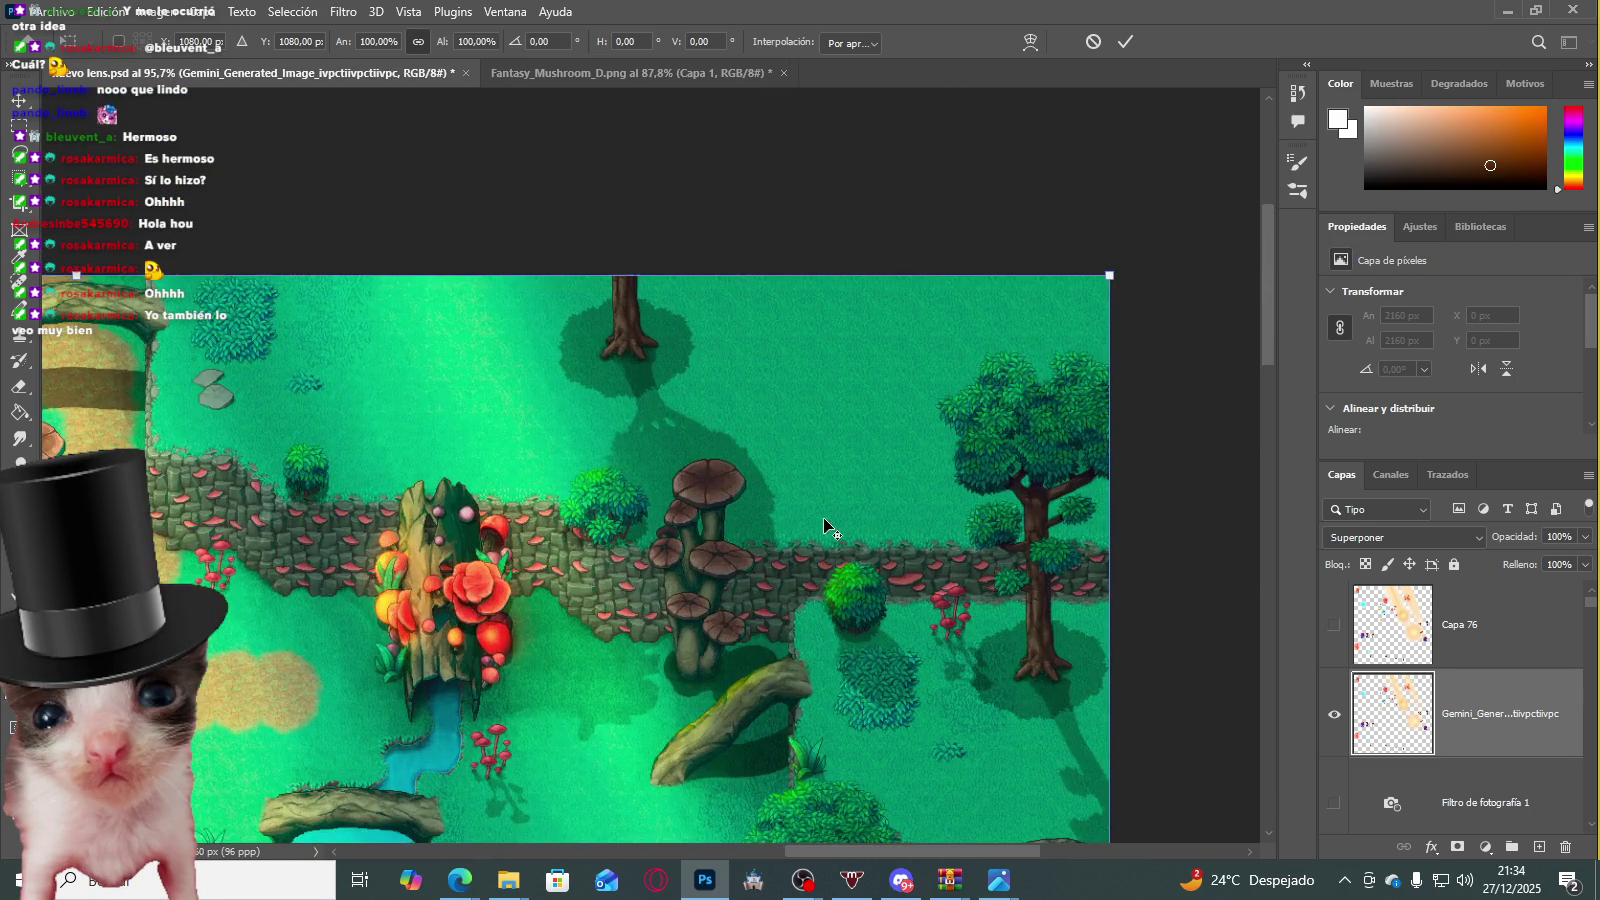
pyautogui.scroll(-2, 830, 545)
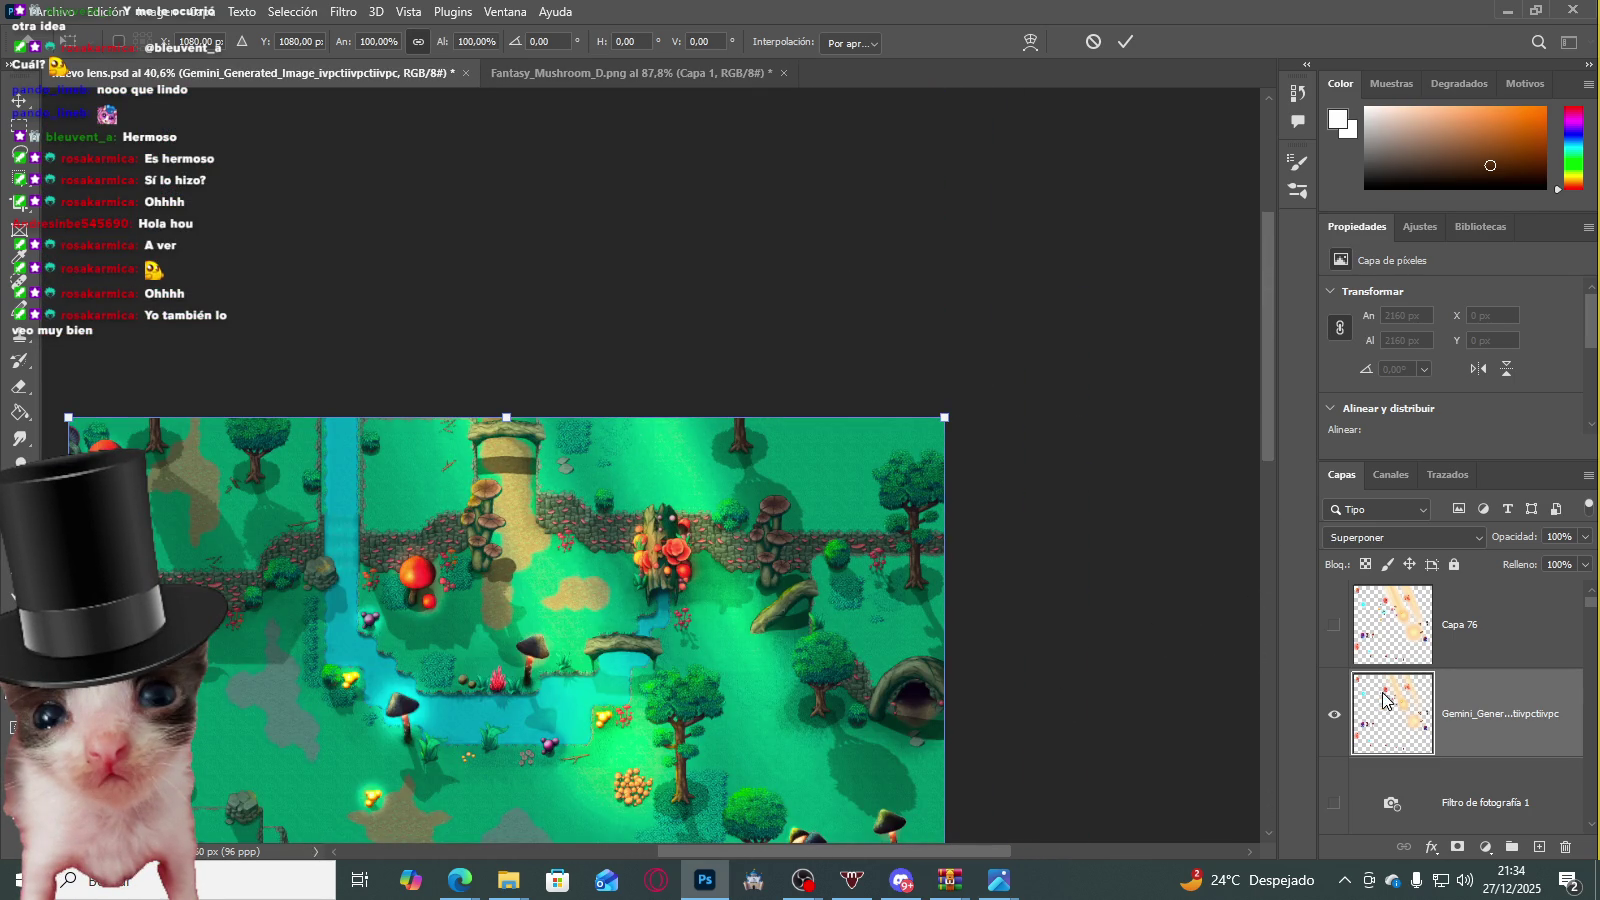
pyautogui.press('Return')
# Step: Move the Gemini overlay layer directly below the shadow layer and toggle visibilities to compare
pyautogui.scroll(-1, 1420, 650)
pyautogui.moveTo(1422, 624); pyautogui.dragTo(1425, 750)
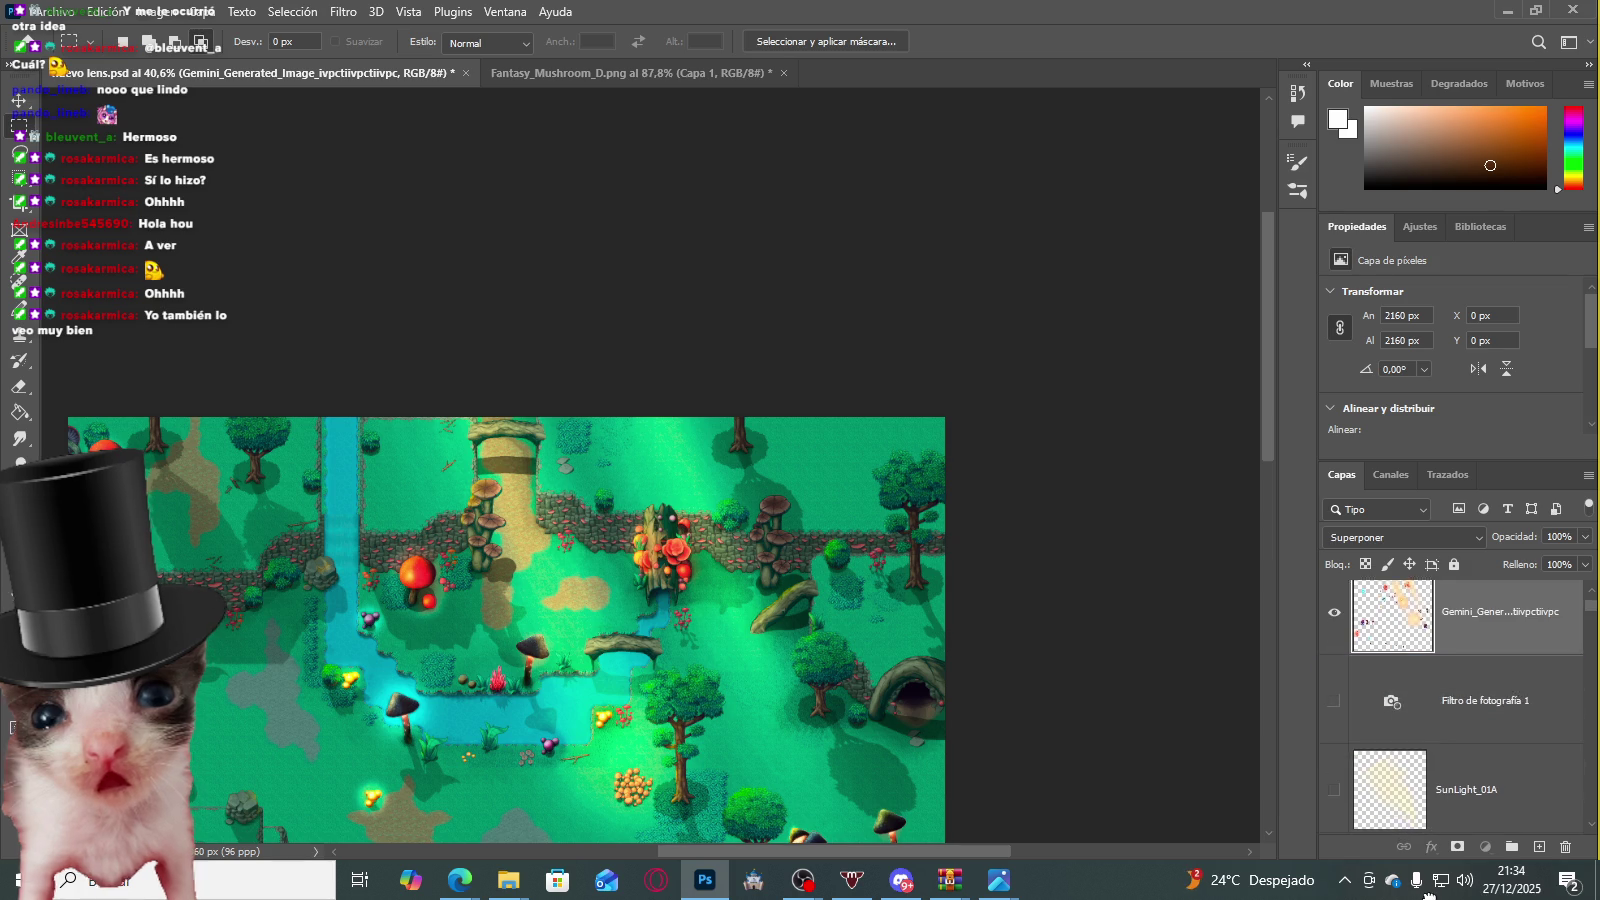
pyautogui.scroll(2, 610, 650)
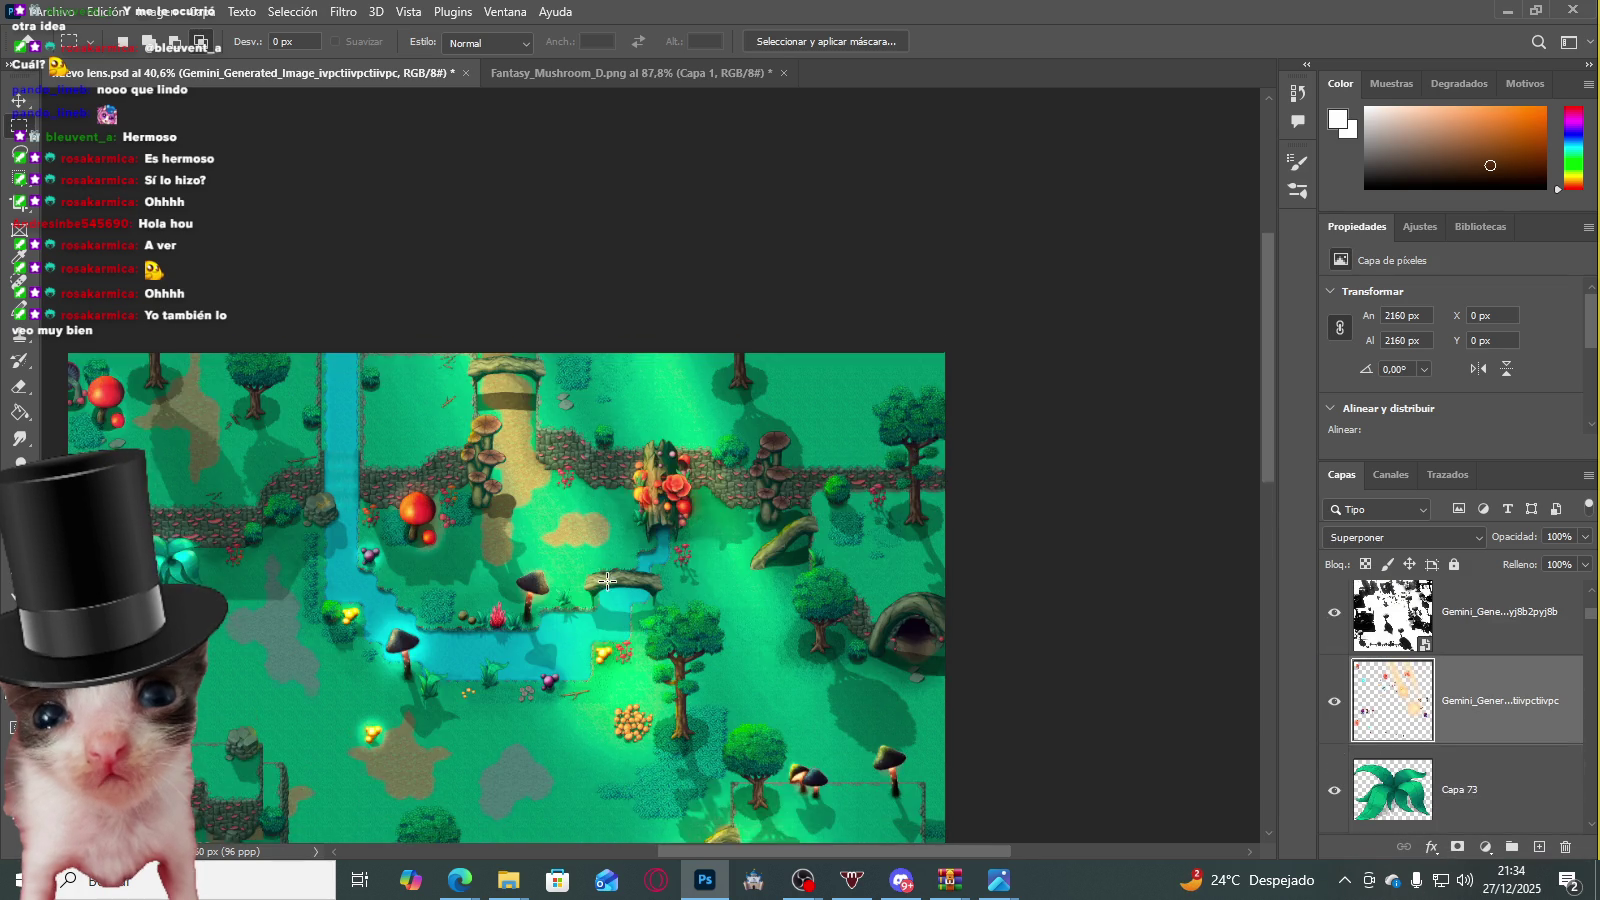
pyautogui.click(1334, 701)
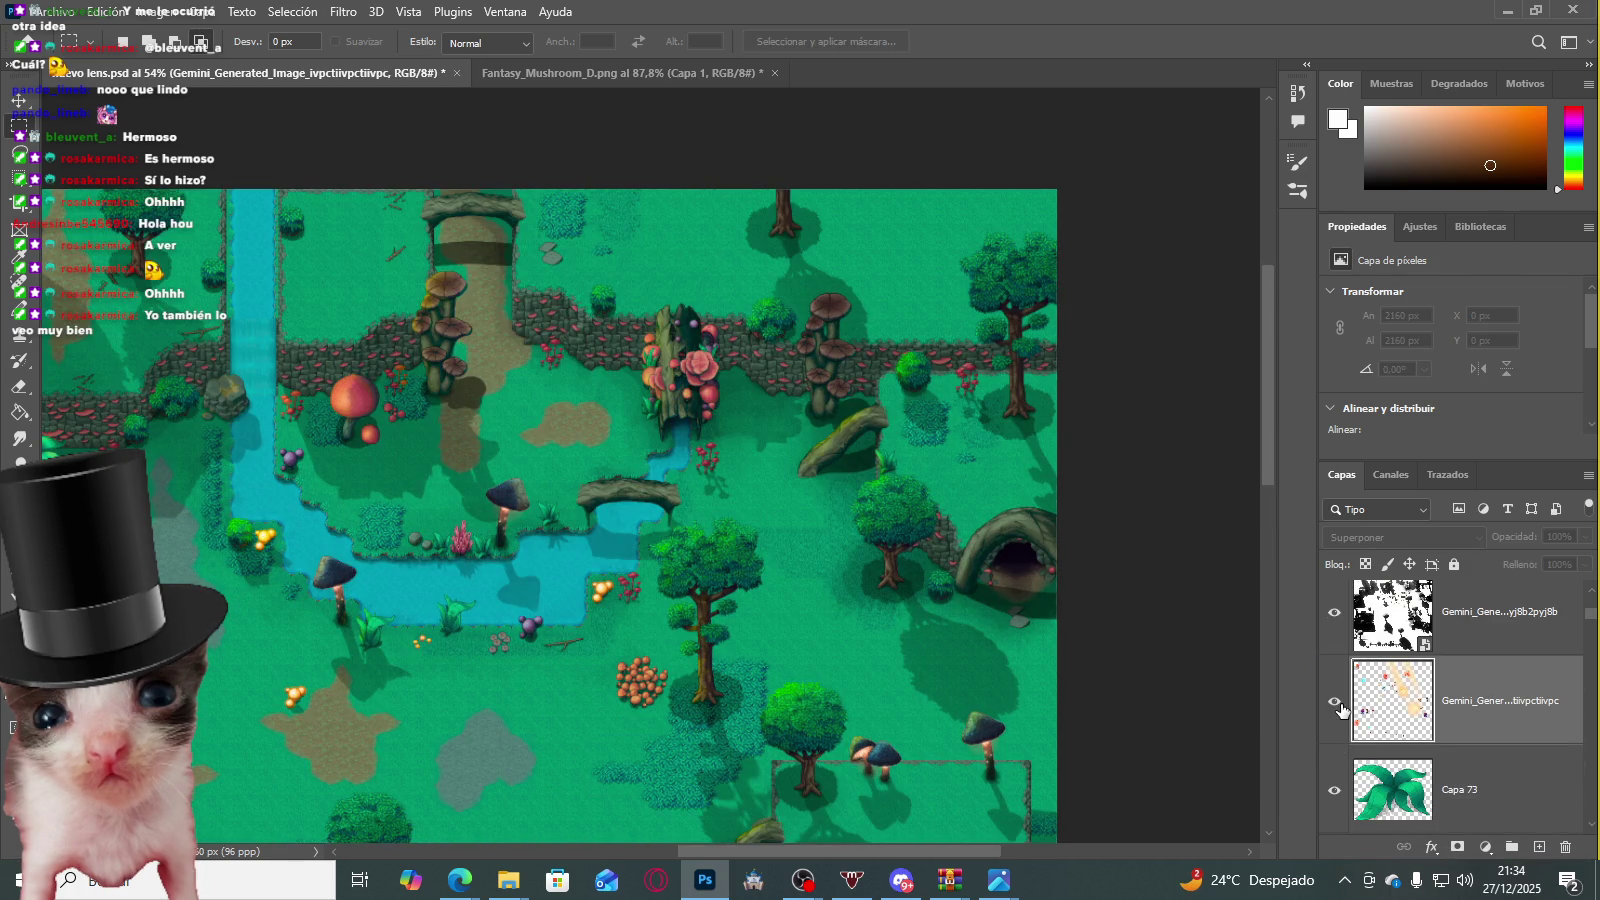
pyautogui.scroll(-1, 730, 634)
pyautogui.scroll(-2, 730, 634)
pyautogui.scroll(2, 910, 652)
pyautogui.scroll(3, 912, 630)
pyautogui.scroll(3, 905, 590)
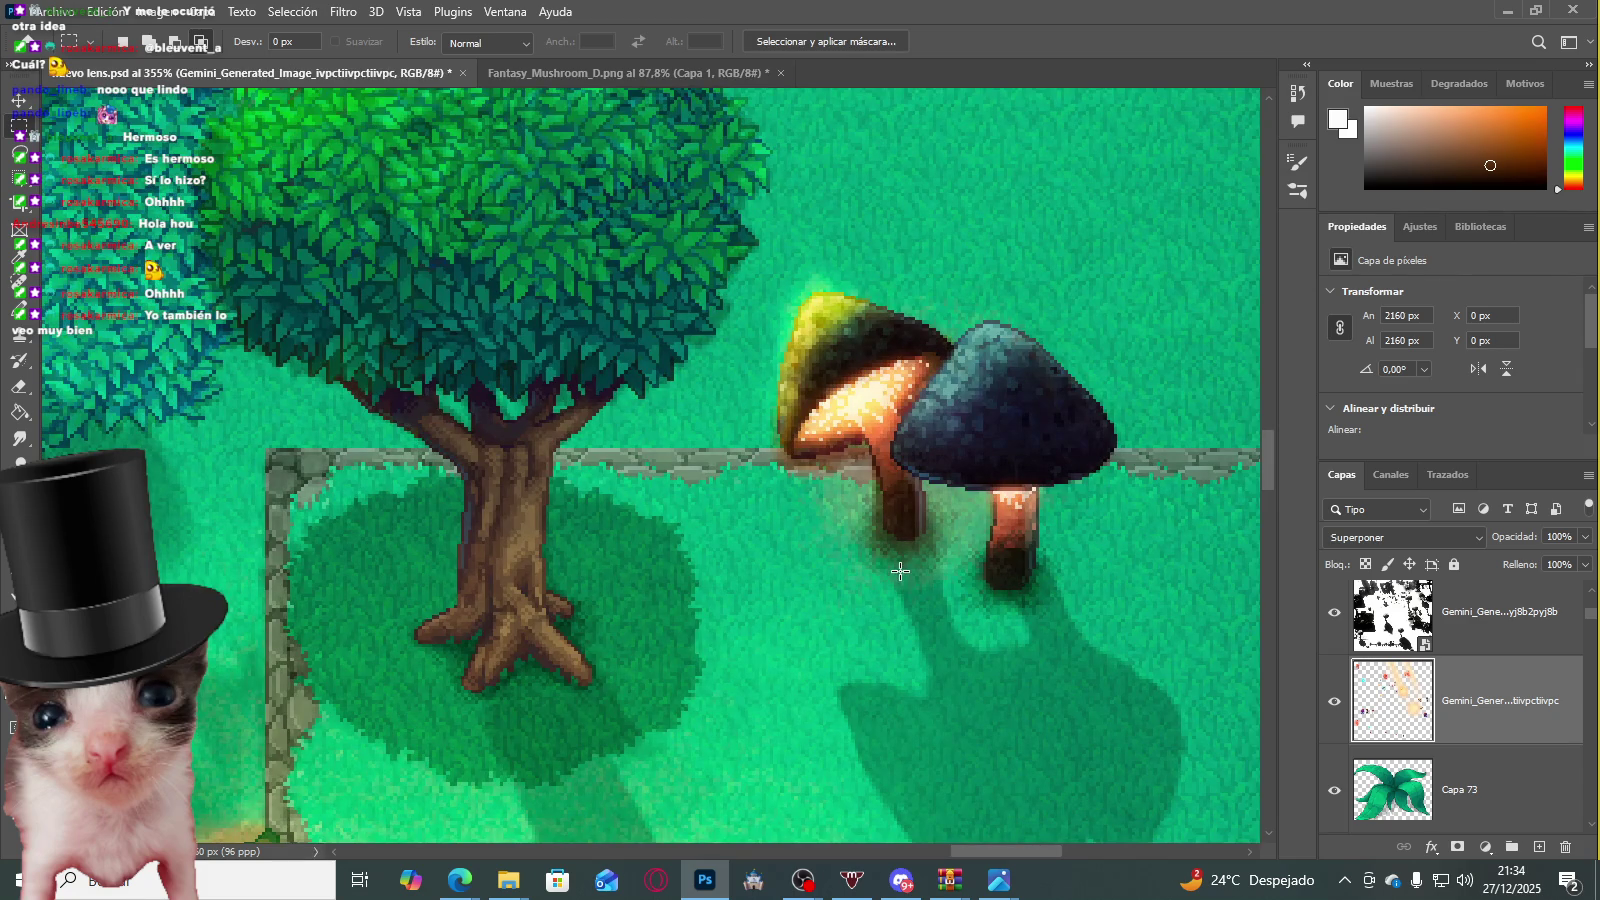
pyautogui.click(1335, 613)
pyautogui.click(1336, 616)
pyautogui.click(1336, 695)
pyautogui.click(1335, 698)
pyautogui.click(1334, 700)
# Step: Save nuevo lens.psd and select the whole canvas
pyautogui.scroll(-2, 667, 450)
pyautogui.scroll(-5, 667, 440)
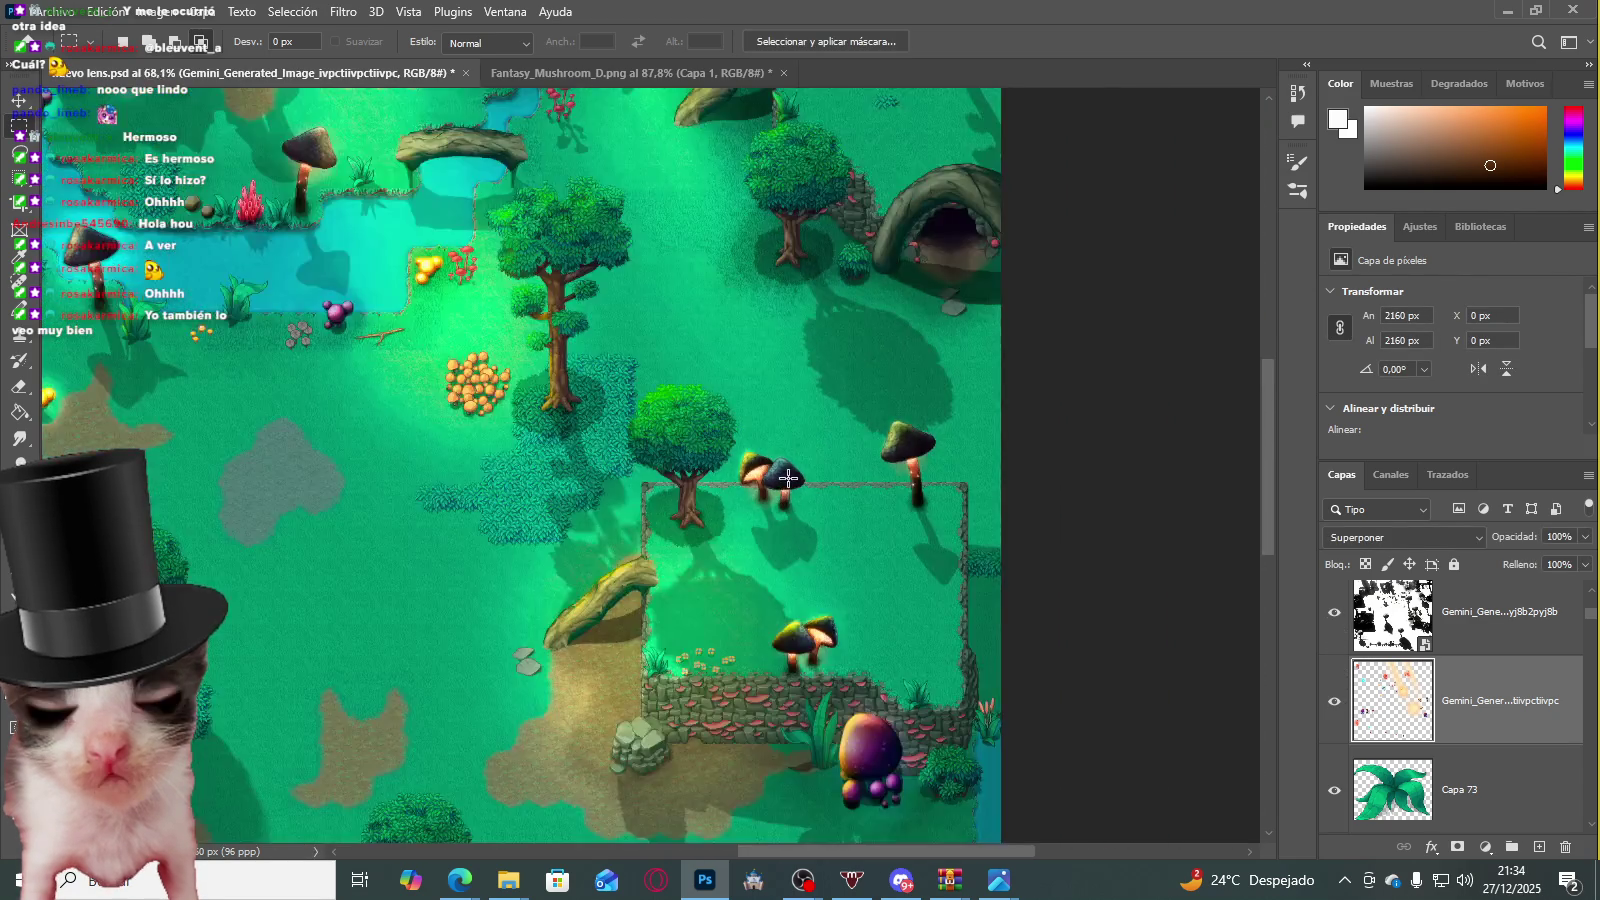
pyautogui.scroll(-4, 667, 436)
pyautogui.scroll(1, 611, 425)
pyautogui.scroll(2, 589, 314)
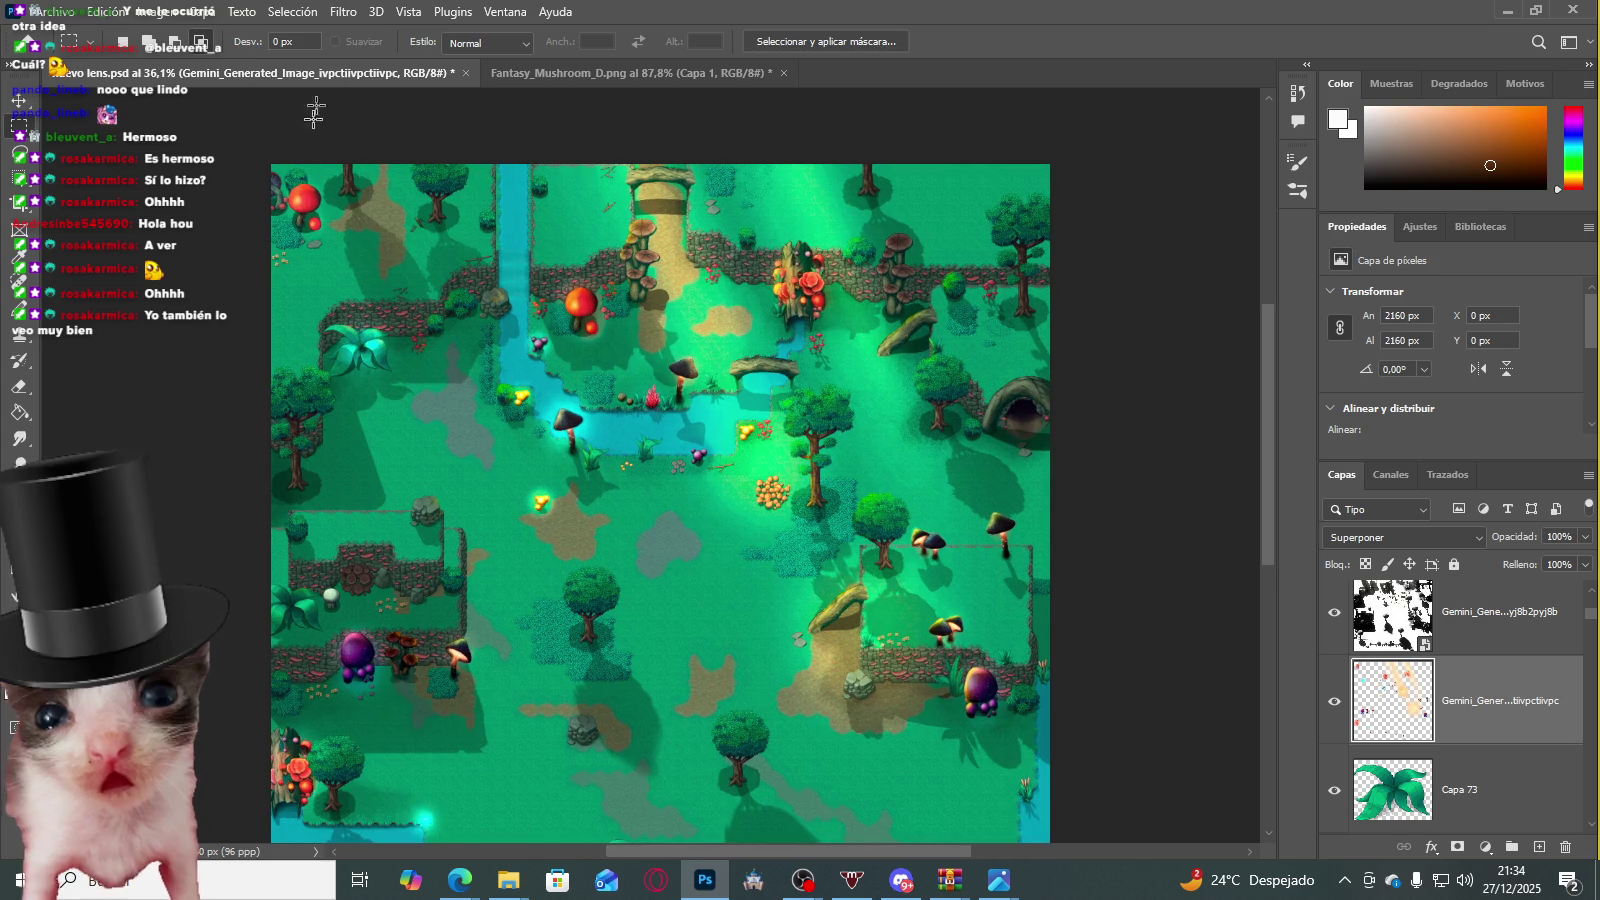
pyautogui.hotkey('ctrl', 's')
pyautogui.hotkey('ctrl', 'a')
# Step: Use Export As to save the map as a 2160 × 2160 PNG named nuevo lens in Descargas
pyautogui.click(55, 12)
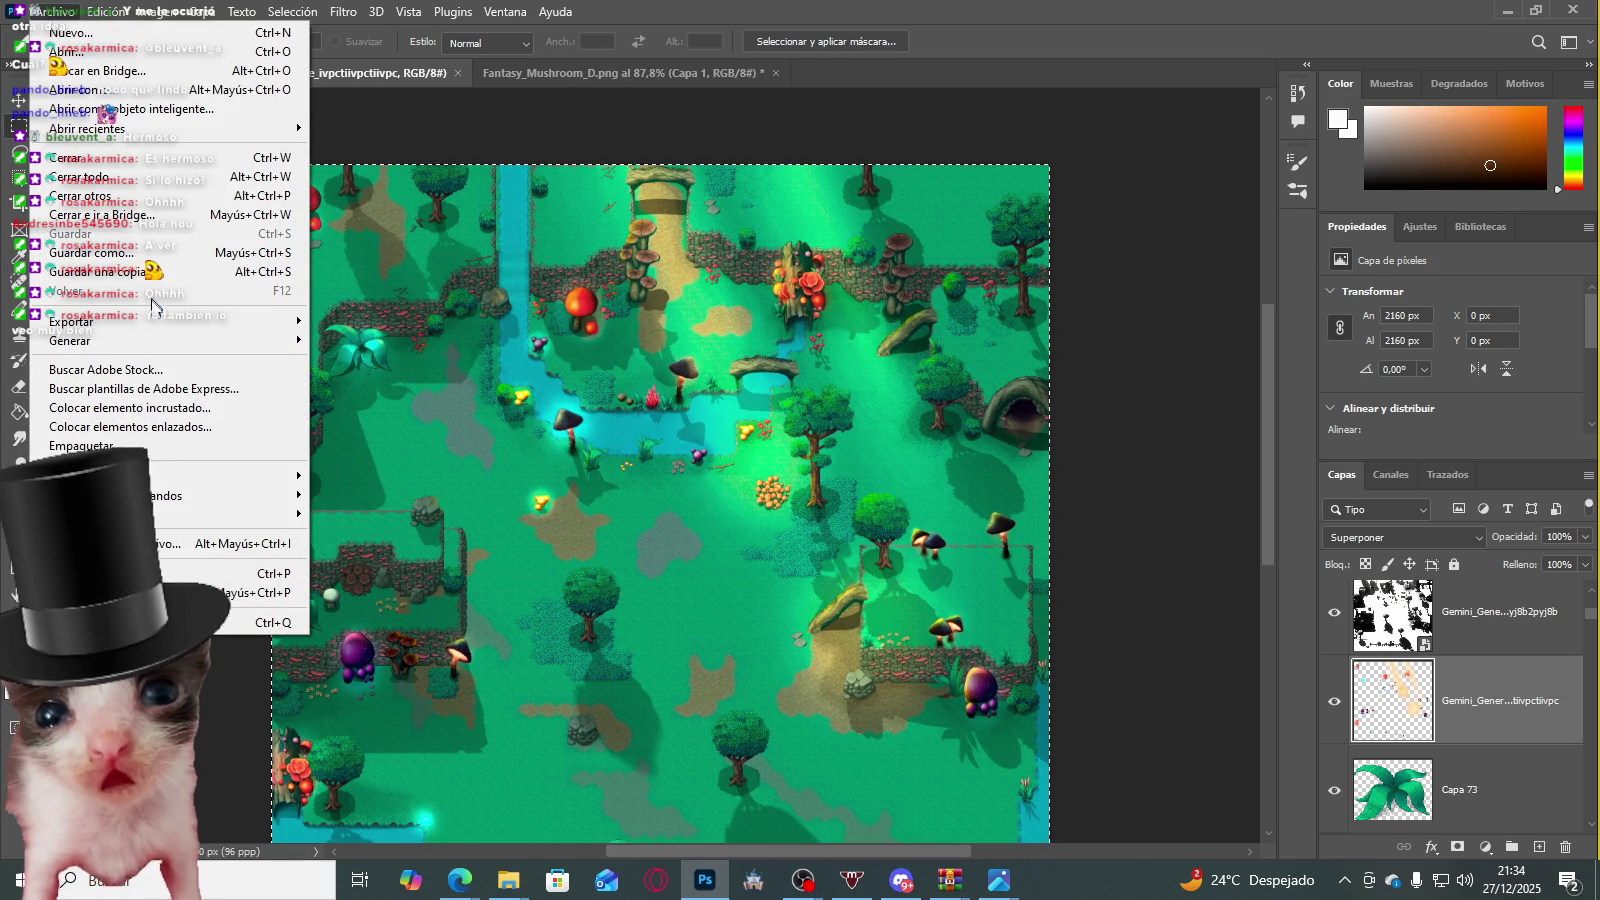
pyautogui.moveTo(112, 321)
pyautogui.click(400, 341)
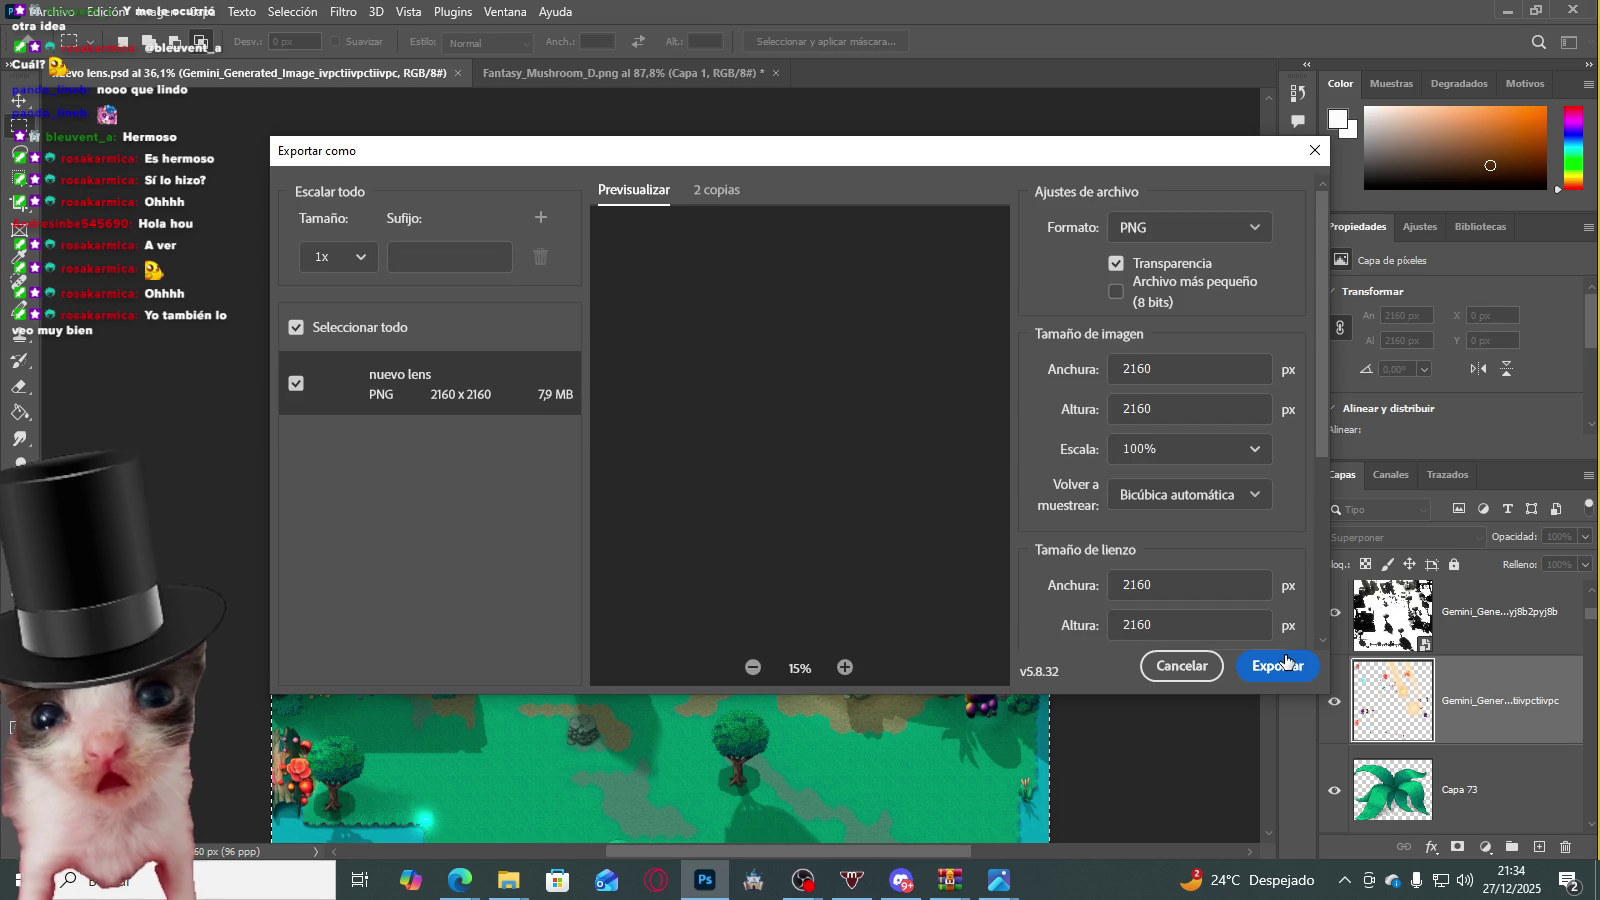
pyautogui.click(1280, 666)
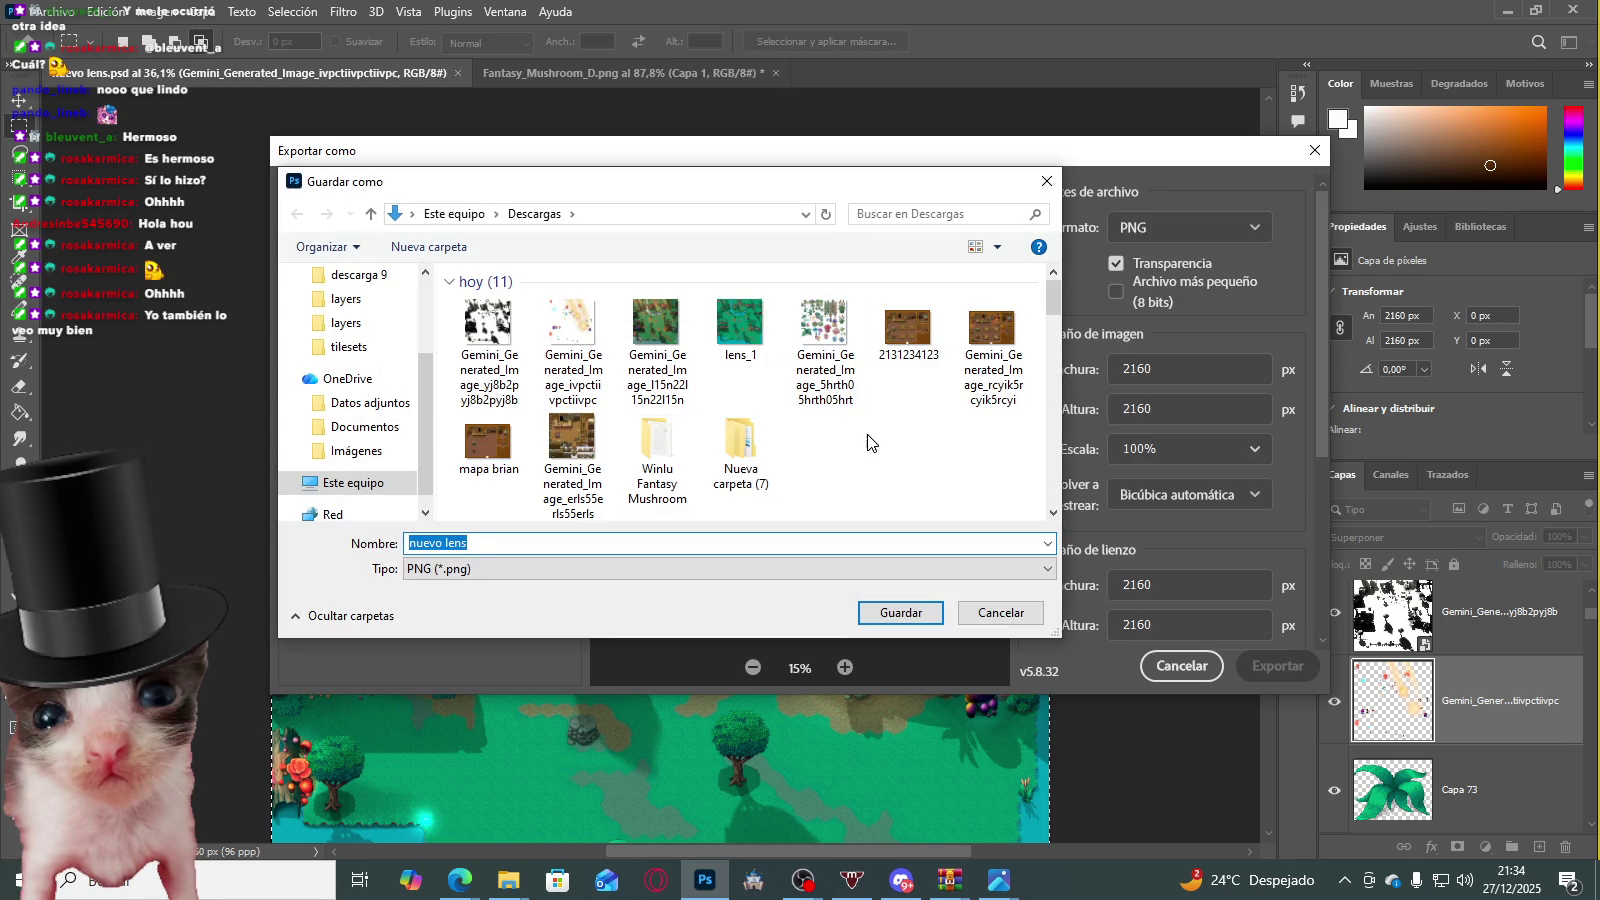
pyautogui.click(900, 612)
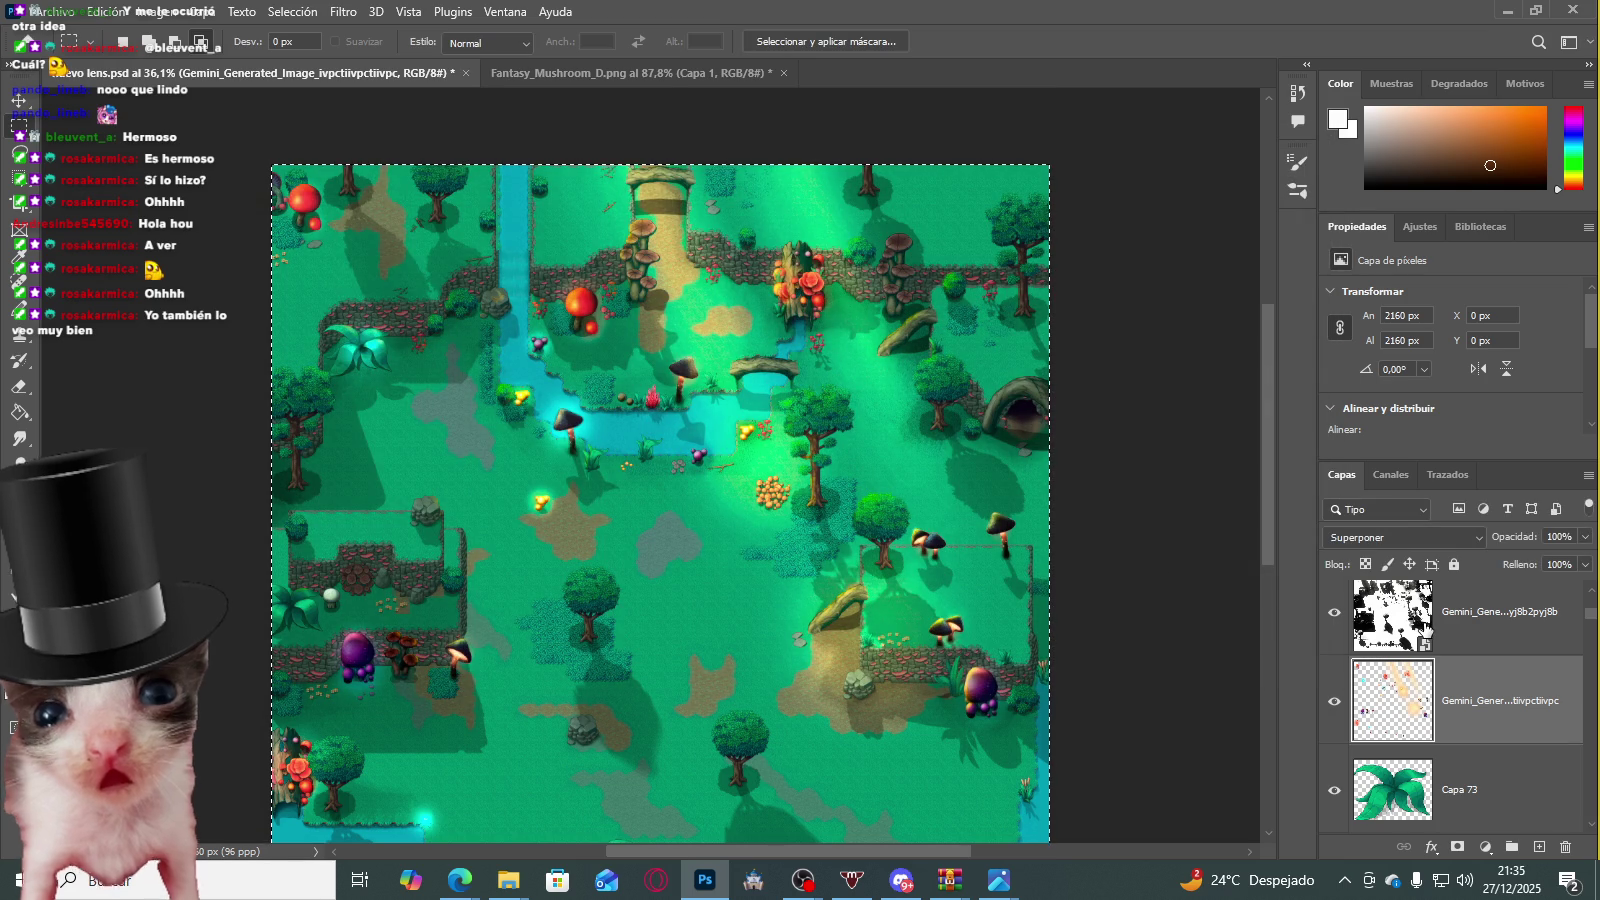
# Step: Deselect the whole-canvas selection on the map
pyautogui.scroll(5, 802, 380)
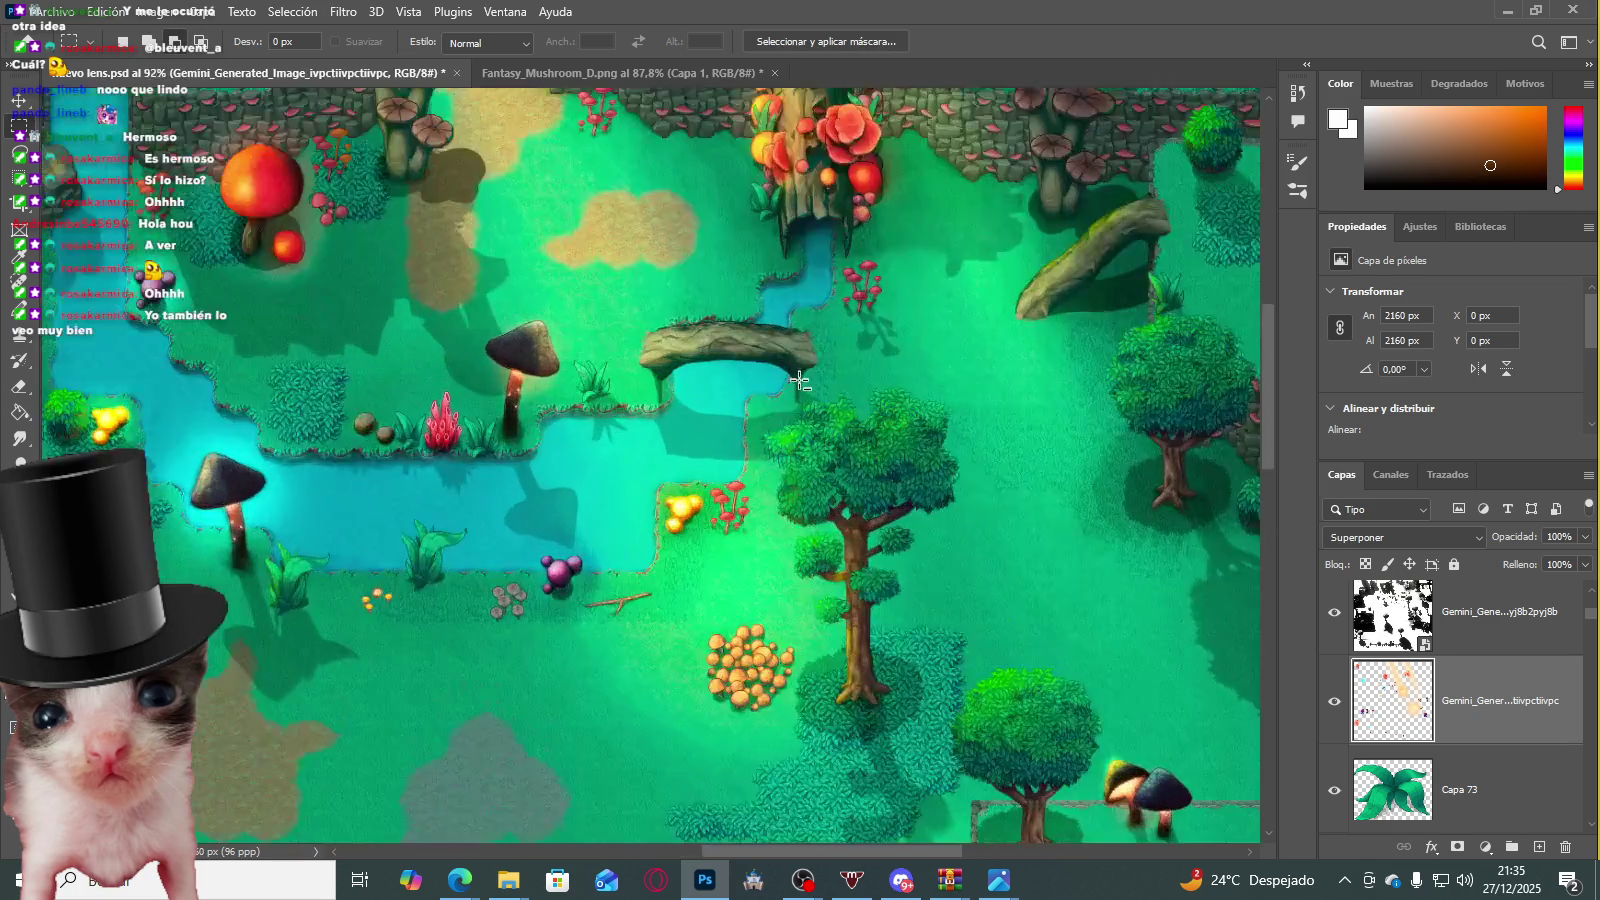
pyautogui.scroll(3, 802, 380)
pyautogui.scroll(-2, 802, 380)
pyautogui.scroll(-5, 519, 391)
pyautogui.scroll(-1, 519, 391)
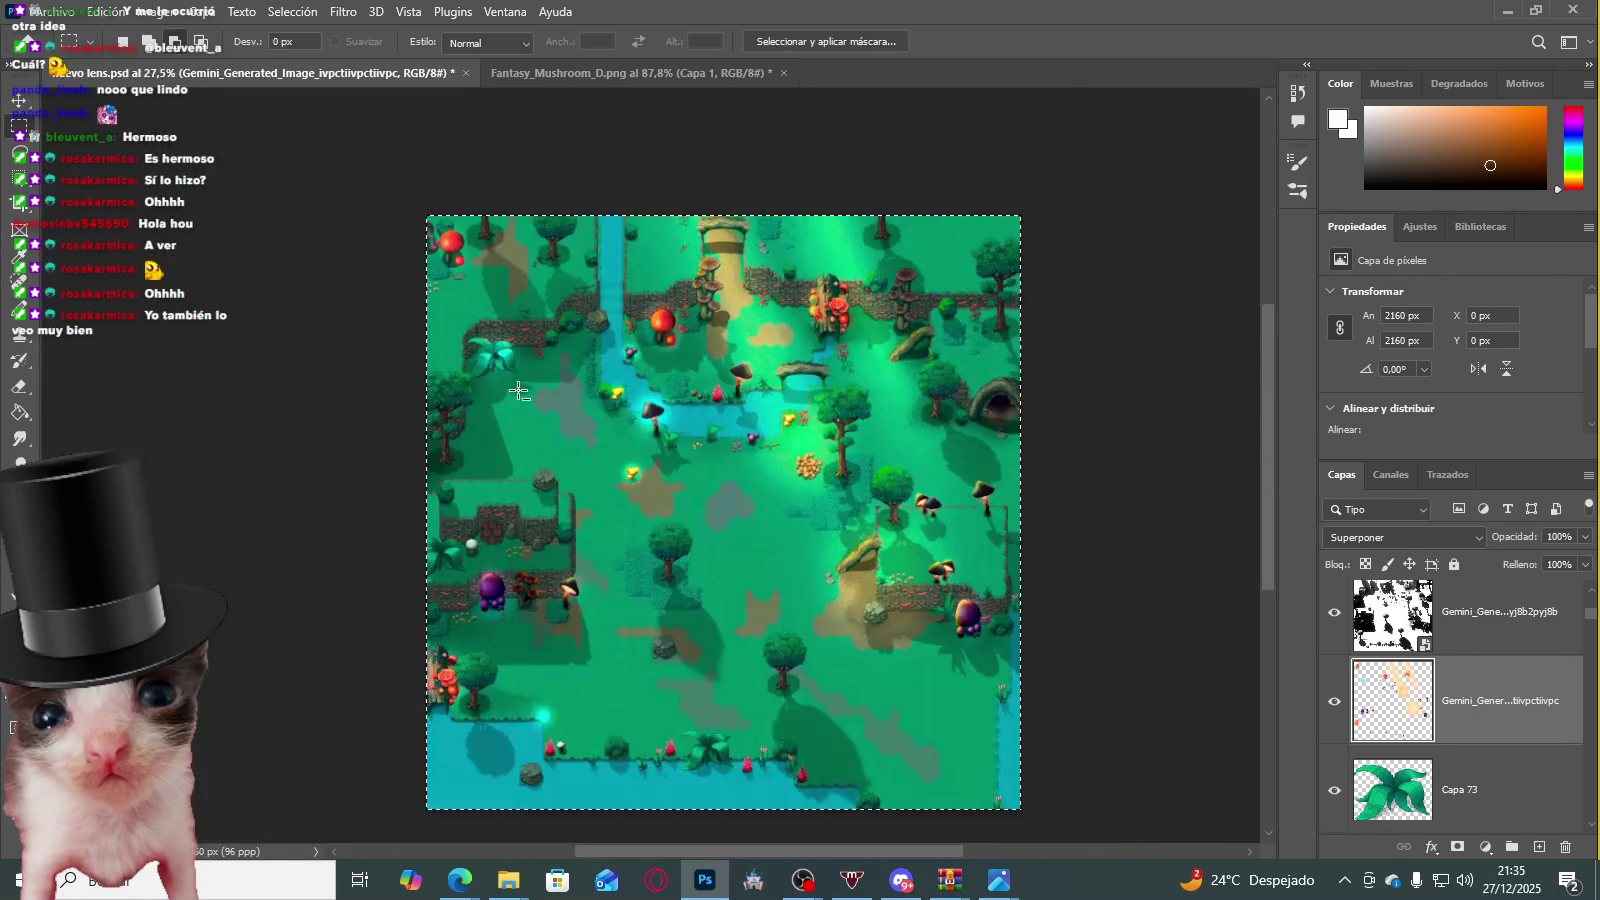
pyautogui.hotkey('ctrl', 'd')
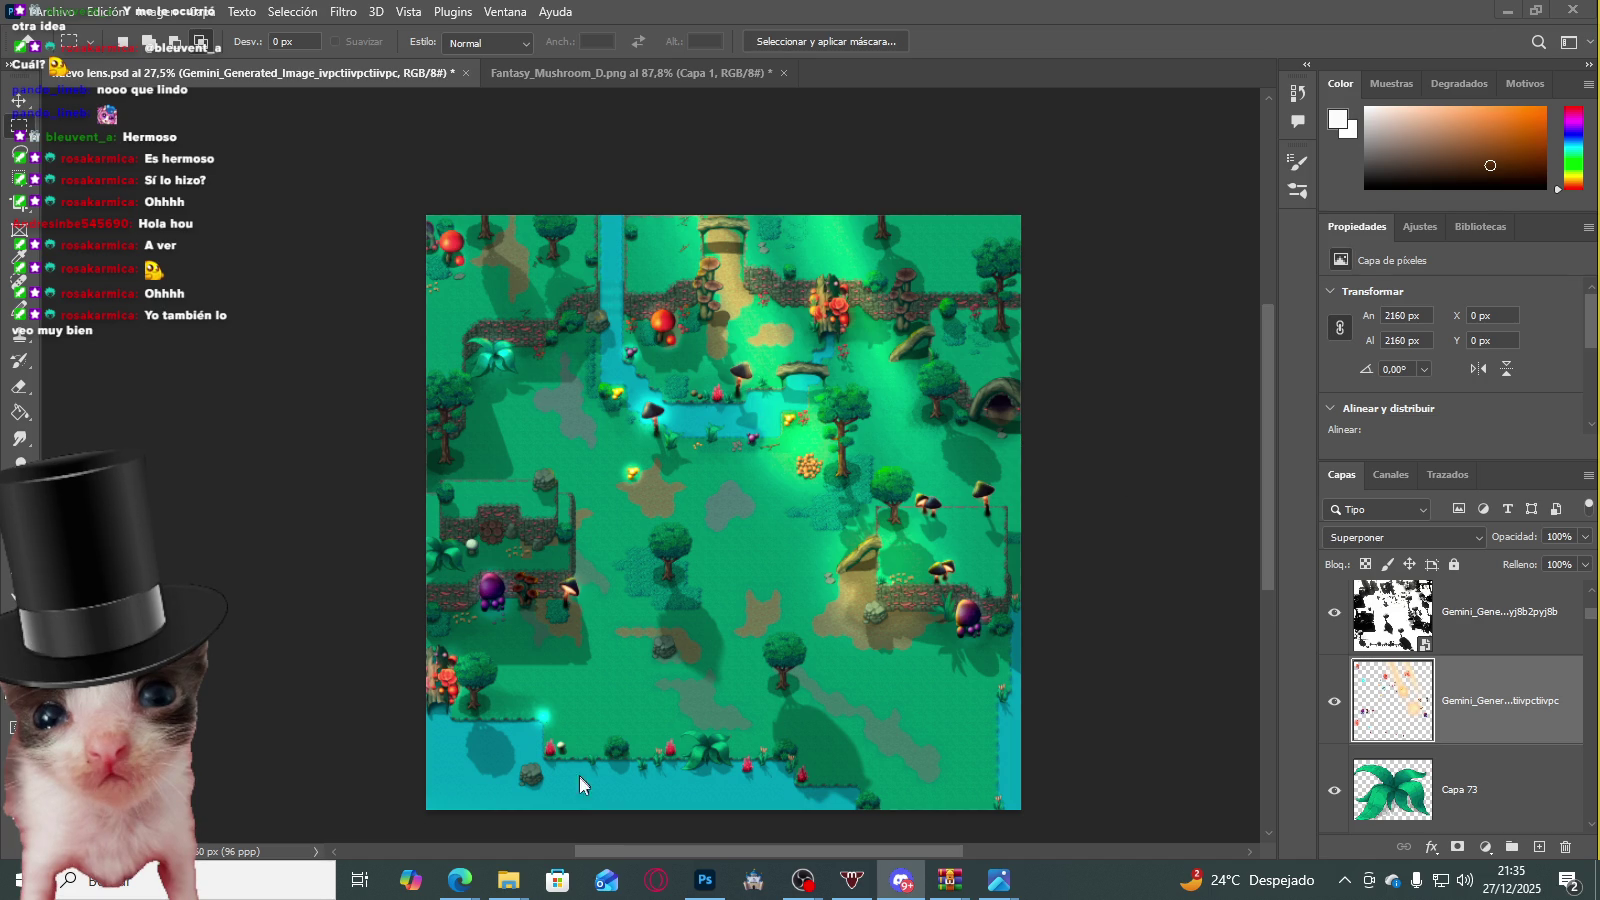
# Step: Drag the exported map image from the file browser into Discord
pyautogui.moveTo(508, 880)
pyautogui.click(495, 728)
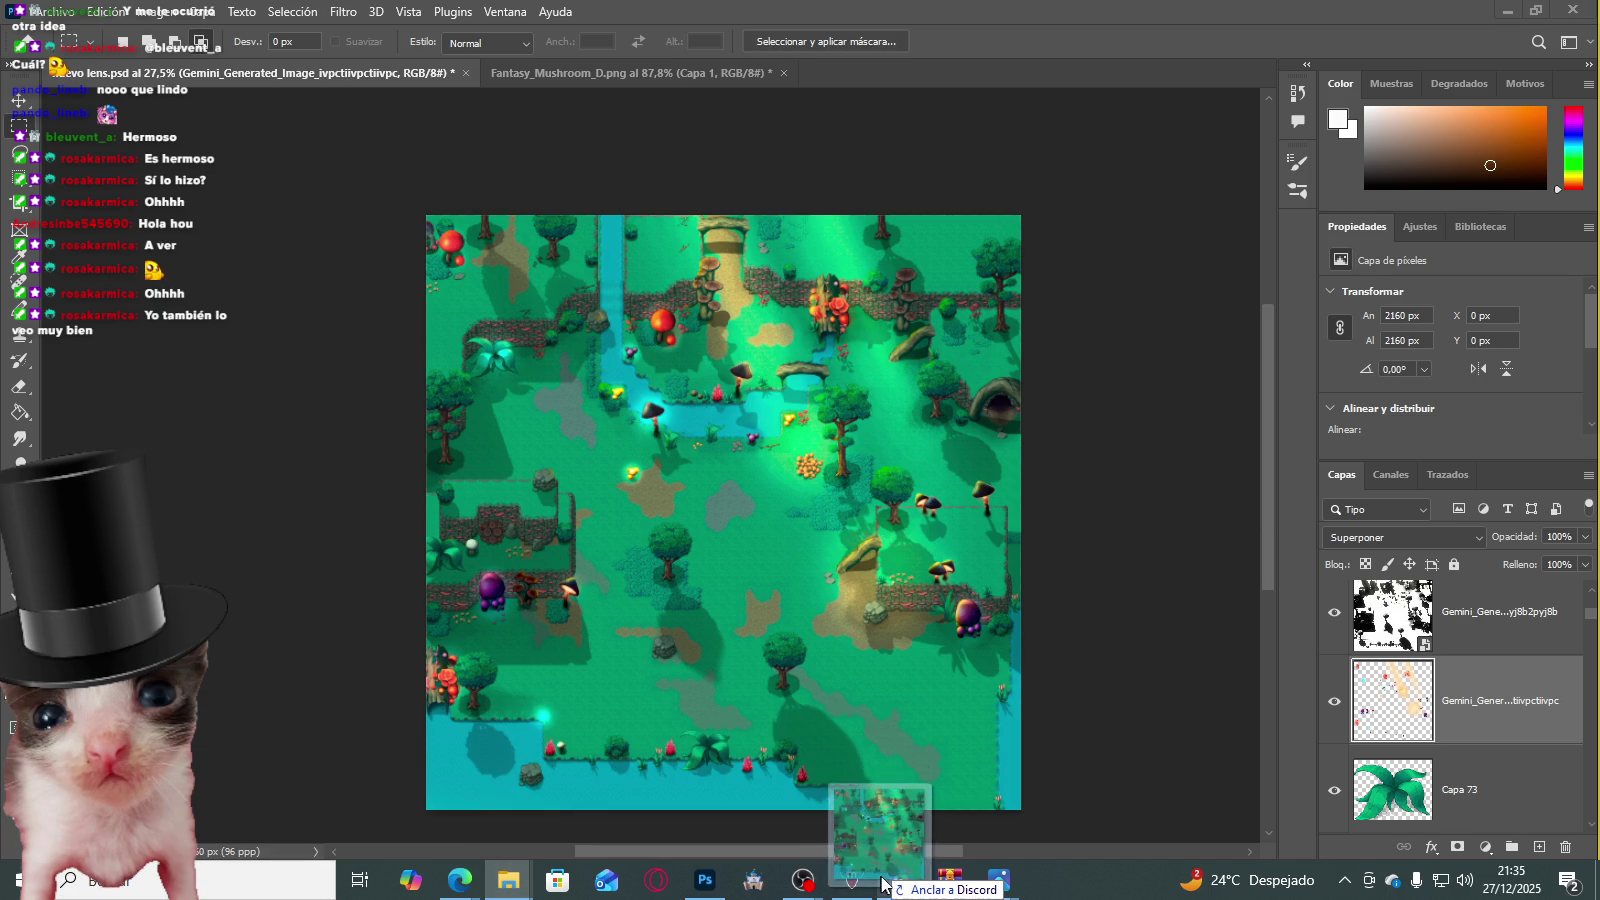
pyautogui.moveTo(1586, 401); pyautogui.dragTo(1118, 757)
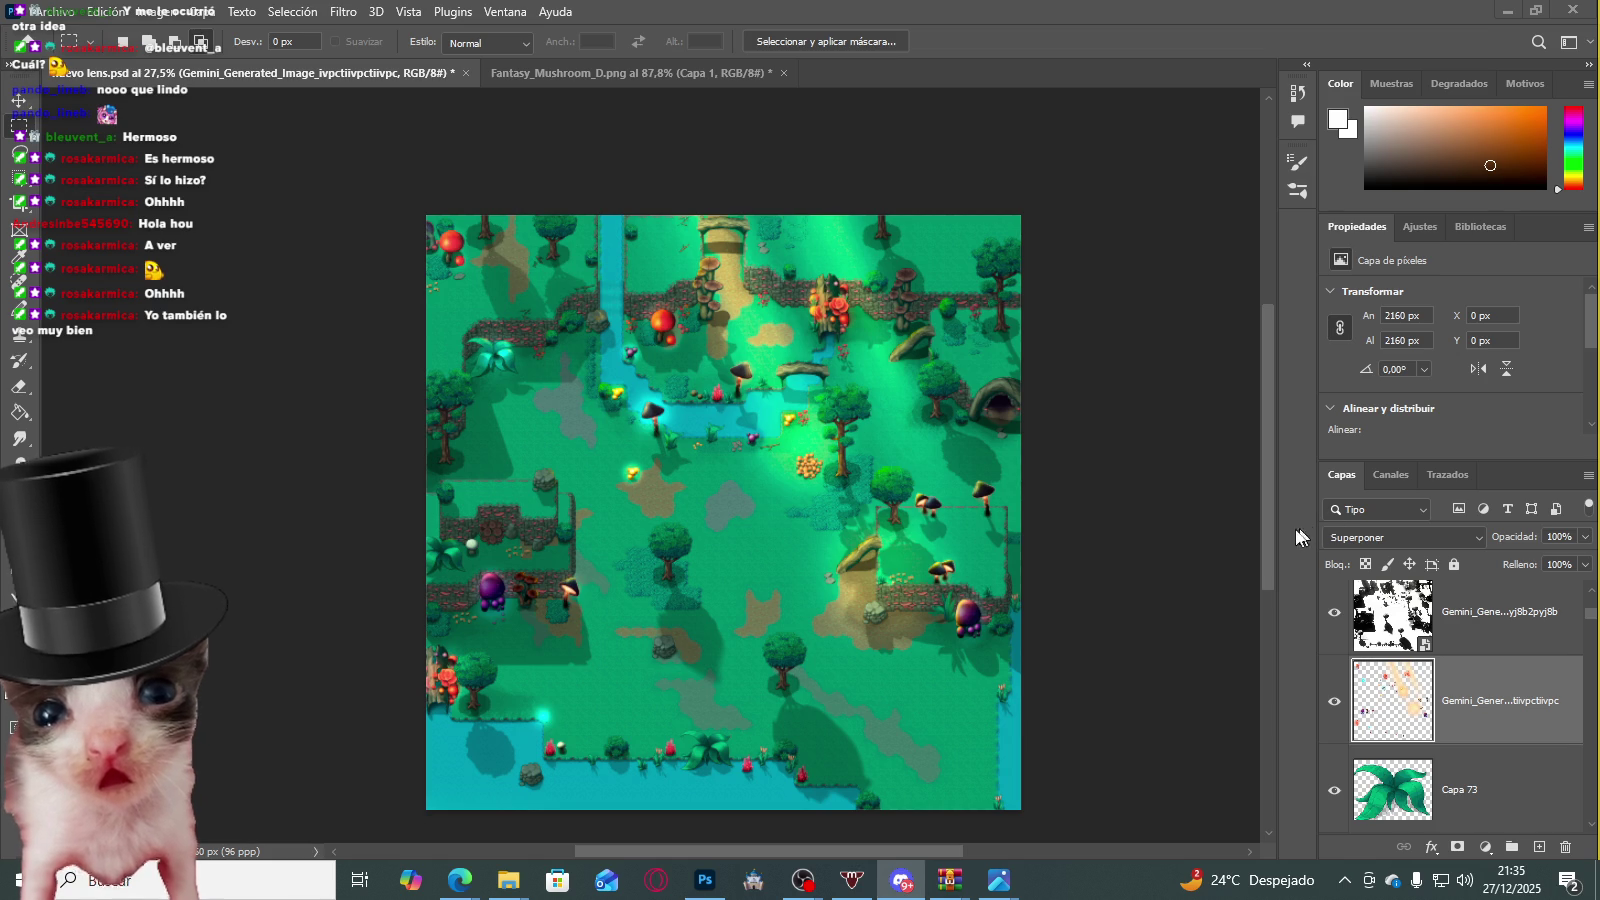
pyautogui.click(803, 880)
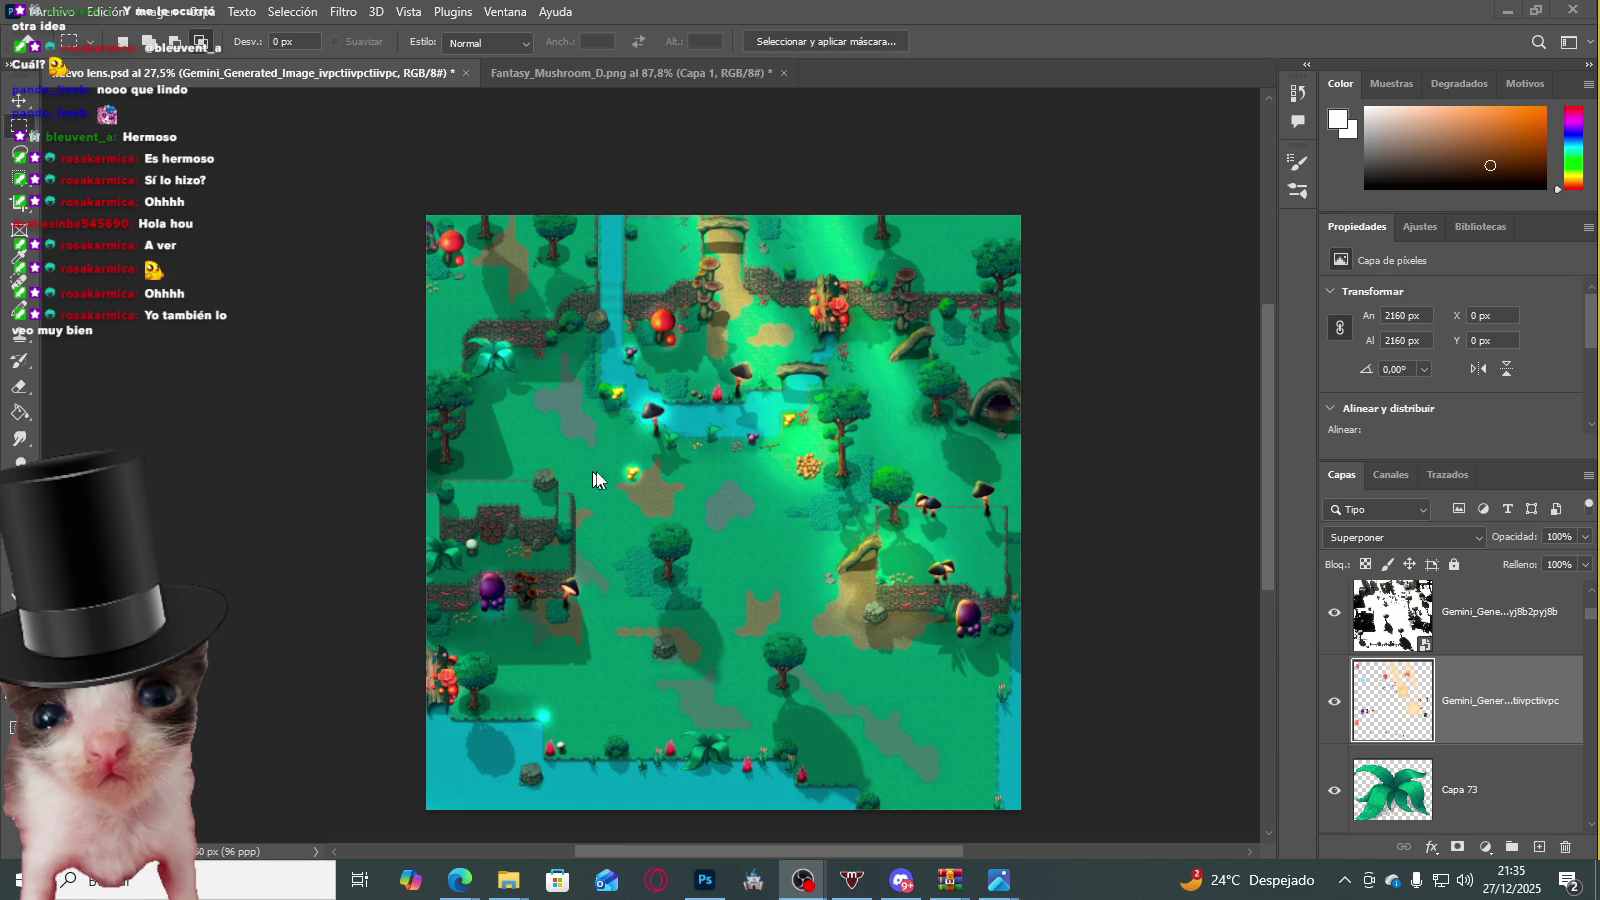
# Step: Back in Photoshop, clear the selection and save nuevo lens.psd
pyautogui.click(703, 884)
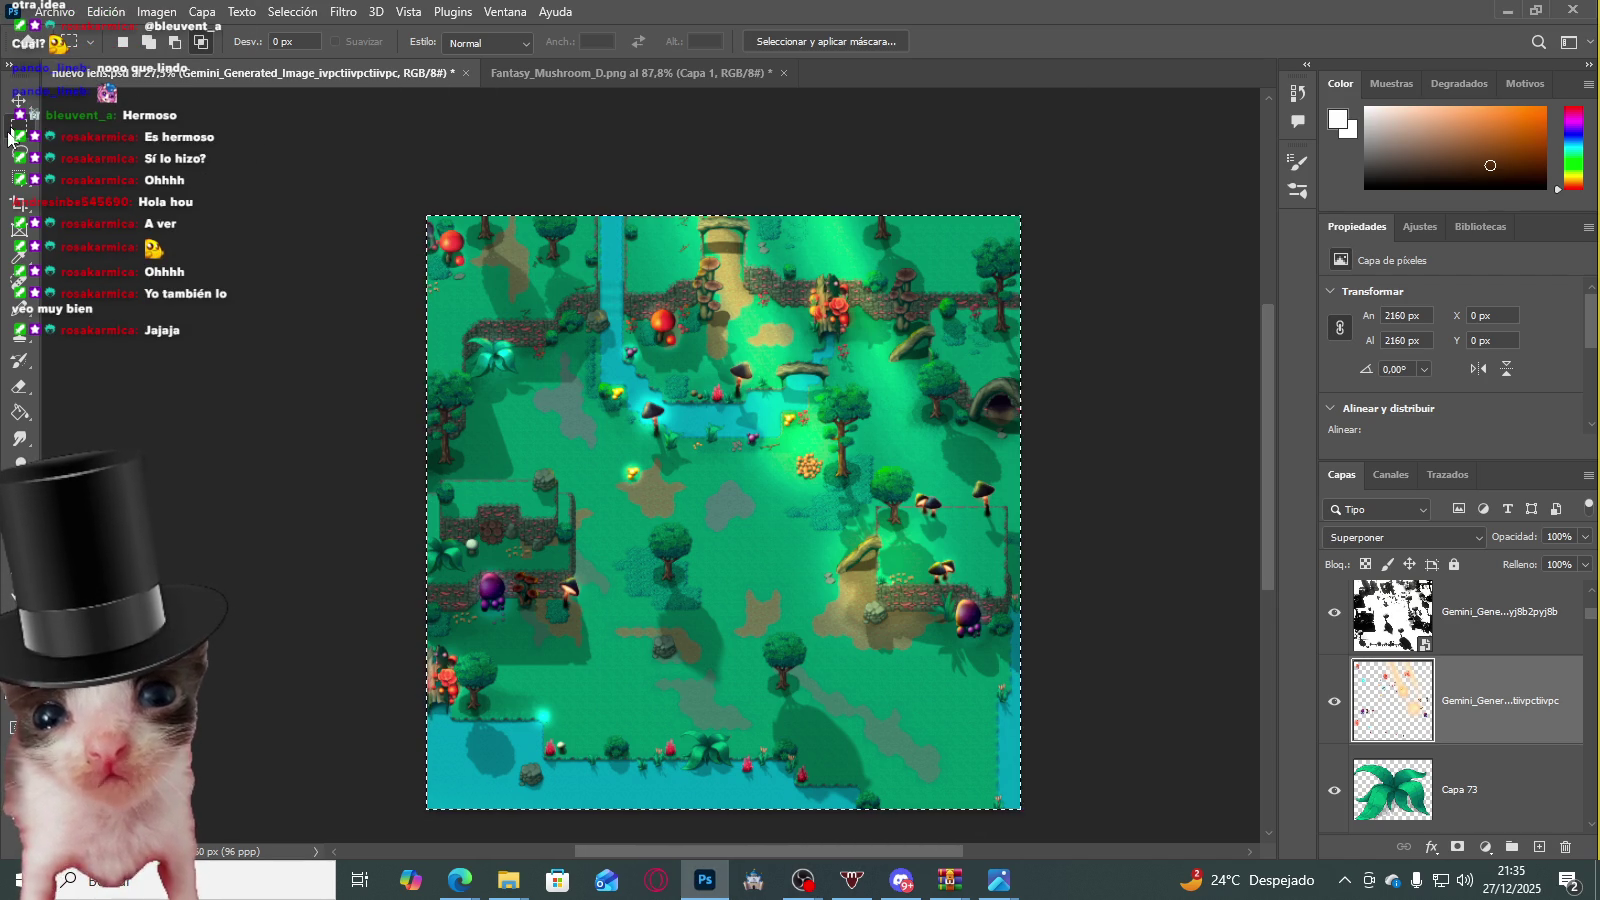
pyautogui.click(492, 184)
pyautogui.hotkey('ctrl', 's')
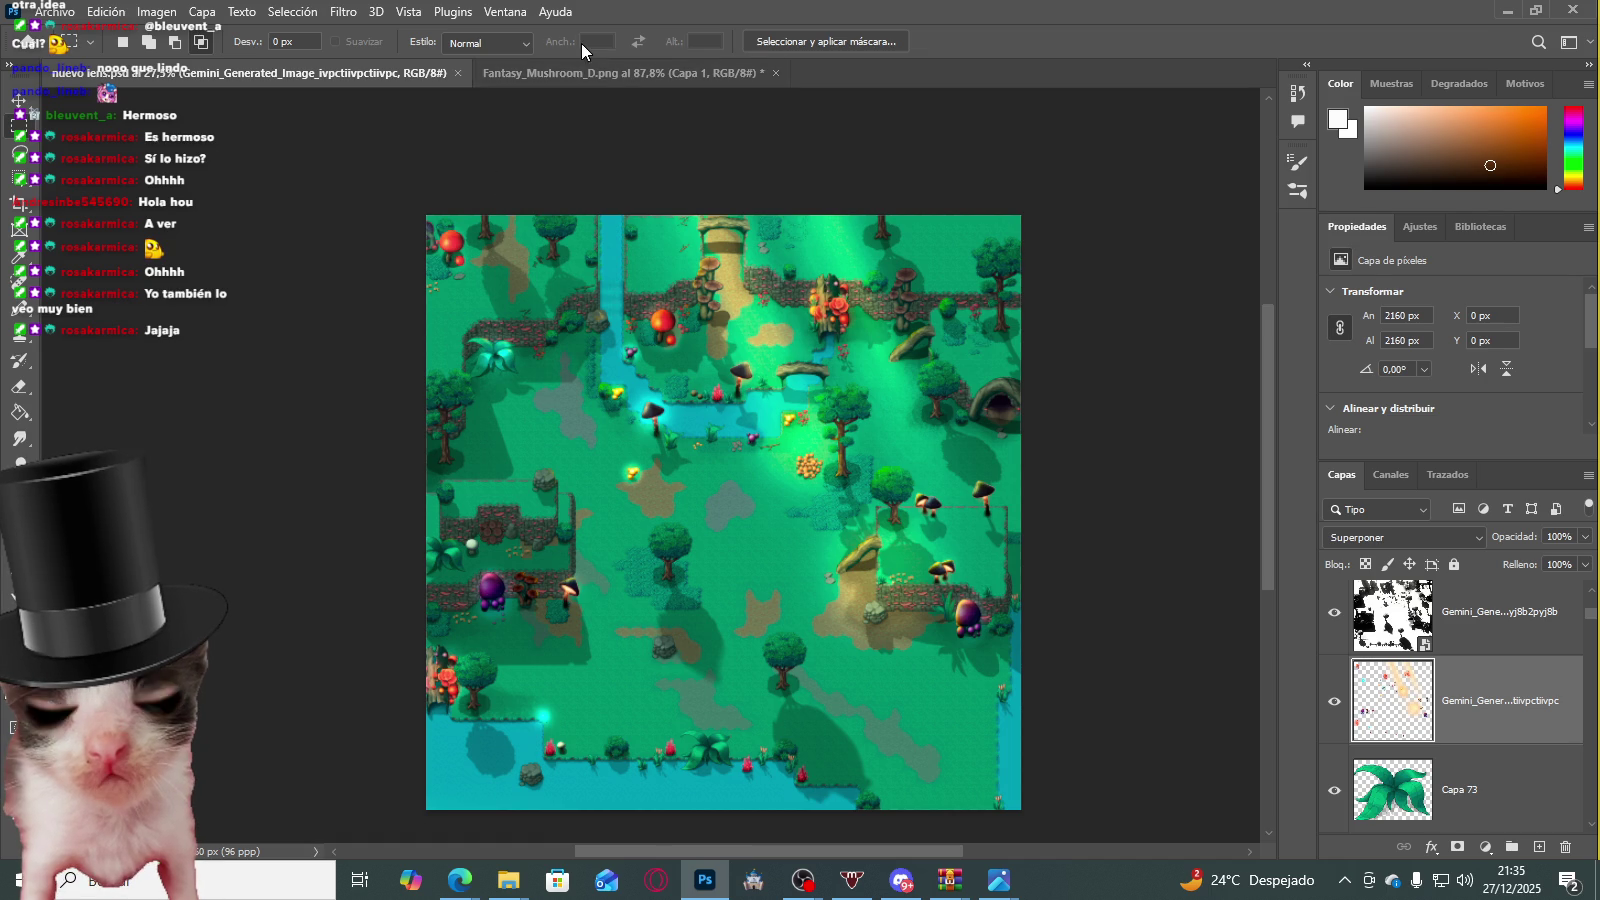
pyautogui.click(634, 72)
# Step: Close the Fantasy_Mushroom_D.png and nuevo lens.psd documents, answering the save prompt
pyautogui.click(776, 73)
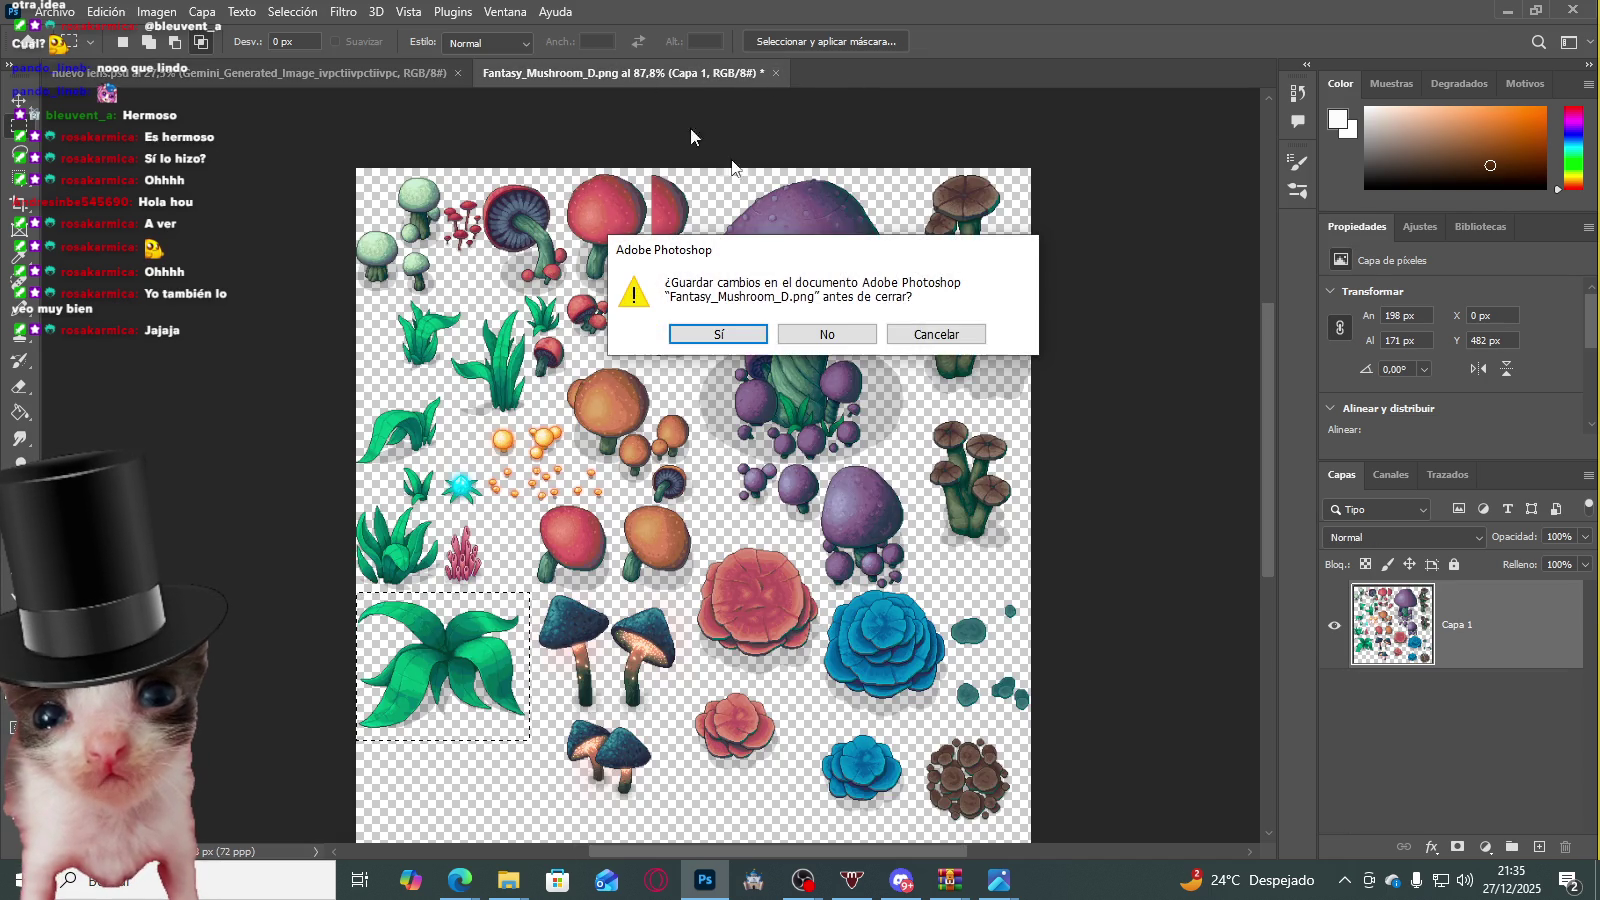
pyautogui.click(836, 329)
pyautogui.click(458, 73)
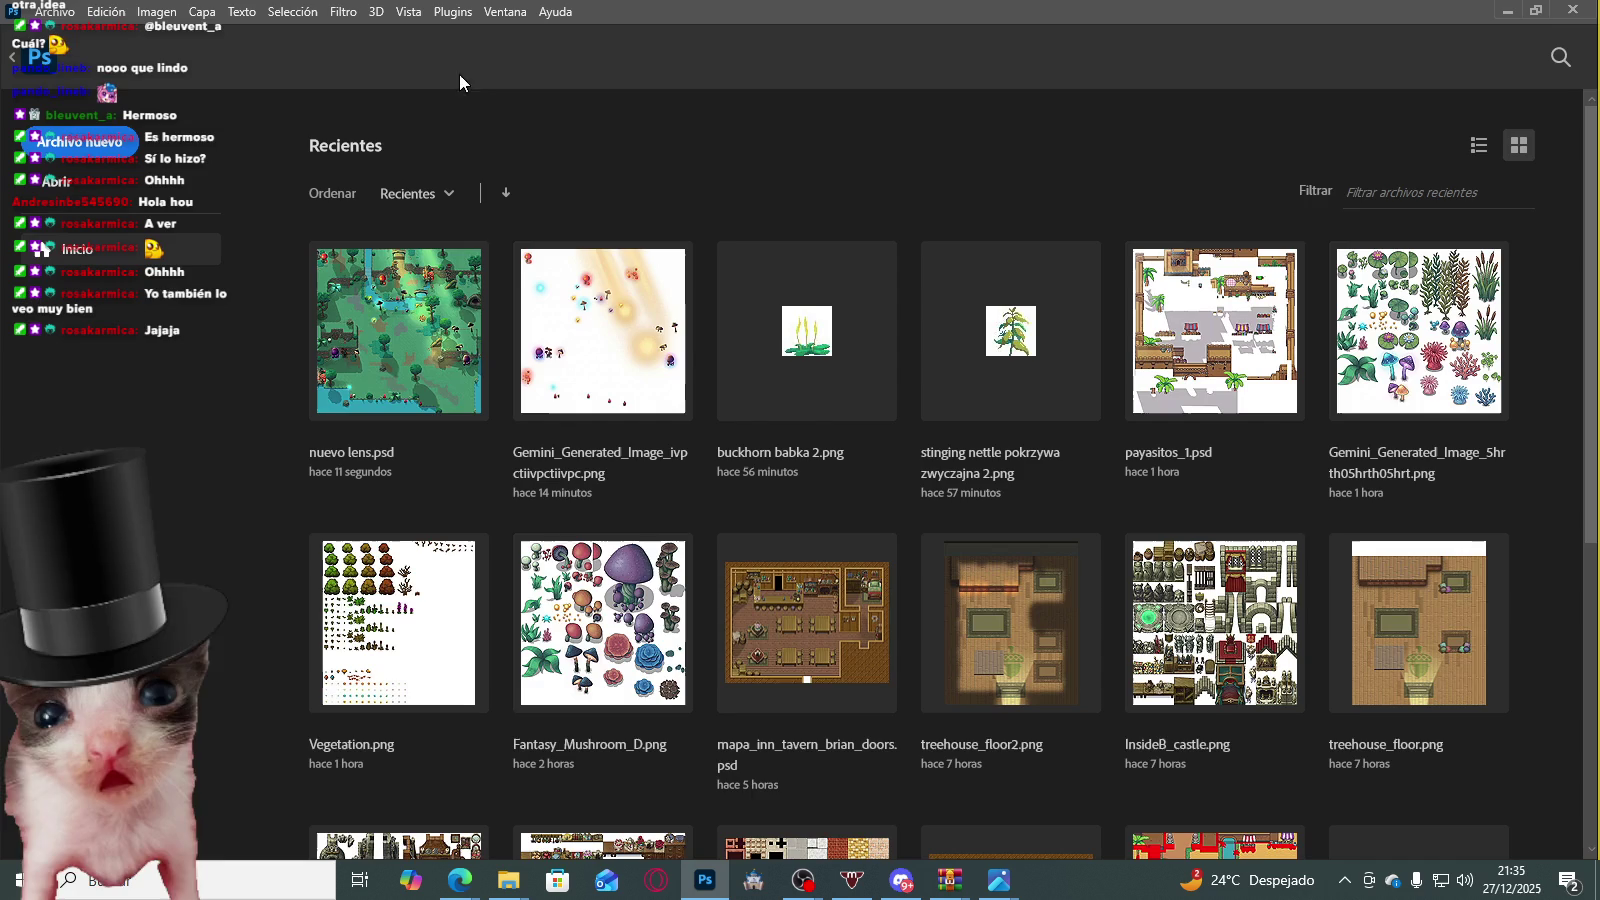
pyautogui.scroll(-3, 978, 518)
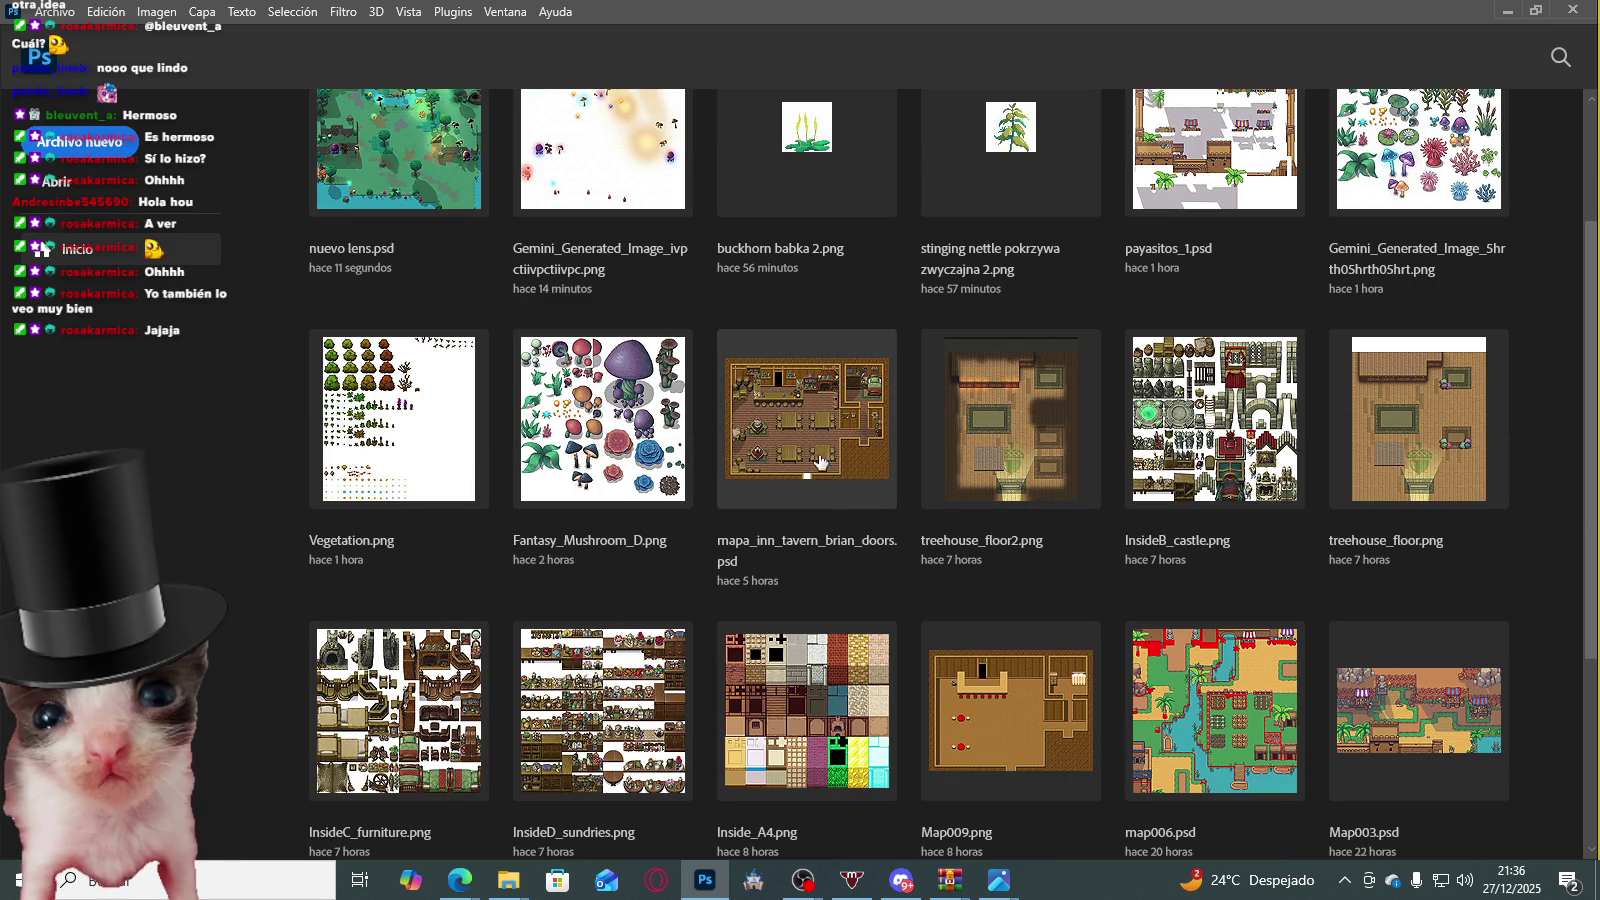
# Step: Open Map005_michipotopia.png from File Explorer into Photoshop
pyautogui.click(508, 880)
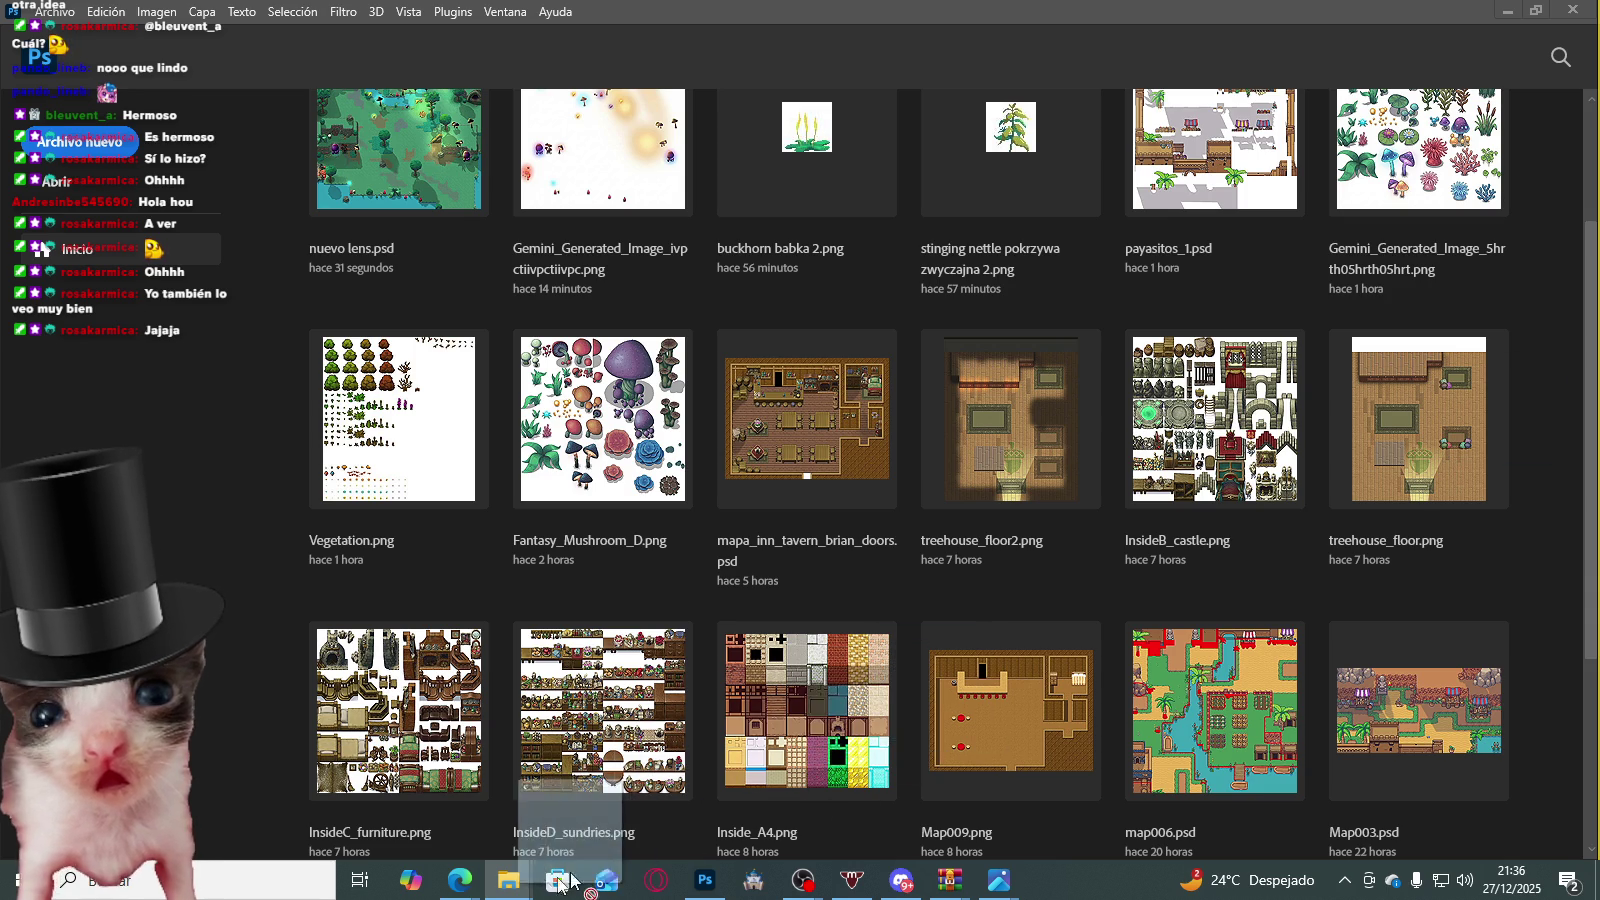
pyautogui.moveTo(460, 880)
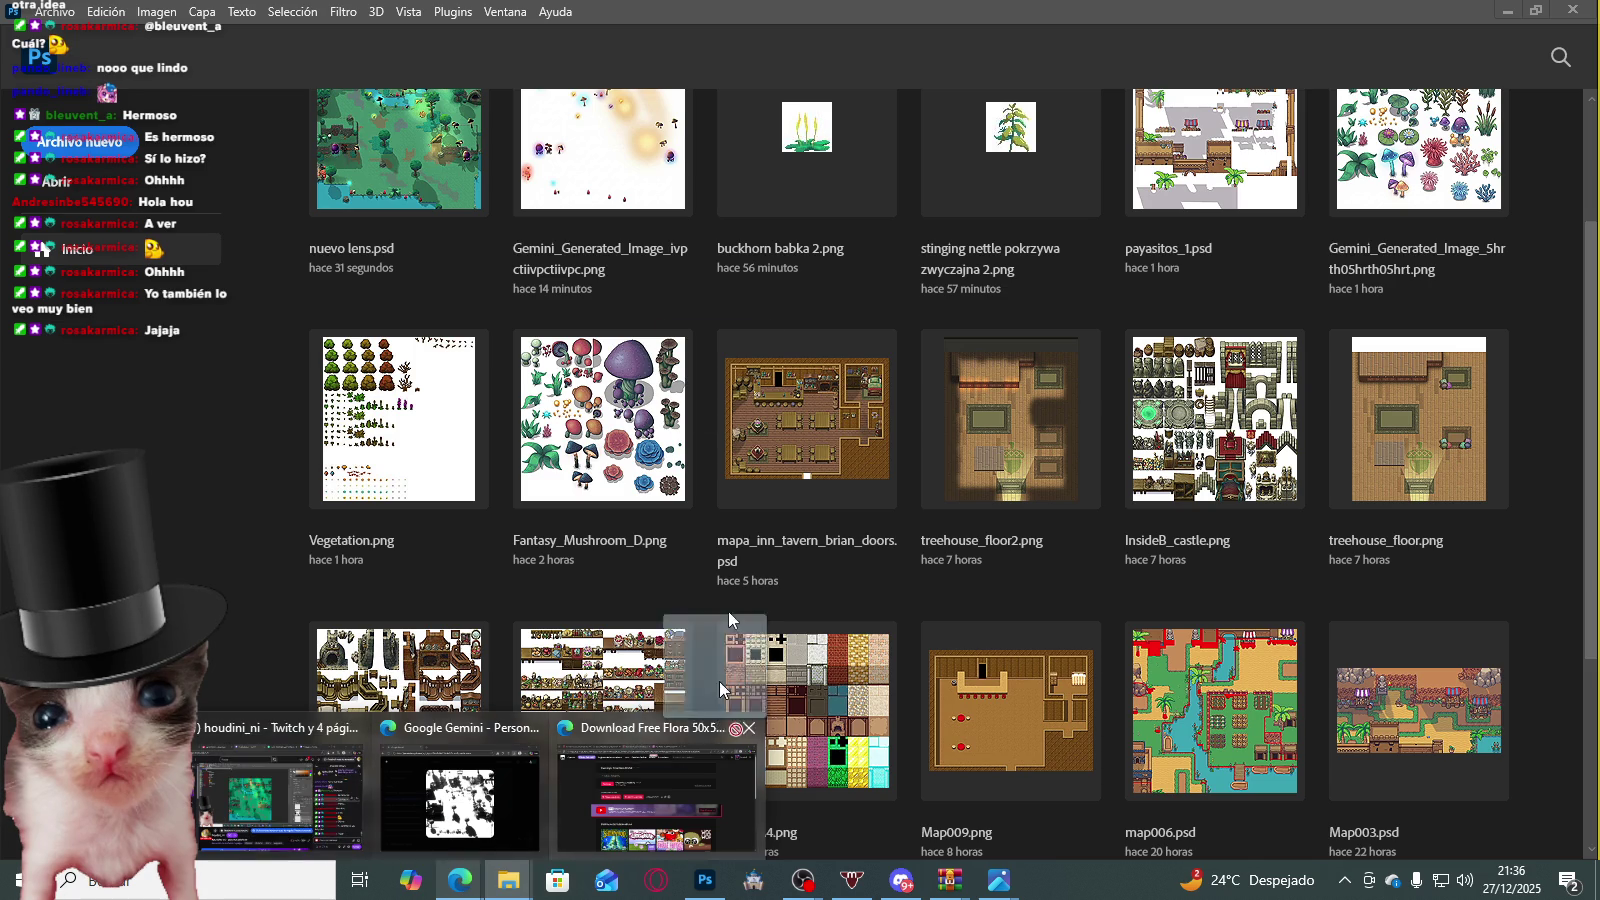
pyautogui.press('Escape')
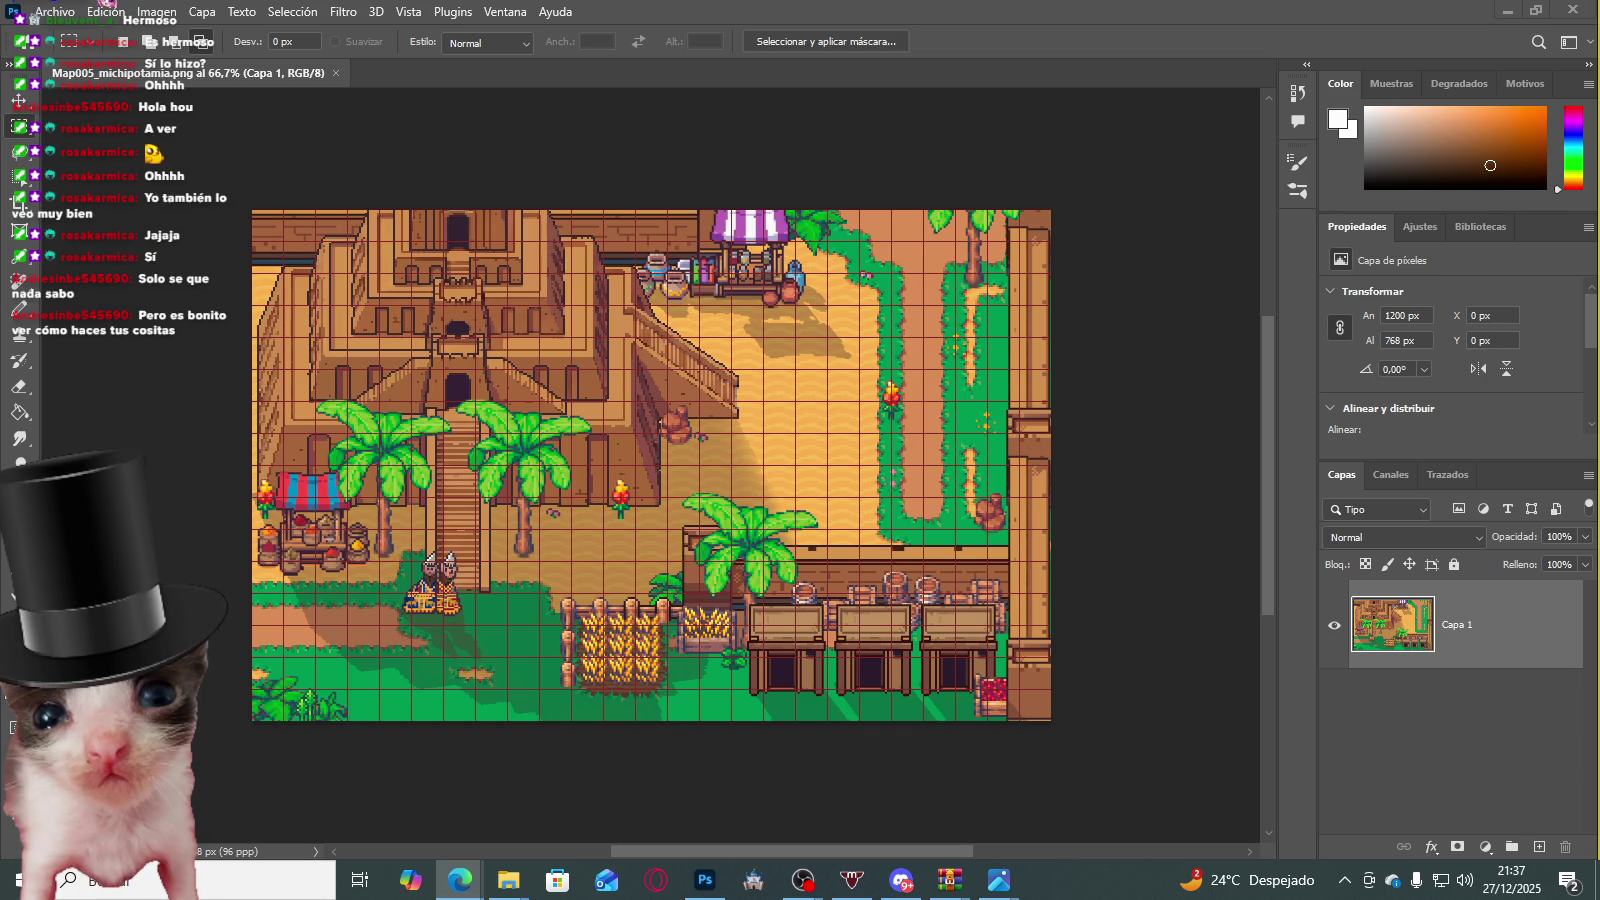
pyautogui.hotkey('alt', 'Tab')
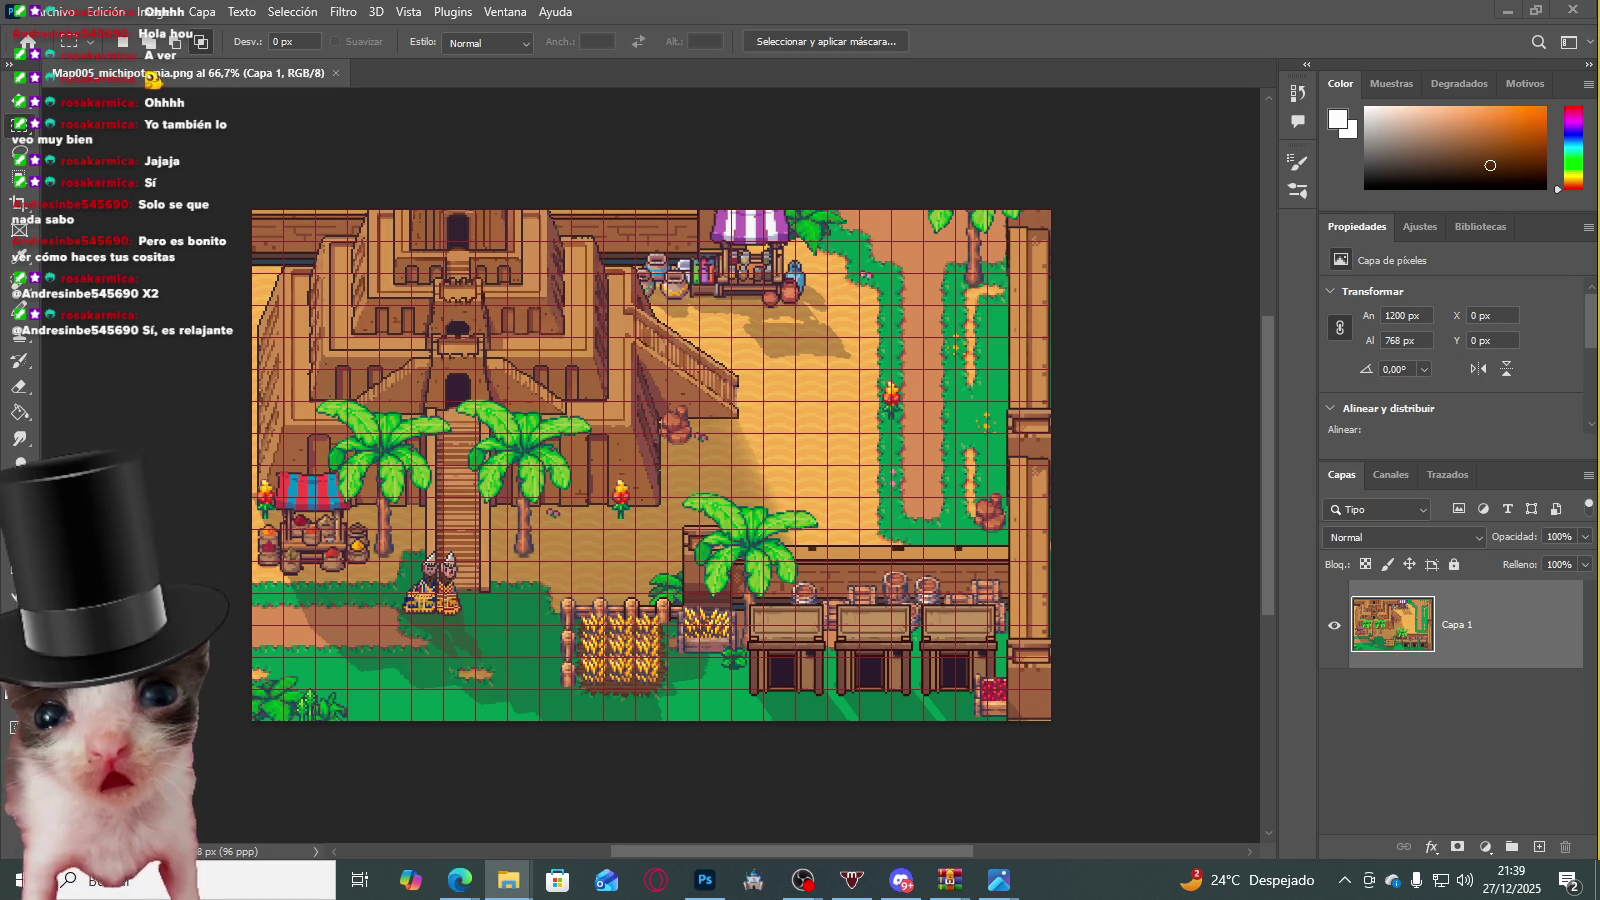
# Step: Place the grayscale Gemini shadow PNG onto Map005 and toggle it to check alignment
pyautogui.moveTo(1599, 320); pyautogui.dragTo(665, 482)
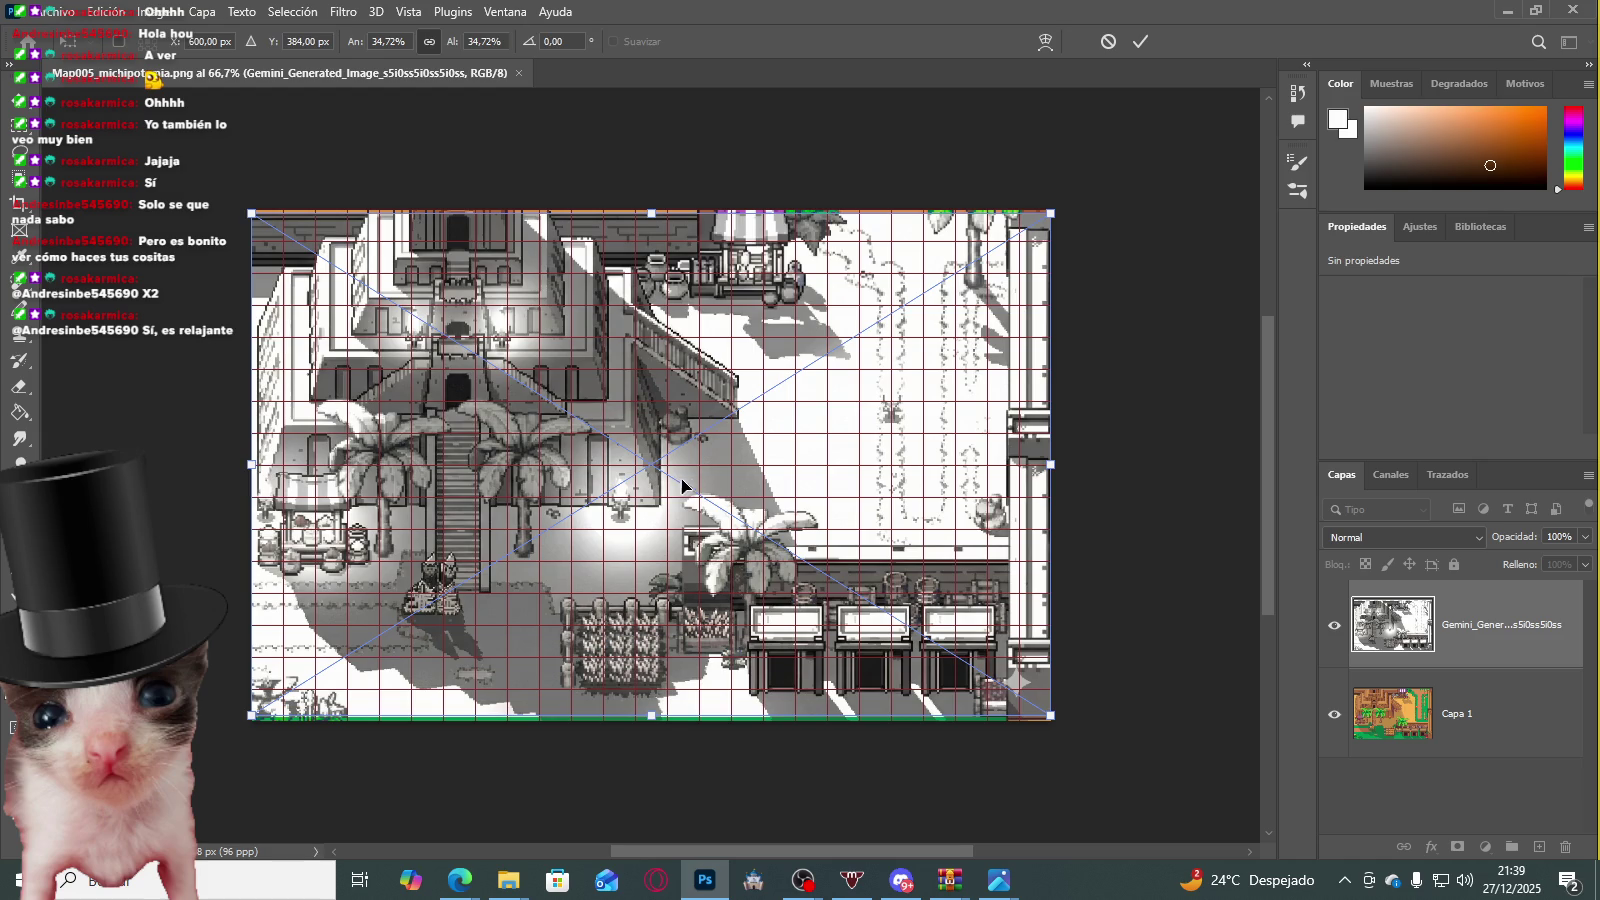
pyautogui.press('Return')
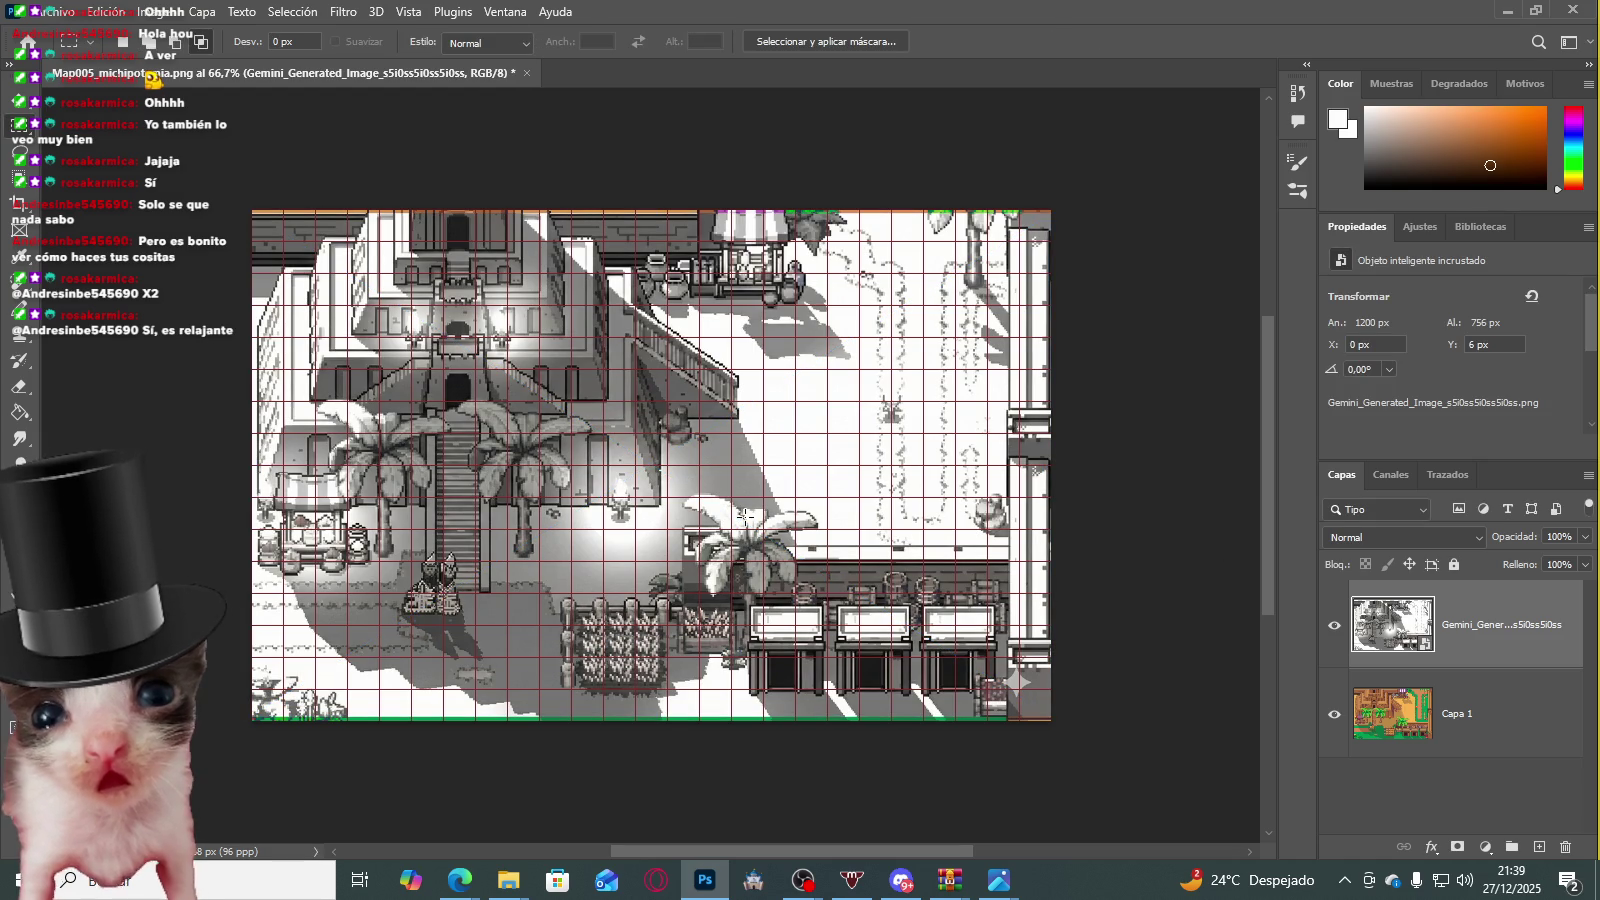
pyautogui.click(1334, 625)
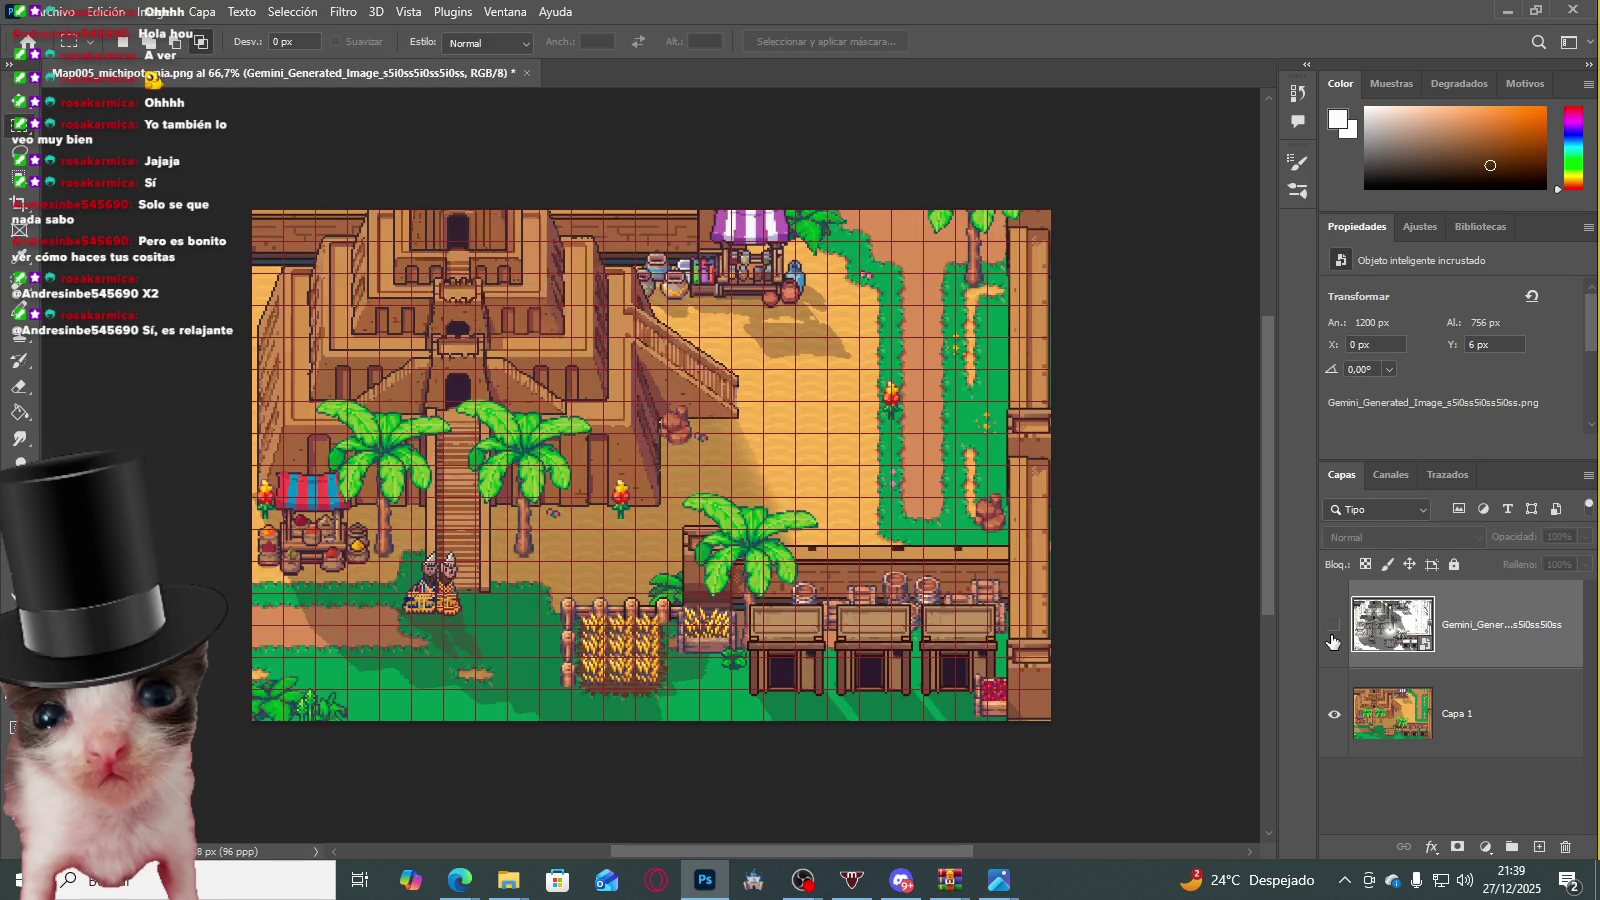
pyautogui.scroll(2, 1017, 684)
pyautogui.scroll(3, 1017, 684)
pyautogui.scroll(1, 1017, 684)
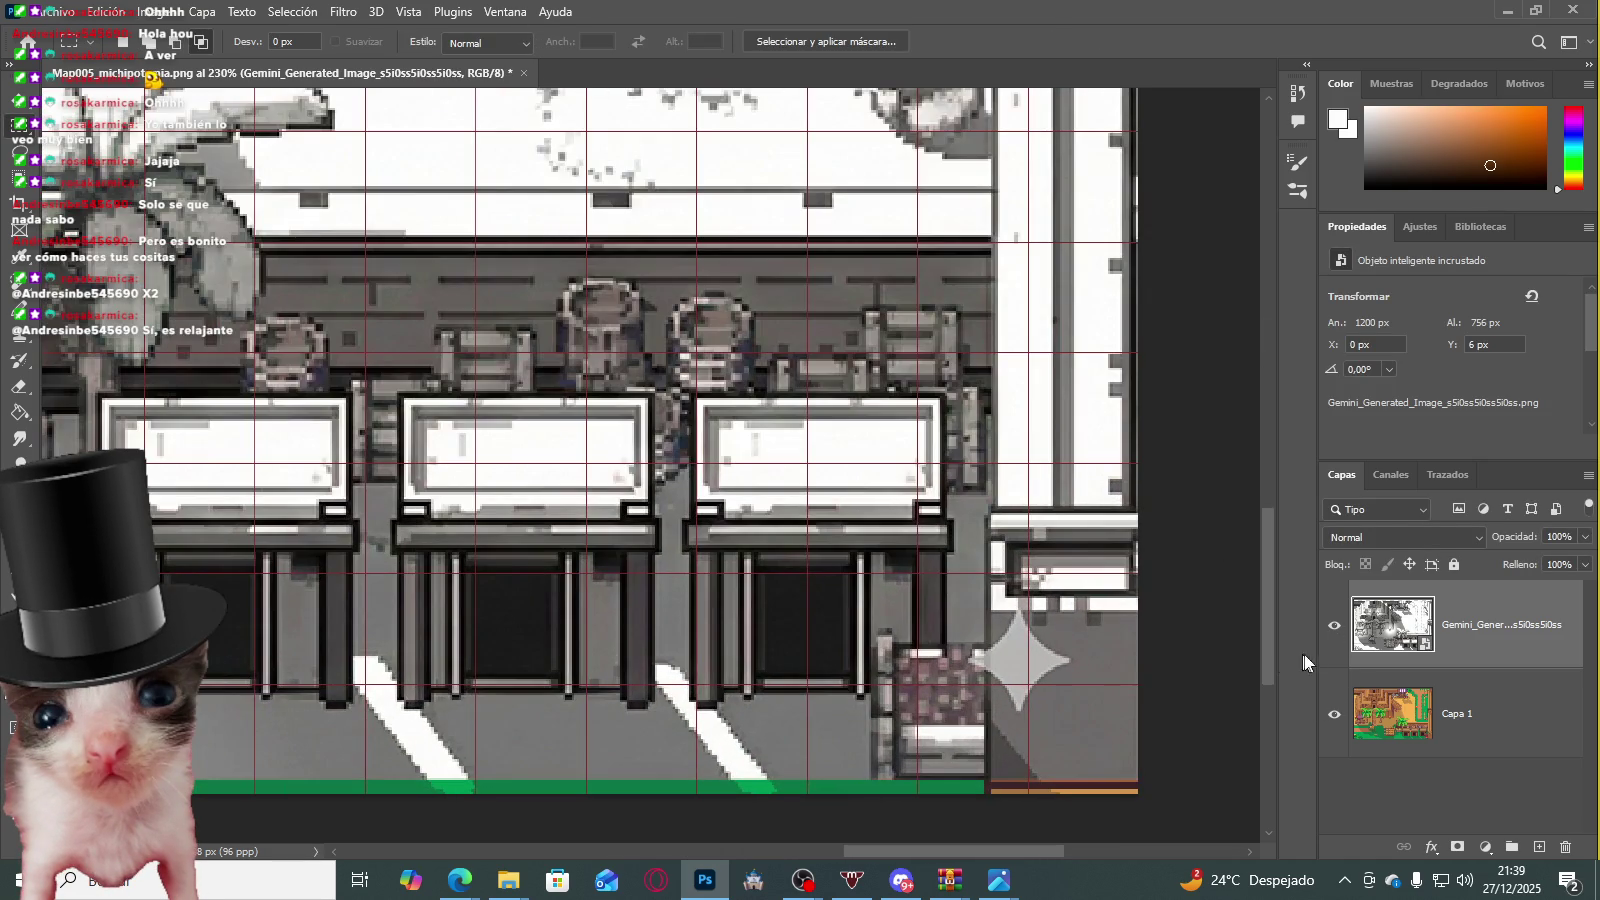
pyautogui.click(1334, 630)
# Step: Free-transform the shadow layer into line with the map and commit it
pyautogui.hotkey('ctrl', 't')
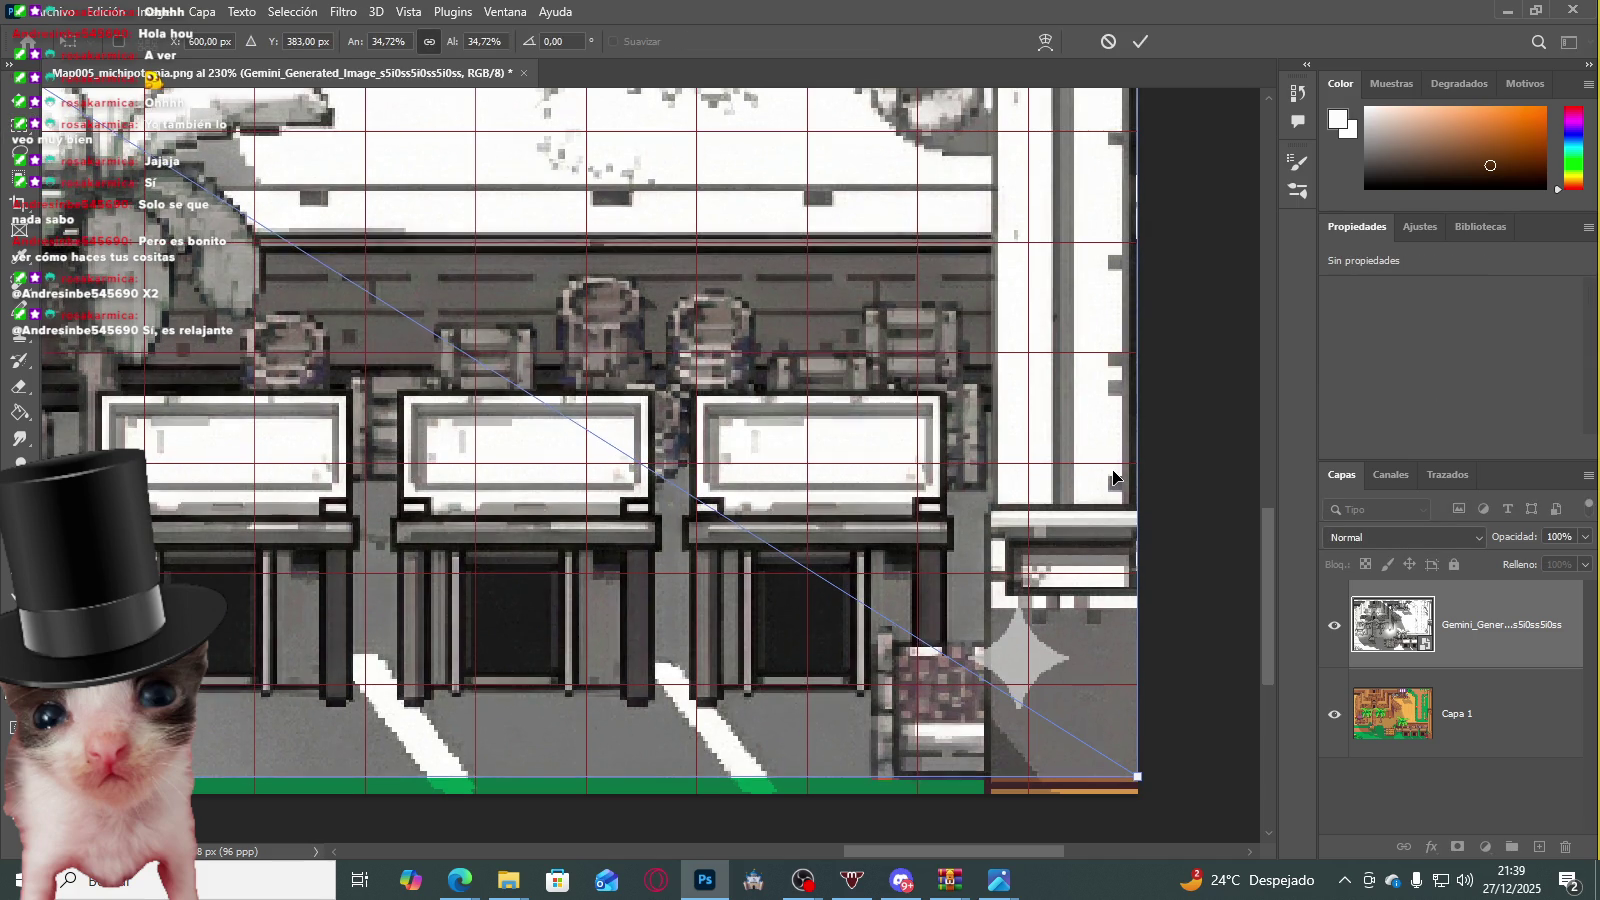
pyautogui.press('Return')
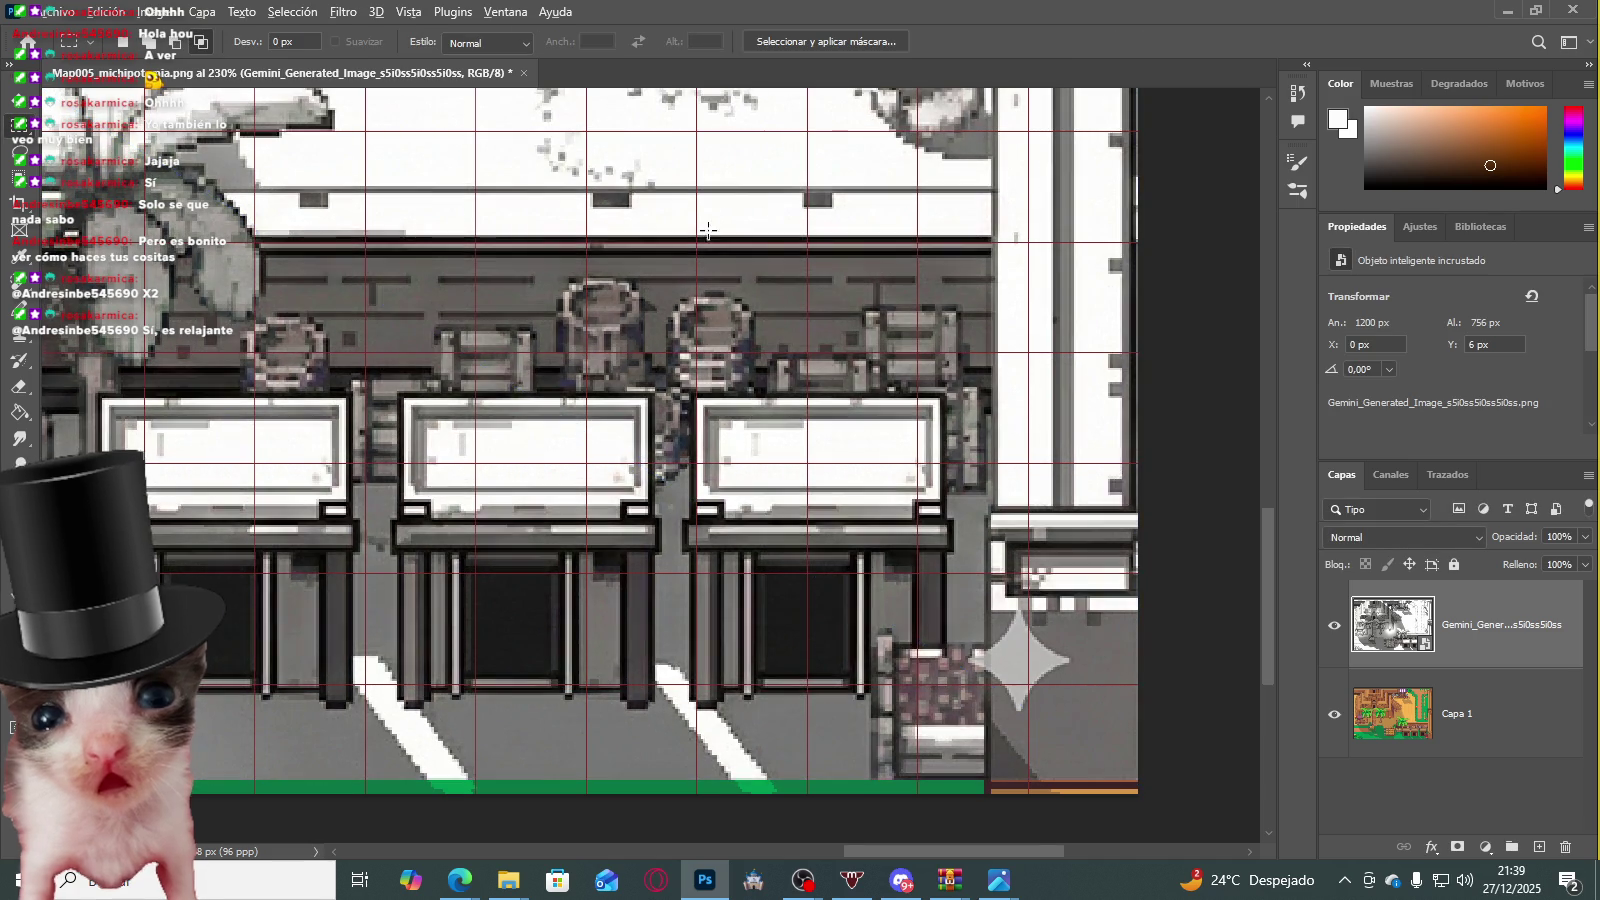
pyautogui.scroll(-3, 940, 195)
pyautogui.scroll(-3, 940, 195)
pyautogui.scroll(2, 468, 242)
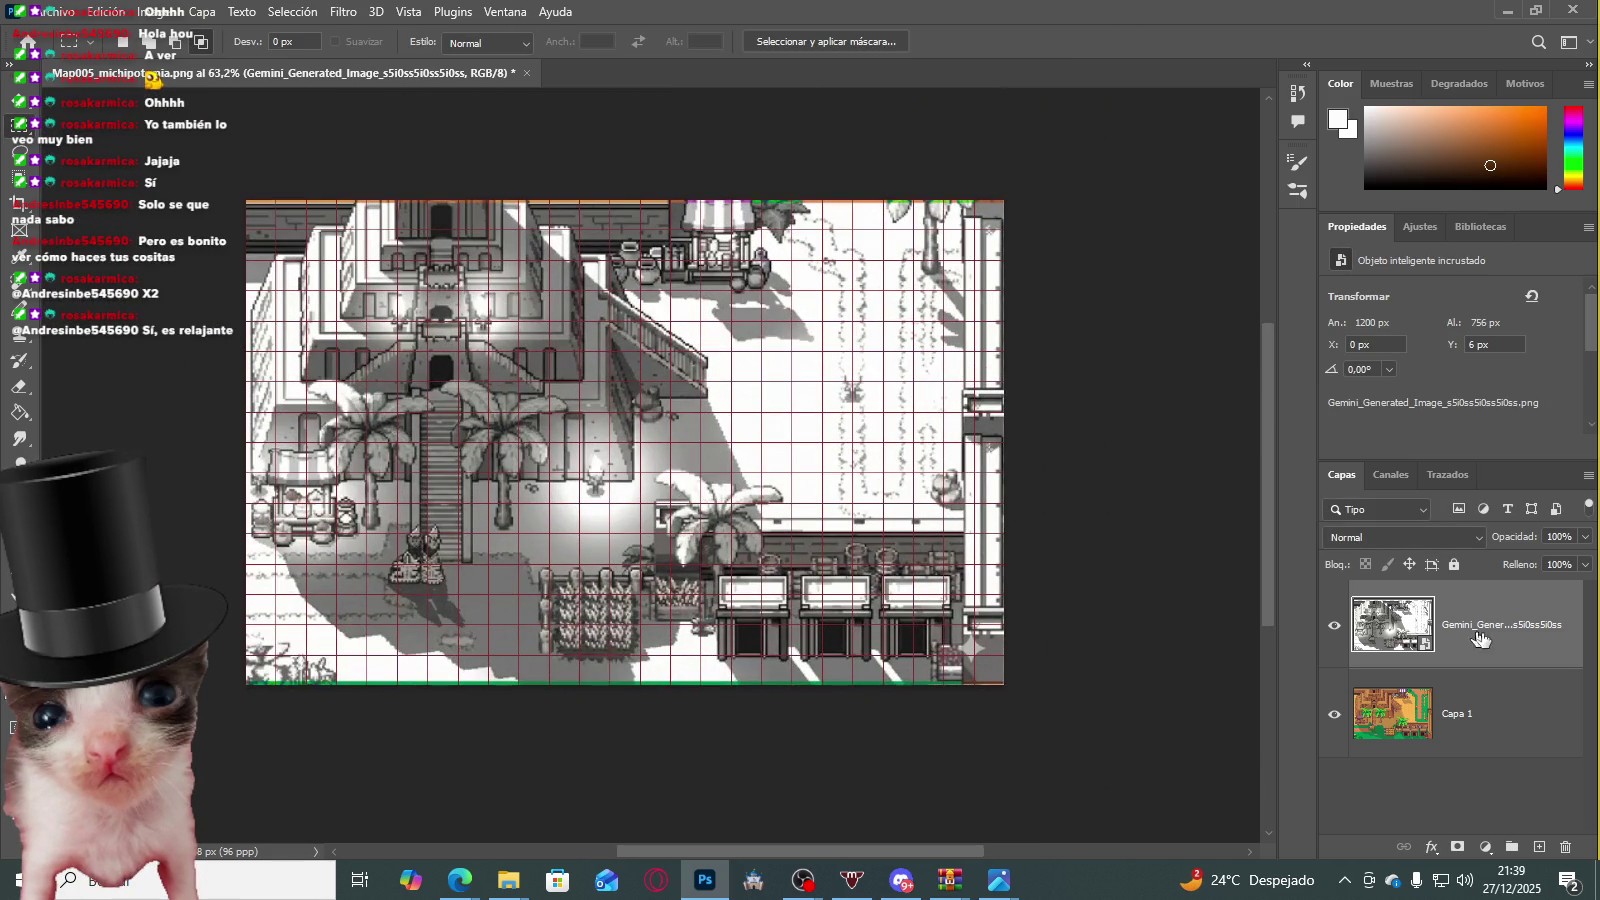
pyautogui.click(1436, 542)
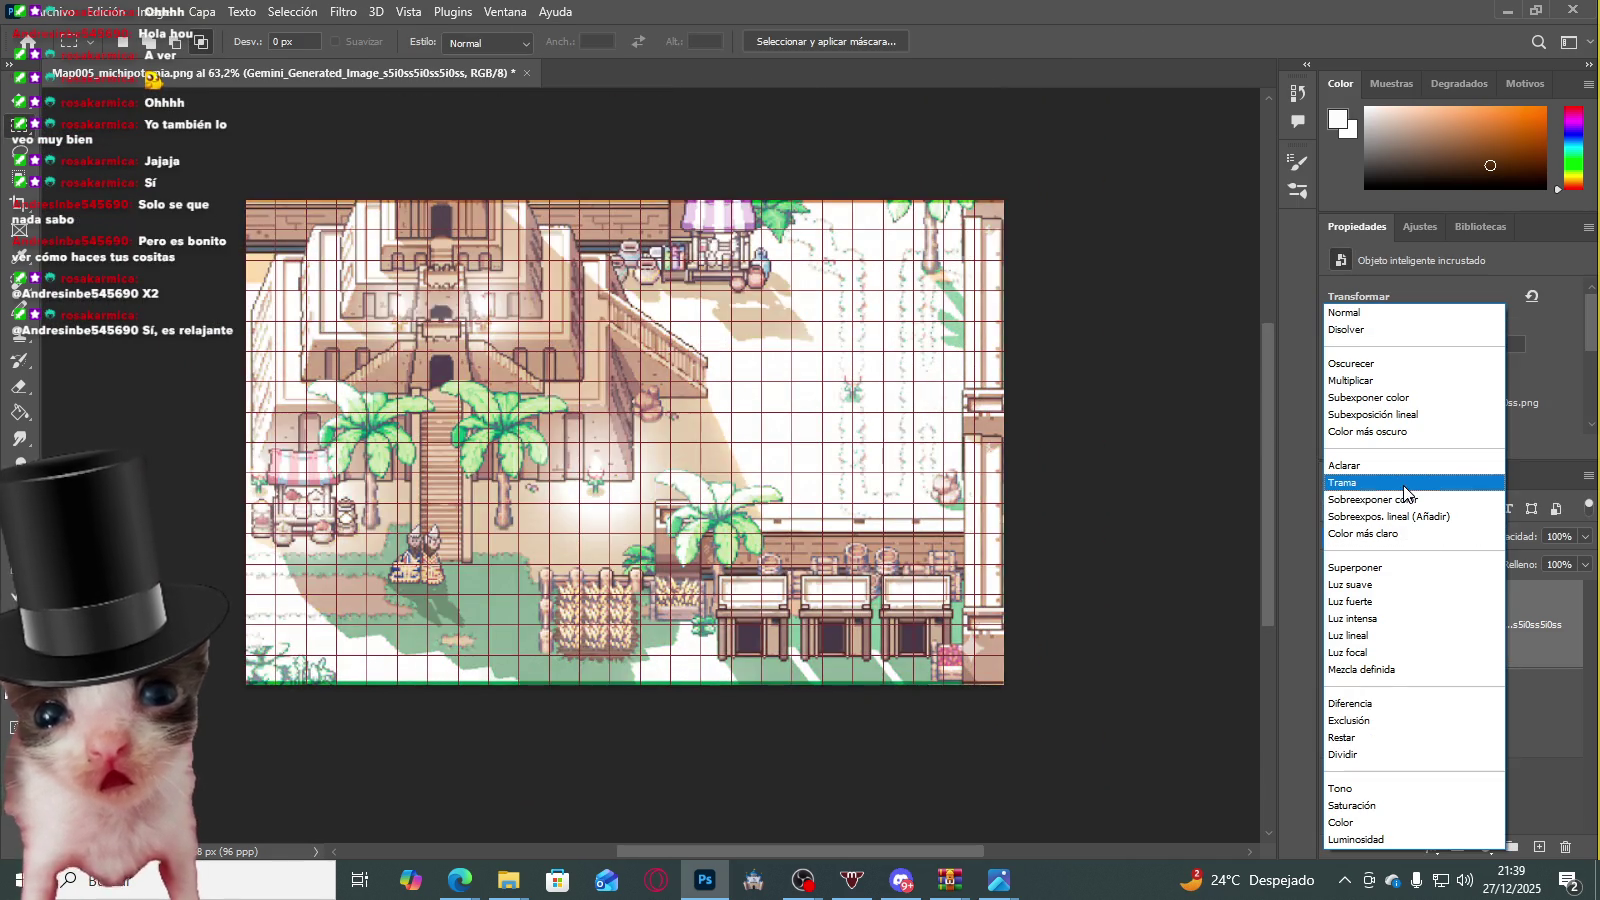
# Step: Try Luz suave and adjust opacity on the shadow layer, then settle on Superponer blending
pyautogui.click(1410, 584)
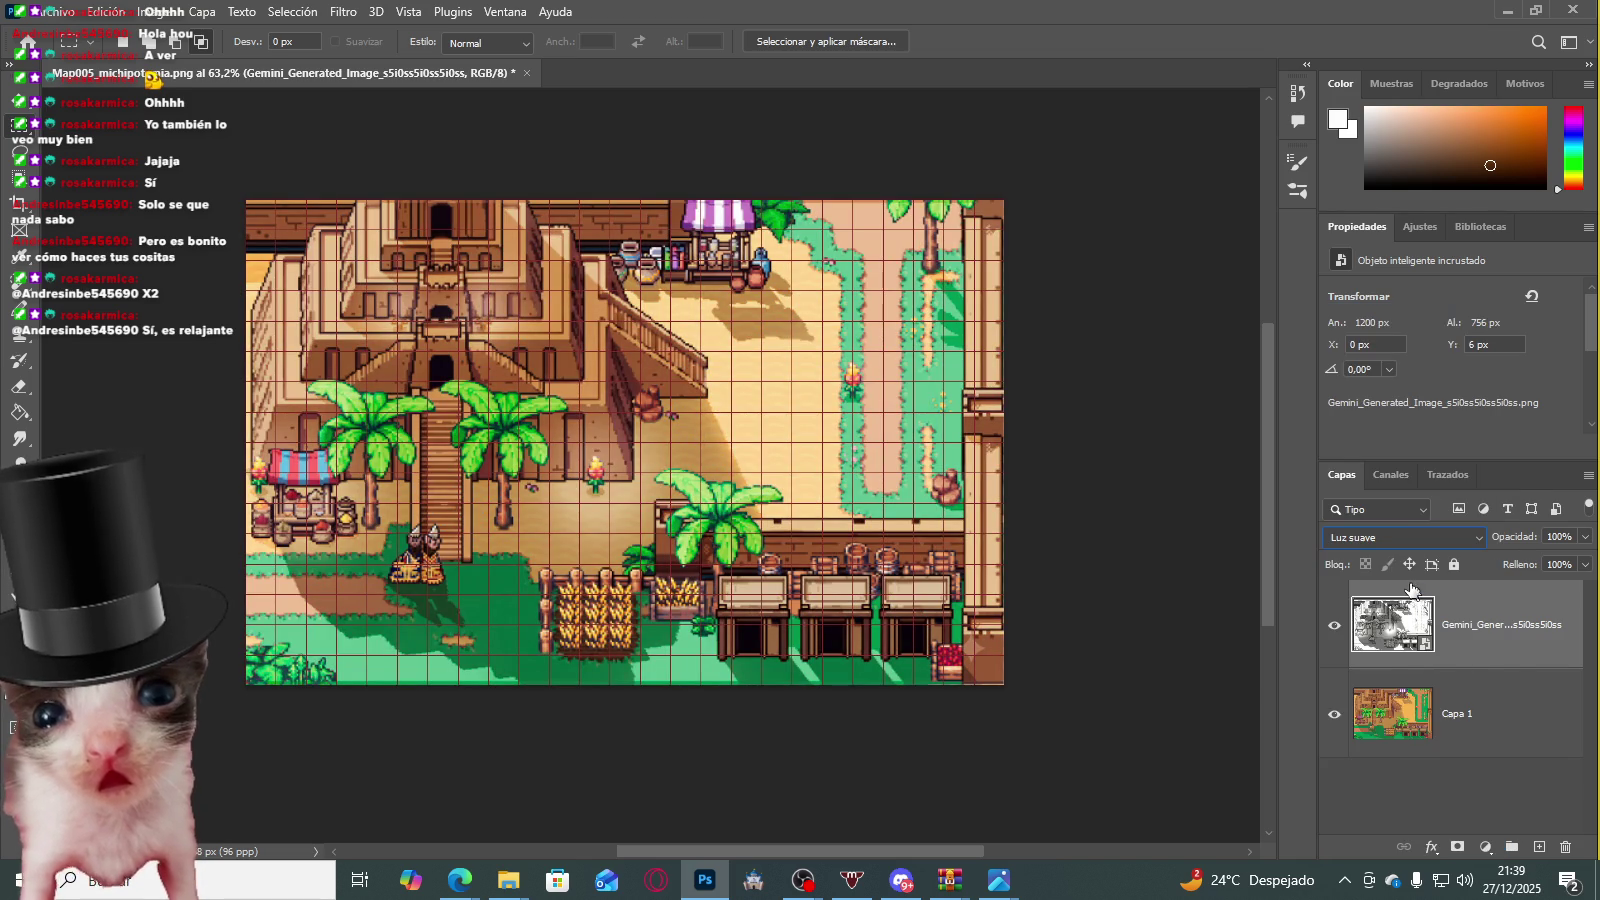
pyautogui.click(1585, 536)
pyautogui.moveTo(1544, 557)
pyautogui.mouseDown()
pyautogui.moveTo(1530, 560)
pyautogui.moveTo(1590, 558)
pyautogui.mouseUp()
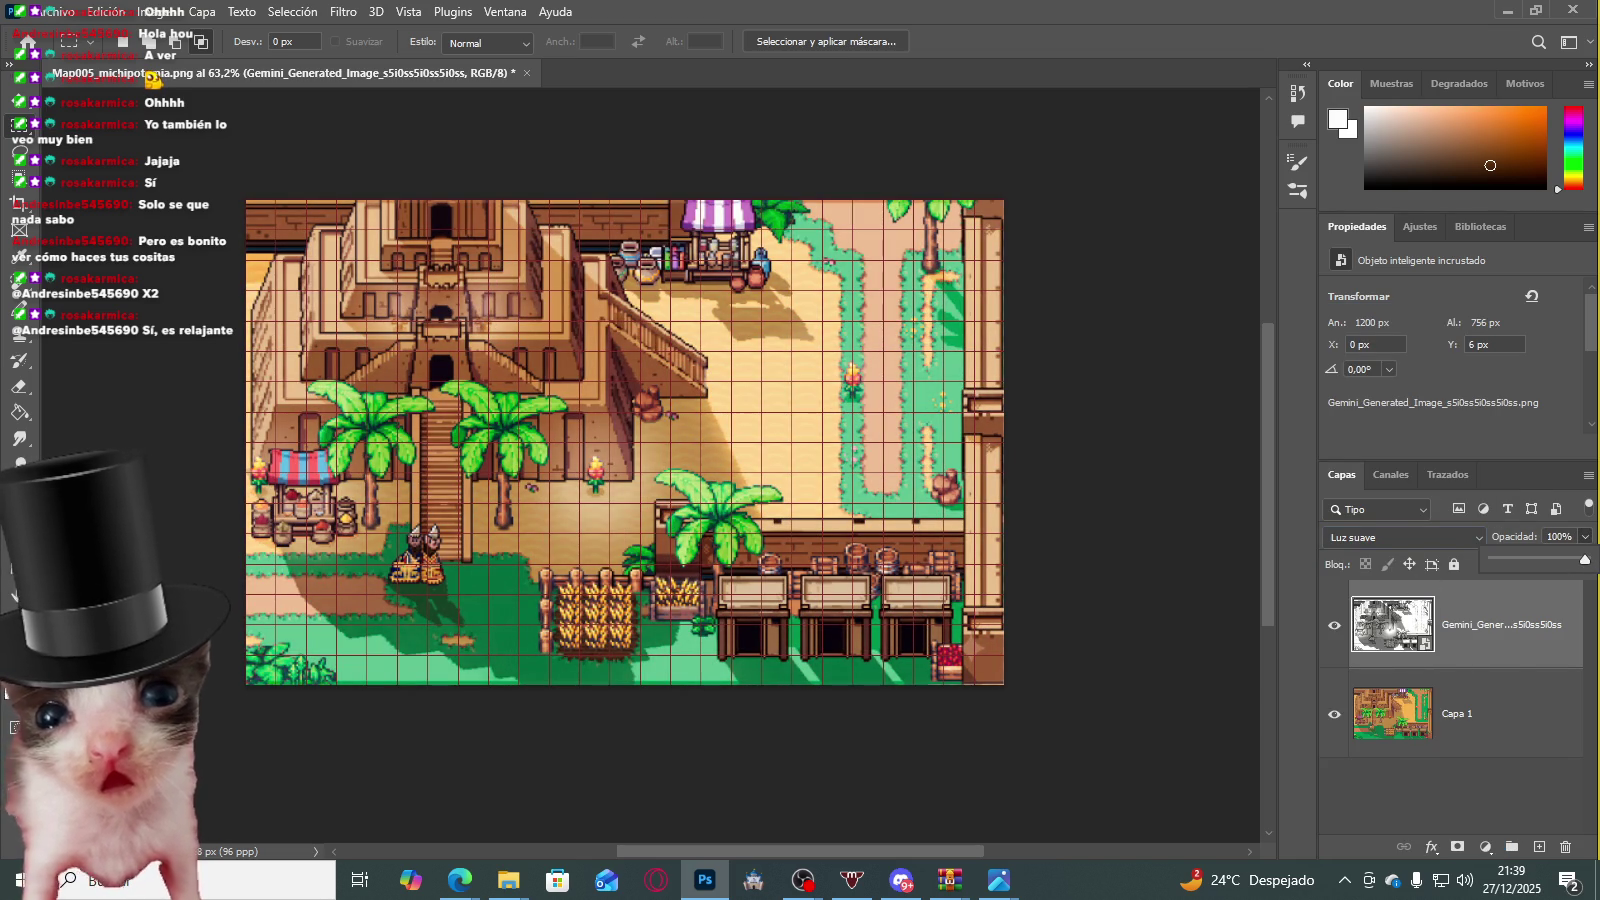
pyautogui.click(1402, 538)
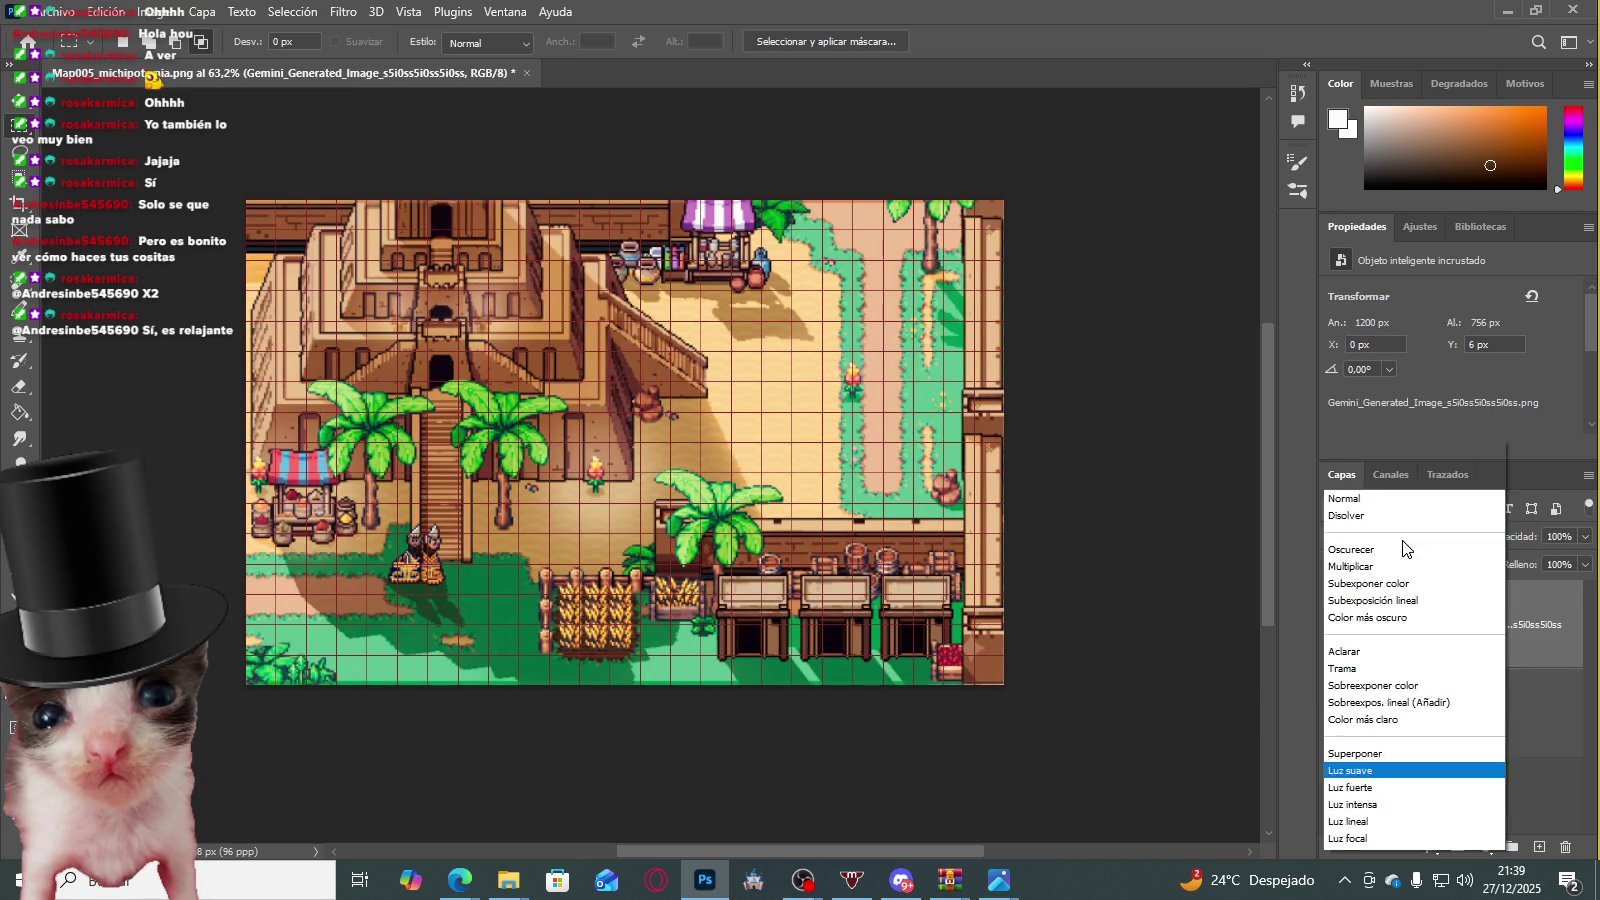
pyautogui.click(1390, 567)
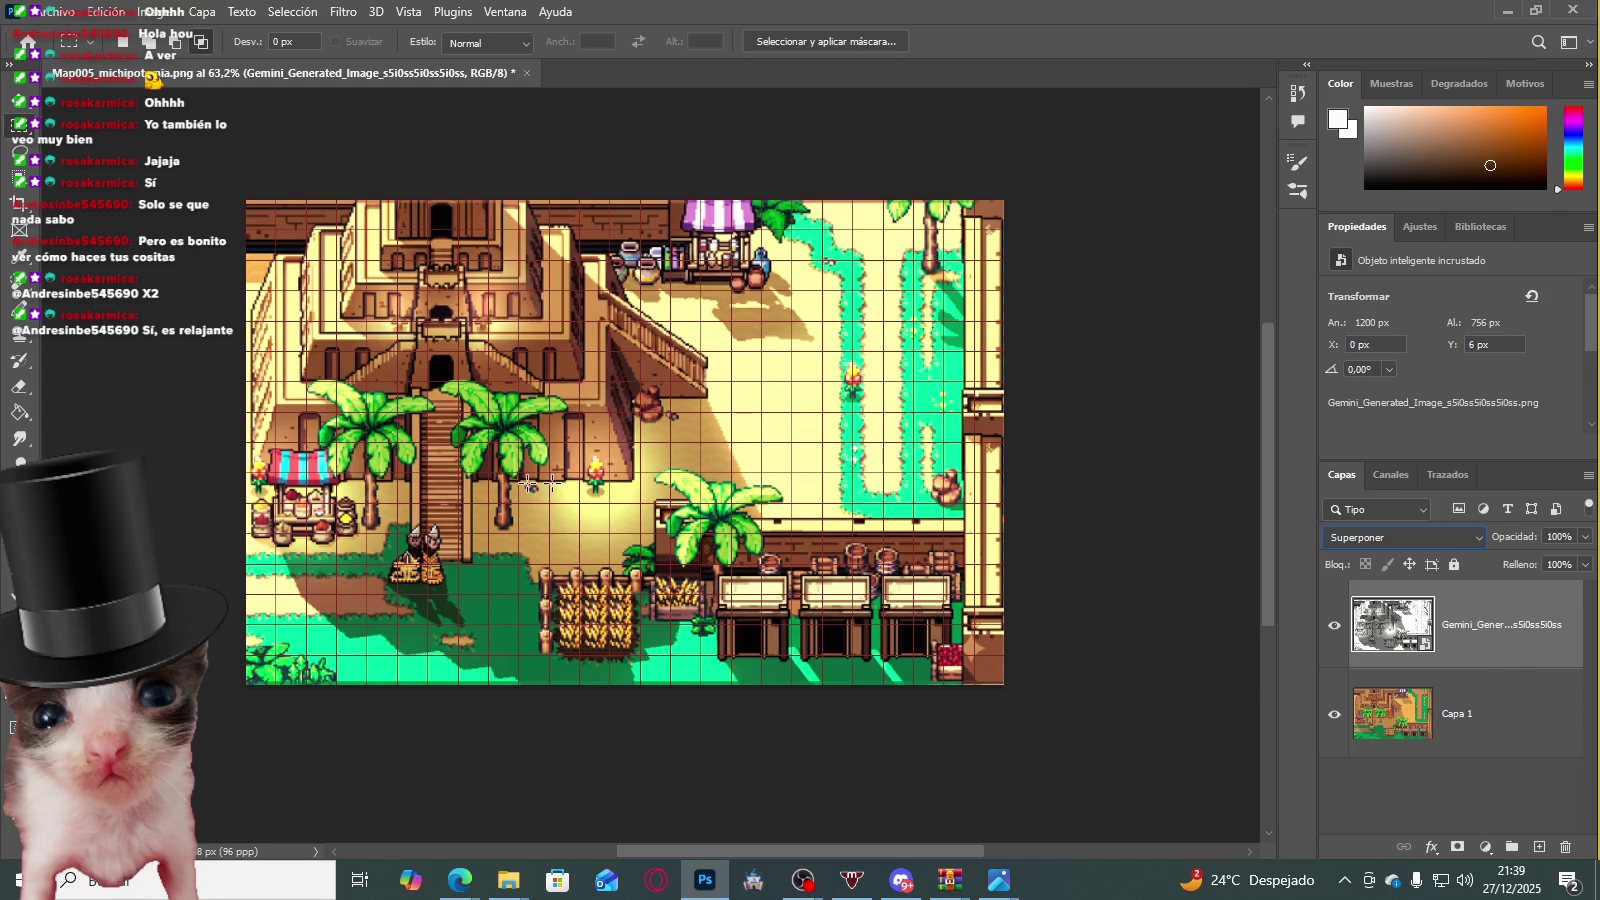
# Step: Inspect the map up close and nudge the shadow layer one pixel left and up with Free Transform
pyautogui.scroll(3, 302, 289)
pyautogui.scroll(1, 310, 292)
pyautogui.scroll(-4, 330, 296)
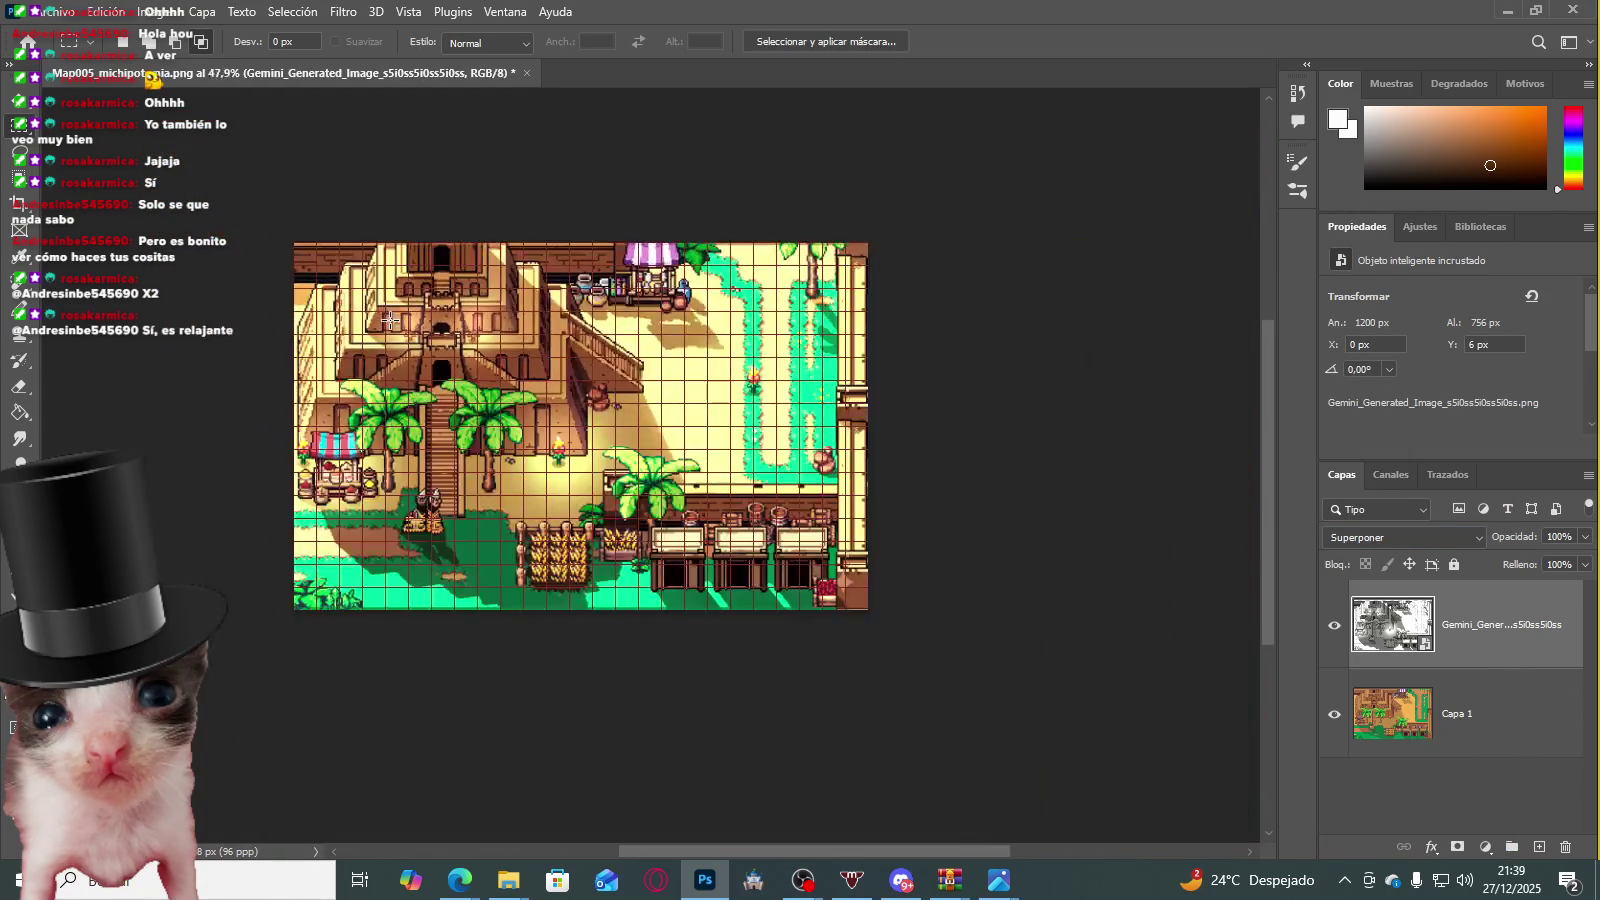
pyautogui.scroll(2, 346, 300)
pyautogui.scroll(-1, 380, 360)
pyautogui.scroll(-1, 420, 420)
pyautogui.scroll(-1, 460, 490)
pyautogui.scroll(-1, 497, 553)
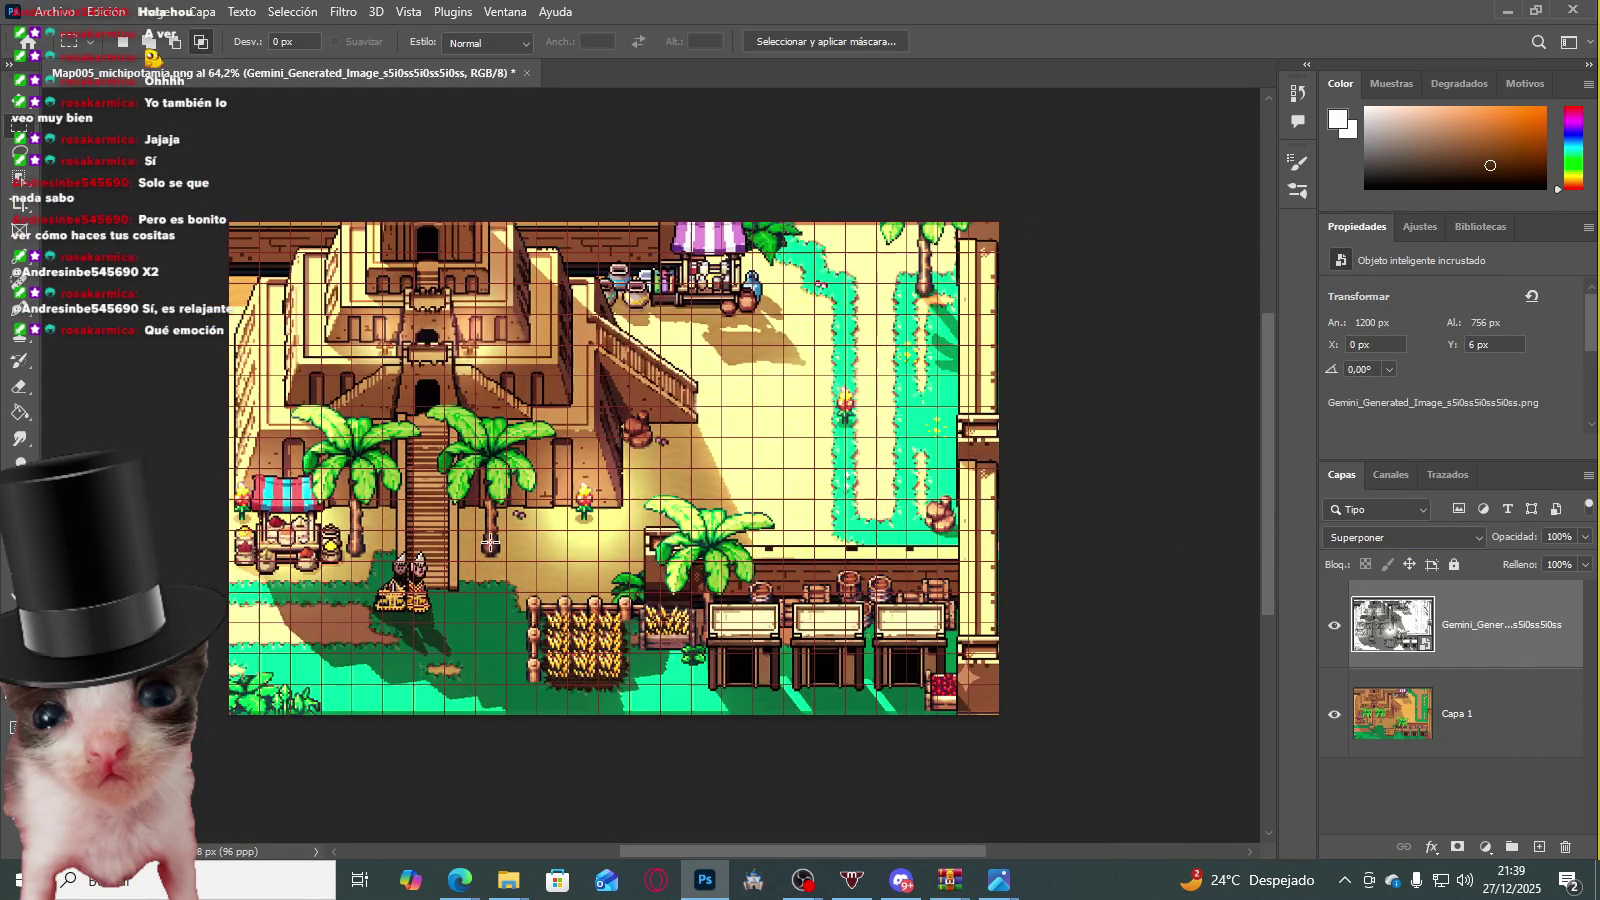
pyautogui.scroll(3, 600, 555)
pyautogui.scroll(-2, 700, 553)
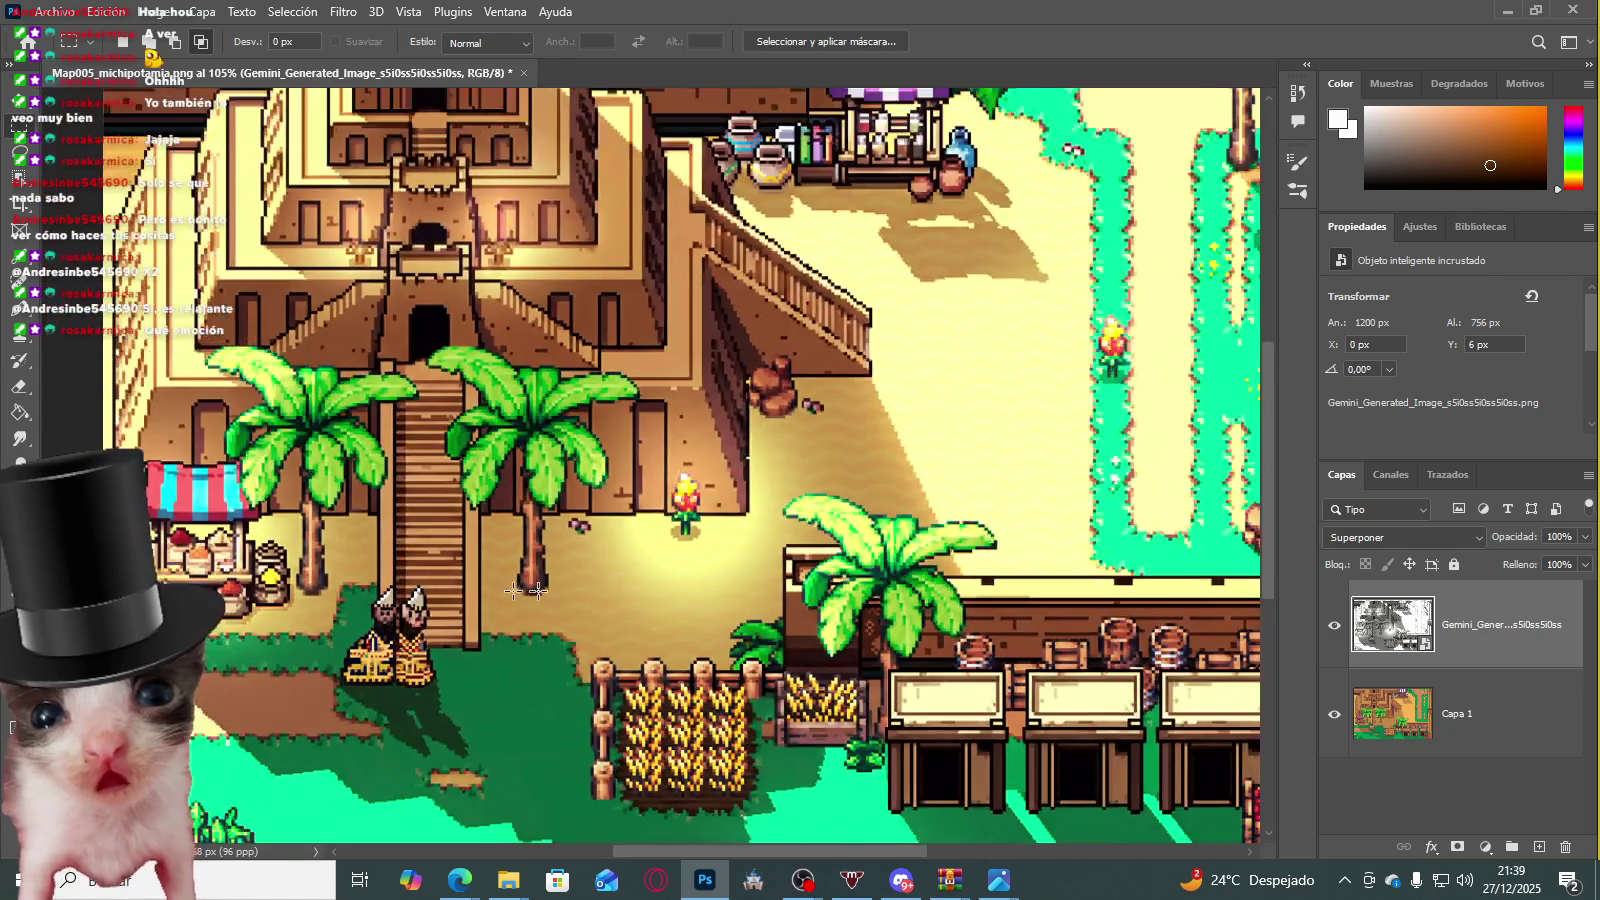
pyautogui.scroll(2, 800, 552)
pyautogui.scroll(1, 860, 525)
pyautogui.scroll(1, 920, 480)
pyautogui.scroll(3, 1000, 410)
pyautogui.scroll(3, 1081, 339)
pyautogui.scroll(1, 1081, 339)
pyautogui.scroll(1, 1081, 339)
pyautogui.hotkey('ctrl', 't')
pyautogui.press('Left')
pyautogui.press('Up')
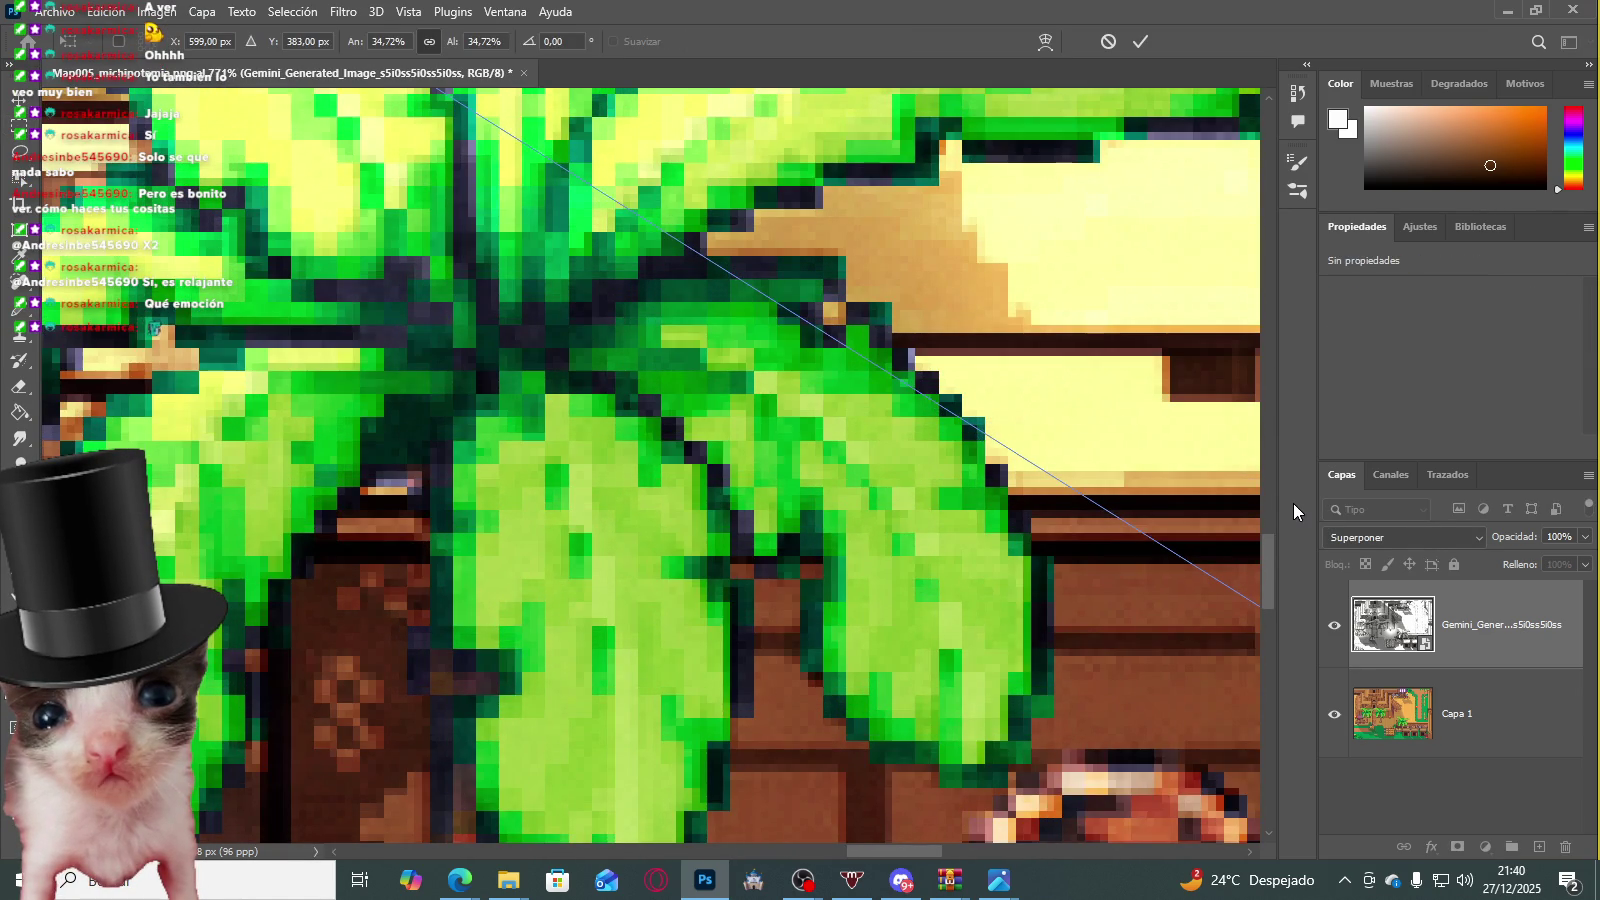
pyautogui.scroll(-2, 1292, 502)
pyautogui.press('Return')
# Step: Return to the Rectangular Marquee, zoom out over the whole map, and lock the Gemini layer
pyautogui.press('m')
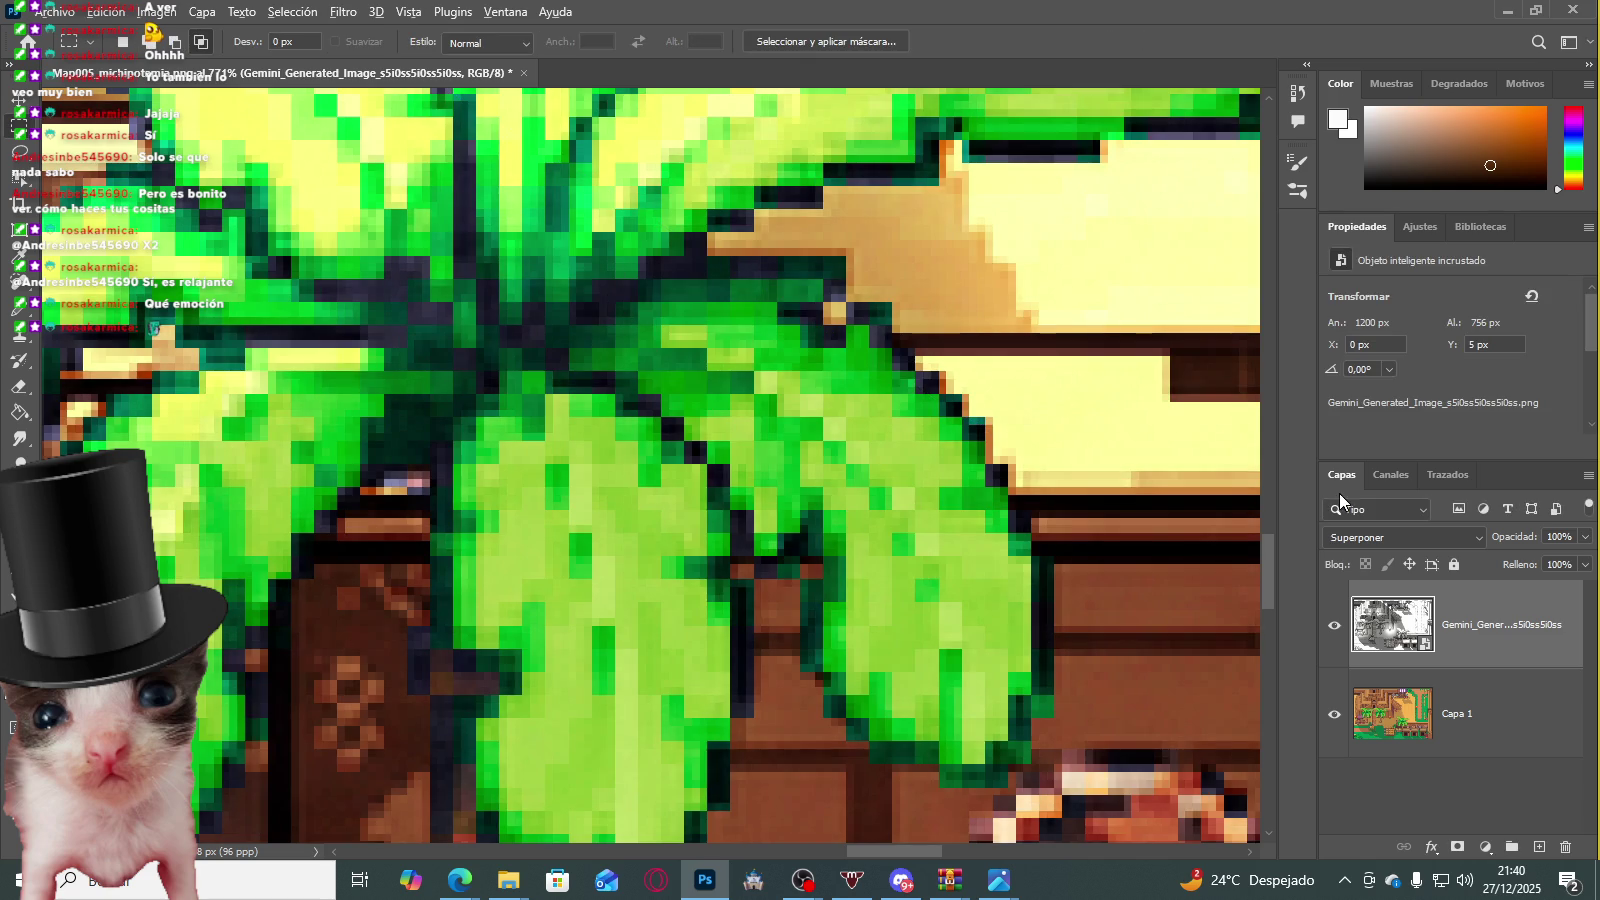
pyautogui.scroll(-6, 863, 395)
pyautogui.scroll(-3, 700, 350)
pyautogui.scroll(-1, 550, 310)
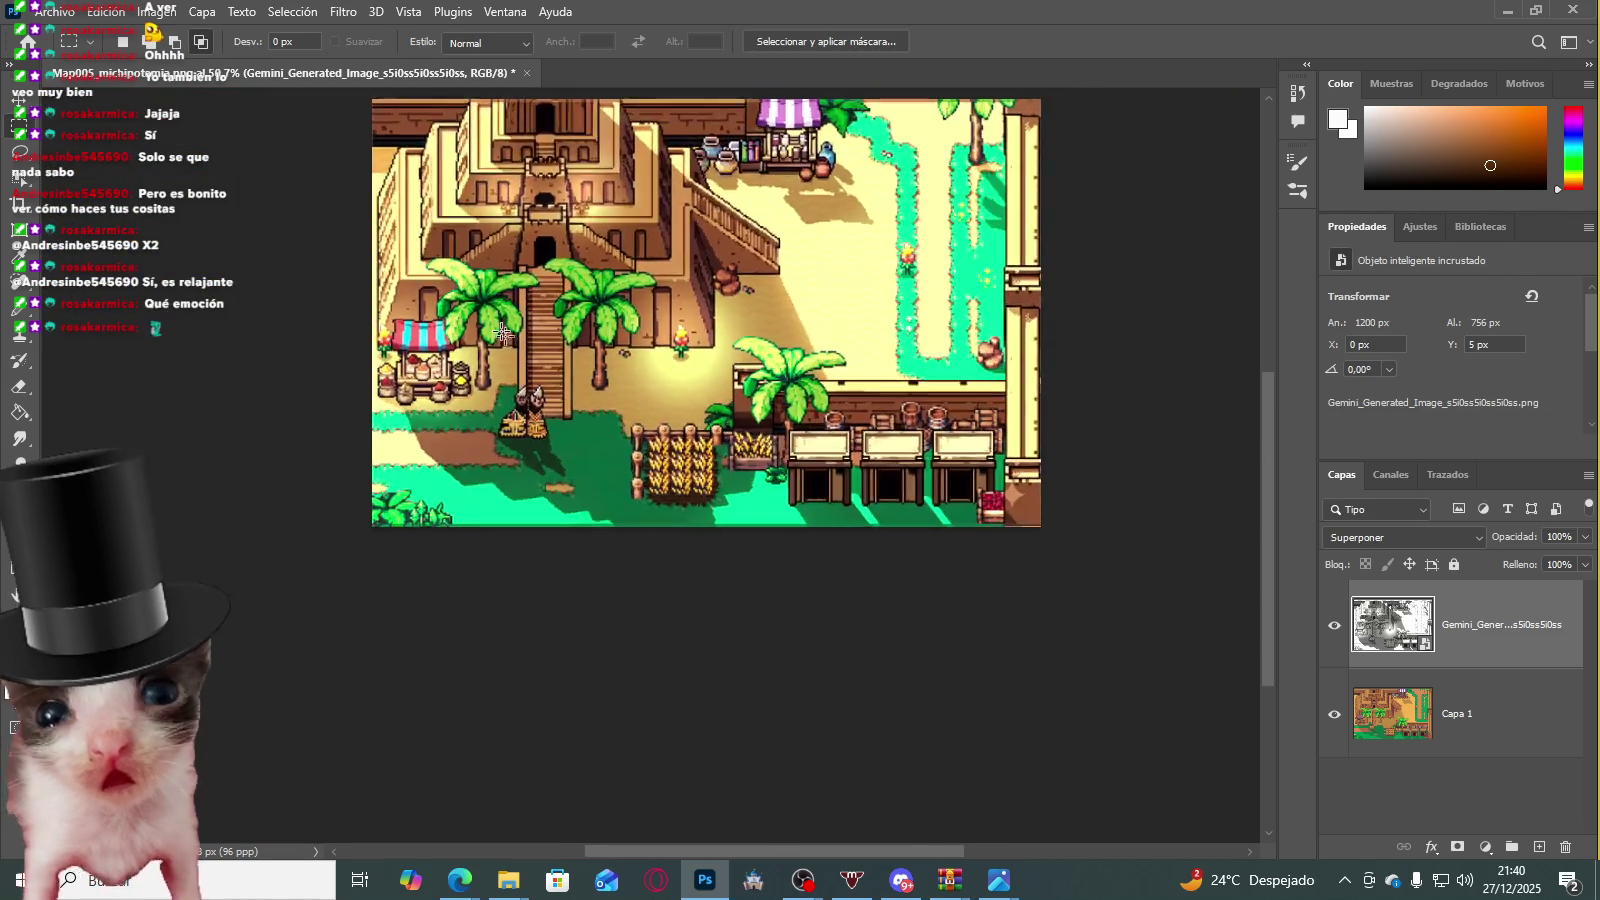
pyautogui.scroll(2, 429, 282)
pyautogui.scroll(5, 429, 282)
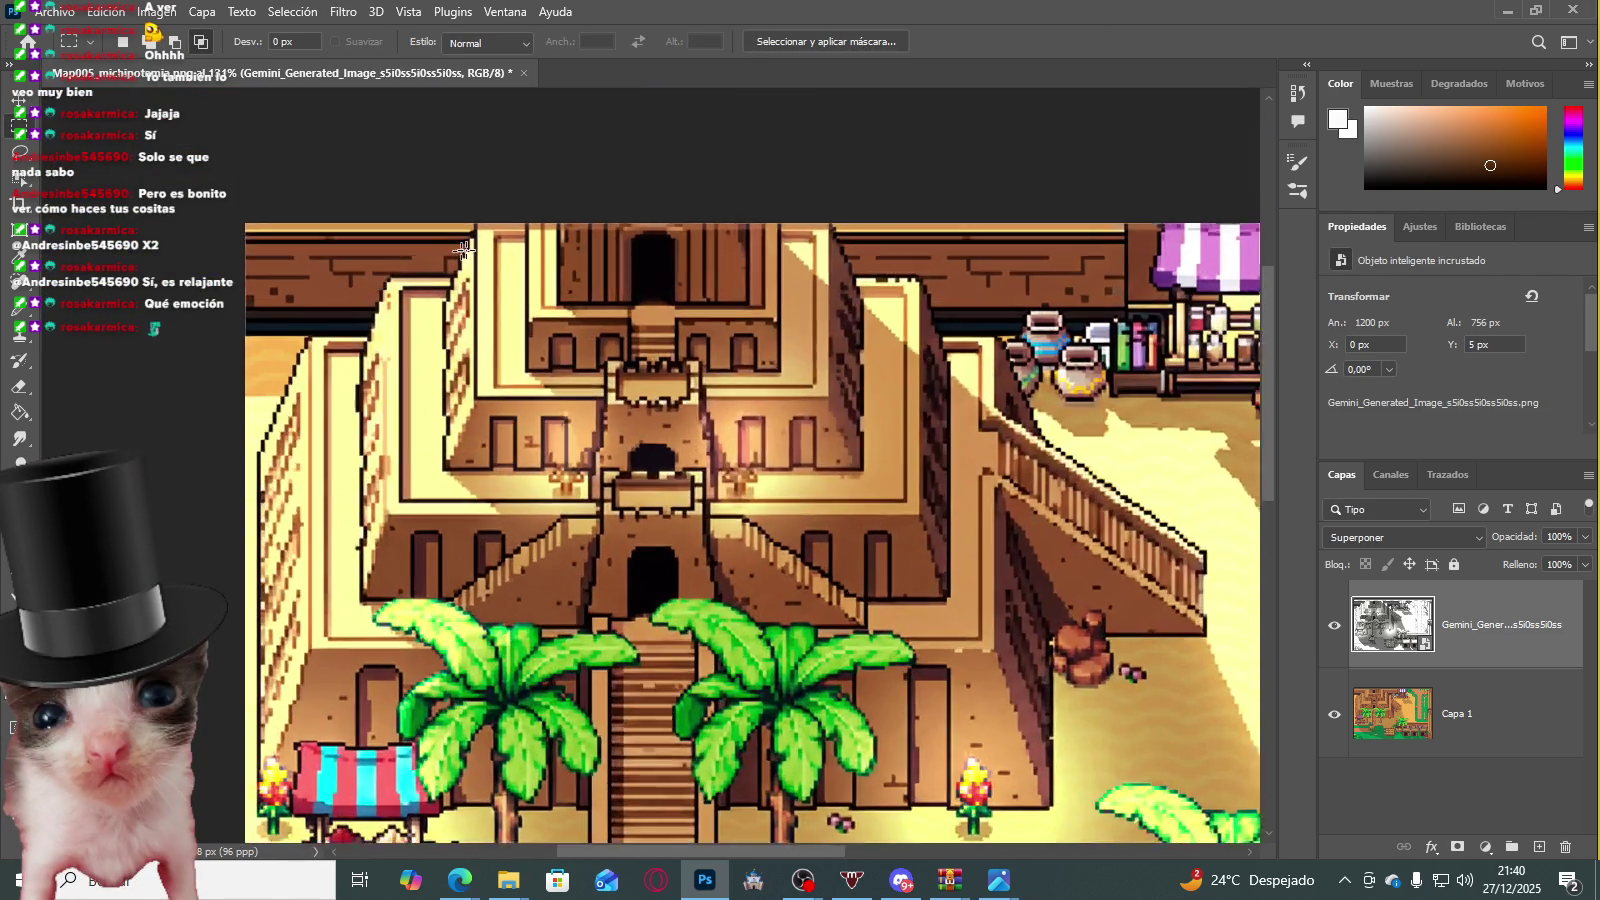
pyautogui.scroll(2, 485, 259)
pyautogui.scroll(-2, 520, 290)
pyautogui.scroll(-2, 580, 340)
pyautogui.scroll(-3, 640, 390)
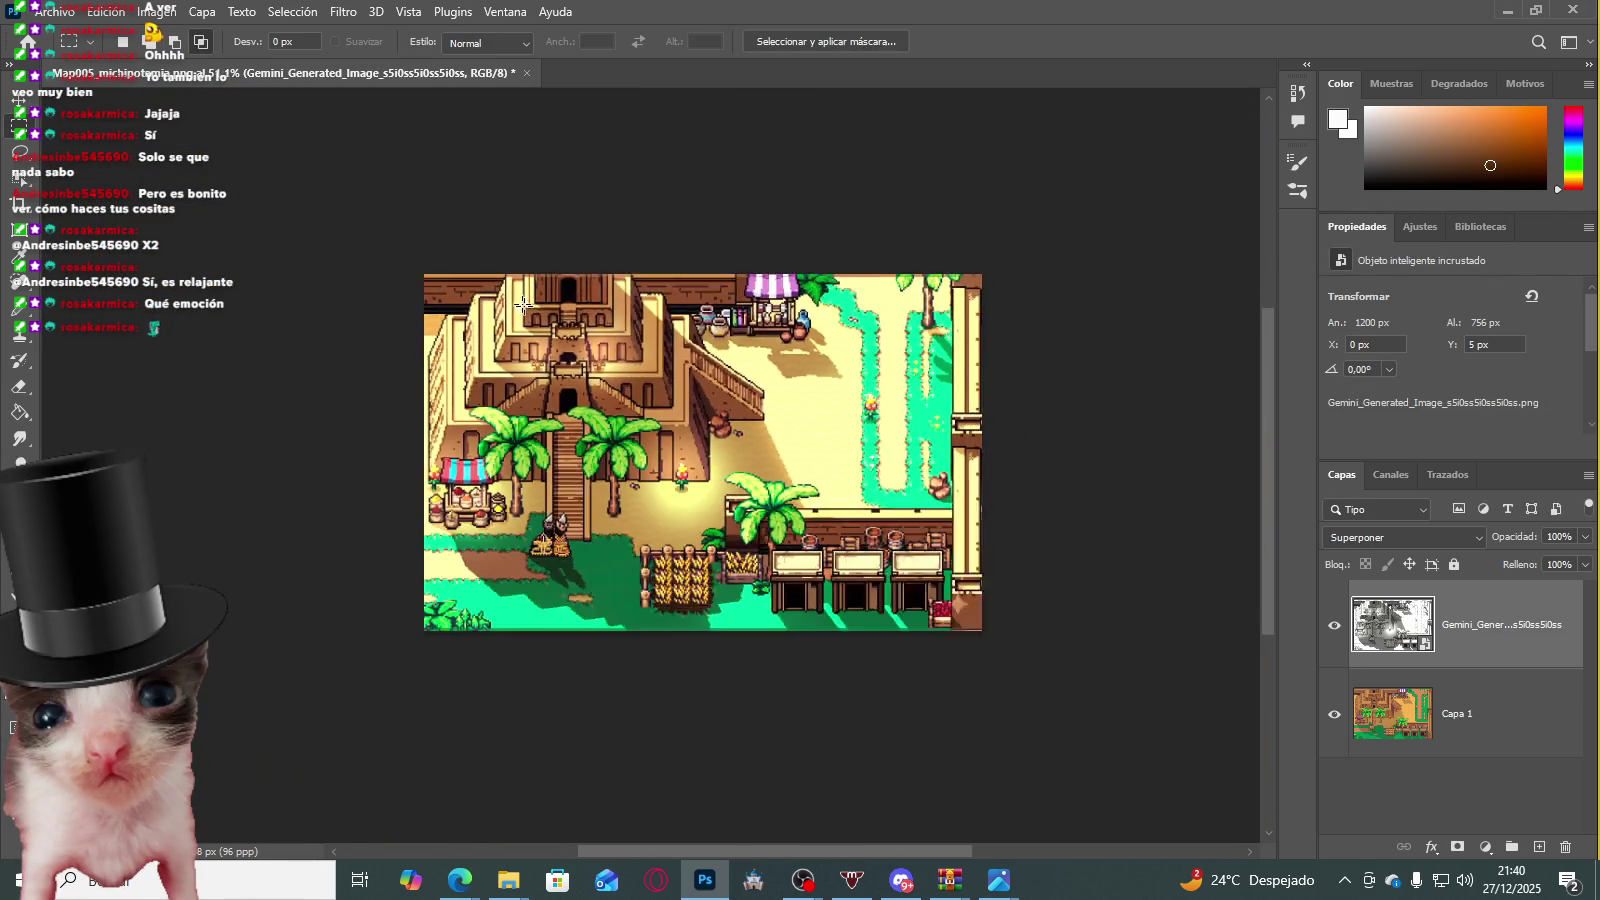
pyautogui.scroll(1, 776, 506)
pyautogui.click(1431, 564)
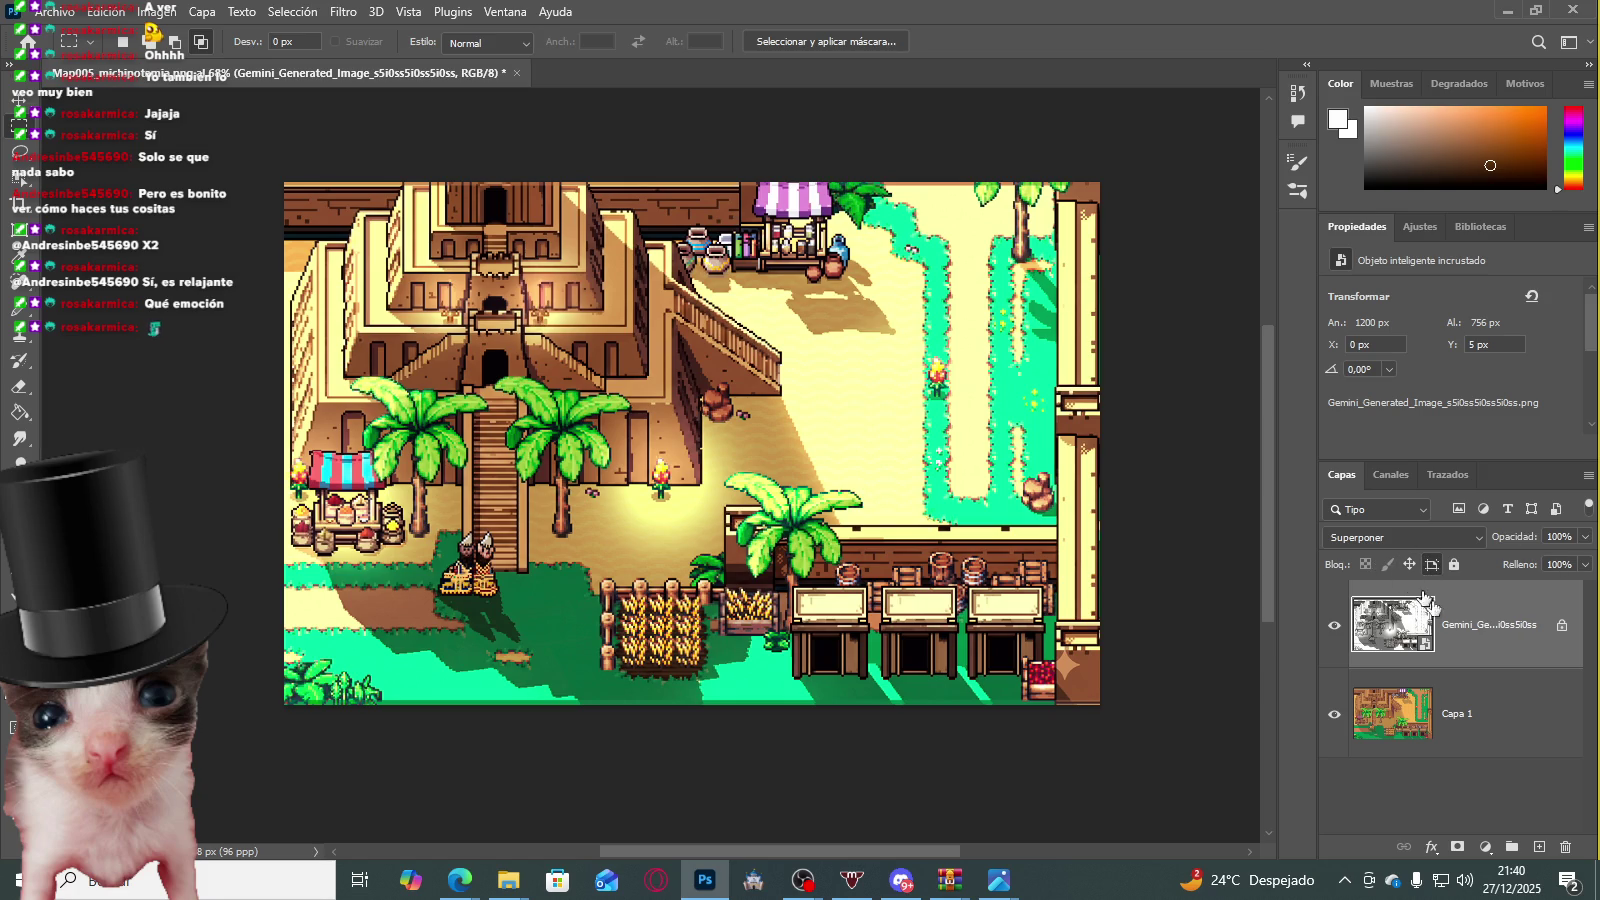
pyautogui.click(1378, 537)
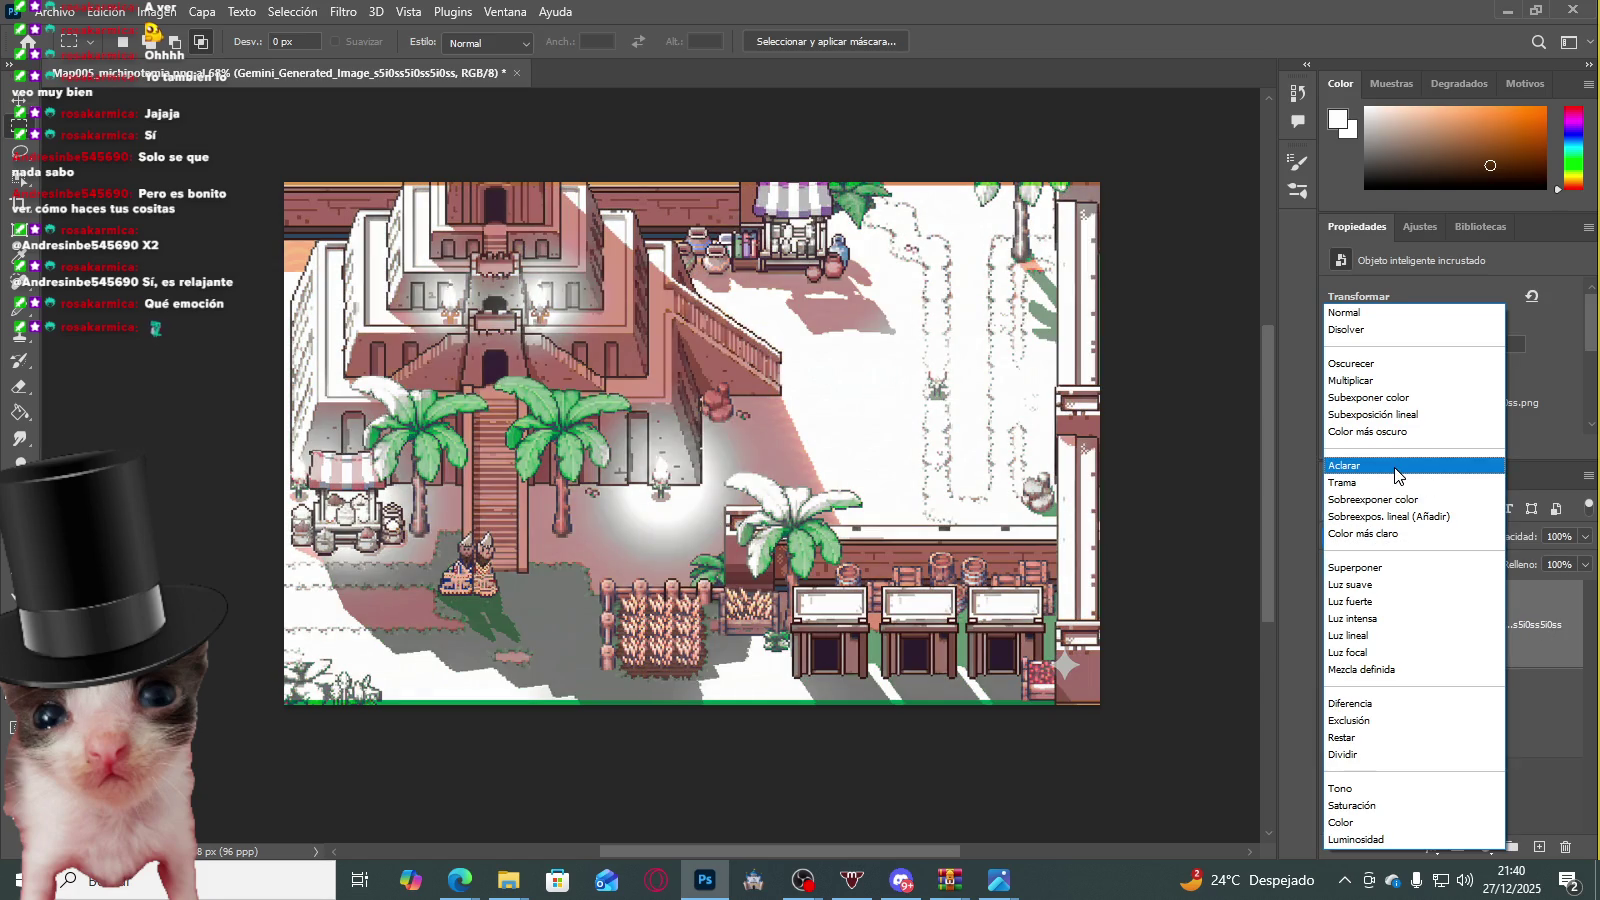
# Step: Set the shadow layer to Multiplicar and zoom around to check its alignment
pyautogui.click(1399, 386)
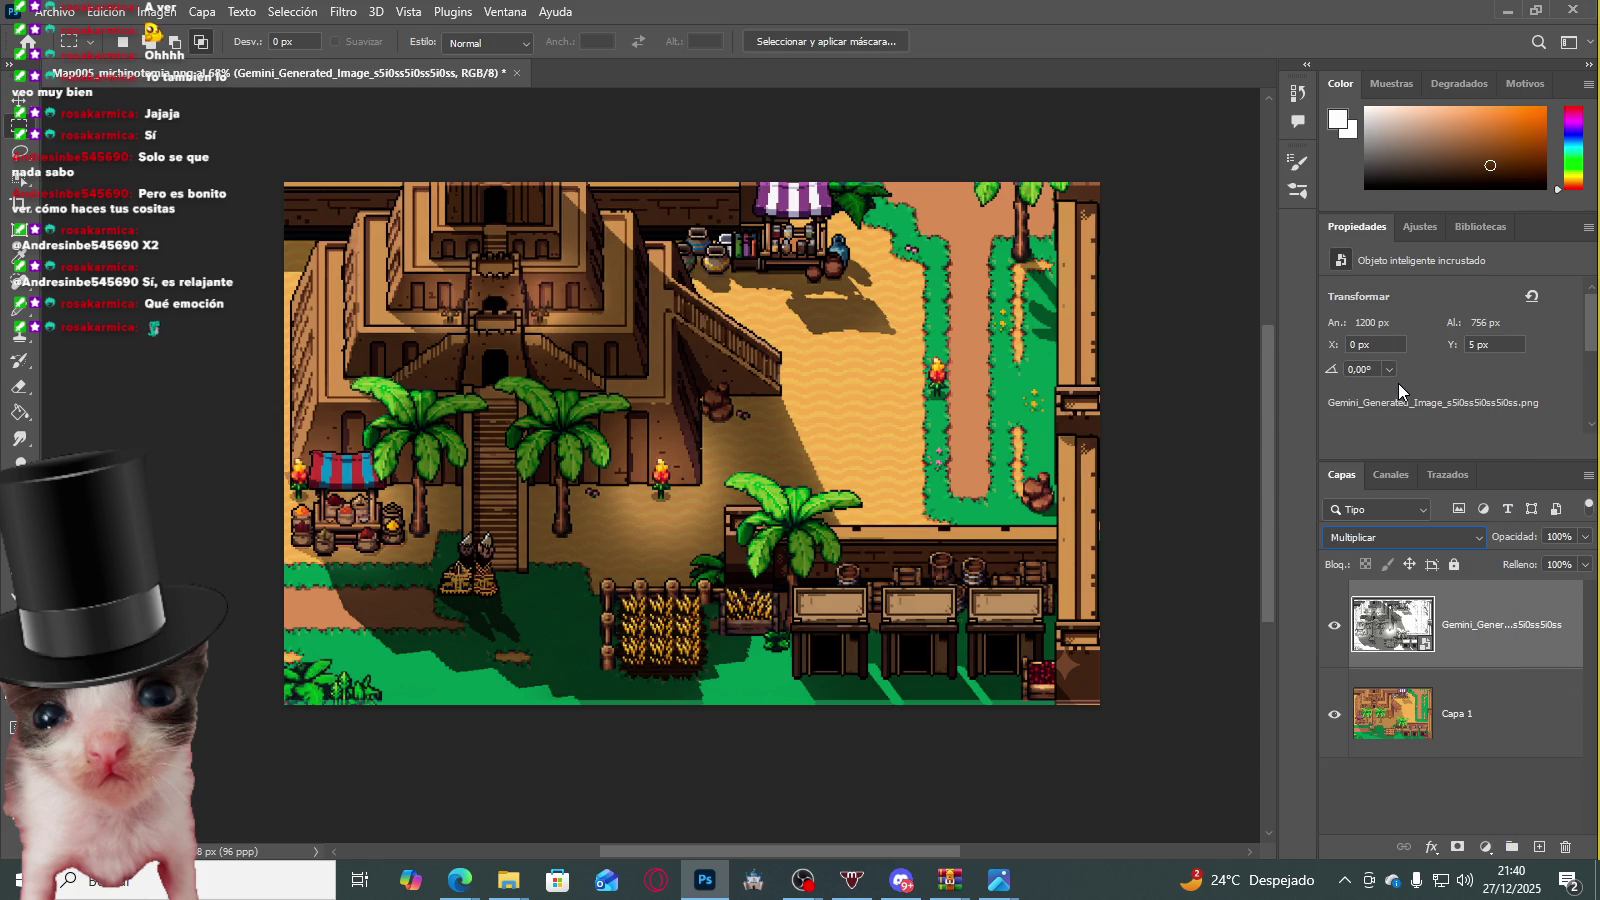
pyautogui.scroll(3, 733, 521)
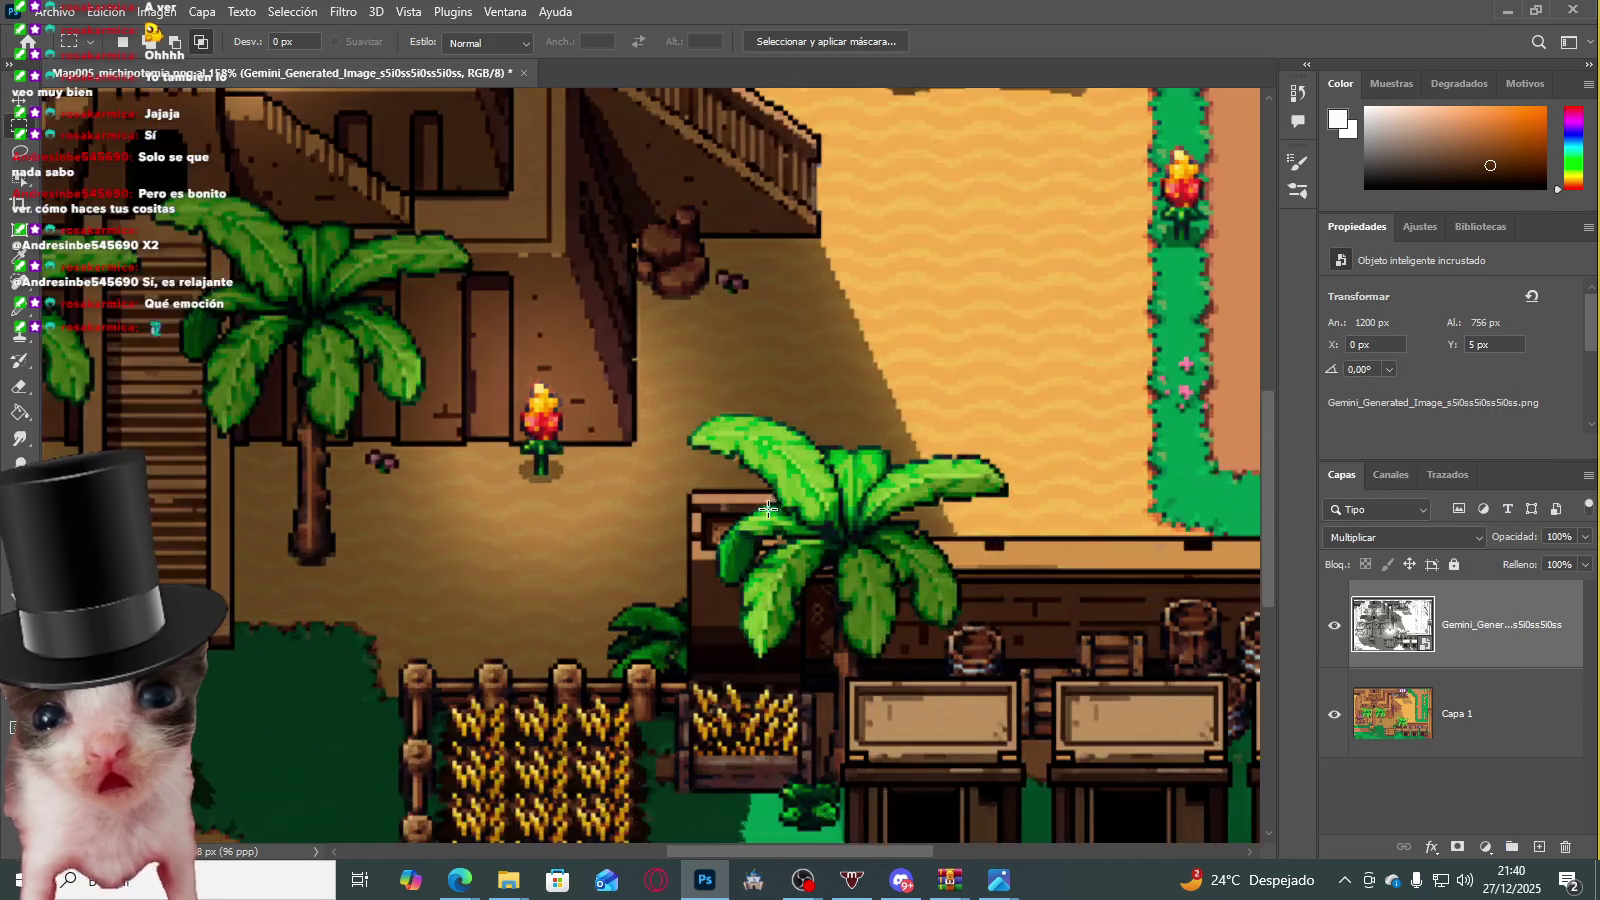
pyautogui.scroll(3, 760, 510)
pyautogui.scroll(3, 800, 495)
pyautogui.scroll(2, 852, 472)
pyautogui.scroll(-2, 793, 368)
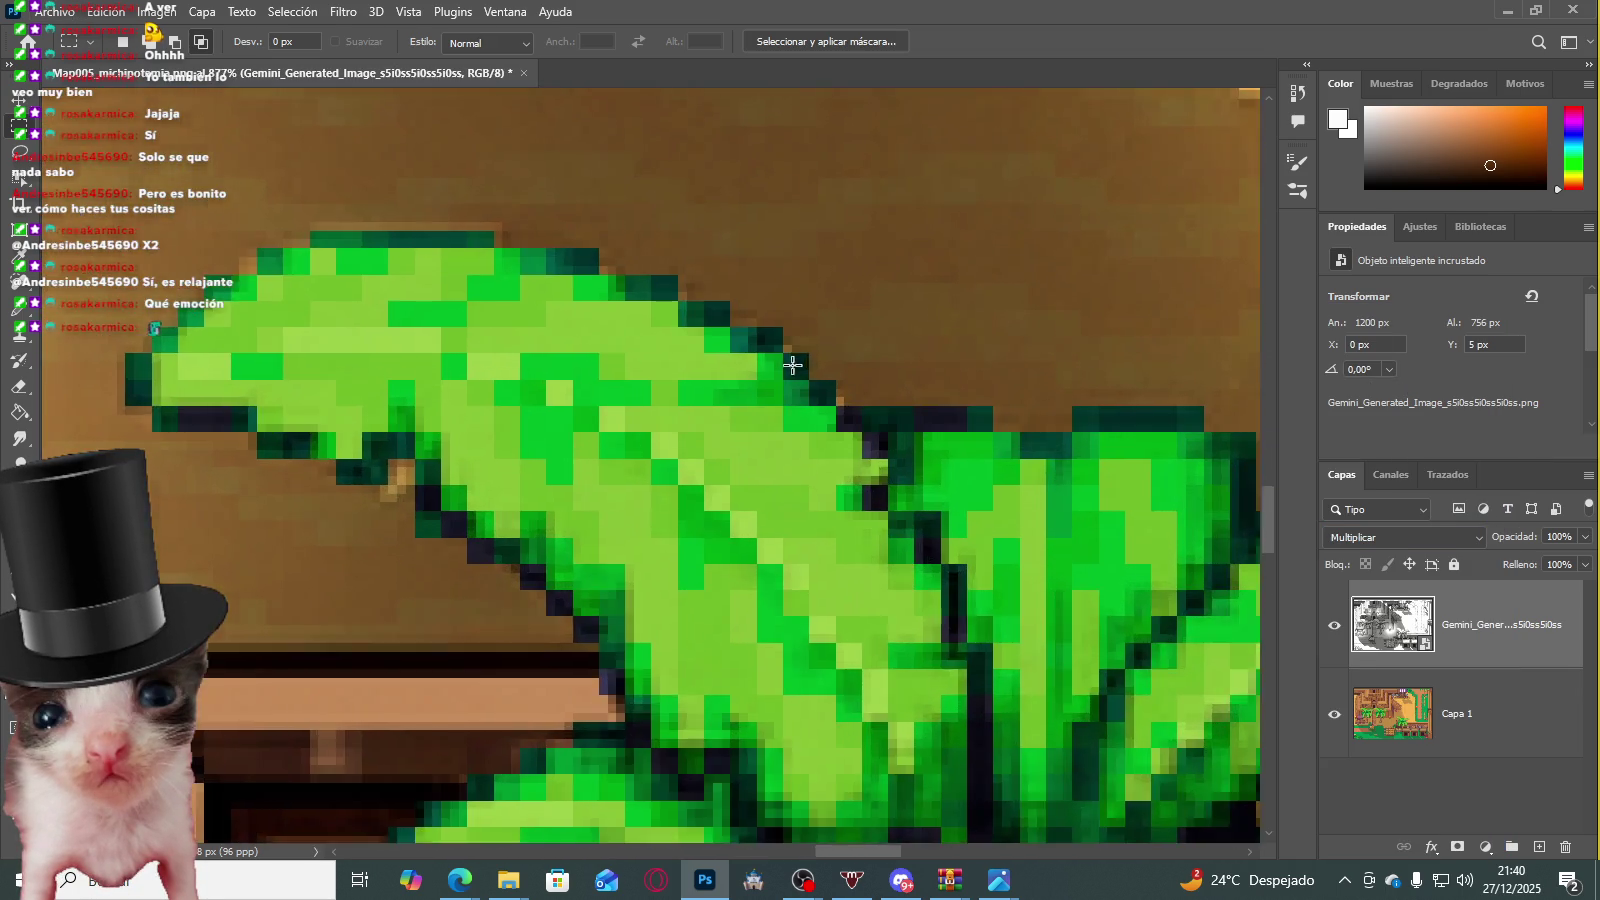
pyautogui.scroll(2, 778, 368)
pyautogui.scroll(-2, 793, 375)
pyautogui.scroll(-1, 794, 385)
pyautogui.scroll(-3, 900, 450)
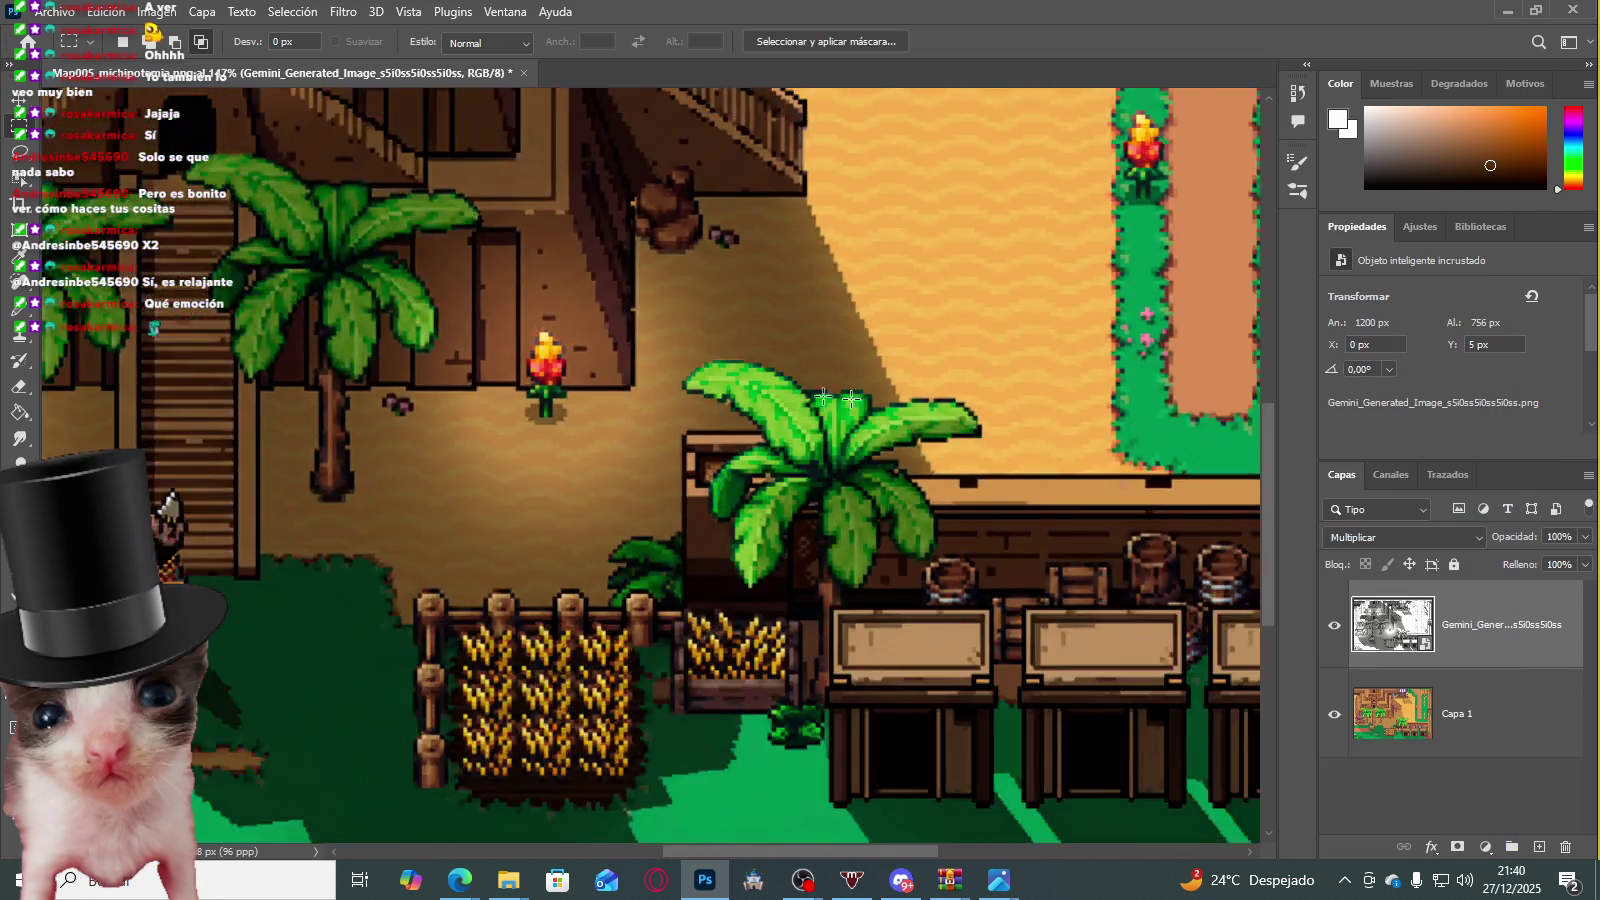
pyautogui.scroll(2, 1030, 535)
pyautogui.scroll(2, 1005, 555)
pyautogui.scroll(2, 1017, 530)
pyautogui.scroll(-1, 1017, 530)
# Step: Select small pixel blocks at the counter and palm edges and dismiss the no-pixels-selected warning
pyautogui.moveTo(985, 502); pyautogui.dragTo(1046, 521)
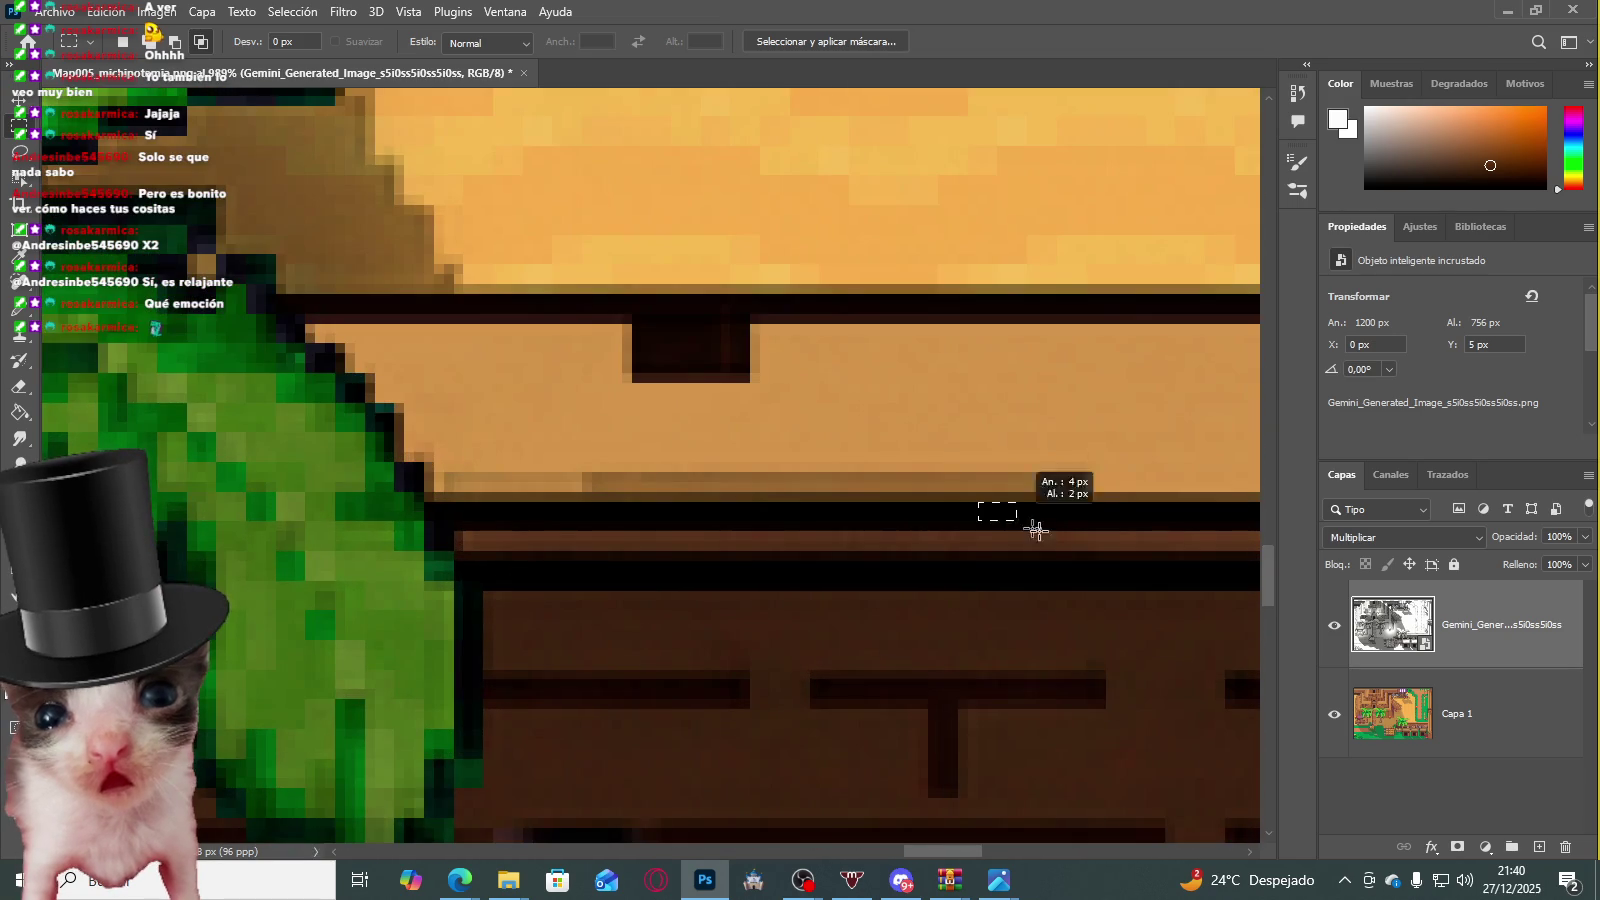
pyautogui.scroll(-2, 621, 456)
pyautogui.scroll(3, 621, 456)
pyautogui.scroll(3, 464, 464)
pyautogui.scroll(2, 510, 464)
pyautogui.moveTo(480, 458); pyautogui.dragTo(545, 508)
pyautogui.hotkey('ctrl', 'c')
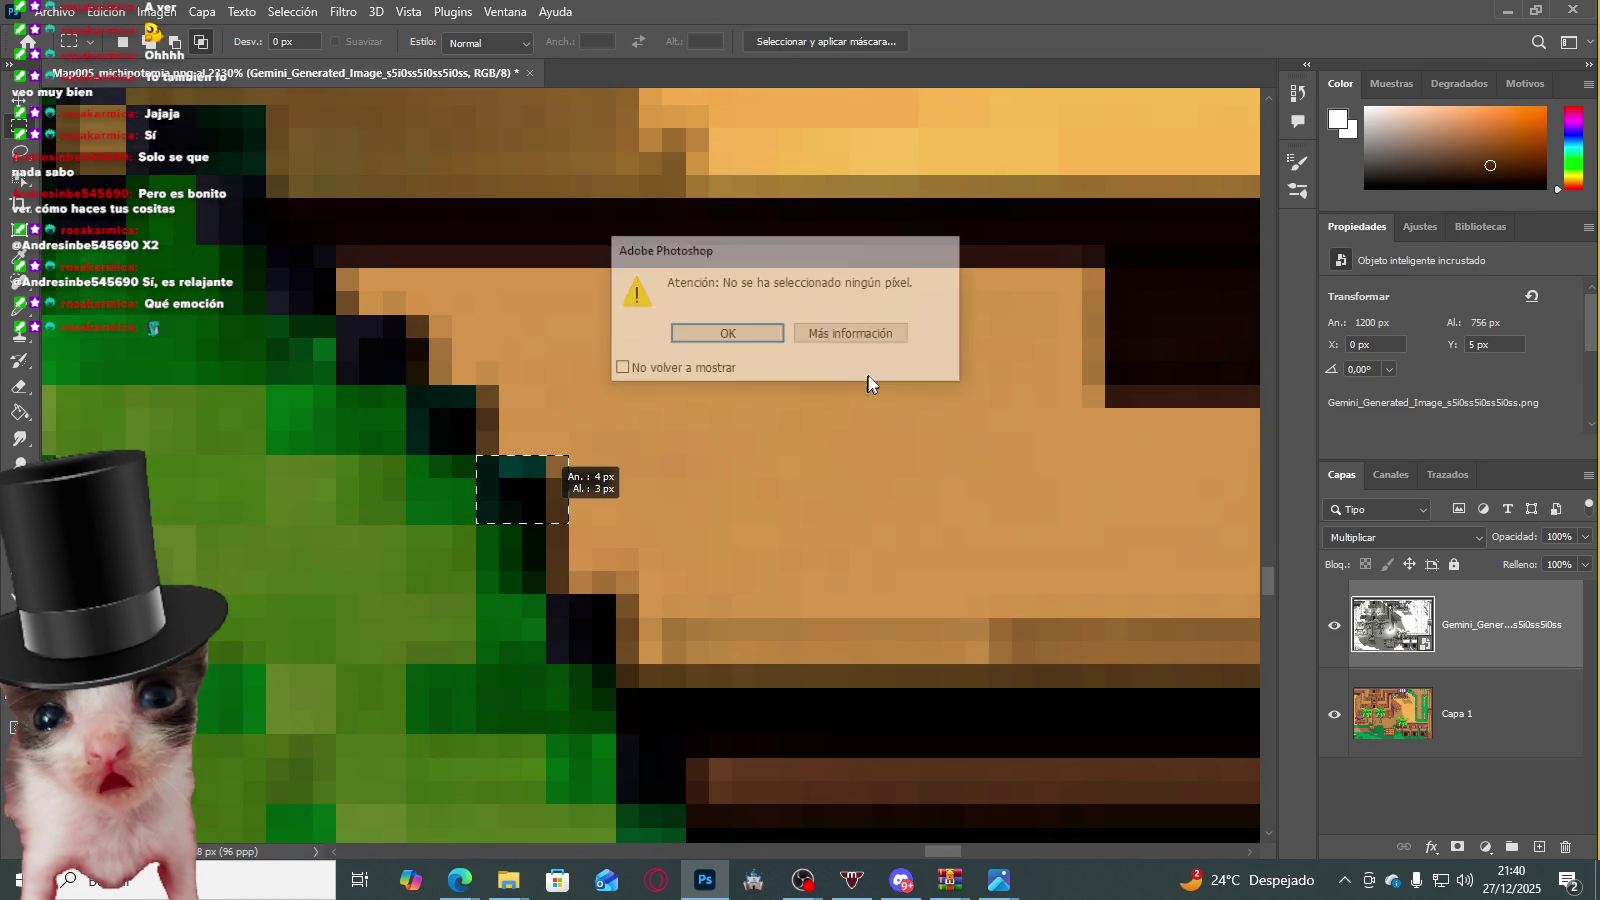
pyautogui.click(815, 332)
# Step: Compare the map with and without shadows, then shift the shadow layer down one pixel
pyautogui.scroll(-3, 713, 449)
pyautogui.scroll(-3, 720, 460)
pyautogui.scroll(-3, 680, 480)
pyautogui.scroll(-1, 603, 516)
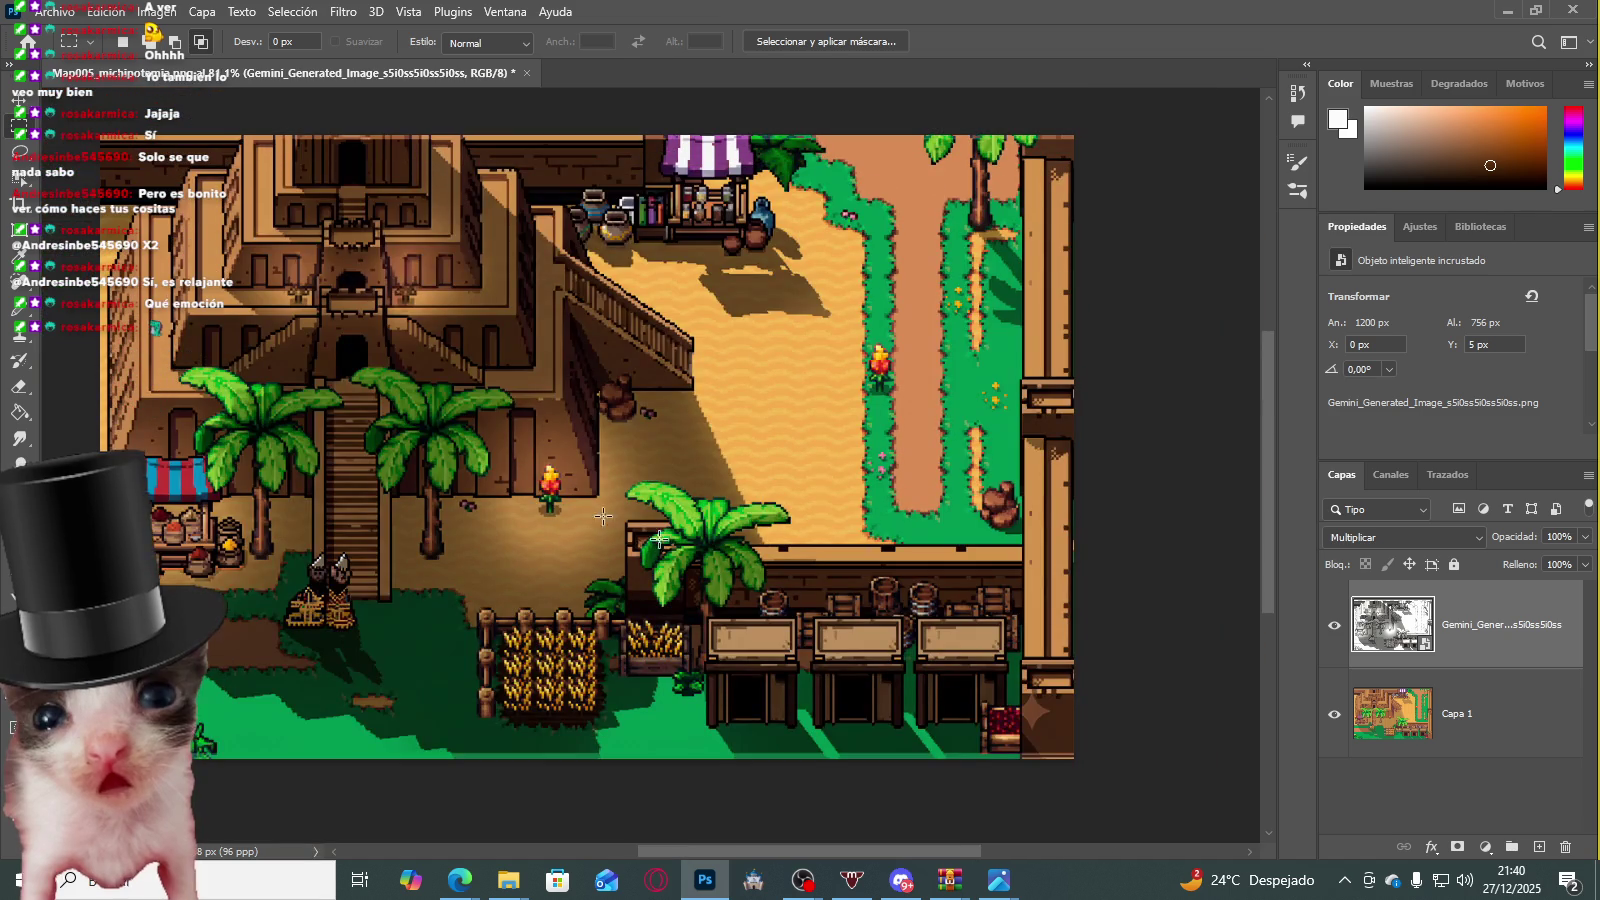
pyautogui.click(1334, 625)
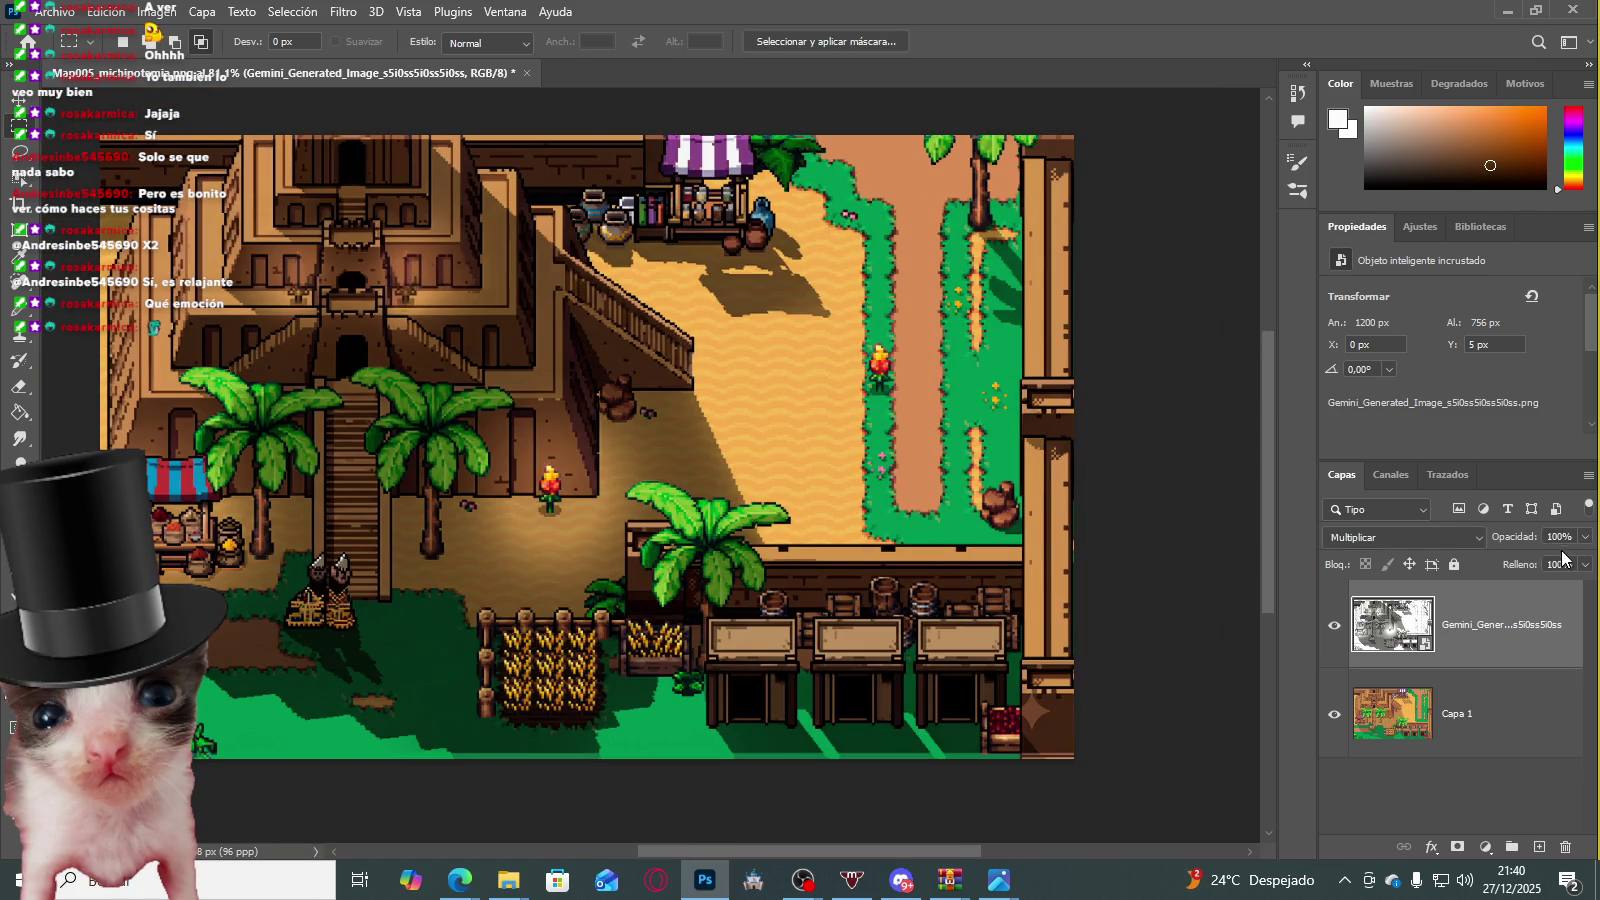
pyautogui.hotkey('ctrl', 't')
pyautogui.press('Down')
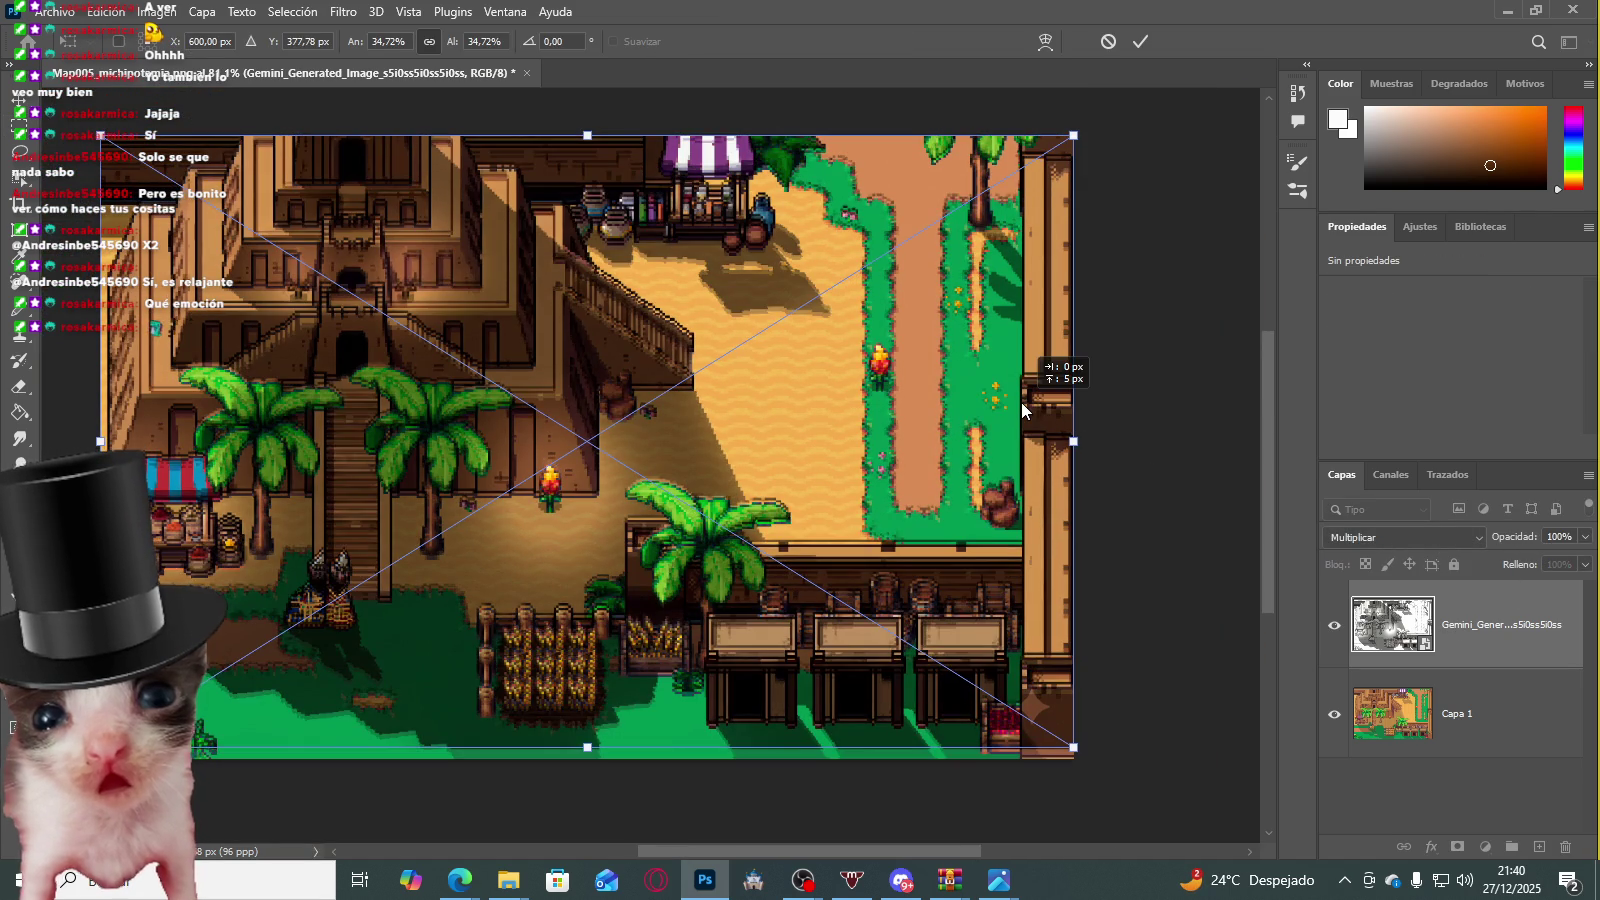
pyautogui.press('Return')
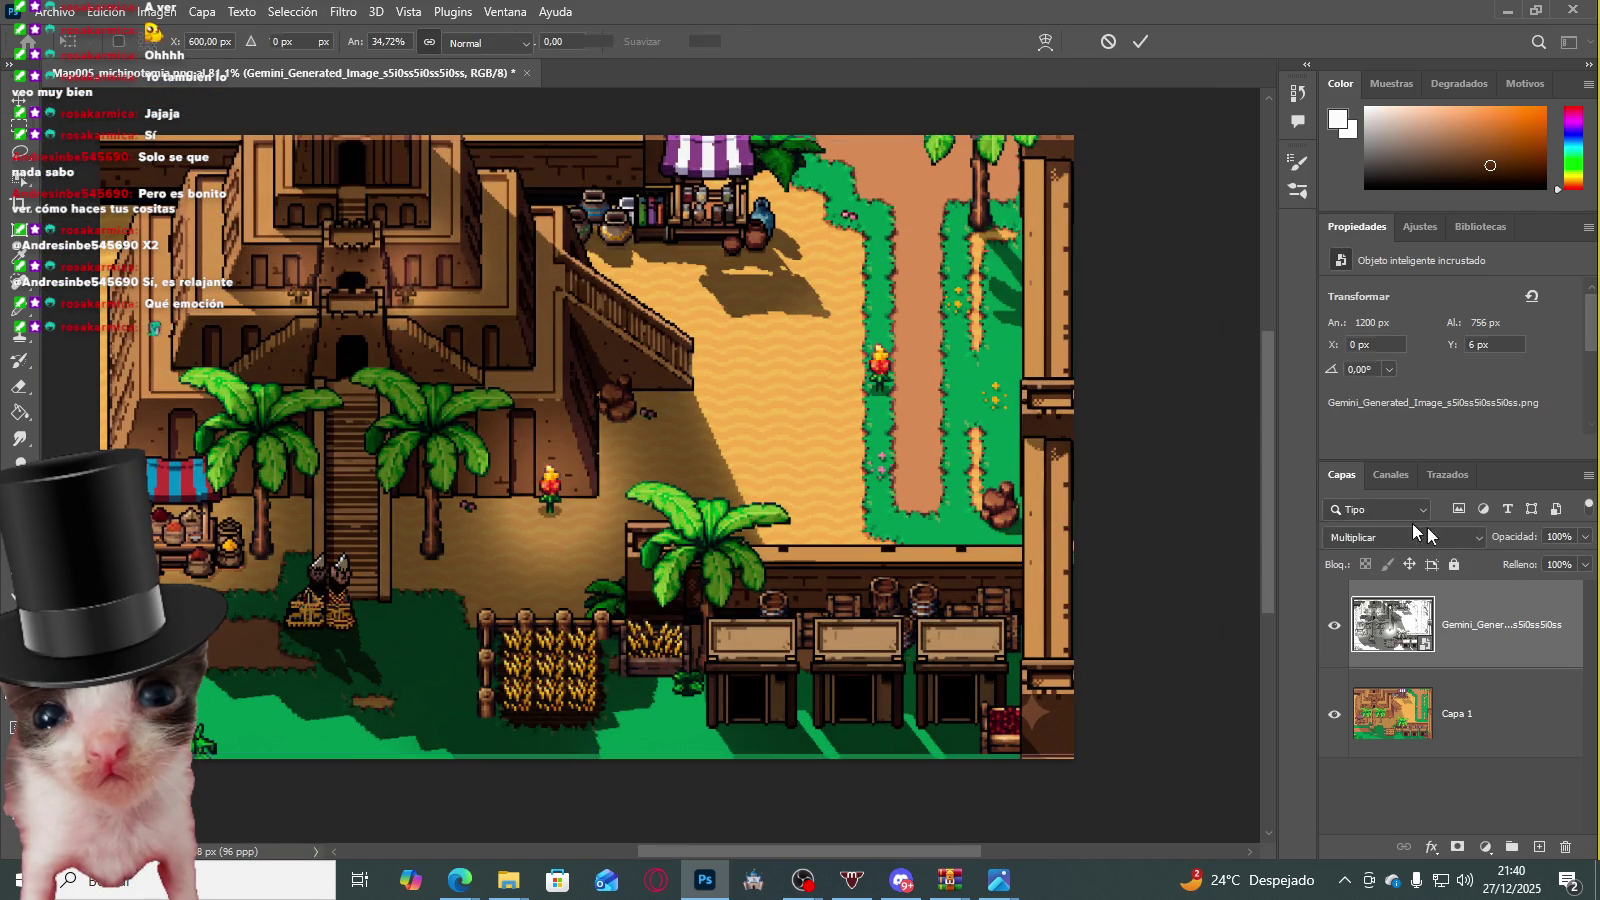
# Step: Switch the shadow layer to Luminosidad blending and lower its opacity to about 33%
pyautogui.click(1470, 537)
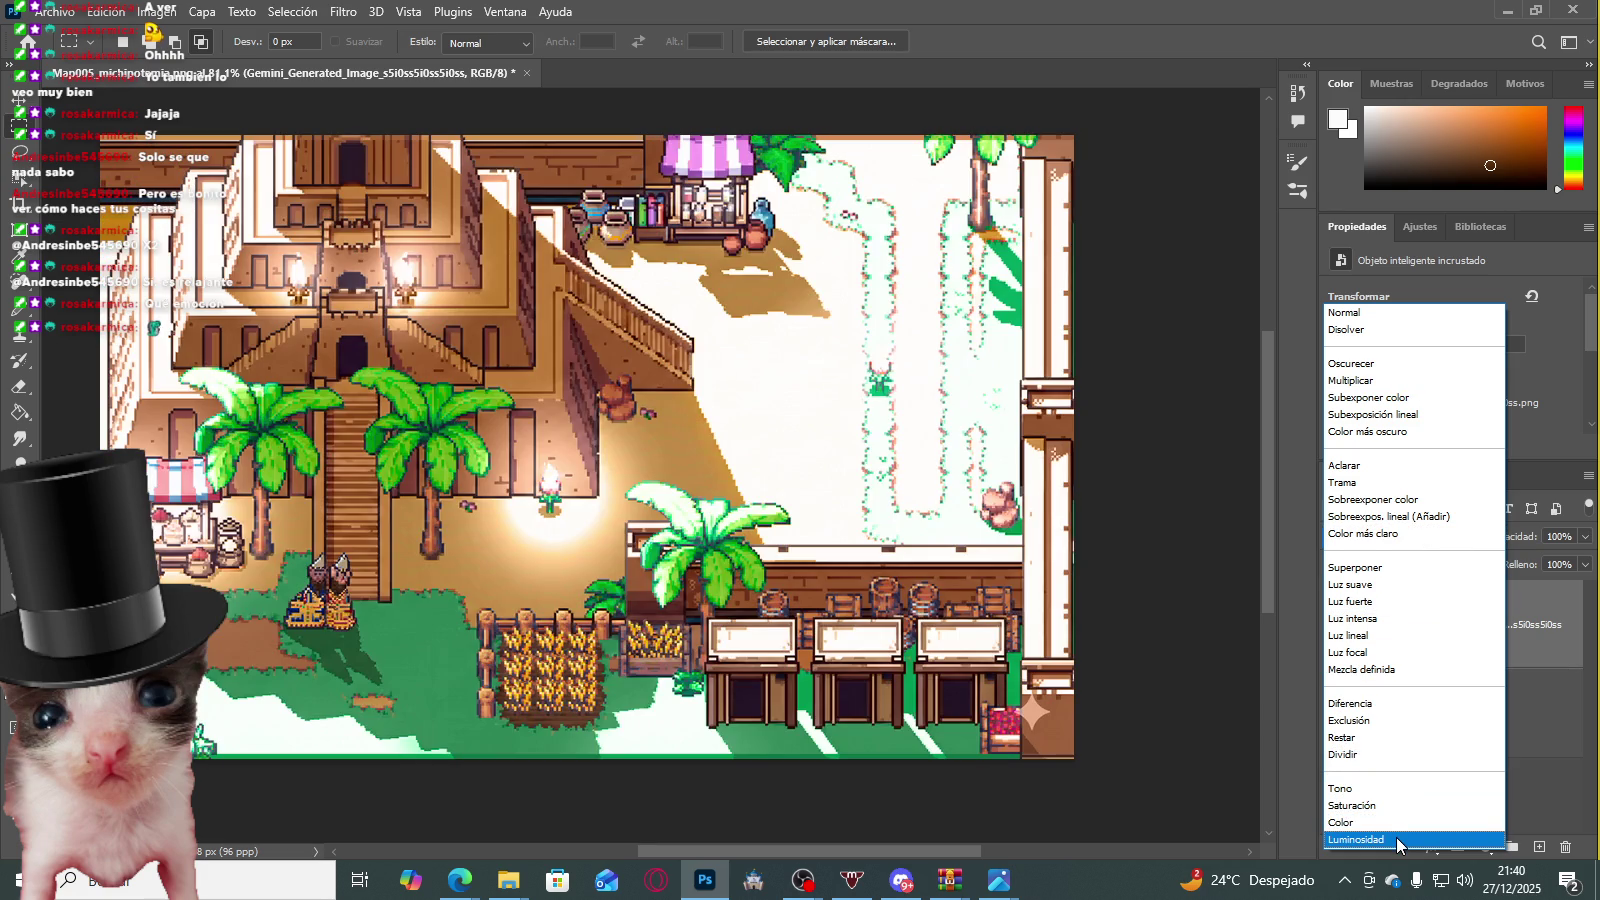
pyautogui.click(1397, 839)
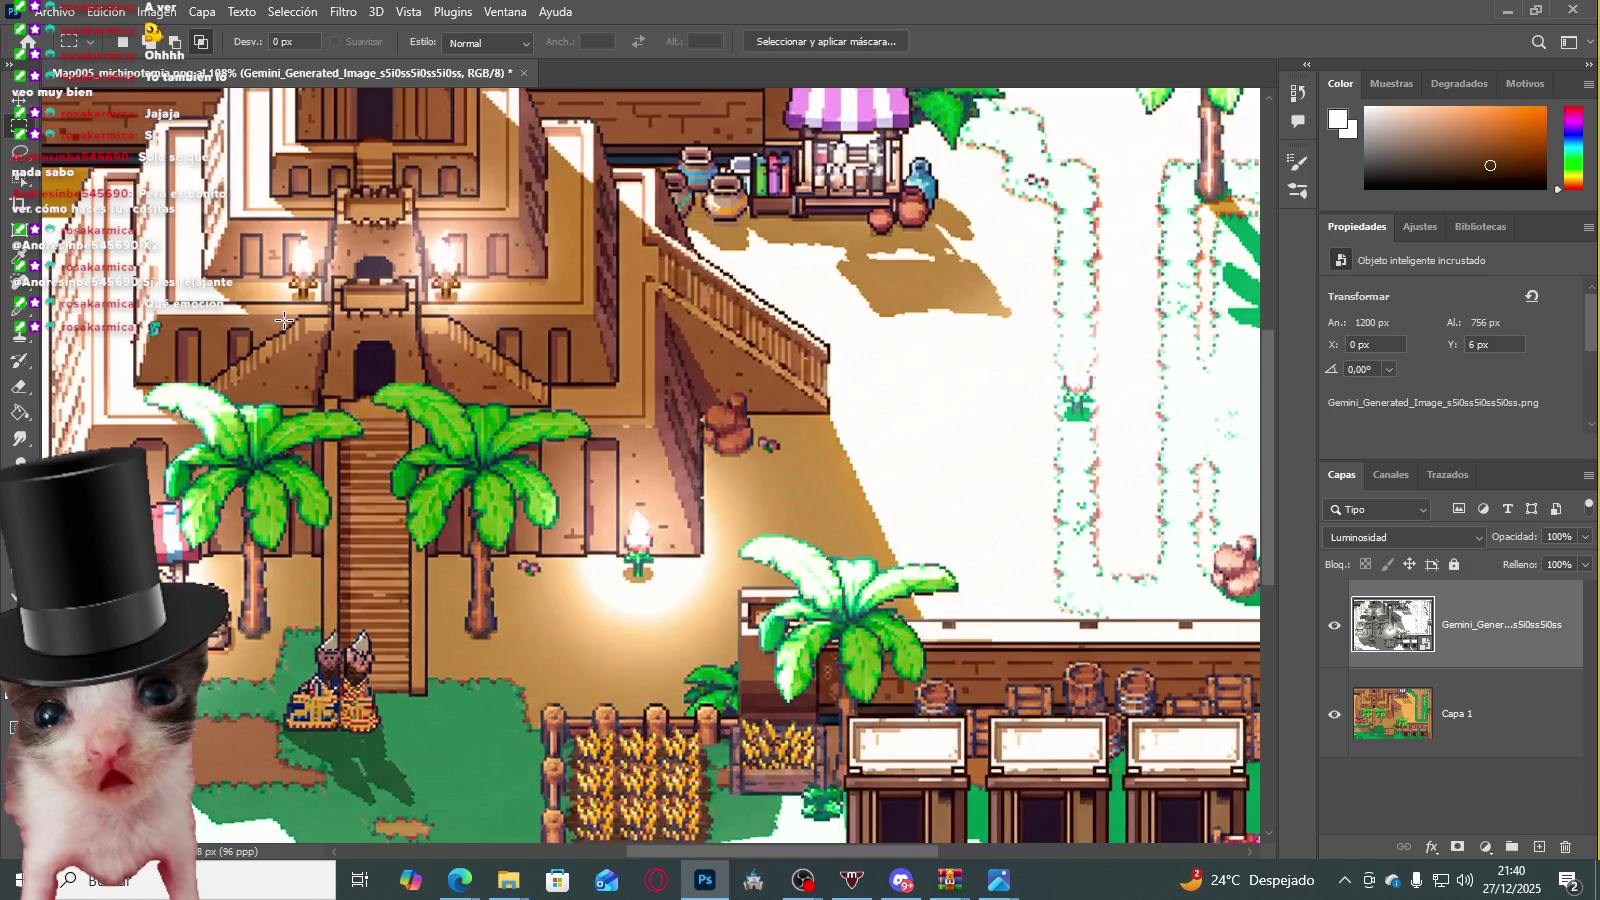
pyautogui.scroll(2, 365, 323)
pyautogui.scroll(2, 365, 323)
pyautogui.click(1585, 536)
pyautogui.moveTo(1588, 558); pyautogui.dragTo(1518, 564)
pyautogui.scroll(-2, 650, 545)
pyautogui.scroll(-2, 650, 545)
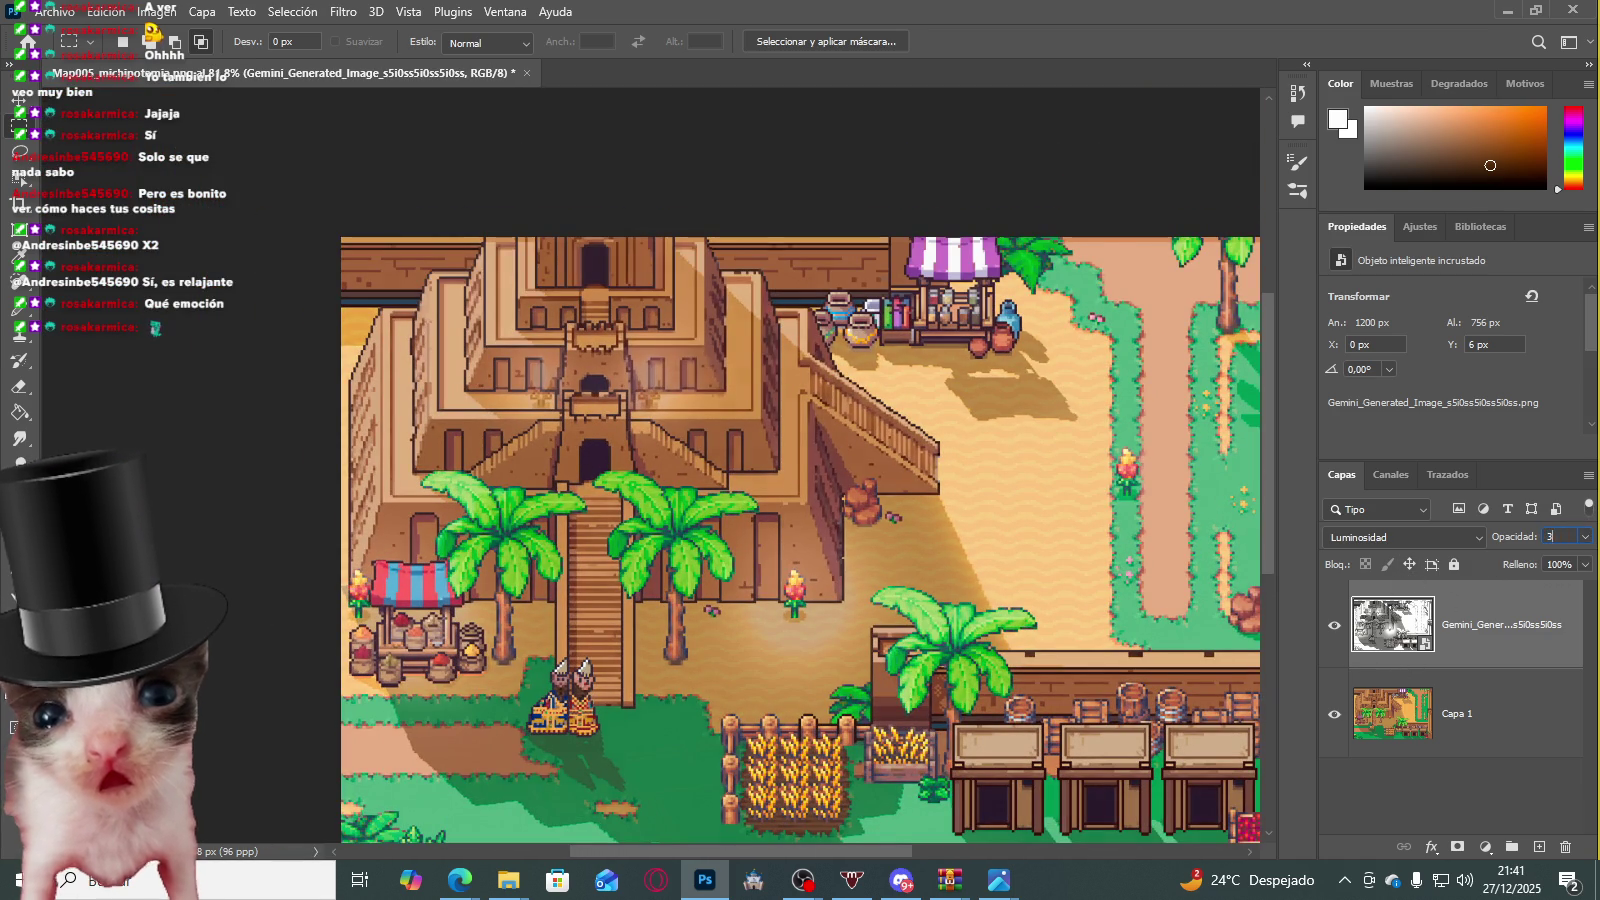
# Step: Select Capa 1 and toggle the Gemini layer's visibility to compare the map with and without shadows
pyautogui.click(1472, 716)
pyautogui.click(1334, 625)
pyautogui.click(1334, 630)
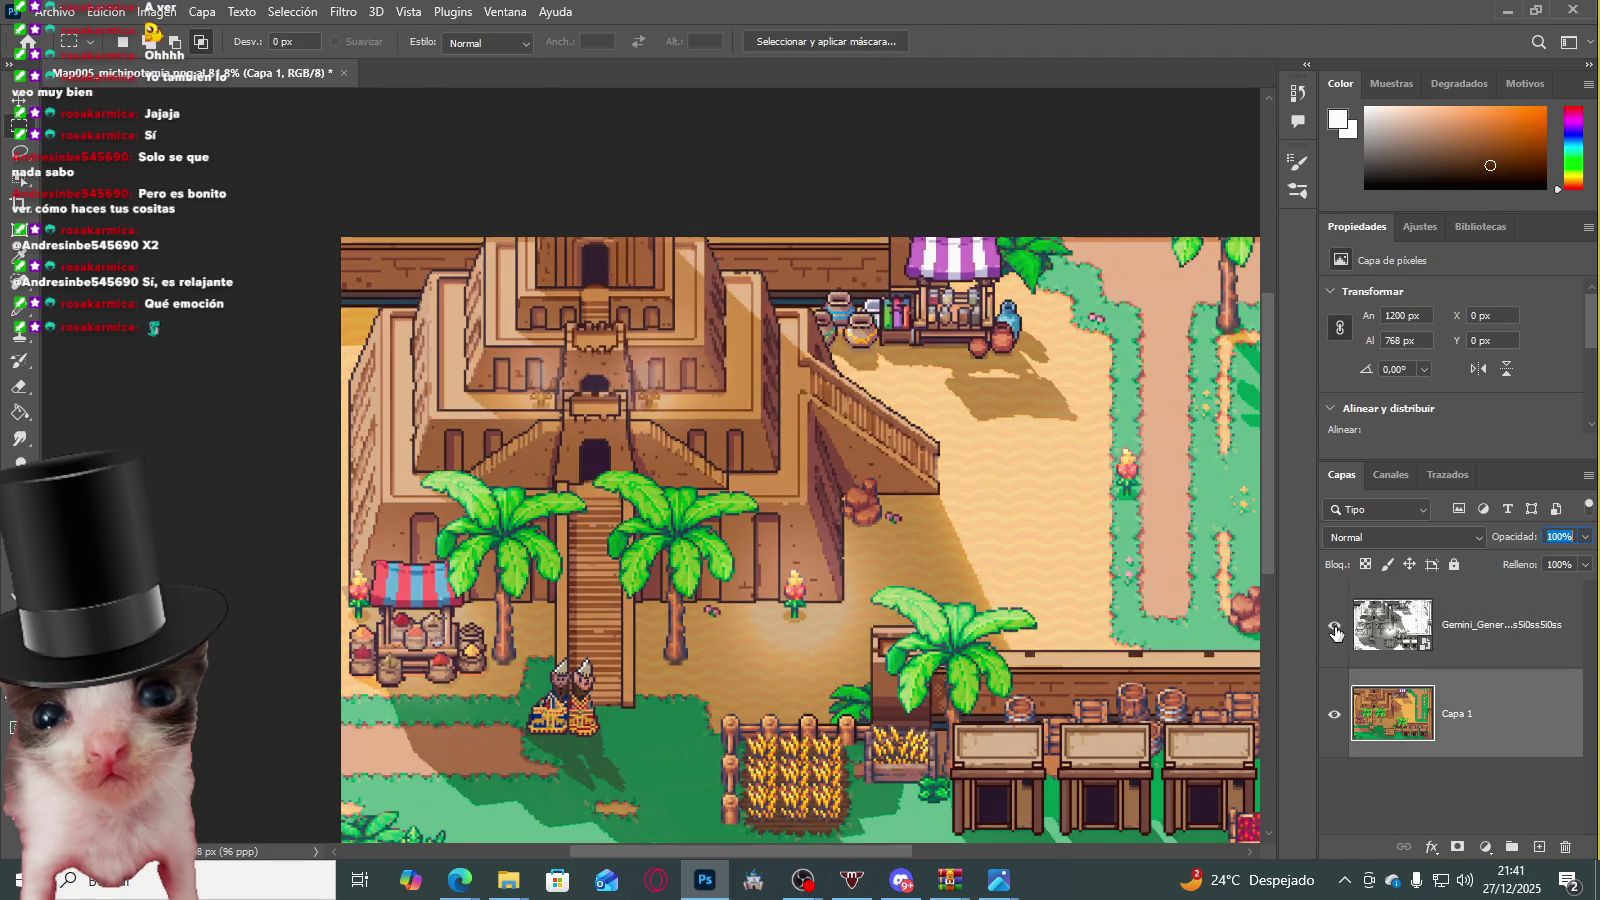
pyautogui.click(1334, 630)
pyautogui.click(1334, 630)
pyautogui.scroll(-2, 748, 548)
pyautogui.scroll(-1, 748, 548)
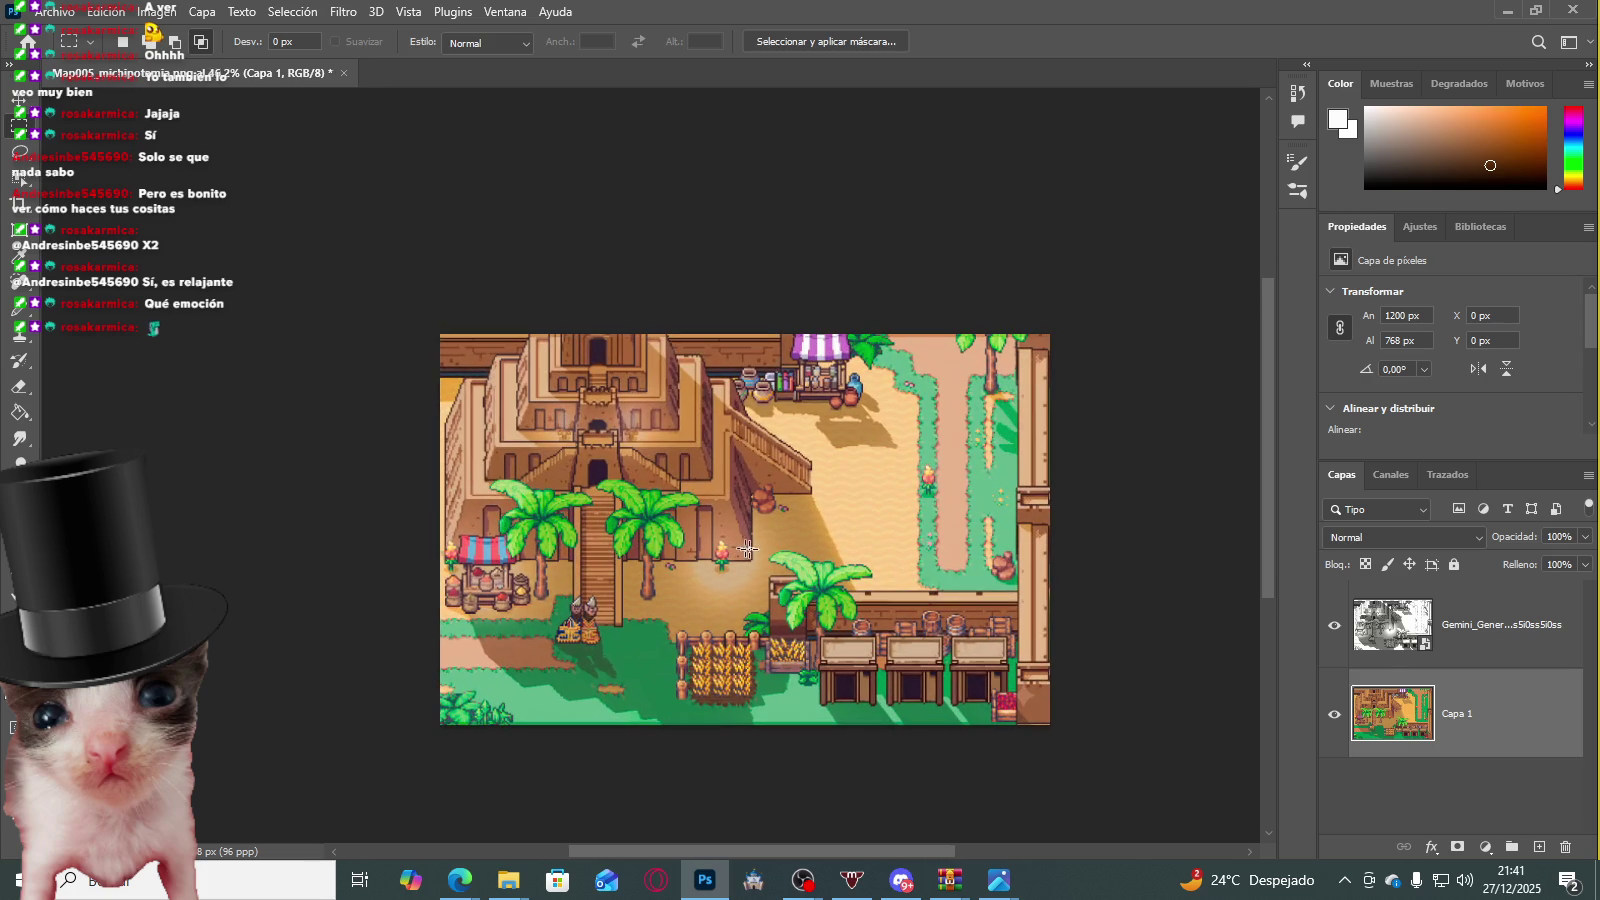
# Step: Duplicate the Gemini shadow layer and set the copy to Multiplicar at 68% opacity
pyautogui.click(1420, 635)
pyautogui.hotkey('ctrl', 'j')
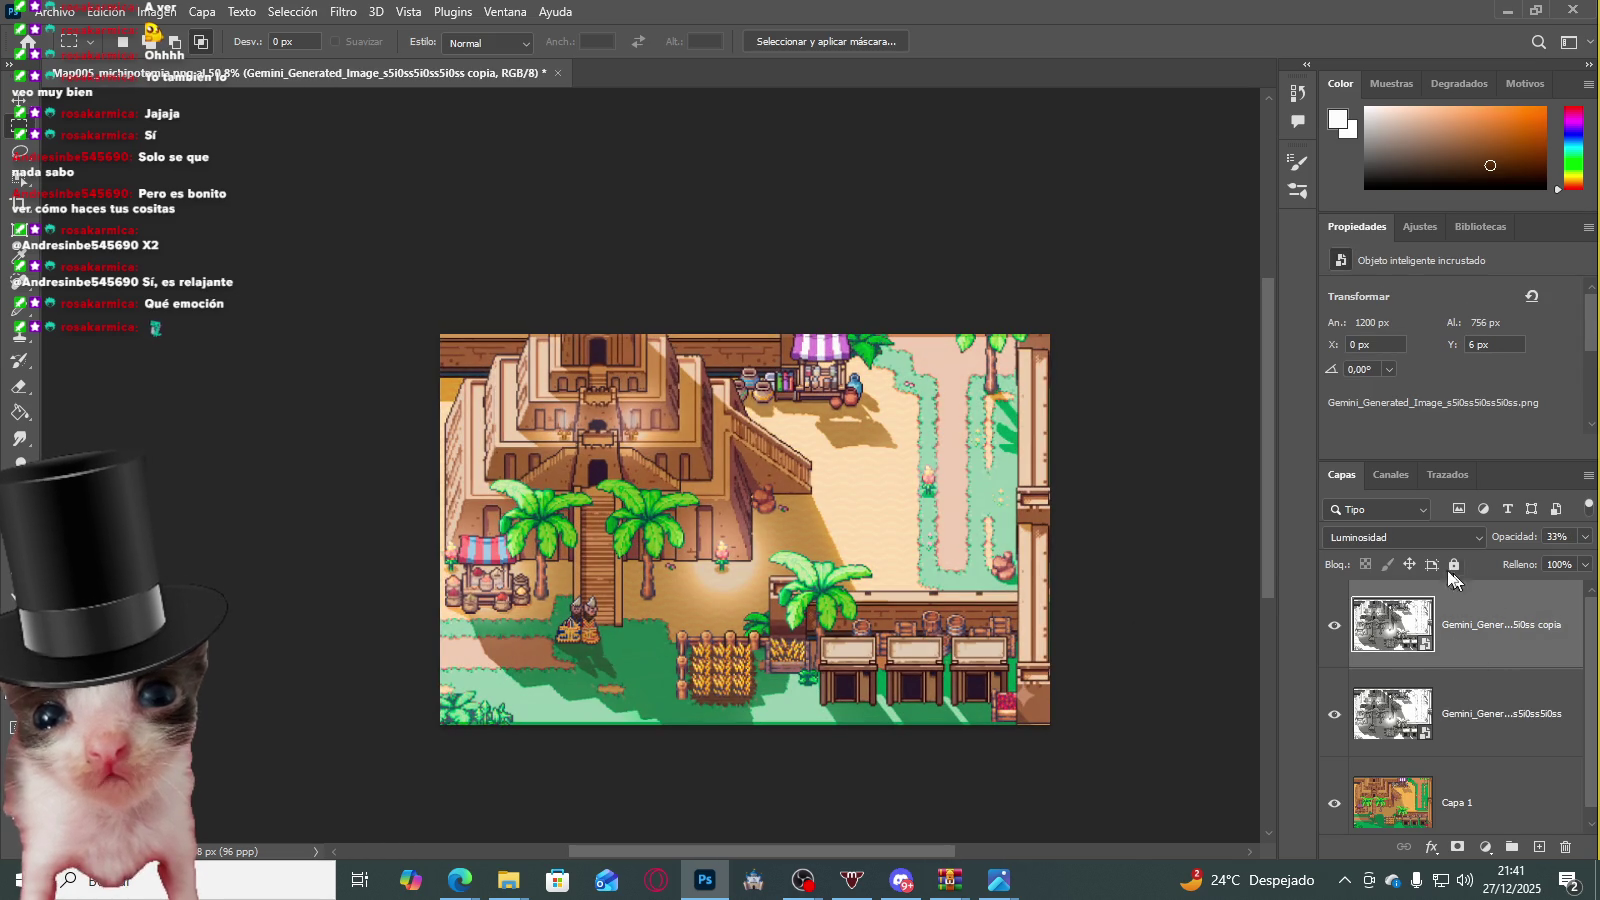
pyautogui.click(1431, 535)
pyautogui.click(1383, 381)
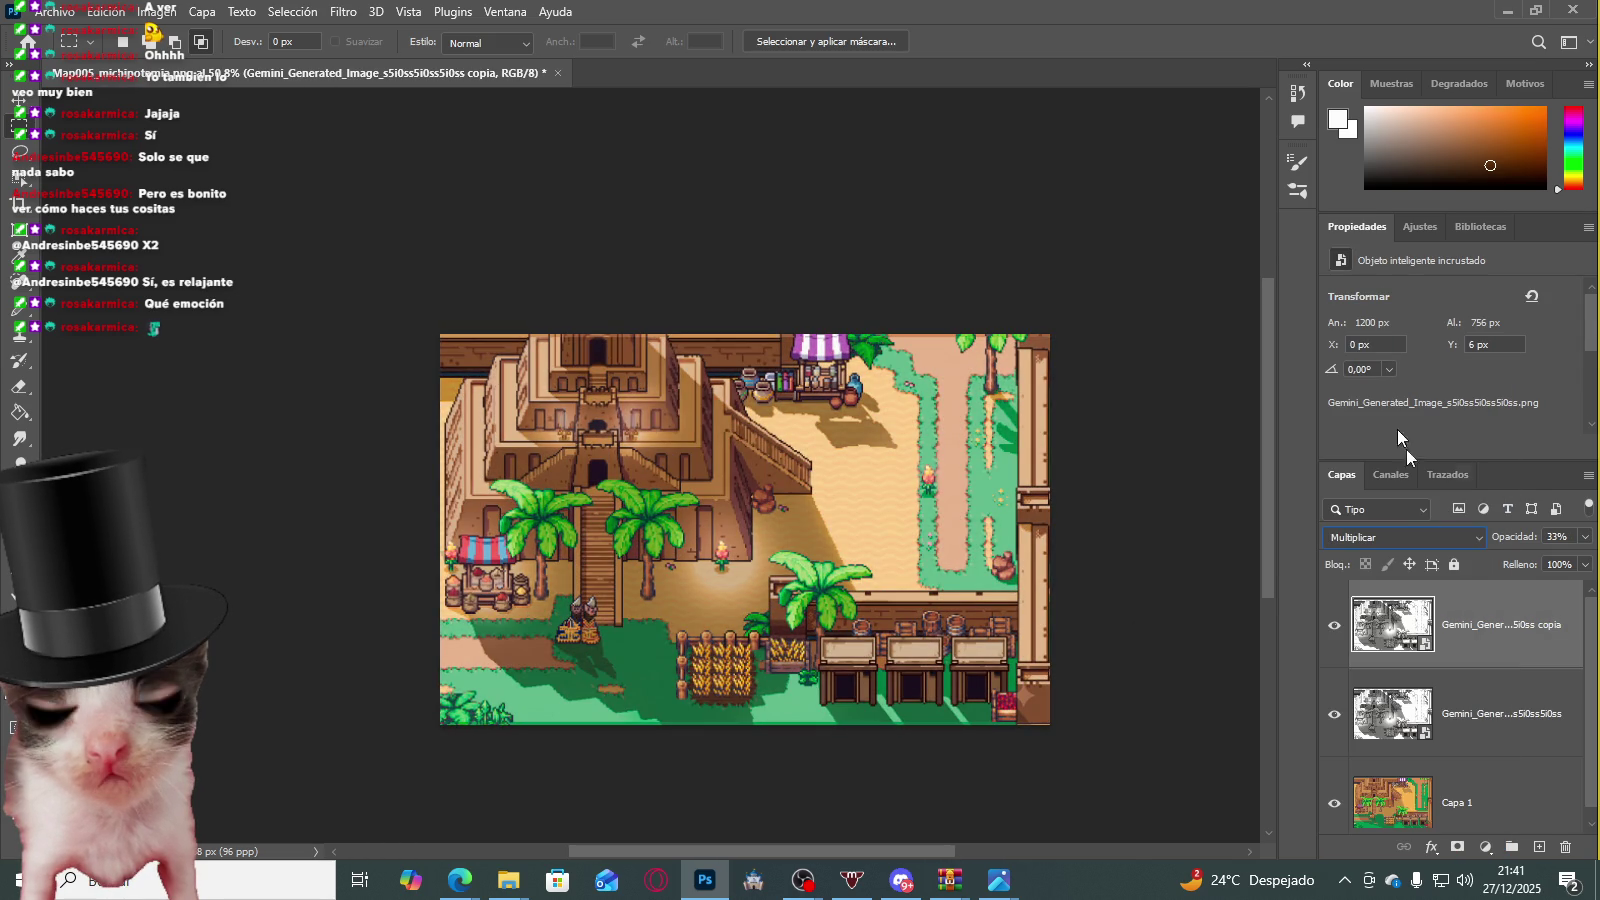
pyautogui.click(1585, 537)
pyautogui.moveTo(1558, 558)
pyautogui.mouseDown()
pyautogui.moveTo(1578, 562)
pyautogui.moveTo(1505, 562)
pyautogui.mouseUp()
# Step: Zoom in and out to inspect the deepened shadows, then press Delete
pyautogui.scroll(1, 795, 655)
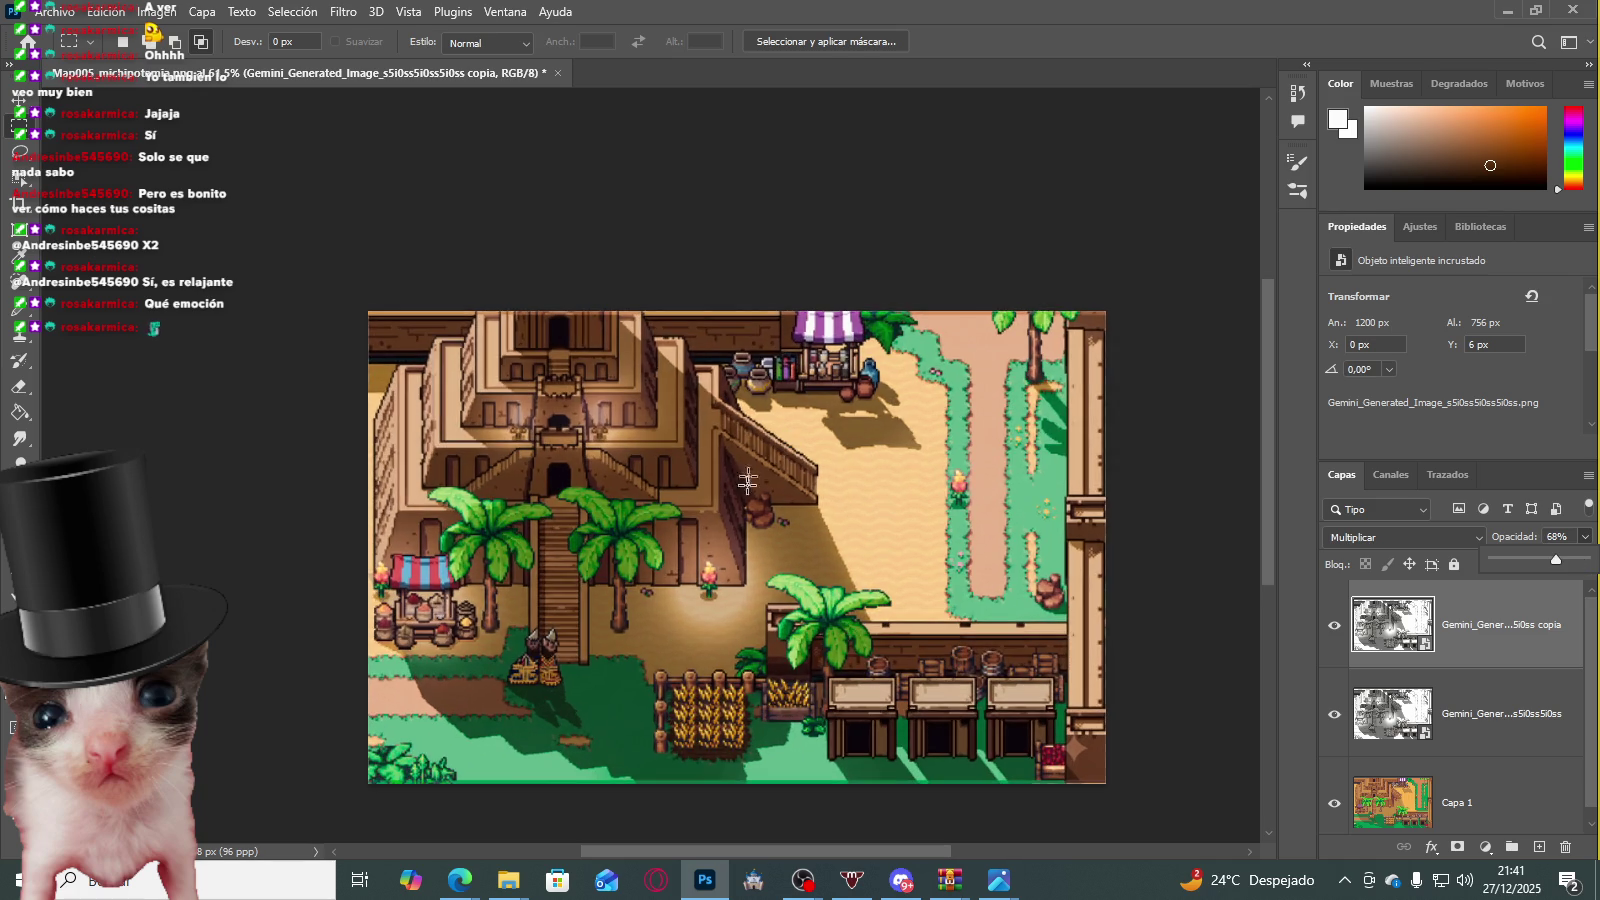
pyautogui.scroll(1, 795, 655)
pyautogui.scroll(2, 795, 655)
pyautogui.scroll(1, 950, 690)
pyautogui.scroll(-1, 950, 690)
pyautogui.scroll(2, 900, 580)
pyautogui.scroll(-2, 836, 459)
pyautogui.scroll(-1, 836, 459)
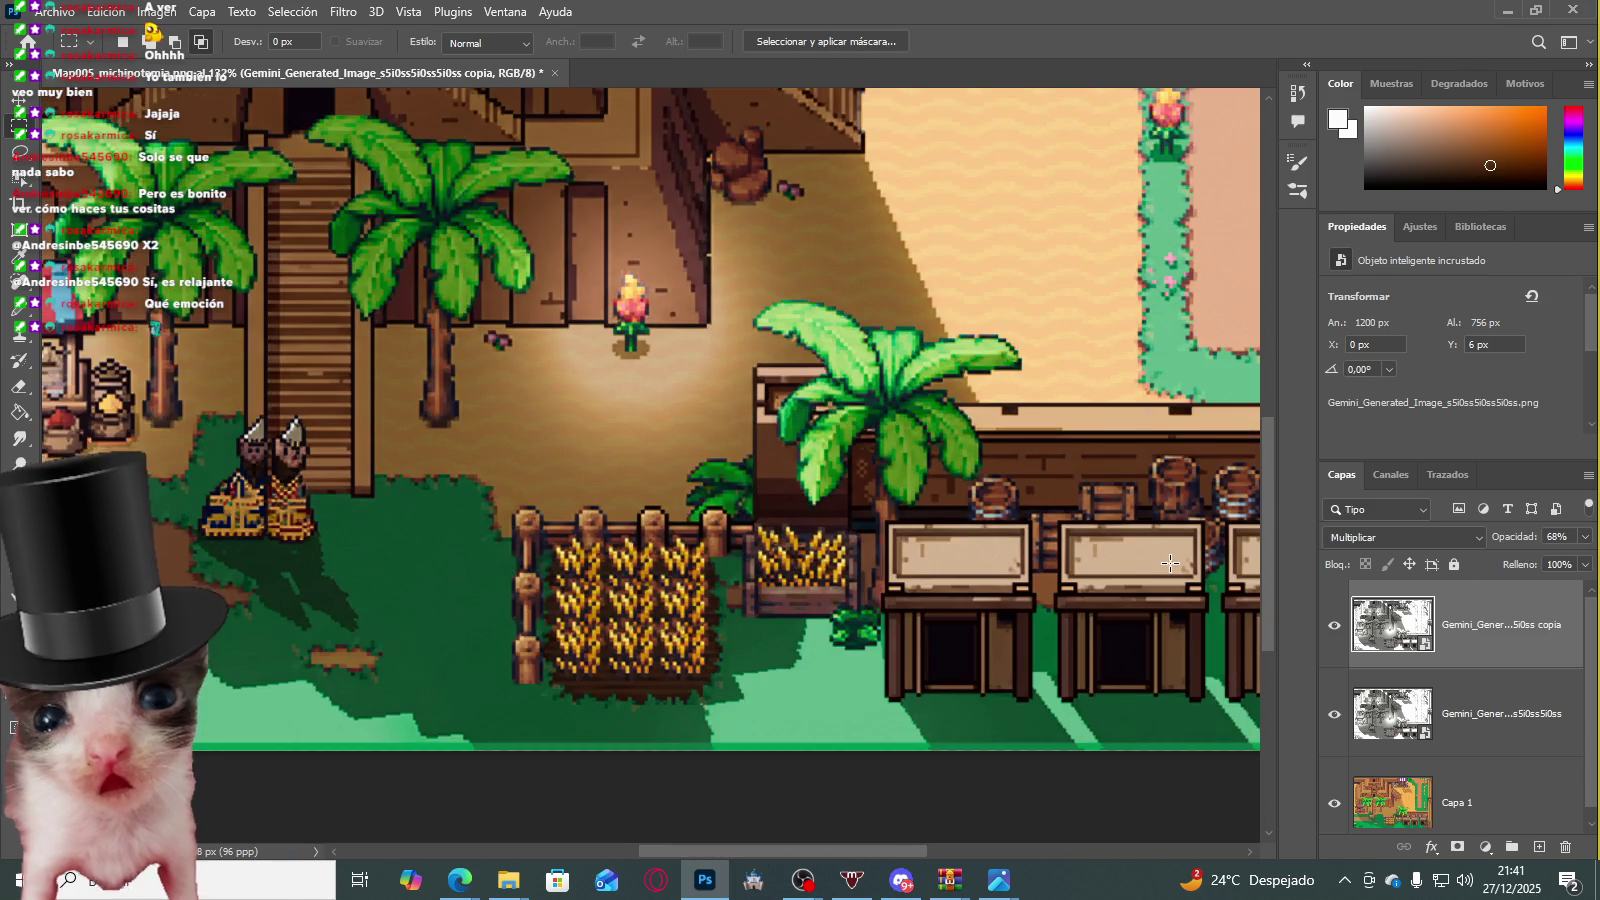
pyautogui.press('Delete')
pyautogui.press('Delete')
# Step: Zoom in and out across the merged Capa 1 map to inspect the baked-in shadows
pyautogui.scroll(2, 1000, 300)
pyautogui.scroll(2, 618, 254)
pyautogui.scroll(2, 411, 404)
pyautogui.scroll(2, 391, 519)
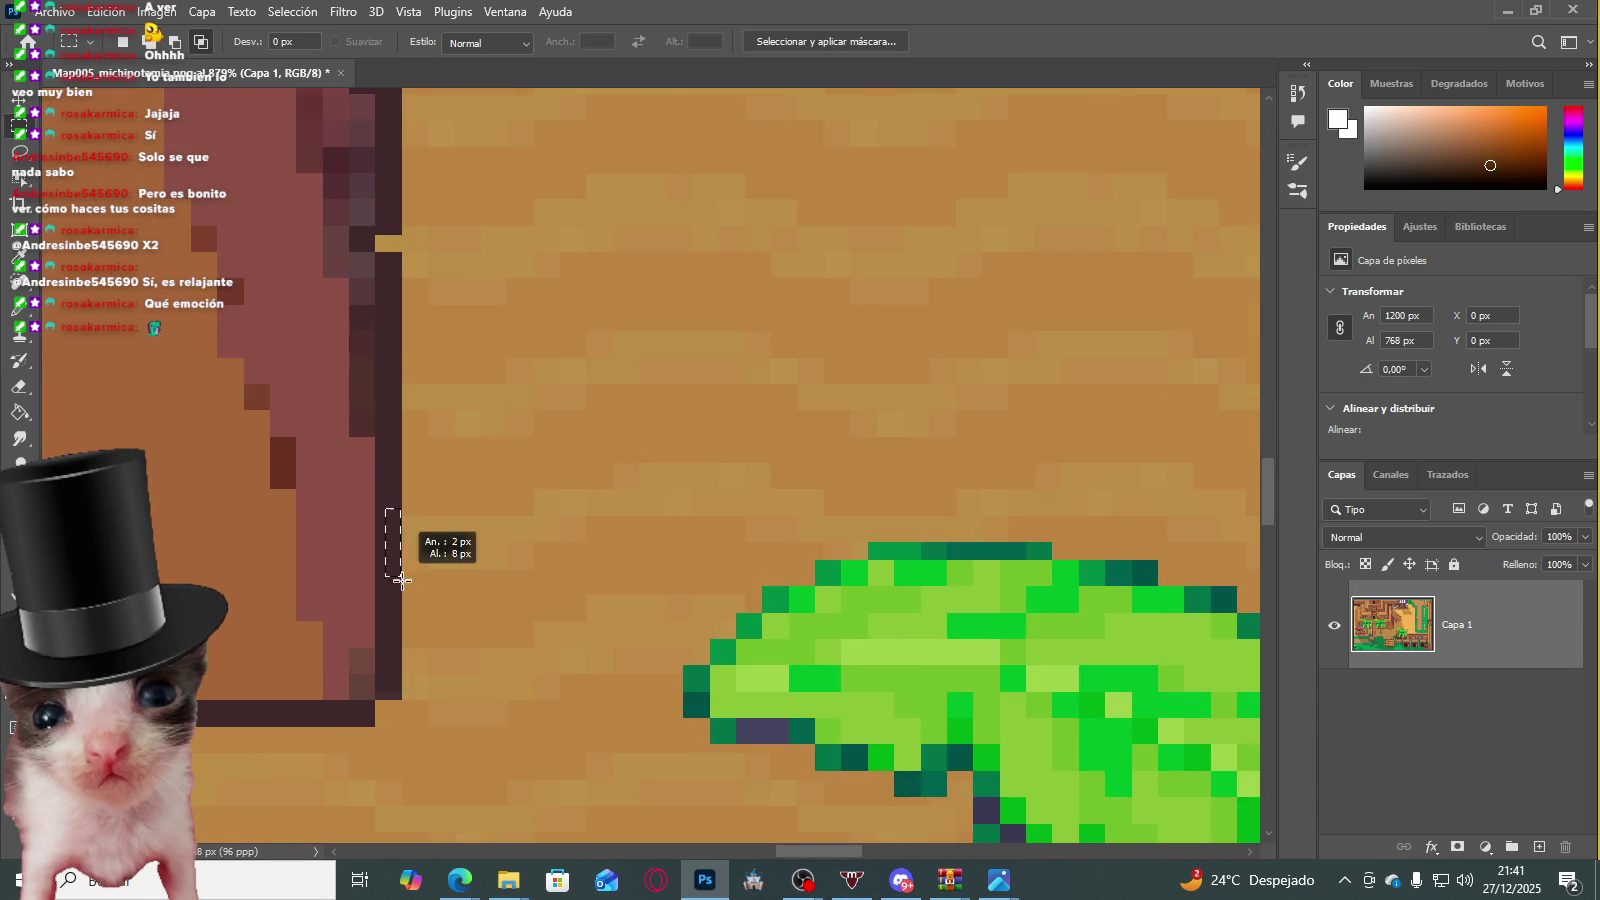
pyautogui.scroll(-5, 795, 415)
pyautogui.scroll(-3, 795, 415)
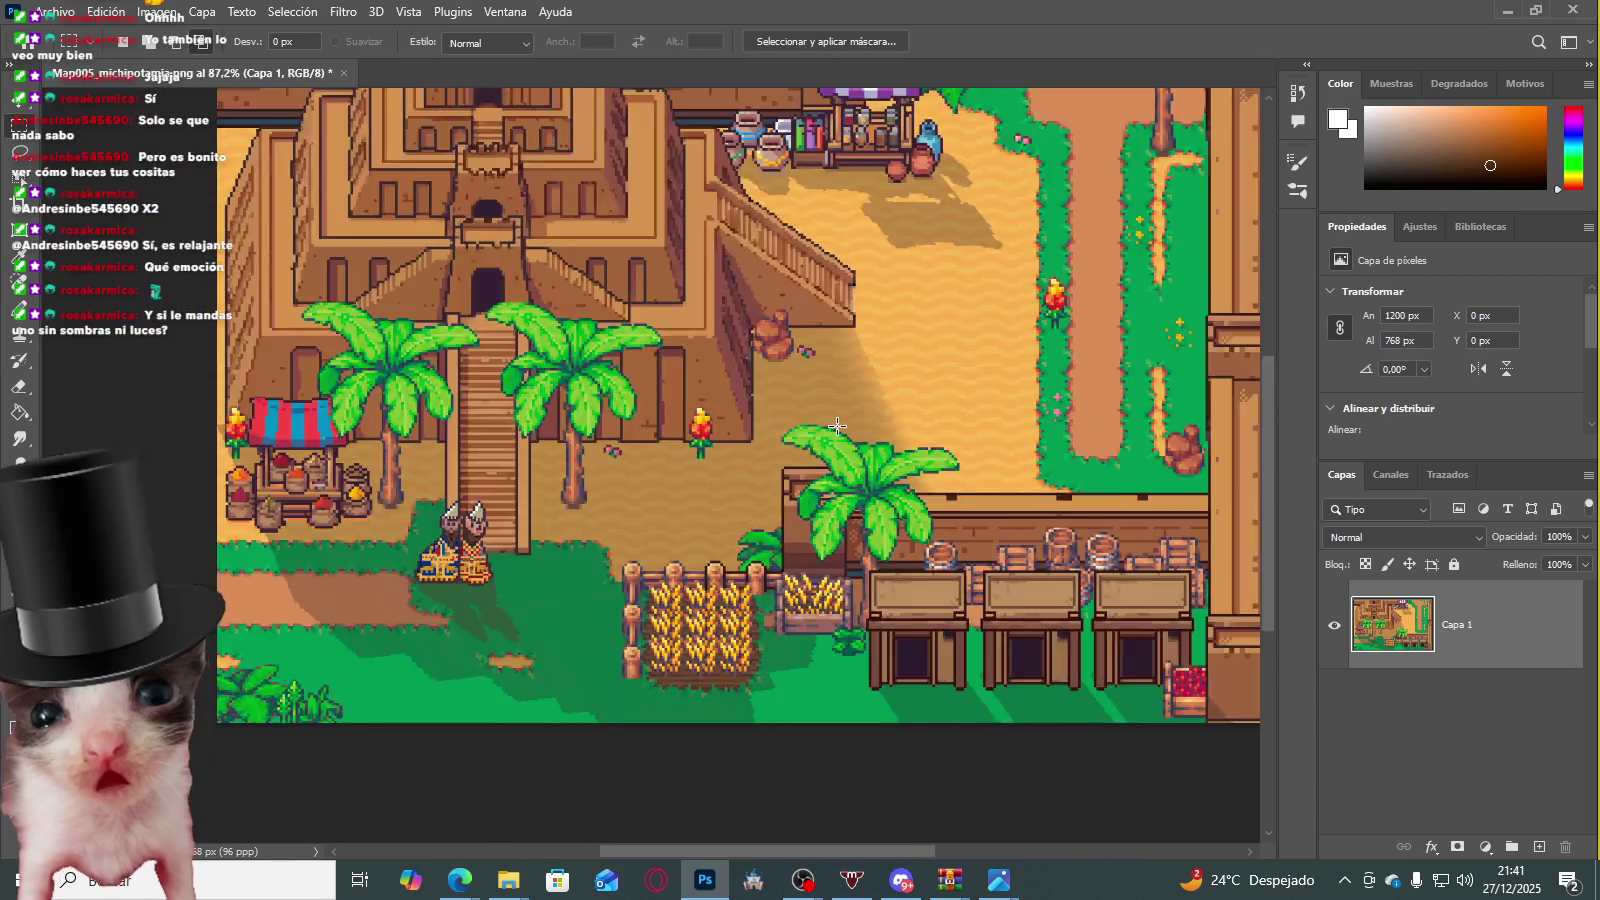
pyautogui.scroll(-2, 795, 415)
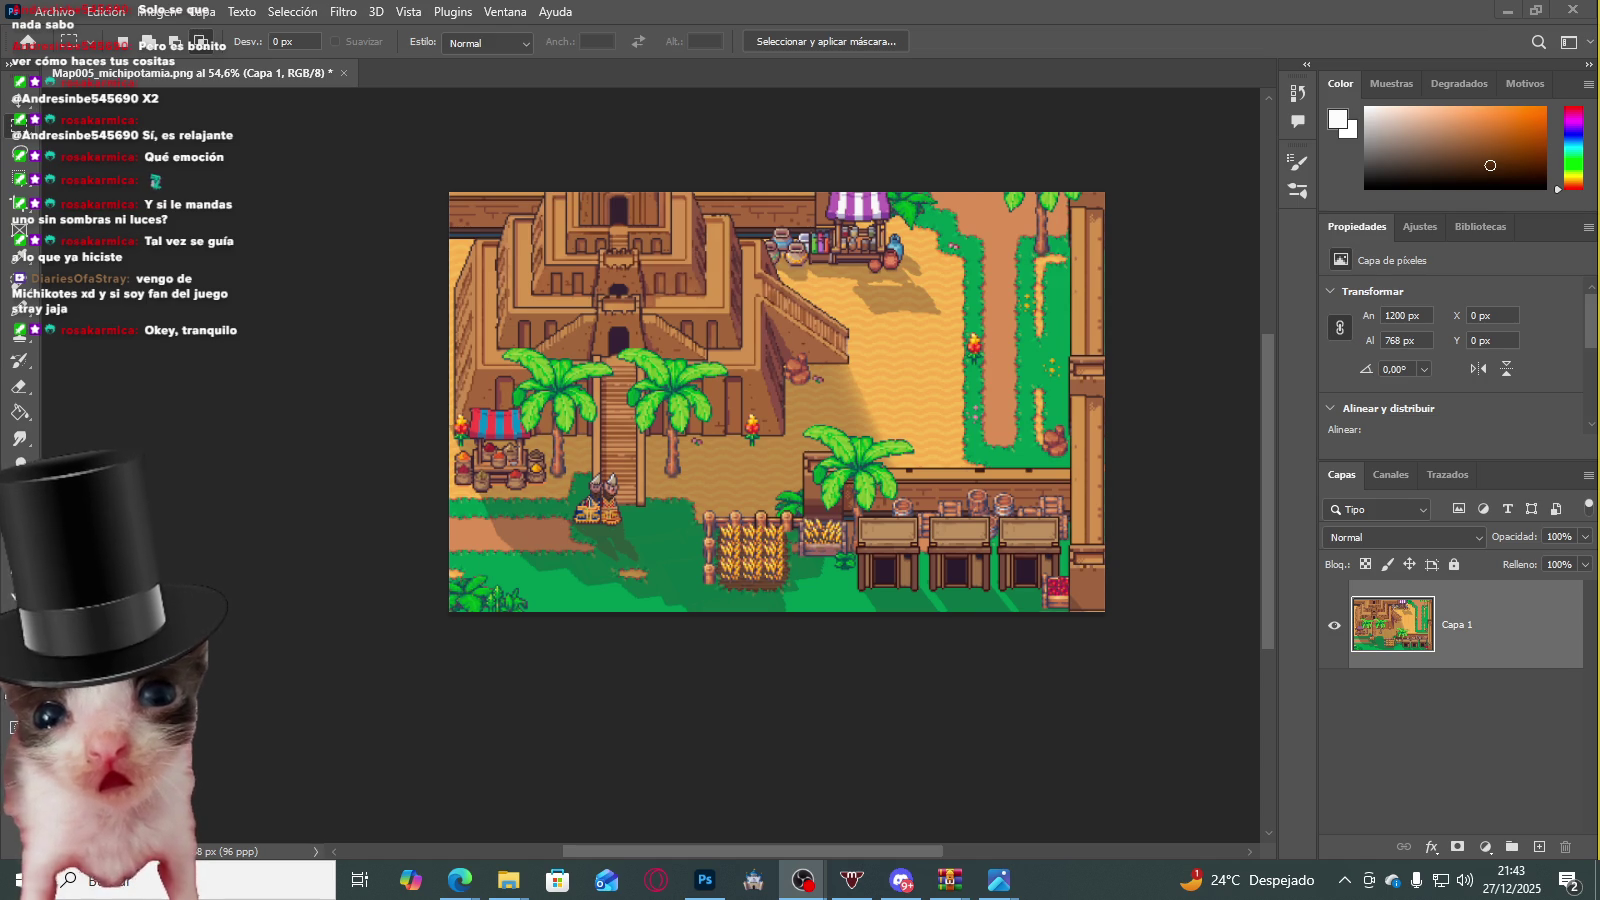
pyautogui.scroll(2, 755, 400)
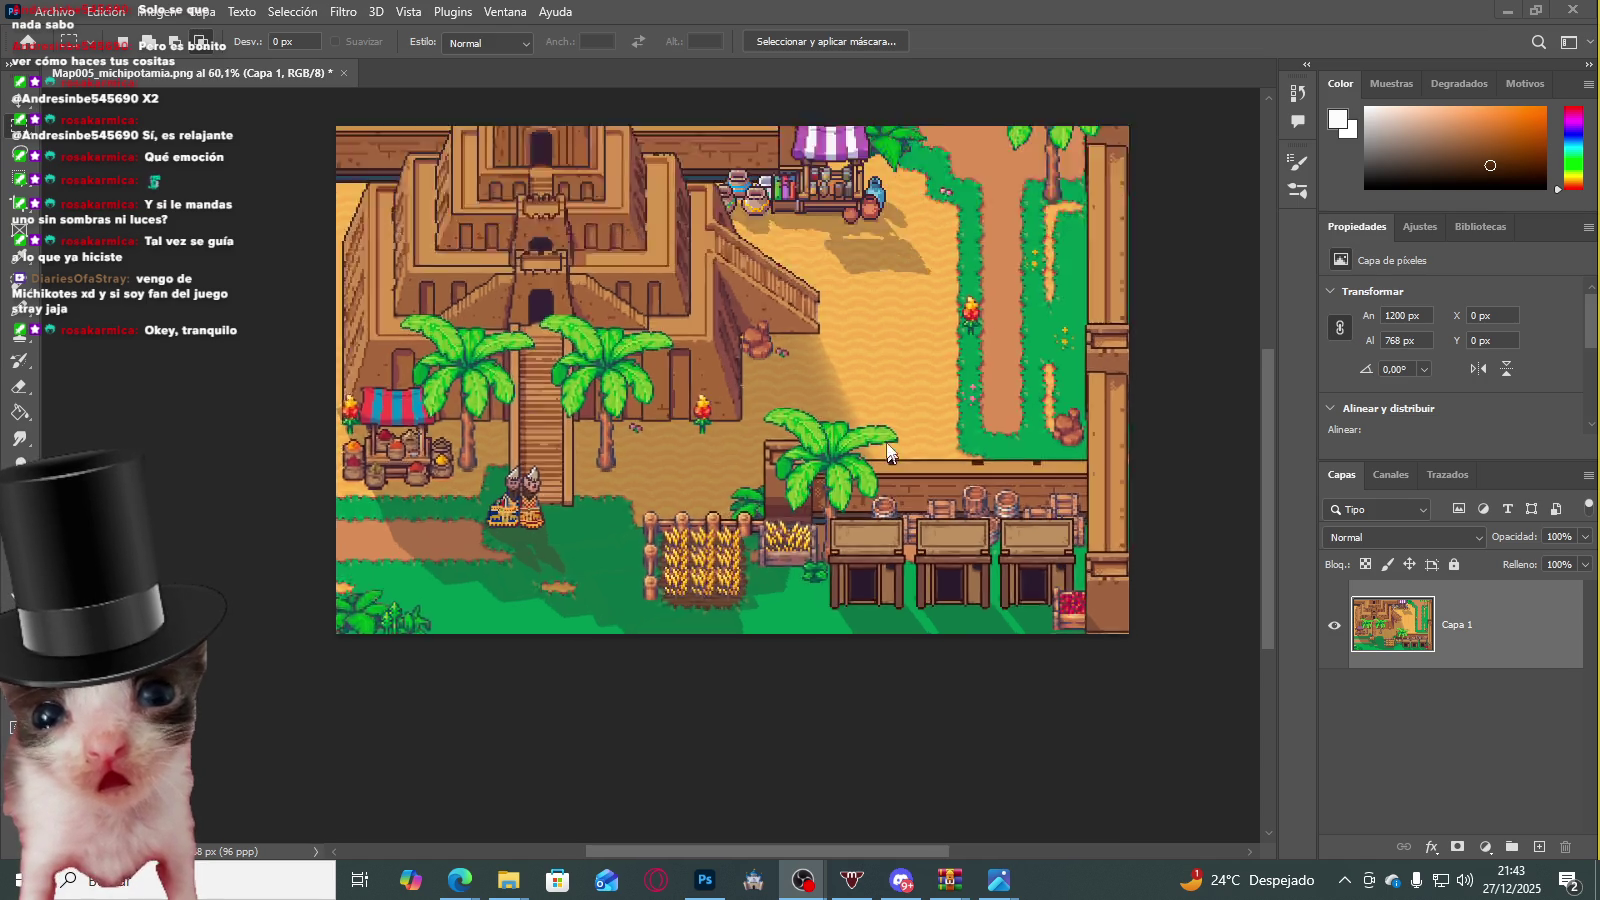
# Step: Zoom in and marquee-fix the small stray pixel blocks along the palm frond edge
pyautogui.scroll(3, 758, 428)
pyautogui.scroll(3, 852, 408)
pyautogui.scroll(2, 845, 369)
pyautogui.moveTo(849, 368); pyautogui.dragTo(899, 390)
pyautogui.scroll(3, 900, 375)
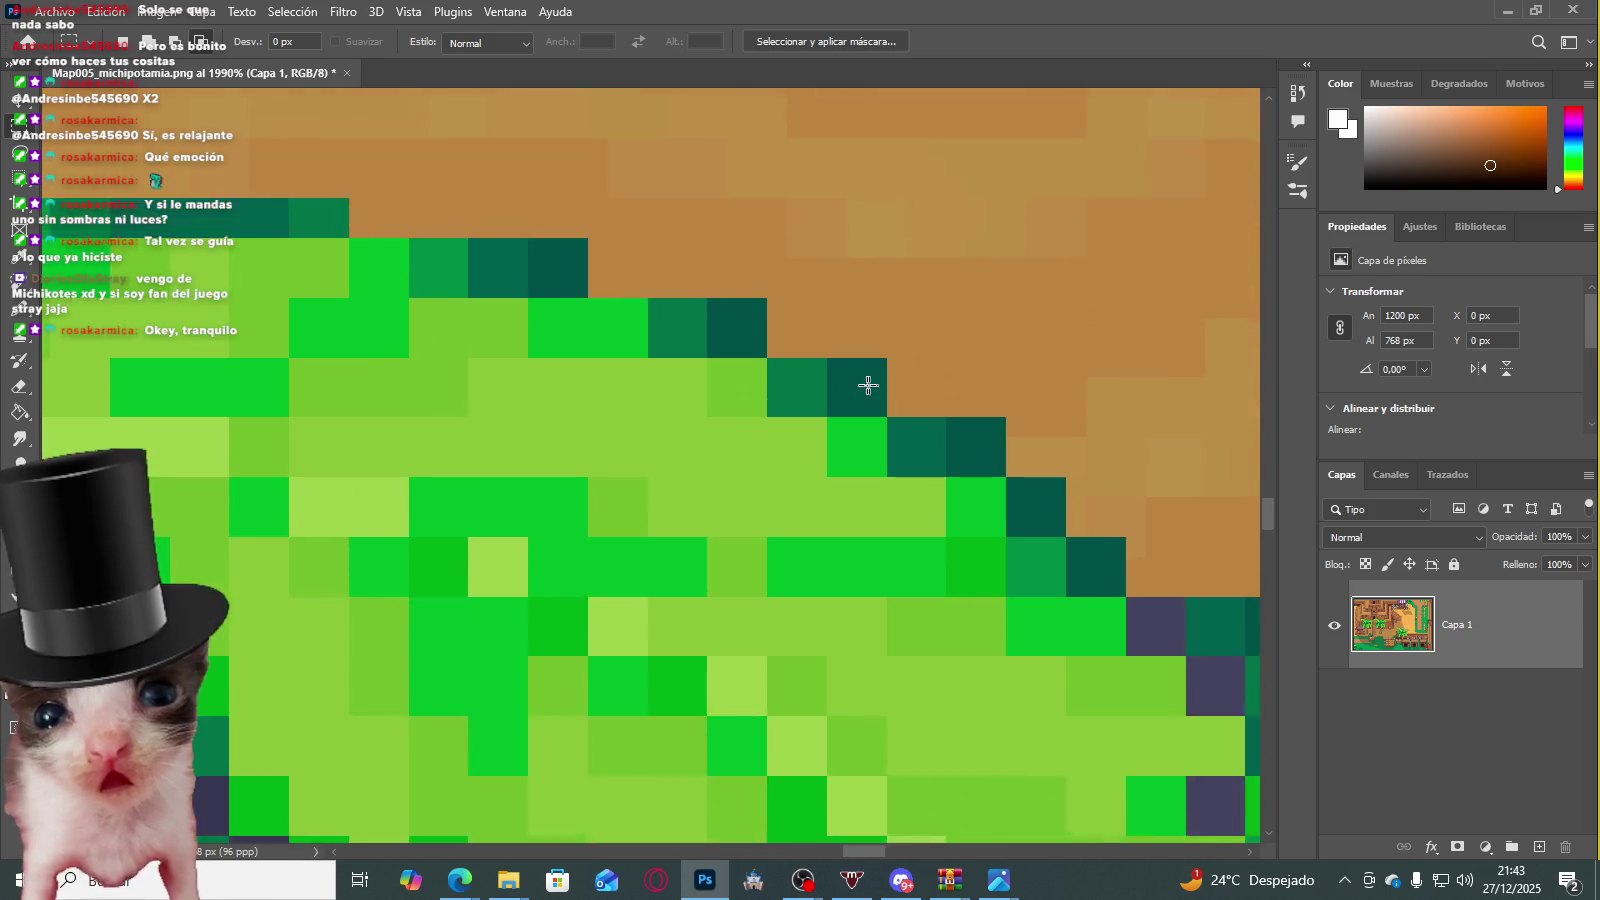
pyautogui.scroll(3, 850, 365)
pyautogui.moveTo(808, 337); pyautogui.dragTo(921, 421)
pyautogui.click(903, 368)
pyautogui.moveTo(808, 337)
pyautogui.mouseDown()
pyautogui.moveTo(829, 369)
pyautogui.moveTo(828, 343)
pyautogui.moveTo(1024, 466)
pyautogui.moveTo(990, 460)
pyautogui.mouseUp()
pyautogui.scroll(1, 857, 350)
pyautogui.click(727, 334)
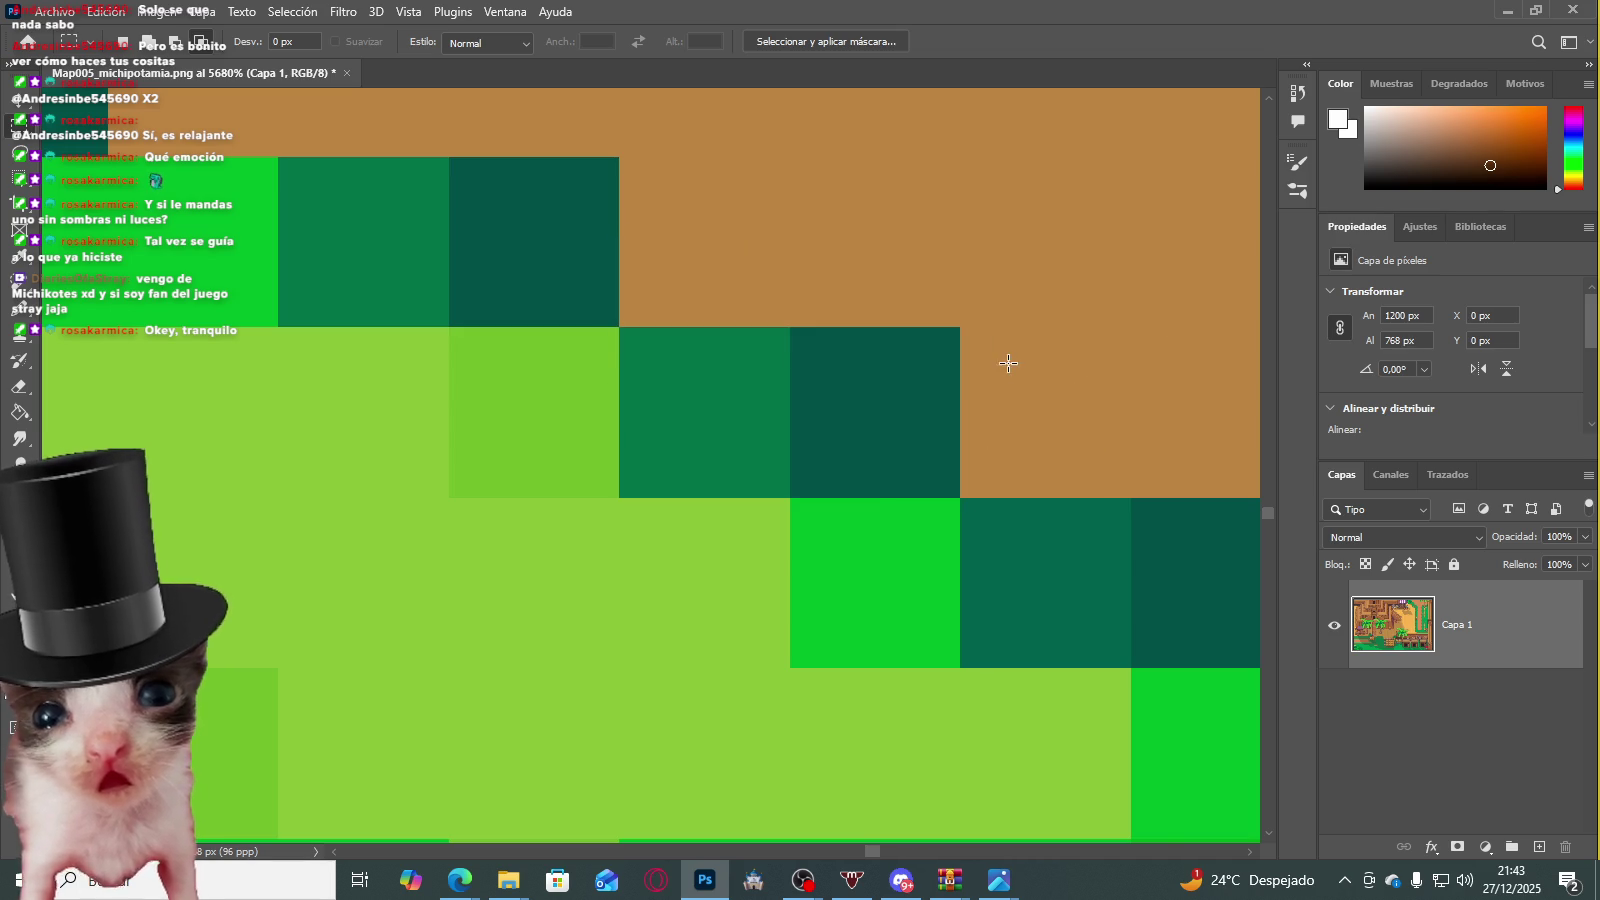
pyautogui.moveTo(962, 385); pyautogui.dragTo(1005, 460)
pyautogui.click(928, 279)
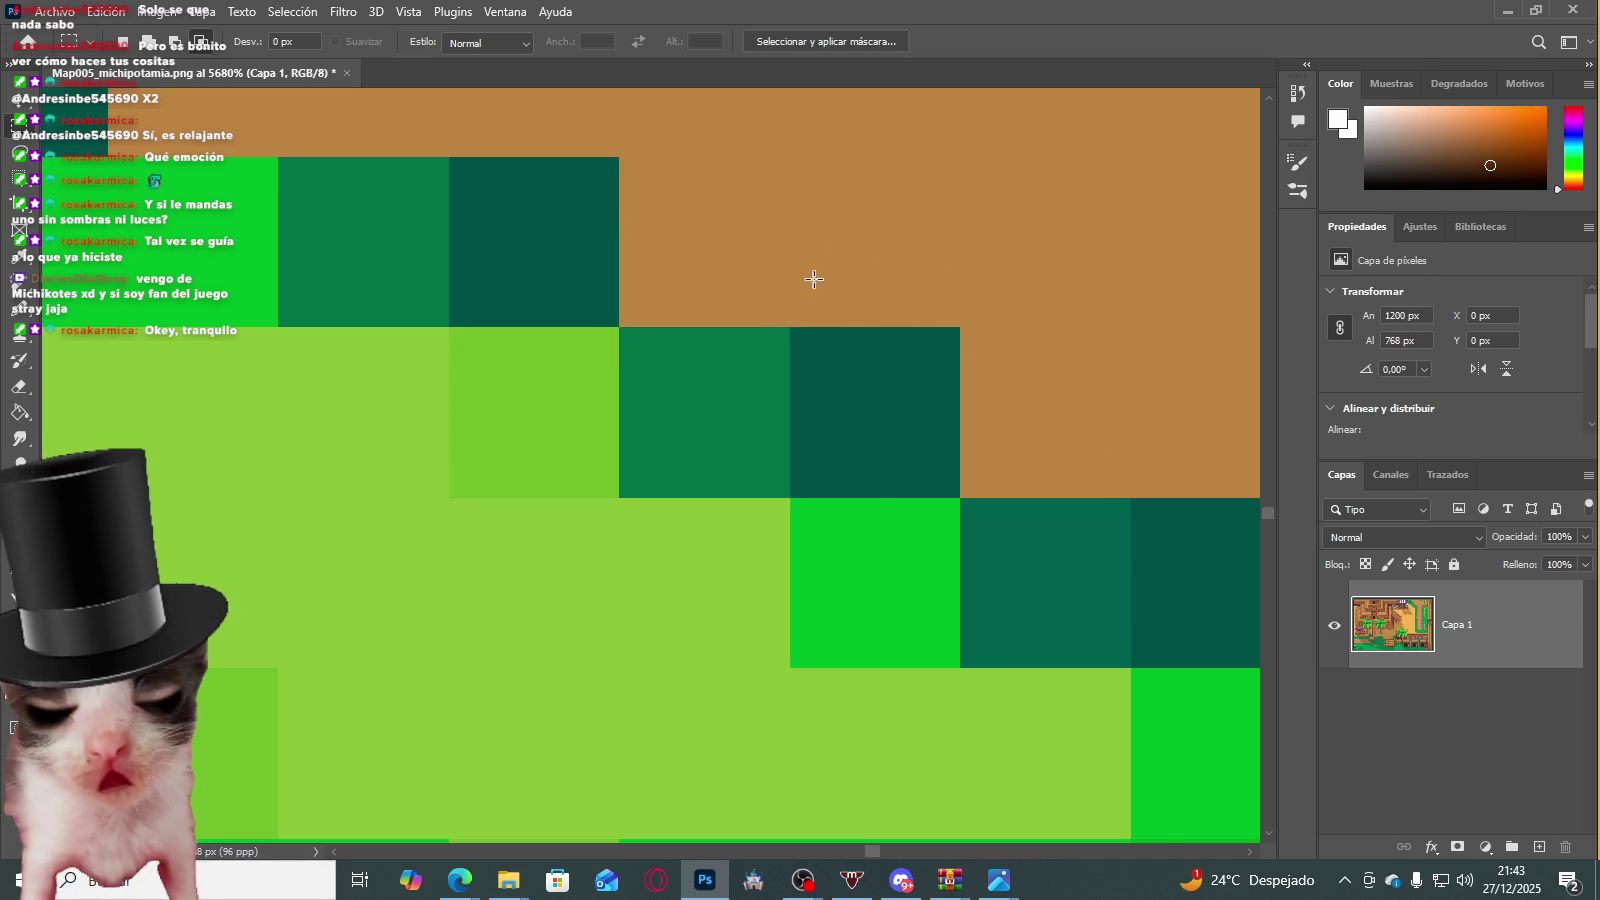
# Step: Fix the row of stray pixels near the palm and the dark pixels under the leaf
pyautogui.scroll(-3, 958, 258)
pyautogui.scroll(-5, 958, 258)
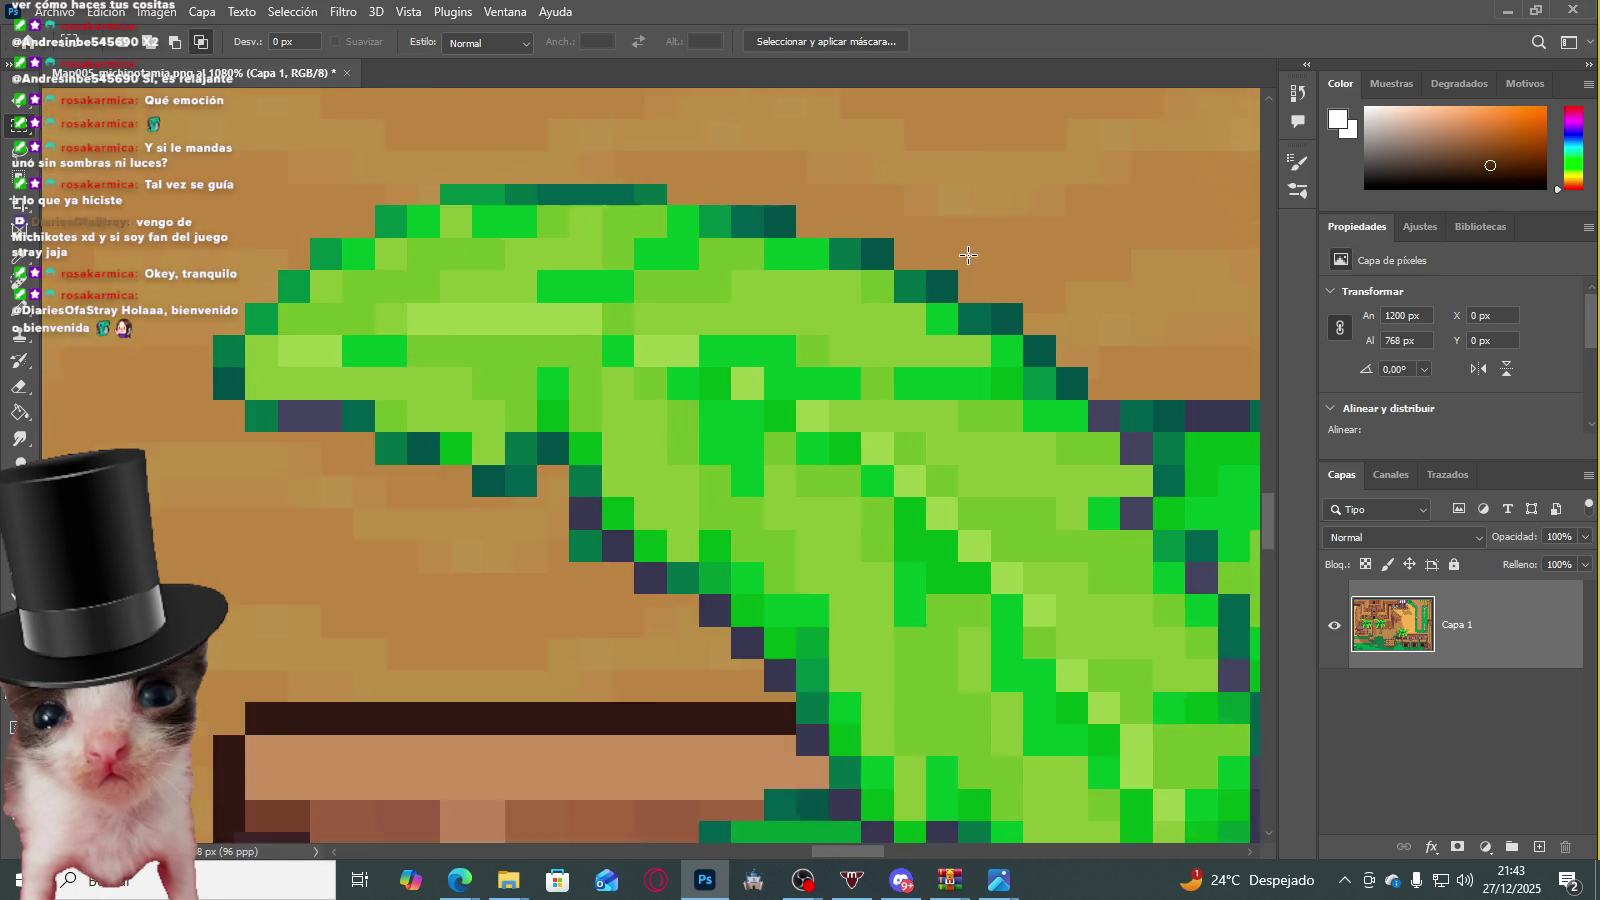
pyautogui.scroll(-5, 962, 260)
pyautogui.scroll(1, 900, 370)
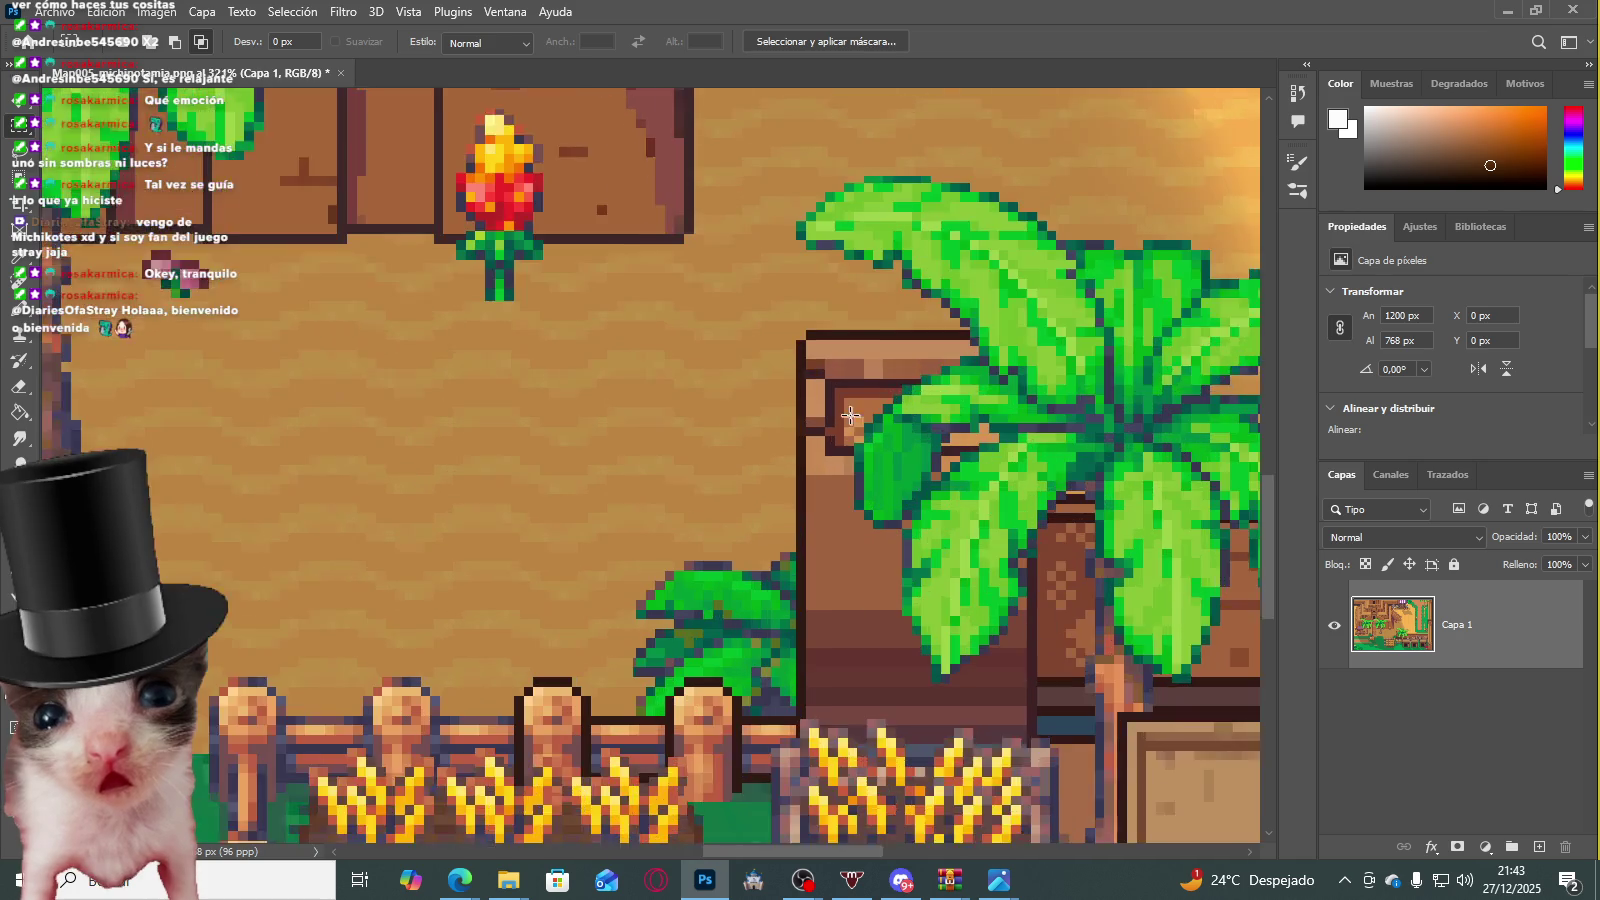
pyautogui.scroll(-1, 858, 429)
pyautogui.scroll(-2, 800, 420)
pyautogui.scroll(3, 768, 418)
pyautogui.scroll(2, 755, 235)
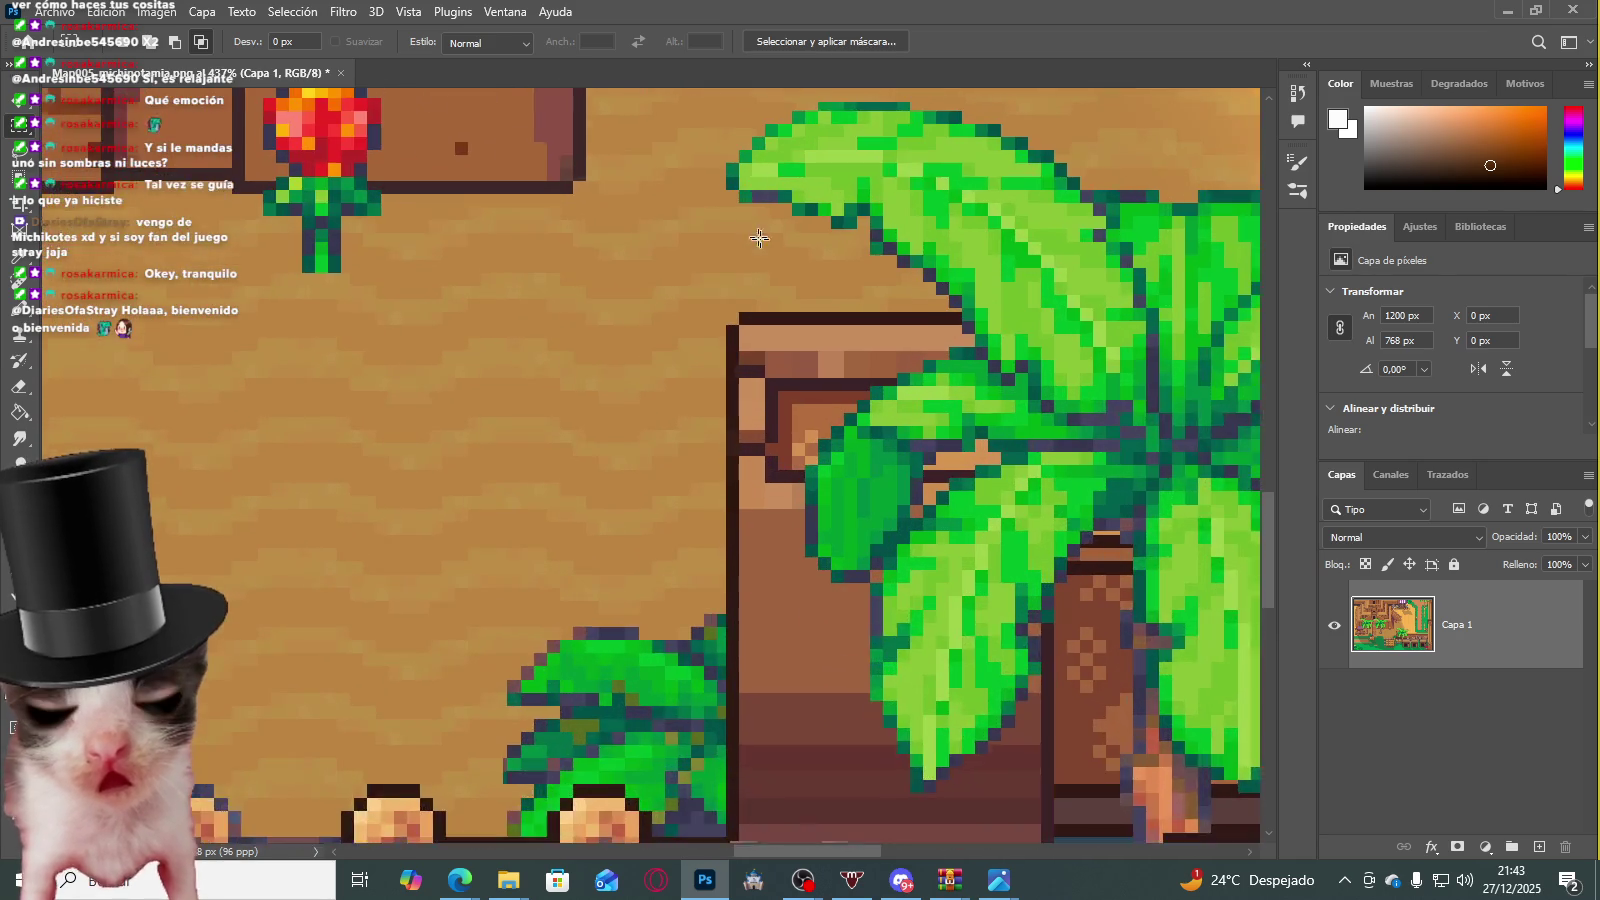
pyautogui.scroll(2, 815, 232)
pyautogui.scroll(2, 778, 226)
pyautogui.moveTo(710, 222)
pyautogui.mouseDown()
pyautogui.moveTo(922, 293)
pyautogui.moveTo(1018, 262)
pyautogui.mouseUp()
pyautogui.click(1018, 260)
pyautogui.scroll(1, 782, 528)
pyautogui.scroll(2, 637, 397)
pyautogui.moveTo(466, 327); pyautogui.dragTo(661, 379)
pyautogui.click(1031, 336)
# Step: Select and correct the thin strip of stray pixels along the chest's left edge
pyautogui.scroll(-2, 1031, 336)
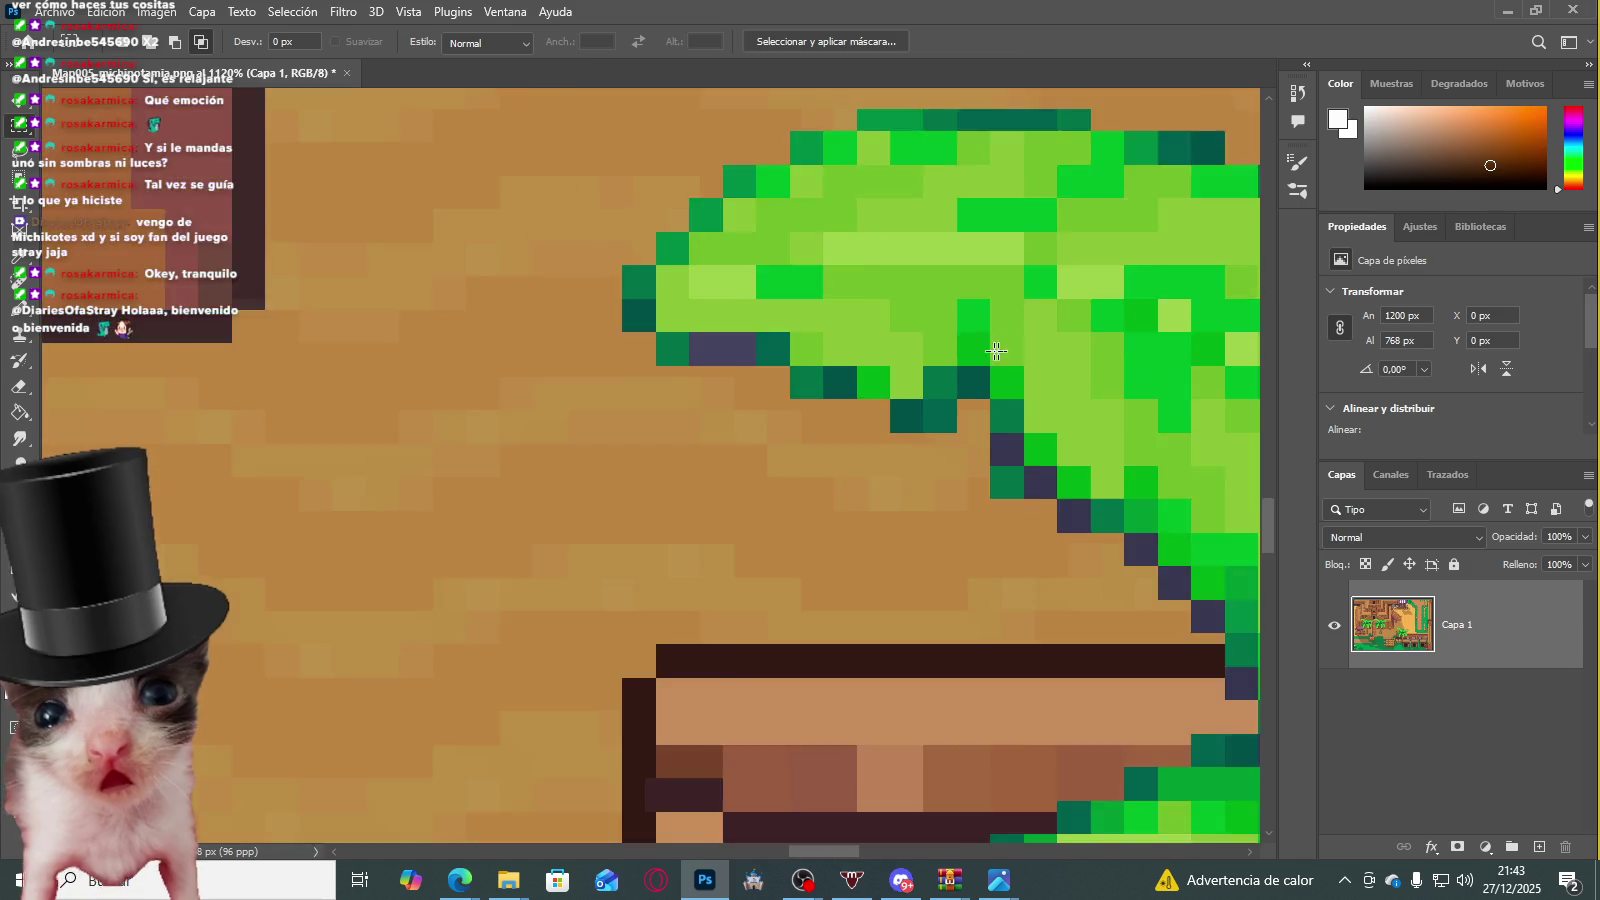
pyautogui.scroll(-2, 900, 400)
pyautogui.scroll(2, 805, 425)
pyautogui.moveTo(805, 425); pyautogui.dragTo(855, 690)
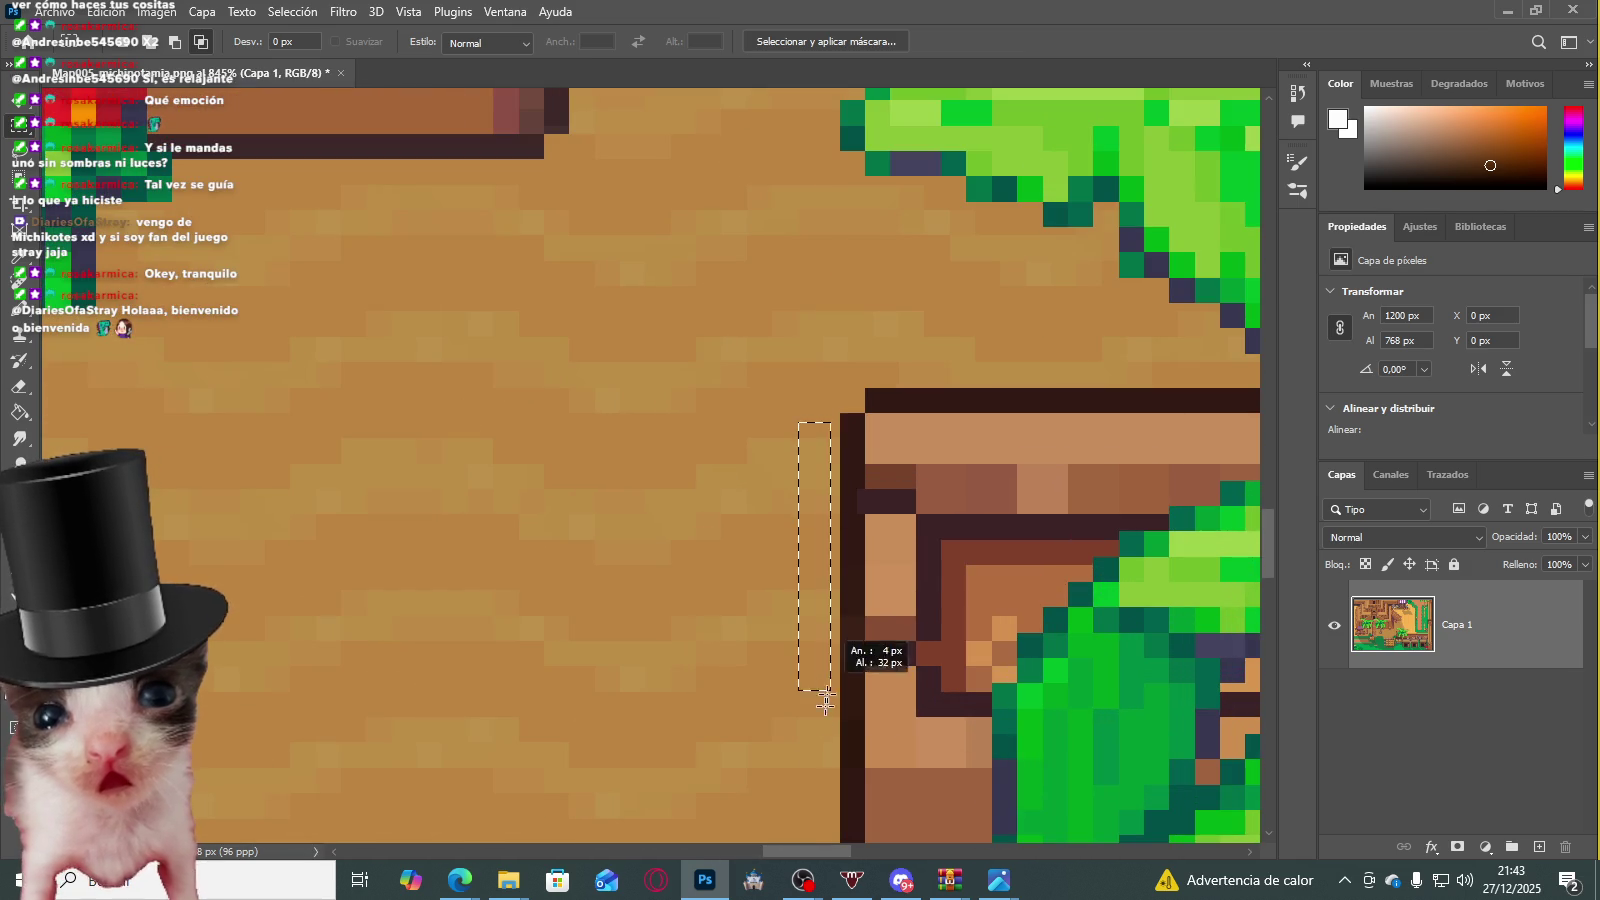
# Step: Select a small patch of temple wall pixels, dismissing the no-pixels-selected warning
pyautogui.scroll(-3, 732, 232)
pyautogui.scroll(-2, 734, 234)
pyautogui.scroll(2, 734, 234)
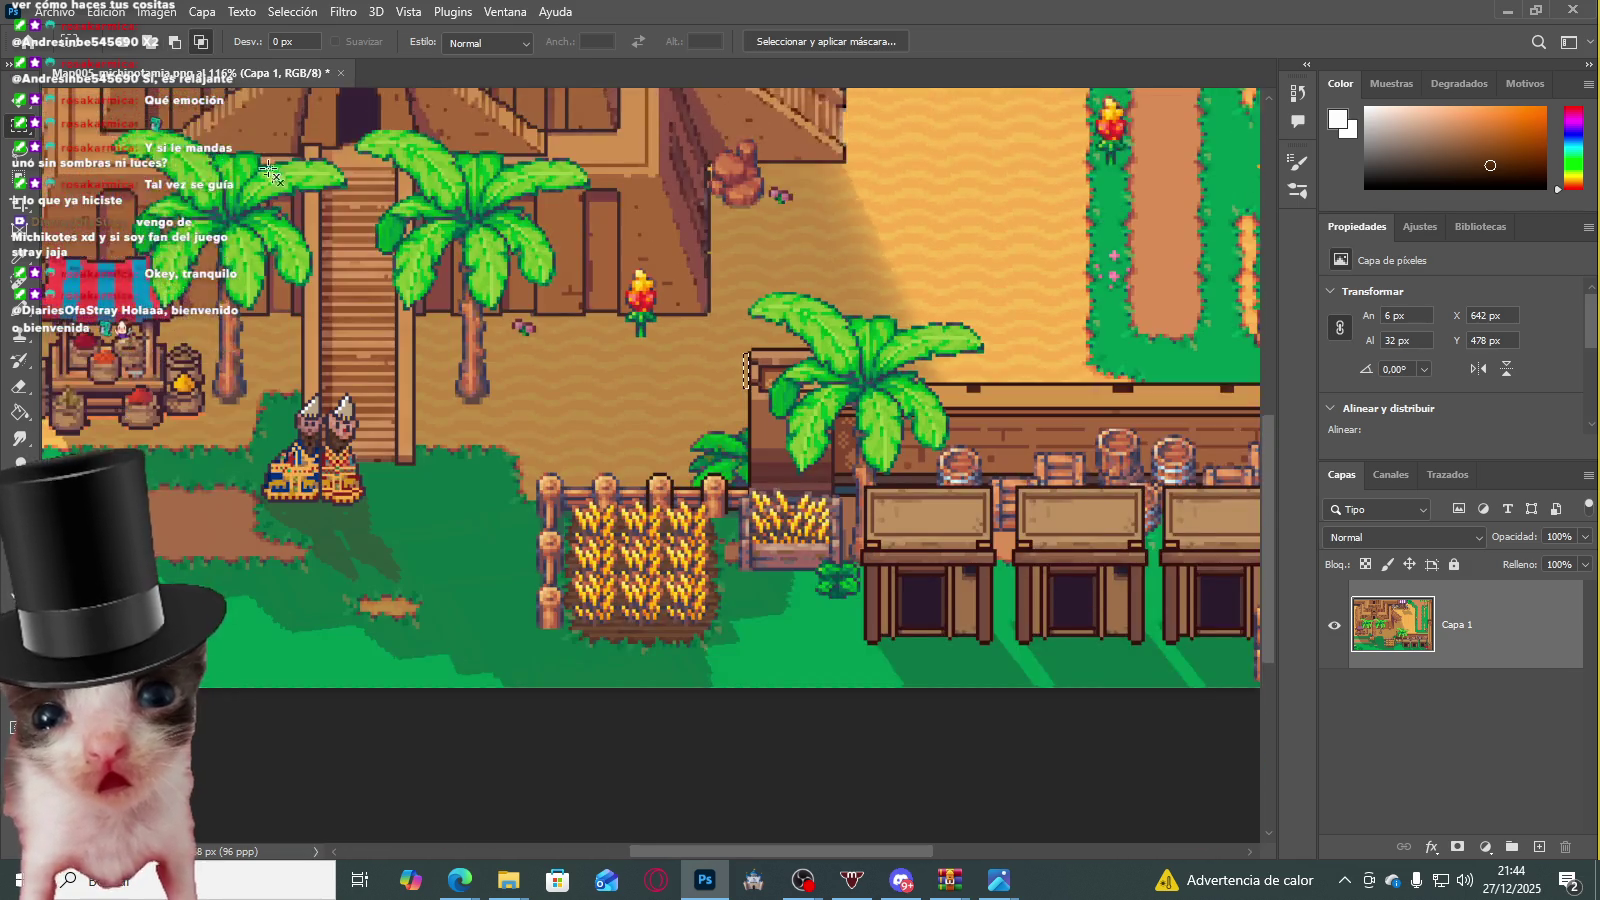
pyautogui.scroll(2, 600, 225)
pyautogui.scroll(3, 318, 214)
pyautogui.scroll(2, 318, 214)
pyautogui.scroll(2, 318, 214)
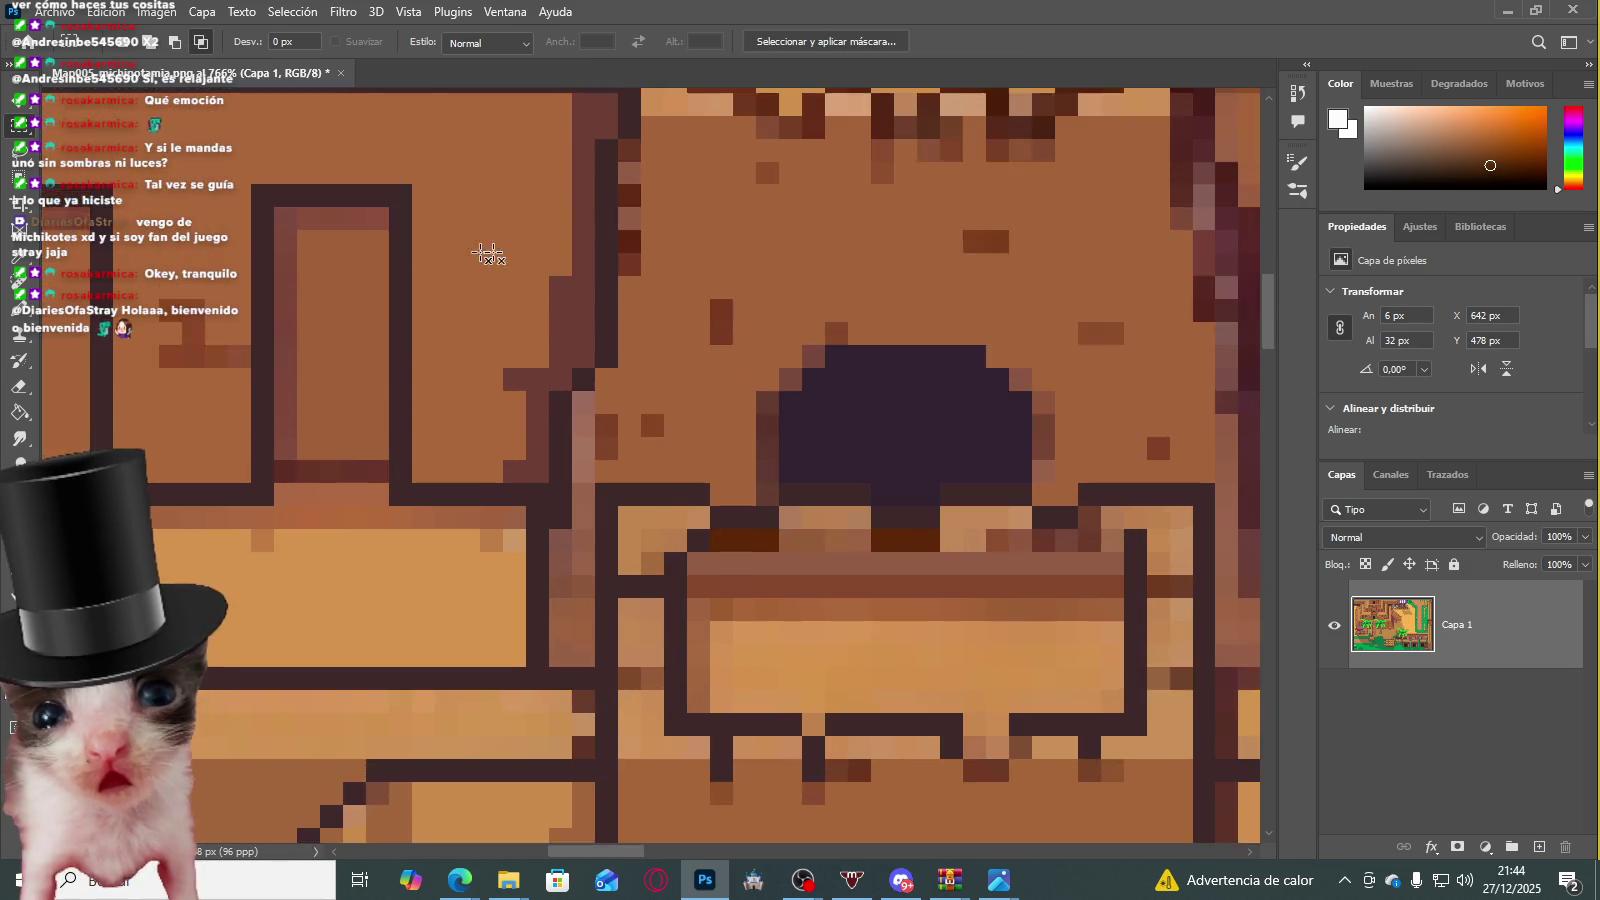
pyautogui.scroll(2, 475, 250)
pyautogui.scroll(2, 614, 275)
pyautogui.scroll(1, 636, 300)
pyautogui.scroll(2, 732, 310)
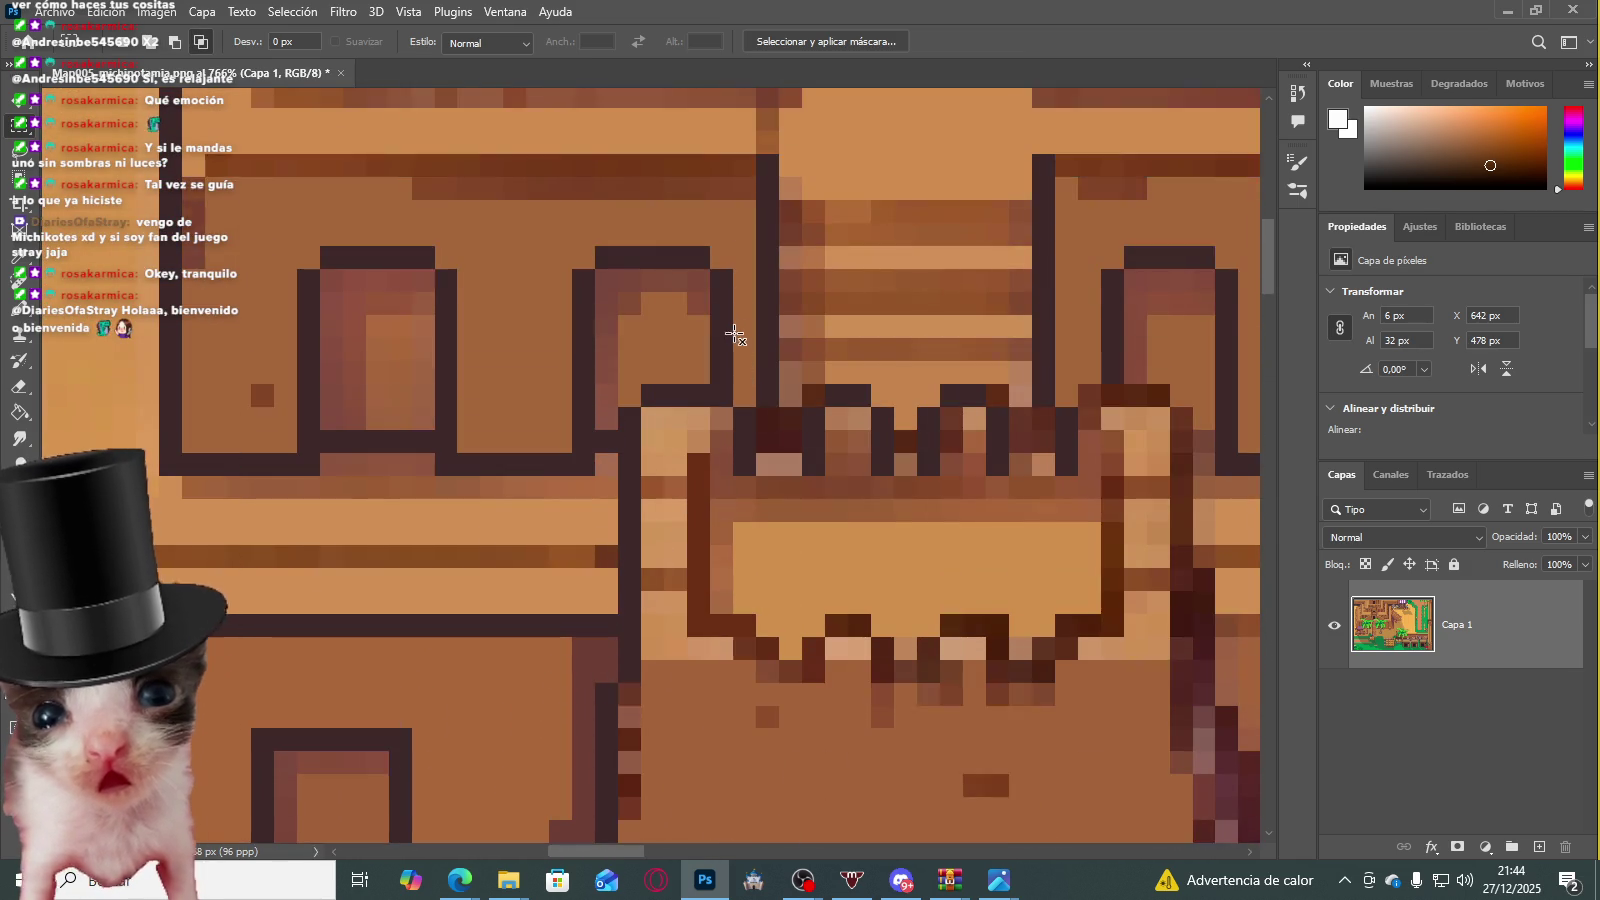
pyautogui.scroll(2, 700, 335)
pyautogui.scroll(2, 696, 332)
pyautogui.scroll(2, 780, 340)
pyautogui.scroll(-2, 842, 350)
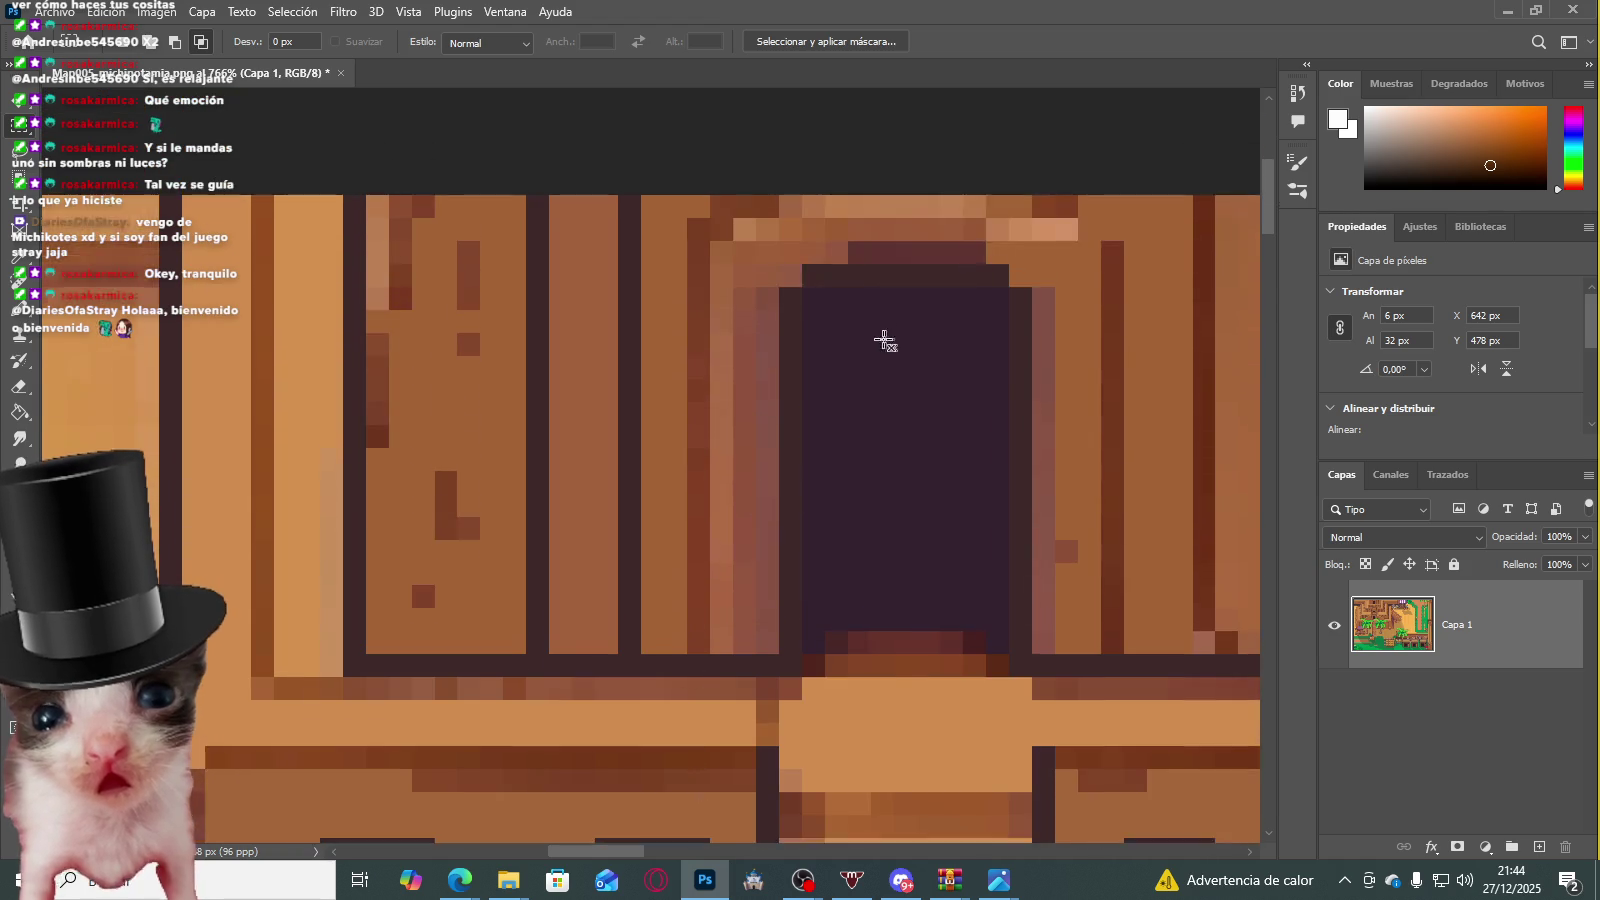
pyautogui.scroll(-1, 880, 340)
pyautogui.scroll(-1, 768, 368)
pyautogui.scroll(2, 440, 493)
pyautogui.moveTo(513, 343); pyautogui.dragTo(572, 492)
pyautogui.press('Return')
# Step: Correct a thin column of temple wall pixels and deselect with Ctrl+D
pyautogui.scroll(-3, 800, 364)
pyautogui.scroll(-4, 832, 371)
pyautogui.scroll(2, 772, 425)
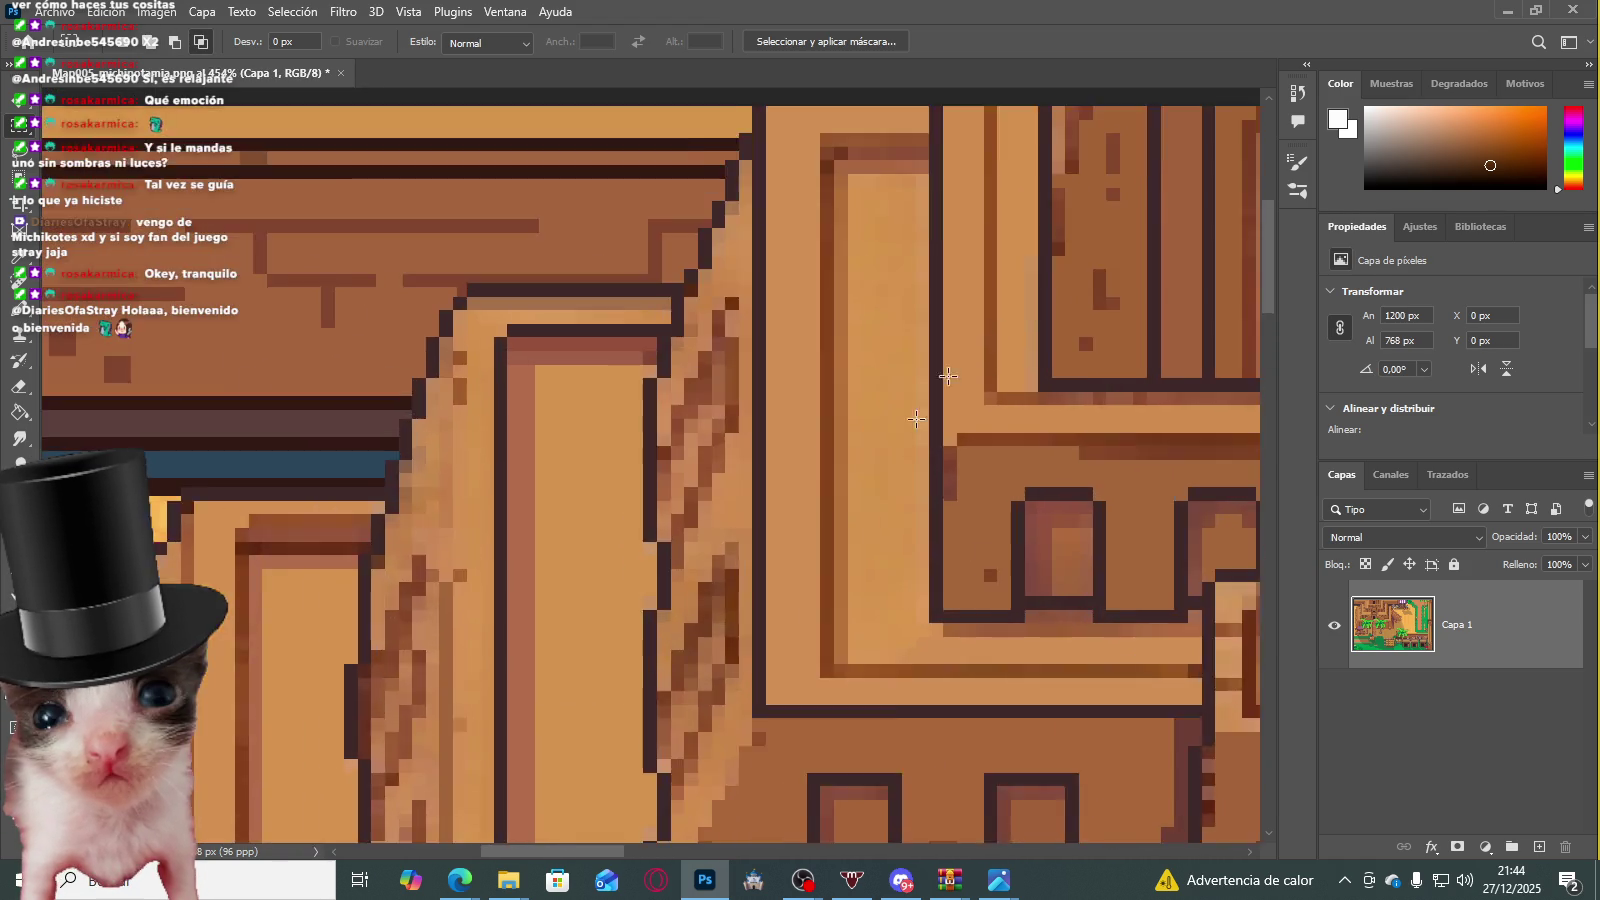
pyautogui.scroll(2, 907, 429)
pyautogui.scroll(2, 1103, 232)
pyautogui.scroll(1, 1043, 179)
pyautogui.scroll(1, 950, 190)
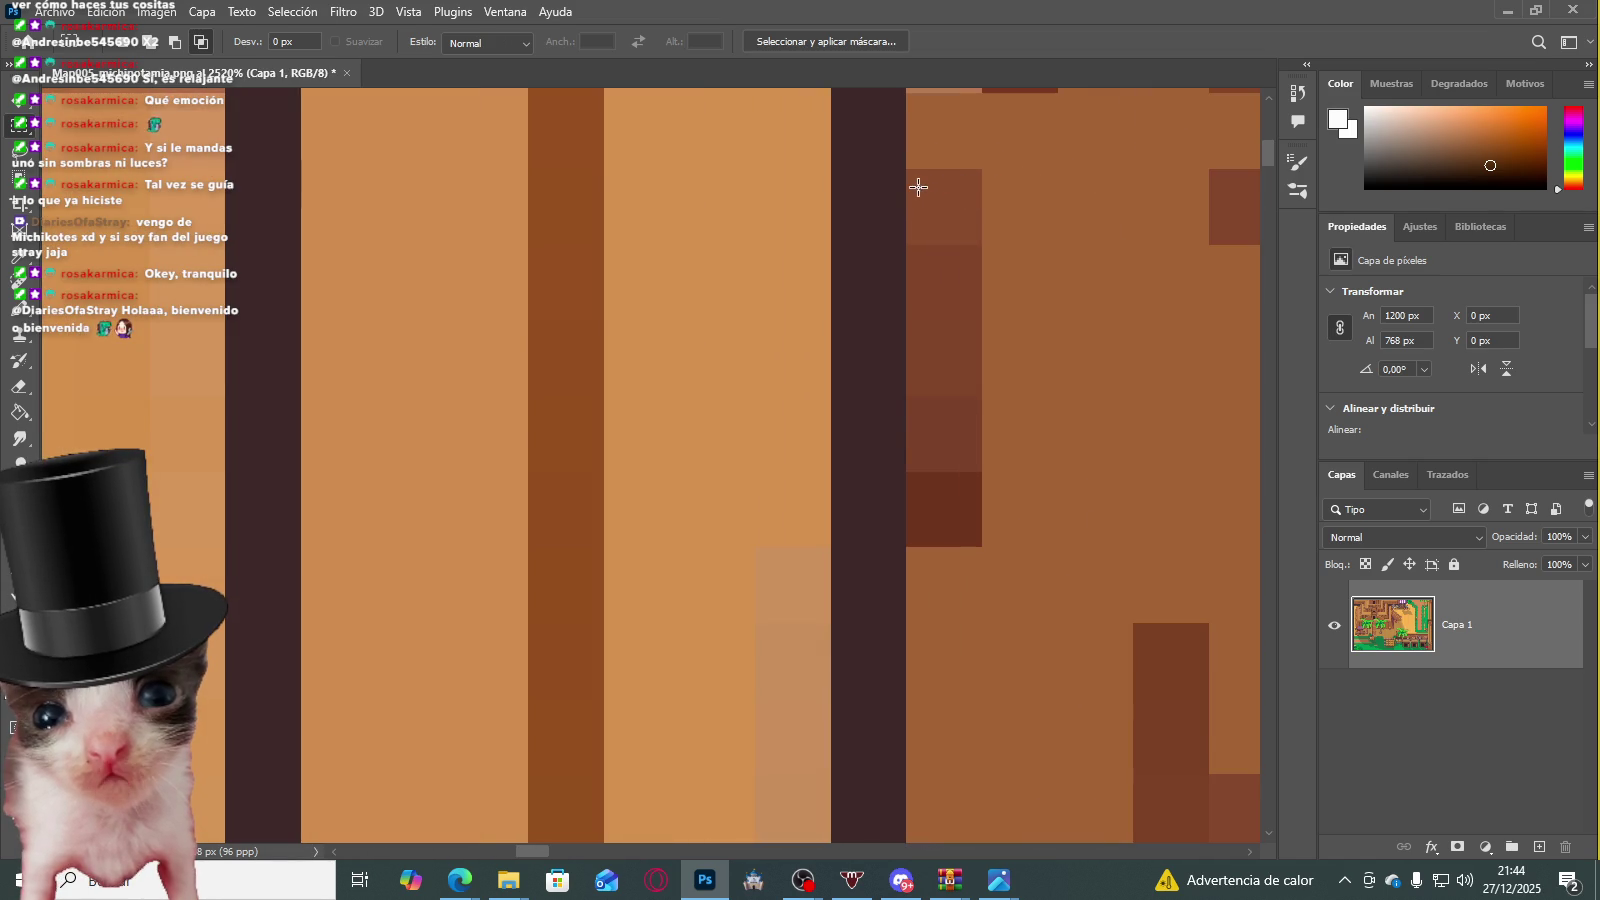
pyautogui.moveTo(910, 172); pyautogui.dragTo(968, 462)
pyautogui.hotkey('ctrl', 'd')
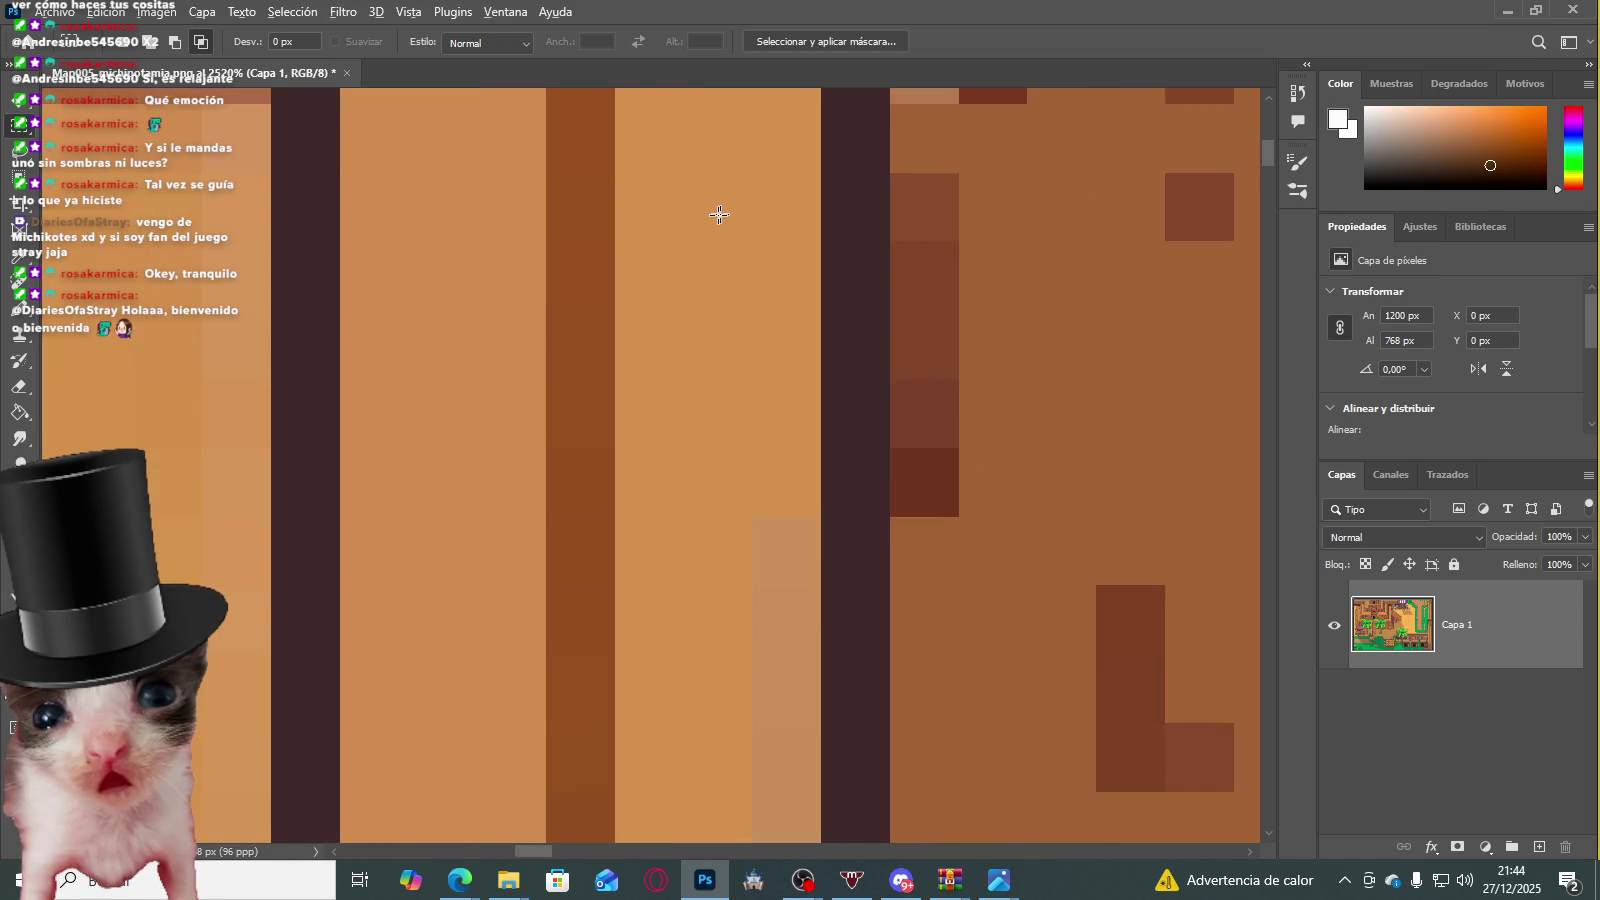
pyautogui.scroll(-4, 718, 214)
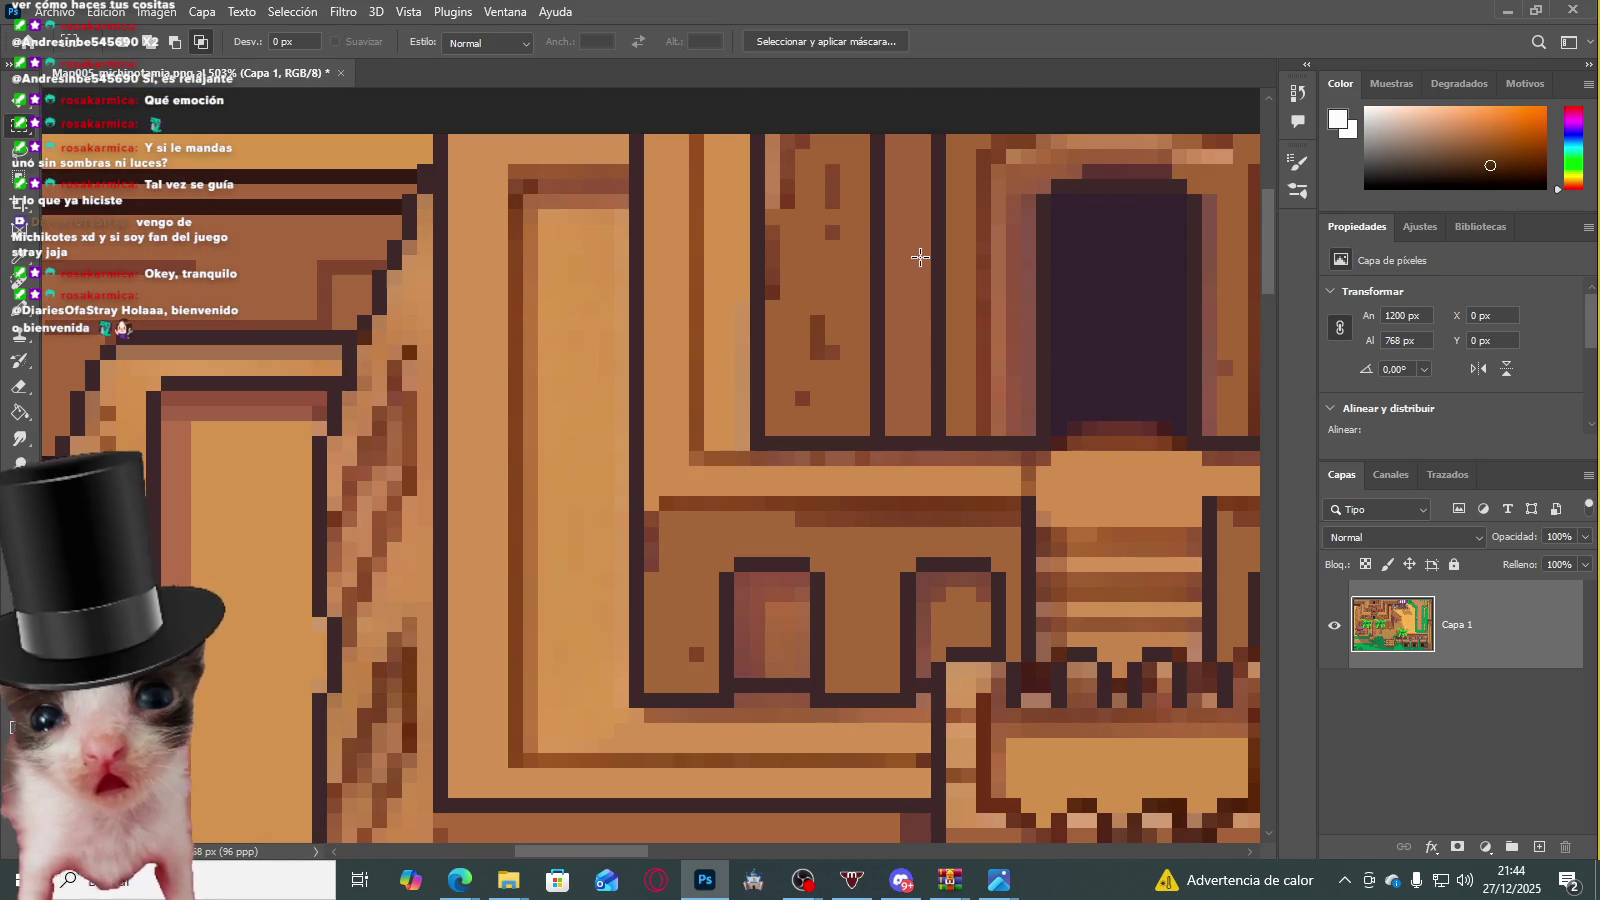
pyautogui.scroll(-2, 780, 328)
pyautogui.scroll(-3, 780, 328)
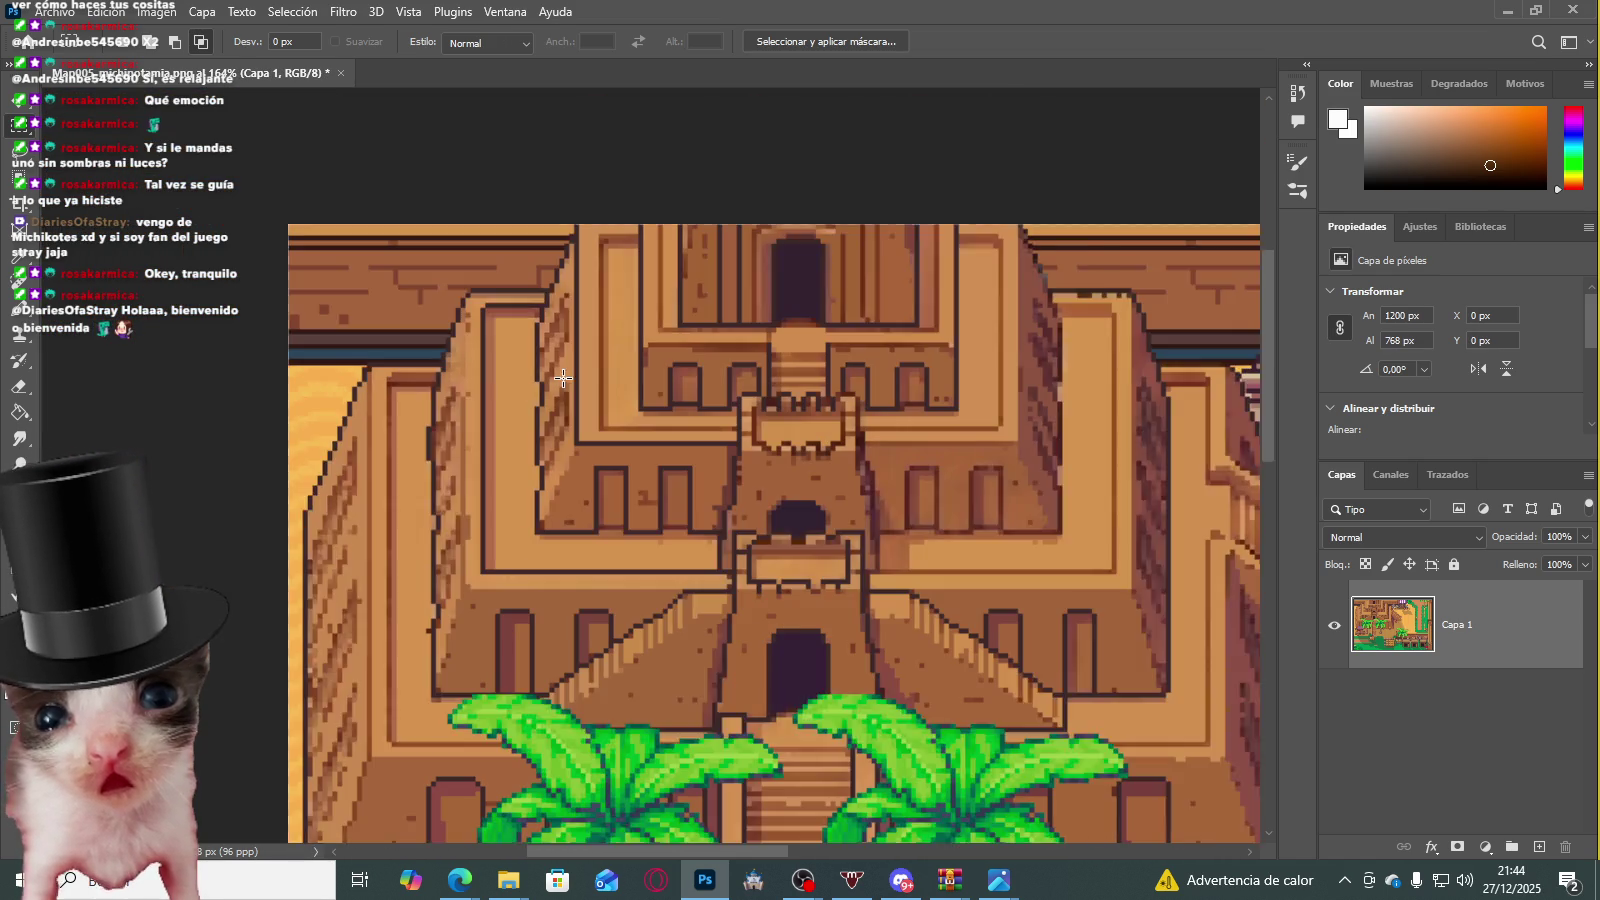
# Step: Fix the stray column at the stall's edge and the pixel row under the sack
pyautogui.scroll(-3, 600, 440)
pyautogui.scroll(2, 375, 628)
pyautogui.scroll(3, 375, 628)
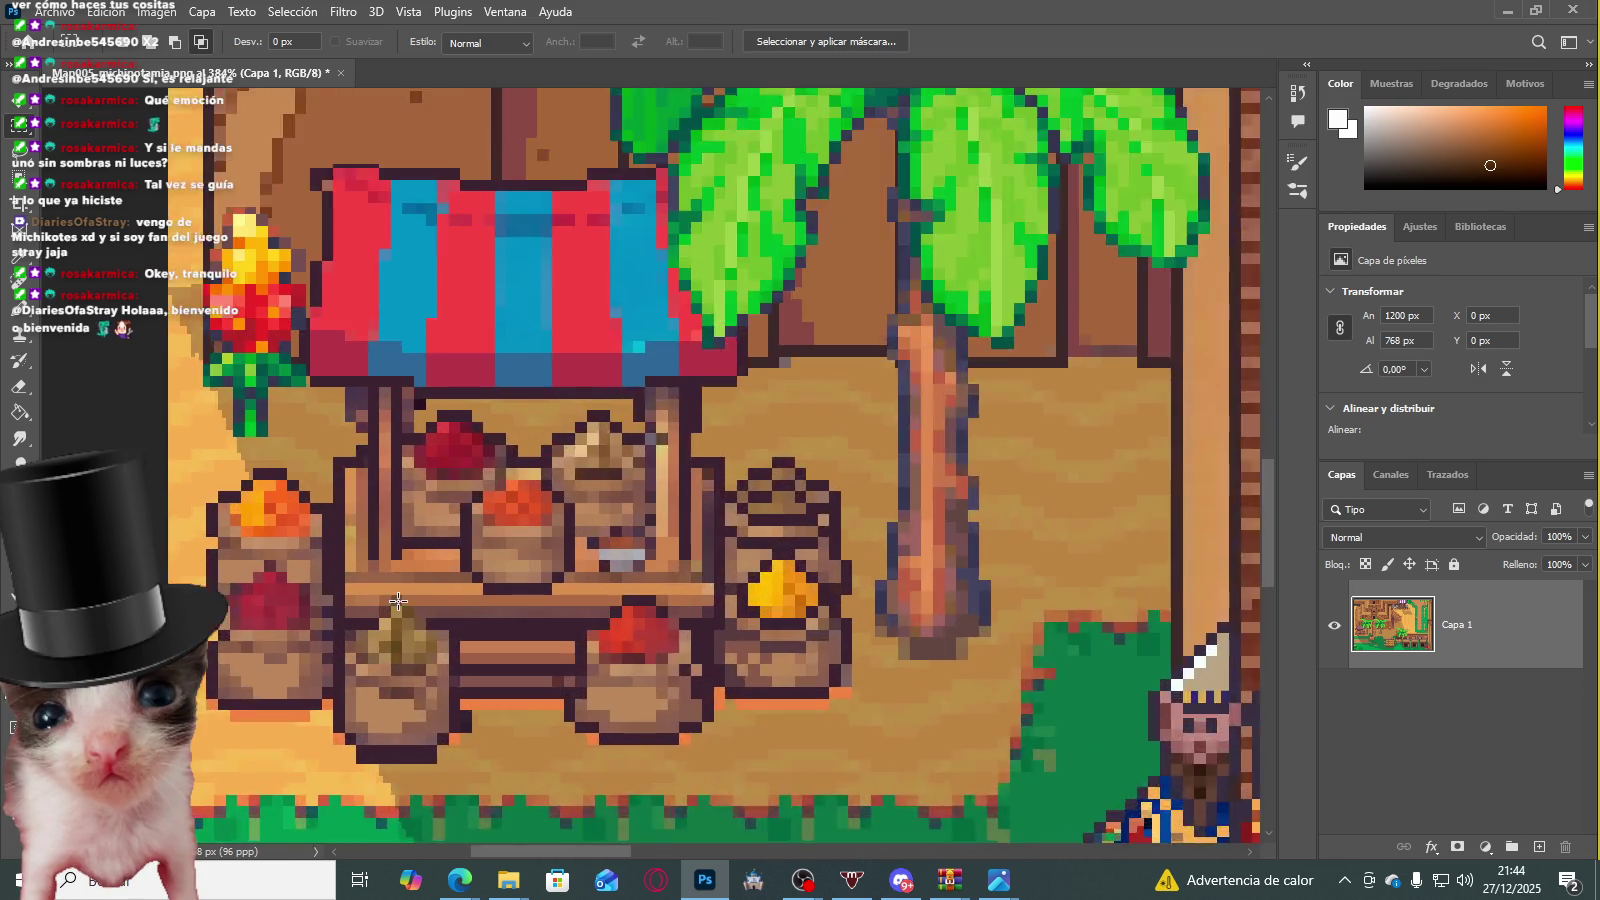
pyautogui.scroll(2, 375, 628)
pyautogui.scroll(3, 386, 700)
pyautogui.scroll(3, 516, 681)
pyautogui.scroll(1, 516, 681)
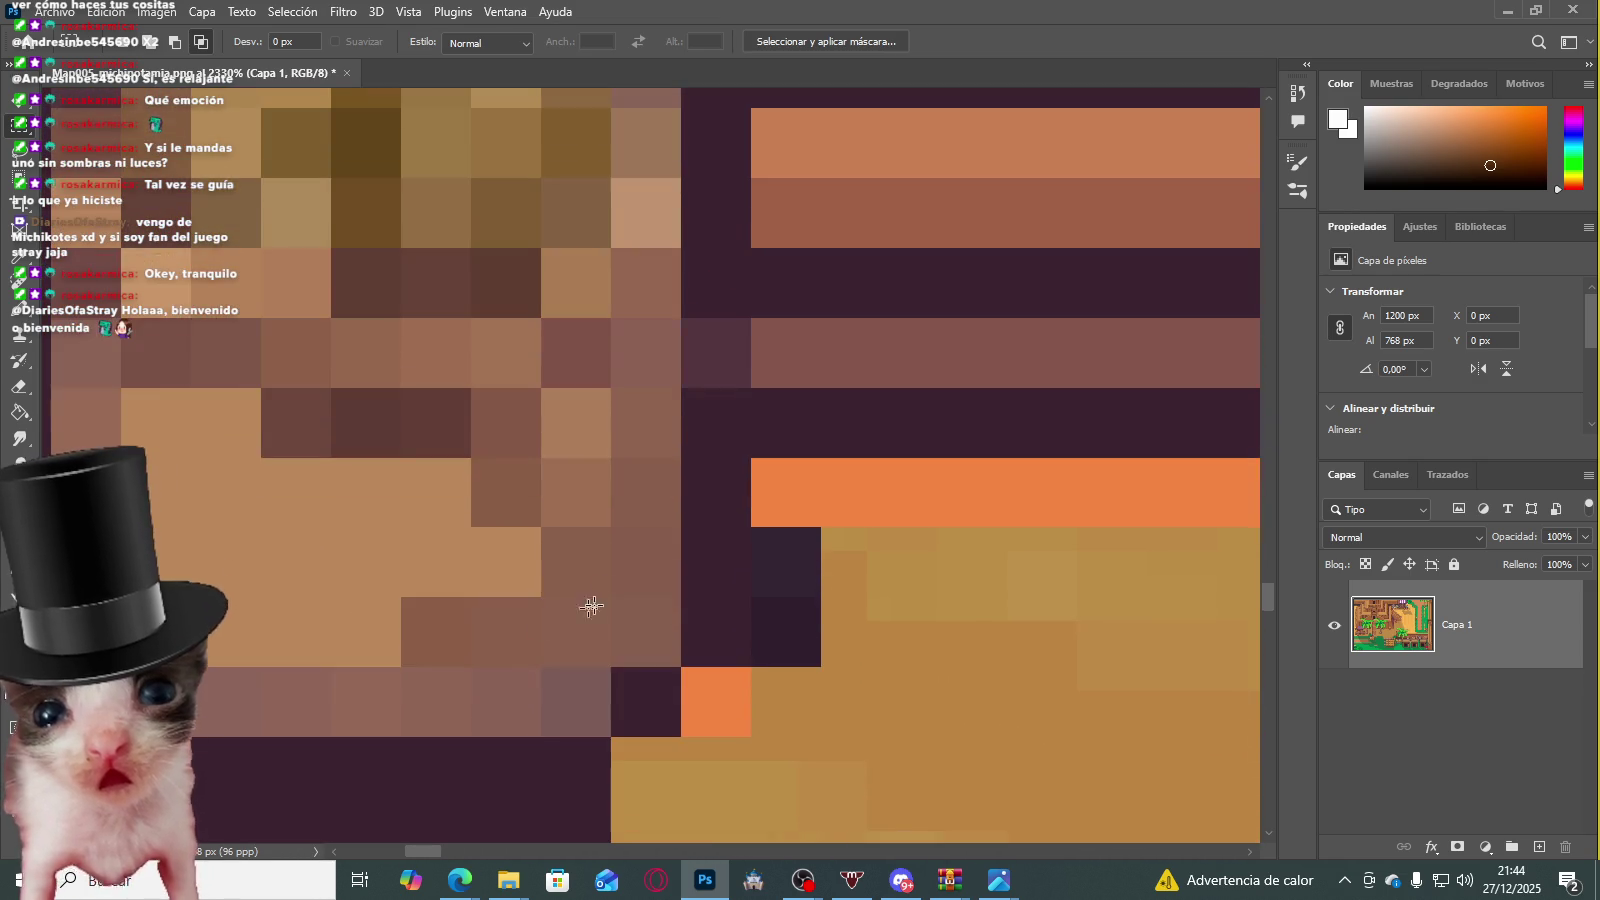
pyautogui.moveTo(613, 477); pyautogui.dragTo(662, 668)
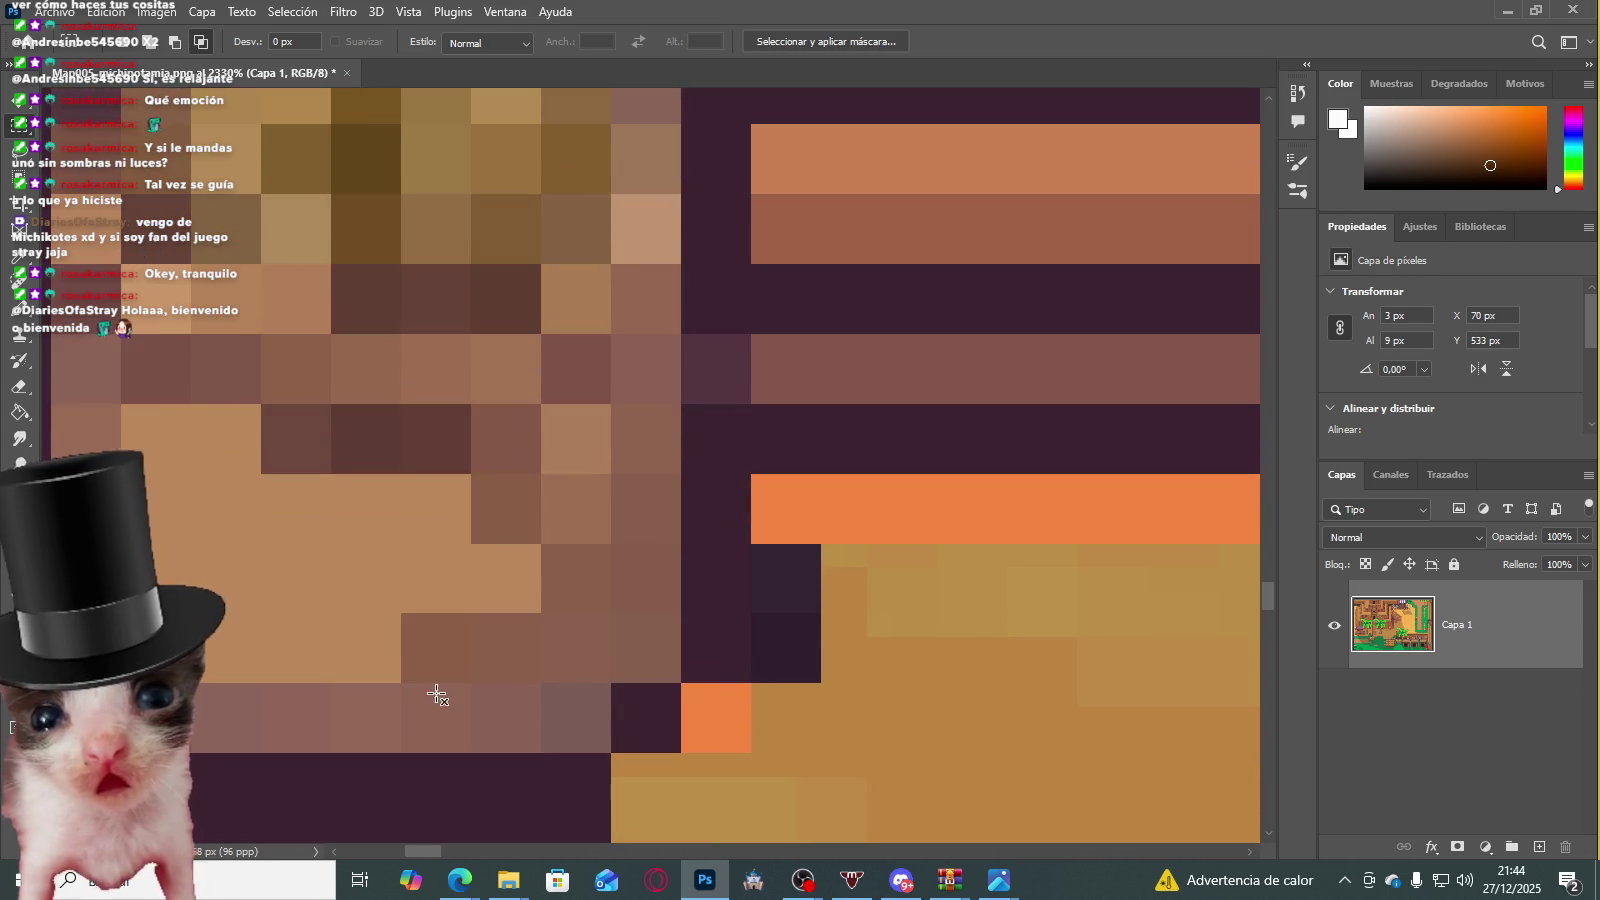
pyautogui.moveTo(540, 685); pyautogui.dragTo(209, 742)
pyautogui.scroll(-3, 440, 571)
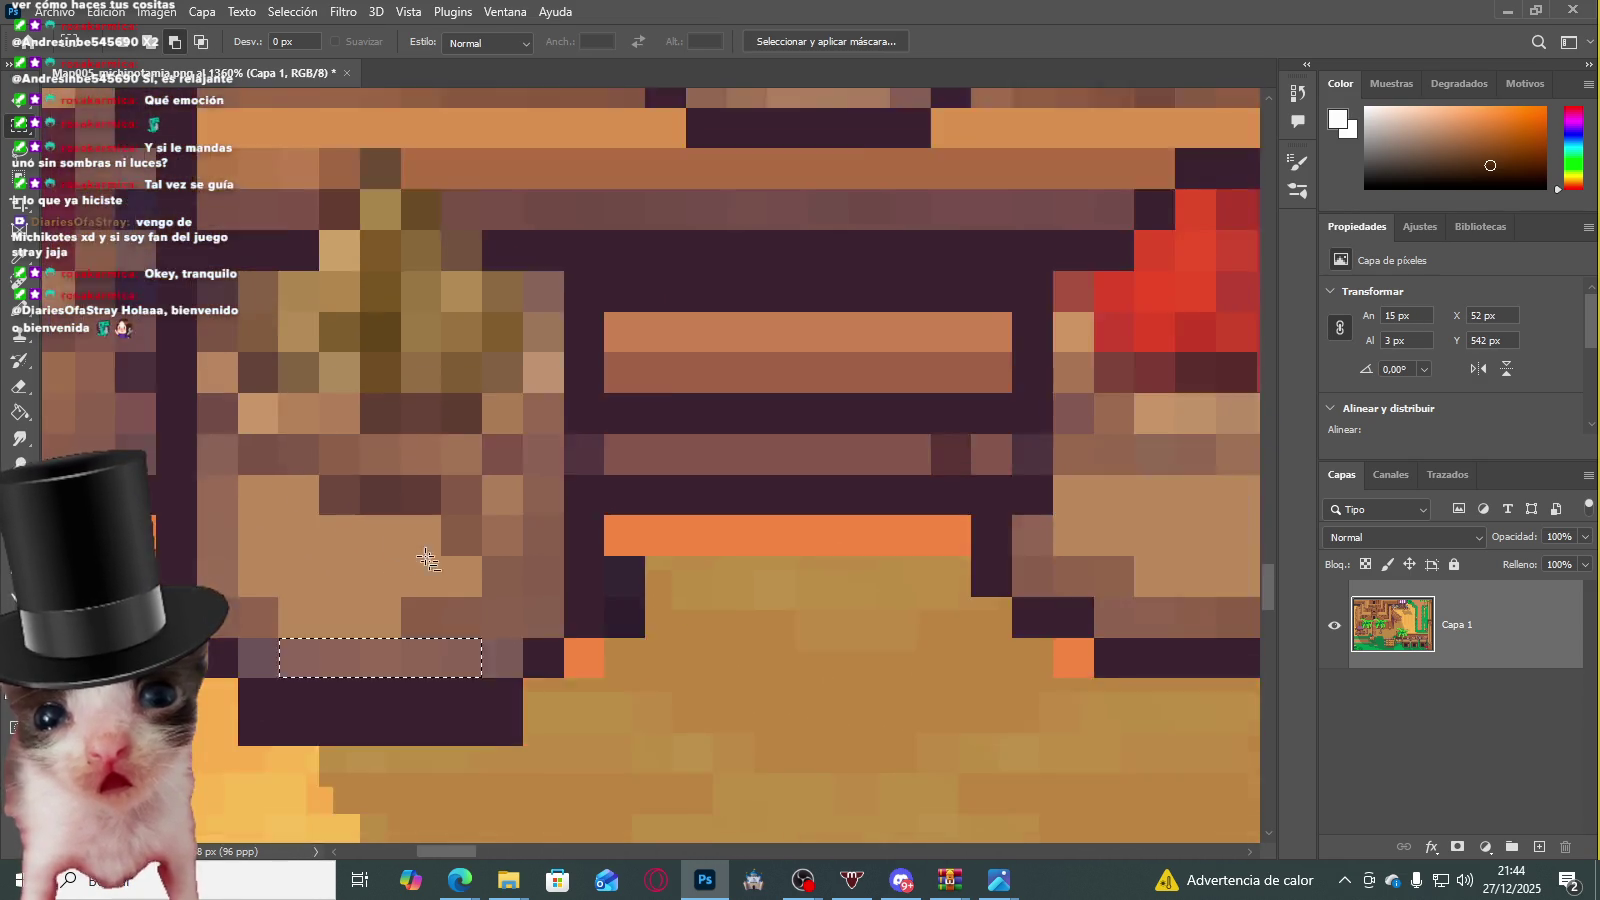
pyautogui.scroll(2, 368, 468)
pyautogui.scroll(-2, 506, 460)
pyautogui.scroll(-3, 506, 460)
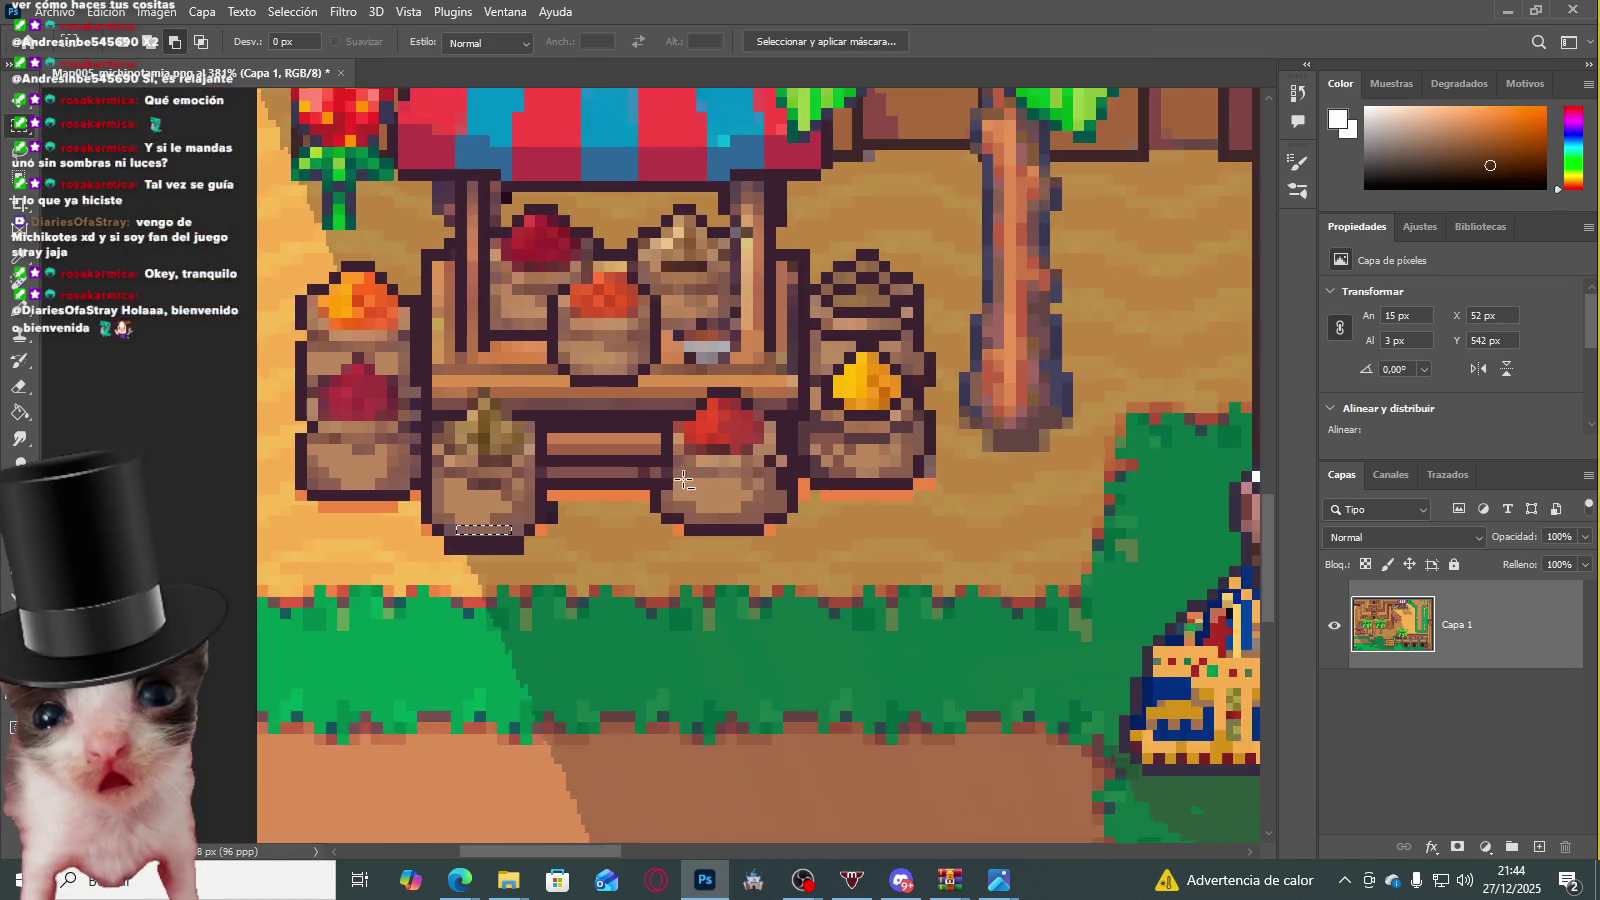
pyautogui.scroll(3, 635, 564)
pyautogui.scroll(2, 607, 493)
pyautogui.click(568, 402)
# Step: Clean pixels beside the orange bar and below the sack's base, dismissing the warning
pyautogui.moveTo(568, 402)
pyautogui.mouseDown()
pyautogui.moveTo(660, 545)
pyautogui.moveTo(756, 573)
pyautogui.mouseUp()
pyautogui.click(643, 375)
pyautogui.click(770, 440)
pyautogui.moveTo(867, 463); pyautogui.dragTo(838, 449)
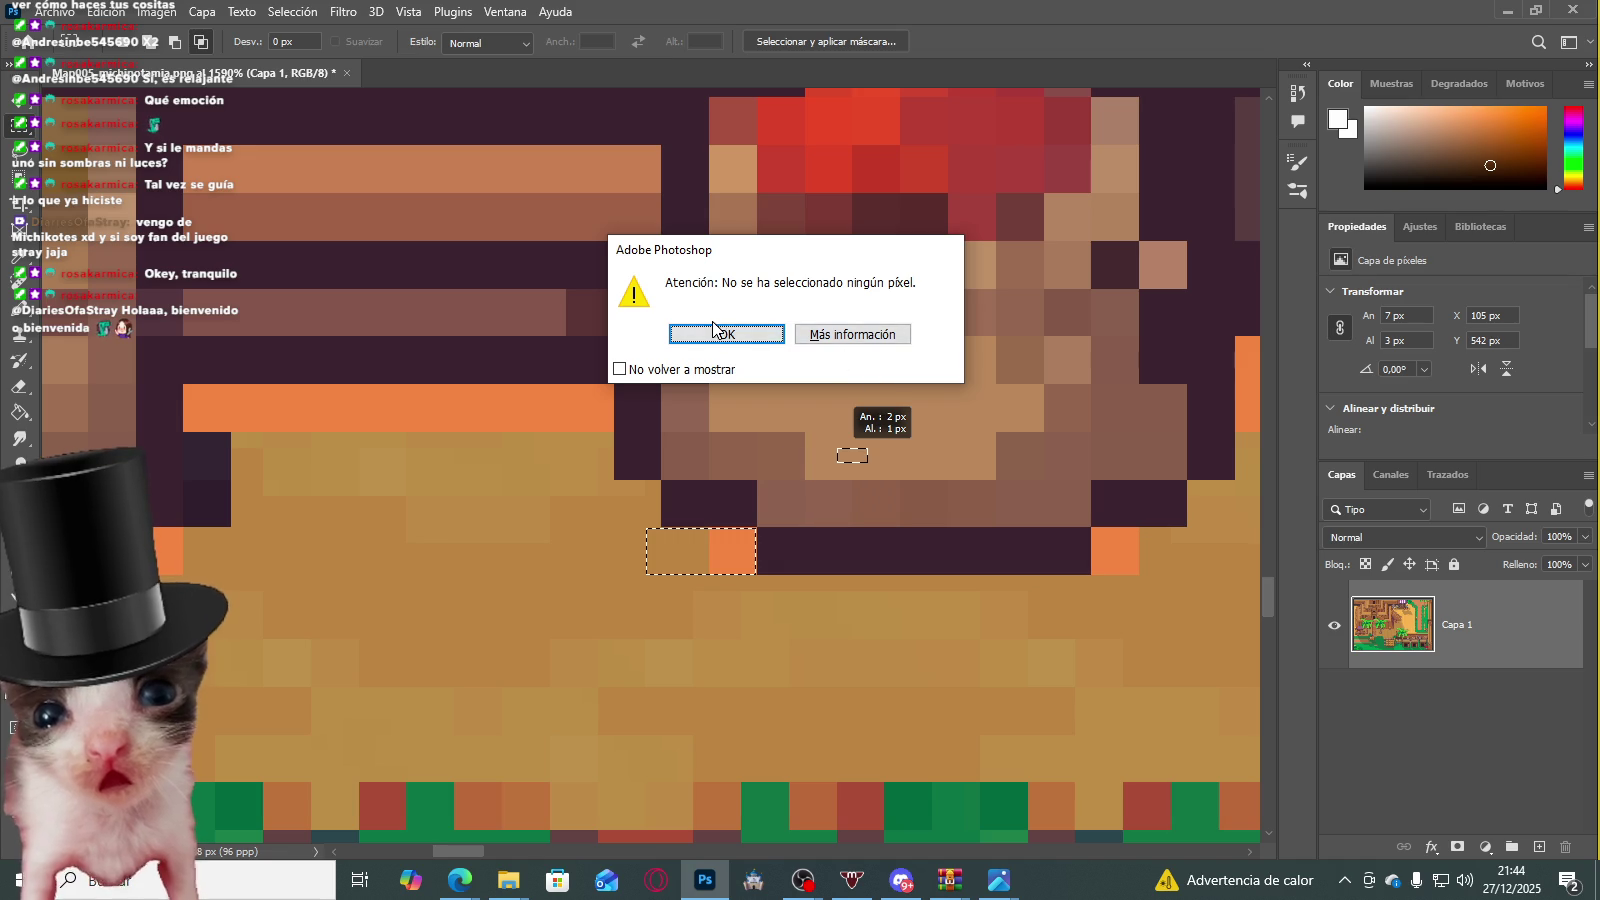
pyautogui.click(727, 334)
# Step: Zoom out and back in to review the temple, palms and market stalls across the map
pyautogui.scroll(-5, 727, 364)
pyautogui.scroll(-2, 735, 380)
pyautogui.scroll(-2, 755, 410)
pyautogui.scroll(-2, 780, 445)
pyautogui.scroll(-1, 803, 477)
pyautogui.scroll(2, 803, 477)
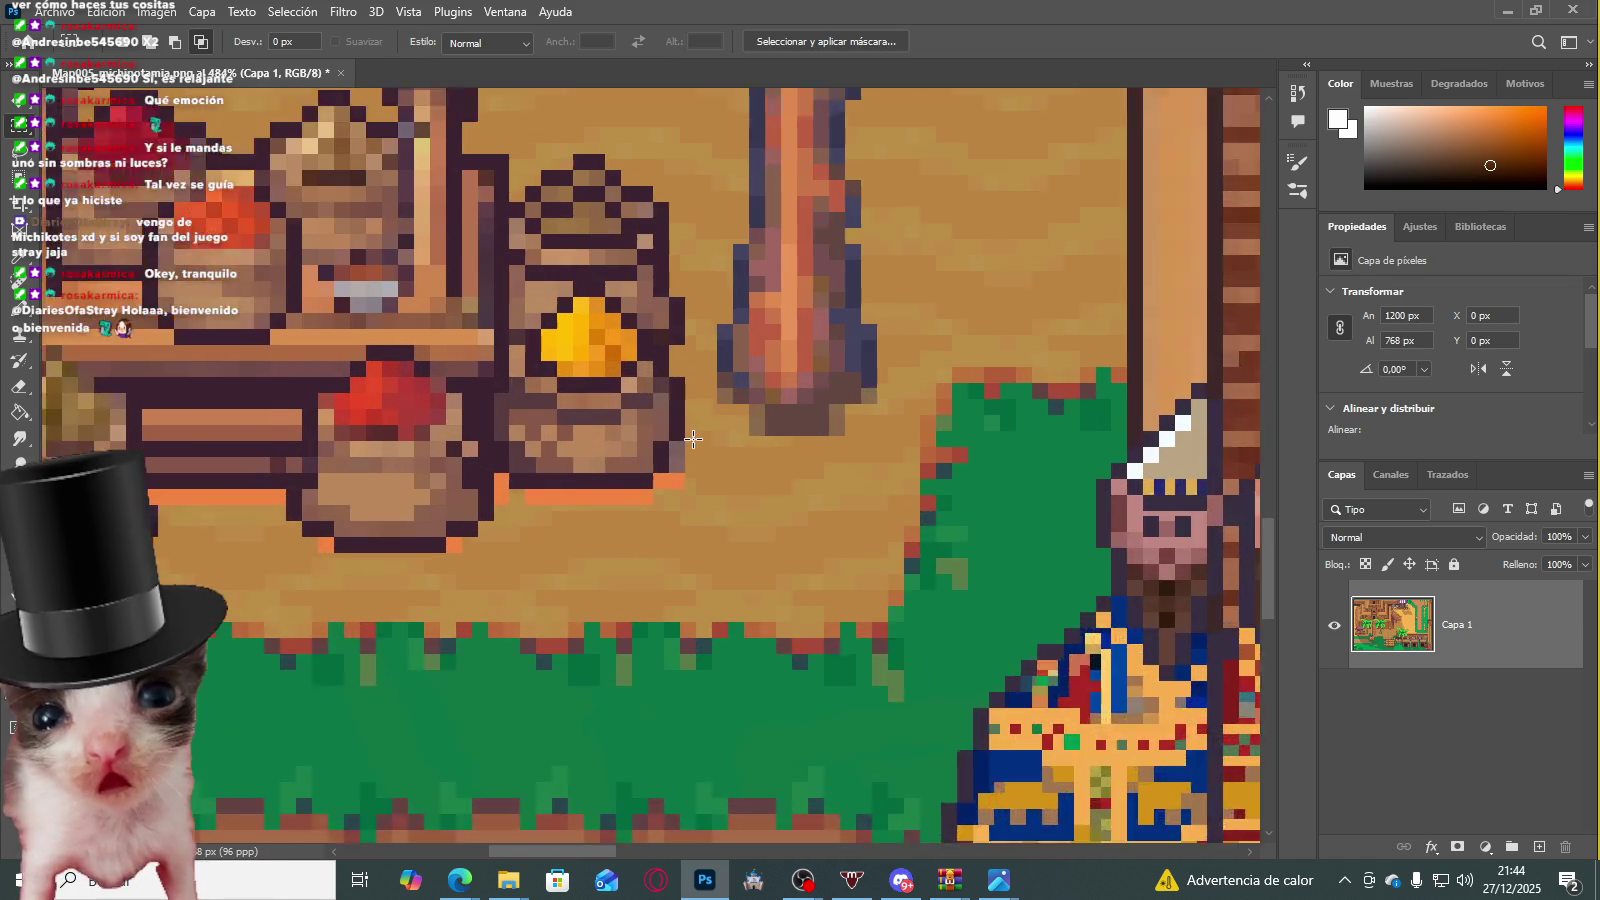
pyautogui.scroll(-3, 667, 438)
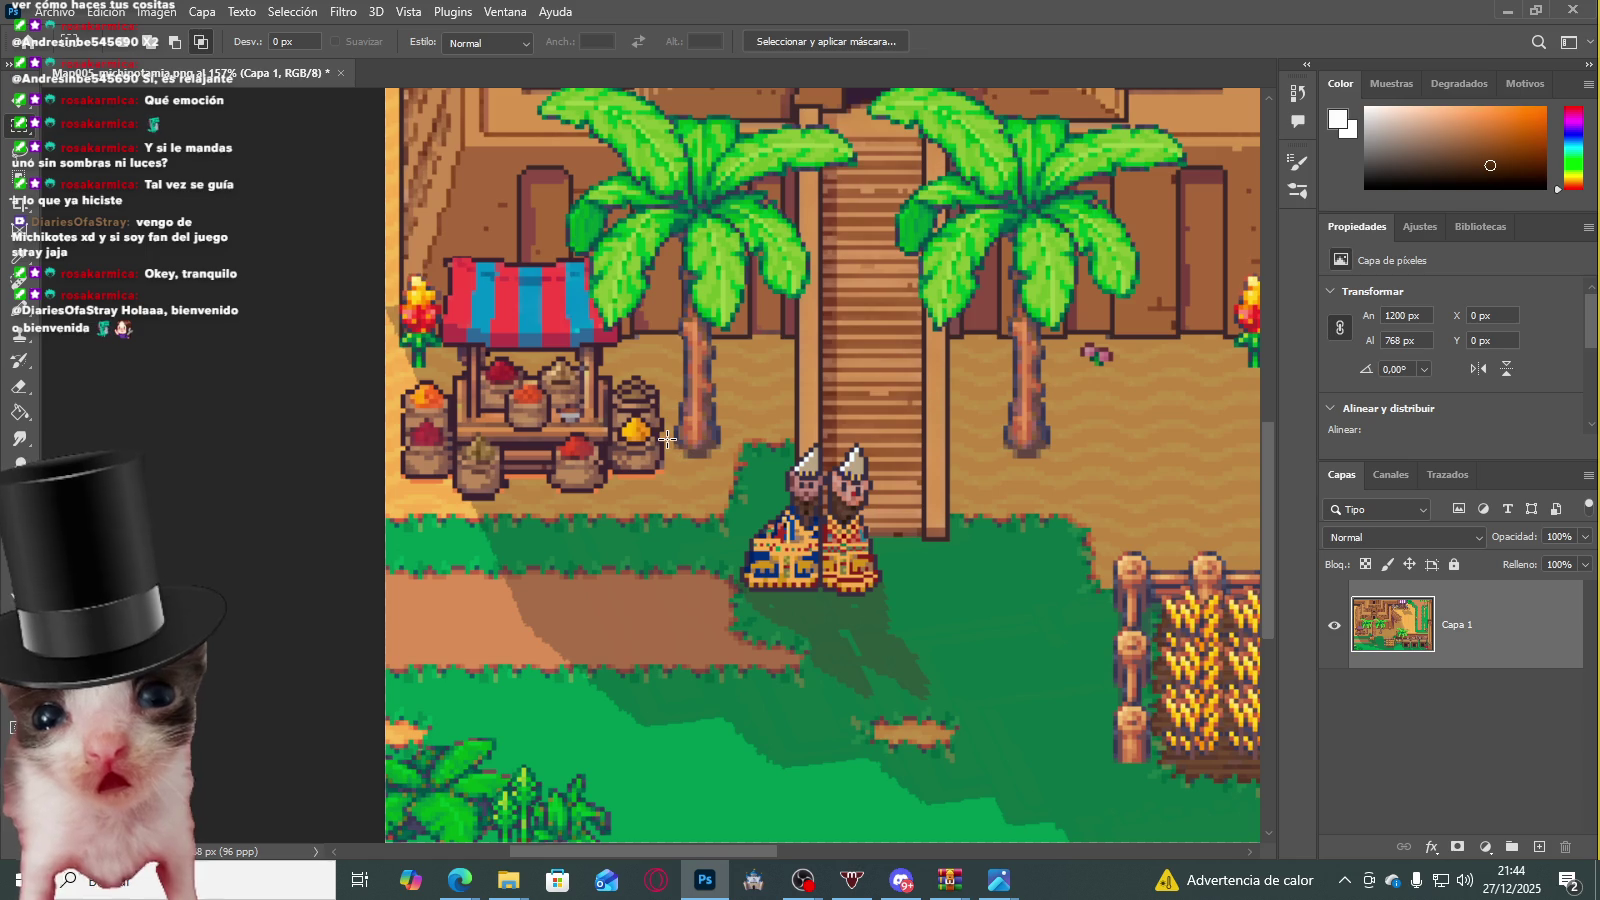
pyautogui.scroll(-3, 692, 465)
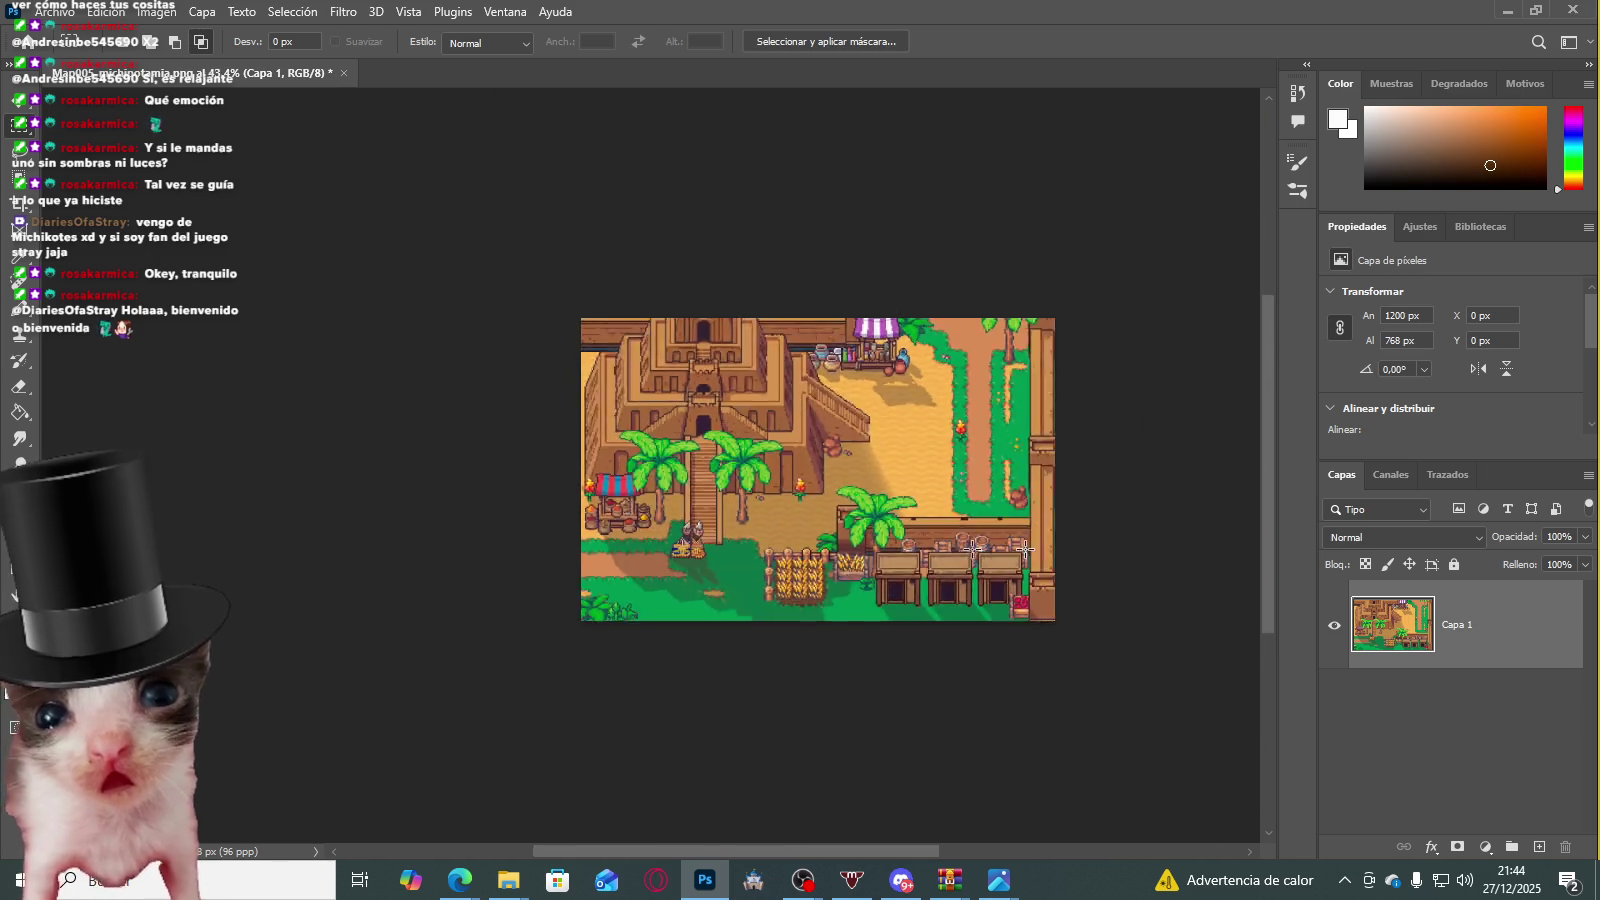
pyautogui.scroll(2, 549, 436)
pyautogui.scroll(-2, 549, 436)
pyautogui.scroll(3, 265, 500)
pyautogui.scroll(3, 300, 497)
pyautogui.scroll(3, 328, 494)
pyautogui.scroll(1, 385, 513)
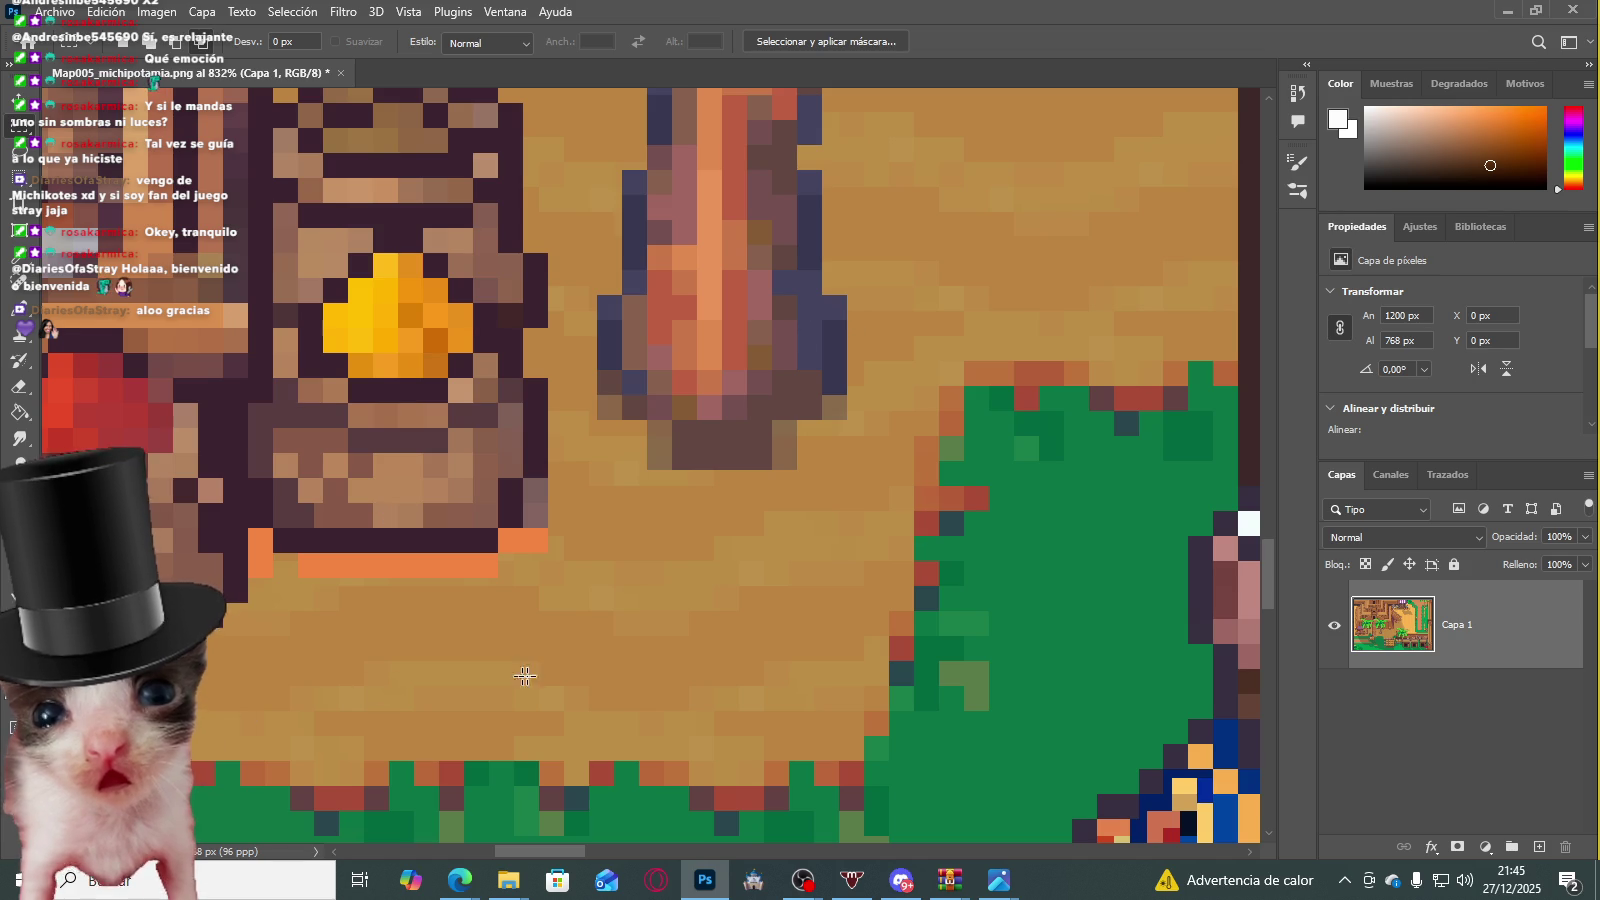
pyautogui.scroll(3, 500, 673)
pyautogui.scroll(-3, 476, 390)
pyautogui.scroll(-3, 476, 390)
pyautogui.scroll(-2, 476, 390)
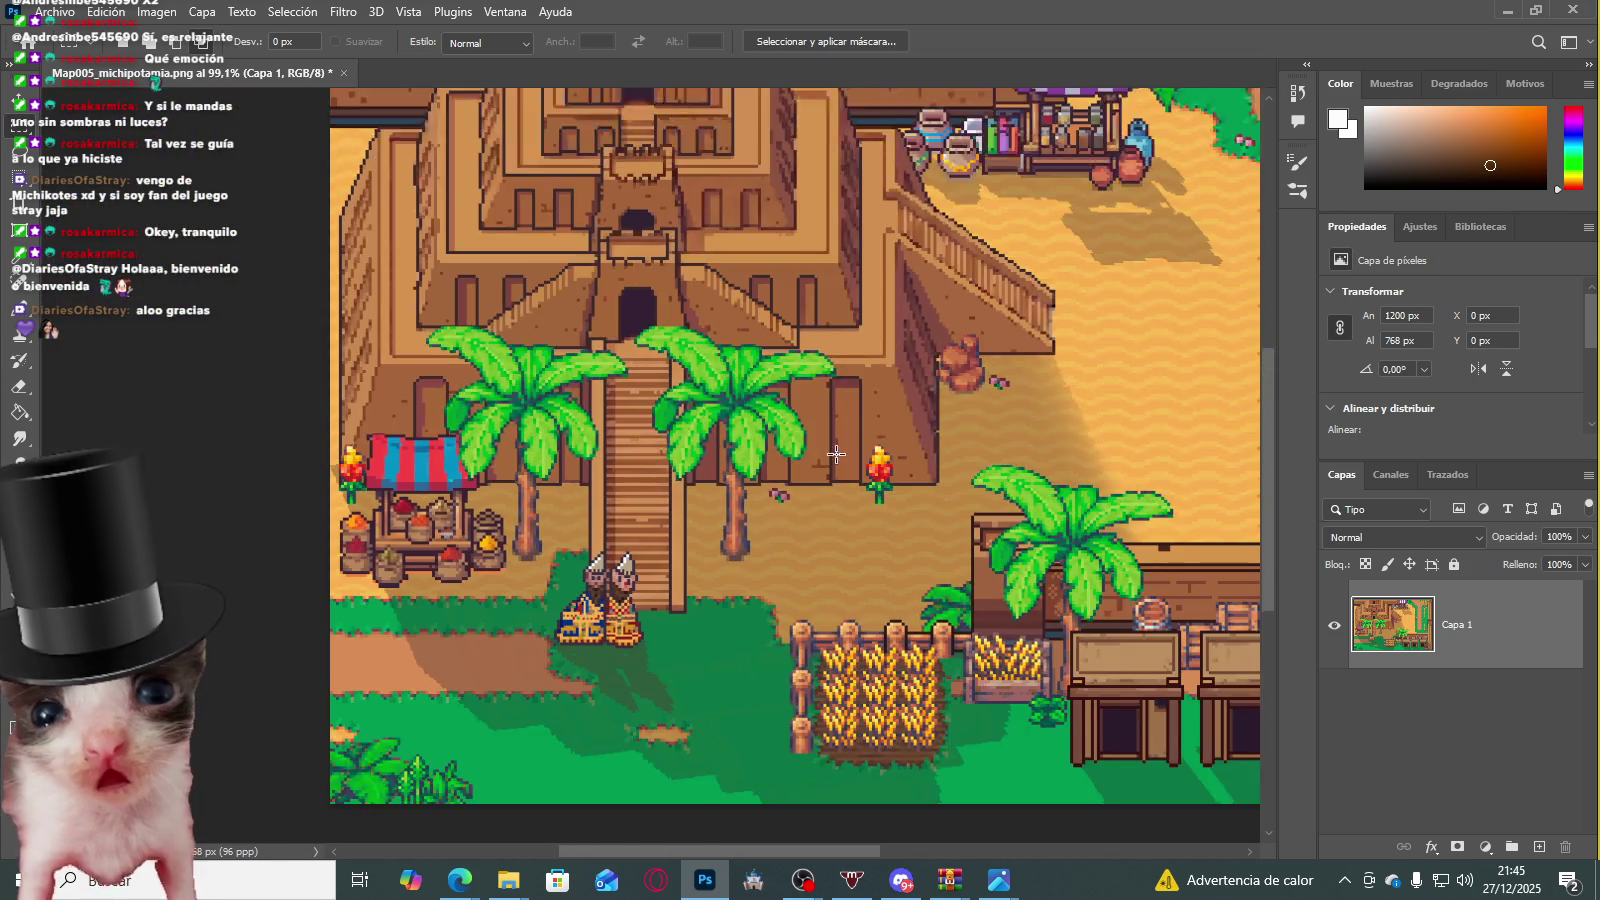
pyautogui.scroll(-1, 476, 390)
pyautogui.scroll(3, 1033, 488)
pyautogui.scroll(3, 1033, 488)
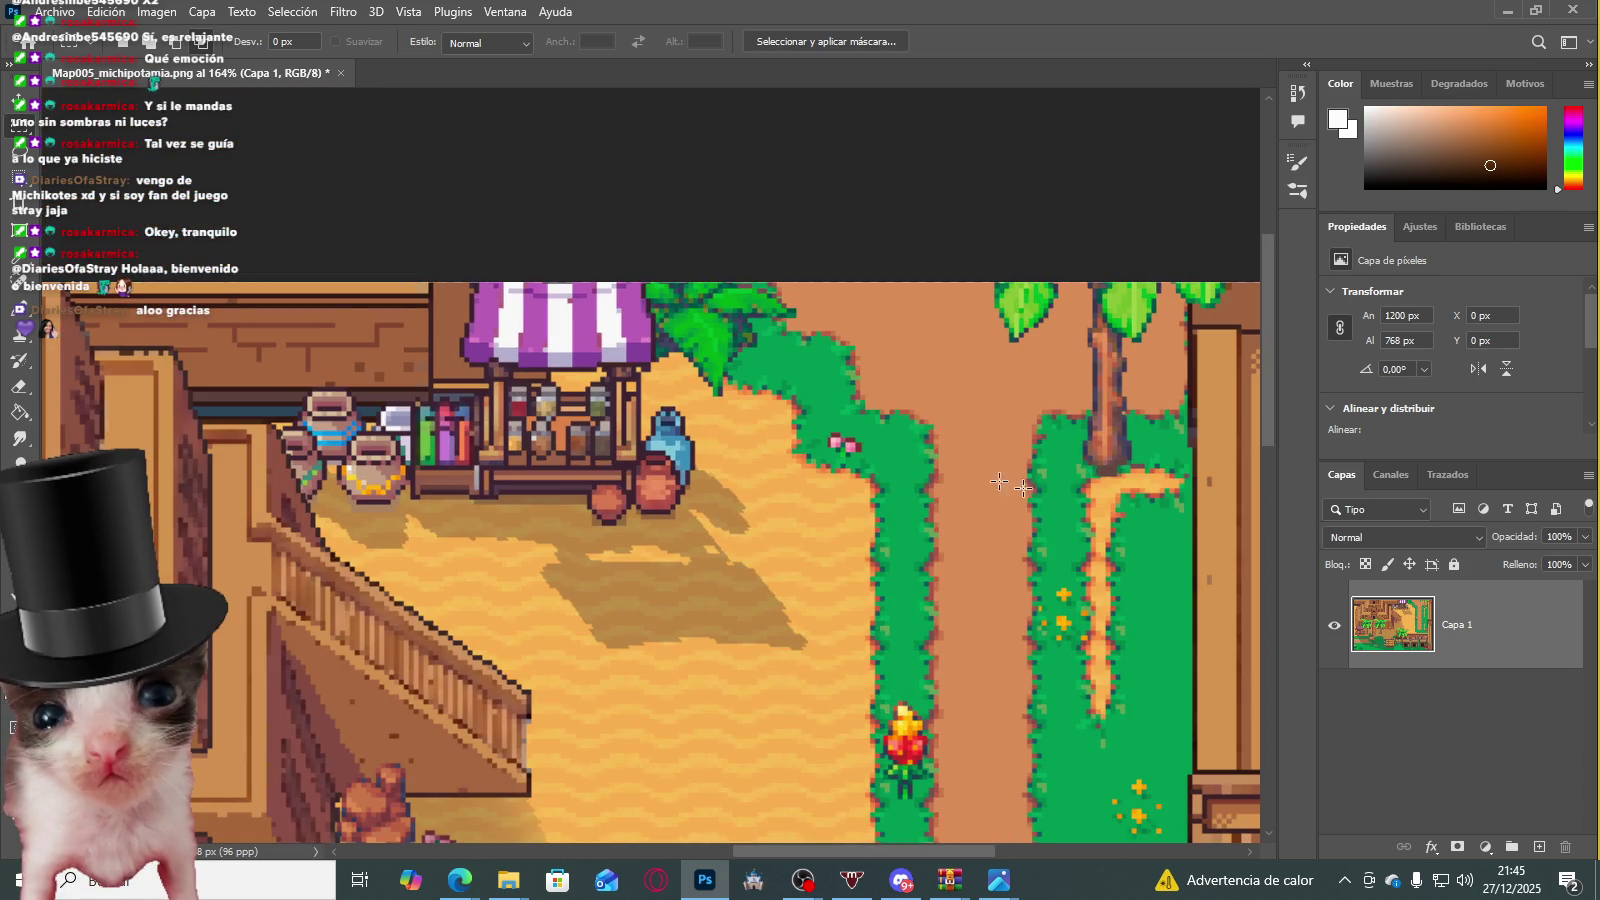
pyautogui.scroll(-1, 1041, 504)
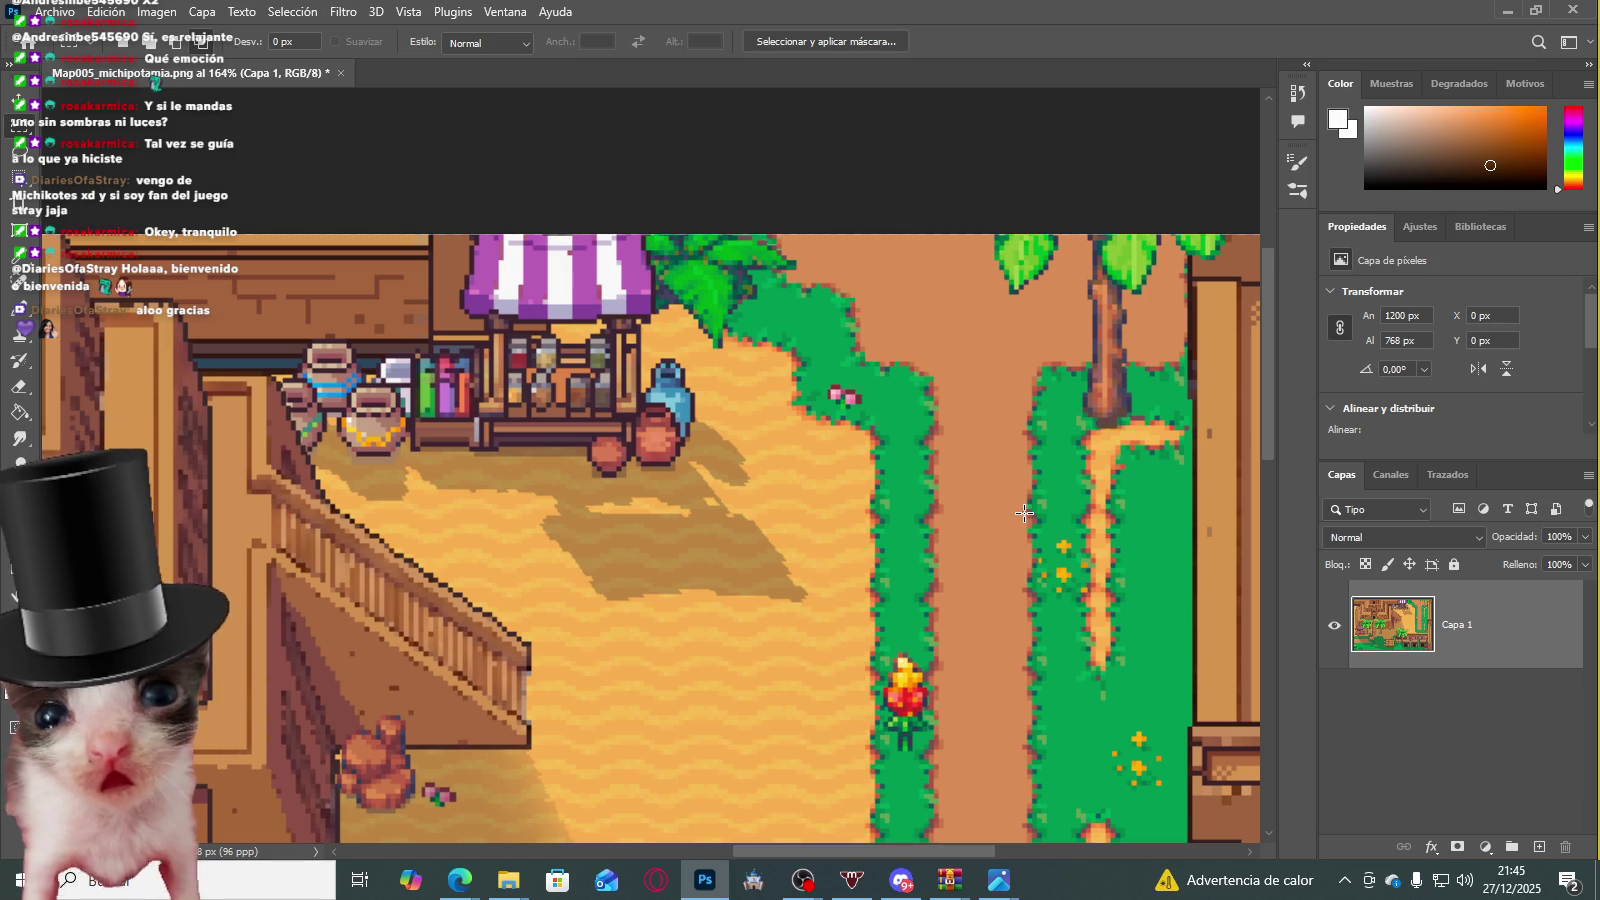